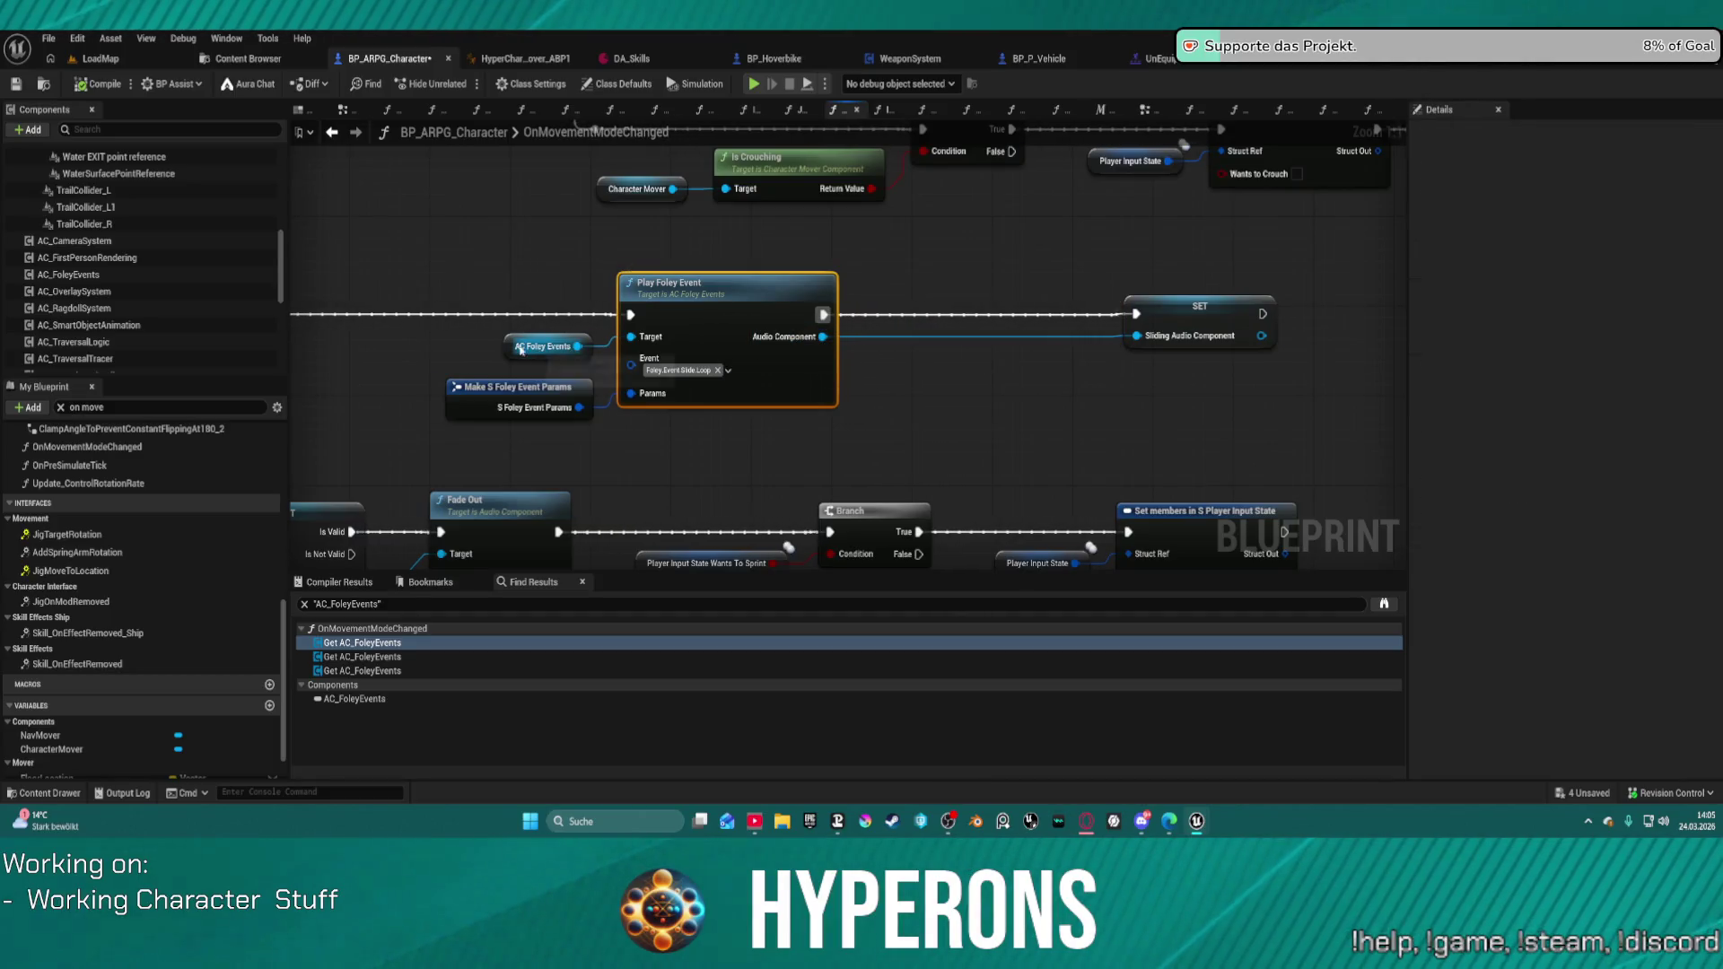
# Step: Nudge the Play Foley Event node and search 'mix' without adding anything. Then open AC_FoleyEvents' PlayFoleyEvent function
pyautogui.moveTo(829, 342)
pyautogui.mouseDown()
pyautogui.moveTo(801, 342)
pyautogui.moveTo(935, 375)
pyautogui.mouseUp()
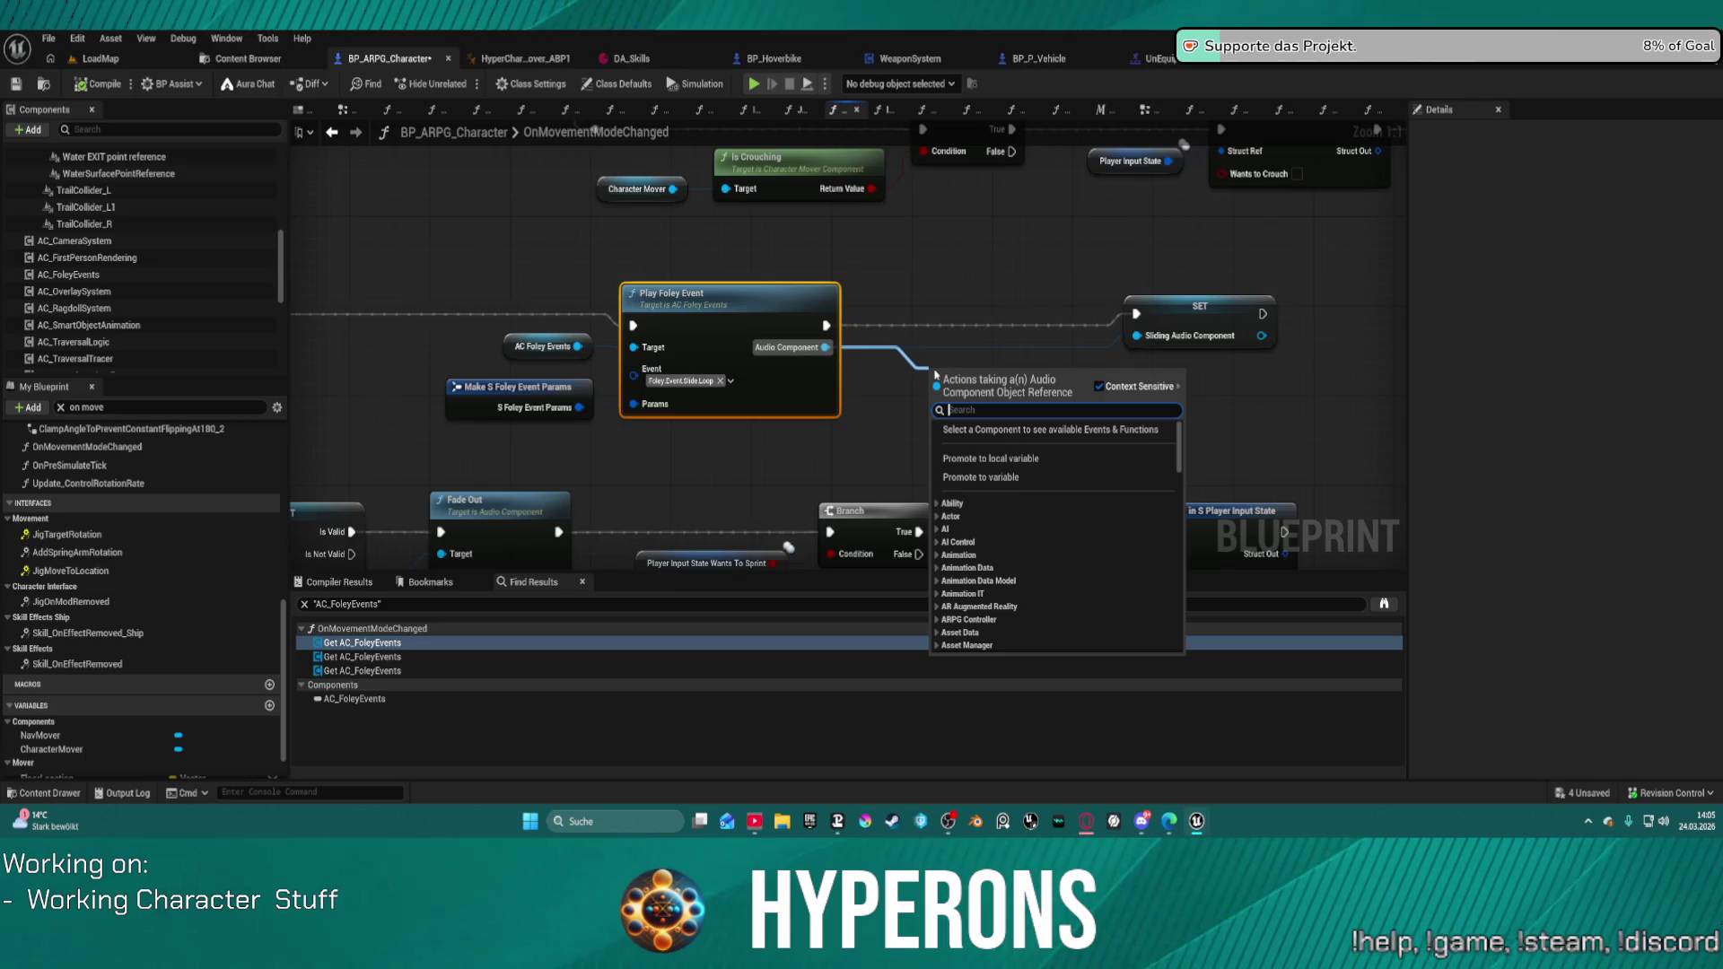
pyautogui.write('mix')
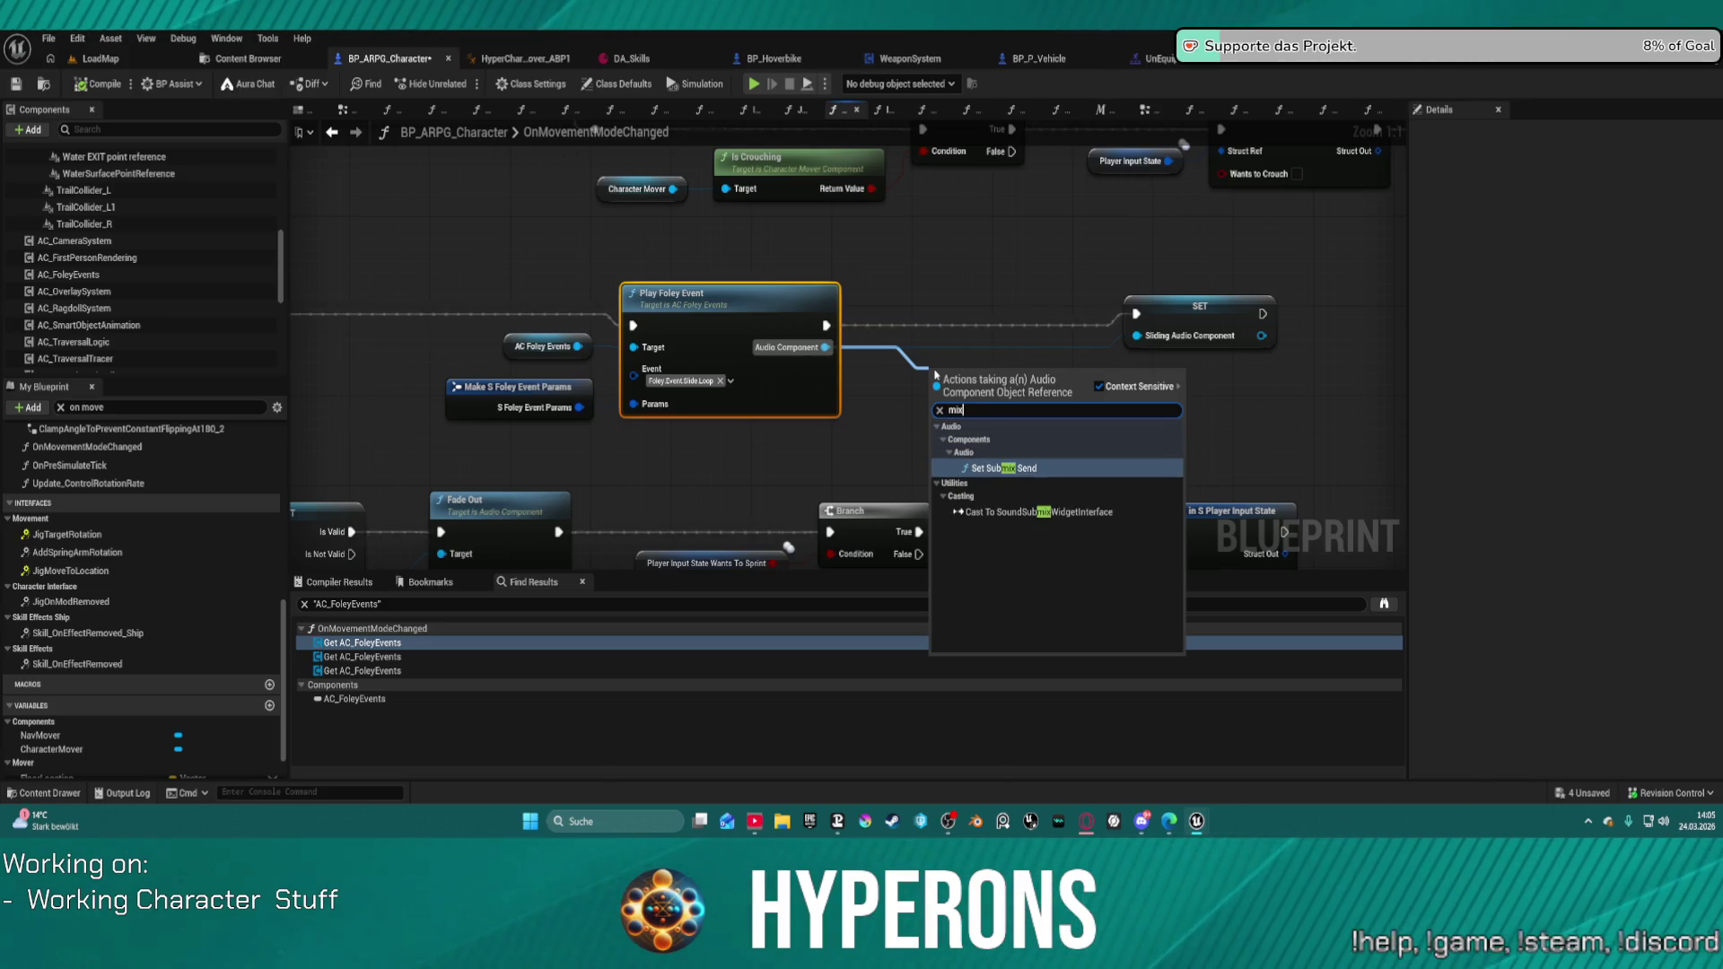
pyautogui.click(960, 244)
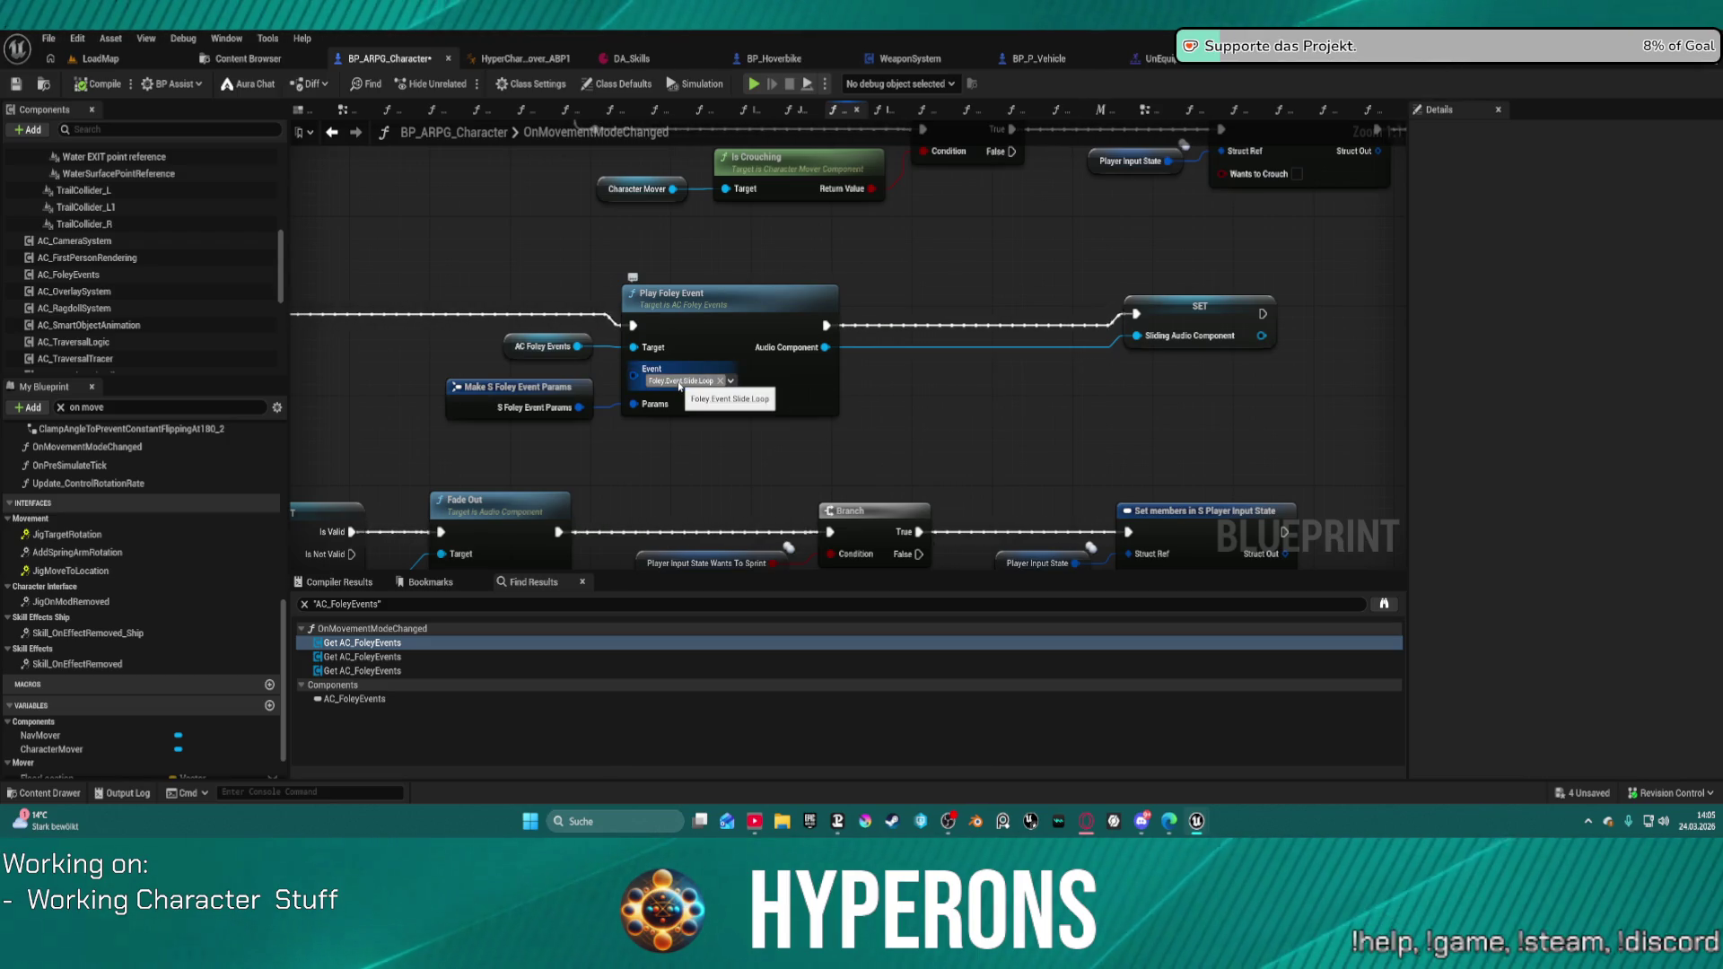
pyautogui.click(1371, 68)
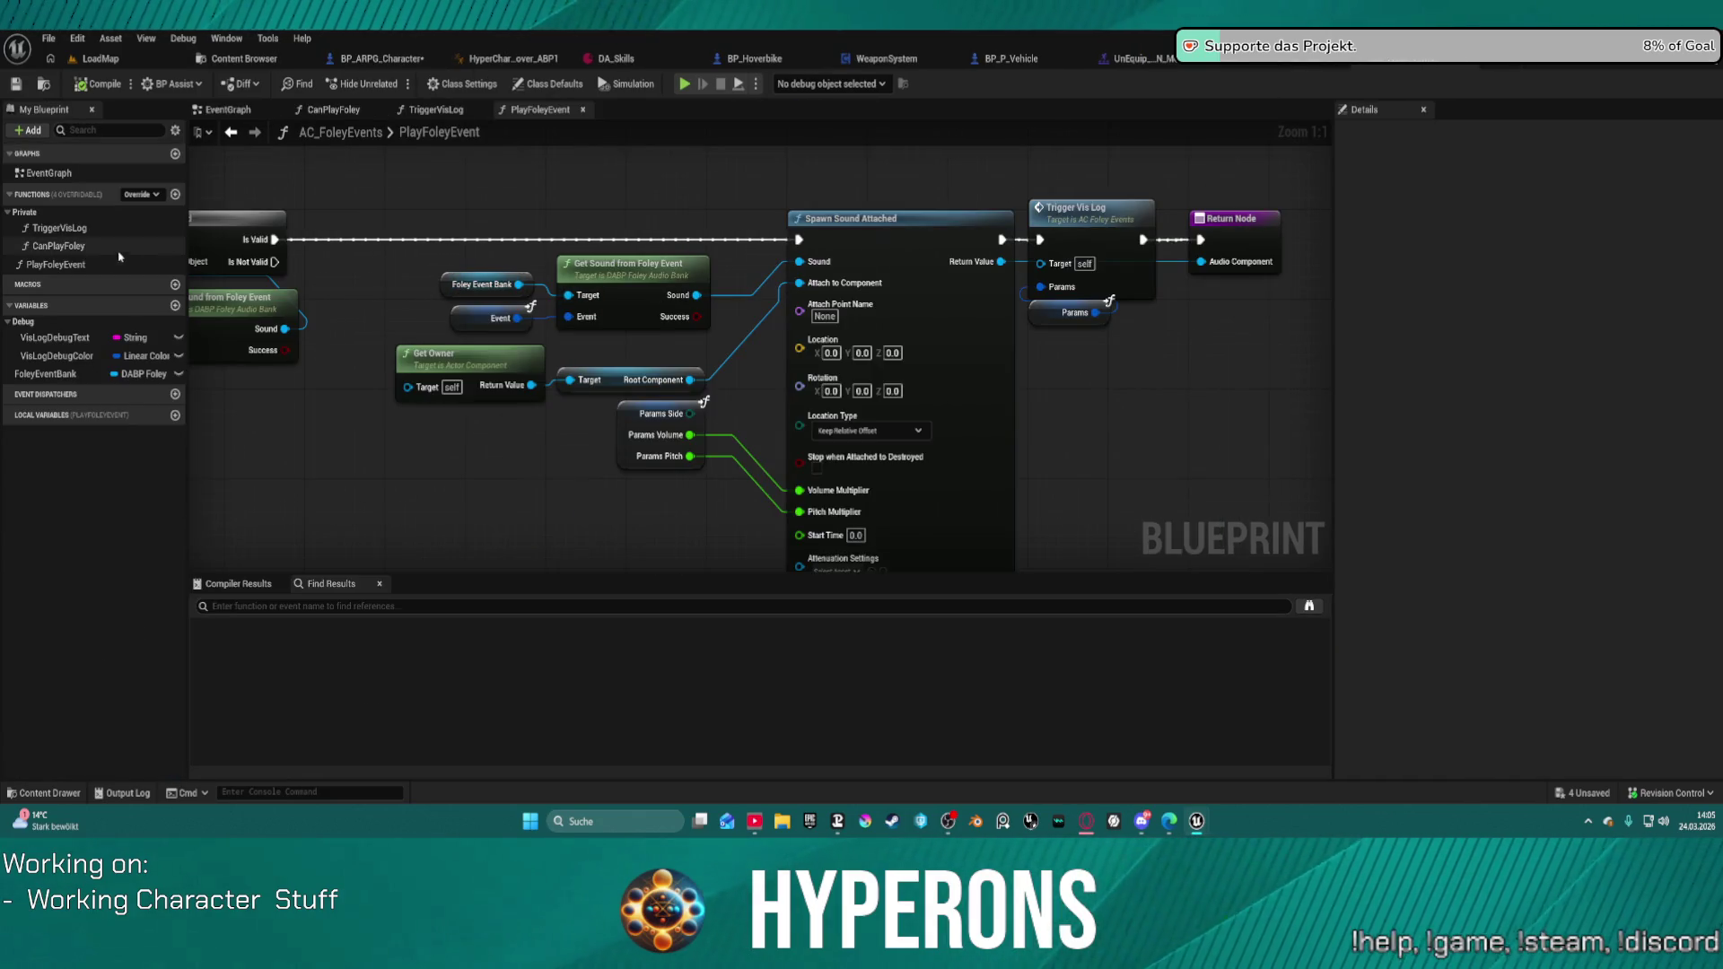
# Step: From the Foley Event Bank variable, browse to the Foley MetaSounds Presets folder
pyautogui.click(503, 283)
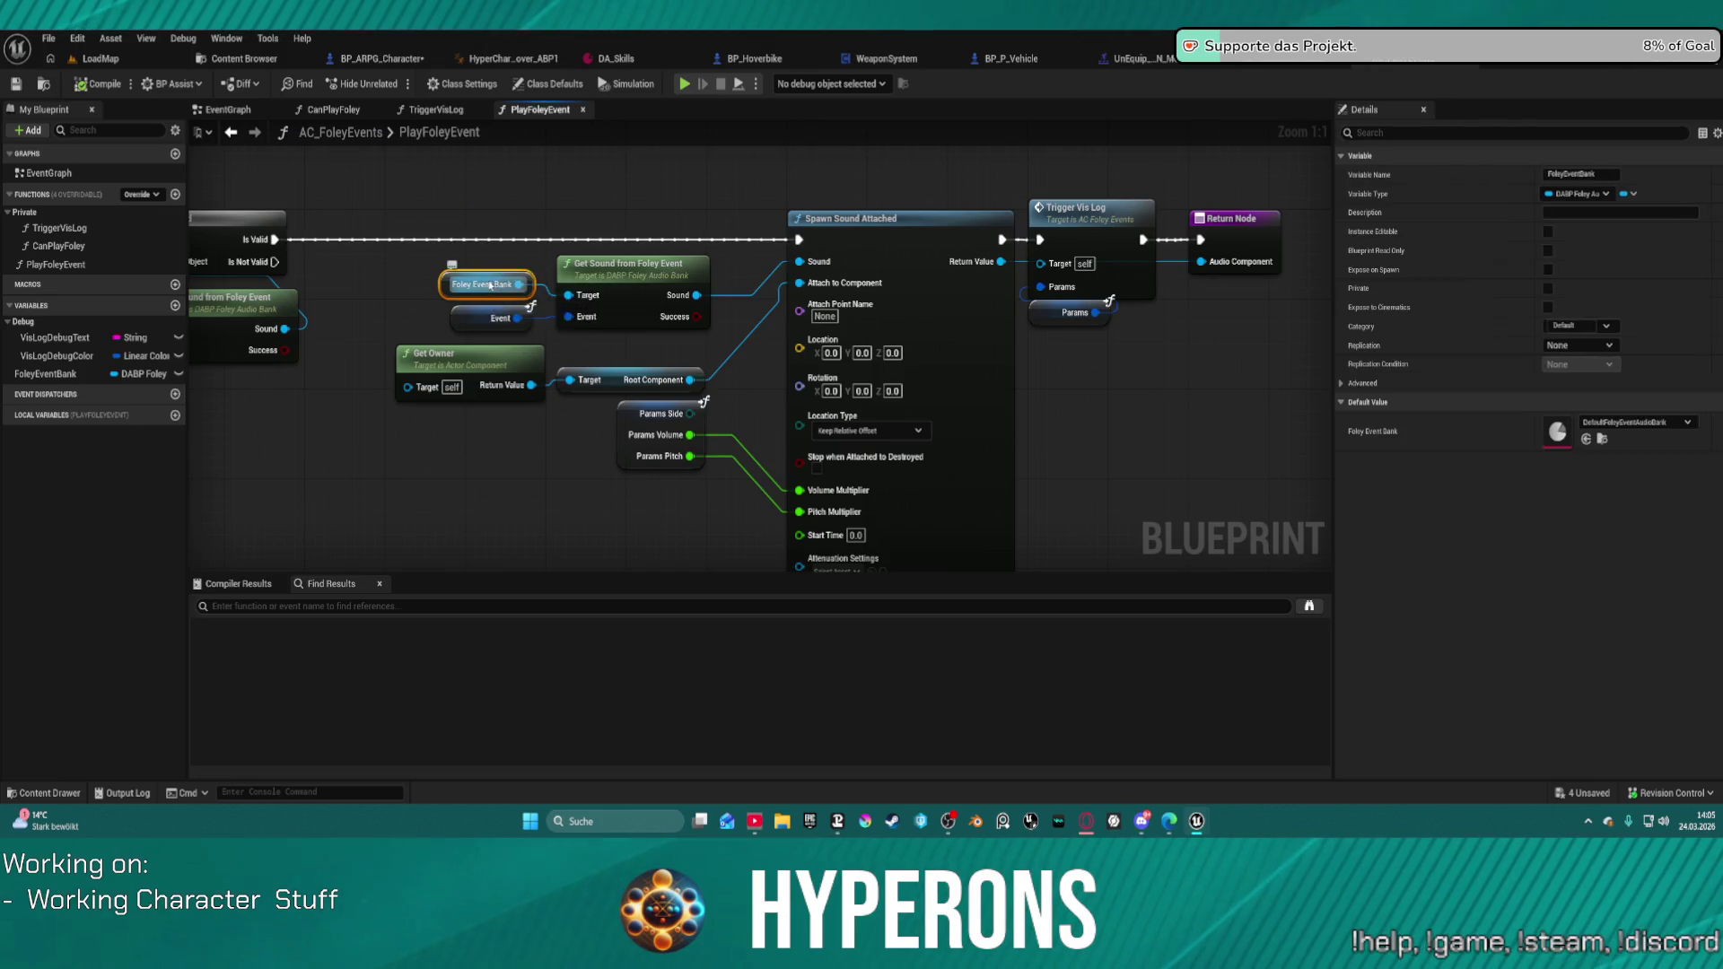
pyautogui.click(1603, 440)
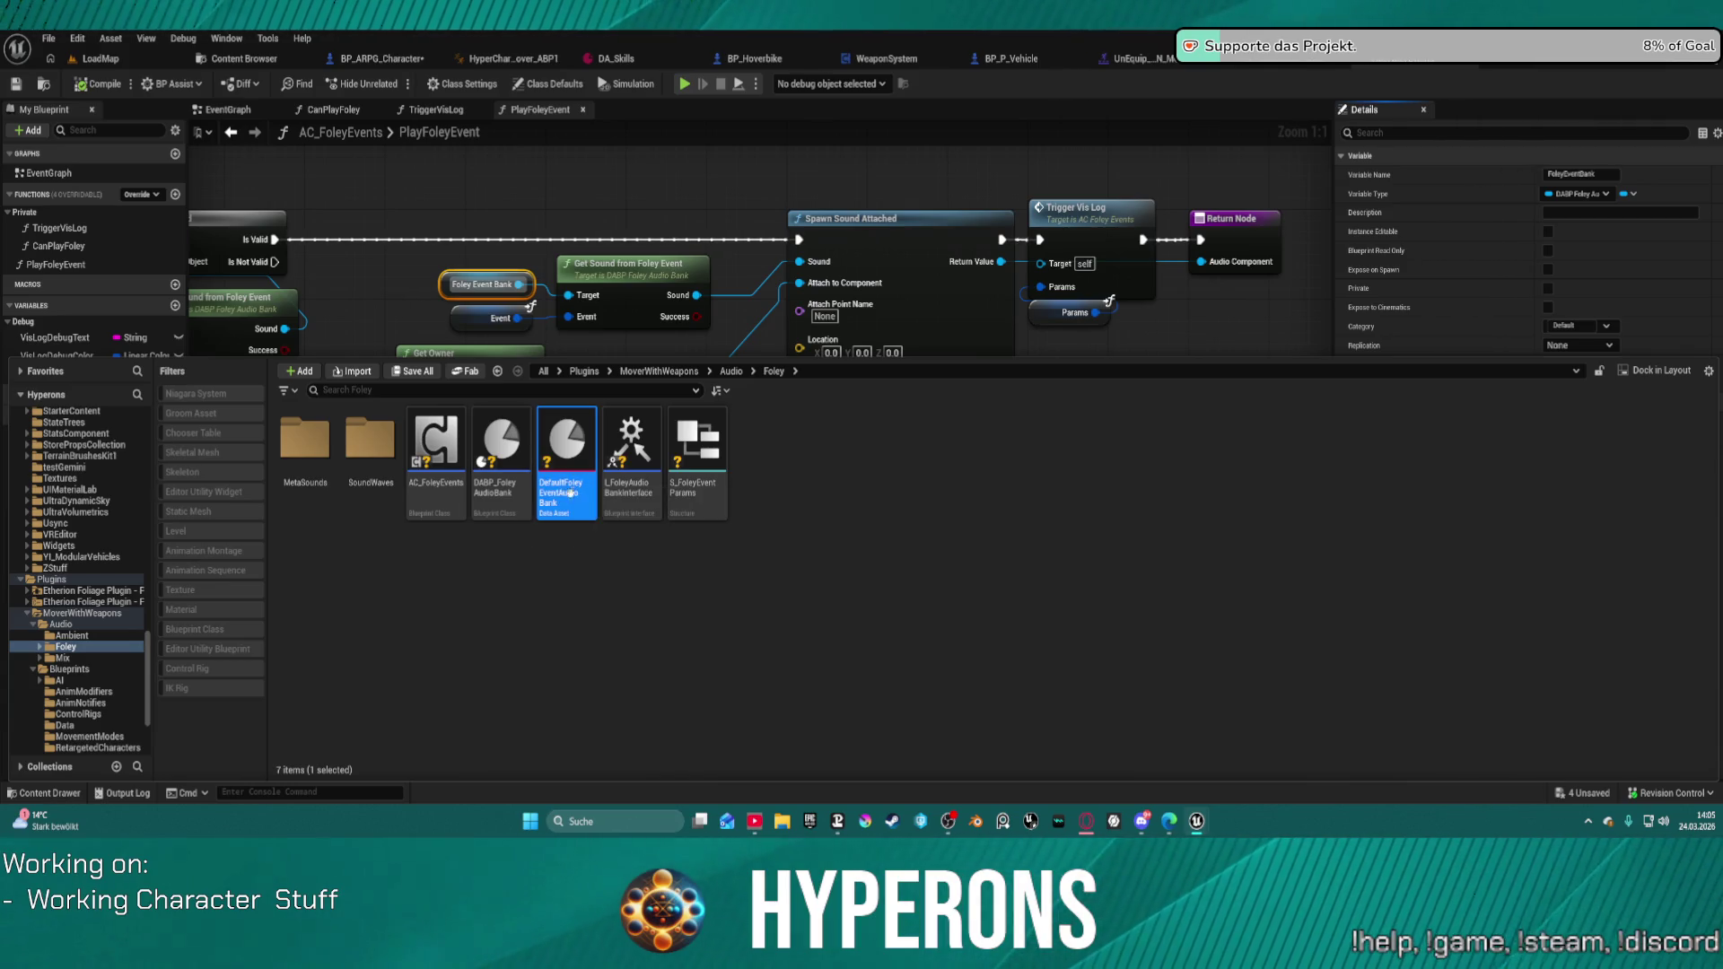
pyautogui.doubleClick(359, 457)
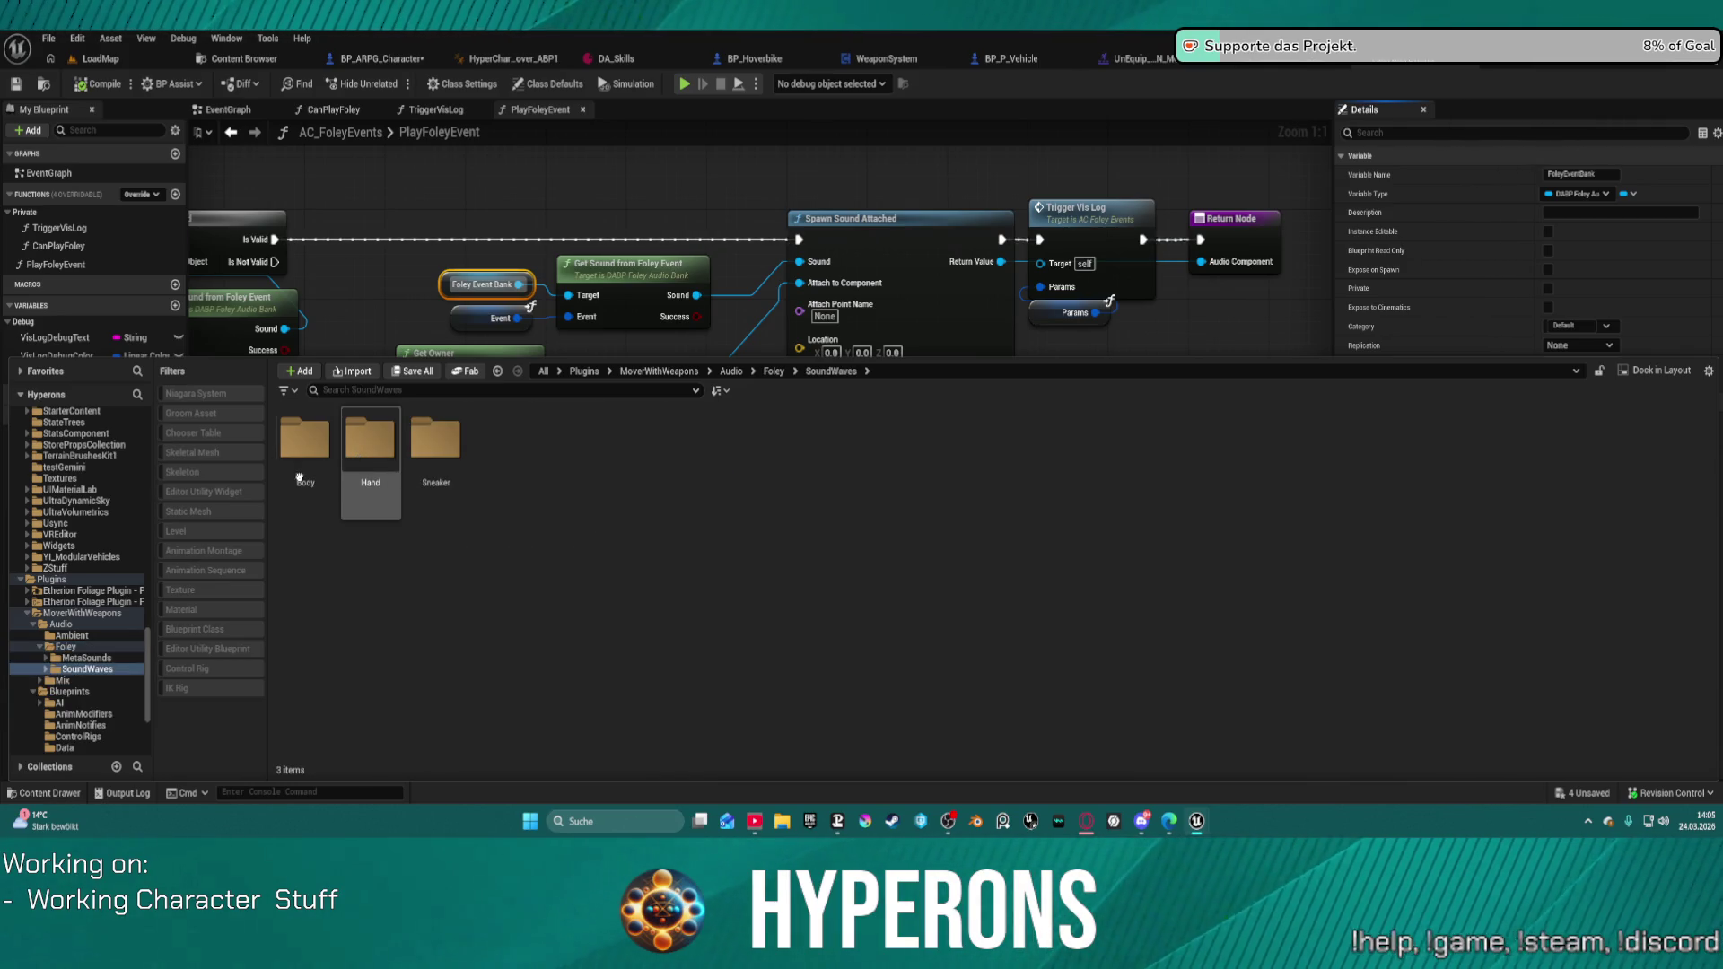
pyautogui.click(82, 658)
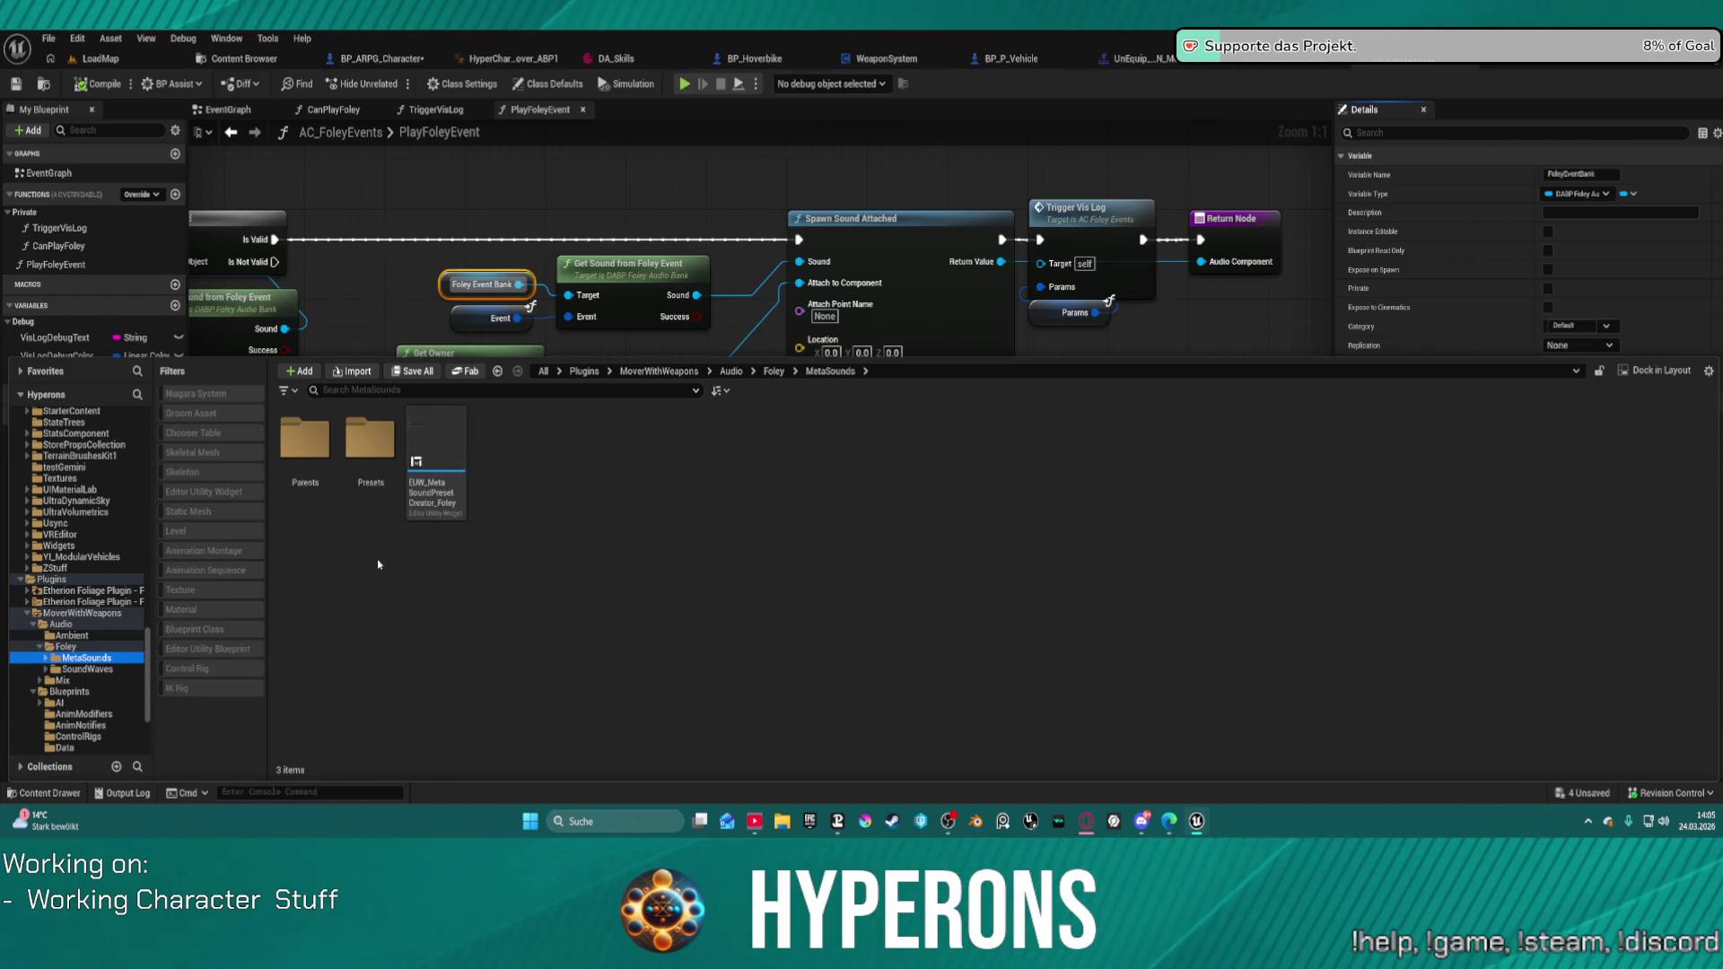
pyautogui.doubleClick(392, 438)
# Step: Select all 14 MSS_Foley presets and open them for editing
pyautogui.click(310, 504)
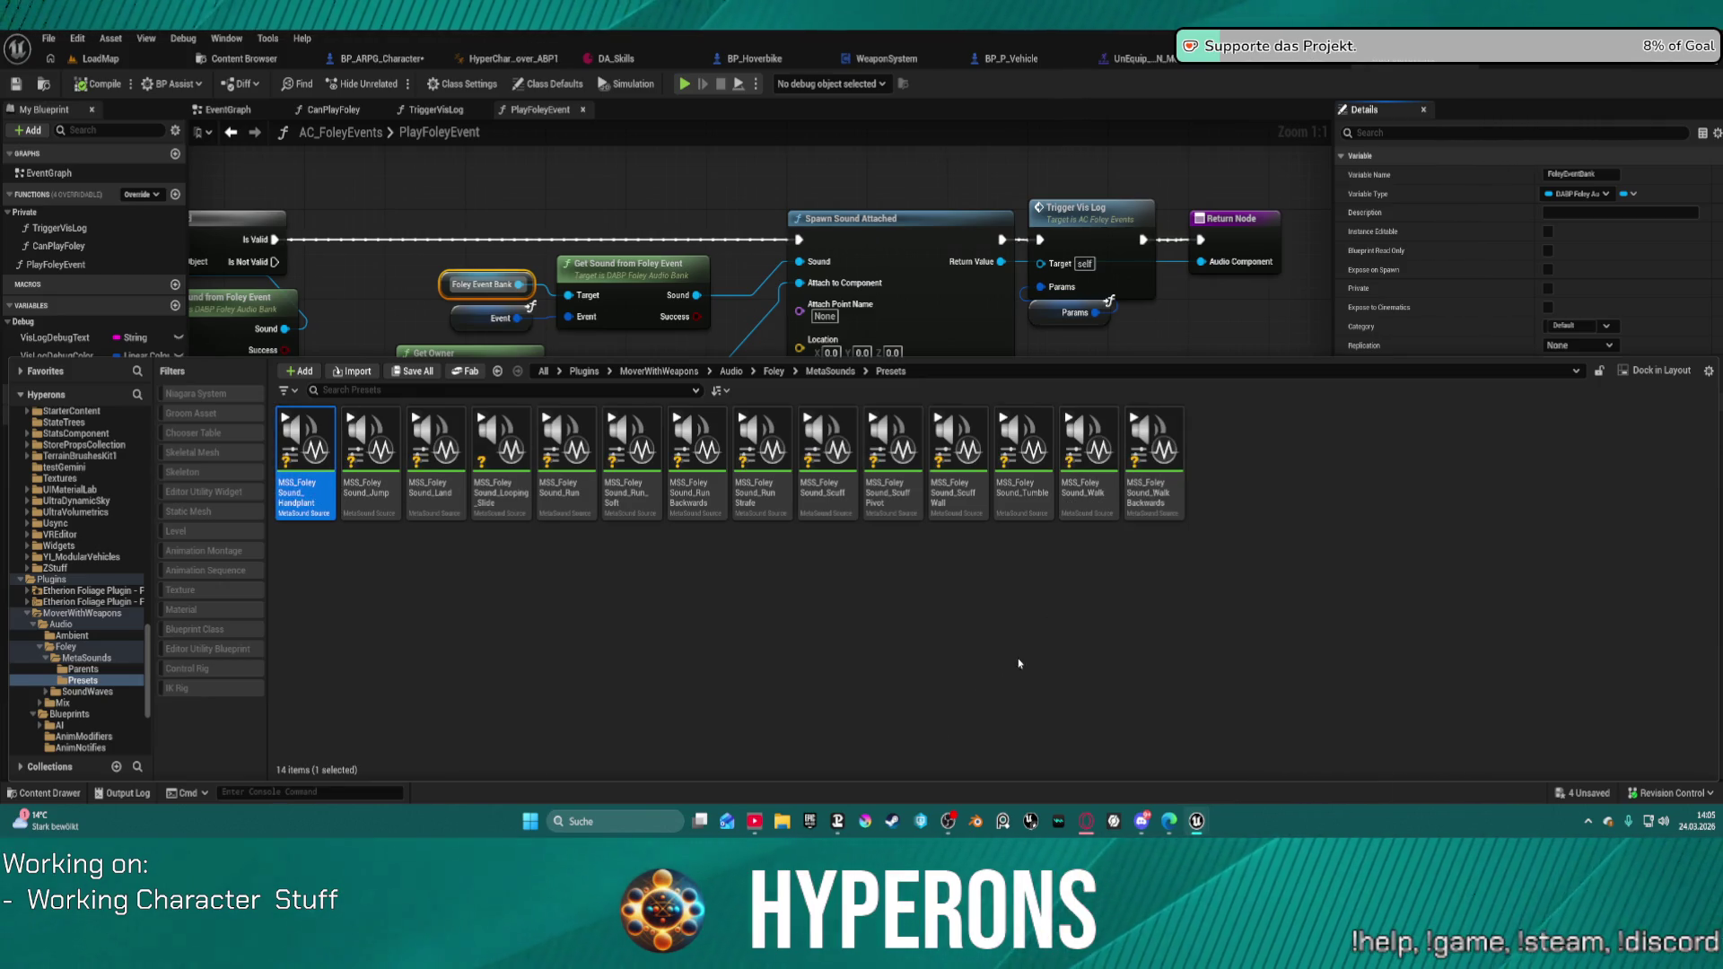
pyautogui.keyDown('shift'); pyautogui.click(1156, 494); pyautogui.keyUp('shift')
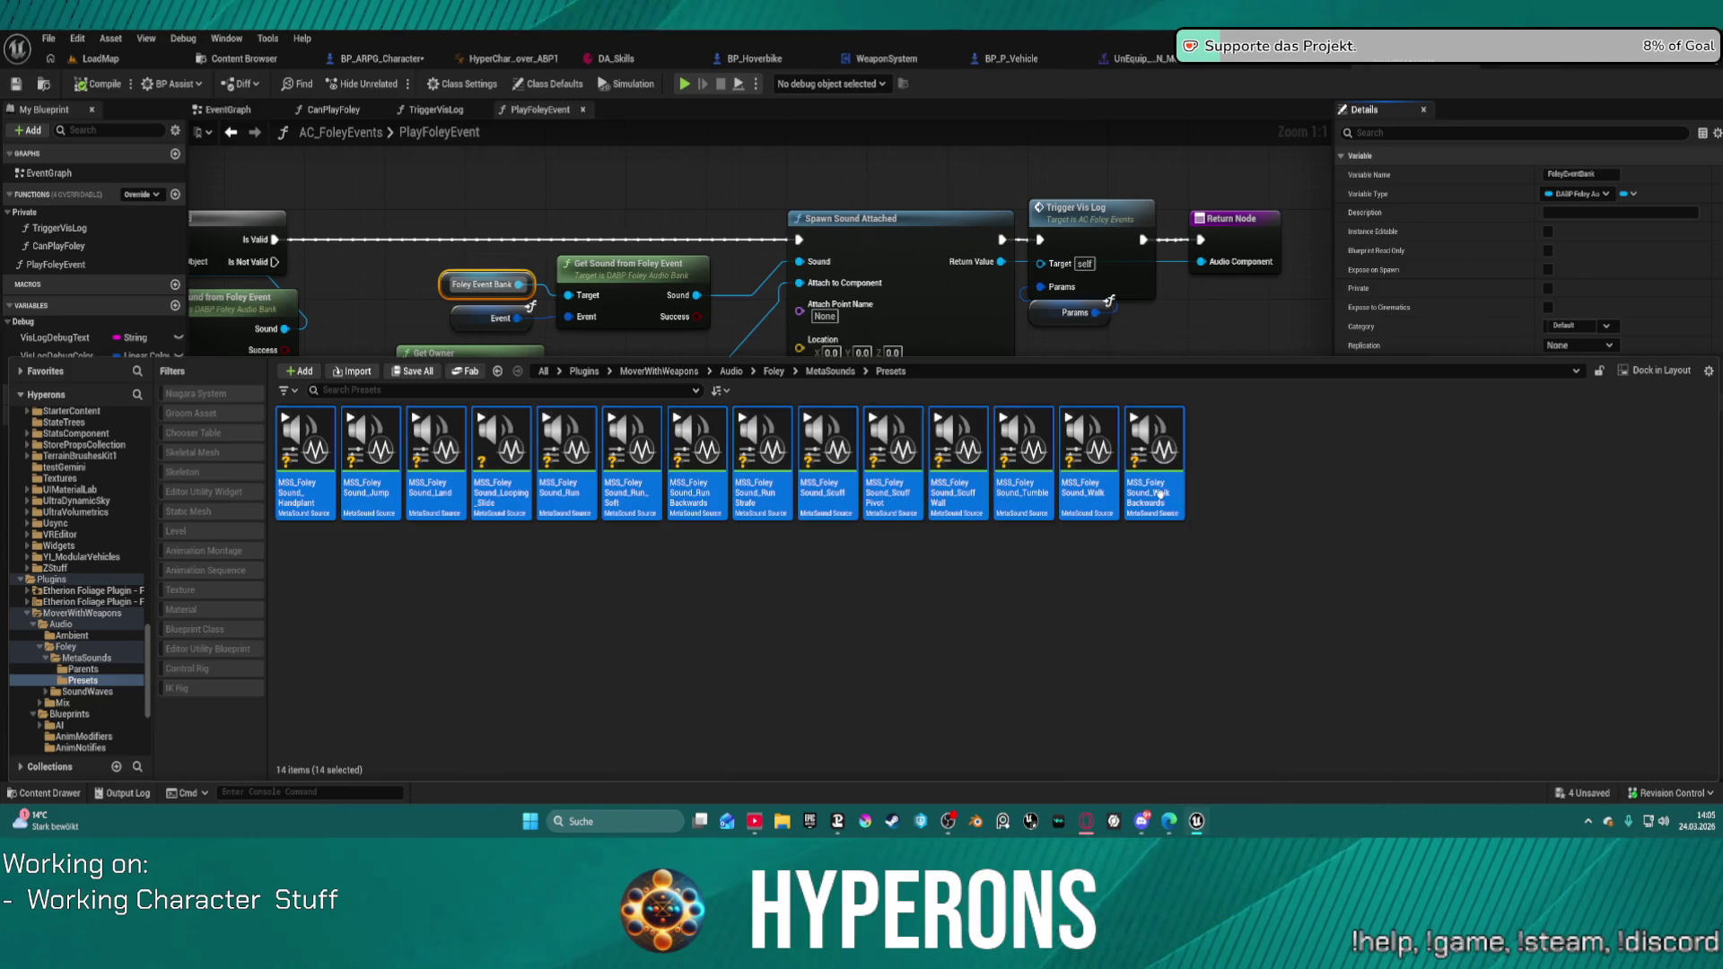
pyautogui.rightClick(1138, 503)
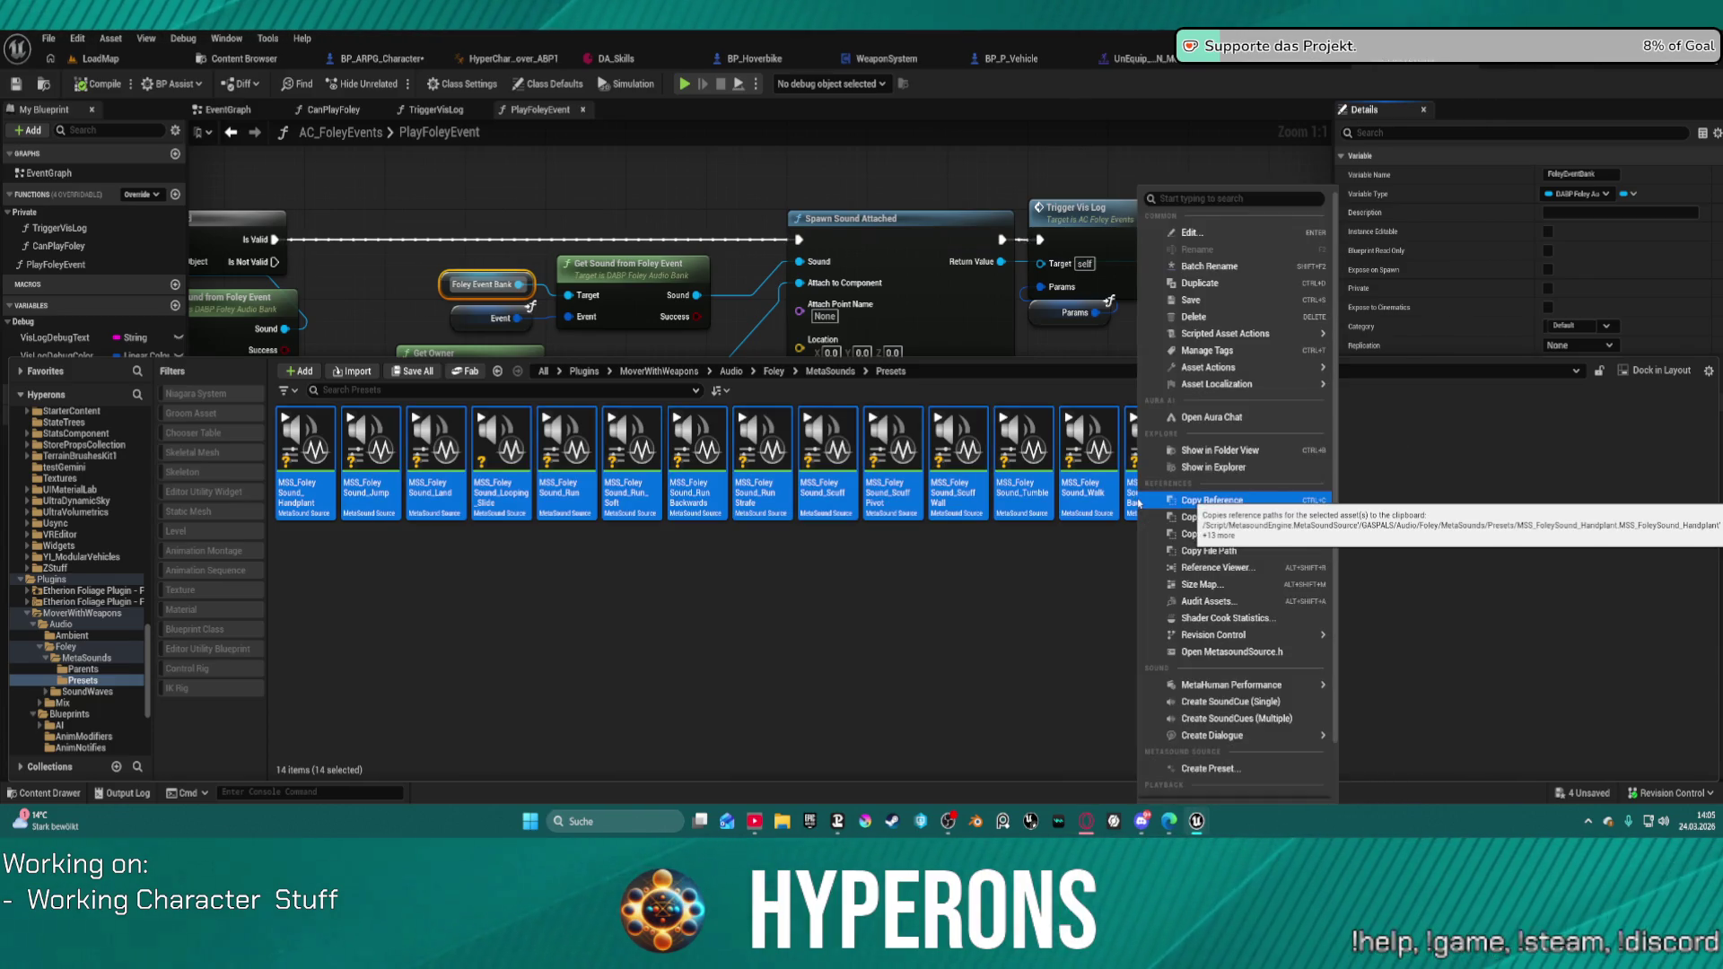
pyautogui.click(1197, 234)
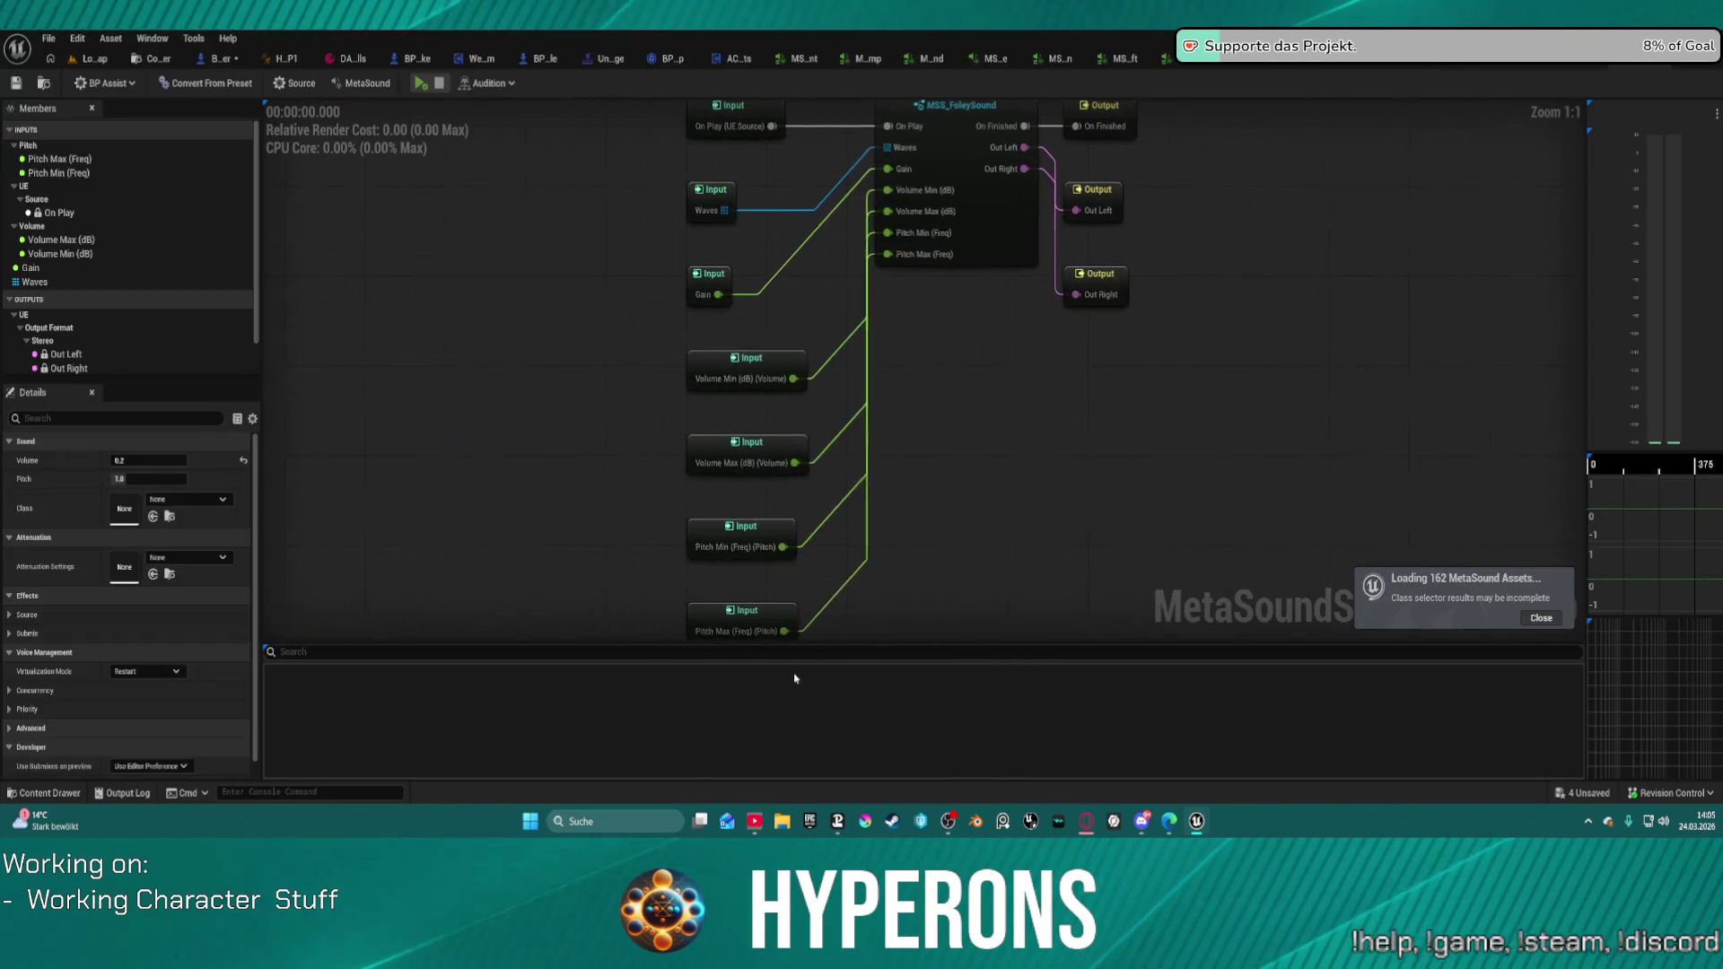
# Step: Set the preset's Class in Details to HyperonsSound_VFX
pyautogui.scroll(-3, 946, 476)
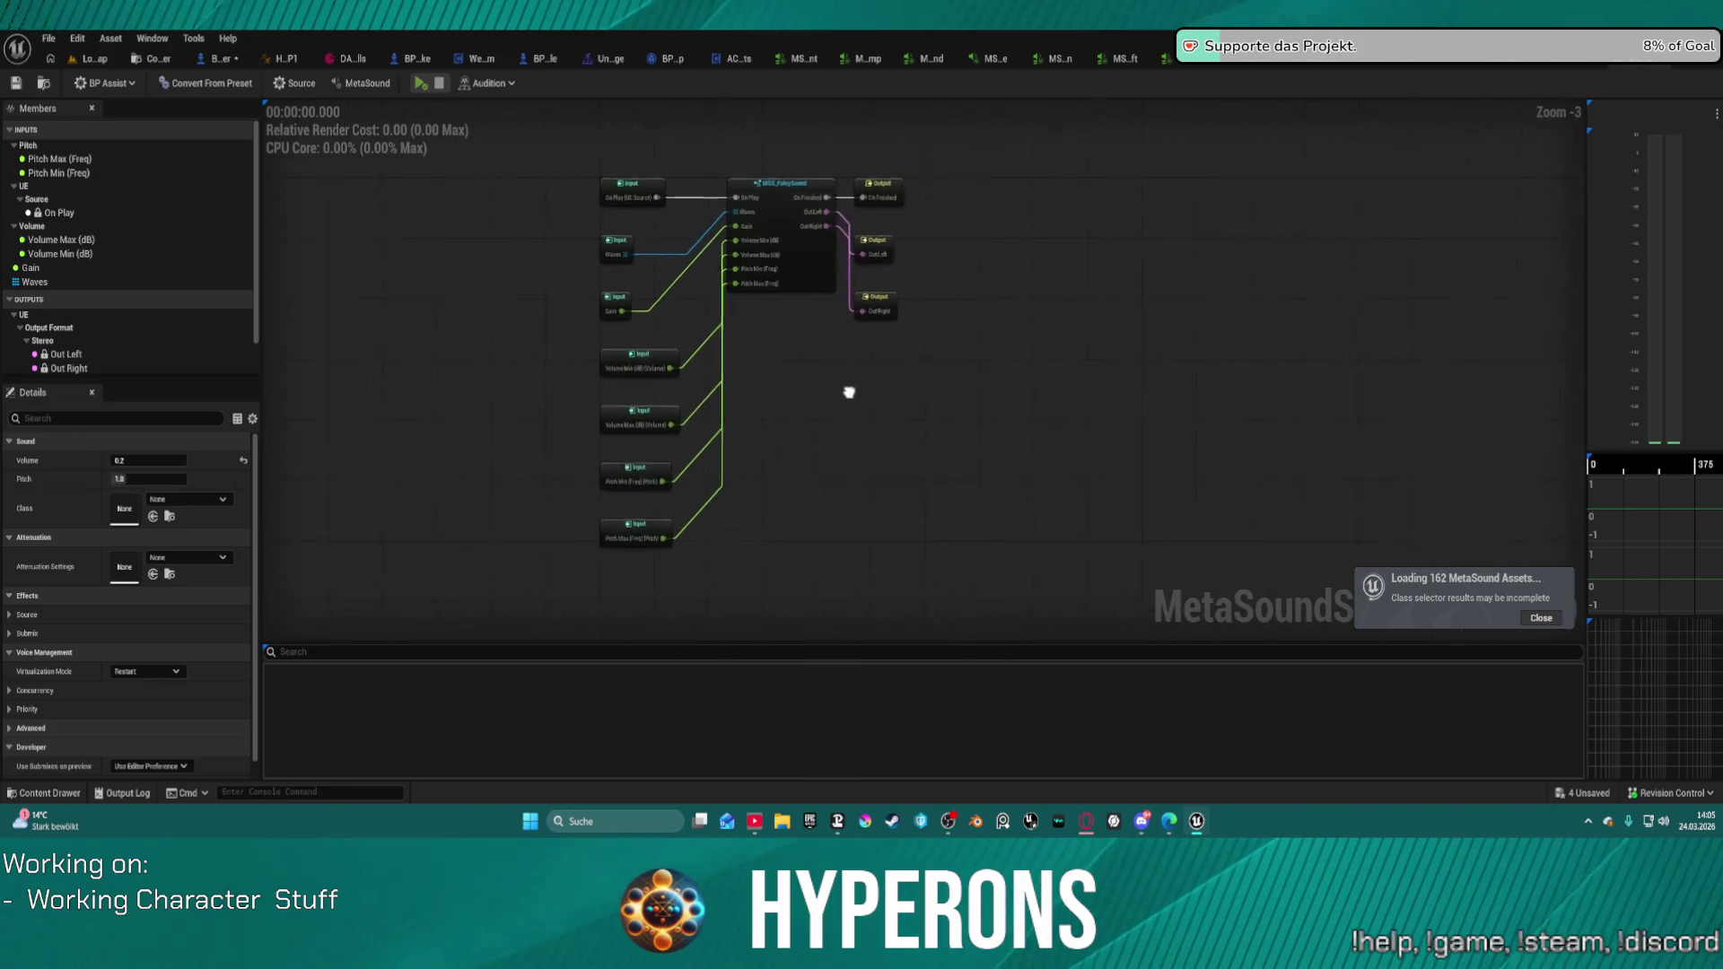
pyautogui.scroll(-1, 134, 646)
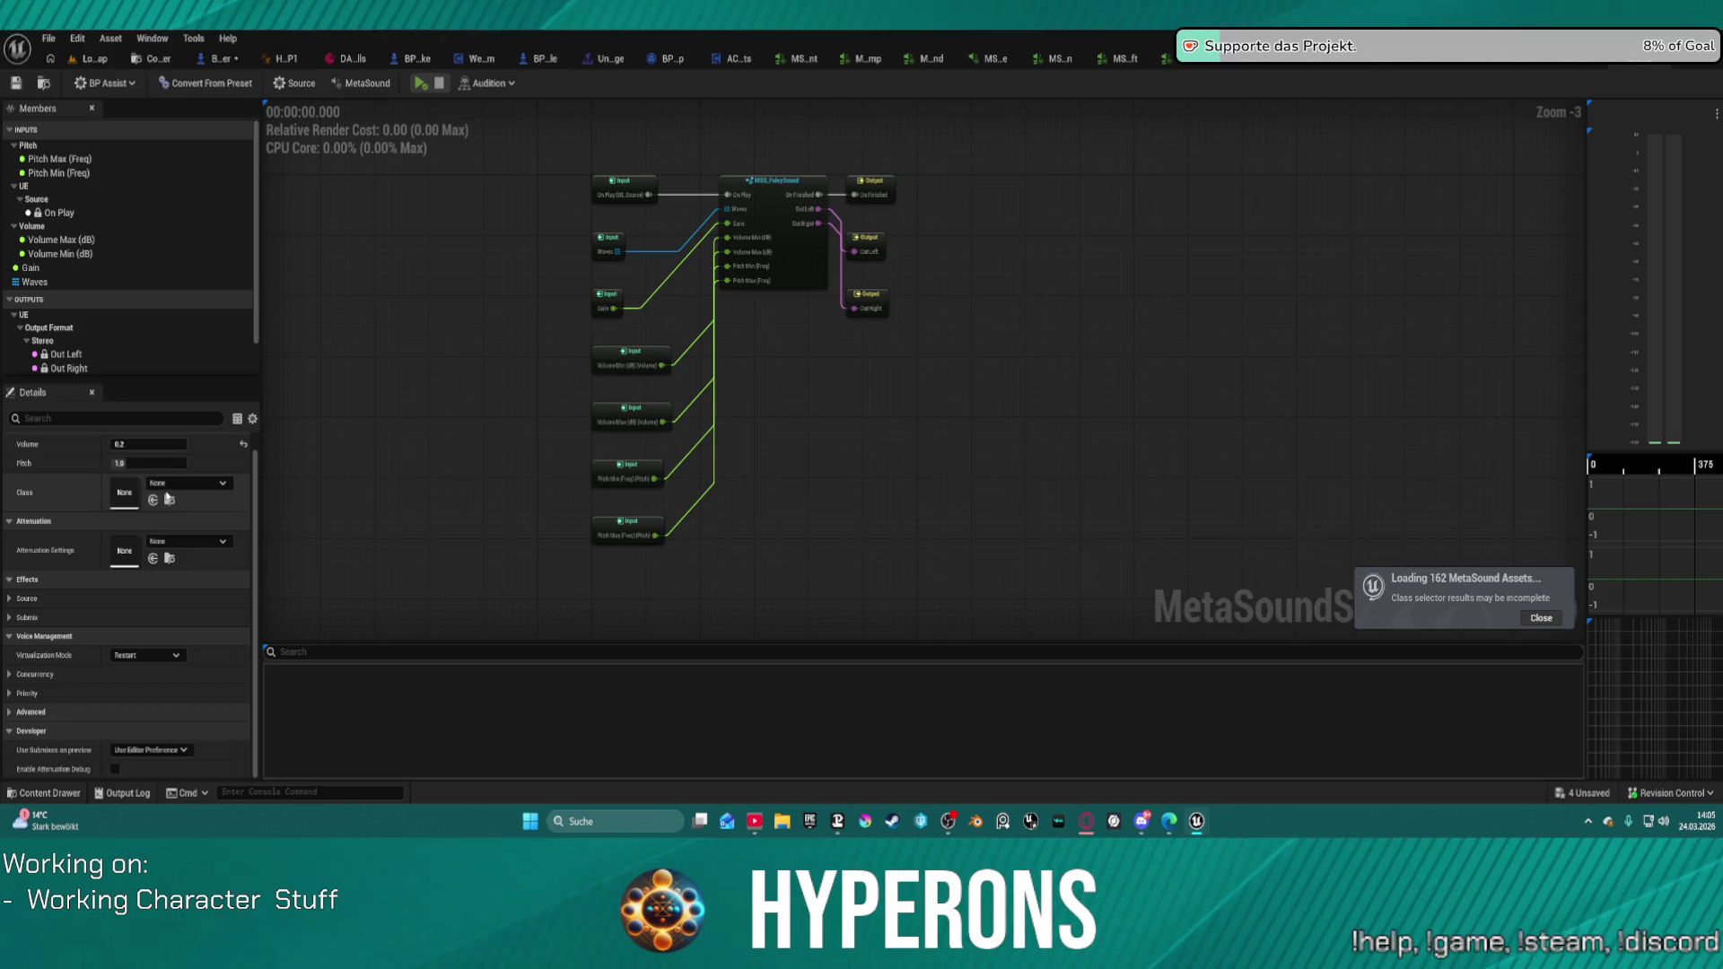
pyautogui.click(193, 482)
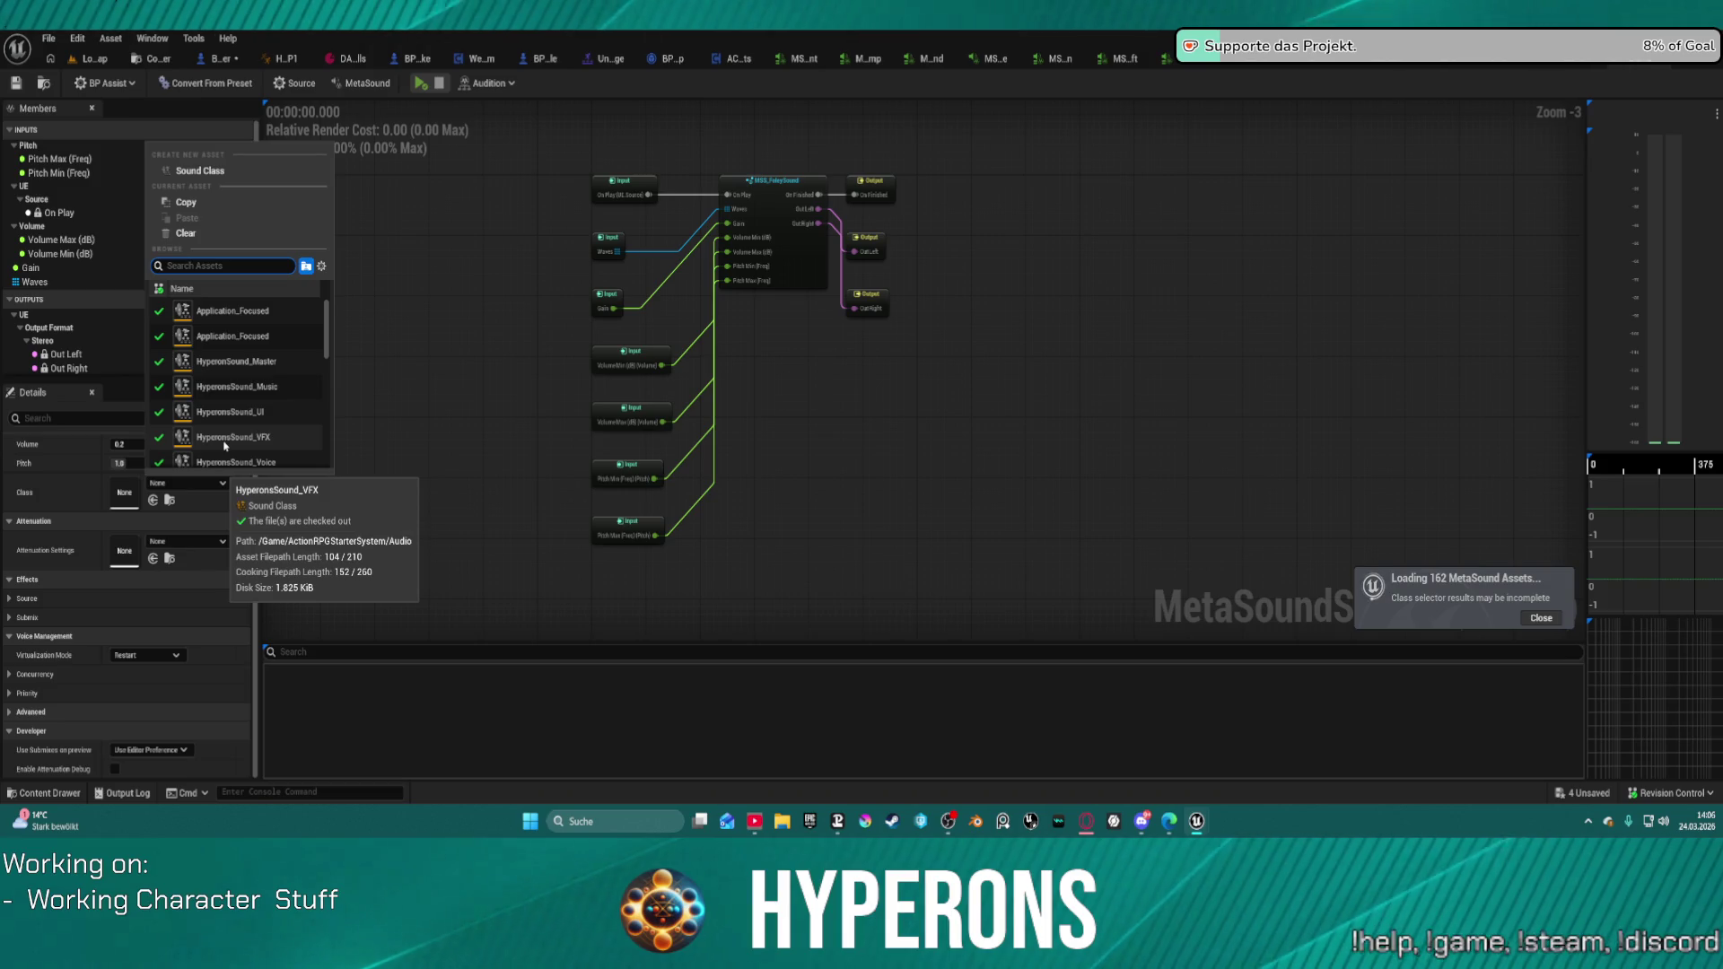
pyautogui.scroll(-2, 224, 430)
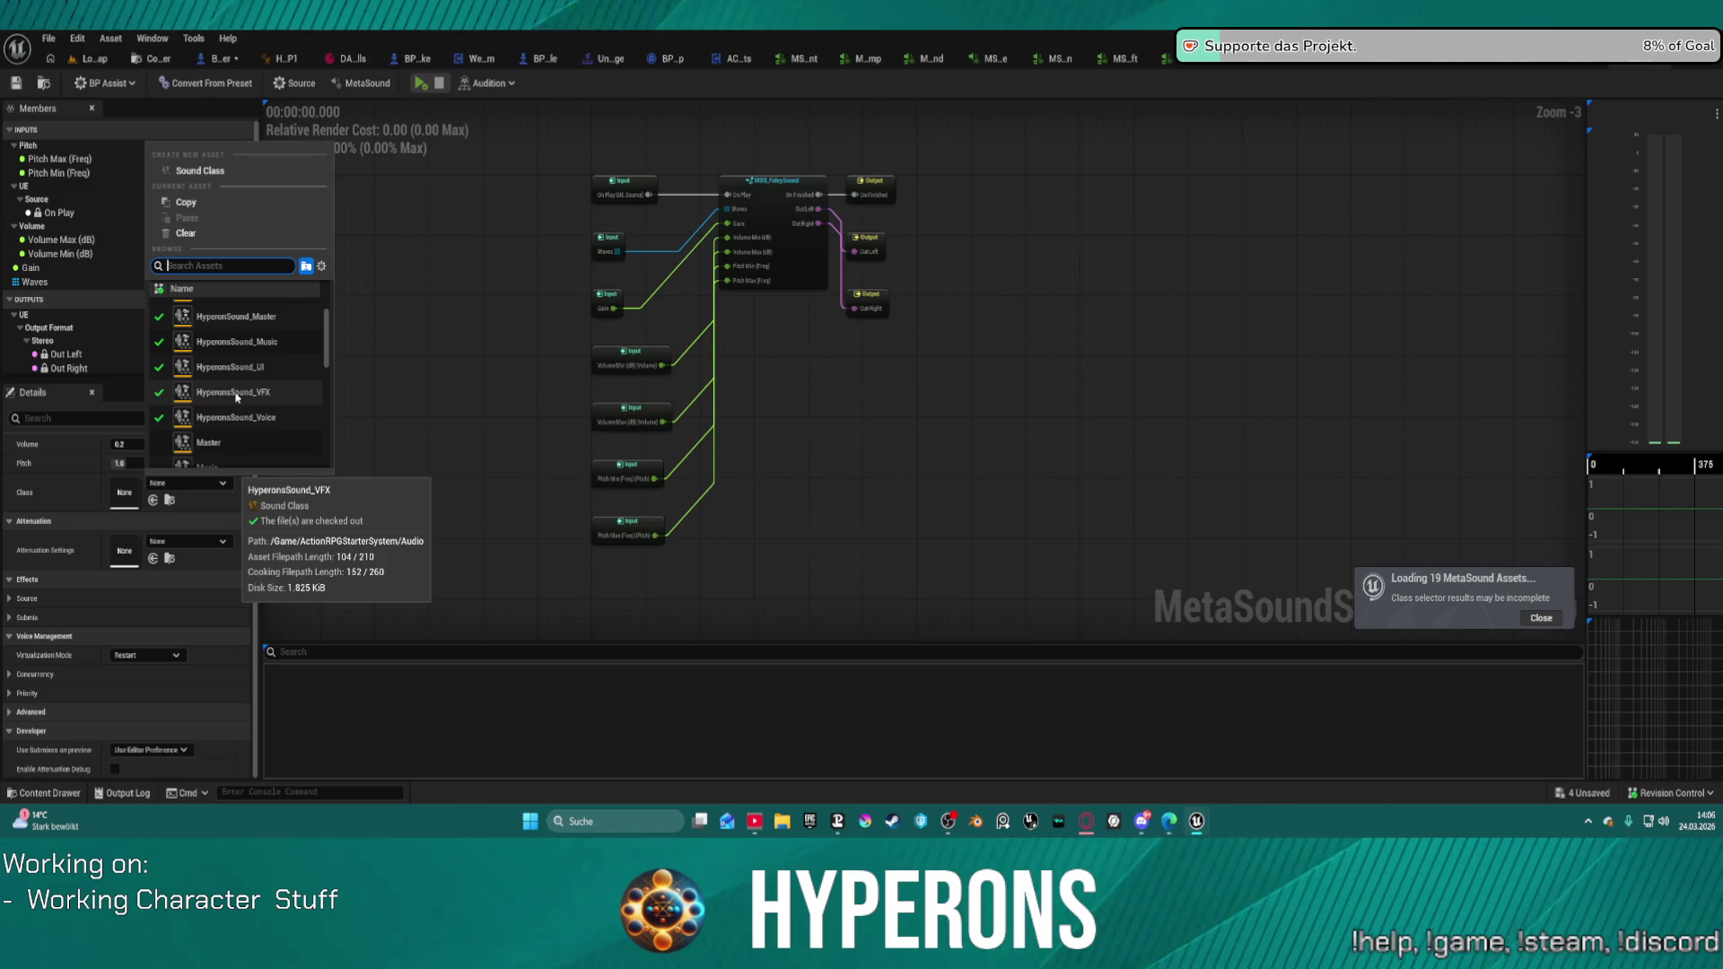
pyautogui.scroll(-2, 229, 385)
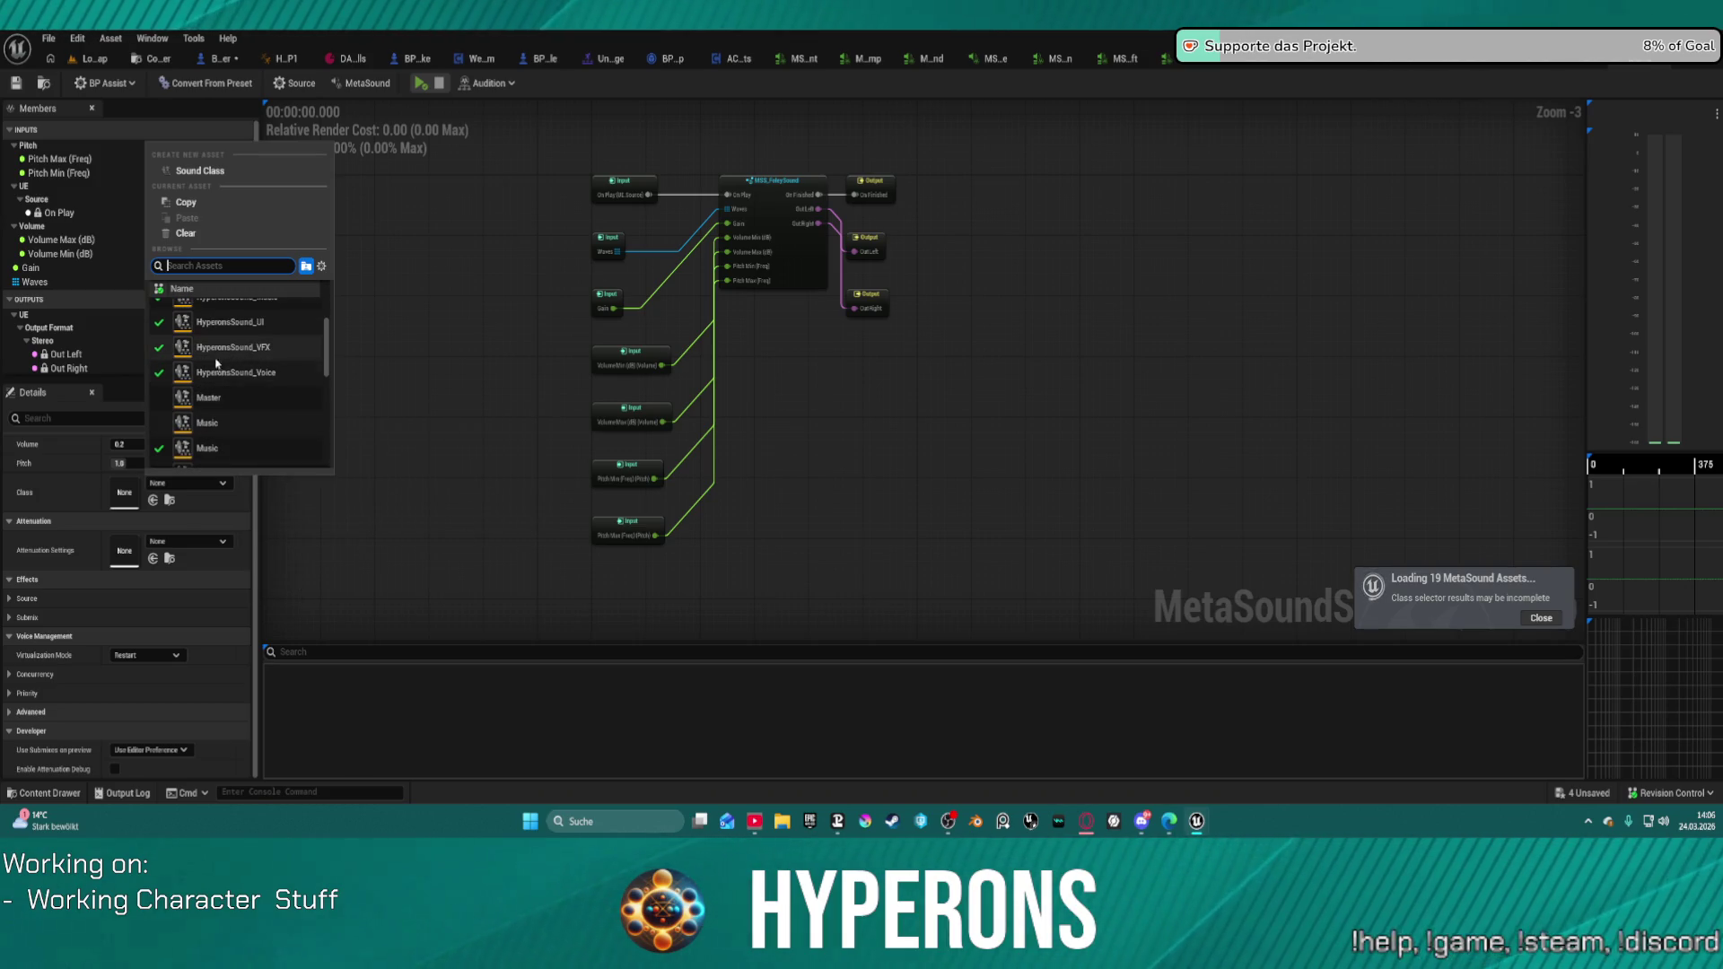
pyautogui.click(227, 350)
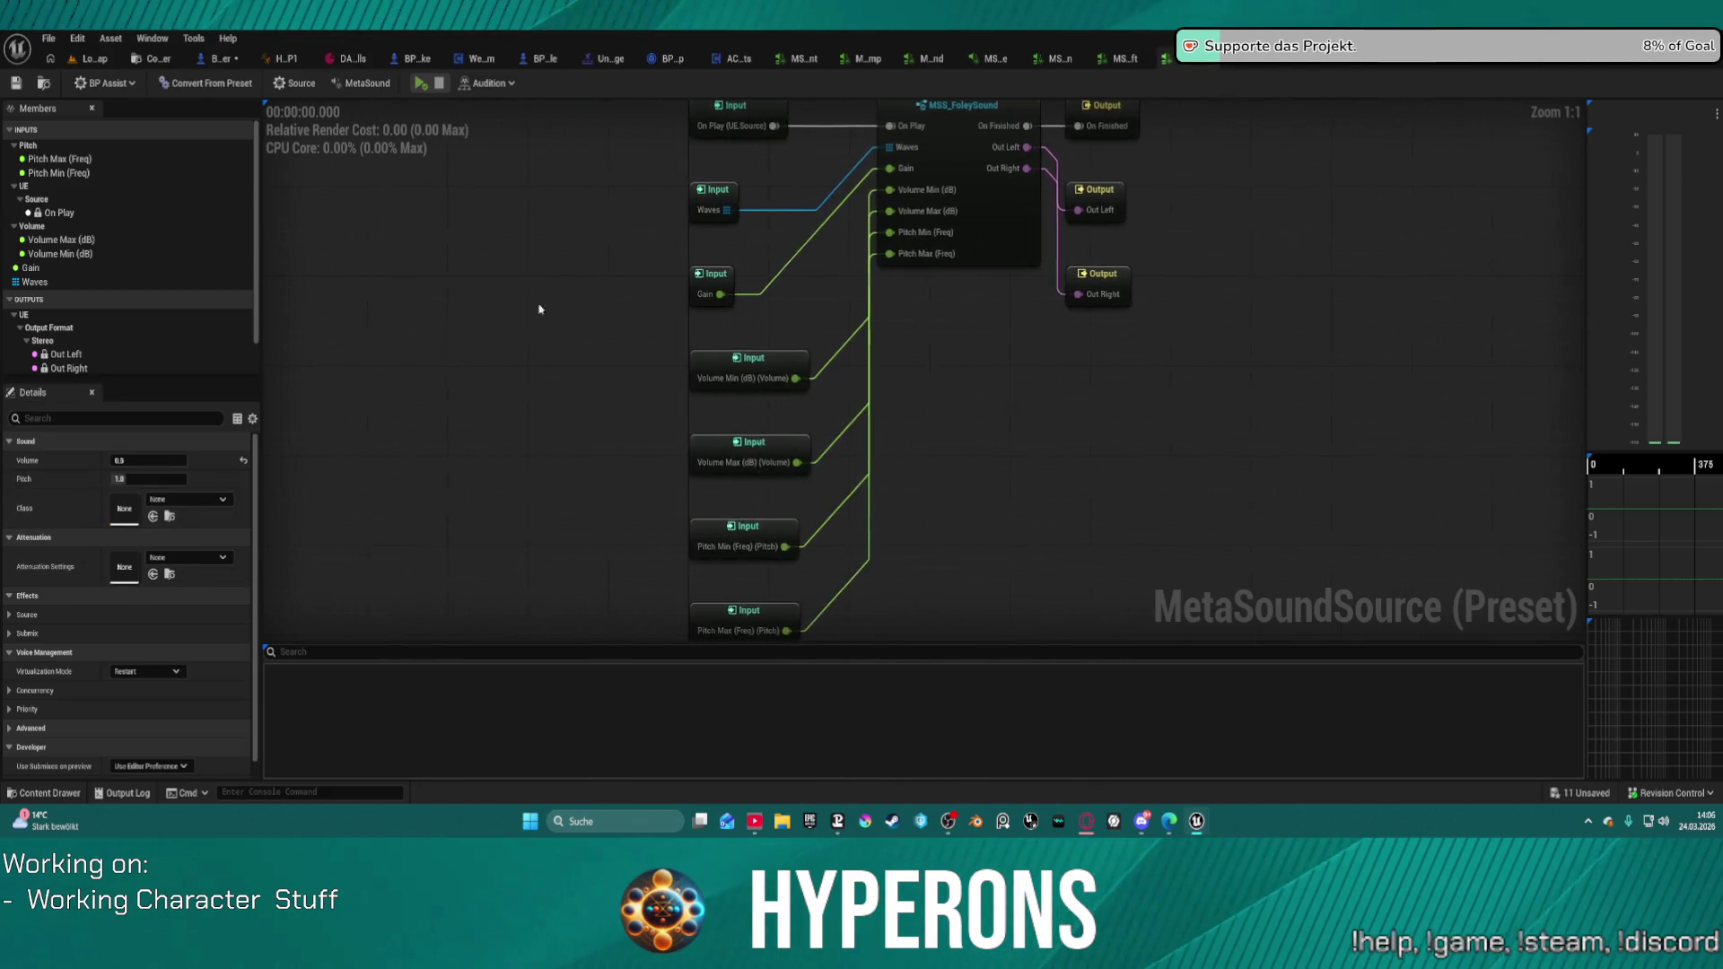
# Step: Paste the sound class into another foley preset and set its attenuation to SA_Generic
pyautogui.click(1128, 58)
pyautogui.hotkey('ctrl', 'shift', 'Tab')
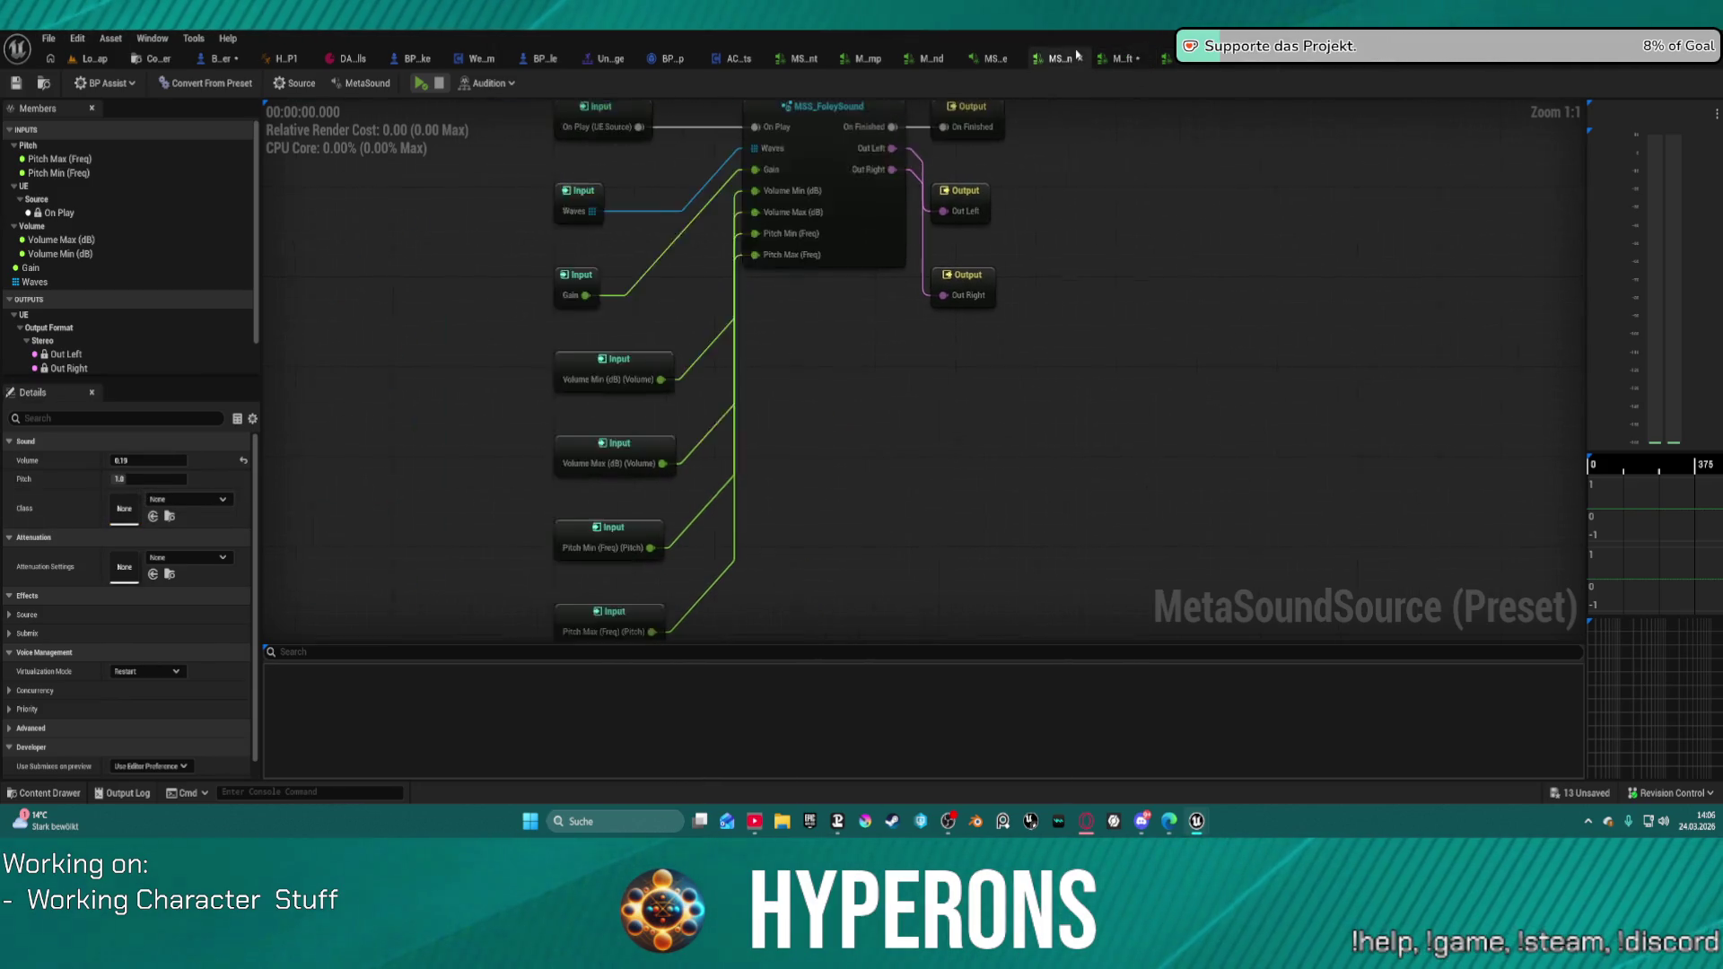
pyautogui.click(991, 59)
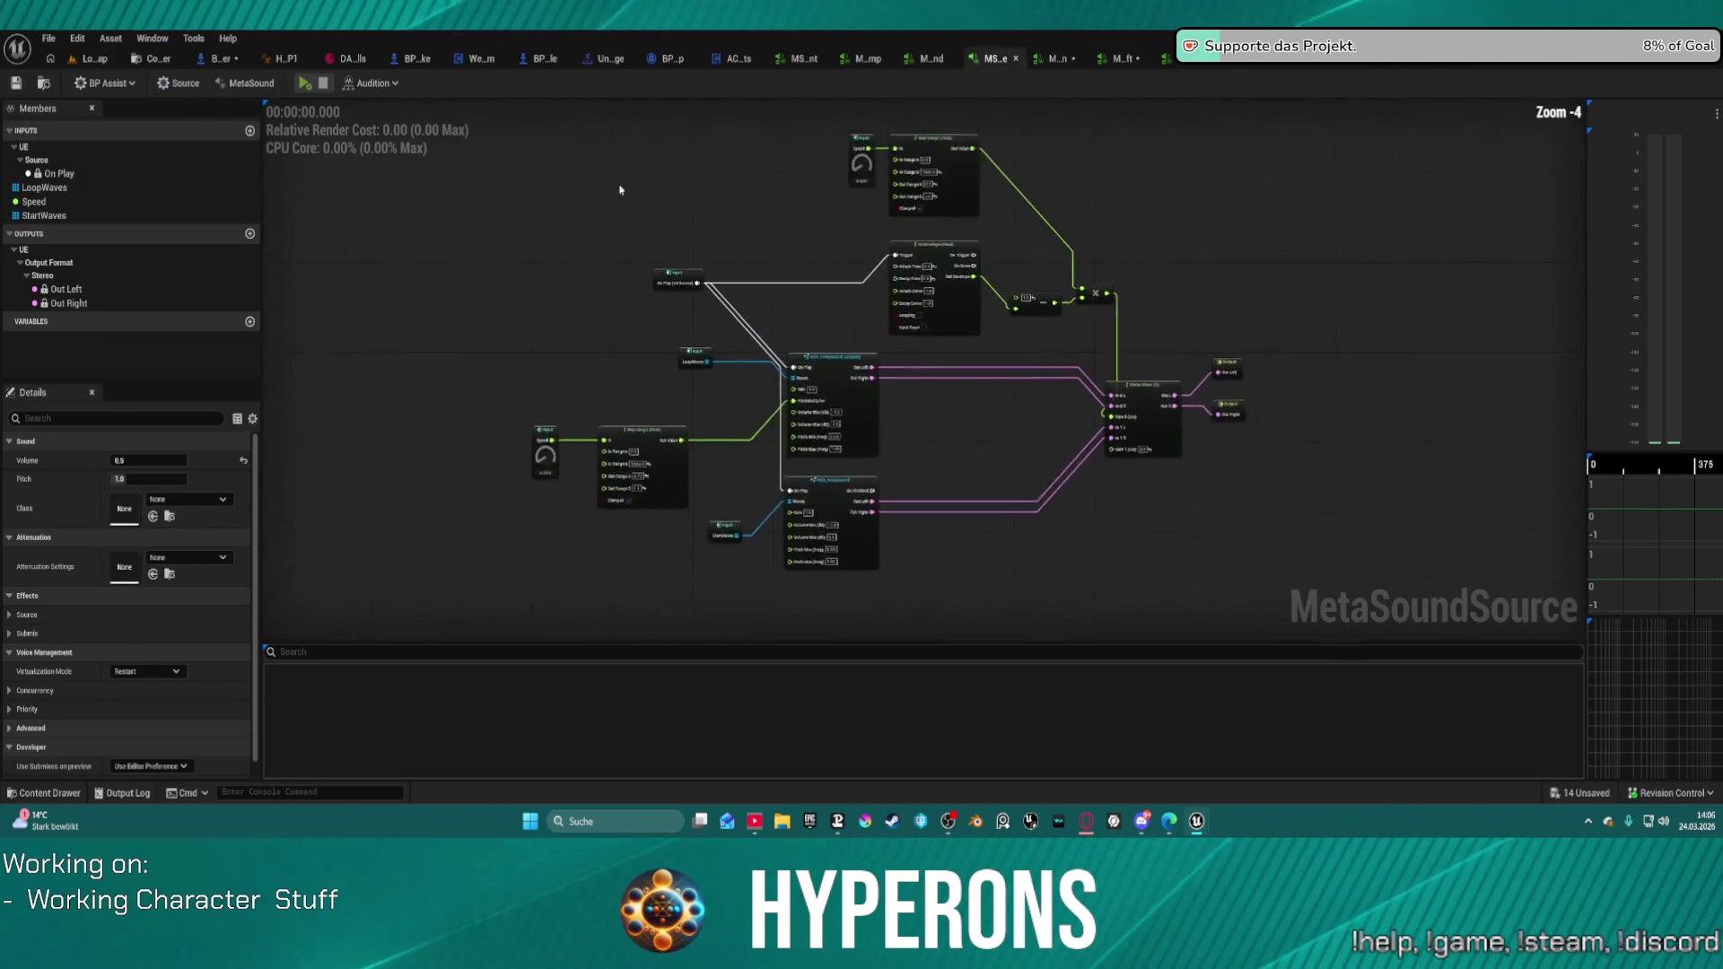
pyautogui.click(938, 65)
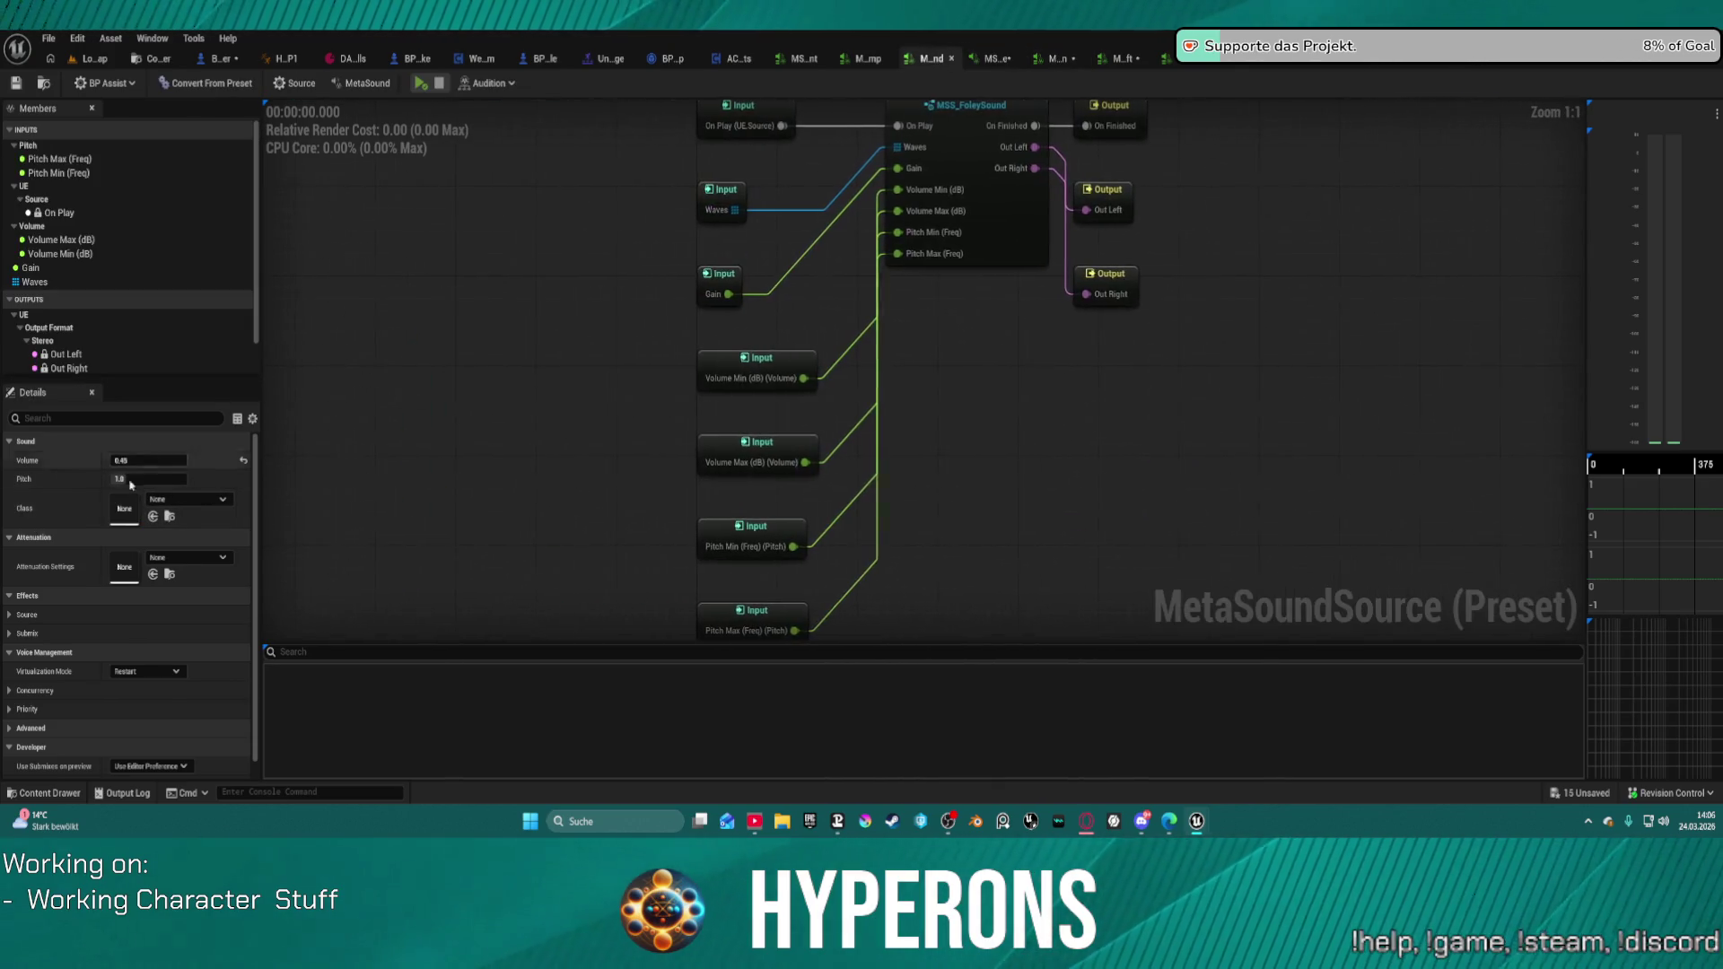
pyautogui.hotkey('ctrl', 'shift', 'Tab')
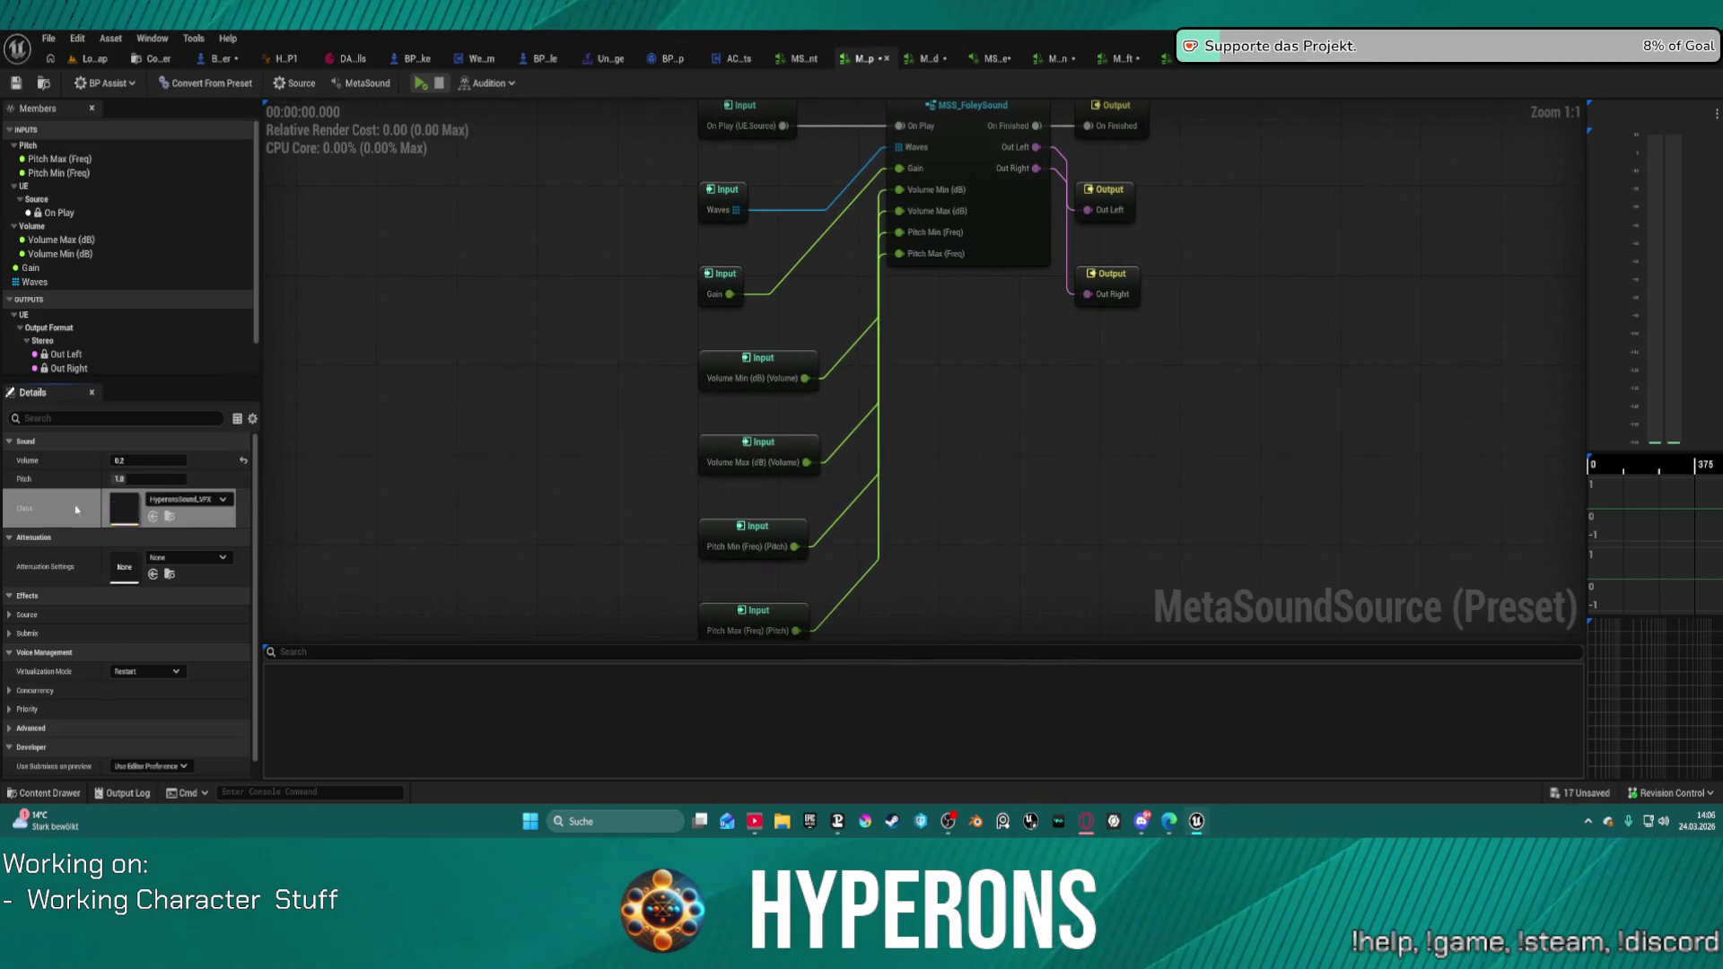
pyautogui.hotkey('ctrl', 'shift', 'Tab')
pyautogui.hotkey('ctrl', 'v')
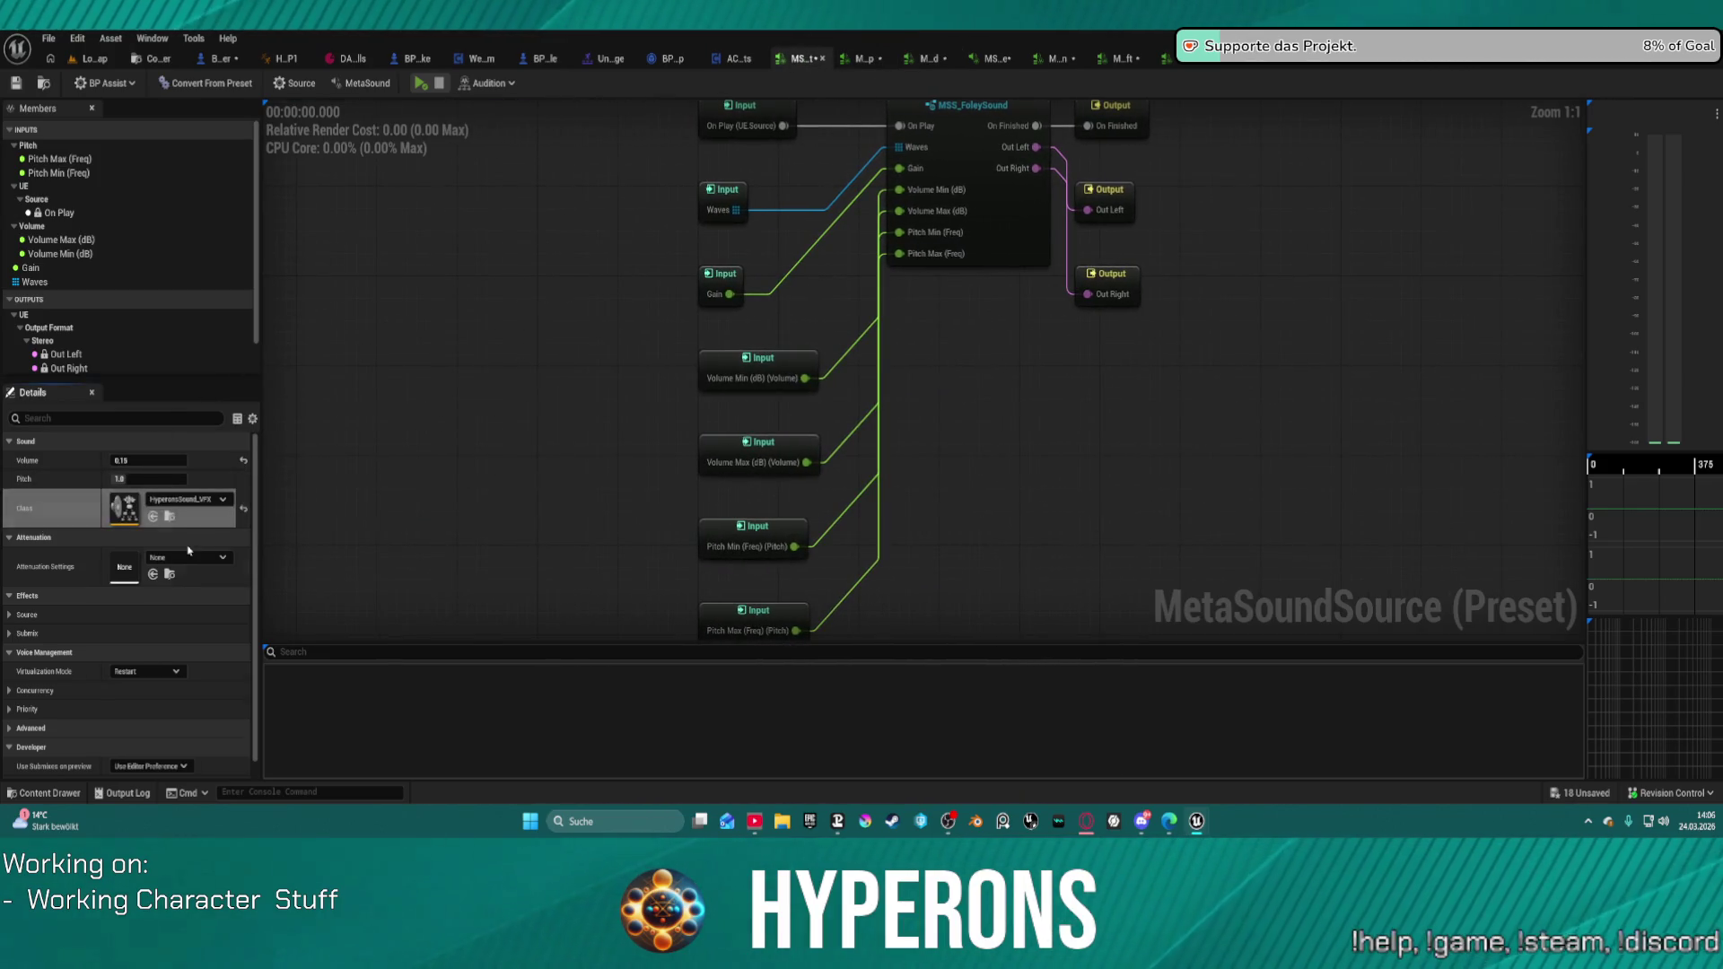
pyautogui.click(202, 558)
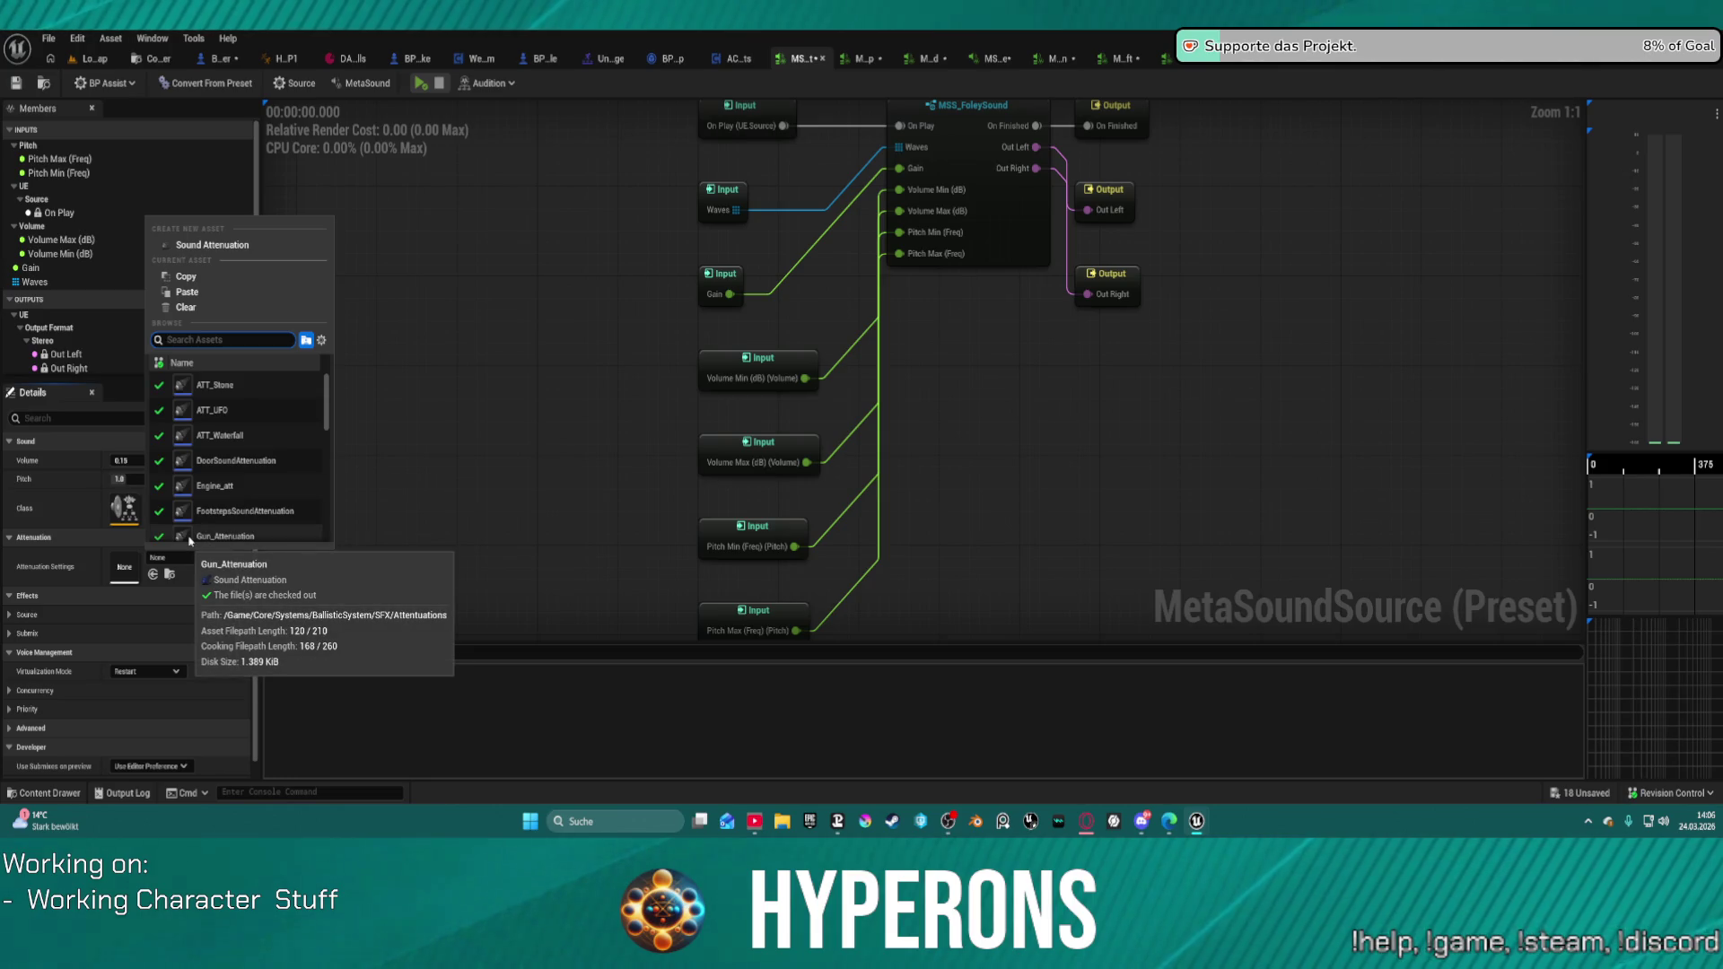
pyautogui.write('generic')
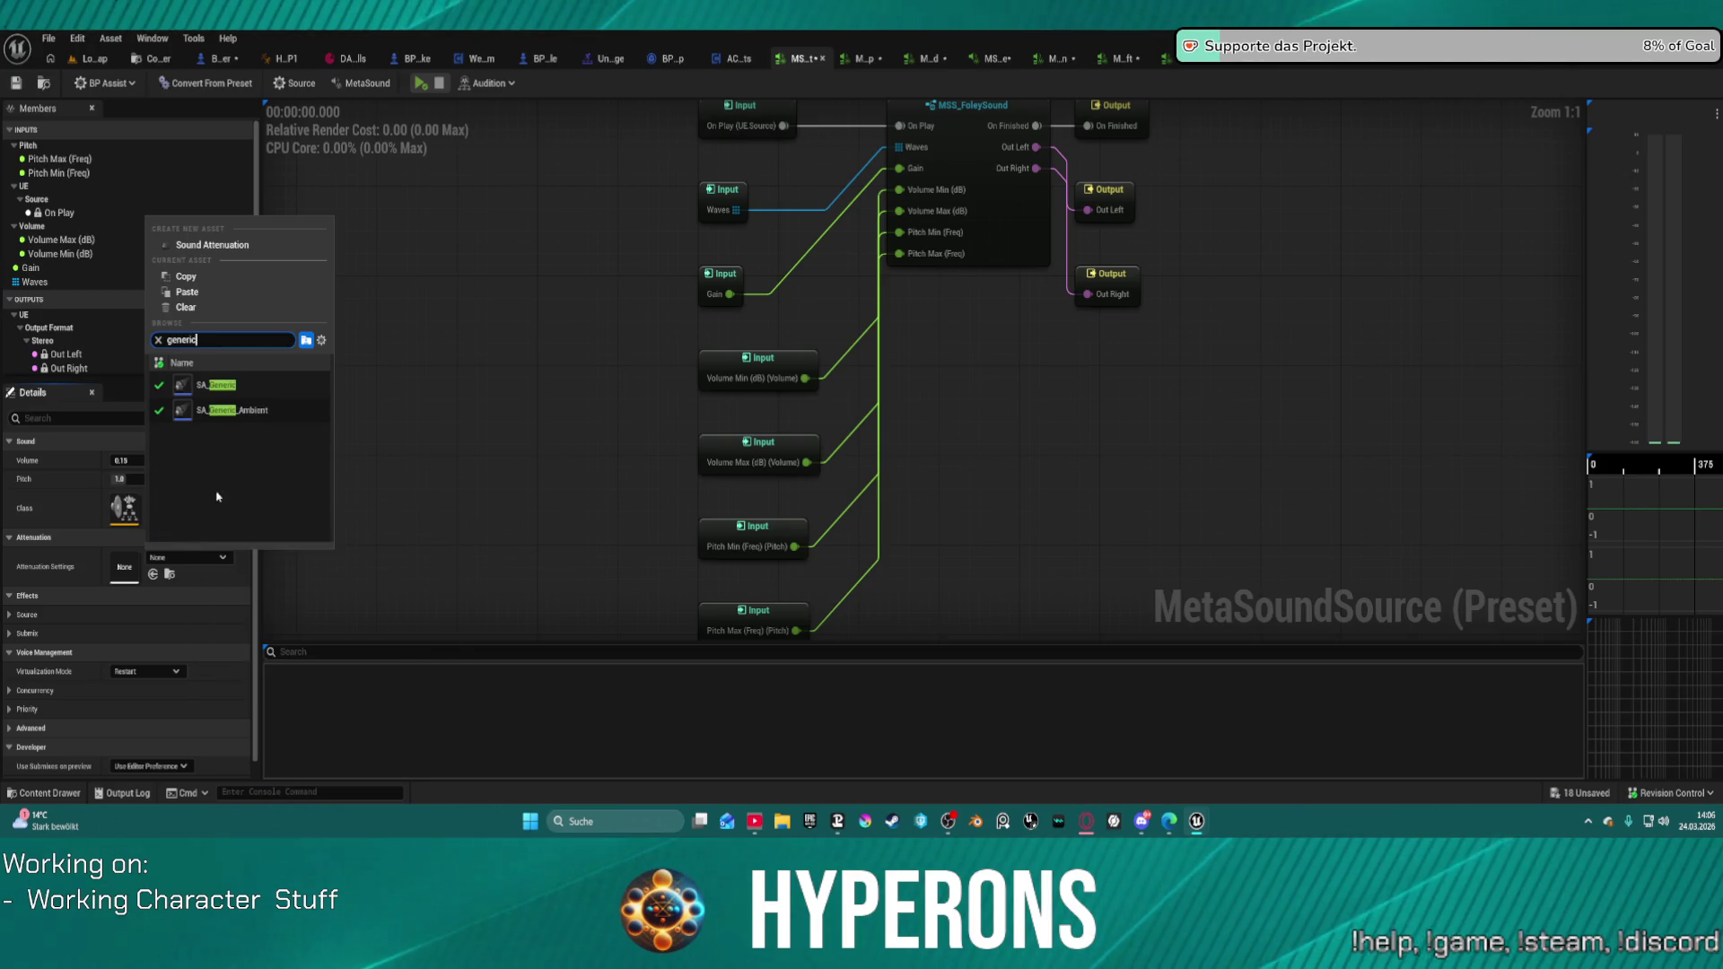
pyautogui.click(241, 378)
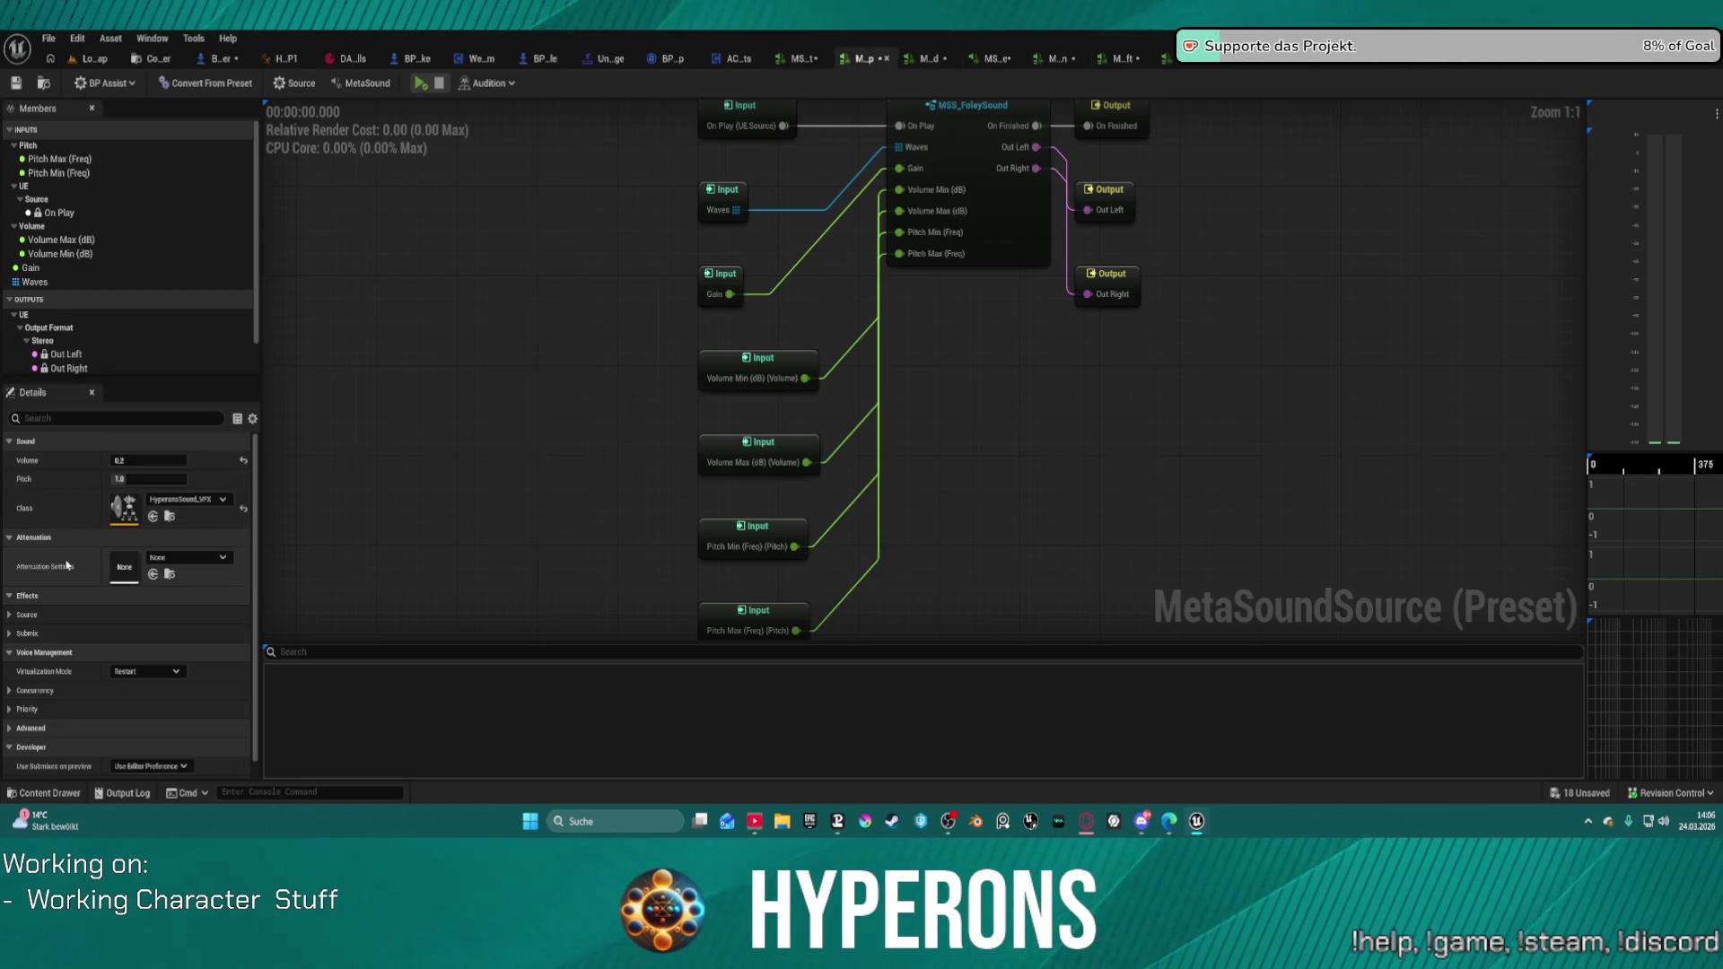
# Step: On the next foley preset, set SA_Generic attenuation and a volume of 0.2
pyautogui.hotkey('ctrl', 'Tab')
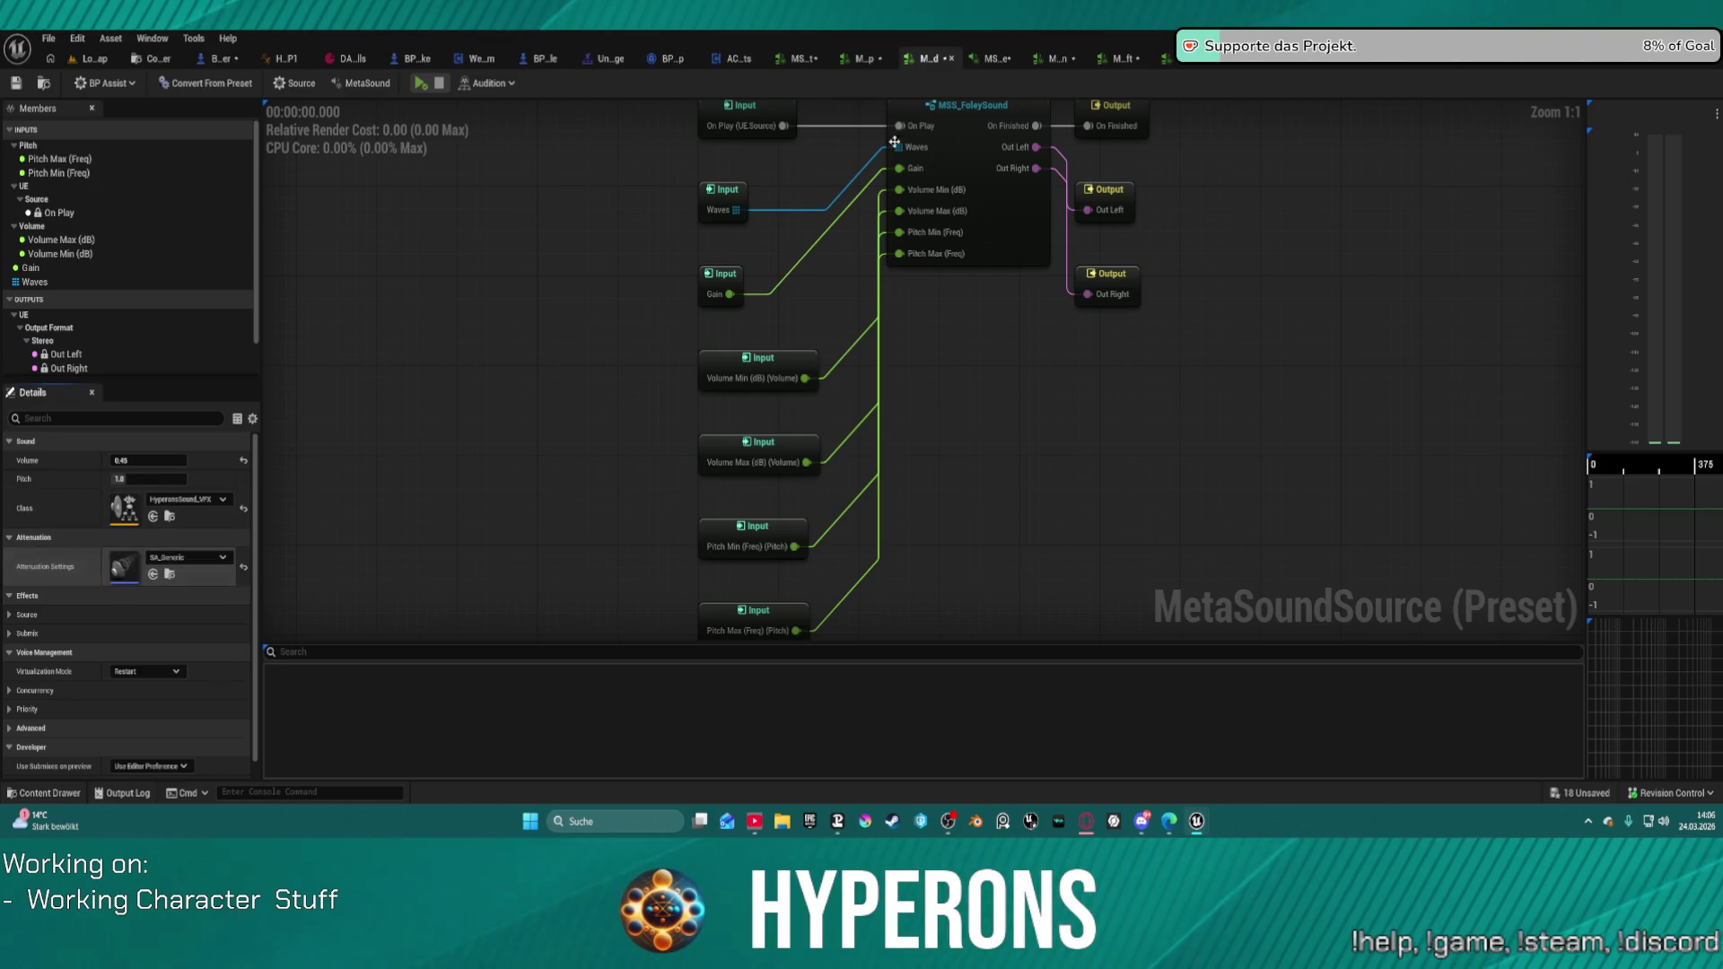
pyautogui.click(989, 63)
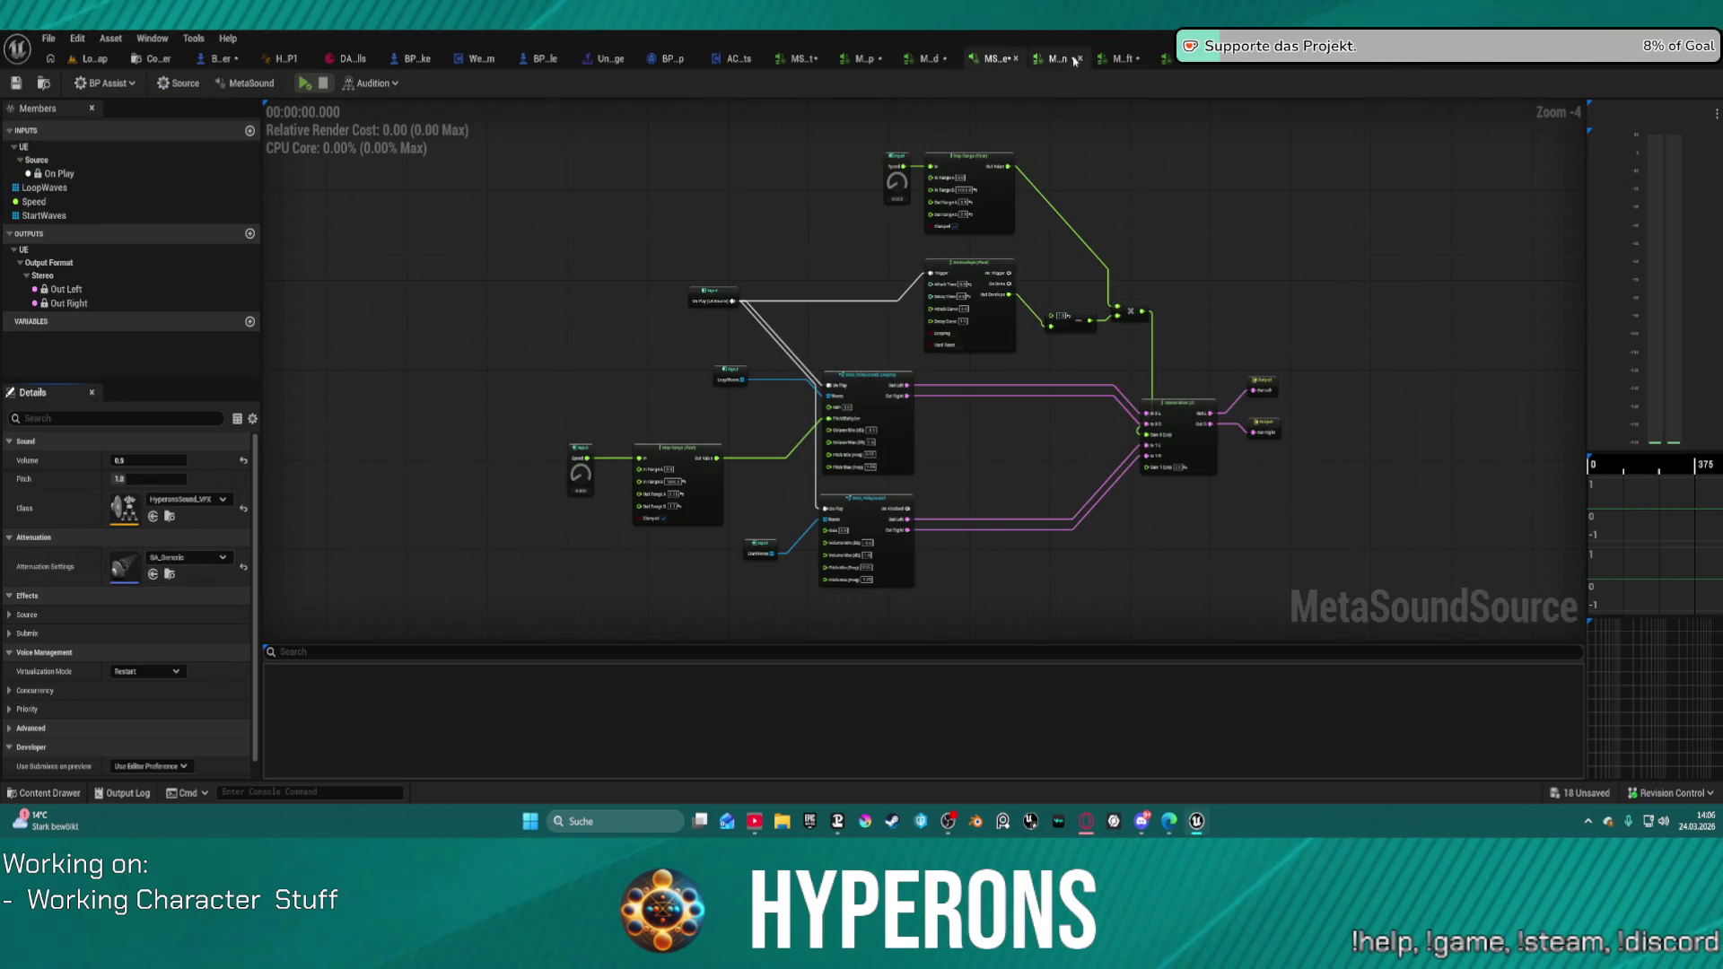
pyautogui.click(1072, 64)
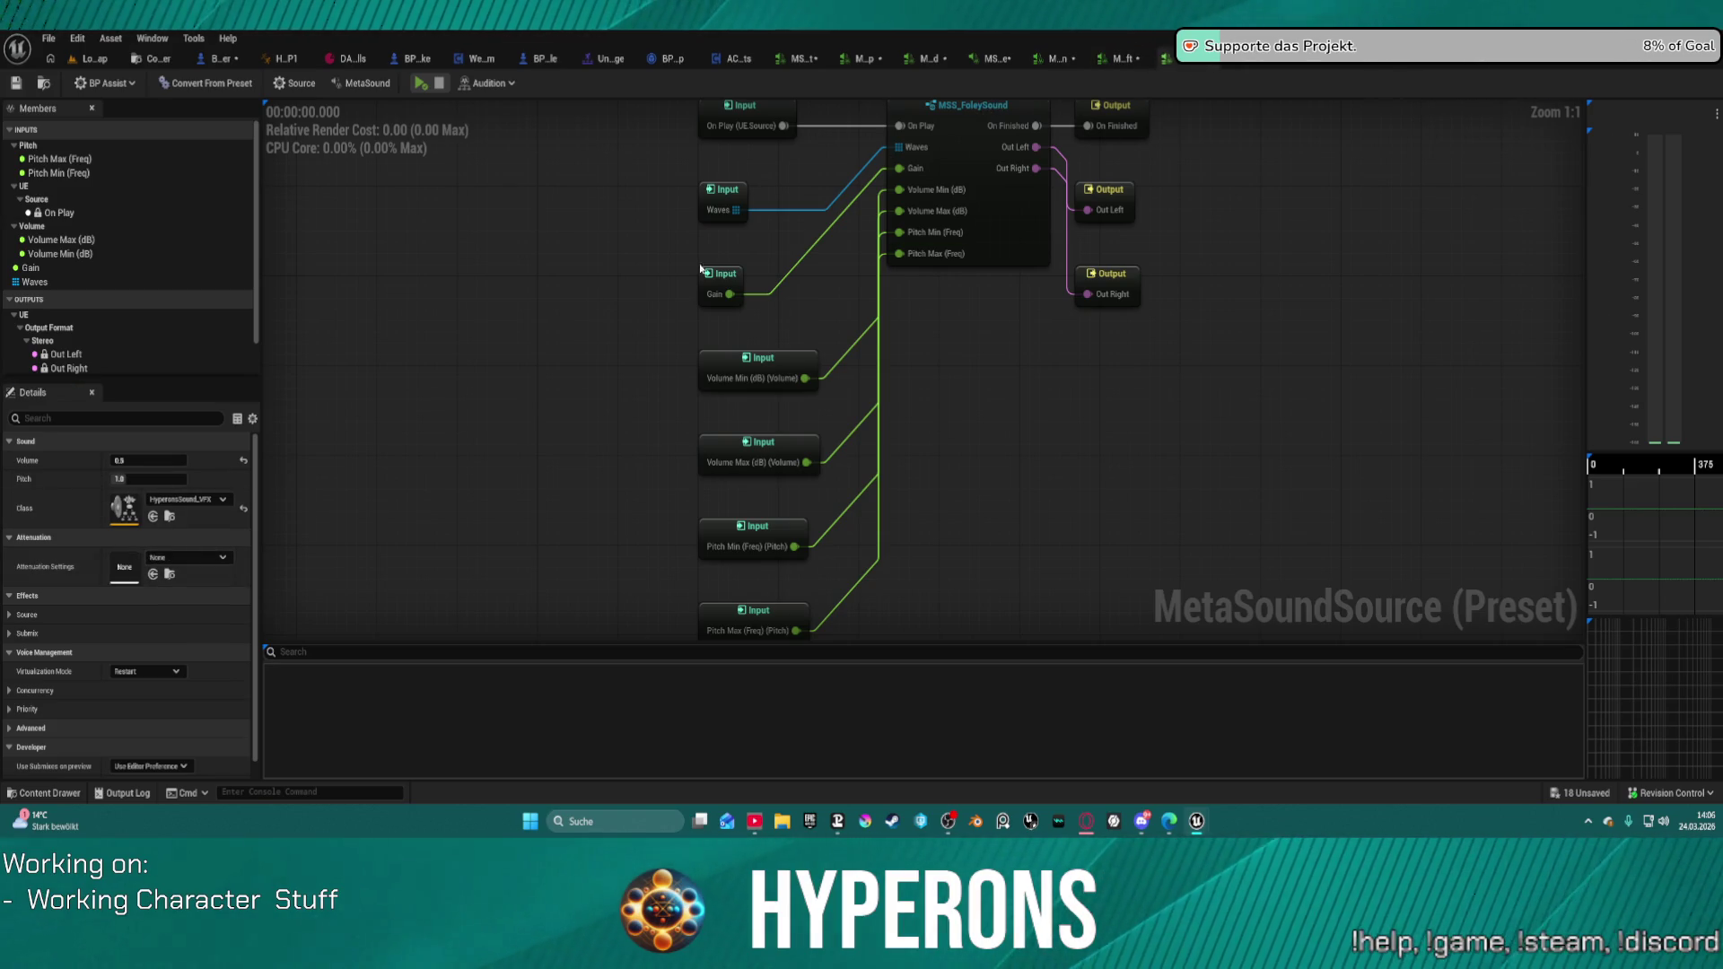
pyautogui.keyDown('shift'); pyautogui.click(66, 579); pyautogui.keyUp('shift')
pyautogui.keyDown('shift'); pyautogui.click(61, 559); pyautogui.keyUp('shift')
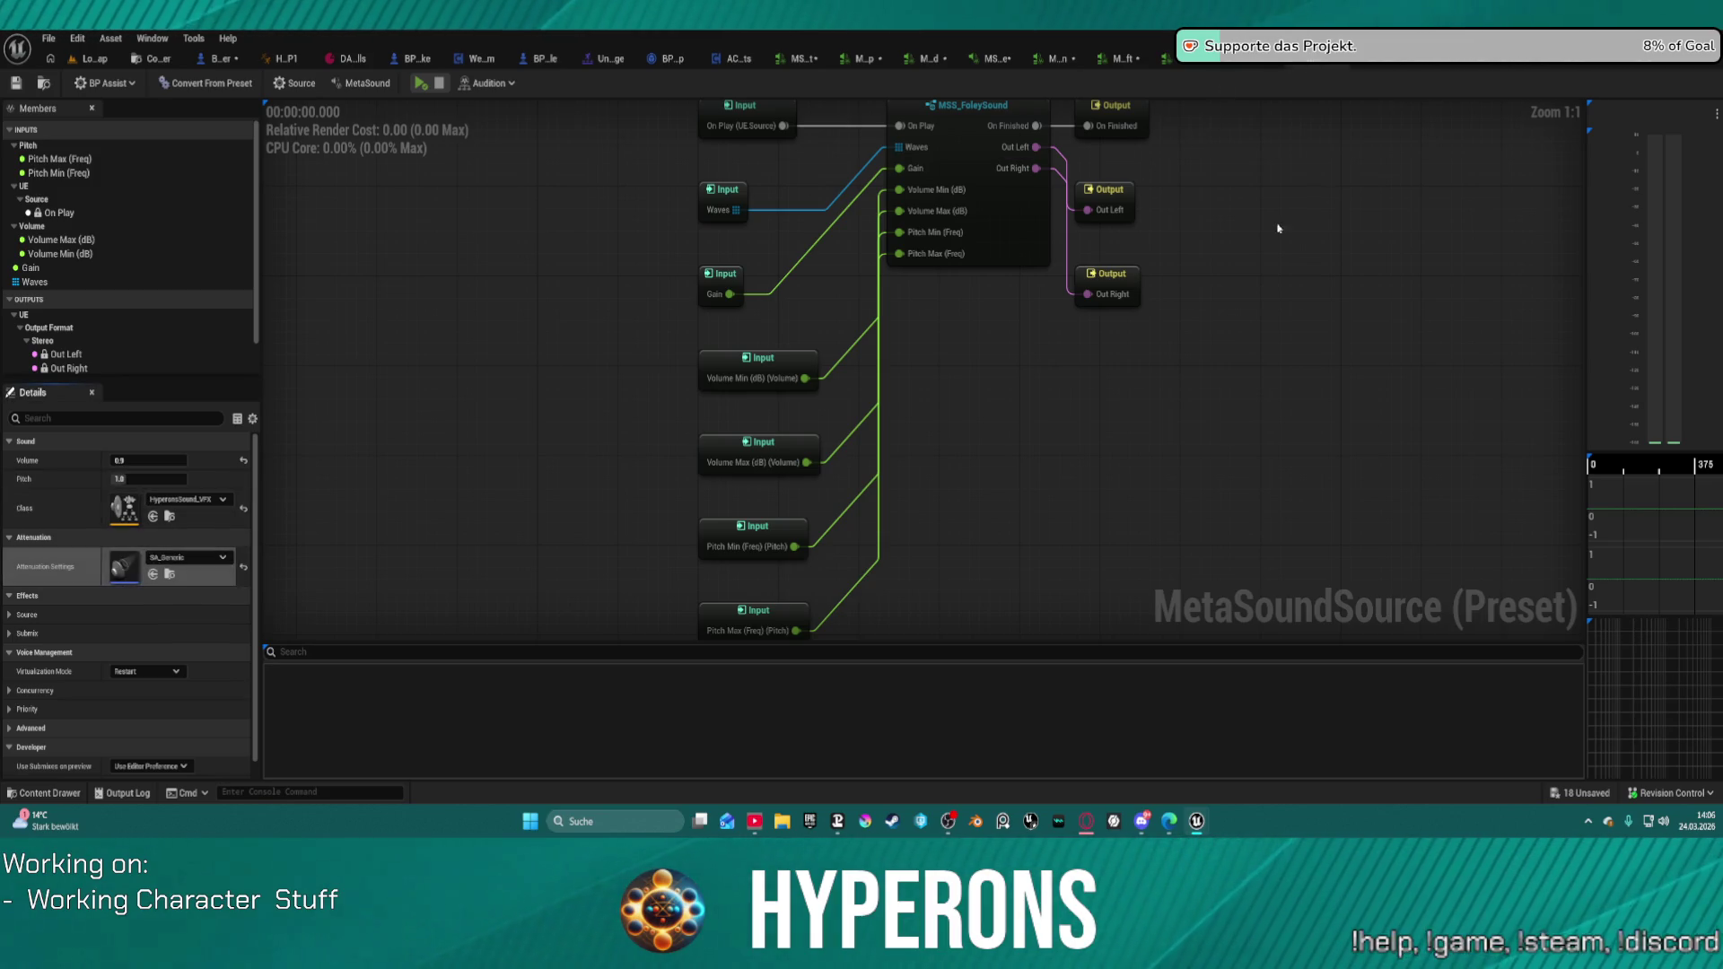
pyautogui.hotkey('ctrl', 'y')
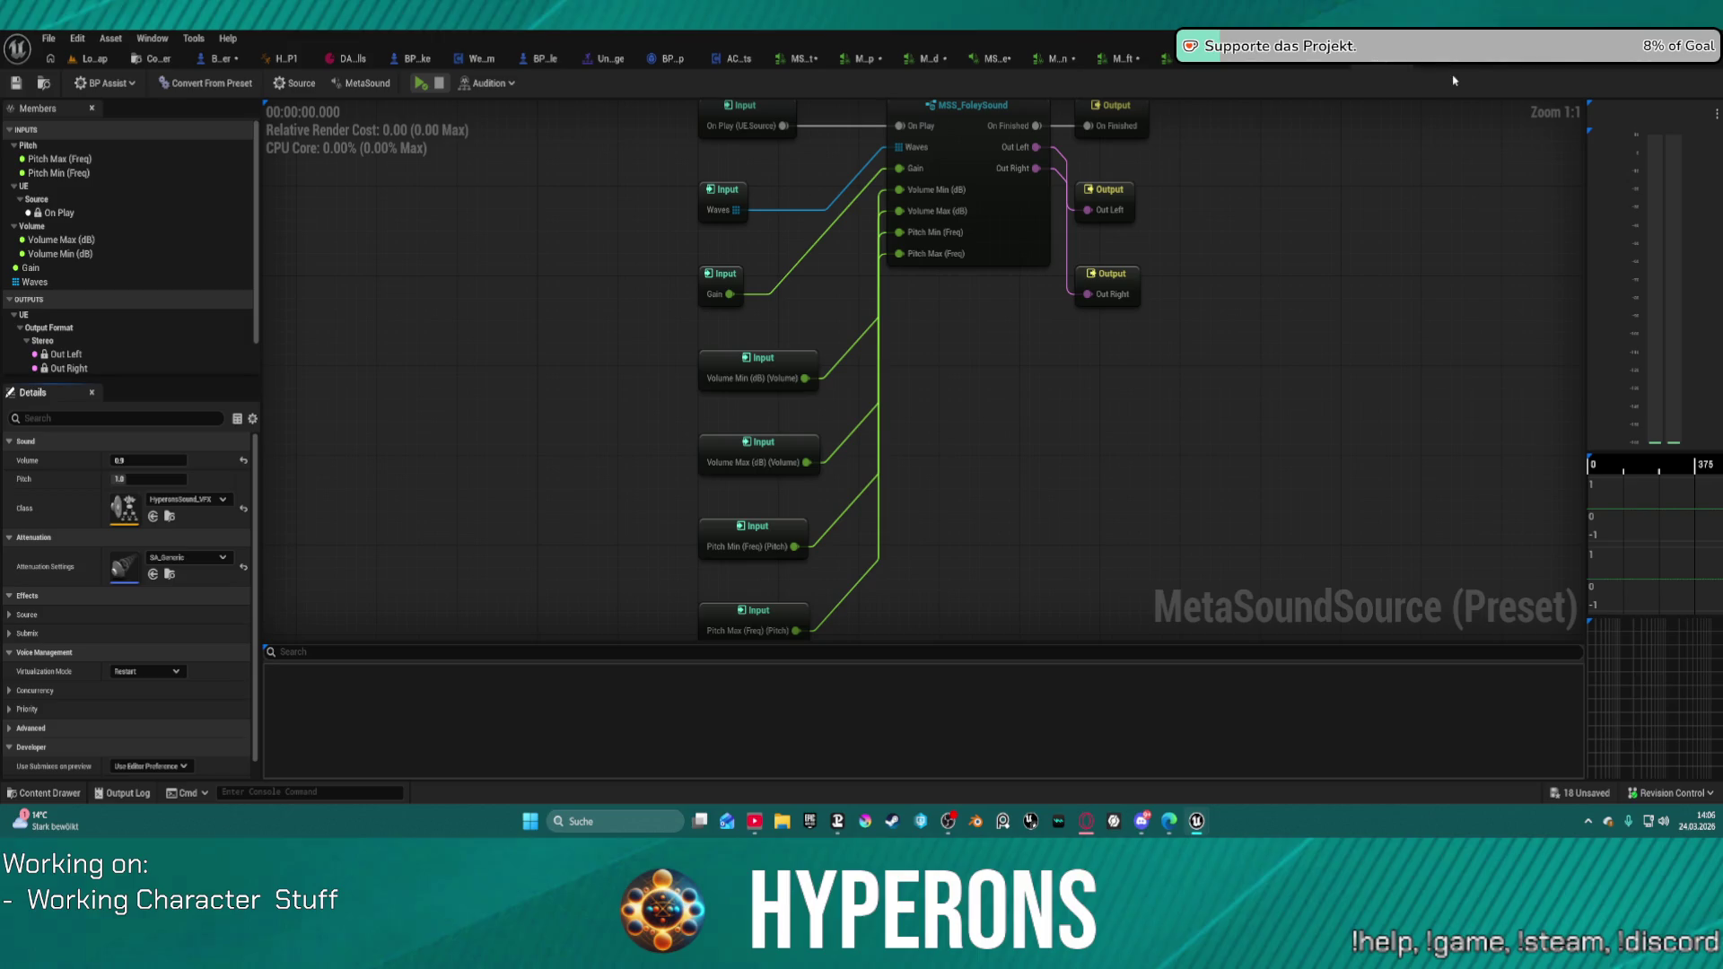
pyautogui.hotkey('ctrl', 'y')
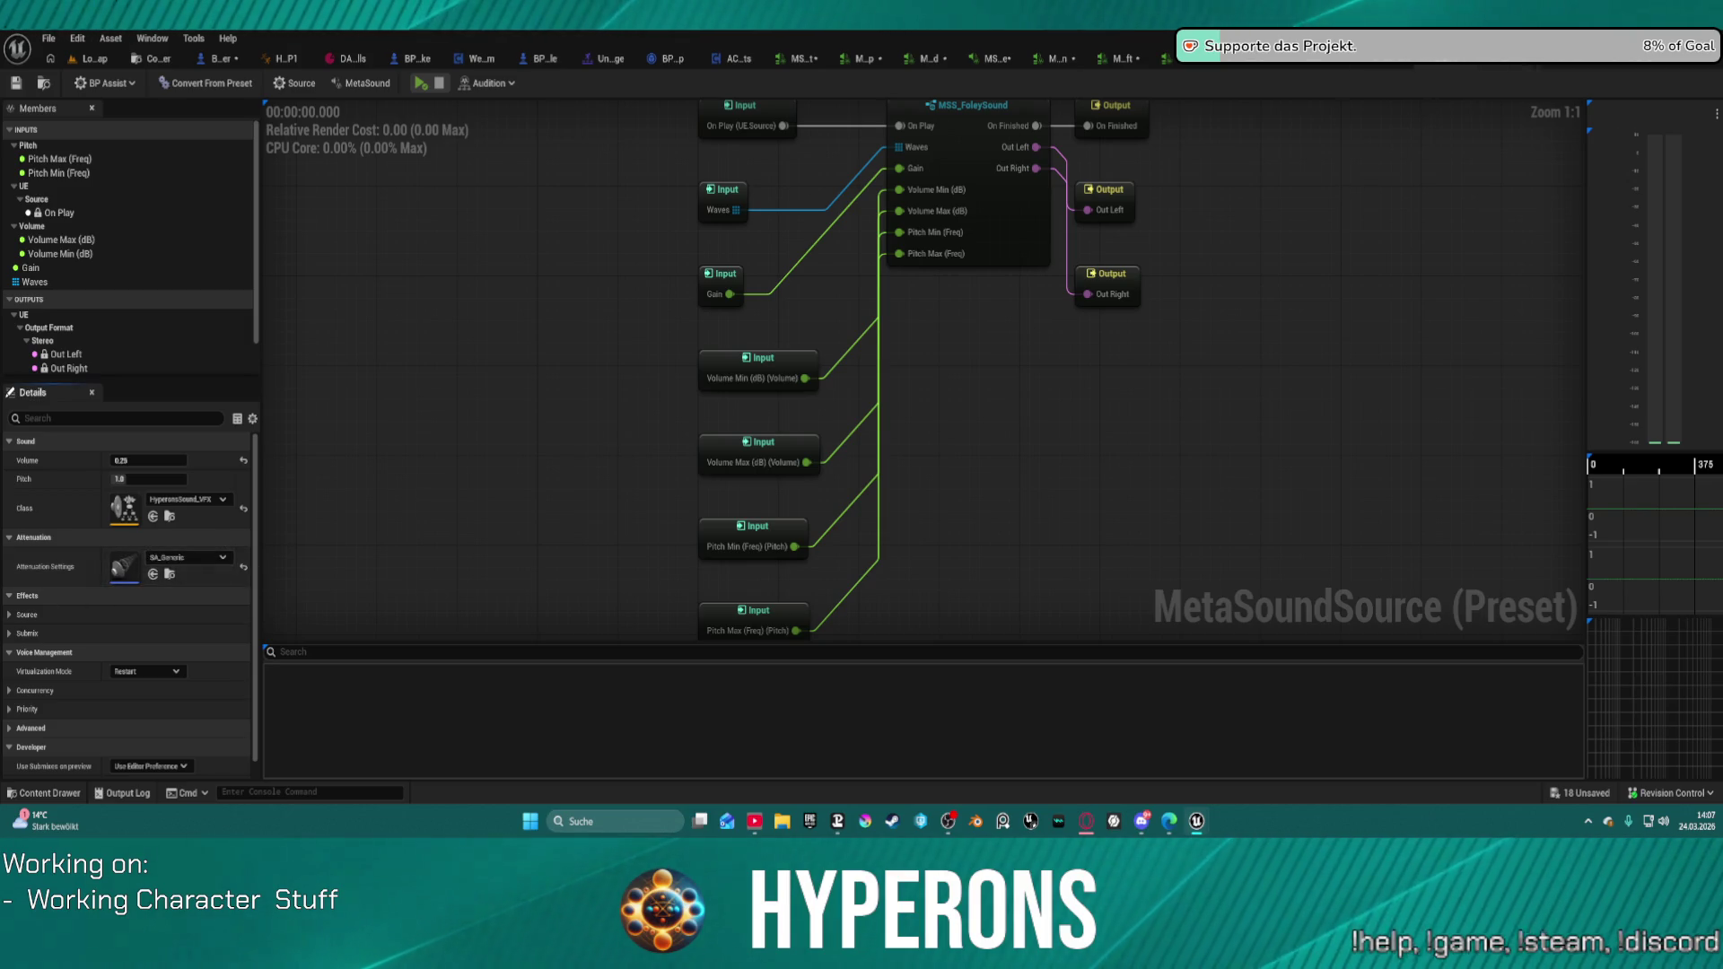
pyautogui.hotkey('ctrl', 'z')
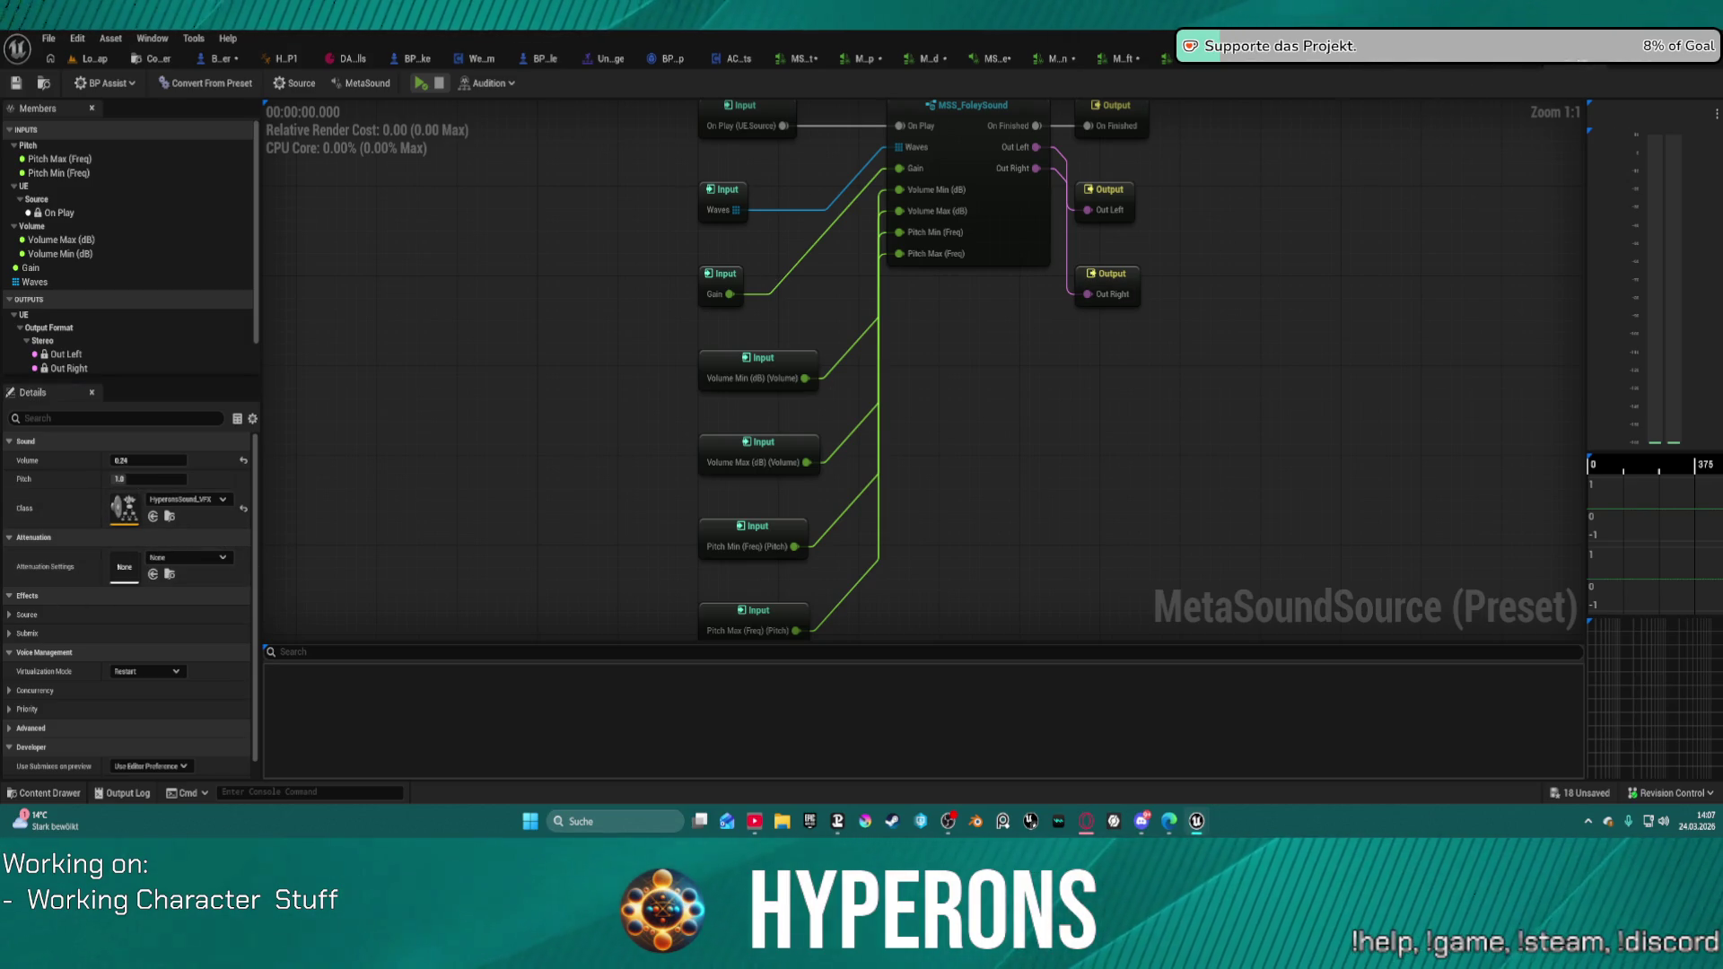
pyautogui.hotkey('ctrl', 'z')
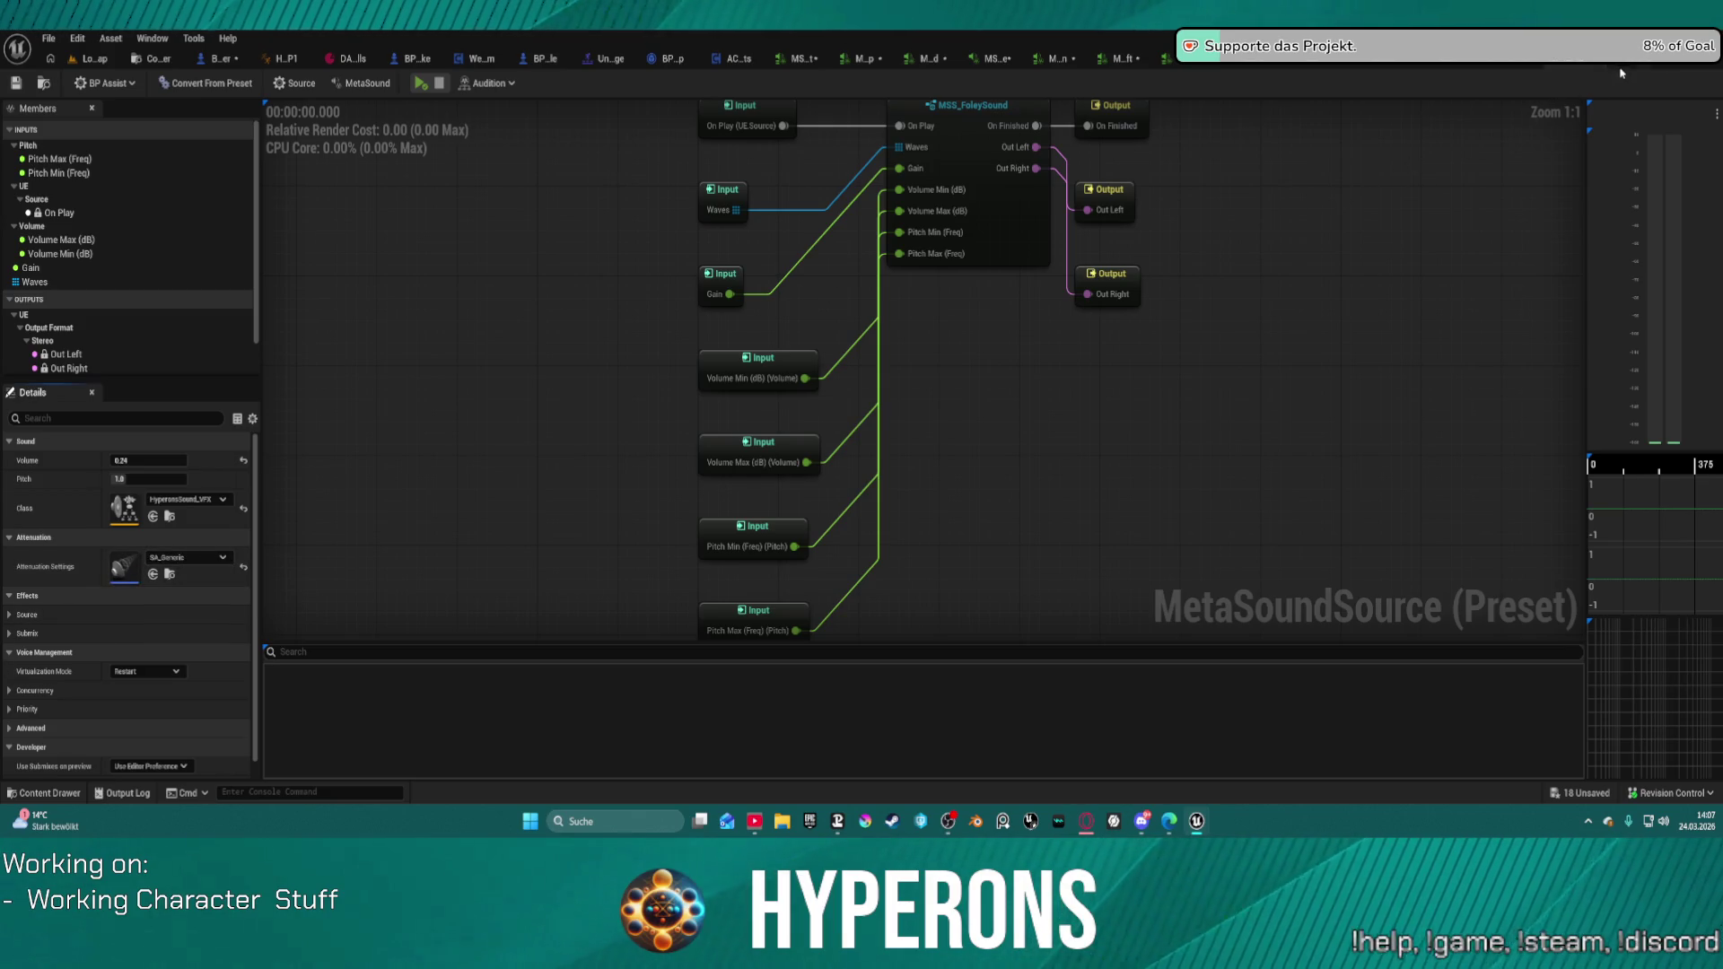
pyautogui.hotkey('ctrl', 'z')
pyautogui.hotkey('ctrl', 'z')
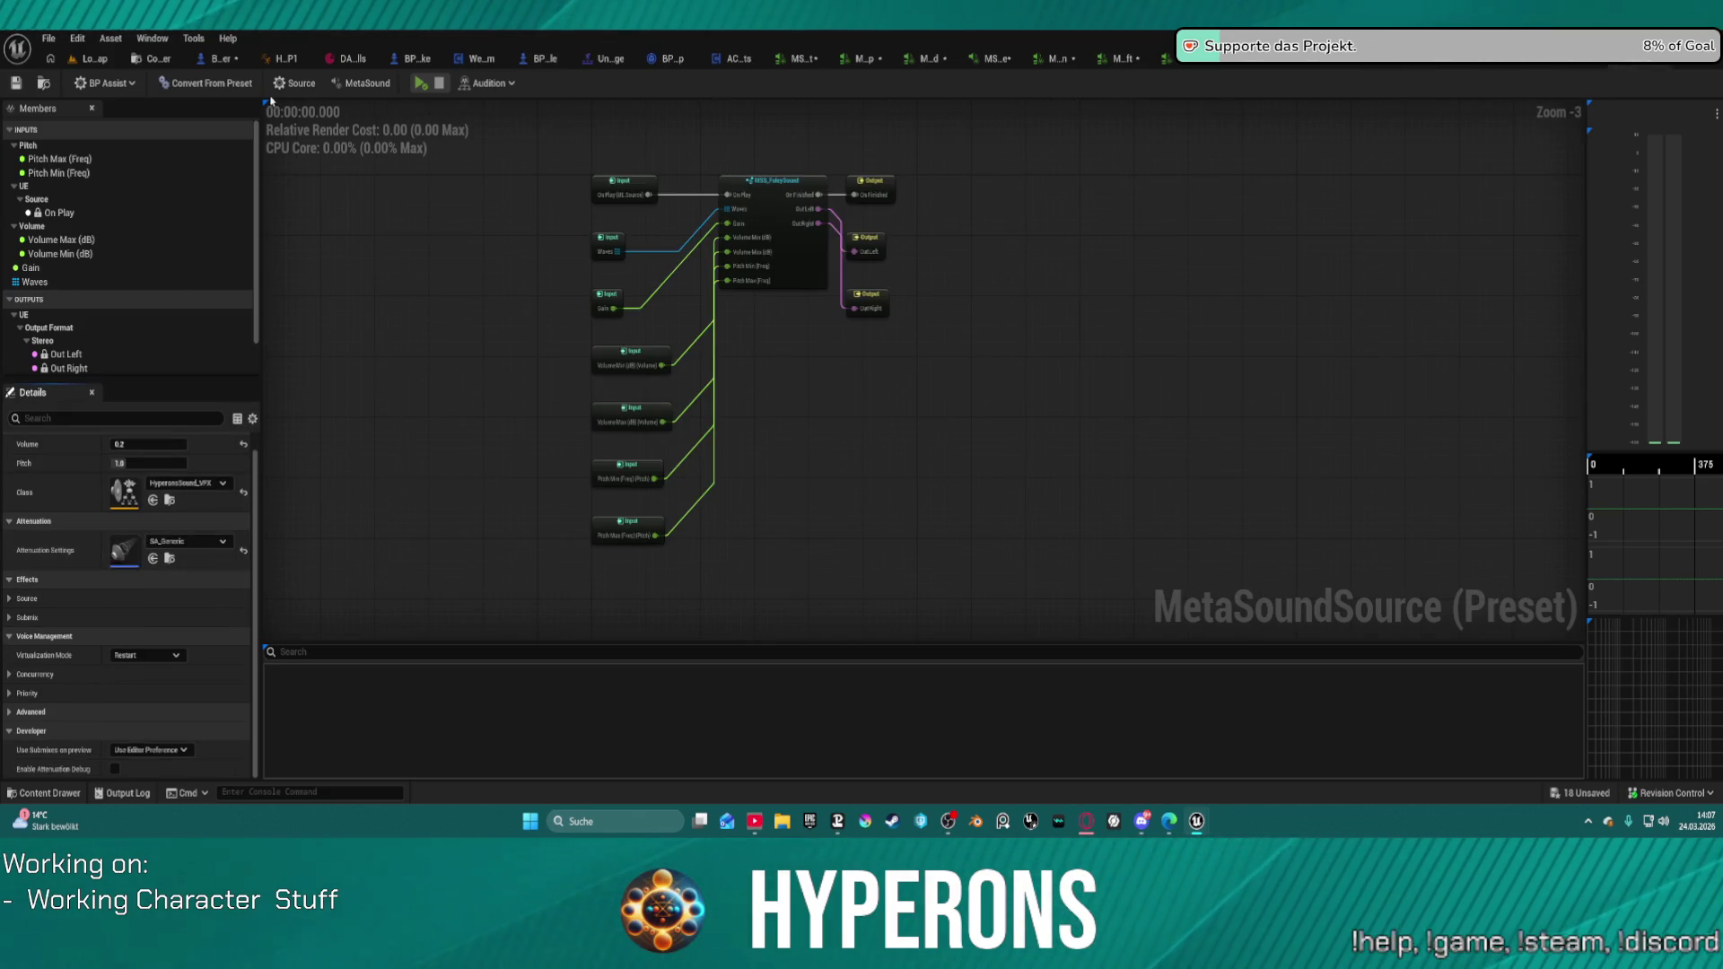
# Step: Audition the foley preset twice, then return to the LoadMap level
pyautogui.click(419, 85)
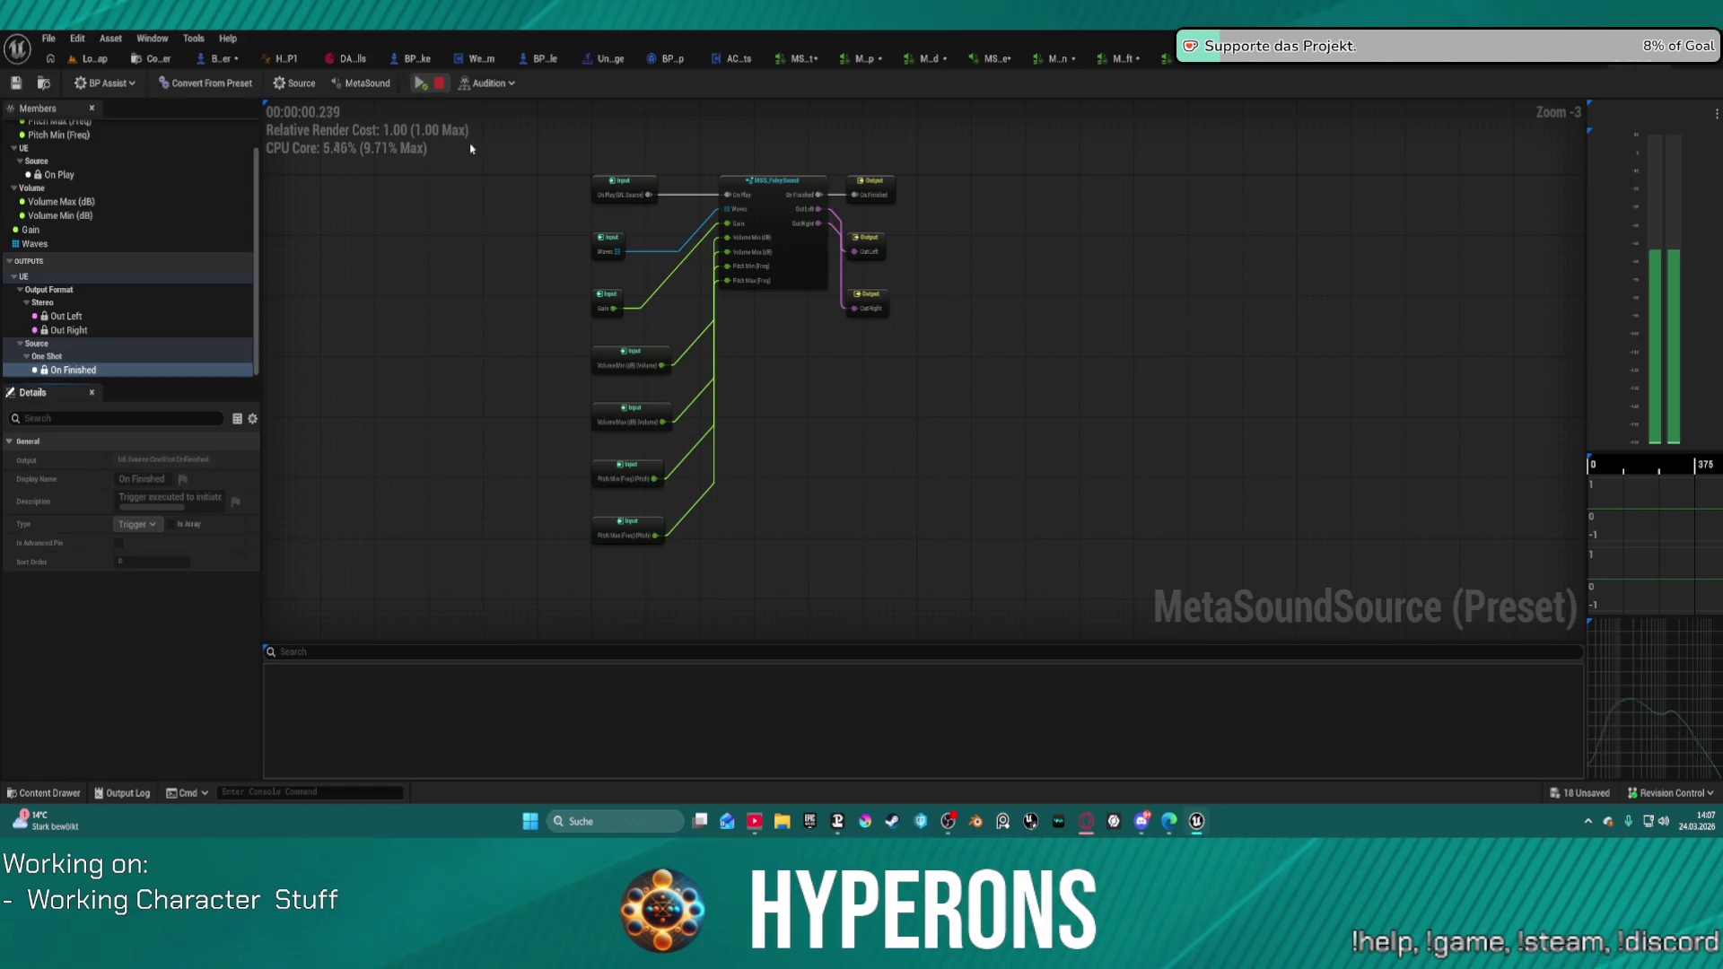
pyautogui.click(427, 84)
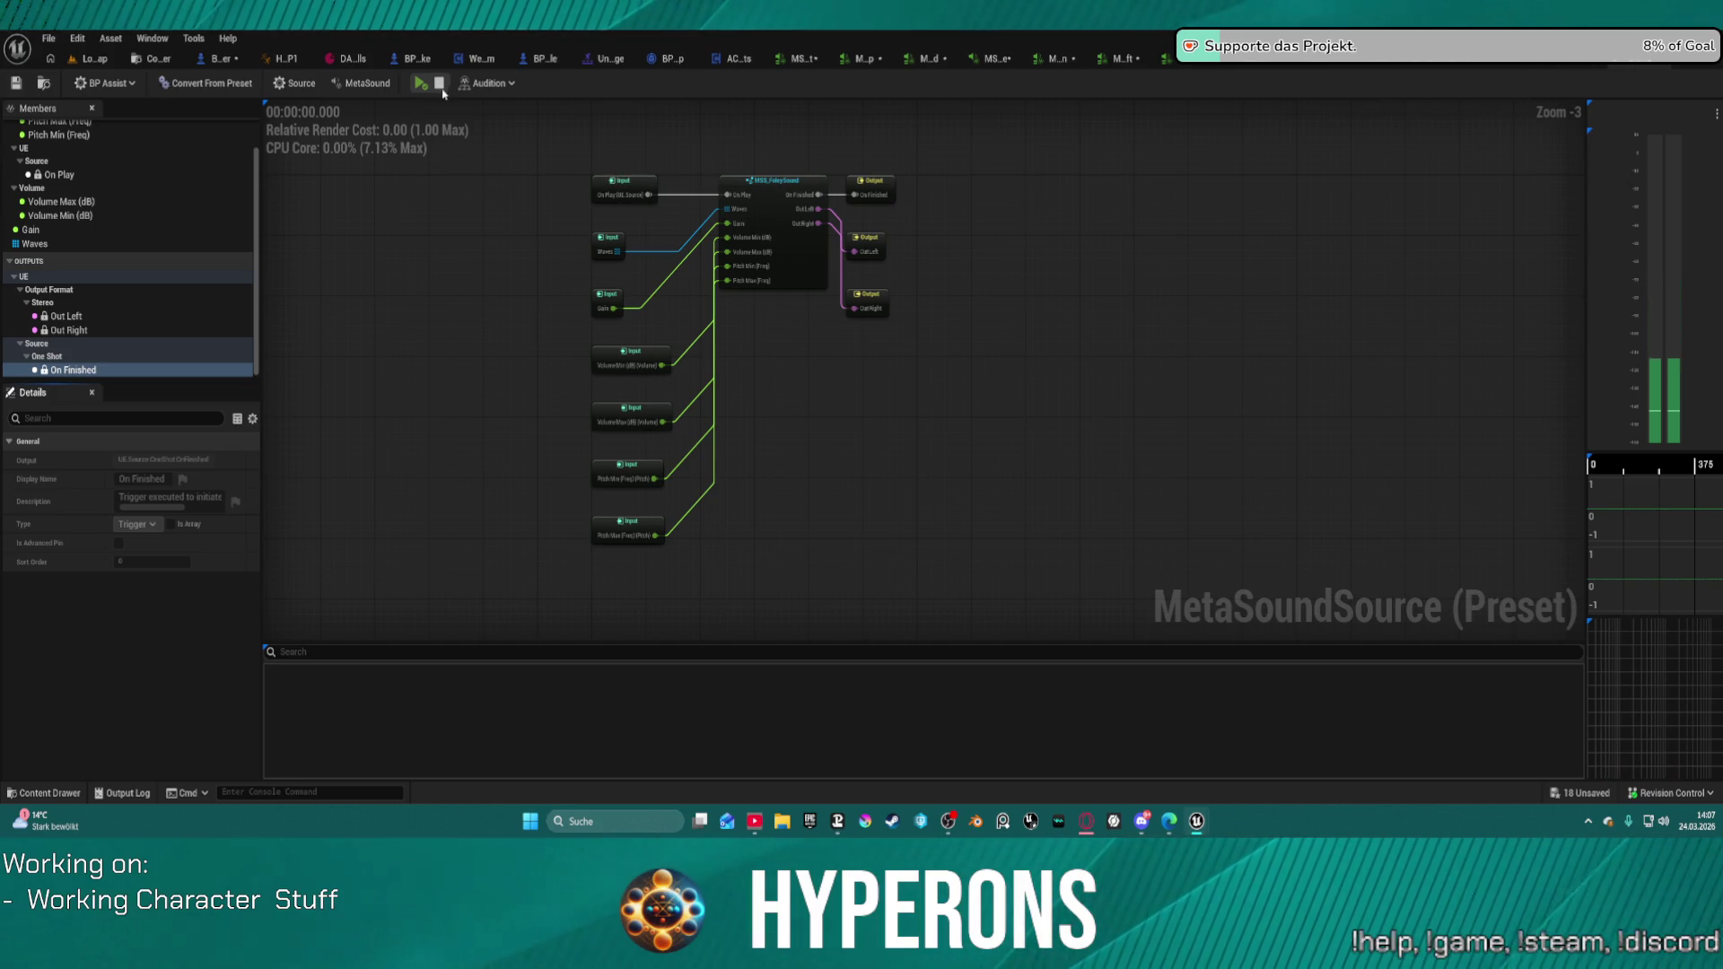
pyautogui.click(95, 59)
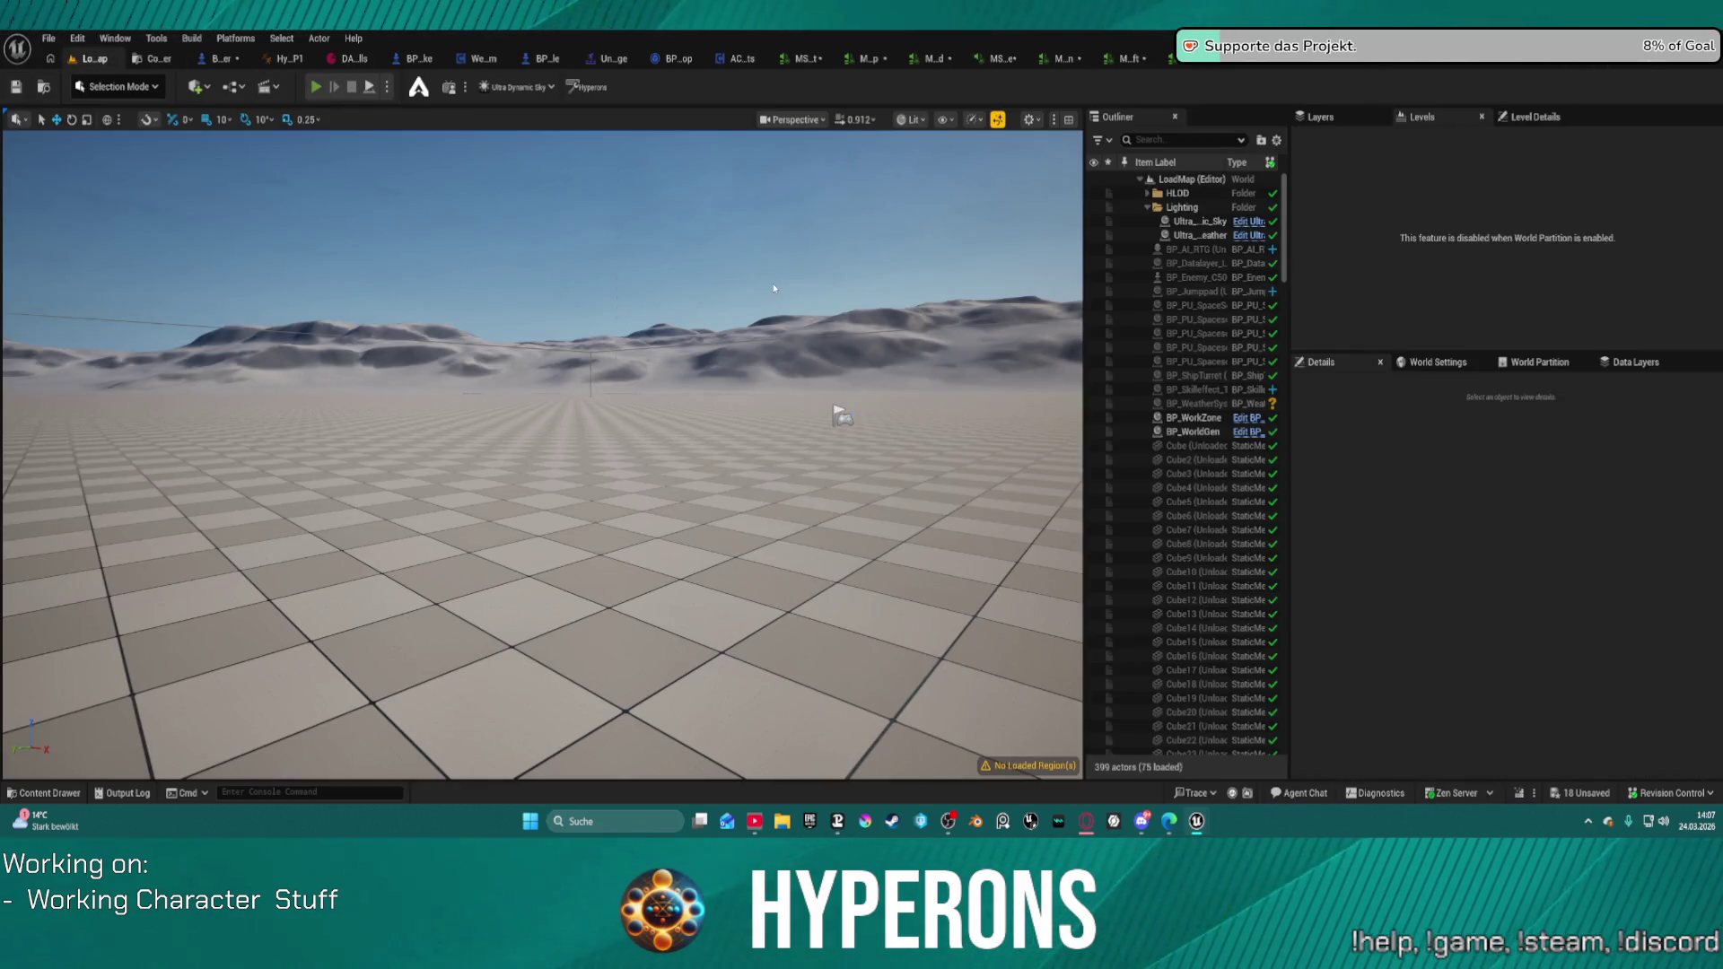
# Step: Start Play In Editor and run the character over the ramp toward the blocks
pyautogui.hotkey('alt', 'p')
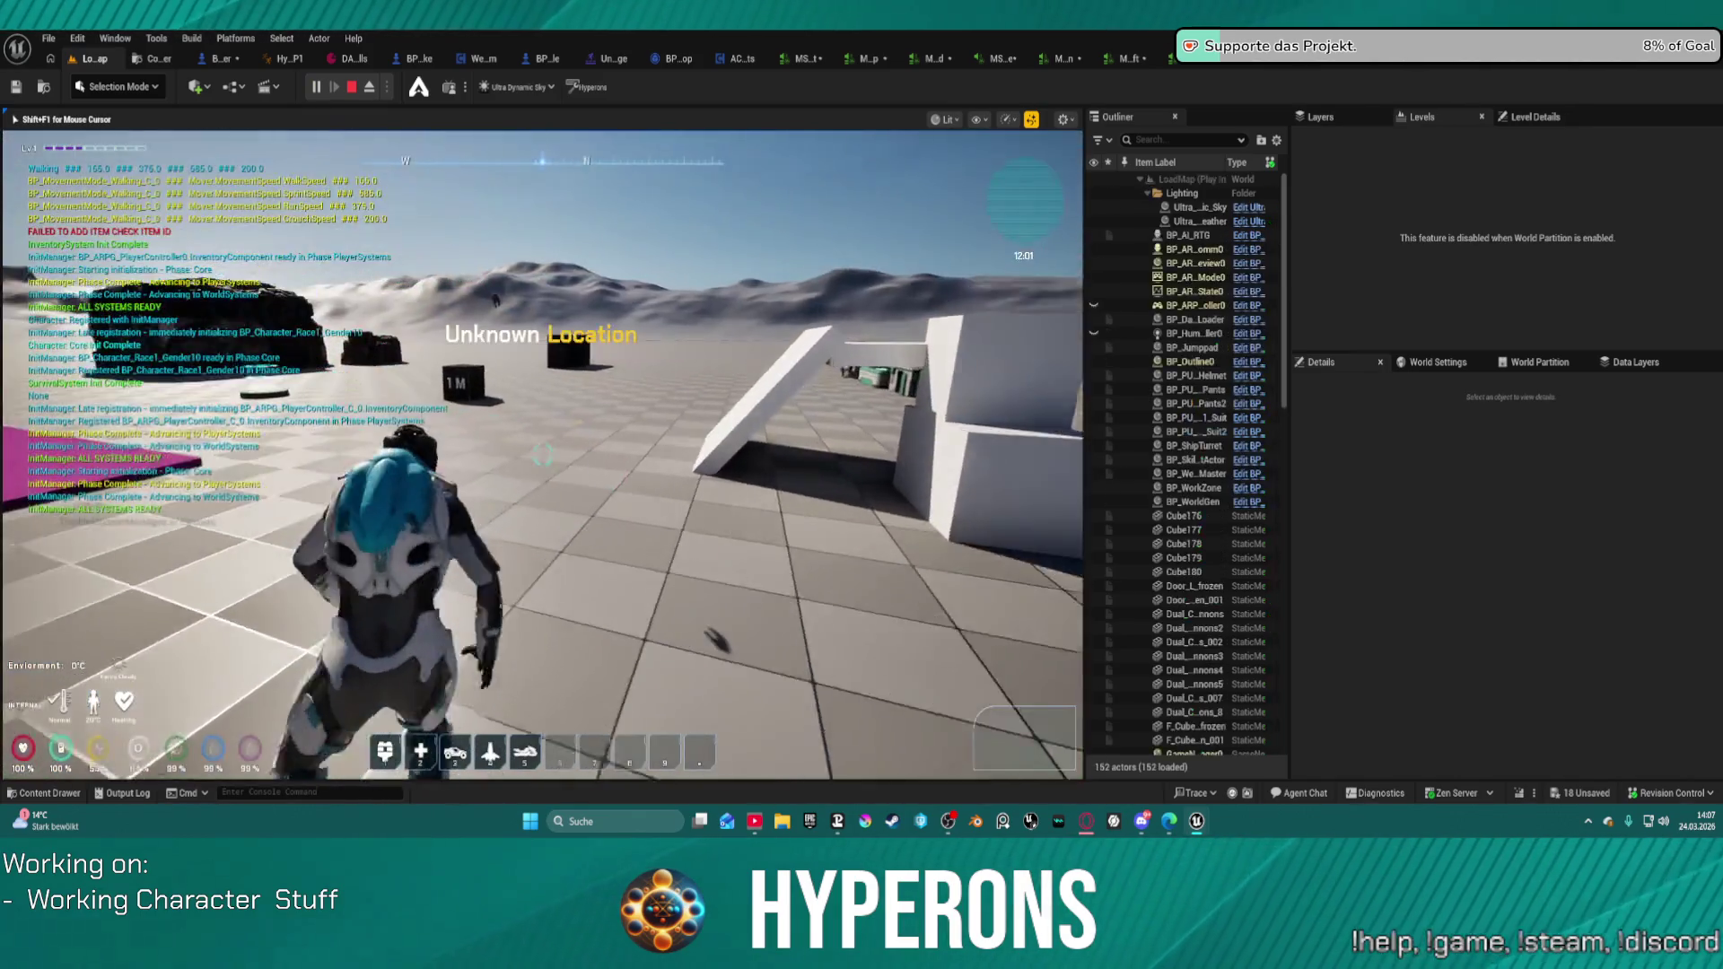
pyautogui.press('w')
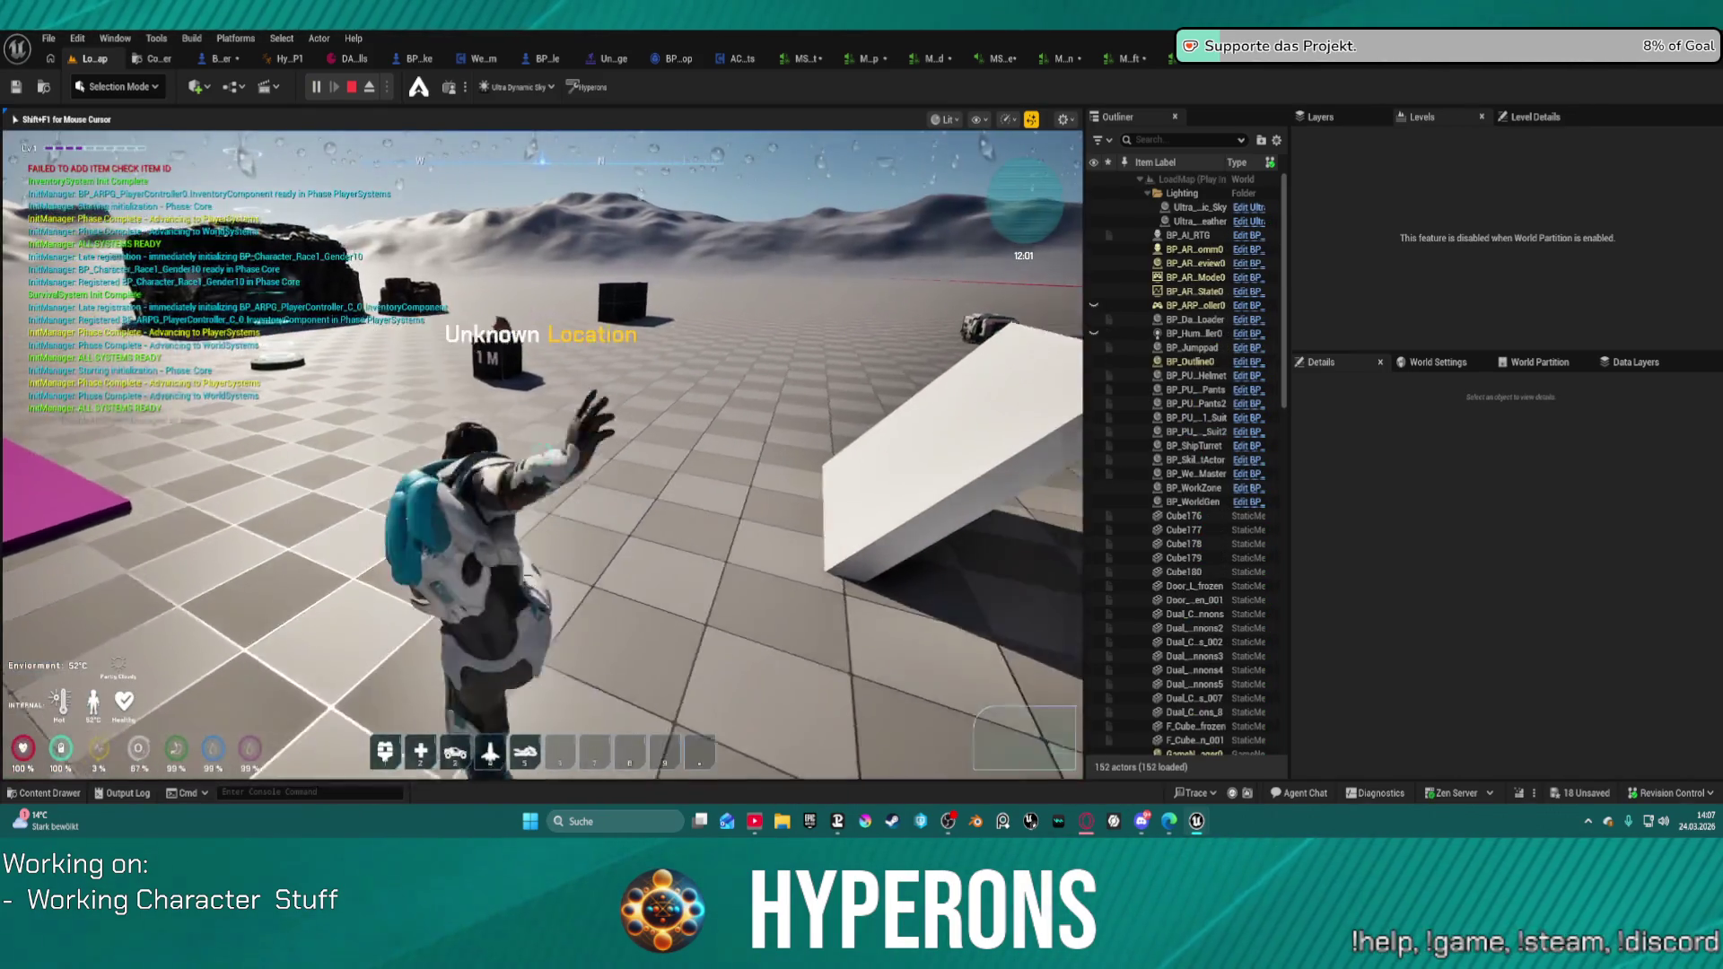
pyautogui.press('w')
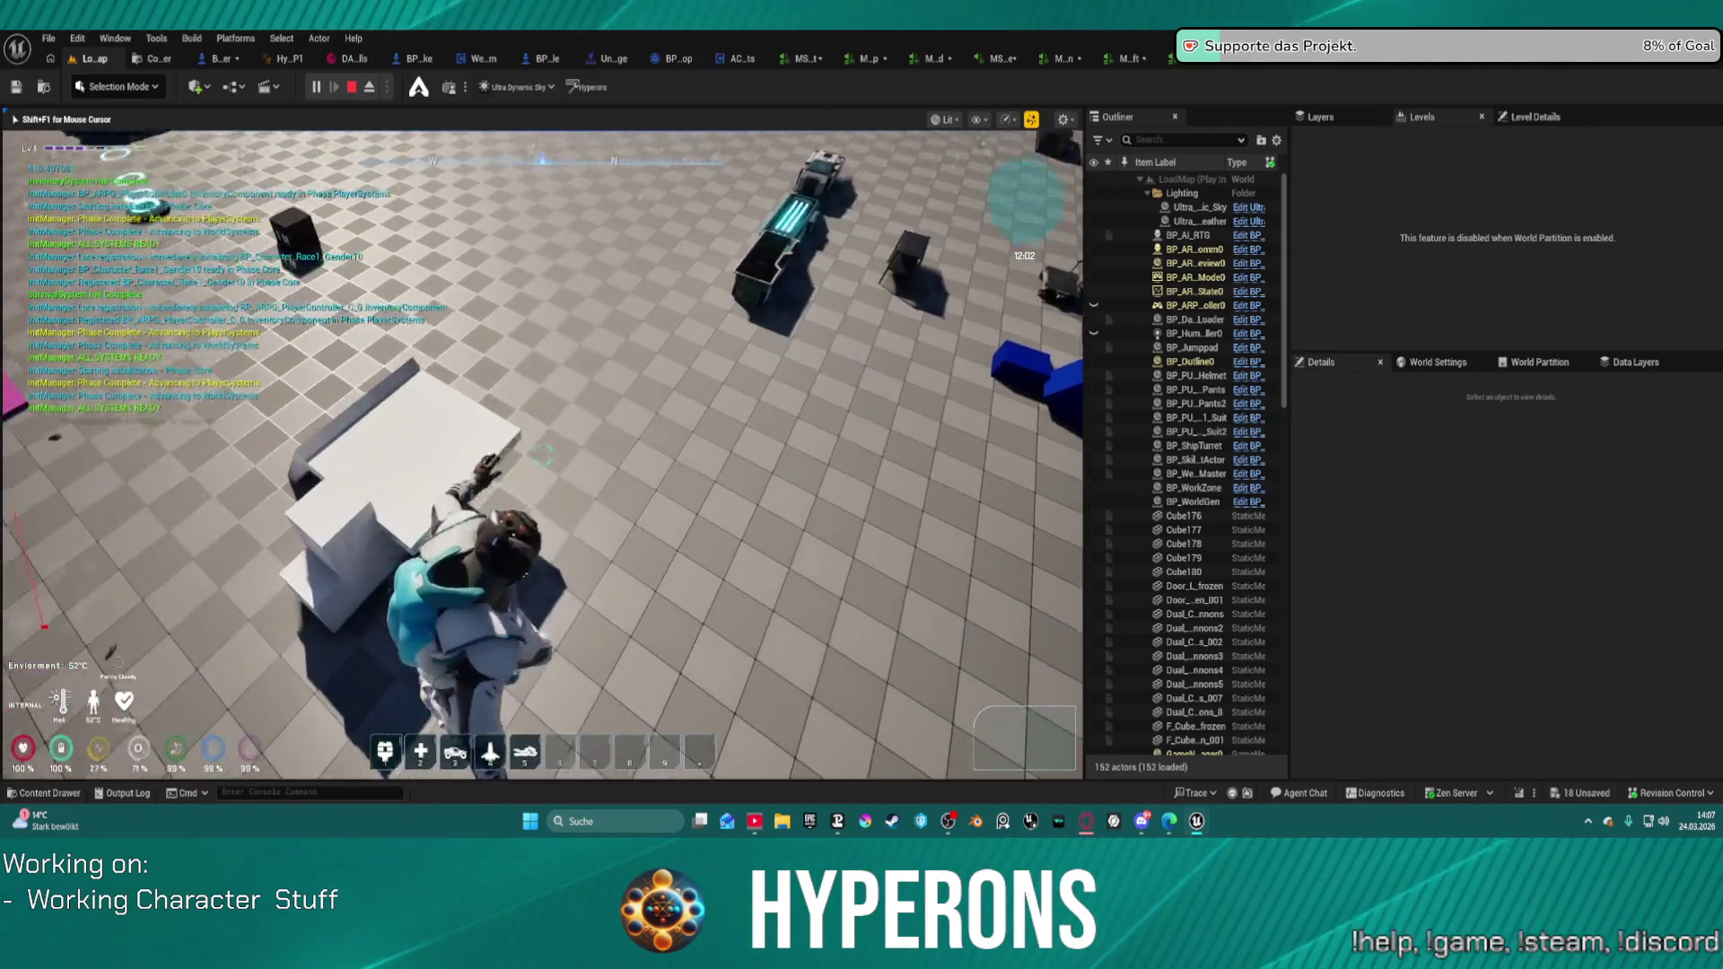
pyautogui.press('w')
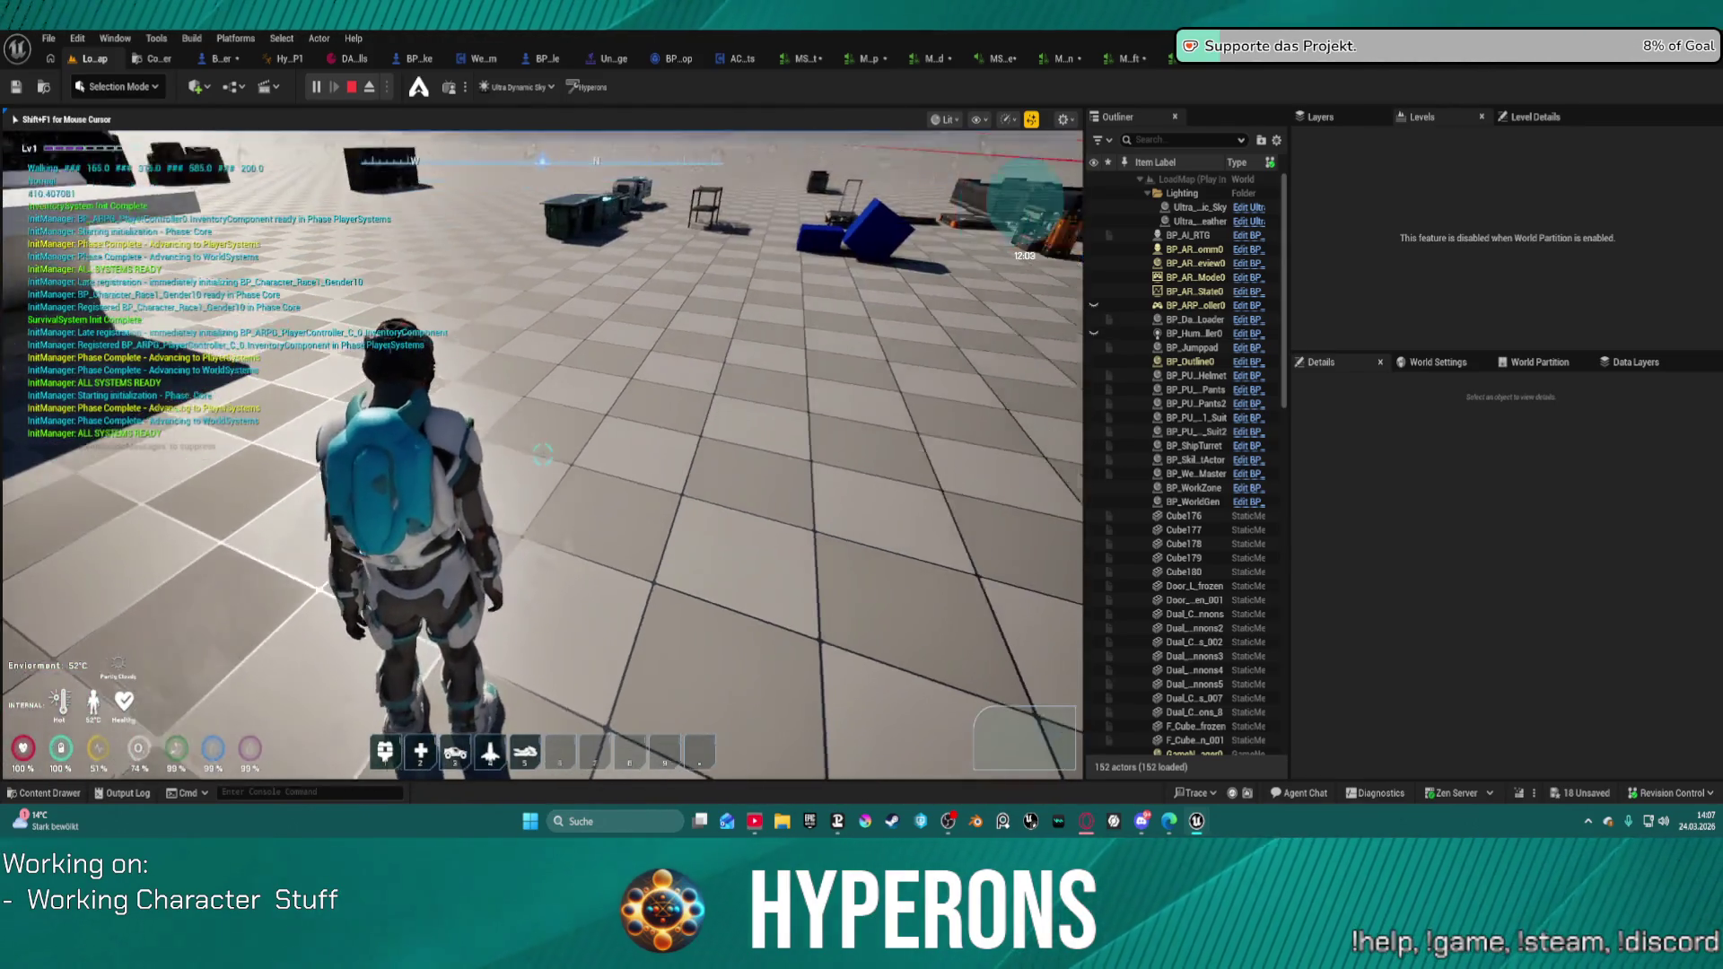
pyautogui.press('w')
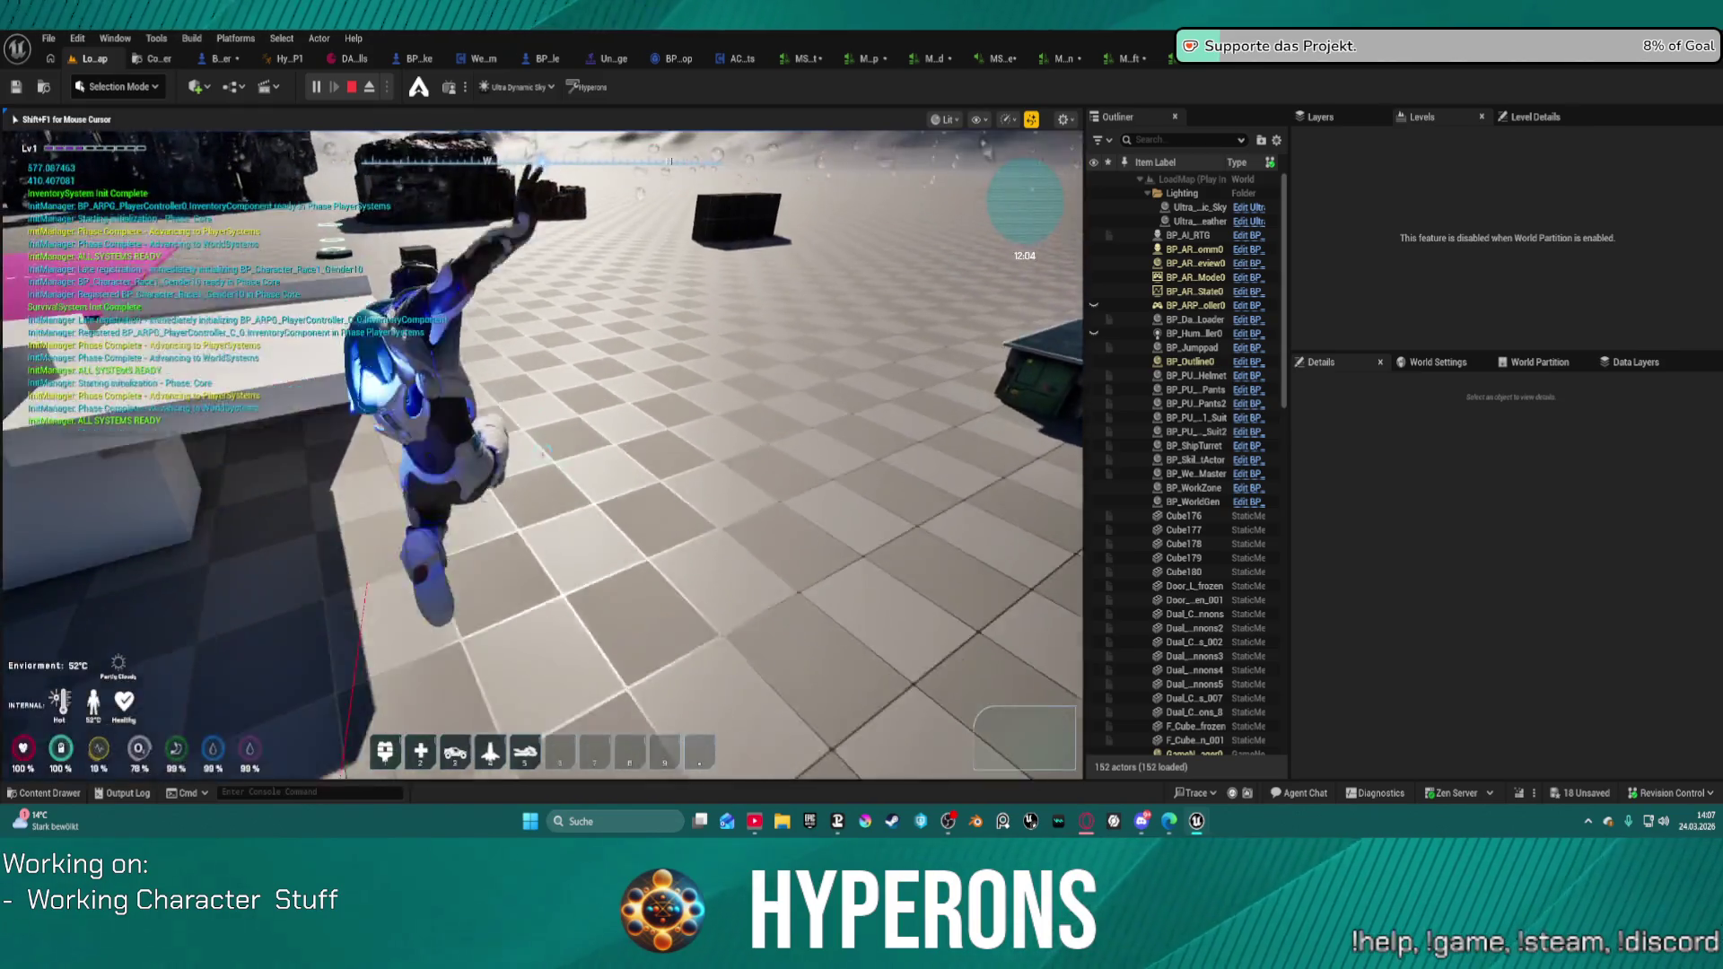
pyautogui.press('w')
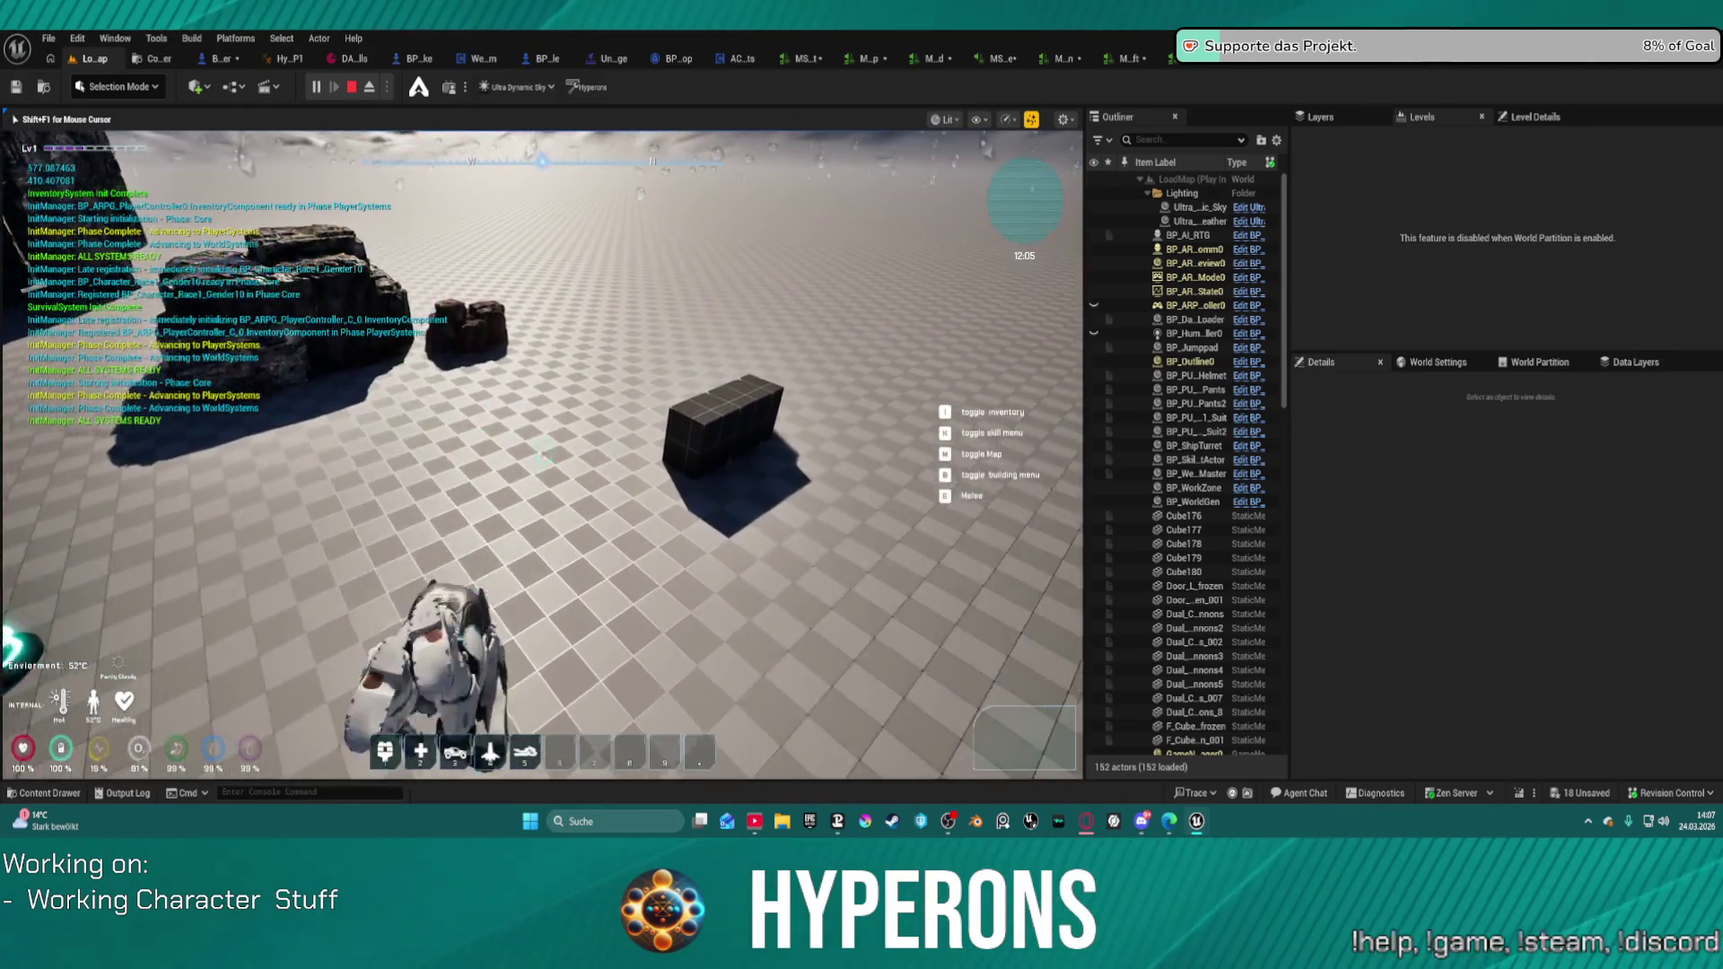
pyautogui.press('w')
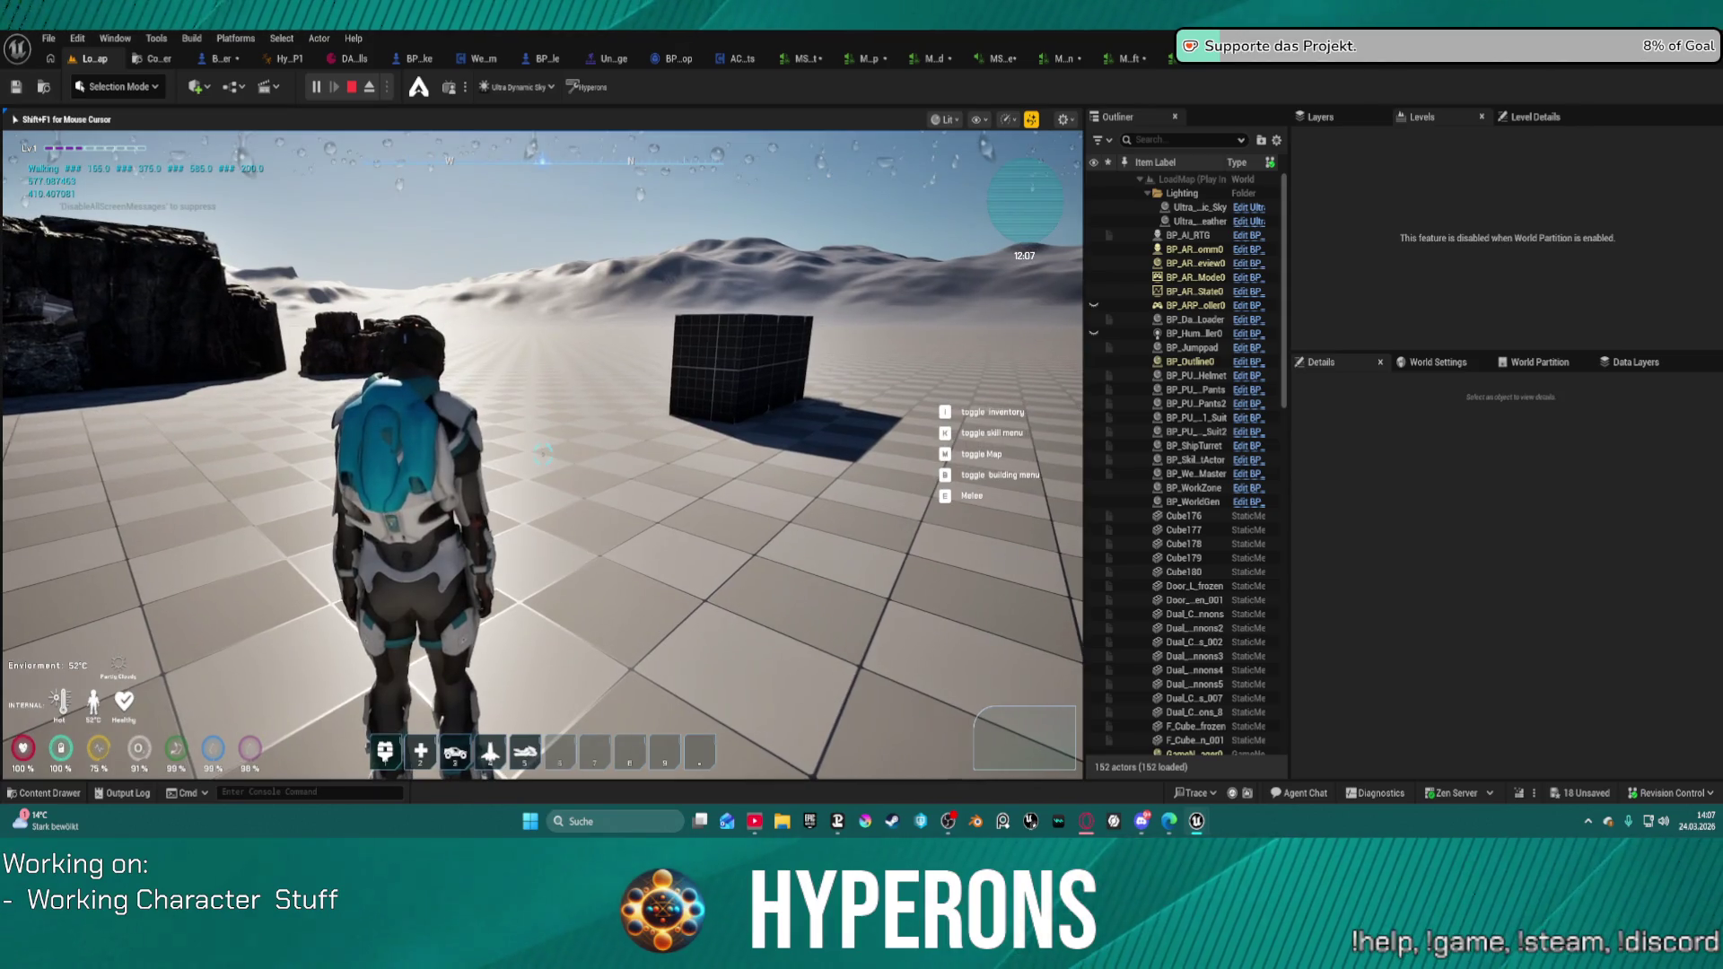
# Step: Check the audio volume sliders in the pause menu's settings, then resume play
pyautogui.press('Escape')
pyautogui.click(541, 606)
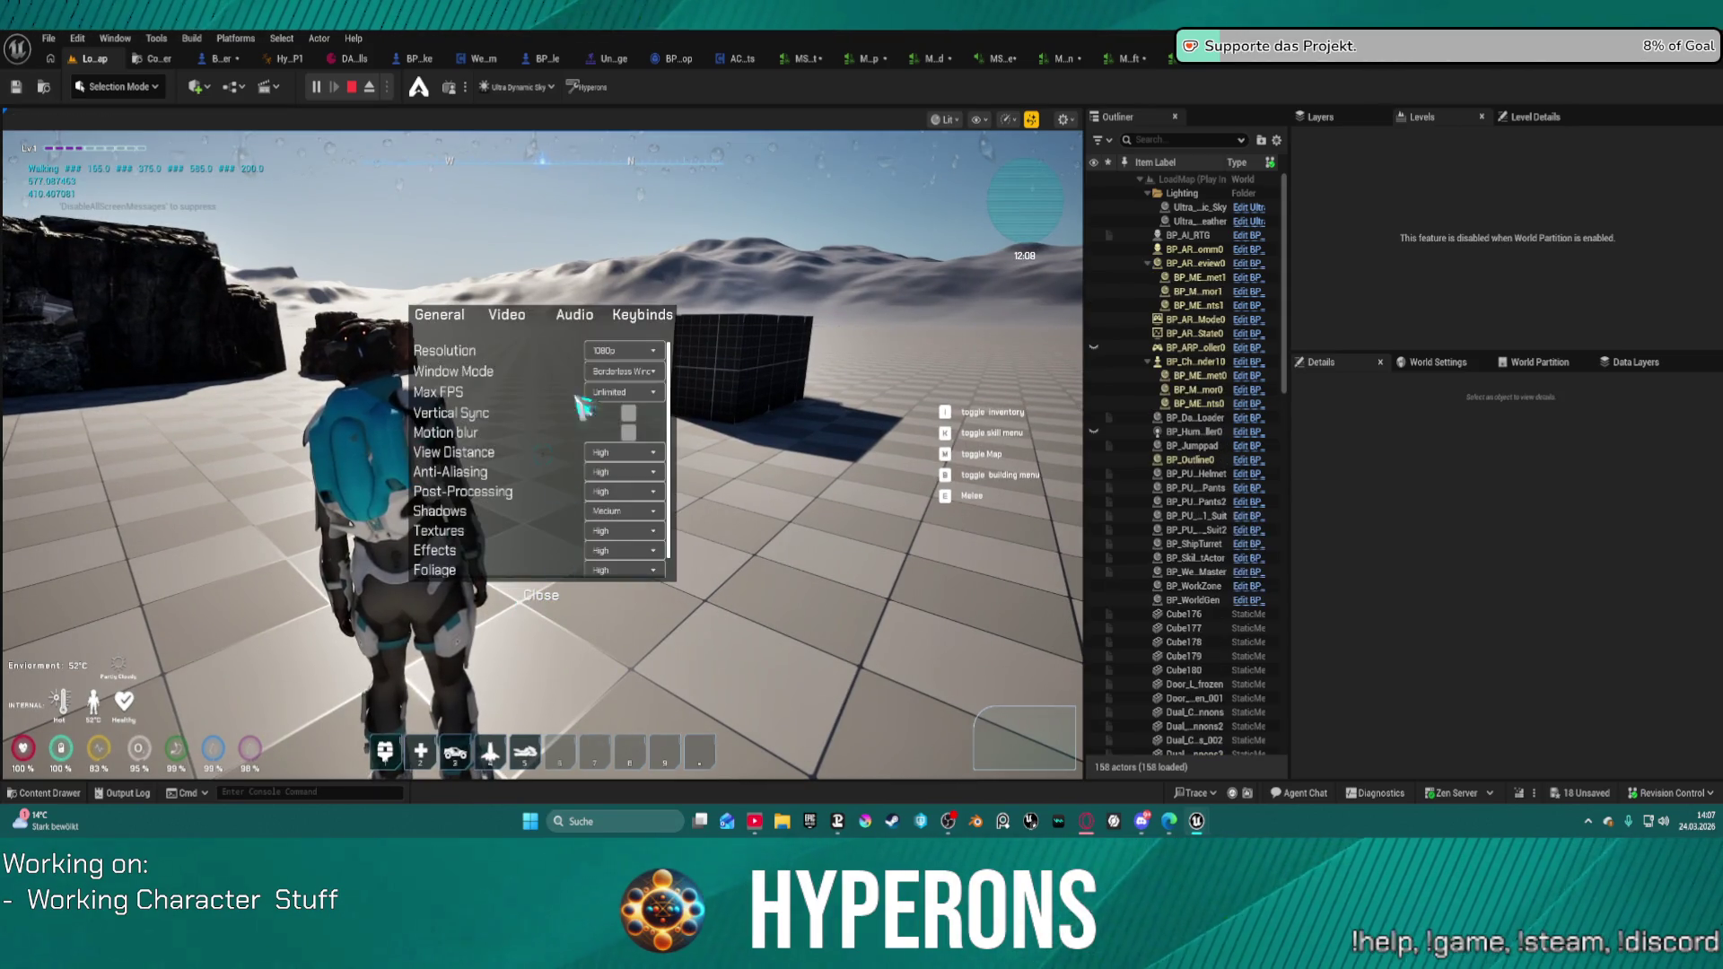
pyautogui.click(573, 316)
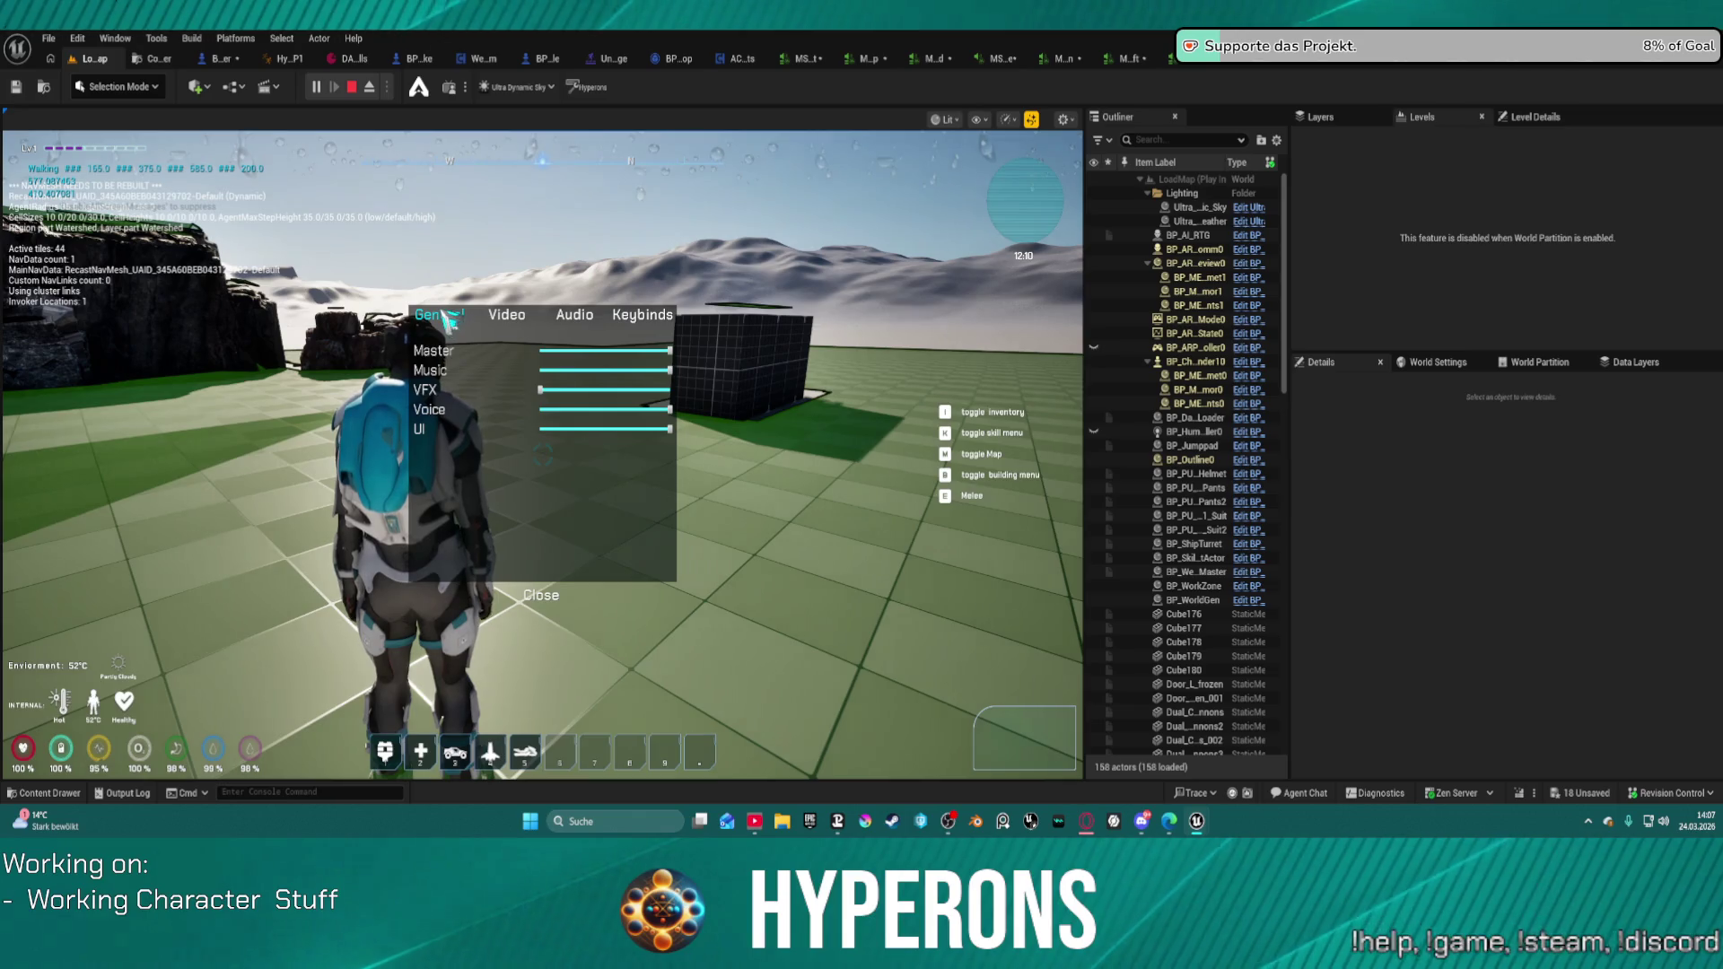
pyautogui.click(549, 596)
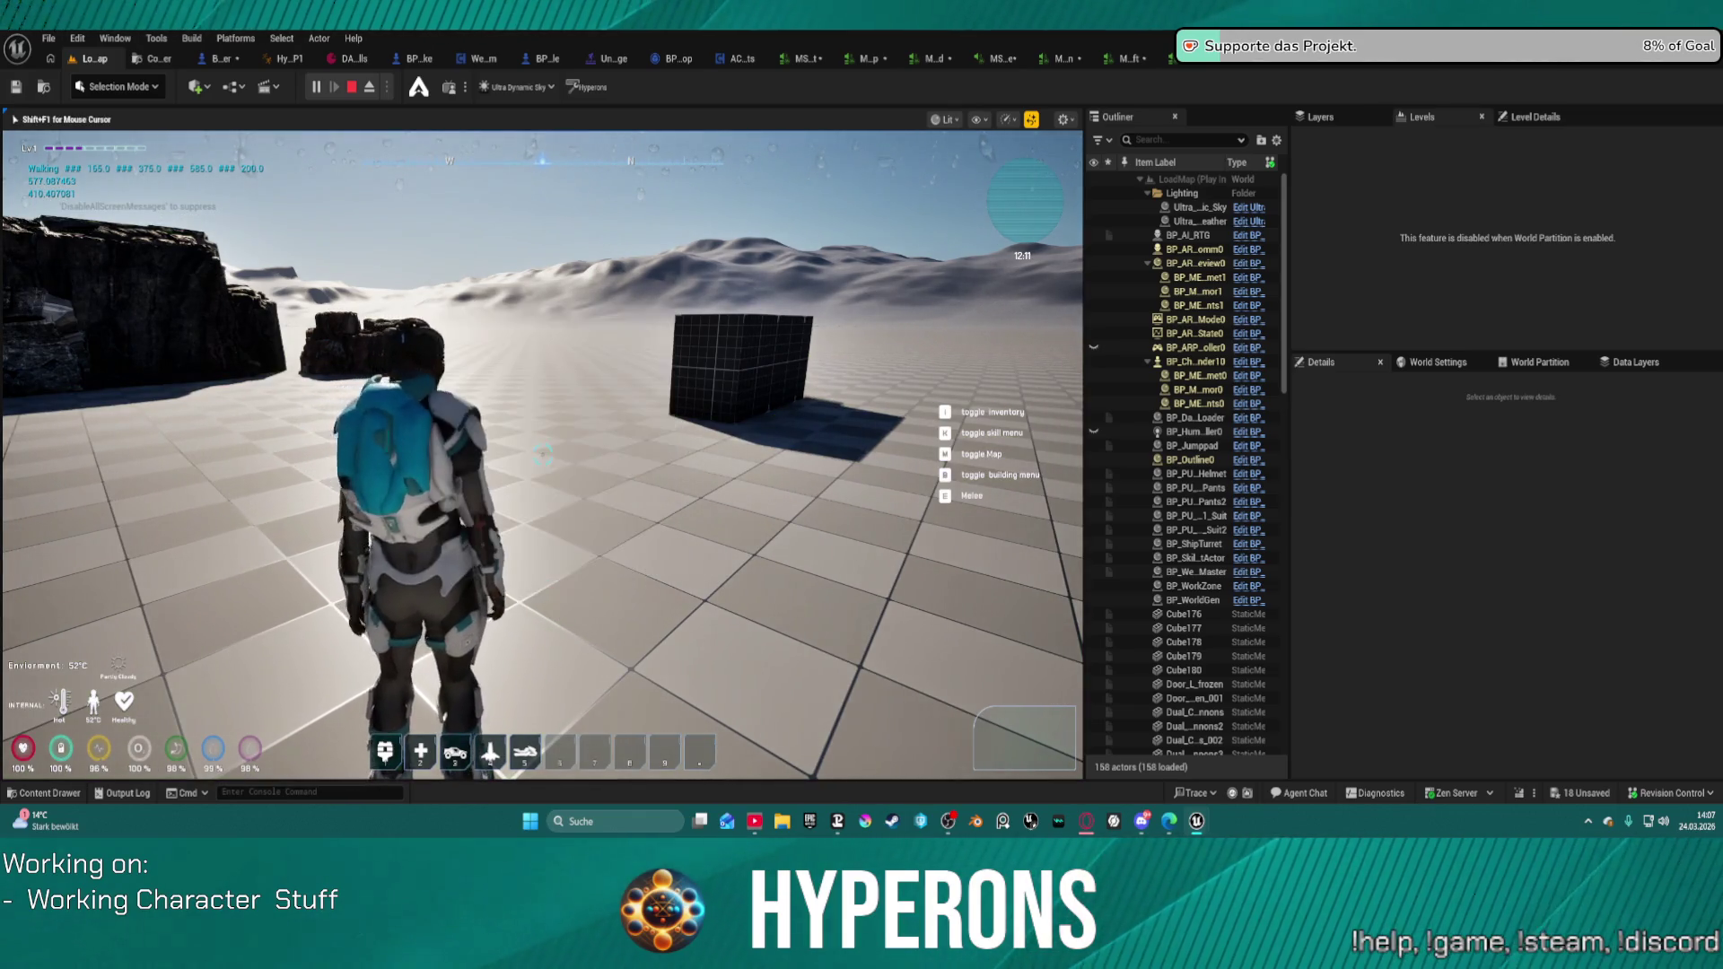
pyautogui.press('Escape')
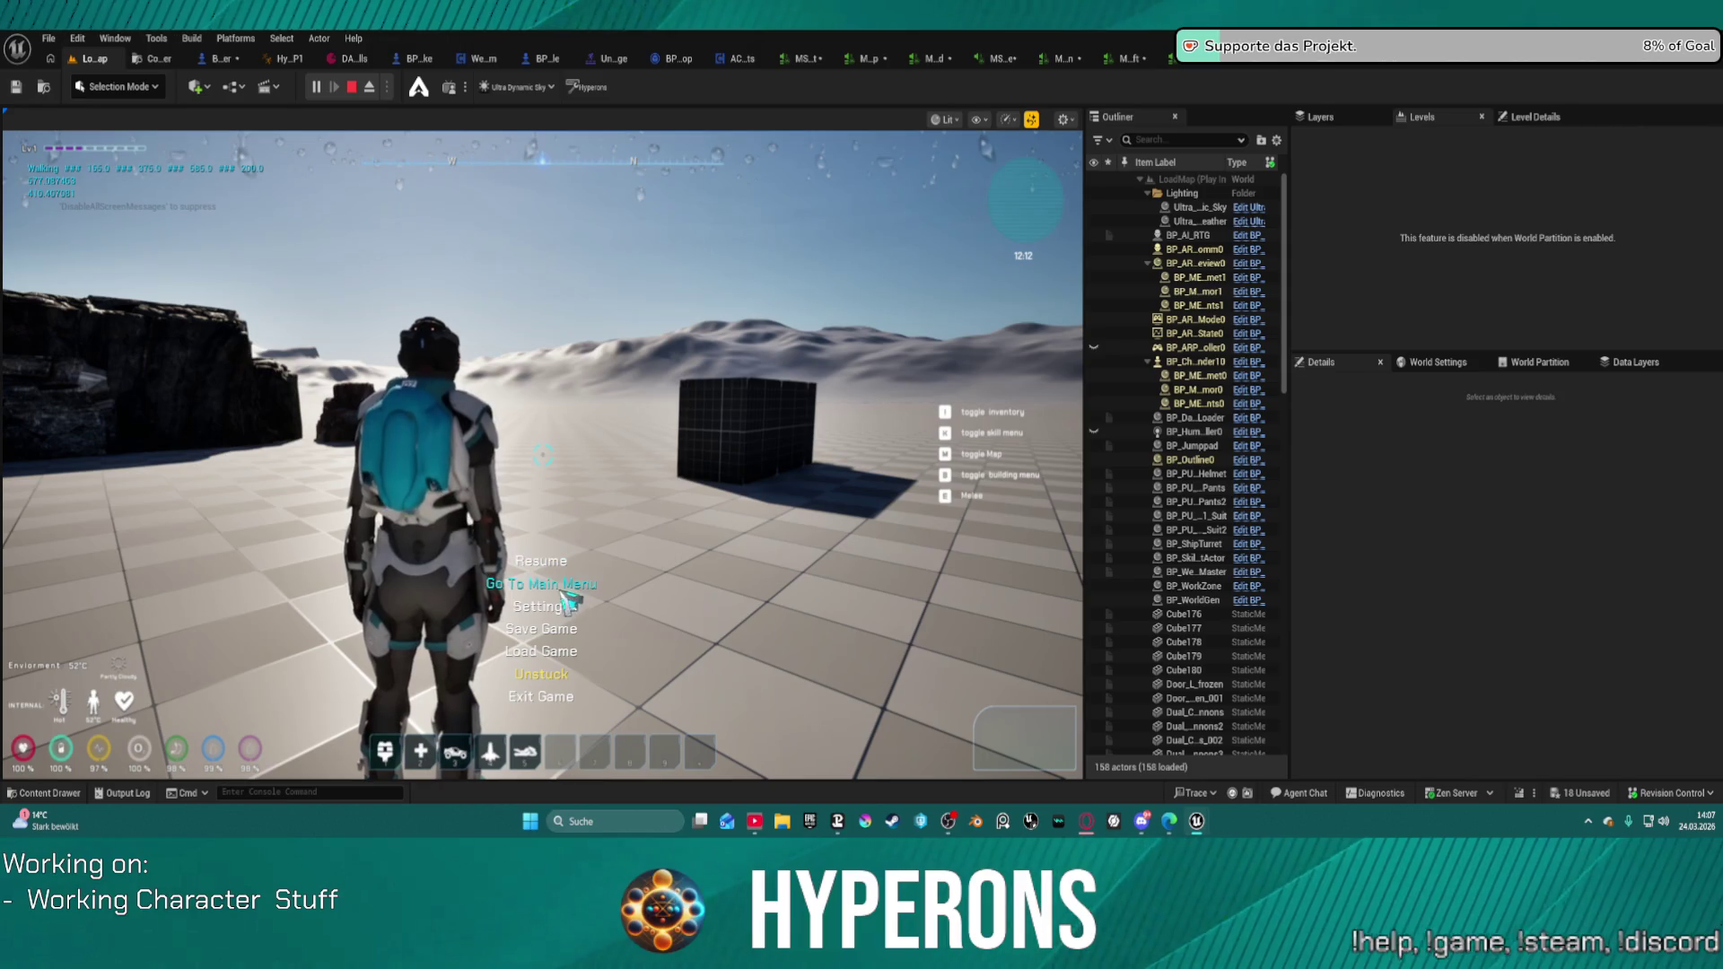
pyautogui.click(561, 607)
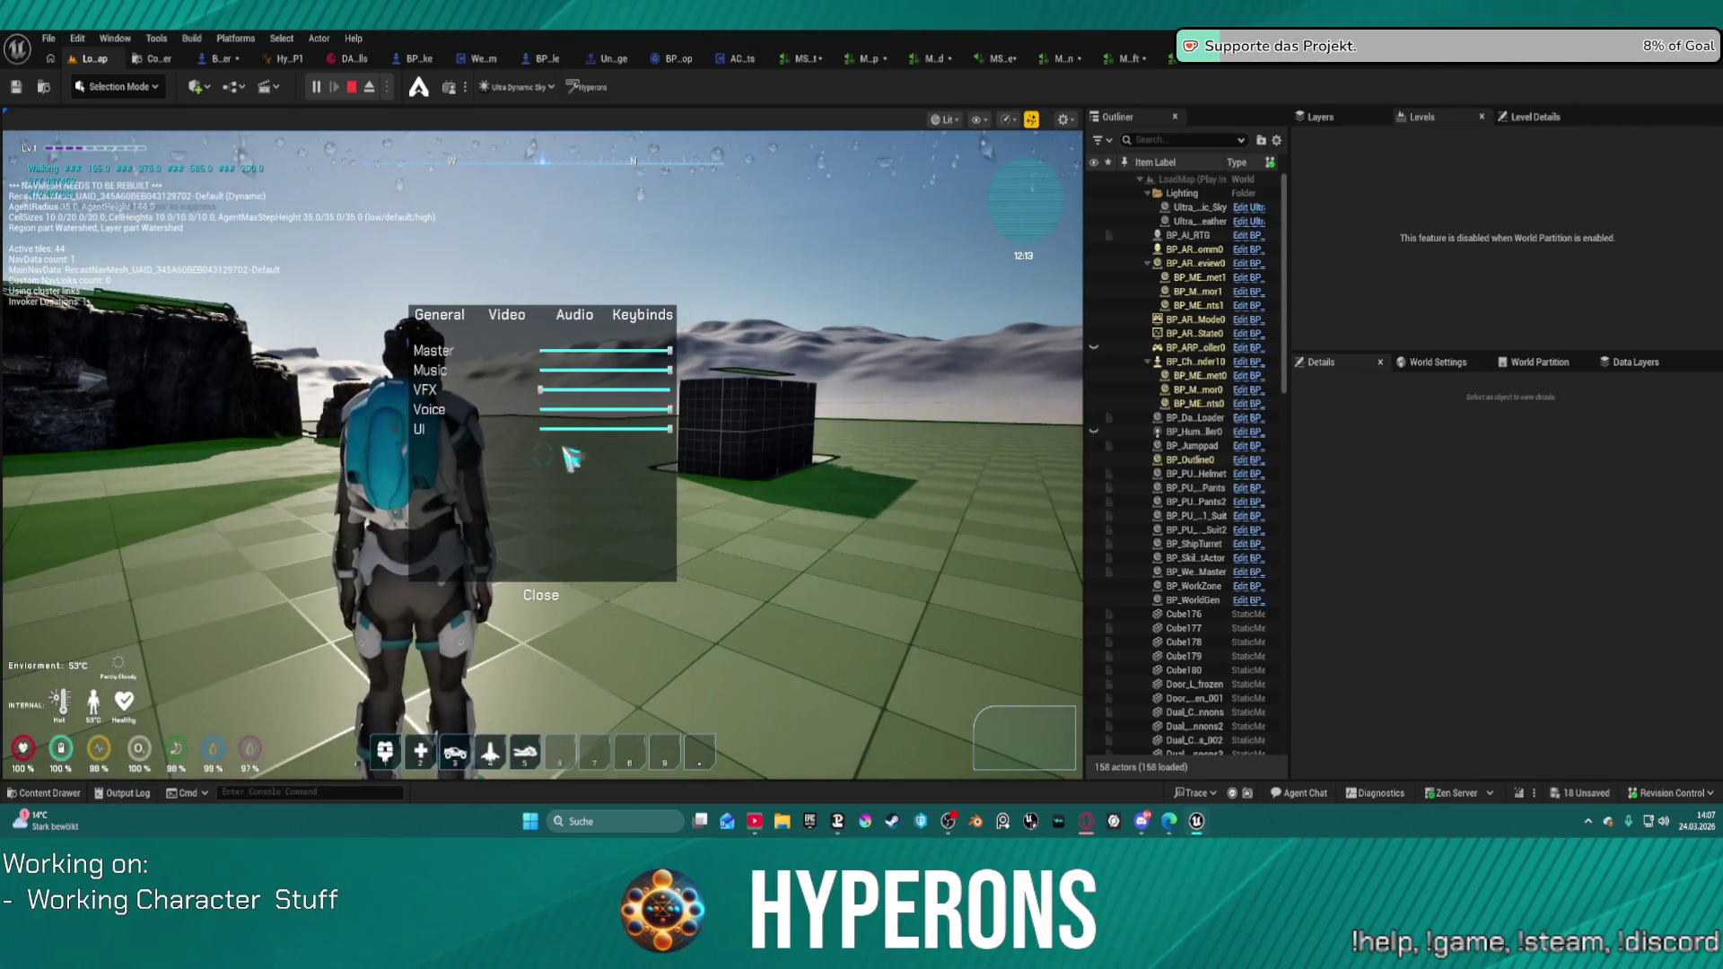
pyautogui.click(542, 595)
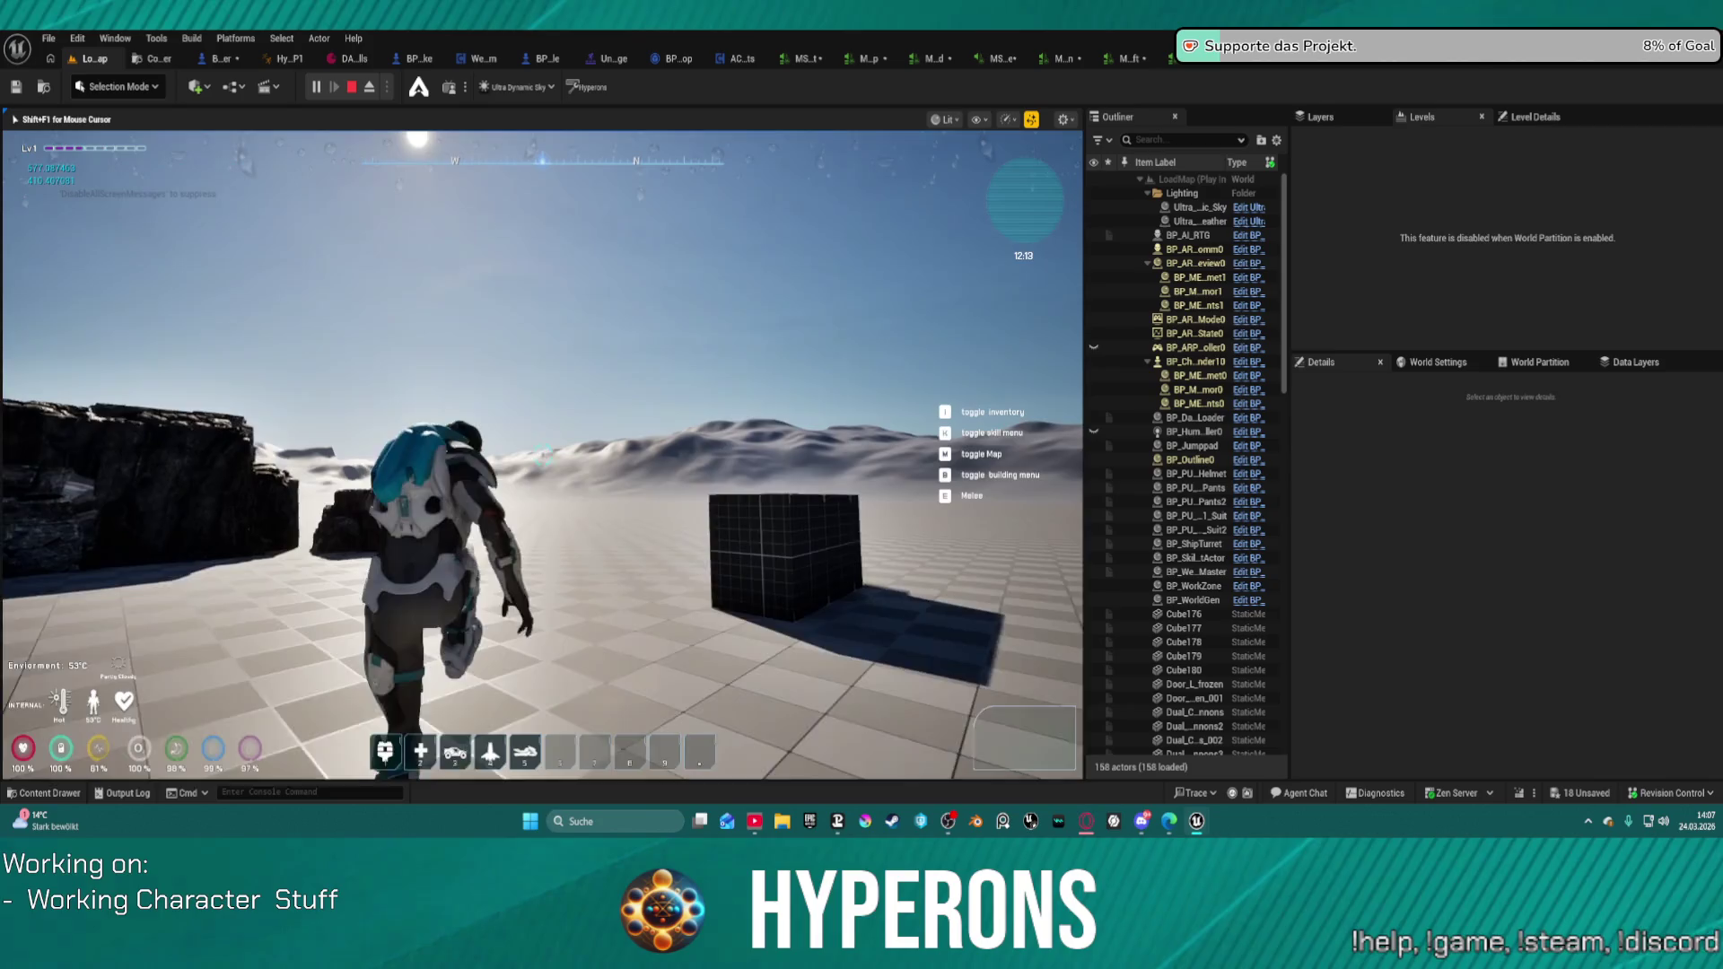
# Step: Jump and walk the character toward the rocks, toggling the navigation mesh overlay
pyautogui.press('space')
pyautogui.press('w')
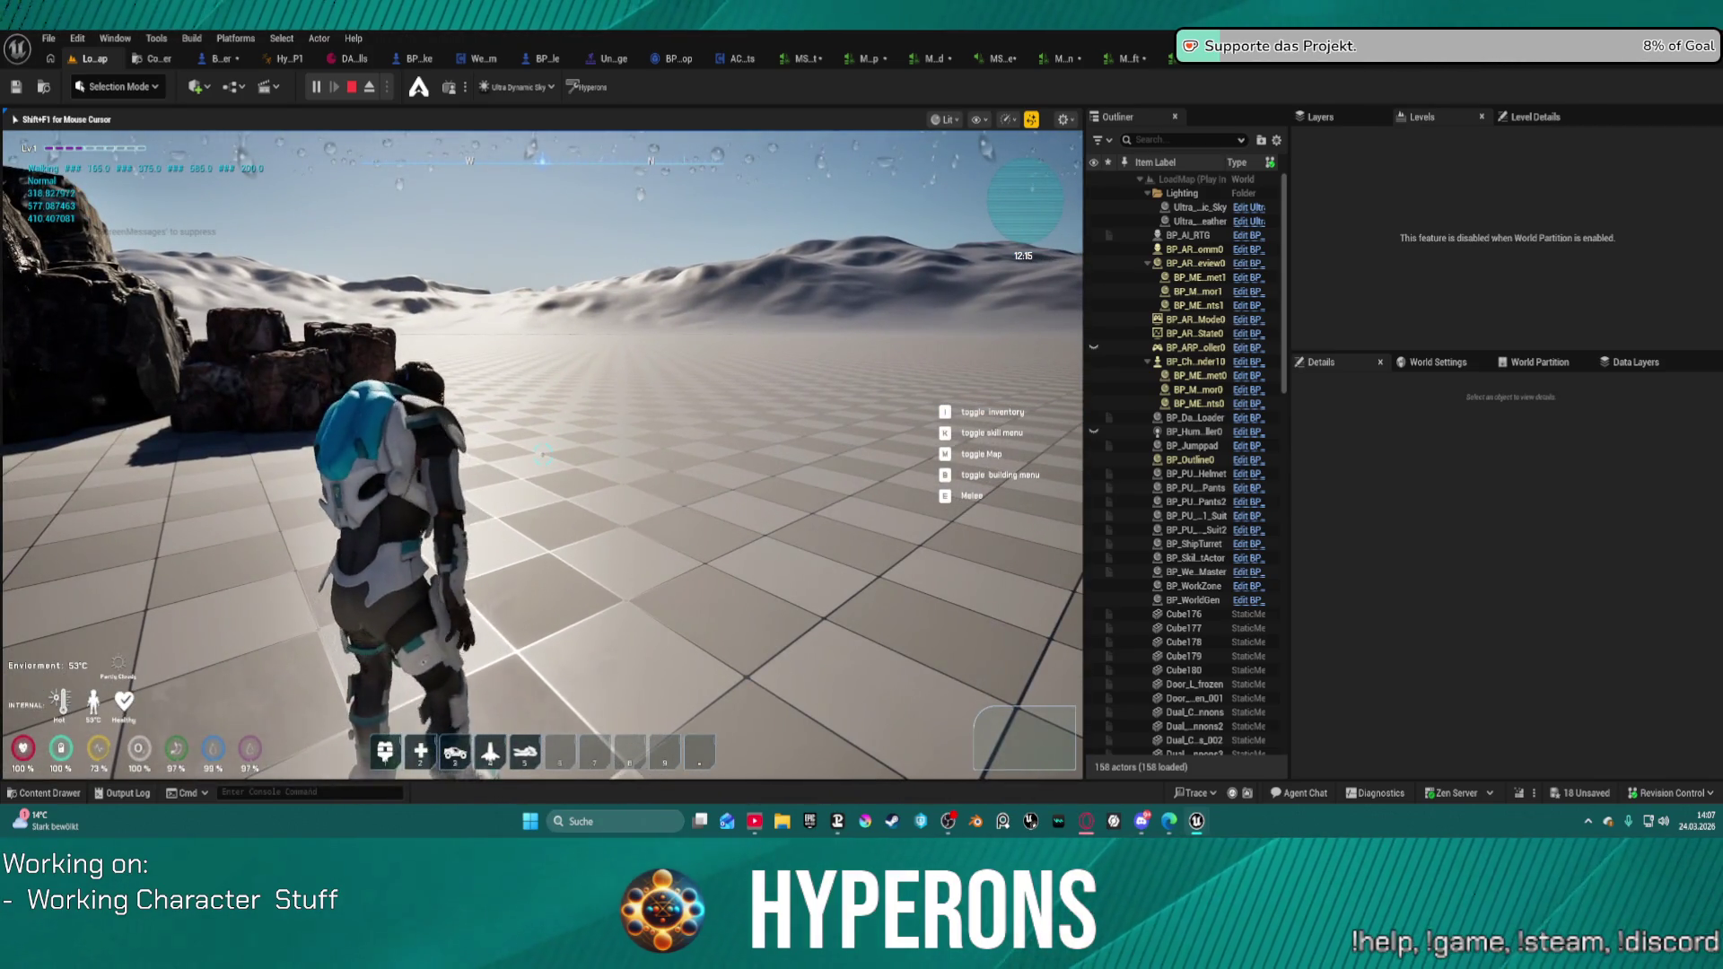
pyautogui.press('space')
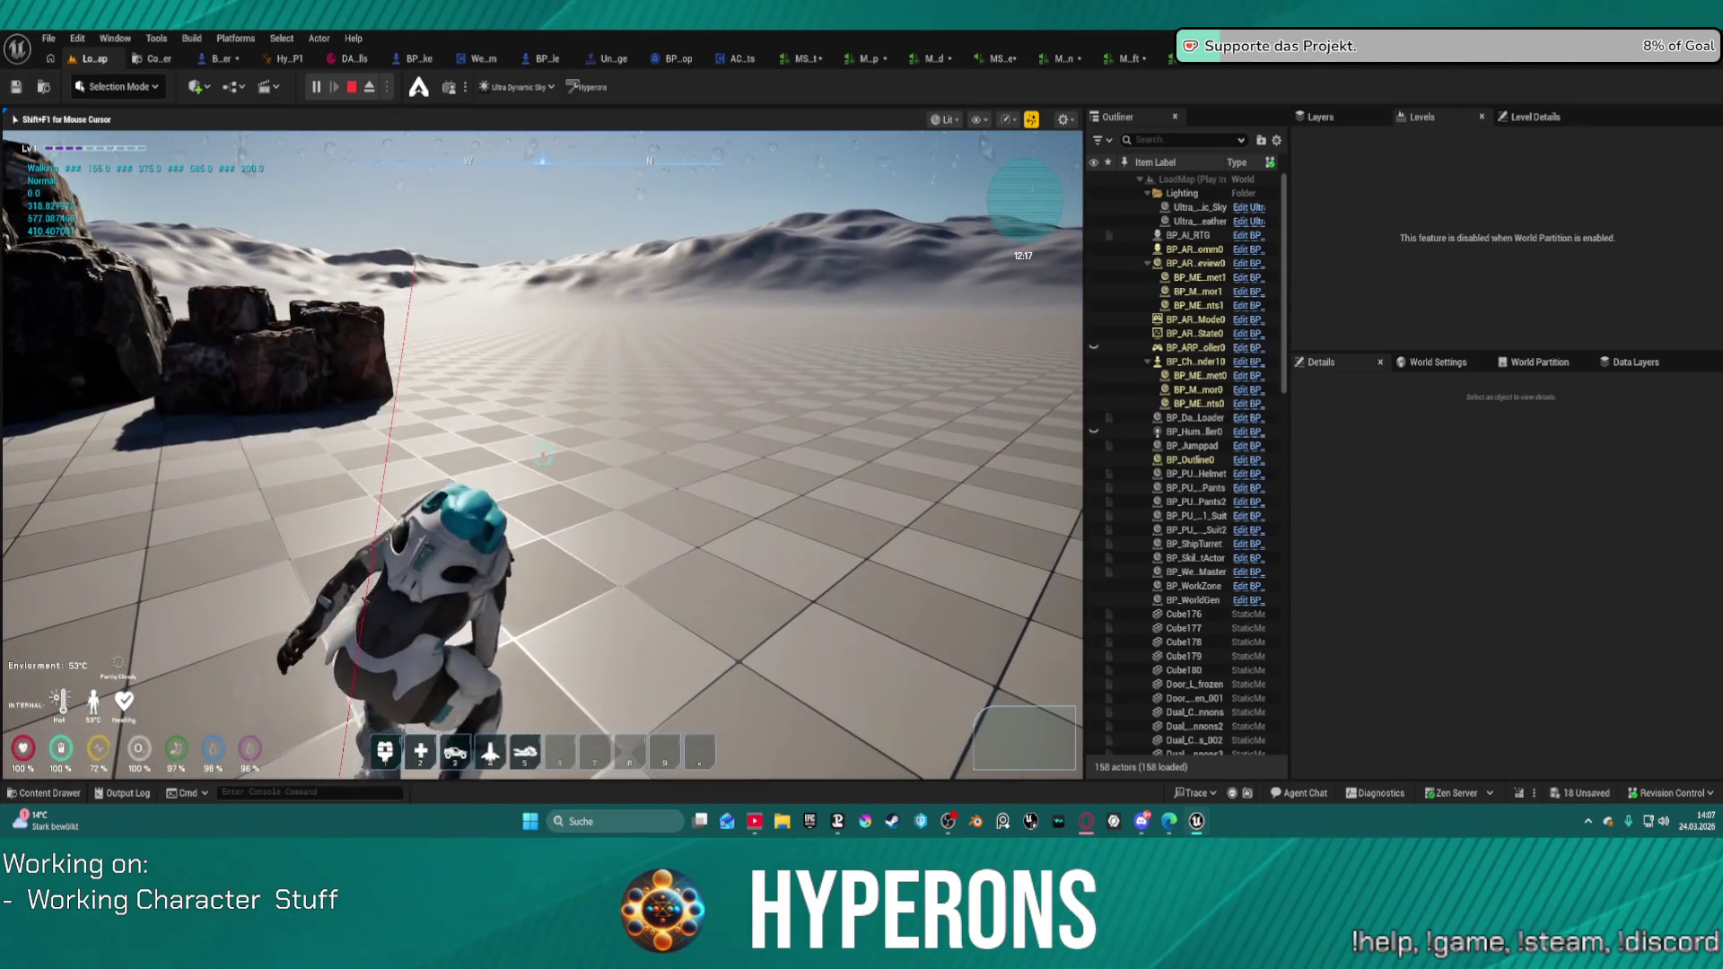
pyautogui.click(558, 609)
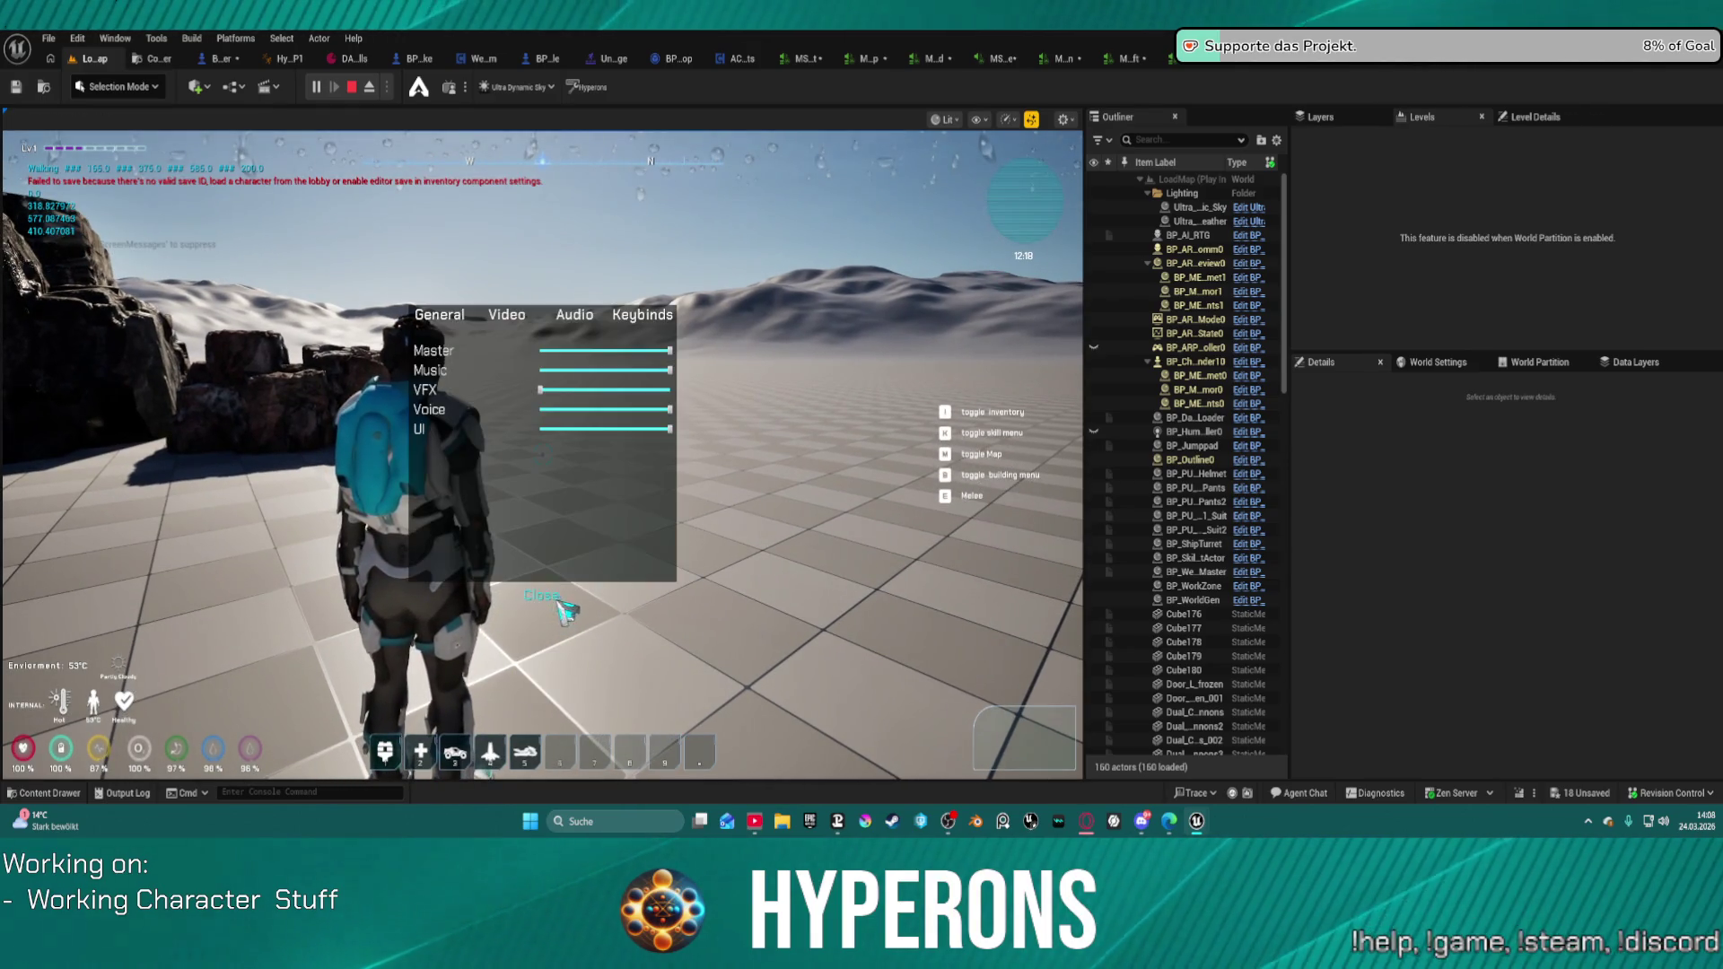
pyautogui.press('p')
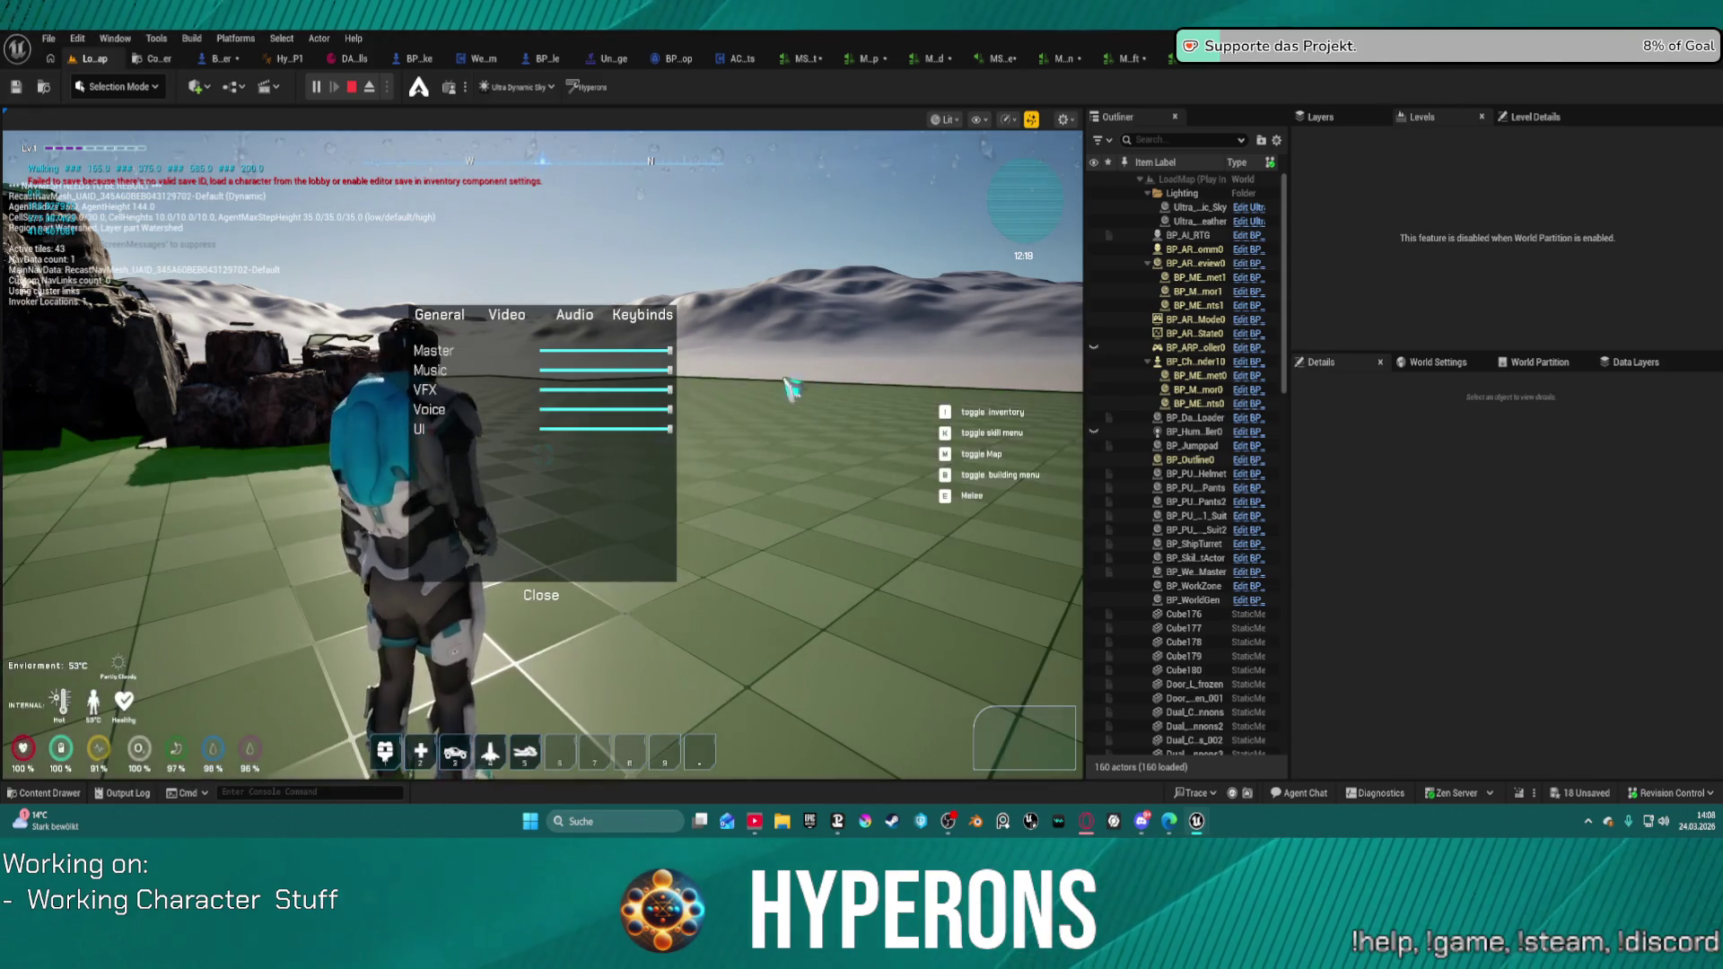
pyautogui.click(562, 601)
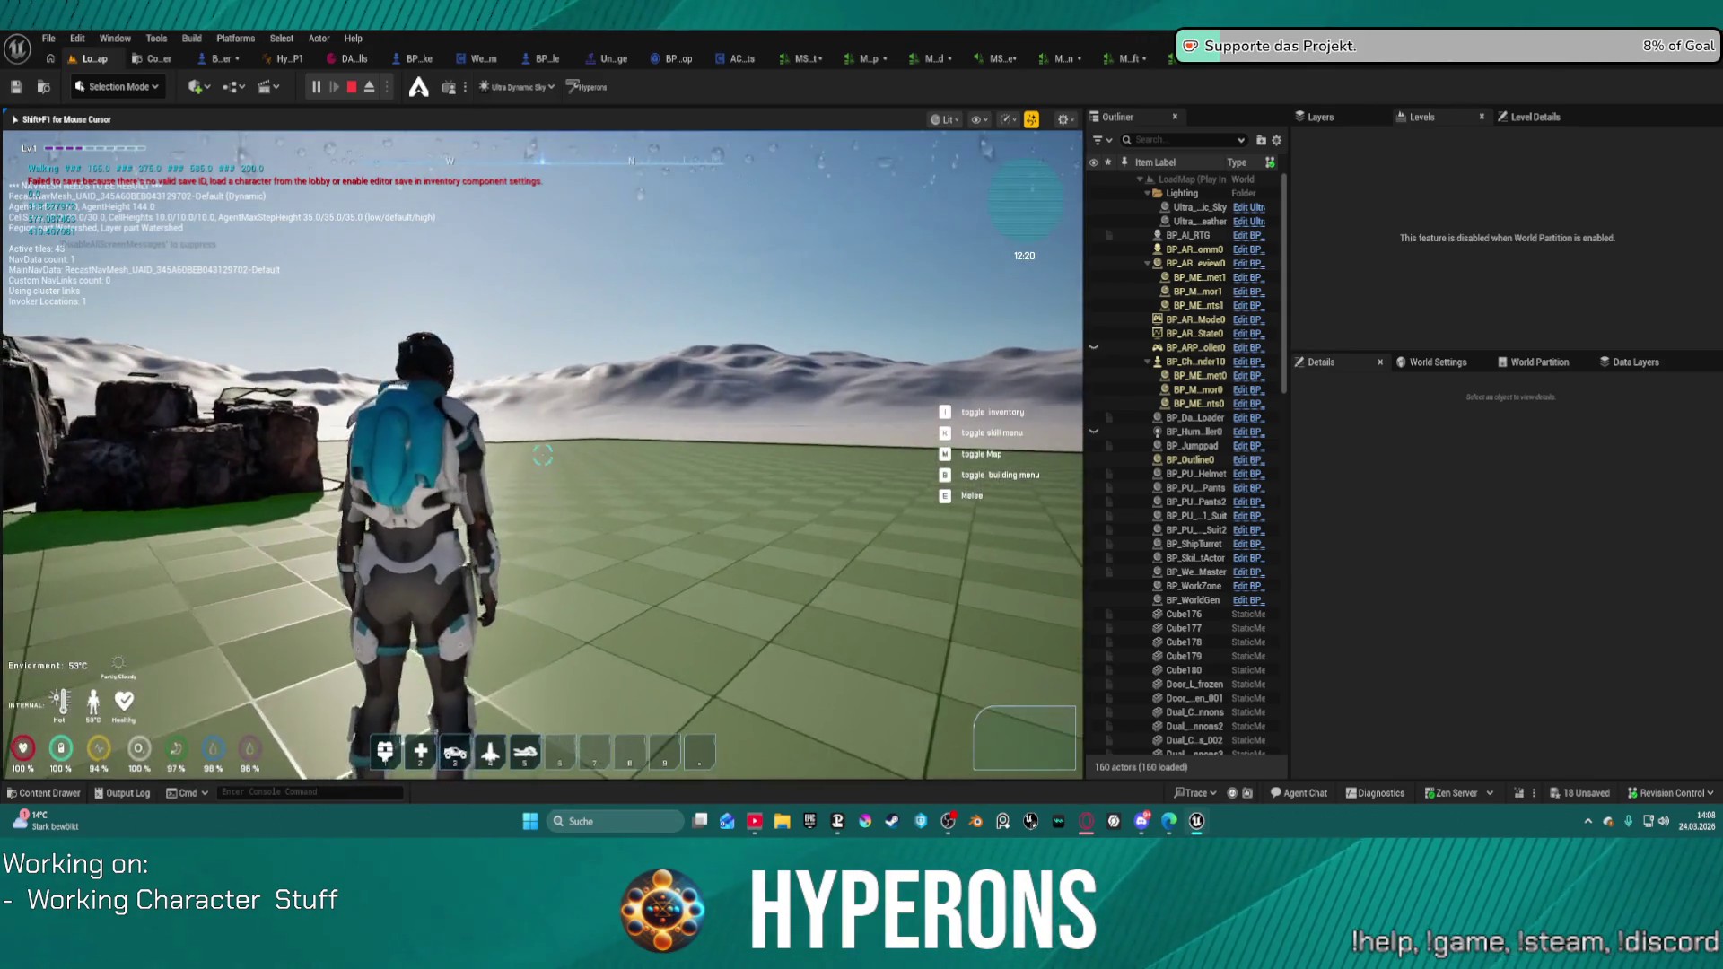
# Step: Resume from the pause menu, run forward, and stop the play session
pyautogui.press('Escape')
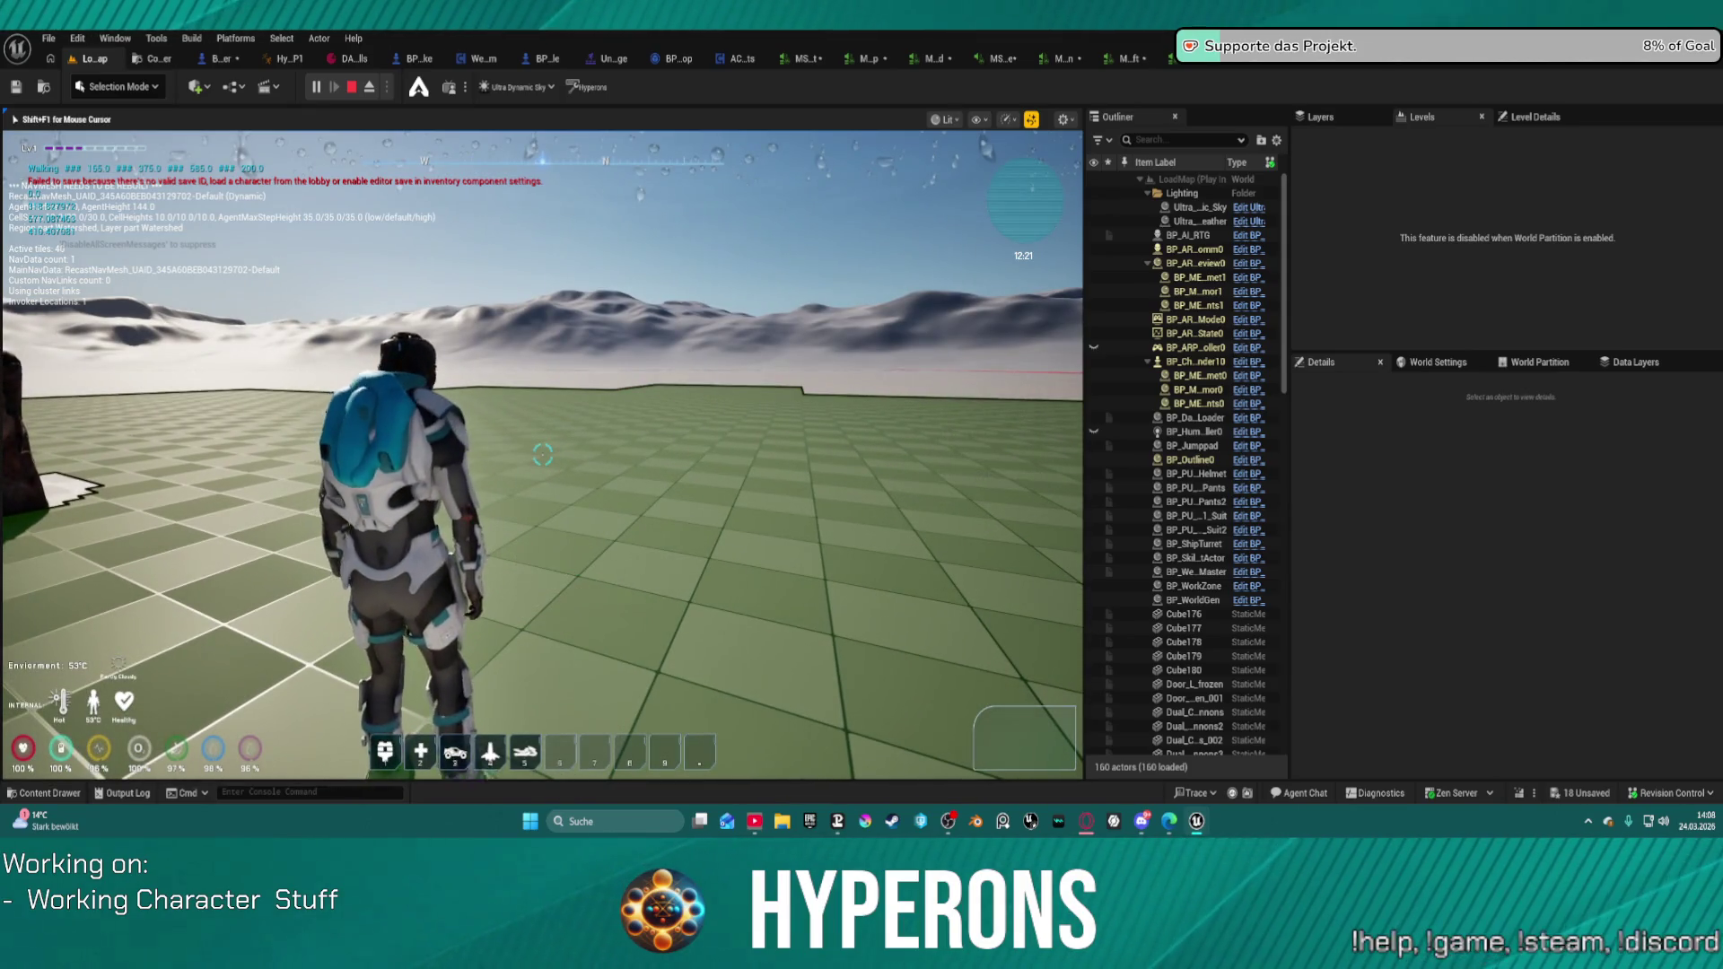
pyautogui.click(557, 564)
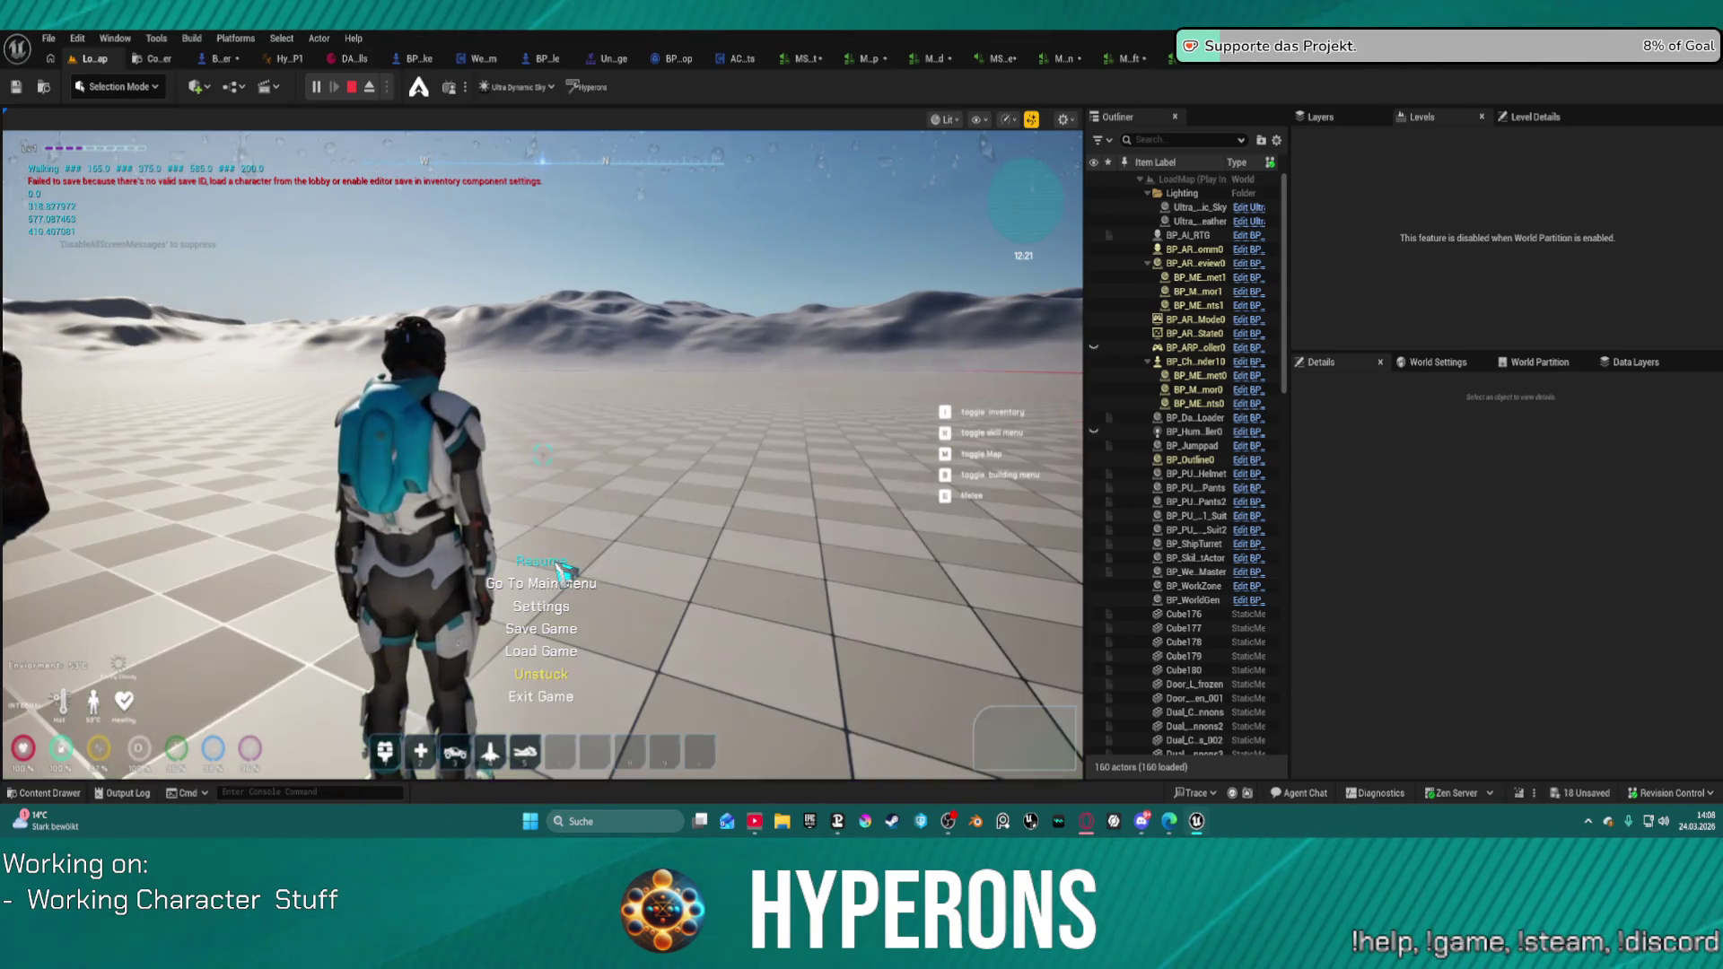
pyautogui.press('w')
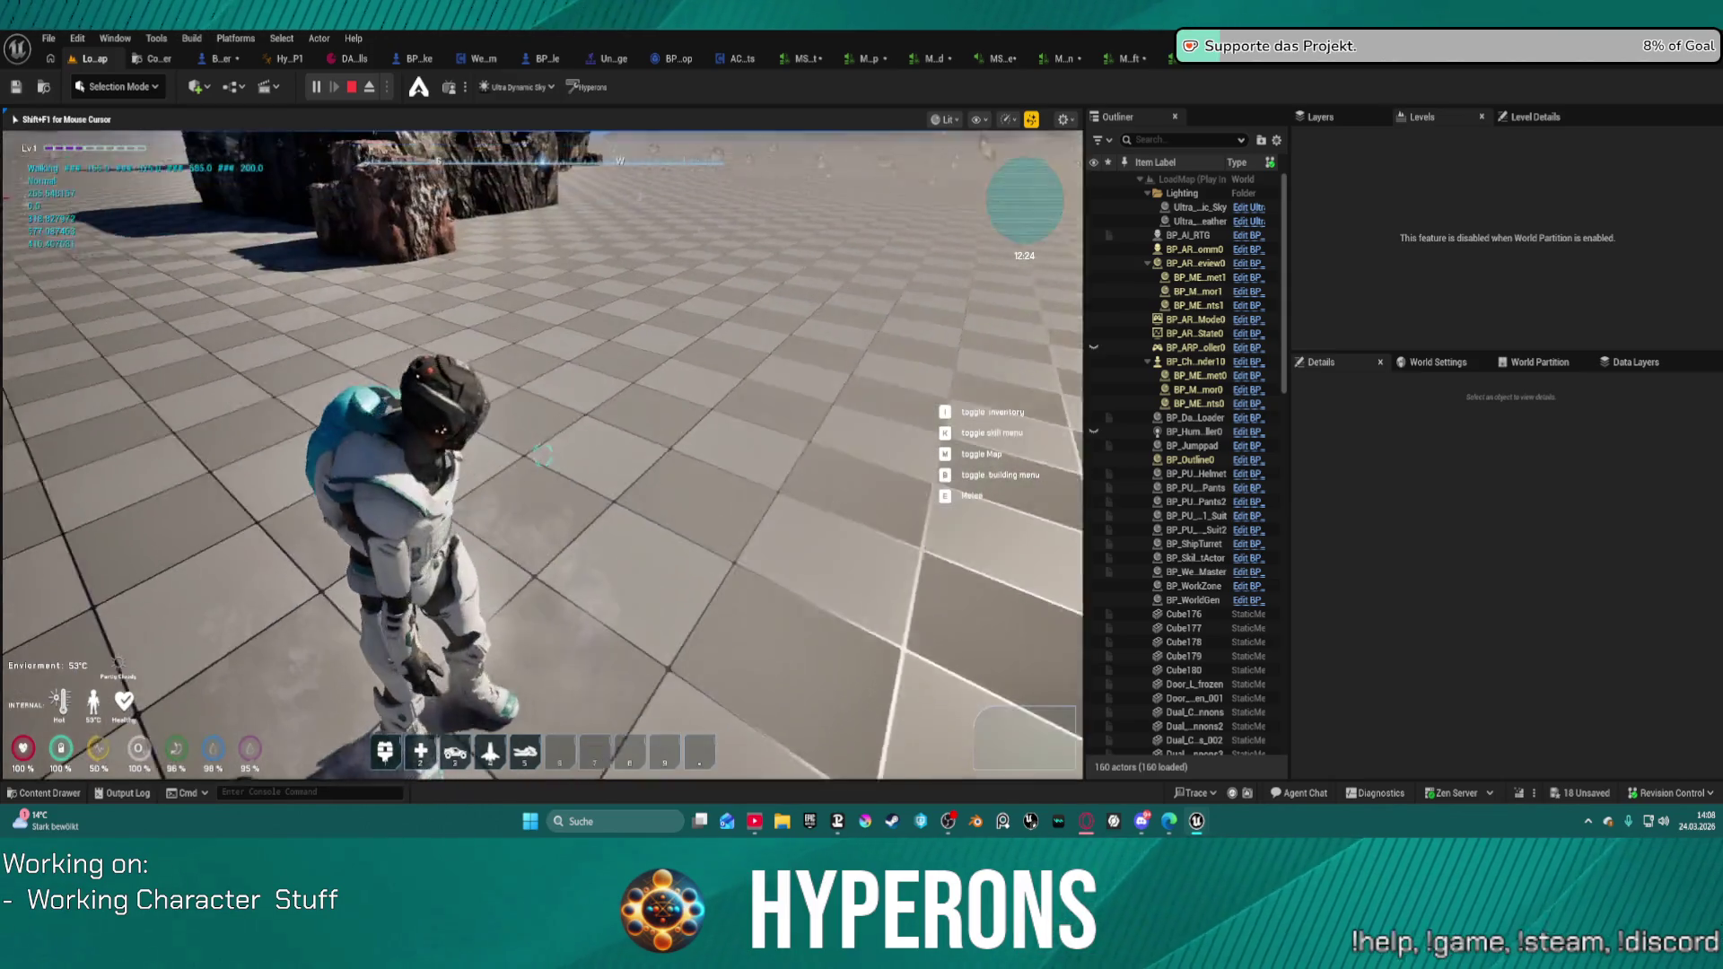
pyautogui.press('Escape')
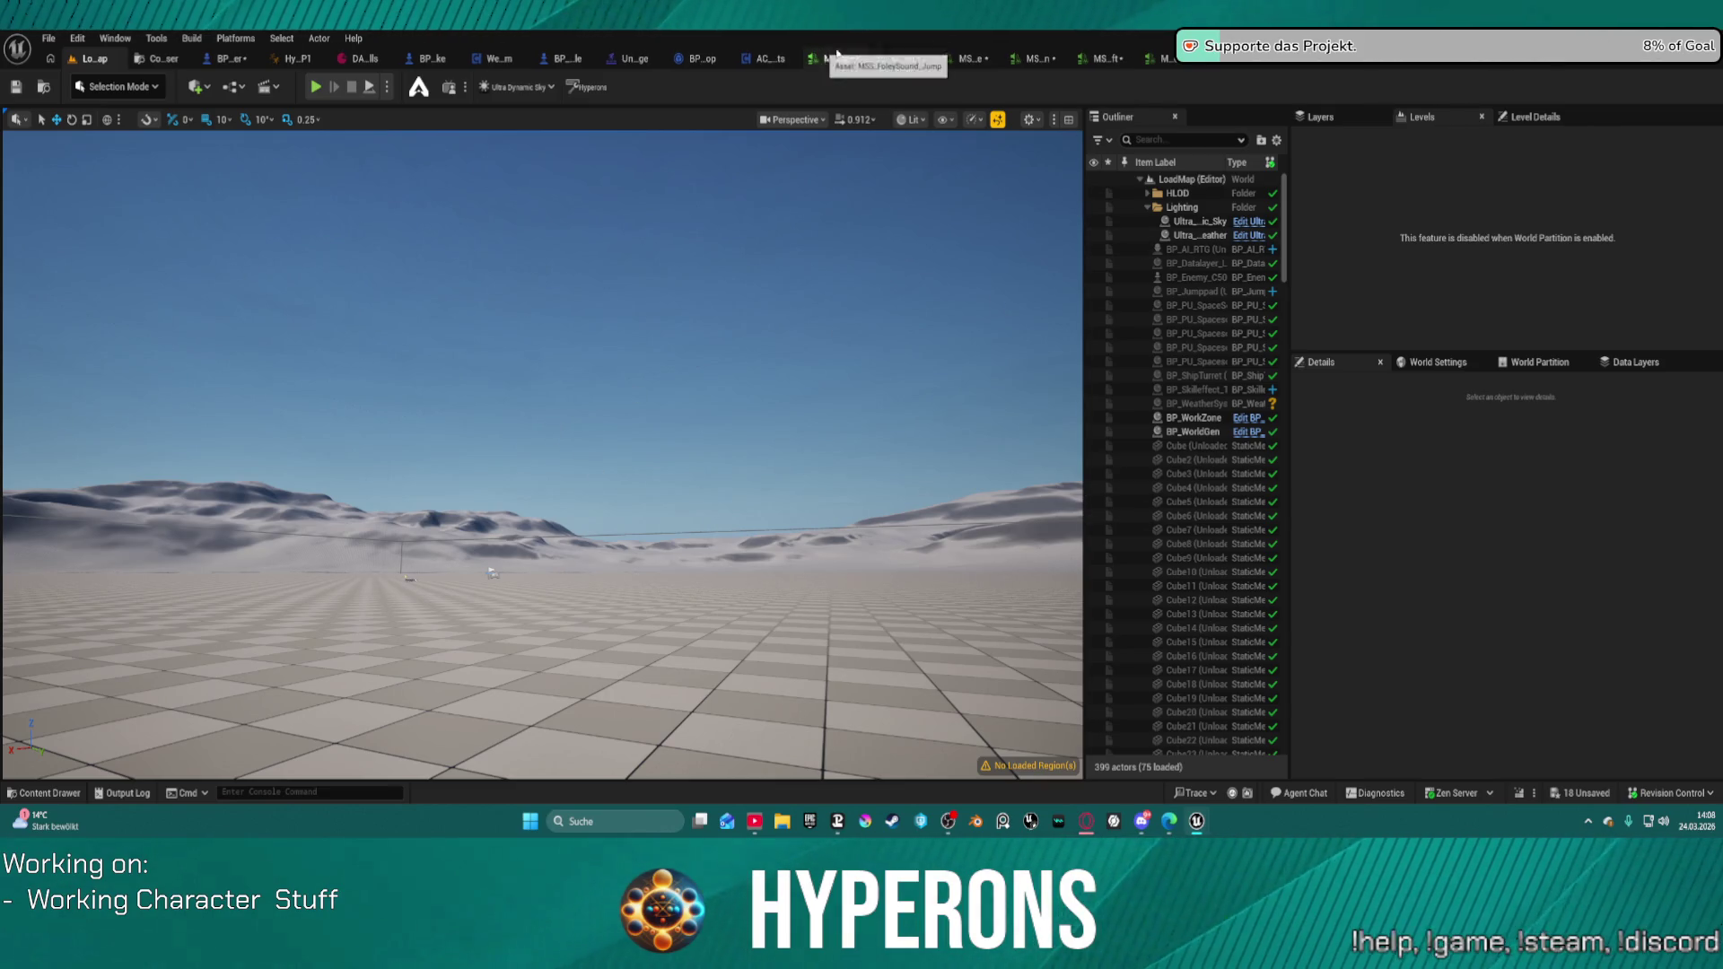
# Step: Close MSS_FoleySound_Jump and browse the Content Browser to Plugins > MoverWithWeapons
pyautogui.click(846, 56)
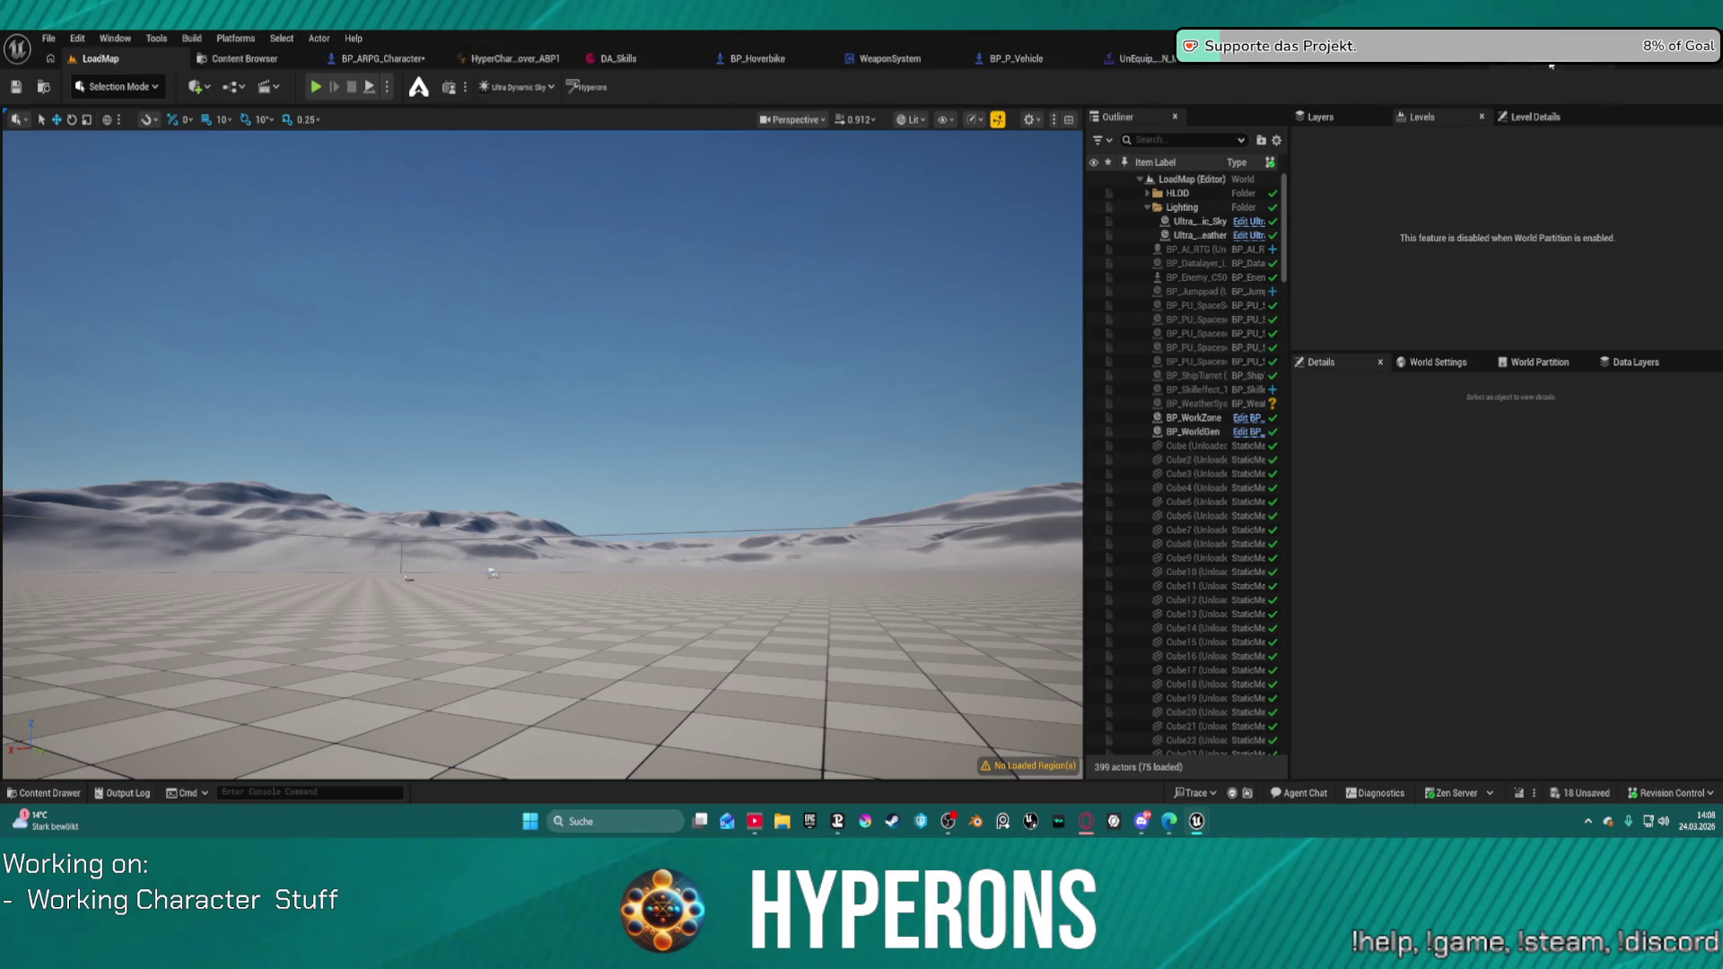
pyautogui.scroll(2, 965, 260)
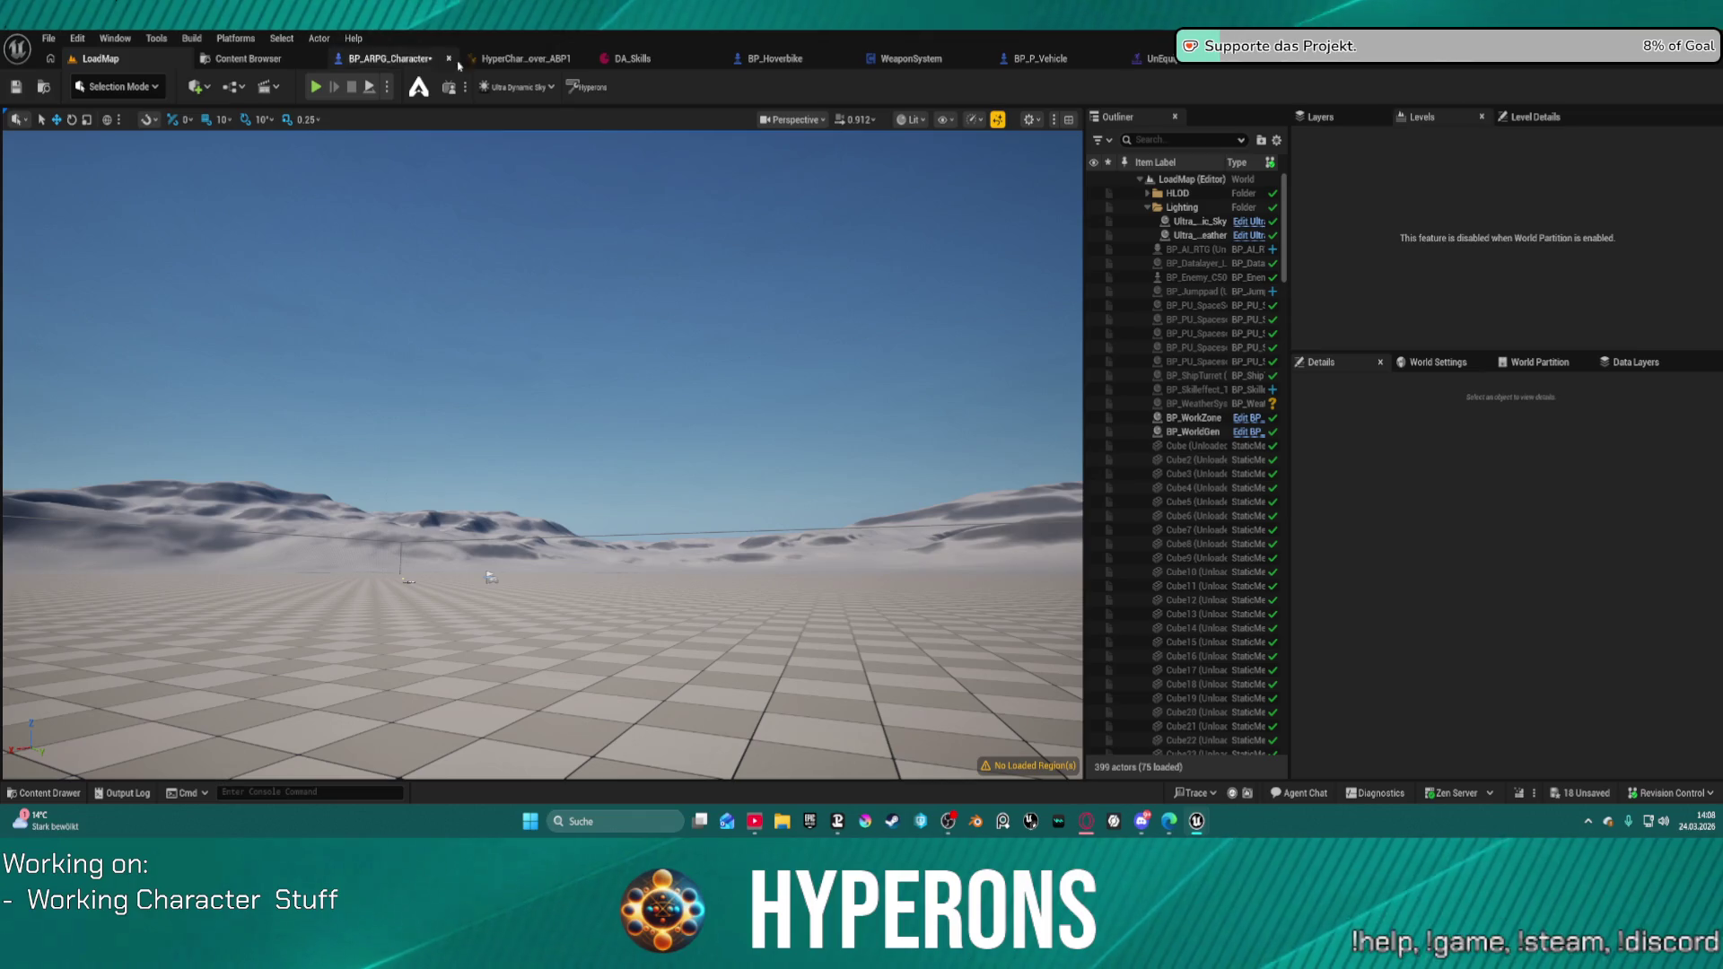
pyautogui.click(265, 61)
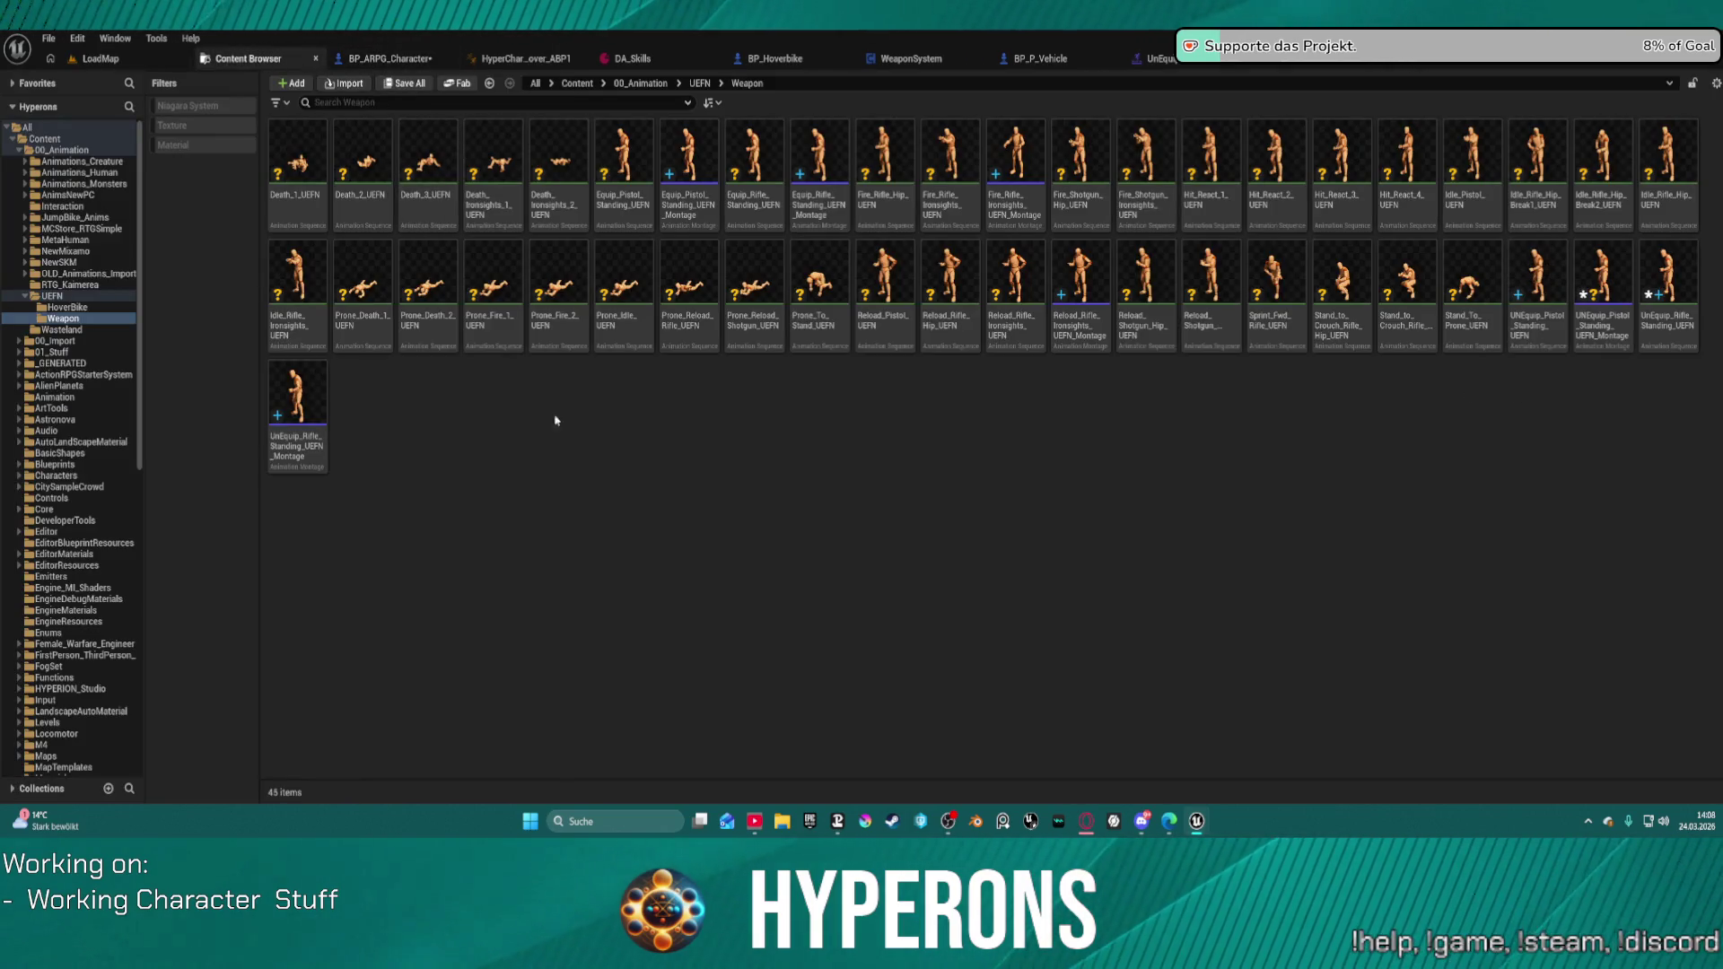
pyautogui.scroll(-15, 75, 293)
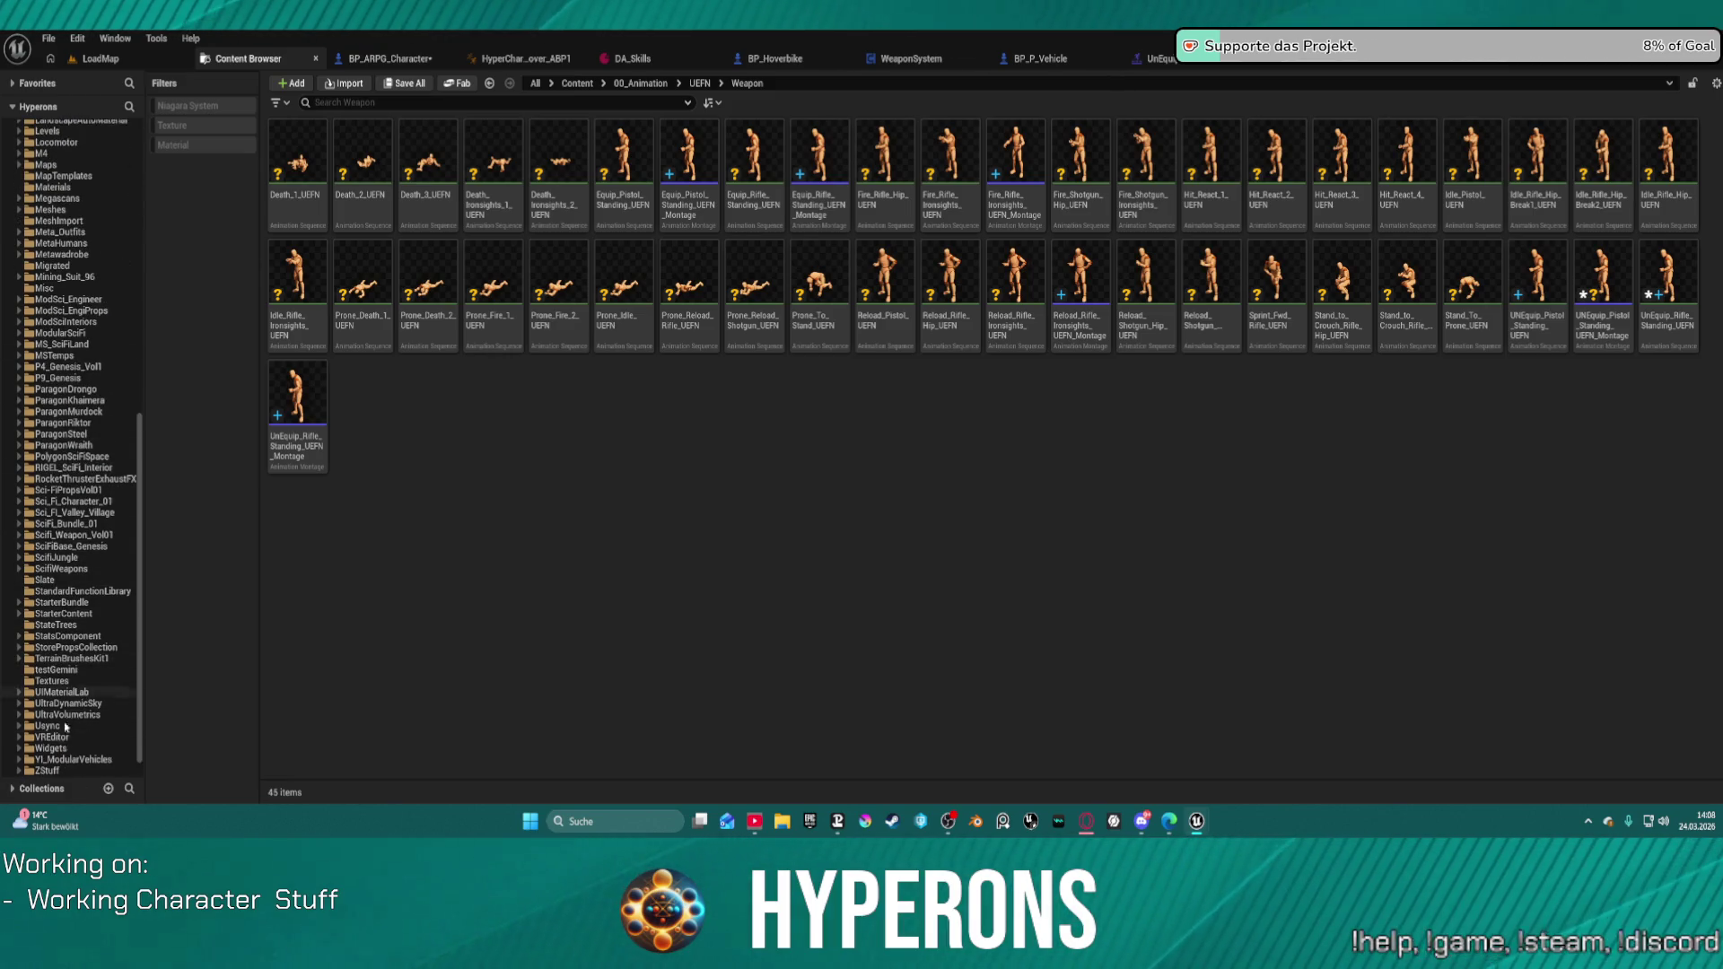
pyautogui.click(12, 760)
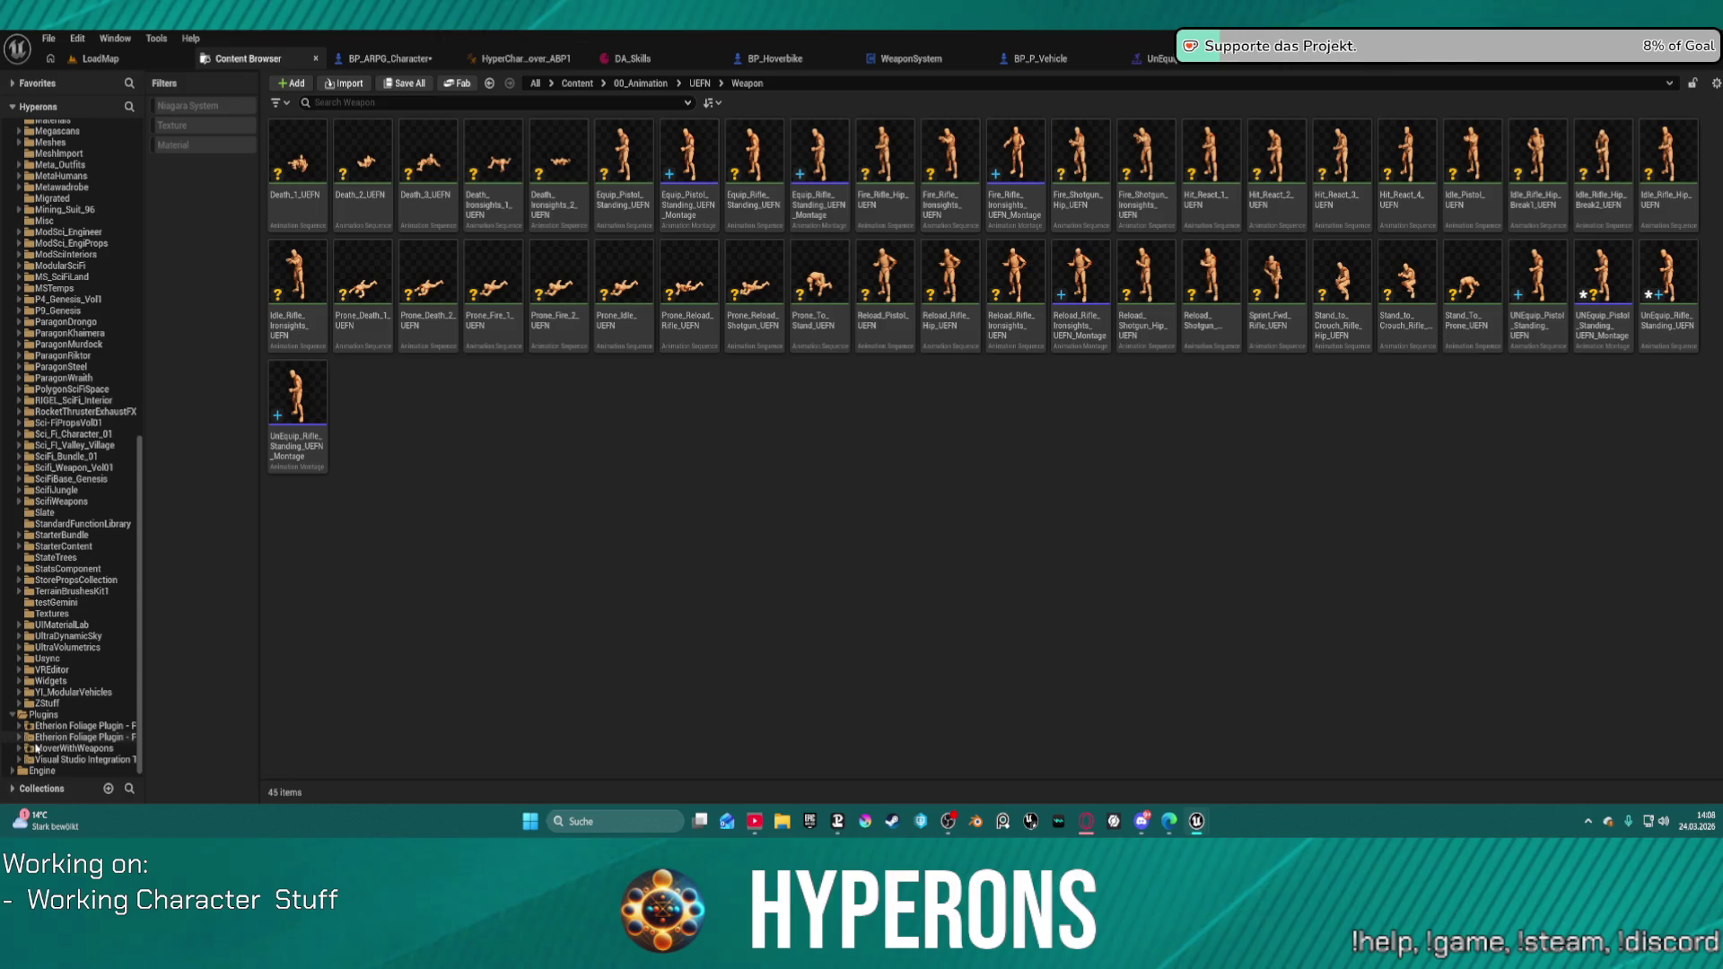
pyautogui.click(42, 750)
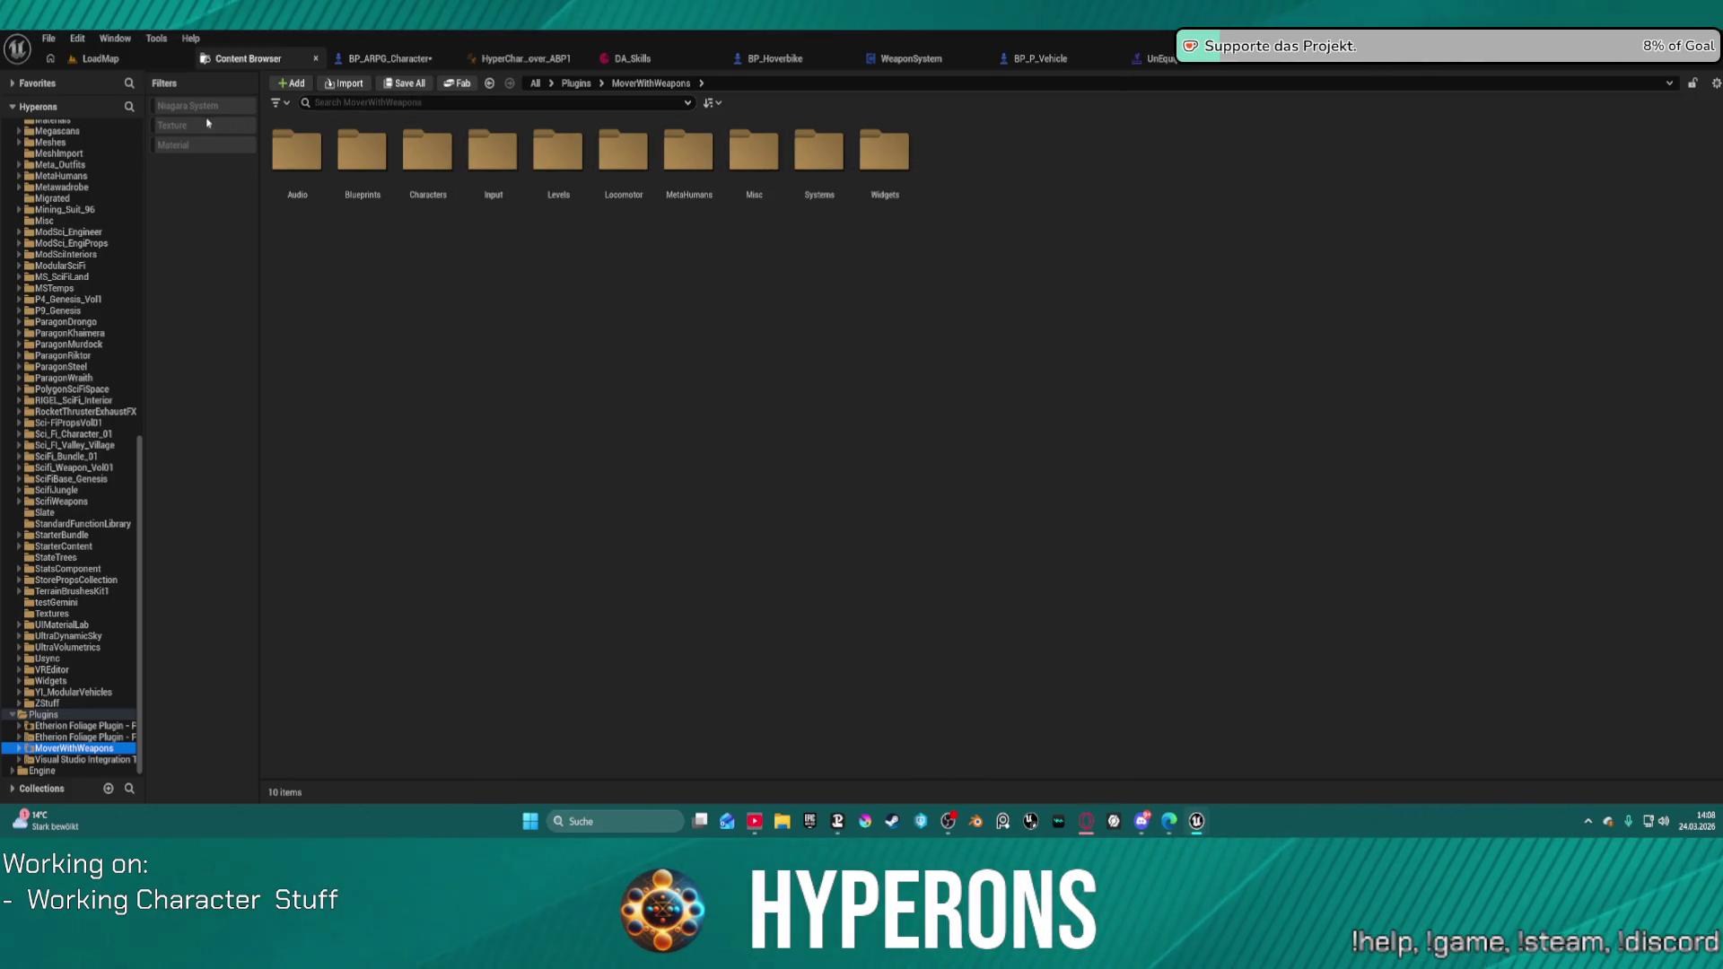
pyautogui.click(280, 103)
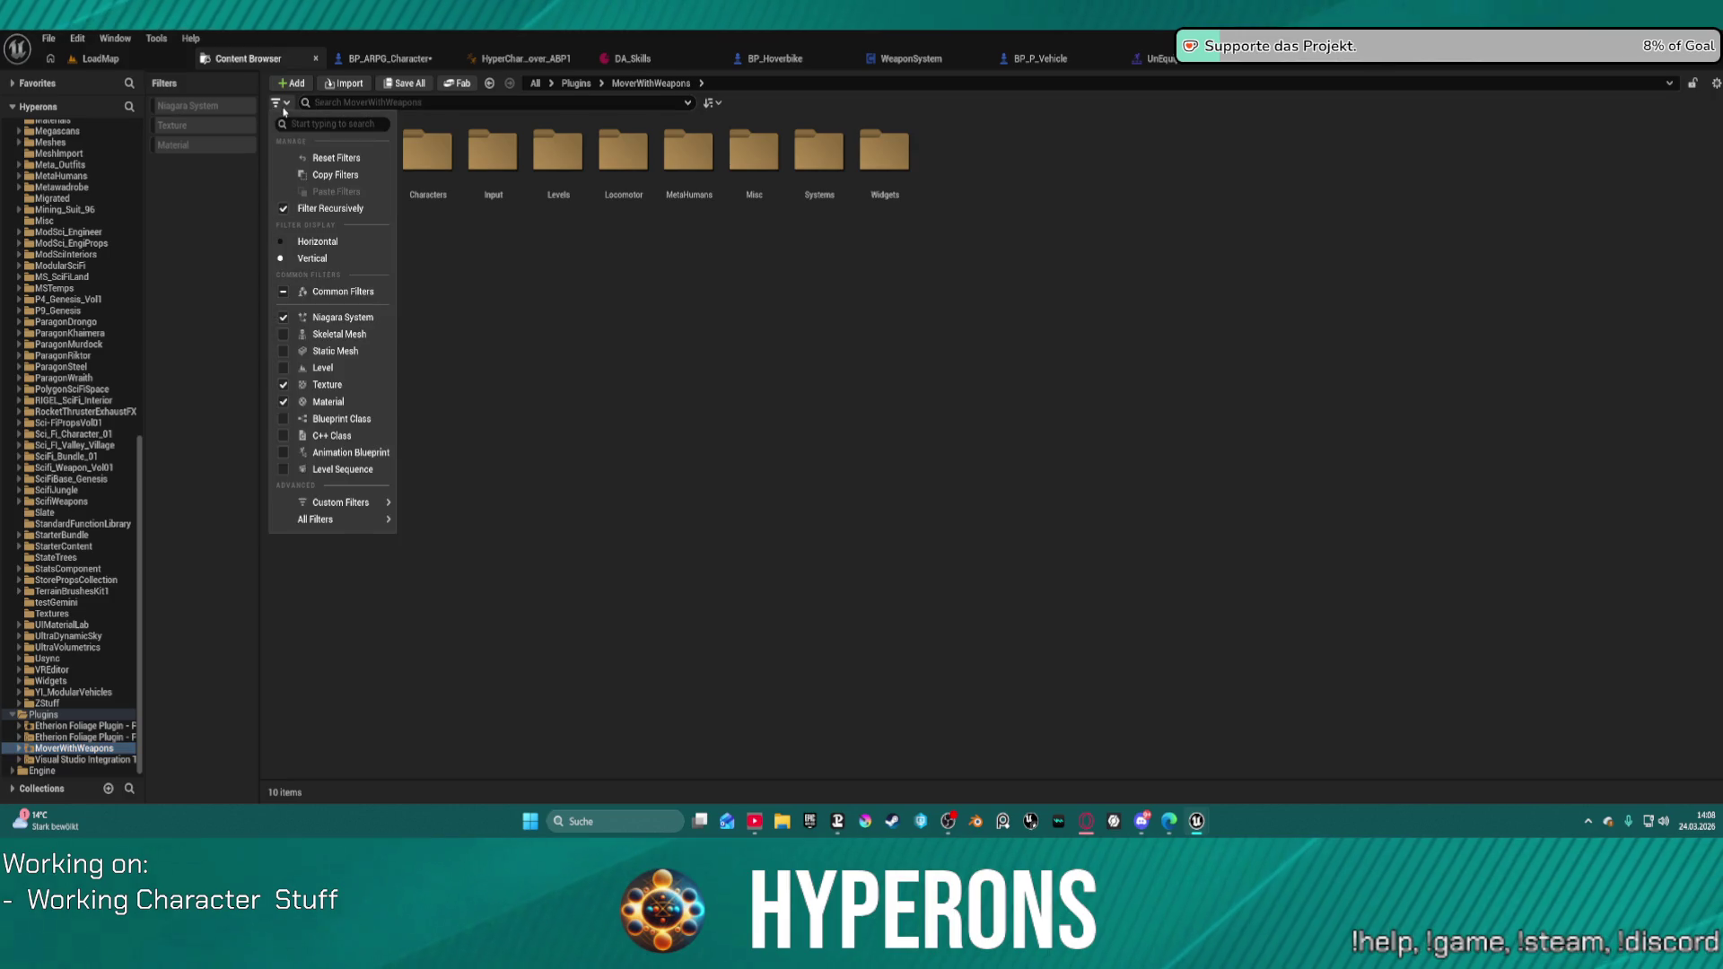
# Step: Apply the All Filters > Animation > Animation Sequence filter to show 1,641 animation assets
pyautogui.click(282, 457)
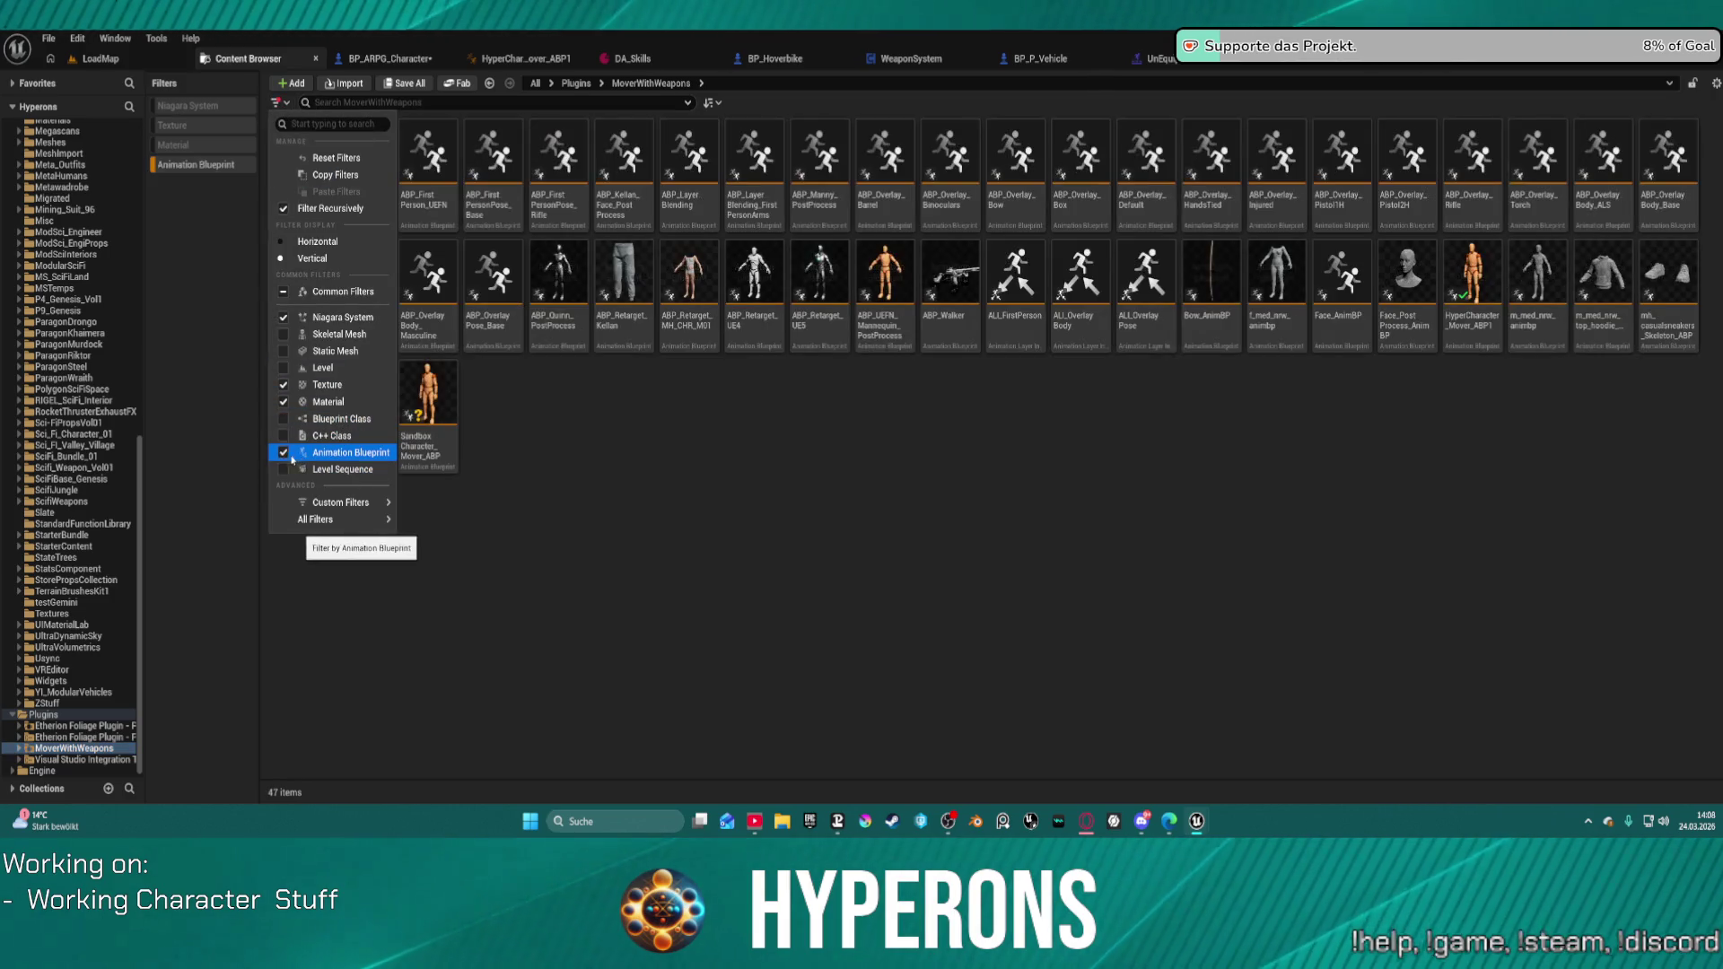
pyautogui.click(282, 458)
pyautogui.click(552, 331)
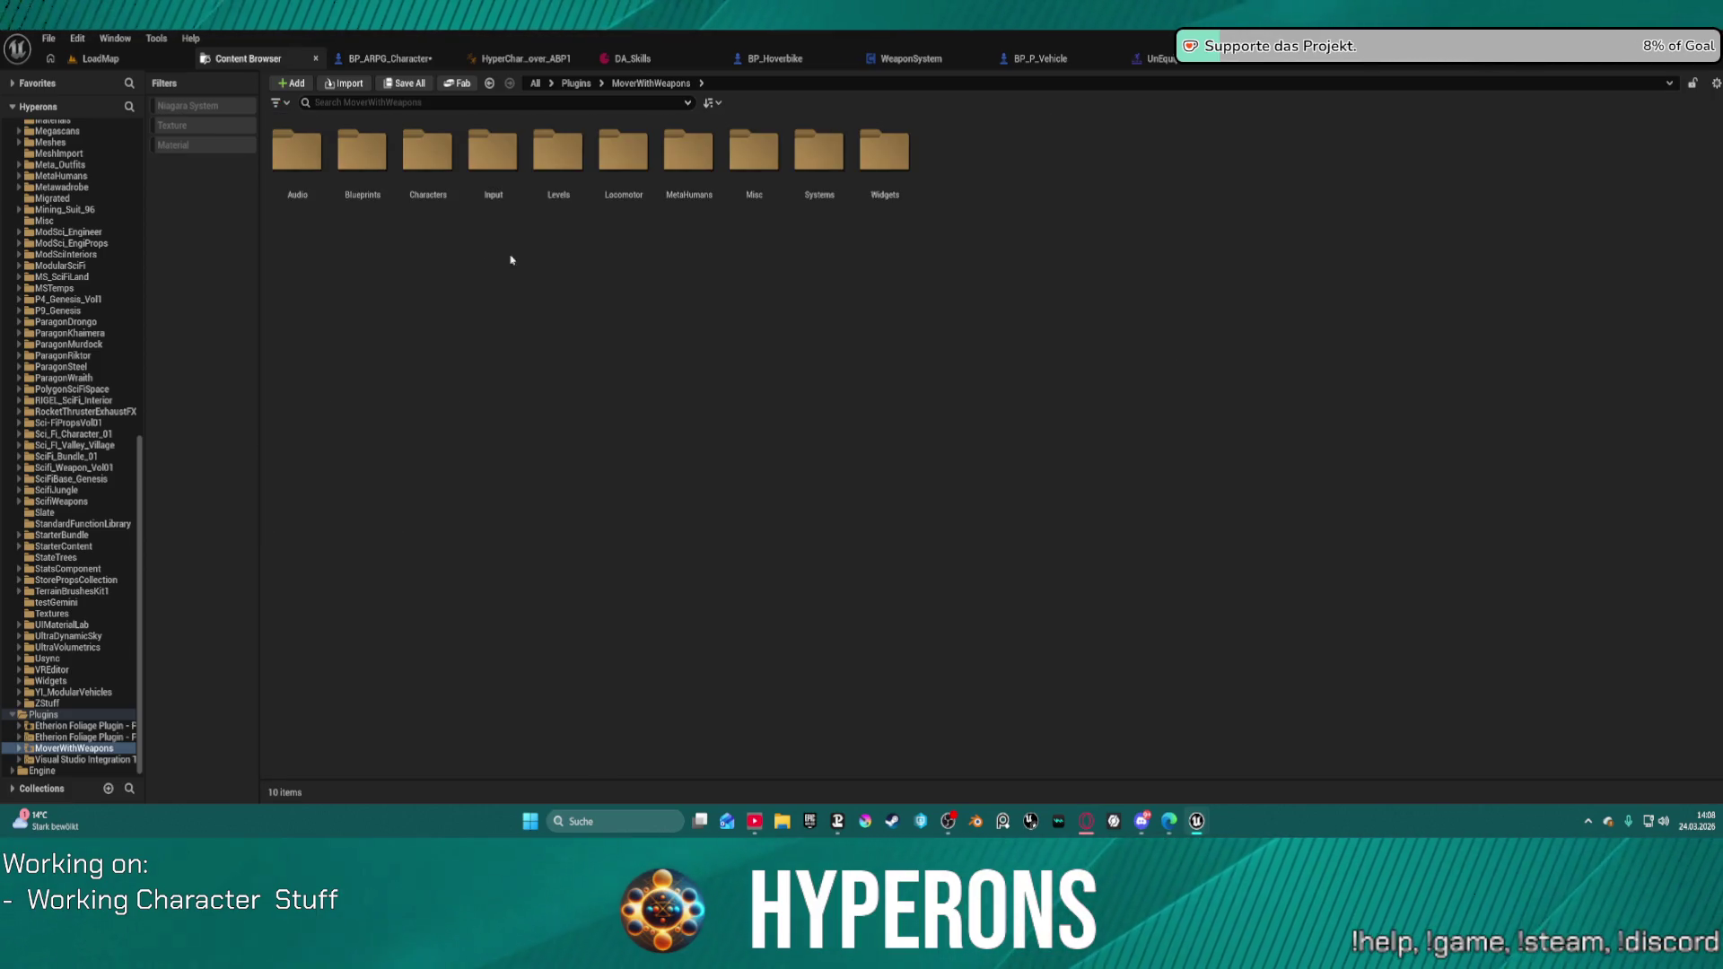
pyautogui.click(279, 105)
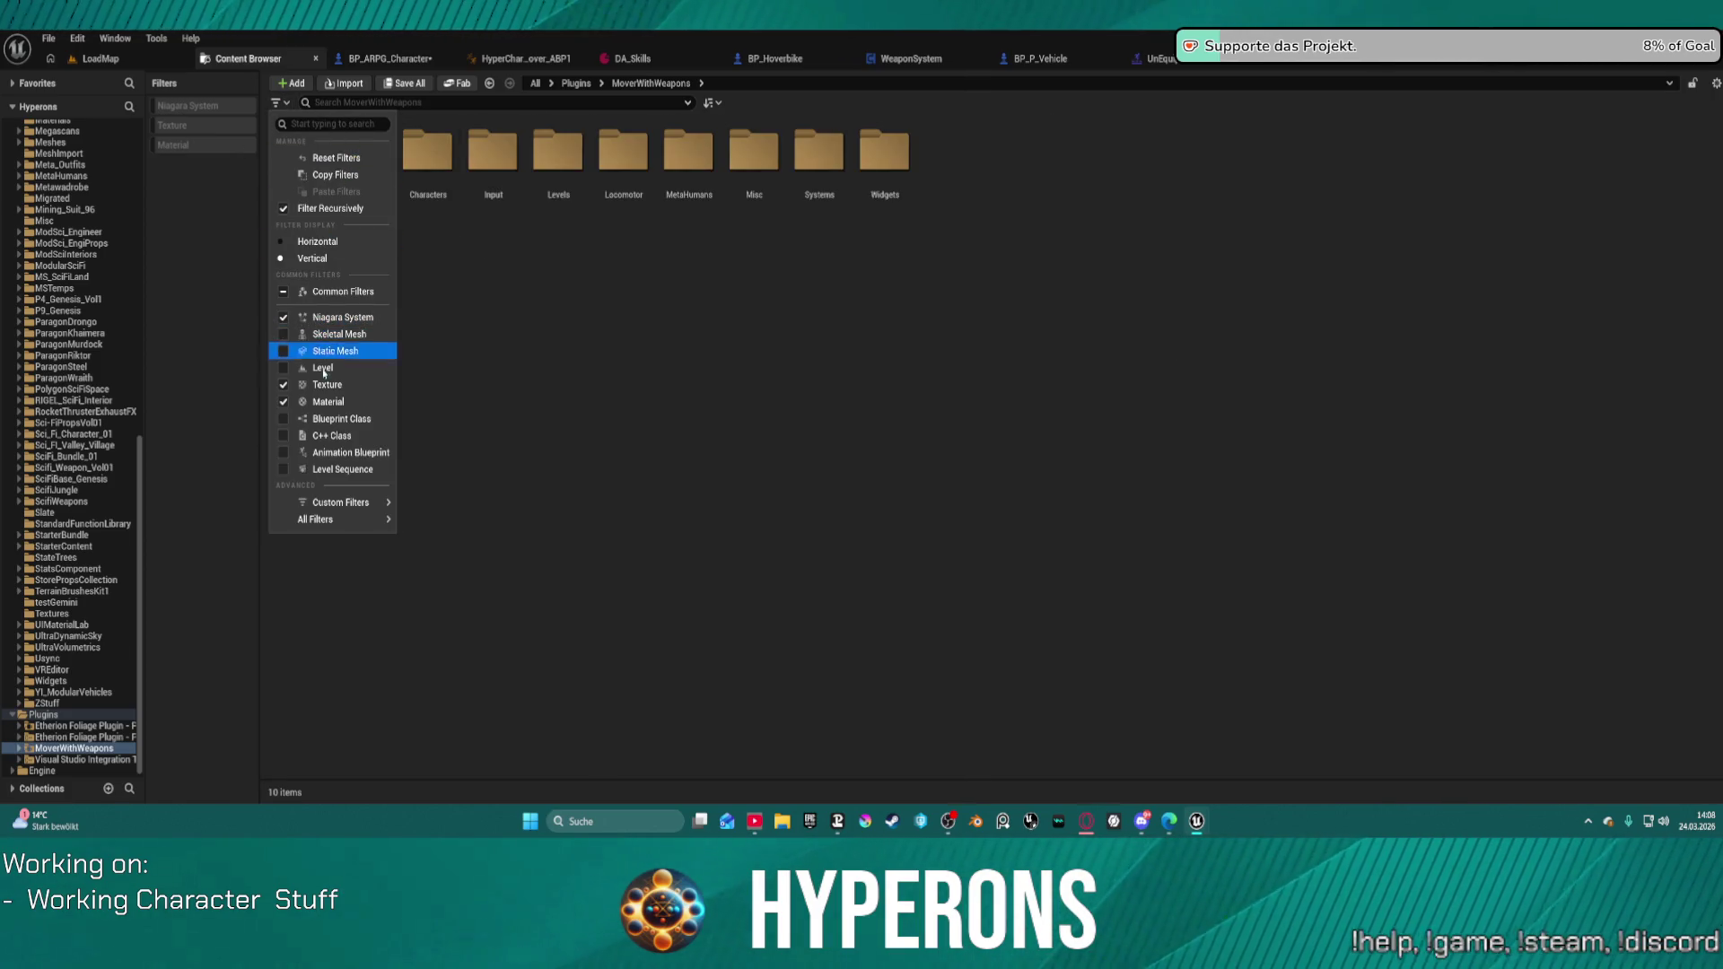
pyautogui.moveTo(334, 520)
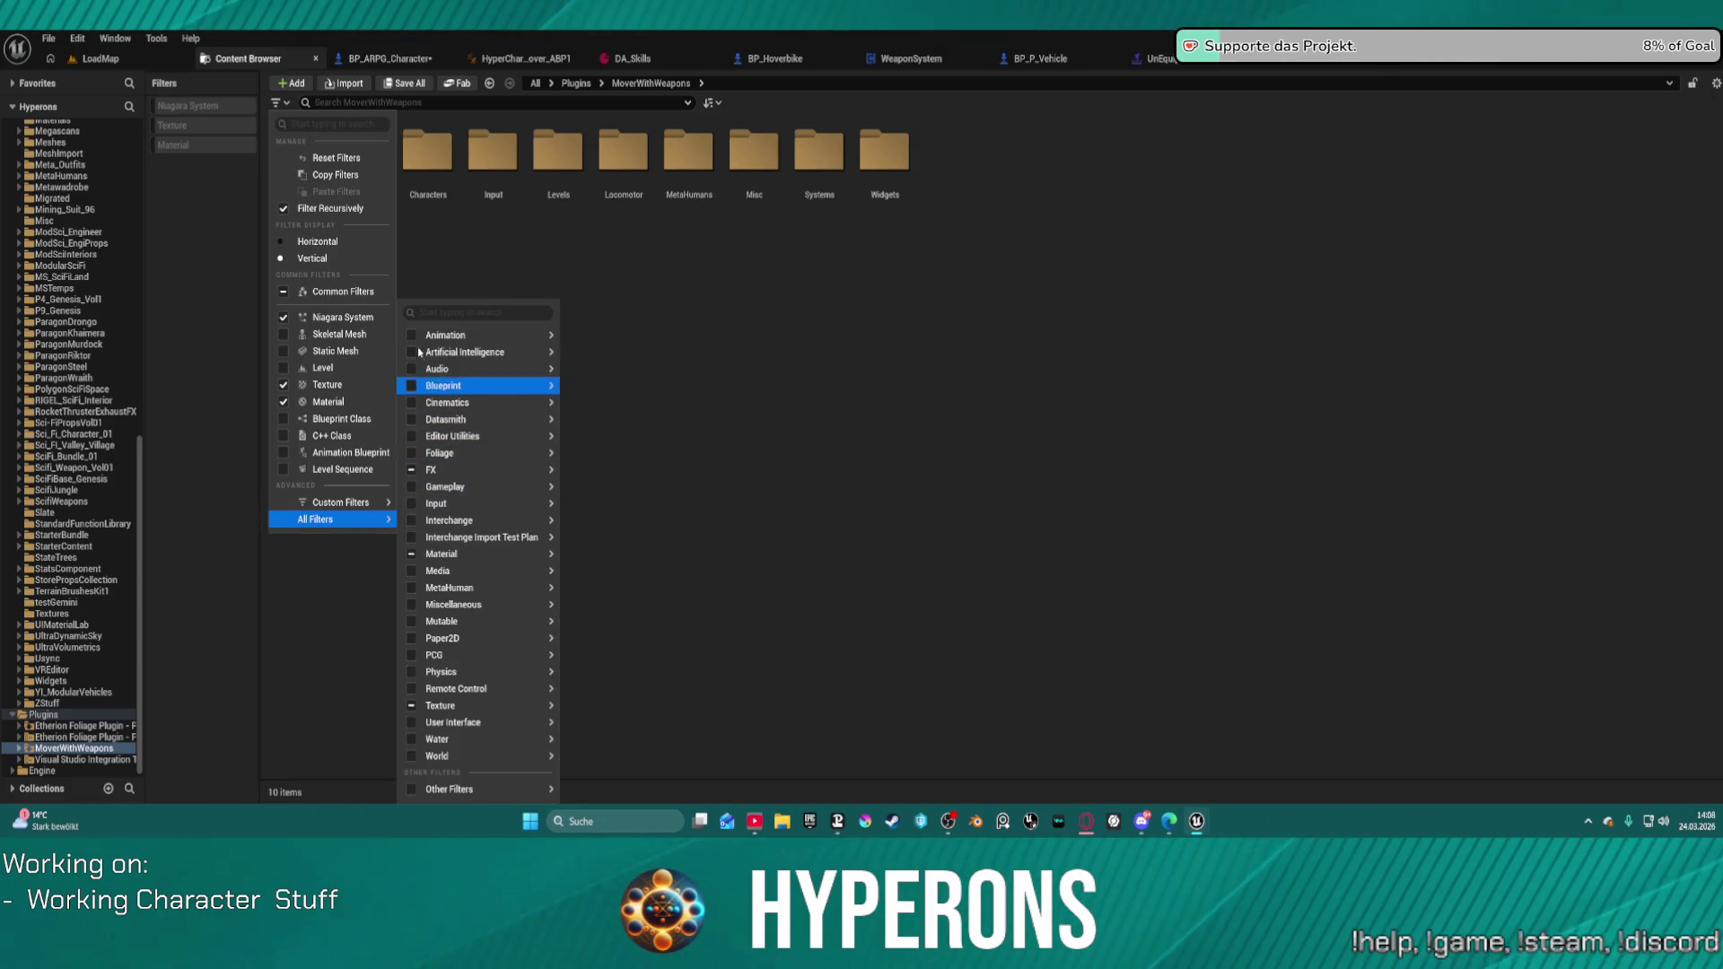
pyautogui.moveTo(417, 339)
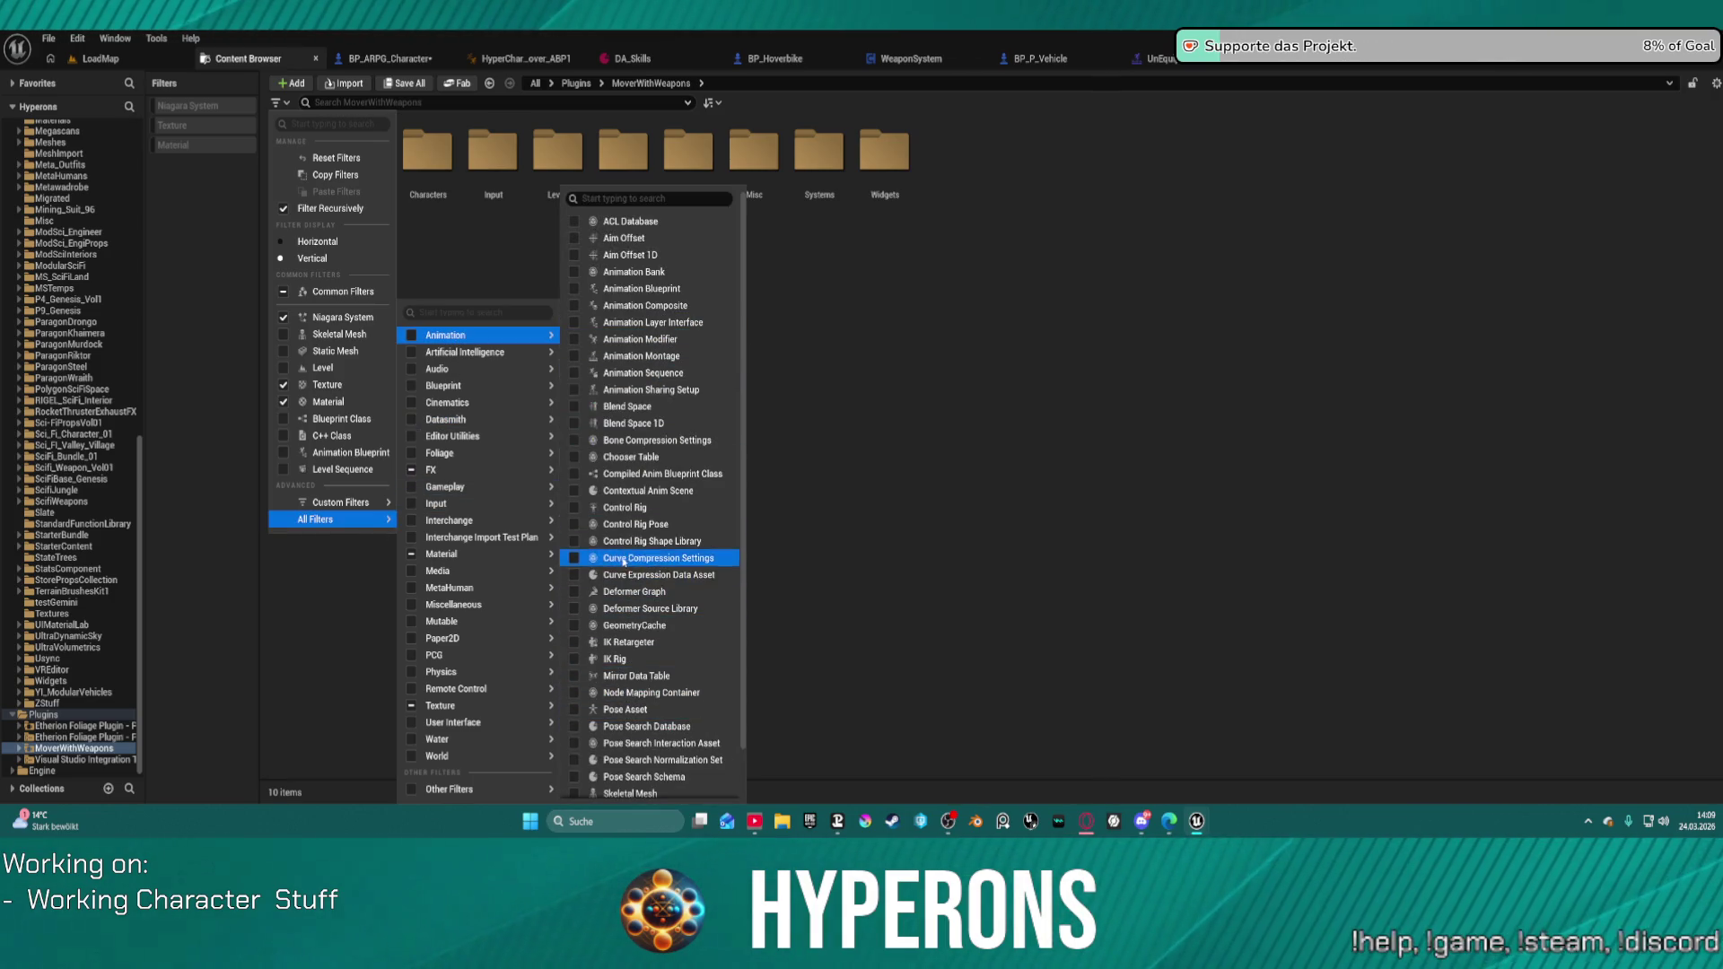
pyautogui.scroll(-2, 626, 638)
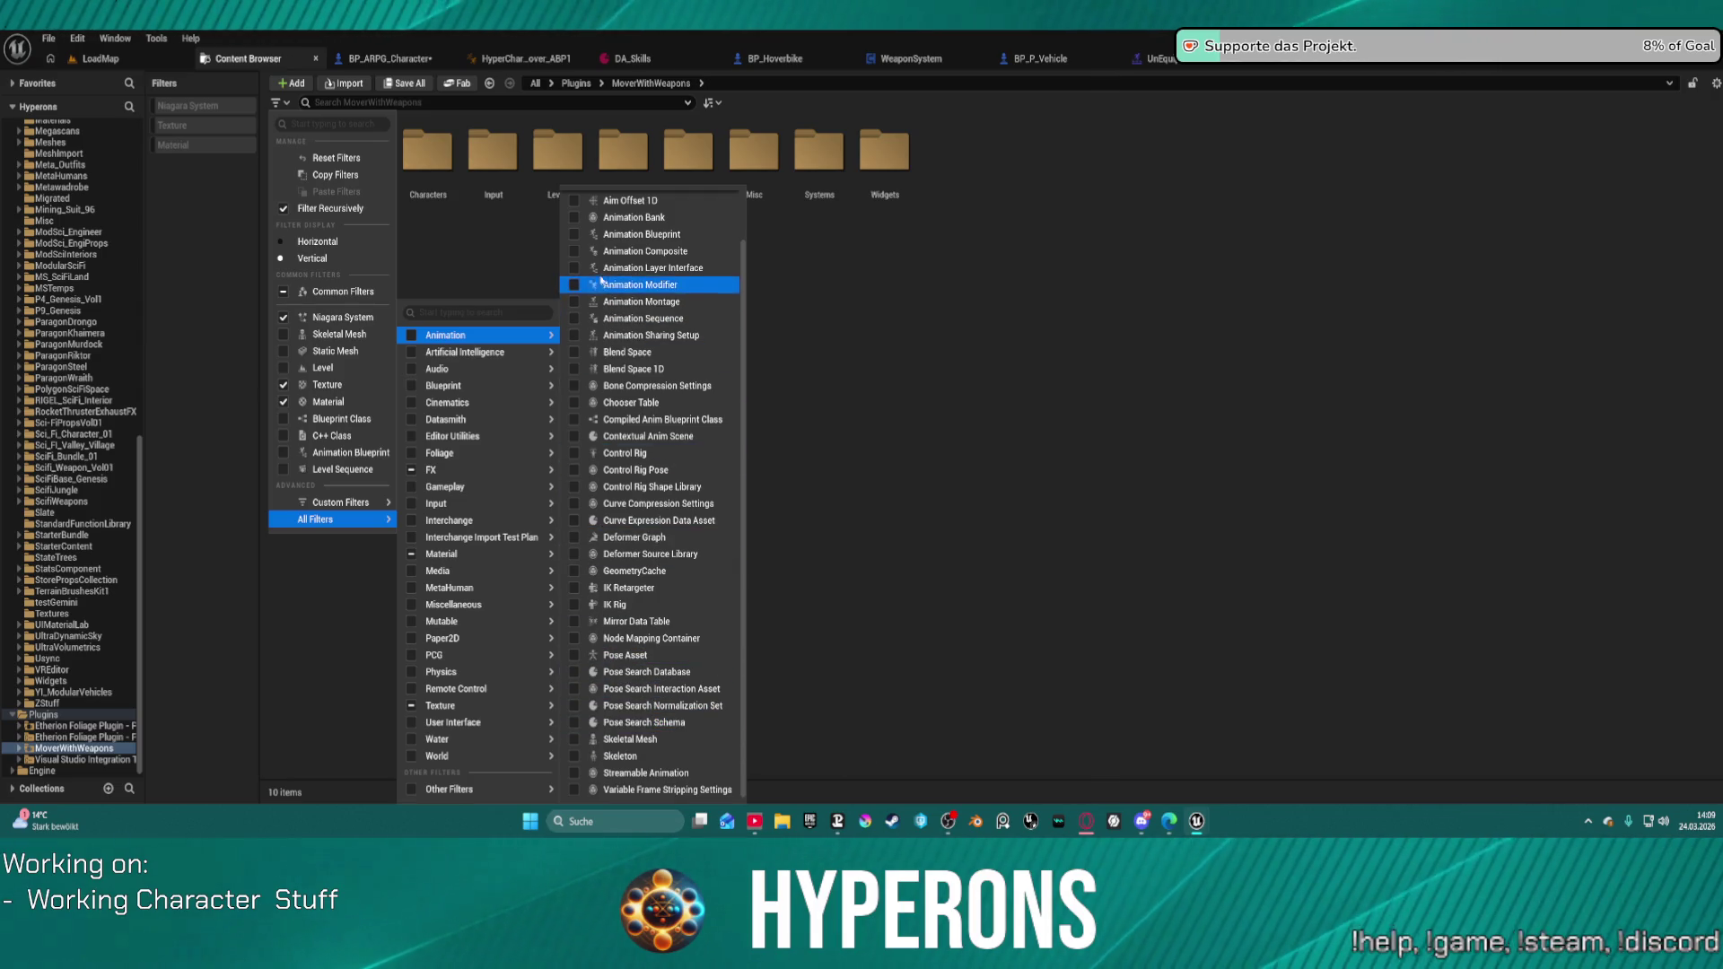
pyautogui.click(575, 320)
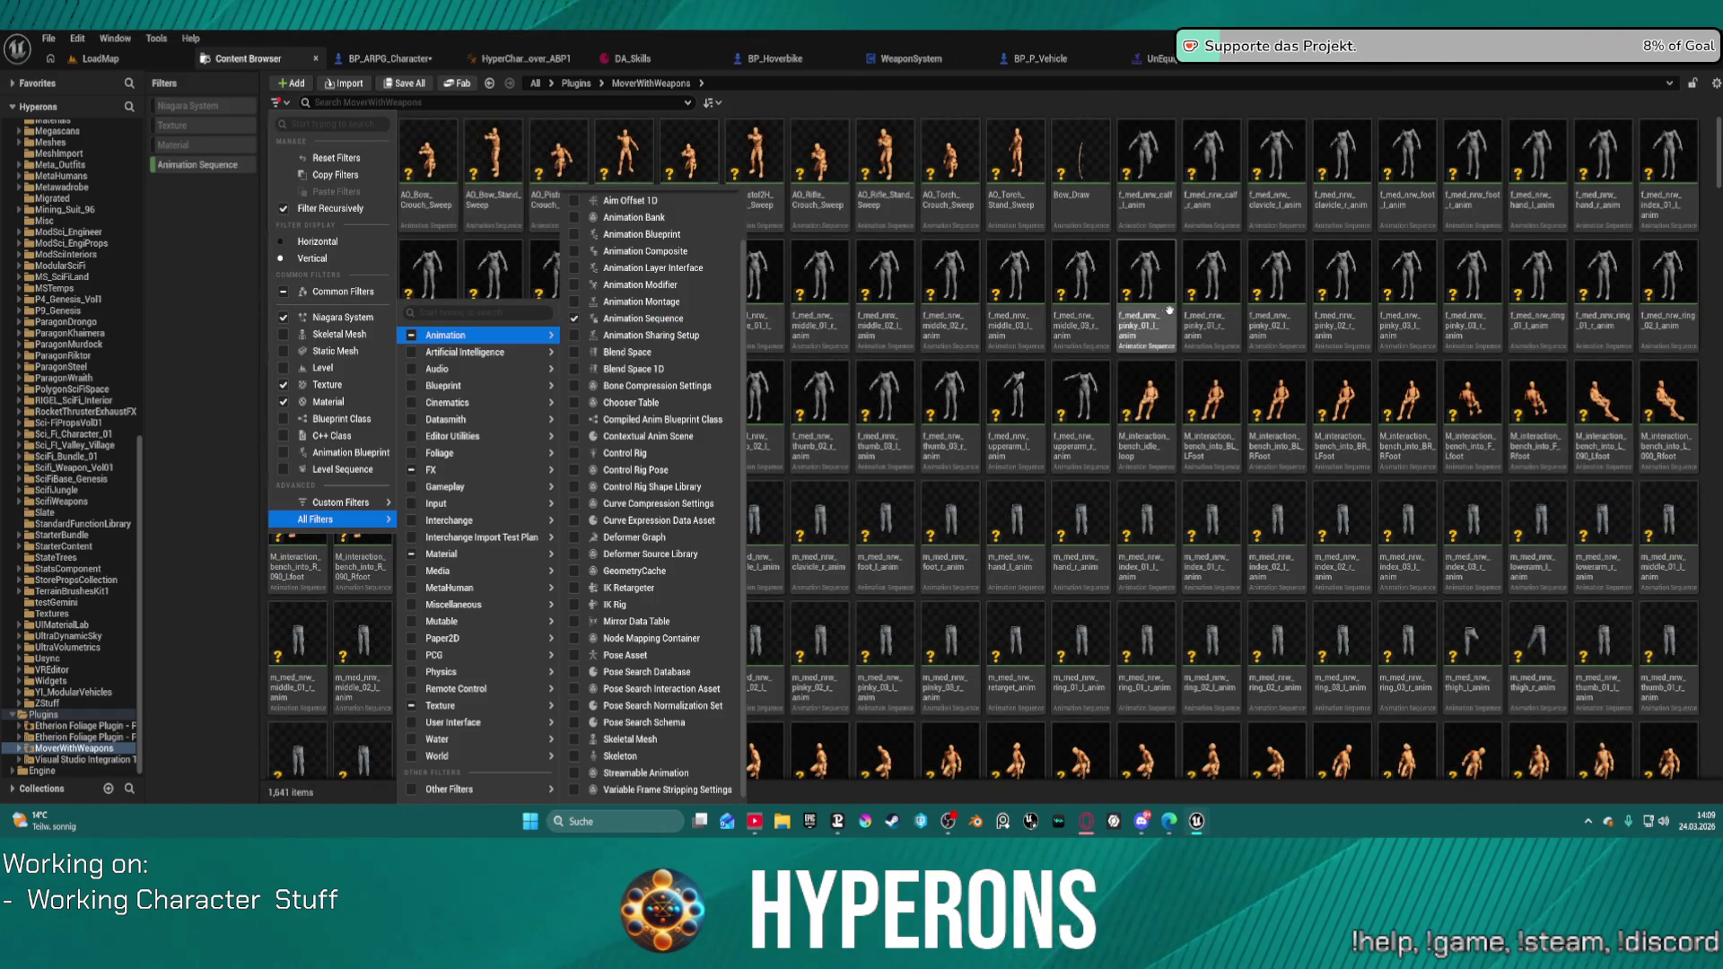
# Step: Scroll the filtered assets to the crouch sequences and open M_Neutral_Crouch_Loop_BR
pyautogui.click(1181, 359)
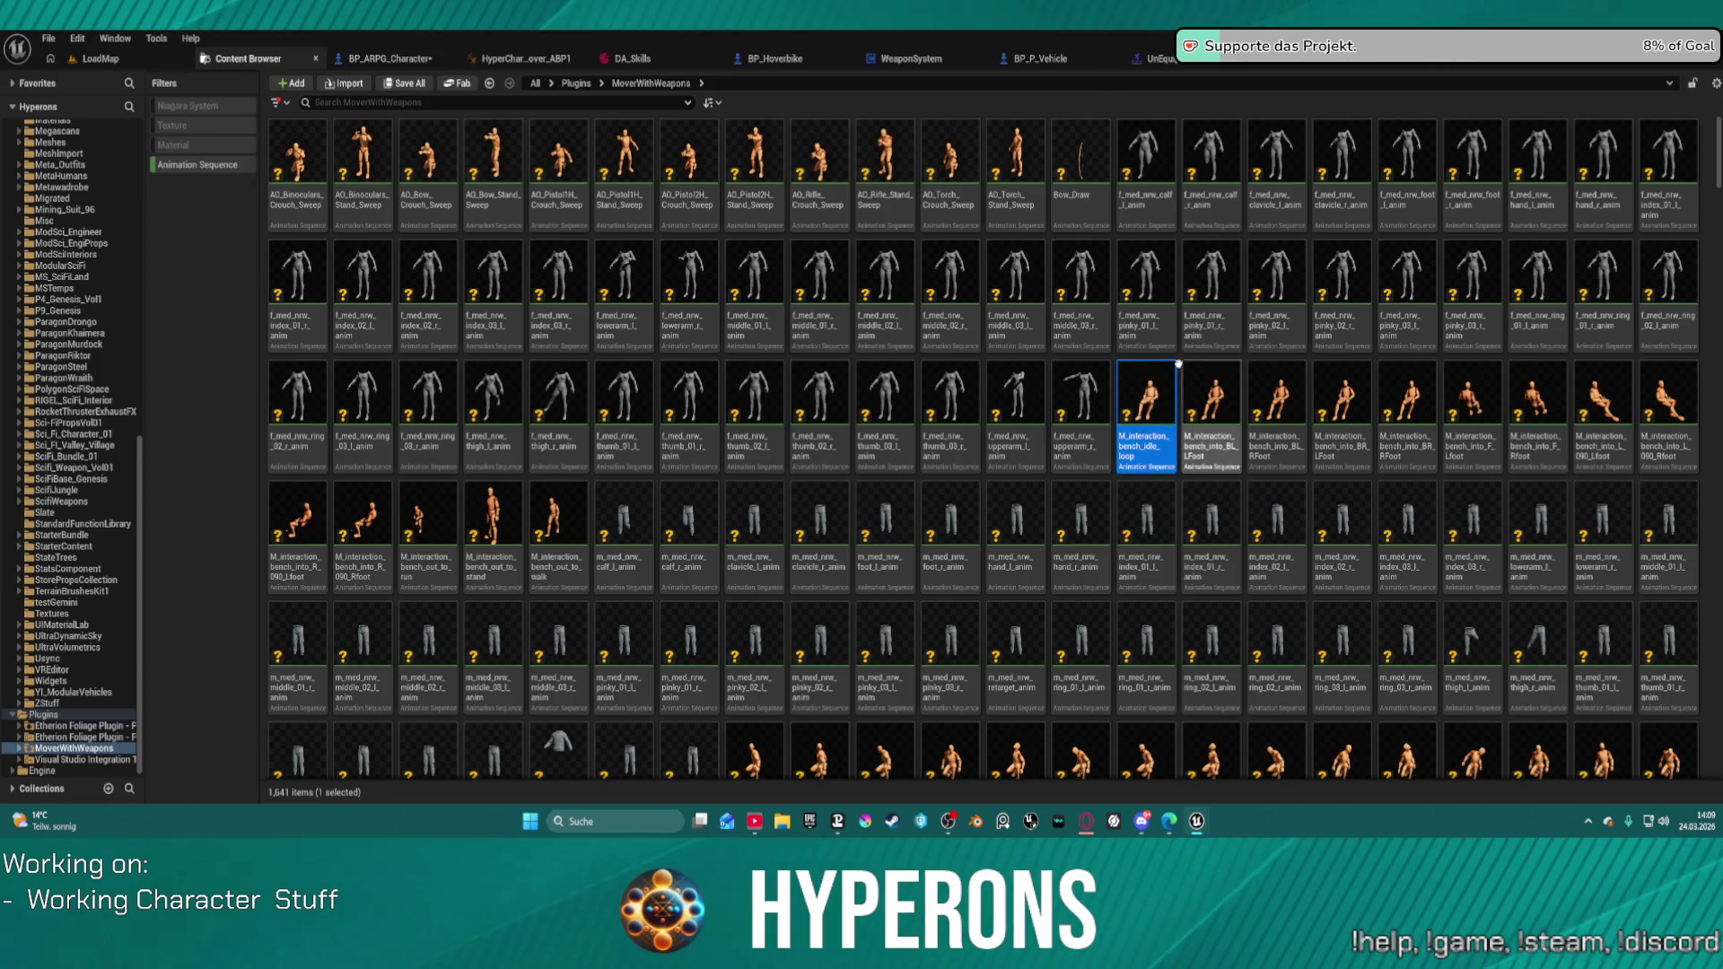
pyautogui.scroll(-15, 789, 316)
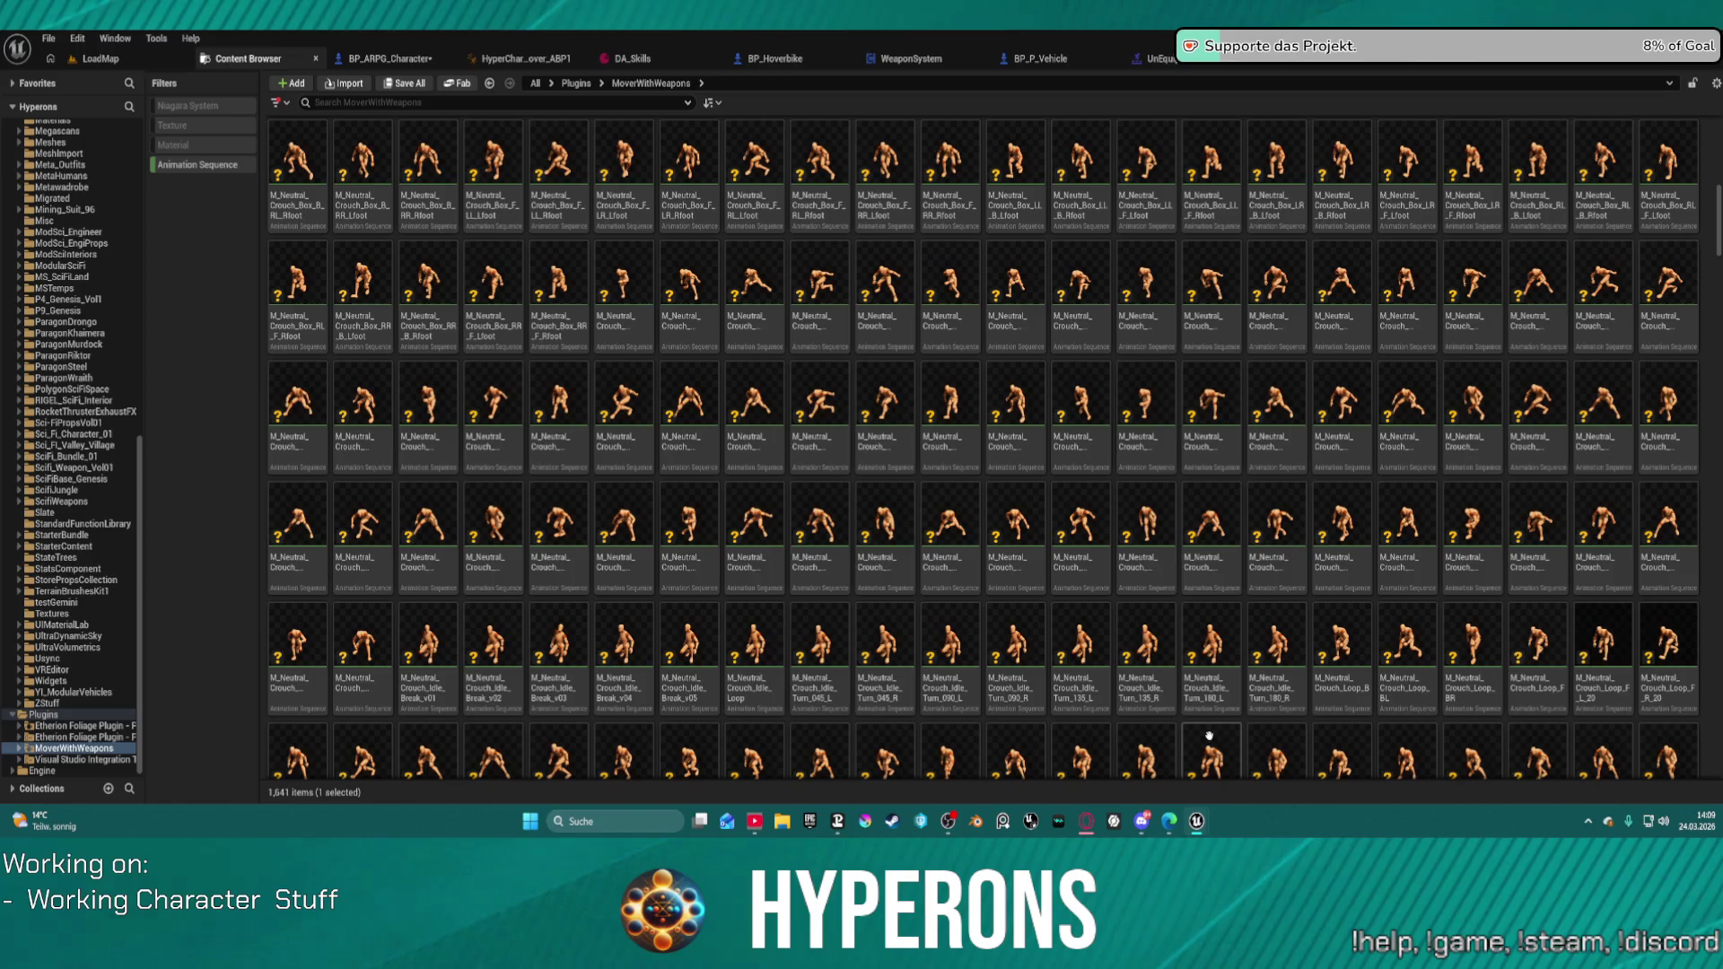
pyautogui.scroll(-1, 1382, 719)
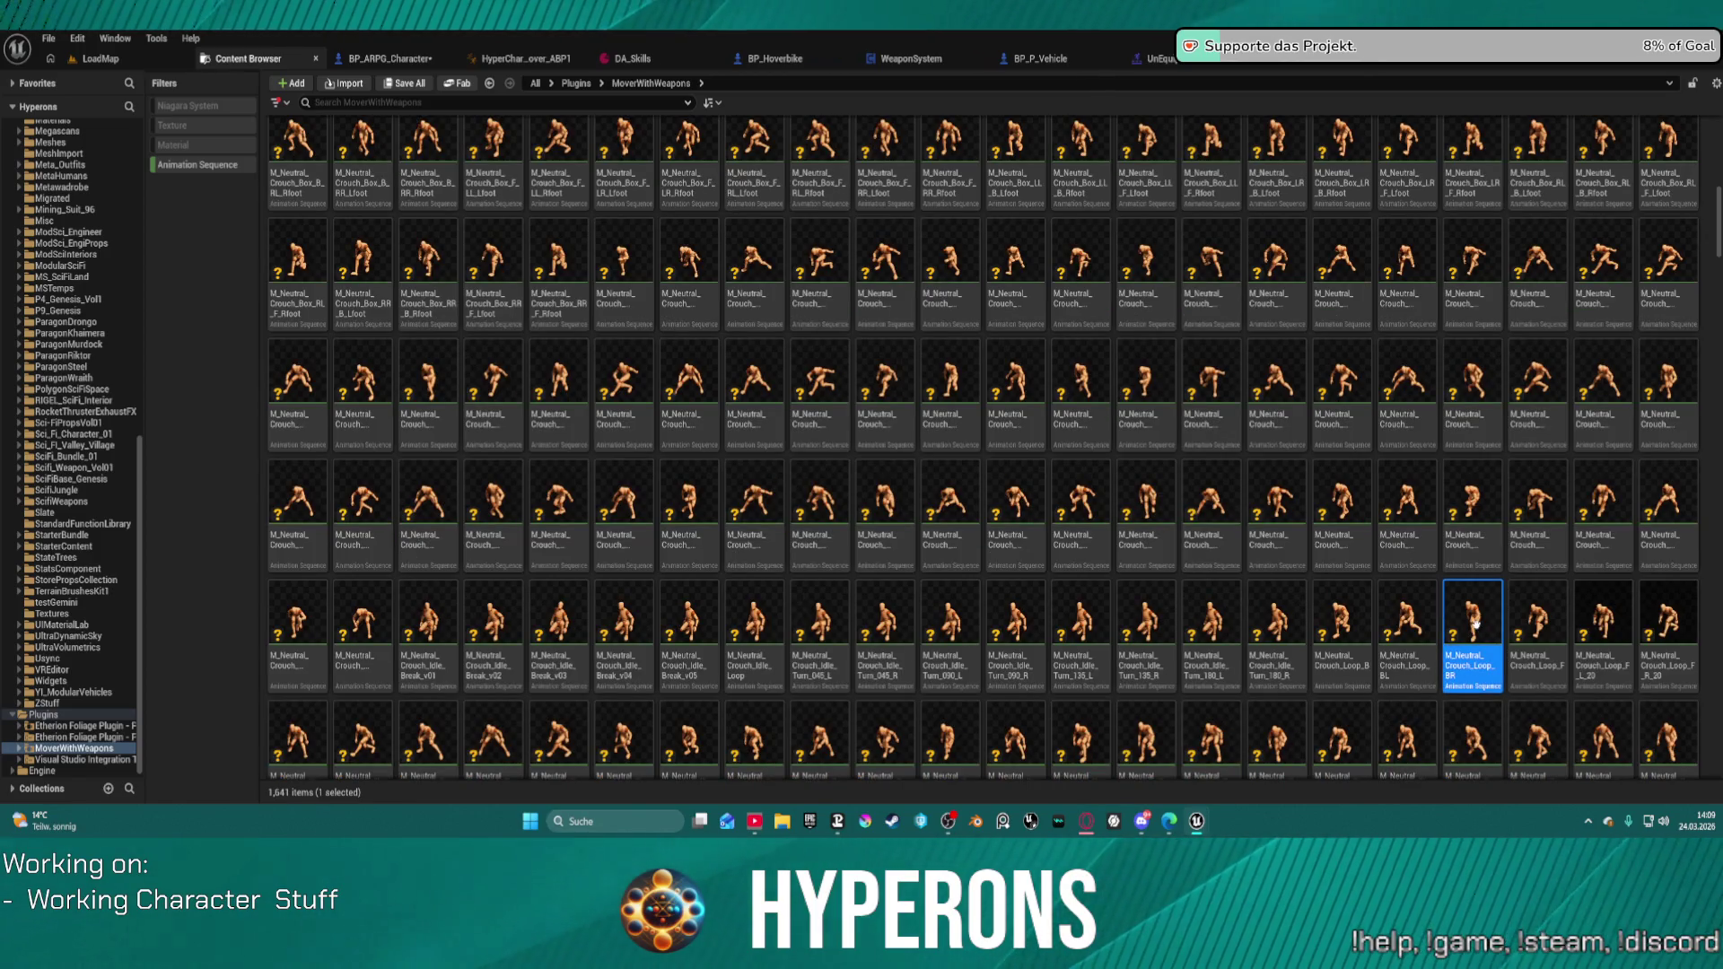
pyautogui.doubleClick(1473, 667)
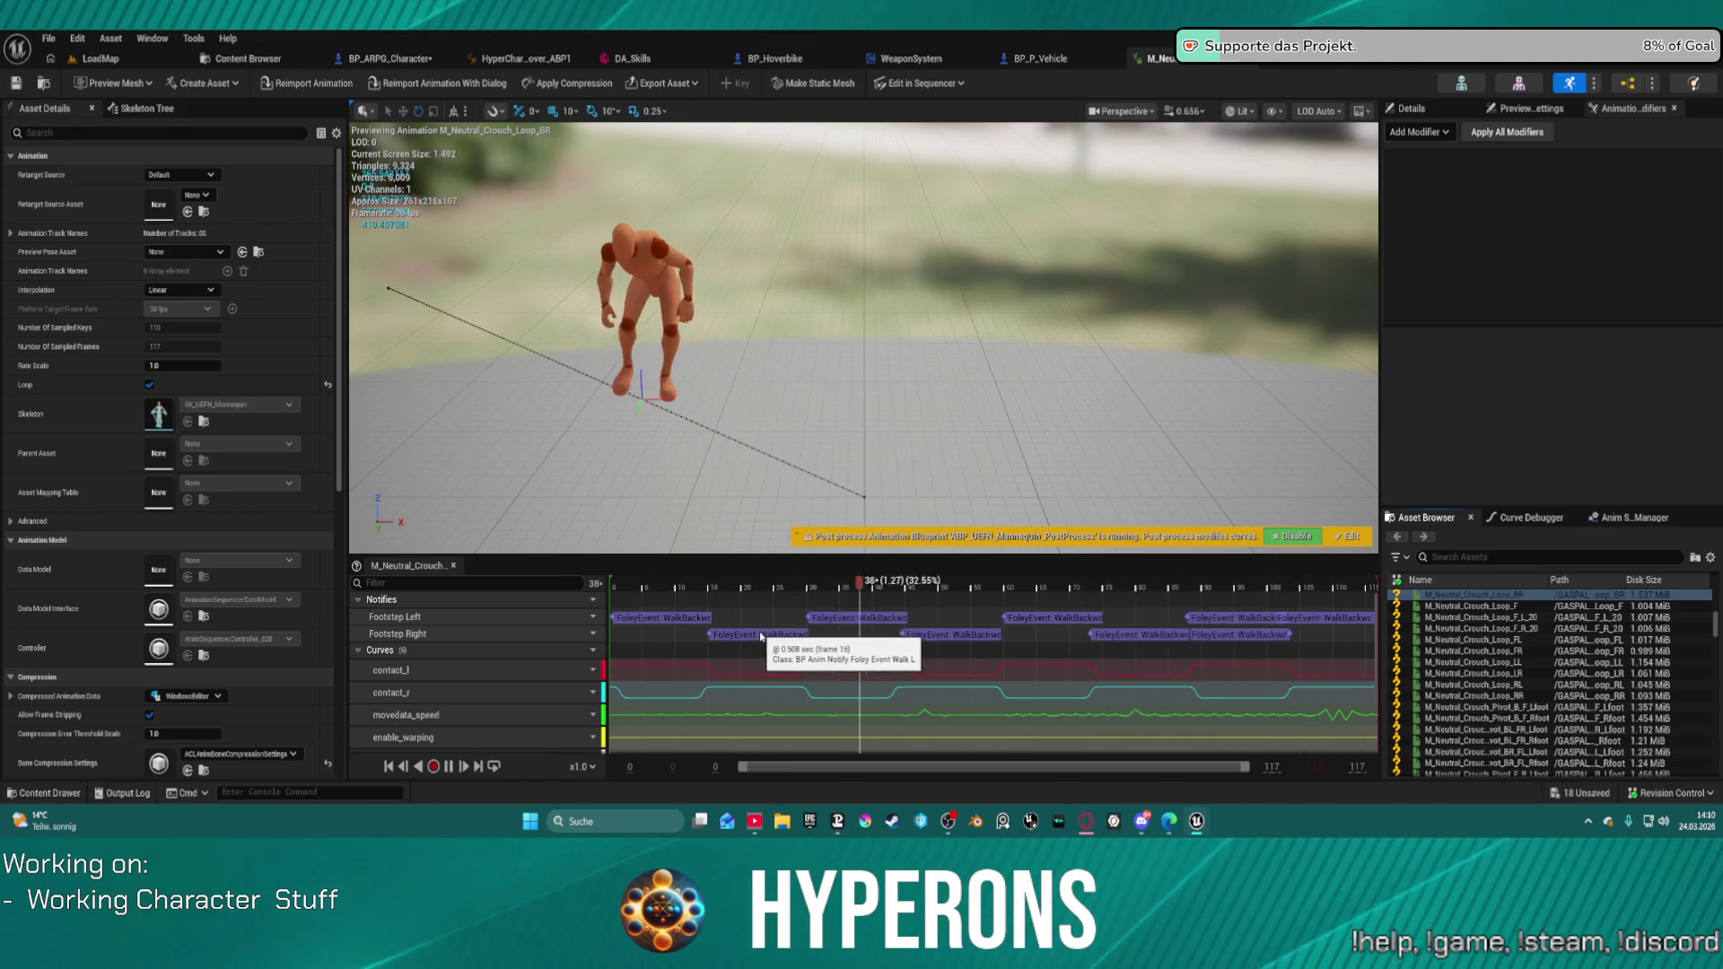
# Step: Select the frame-15 FoleyEvent notify on Footstep Right and view its context menu
pyautogui.click(761, 635)
pyautogui.rightClick(761, 636)
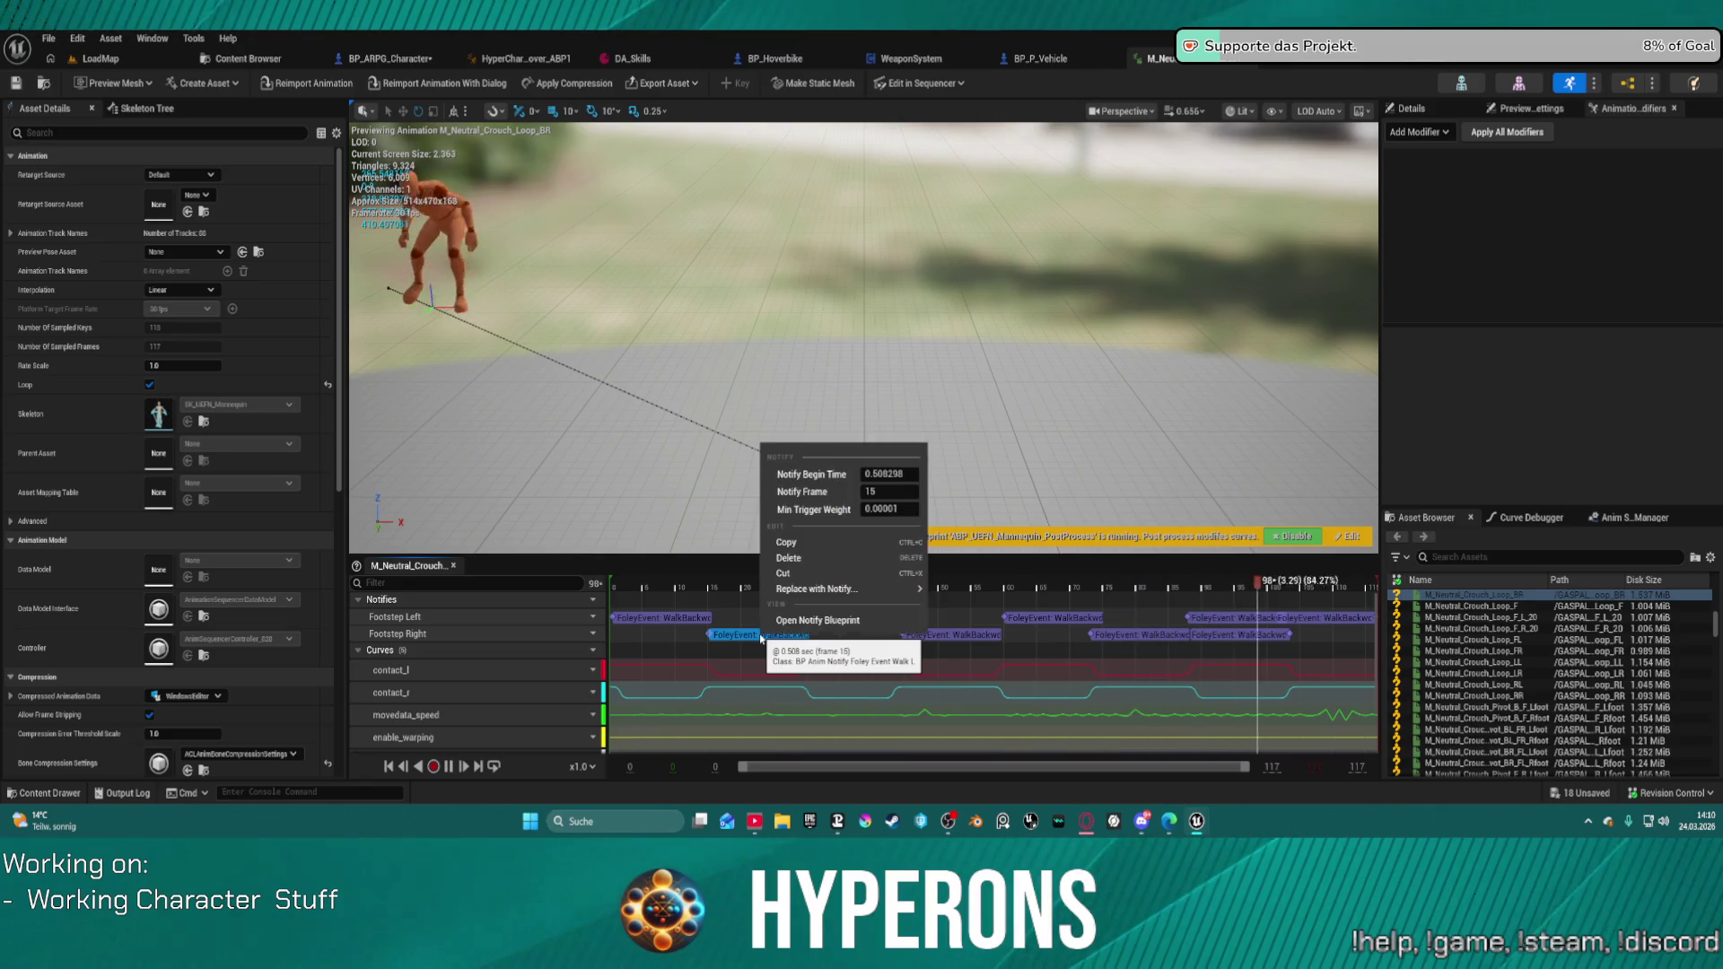
pyautogui.click(984, 390)
# Step: Open the Content Drawer, browse the plugin's Audio folder and start a content search
pyautogui.hotkey('ctrl', 'space')
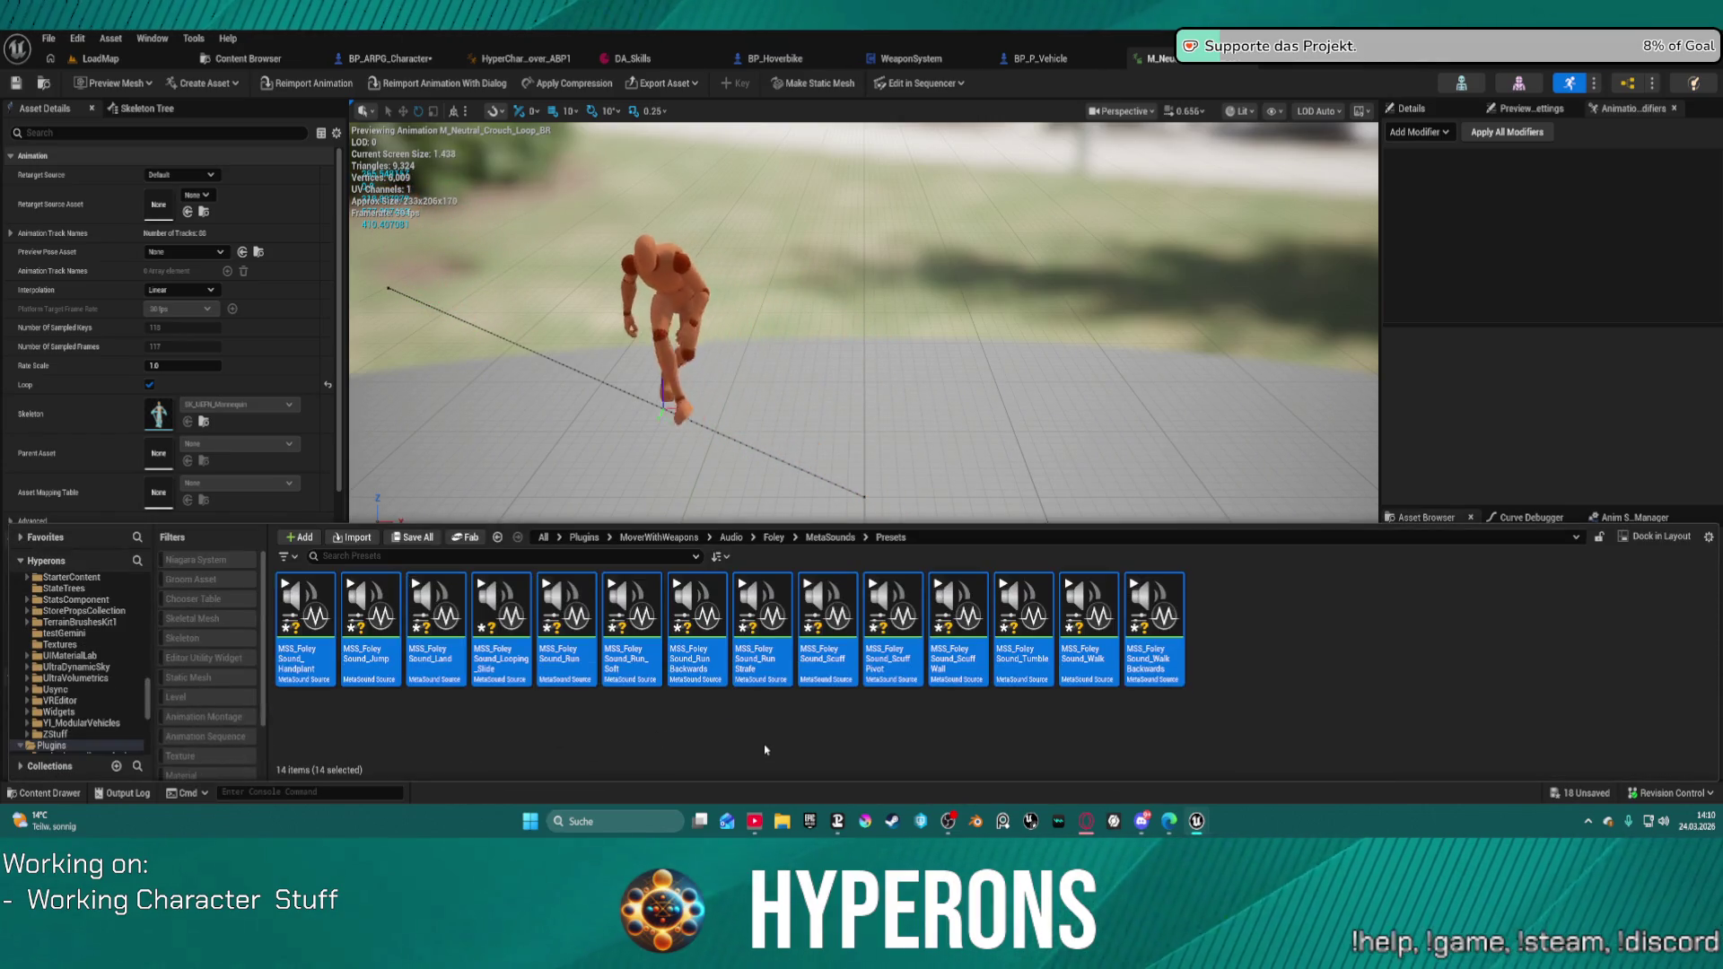
pyautogui.scroll(5, 123, 664)
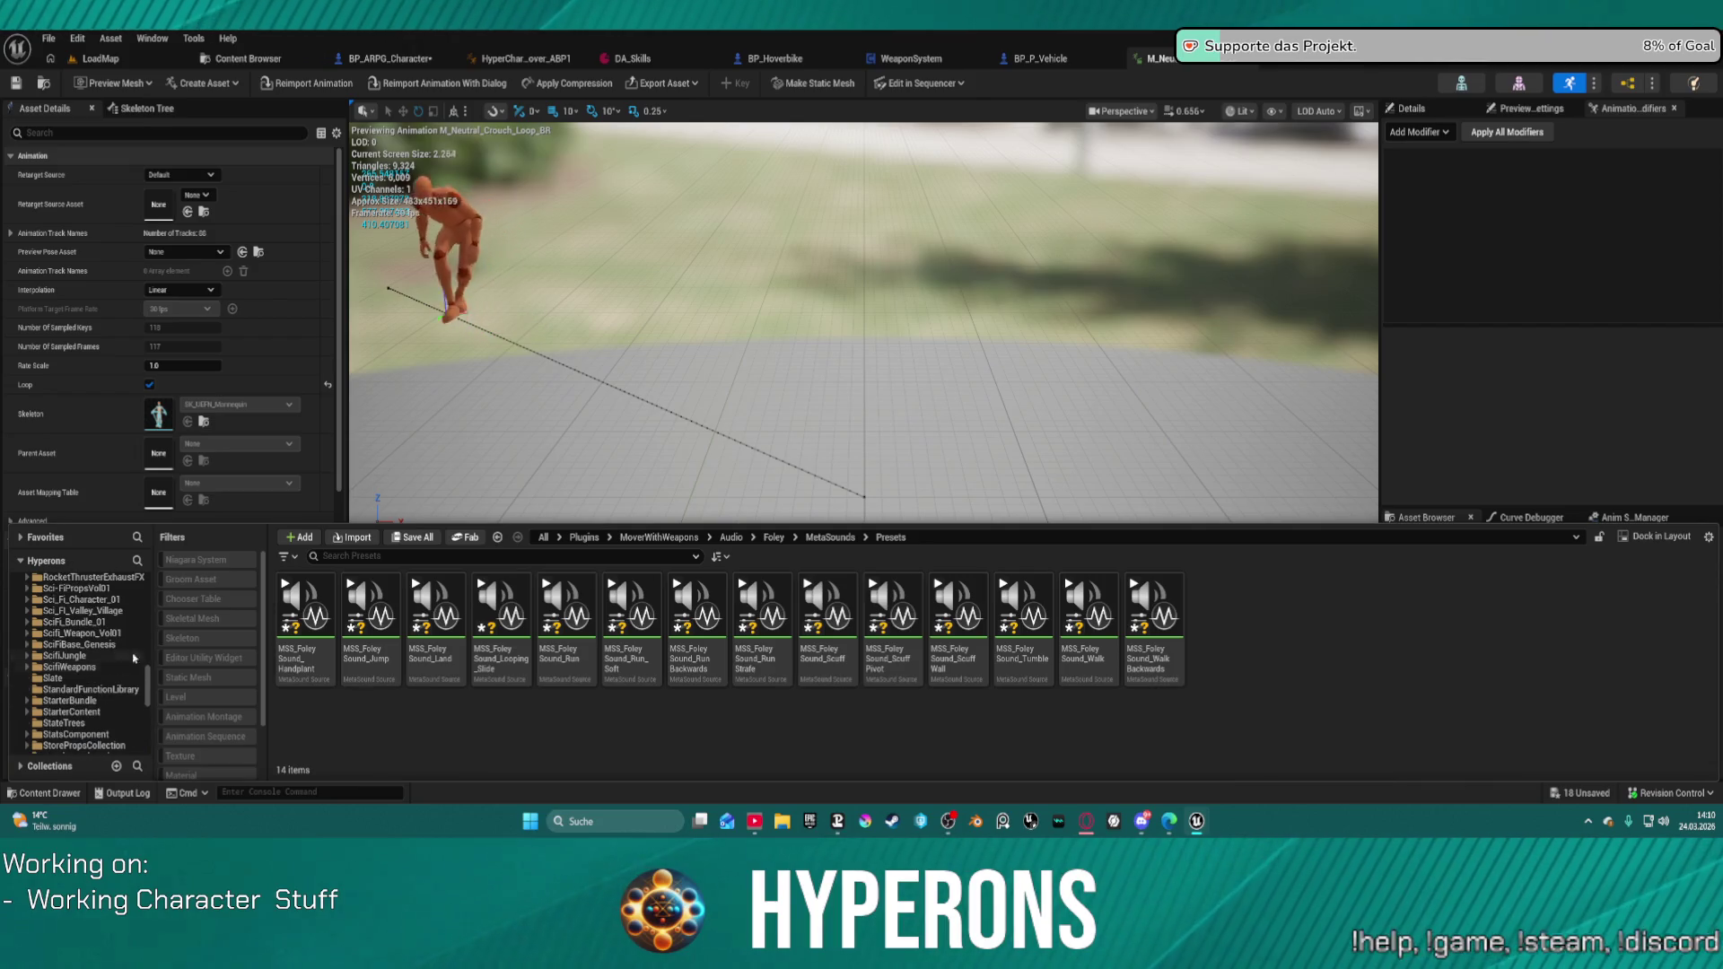
pyautogui.scroll(-10, 90, 638)
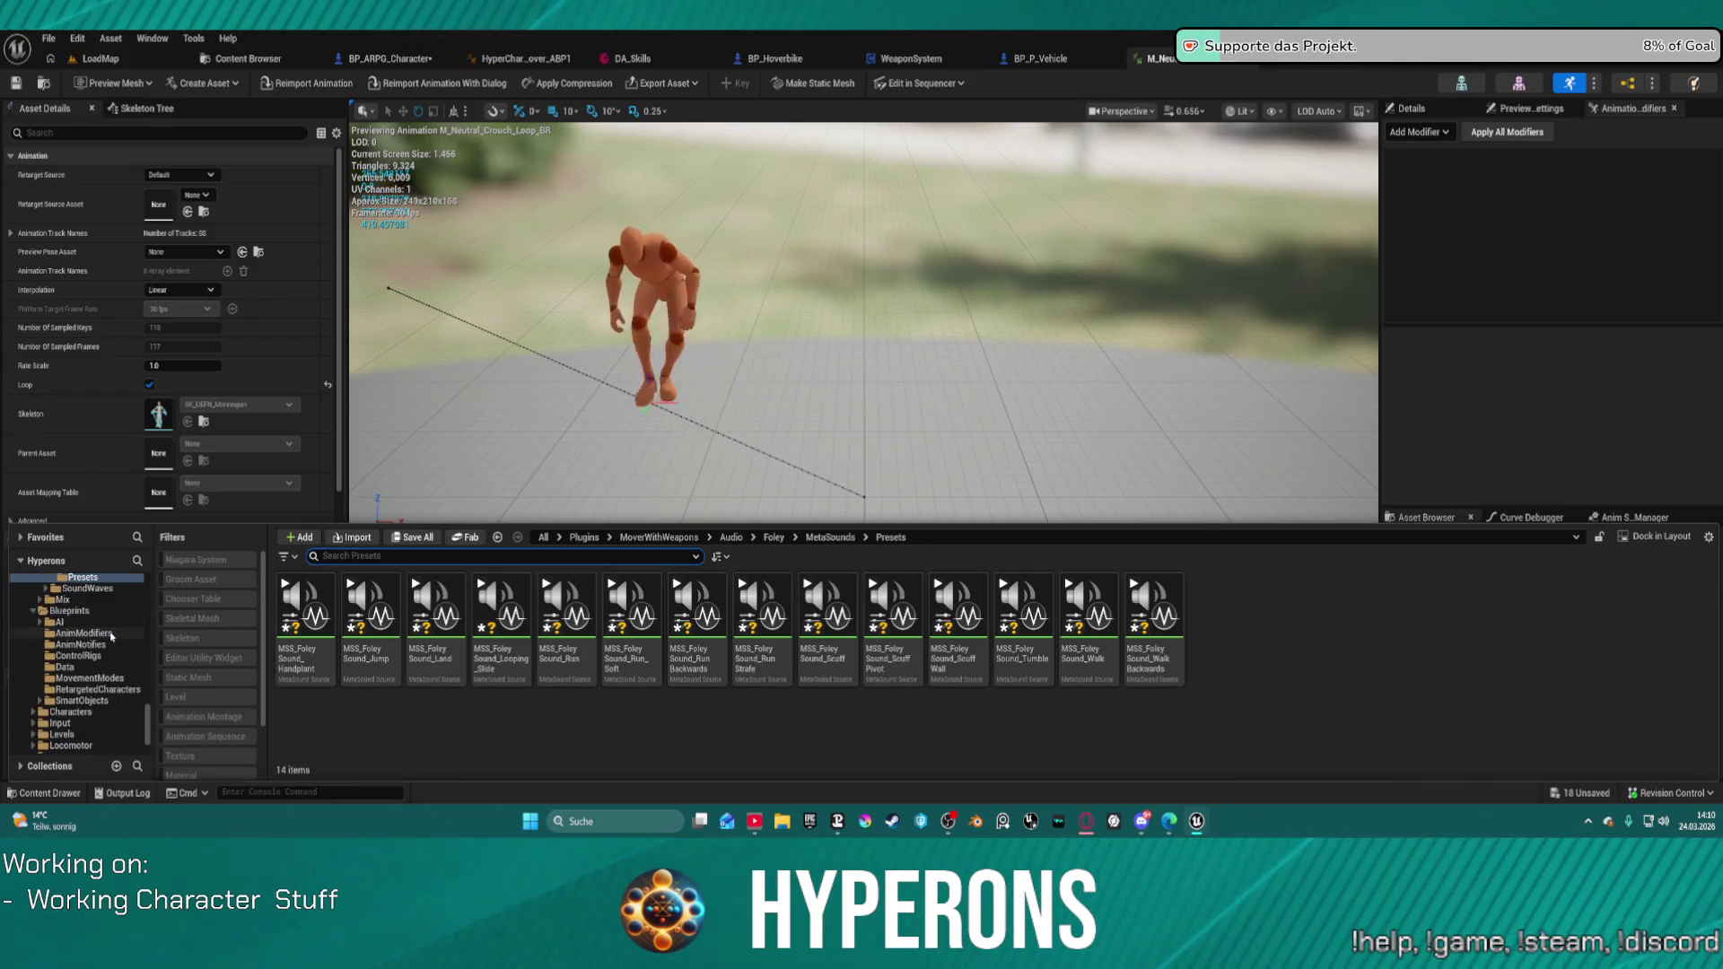
pyautogui.scroll(3, 90, 628)
pyautogui.click(61, 610)
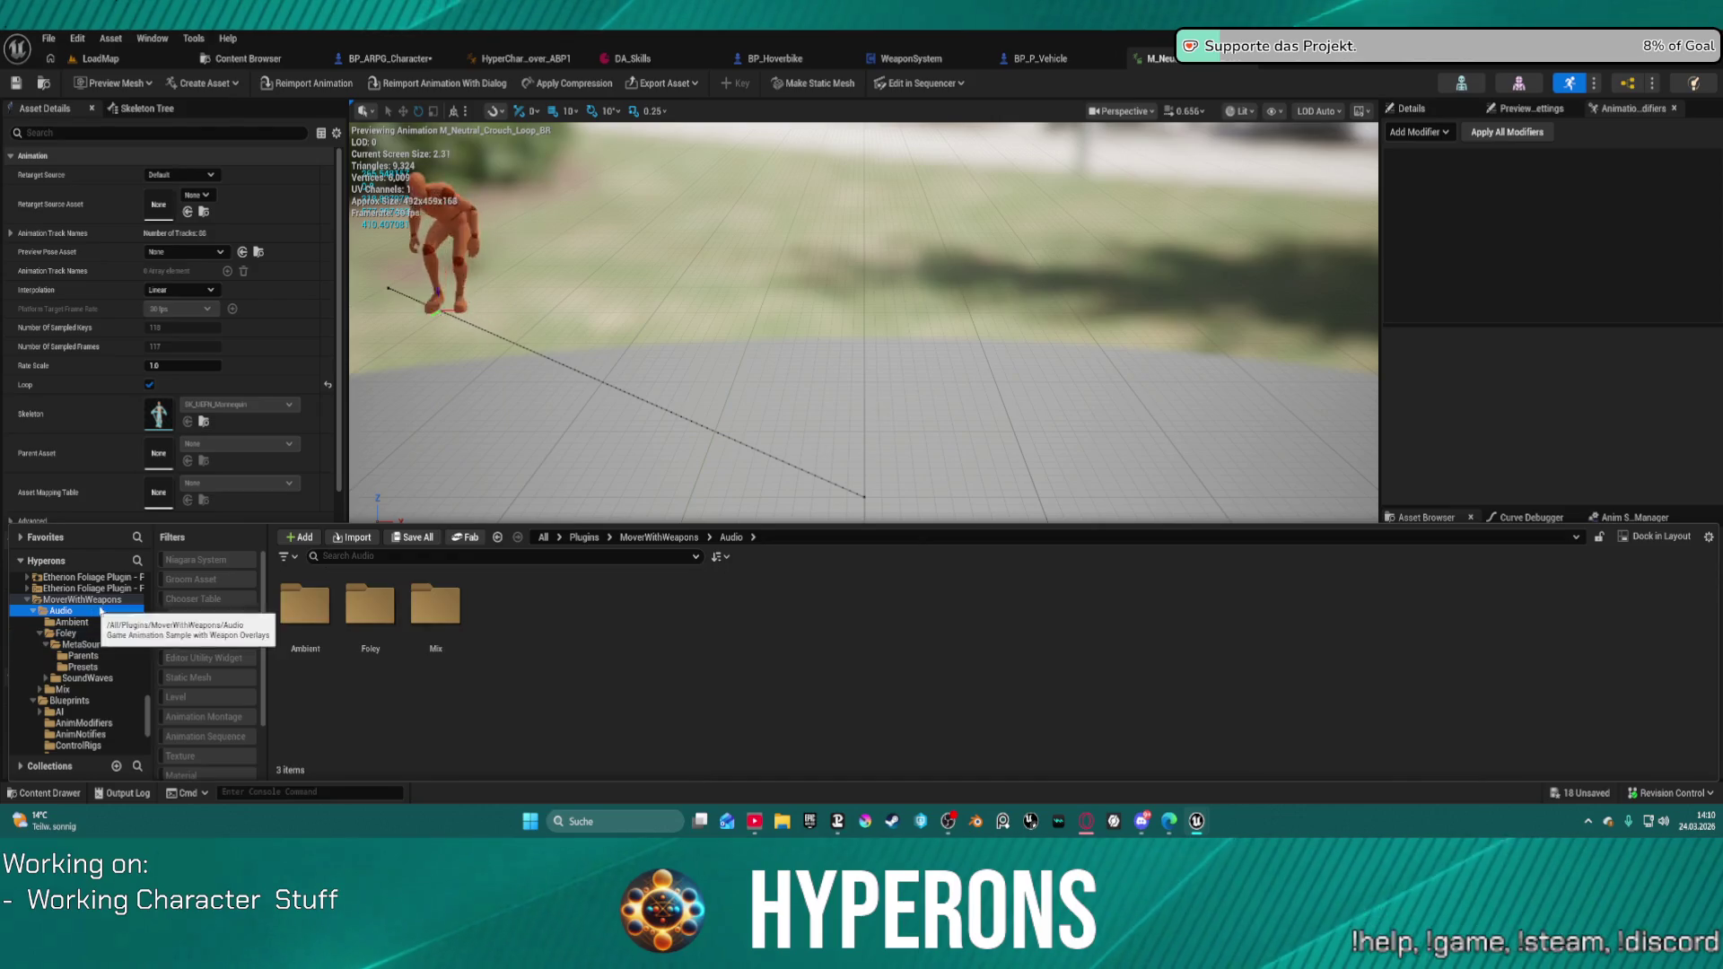
pyautogui.click(116, 600)
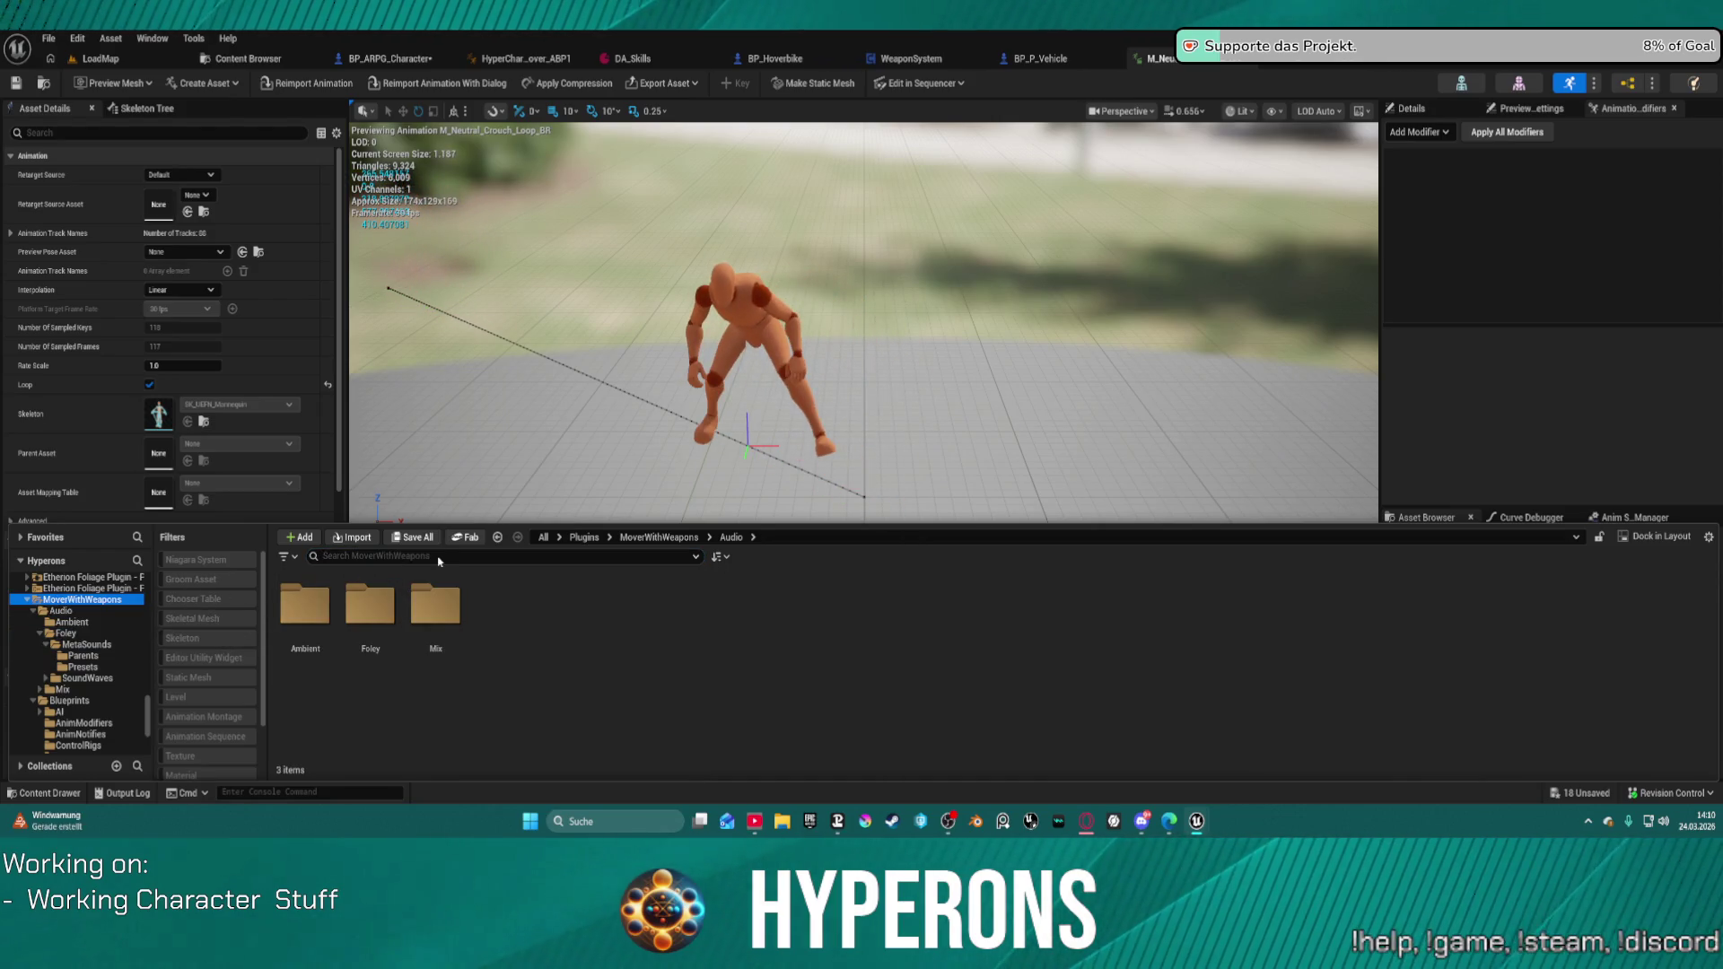
pyautogui.click(439, 556)
pyautogui.write('t')
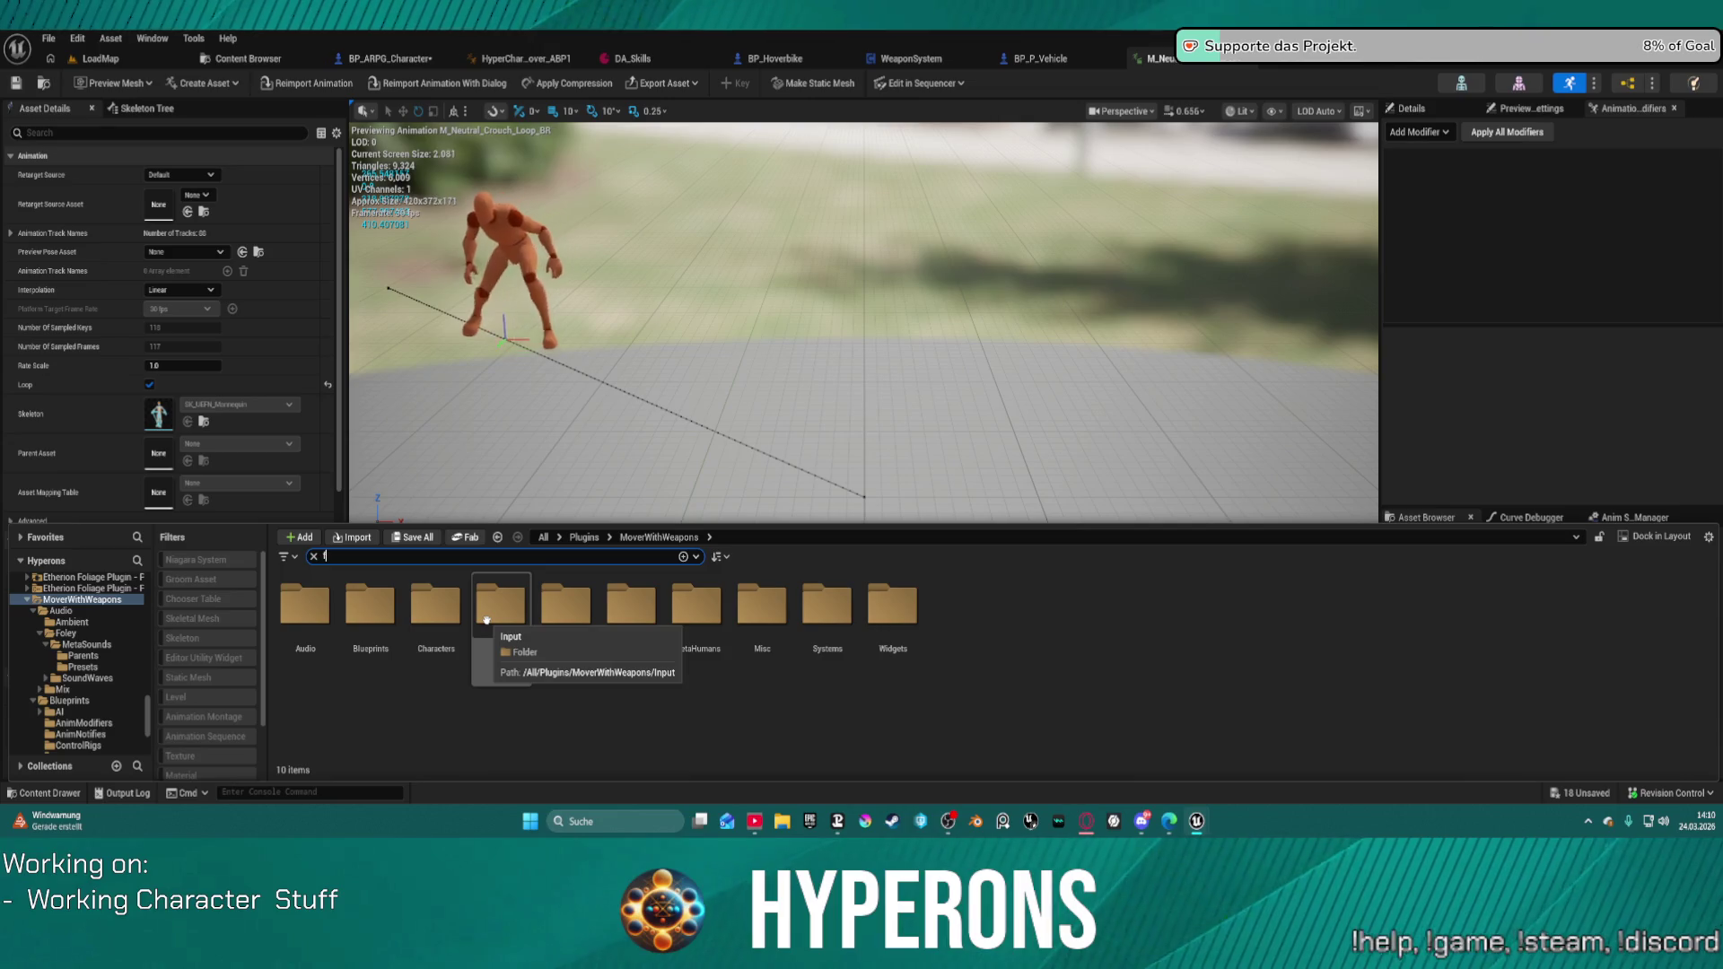
pyautogui.write('ey')
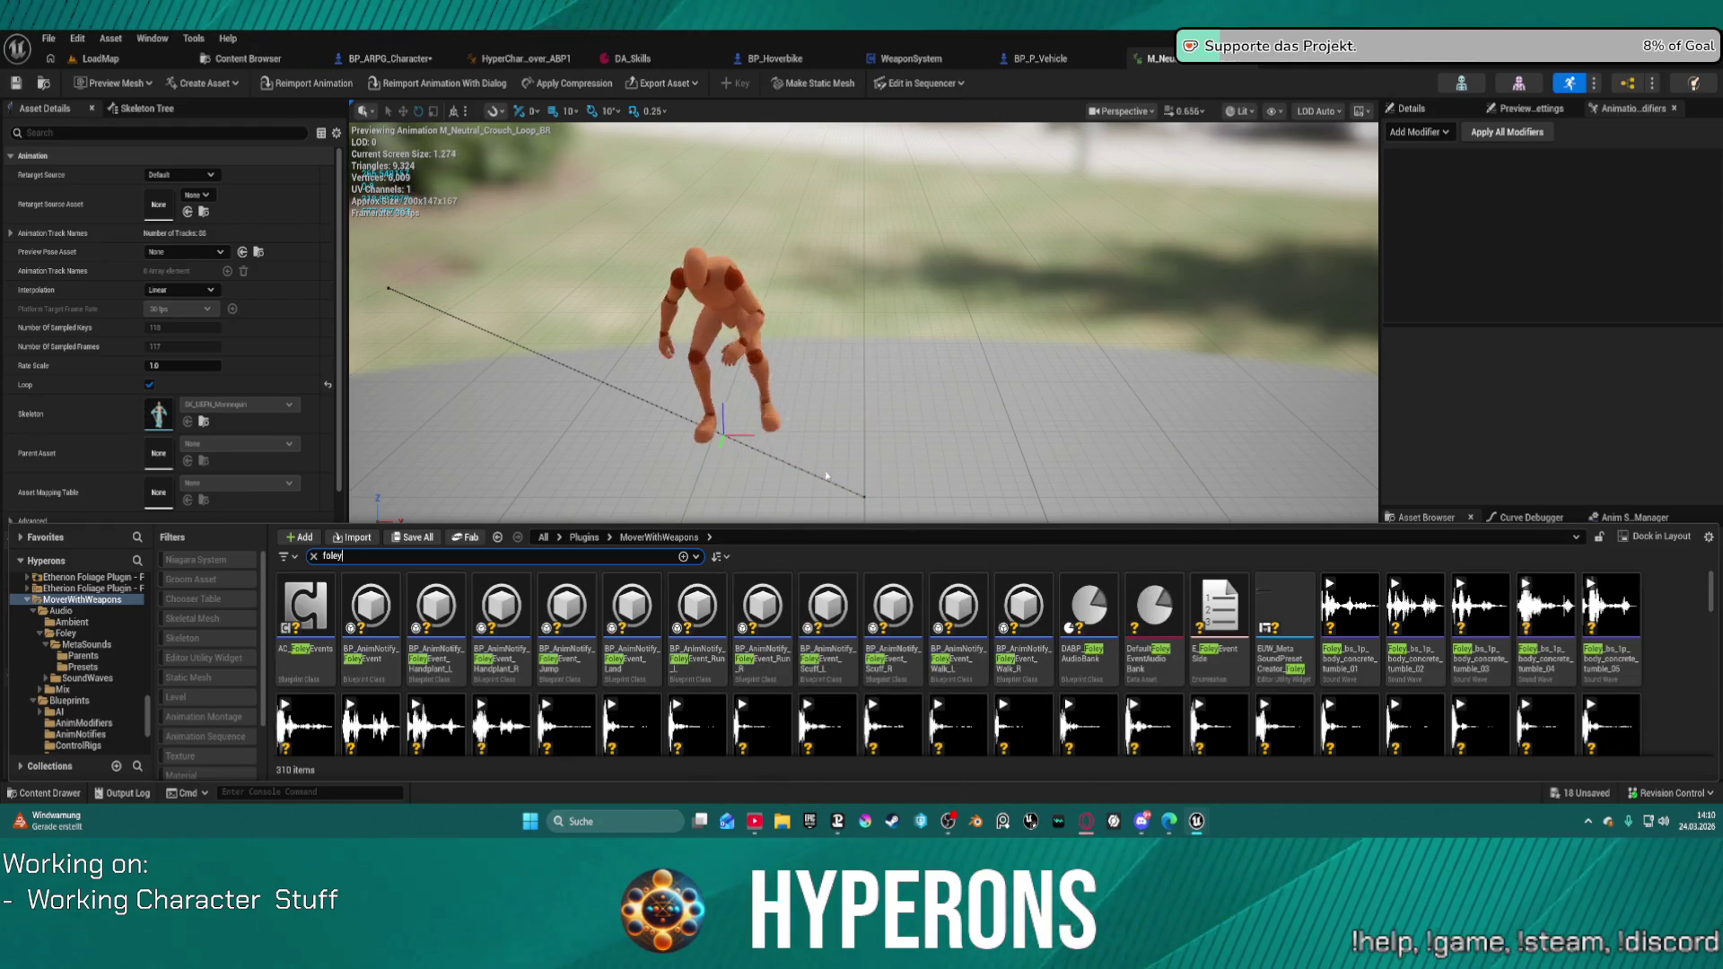
pyautogui.click(851, 416)
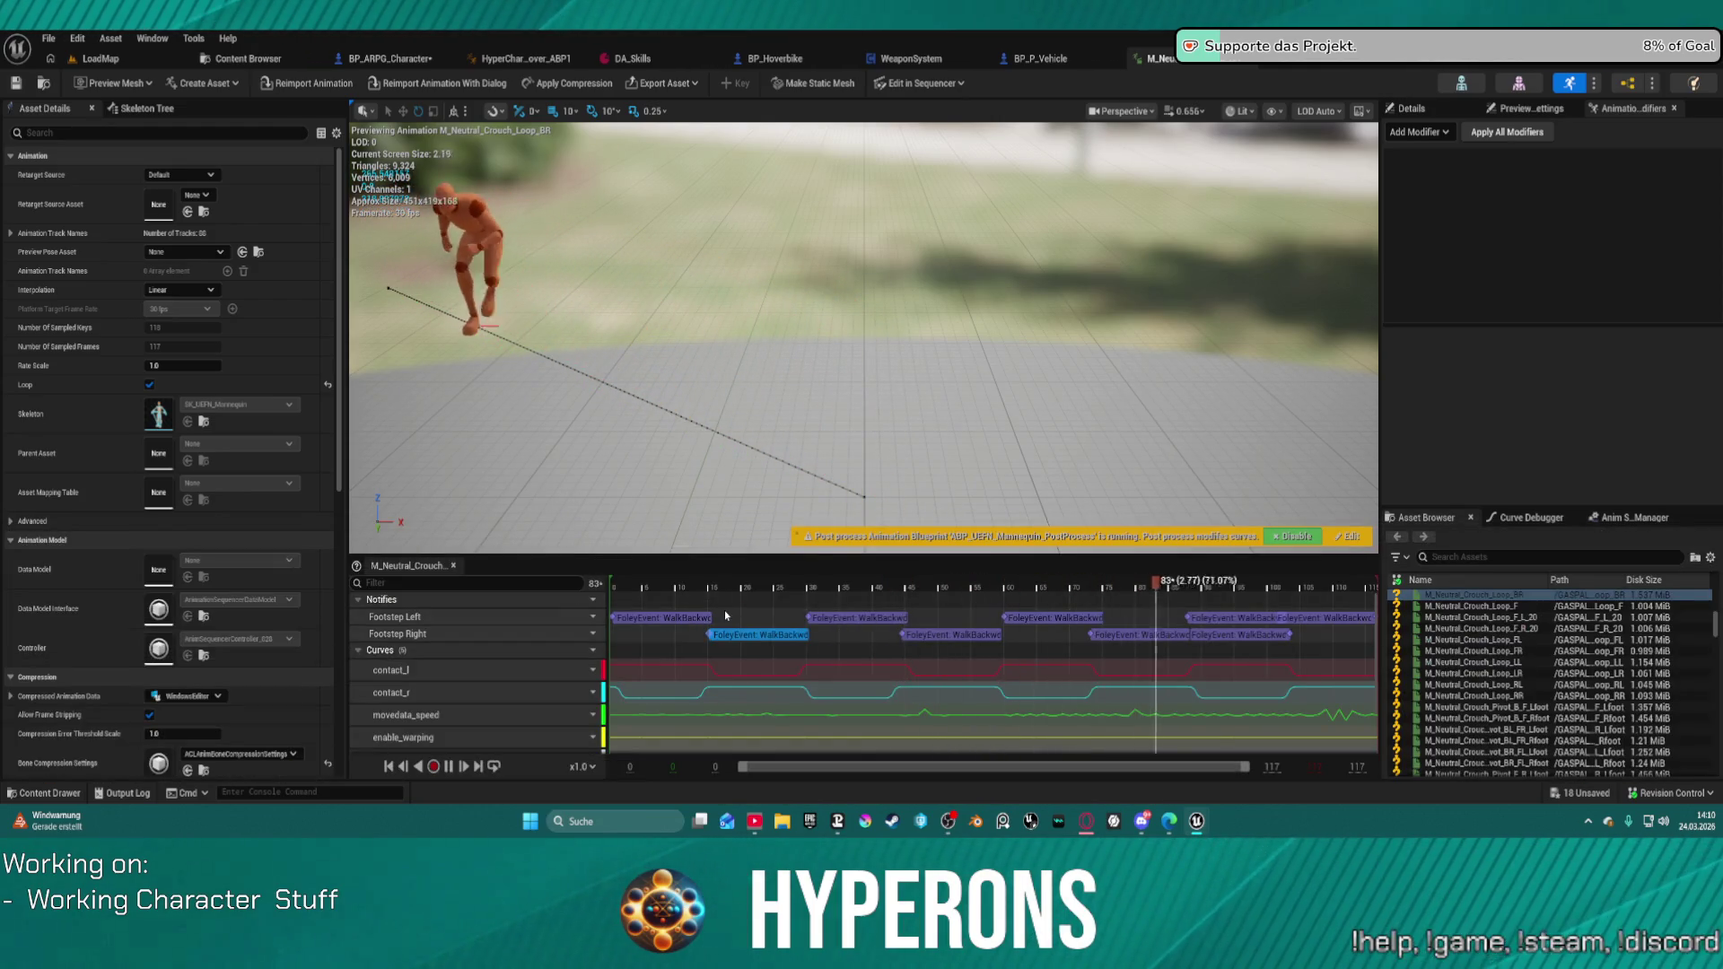
# Step: Search 'foley walk' and open BP_AnimNotify_FoleyEvent_Walk_R in the Blueprint editor
pyautogui.hotkey('ctrl', 'space')
pyautogui.moveTo(1023, 722)
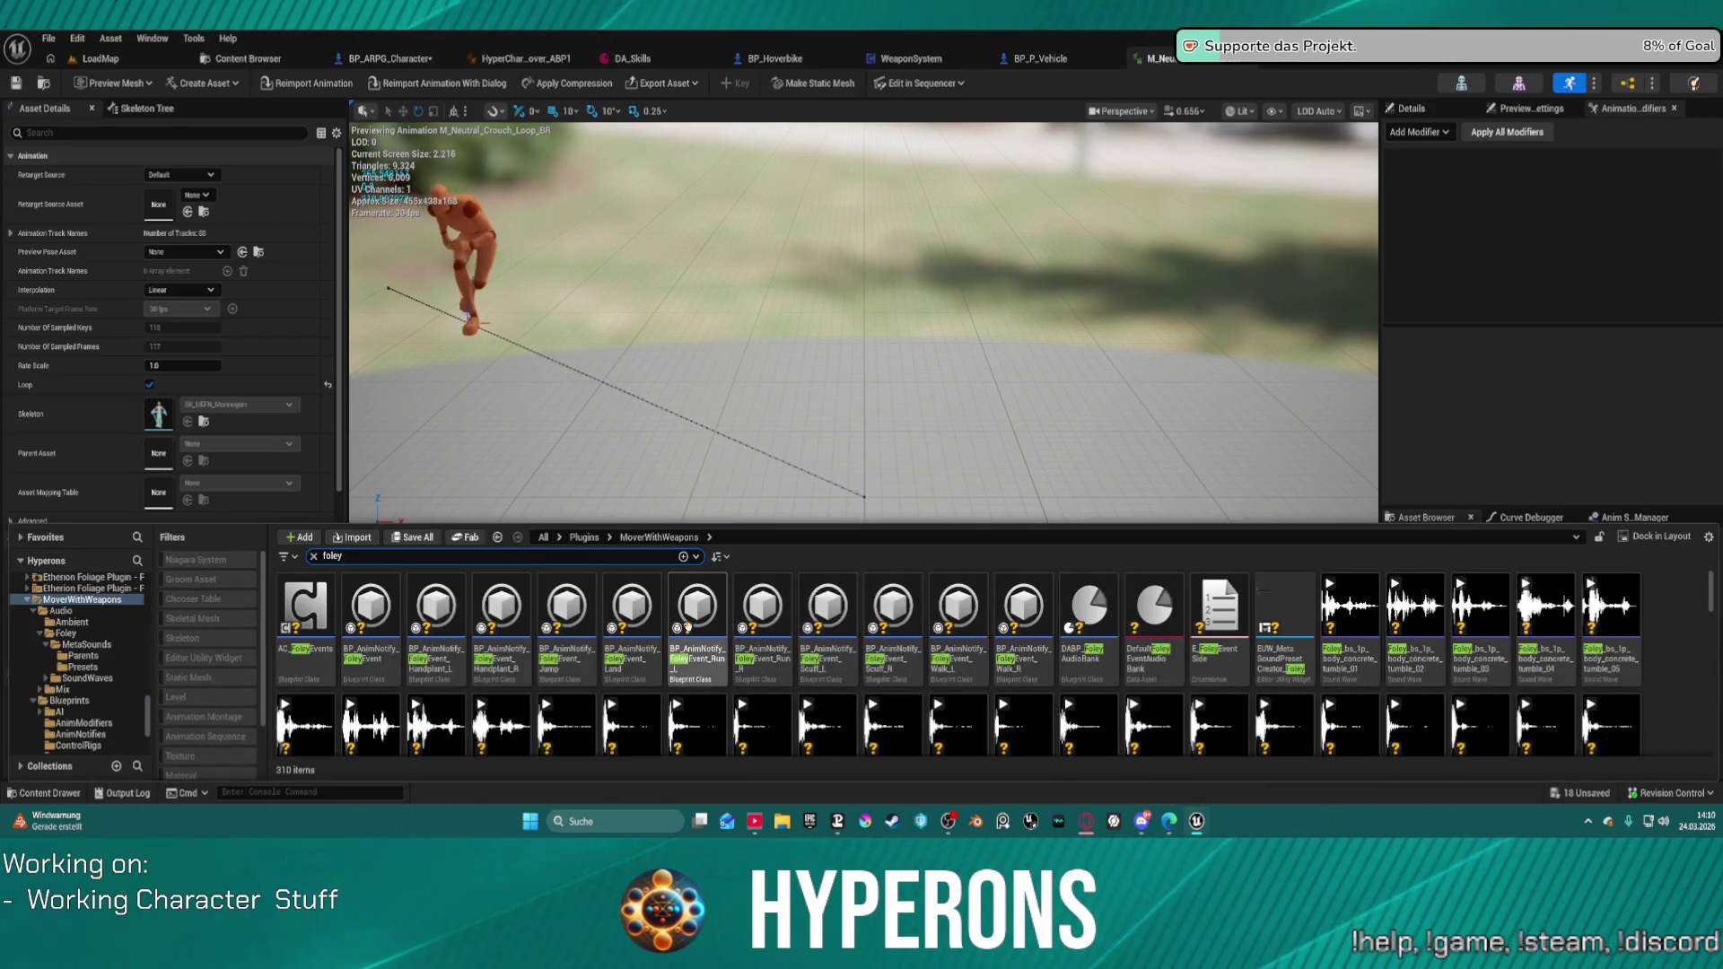
pyautogui.write('w')
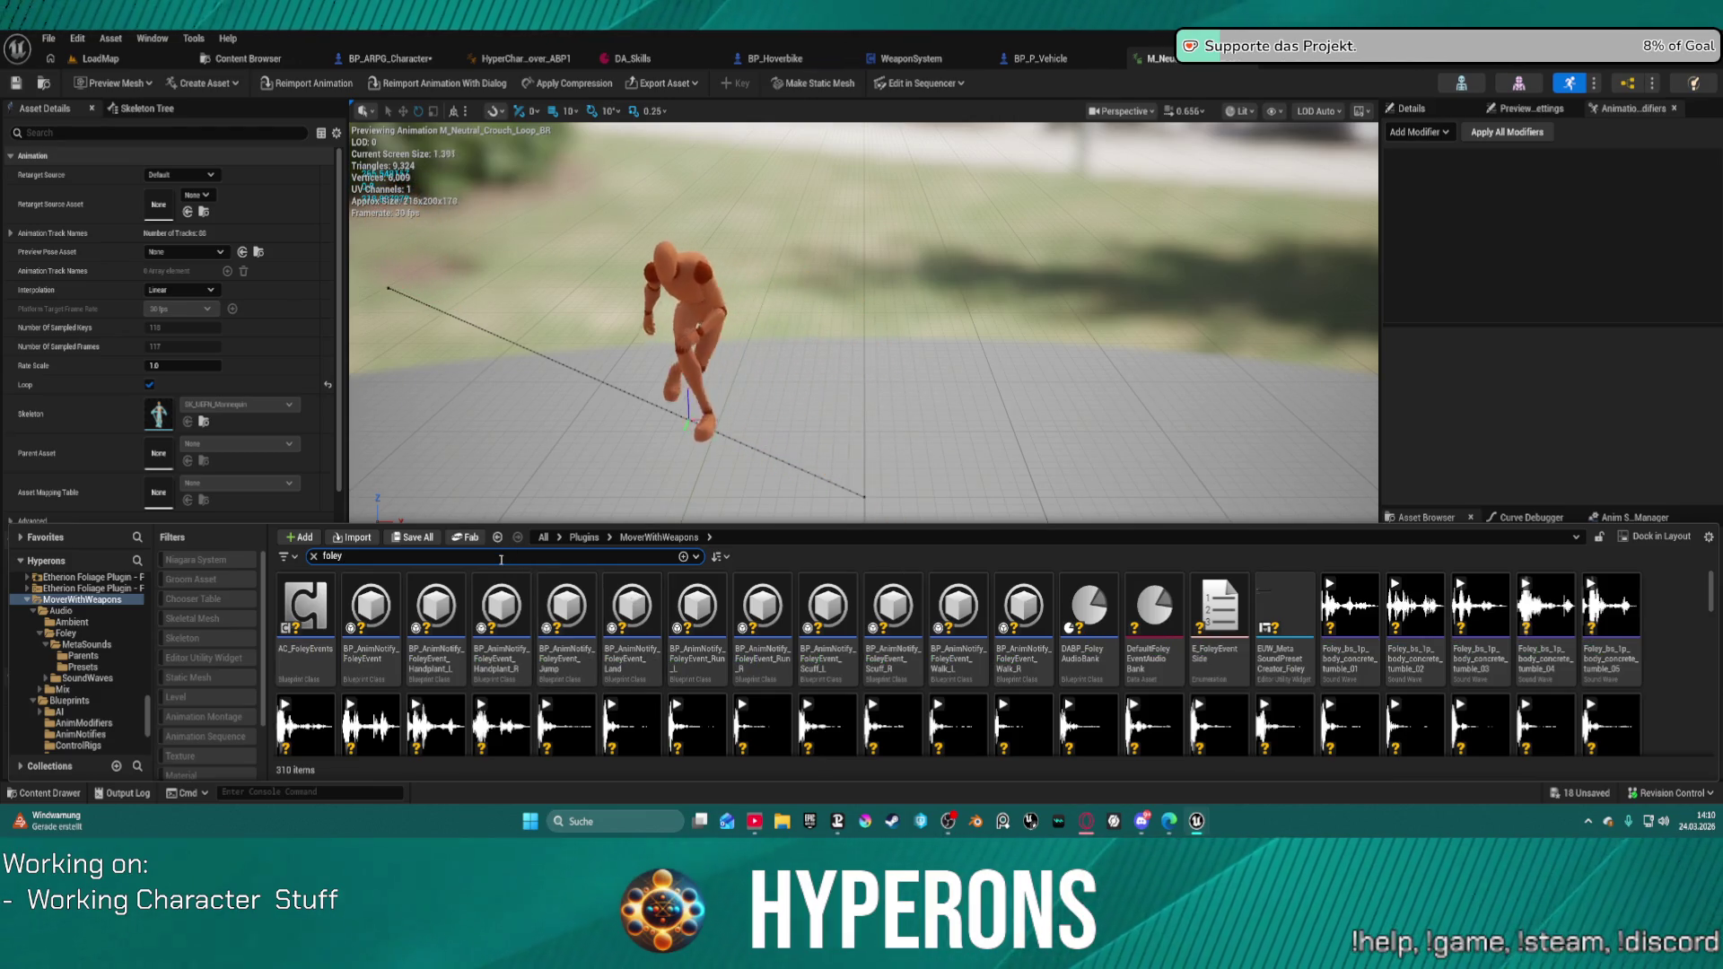
pyautogui.write('alk')
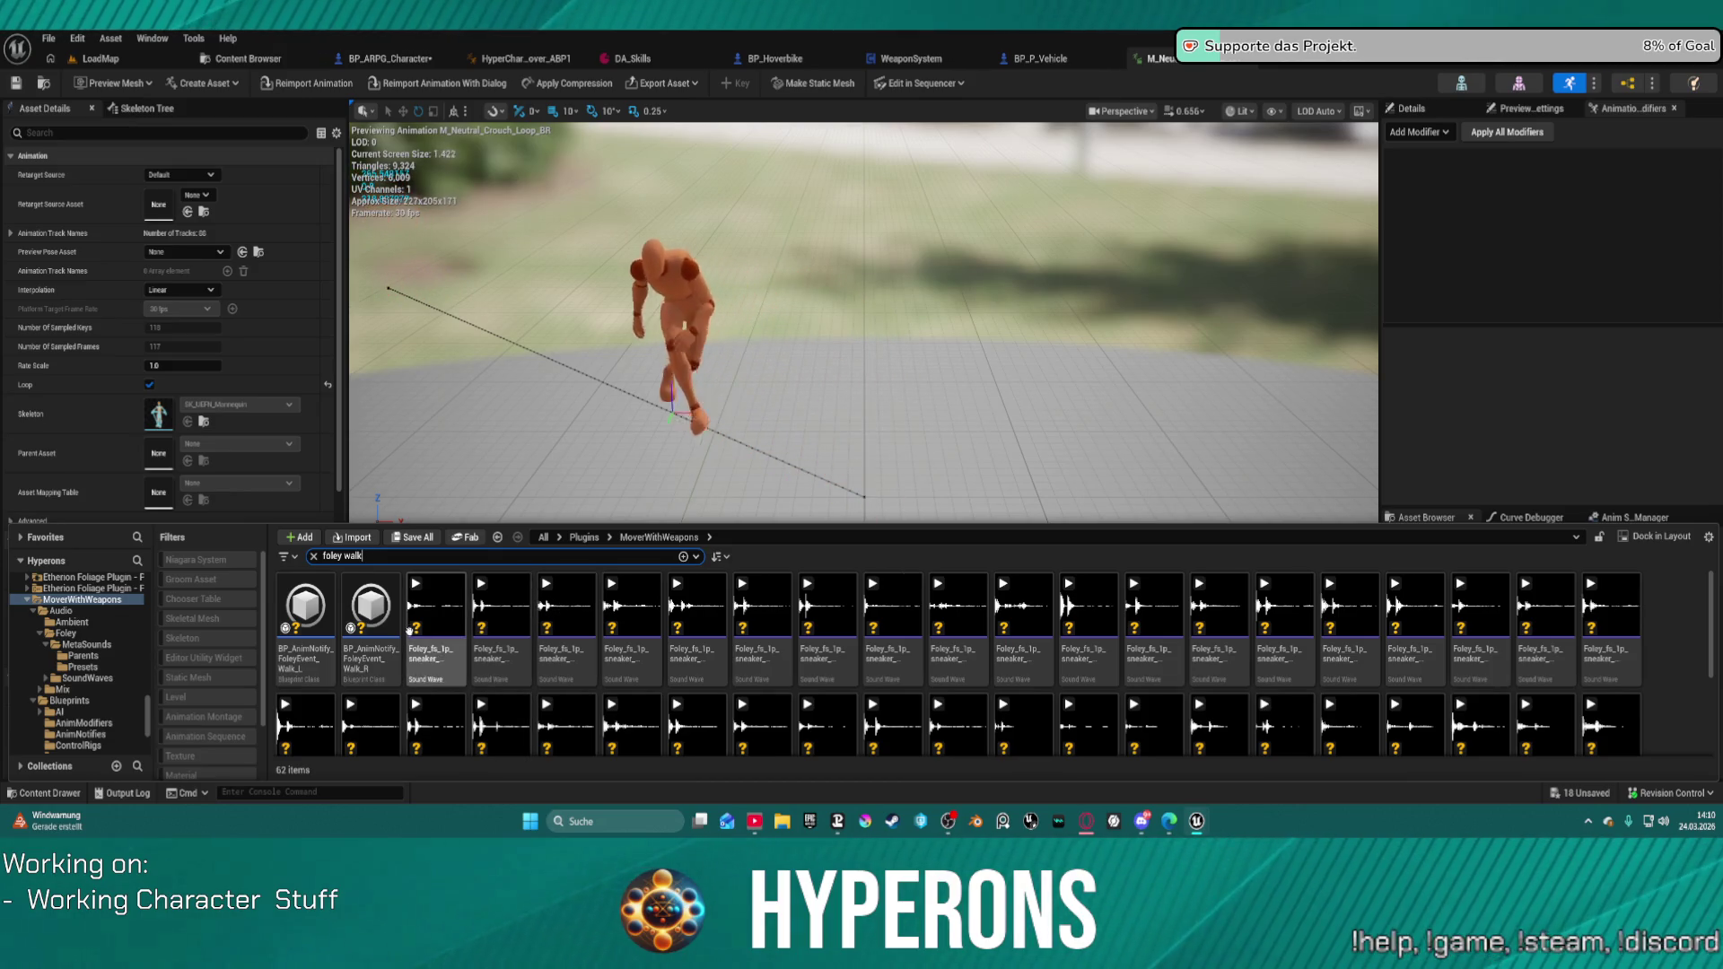
pyautogui.scroll(-2, 413, 634)
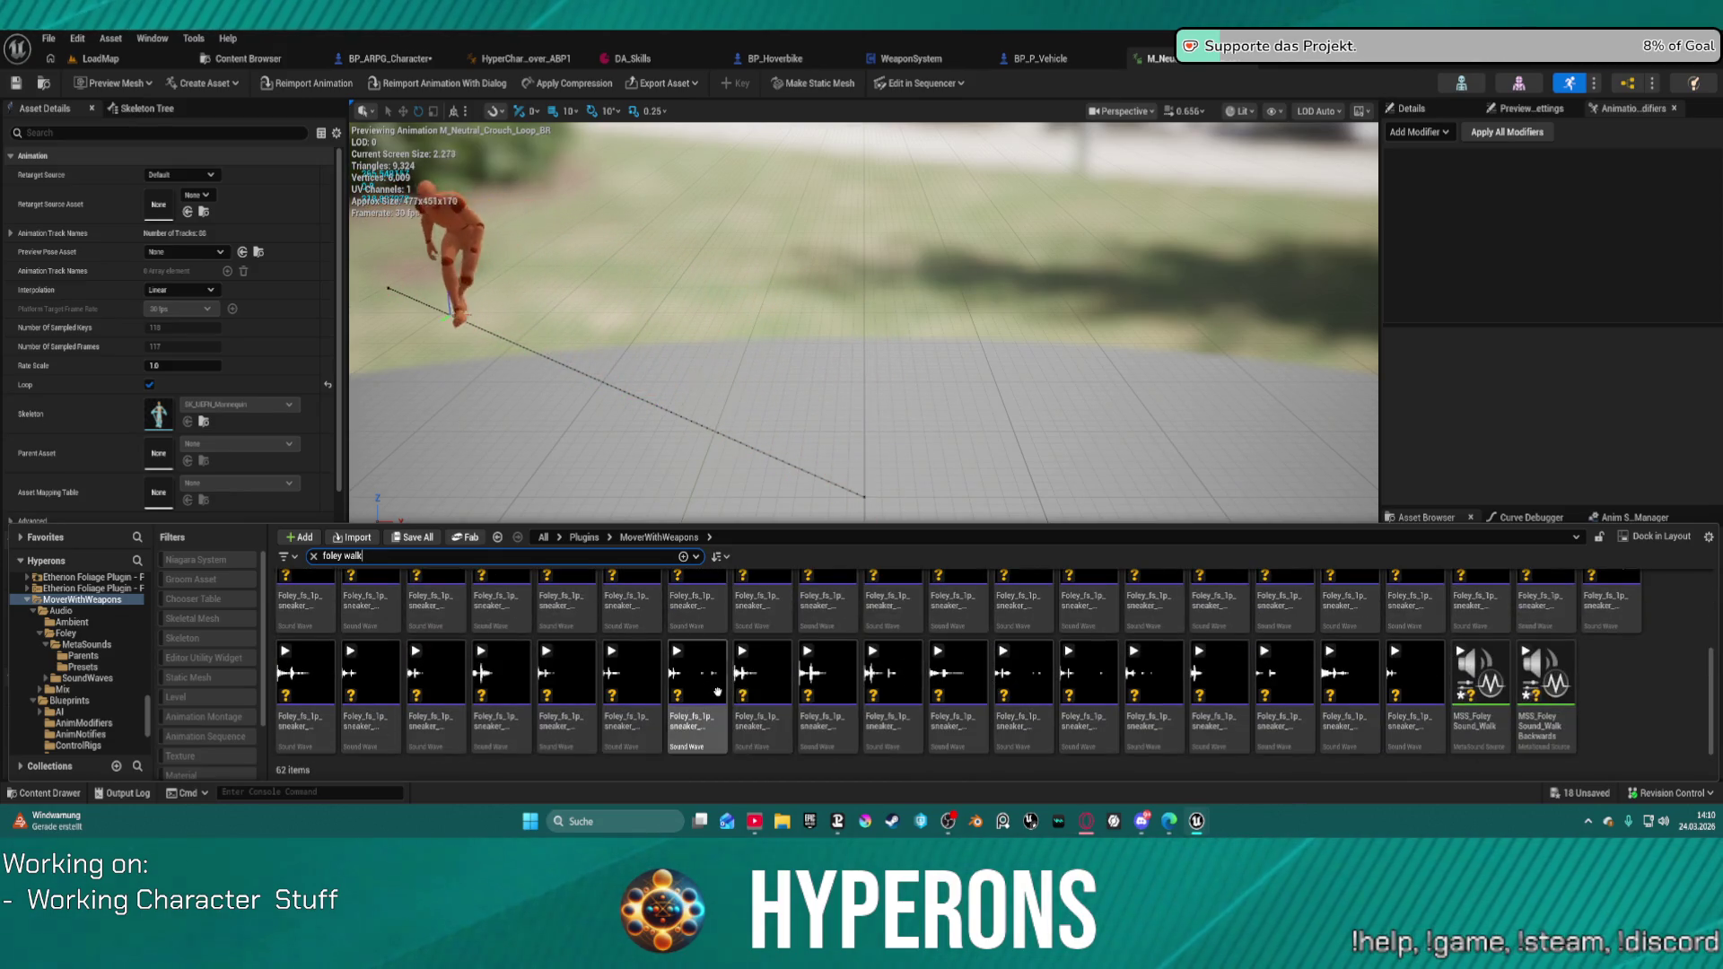
pyautogui.scroll(2, 326, 682)
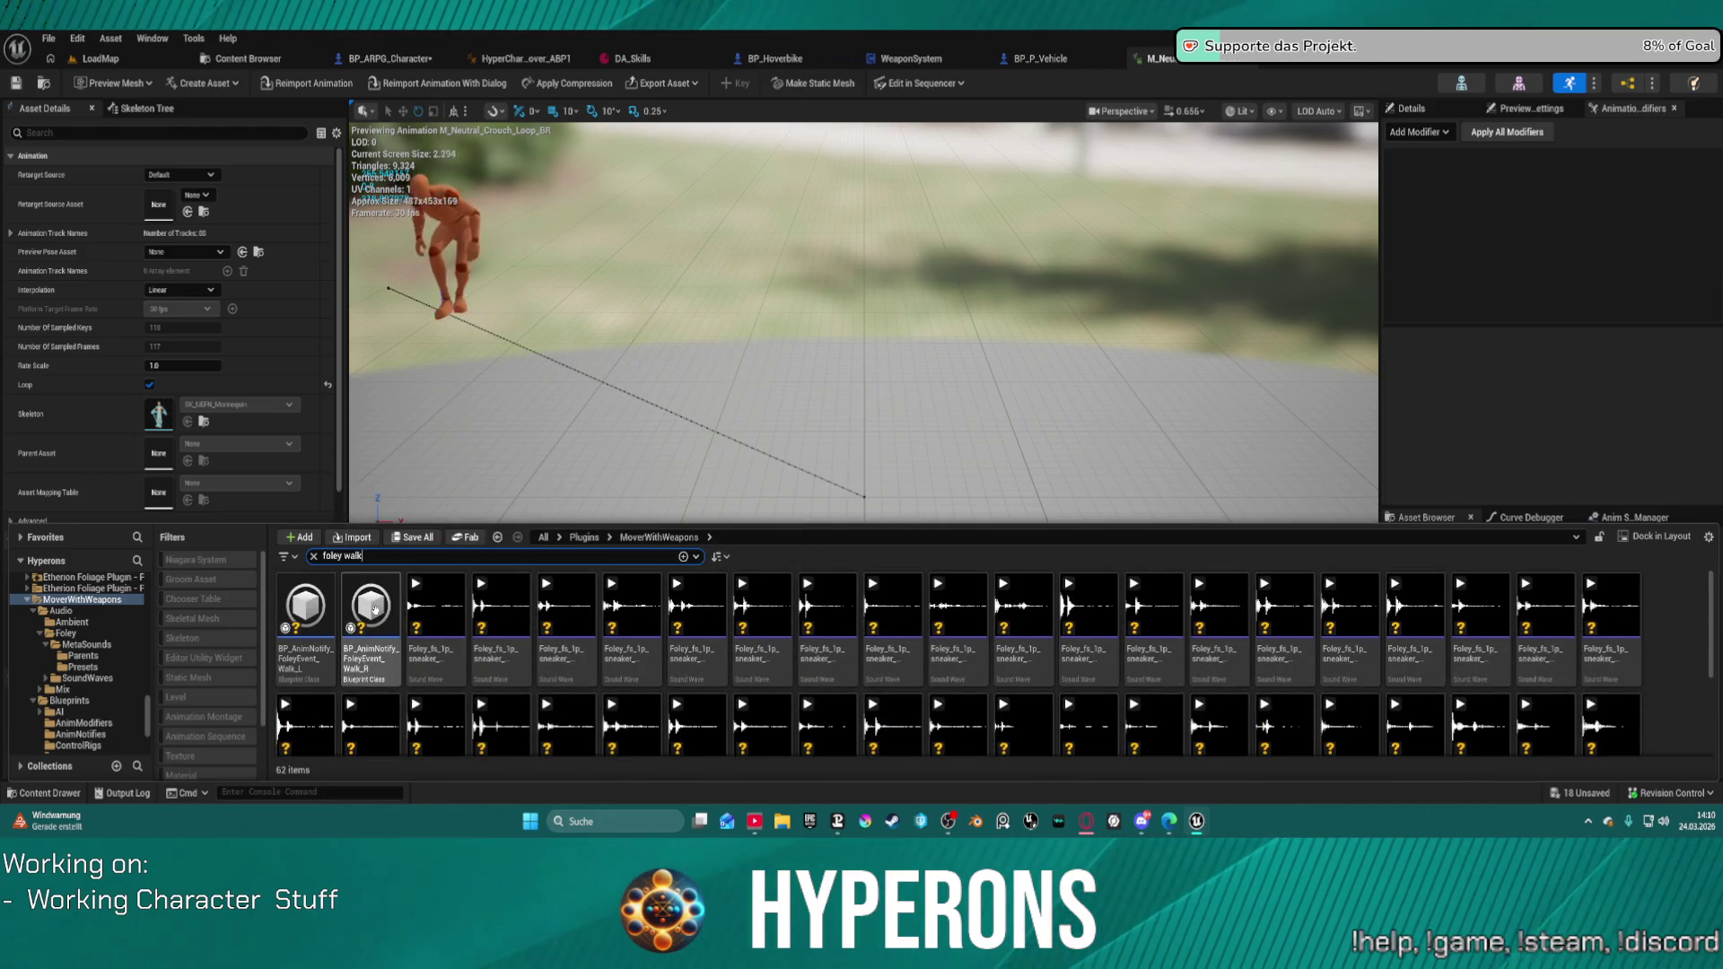
pyautogui.click(366, 605)
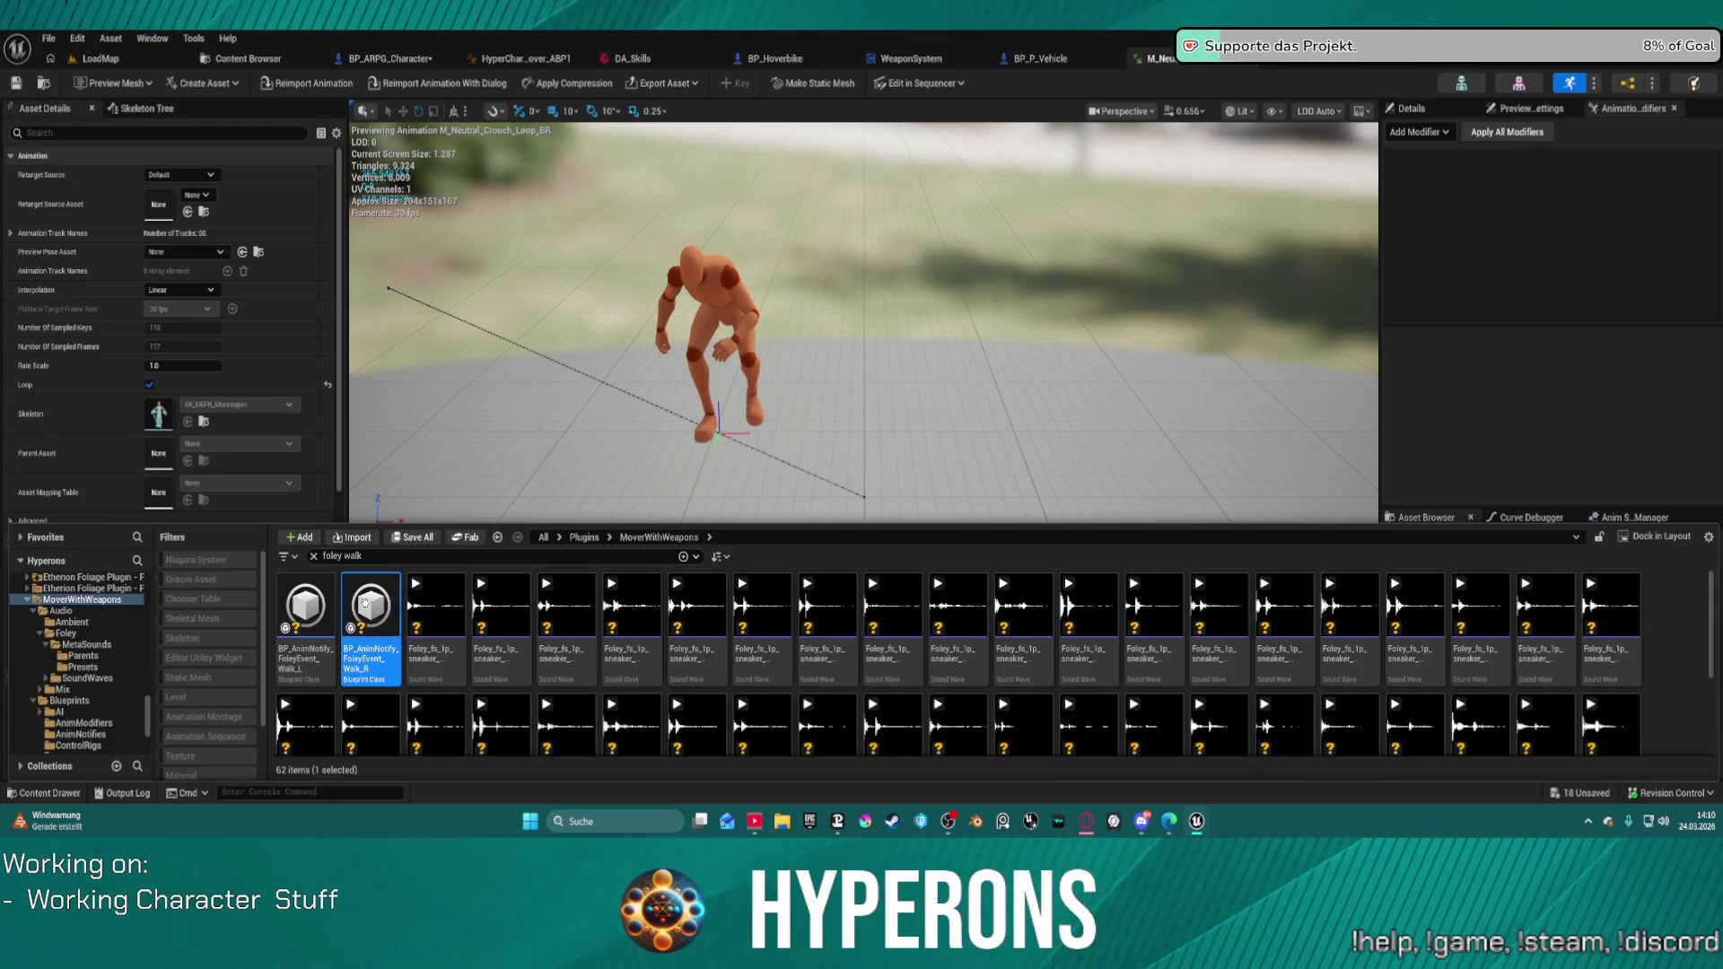
pyautogui.doubleClick(364, 603)
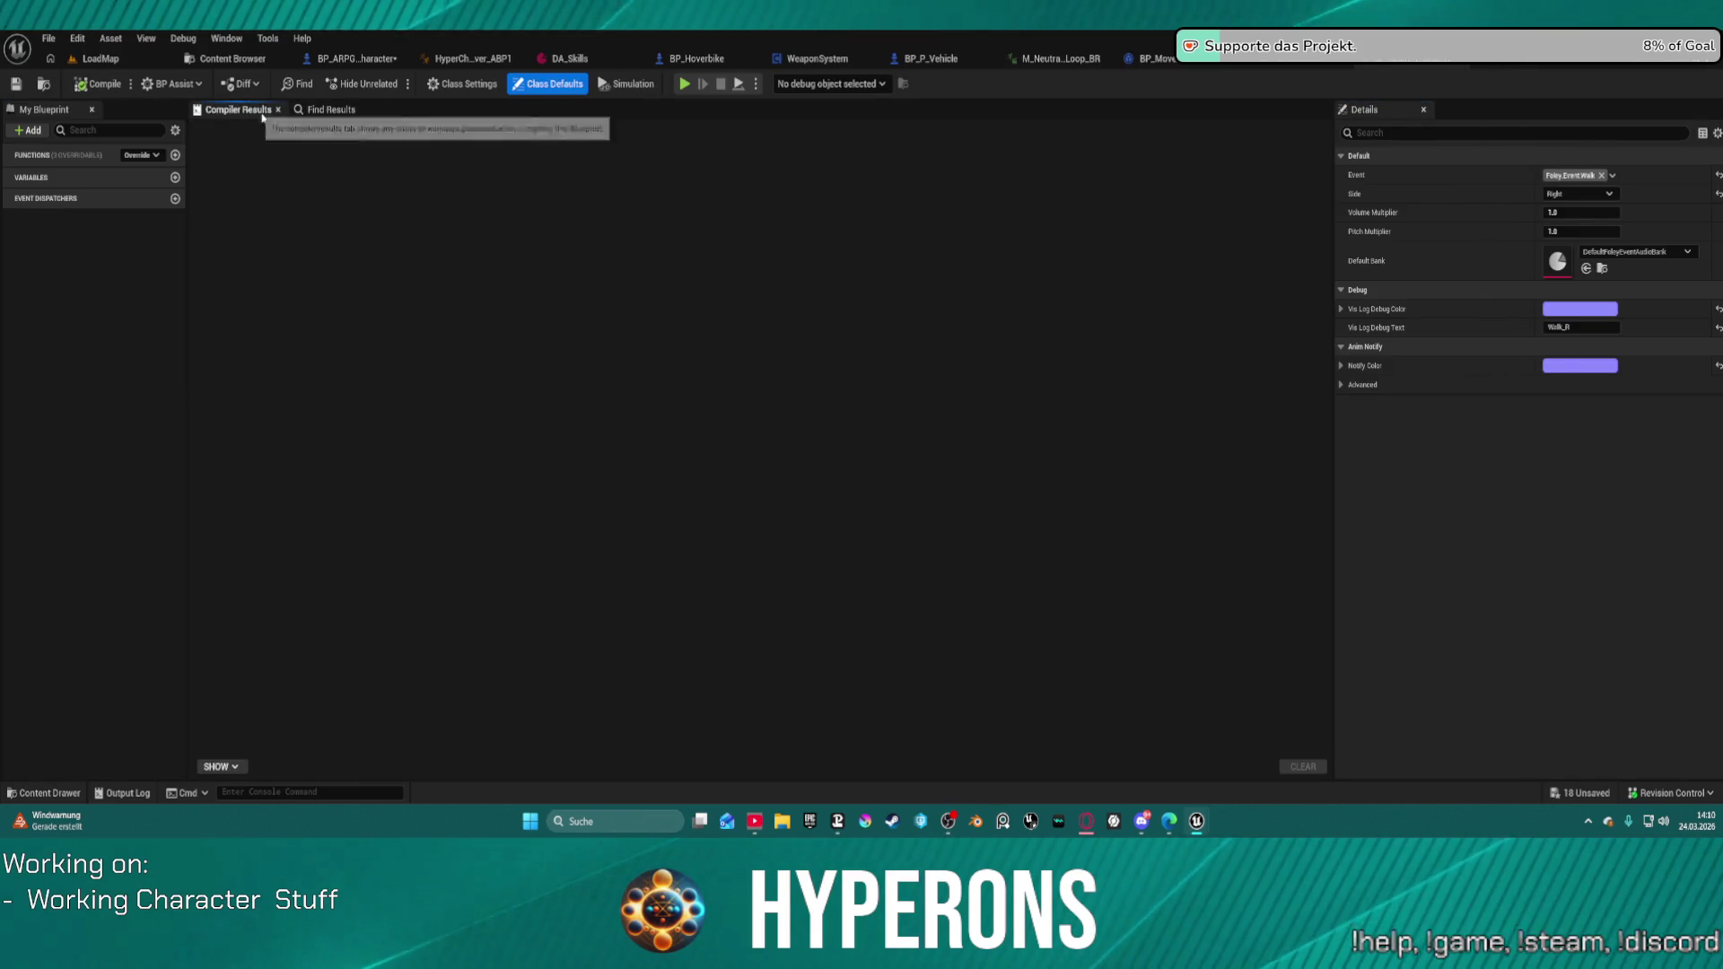
# Step: Locate DefaultFoleyEventAudioBank and open it to view its 13 foley-to-MetaSound event mappings
pyautogui.click(364, 114)
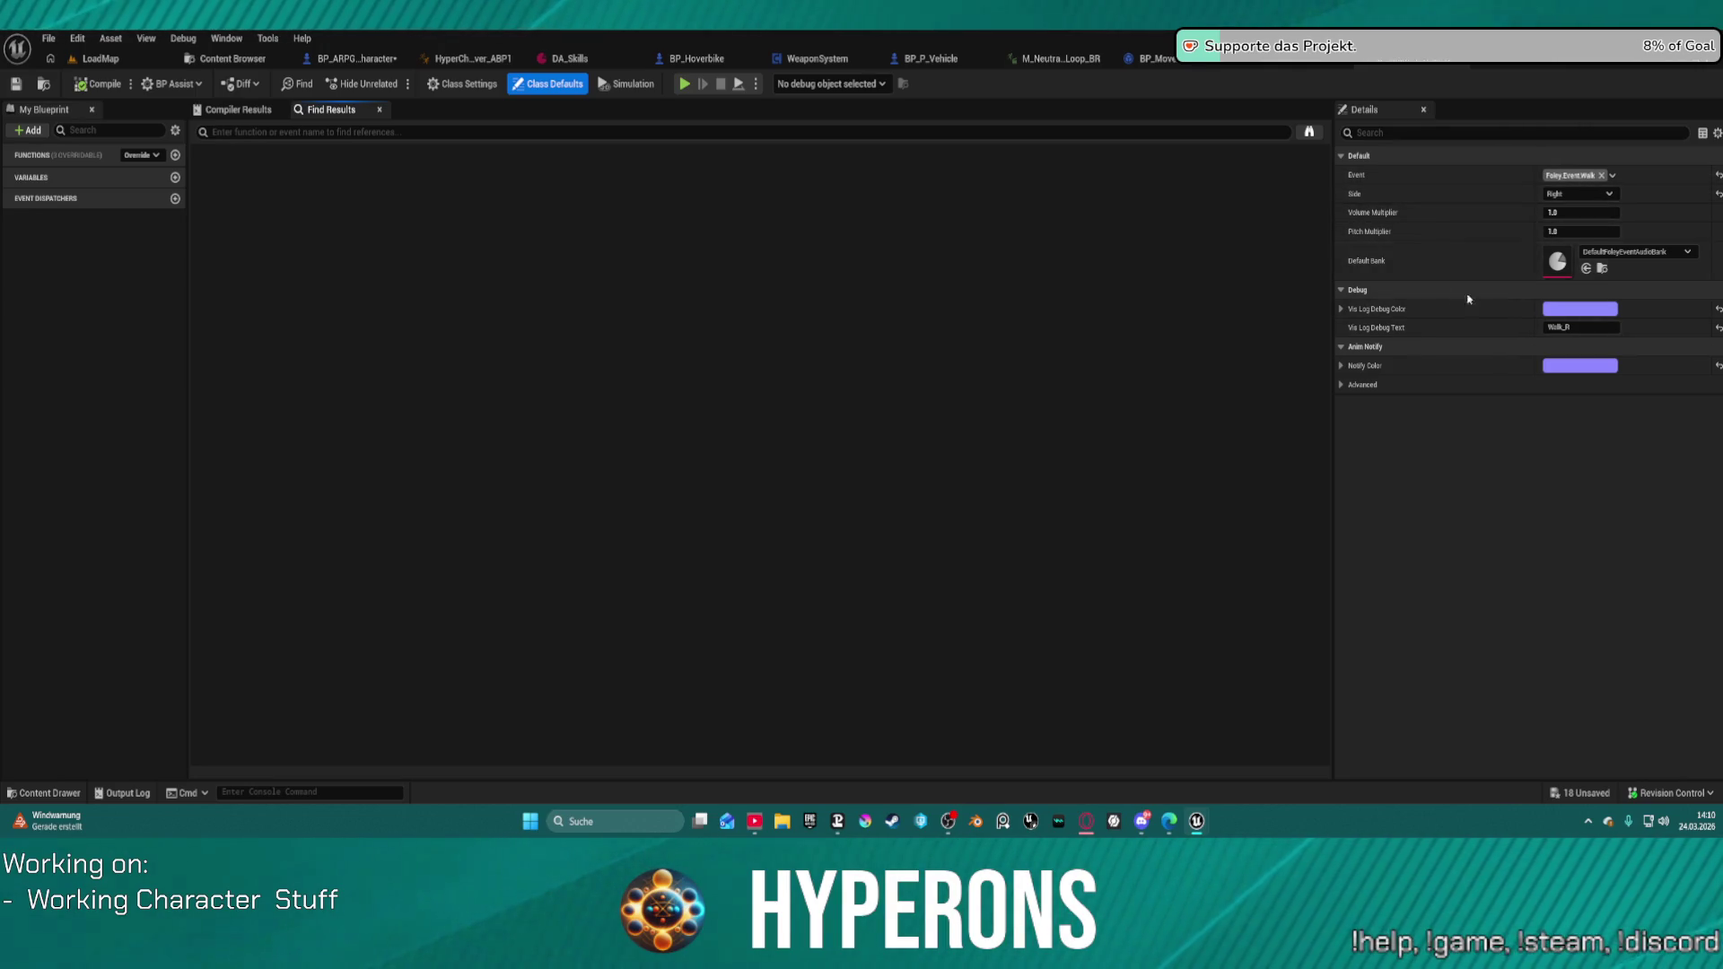
pyautogui.click(1602, 269)
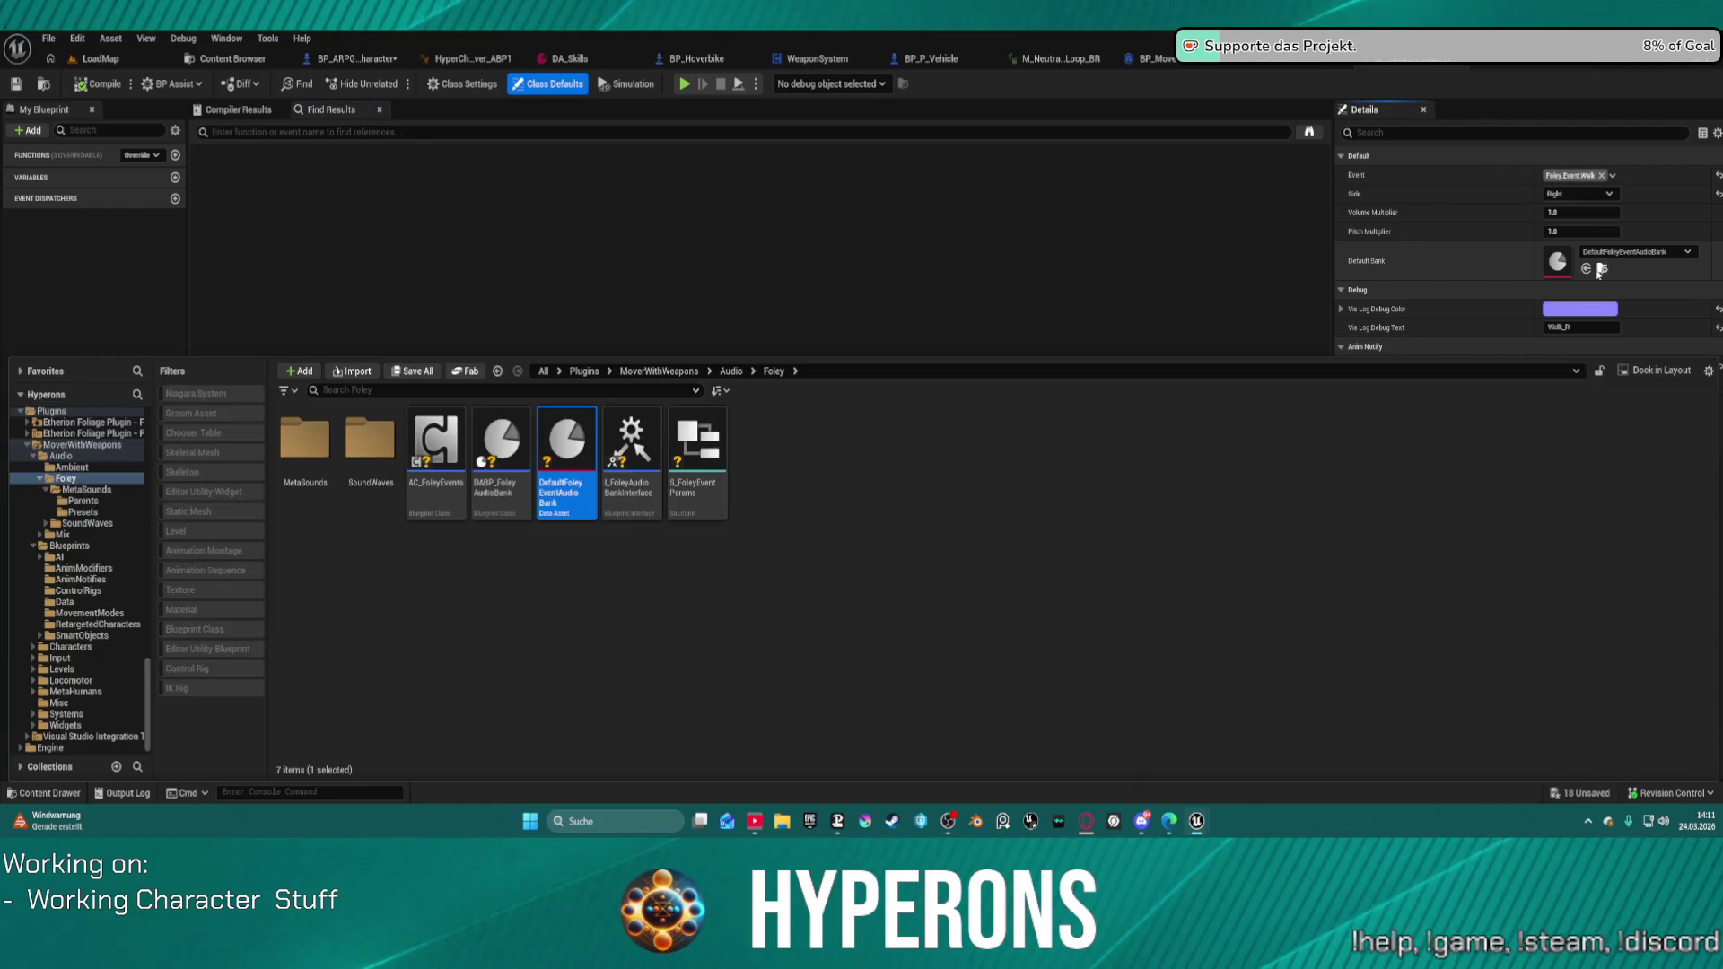
pyautogui.press('Return')
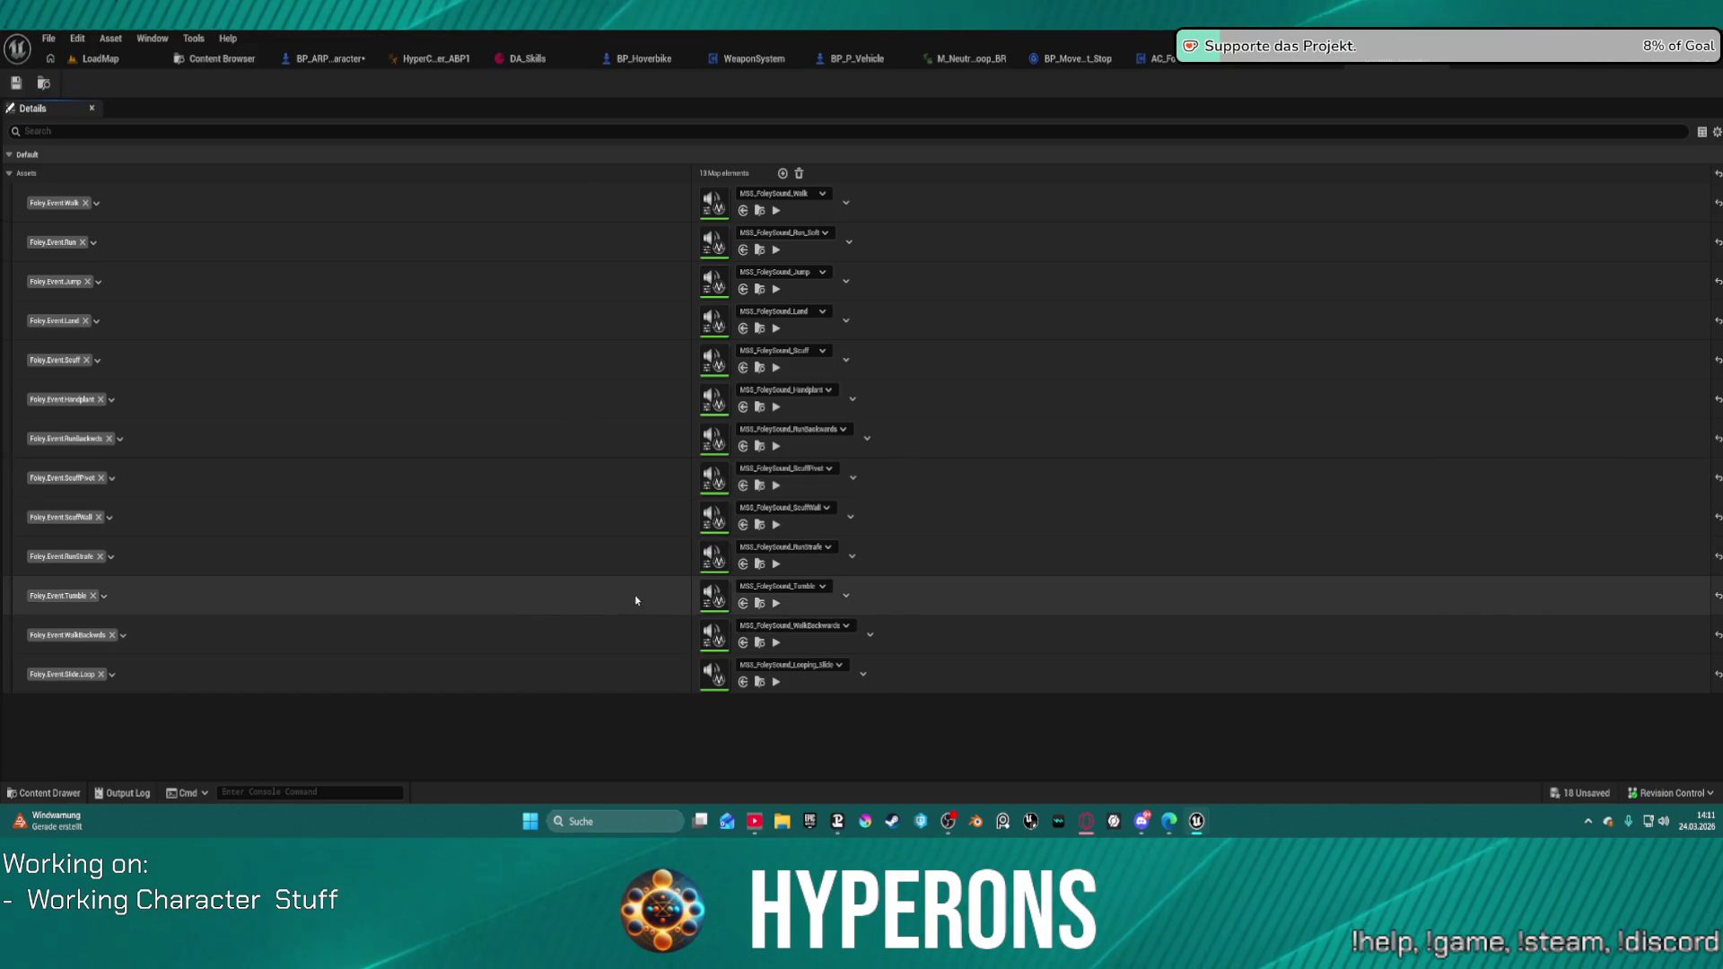
# Step: Open AC_FoleyEvents from the Foley folder and pan through its graph around the Is Valid node
pyautogui.hotkey('ctrl', 'space')
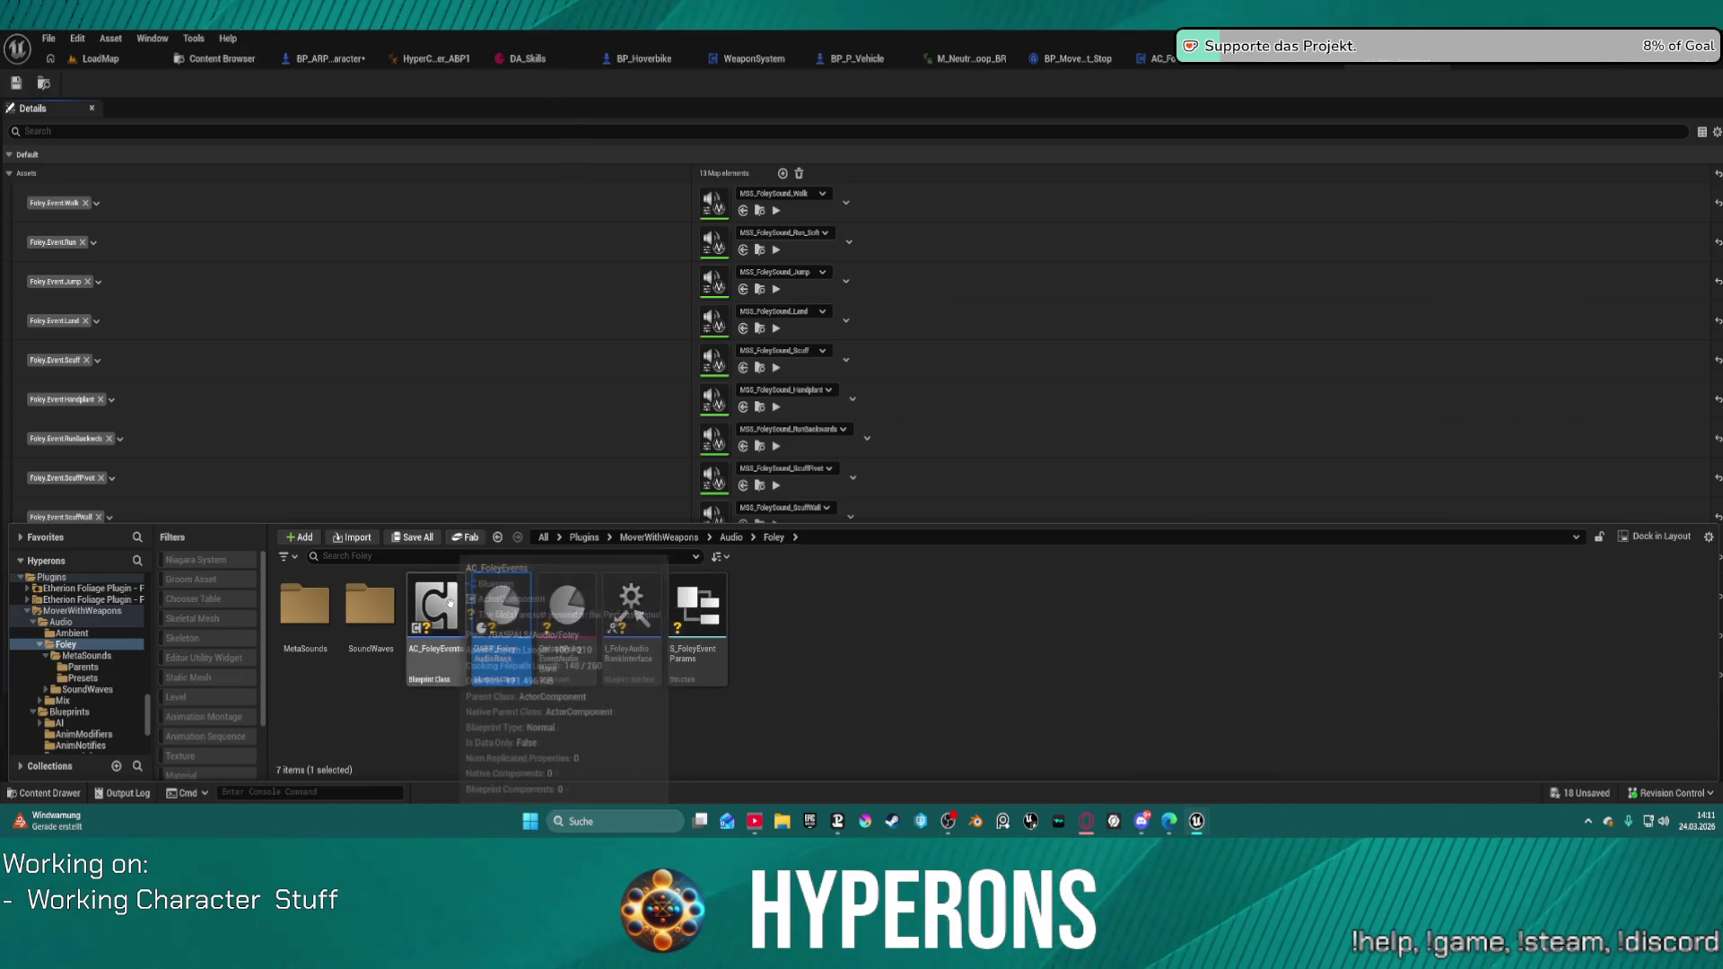
pyautogui.click(444, 613)
pyautogui.doubleClick(444, 613)
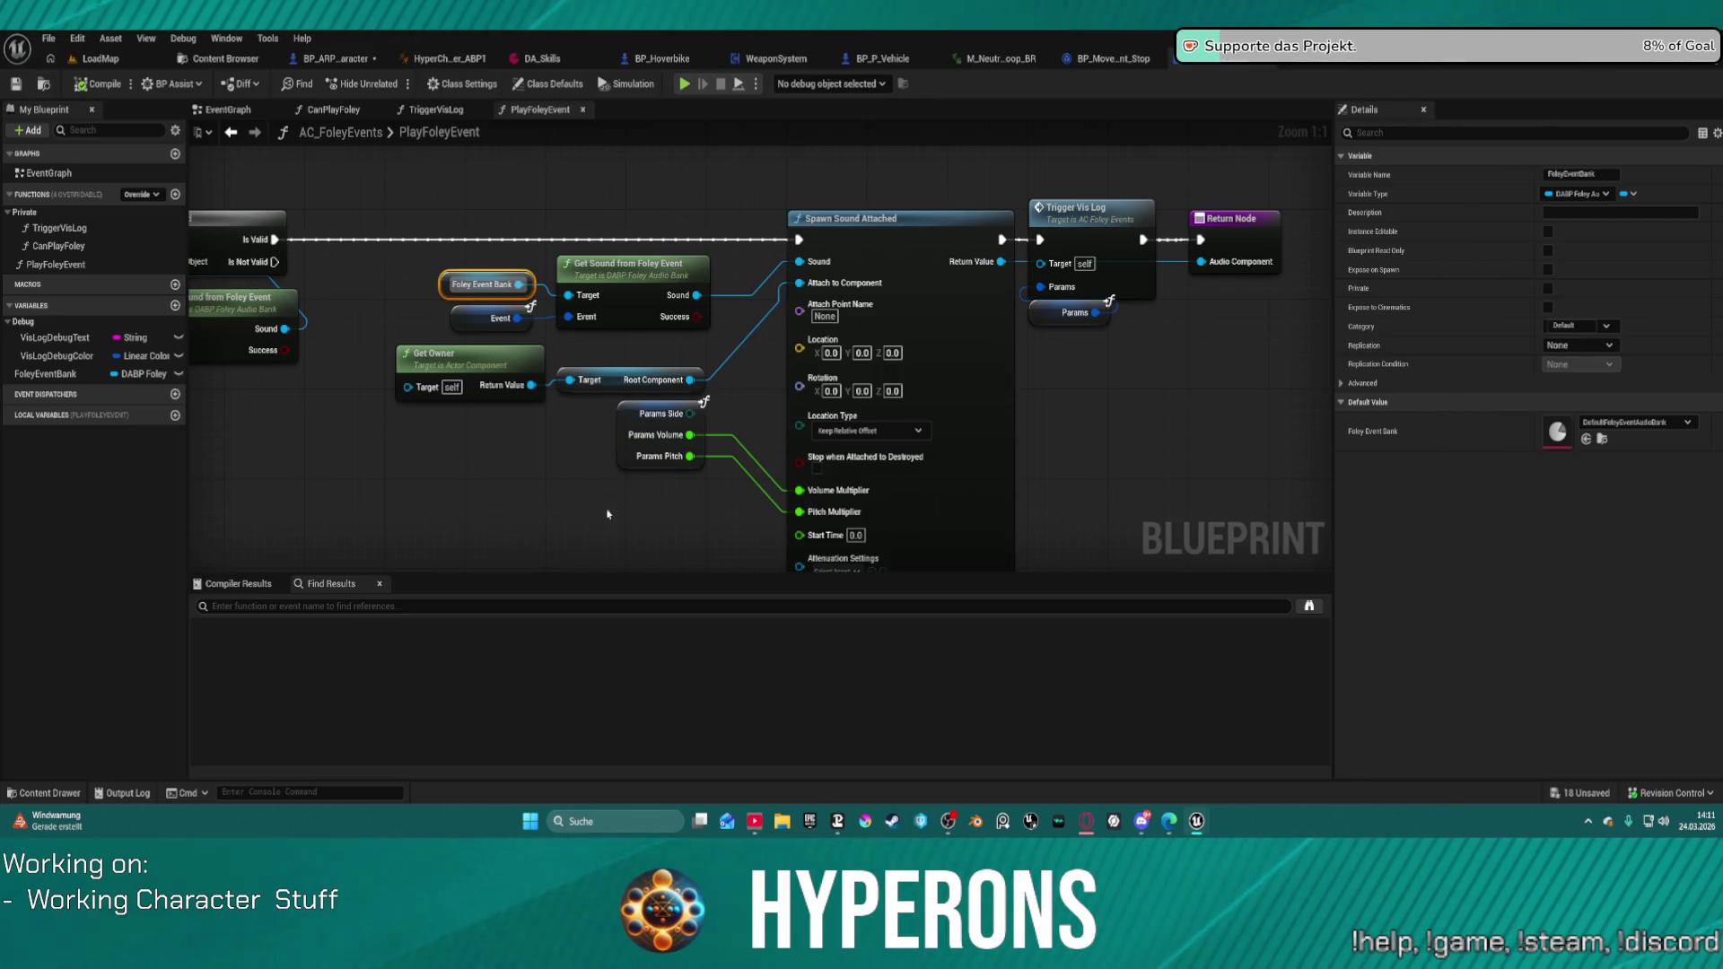
pyautogui.moveTo(558, 509); pyautogui.dragTo(787, 512)
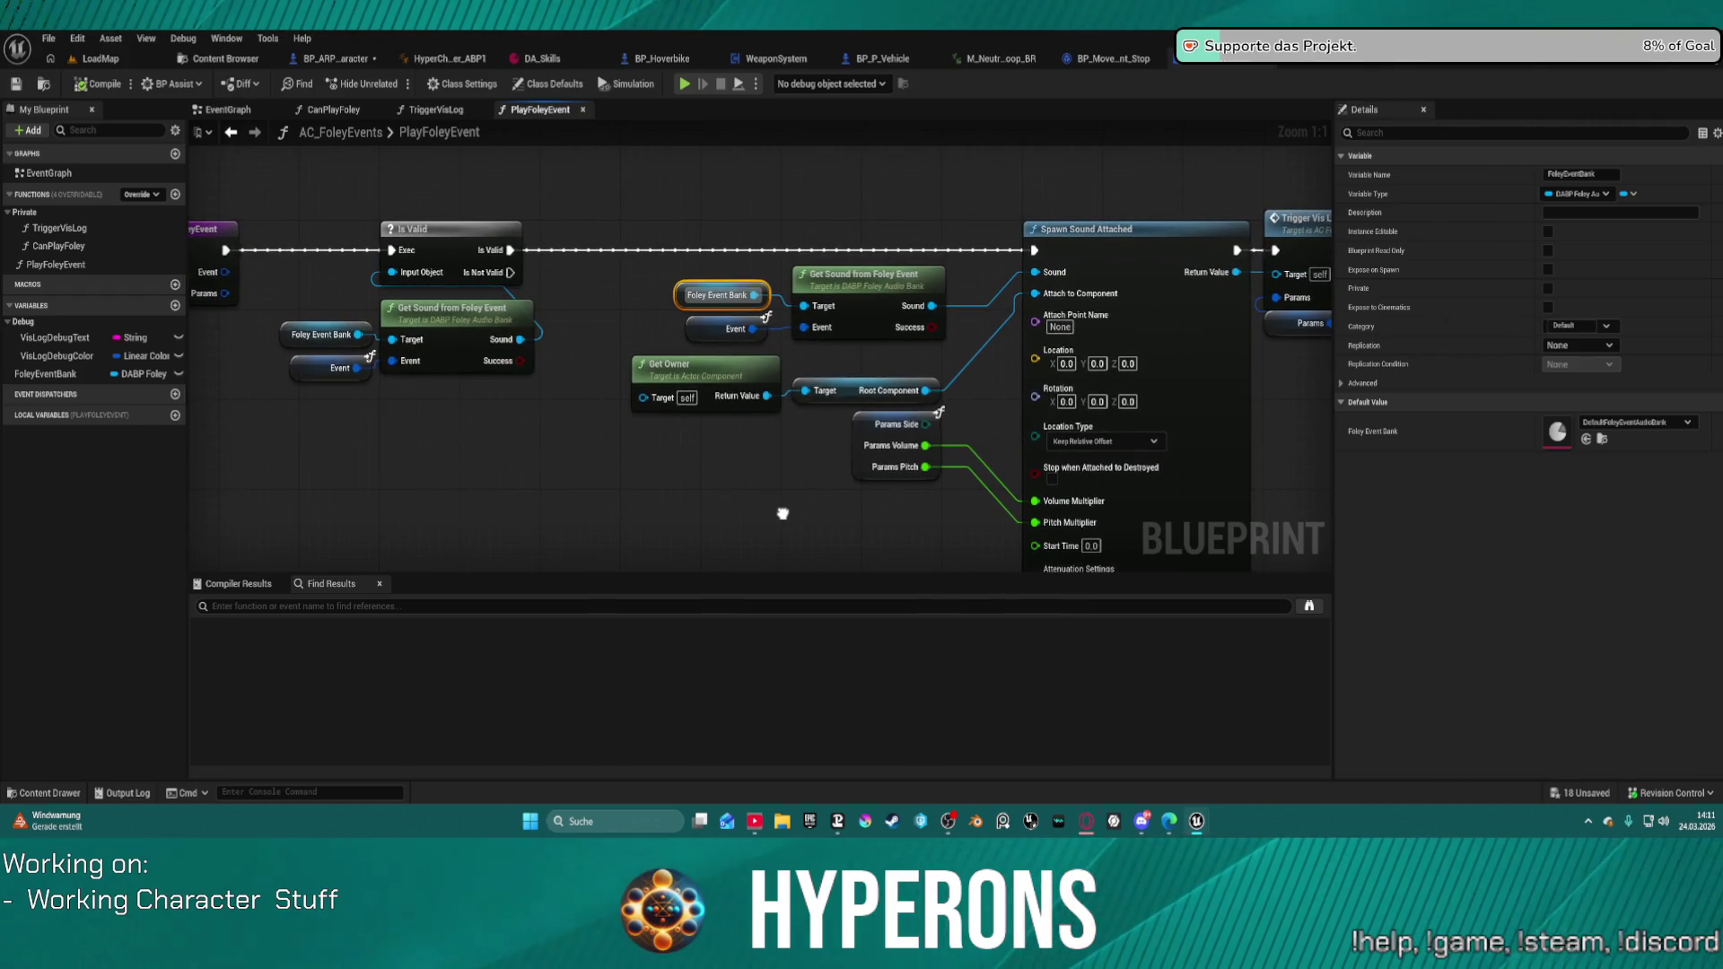
pyautogui.click(334, 368)
pyautogui.moveTo(810, 451)
pyautogui.mouseDown()
pyautogui.moveTo(624, 453)
pyautogui.moveTo(525, 427)
pyautogui.moveTo(863, 462)
pyautogui.moveTo(701, 317)
pyautogui.moveTo(607, 269)
pyautogui.moveTo(415, 331)
pyautogui.moveTo(271, 445)
pyautogui.moveTo(1153, 492)
pyautogui.moveTo(1219, 476)
pyautogui.moveTo(696, 427)
pyautogui.mouseUp()
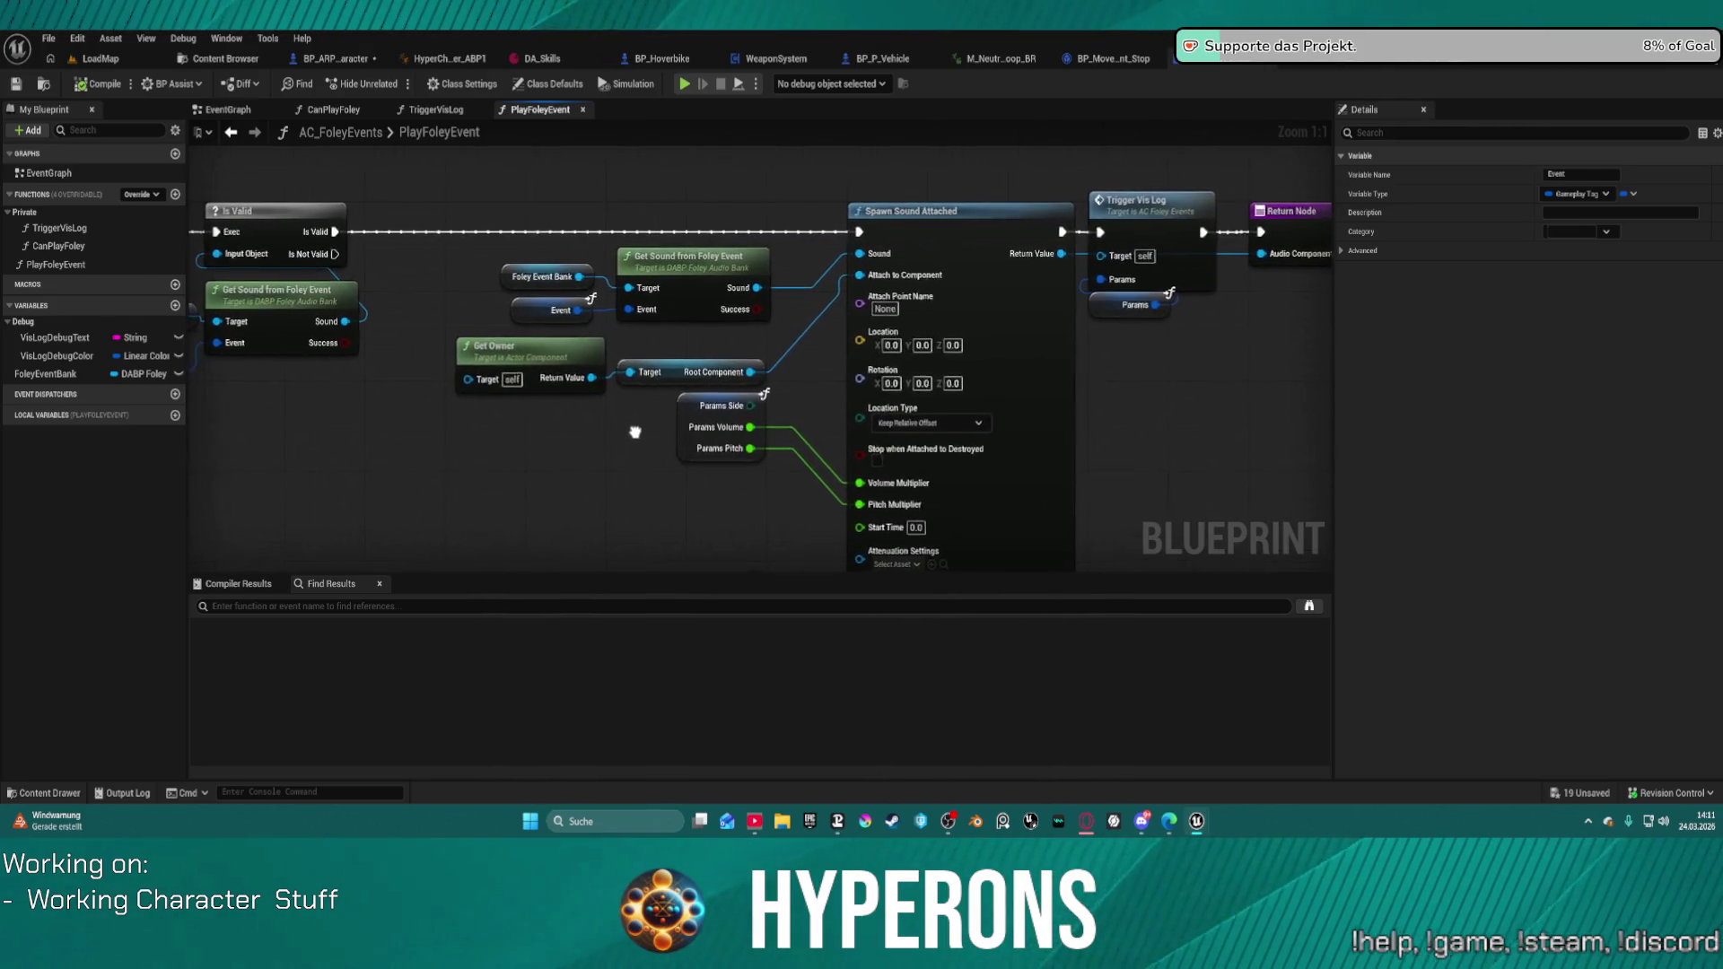
pyautogui.moveTo(704, 428)
pyautogui.mouseDown()
pyautogui.moveTo(844, 460)
pyautogui.moveTo(950, 526)
pyautogui.moveTo(930, 553)
pyautogui.moveTo(885, 454)
pyautogui.moveTo(734, 427)
pyautogui.mouseUp()
# Step: Inspect the Event variable in the PlayFoleyEvent function, then return to the Walk_R notify blueprint
pyautogui.click(125, 270)
pyautogui.click(503, 422)
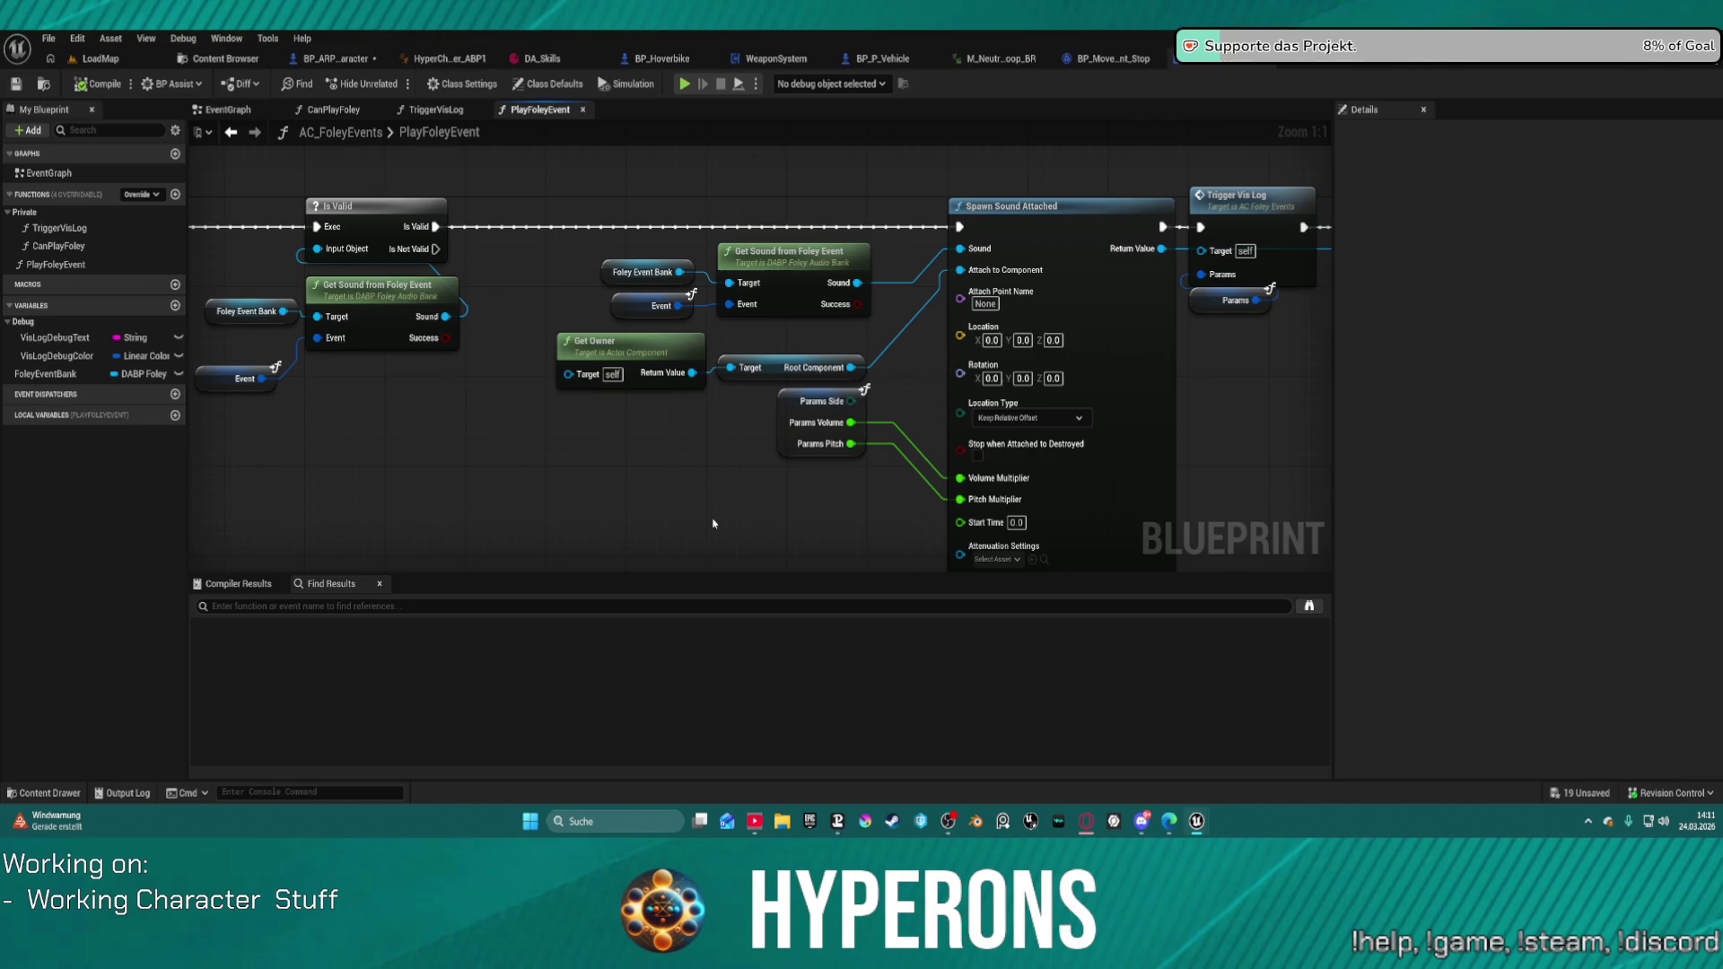
pyautogui.click(658, 306)
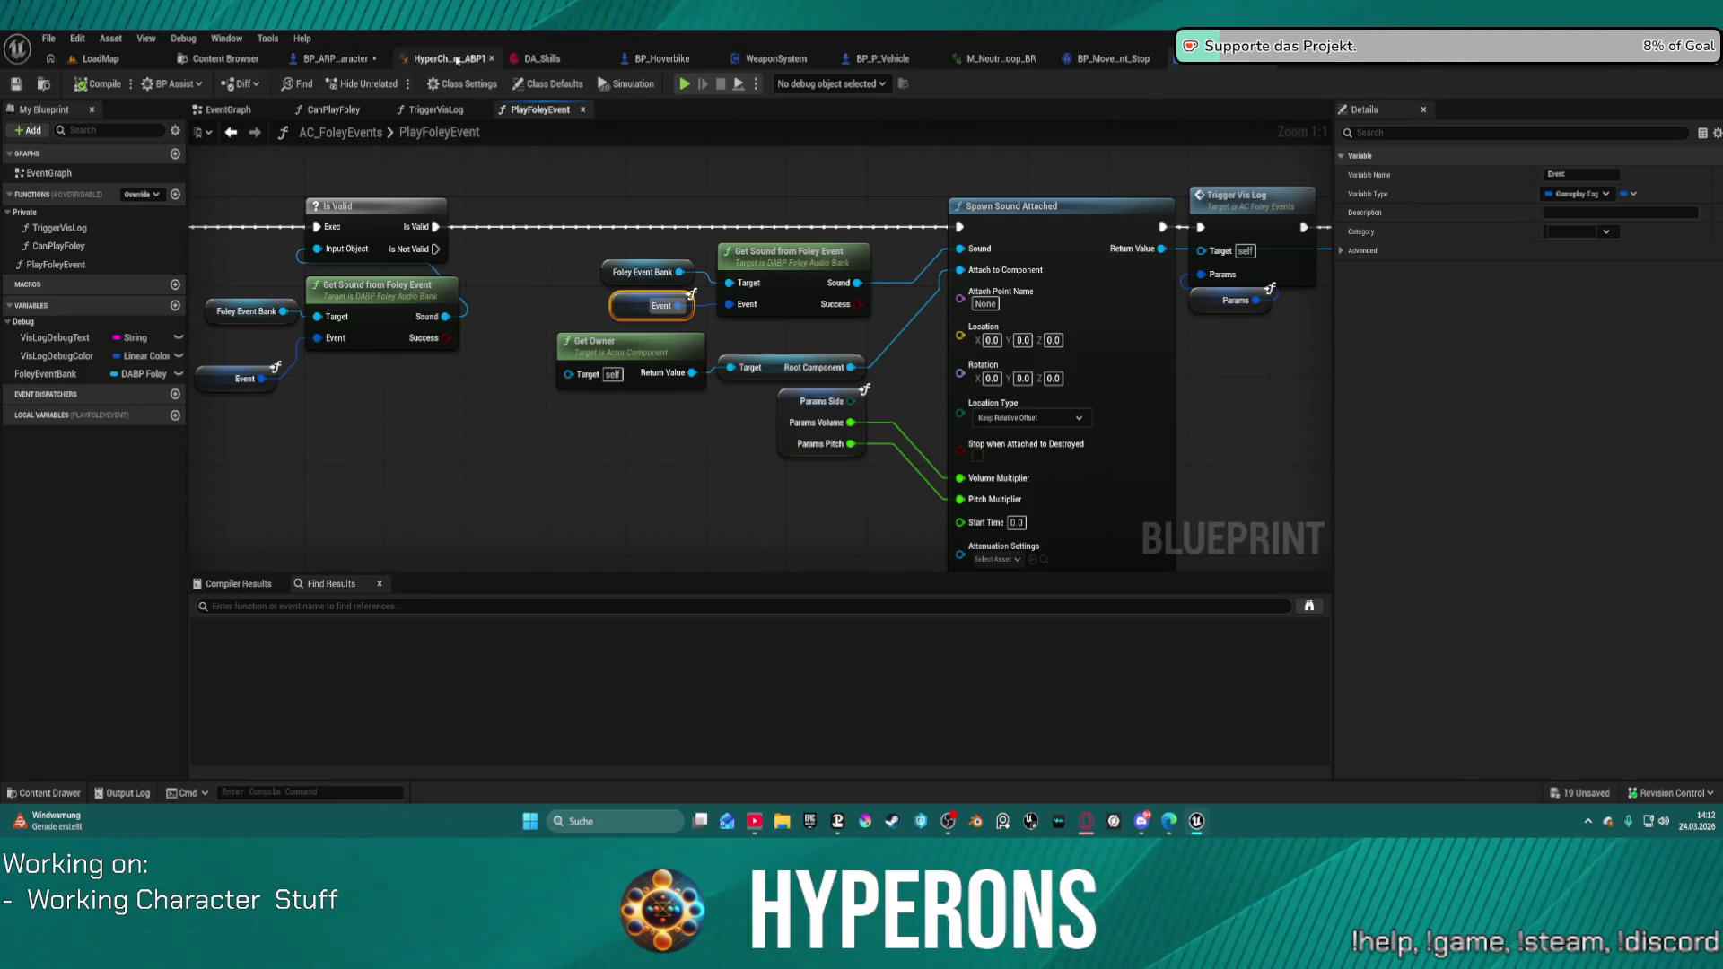
pyautogui.click(1326, 65)
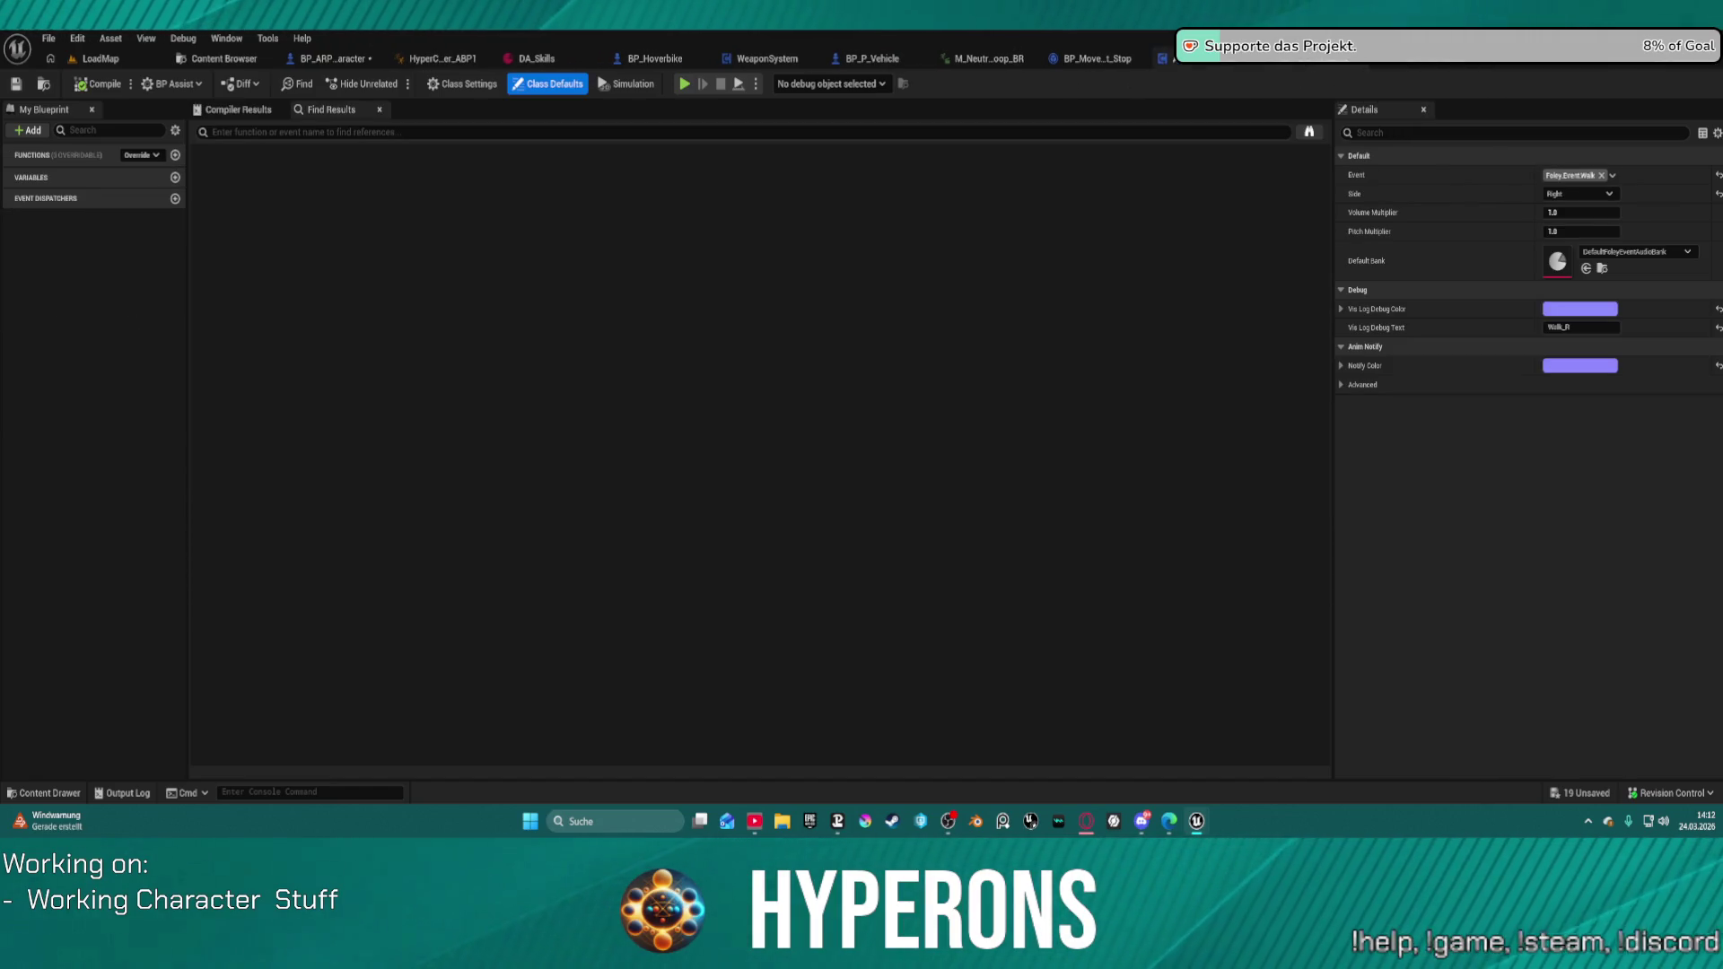
# Step: Inspect the crouch loop's foley notify, expanding Event, Advanced, Notify Color and Default, then go to LoadMap
pyautogui.click(1256, 59)
pyautogui.click(994, 56)
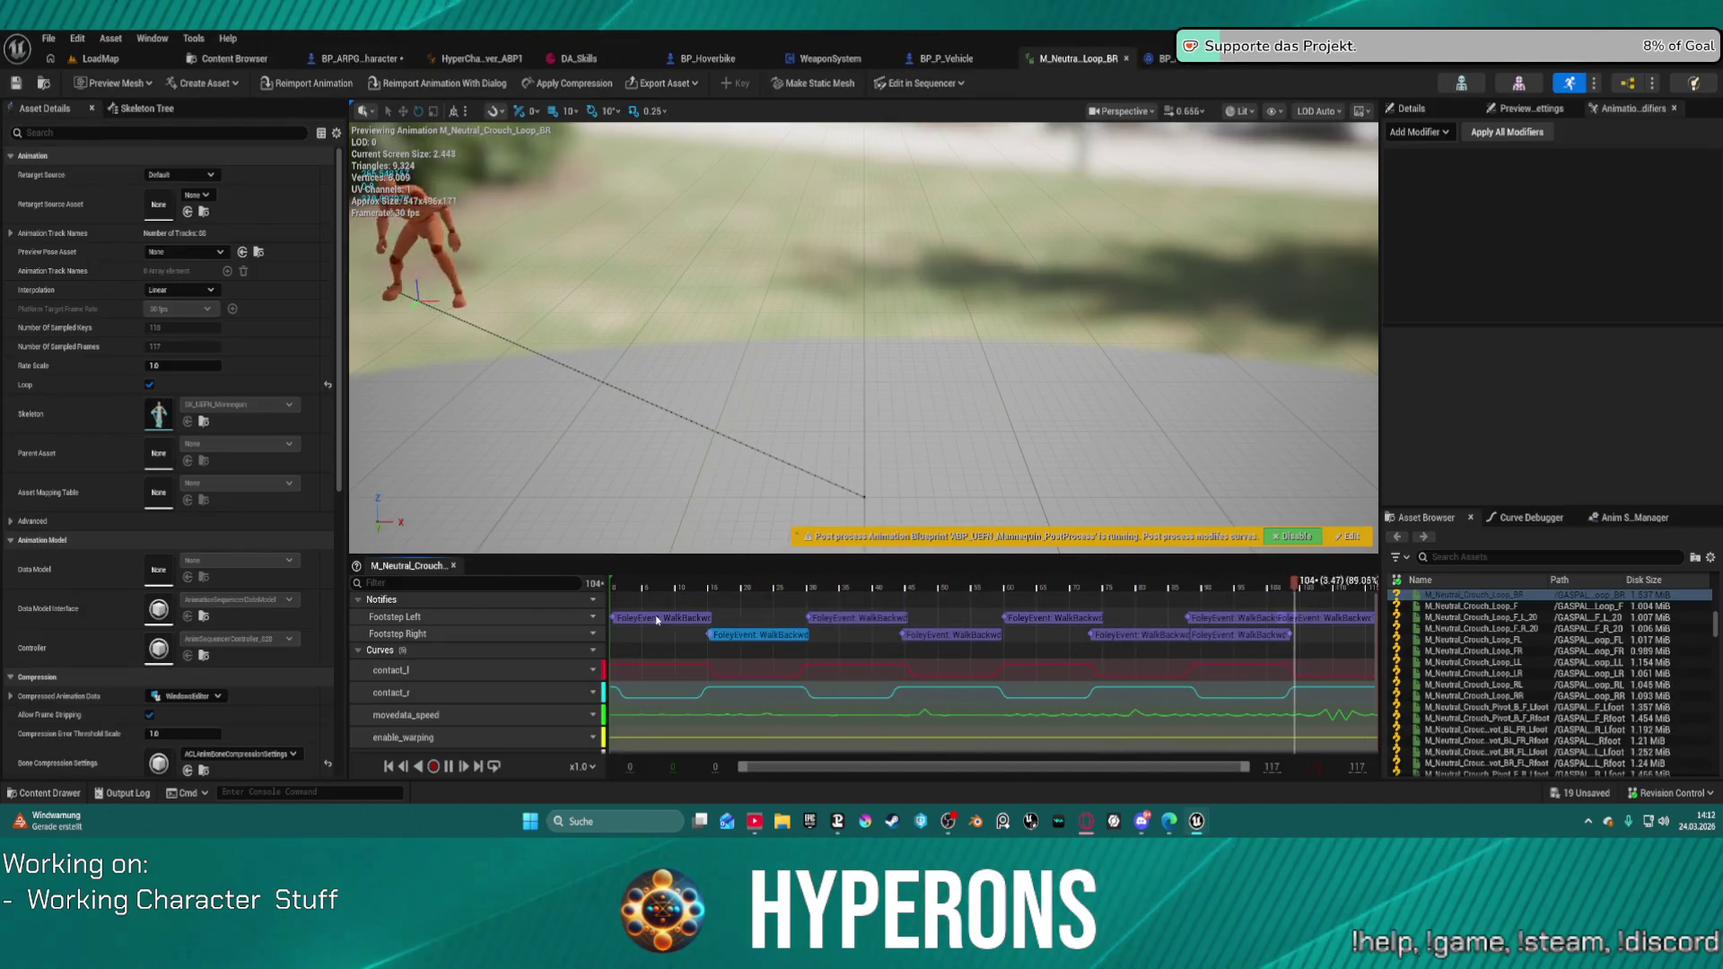
pyautogui.click(1410, 107)
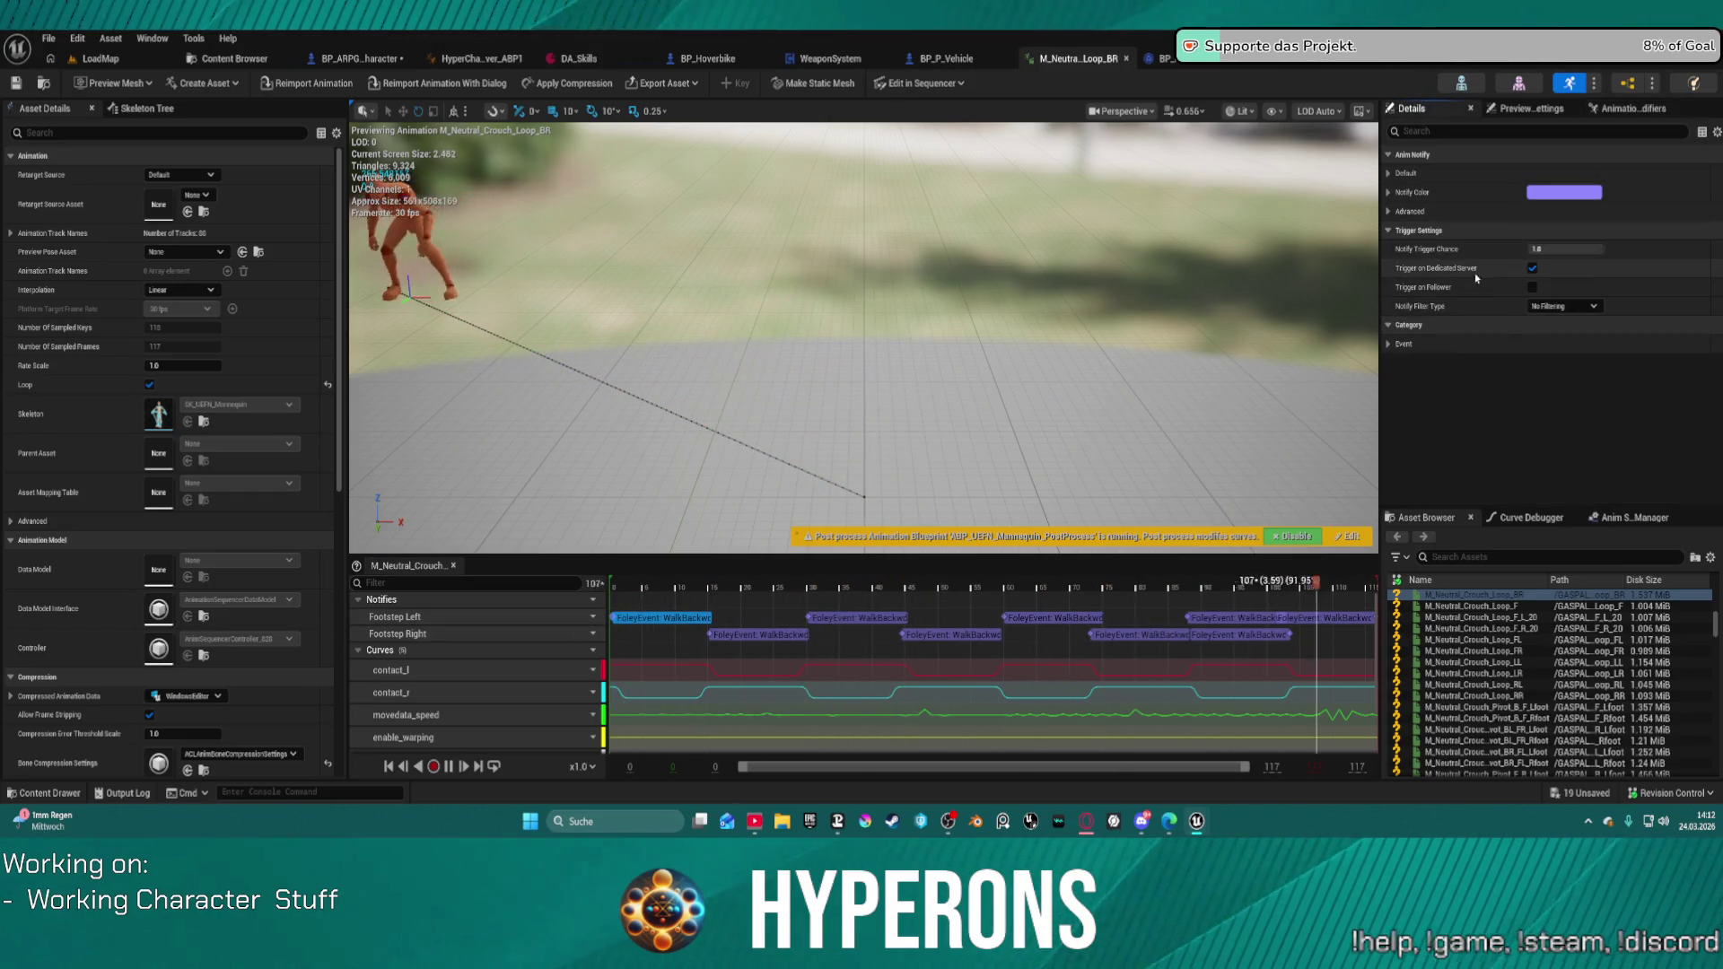
pyautogui.click(1400, 349)
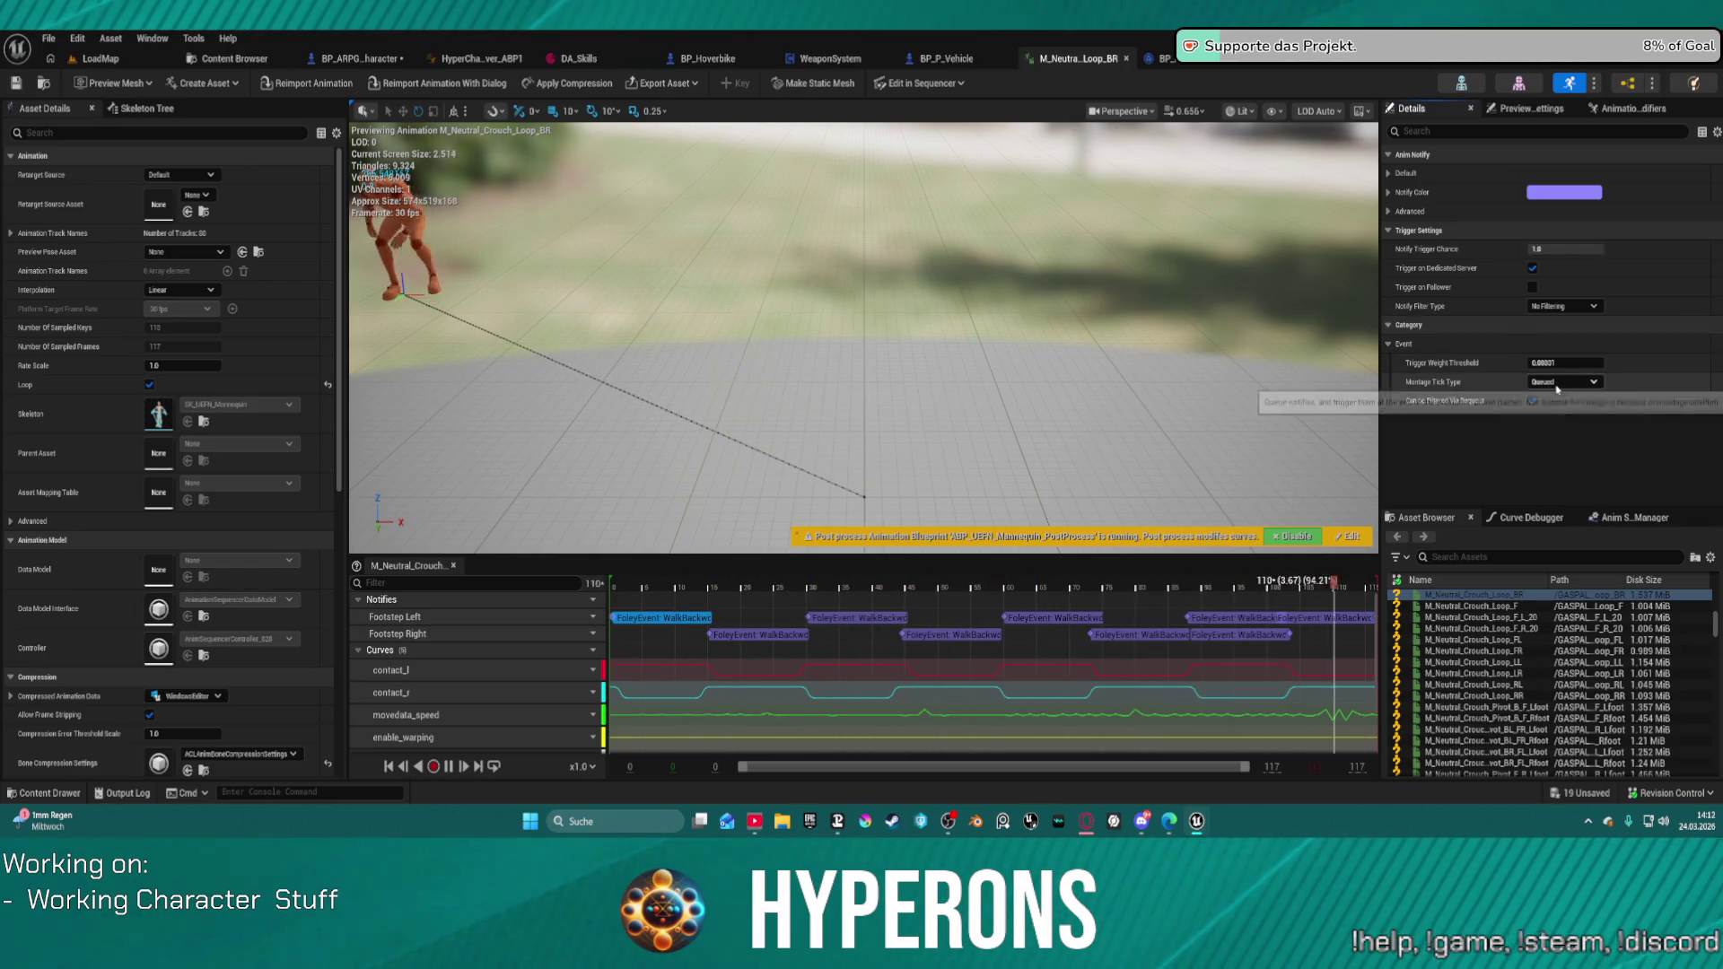
pyautogui.click(1388, 210)
pyautogui.click(1388, 192)
pyautogui.click(1389, 173)
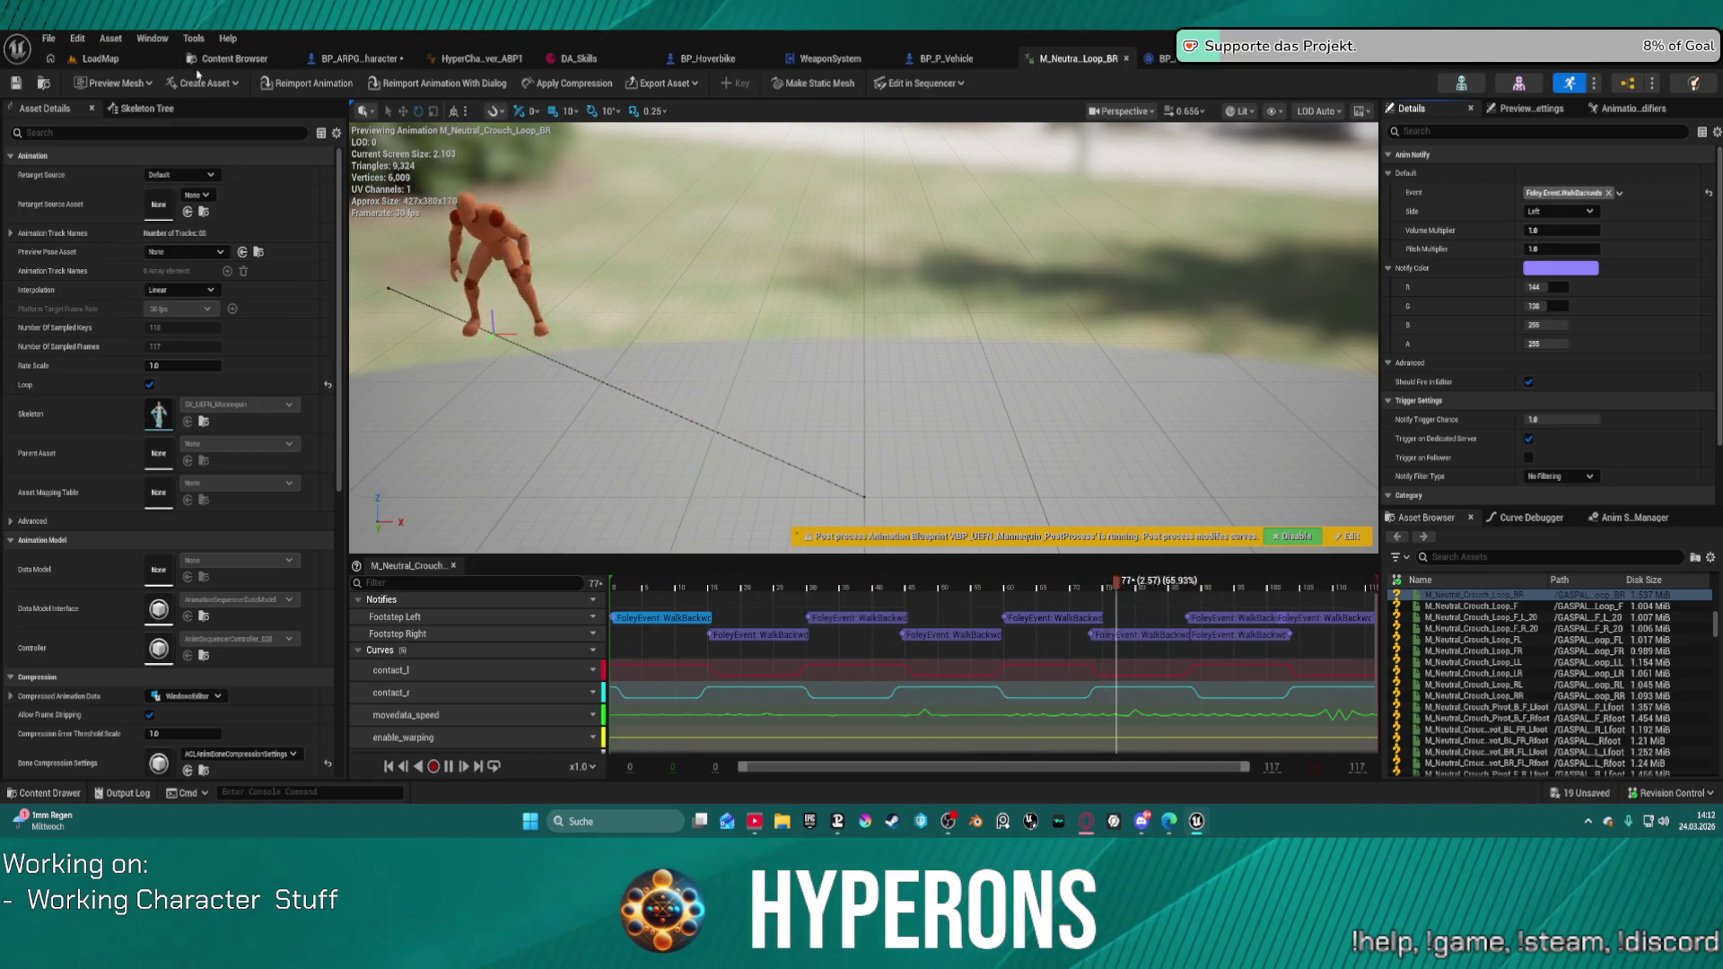
pyautogui.click(118, 60)
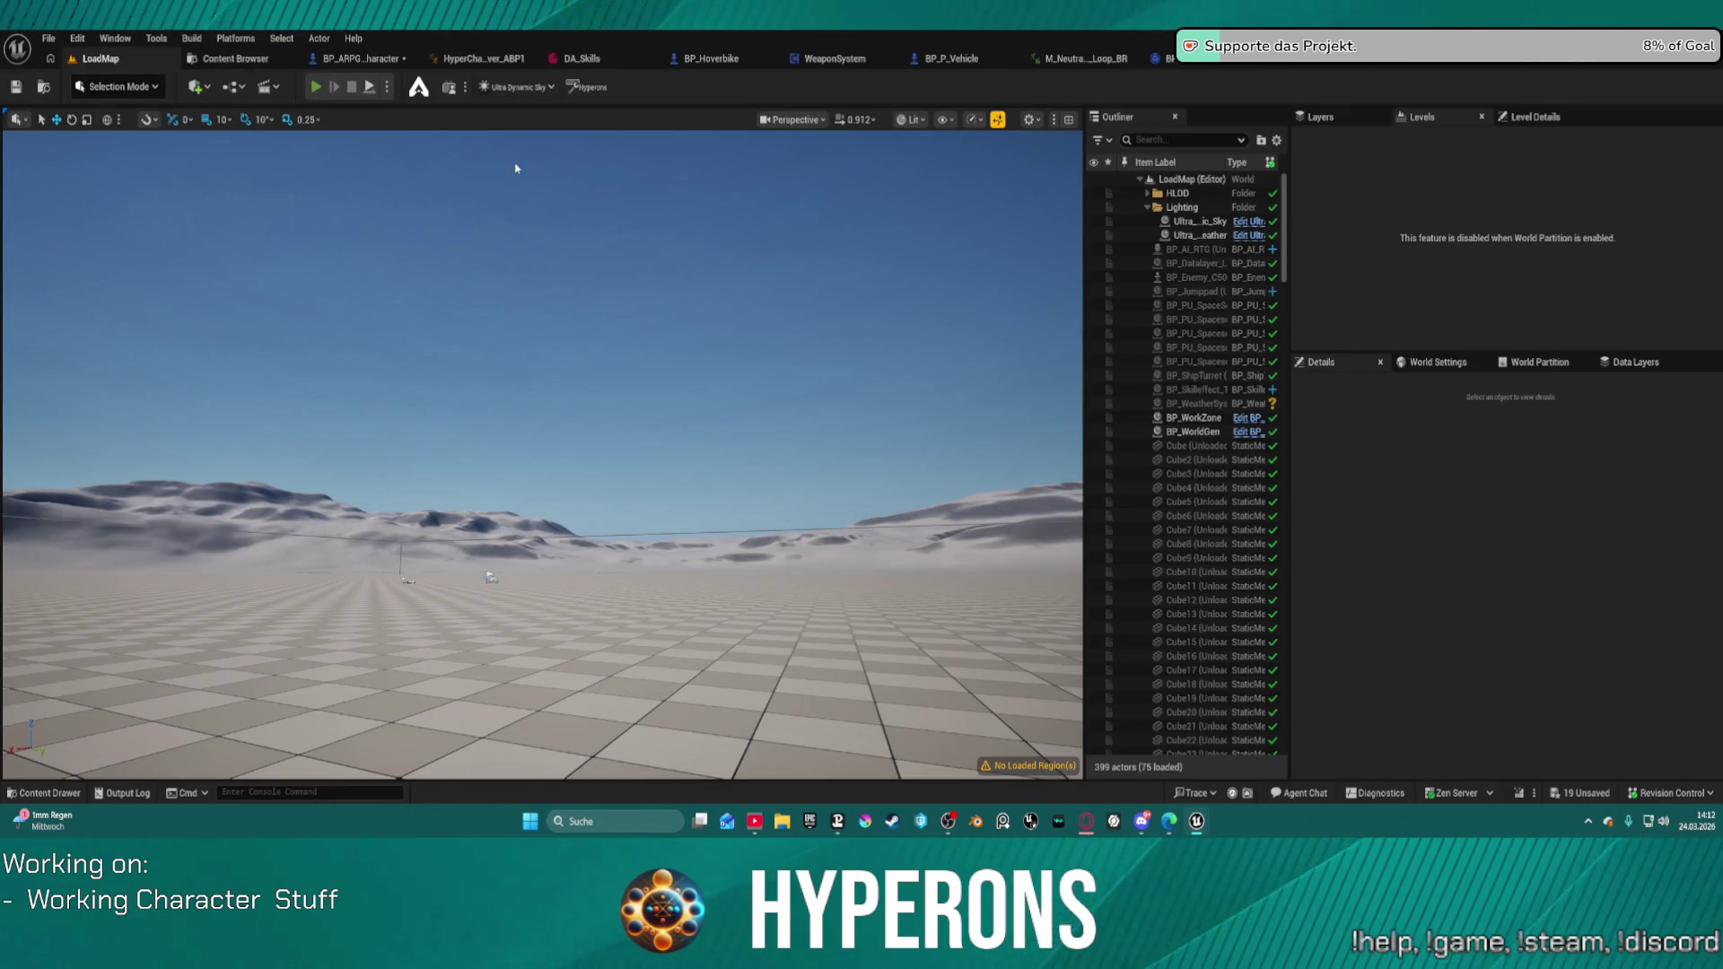
# Step: Play LoadMap in the editor, walk the character over the rocks toward the benches, then stop
pyautogui.hotkey('alt', 'p')
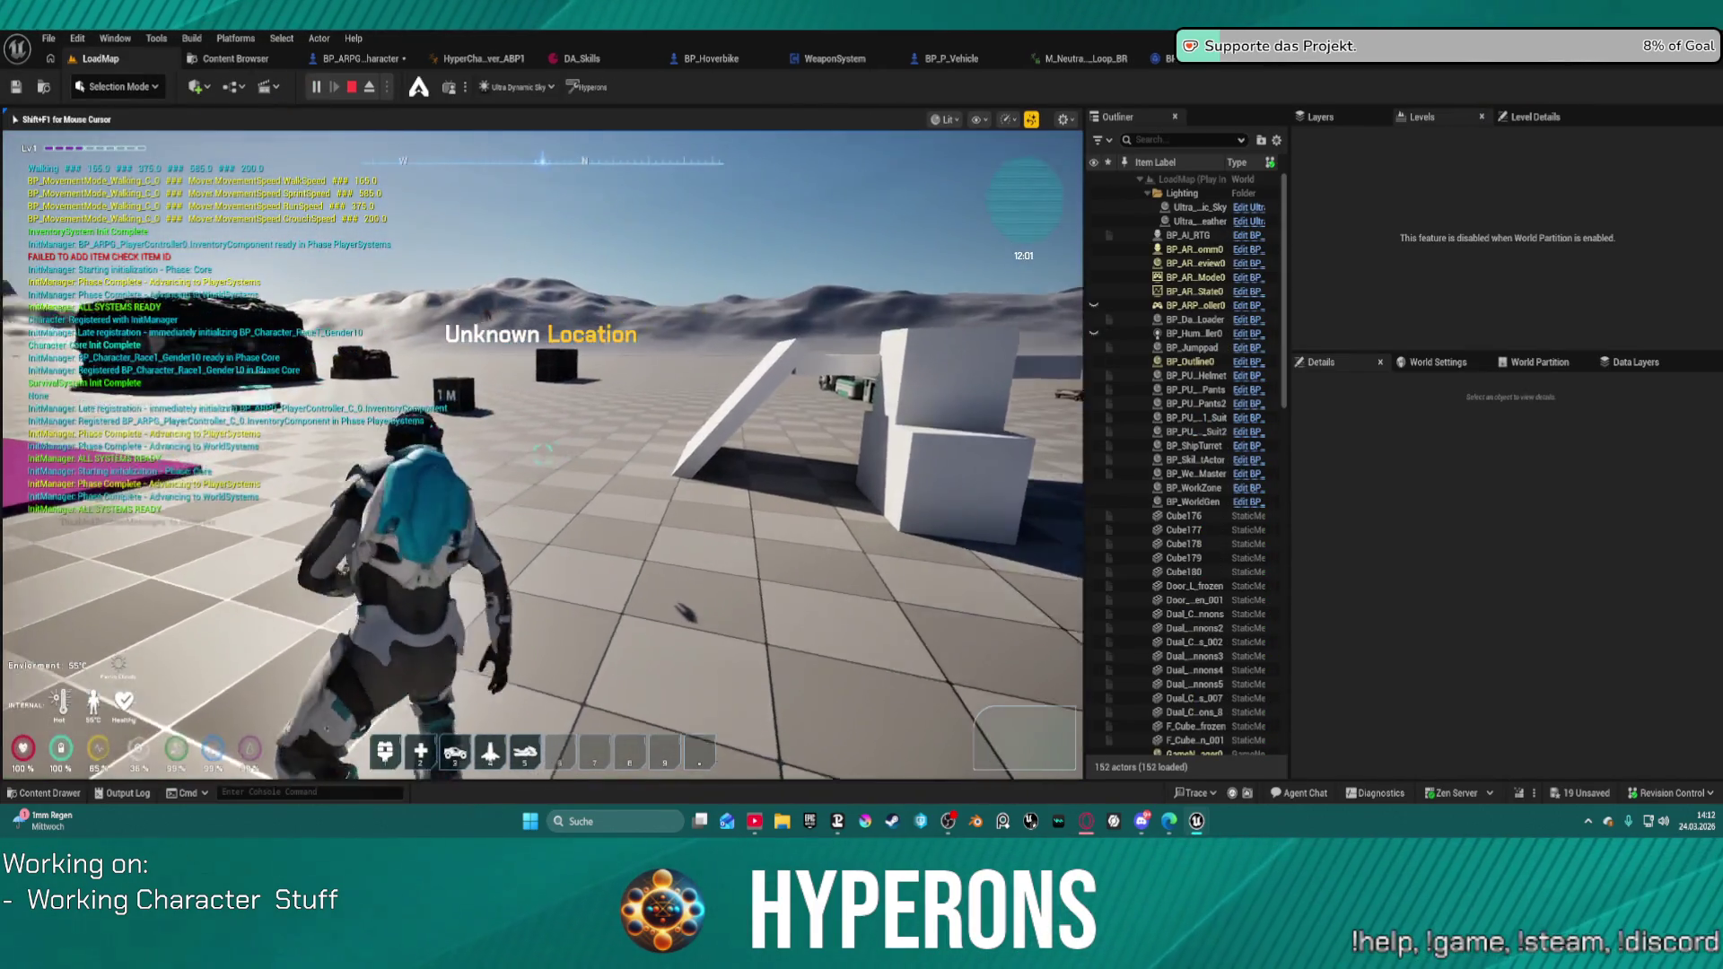
pyautogui.press('w')
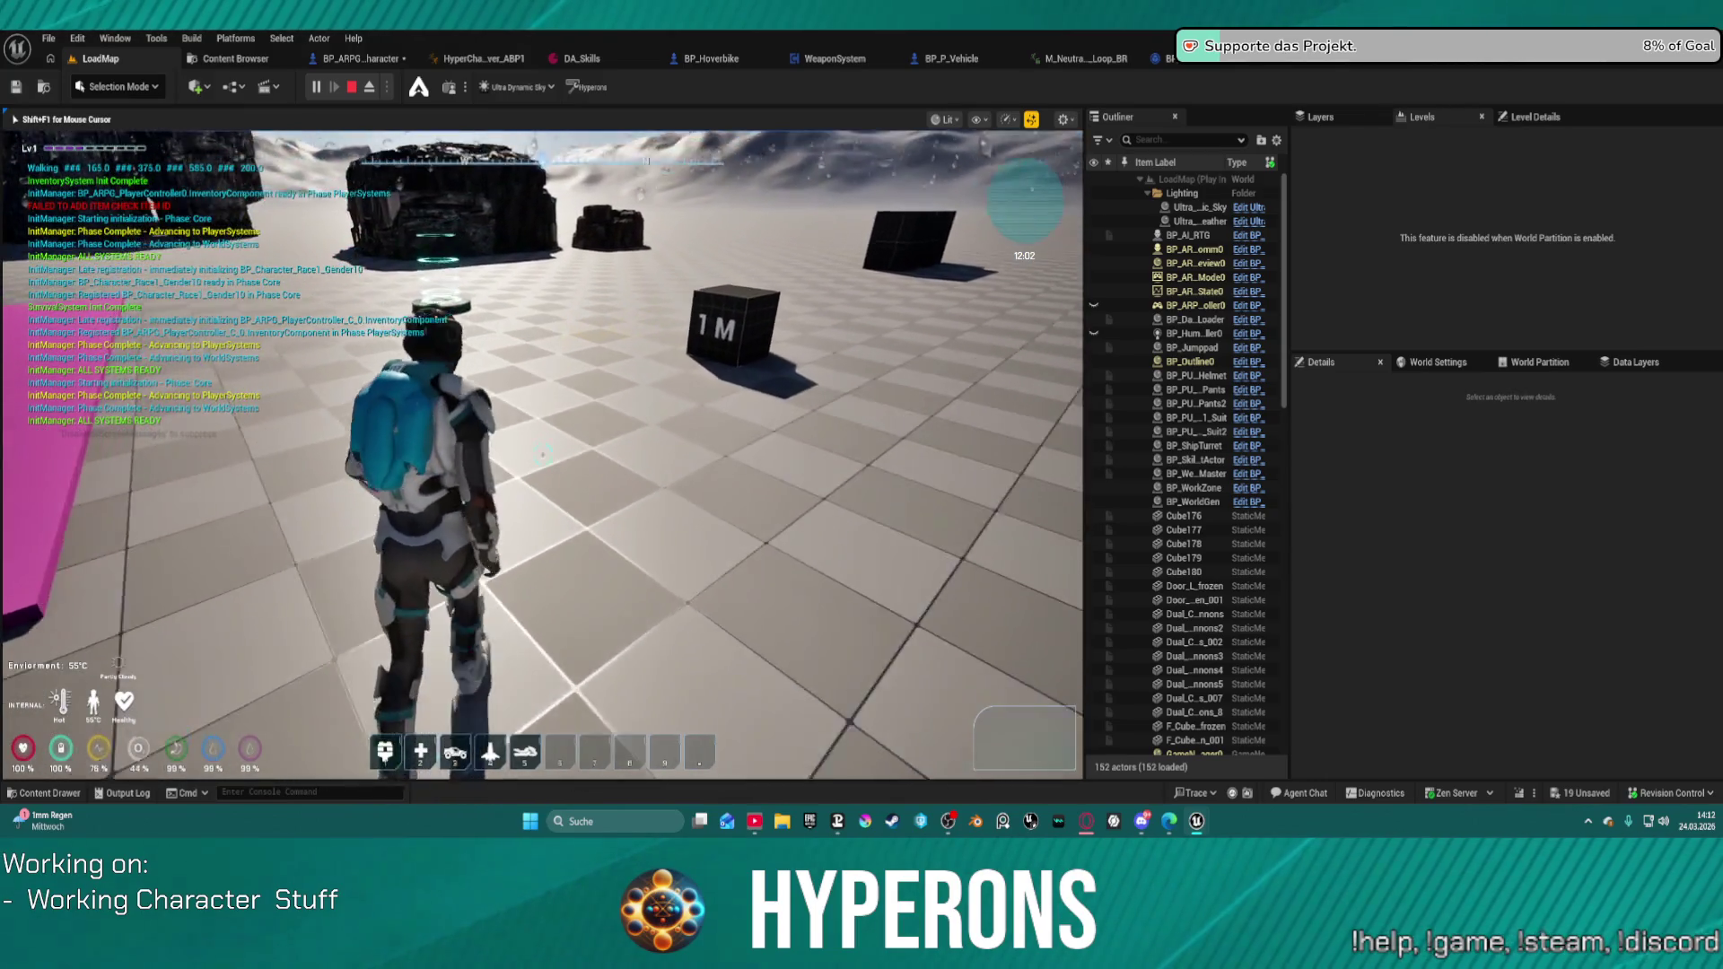
pyautogui.press('w')
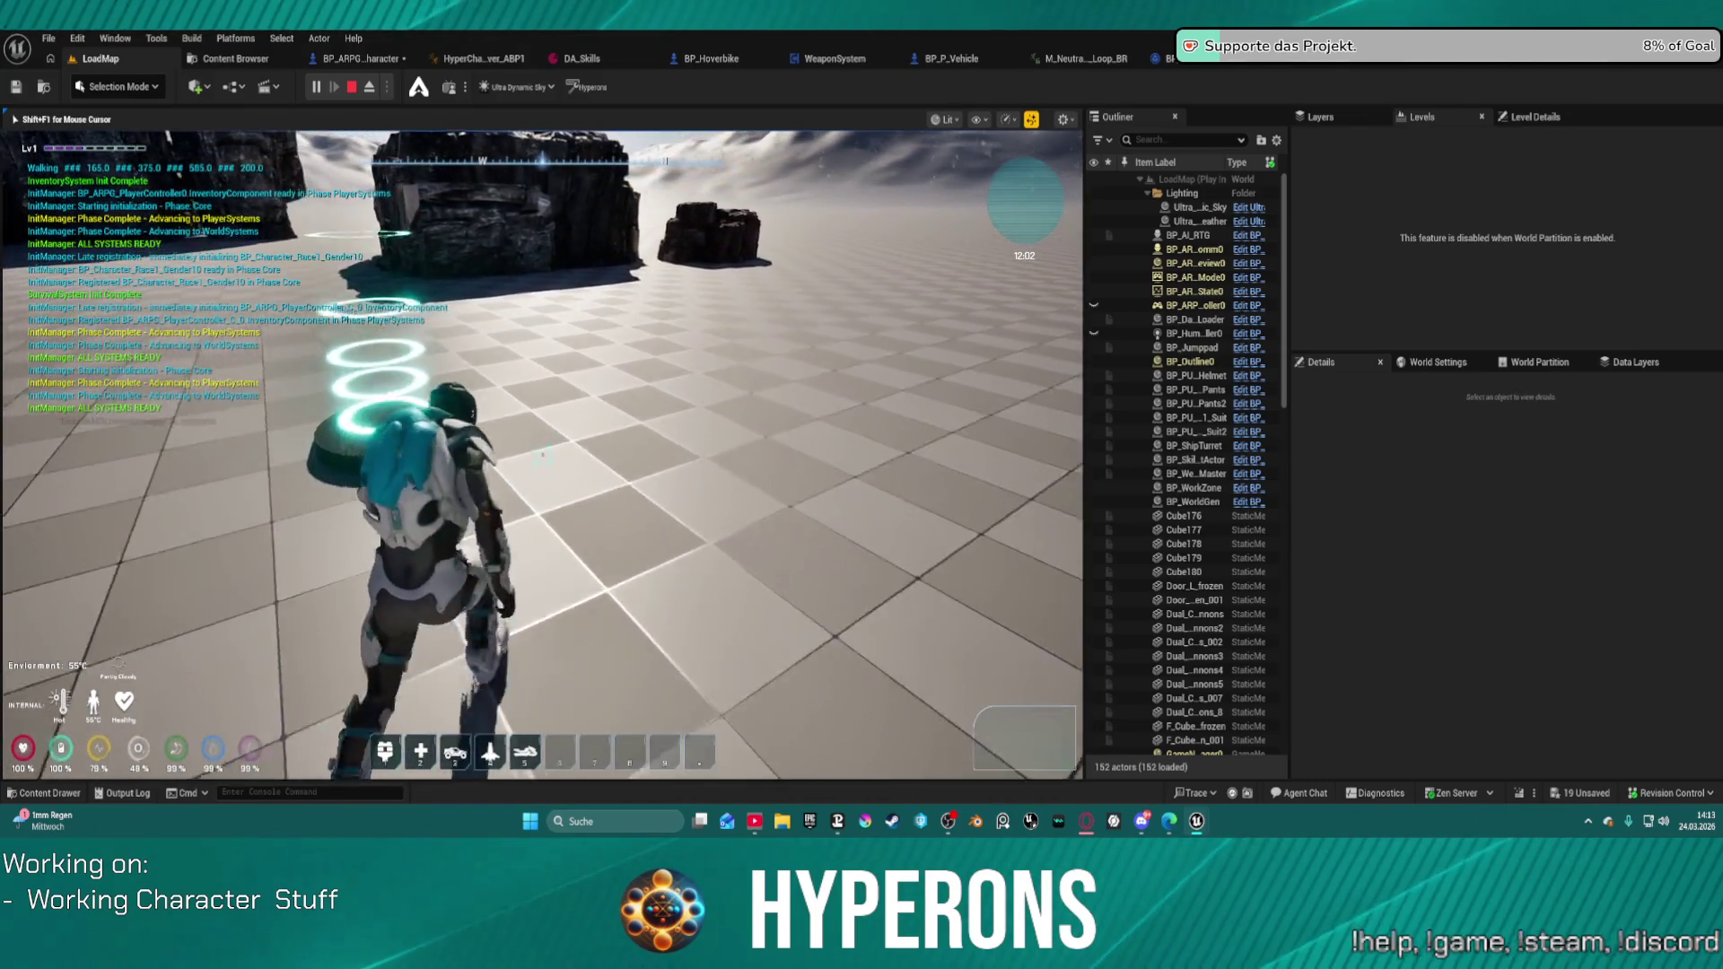
pyautogui.press('w')
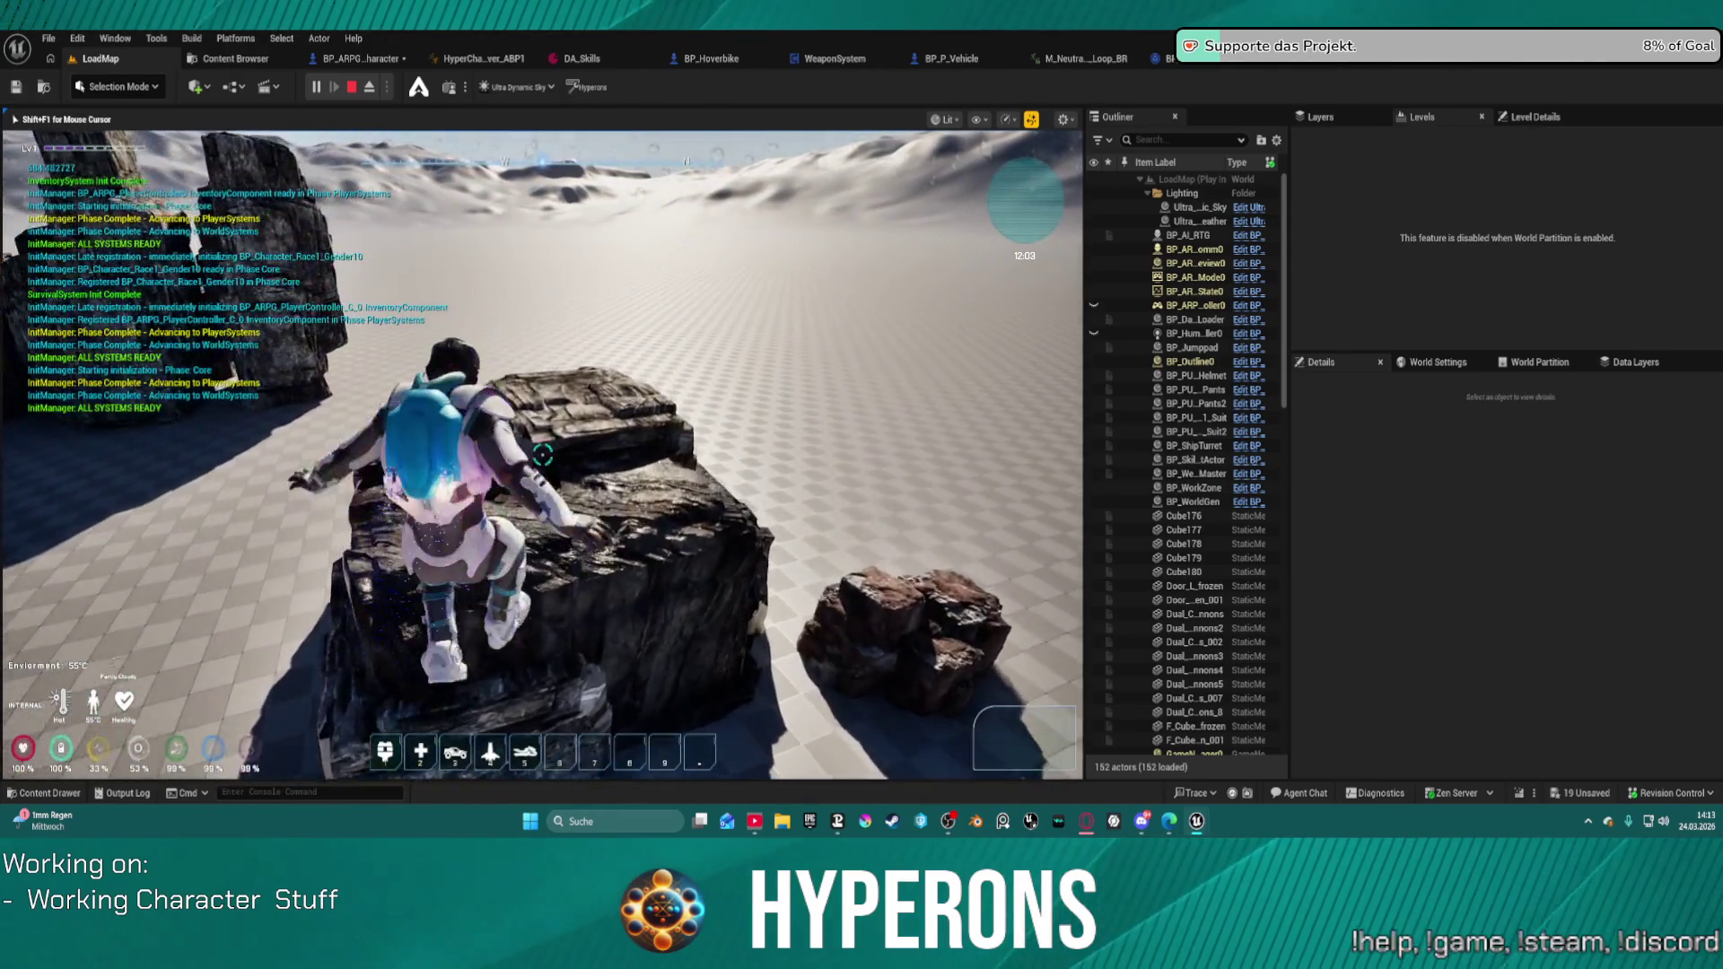
pyautogui.press('w')
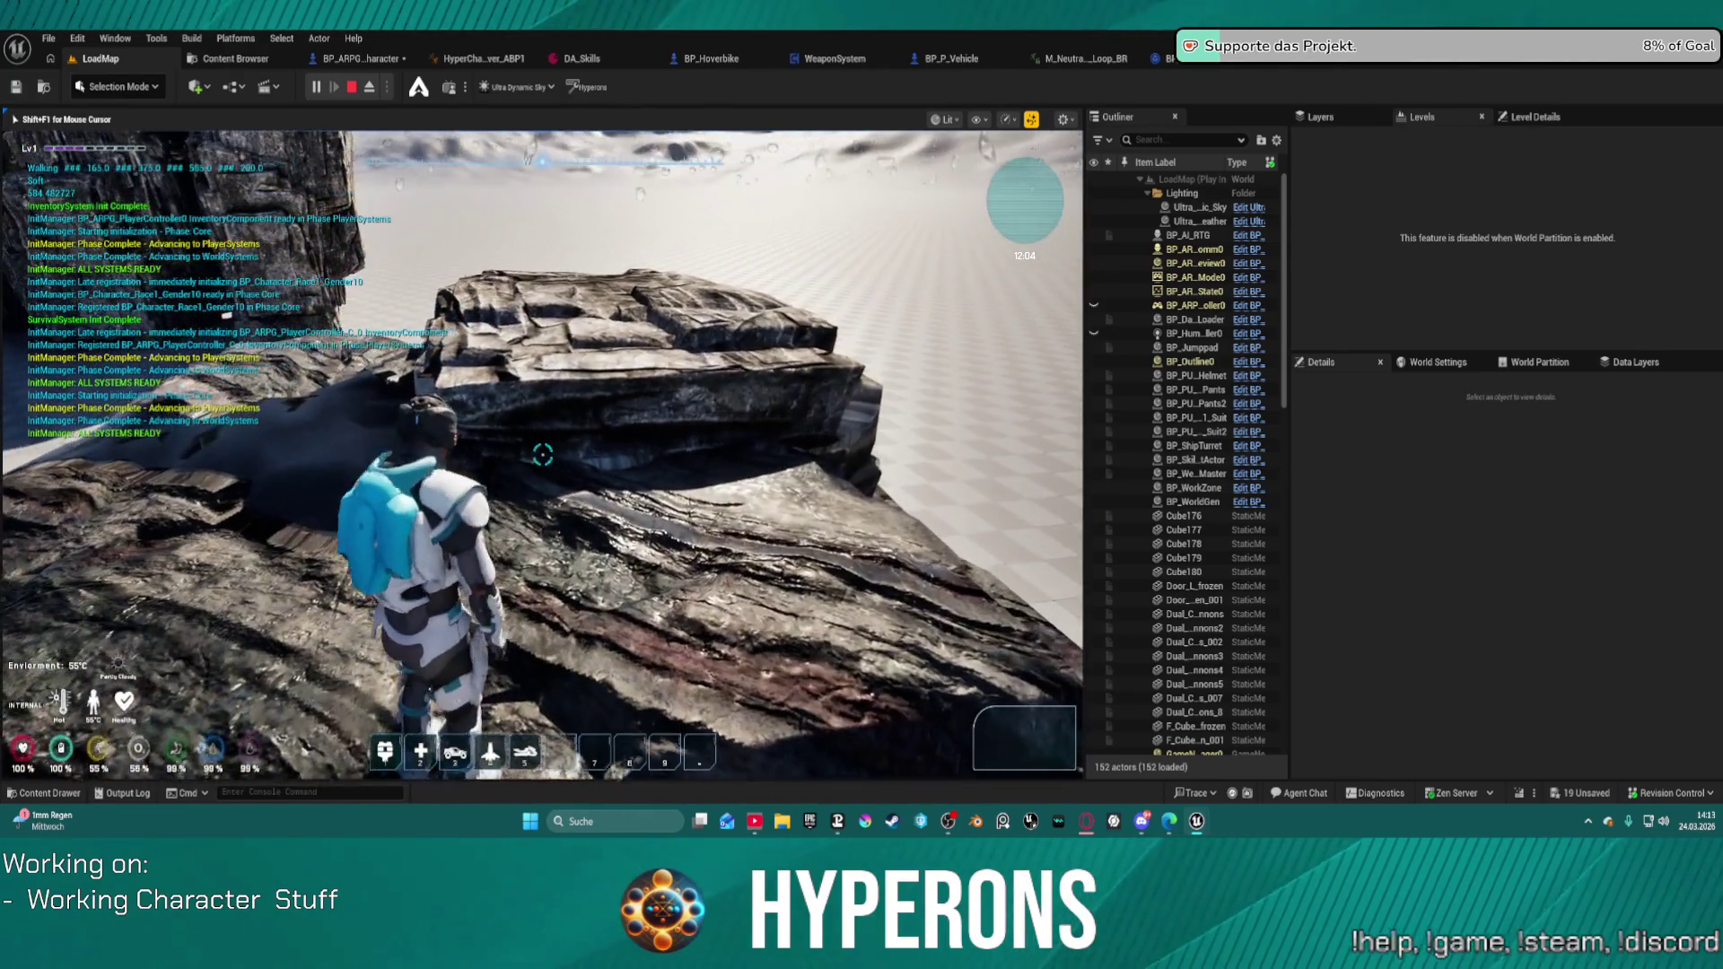
pyautogui.press('w')
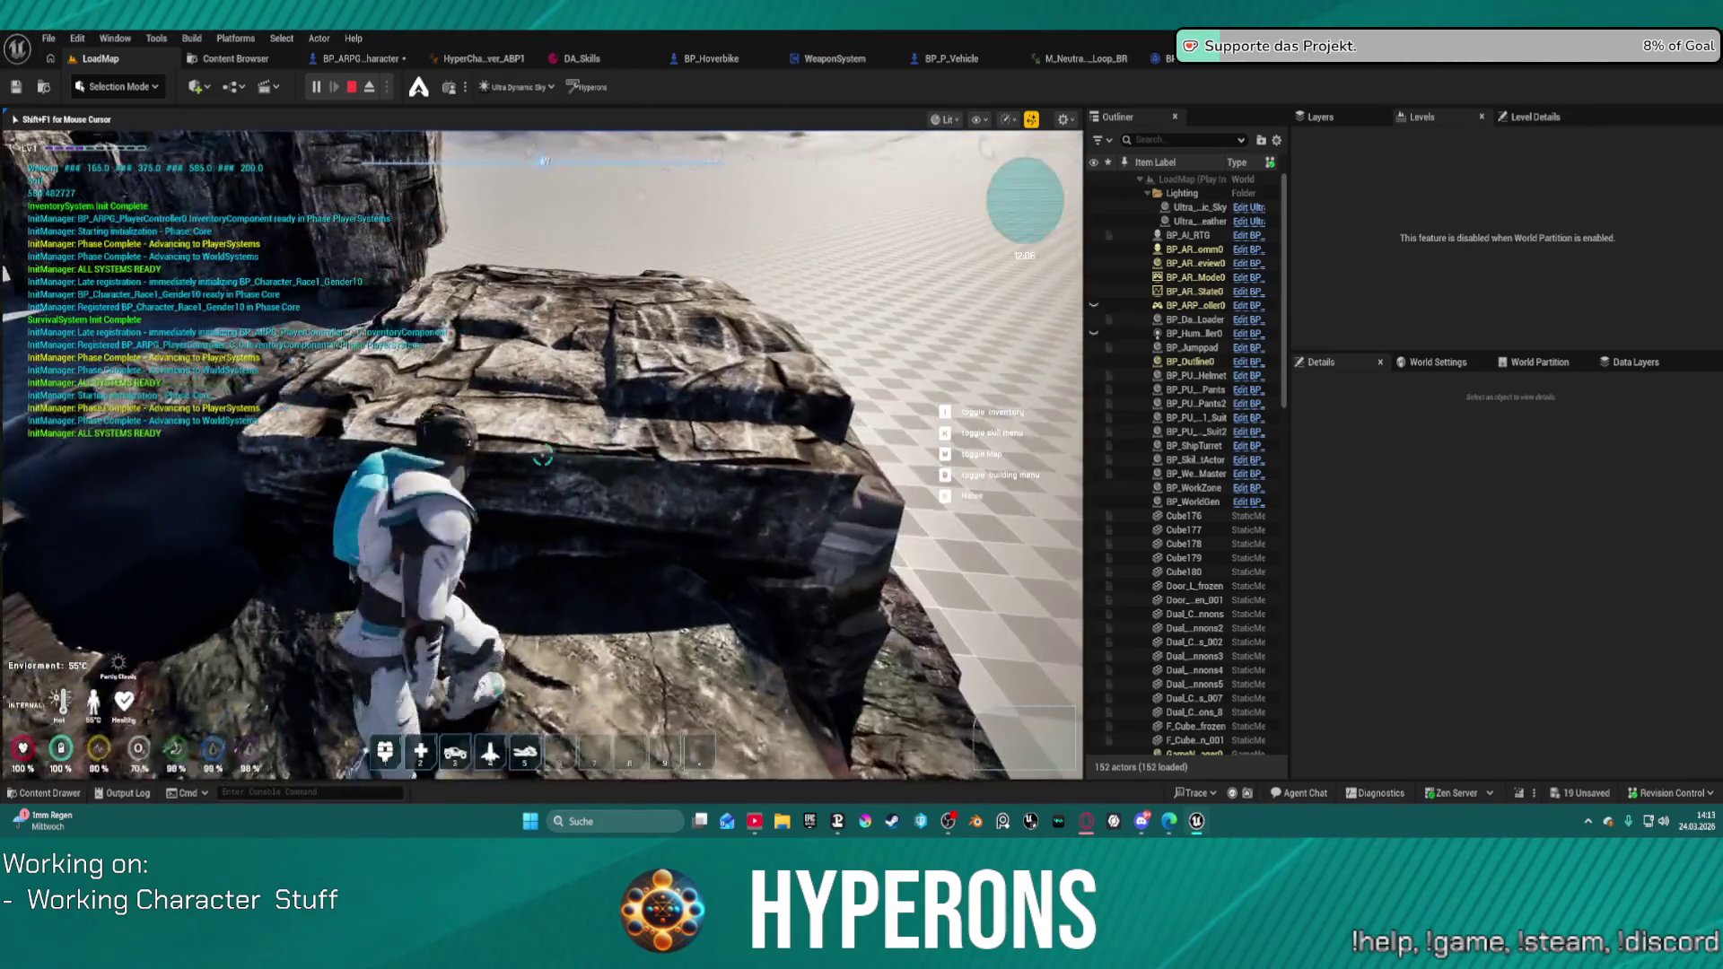
pyautogui.press('w')
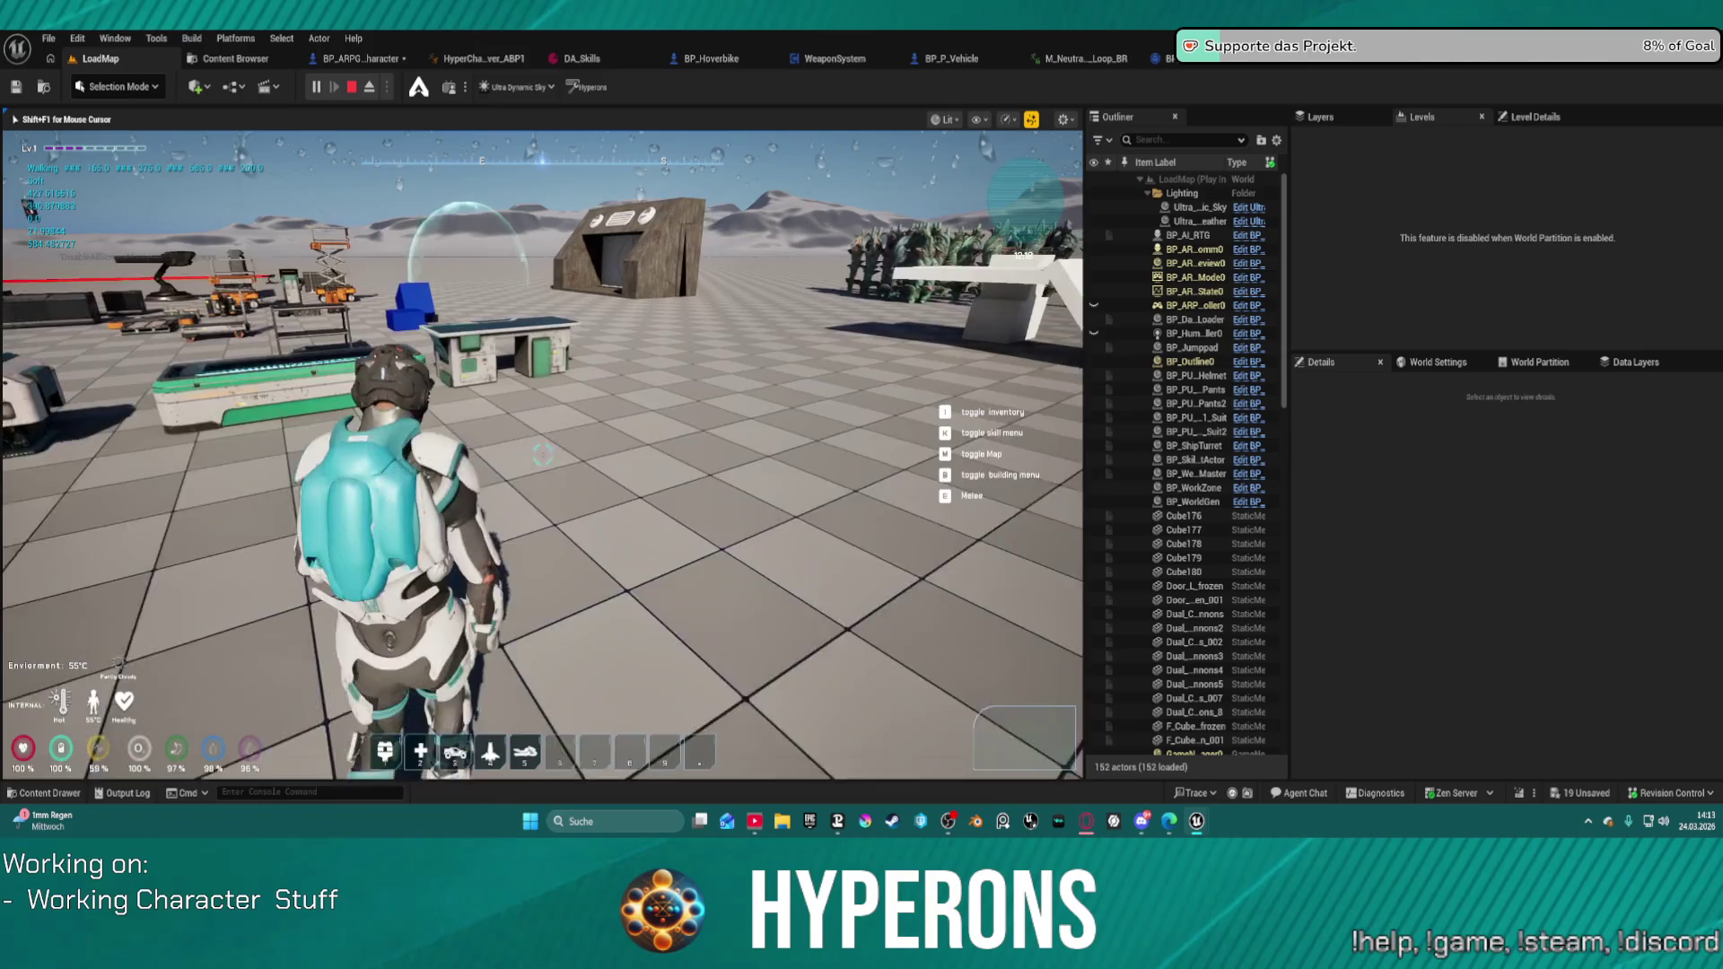
pyautogui.press('w')
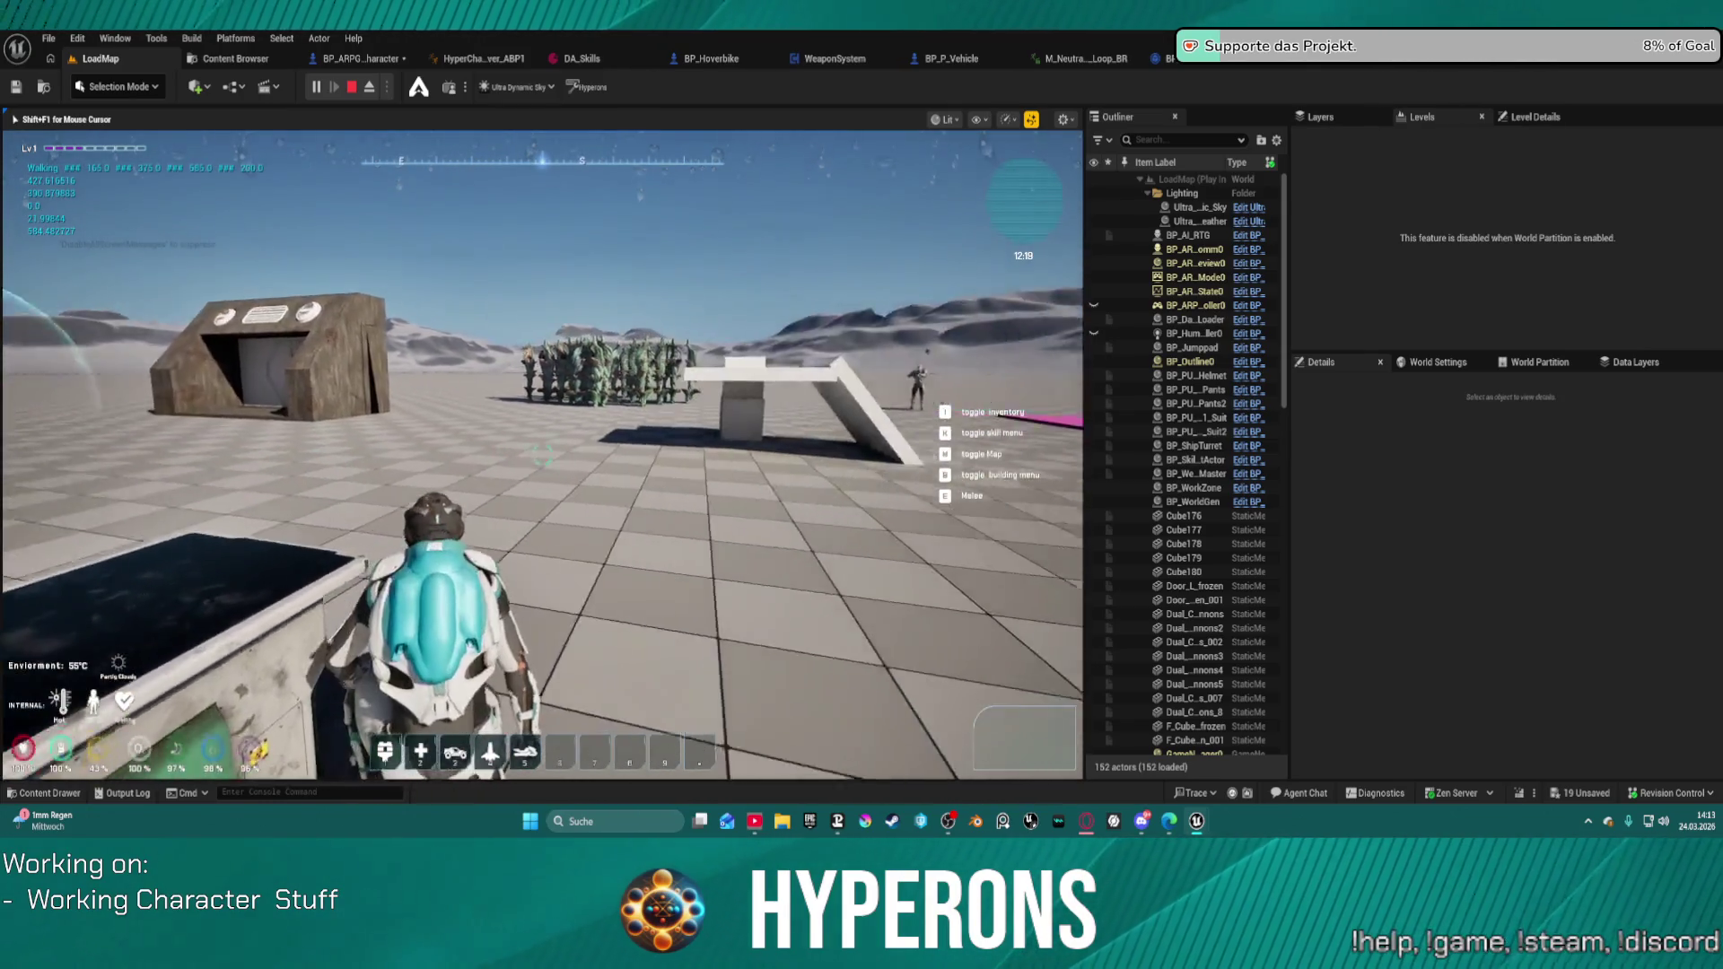
pyautogui.press('Escape')
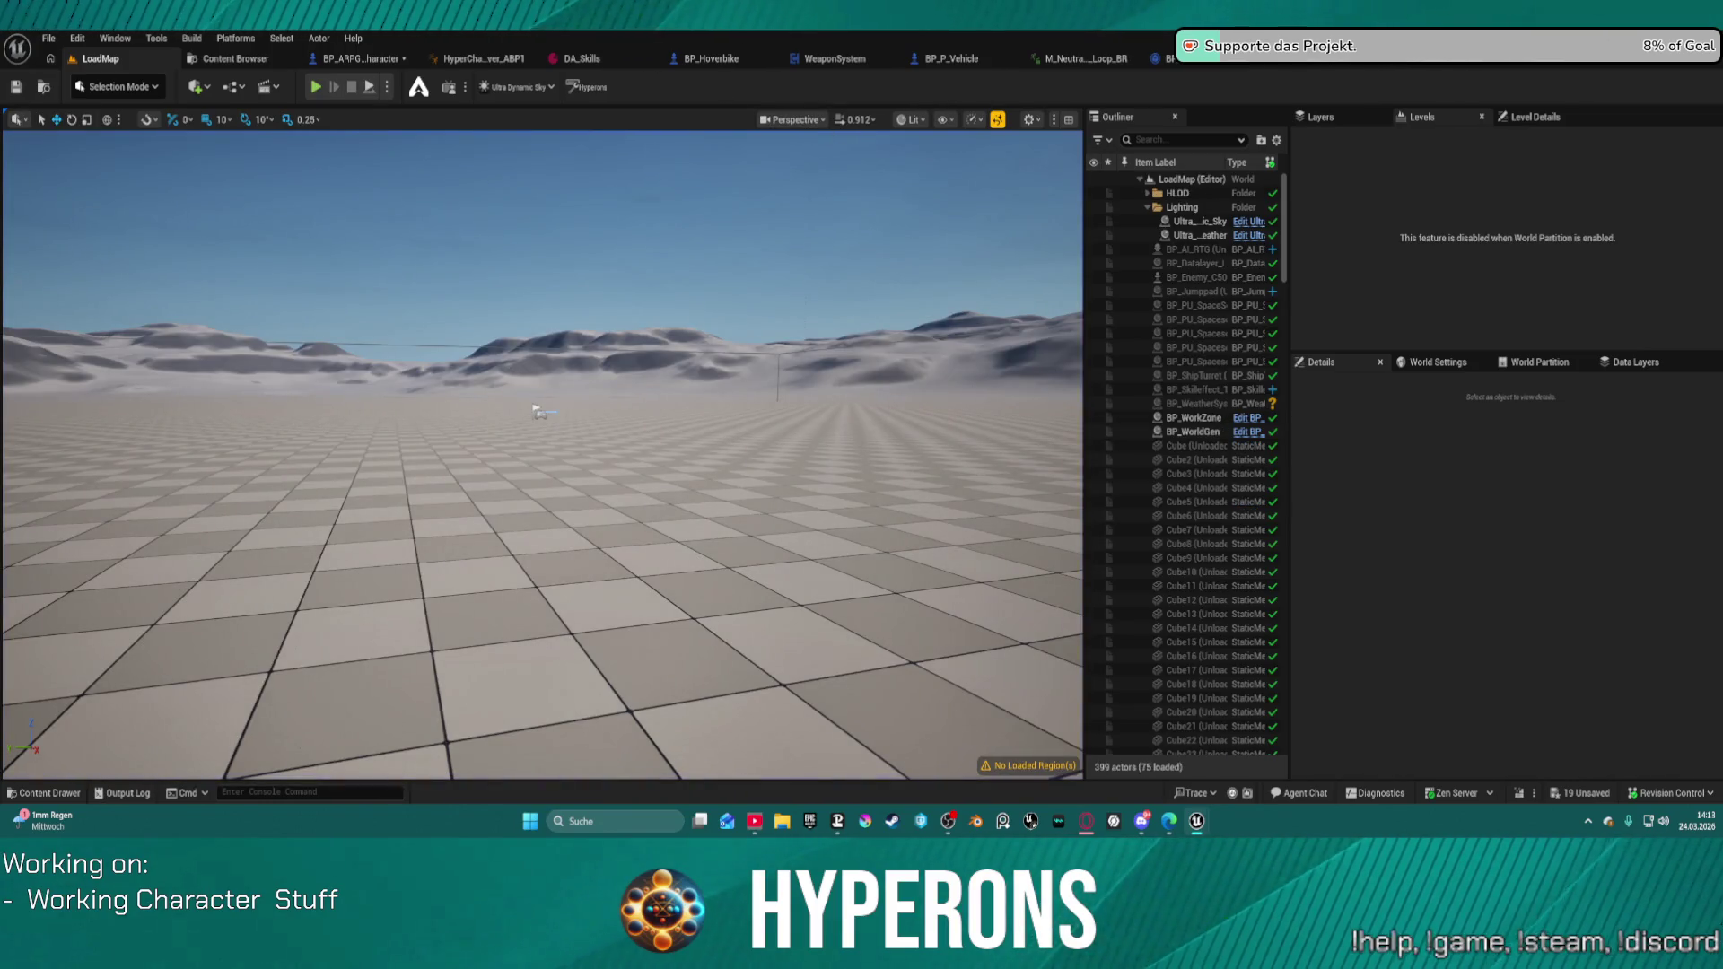
# Step: Browse AC_FoleyEvents' TriggerVisLog, CanPlayFoley, EventGraph and PlayFoleyEvent graphs, then switch to BP_ARPG_Character's movement graph
pyautogui.click(1554, 66)
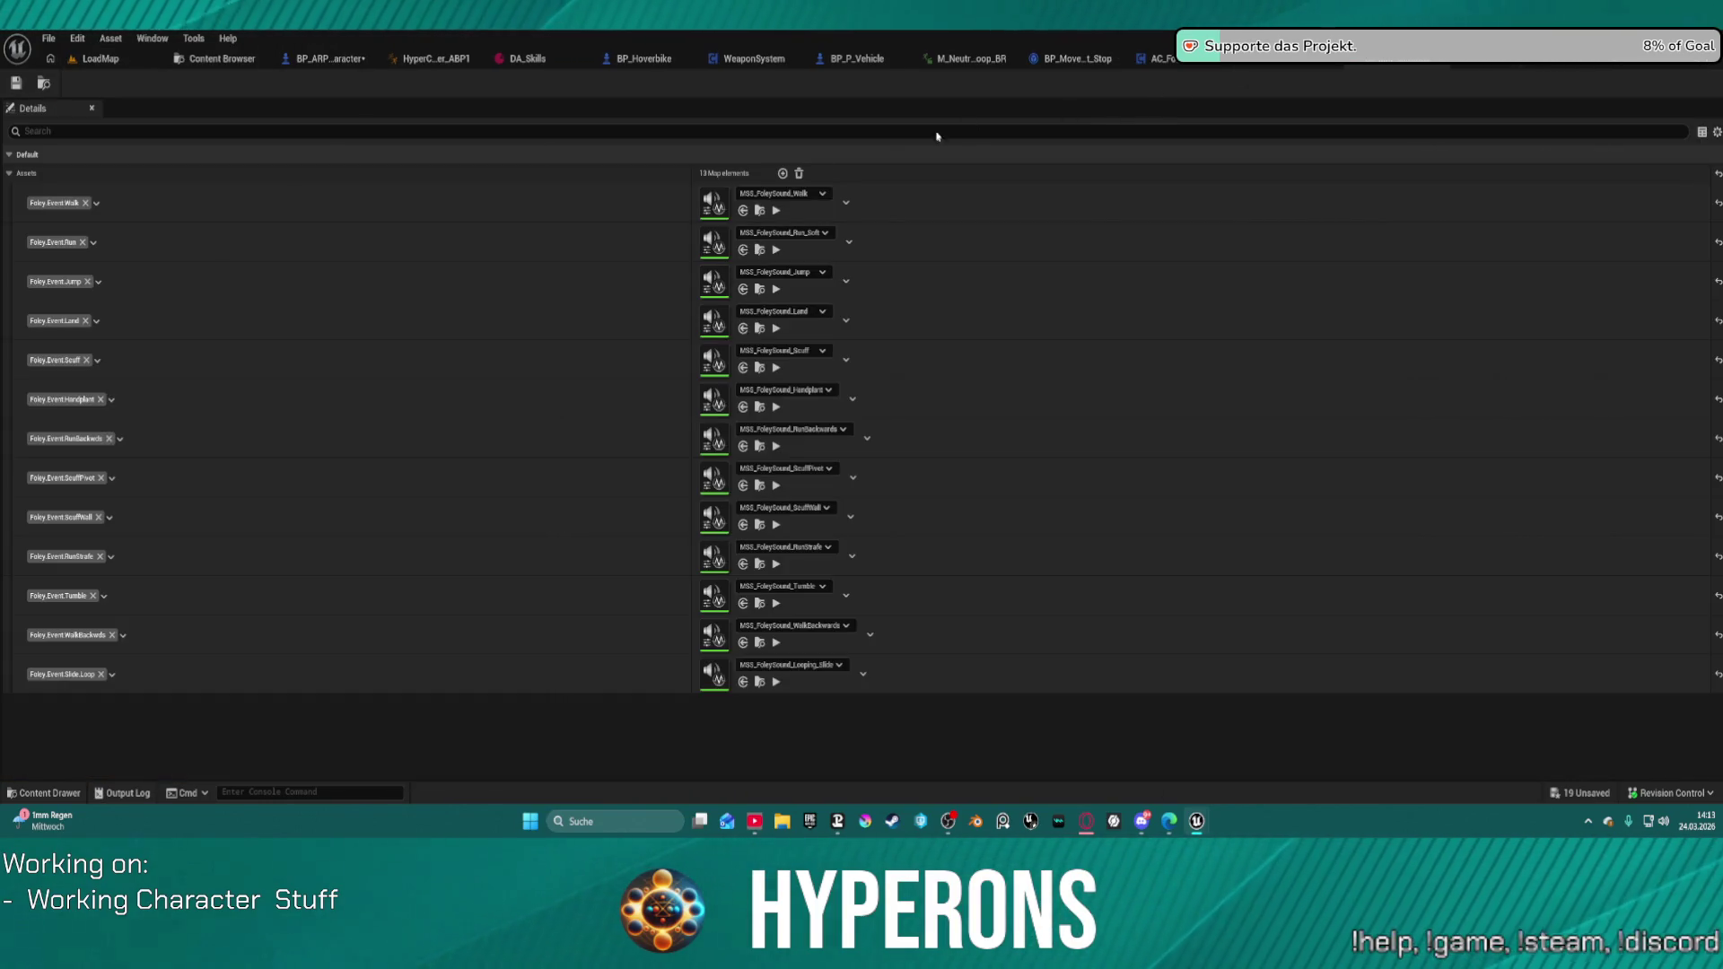
pyautogui.click(1292, 66)
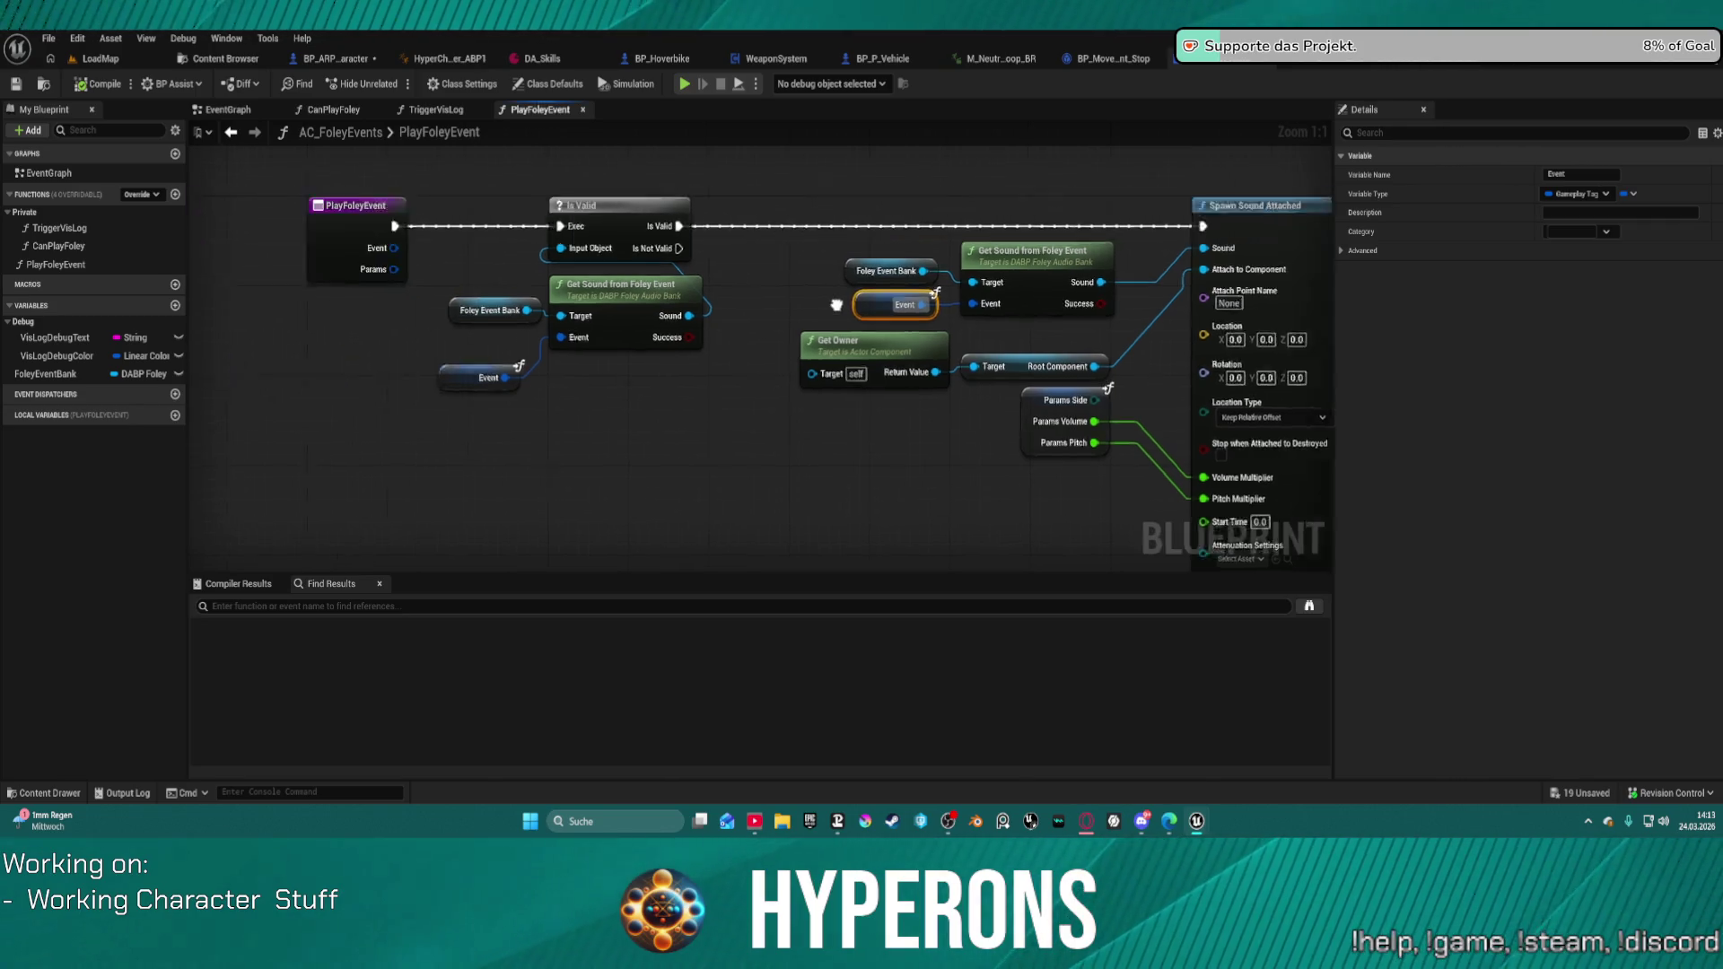
pyautogui.click(419, 111)
pyautogui.click(366, 115)
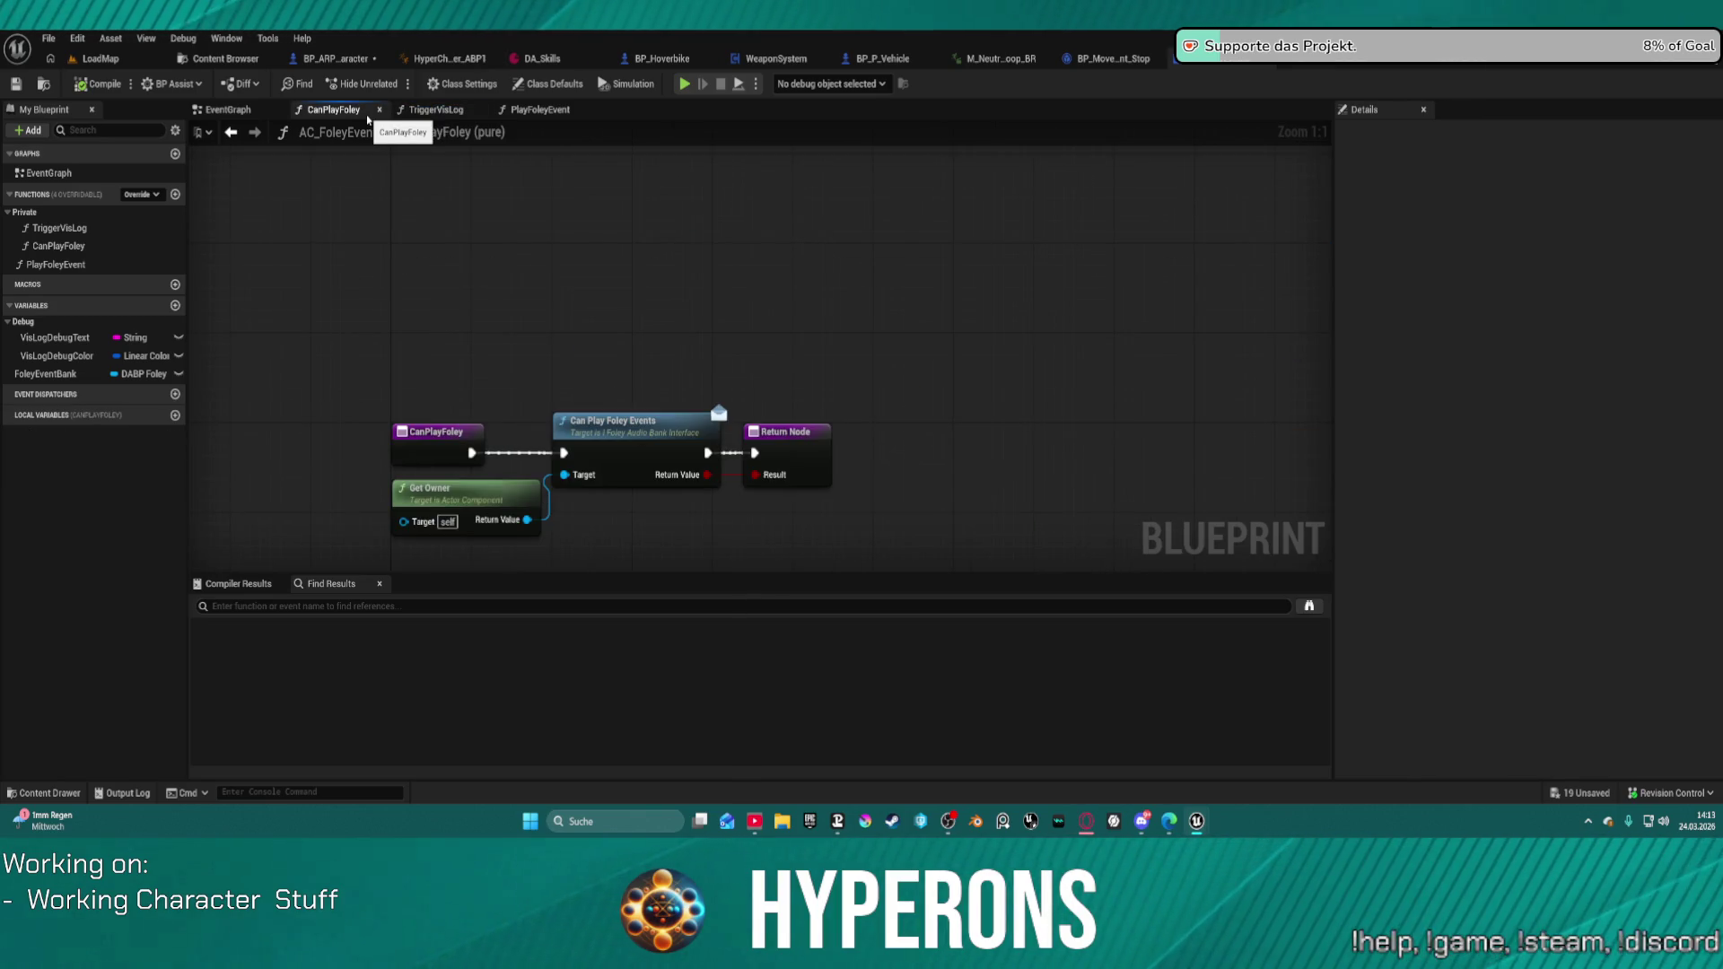
pyautogui.click(255, 113)
pyautogui.click(377, 112)
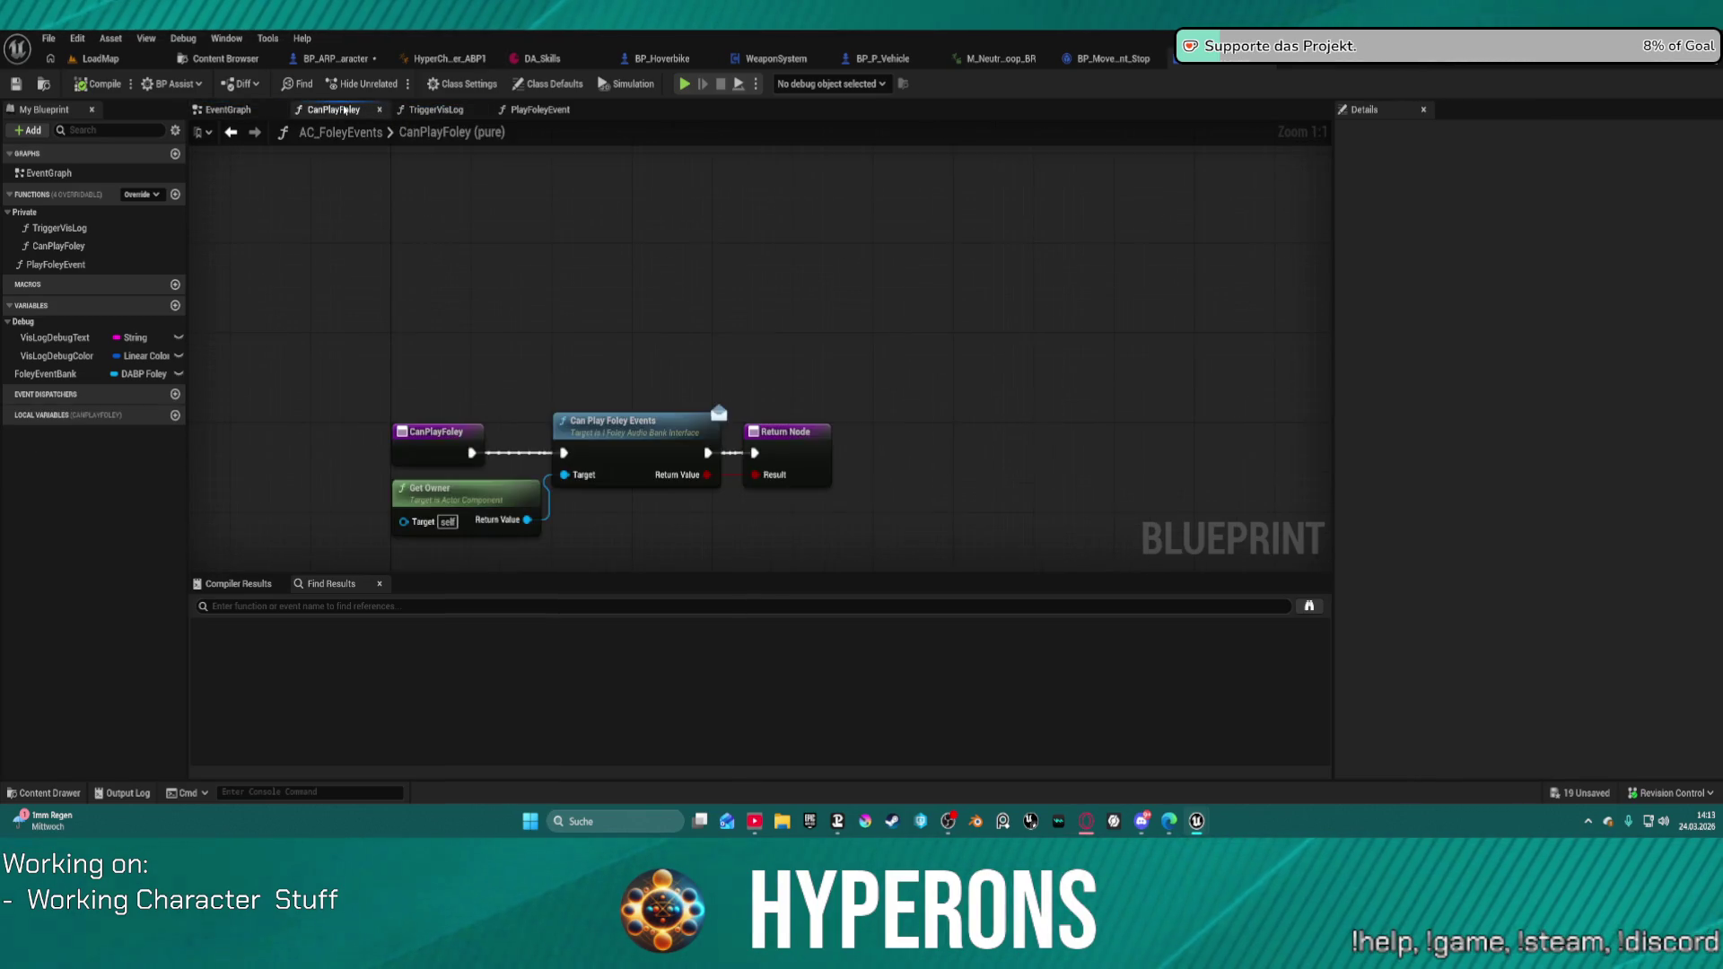
pyautogui.click(438, 109)
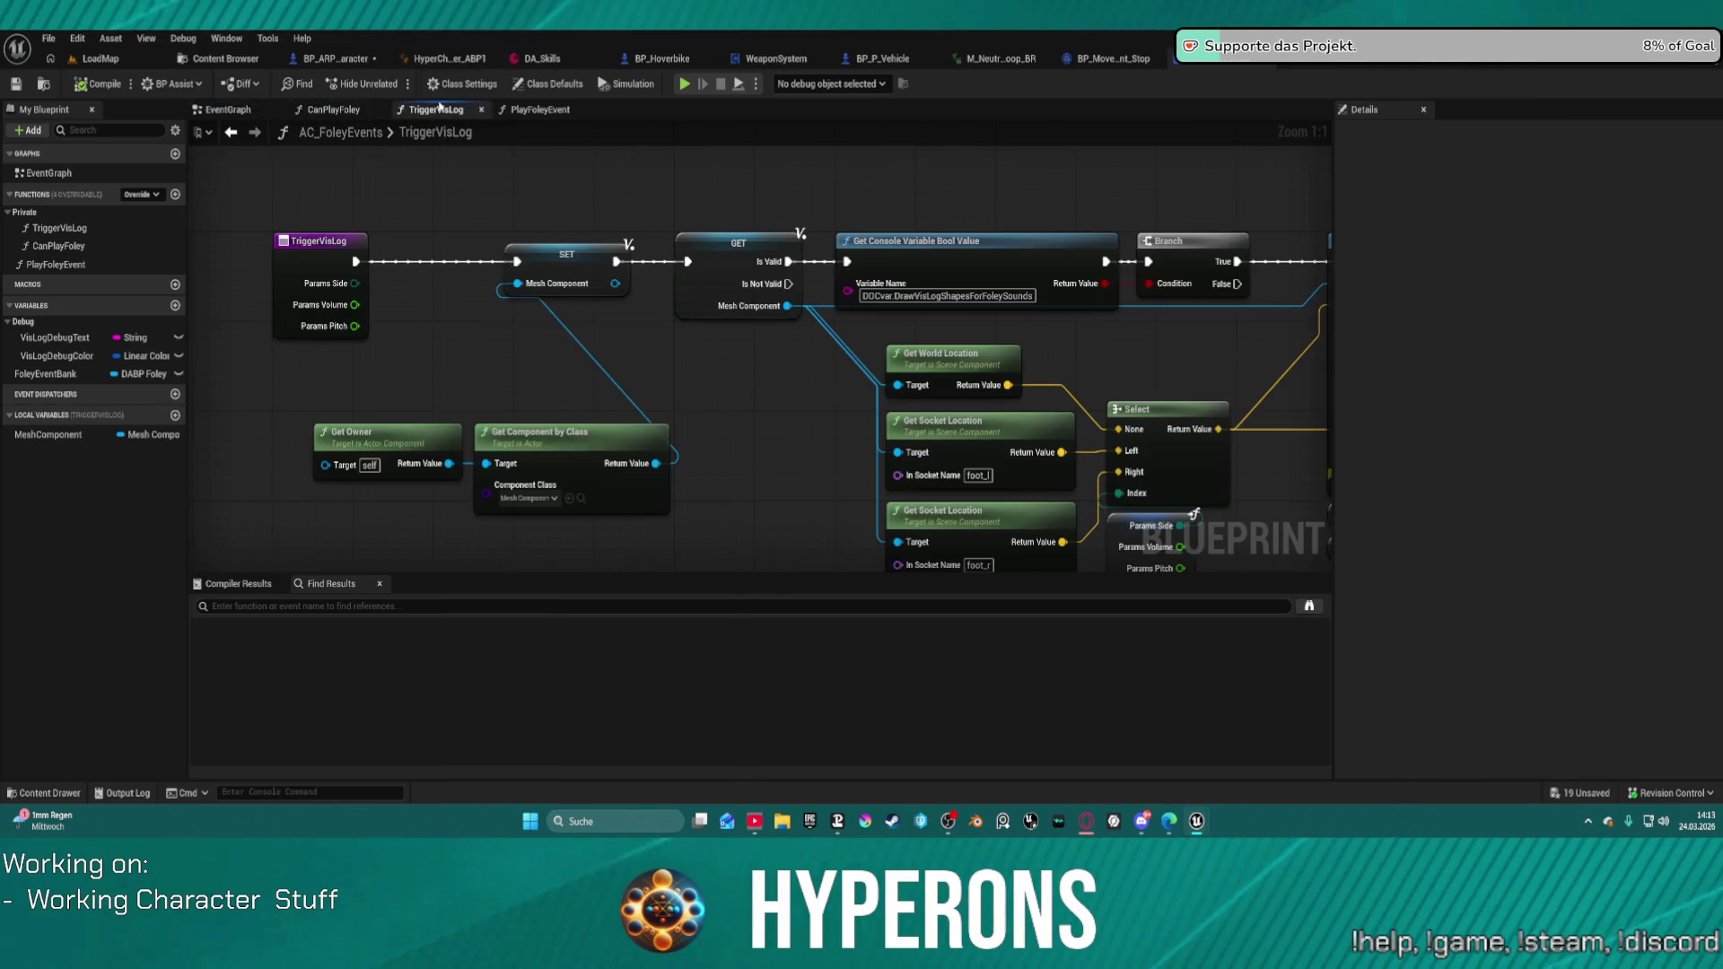
pyautogui.click(535, 112)
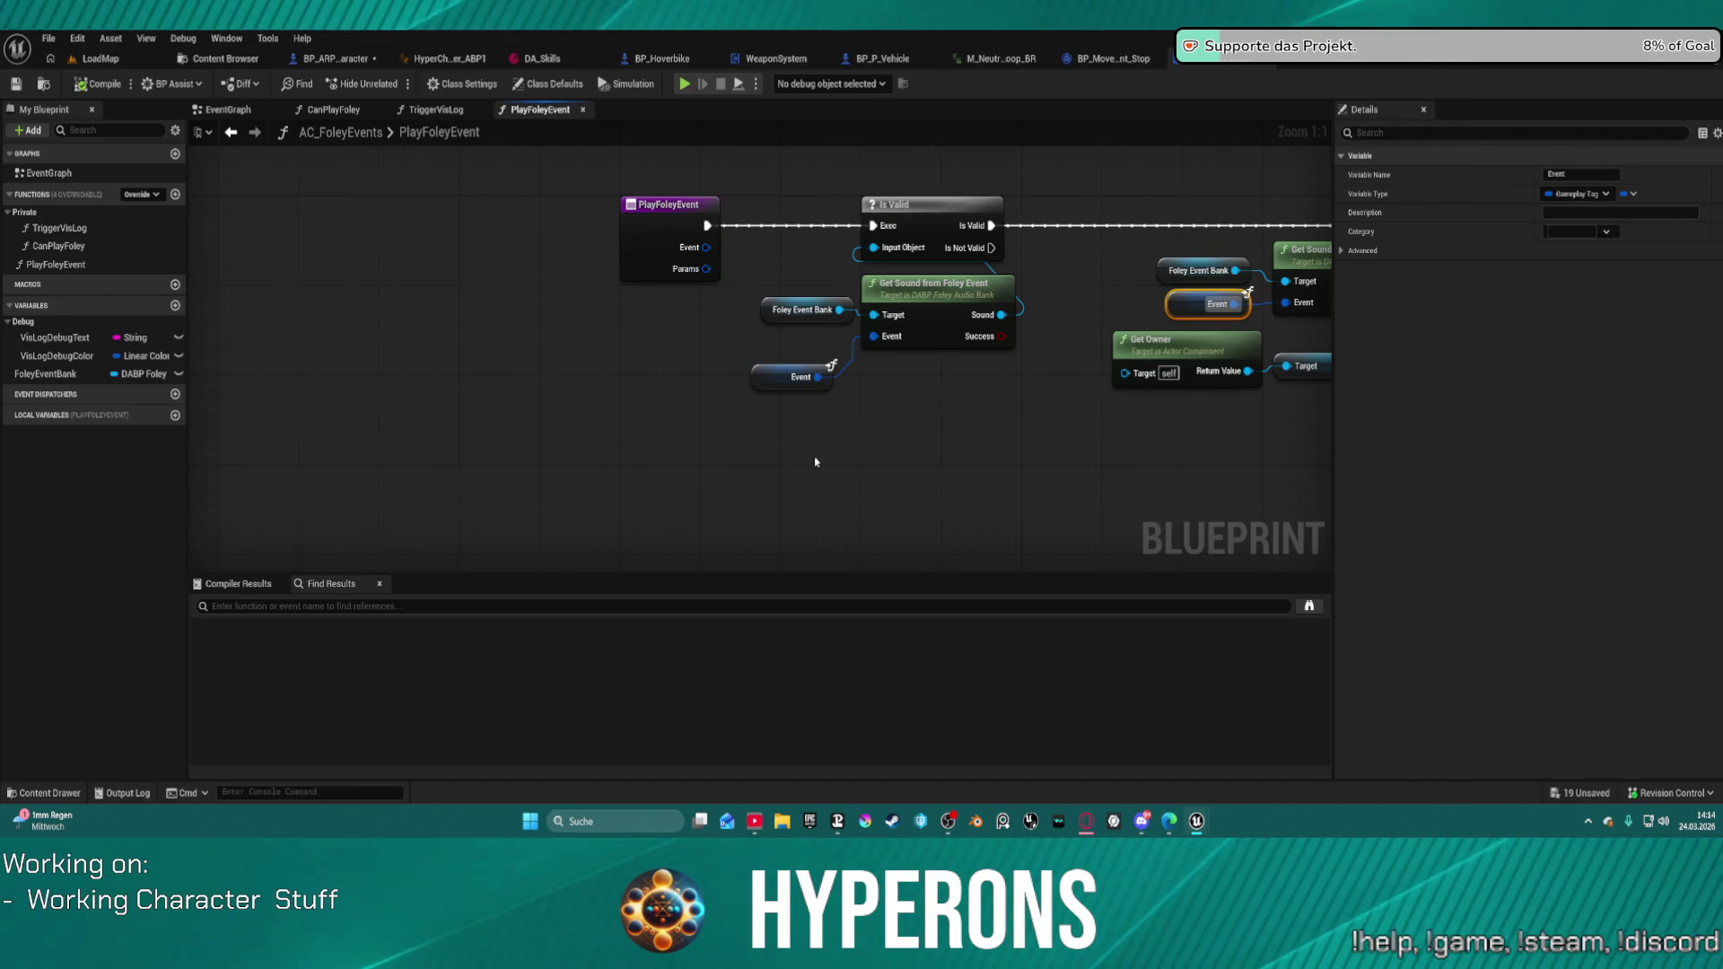
pyautogui.click(337, 59)
pyautogui.scroll(10, 197, 601)
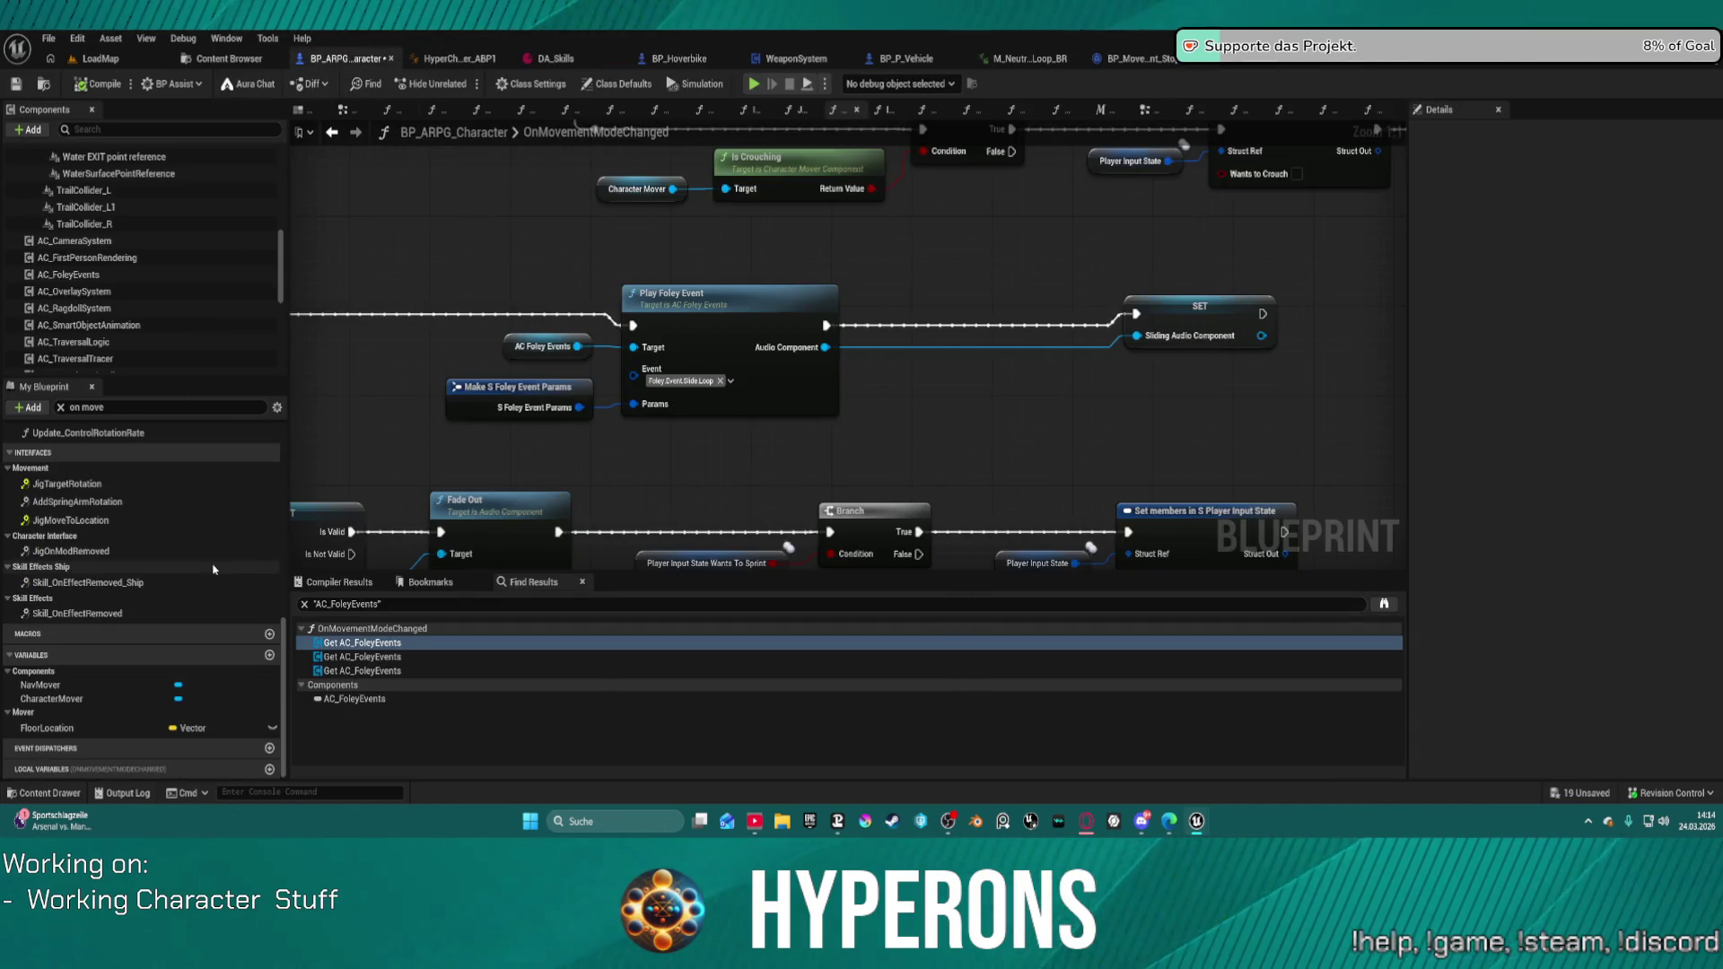
# Step: Add a Character Mover getter in empty space of the OnMovementModeChanged graph
pyautogui.scroll(3, 216, 566)
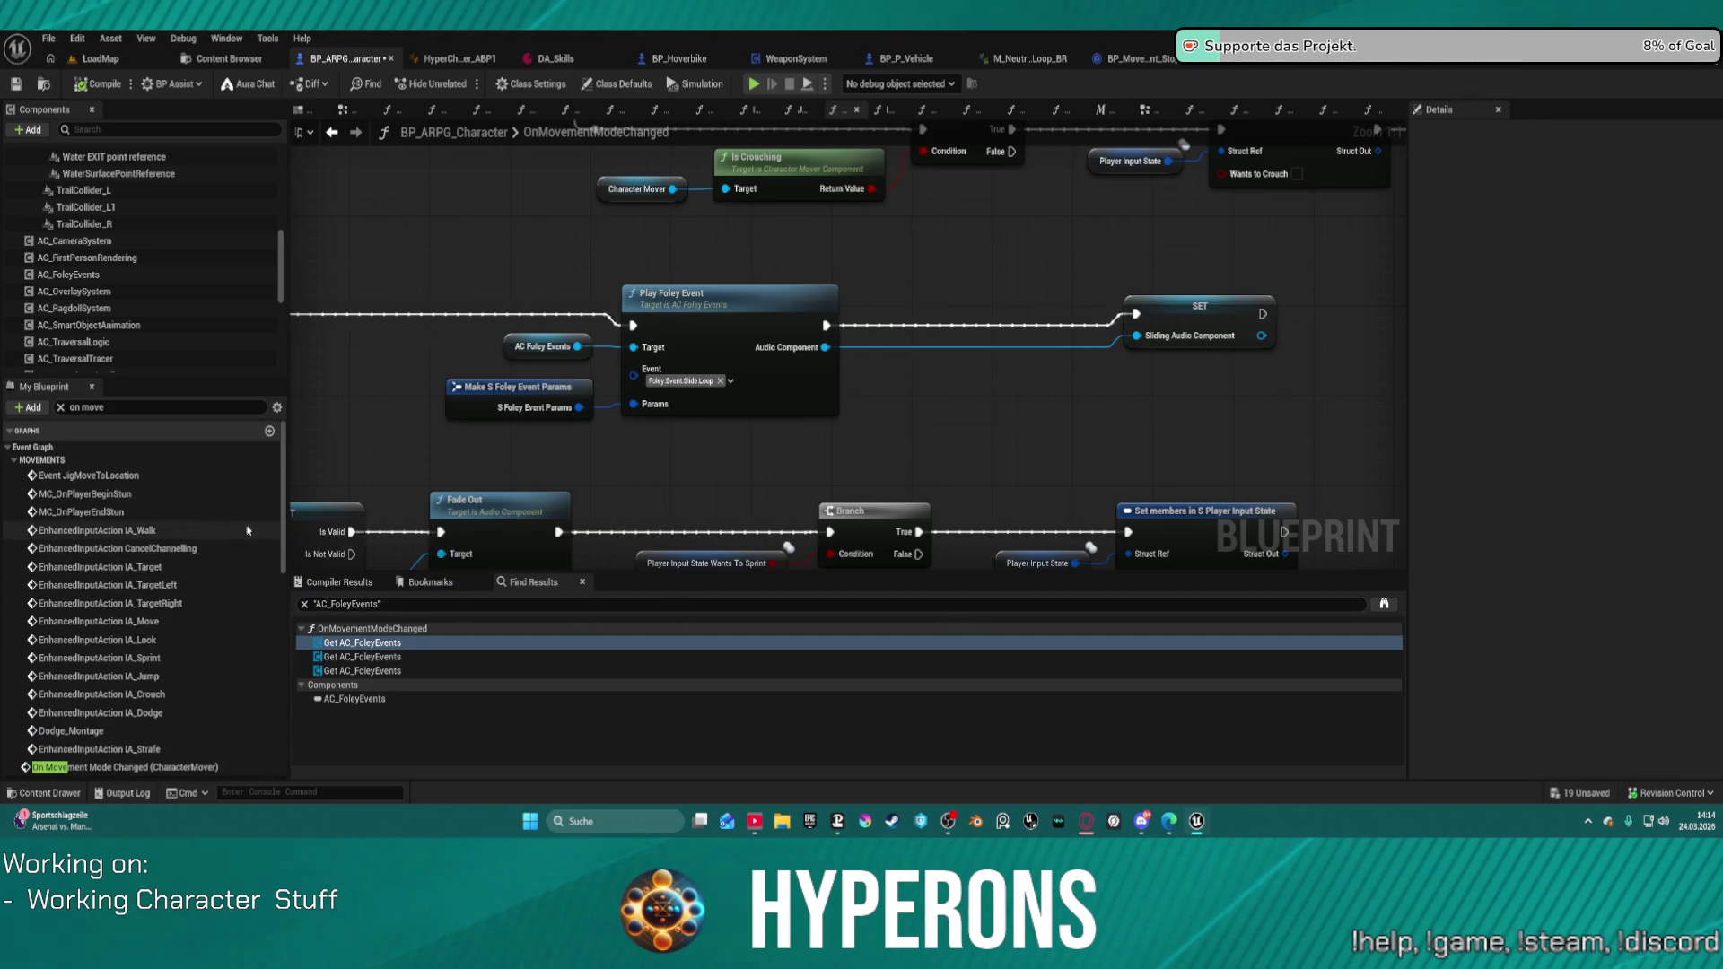
pyautogui.moveTo(758, 286); pyautogui.dragTo(232, 232)
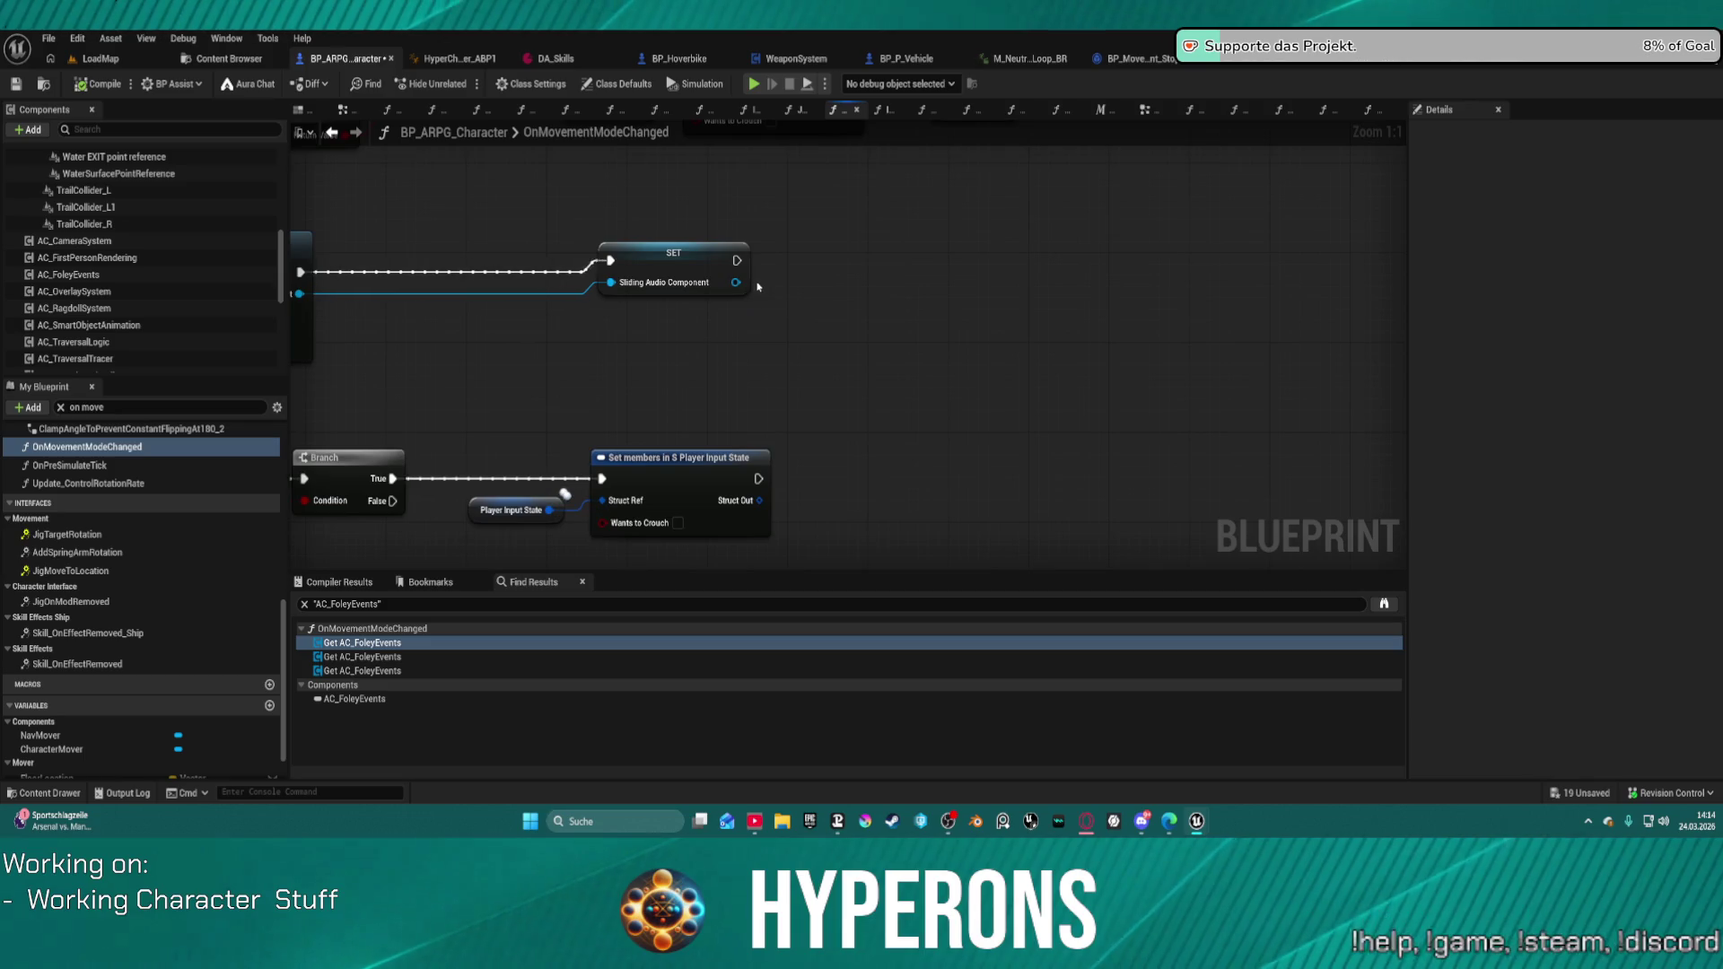
pyautogui.rightClick(938, 306)
pyautogui.write('mover')
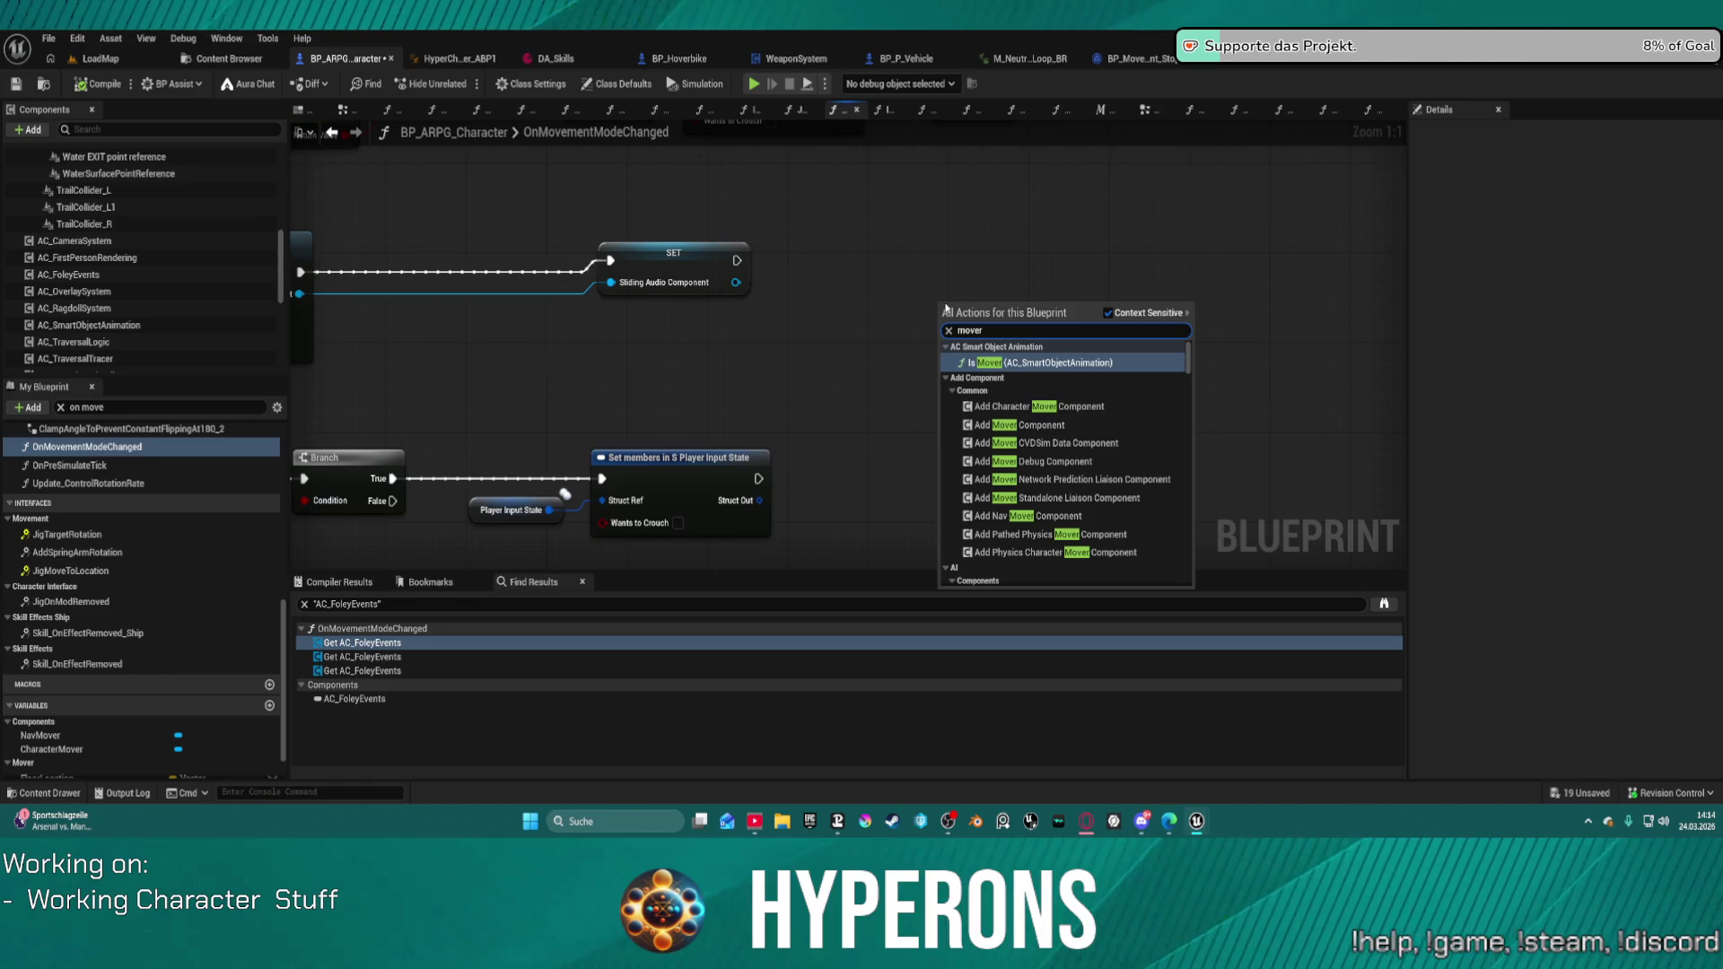
pyautogui.write('charact')
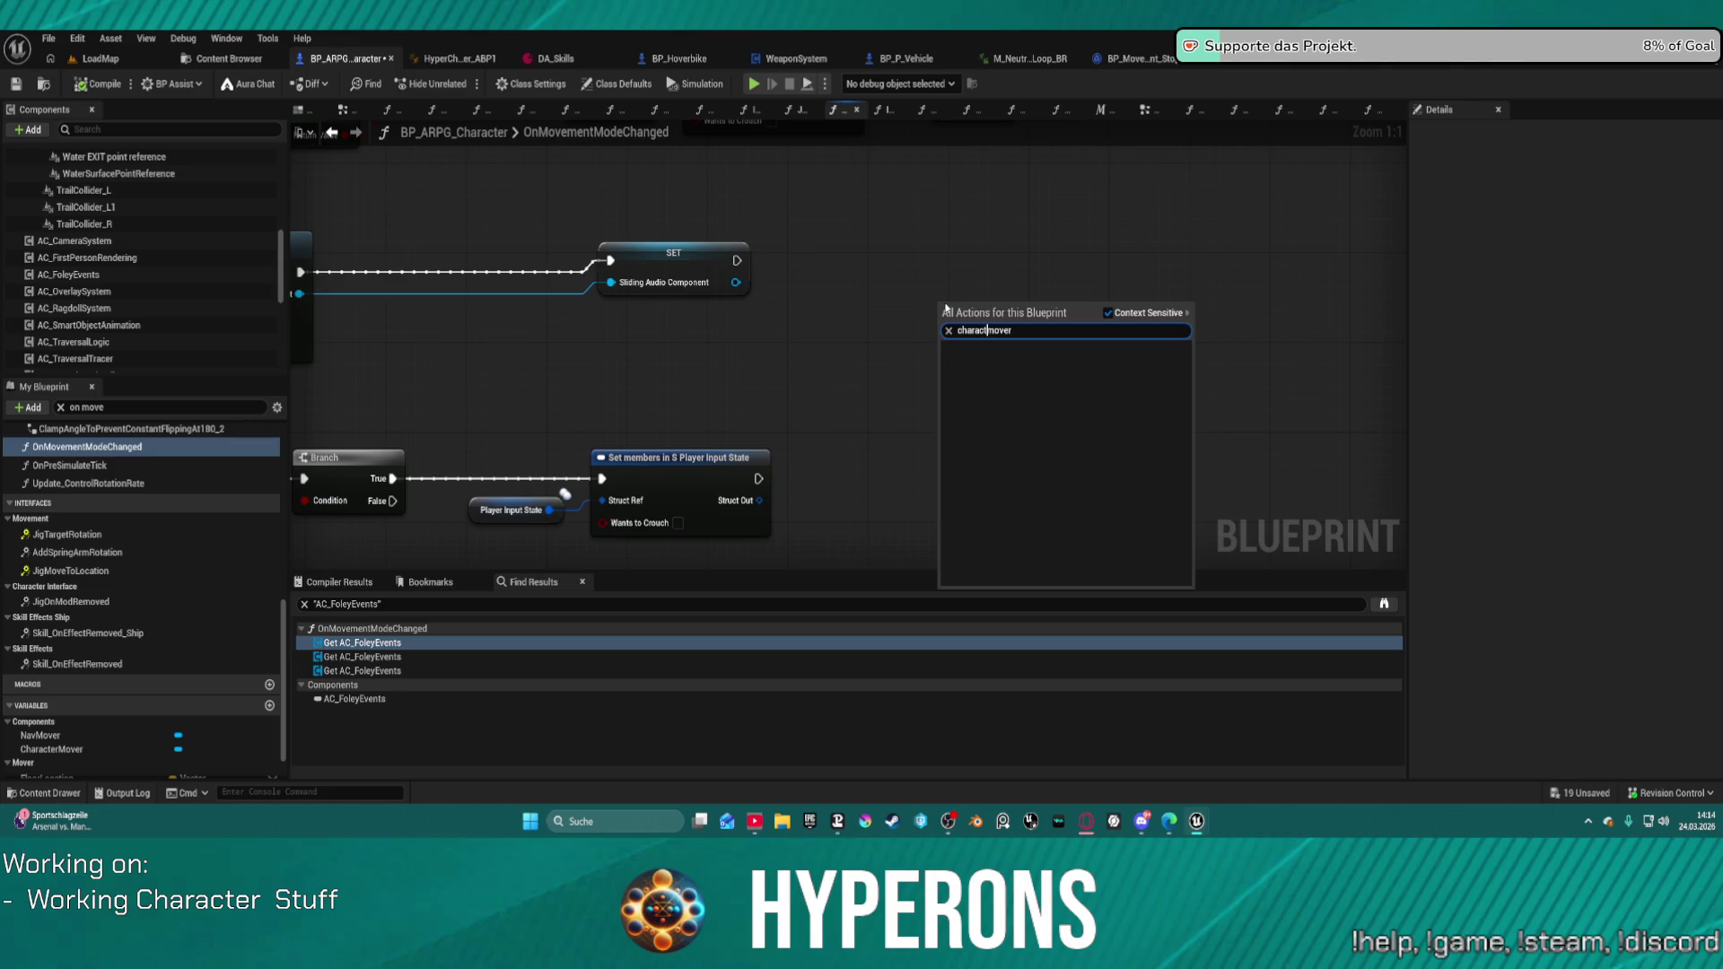
pyautogui.write('er')
pyautogui.press('Return')
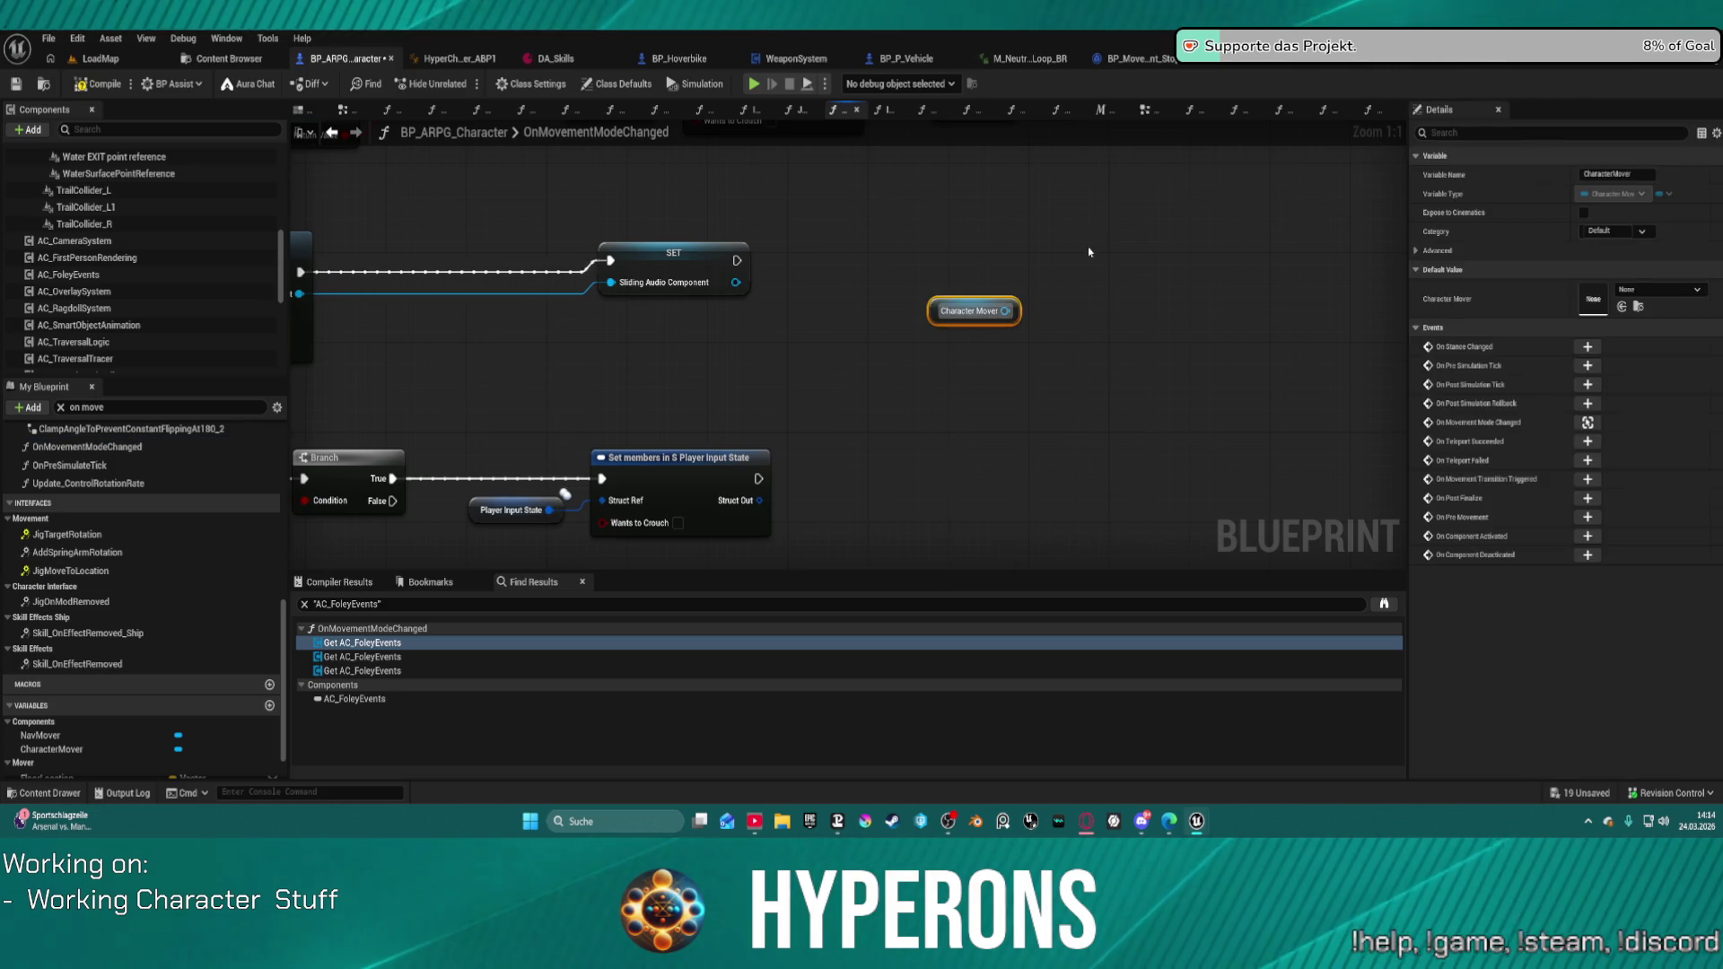
# Step: From the Character Mover pin, search 'floor' and add Try Get Floor Check Hit Result
pyautogui.moveTo(1005, 310); pyautogui.dragTo(1069, 318)
pyautogui.write('tra')
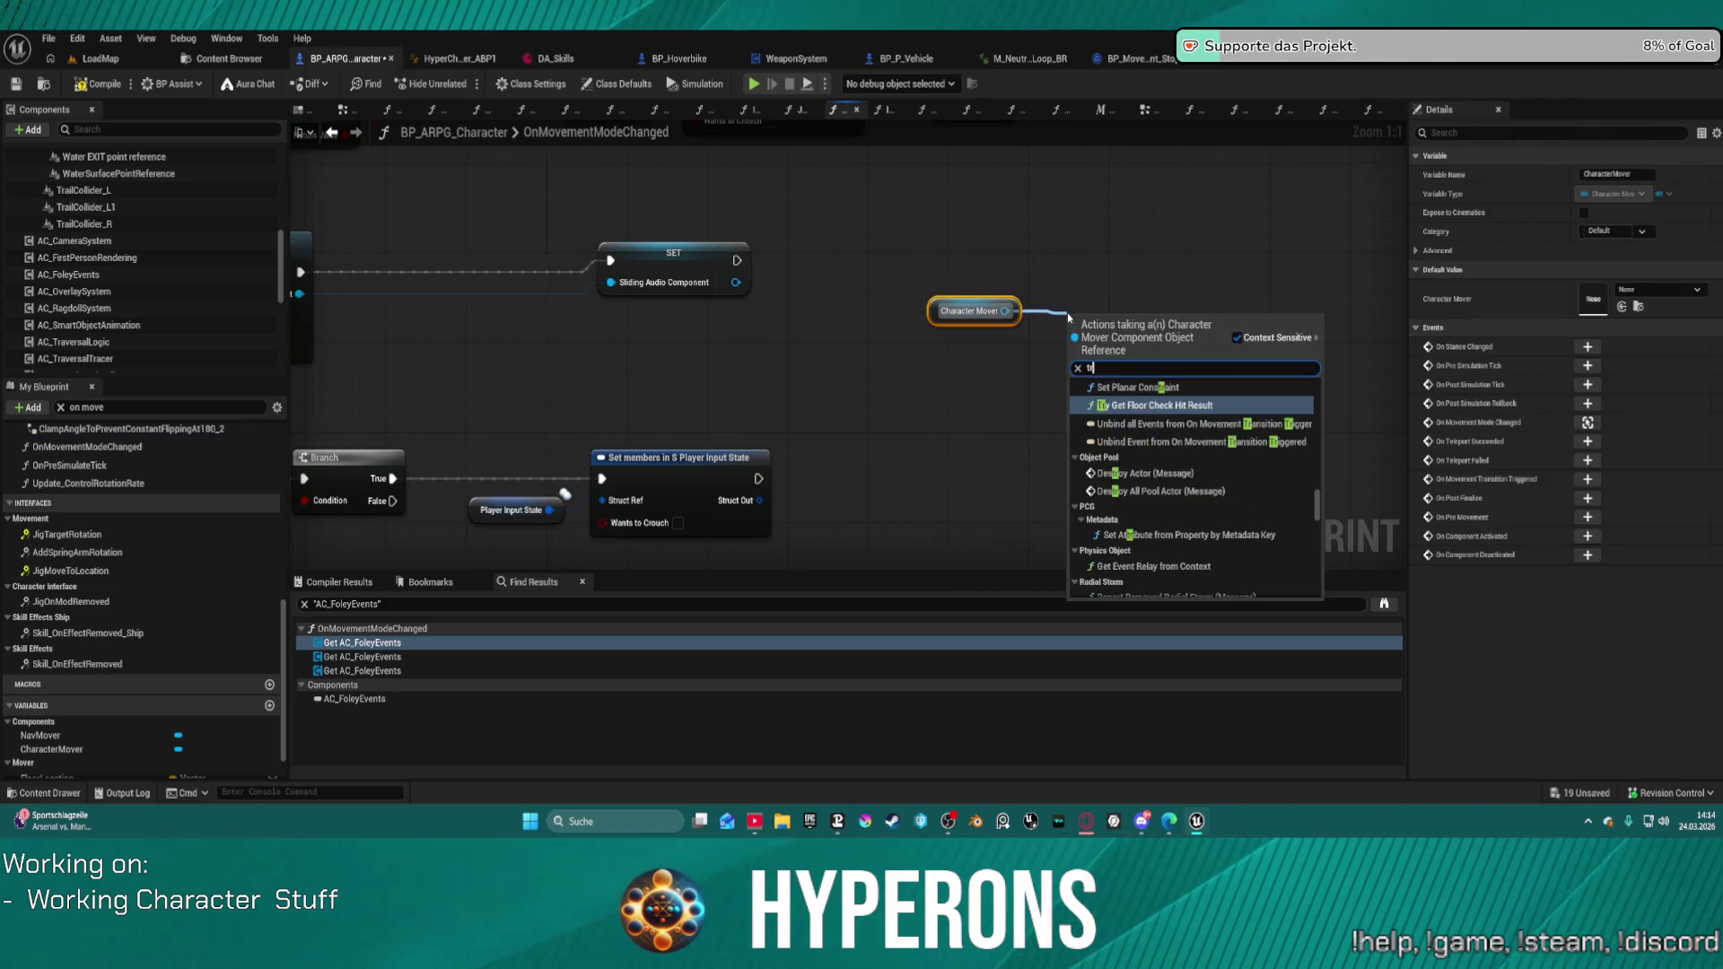
pyautogui.press('Up')
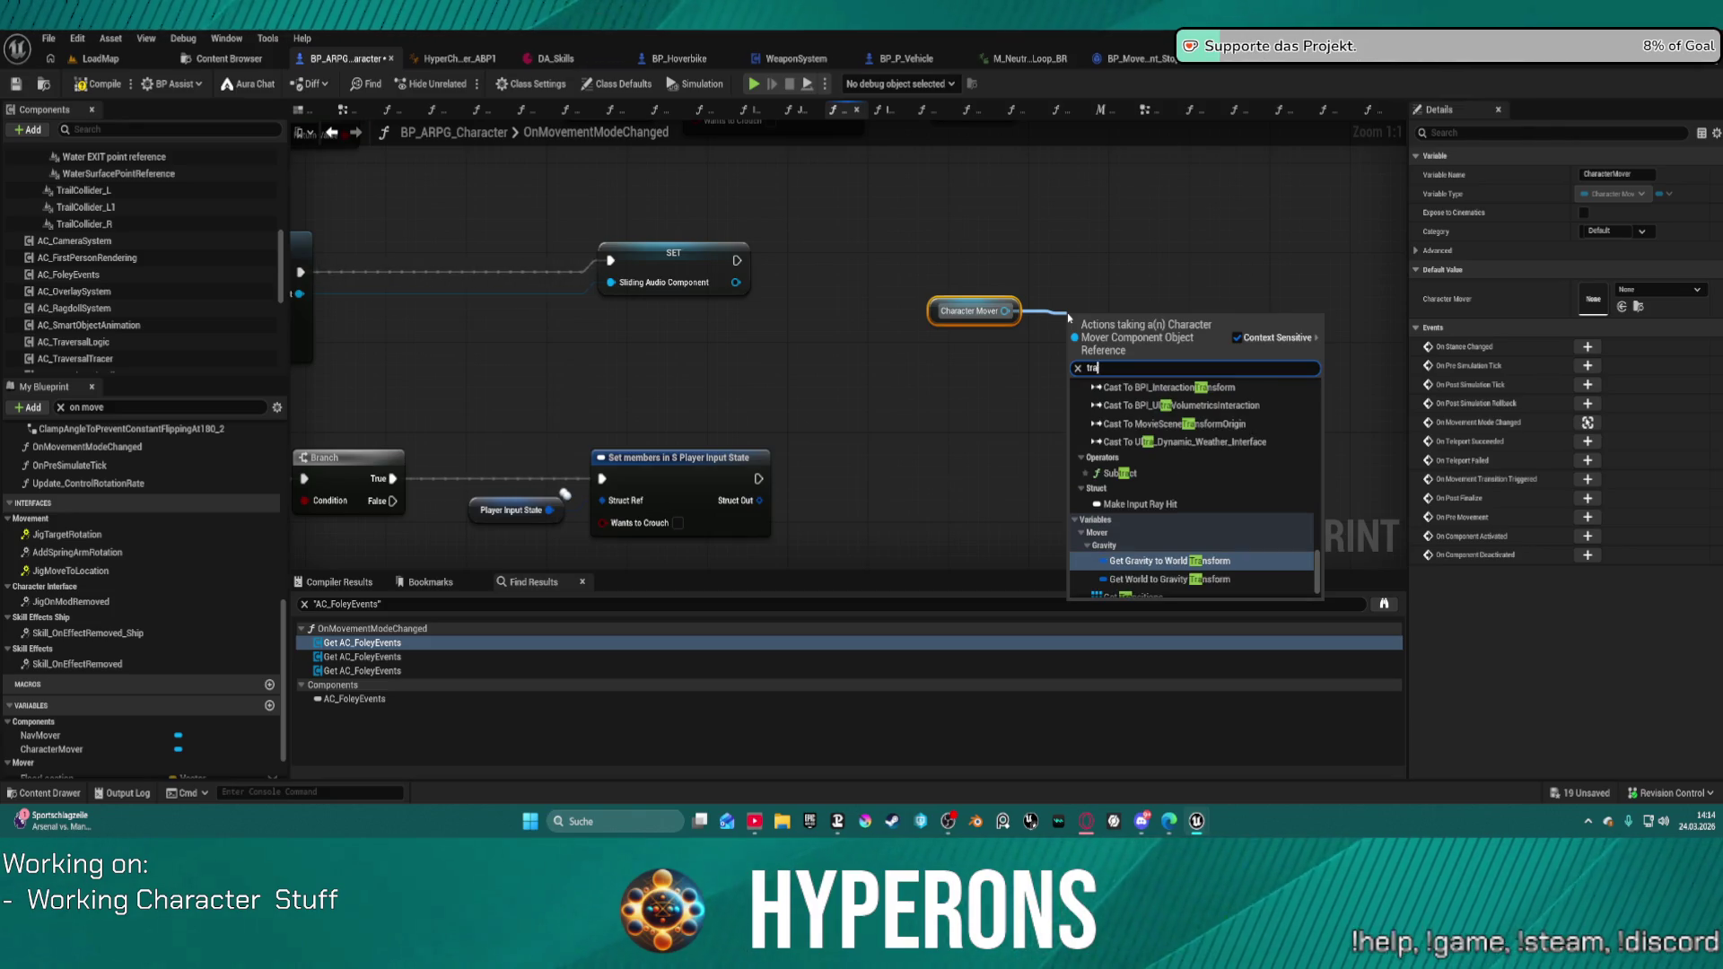
pyautogui.scroll(3, 1174, 531)
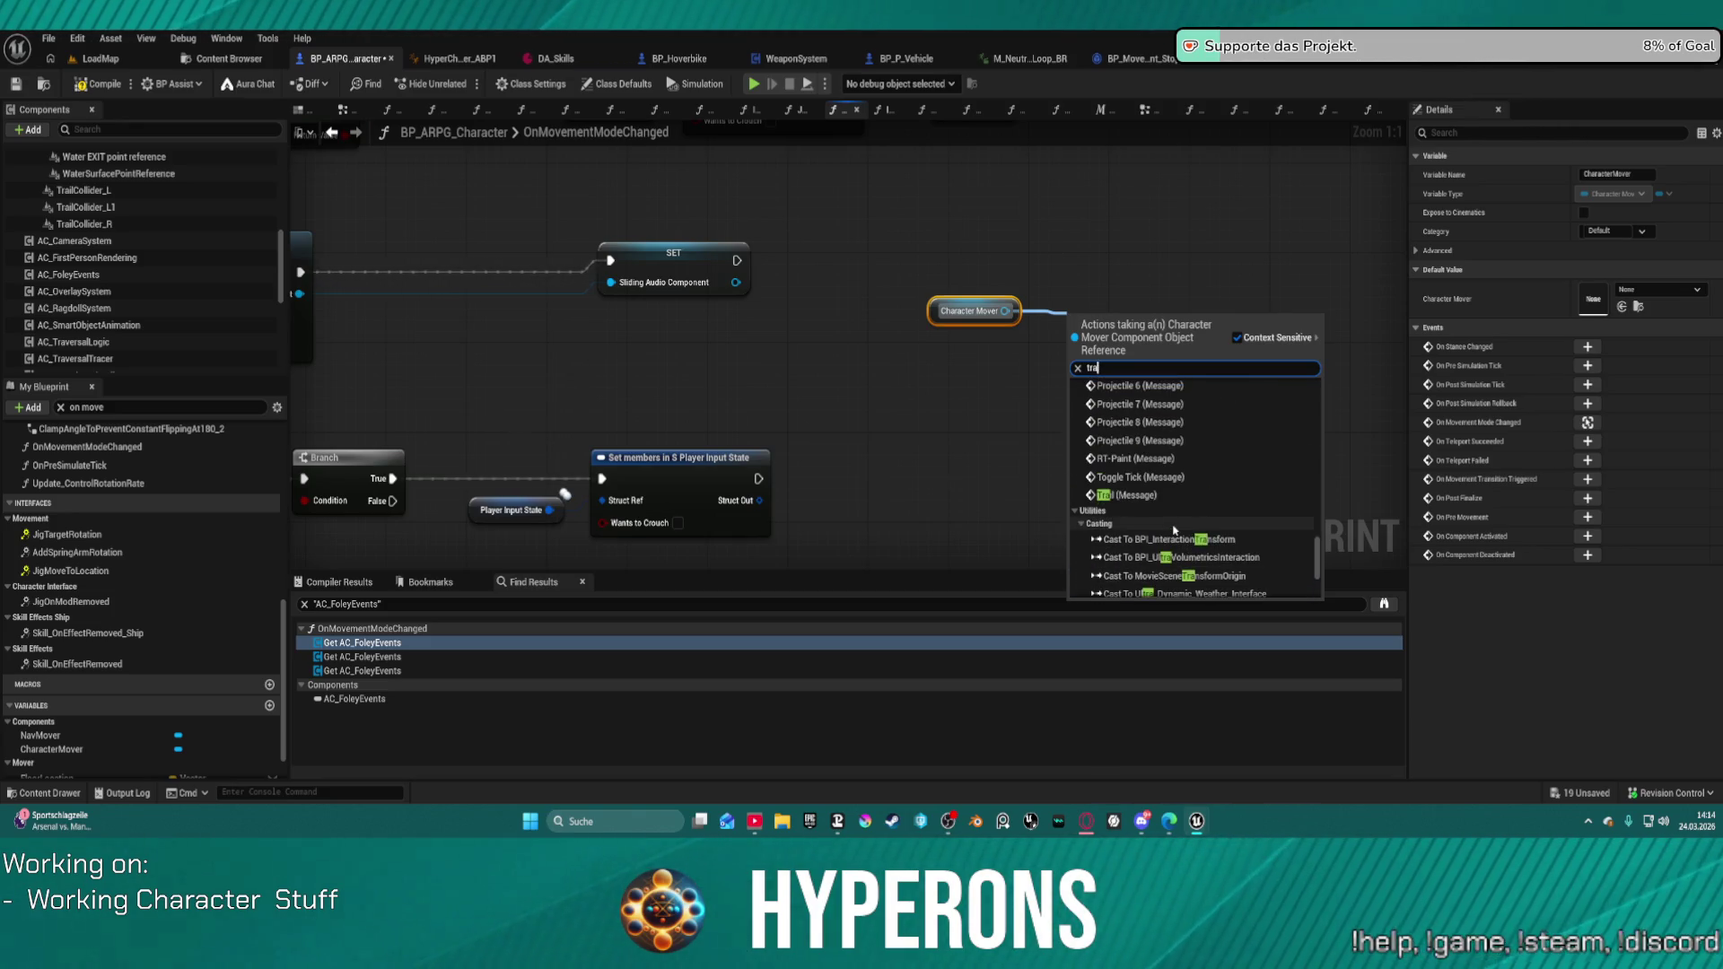
pyautogui.write('ce')
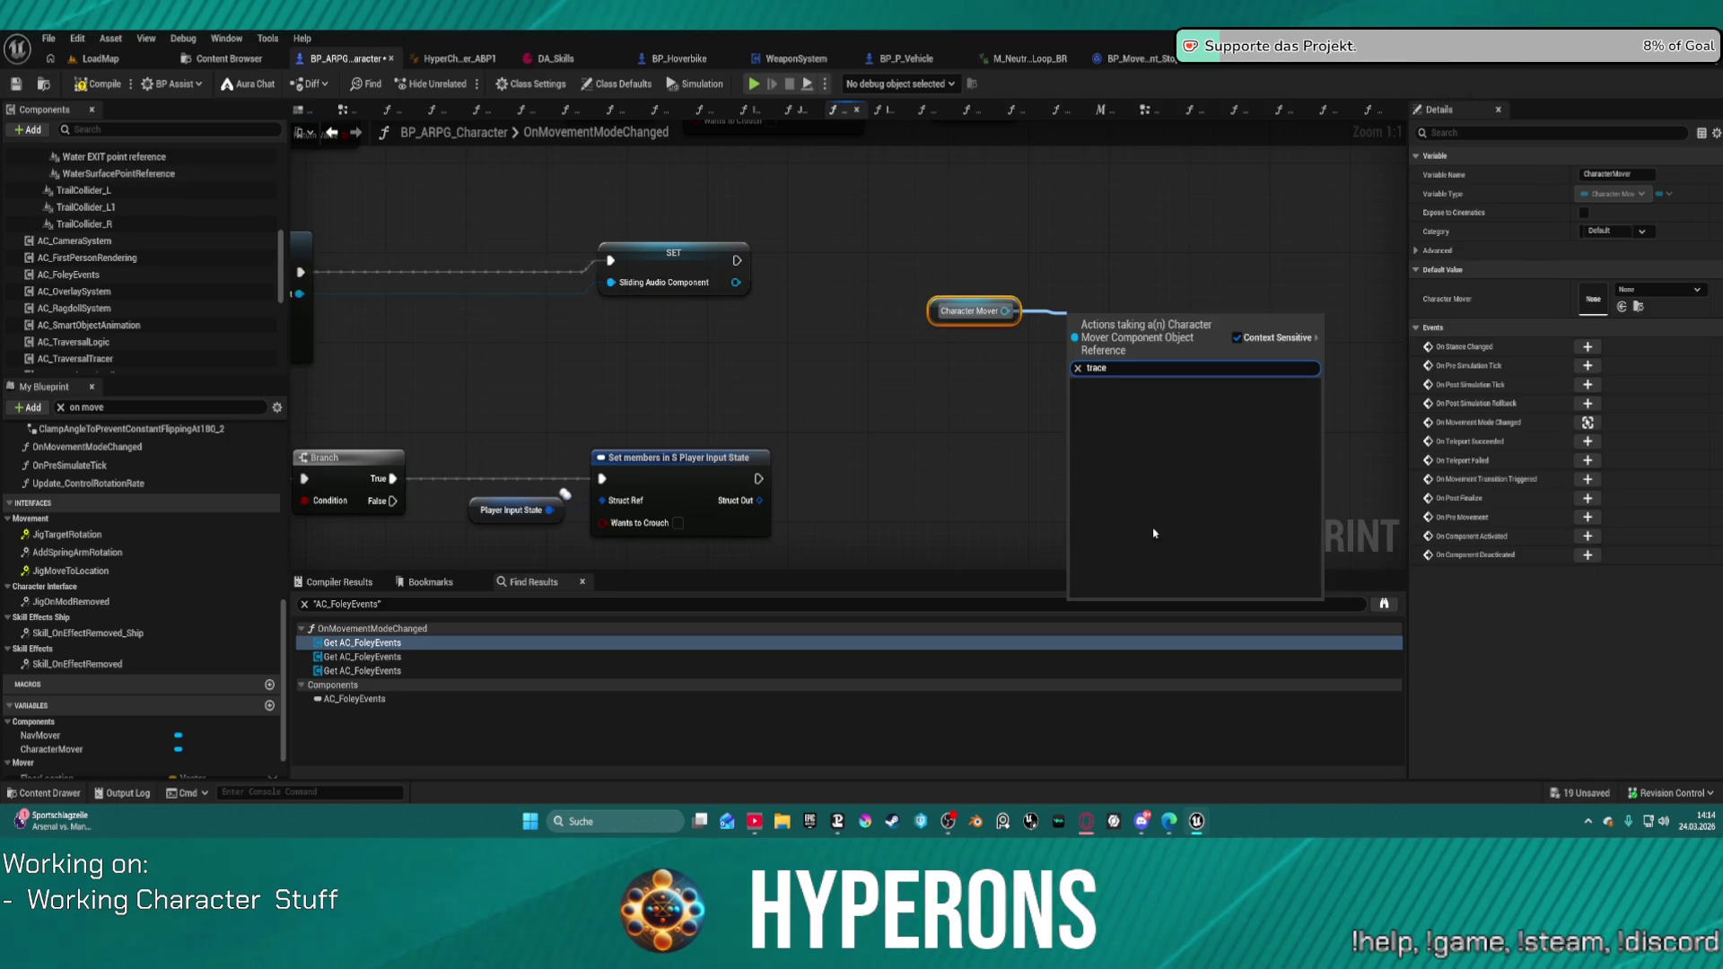
pyautogui.press('Escape')
pyautogui.moveTo(1005, 311); pyautogui.dragTo(1083, 373)
pyautogui.write('ground')
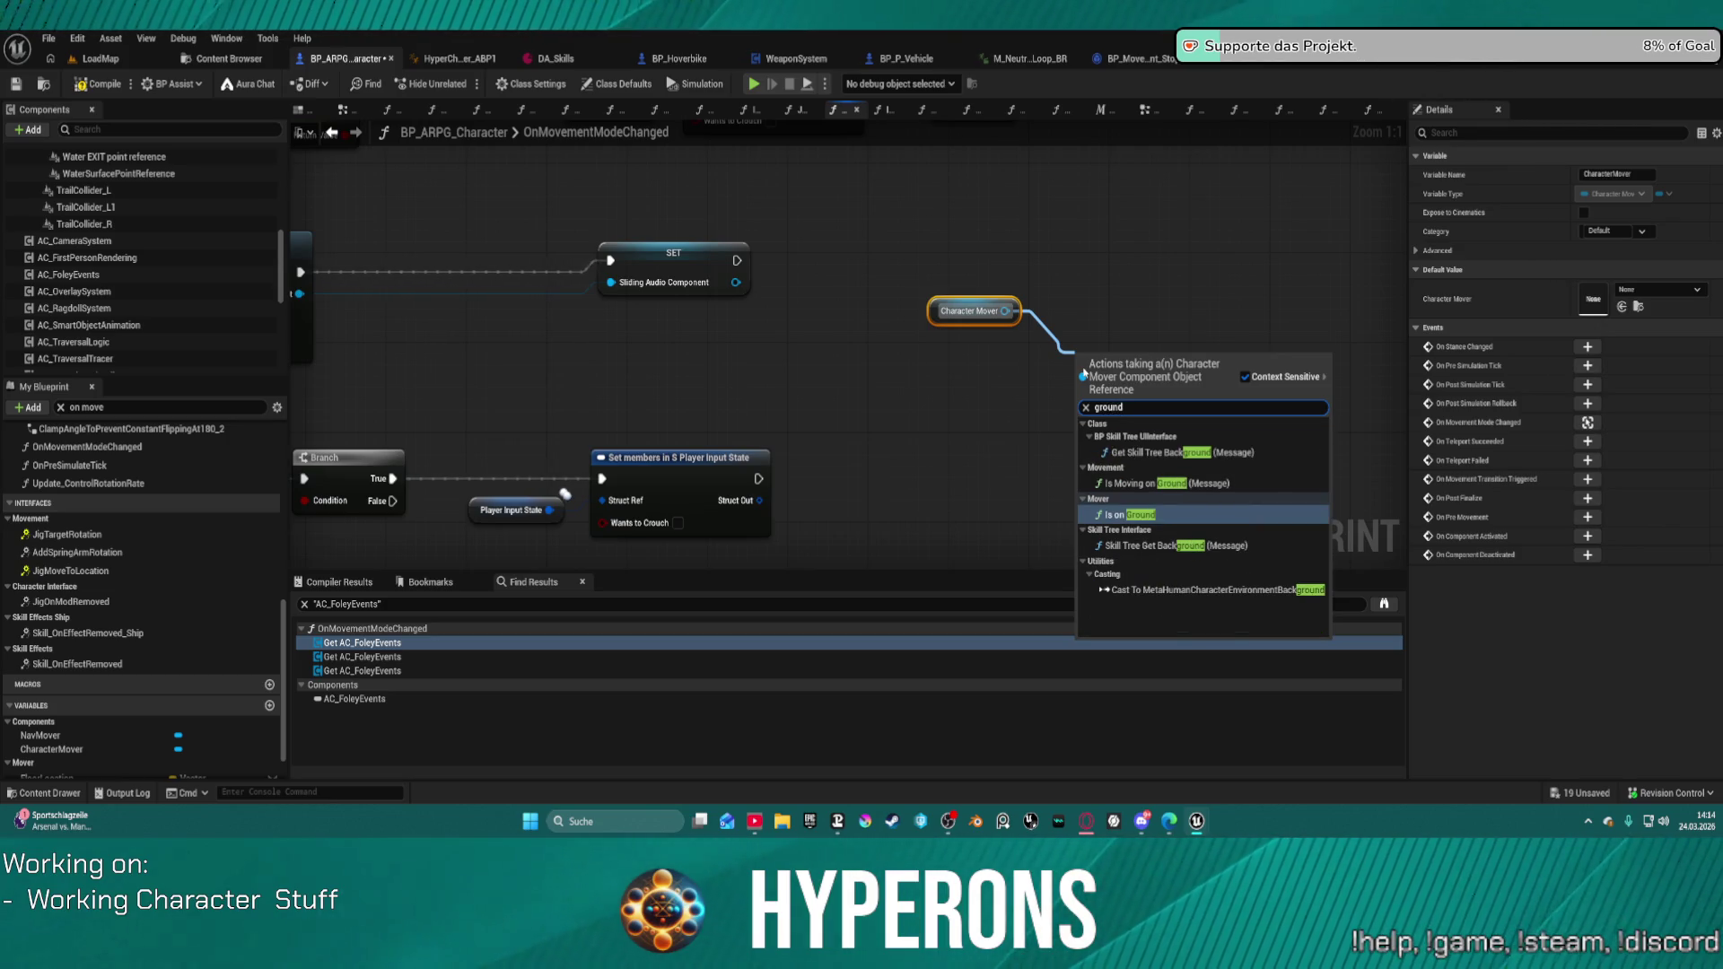
pyautogui.press('BackSpace')
pyautogui.press('BackSpace')
pyautogui.press('BackSpace')
pyautogui.write('flor')
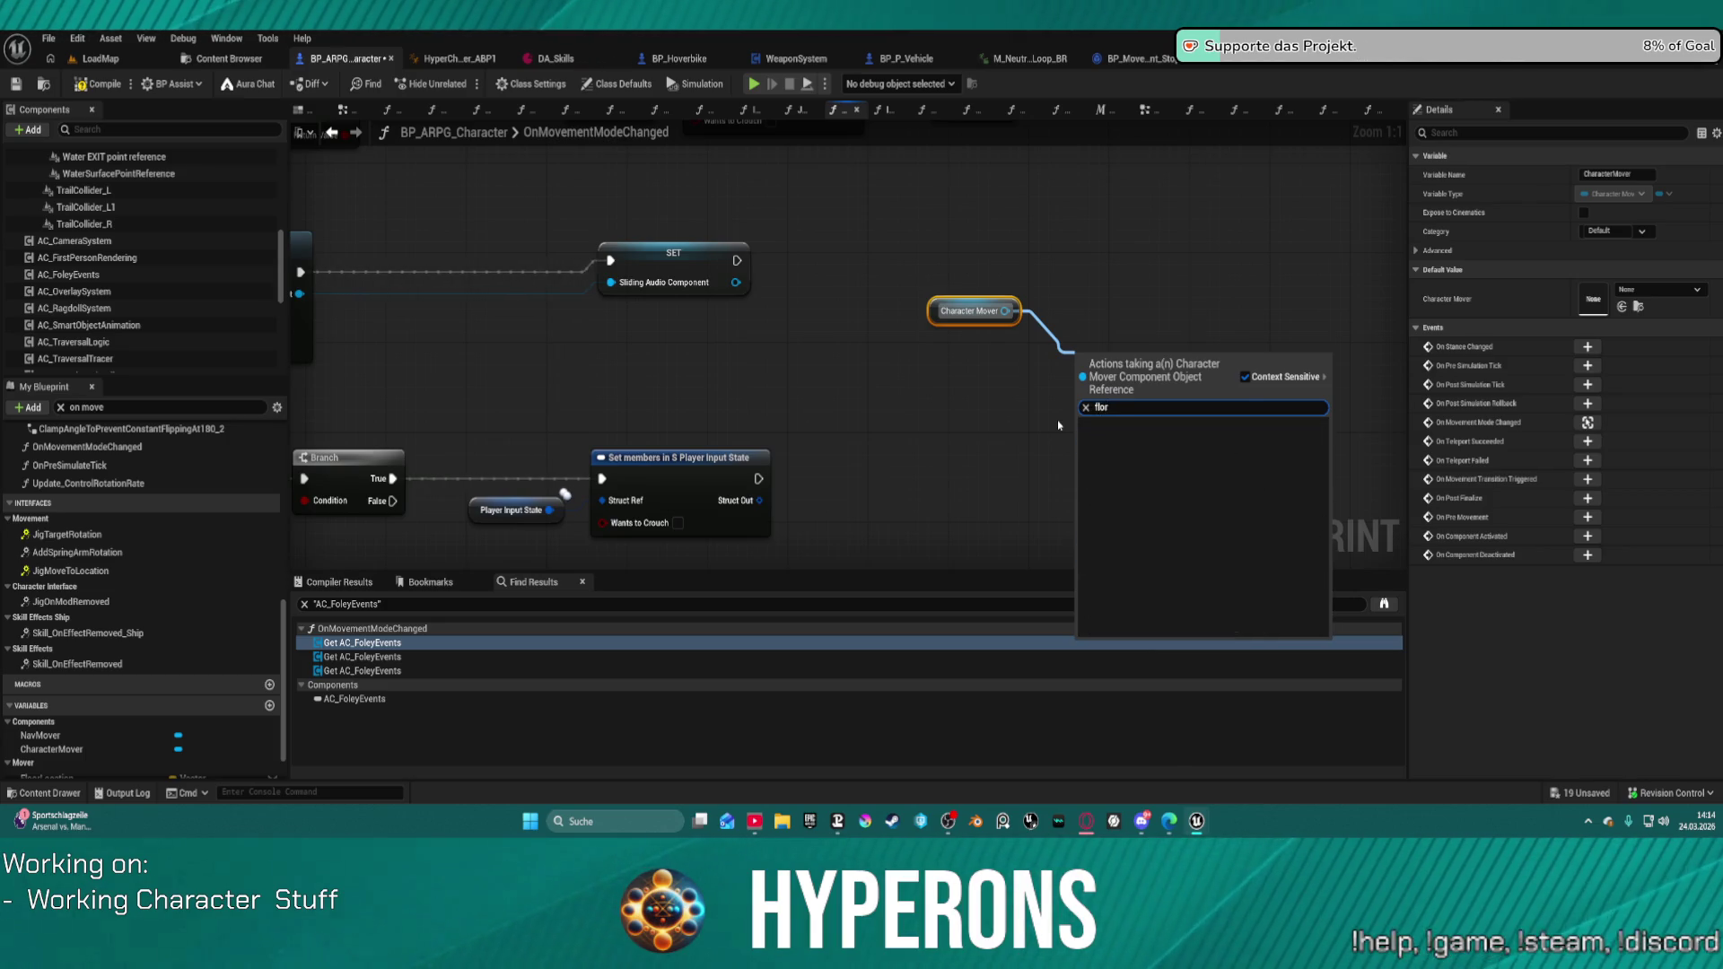
pyautogui.press('BackSpace')
pyautogui.write('or')
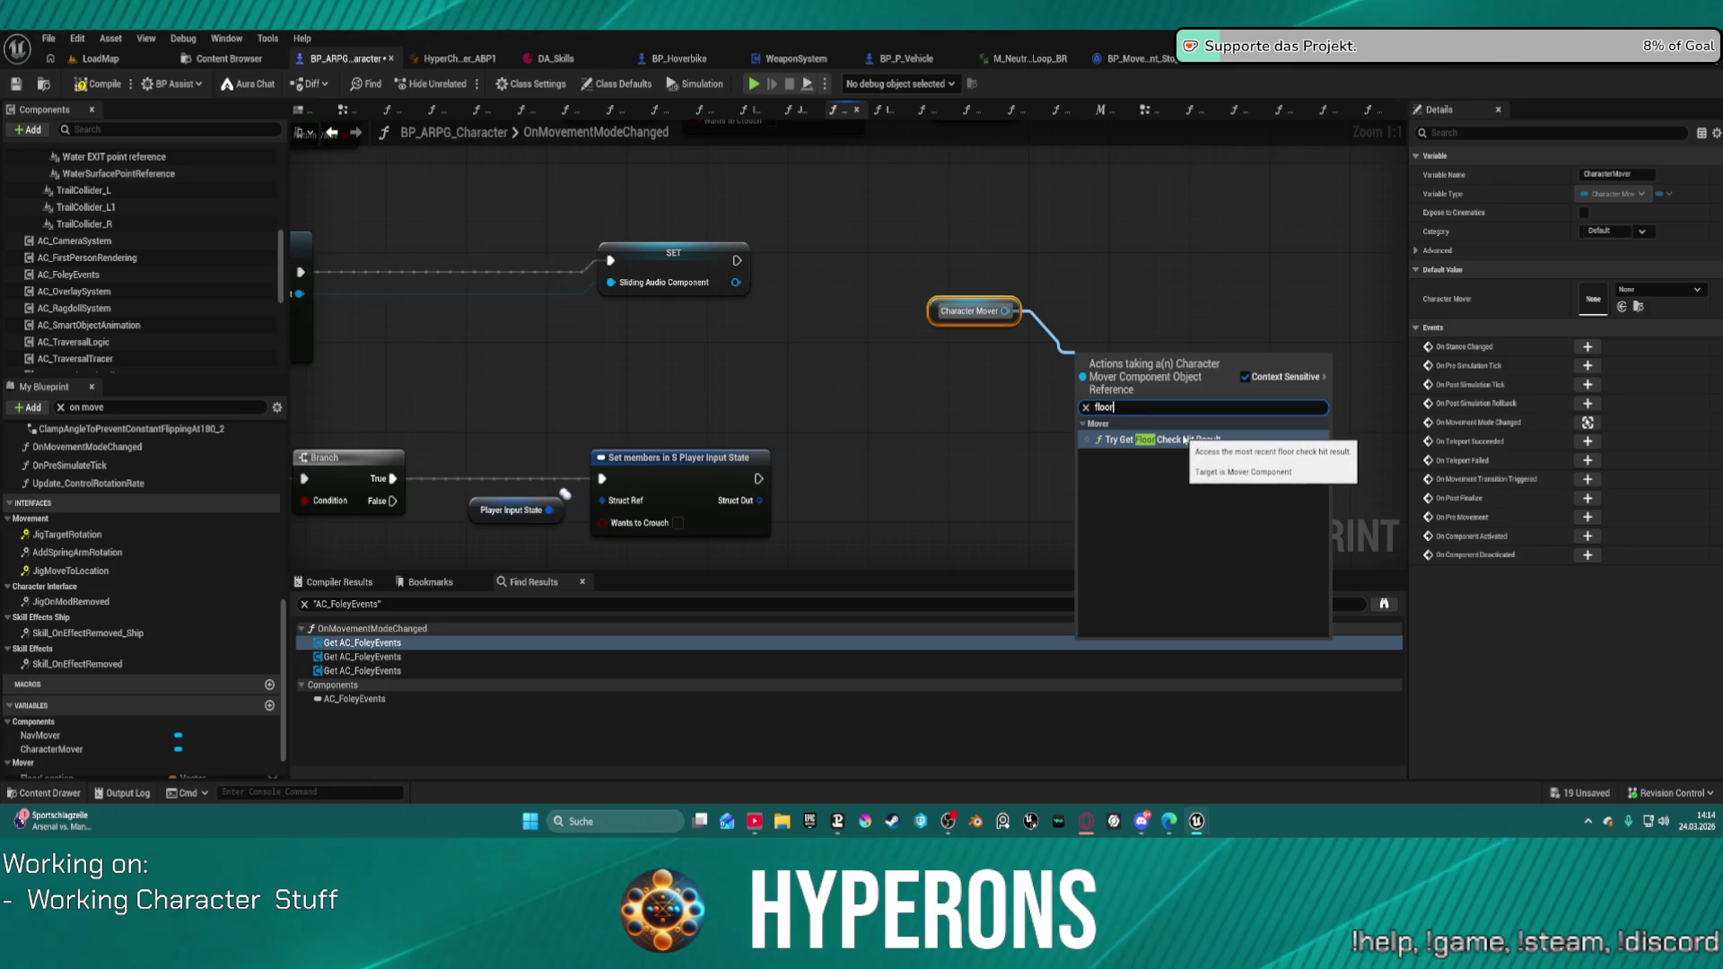
pyautogui.click(1218, 440)
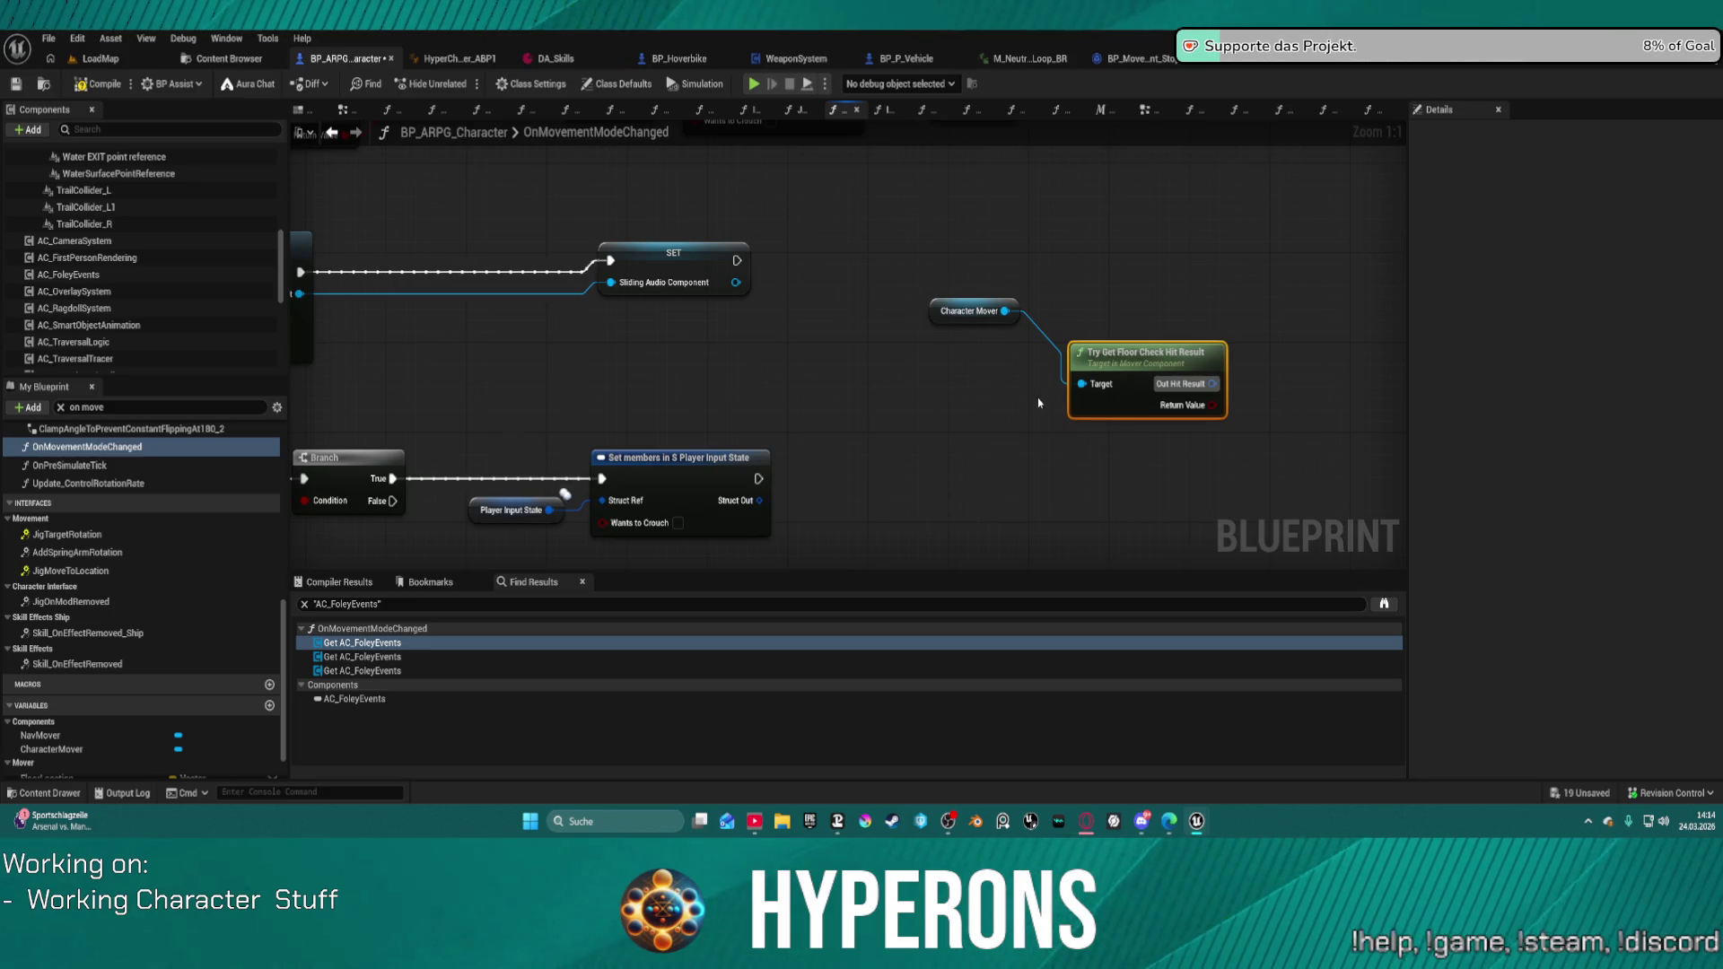
# Step: Move Character Mover beside the floor check node and select both nodes
pyautogui.moveTo(936, 314)
pyautogui.mouseDown()
pyautogui.moveTo(936, 390)
pyautogui.moveTo(954, 378)
pyautogui.mouseUp()
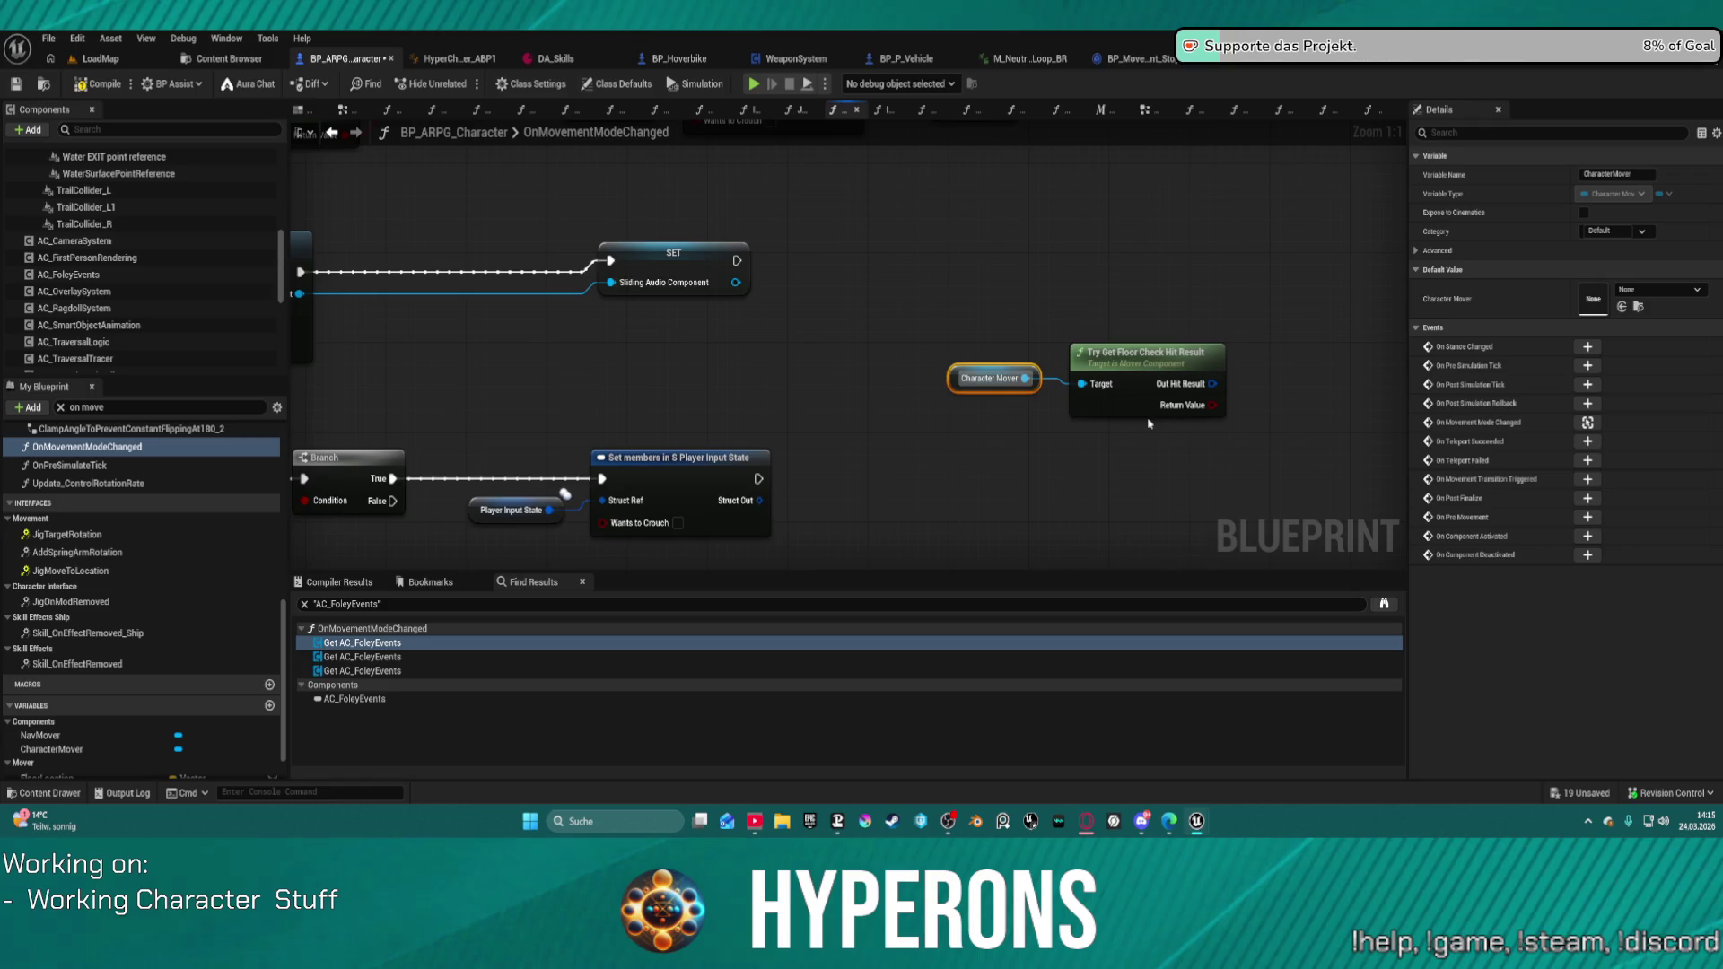
pyautogui.scroll(-8, 1005, 427)
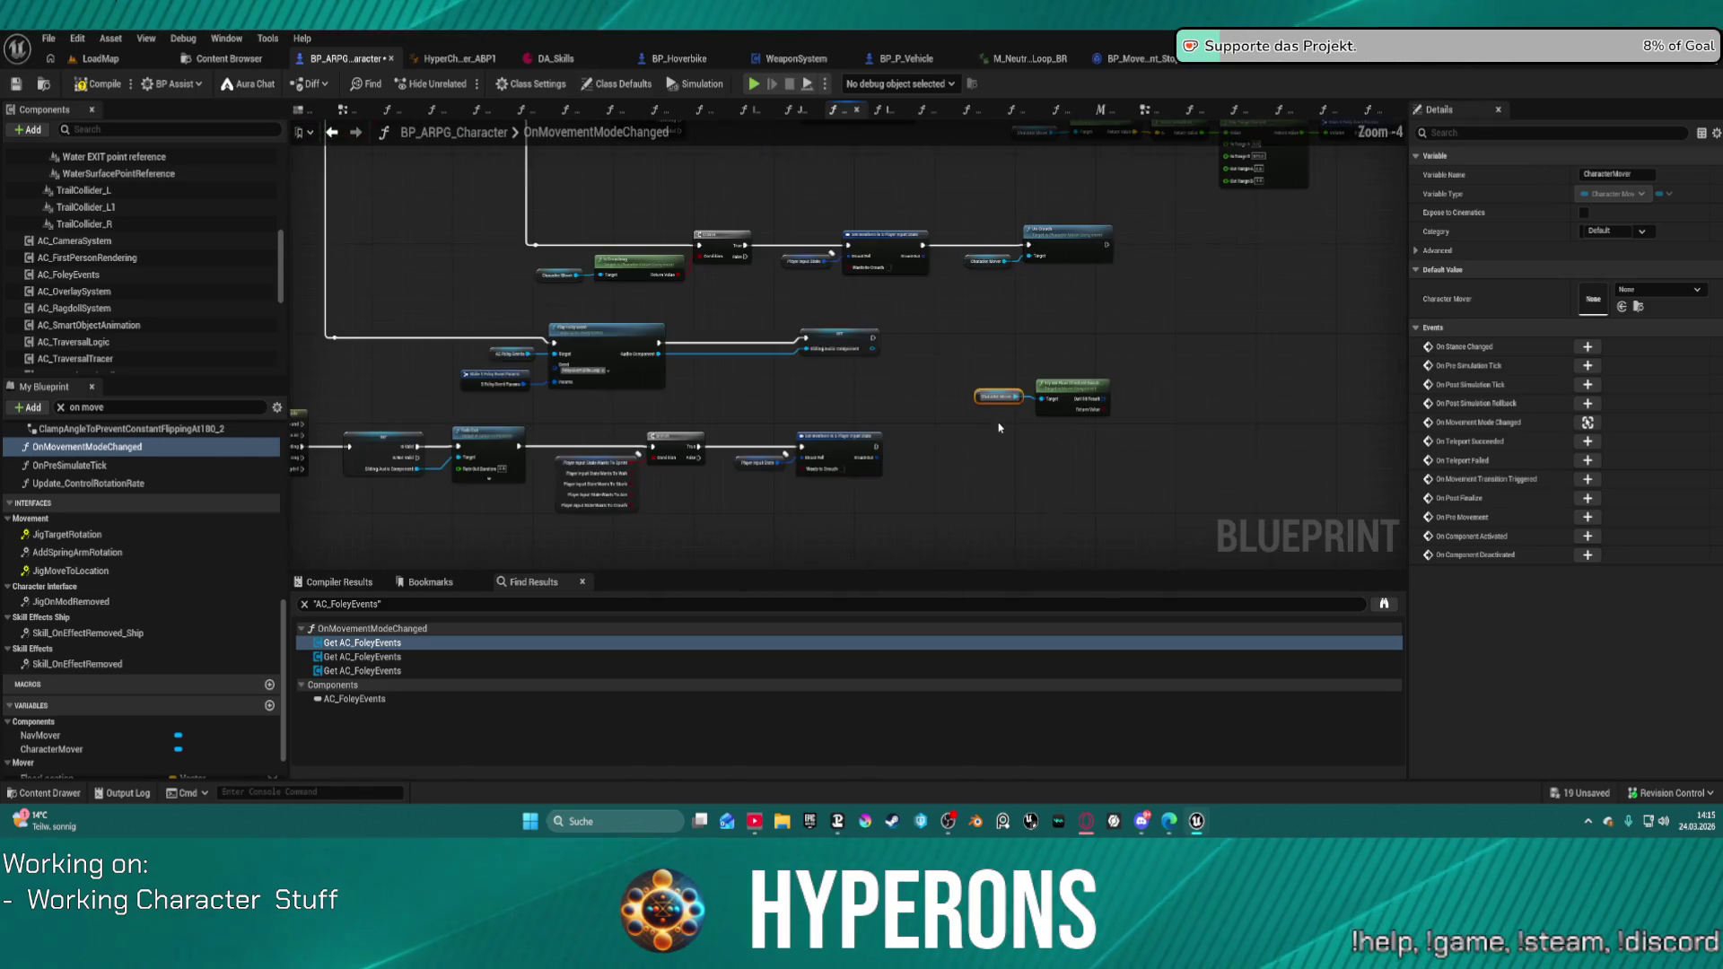
pyautogui.scroll(3, 998, 422)
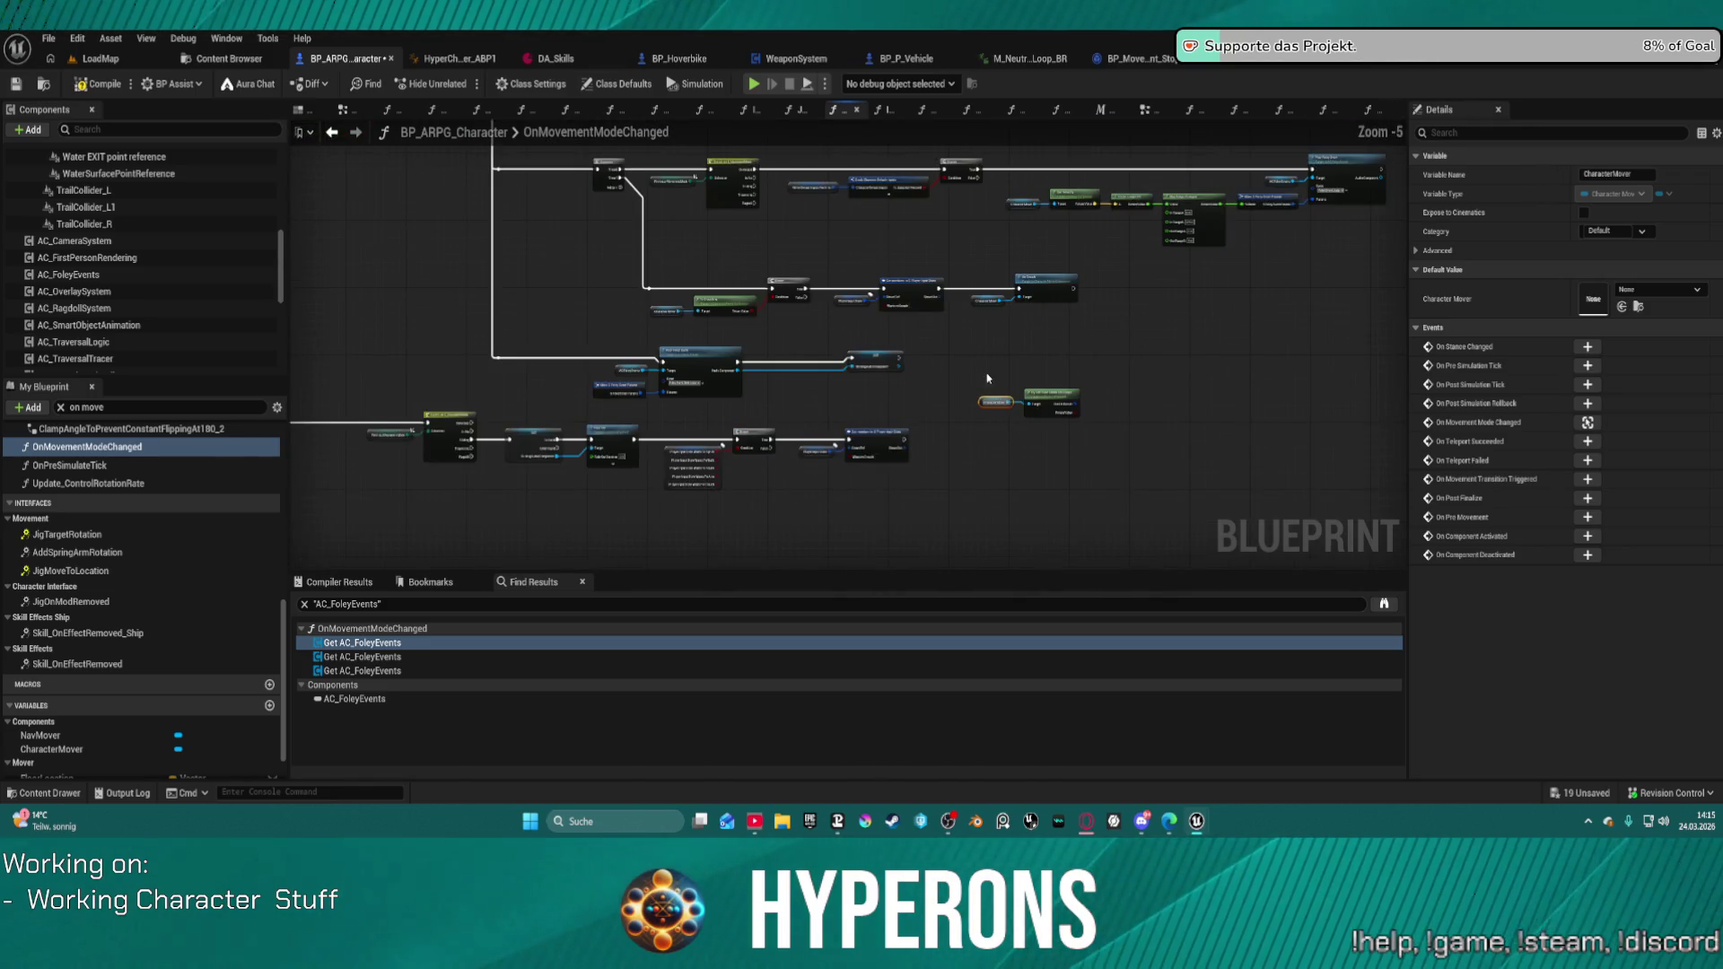
pyautogui.moveTo(1048, 420); pyautogui.dragTo(1047, 420)
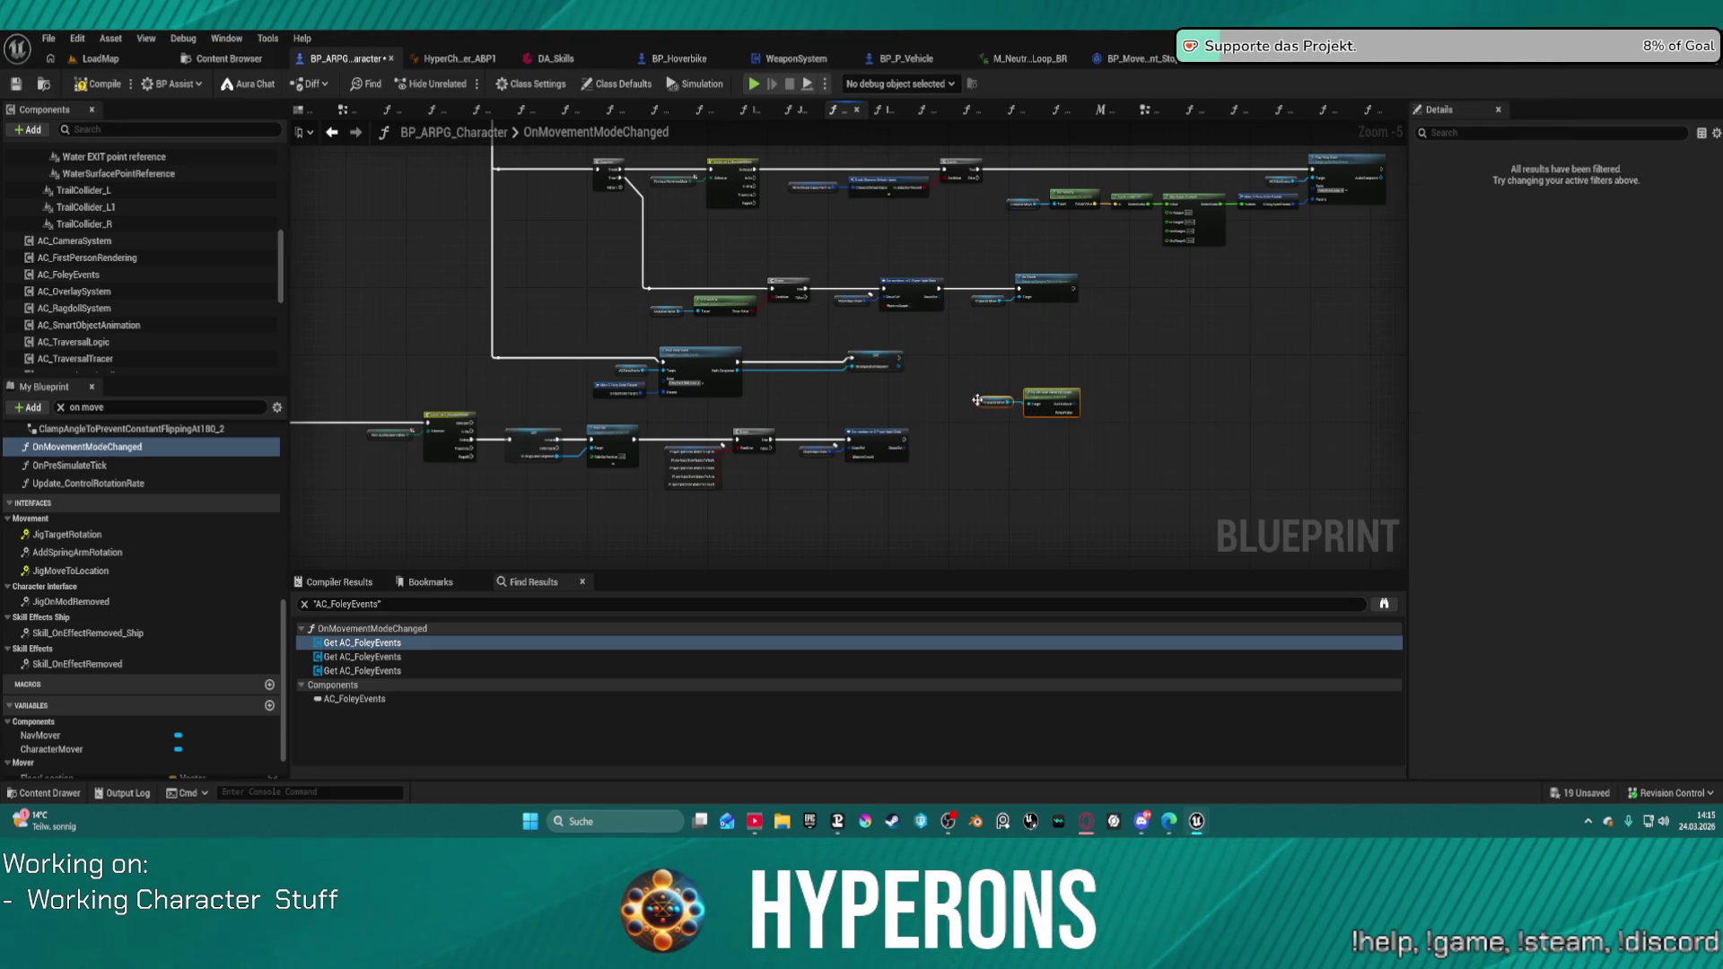
# Step: Preview M_Neutral_Crouch_Loop_BR's Footstep Left/Right notify tracks, then switch back to LoadMap
pyautogui.click(1032, 58)
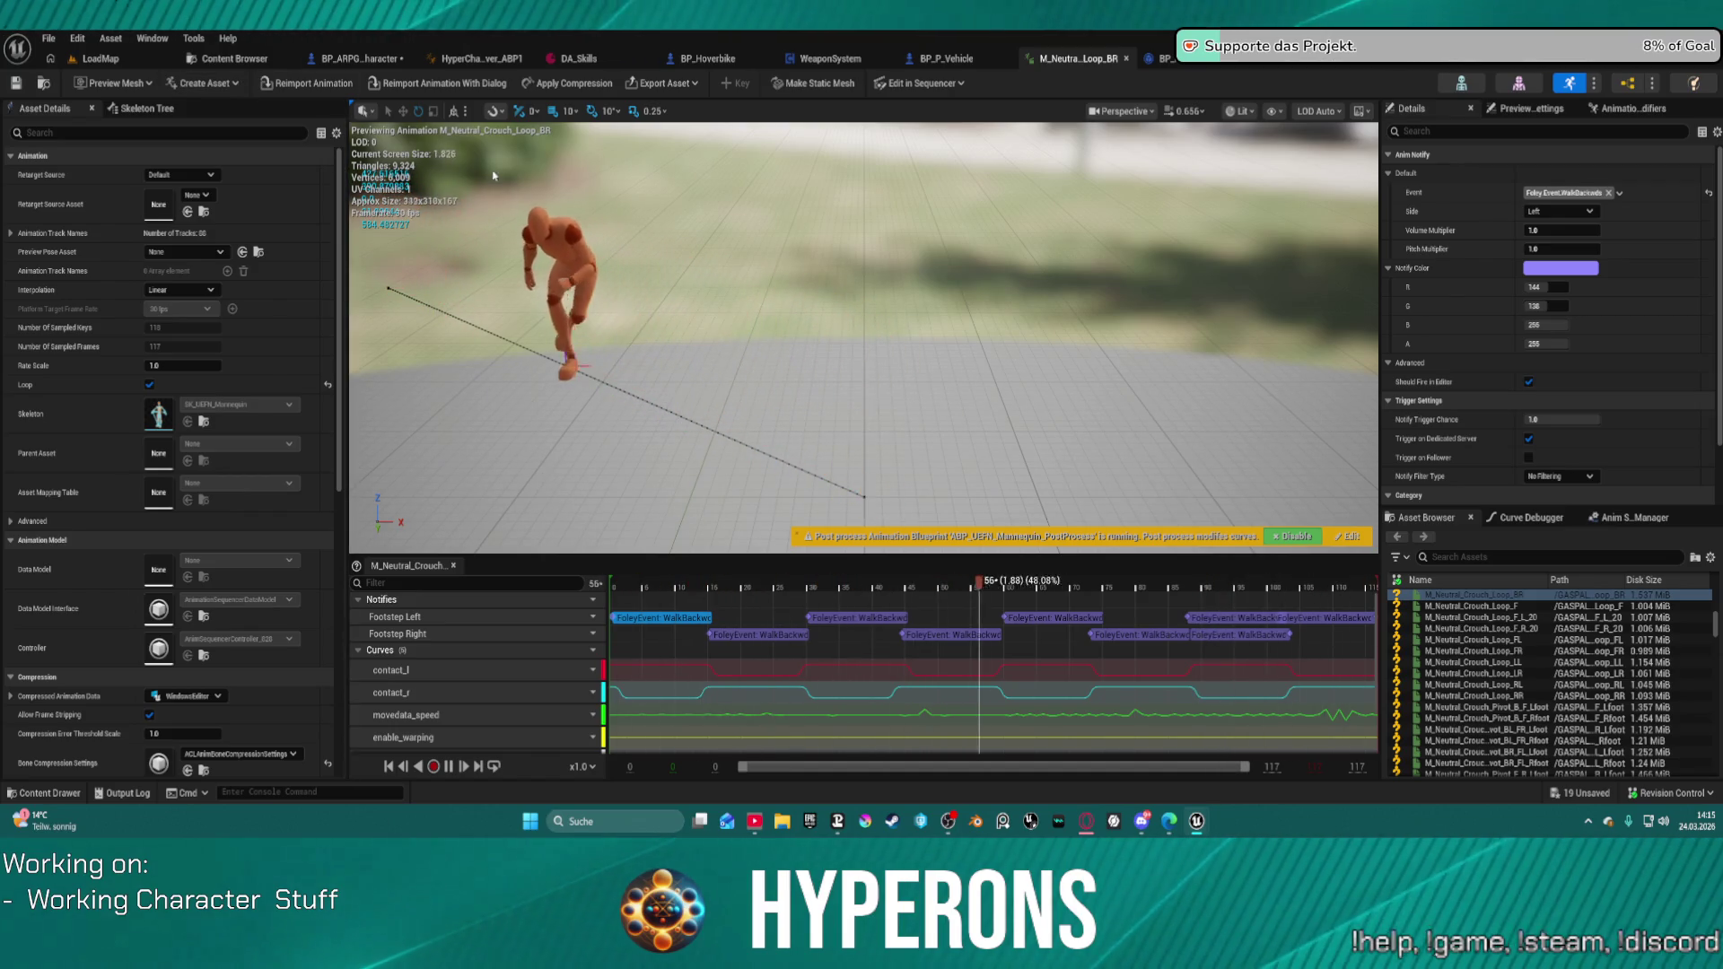
pyautogui.click(101, 57)
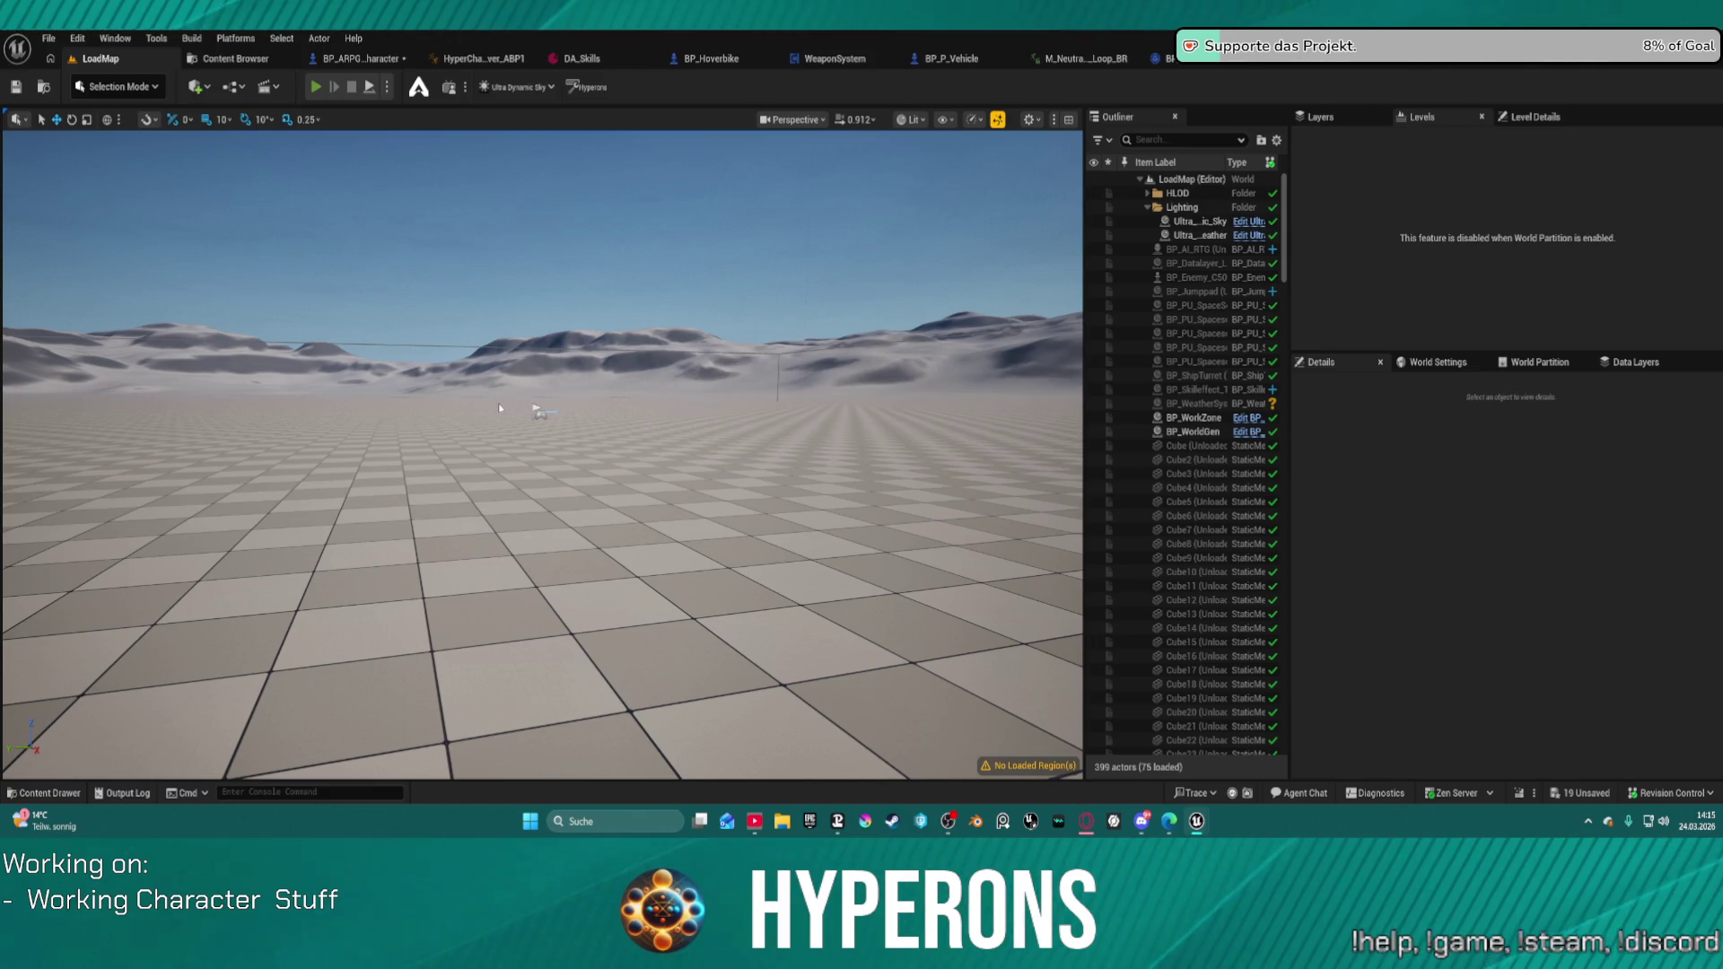
pyautogui.press('super')
pyautogui.press('super')
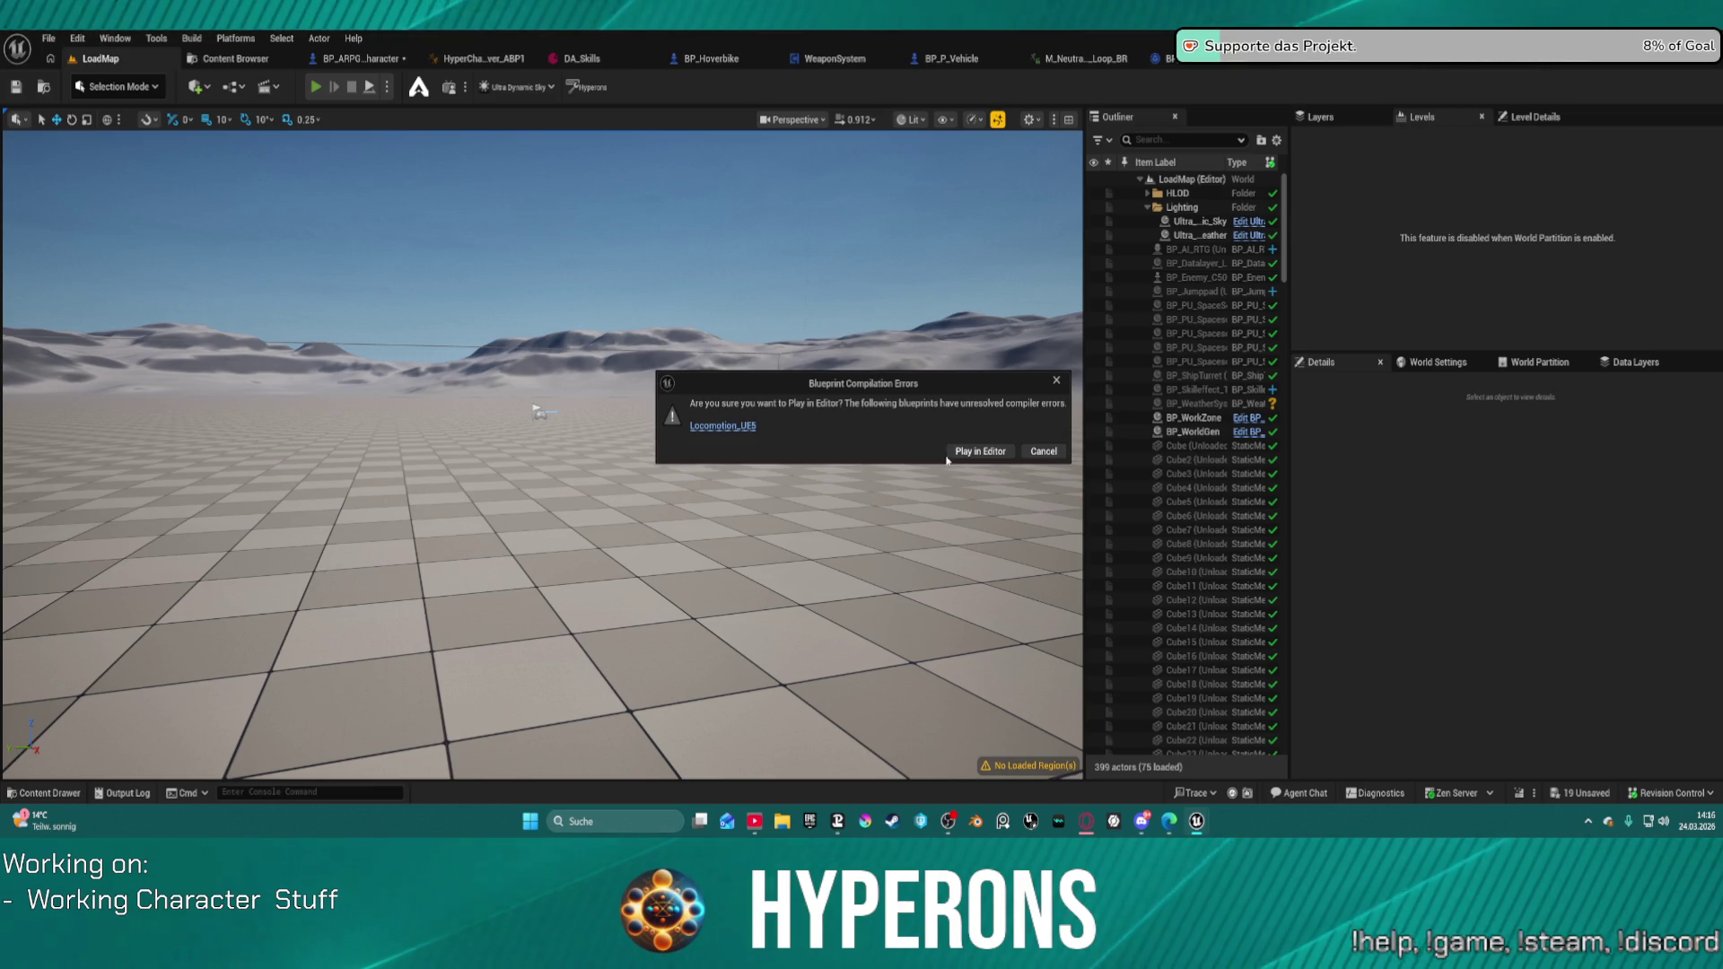
pyautogui.click(991, 456)
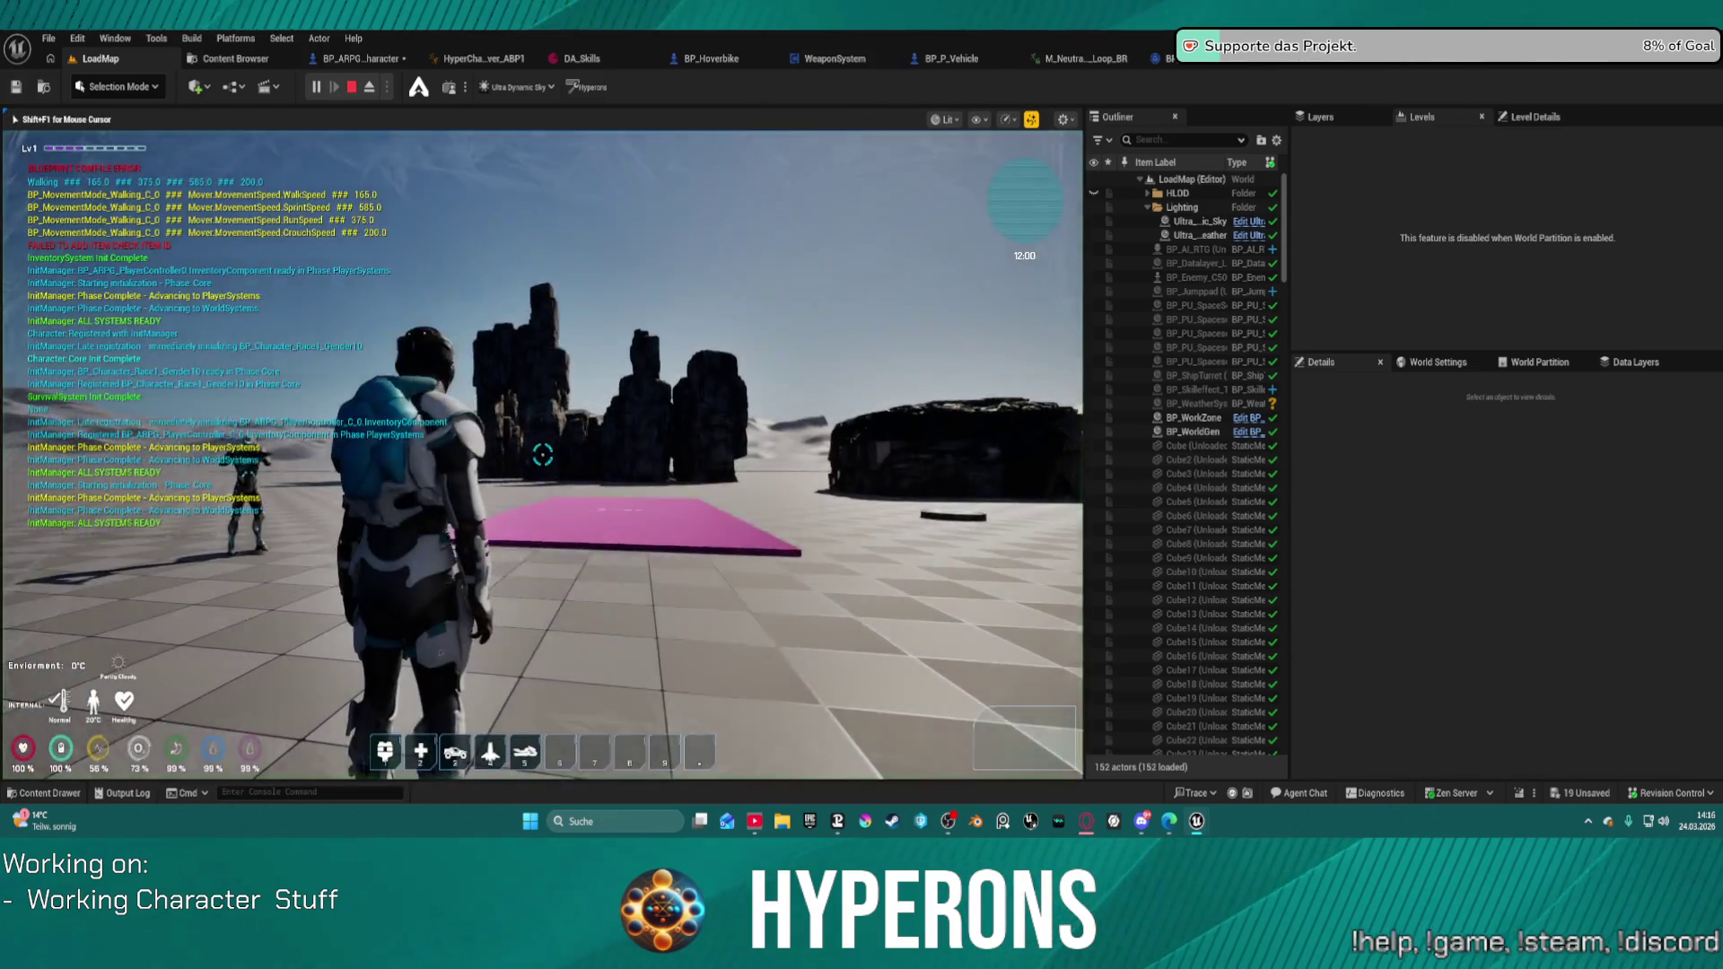
pyautogui.press('w')
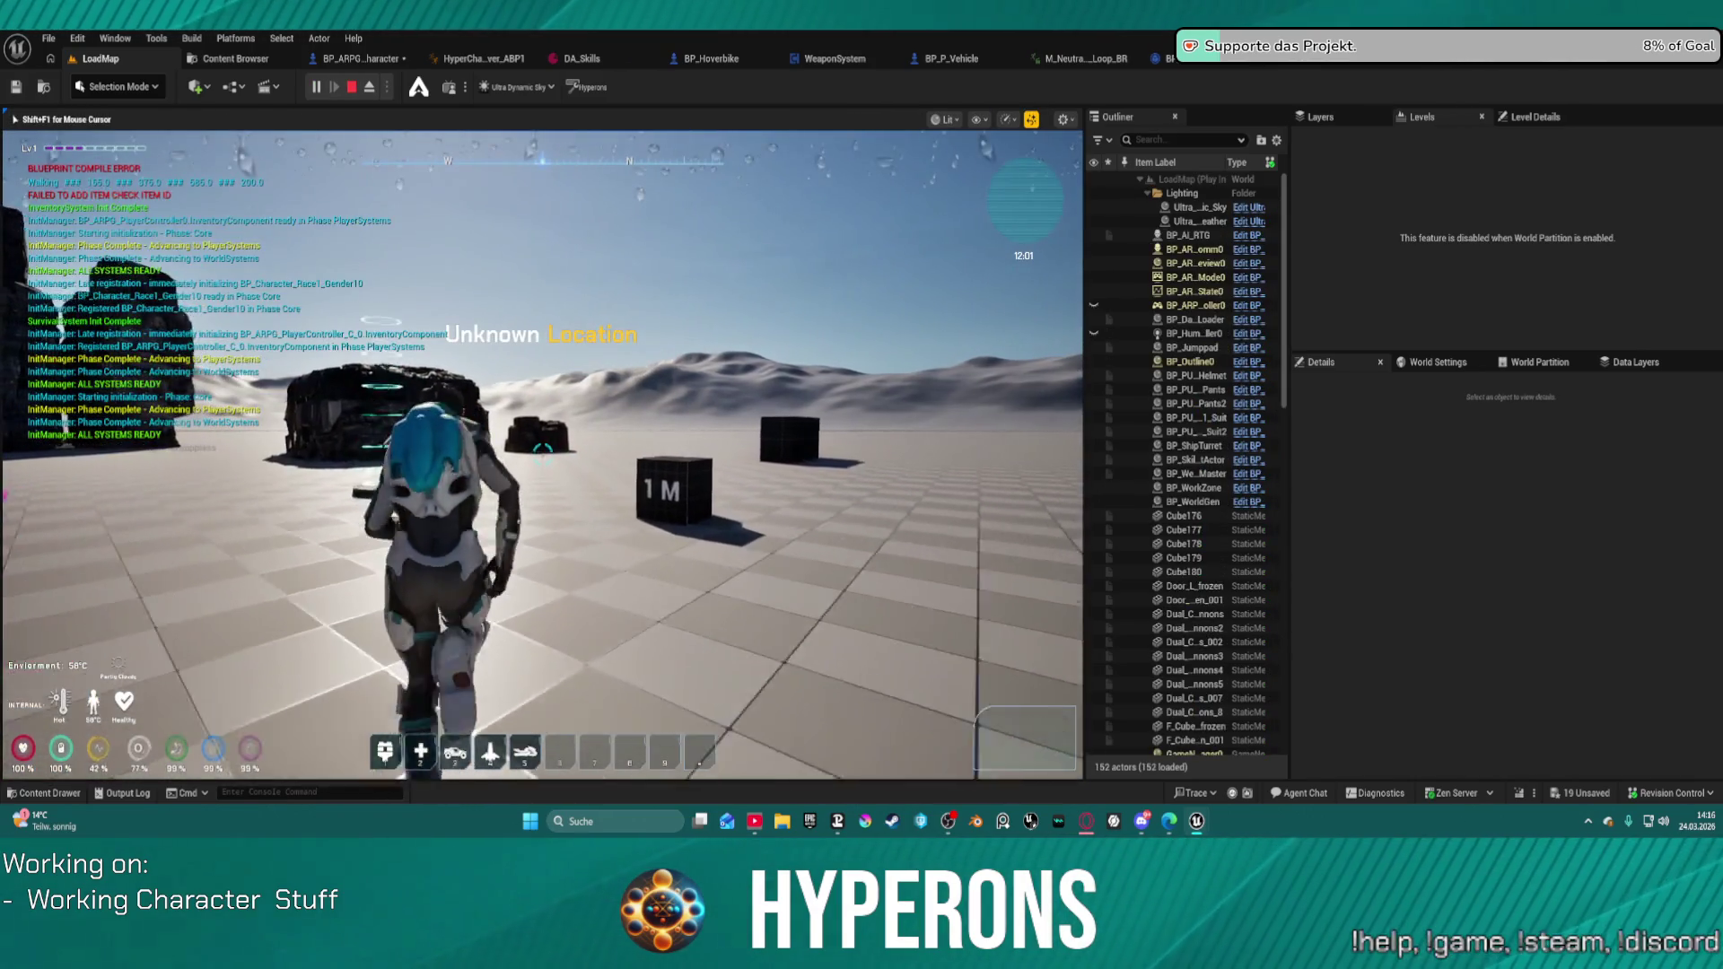
pyautogui.press('w')
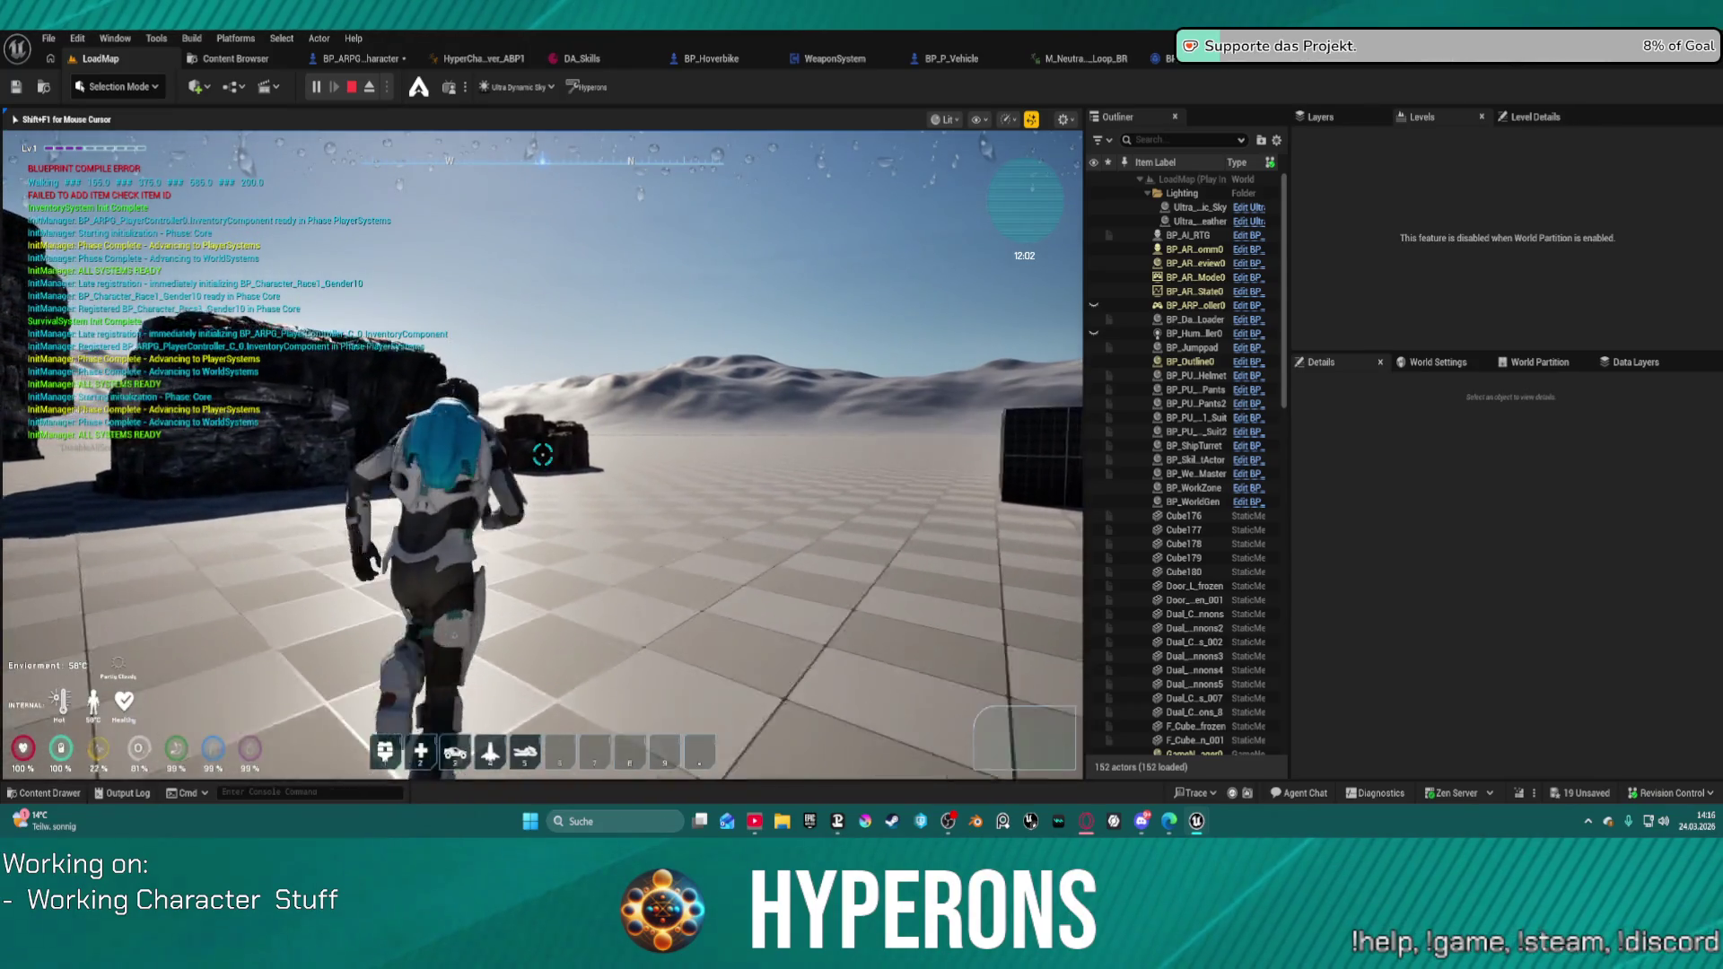
pyautogui.press('w')
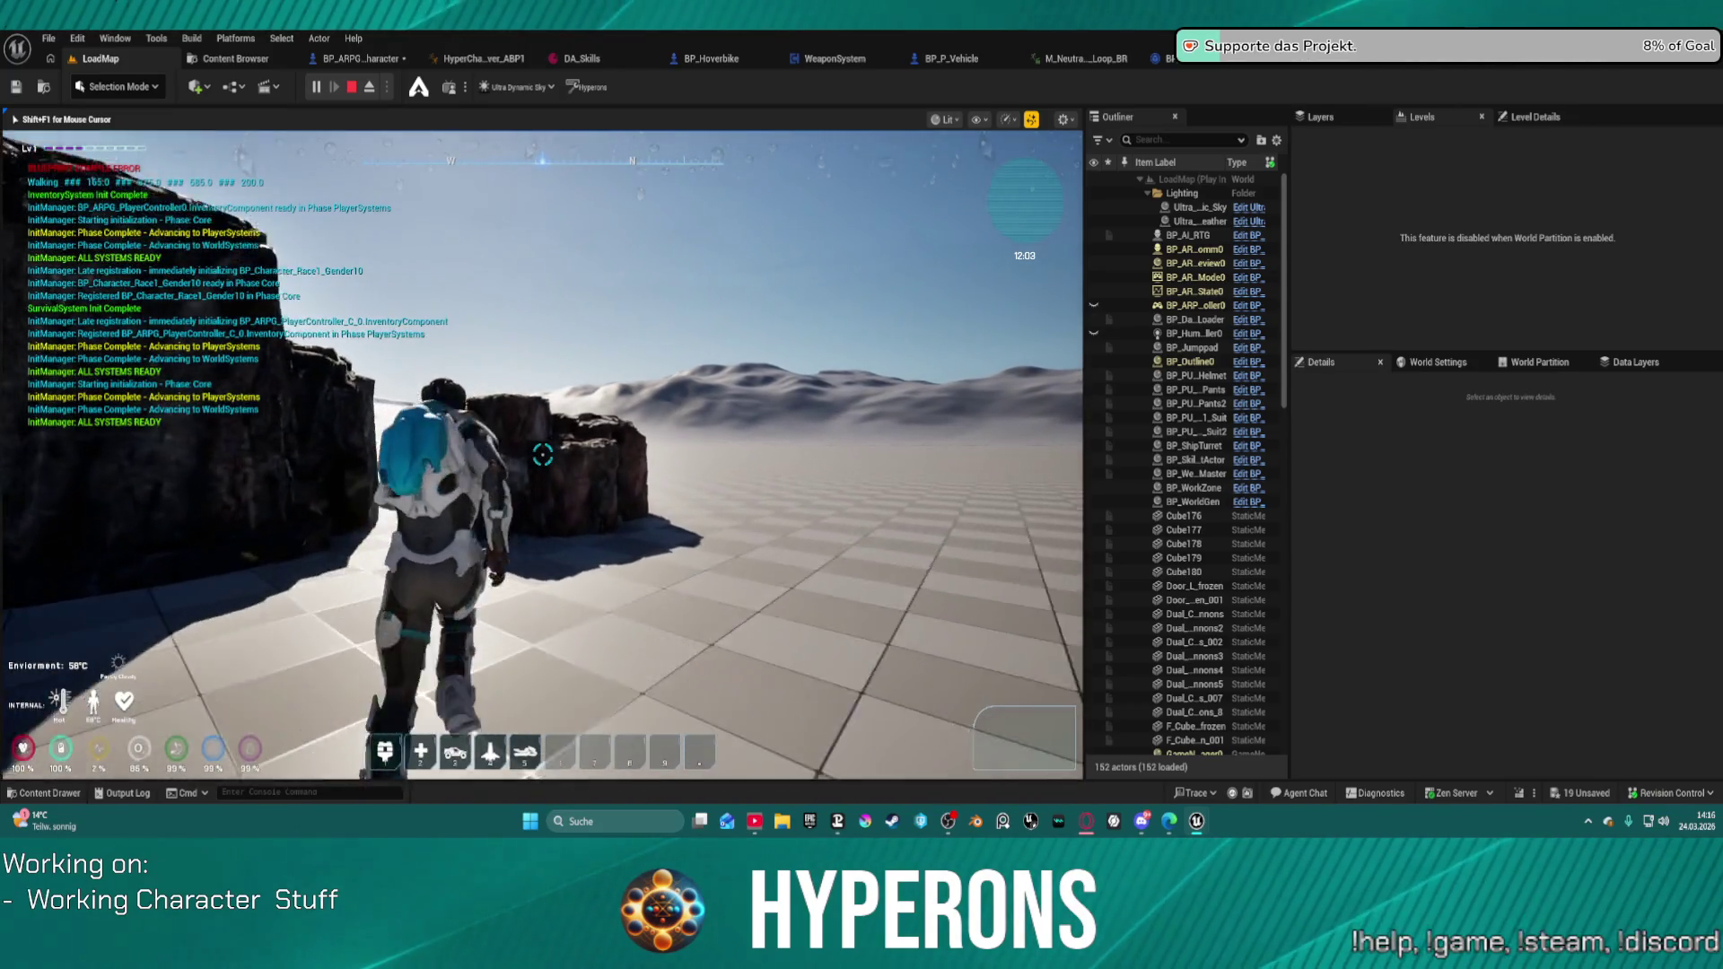
pyautogui.press('w')
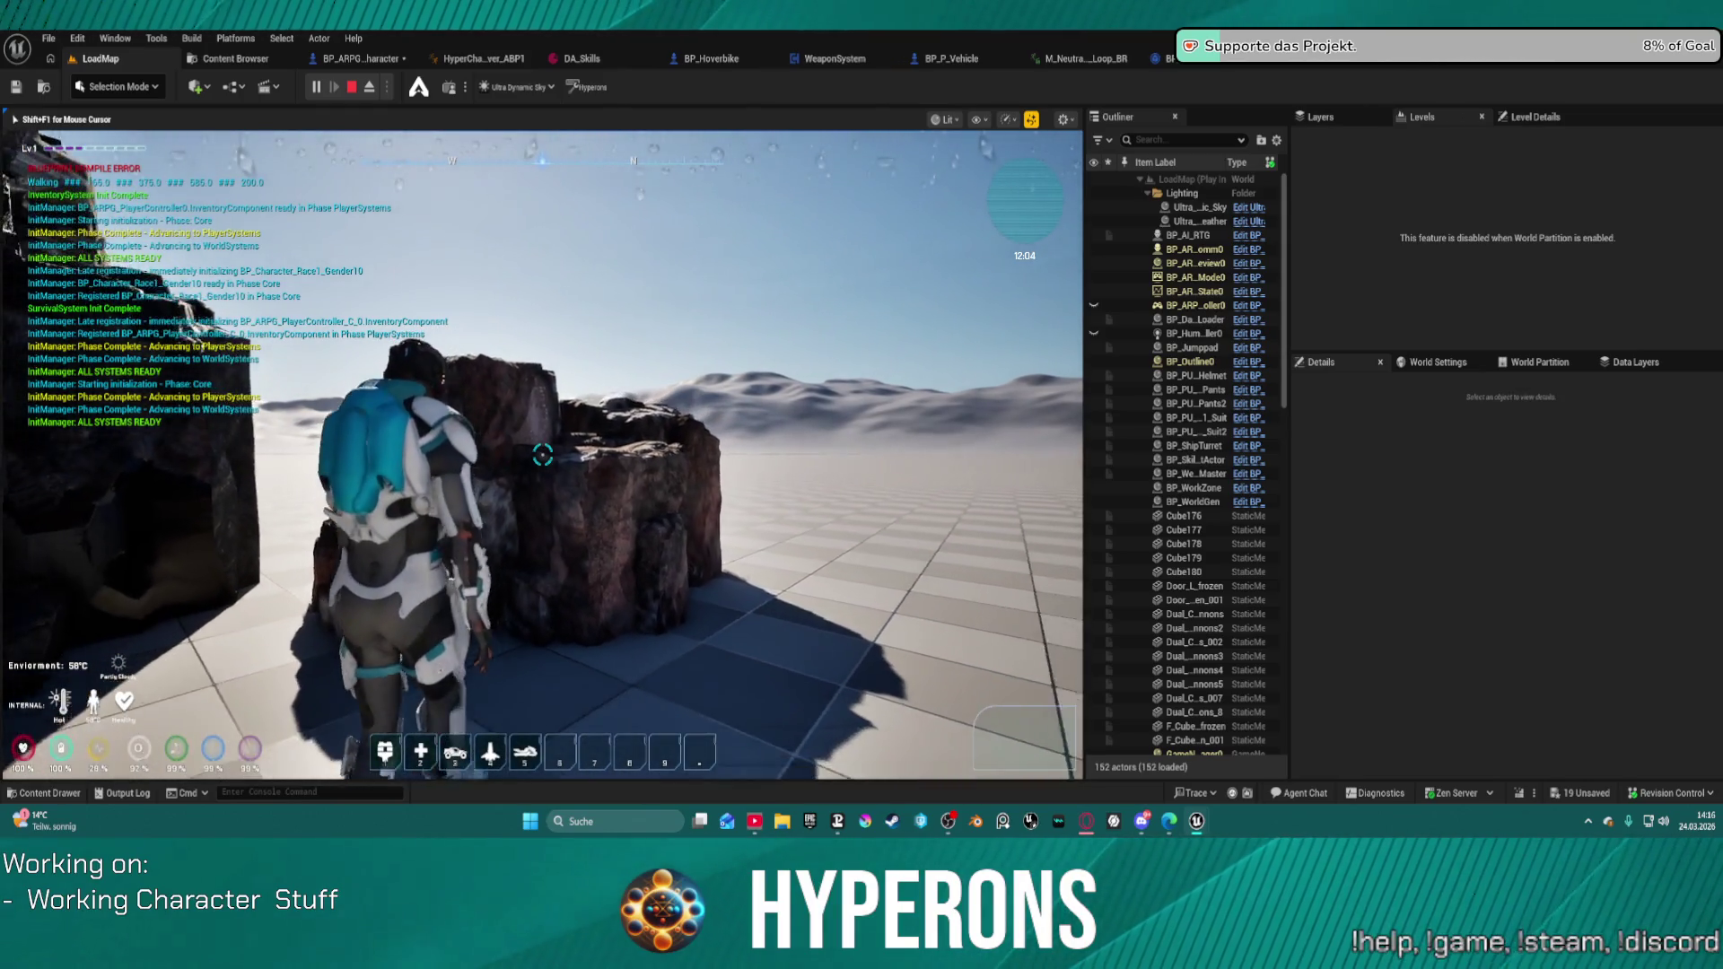
pyautogui.press('w')
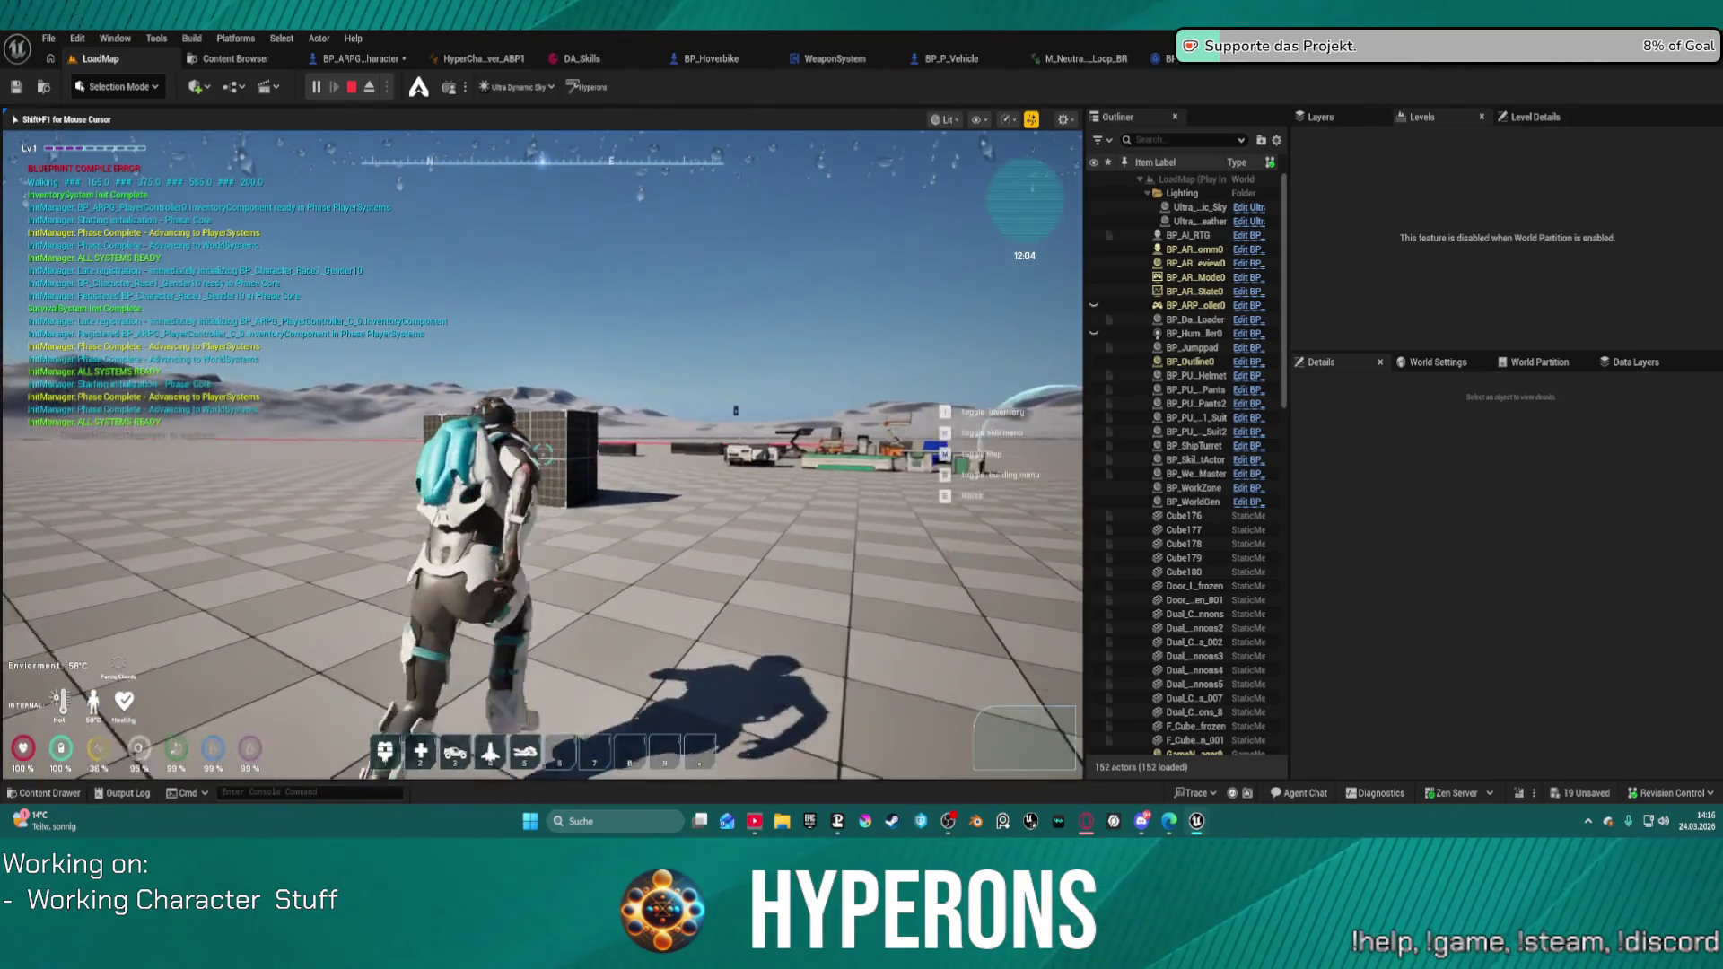
pyautogui.press('w')
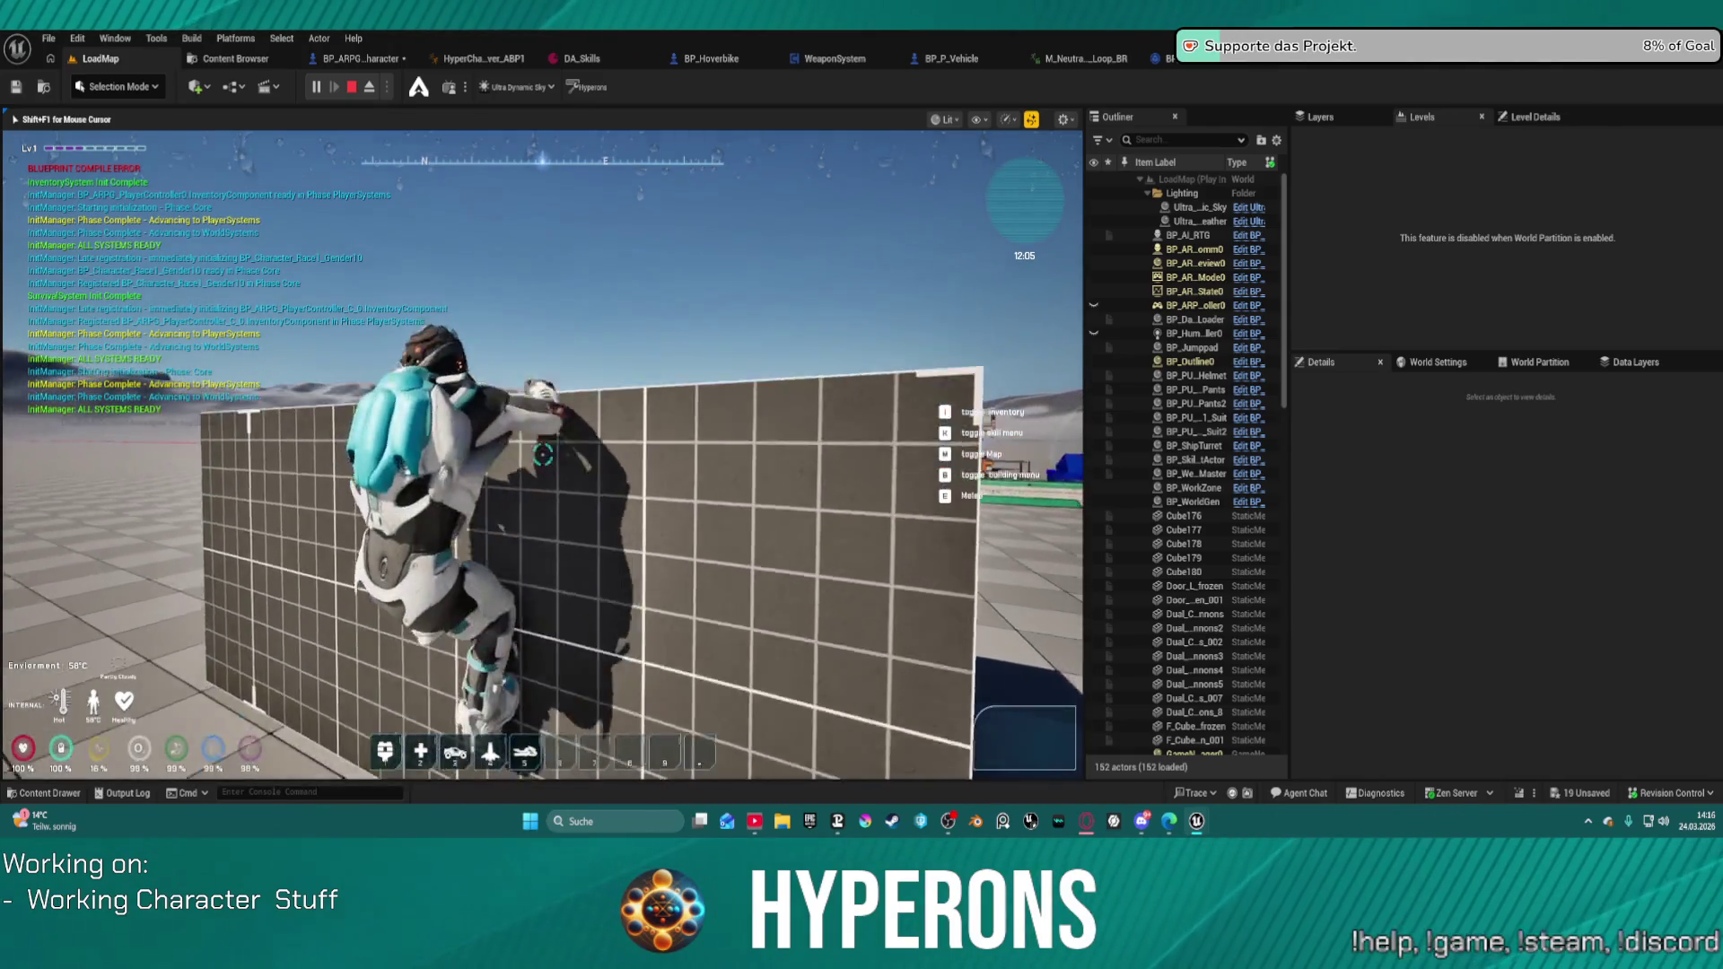
pyautogui.press('w')
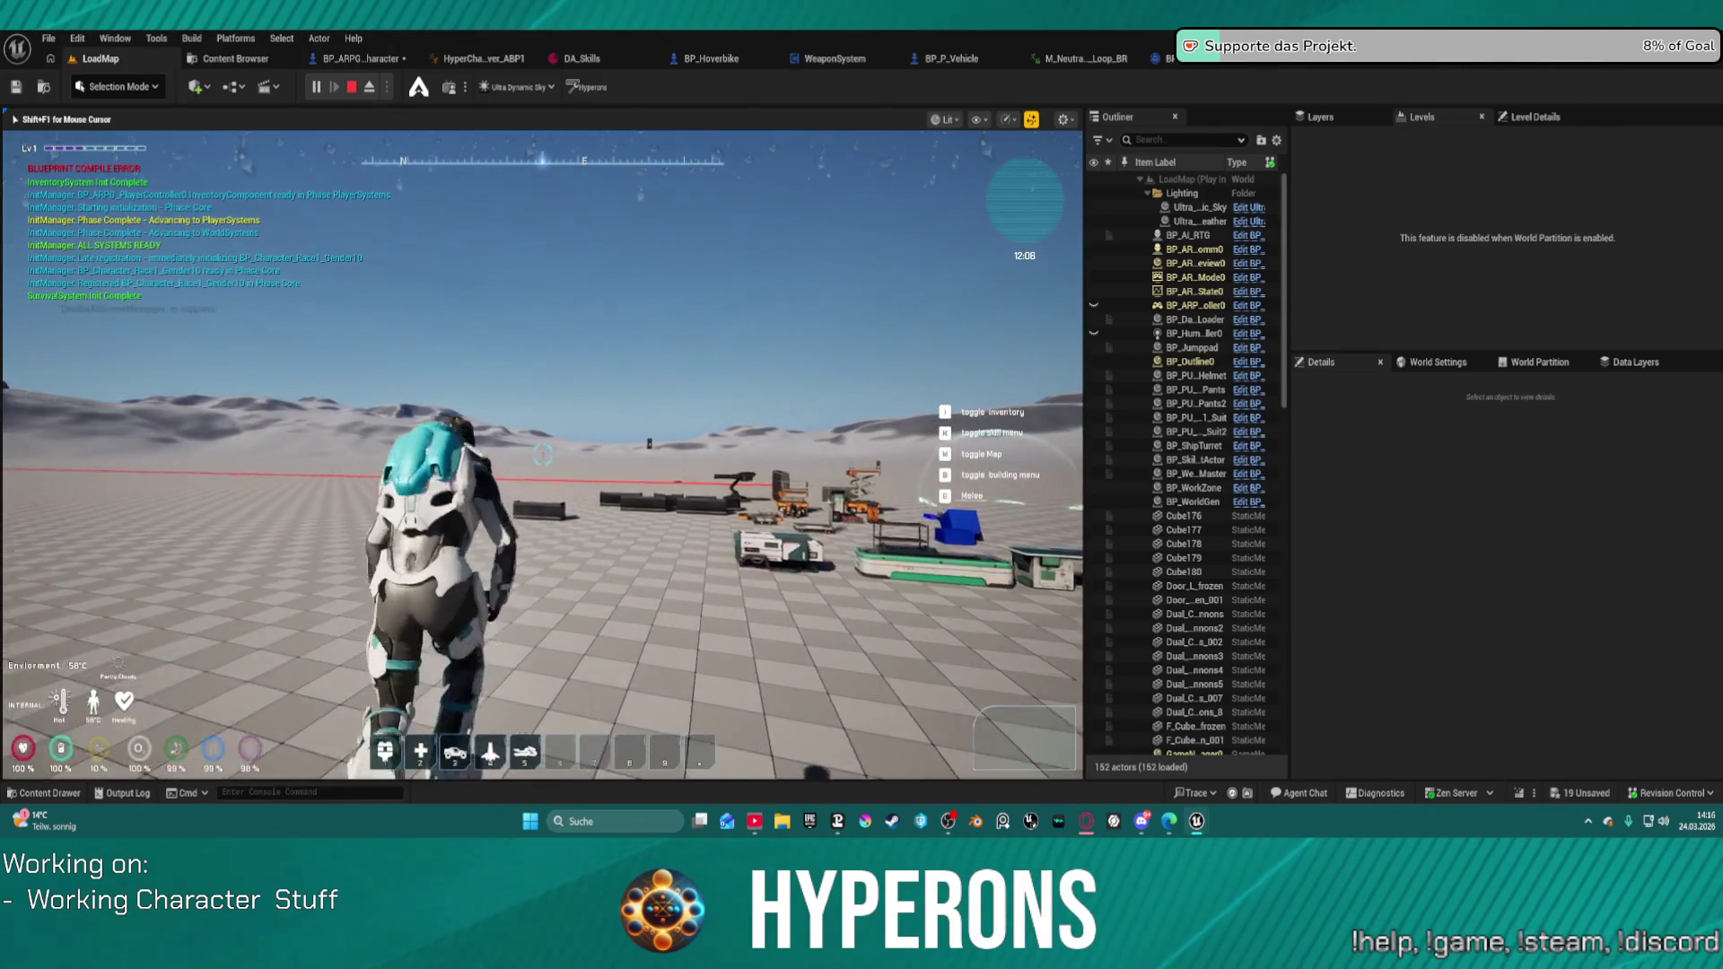
pyautogui.press('space')
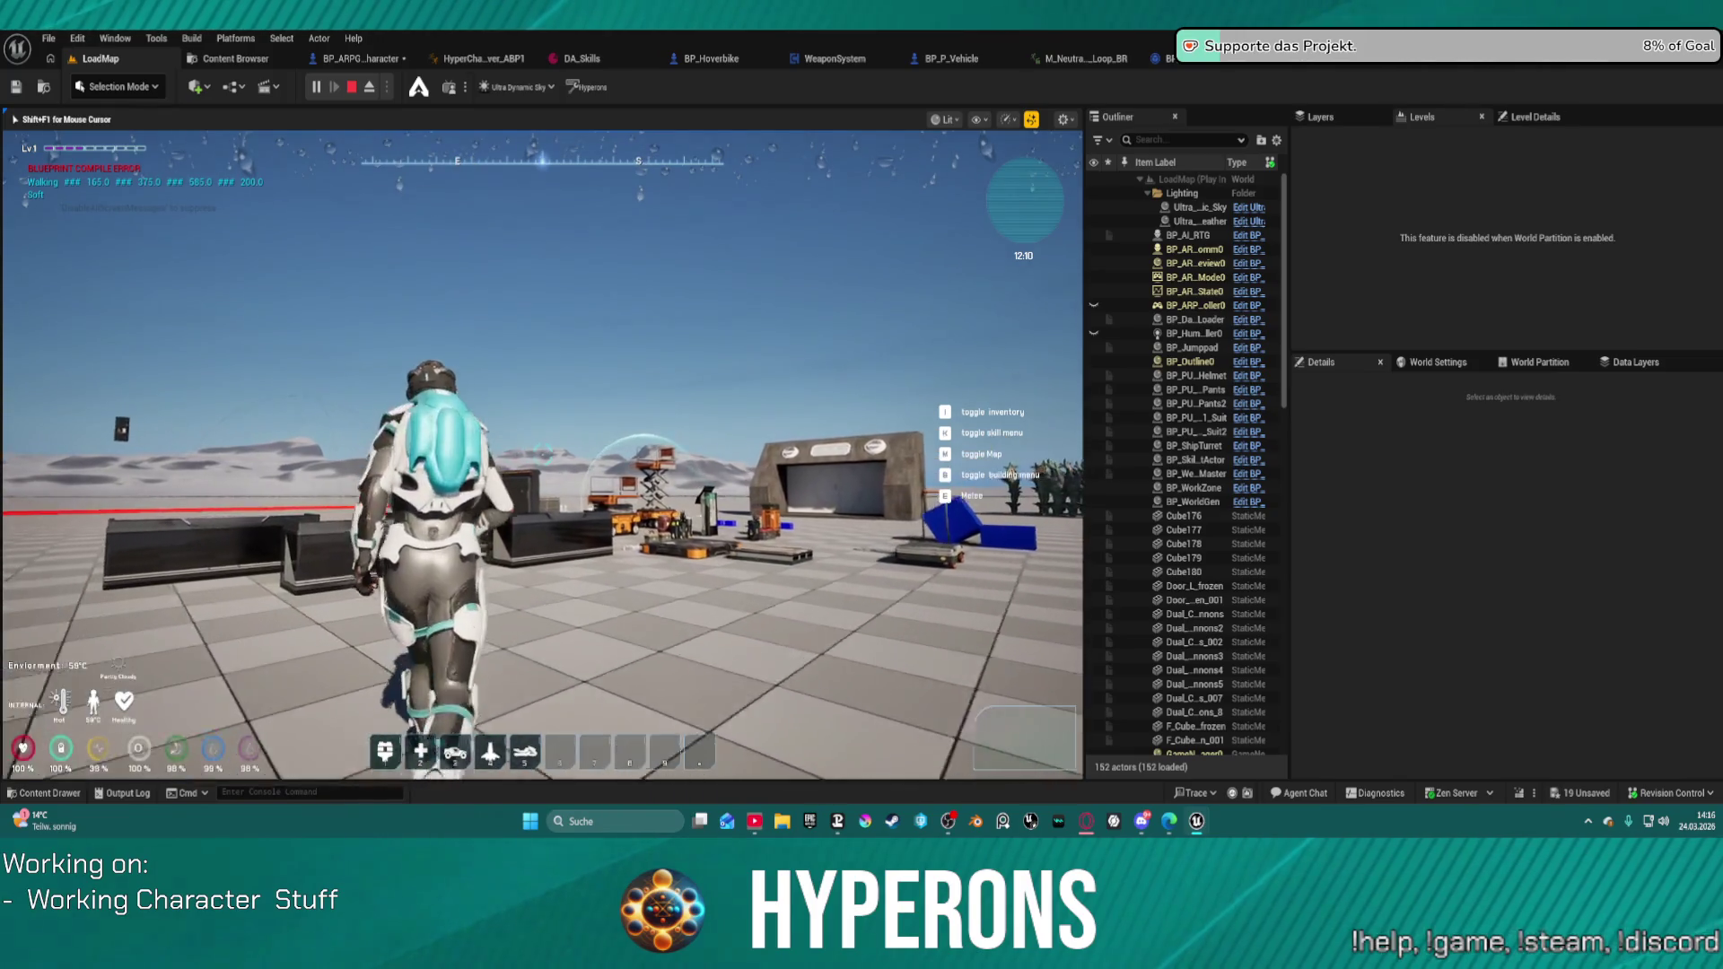
pyautogui.press('space')
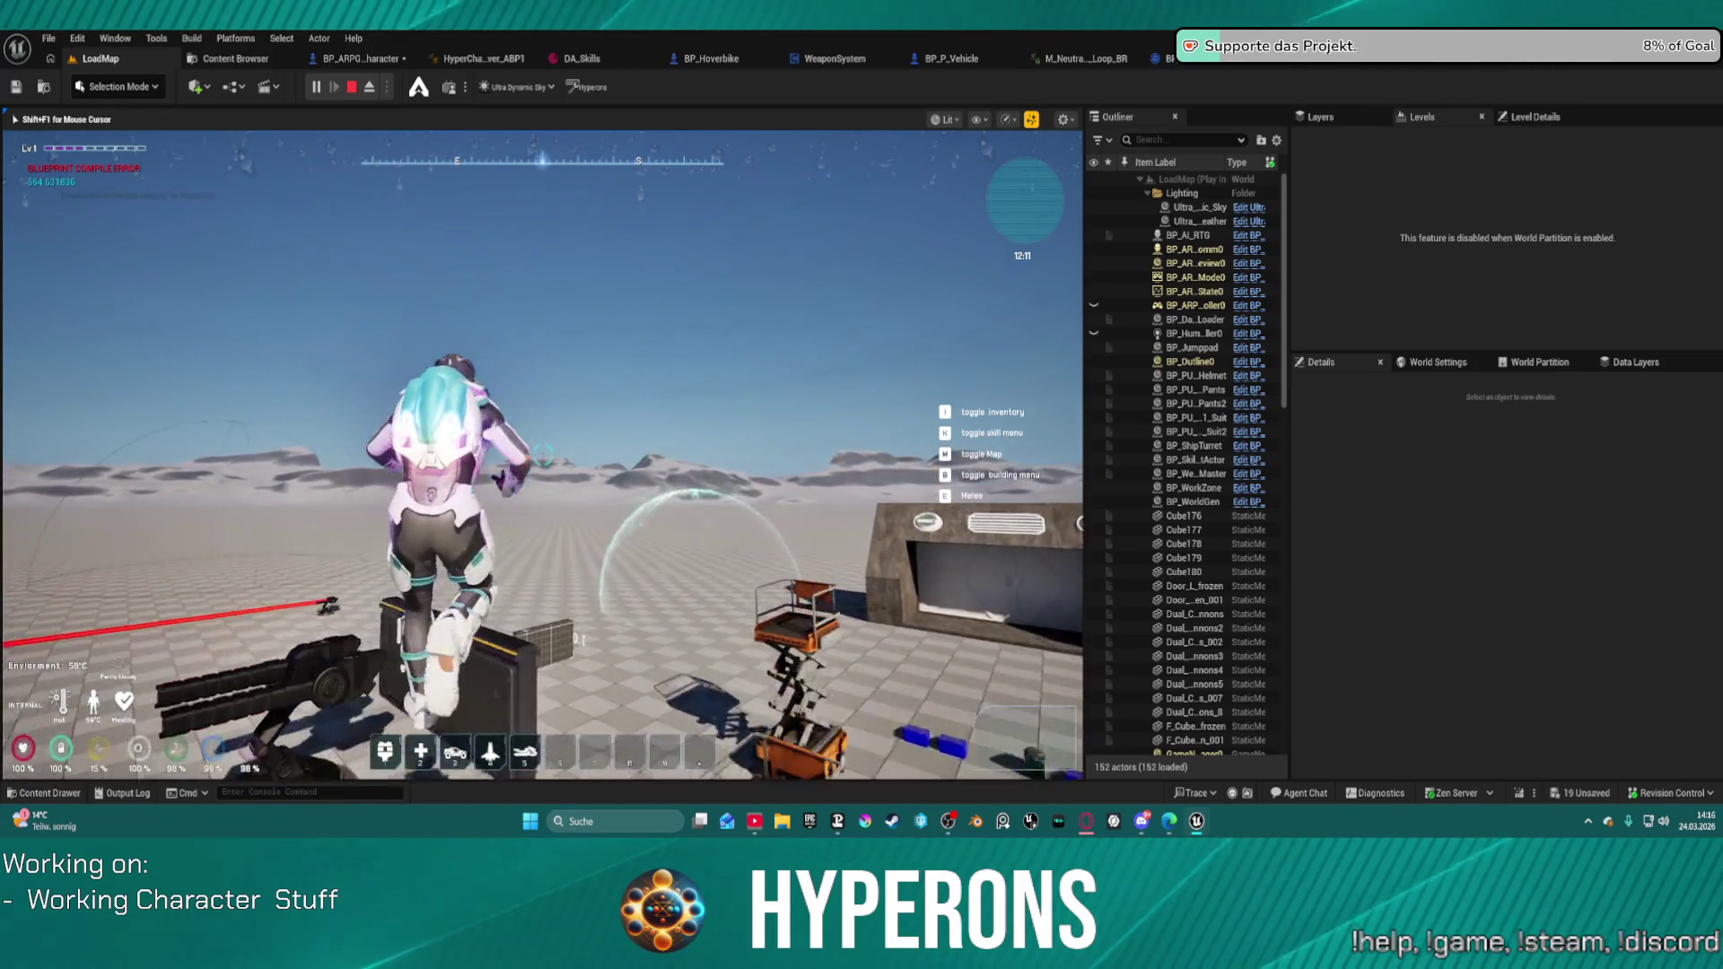
pyautogui.press('Escape')
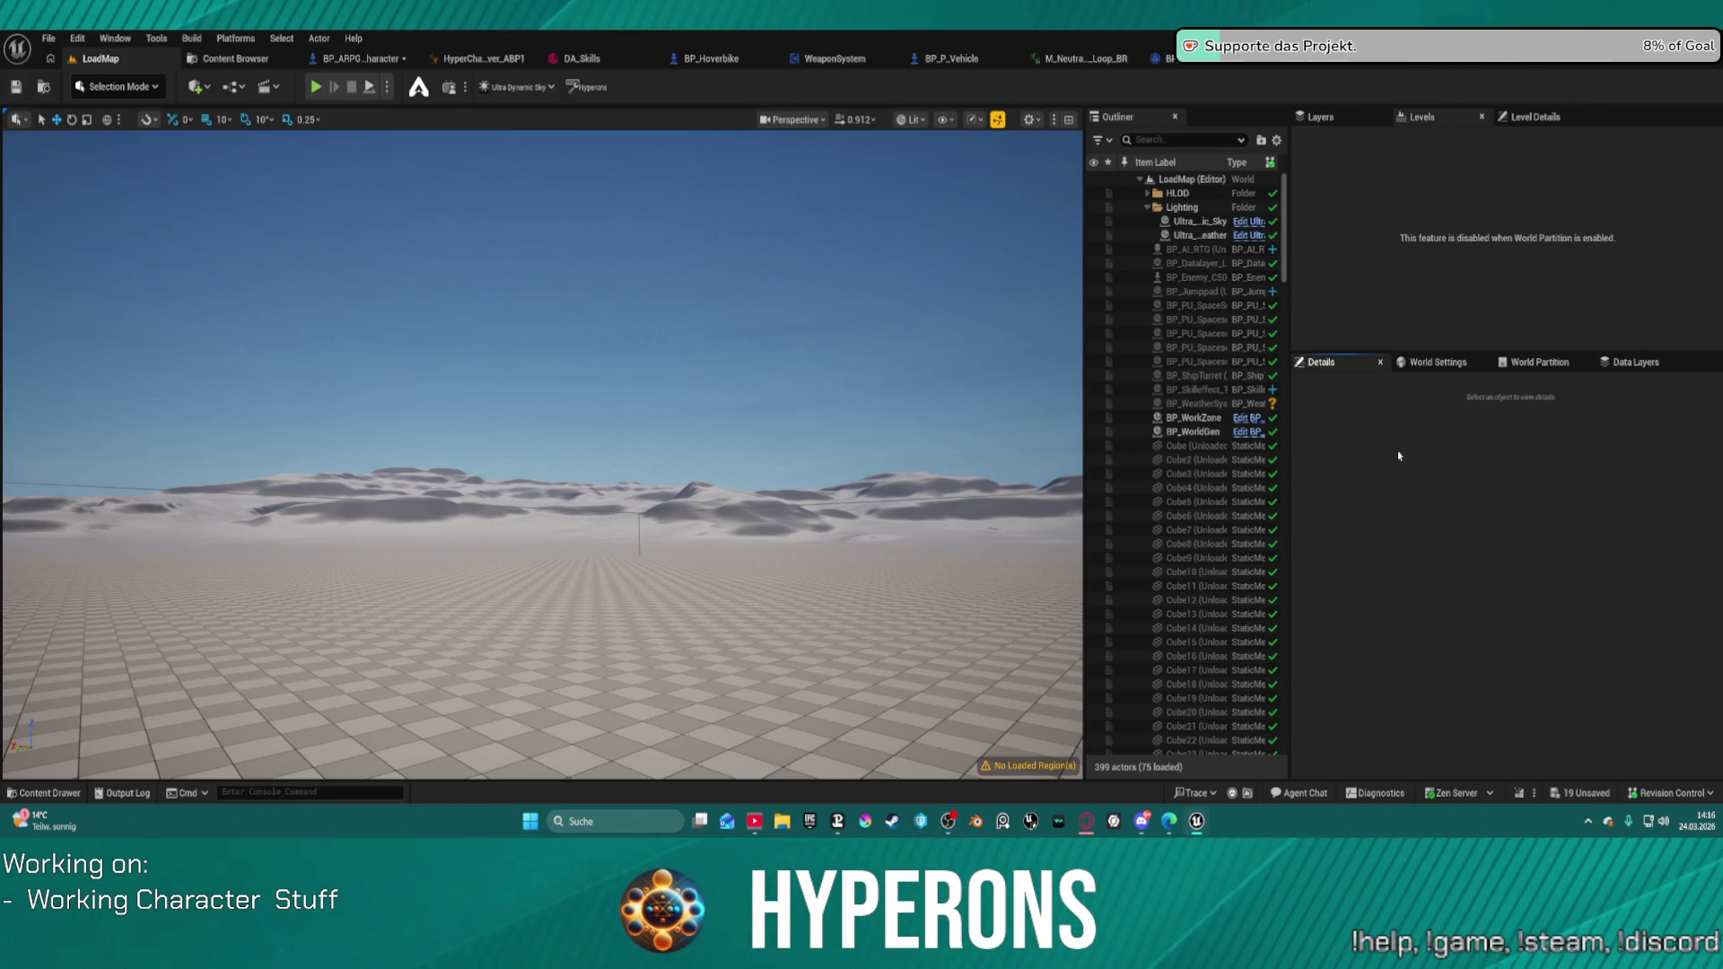
# Step: Browse Content > Core > Systems > FootstepSystem and open BP_Footsteps_Normal
pyautogui.hotkey('ctrl', 'space')
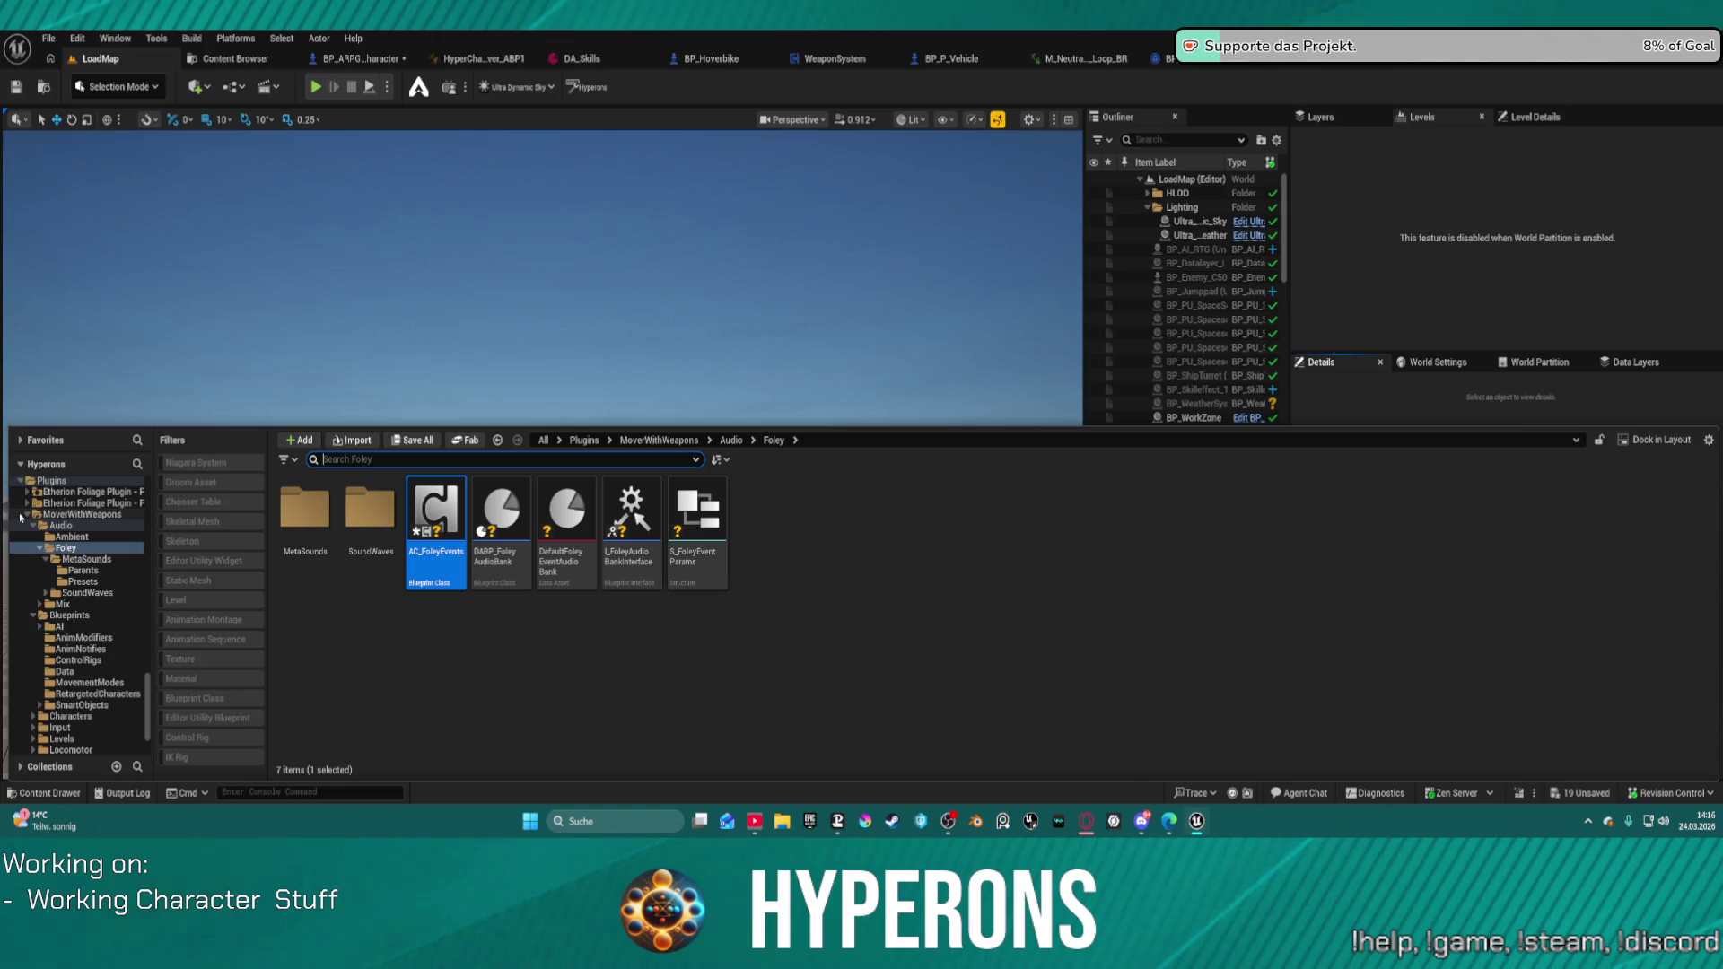
pyautogui.scroll(10, 99, 529)
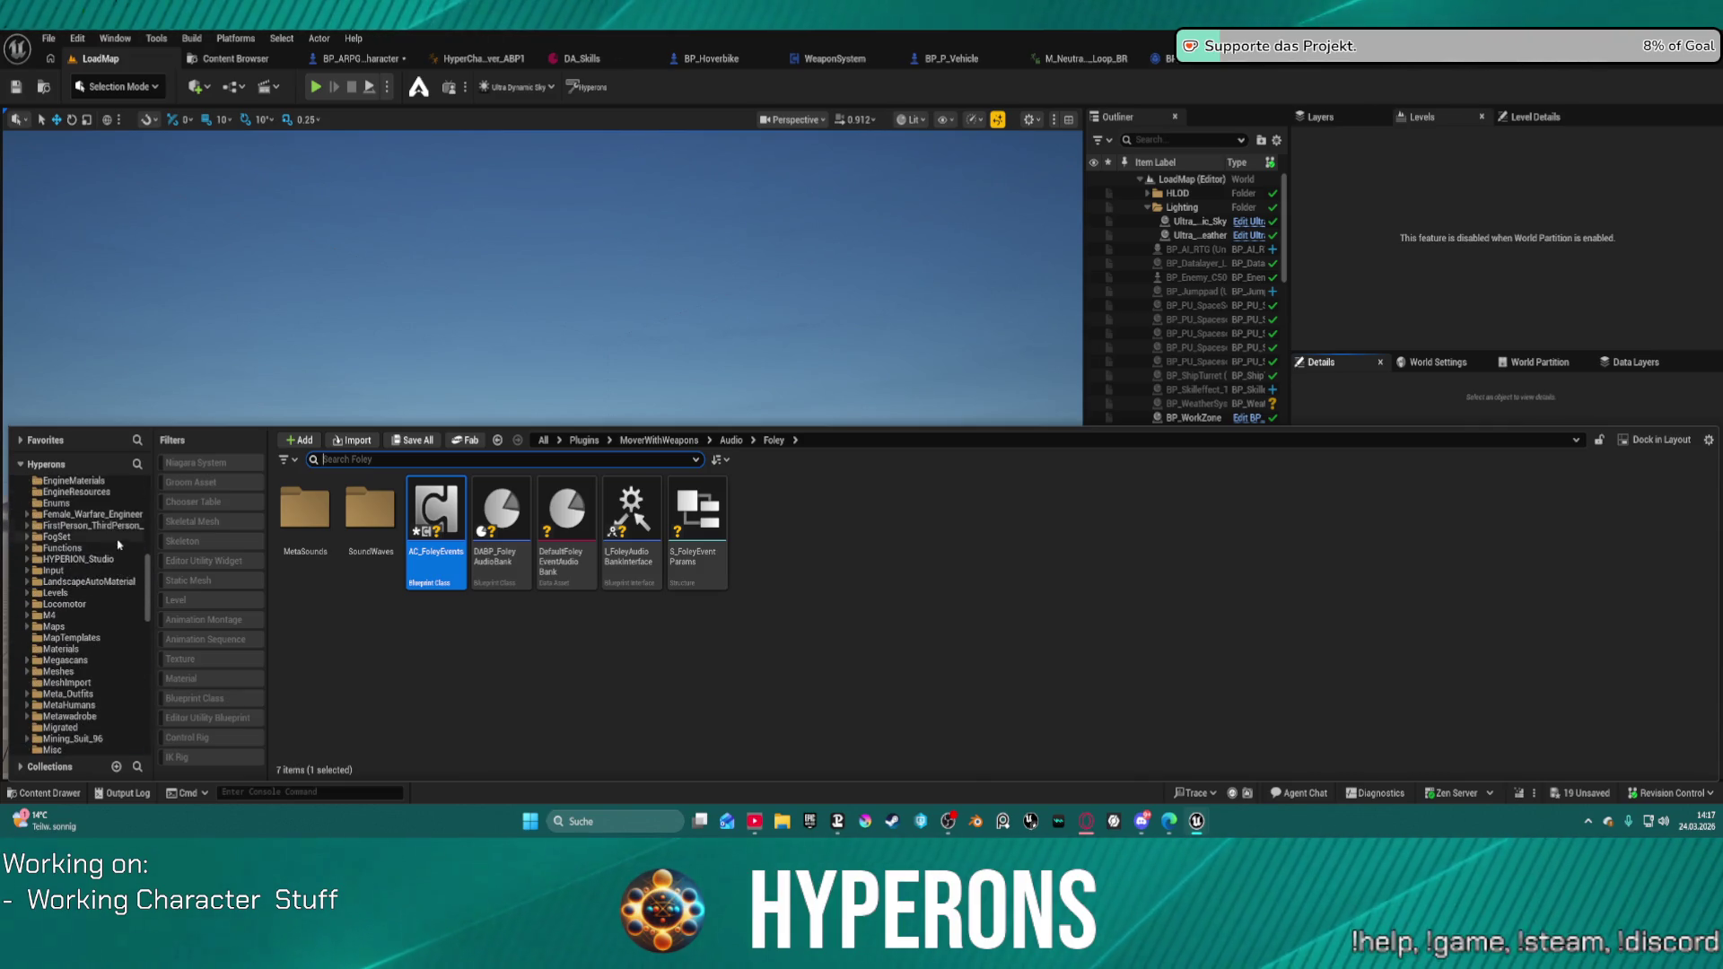
pyautogui.scroll(5, 120, 546)
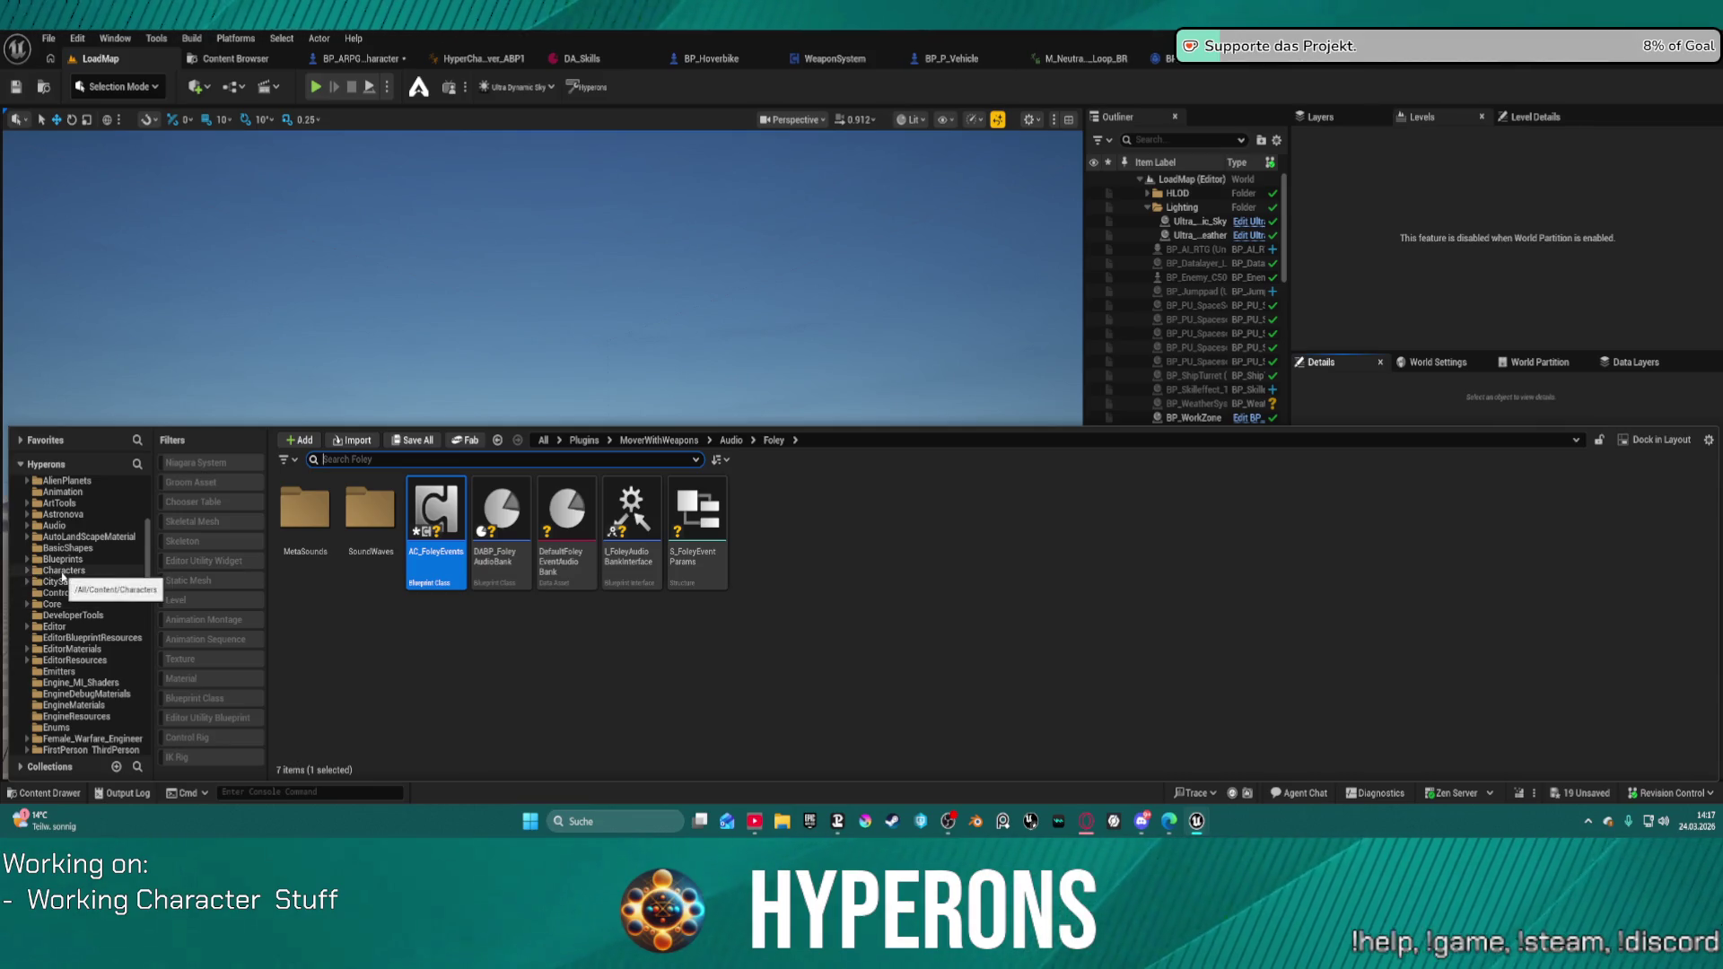
pyautogui.click(52, 604)
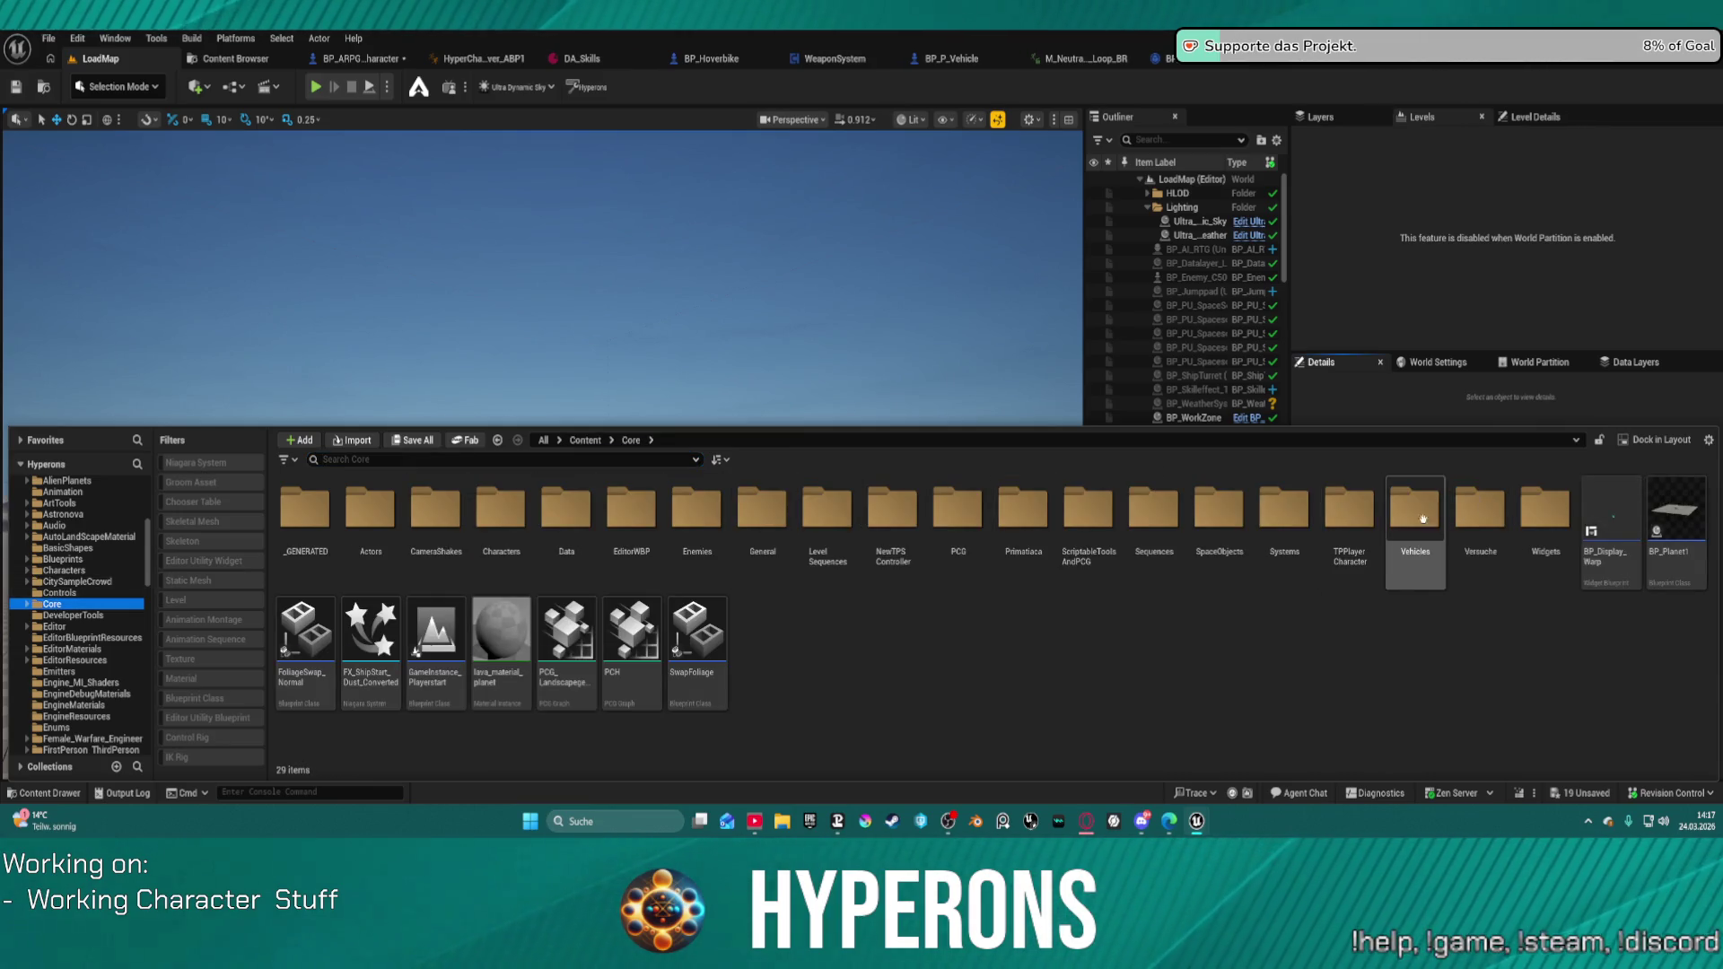
pyautogui.doubleClick(1284, 510)
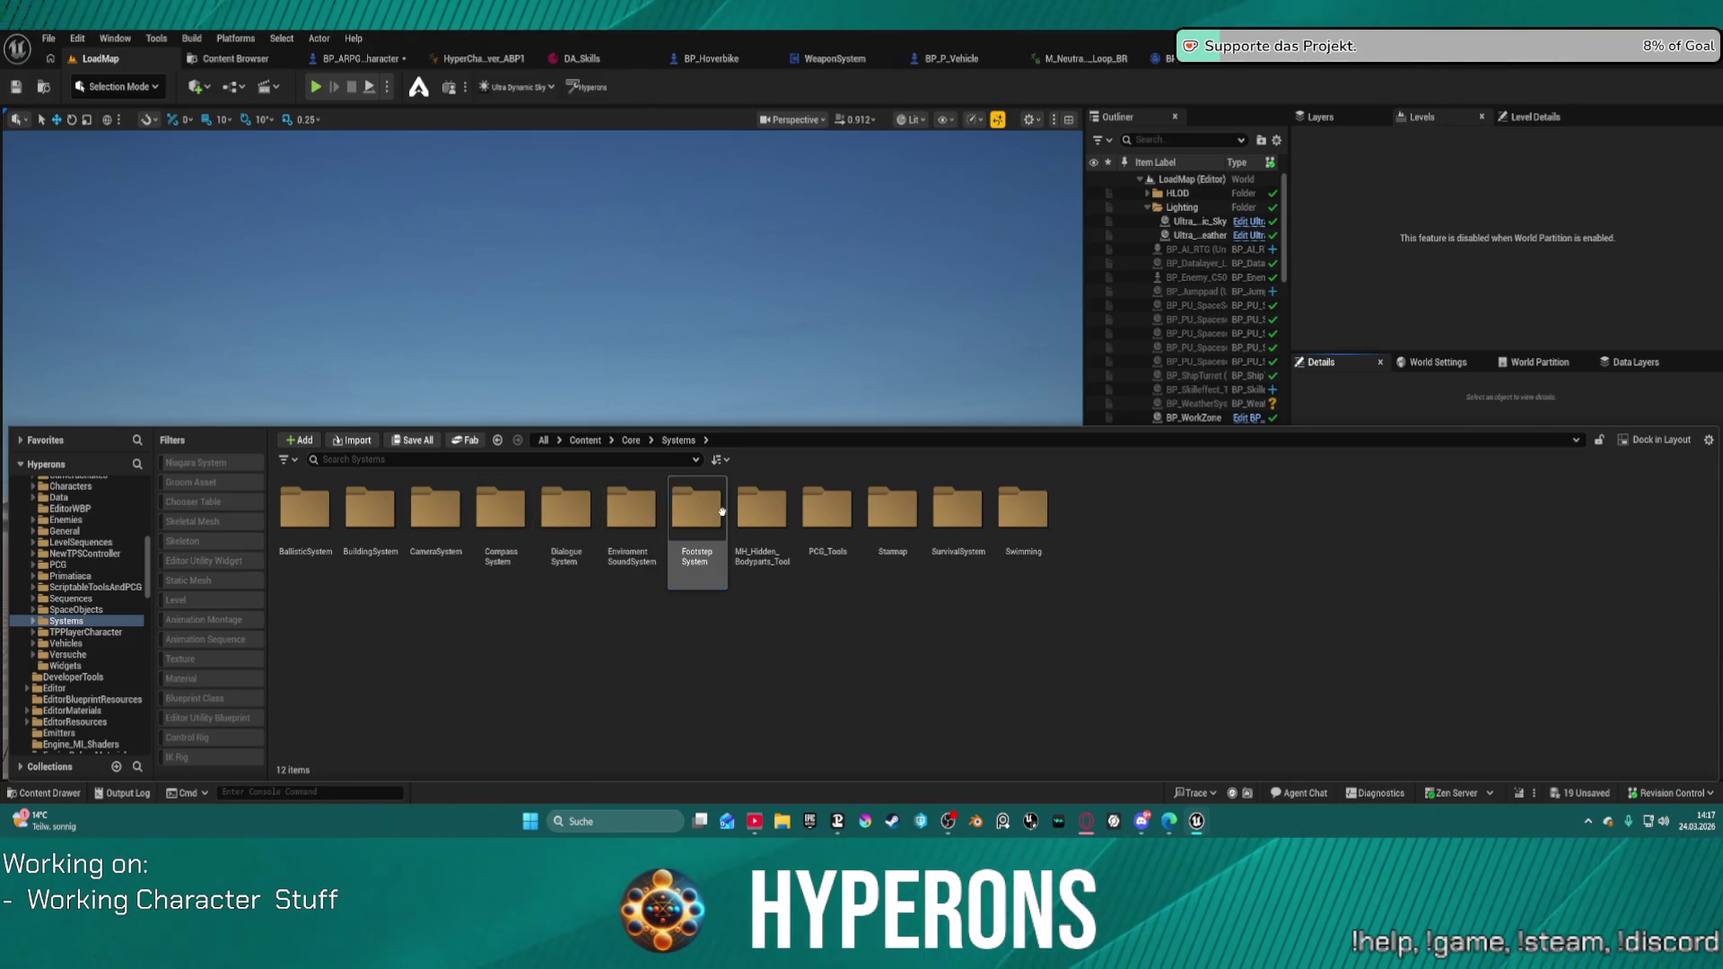
pyautogui.doubleClick(696, 510)
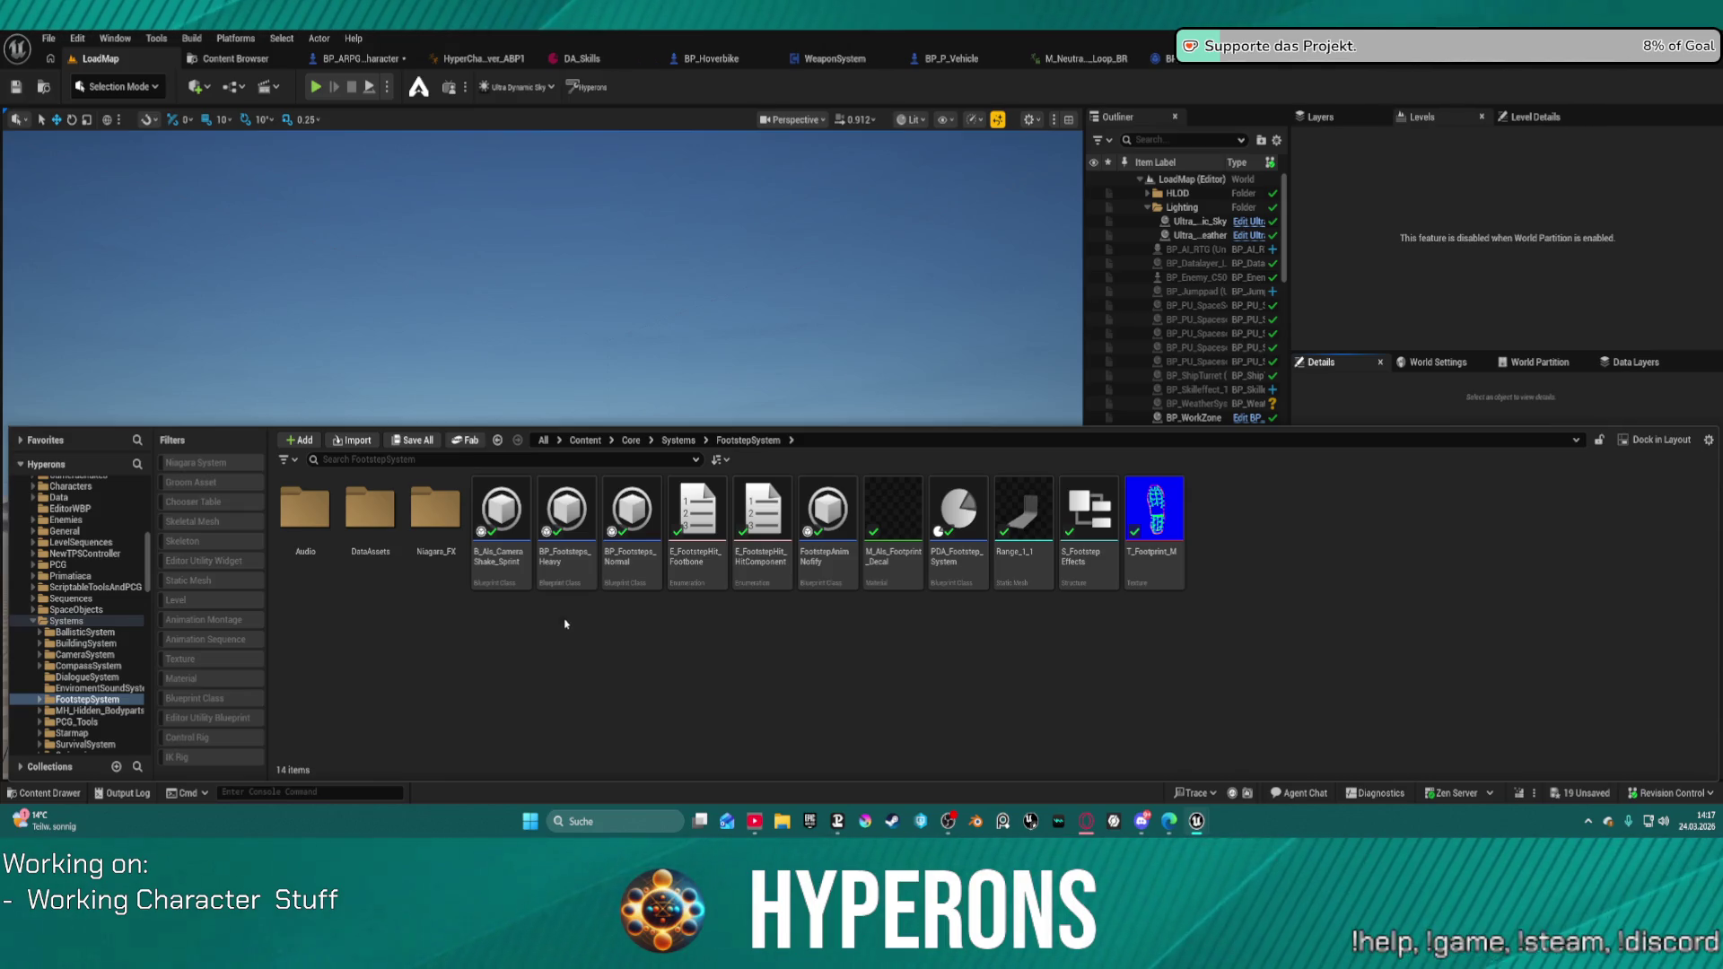
pyautogui.click(626, 510)
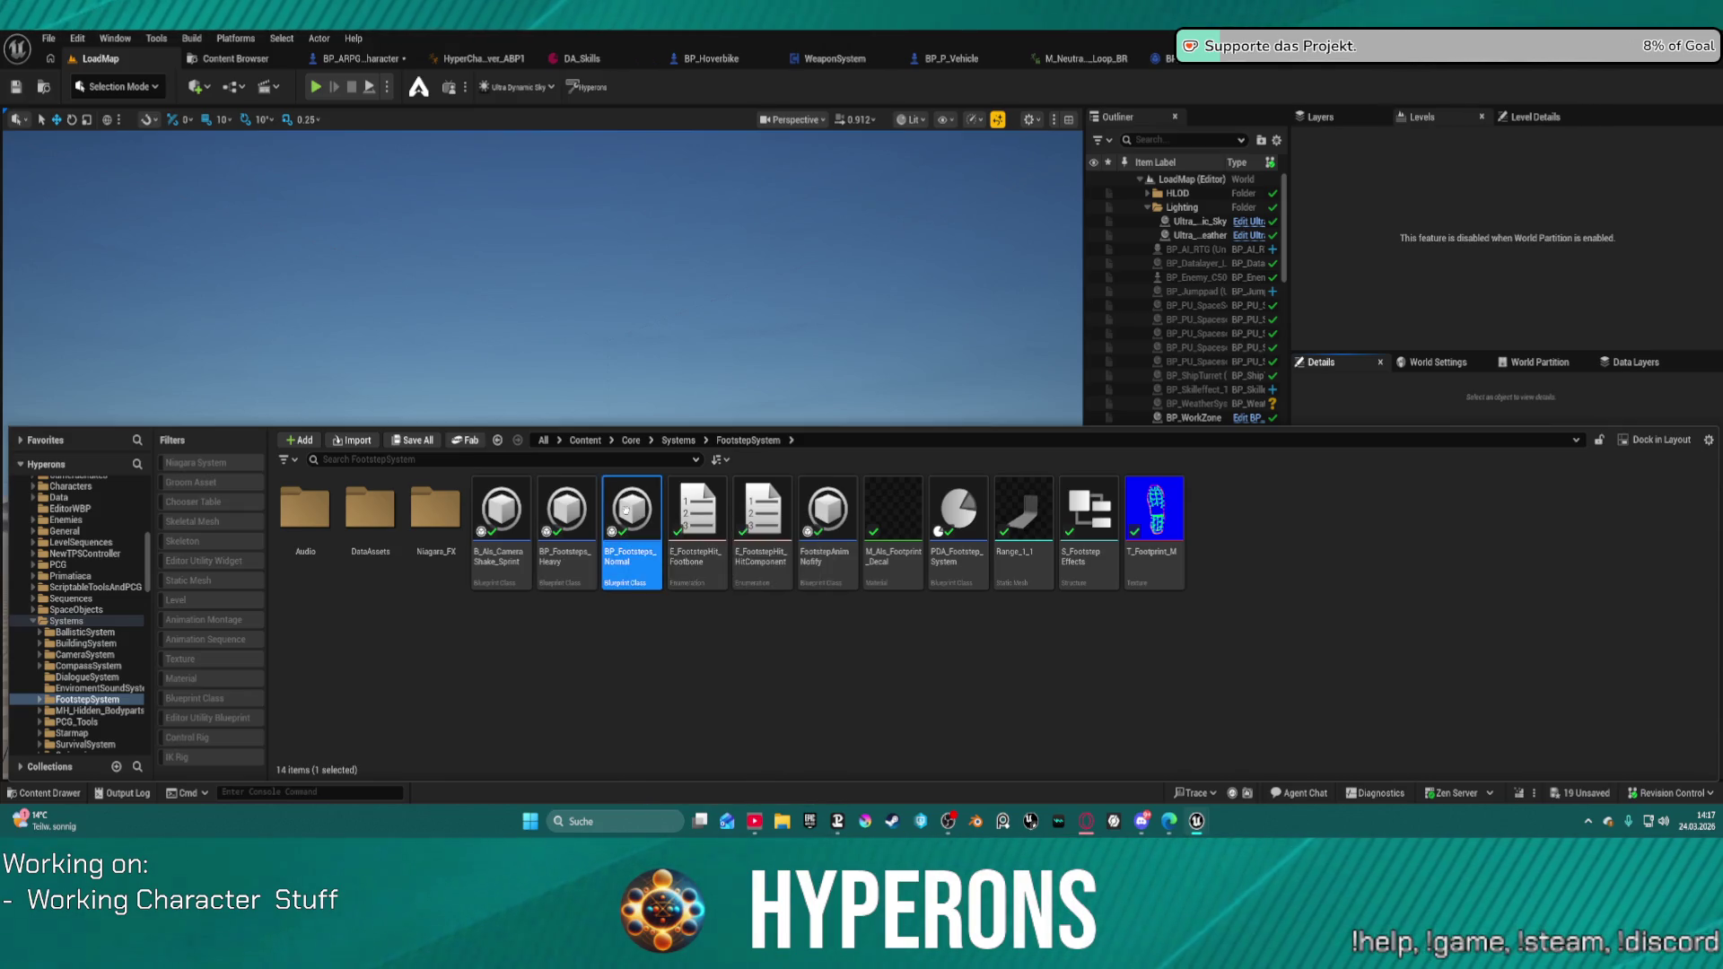
pyautogui.doubleClick(626, 510)
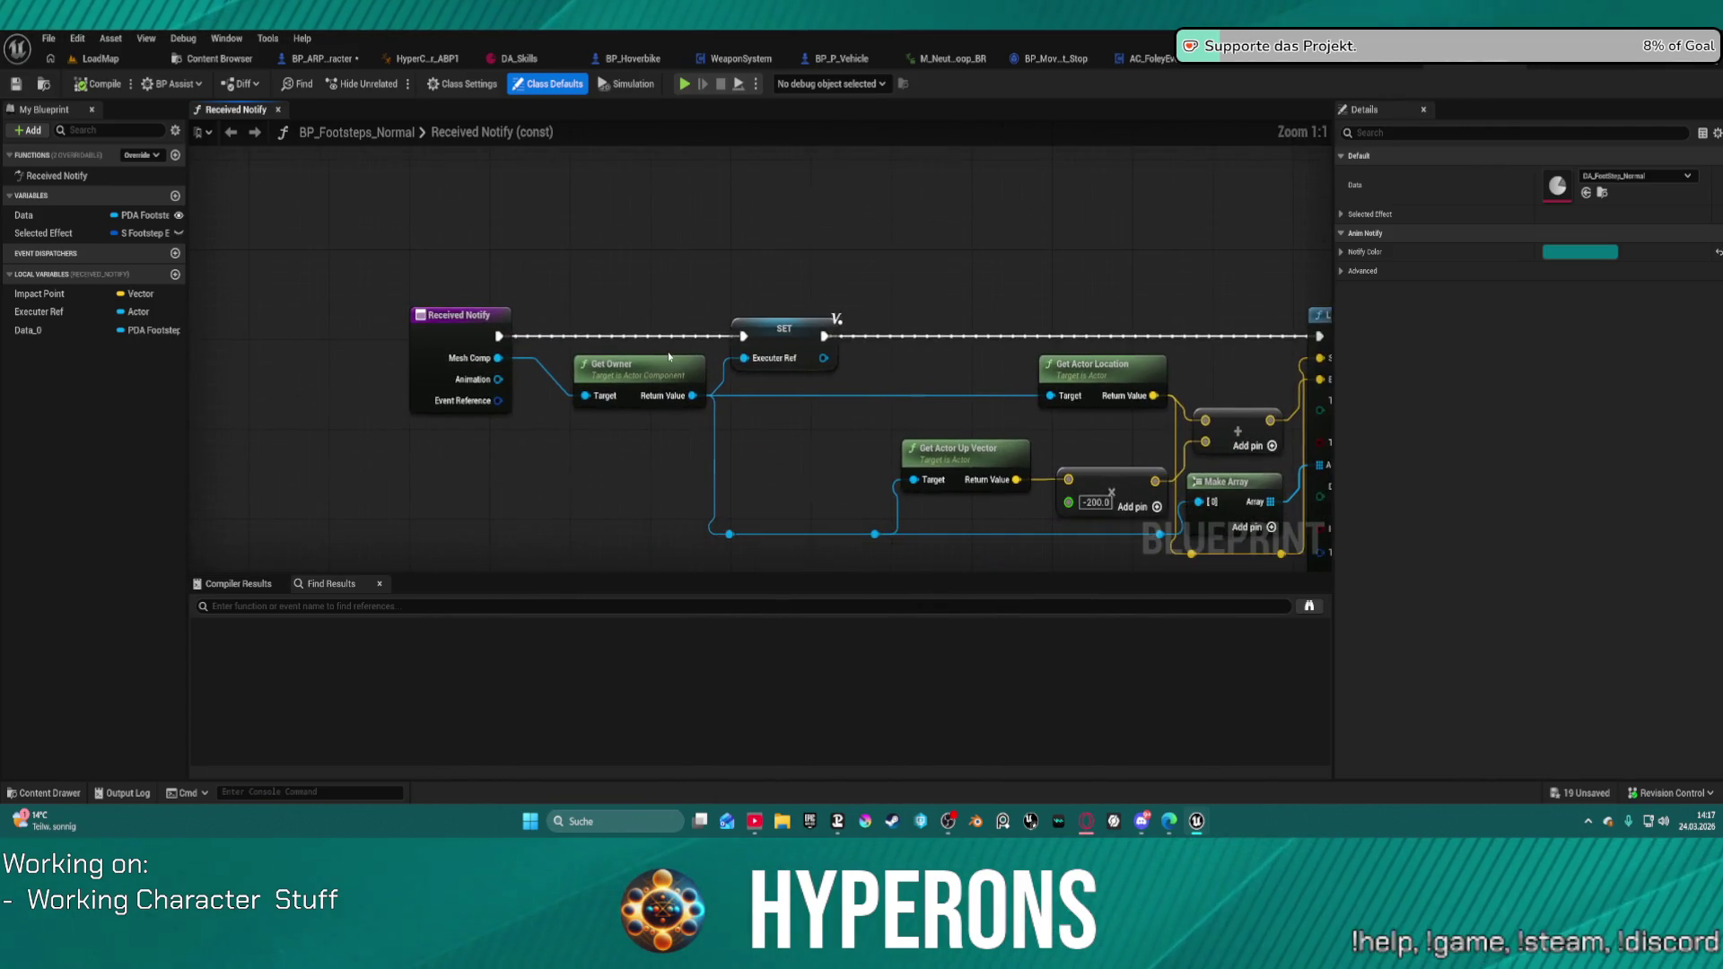
# Step: Add a Get Component by Class set to Character Mover on Get Owner, feeding Try Get Floor Check Hit Result
pyautogui.click(609, 363)
pyautogui.moveTo(610, 362)
pyautogui.mouseDown()
pyautogui.moveTo(600, 385)
pyautogui.moveTo(691, 241)
pyautogui.mouseUp()
pyautogui.write('g')
pyautogui.write(' co')
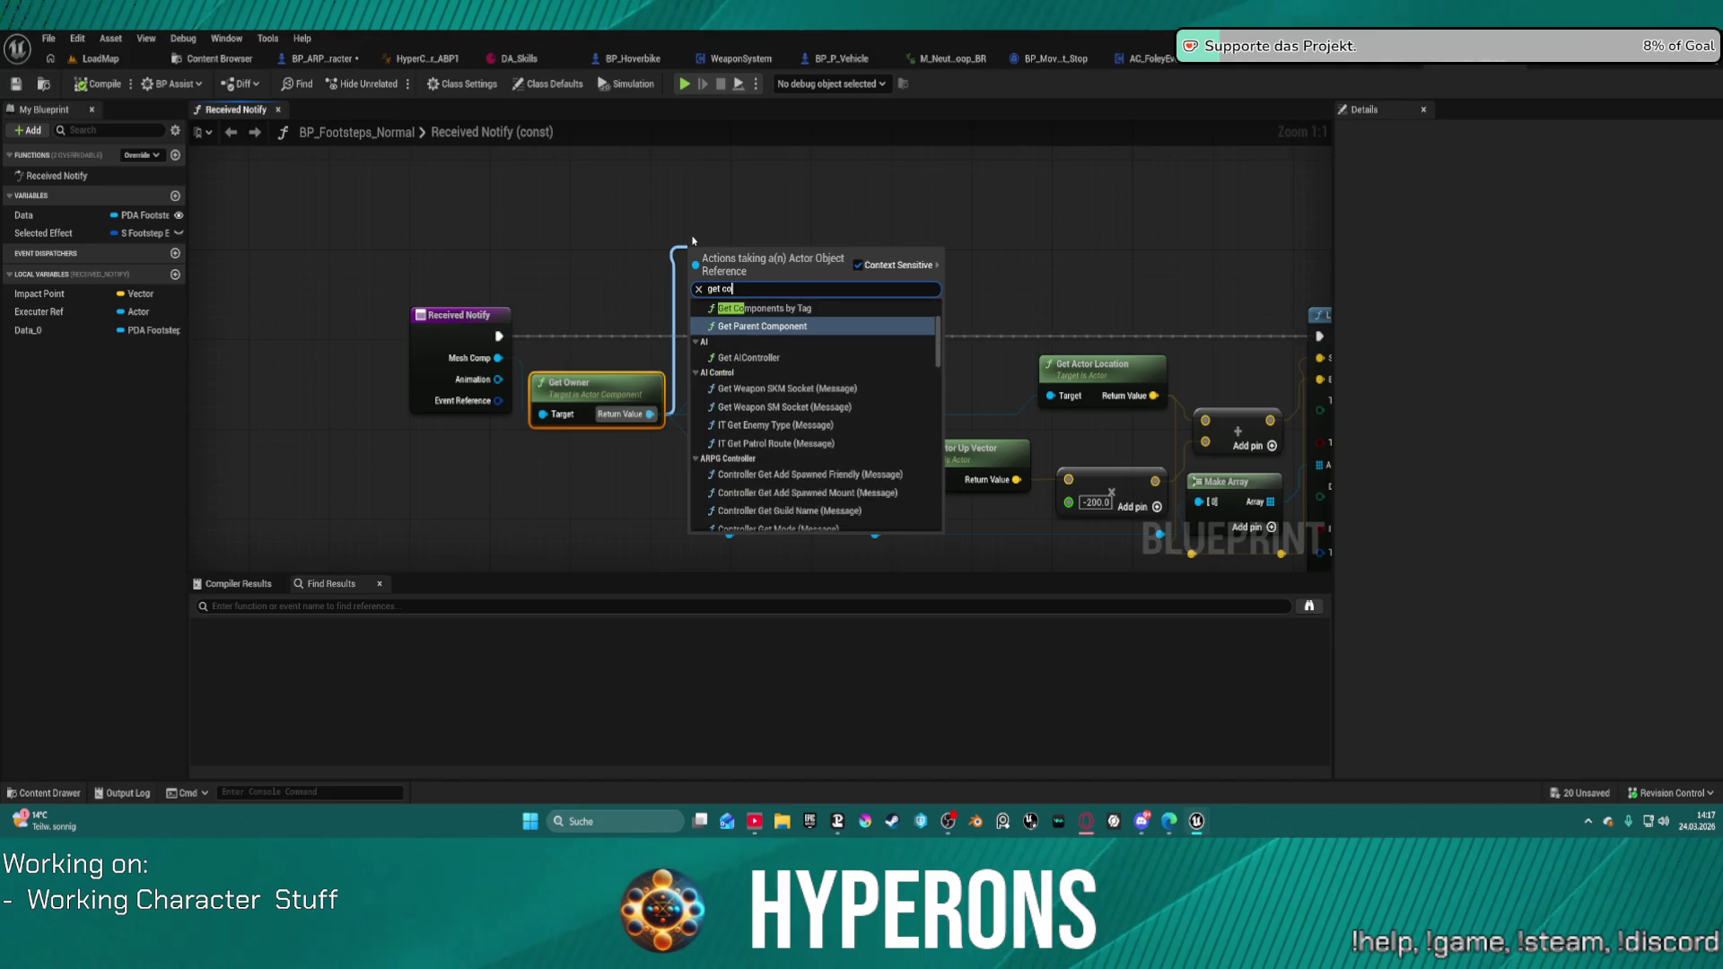
pyautogui.write('mpent')
pyautogui.press('Up')
pyautogui.press('Up')
pyautogui.press('Up')
pyautogui.press('Return')
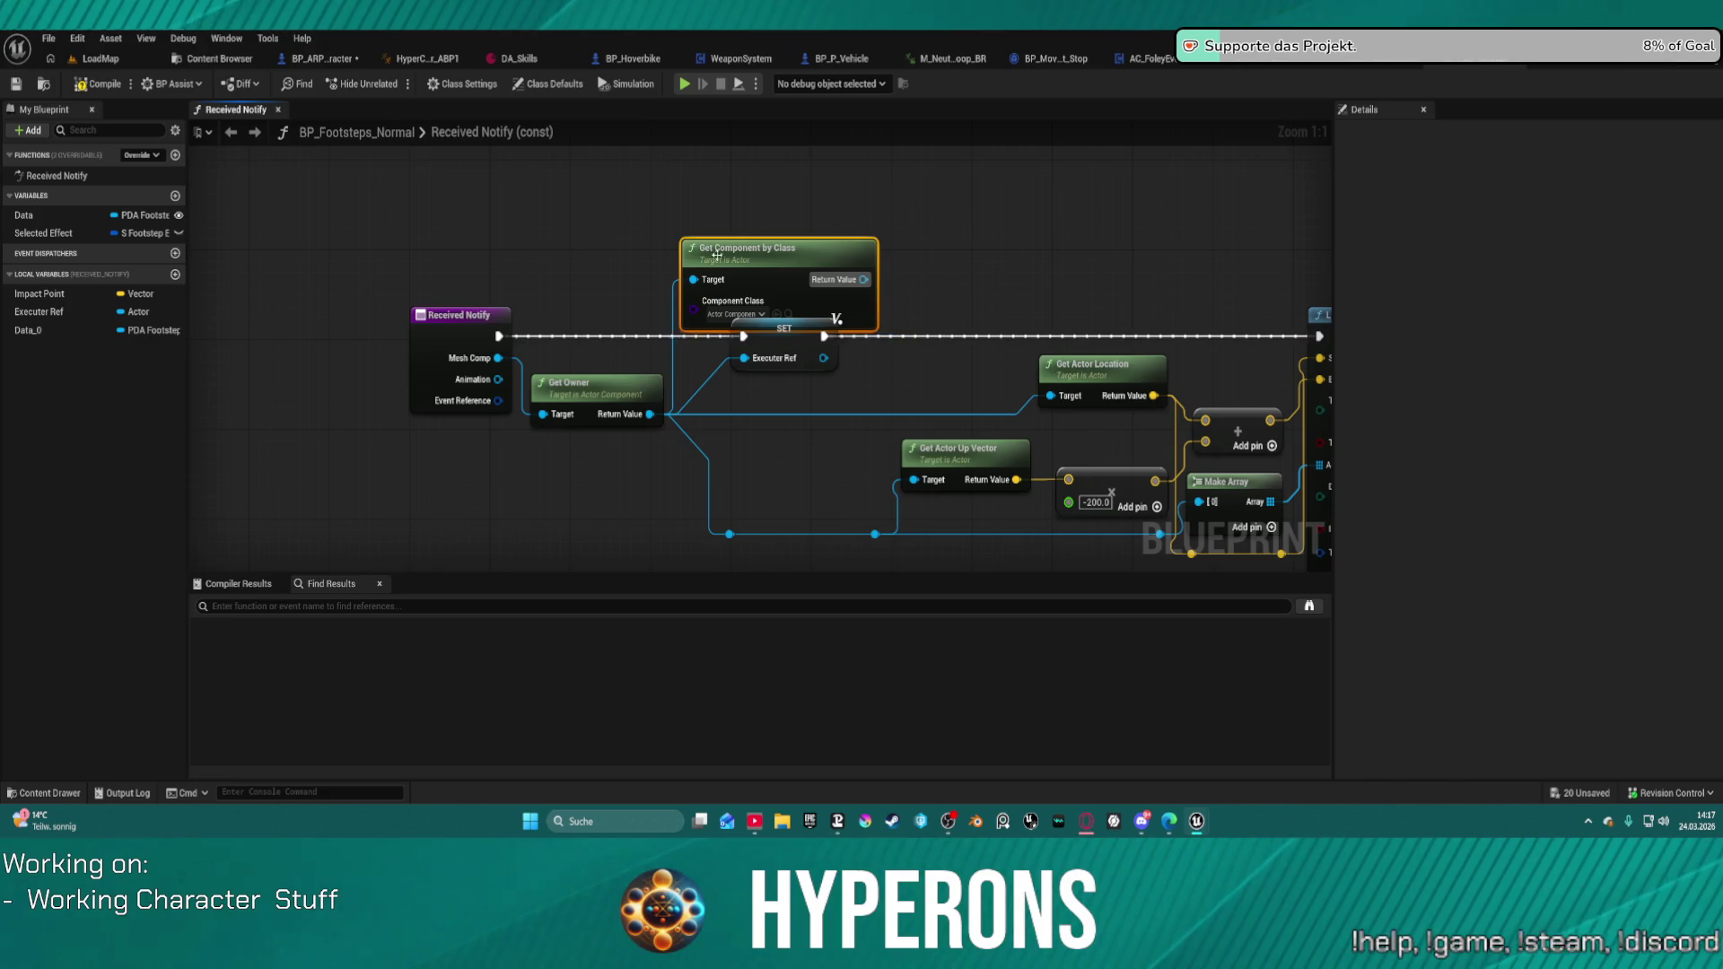
pyautogui.click(717, 316)
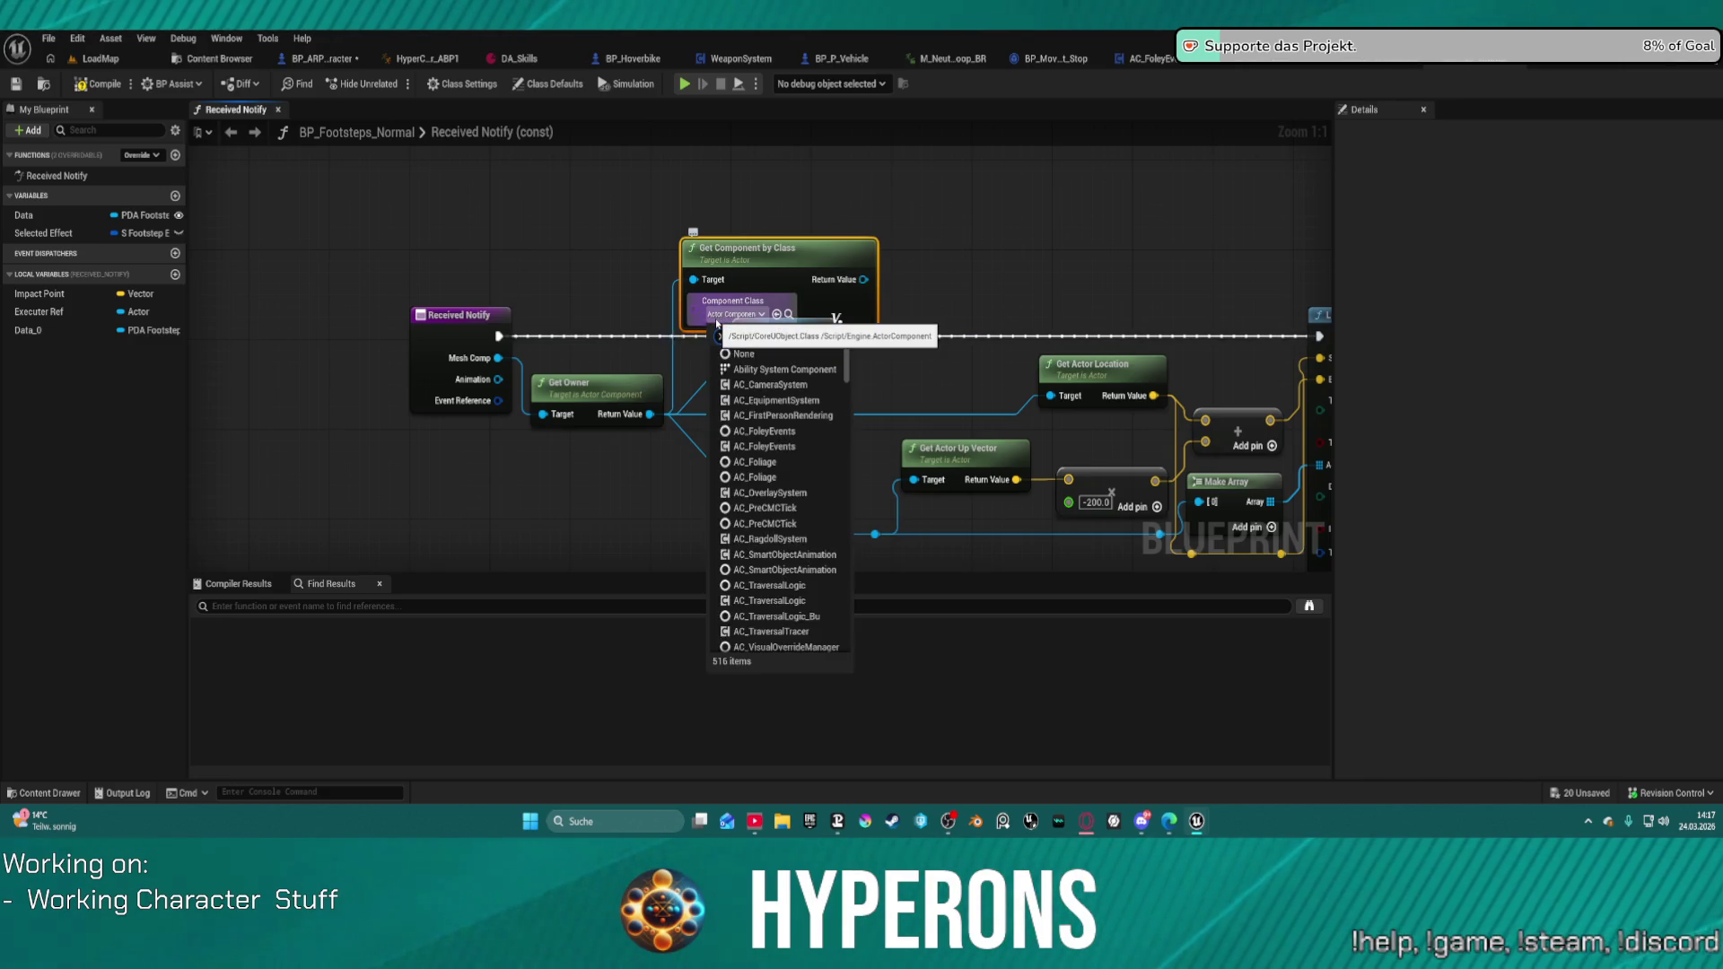
pyautogui.write('mover')
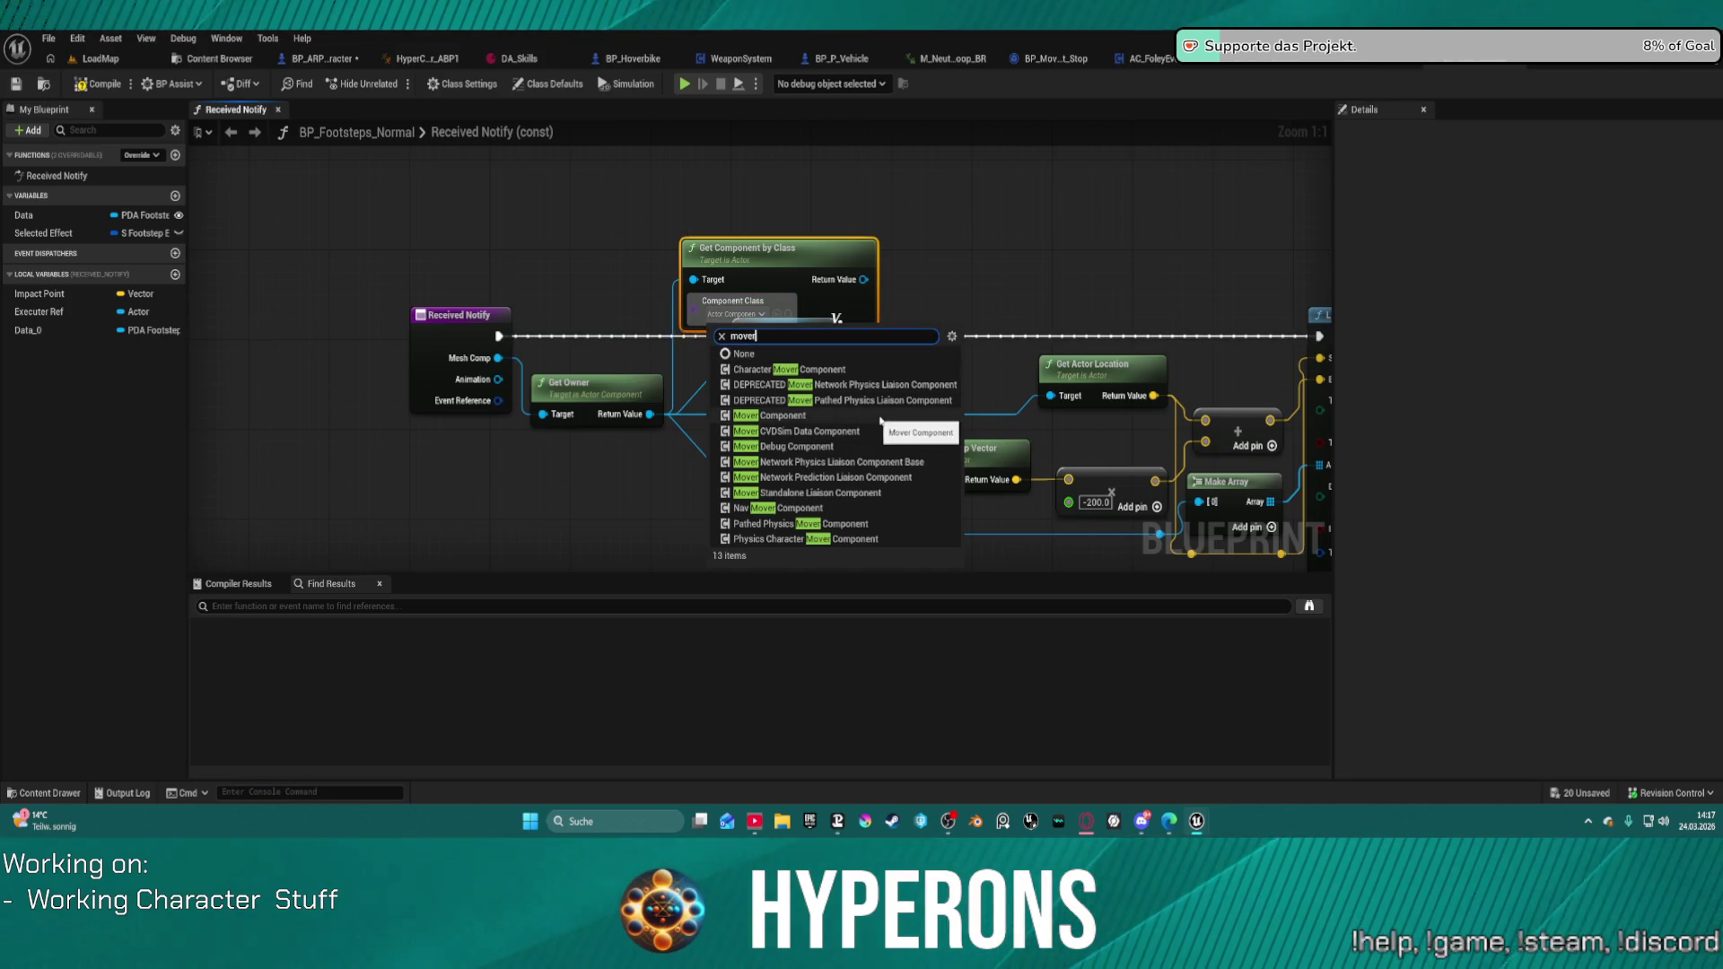
pyautogui.click(827, 369)
pyautogui.moveTo(798, 271)
pyautogui.mouseDown()
pyautogui.moveTo(726, 237)
pyautogui.moveTo(905, 254)
pyautogui.mouseUp()
pyautogui.write('ge')
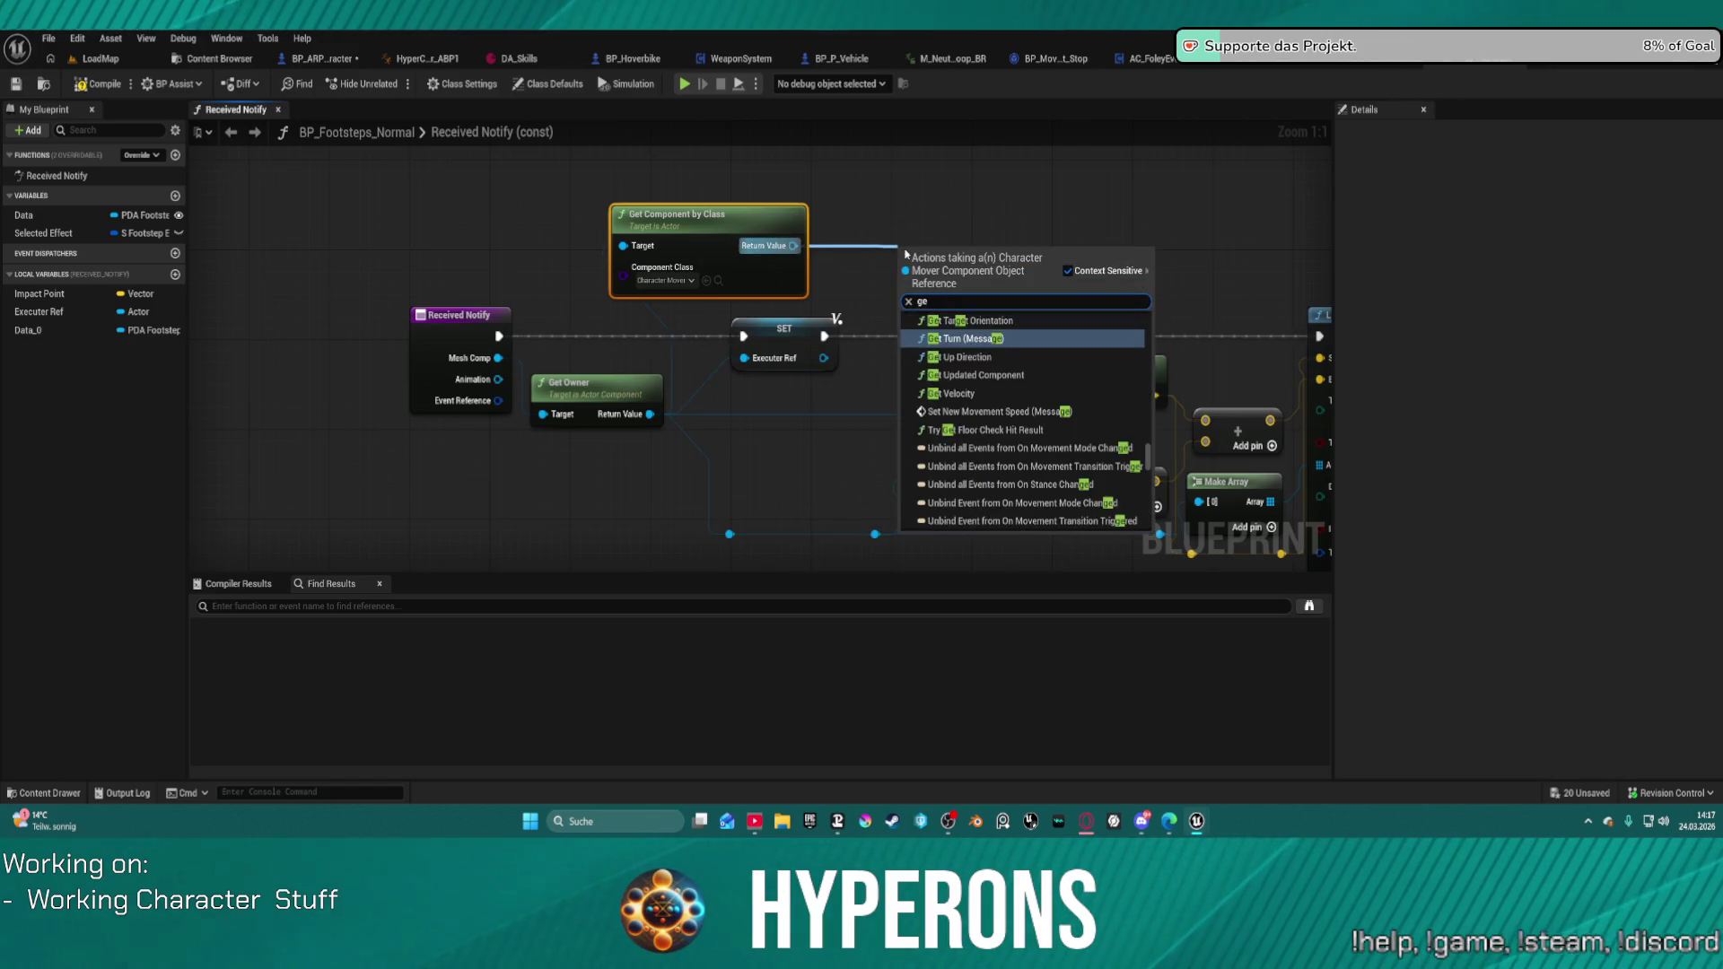
pyautogui.write('t')
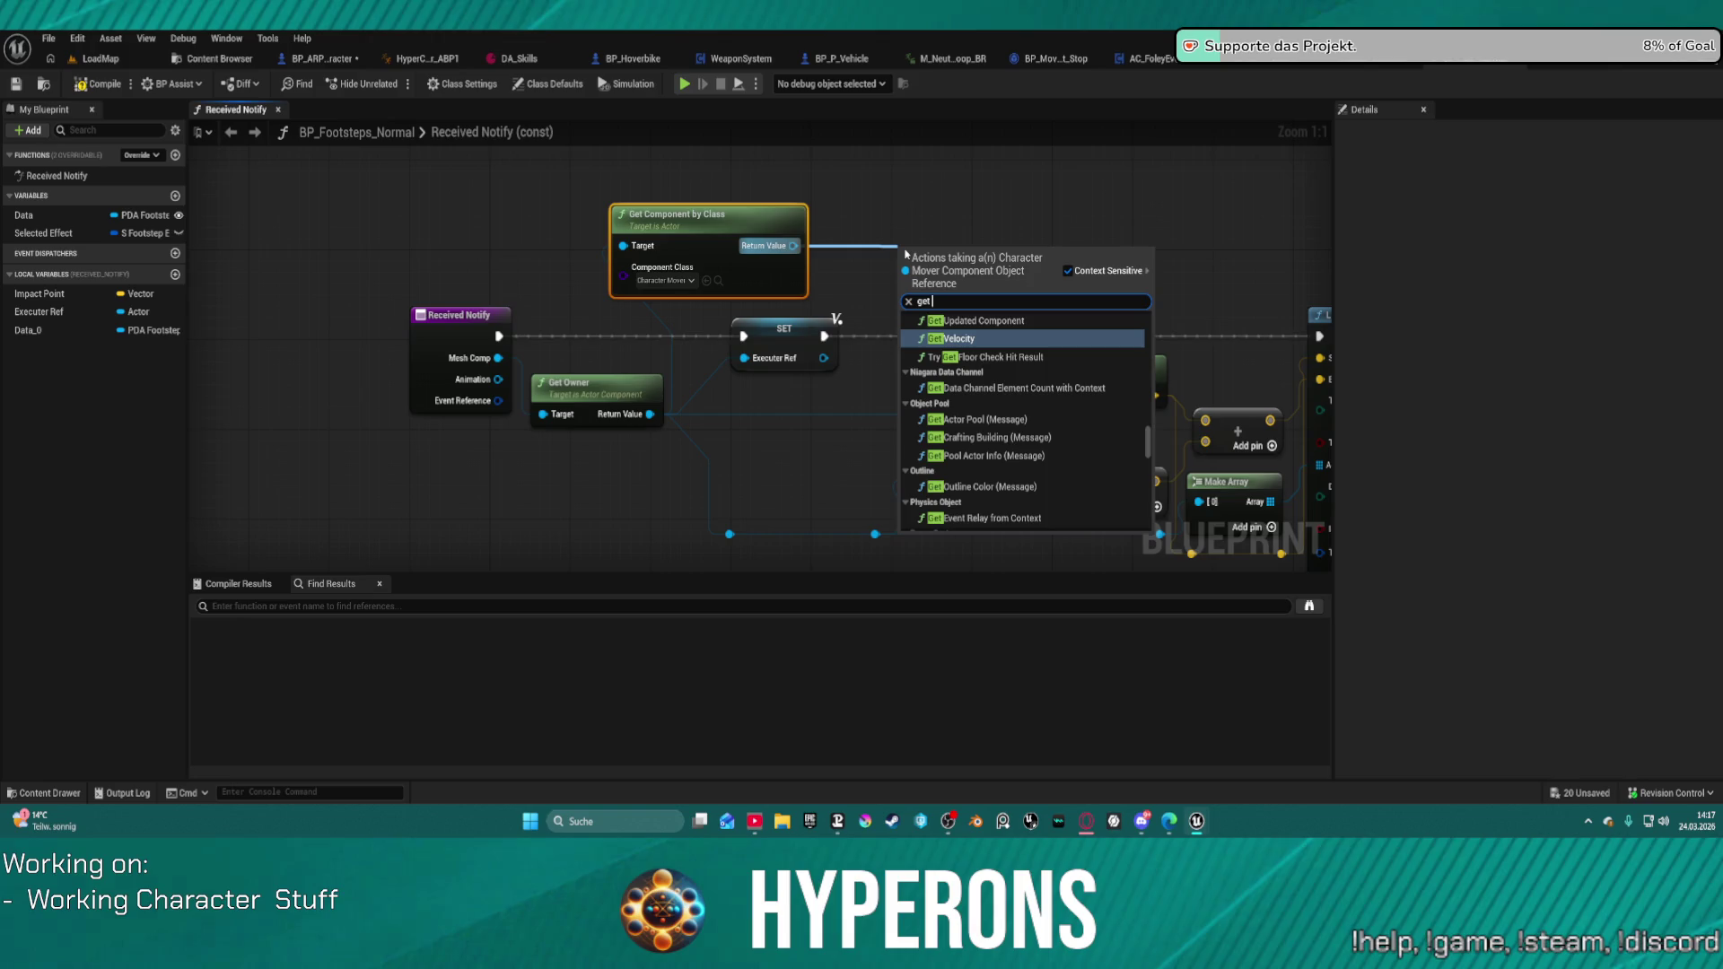
pyautogui.write(' flo')
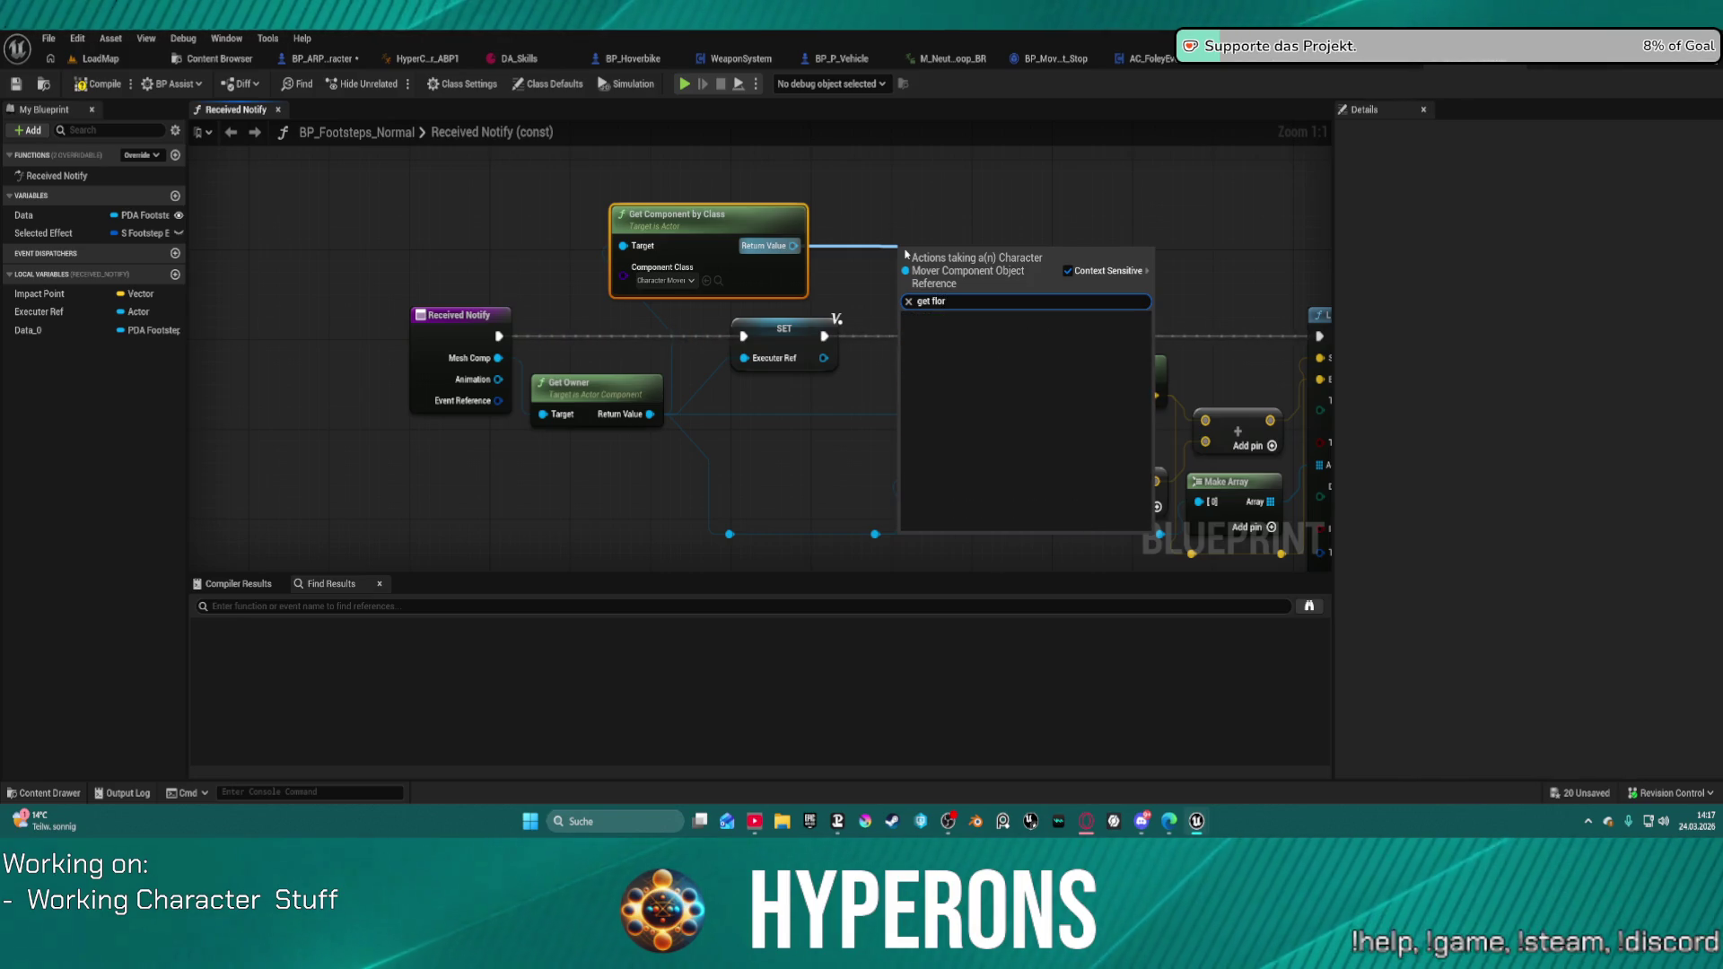
pyautogui.click(985, 364)
# Step: Rewire the Branch, trace hit and floor-check result, ending with SET's execution feeding Line Trace By Channel
pyautogui.moveTo(1147, 297); pyautogui.dragTo(835, 293)
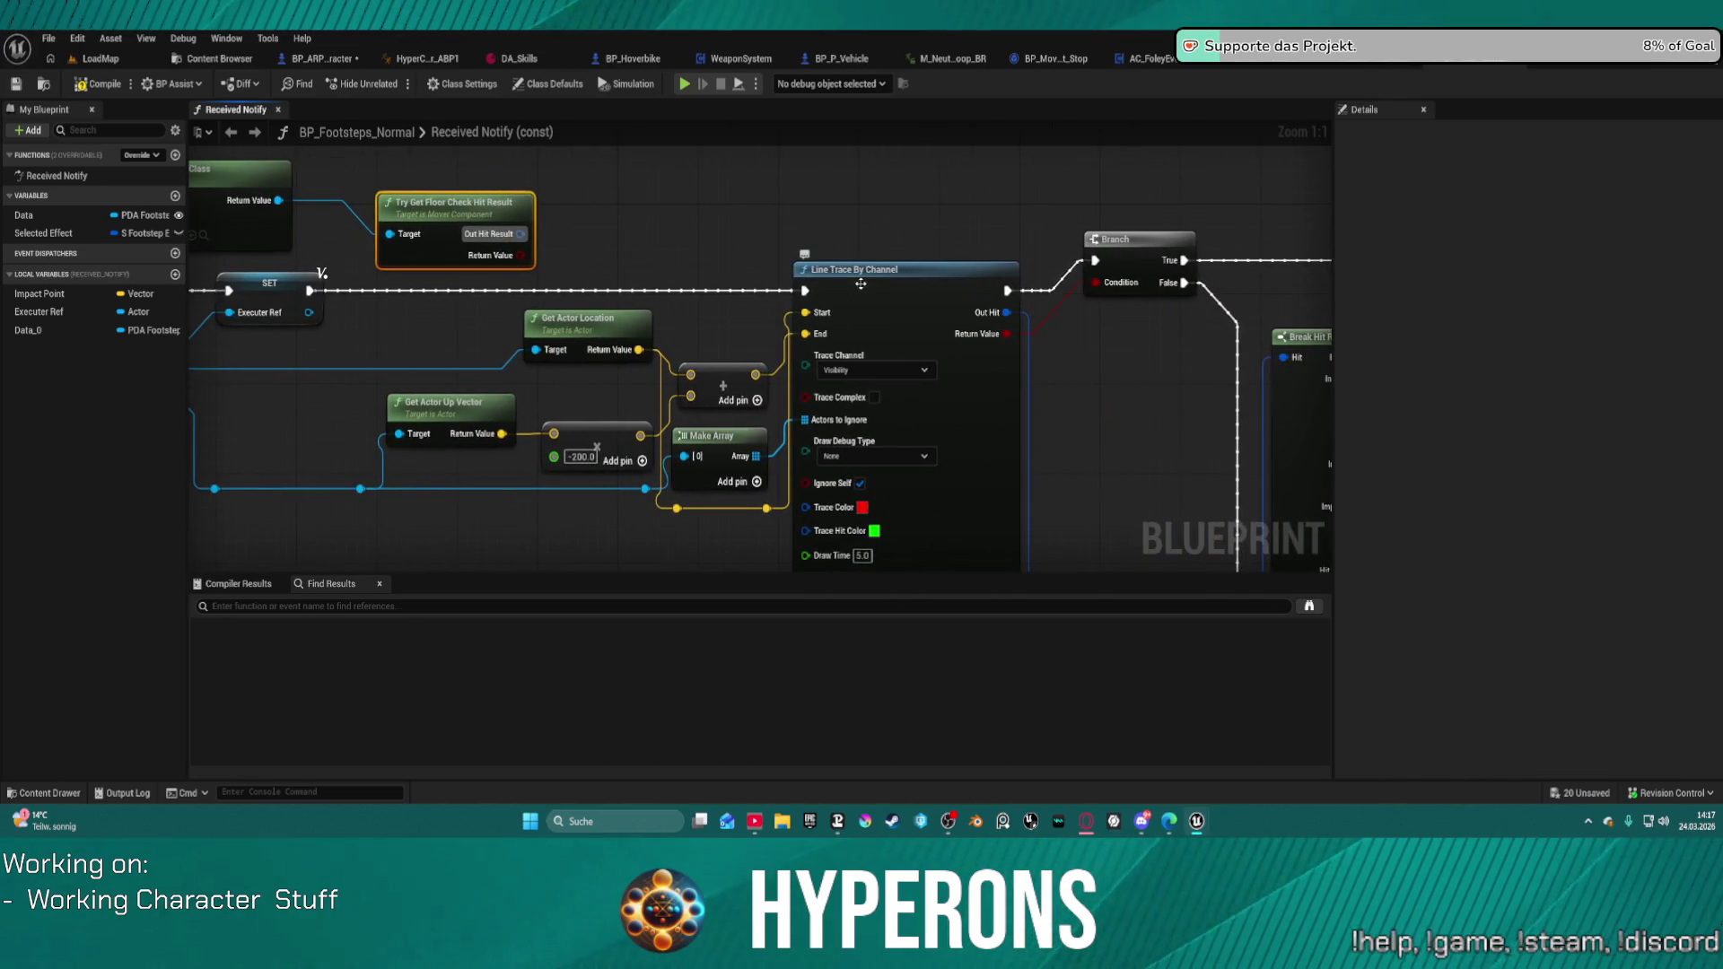
pyautogui.moveTo(514, 258); pyautogui.dragTo(1095, 283)
pyautogui.moveTo(914, 240)
pyautogui.mouseDown()
pyautogui.moveTo(384, 229)
pyautogui.moveTo(309, 290)
pyautogui.mouseUp()
pyautogui.moveTo(1007, 312)
pyautogui.mouseDown()
pyautogui.moveTo(577, 211)
pyautogui.moveTo(519, 239)
pyautogui.mouseUp()
pyautogui.moveTo(882, 295)
pyautogui.mouseDown()
pyautogui.moveTo(646, 462)
pyautogui.moveTo(907, 384)
pyautogui.mouseUp()
pyautogui.moveTo(952, 307)
pyautogui.mouseDown()
pyautogui.moveTo(1292, 309)
pyautogui.moveTo(1039, 301)
pyautogui.moveTo(1169, 298)
pyautogui.mouseUp()
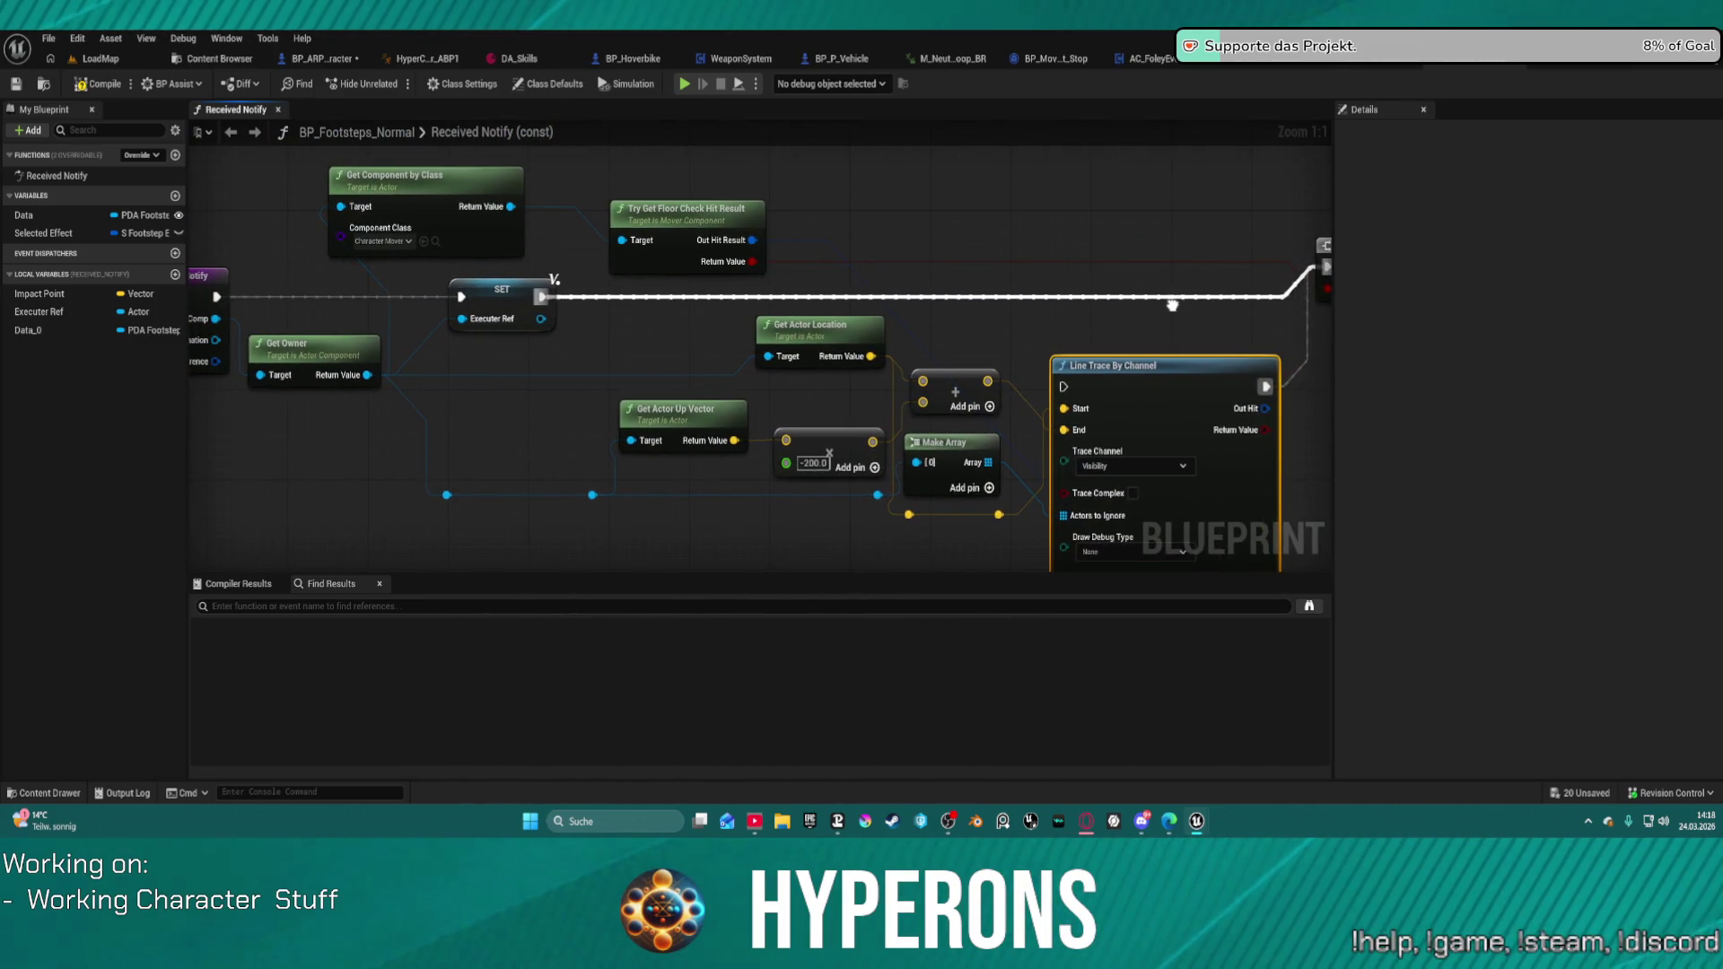
pyautogui.moveTo(1173, 304); pyautogui.dragTo(1169, 294)
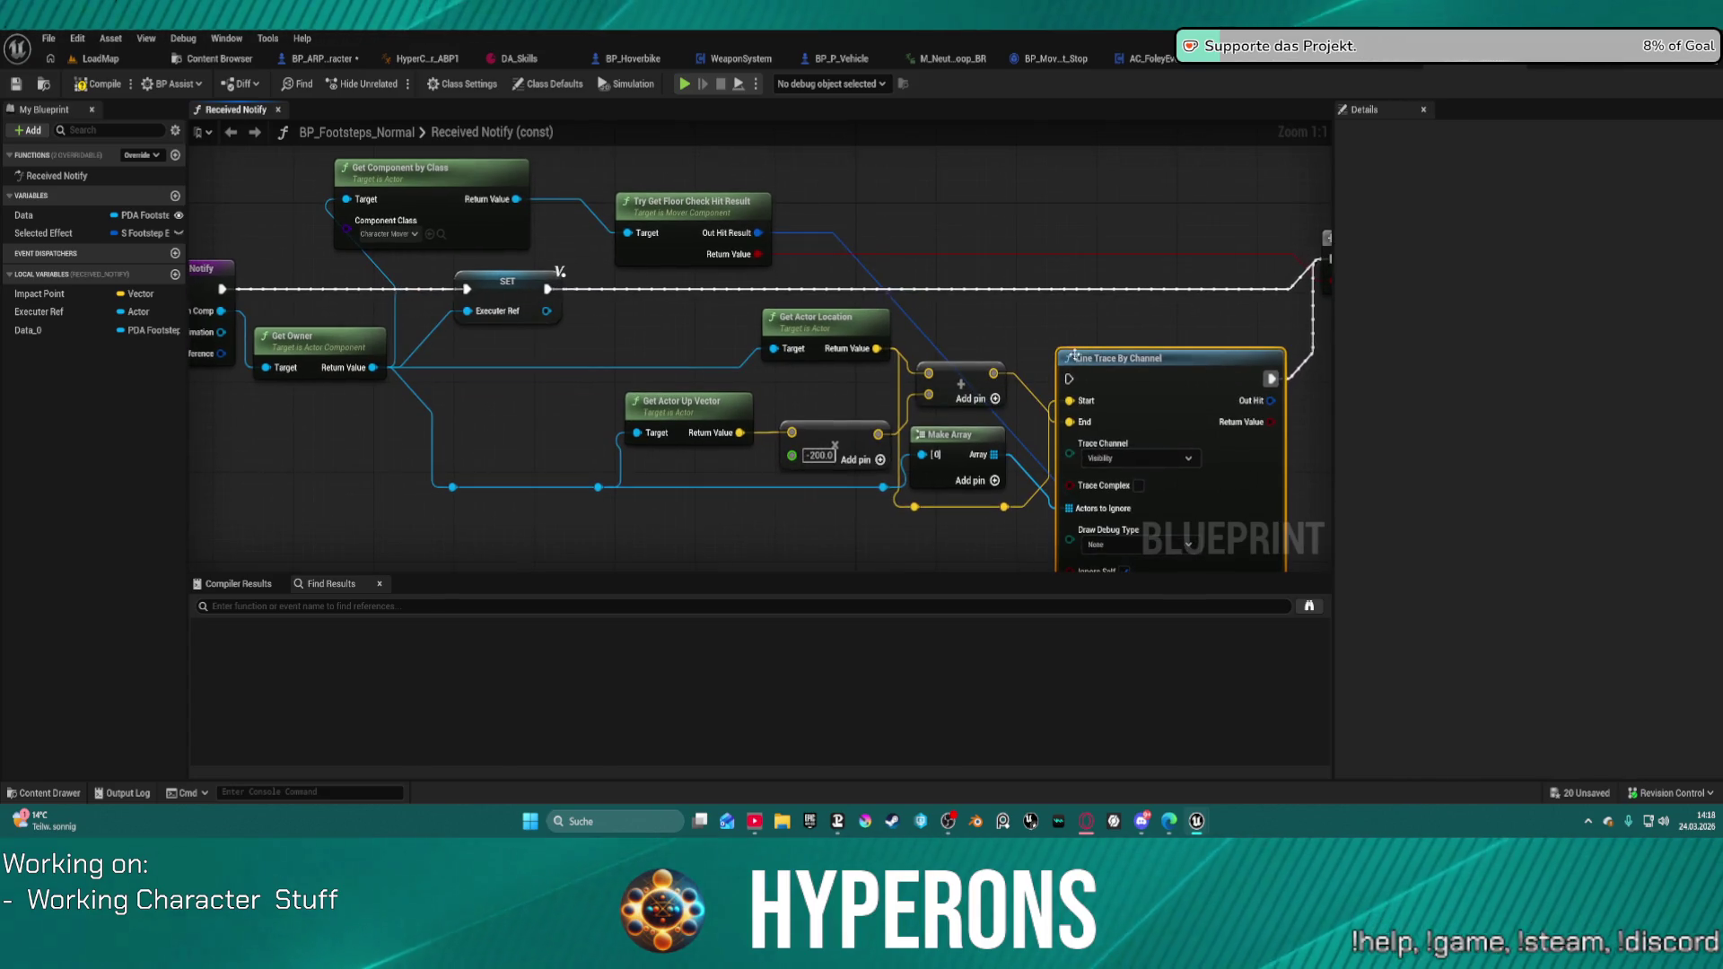
pyautogui.moveTo(1068, 379); pyautogui.dragTo(548, 289)
pyautogui.moveTo(753, 296)
pyautogui.mouseDown()
pyautogui.moveTo(911, 269)
pyautogui.moveTo(1101, 296)
pyautogui.moveTo(1155, 275)
pyautogui.moveTo(1294, 325)
pyautogui.mouseUp()
# Step: Insert an Is Valid between SET and Get Actor Location, and nudge Line Trace By Channel left
pyautogui.moveTo(673, 231); pyautogui.dragTo(793, 191)
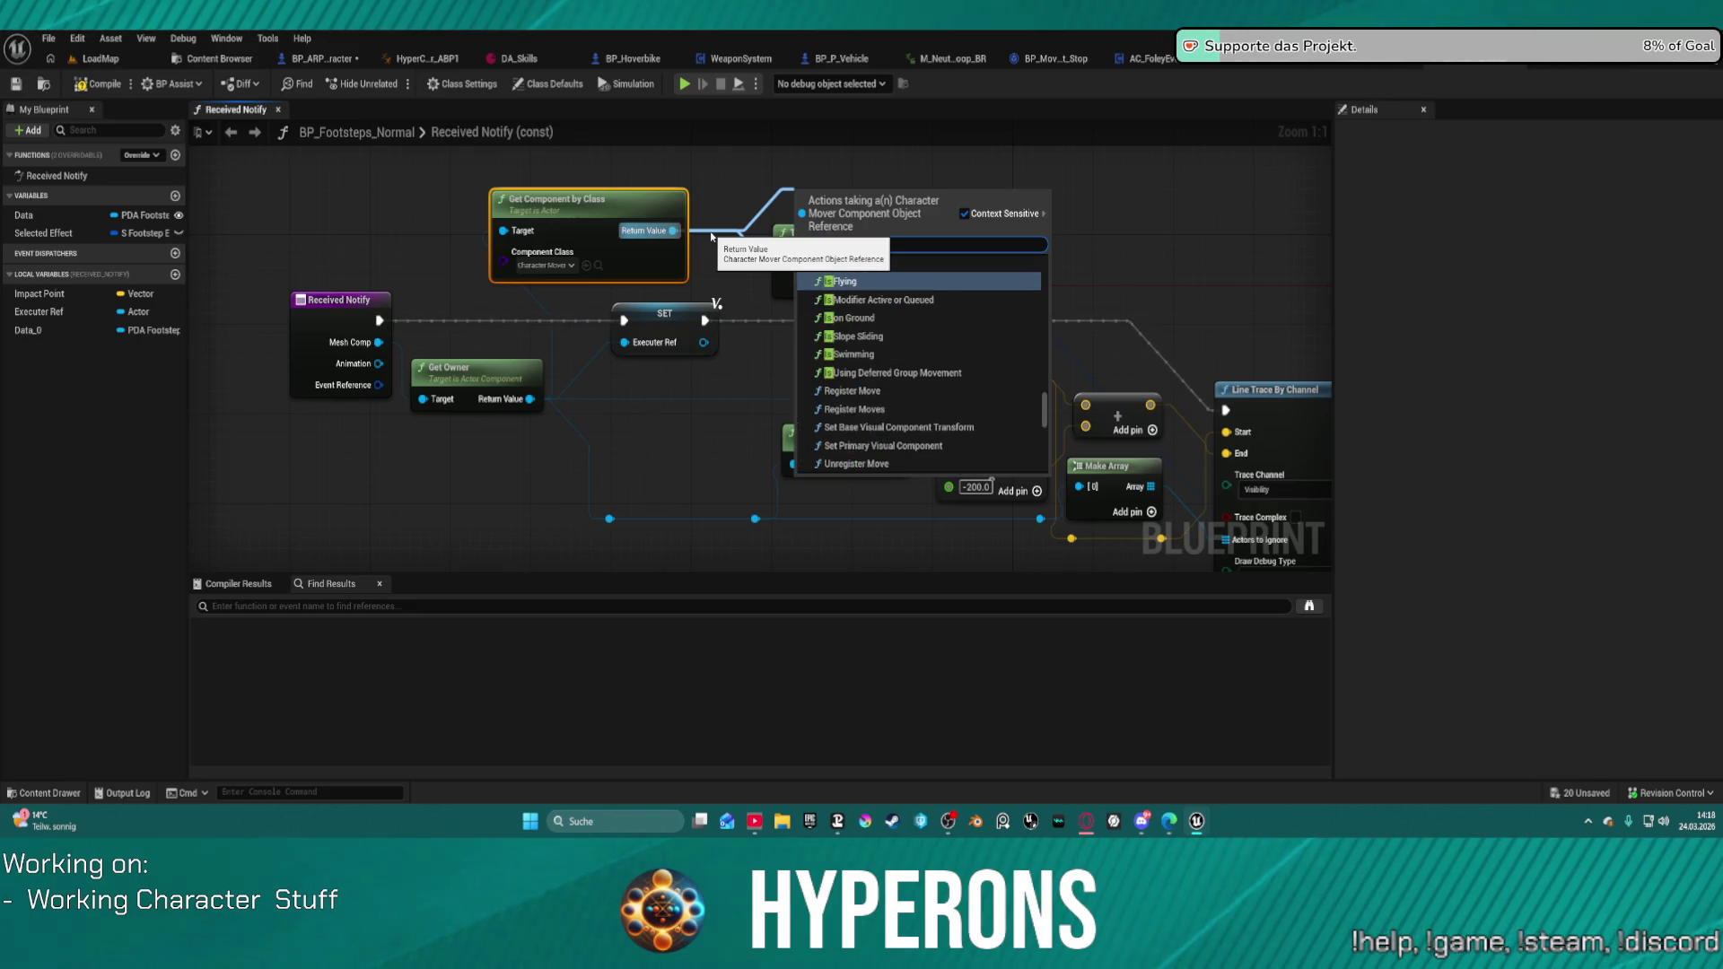
pyautogui.press('Escape')
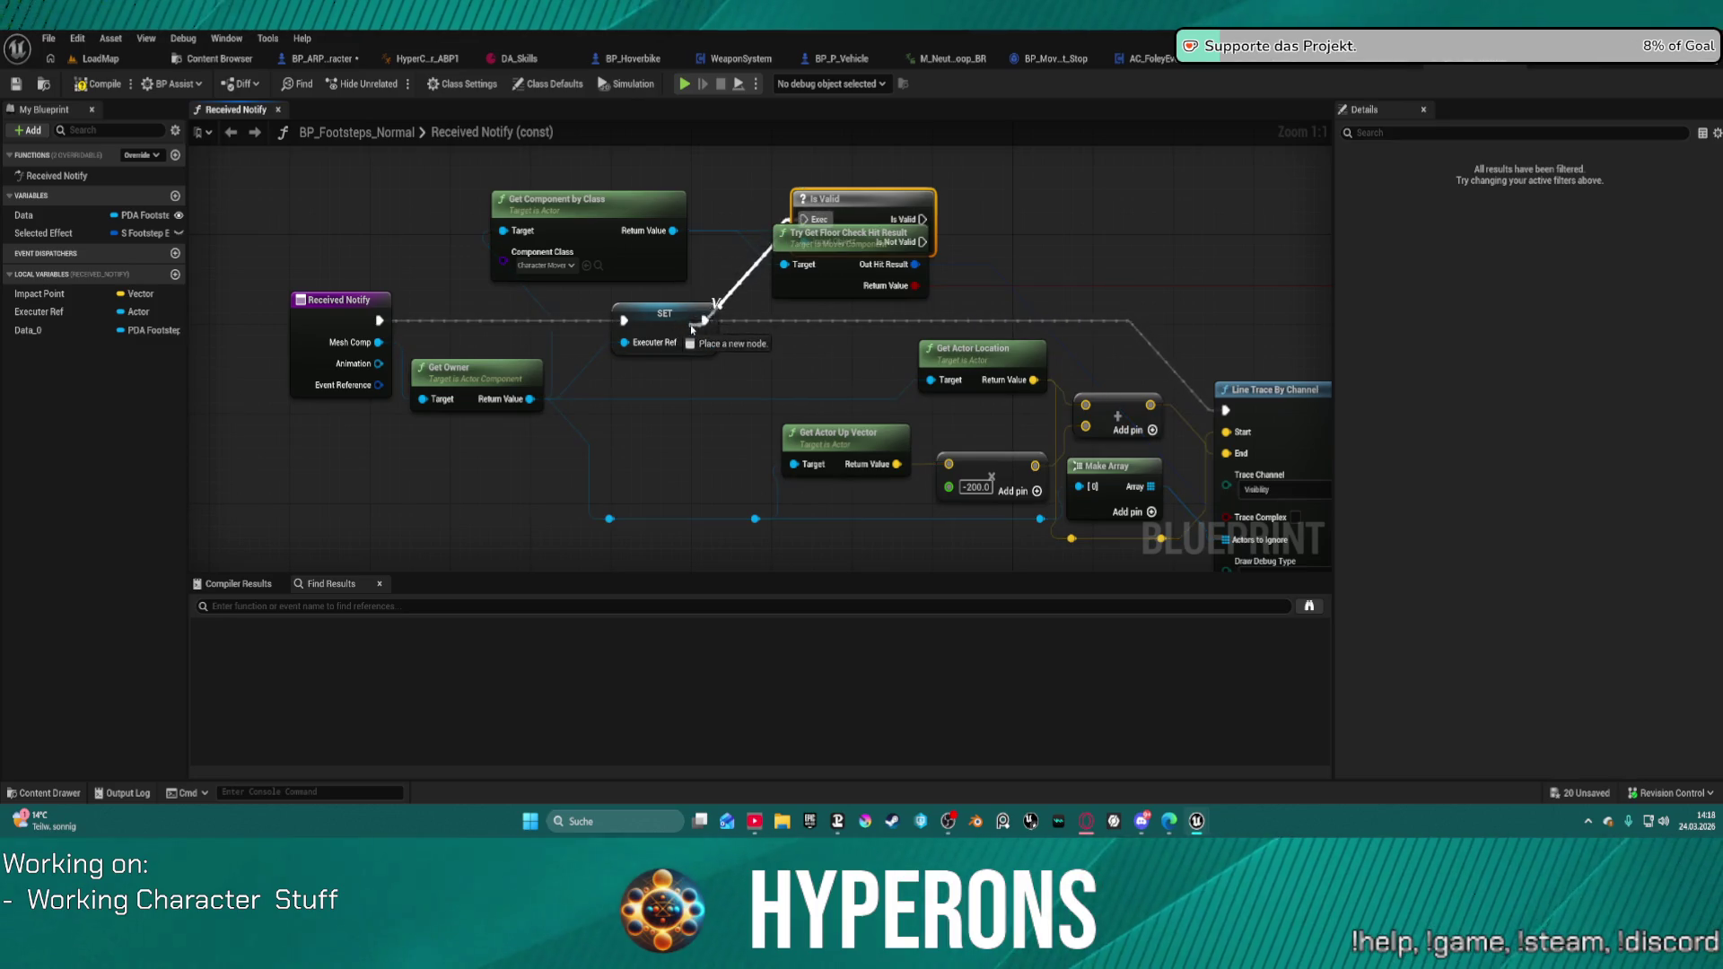
pyautogui.moveTo(827, 248)
pyautogui.mouseDown()
pyautogui.moveTo(579, 253)
pyautogui.moveTo(801, 161)
pyautogui.moveTo(882, 199)
pyautogui.mouseUp()
pyautogui.moveTo(977, 425); pyautogui.dragTo(978, 418)
pyautogui.moveTo(579, 214)
pyautogui.mouseDown()
pyautogui.moveTo(519, 338)
pyautogui.moveTo(137, 272)
pyautogui.mouseUp()
pyautogui.moveTo(1003, 416)
pyautogui.mouseDown()
pyautogui.moveTo(800, 126)
pyautogui.moveTo(798, 223)
pyautogui.mouseUp()
pyautogui.moveTo(584, 184)
pyautogui.mouseDown()
pyautogui.moveTo(530, 184)
pyautogui.moveTo(560, 184)
pyautogui.mouseUp()
pyautogui.moveTo(743, 224)
pyautogui.mouseDown()
pyautogui.moveTo(608, 246)
pyautogui.moveTo(781, 309)
pyautogui.mouseUp()
pyautogui.moveTo(629, 276); pyautogui.dragTo(617, 276)
pyautogui.moveTo(874, 293); pyautogui.dragTo(987, 317)
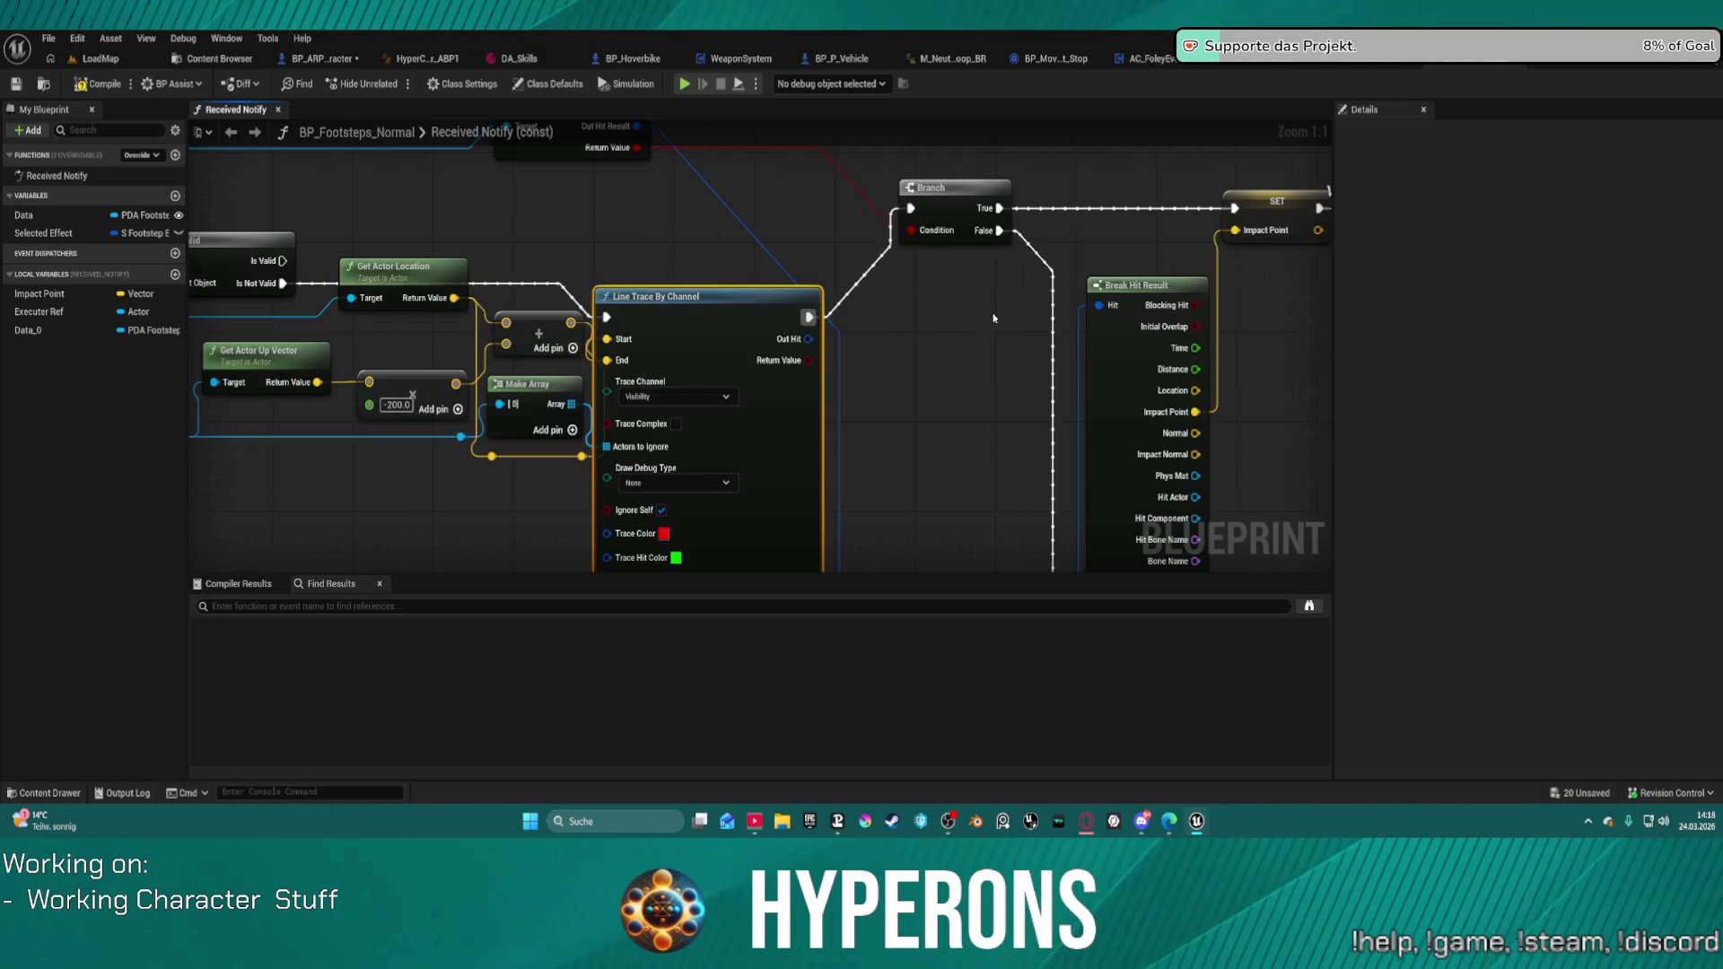
# Step: Add a Select node feeding Break Hit Result's Hit and an Is Valid on the component's return value
pyautogui.moveTo(1101, 306); pyautogui.dragTo(938, 305)
pyautogui.write('selce')
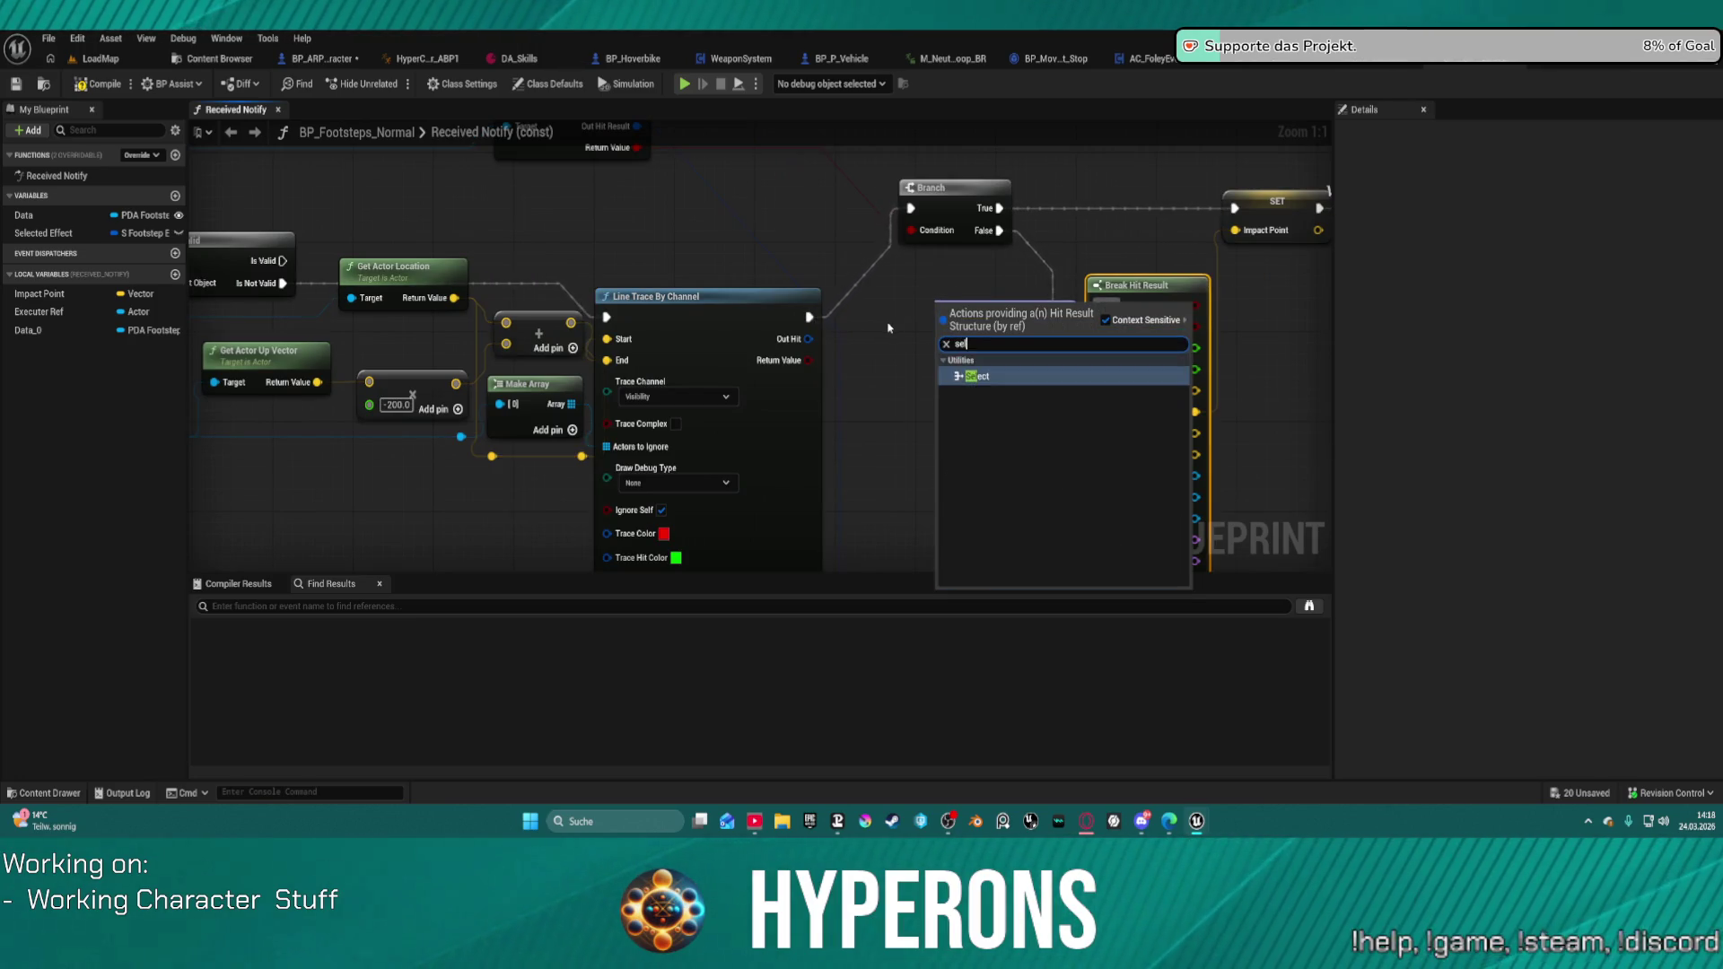
pyautogui.press('Return')
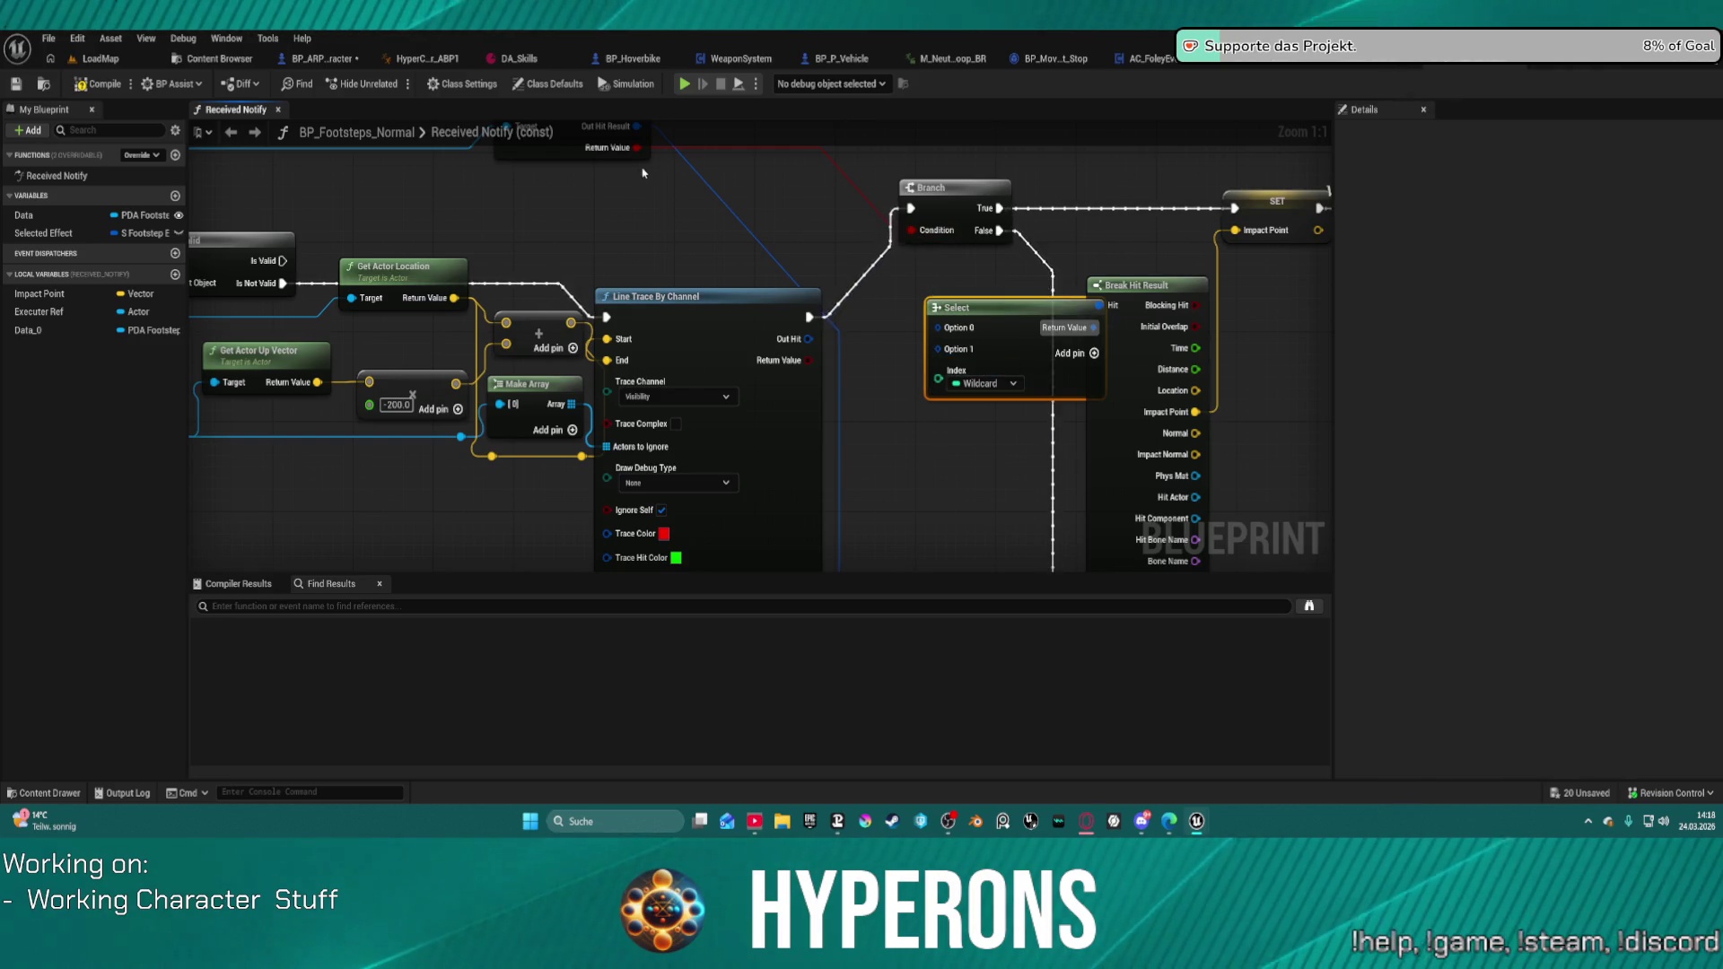
pyautogui.moveTo(641, 175); pyautogui.dragTo(950, 198)
pyautogui.moveTo(533, 275); pyautogui.dragTo(552, 264)
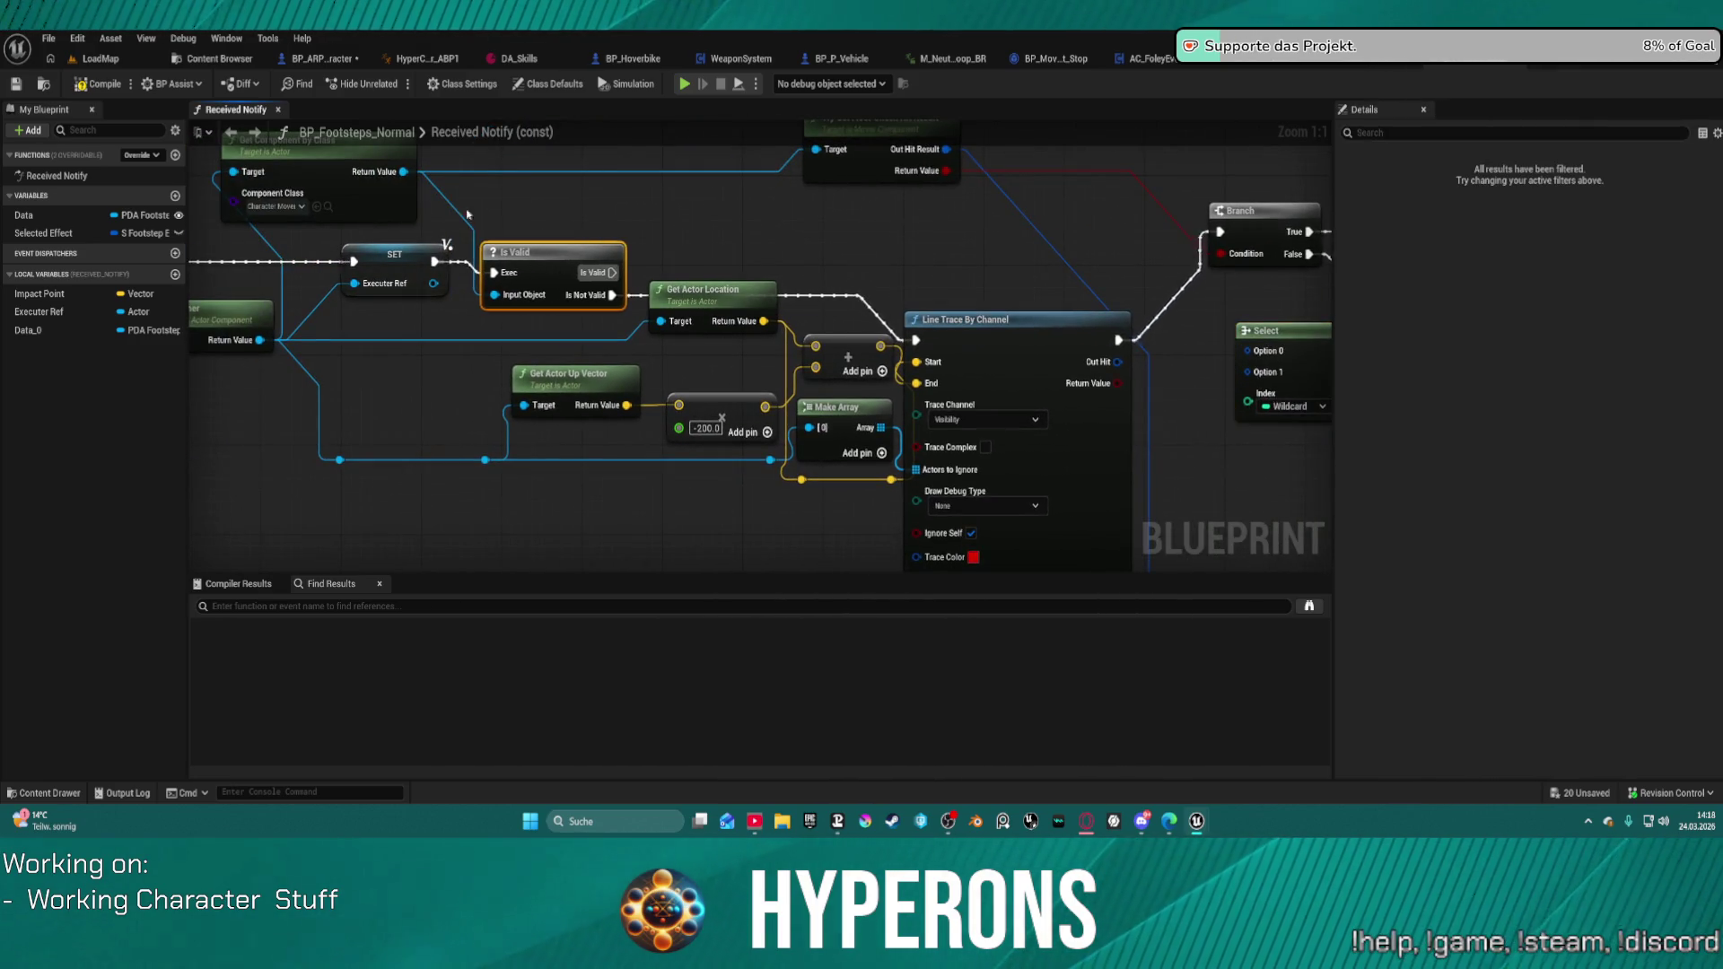
pyautogui.moveTo(403, 172); pyautogui.dragTo(615, 207)
pyautogui.write('s')
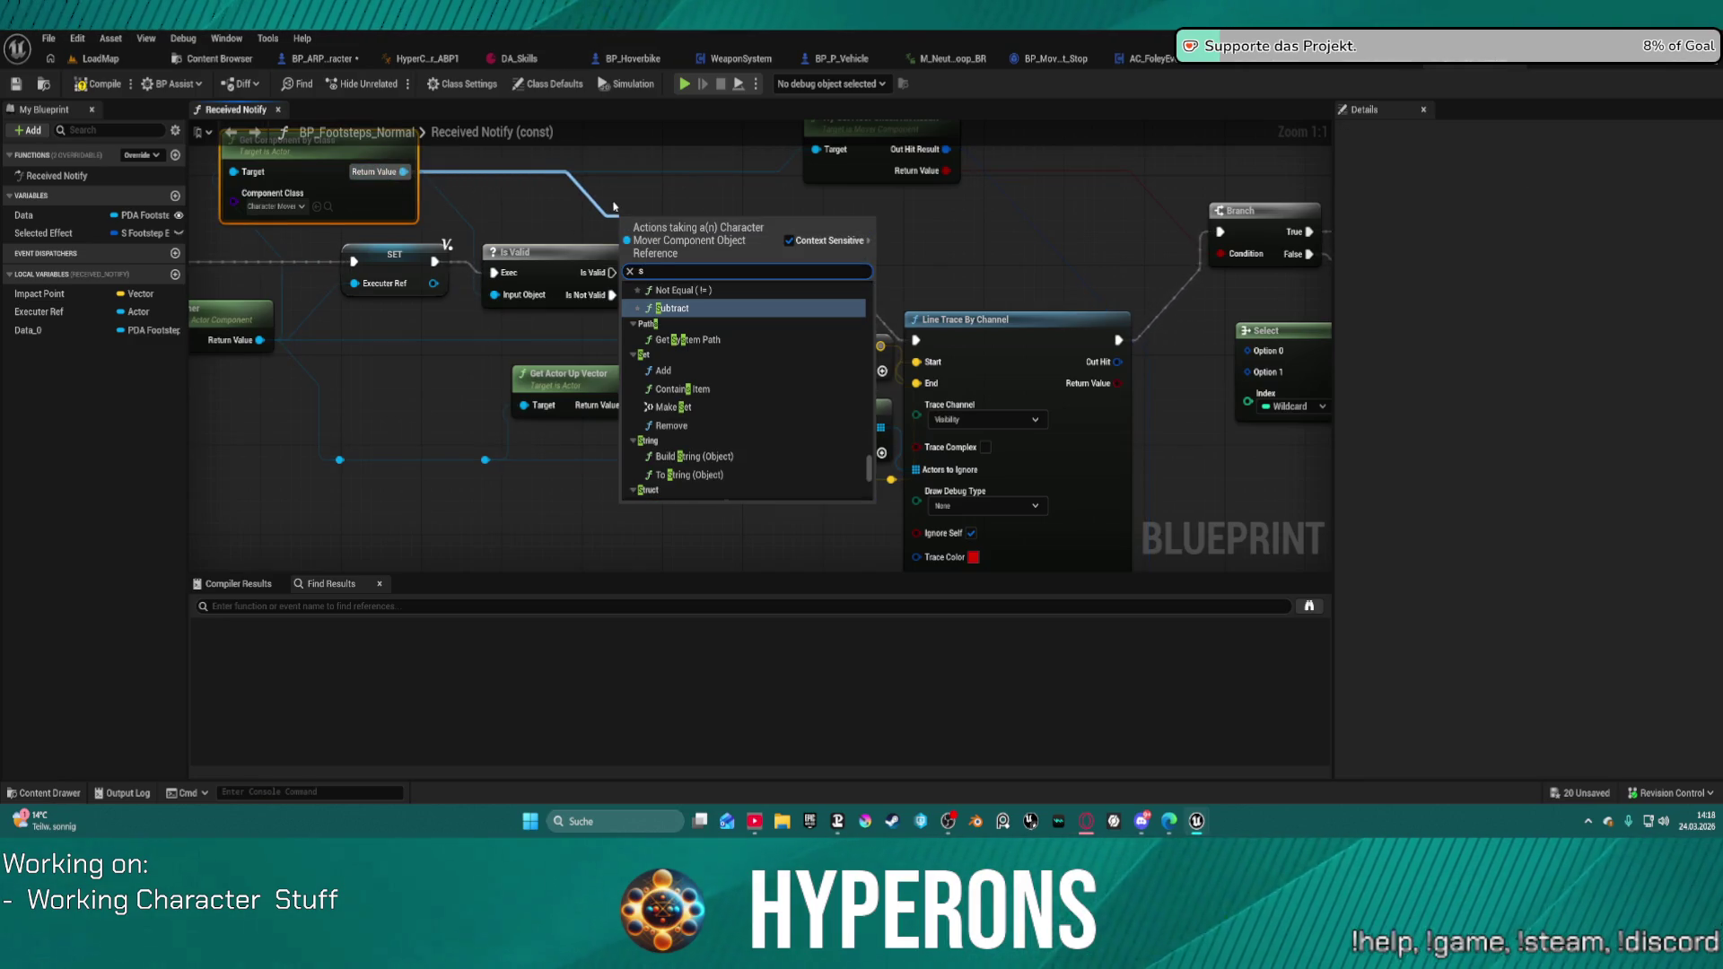
pyautogui.press('BackSpace')
pyautogui.write('is vali')
pyautogui.press('Return')
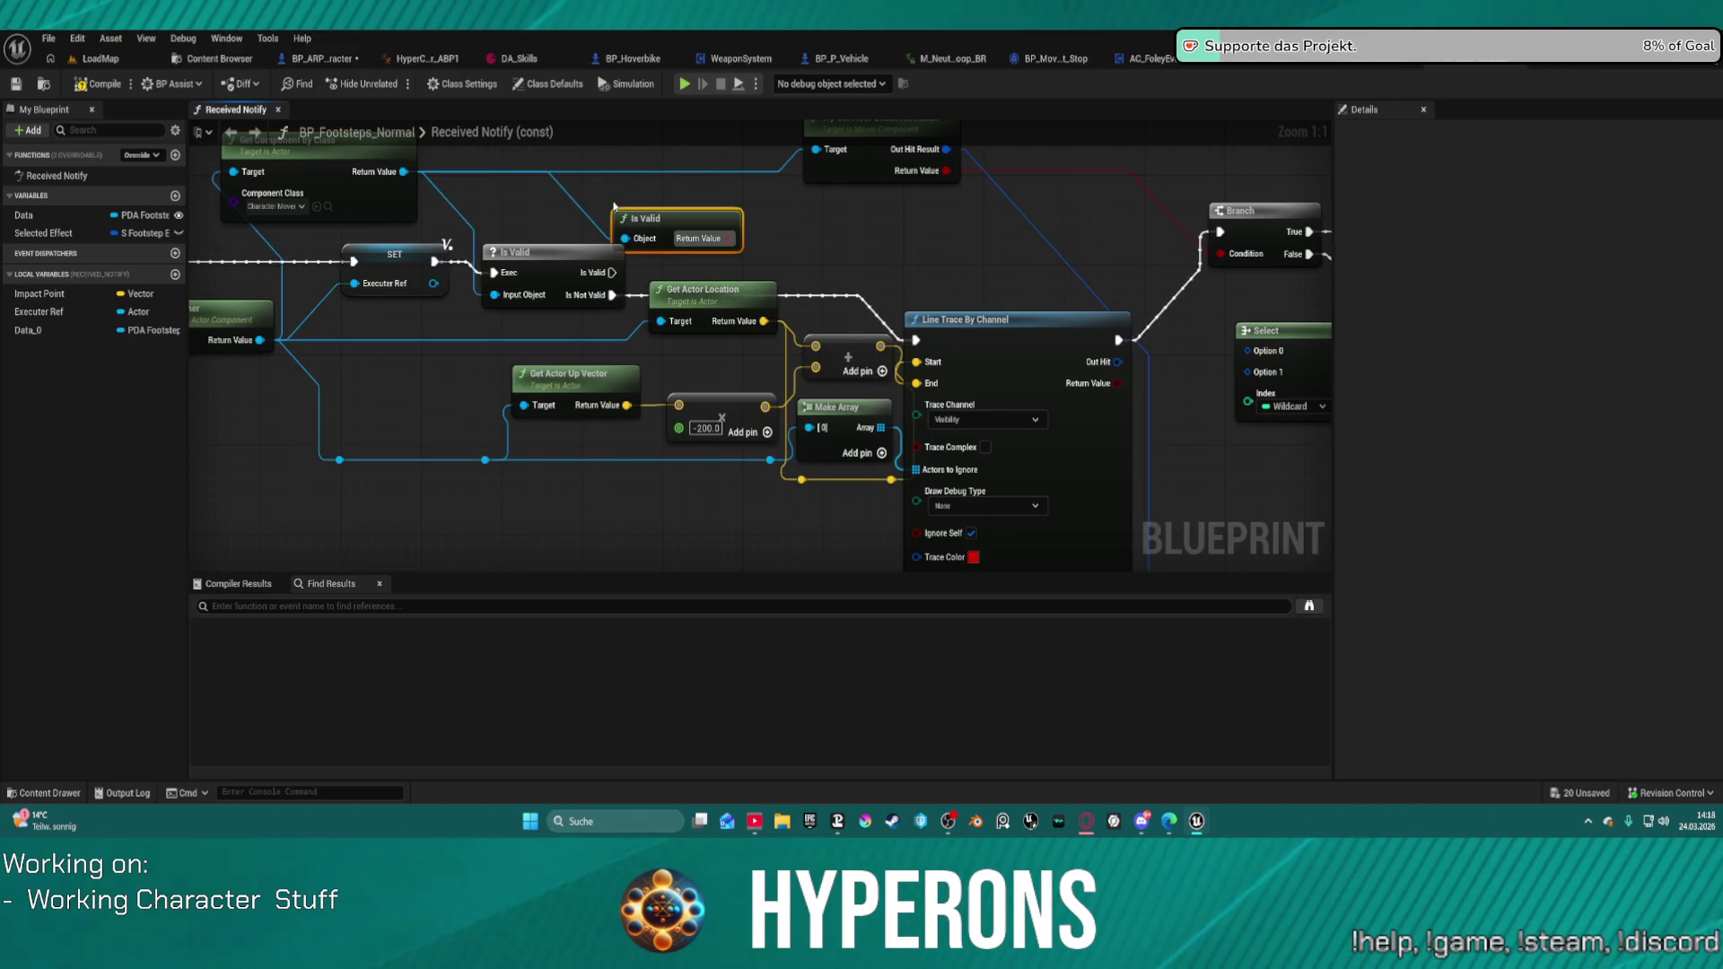
# Step: Wire Is Valid into Select's Index and the floor-check hit result into its True option
pyautogui.moveTo(724, 245)
pyautogui.mouseDown()
pyautogui.moveTo(1130, 309)
pyautogui.moveTo(1246, 403)
pyautogui.mouseUp()
pyautogui.moveTo(1247, 316); pyautogui.dragTo(1138, 319)
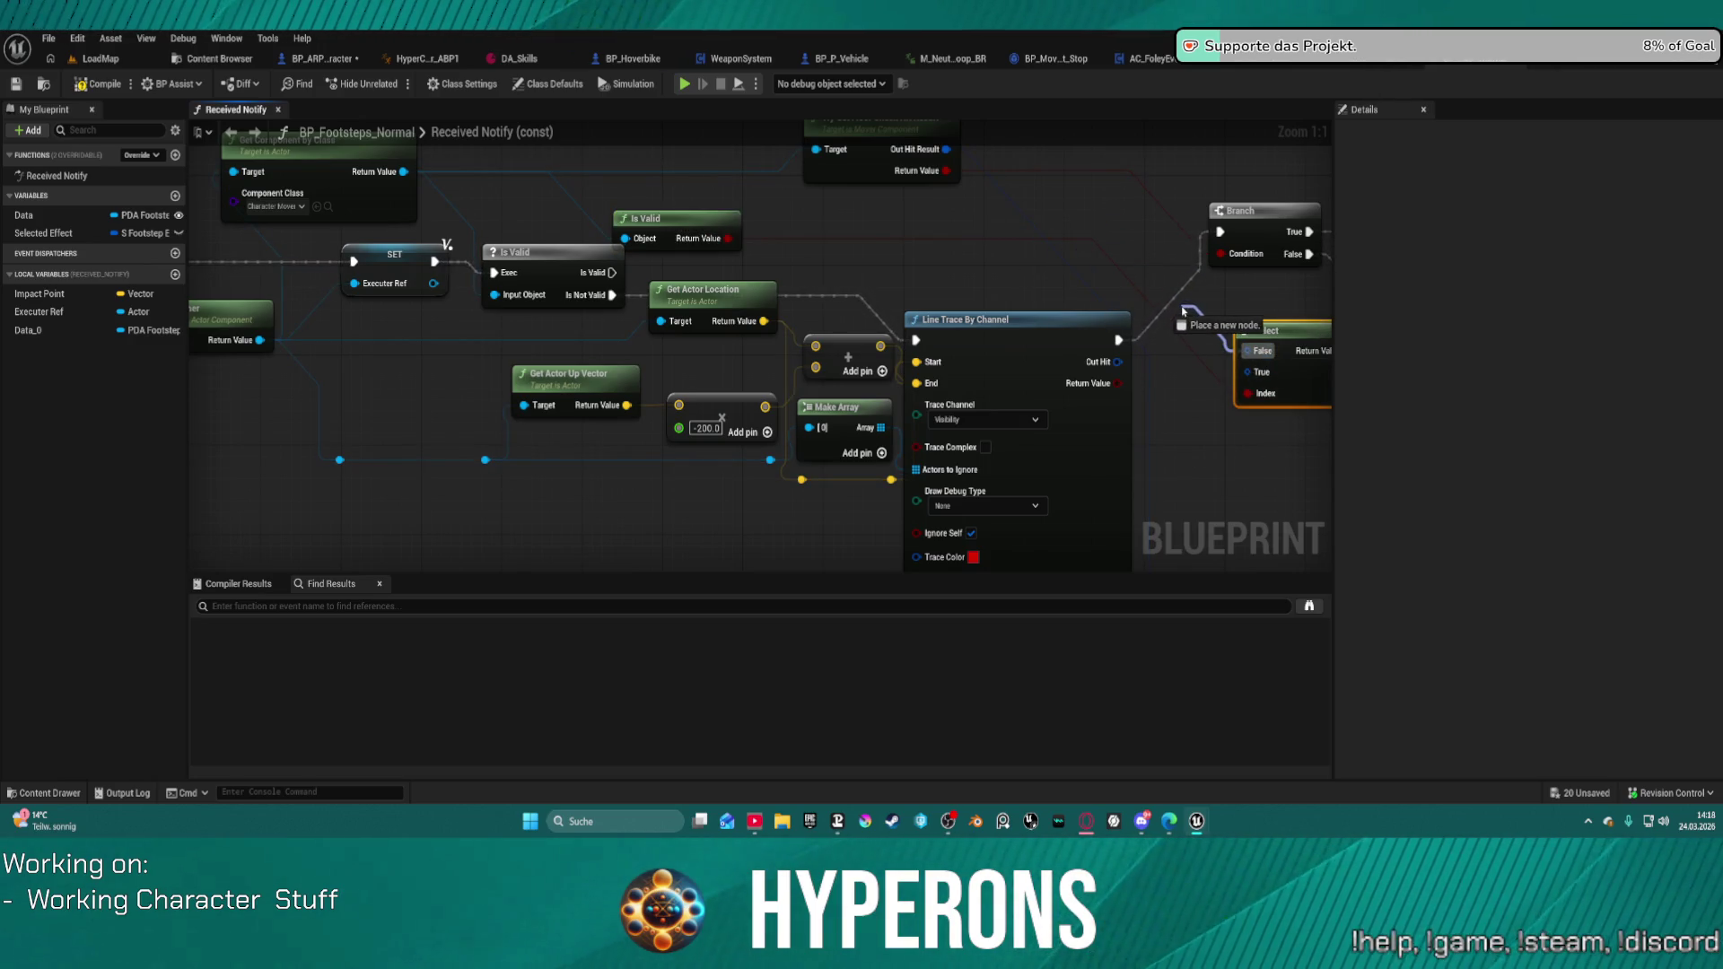
pyautogui.moveTo(1118, 367); pyautogui.dragTo(1118, 366)
pyautogui.moveTo(1246, 372); pyautogui.dragTo(1029, 221)
pyautogui.moveTo(941, 155); pyautogui.dragTo(941, 155)
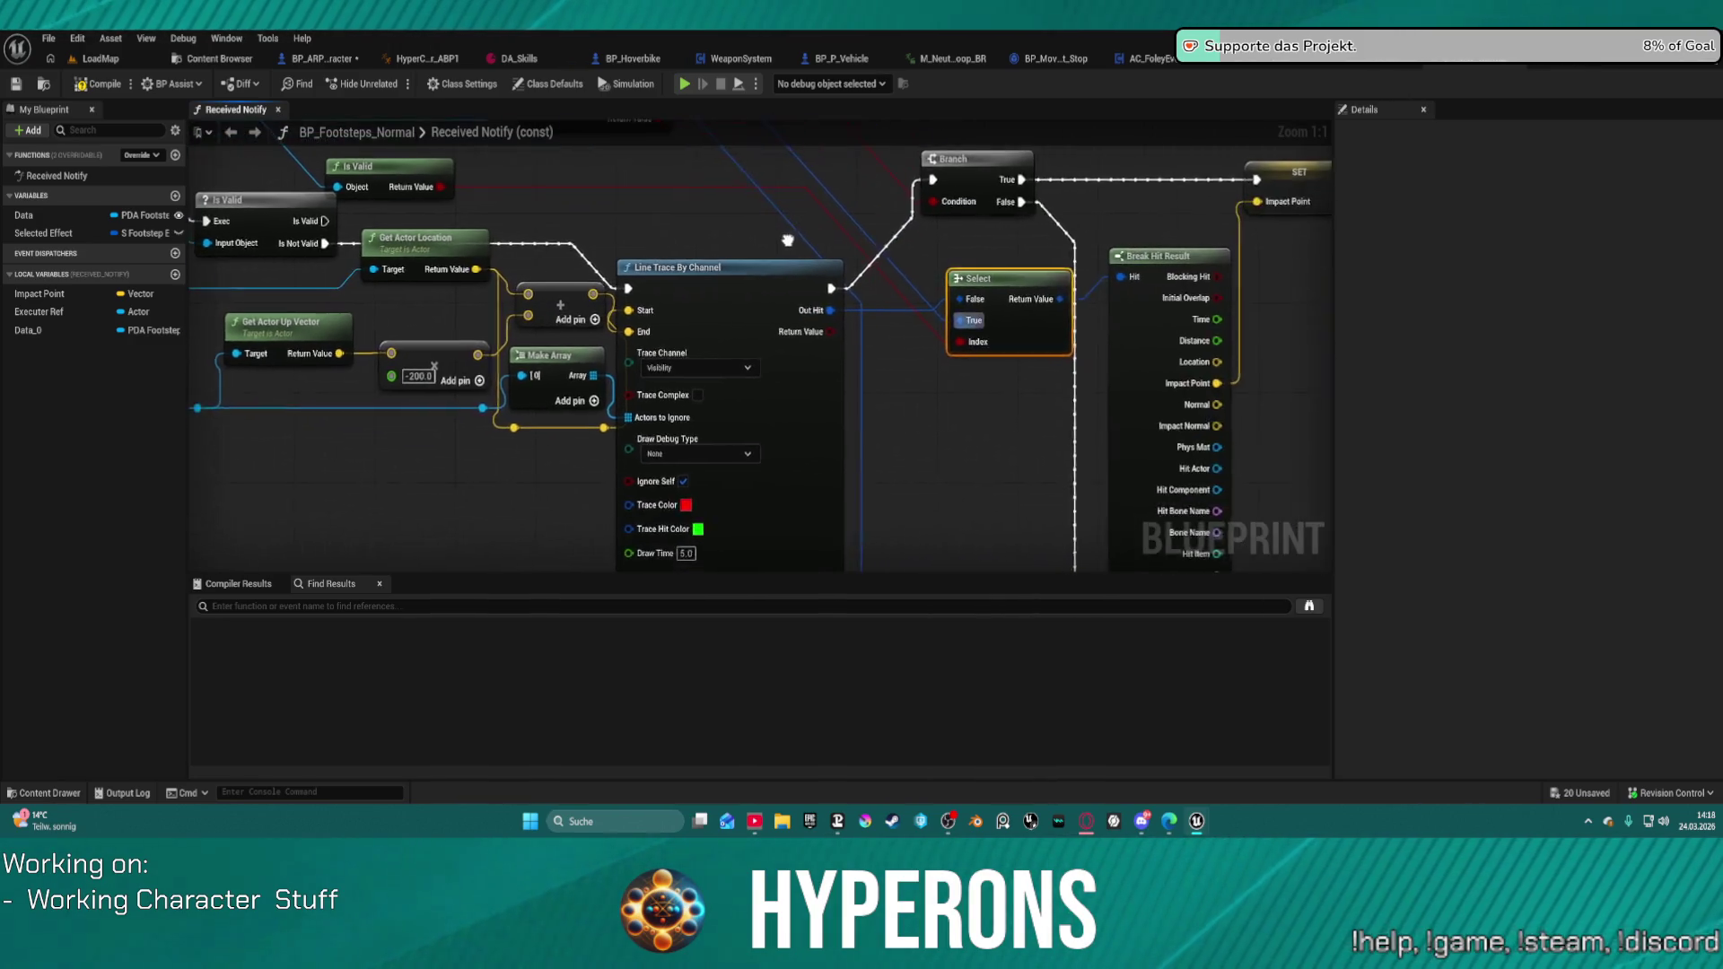
pyautogui.moveTo(961, 251)
pyautogui.mouseDown()
pyautogui.moveTo(934, 171)
pyautogui.moveTo(960, 9)
pyautogui.moveTo(1035, 174)
pyautogui.moveTo(995, 356)
pyautogui.moveTo(971, 371)
pyautogui.moveTo(991, 462)
pyautogui.moveTo(876, 447)
pyautogui.mouseUp()
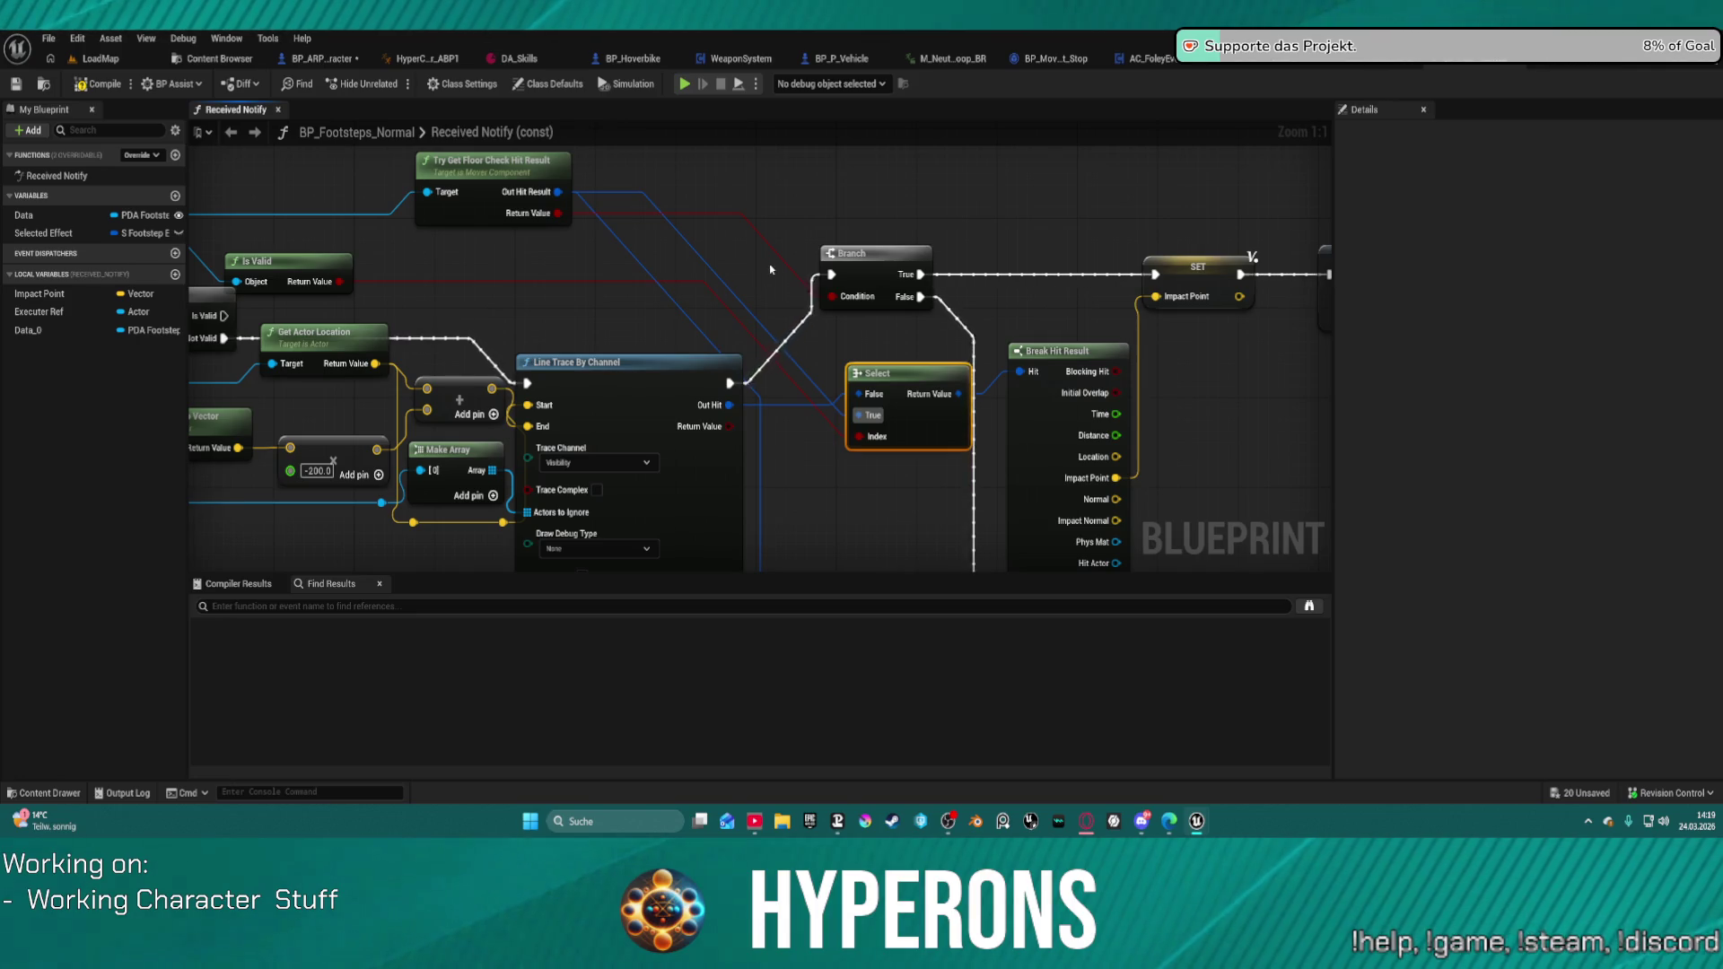
pyautogui.click(710, 264)
pyautogui.moveTo(744, 319)
pyautogui.mouseDown()
pyautogui.moveTo(736, 301)
pyautogui.moveTo(879, 199)
pyautogui.mouseUp()
pyautogui.press('Delete')
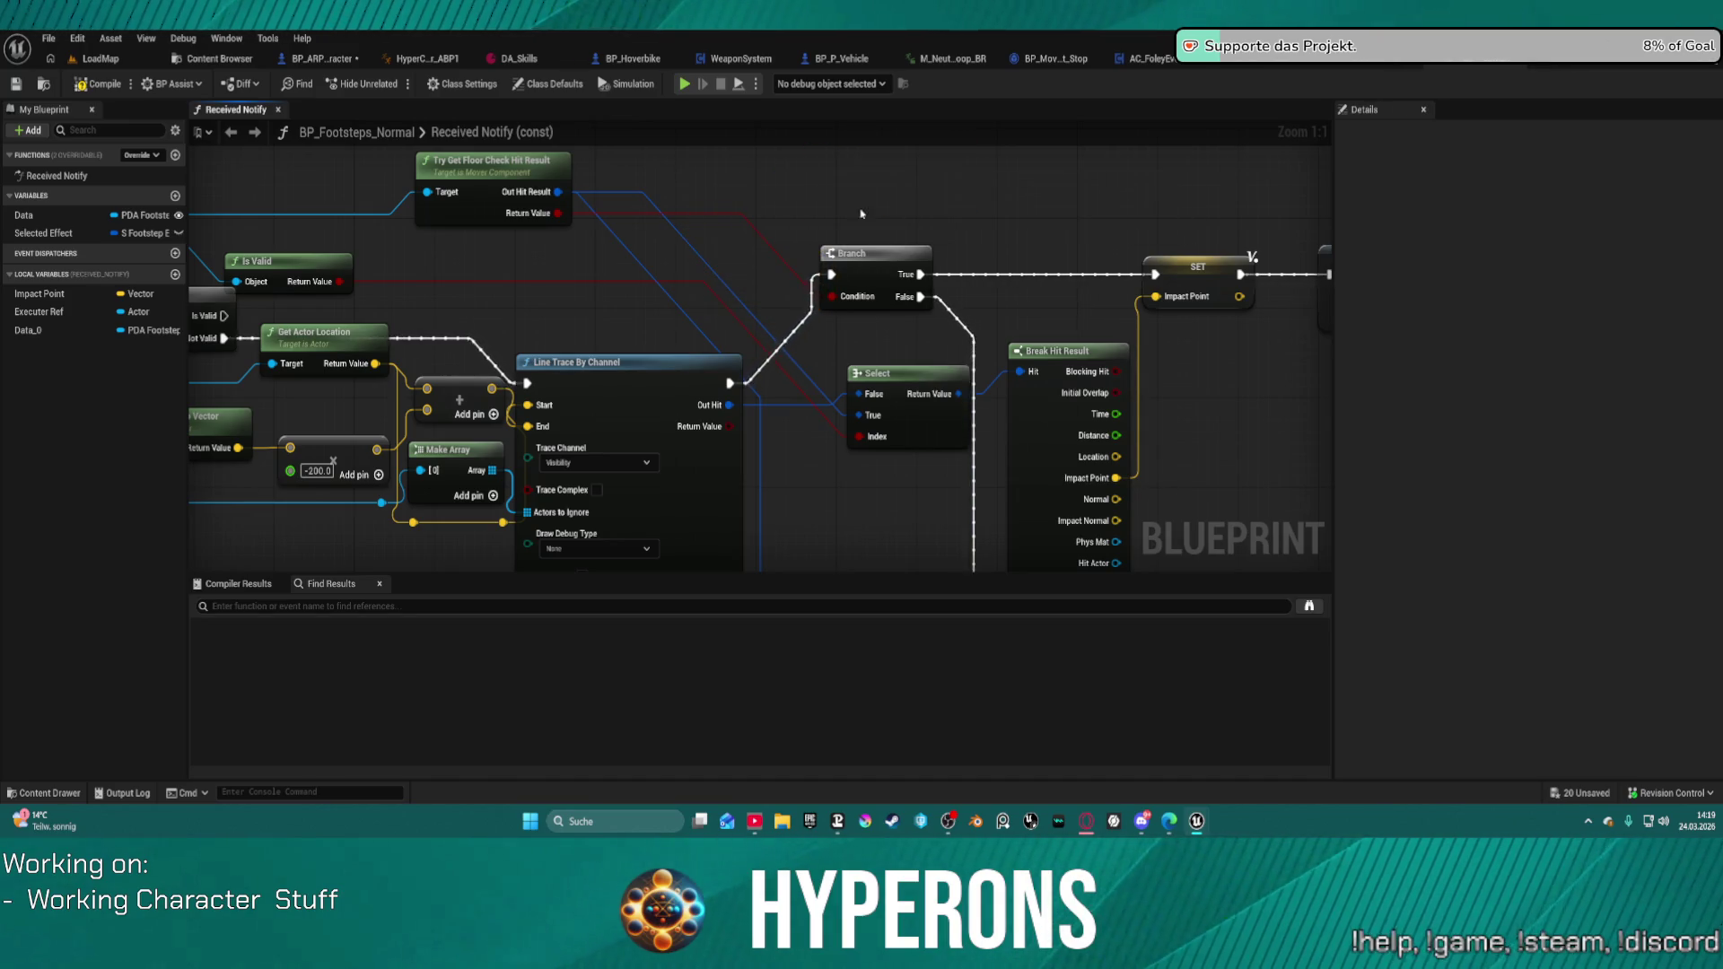
# Step: Add a Select driving the Branch Condition, with Index from Is Valid and True from the floor-check Return Value
pyautogui.moveTo(833, 296); pyautogui.dragTo(765, 217)
pyautogui.write('selec')
pyautogui.press('Return')
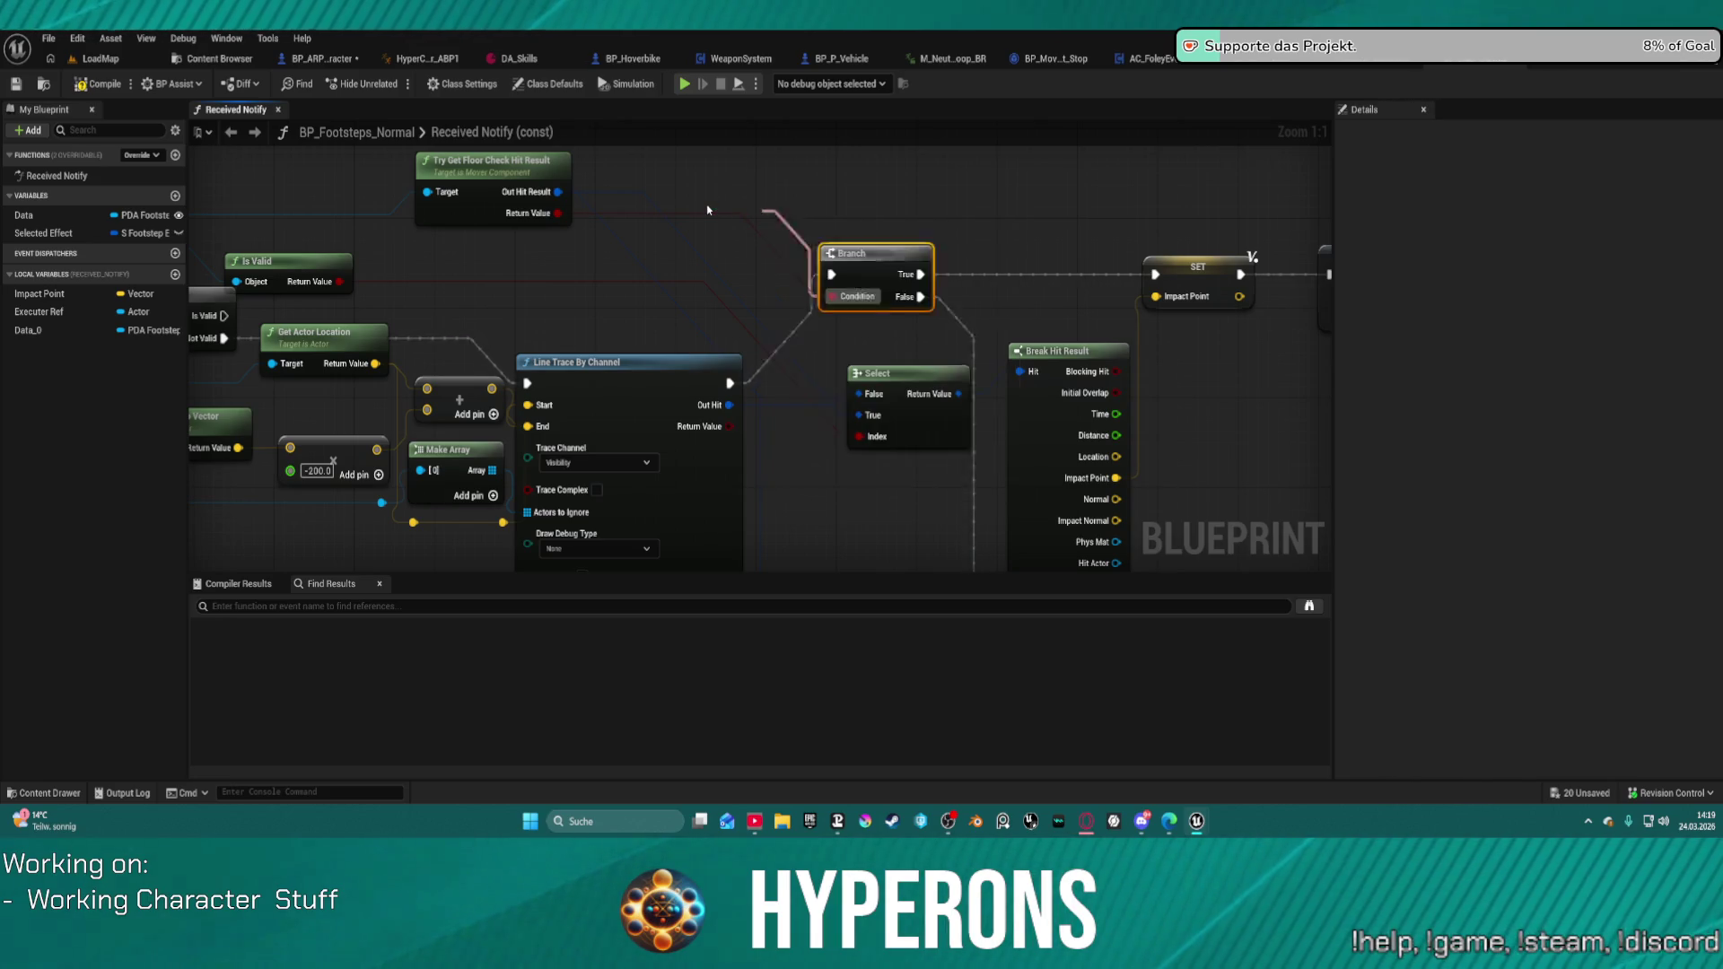
pyautogui.moveTo(769, 293); pyautogui.dragTo(652, 283)
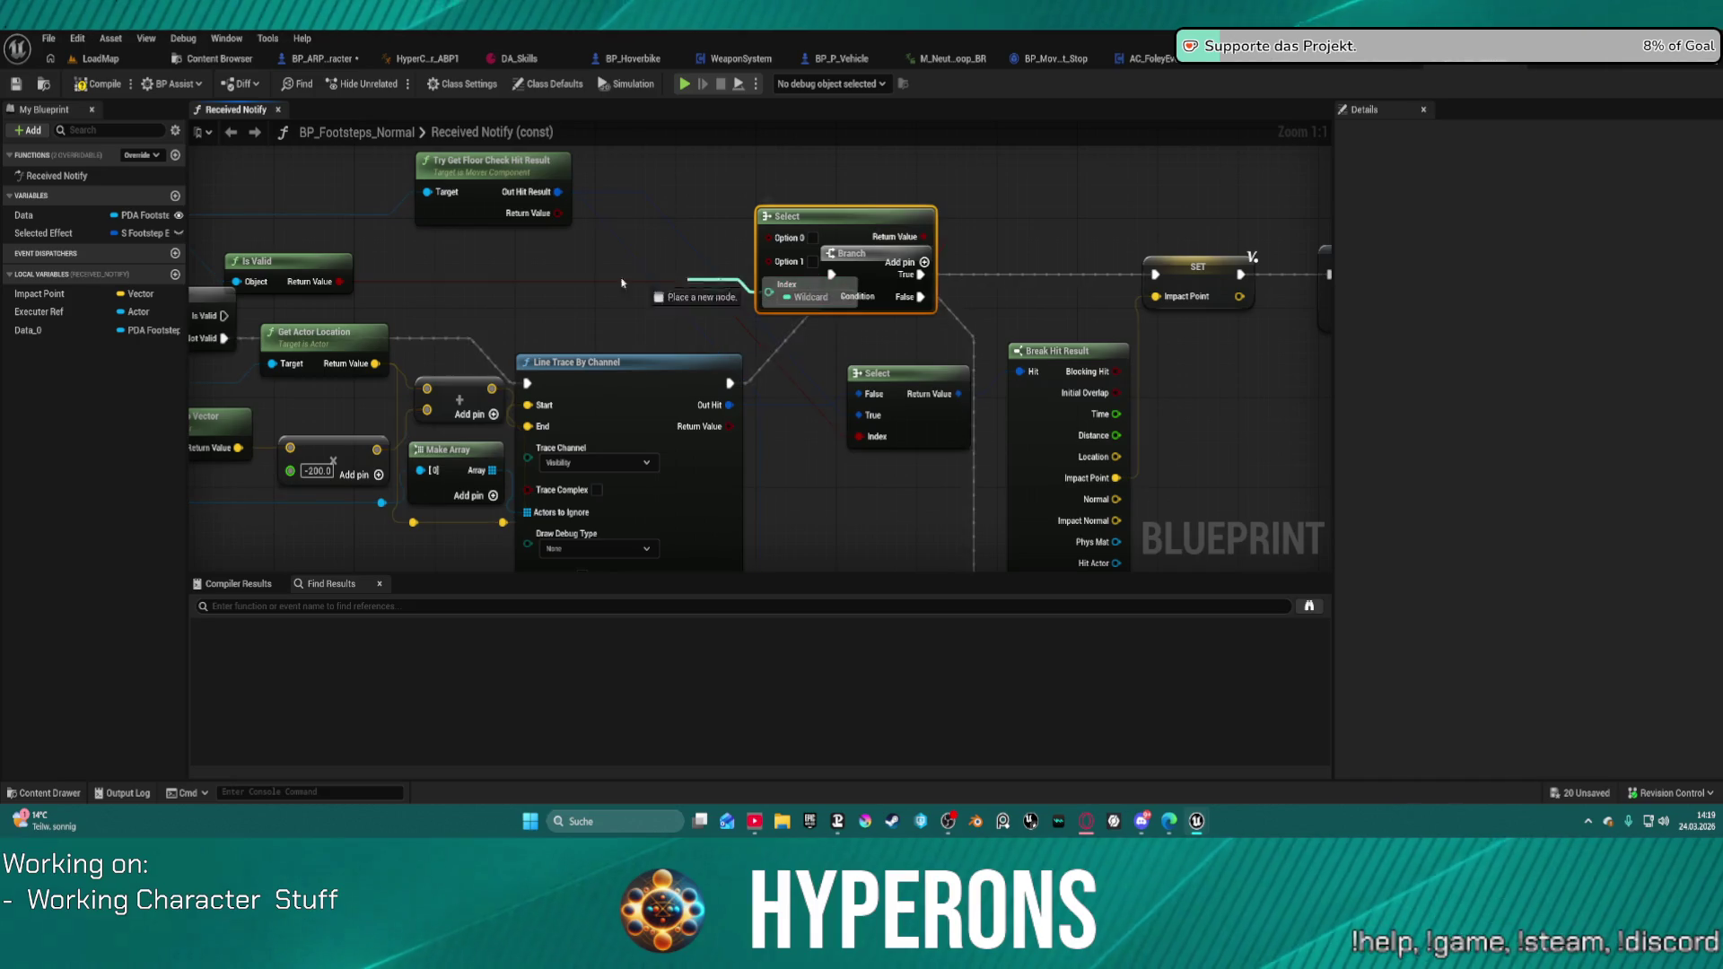
pyautogui.moveTo(331, 286); pyautogui.dragTo(333, 283)
pyautogui.moveTo(770, 262); pyautogui.dragTo(557, 217)
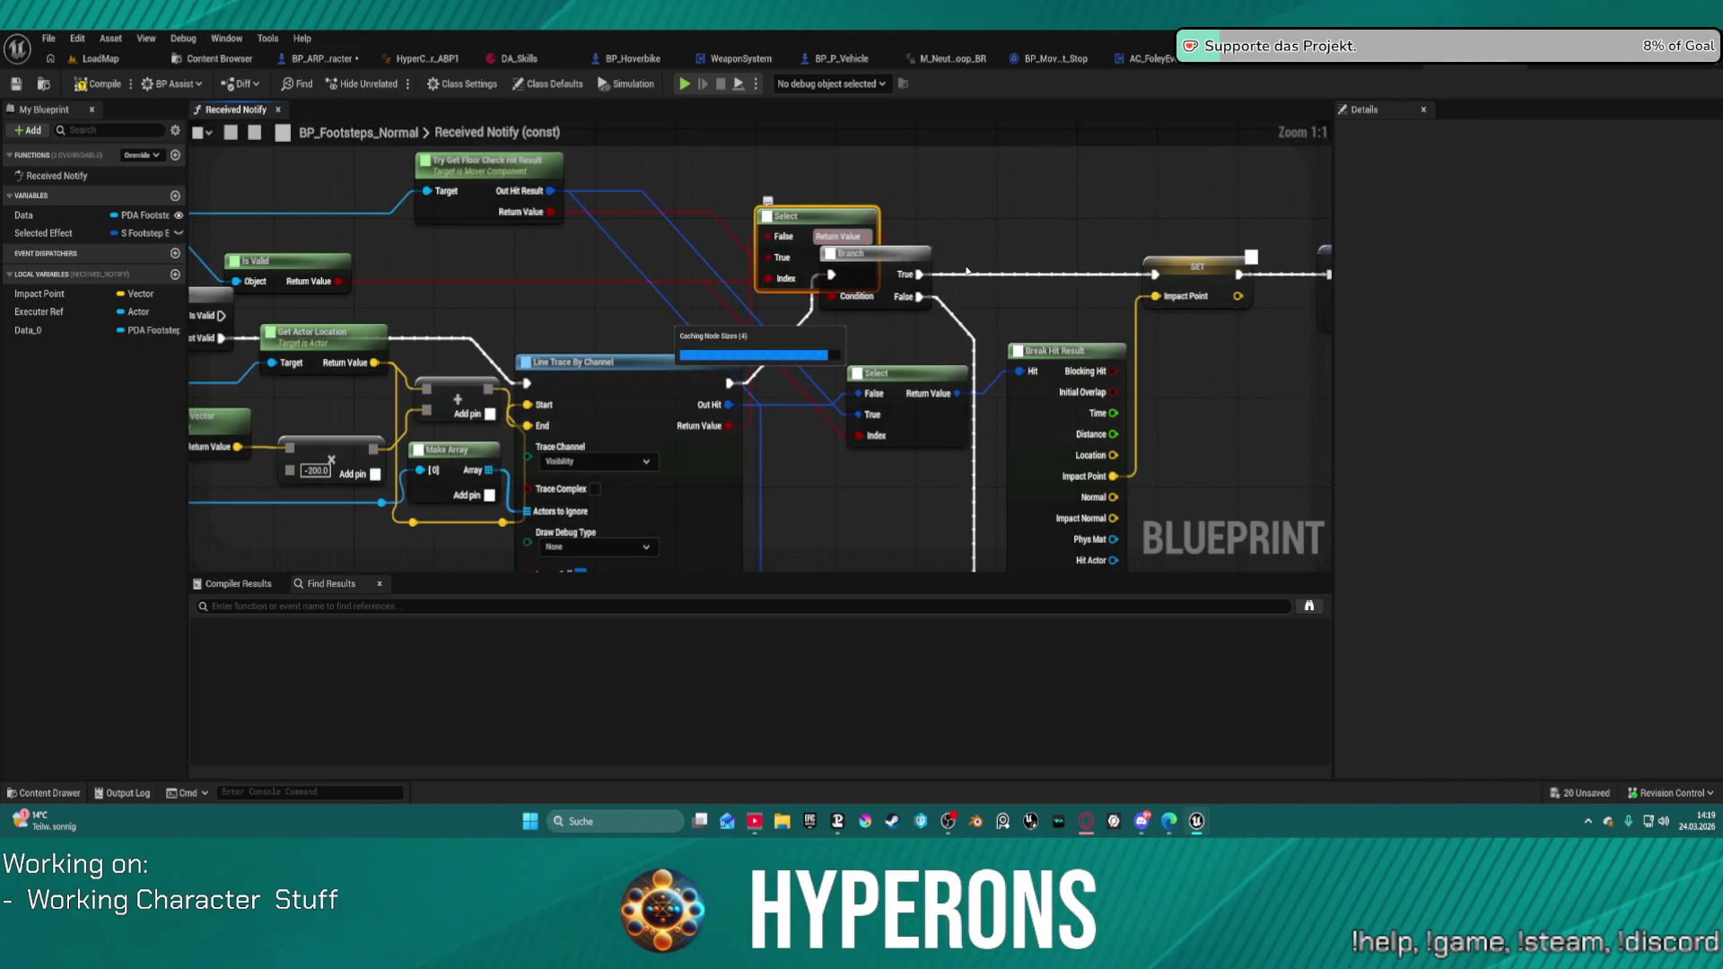
pyautogui.scroll(-6, 967, 271)
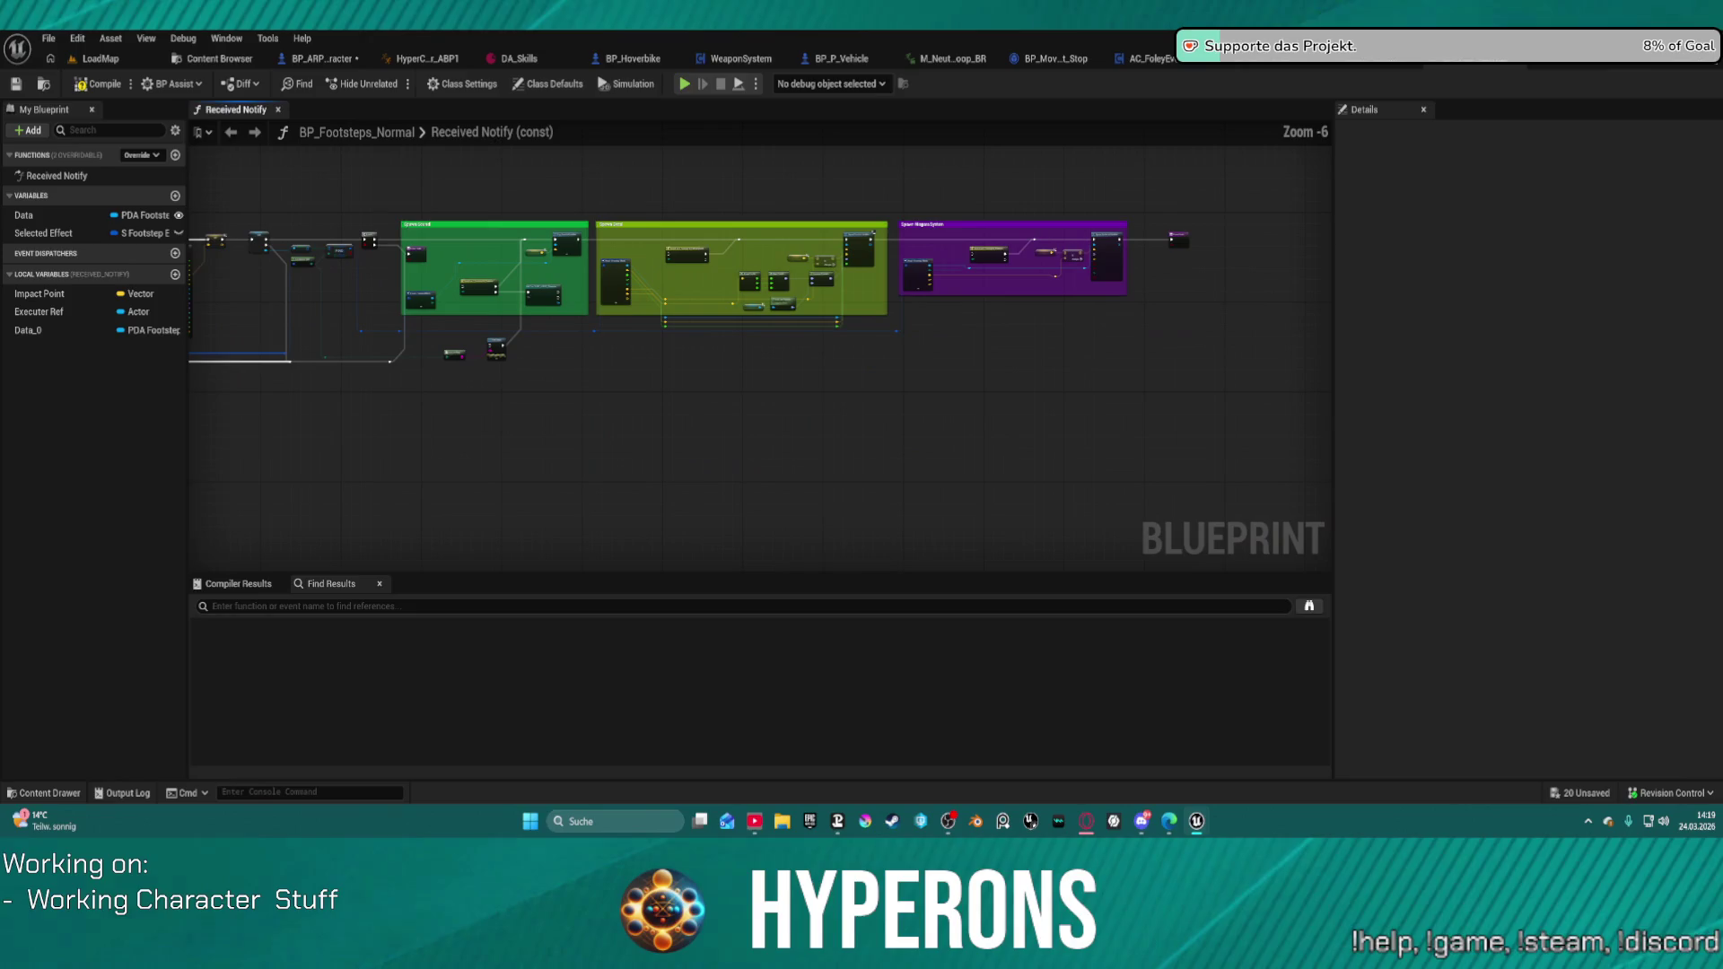
# Step: Pan through the graph's decal, Niagara, line trace and Branch sections back to Is Valid
pyautogui.scroll(5, 836, 368)
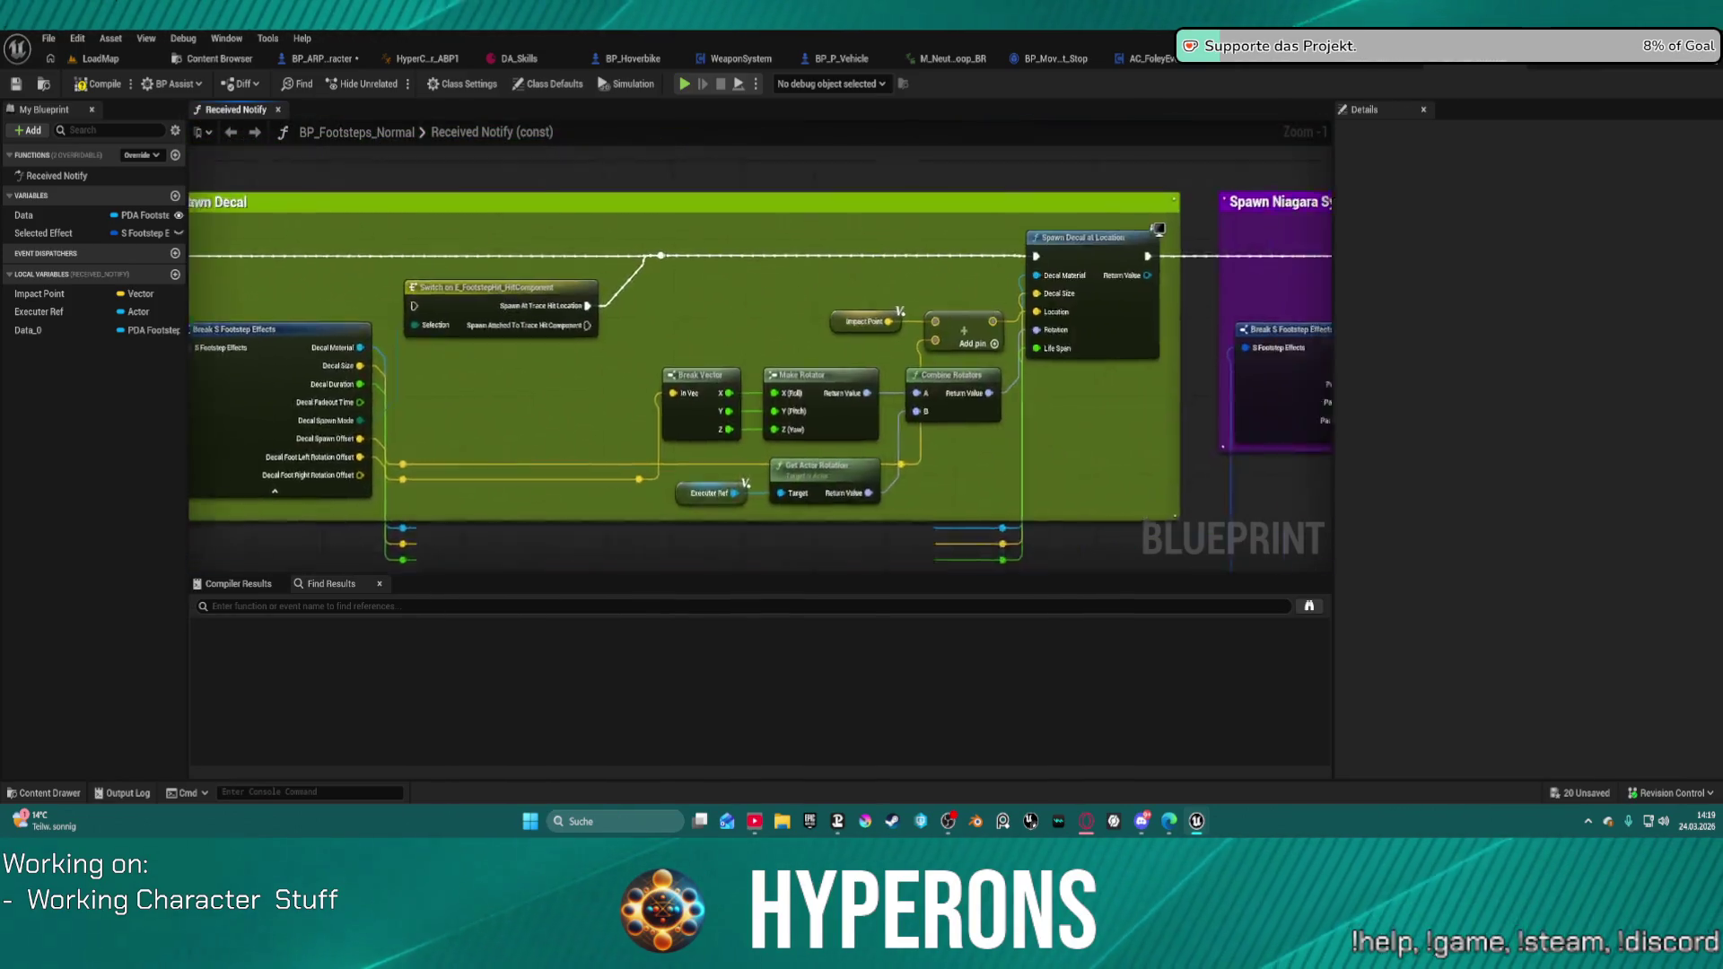
pyautogui.moveTo(898, 323)
pyautogui.mouseDown()
pyautogui.moveTo(398, 323)
pyautogui.moveTo(1093, 323)
pyautogui.moveTo(763, 342)
pyautogui.moveTo(770, 164)
pyautogui.moveTo(1024, 359)
pyautogui.moveTo(1342, 378)
pyautogui.mouseUp()
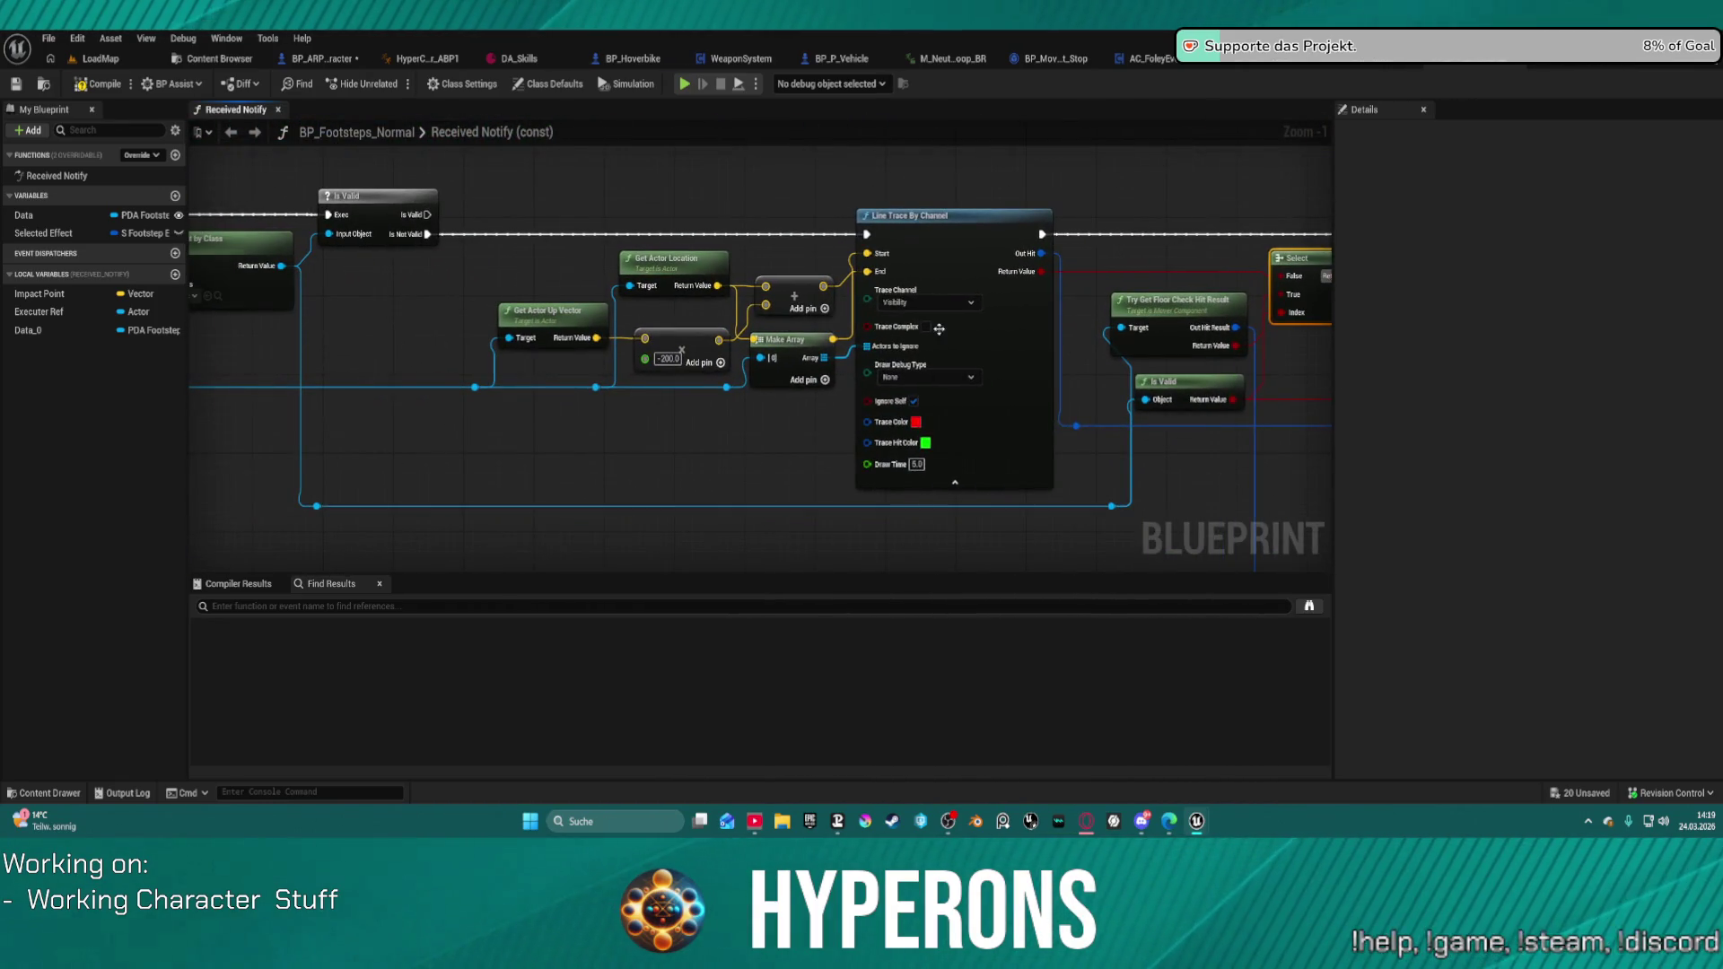
pyautogui.moveTo(621, 409)
pyautogui.mouseDown()
pyautogui.moveTo(915, 481)
pyautogui.moveTo(1312, 530)
pyautogui.mouseUp()
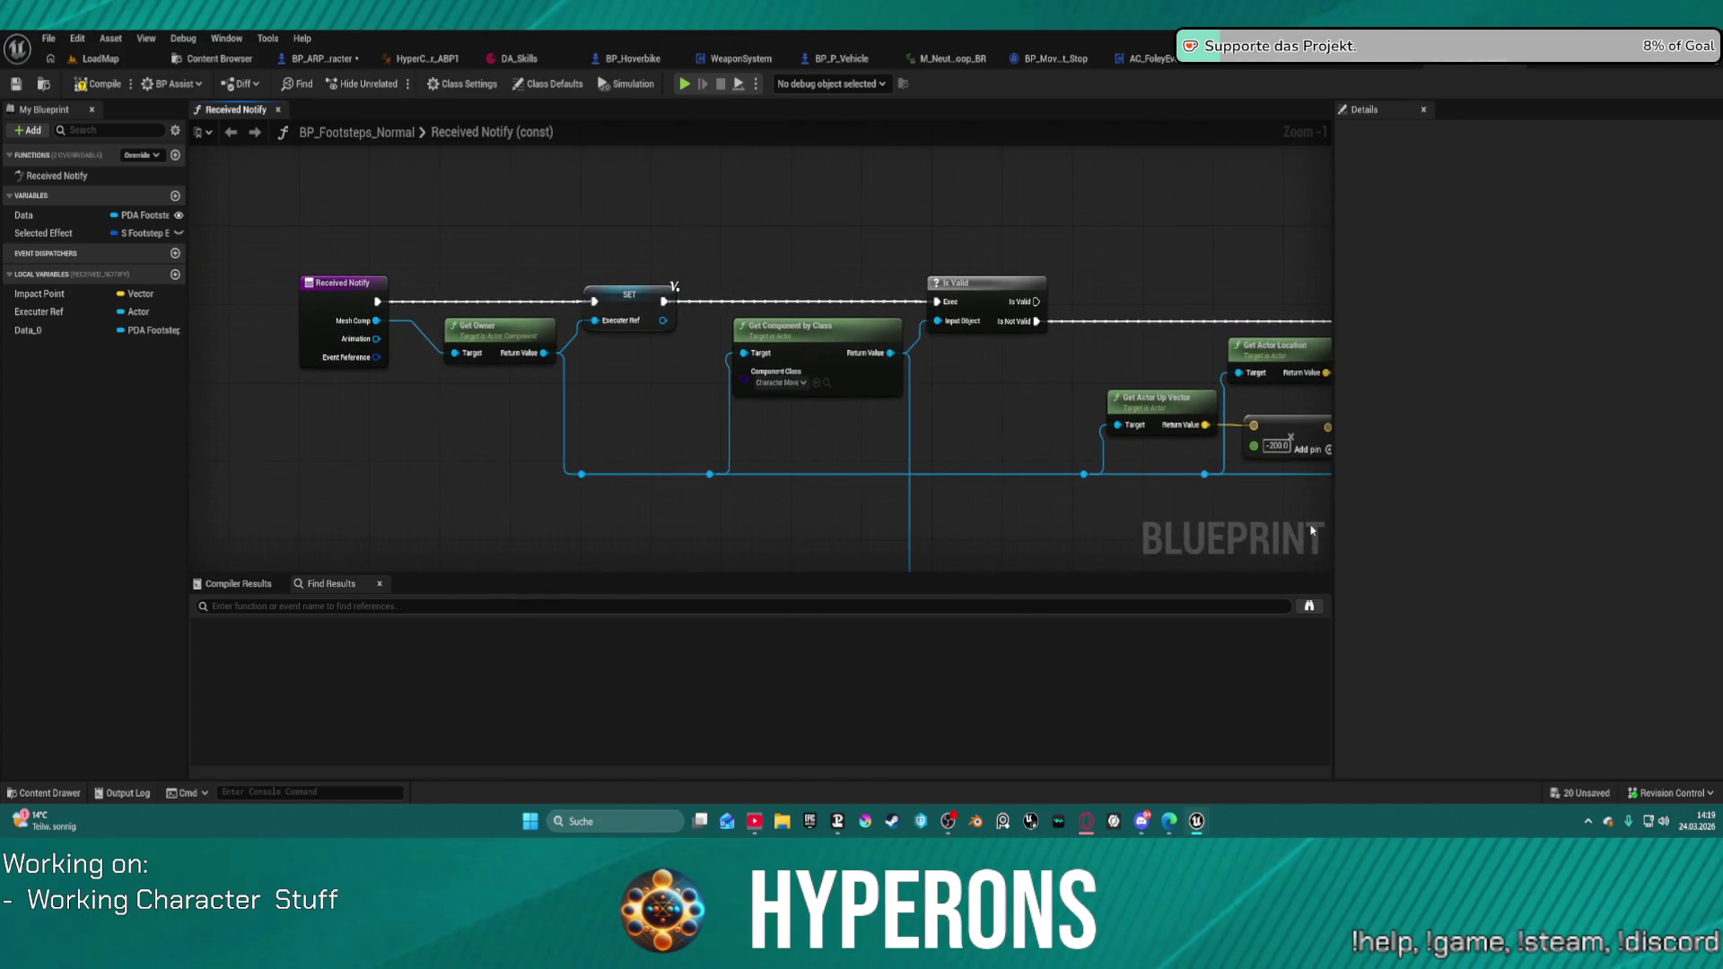
pyautogui.moveTo(1128, 389); pyautogui.dragTo(335, 345)
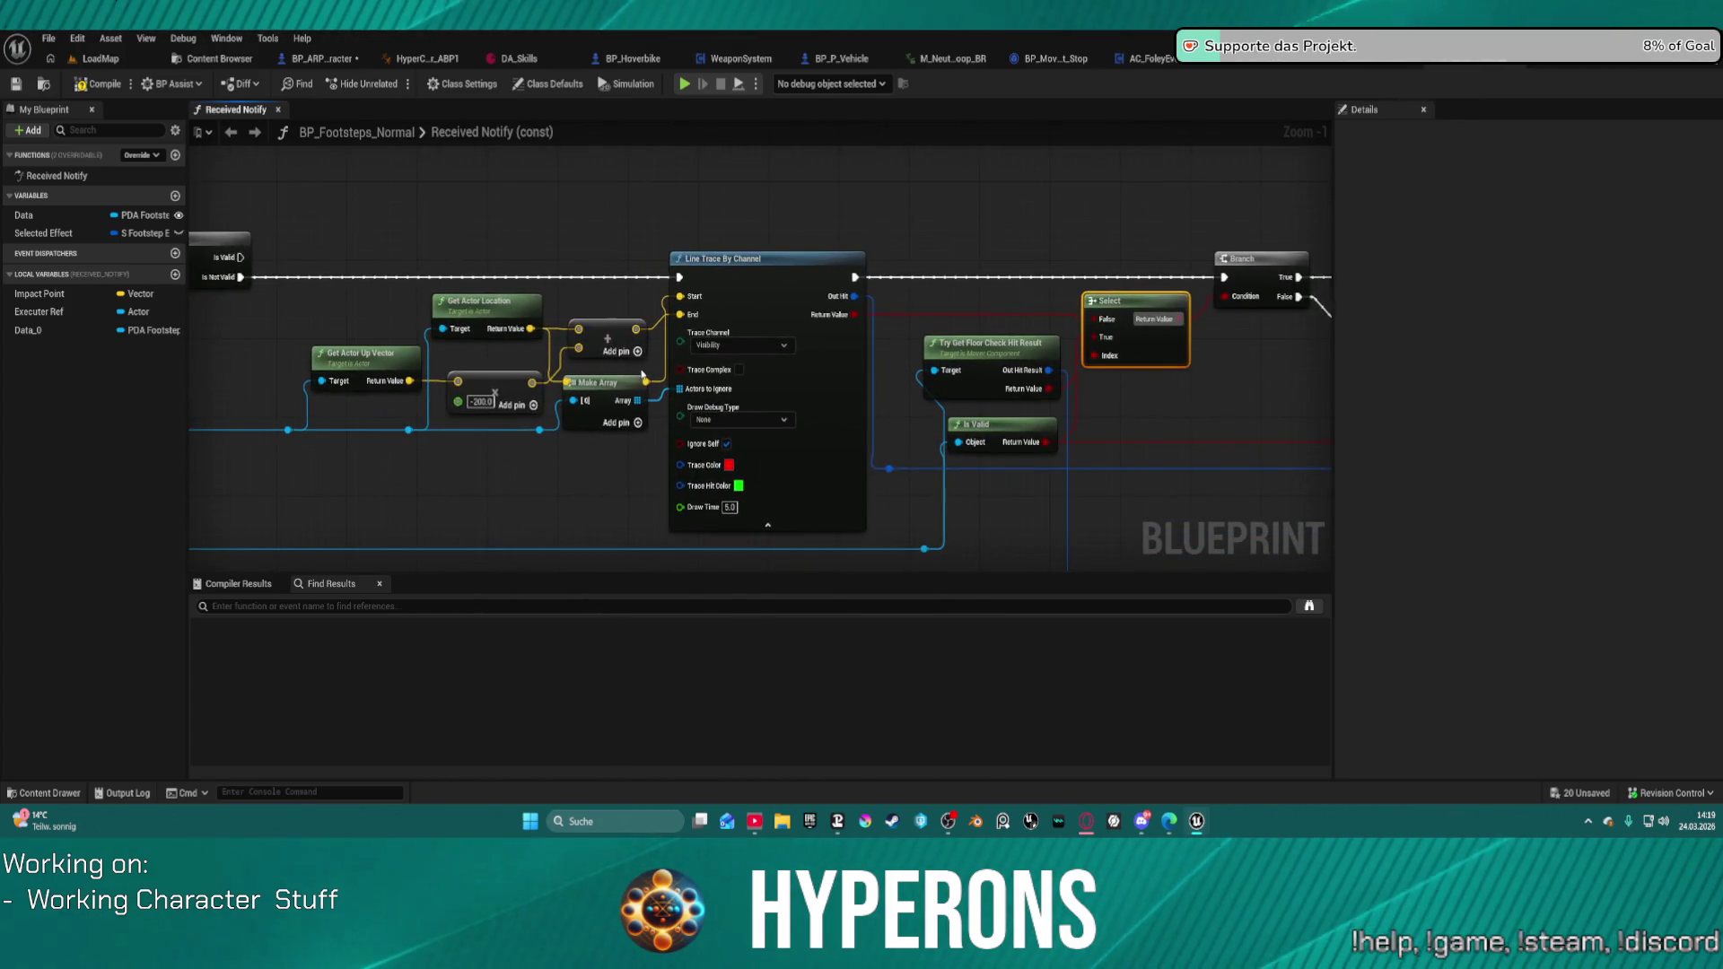
pyautogui.moveTo(850, 300); pyautogui.dragTo(1367, 324)
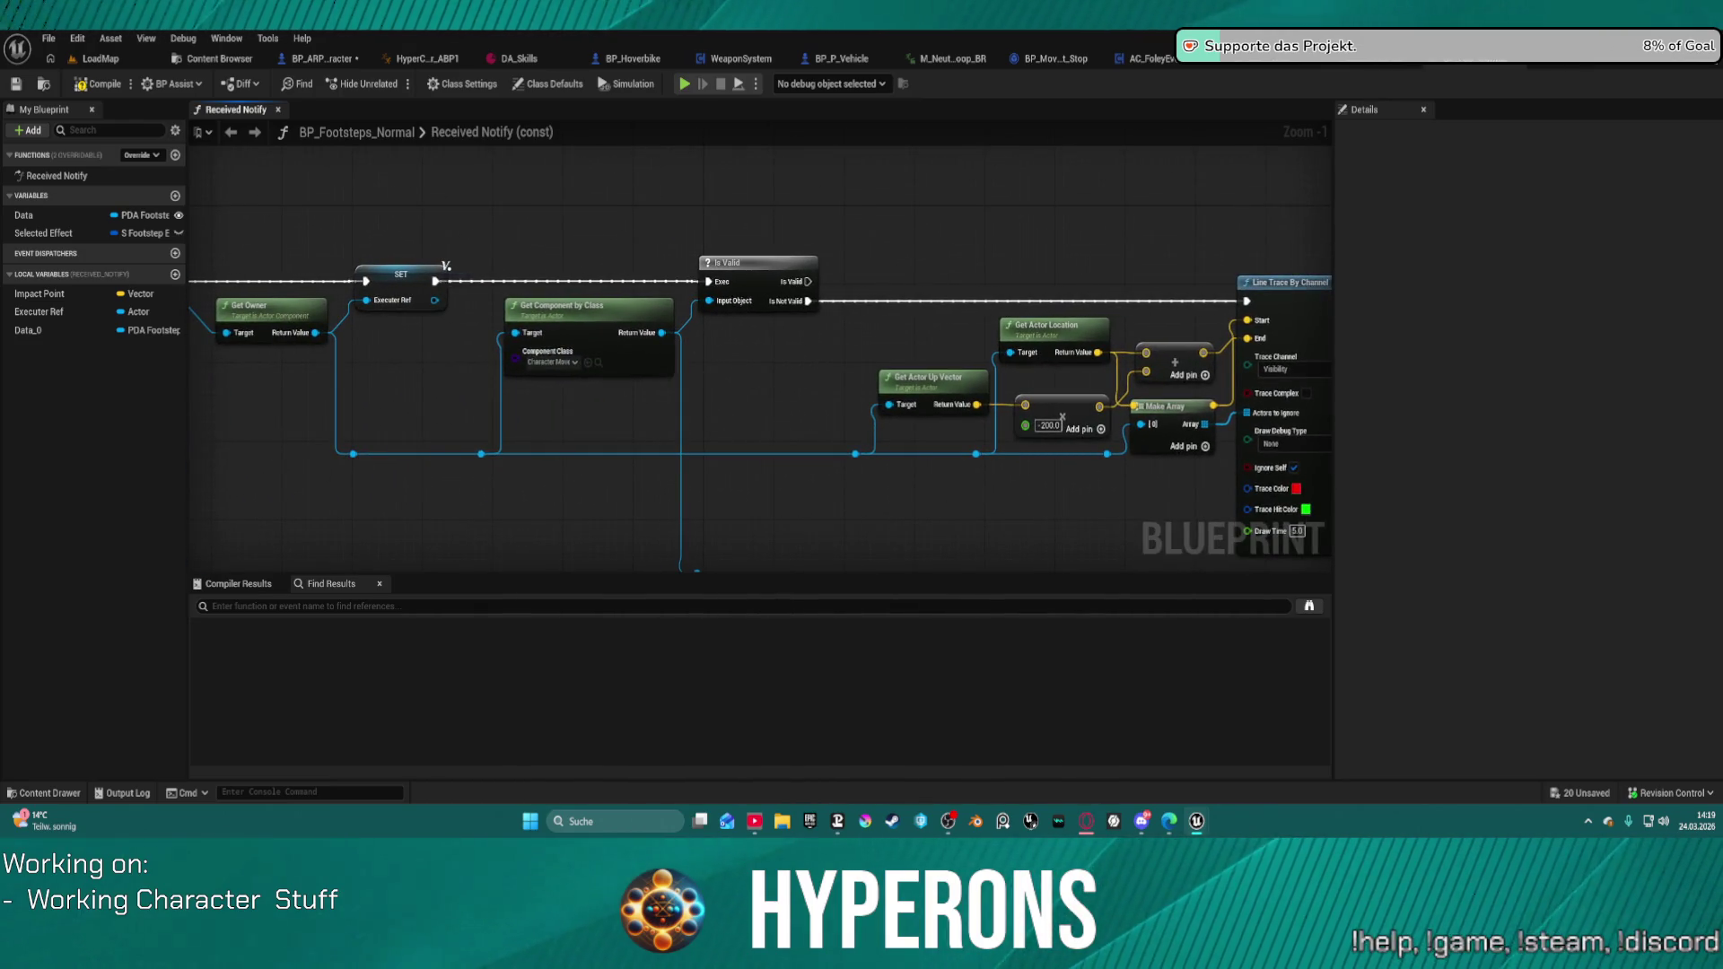
# Step: Wire the Is Valid node's execution output into the Branch, then return to the LoadMap level
pyautogui.click(809, 301)
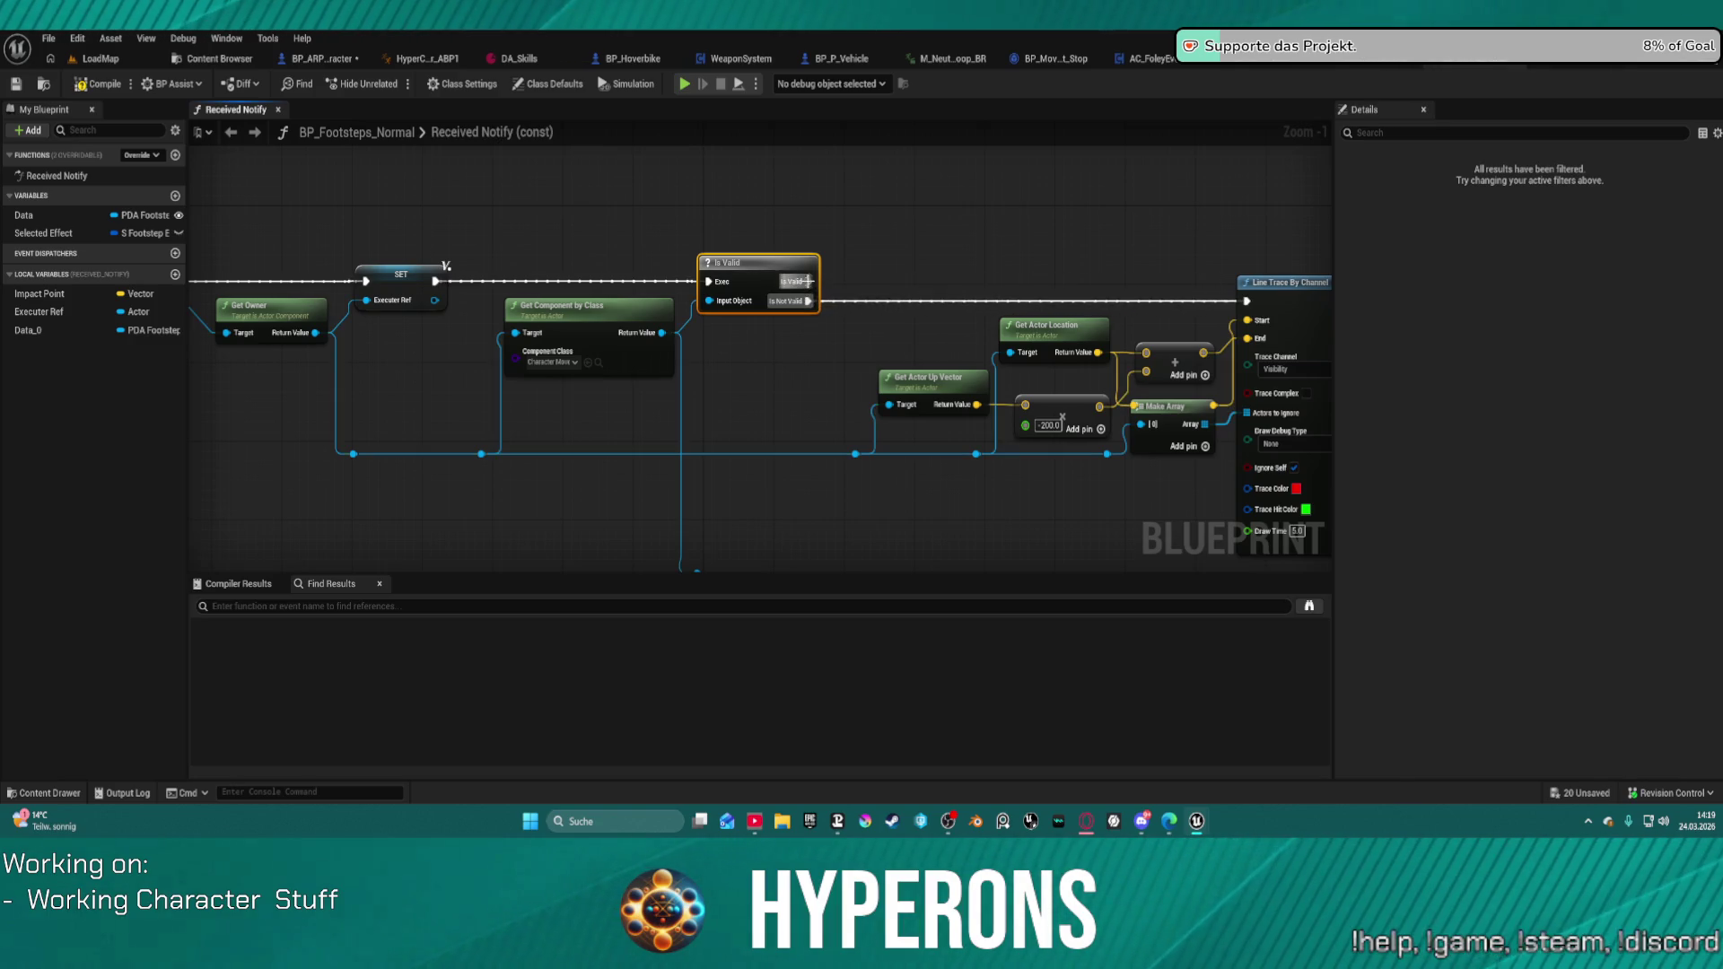
pyautogui.moveTo(806, 283)
pyautogui.mouseDown()
pyautogui.moveTo(1122, 154)
pyautogui.moveTo(1117, 285)
pyautogui.mouseUp()
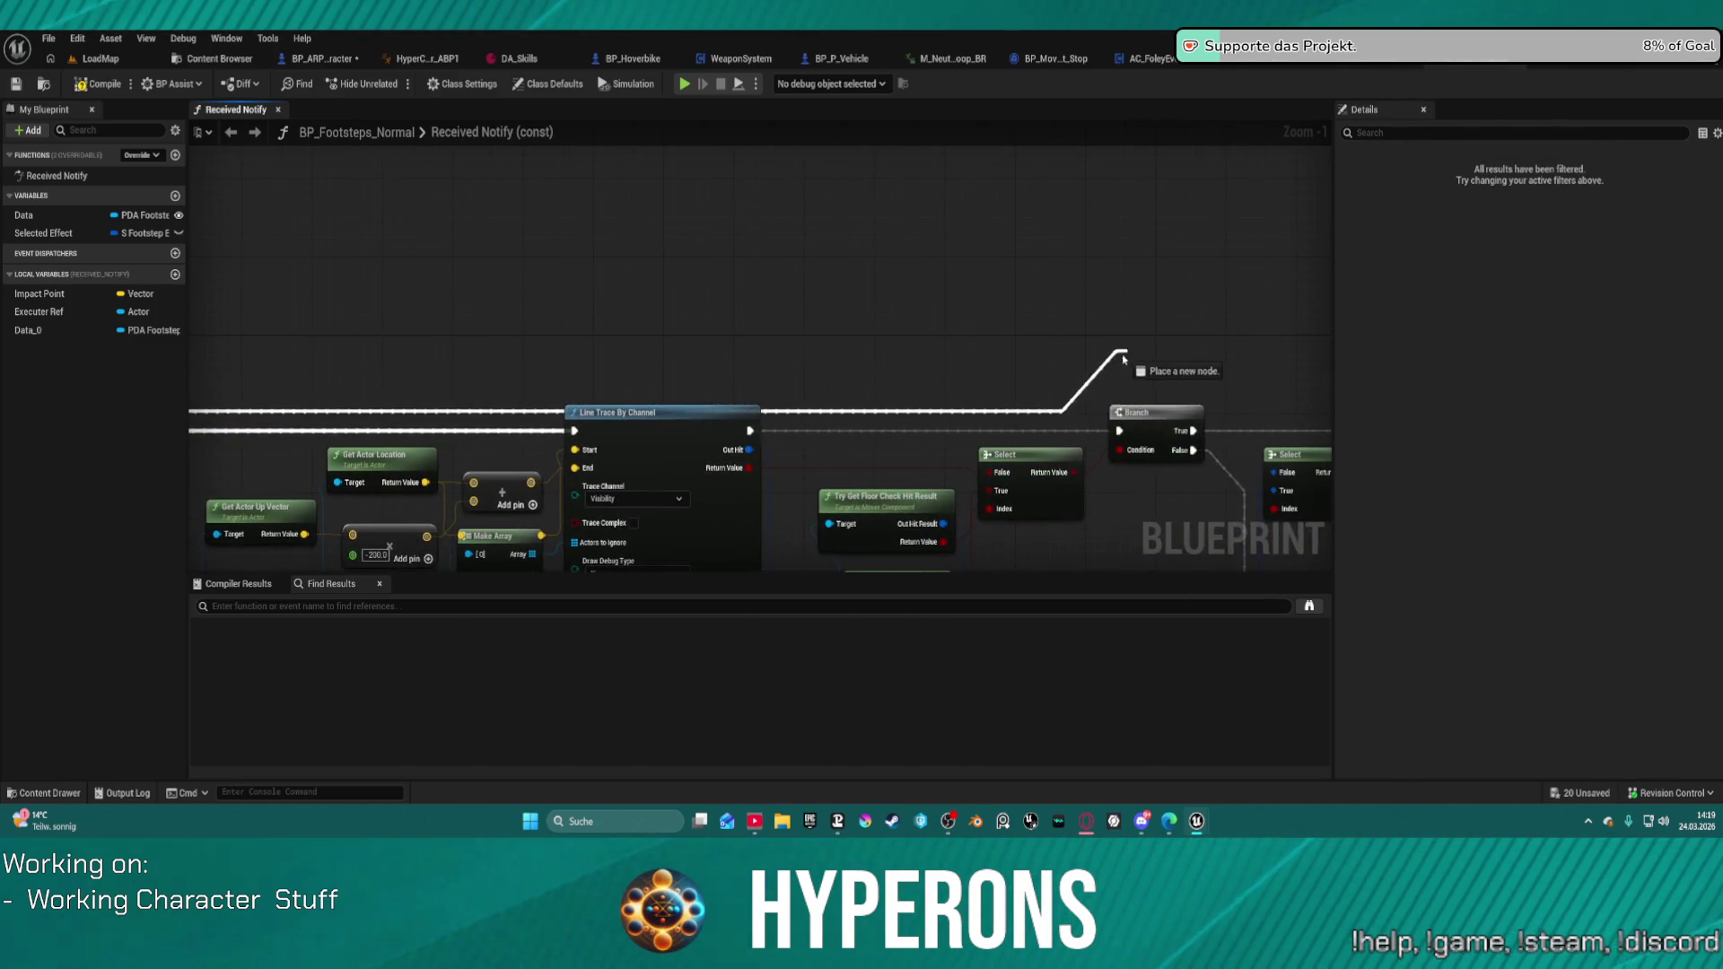
pyautogui.moveTo(1120, 432); pyautogui.dragTo(1120, 433)
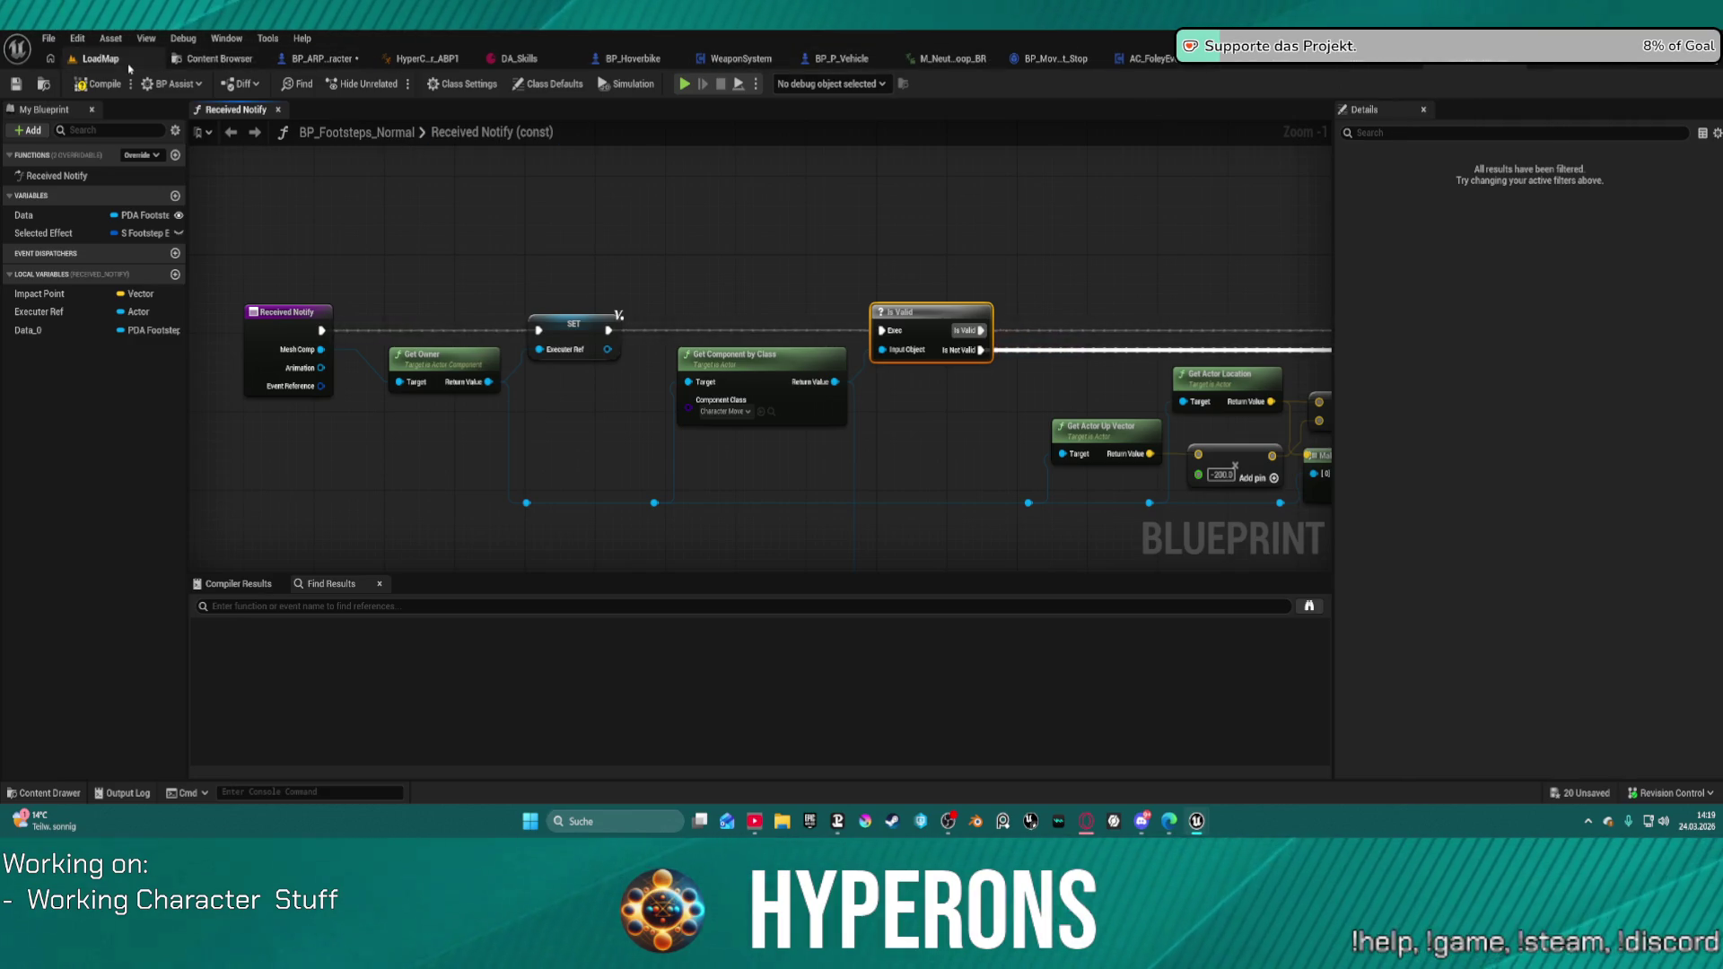
pyautogui.click(100, 58)
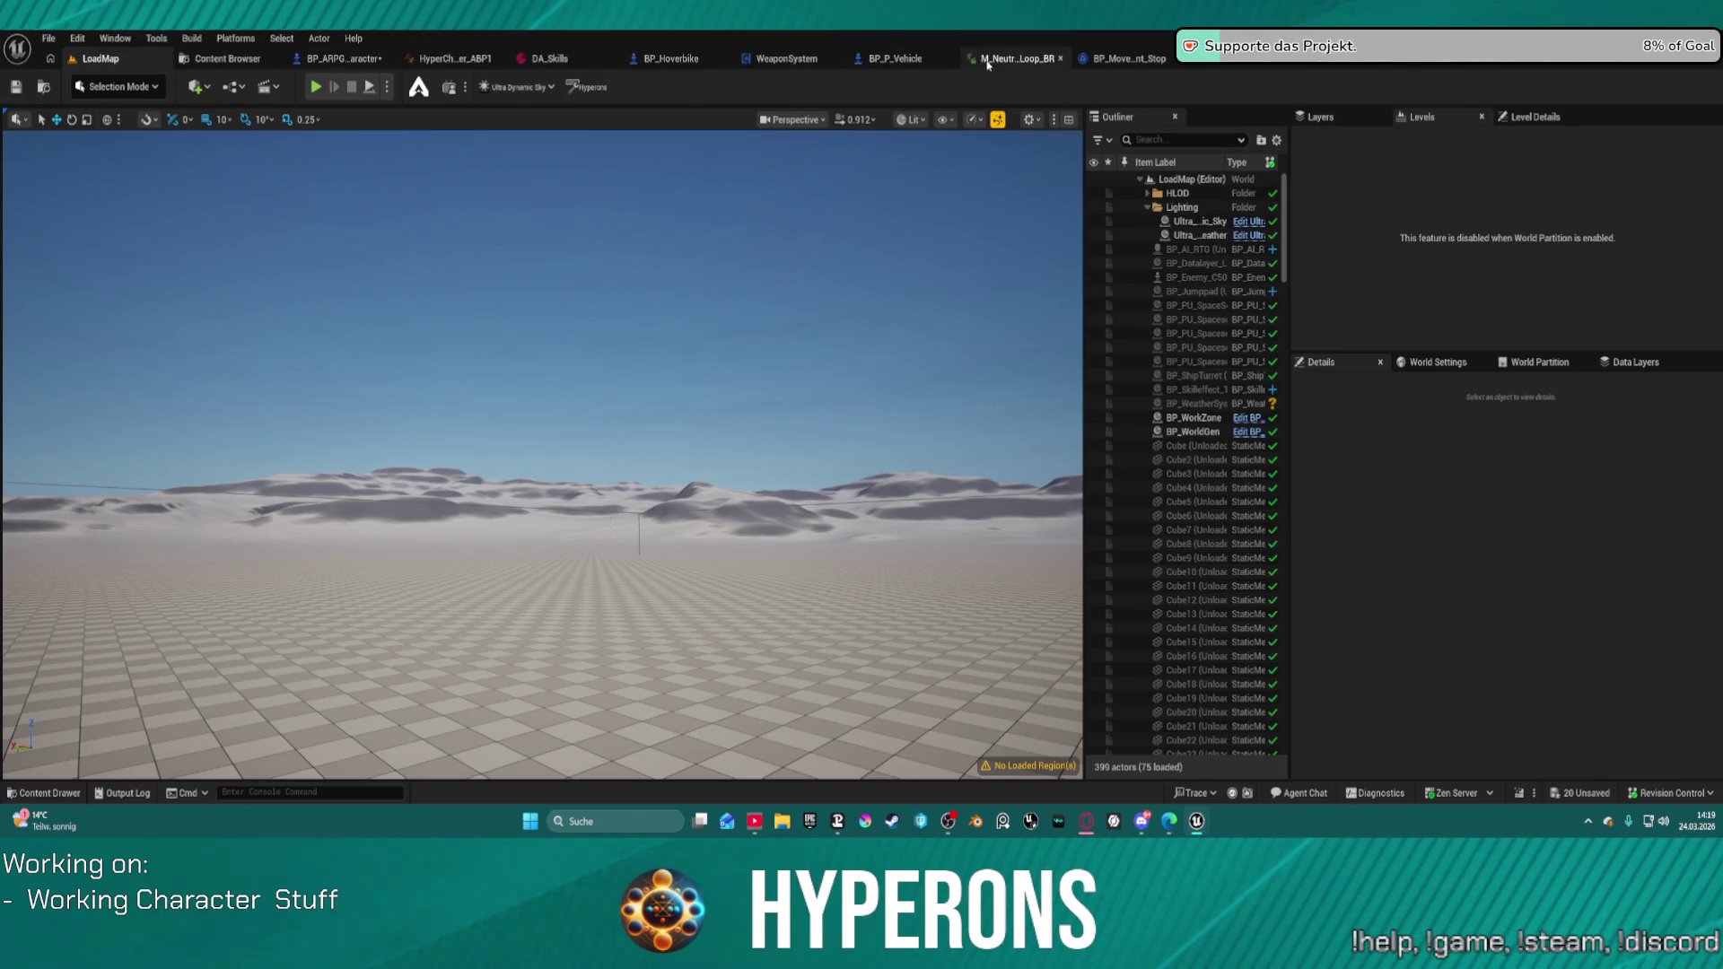
# Step: Open the crouch loop animation and browse the Traversal and Sprint animations in an enlarged asset browser
pyautogui.click(987, 61)
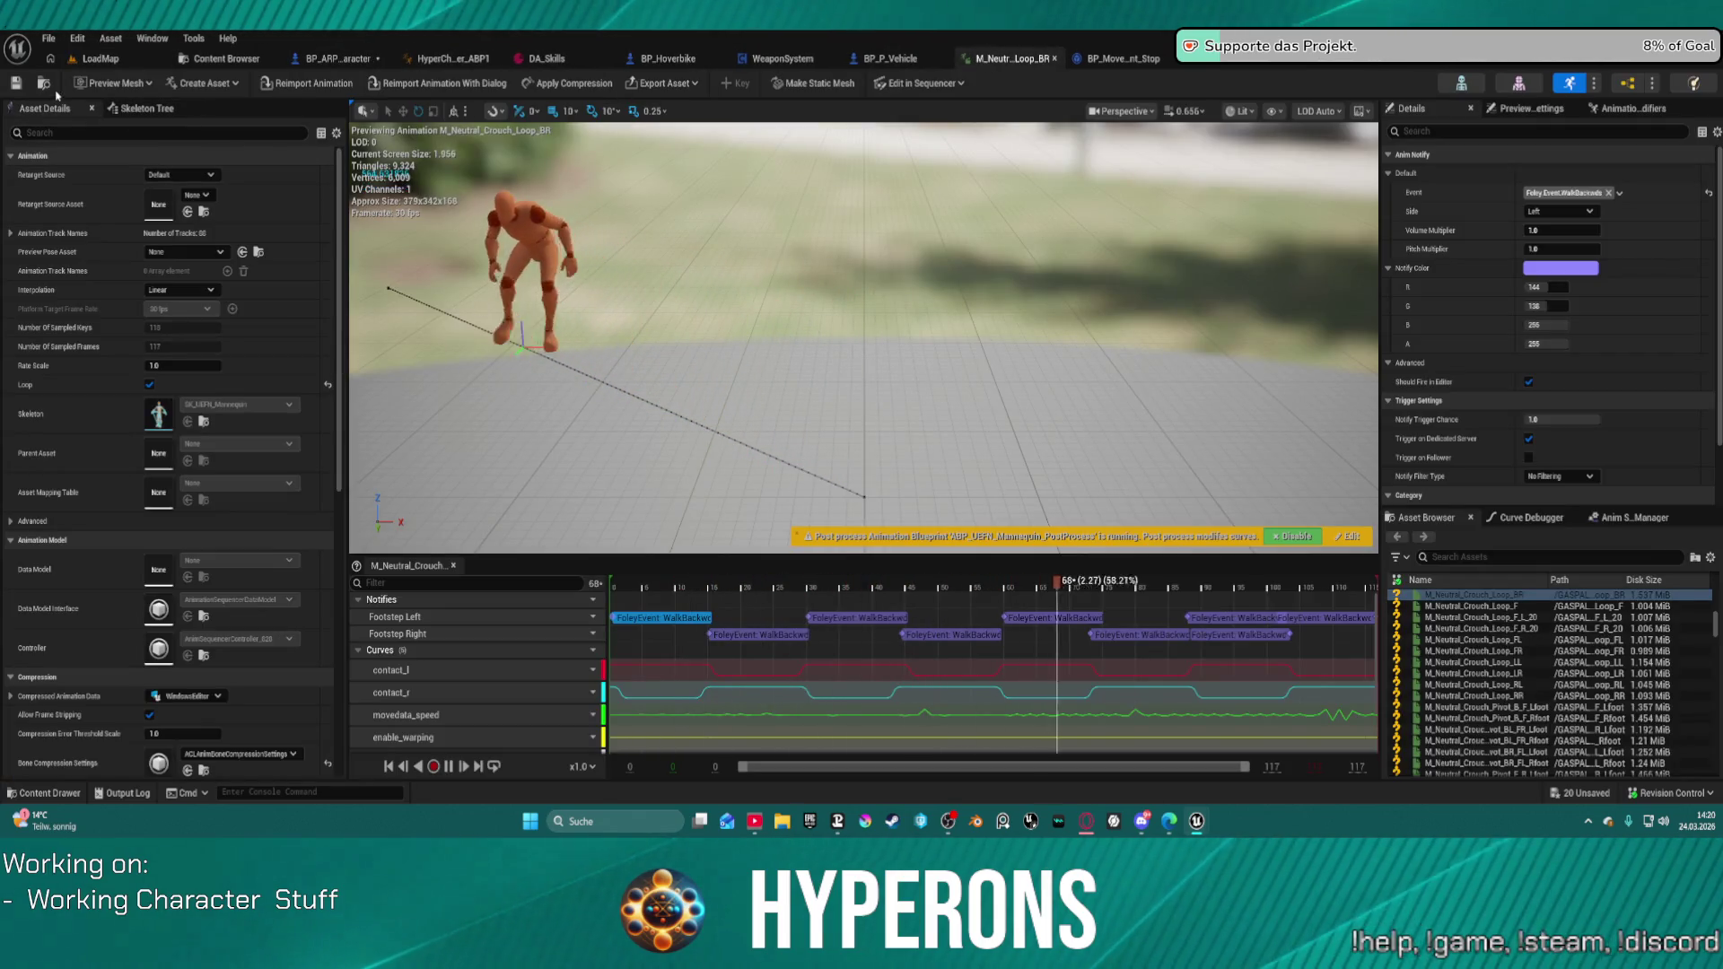
pyautogui.hotkey('ctrl', 'space')
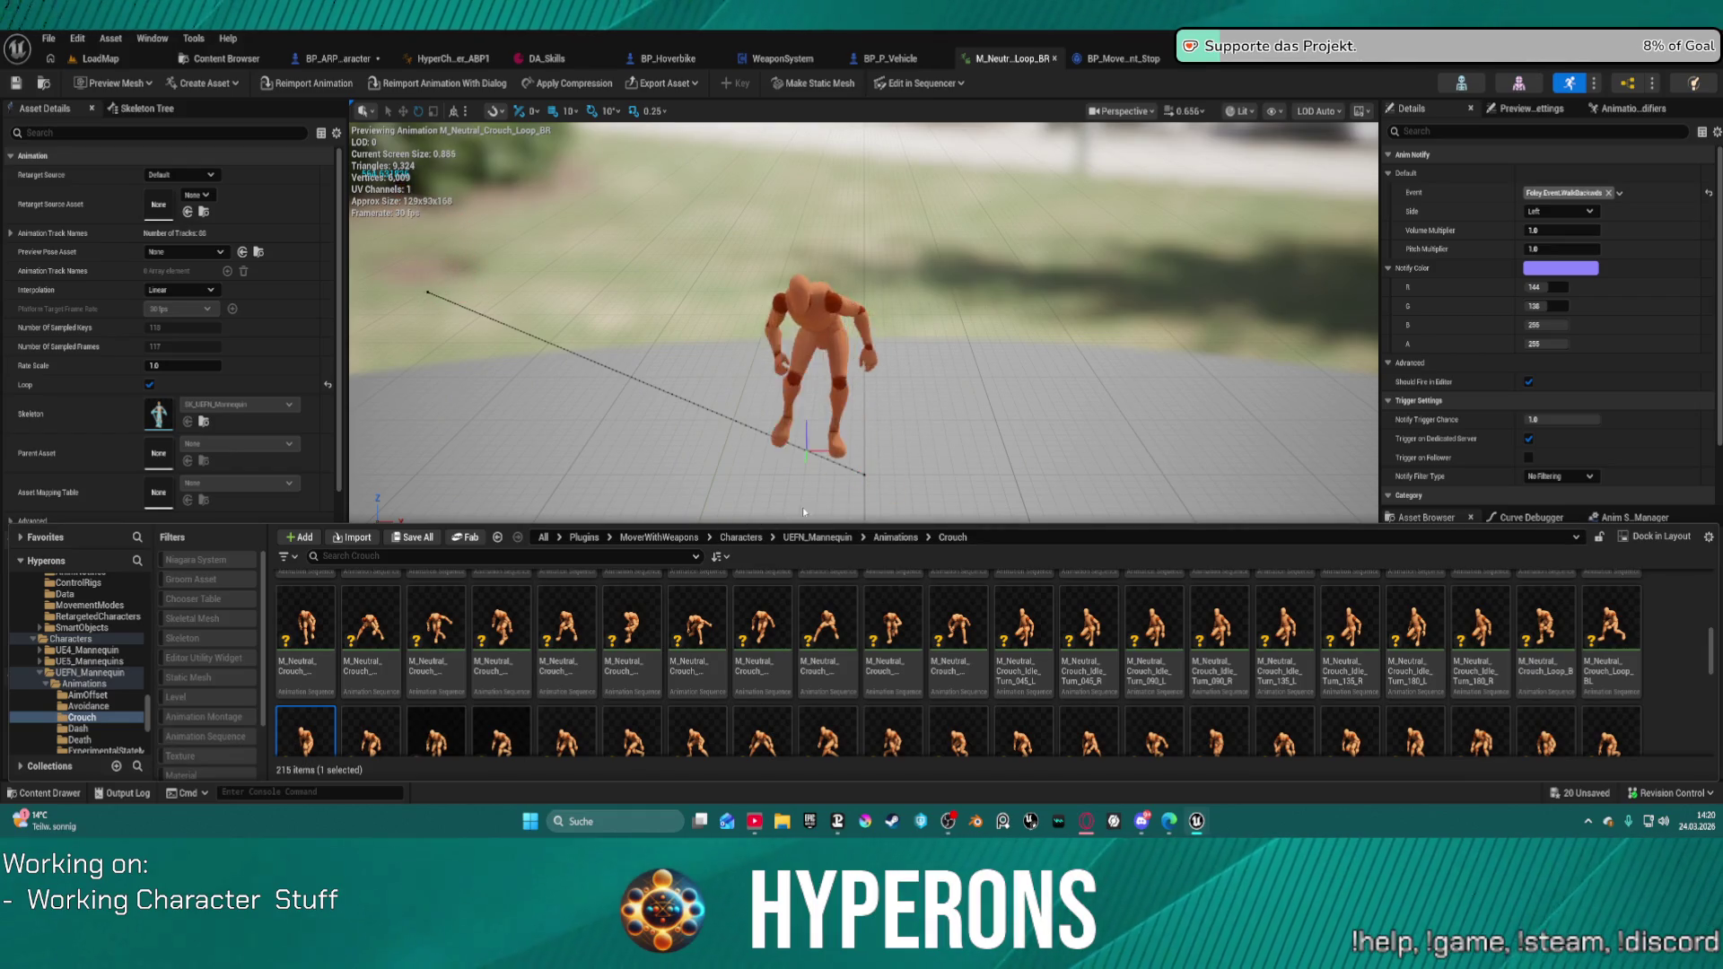
pyautogui.moveTo(804, 524); pyautogui.dragTo(772, 334)
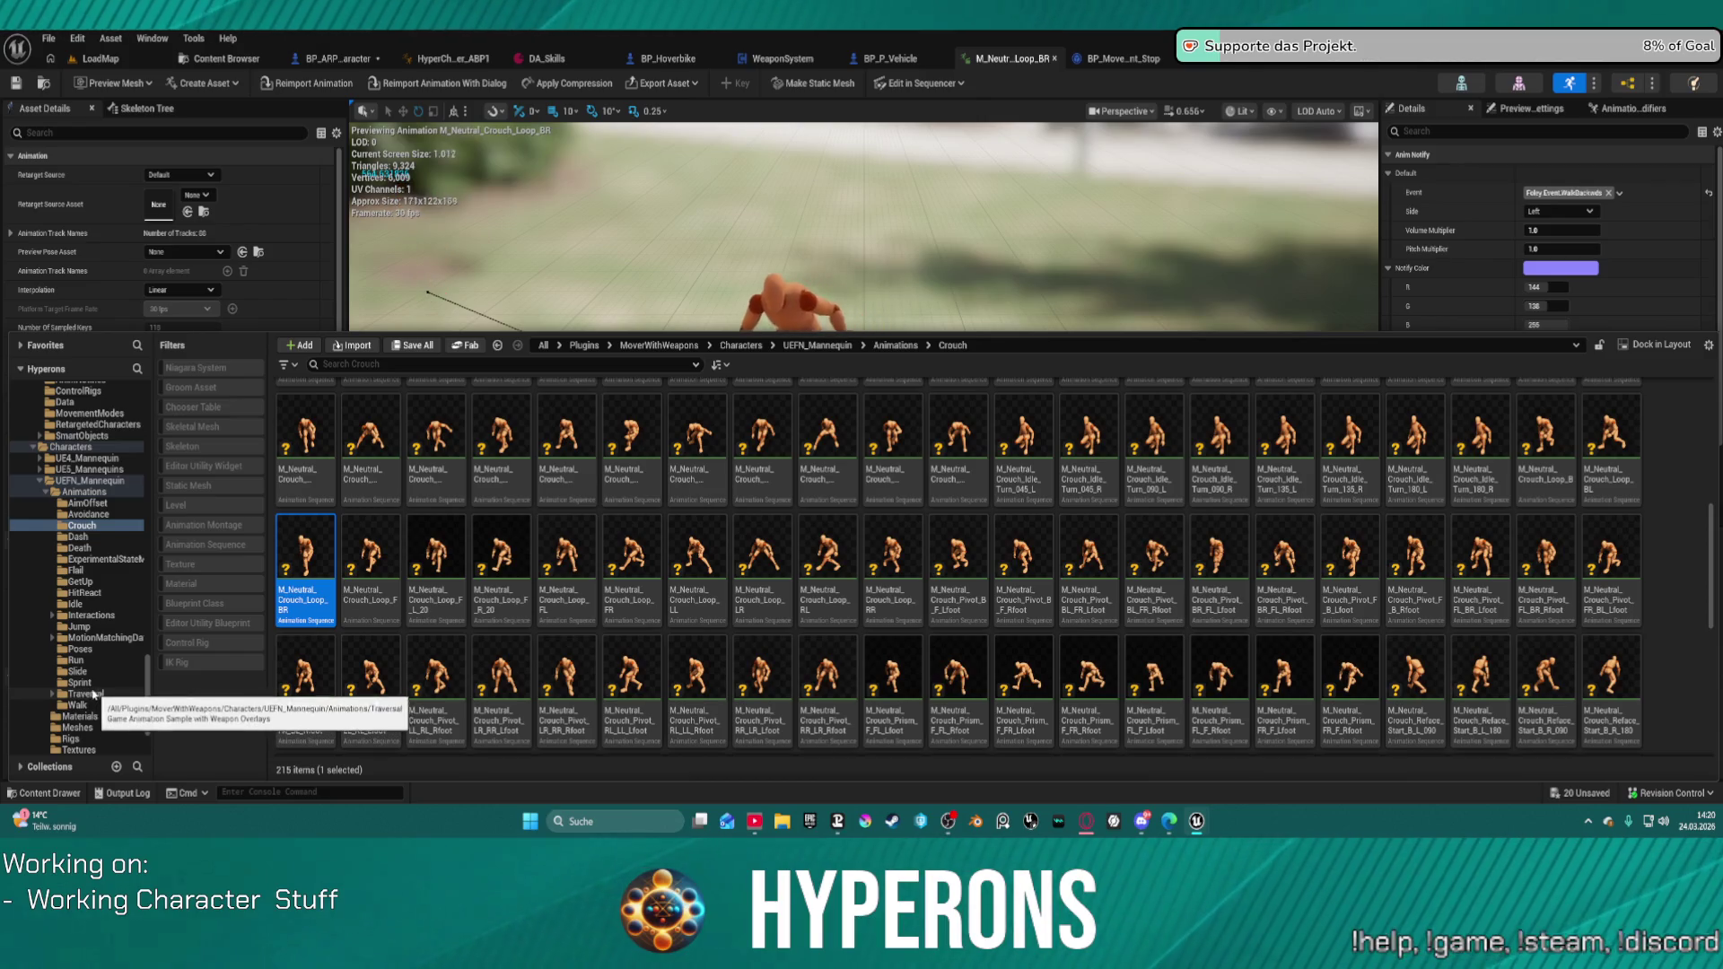
pyautogui.click(90, 693)
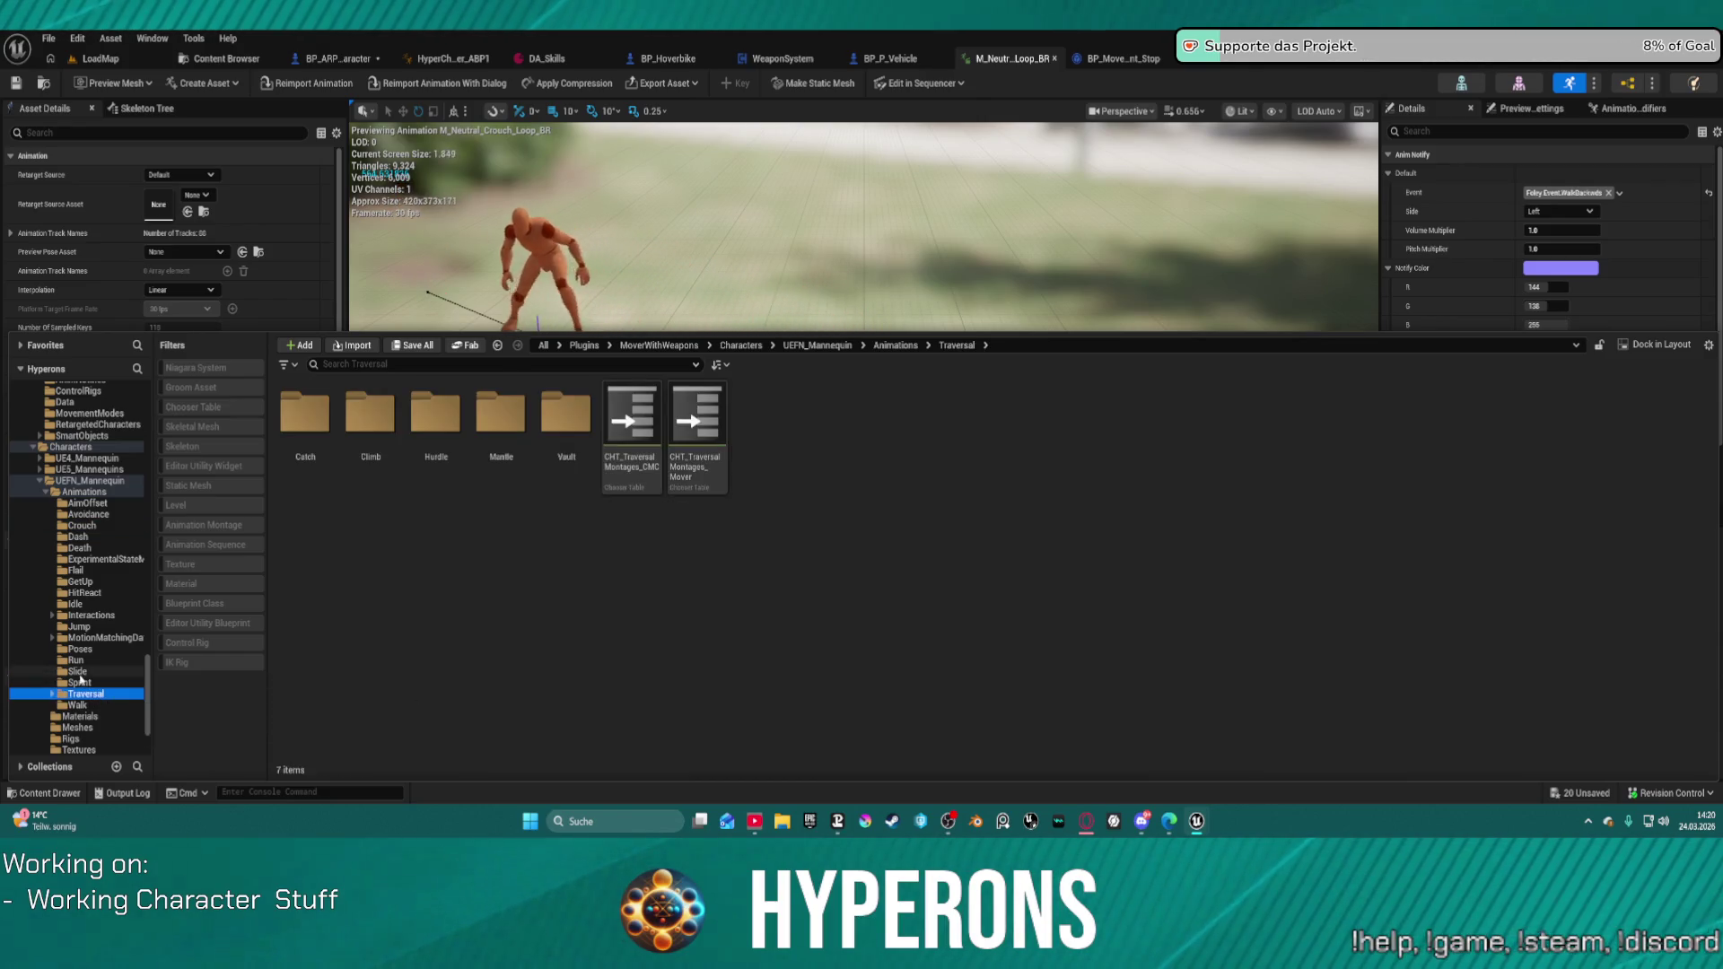
pyautogui.click(81, 682)
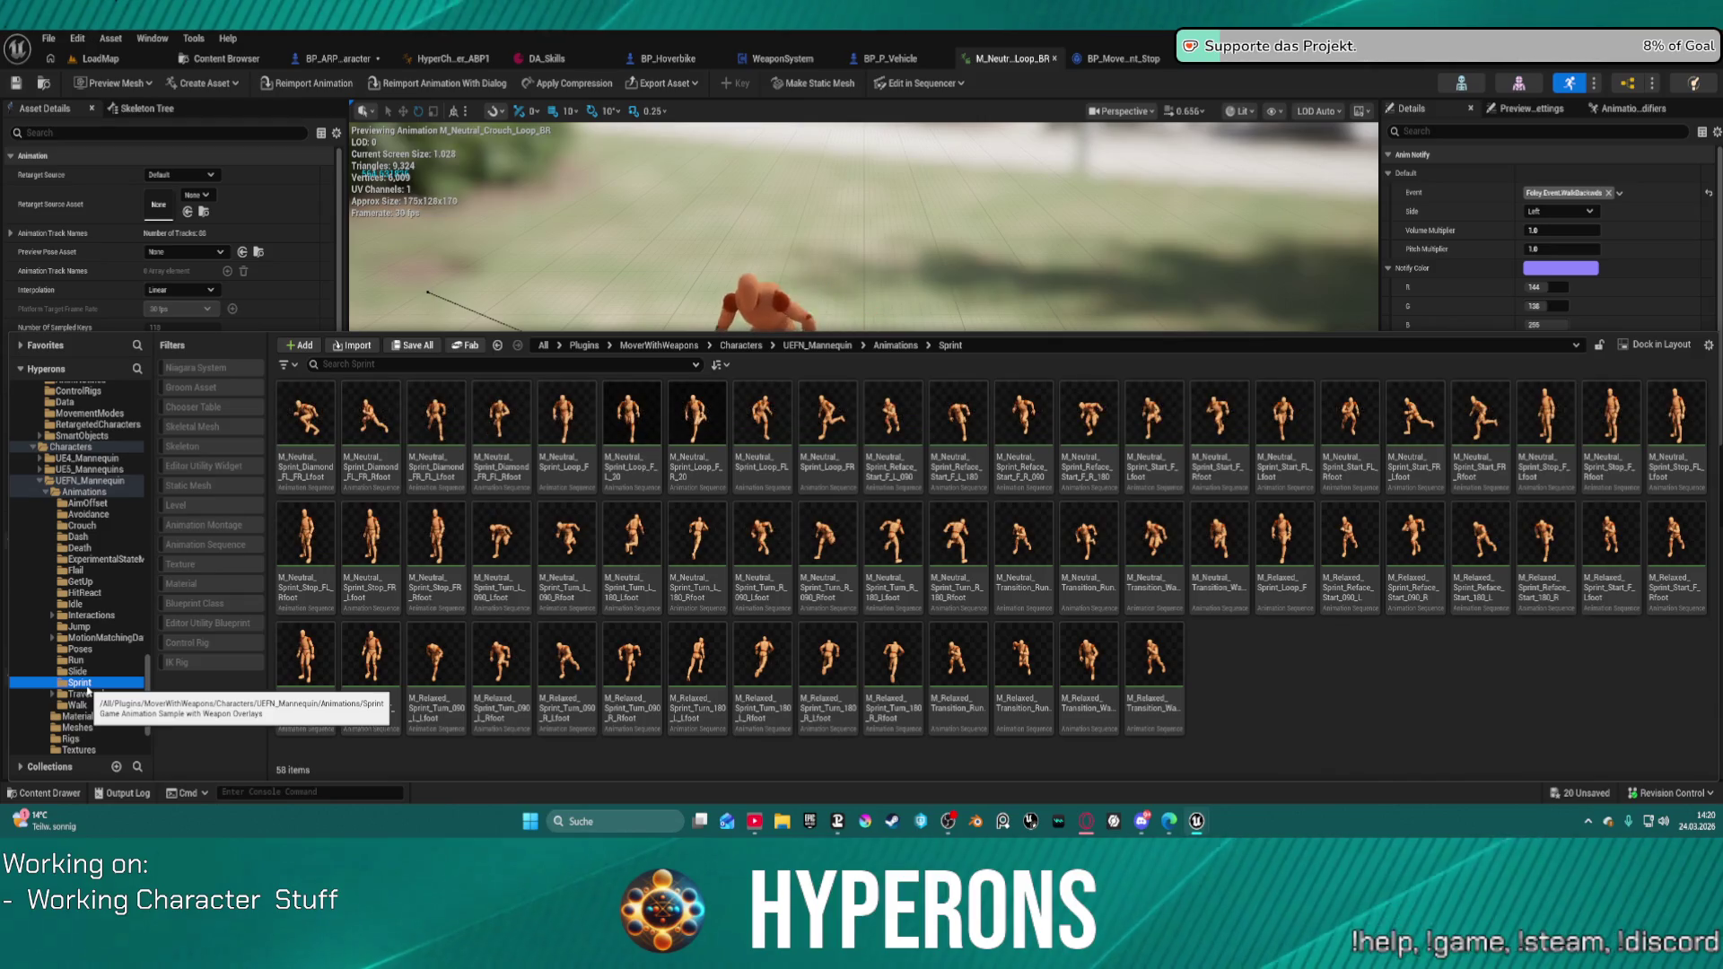
pyautogui.click(1303, 685)
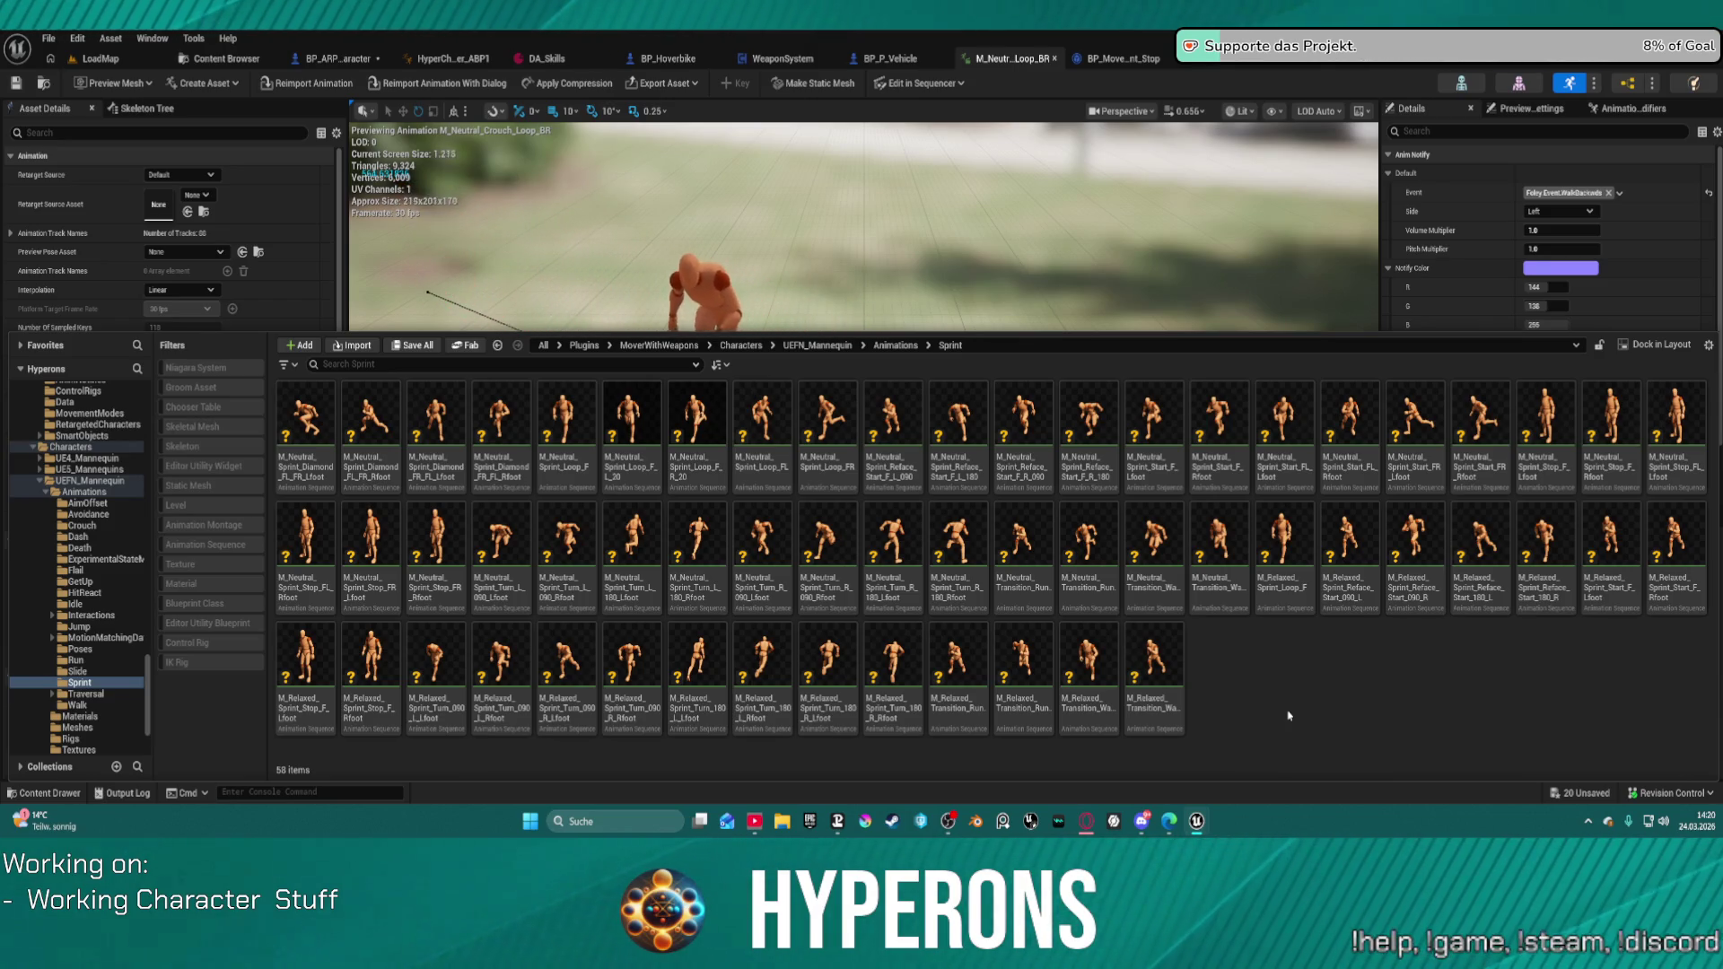
# Step: Look through the Slide, Mantle, Vault and Walk animations, then close the browser and save
pyautogui.click(79, 671)
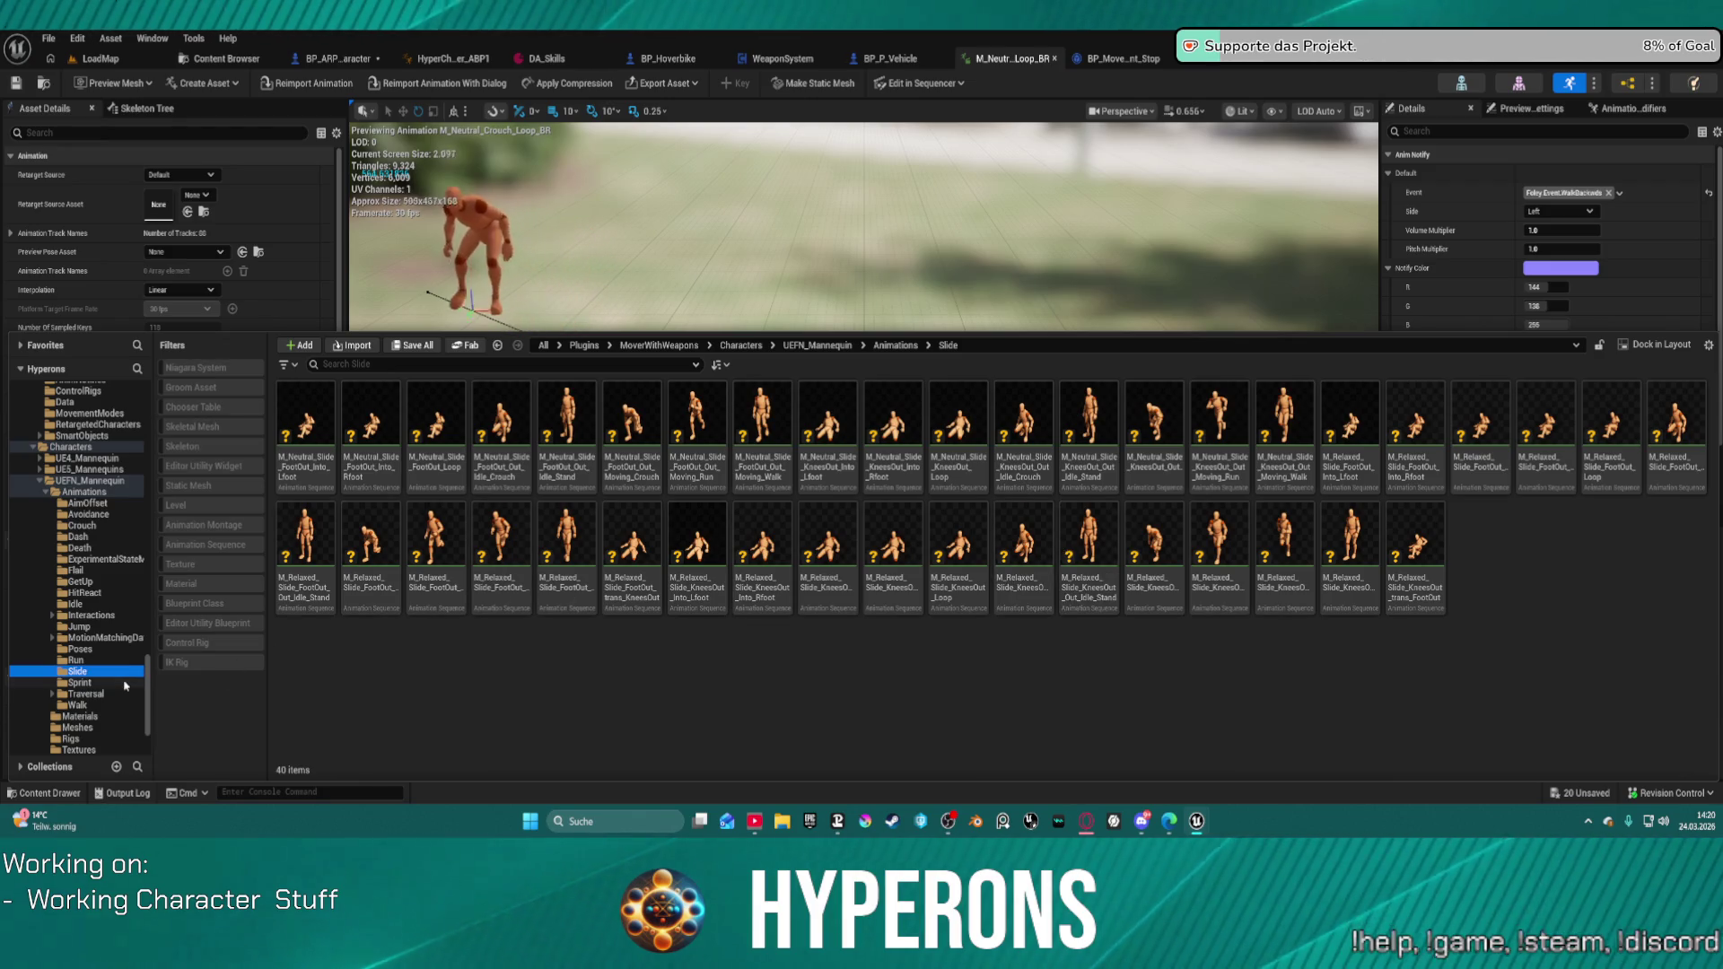
pyautogui.click(79, 681)
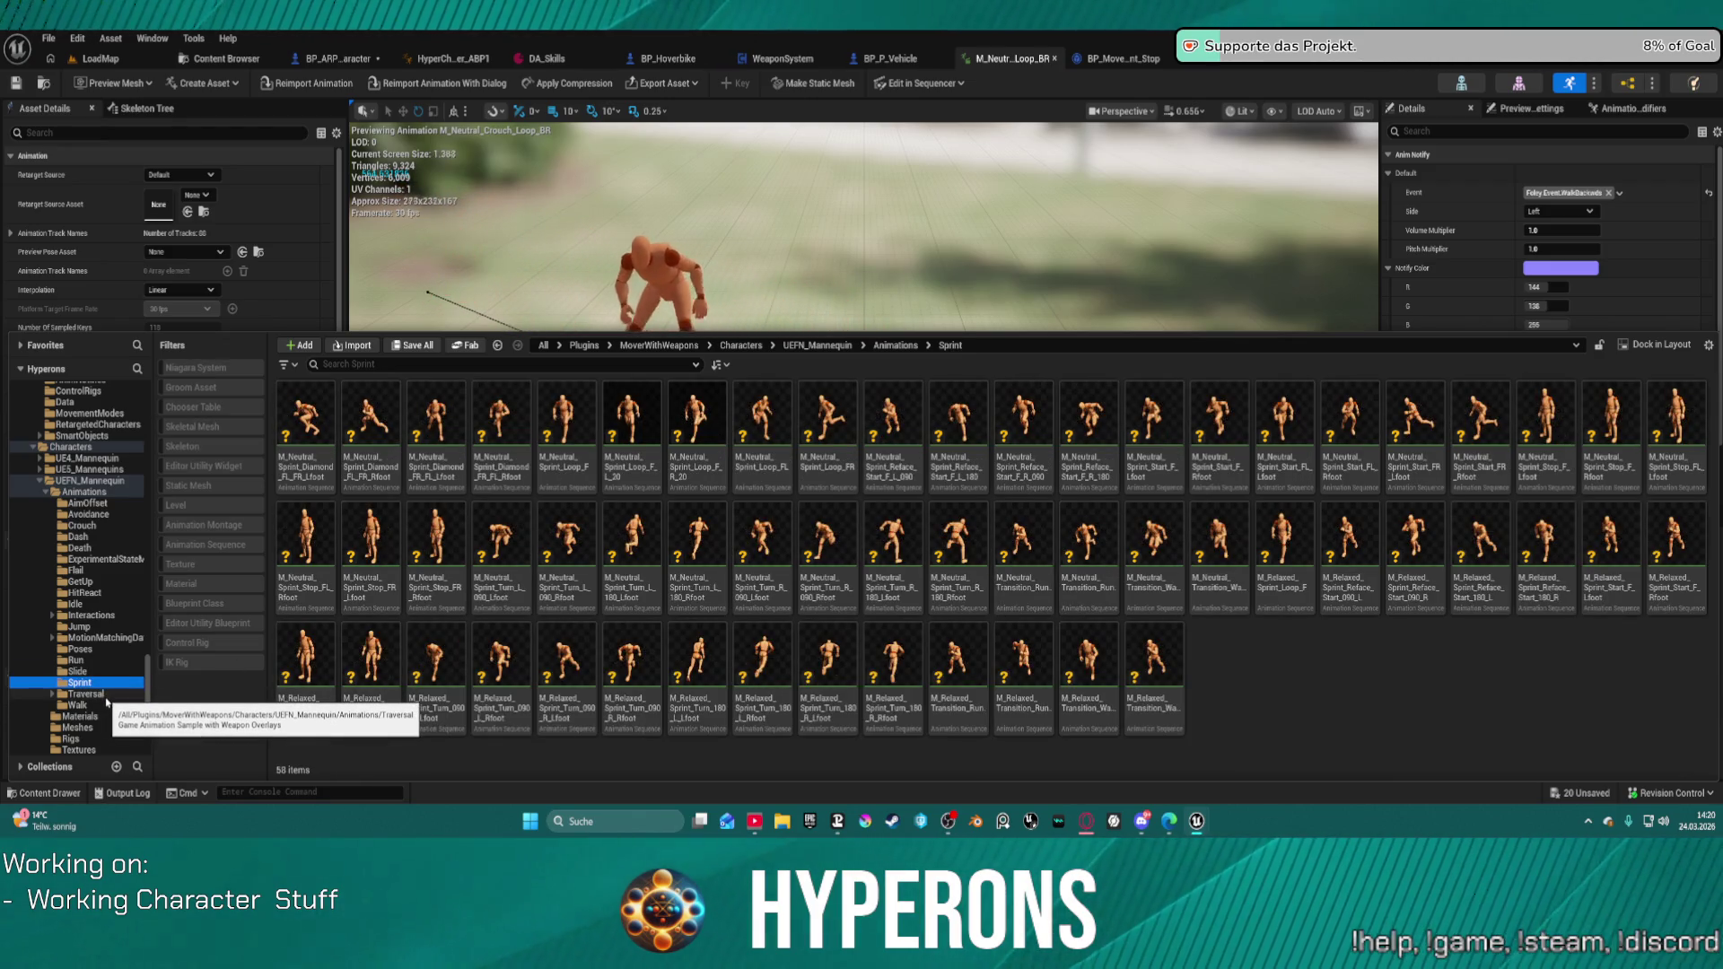
pyautogui.click(104, 697)
pyautogui.doubleClick(501, 413)
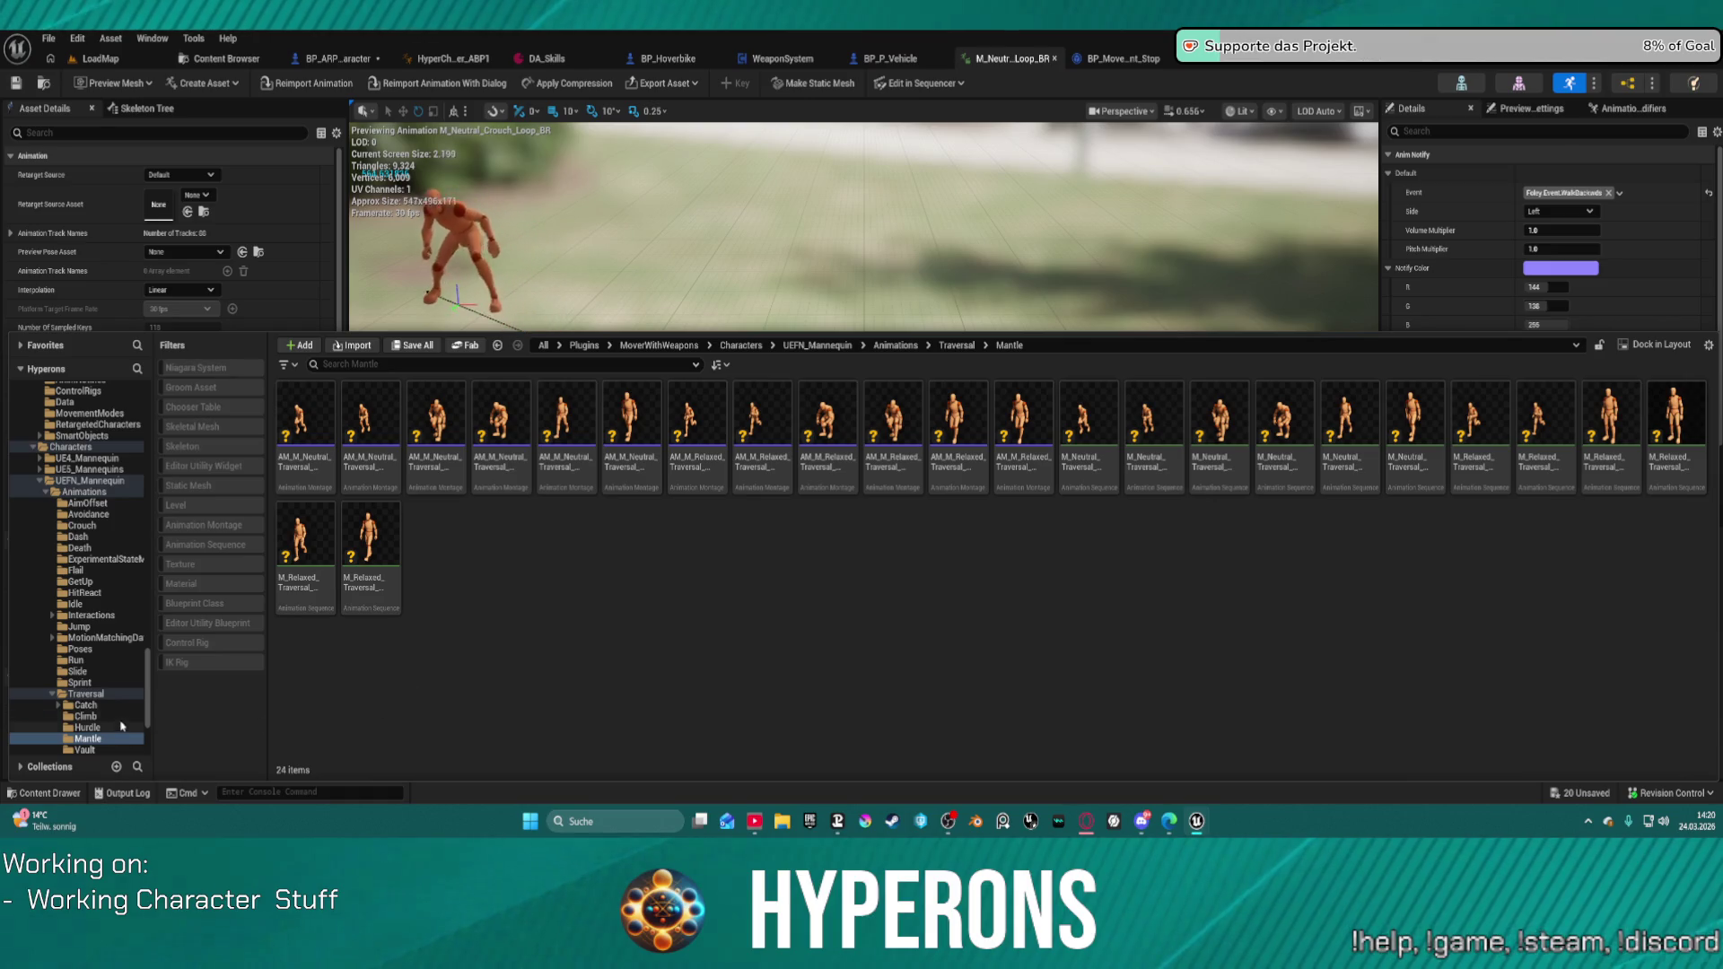
pyautogui.scroll(-2, 122, 725)
pyautogui.click(95, 684)
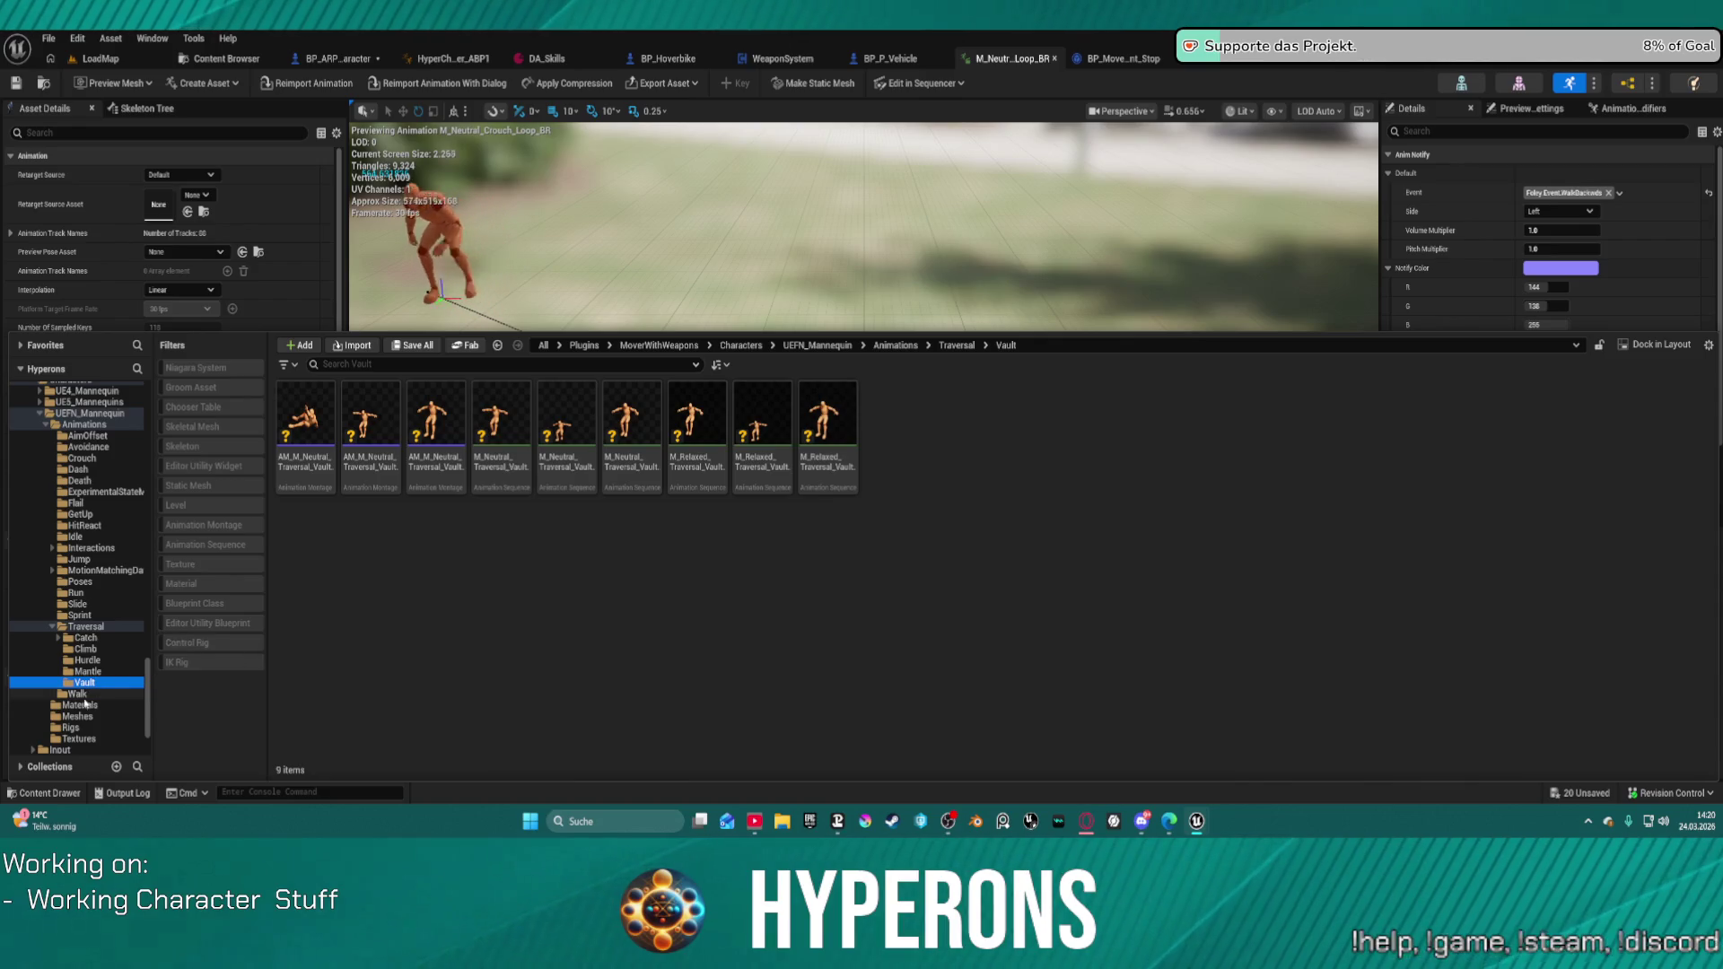
pyautogui.click(77, 694)
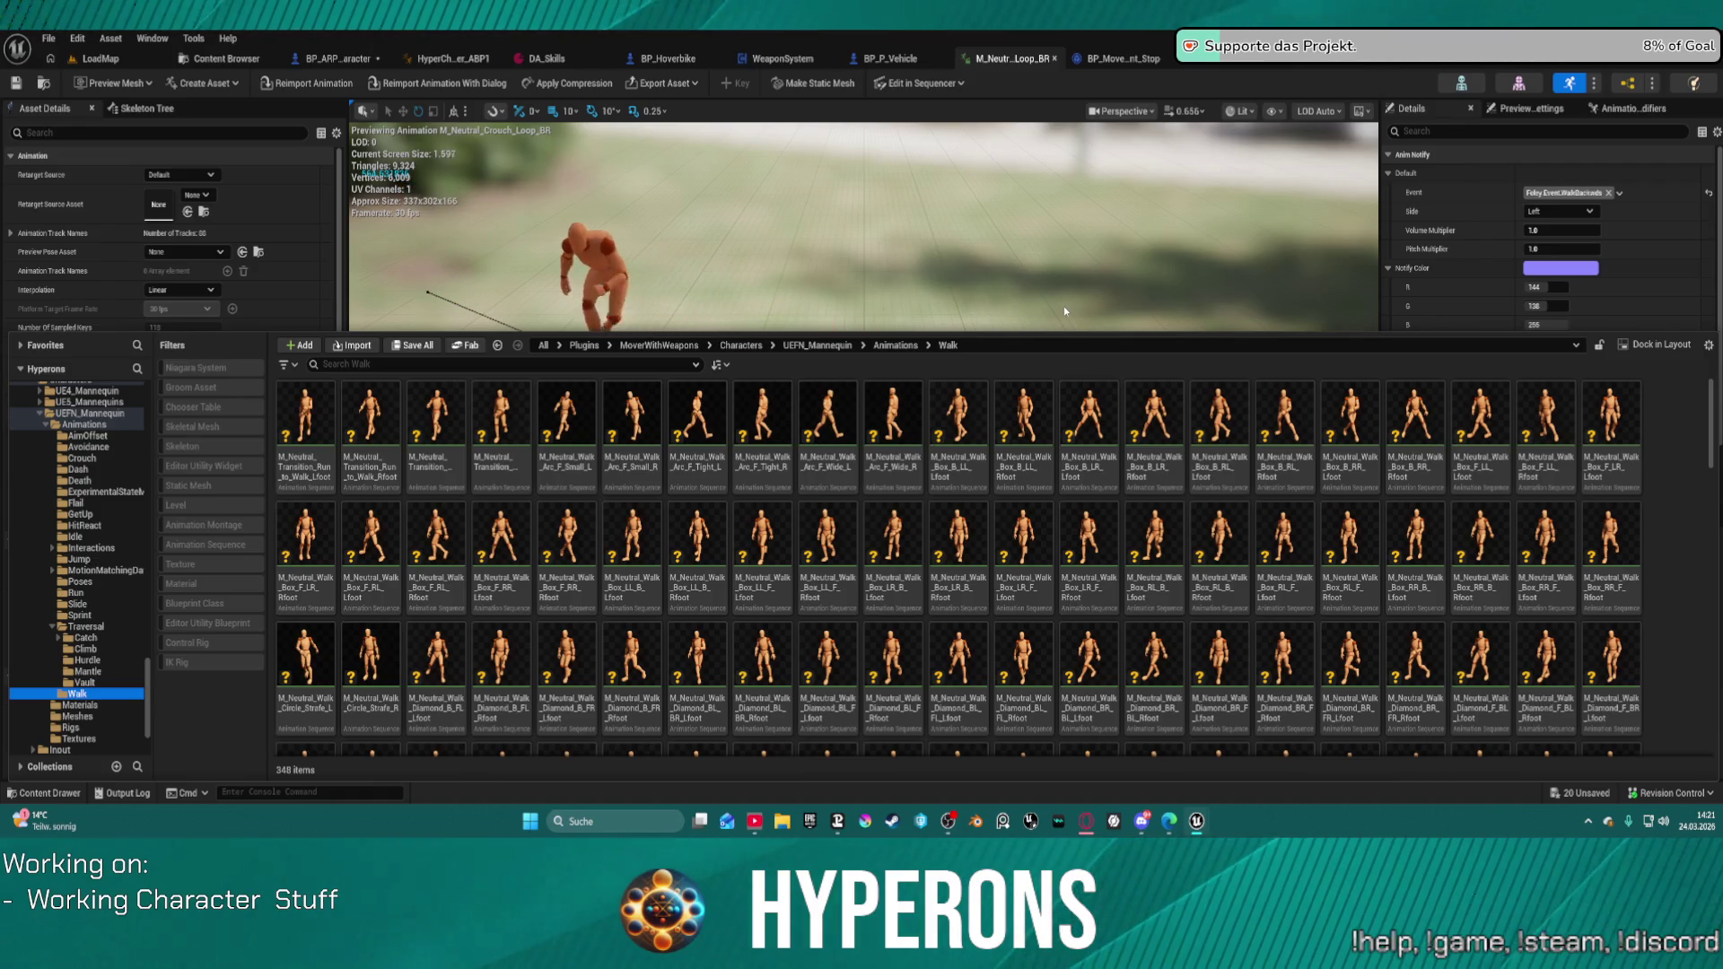
pyautogui.click(858, 280)
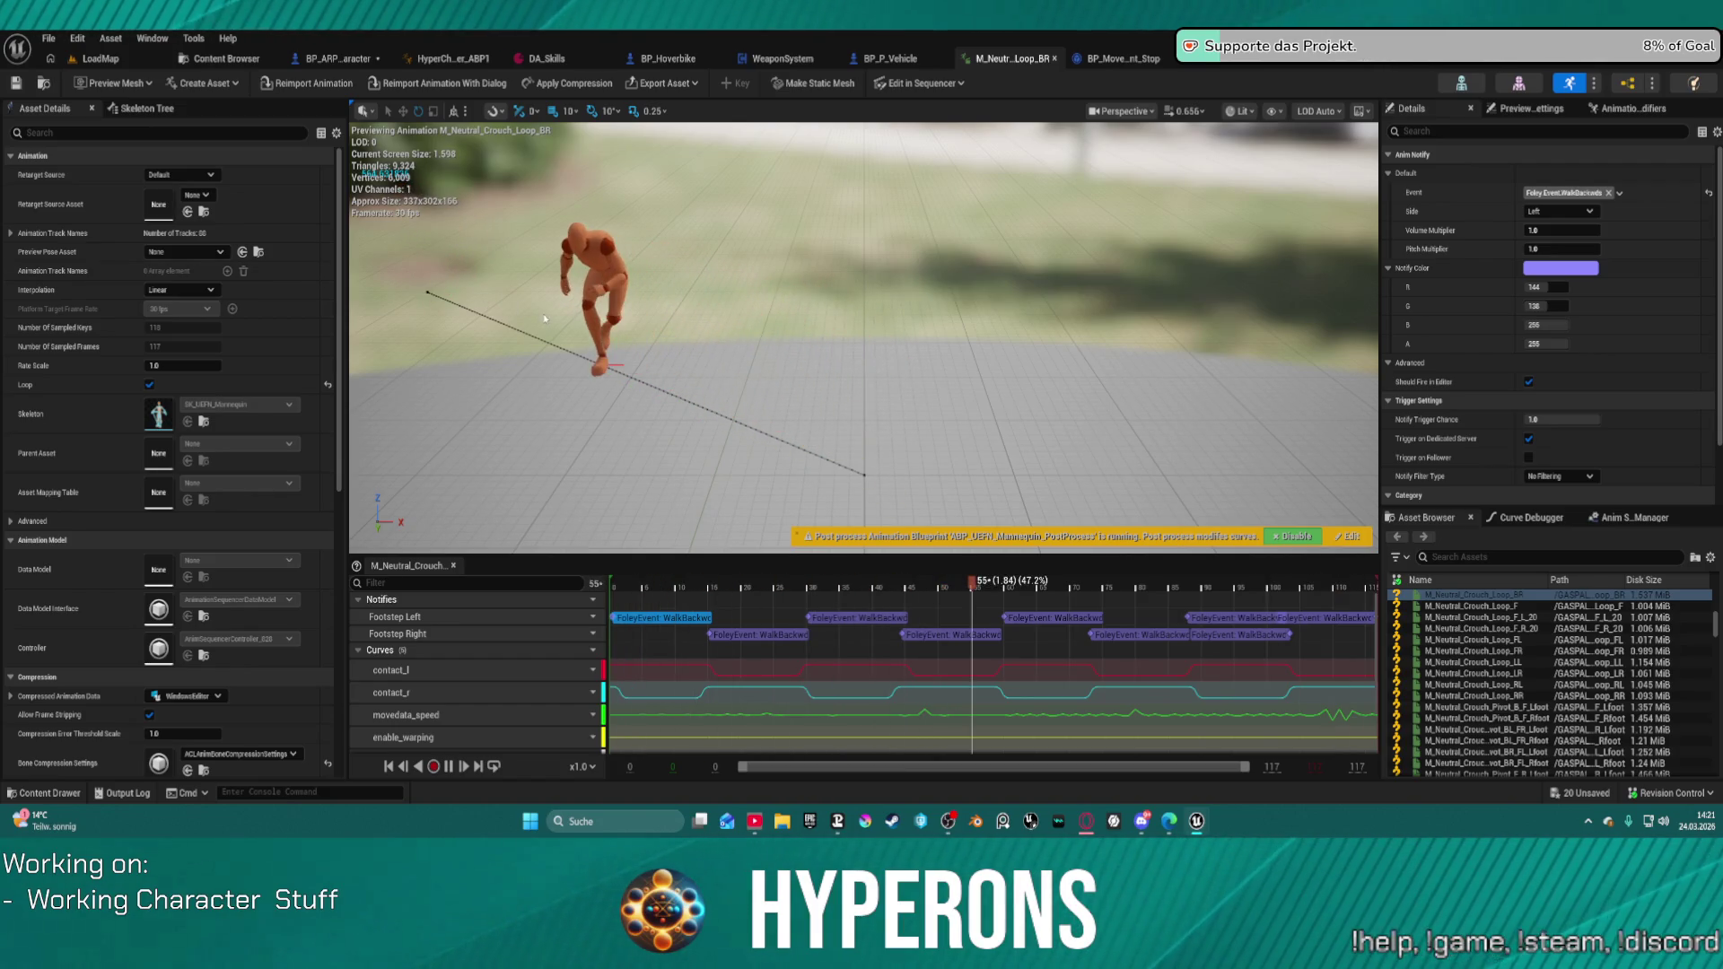
pyautogui.hotkey('ctrl', 's')
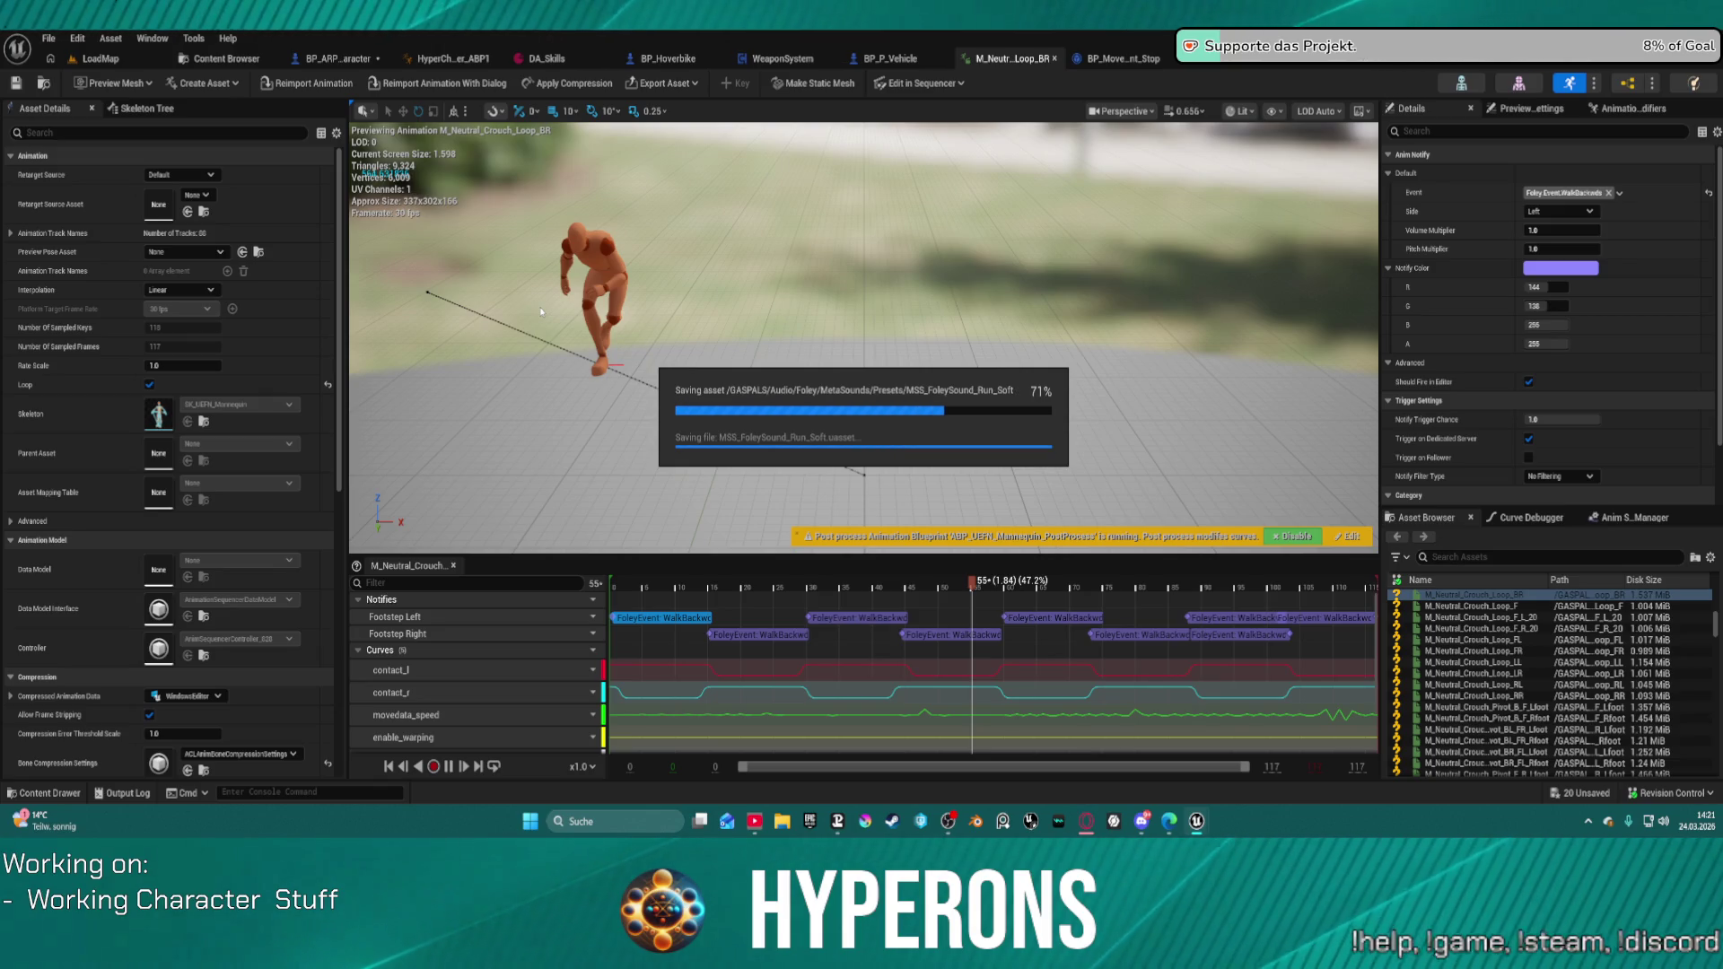
# Step: In the LoadMap level, view World Settings and collapse the Outliner's Lighting folder
pyautogui.click(101, 58)
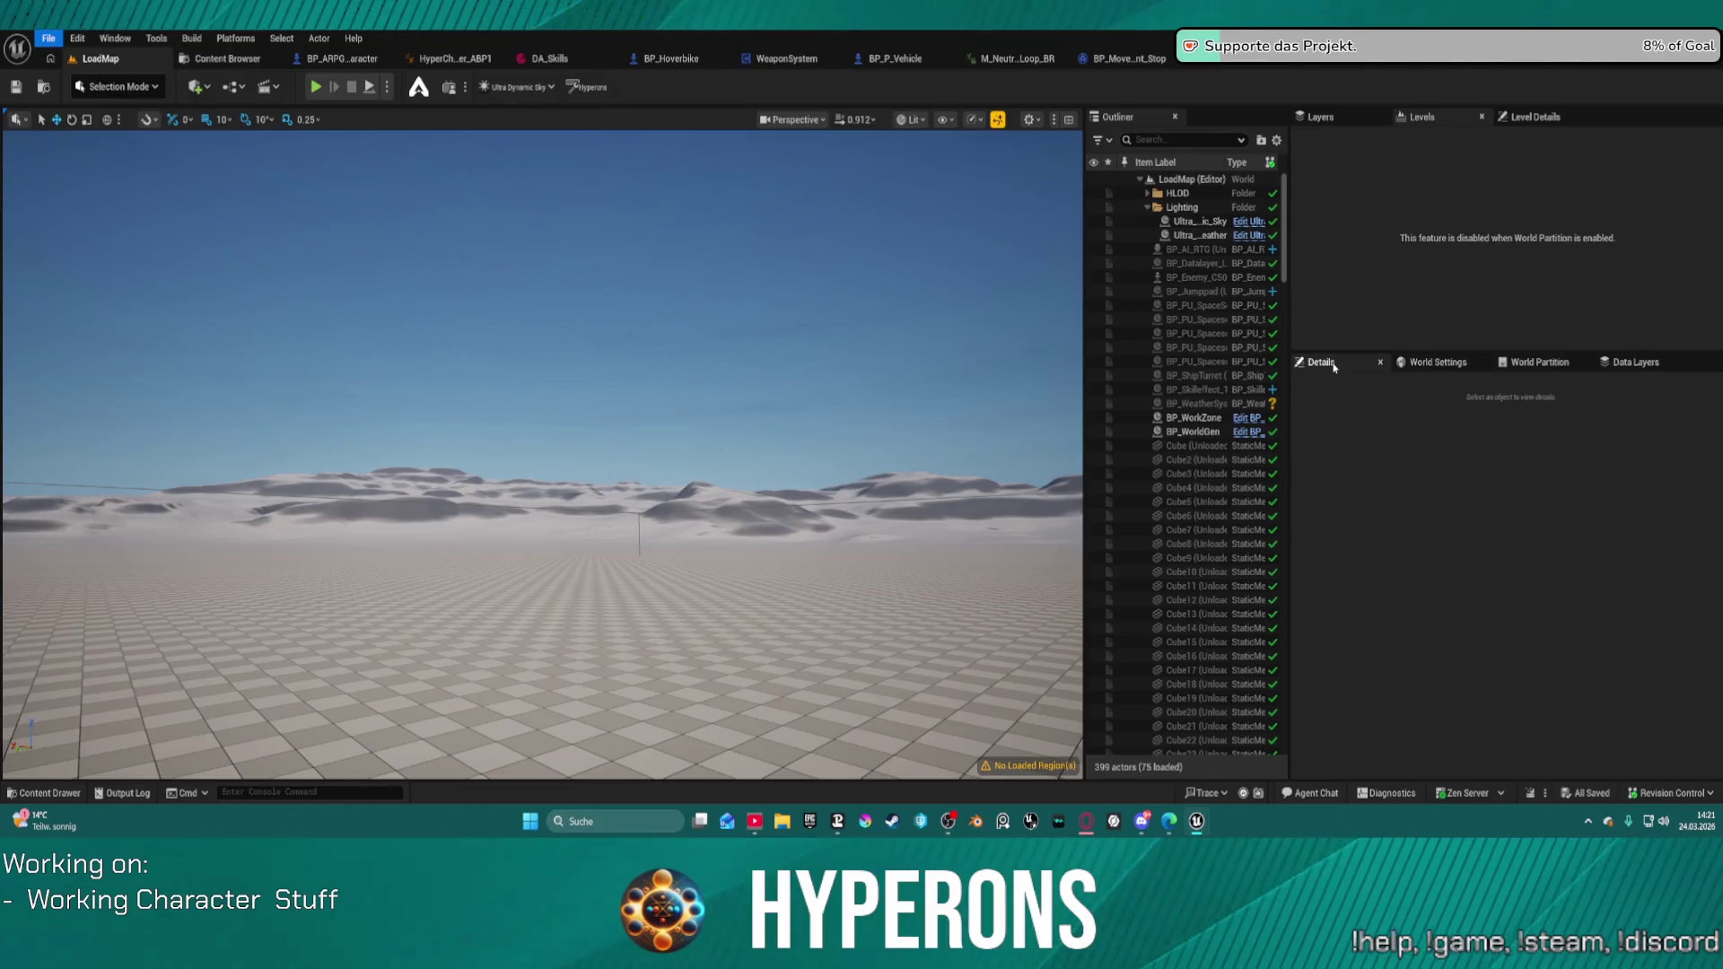
pyautogui.click(1438, 362)
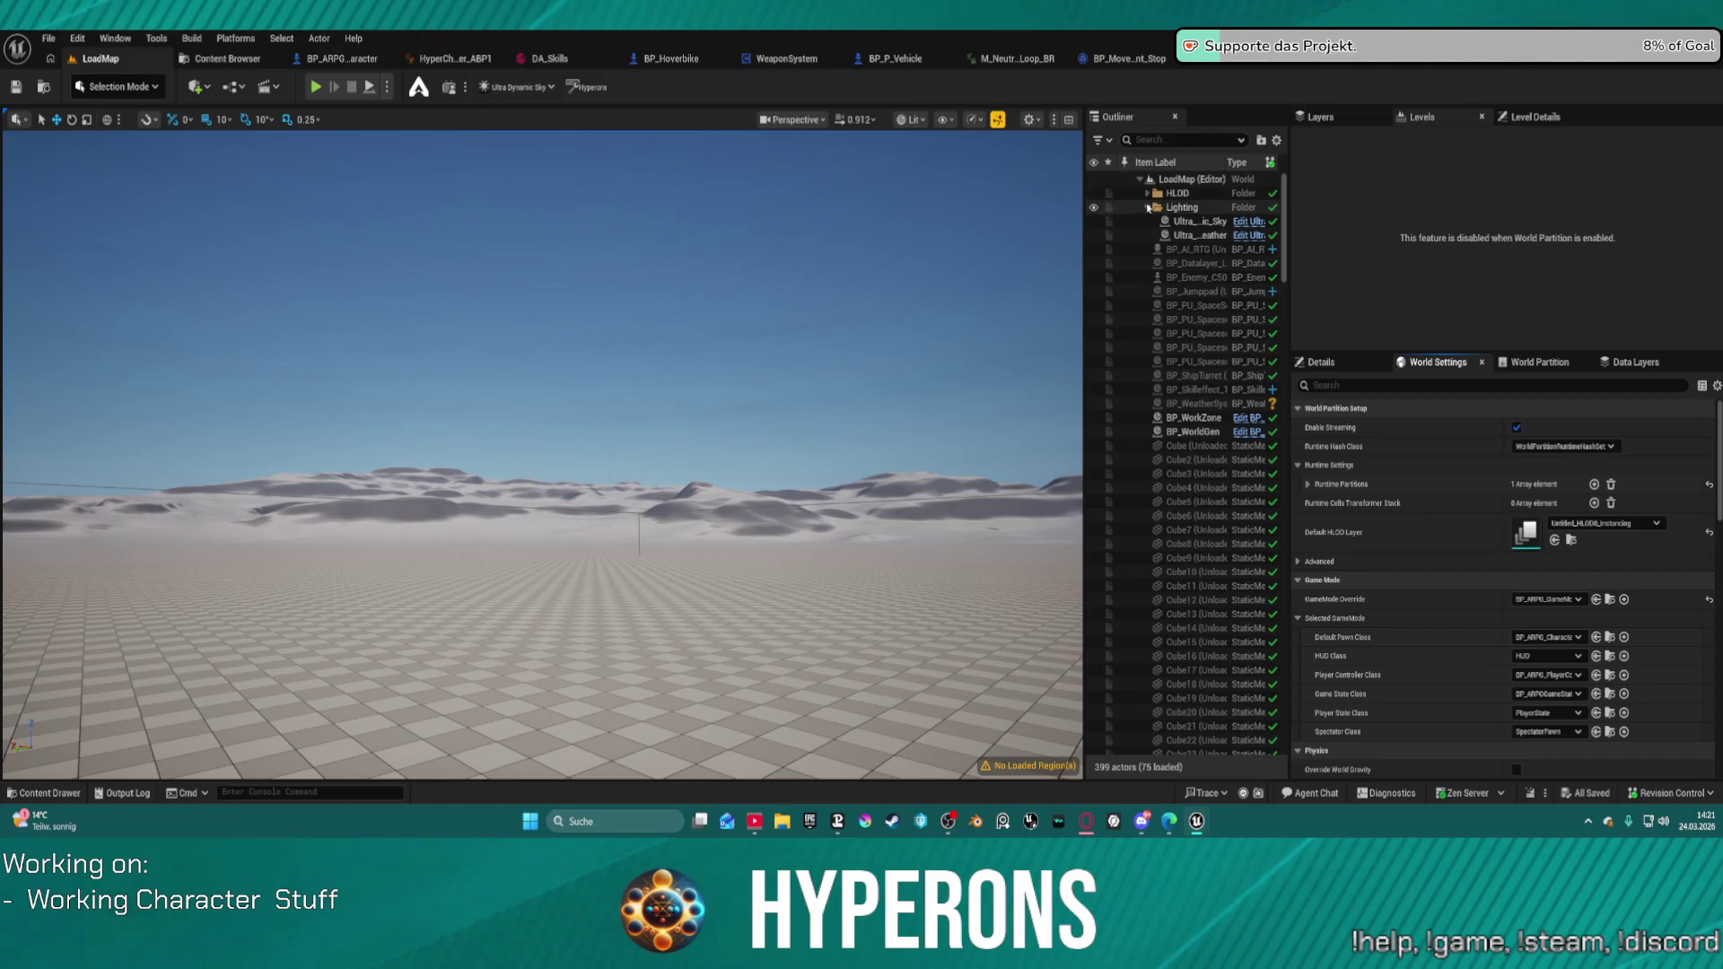
pyautogui.click(1147, 207)
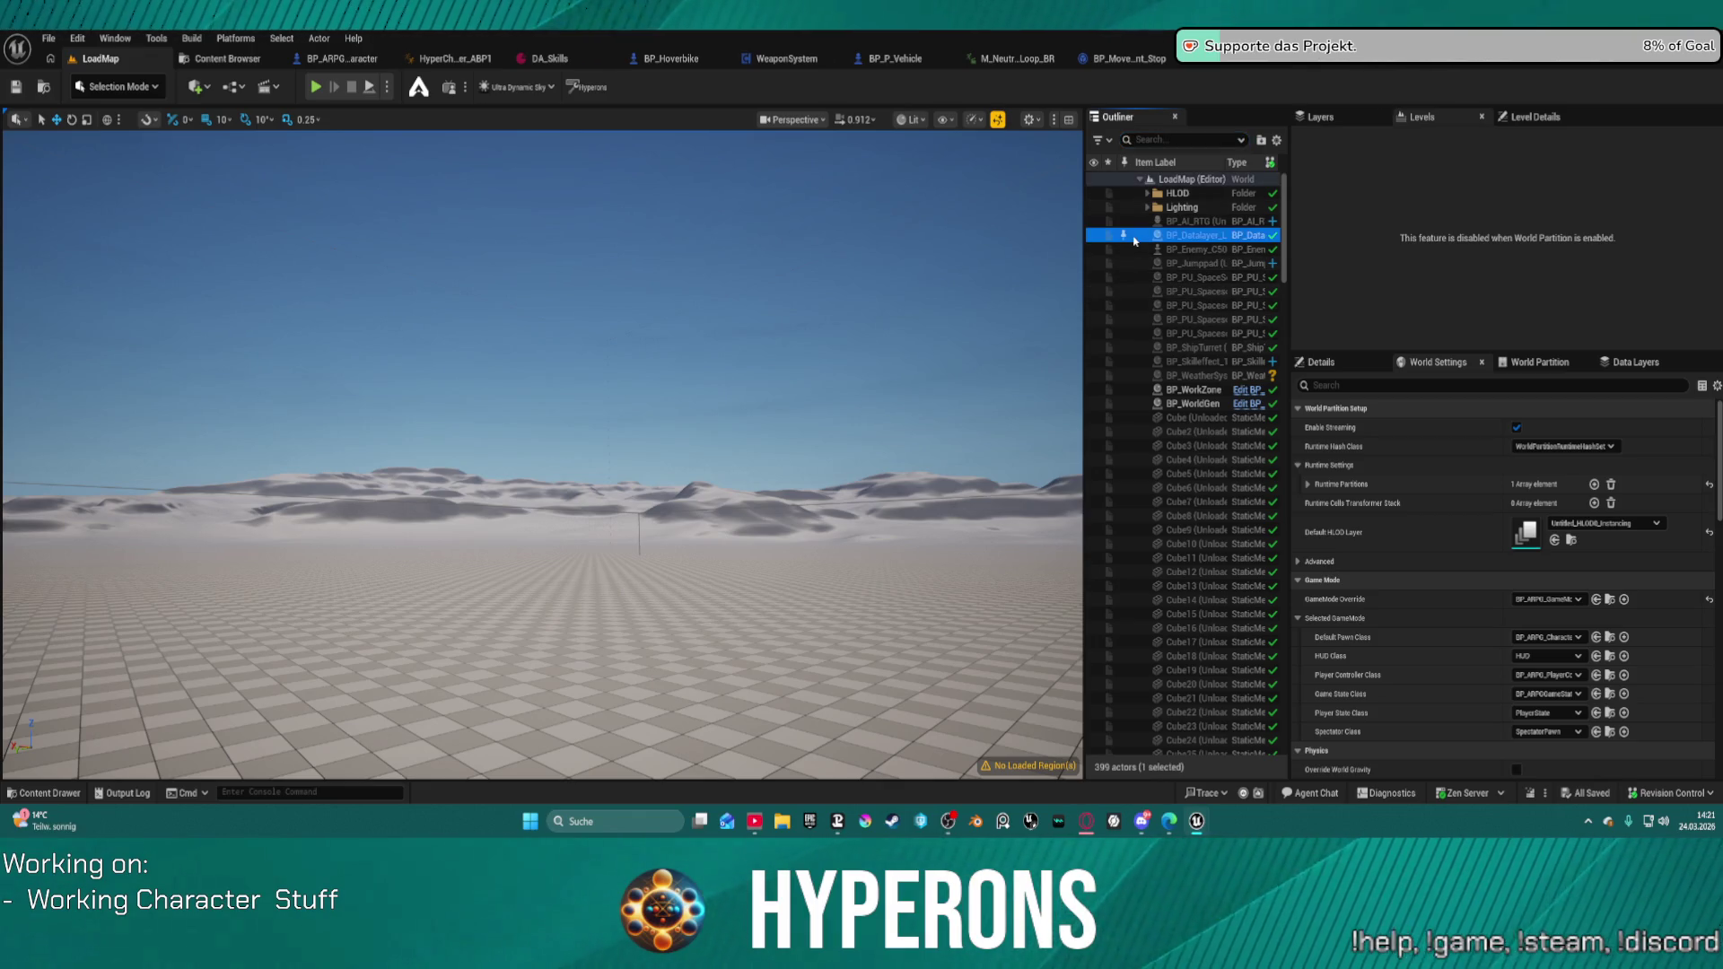
pyautogui.hotkey('ctrl', 'a')
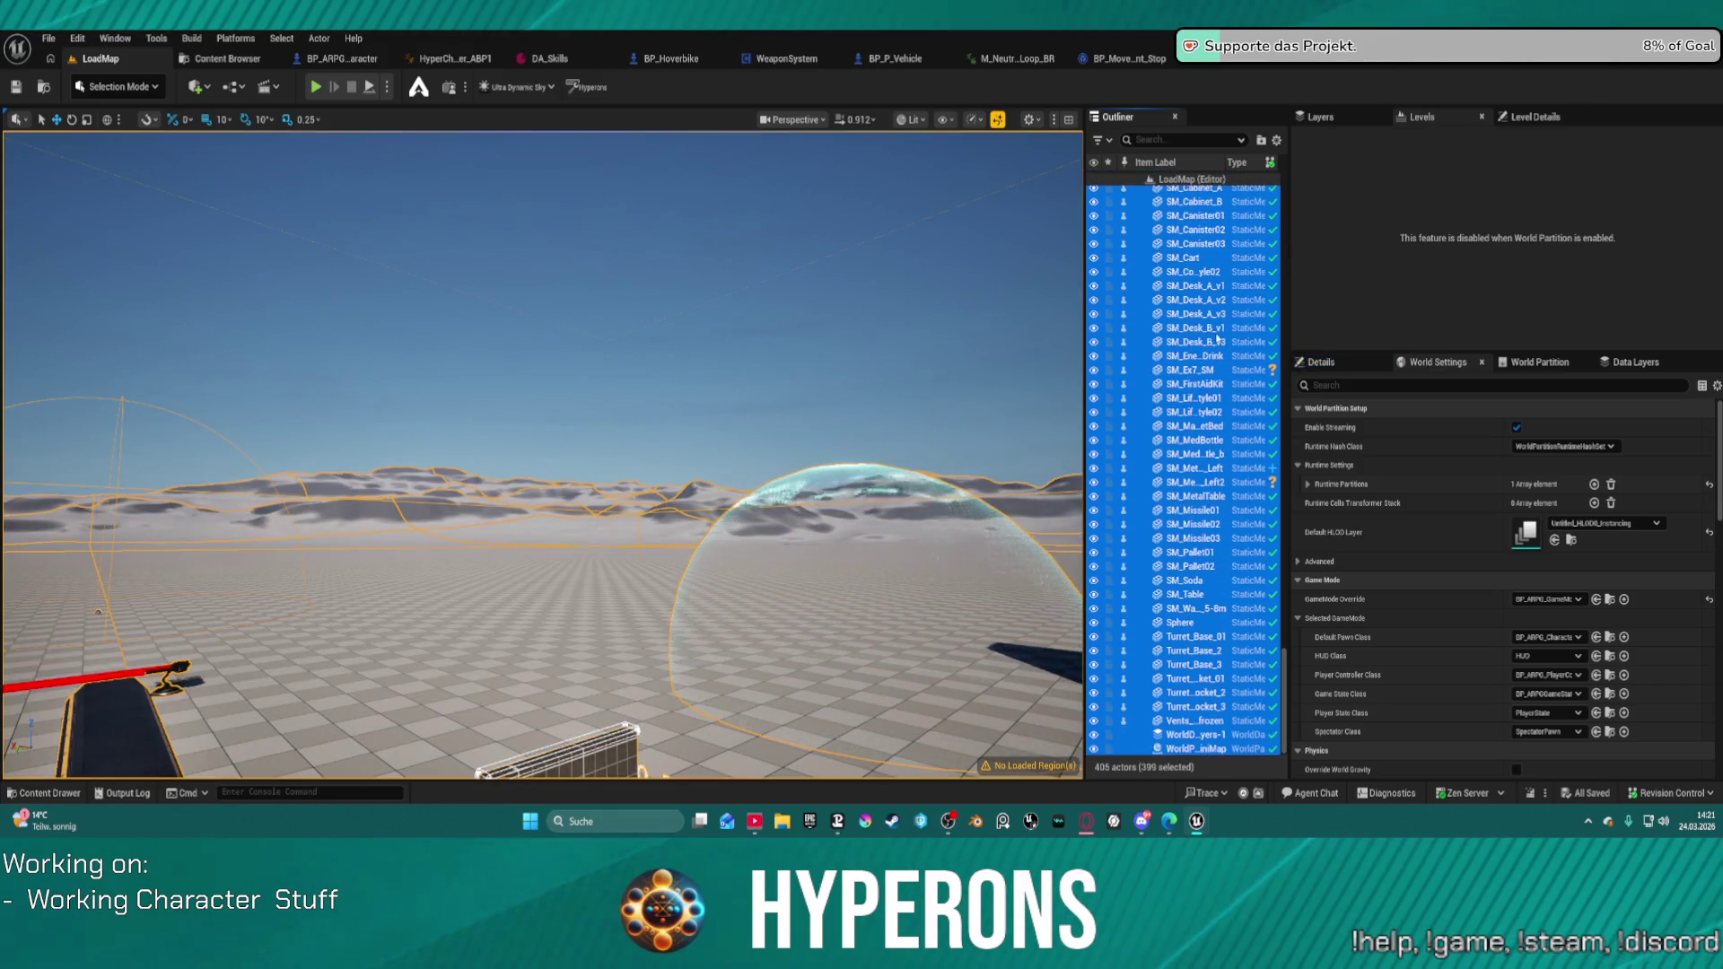
pyautogui.click(1217, 339)
# Step: Filter the Outliner by 'land', select the Landscape and inspect its HLOD material override options
pyautogui.click(1176, 139)
pyautogui.write('land')
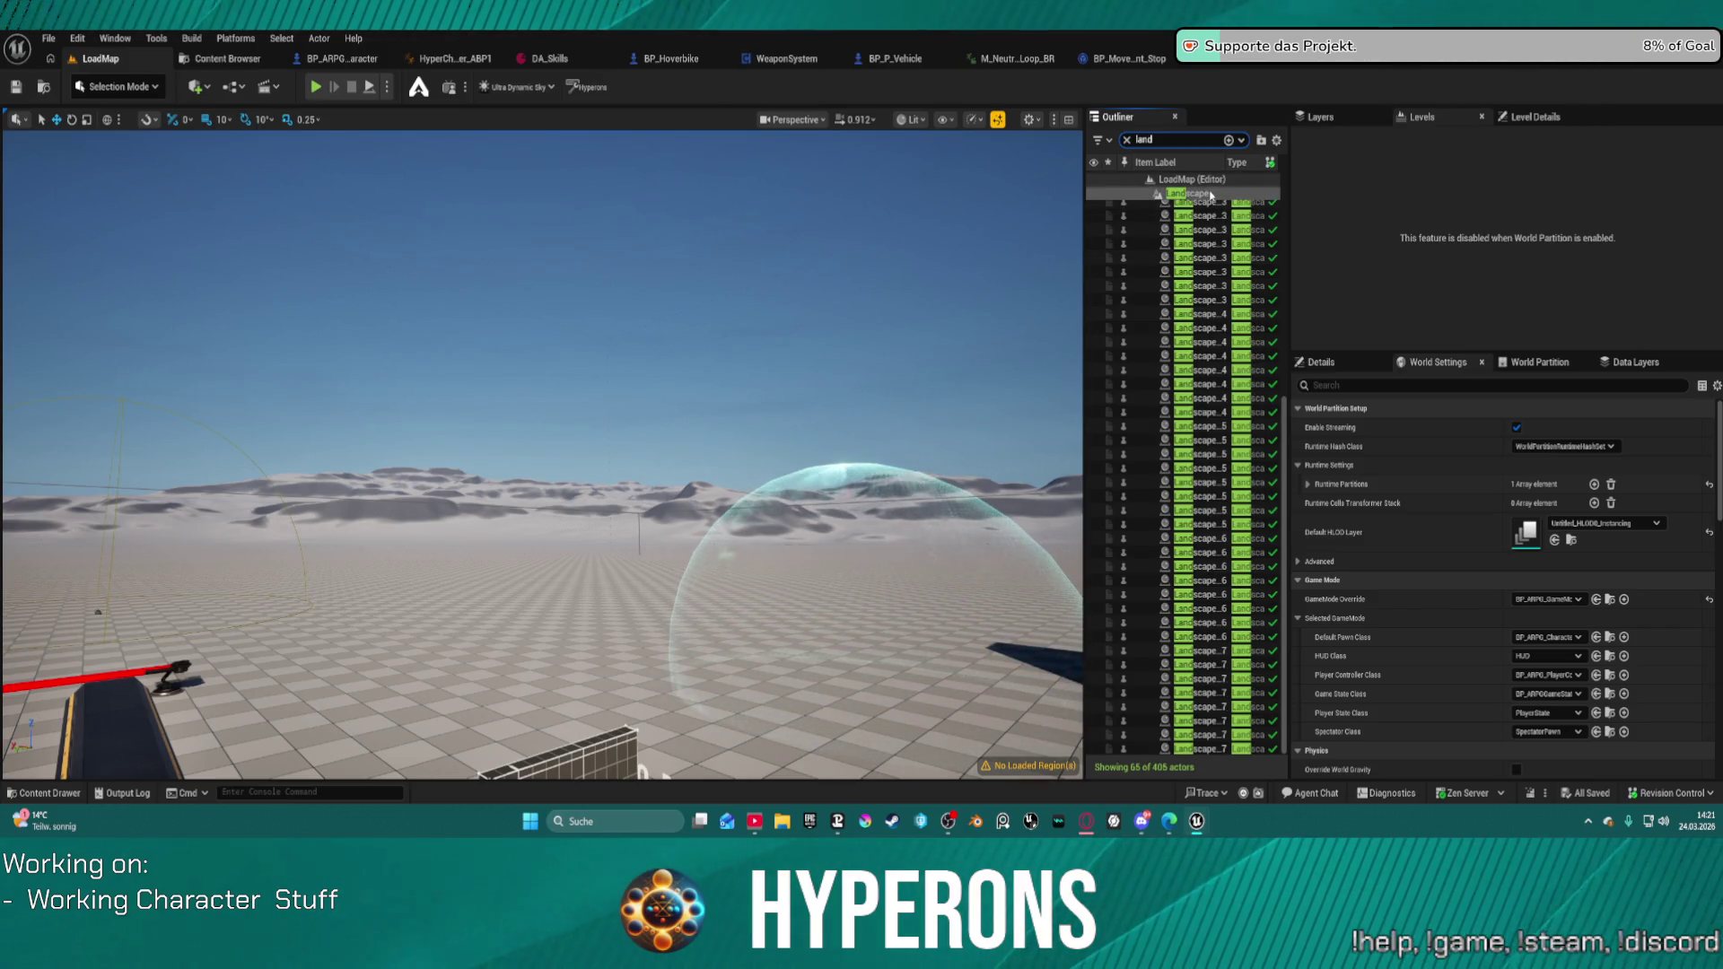
pyautogui.click(1210, 194)
pyautogui.scroll(-5, 1355, 403)
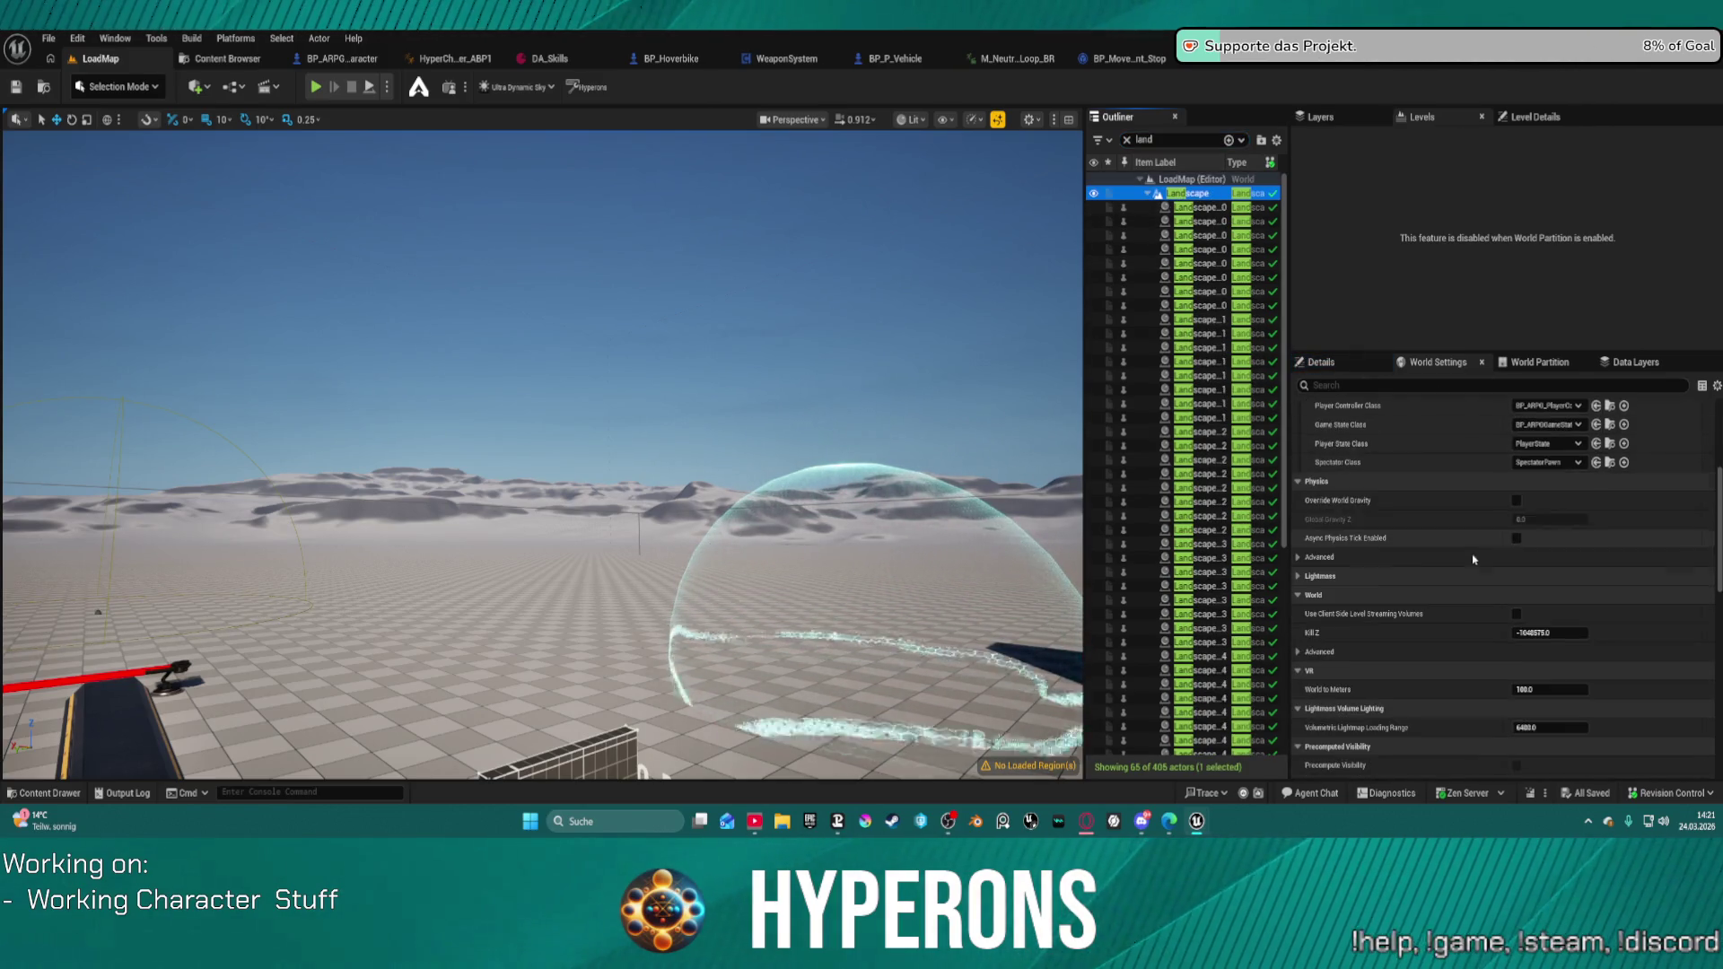
pyautogui.click(1349, 362)
pyautogui.click(1644, 683)
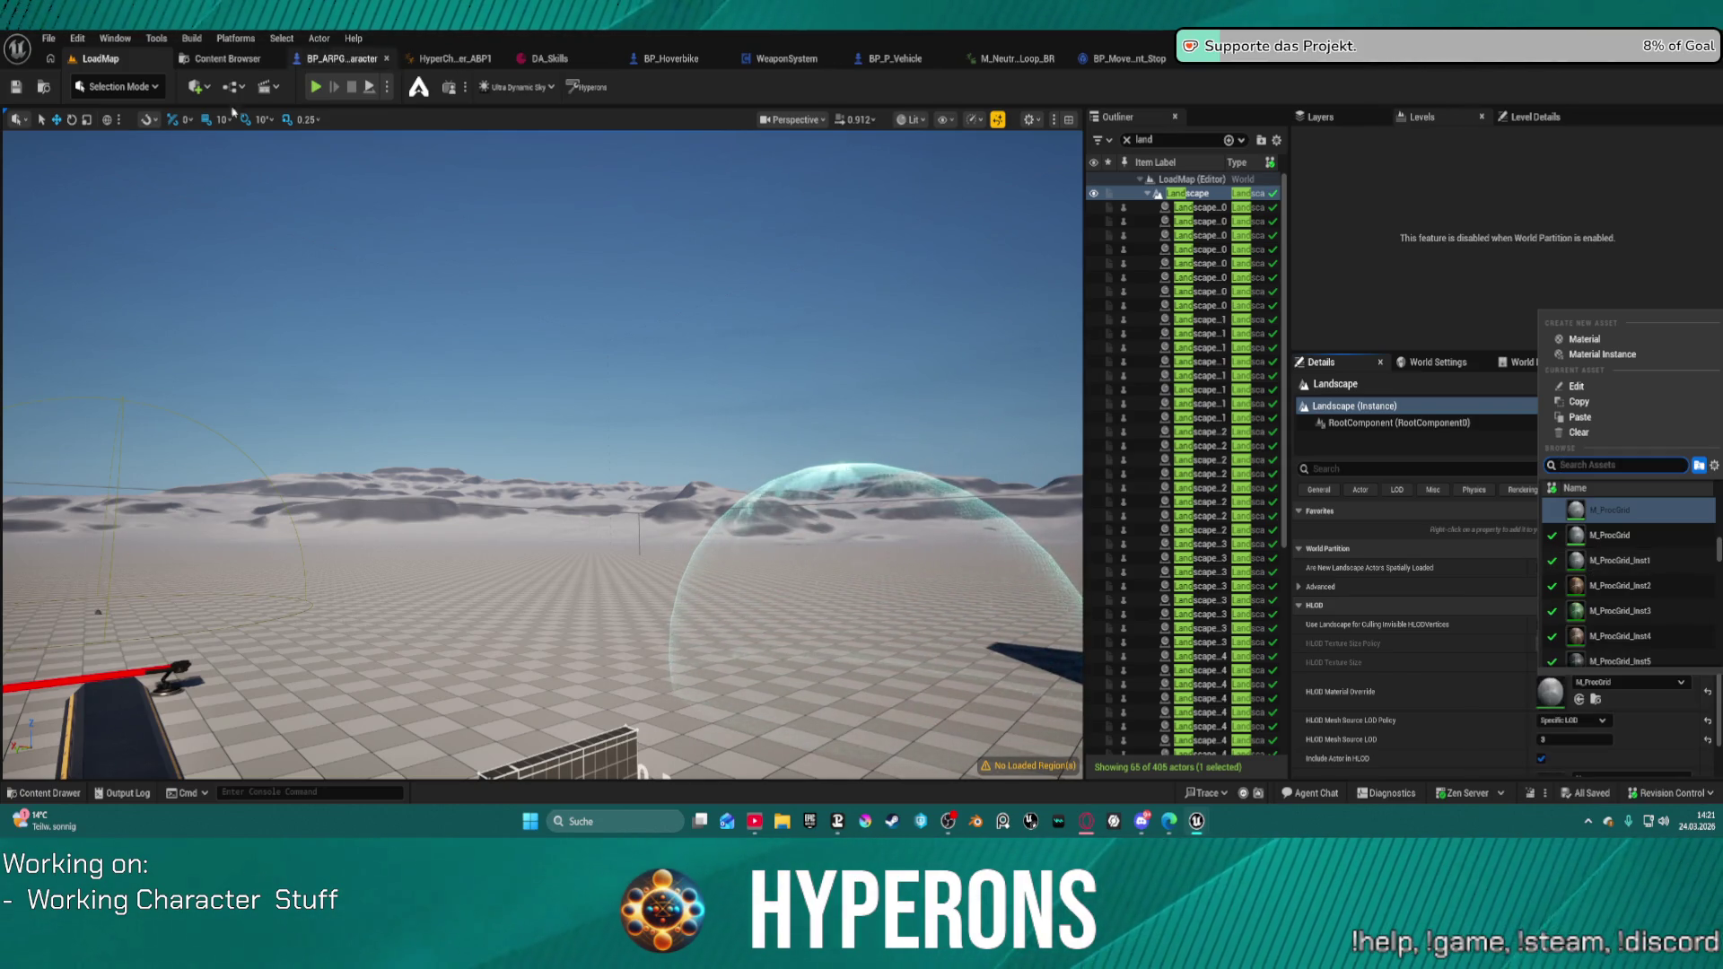
# Step: Close the BP_Footsteps_Normal blueprint tab and frame the viewport on the selected Landscape
pyautogui.hotkey('alt', 'Tab')
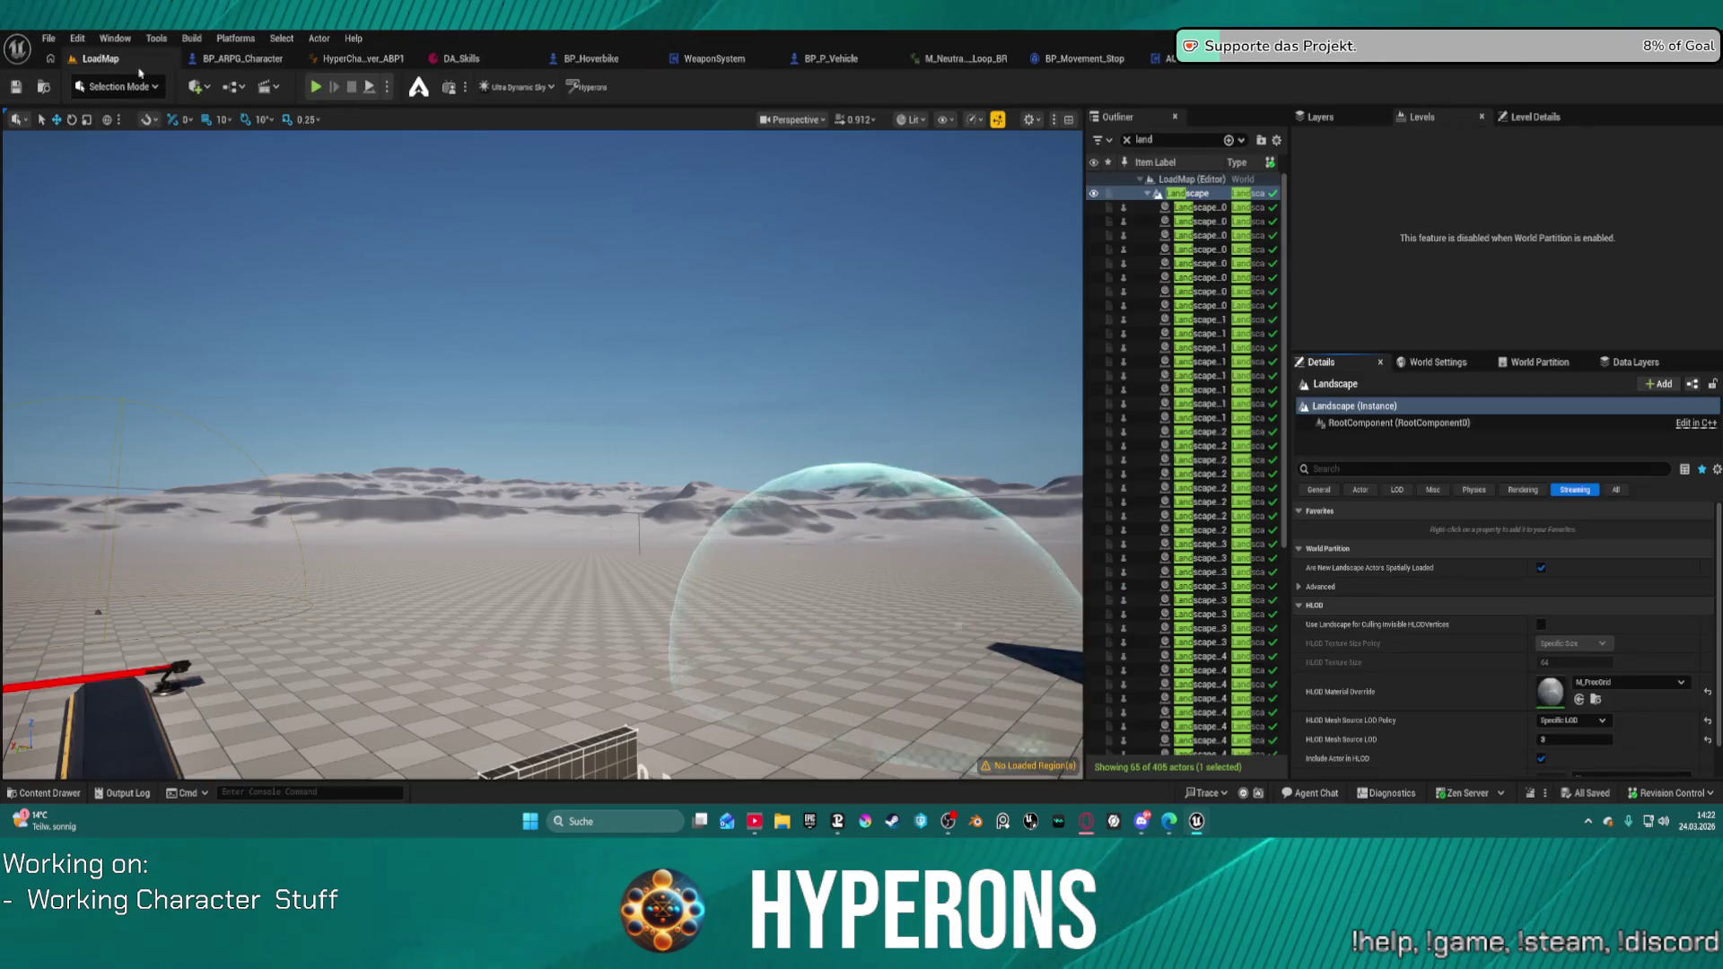
pyautogui.click(1279, 58)
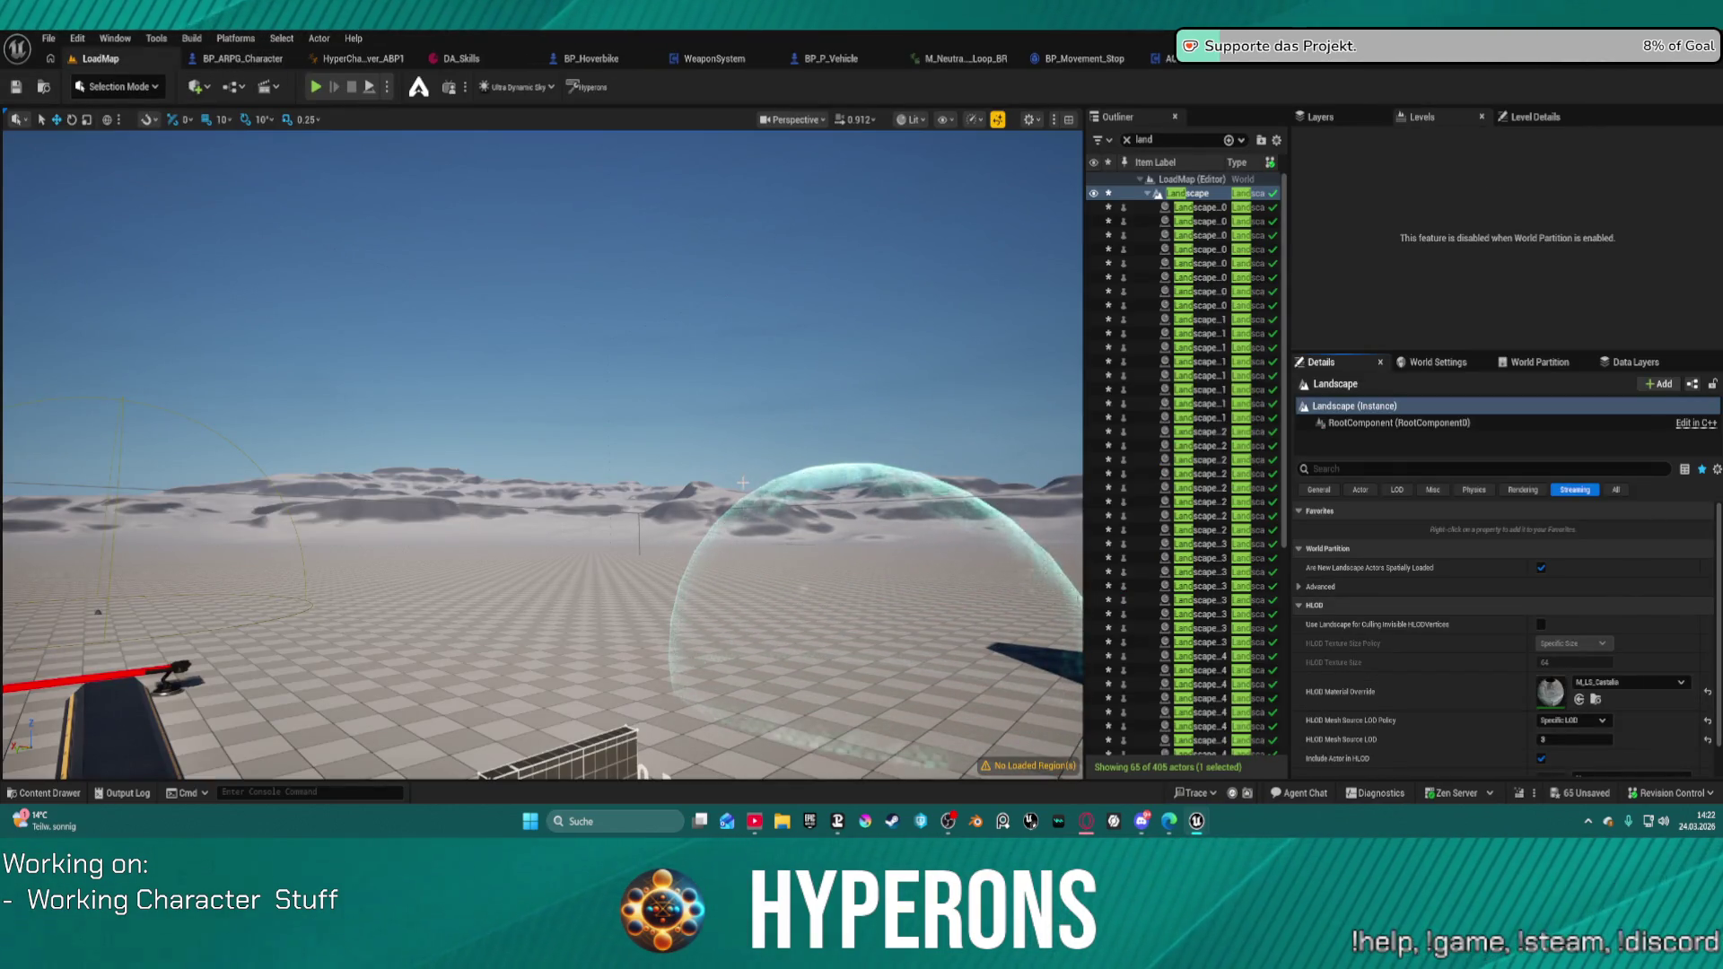
pyautogui.press('f')
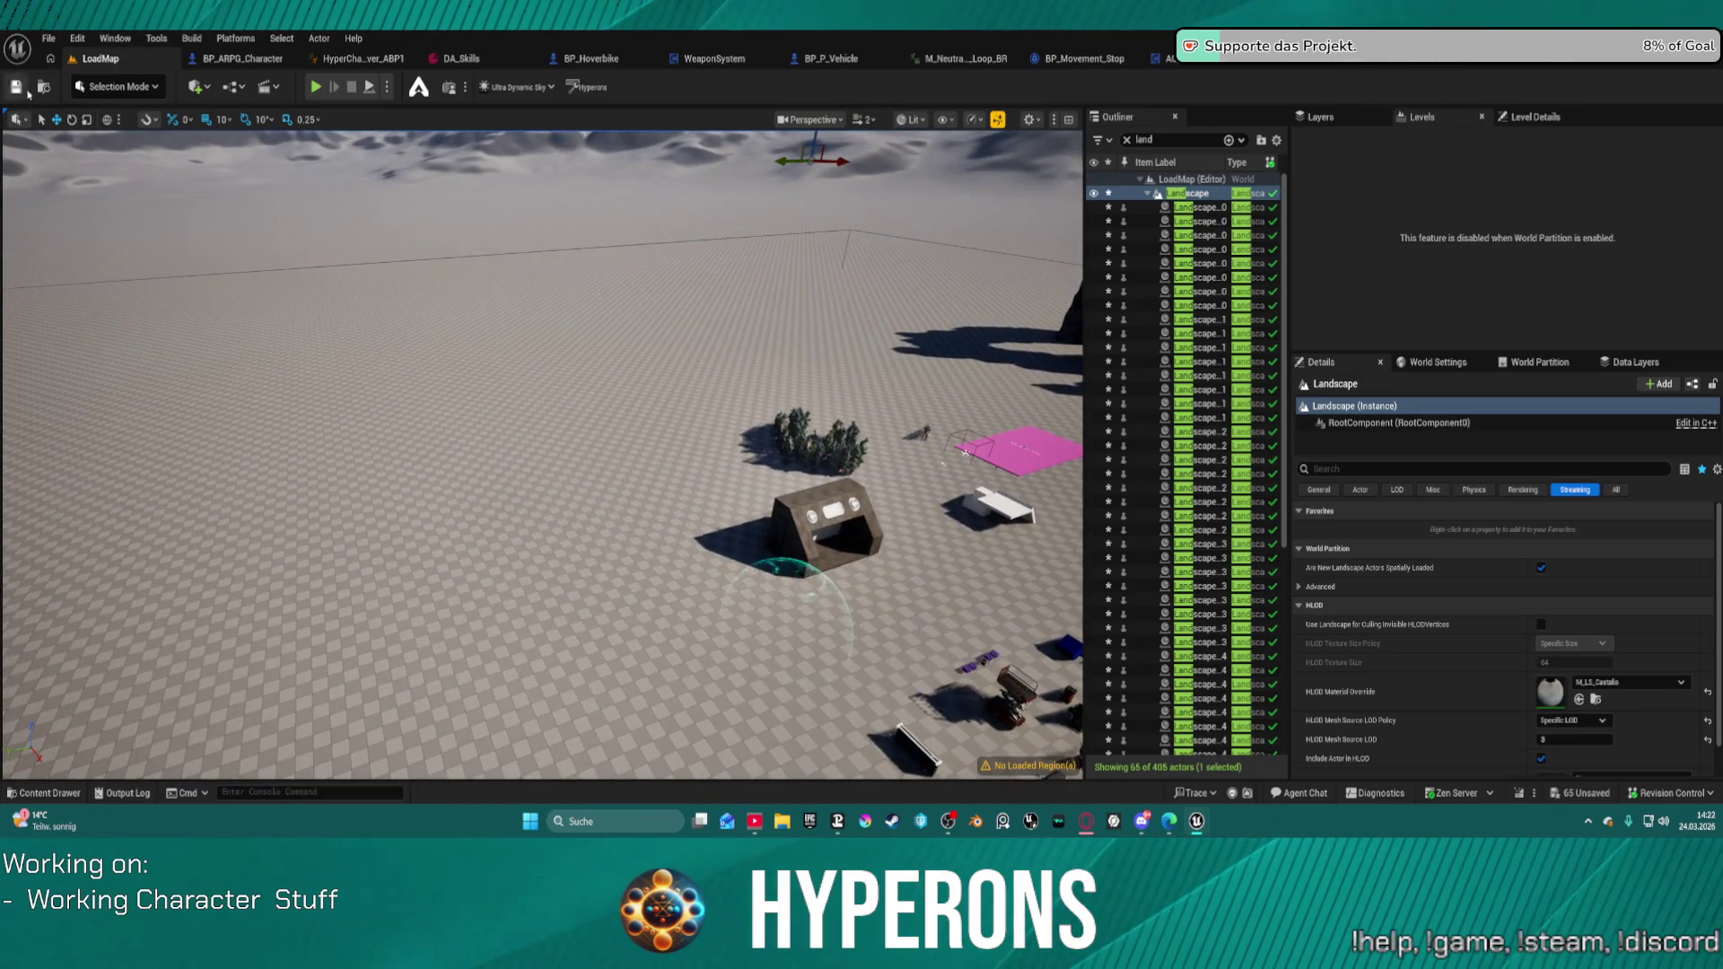
pyautogui.click(117, 86)
pyautogui.click(302, 247)
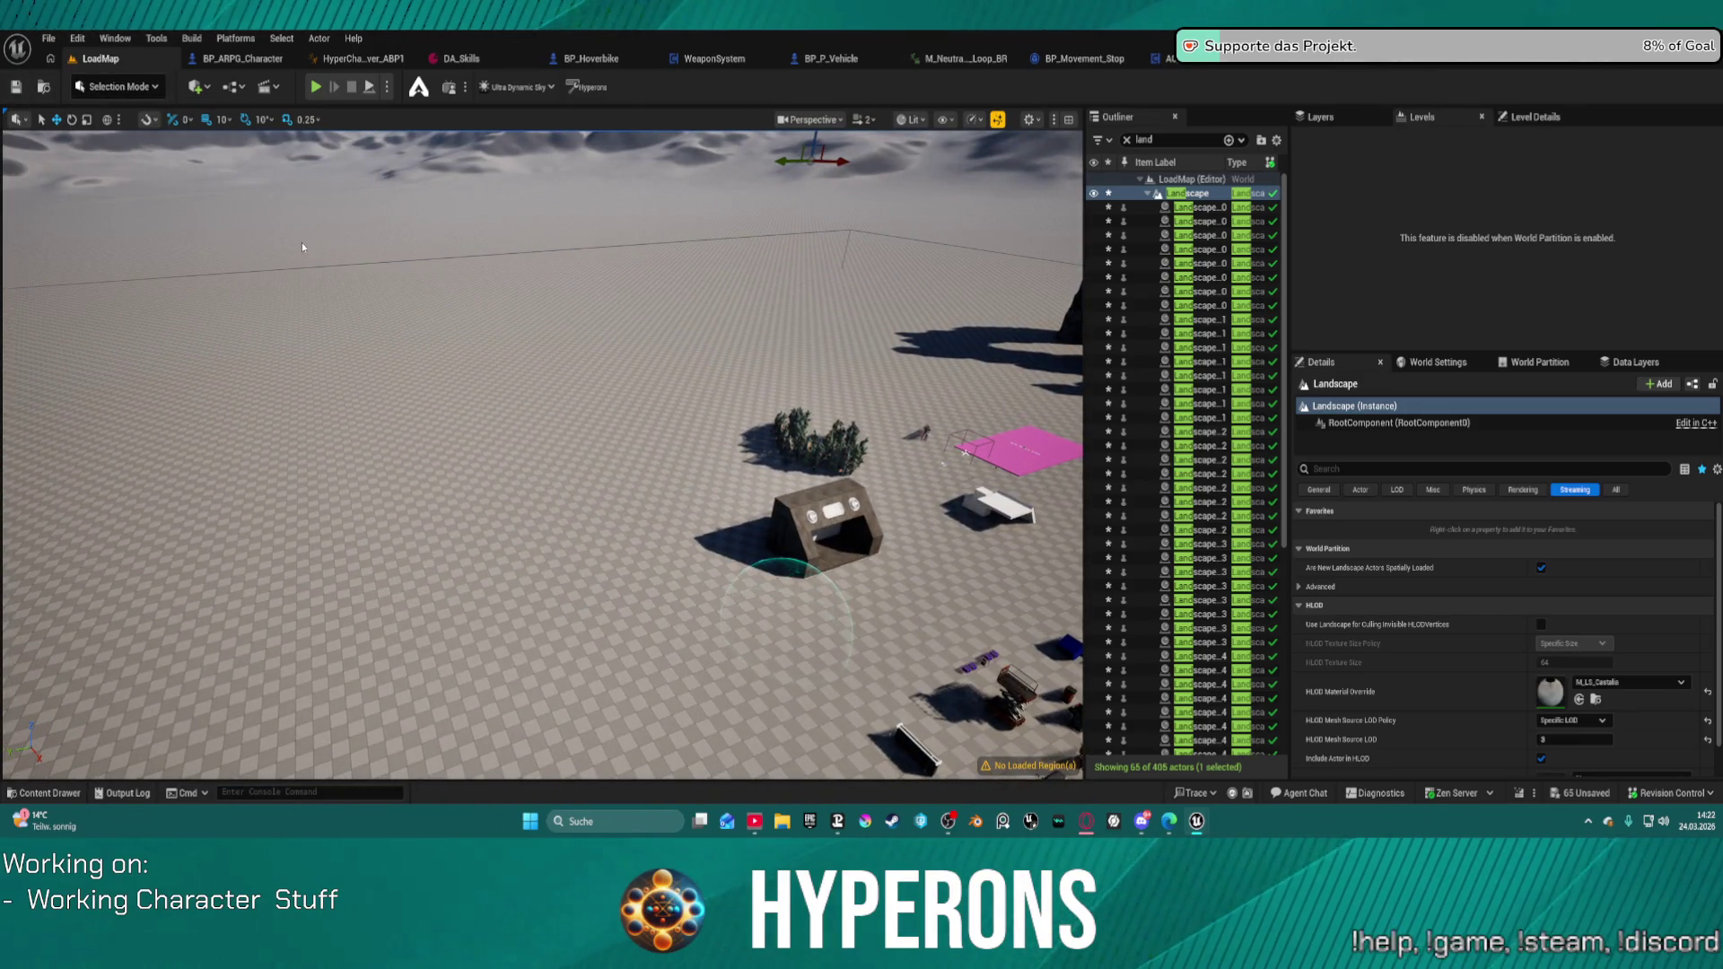
# Step: Enter Landscape Mode with Shift+2, settle on the Paint tools, and expand the Edit Layers list
pyautogui.hotkey('shift', '2')
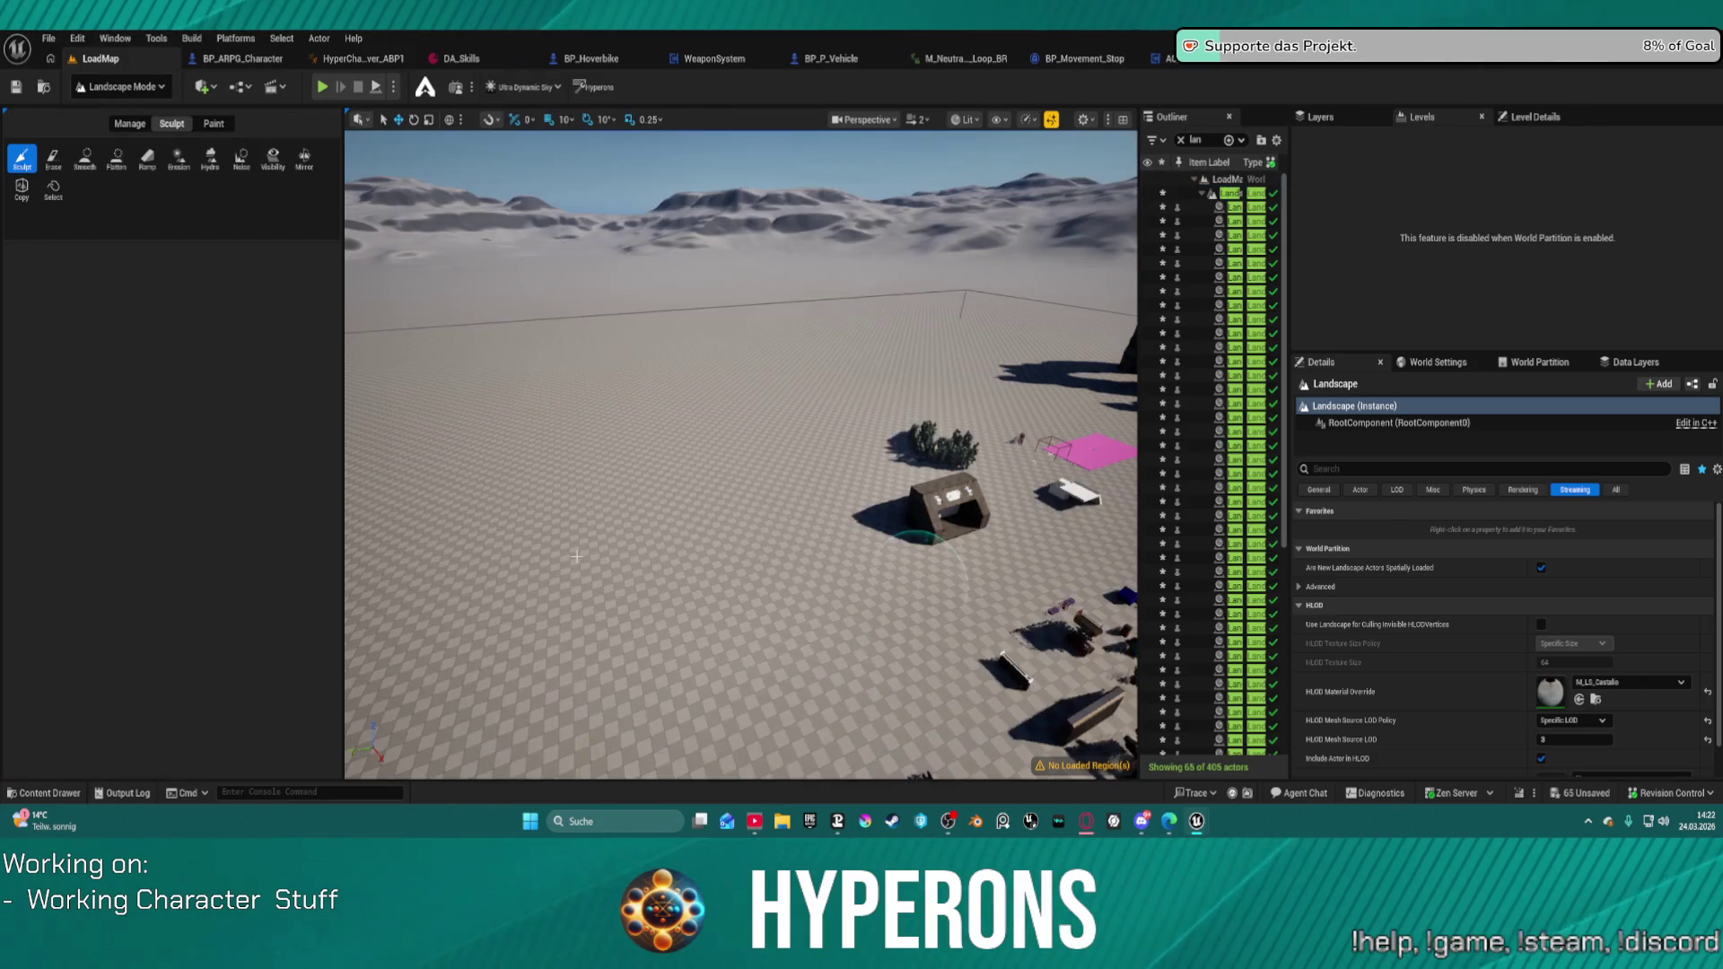
pyautogui.click(211, 131)
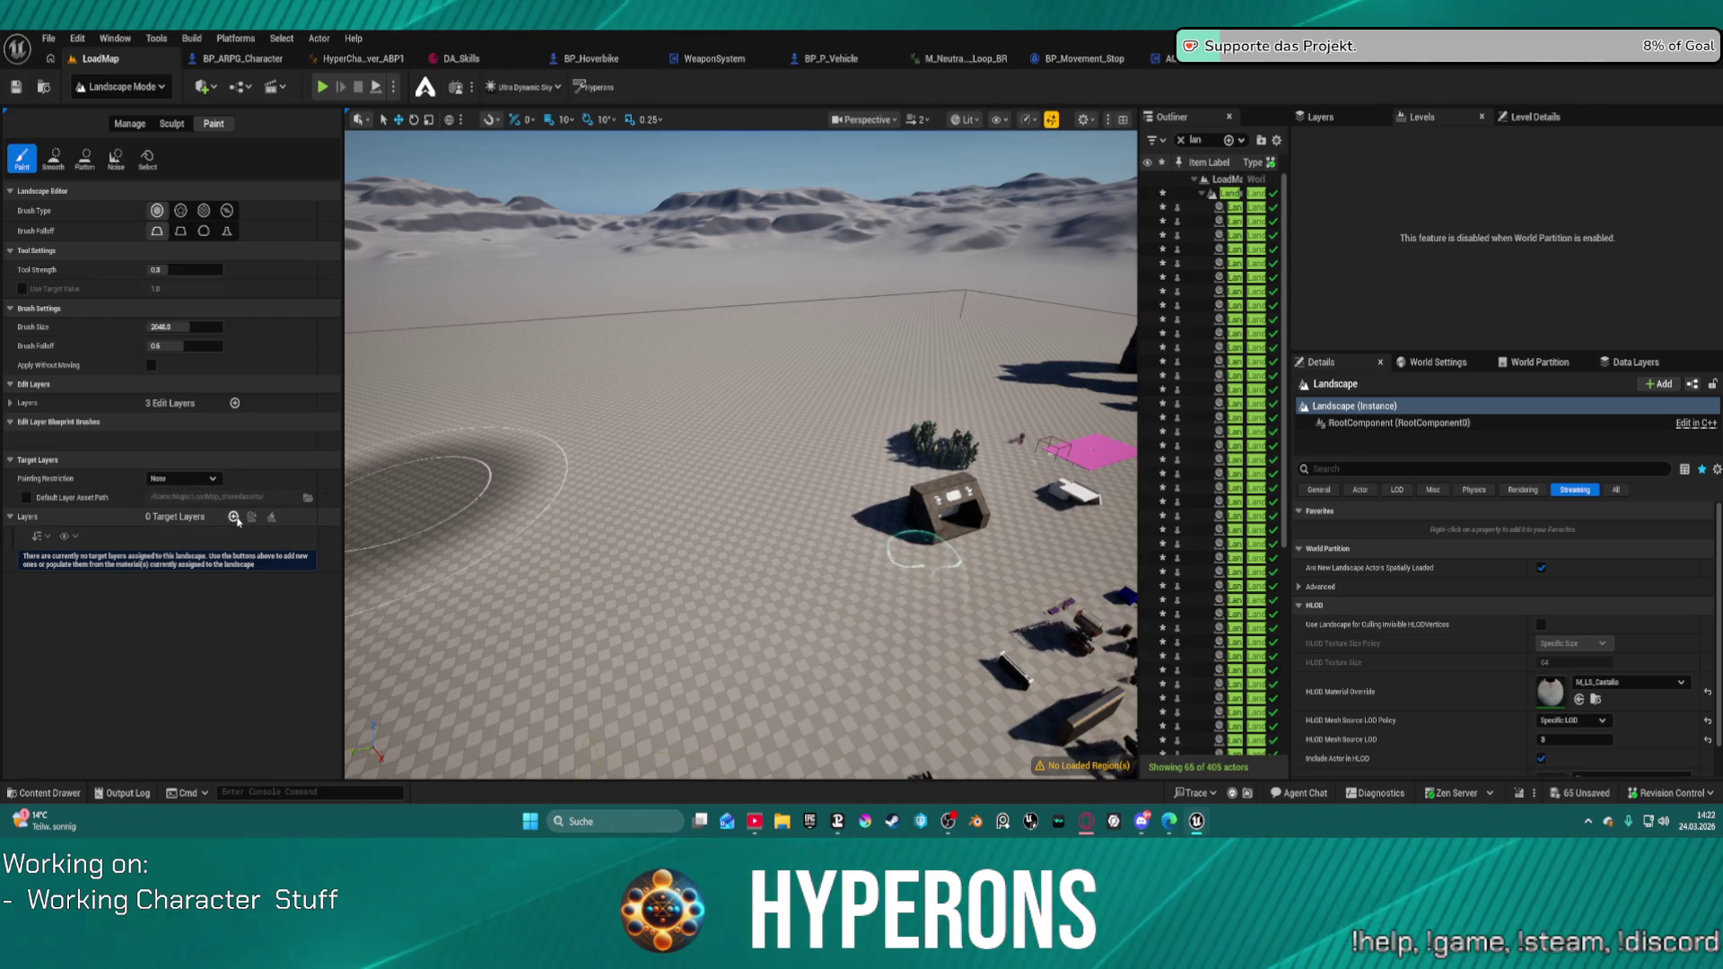
pyautogui.click(131, 125)
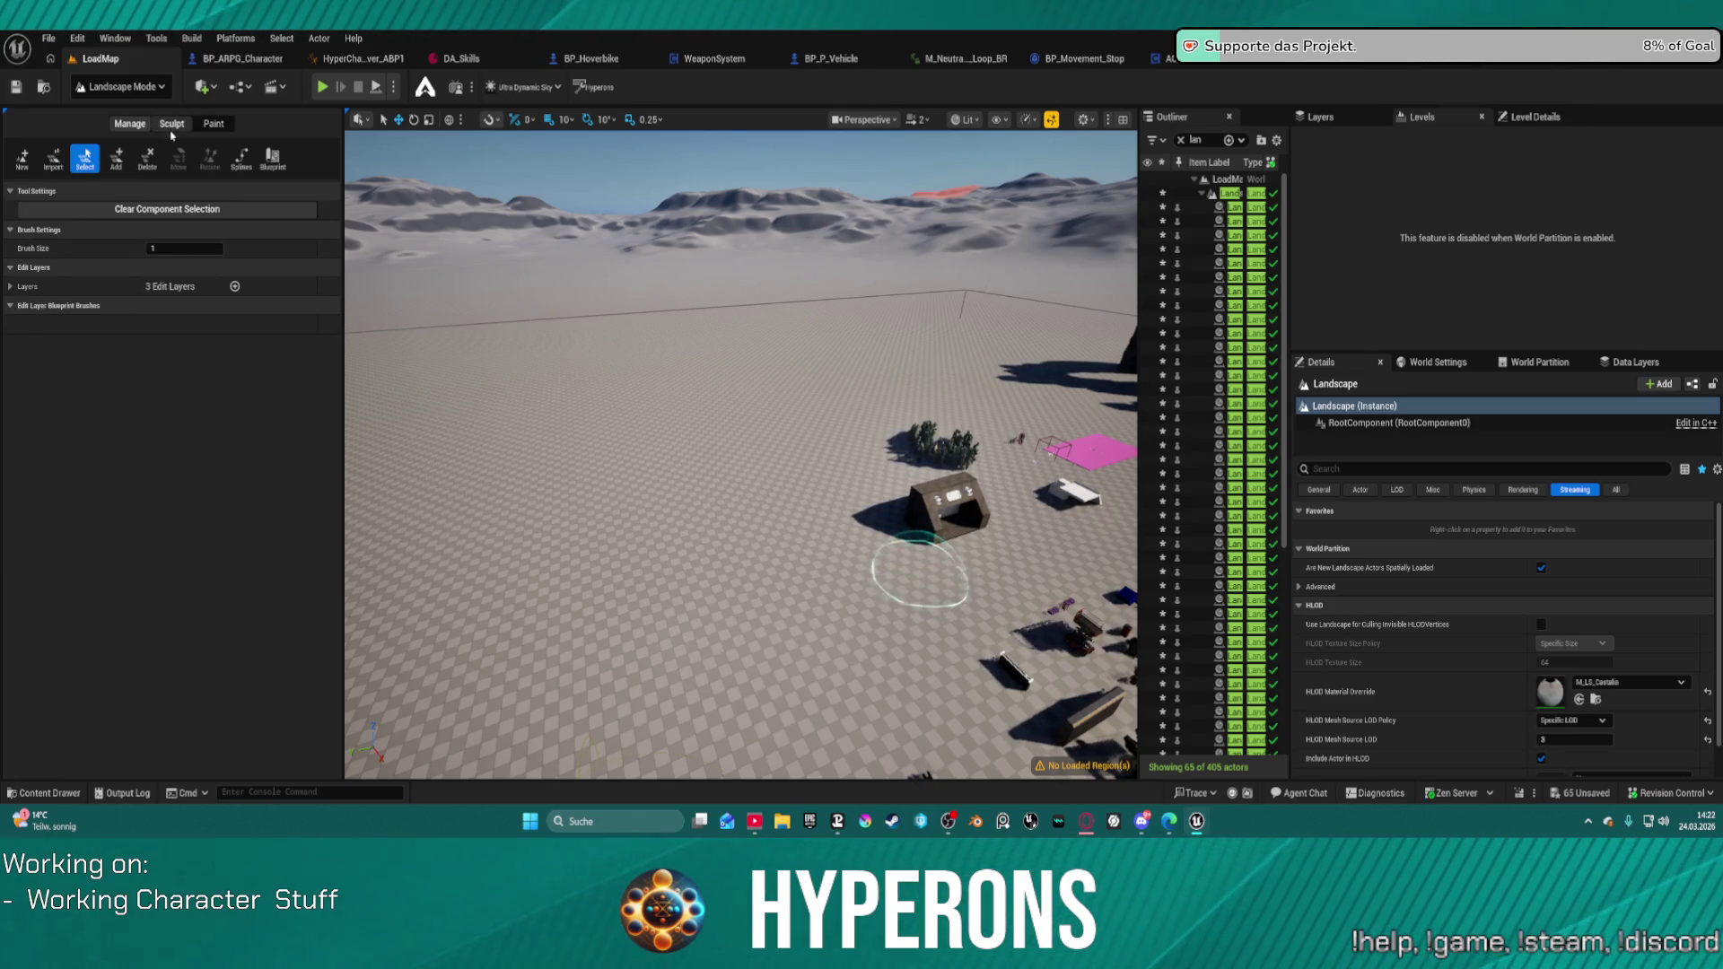
pyautogui.click(171, 125)
pyautogui.click(214, 124)
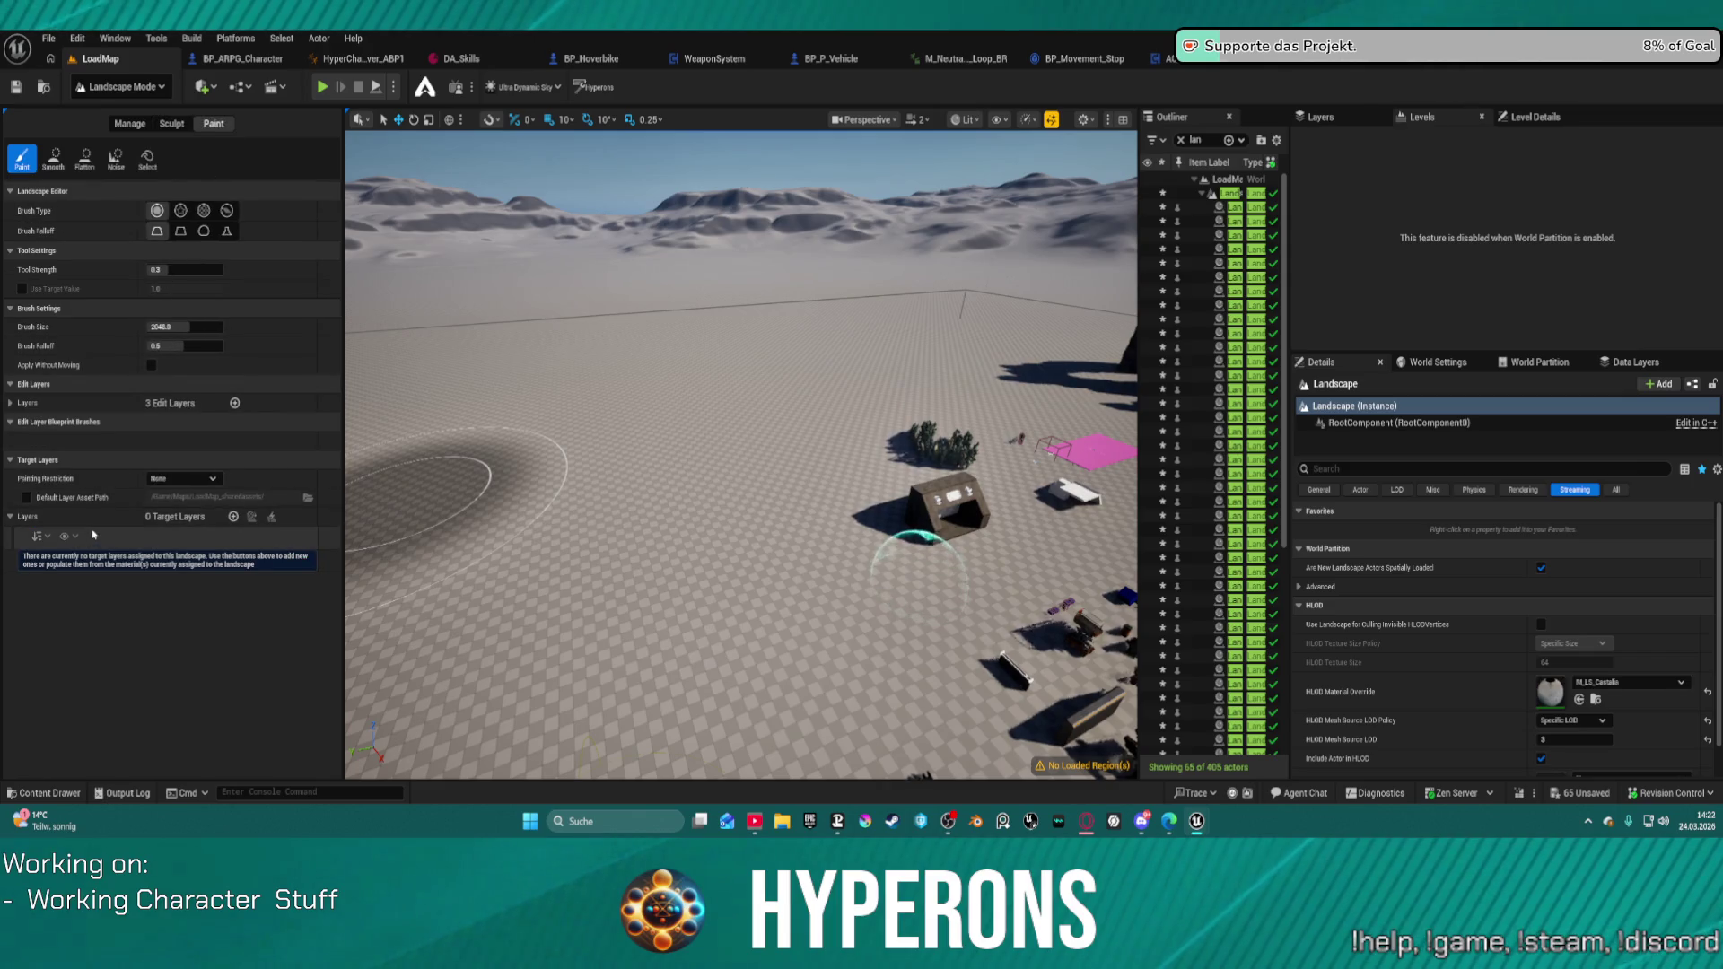
pyautogui.click(11, 403)
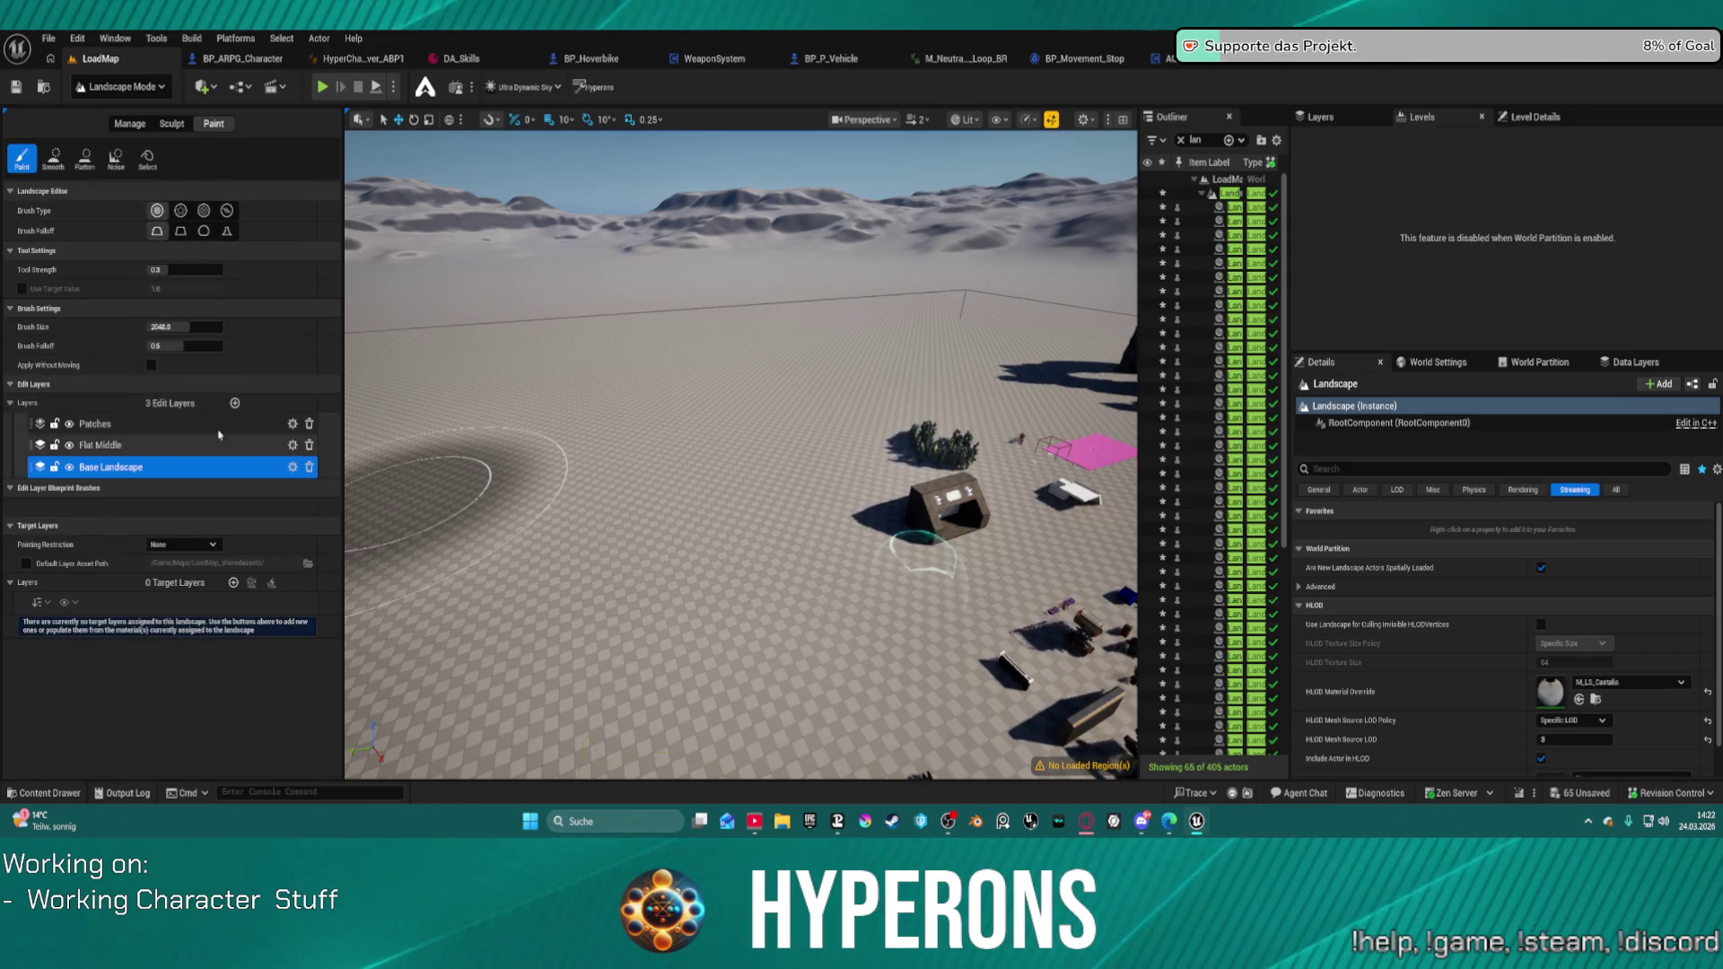
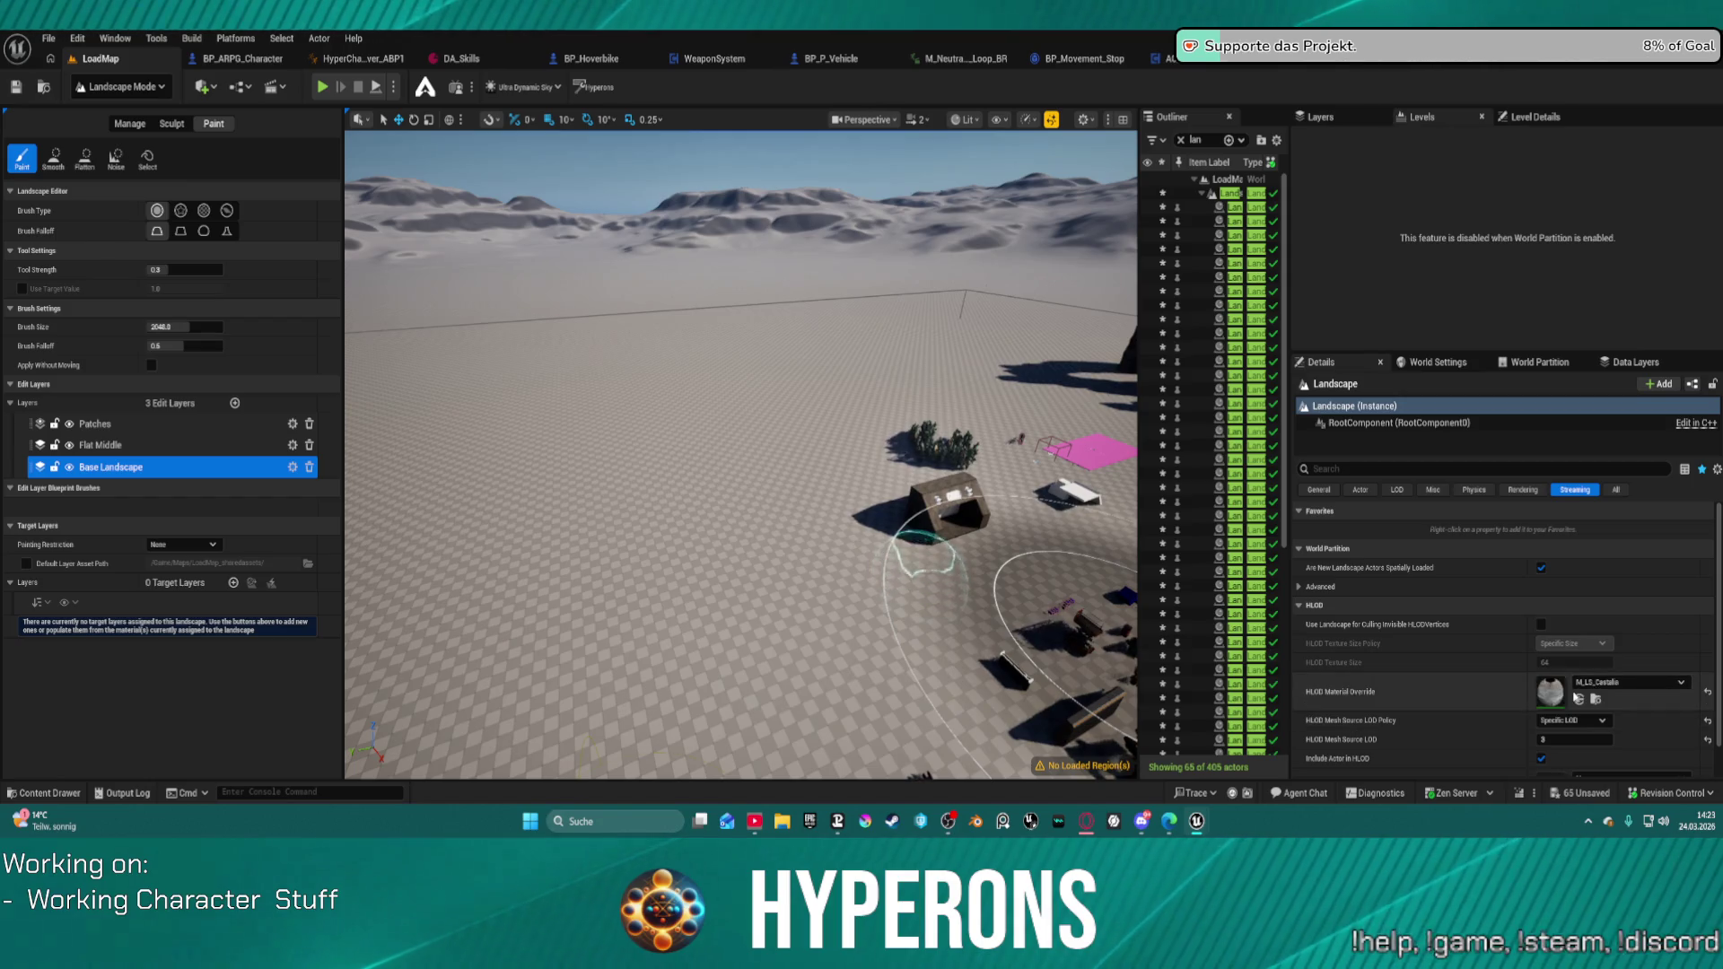
# Step: Add a target layer, auto-fill its layer info assets, then delete Layer_0
pyautogui.click(233, 584)
pyautogui.click(271, 584)
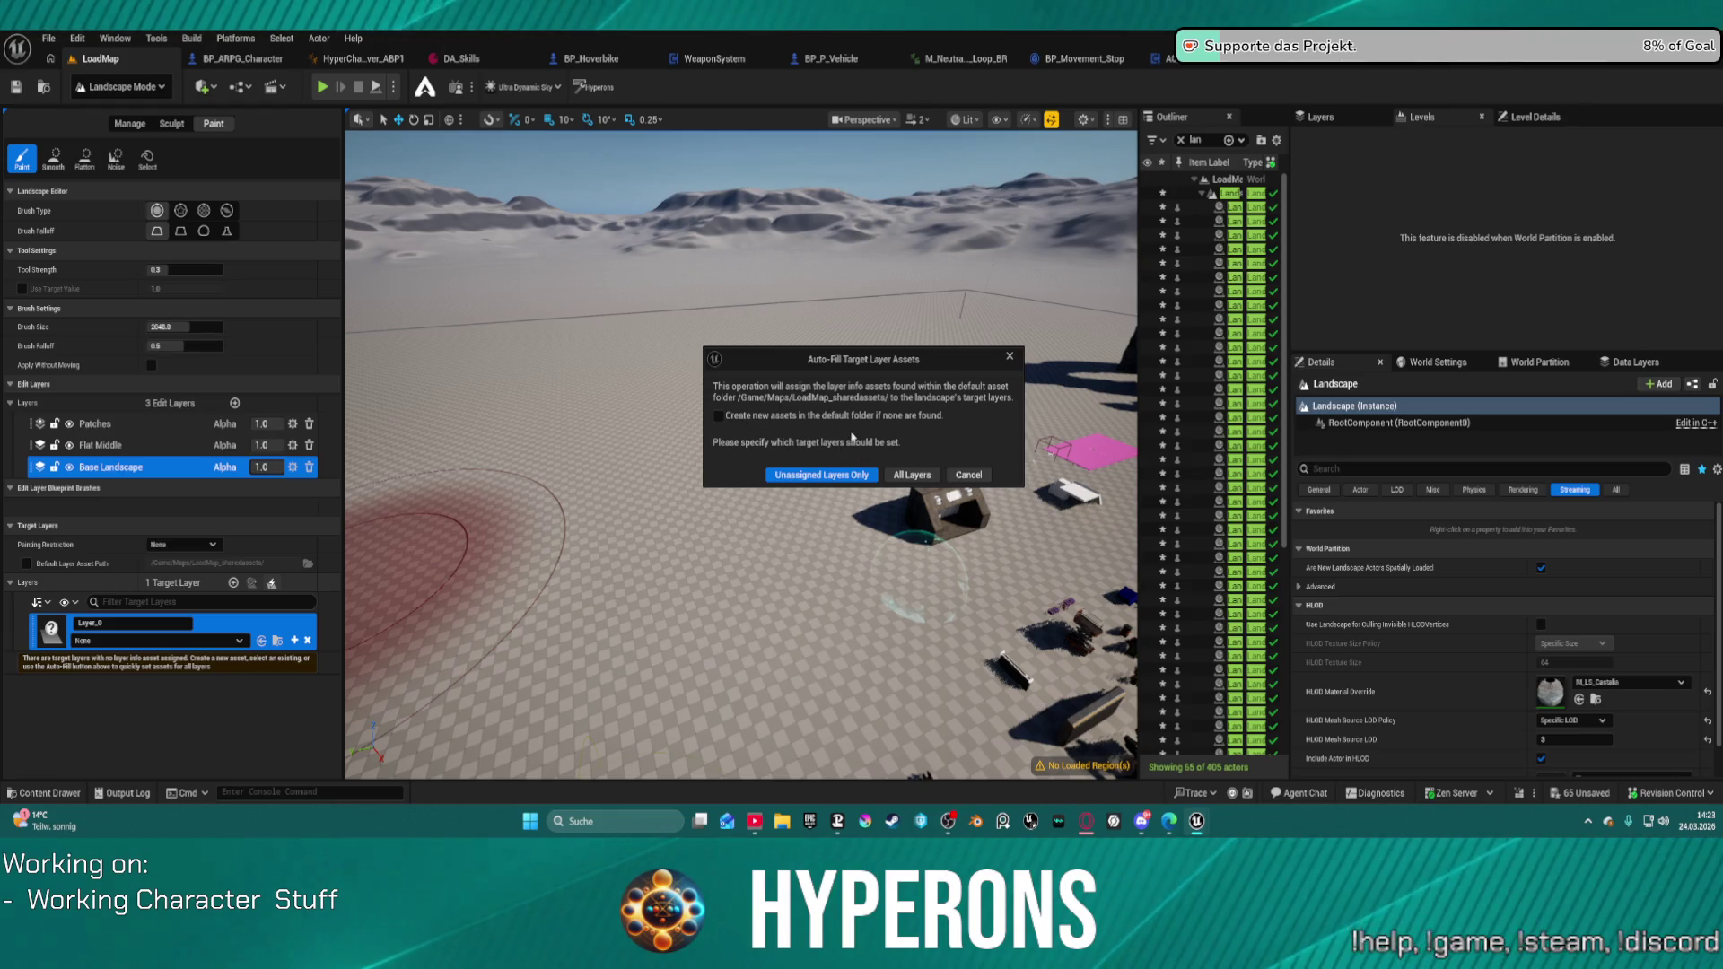
pyautogui.moveTo(867, 375); pyautogui.dragTo(764, 372)
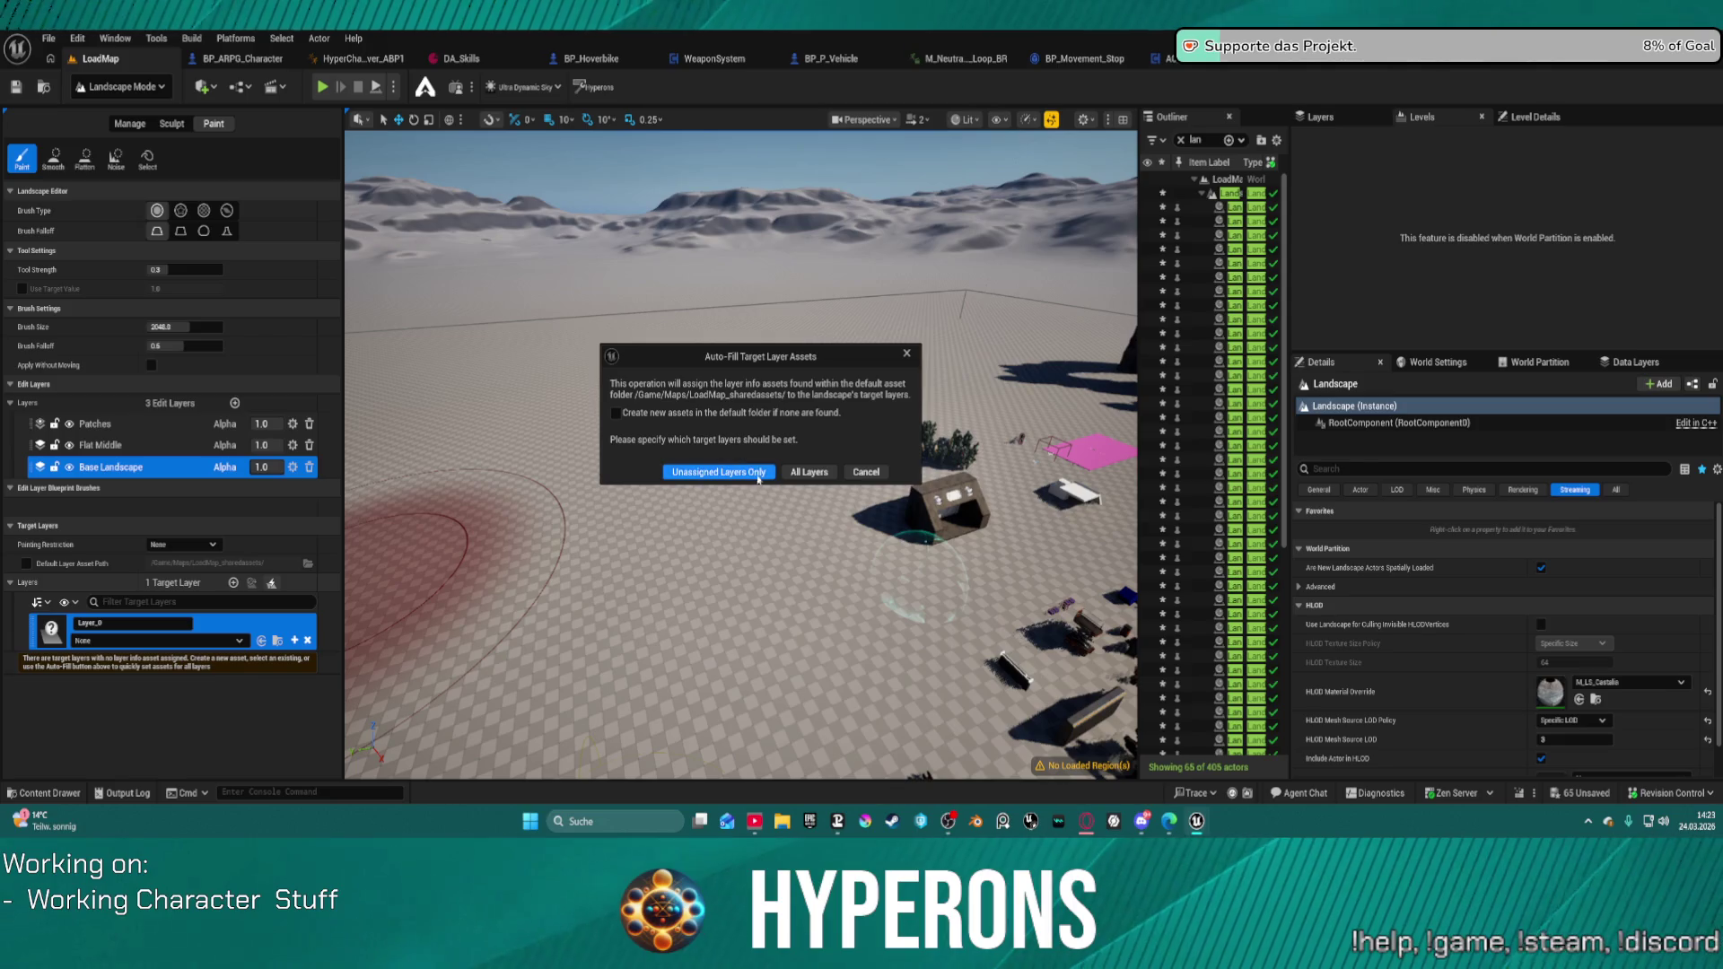
pyautogui.click(824, 474)
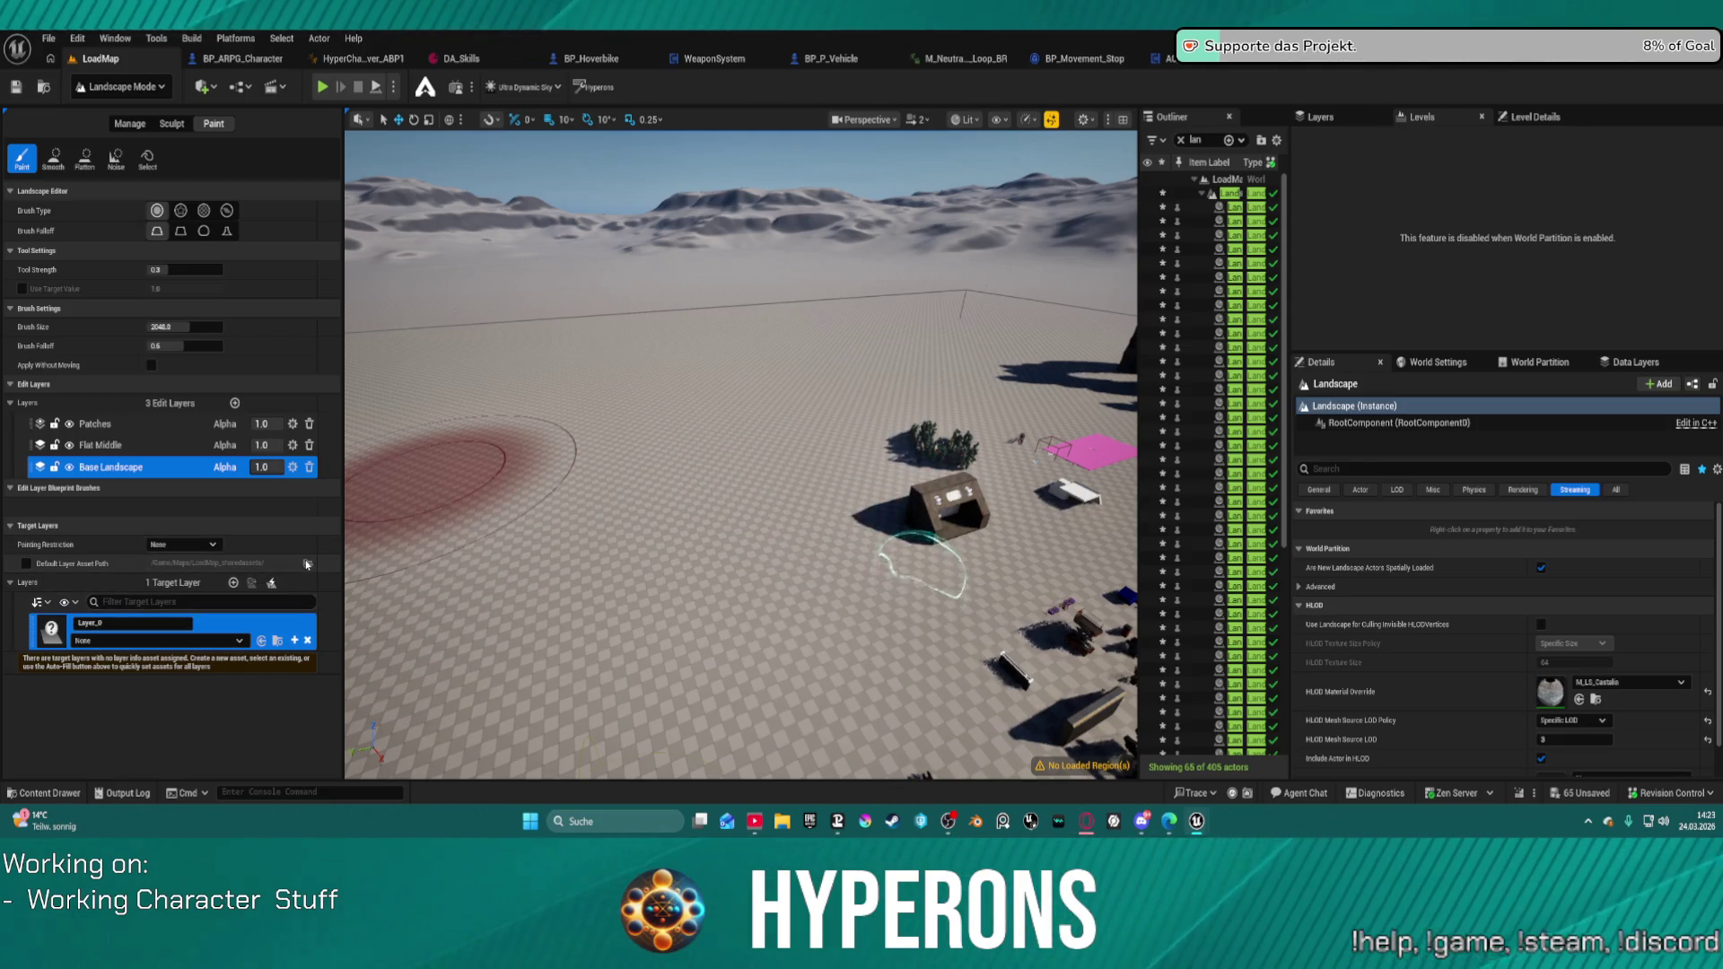
pyautogui.click(272, 583)
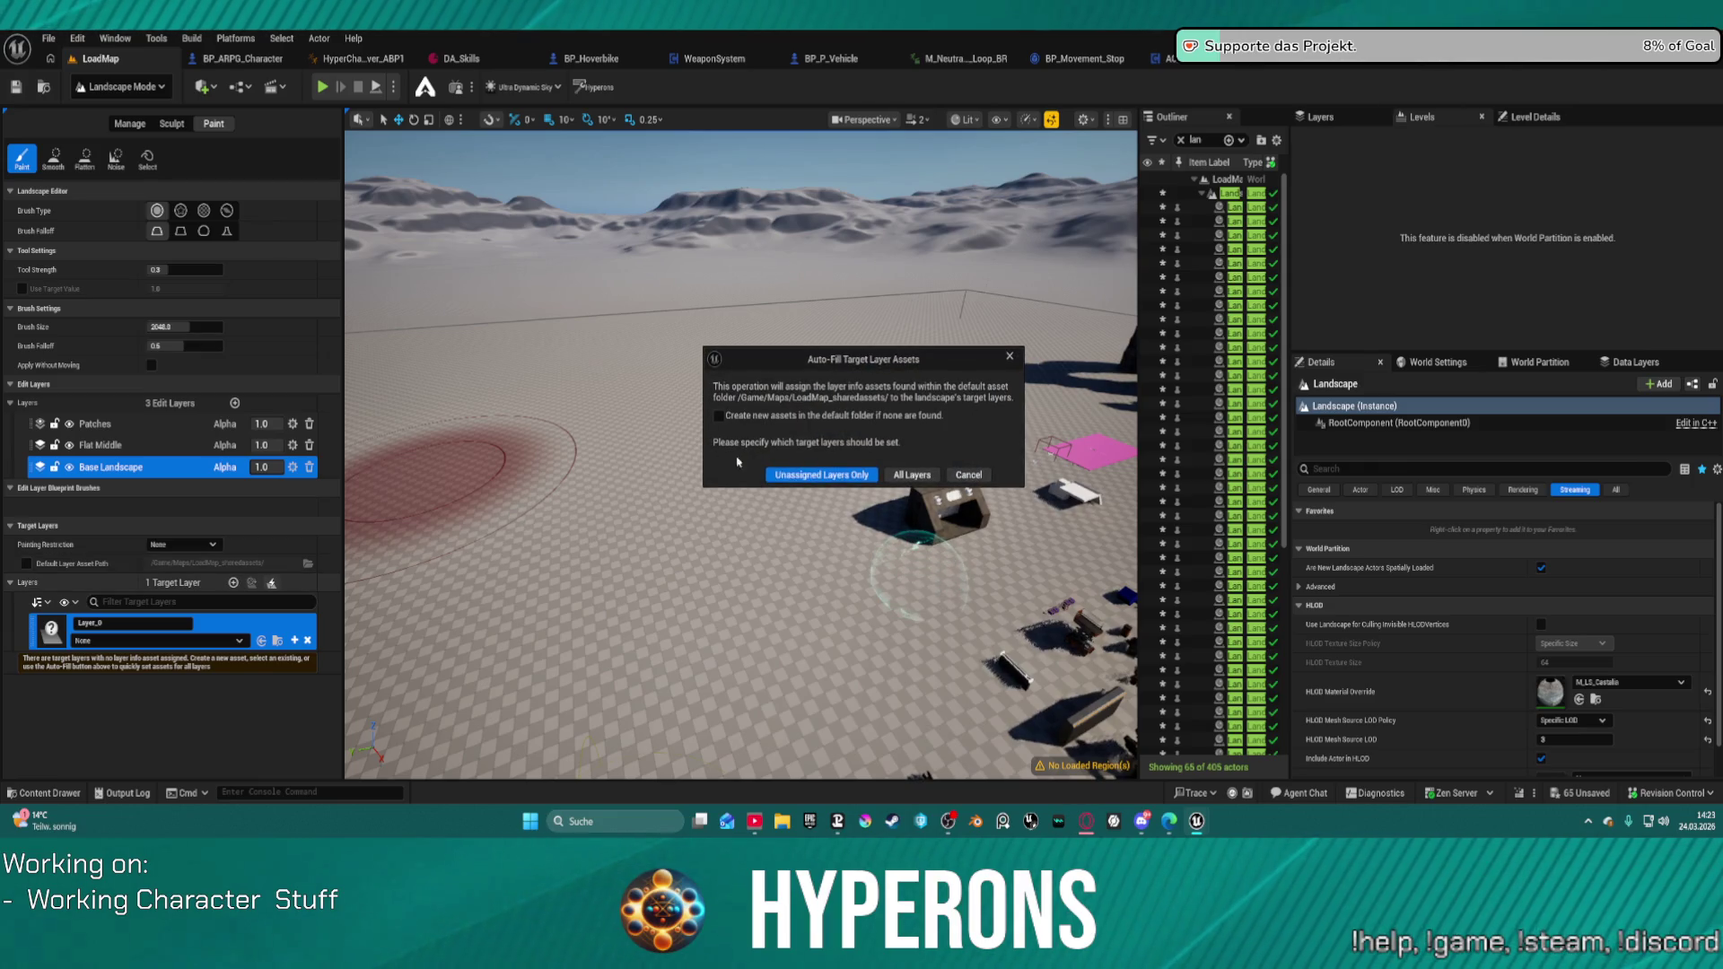
pyautogui.click(800, 481)
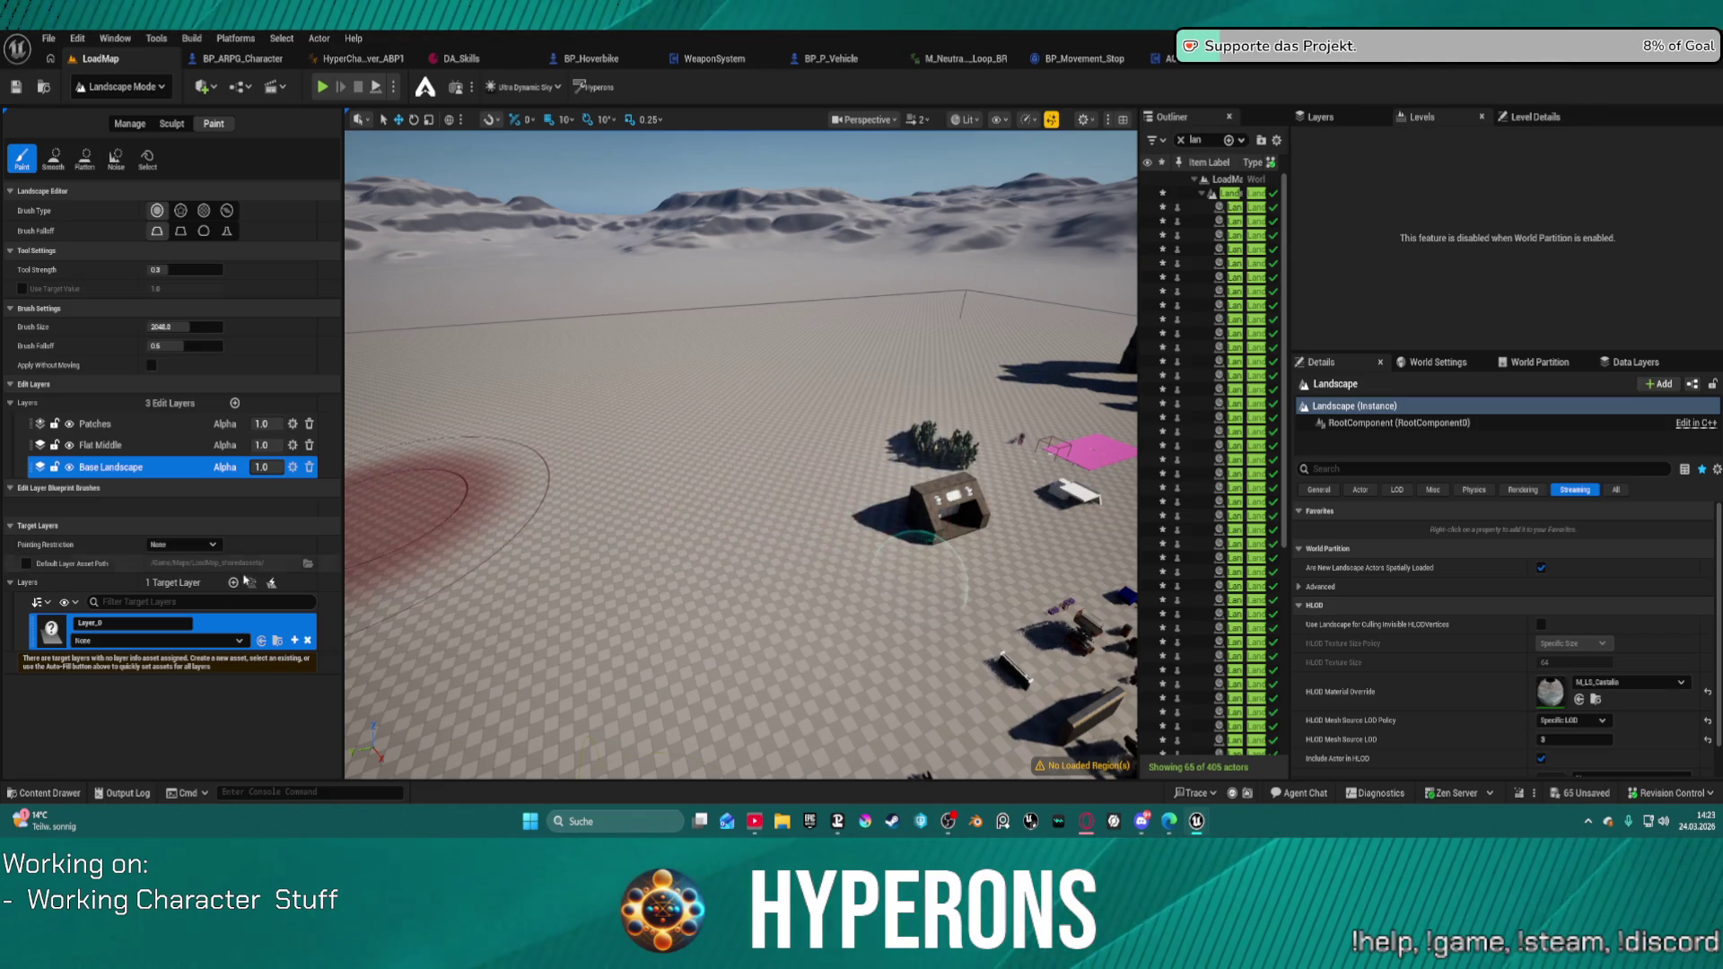
pyautogui.click(308, 641)
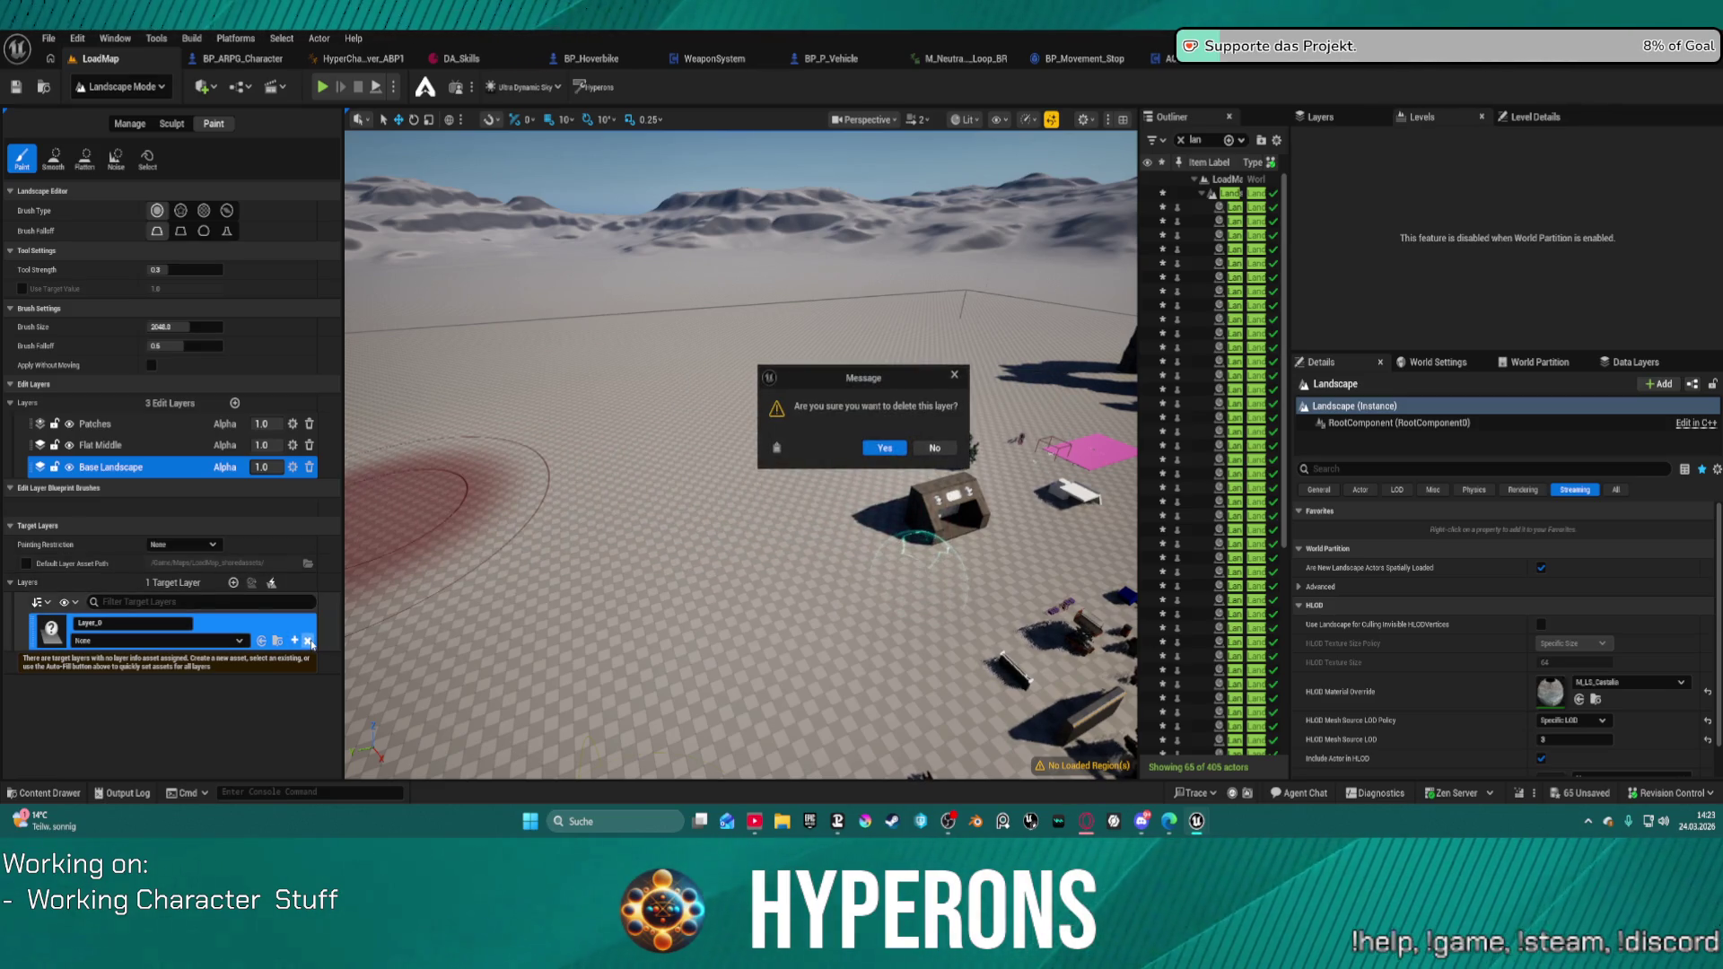
pyautogui.click(883, 448)
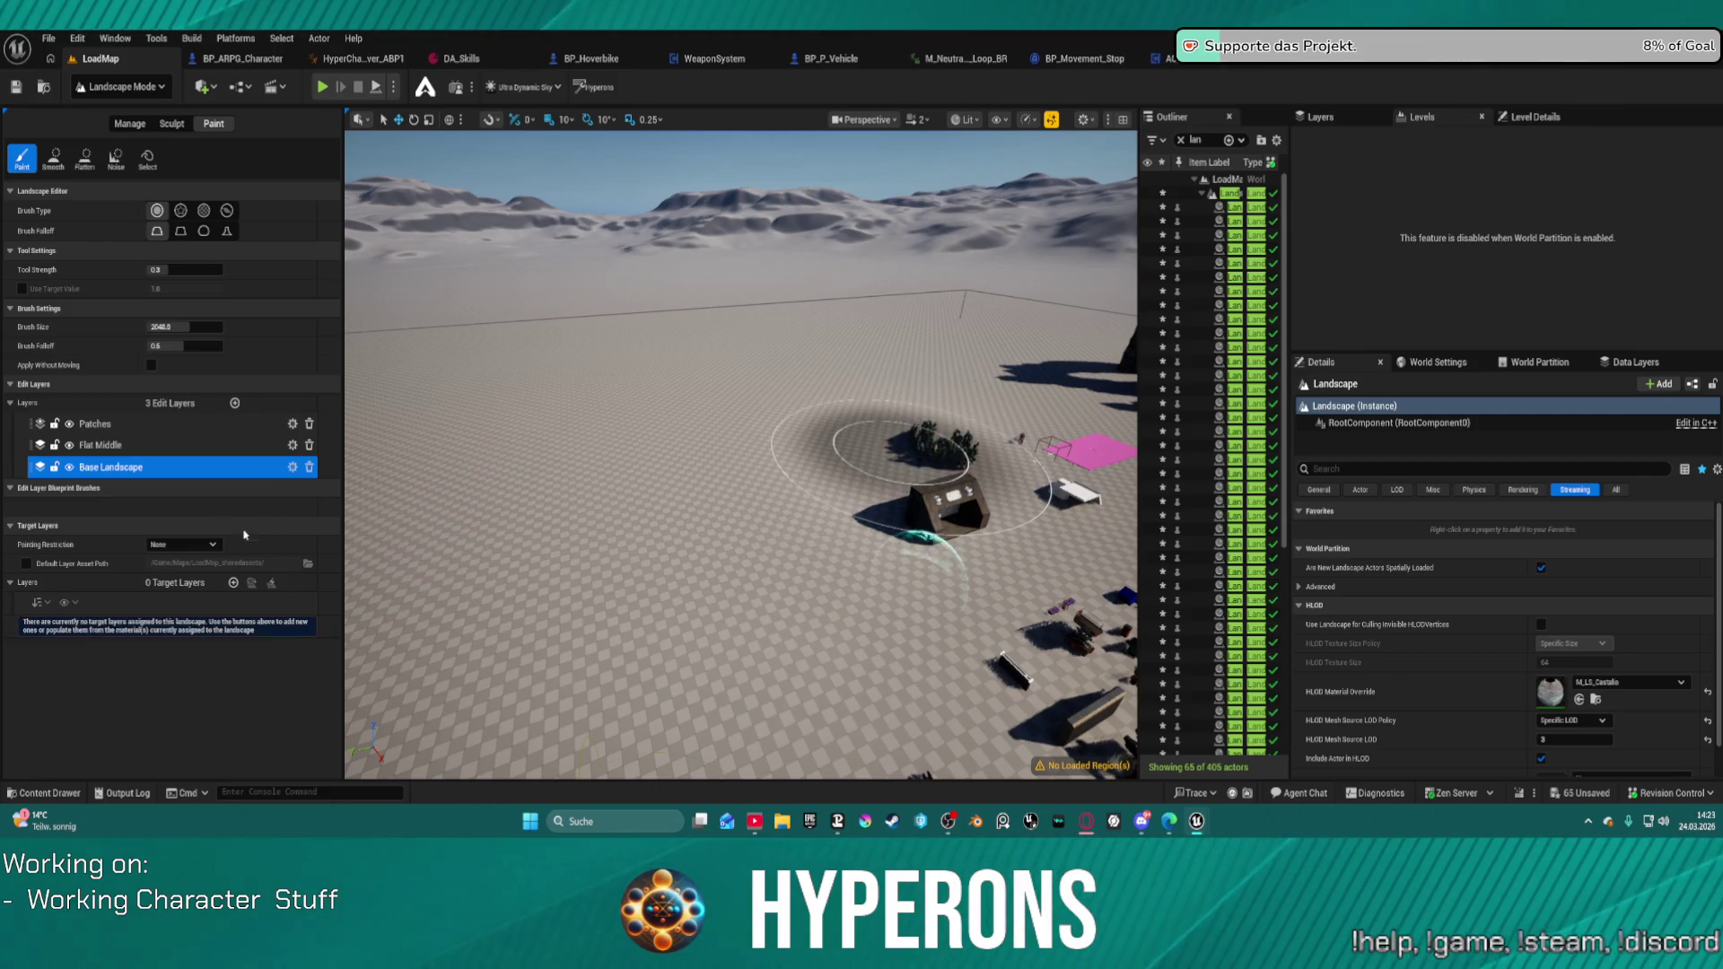
# Step: Browse the HLOD material list and paste M4UE5MasterMat into HLOD Material Override
pyautogui.click(1596, 683)
pyautogui.scroll(2, 1692, 553)
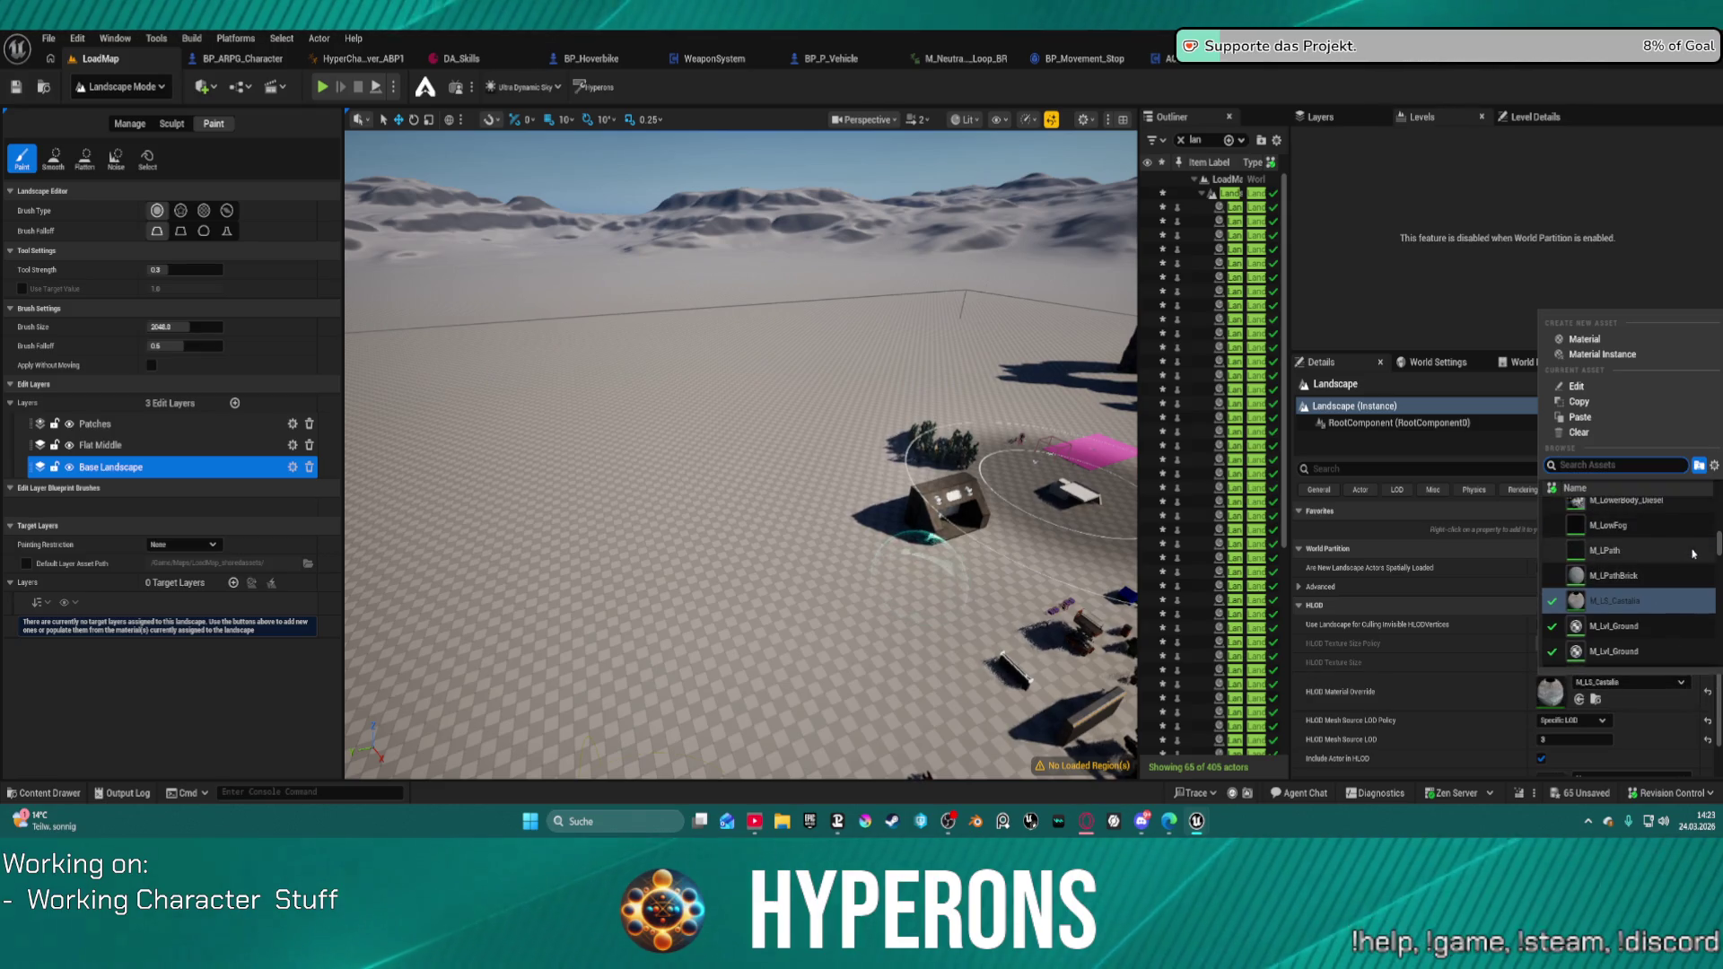
pyautogui.scroll(2, 1698, 563)
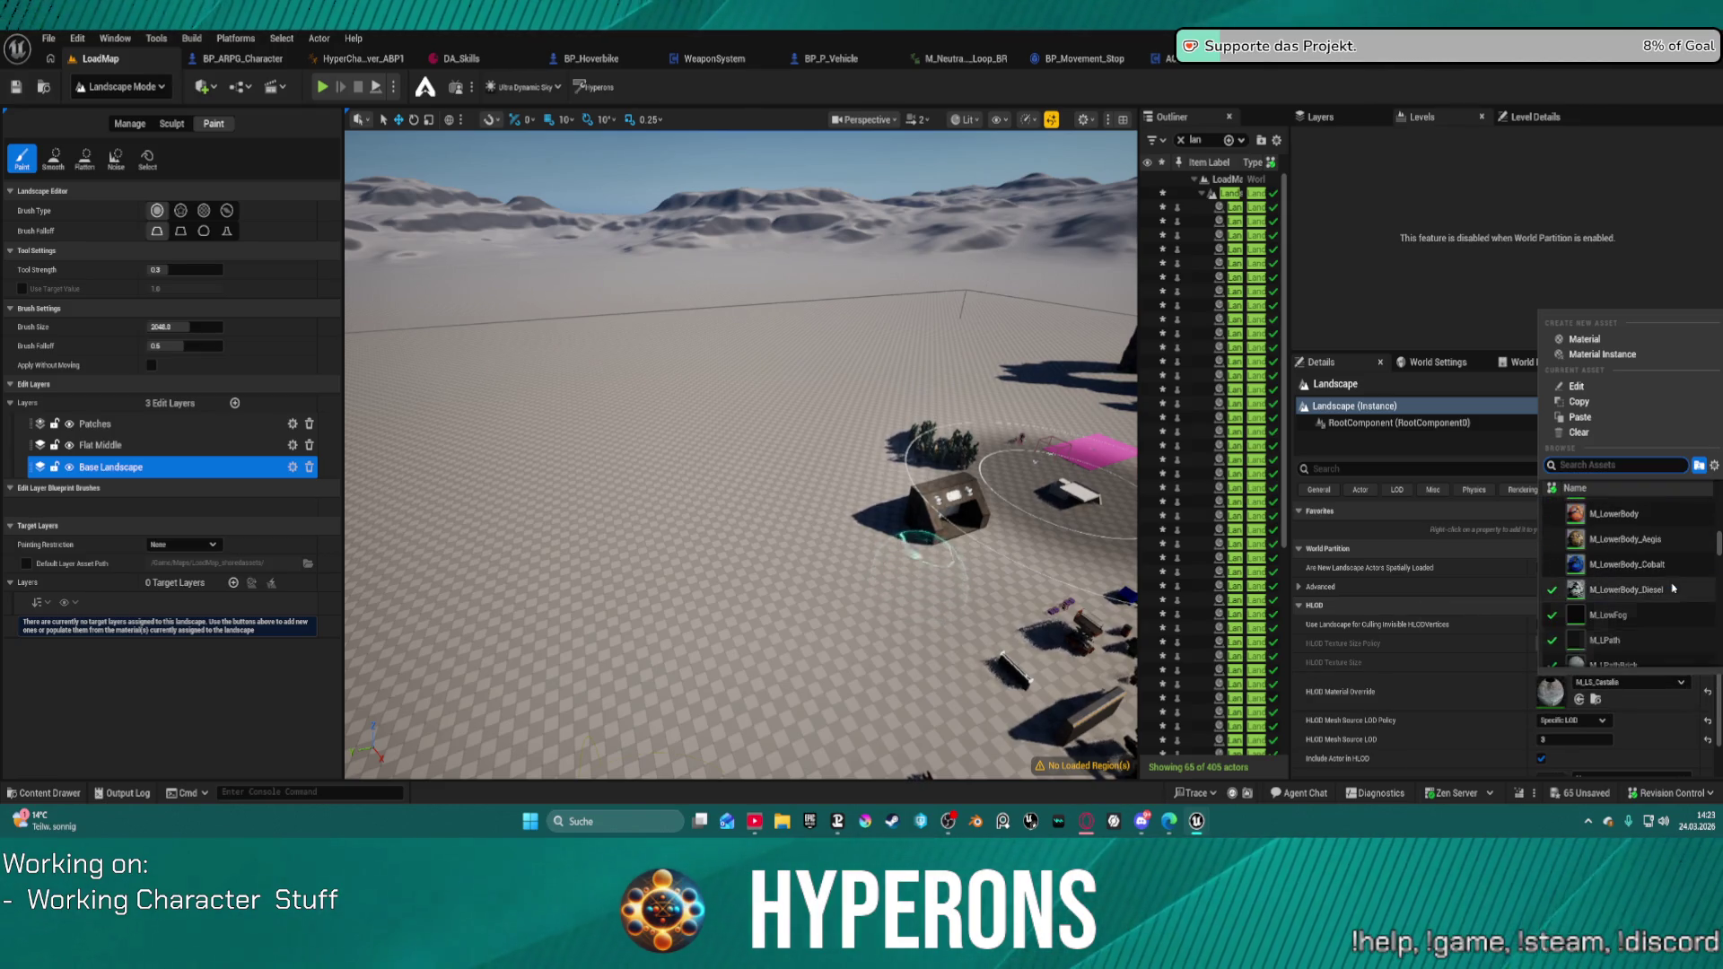
pyautogui.click(924, 538)
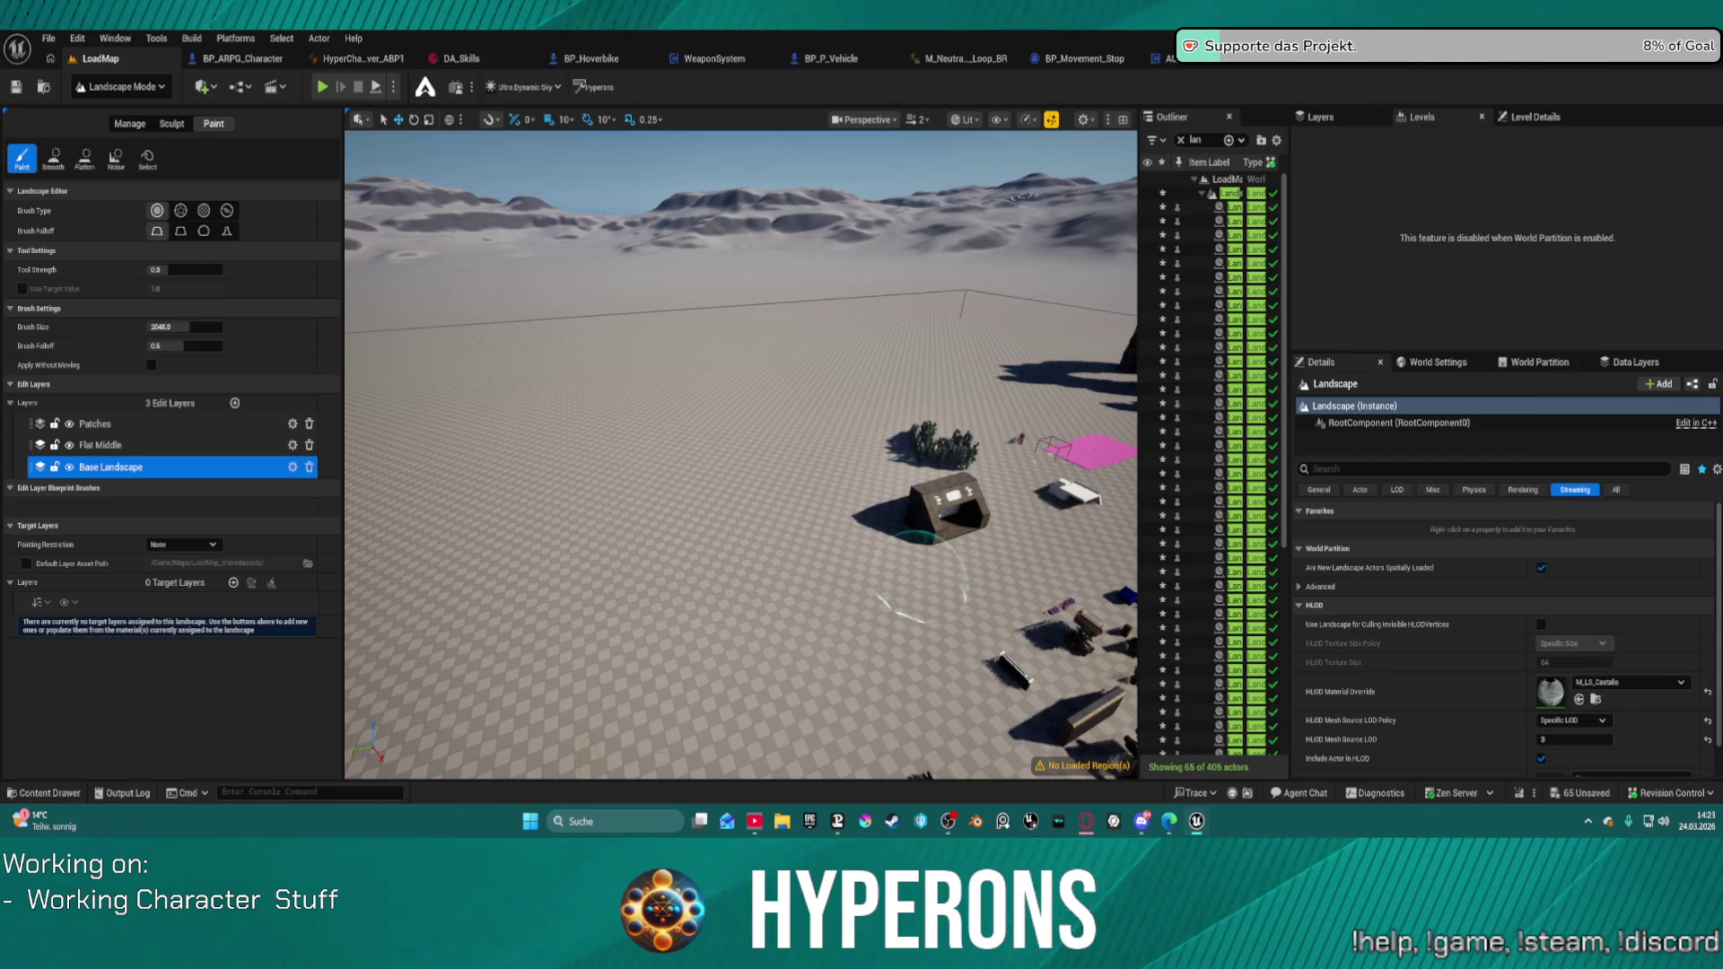
pyautogui.hotkey('ctrl', 'z')
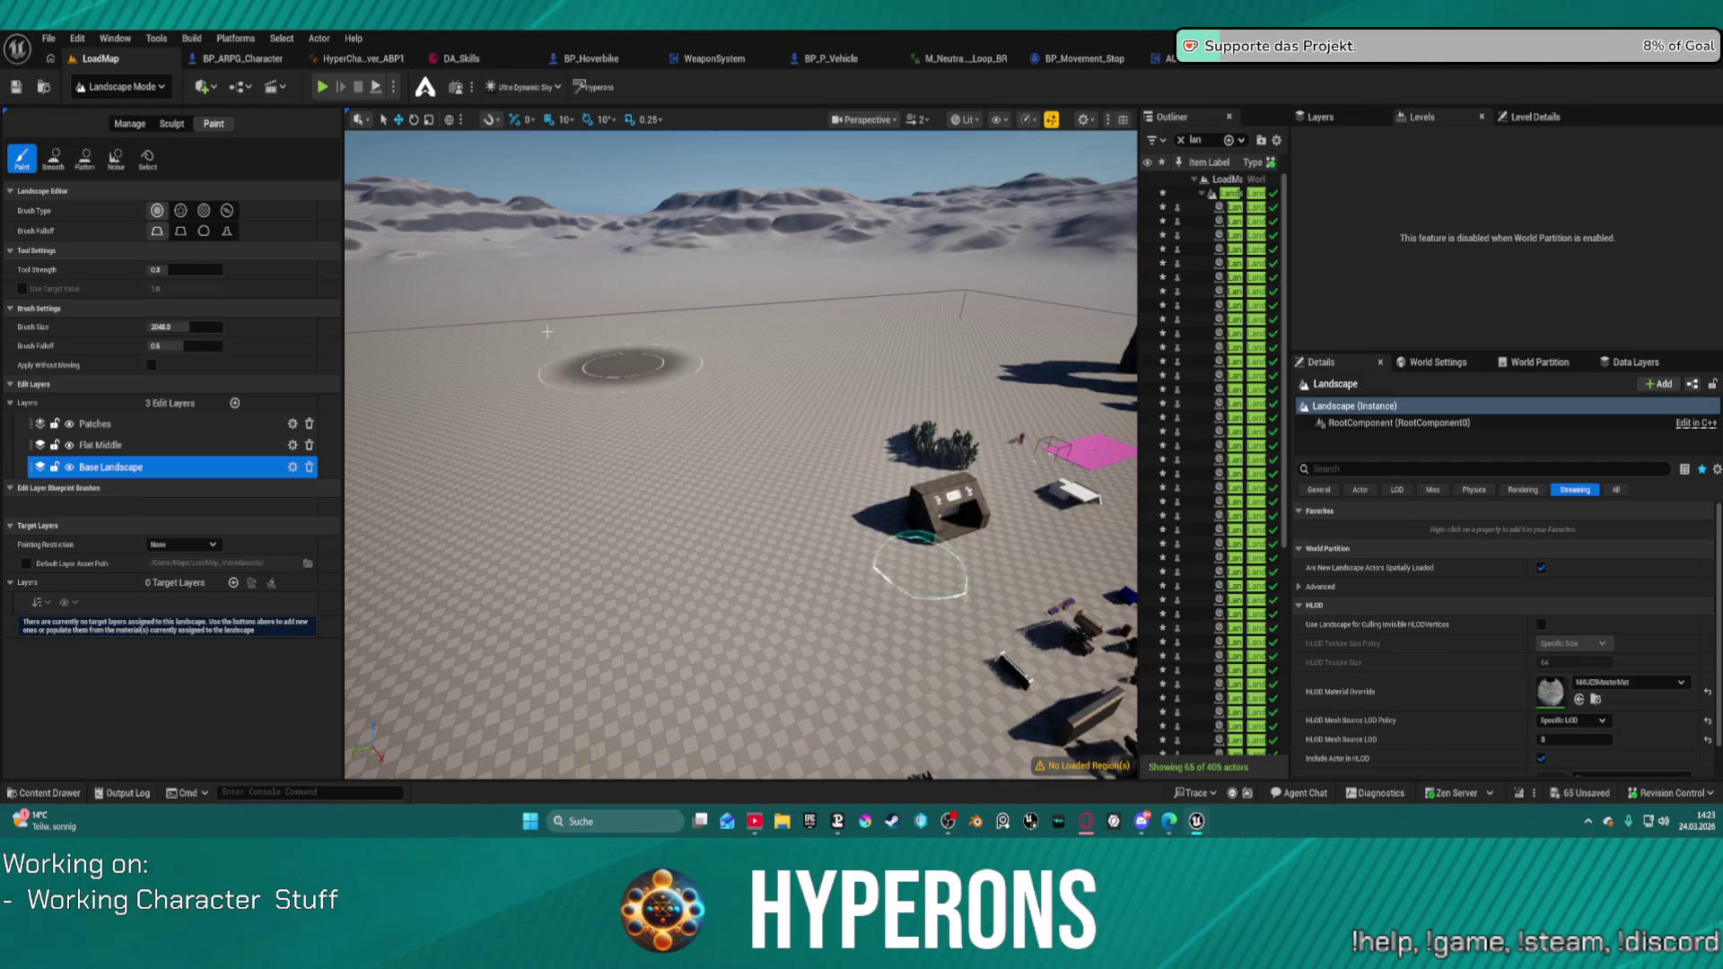
# Step: Check the editor modes and landscape edit layers, reselecting Base Landscape
pyautogui.click(132, 86)
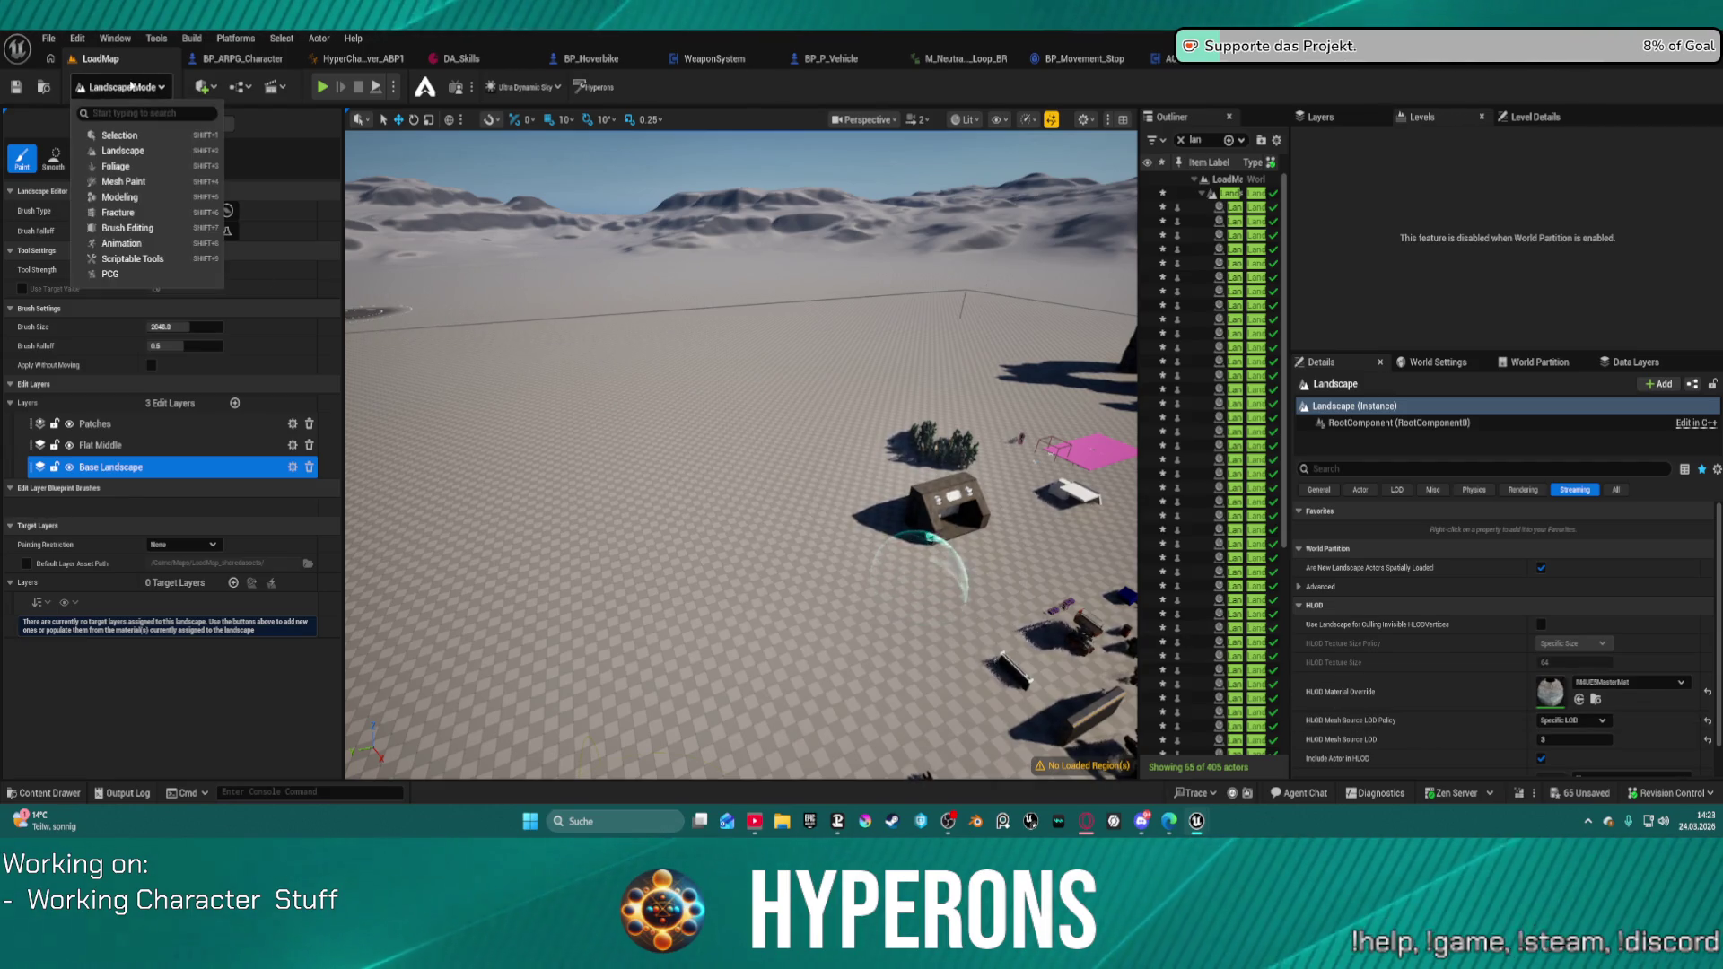
pyautogui.click(121, 83)
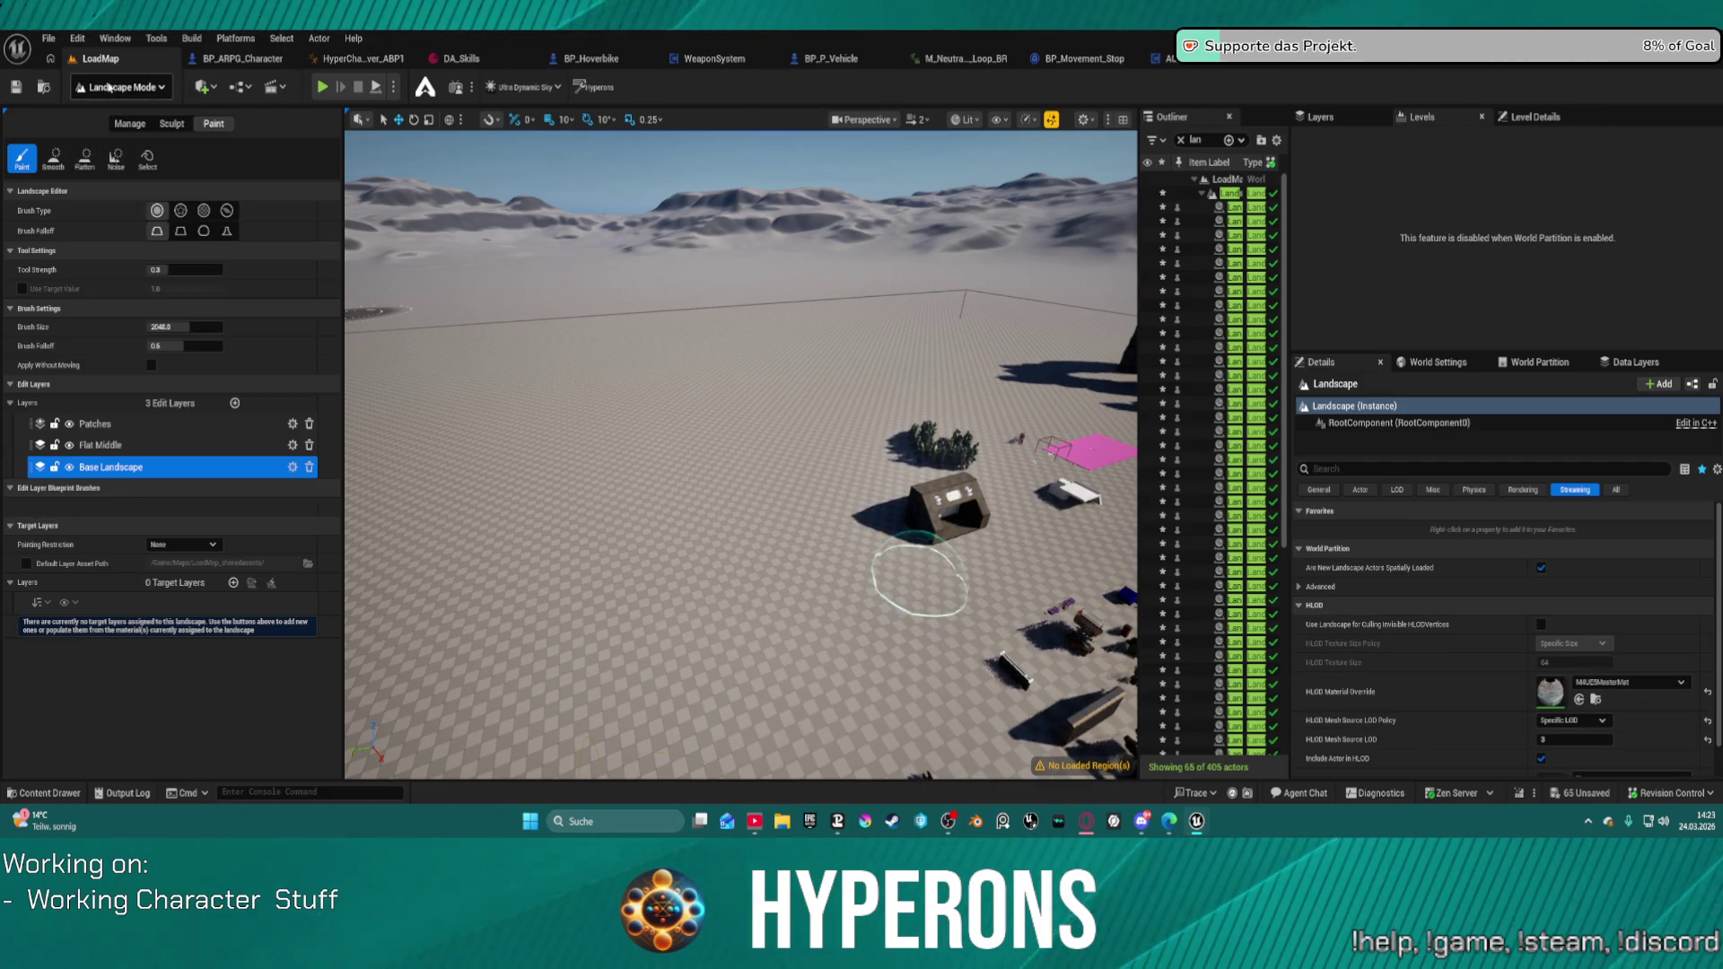
pyautogui.click(143, 446)
pyautogui.press('Up')
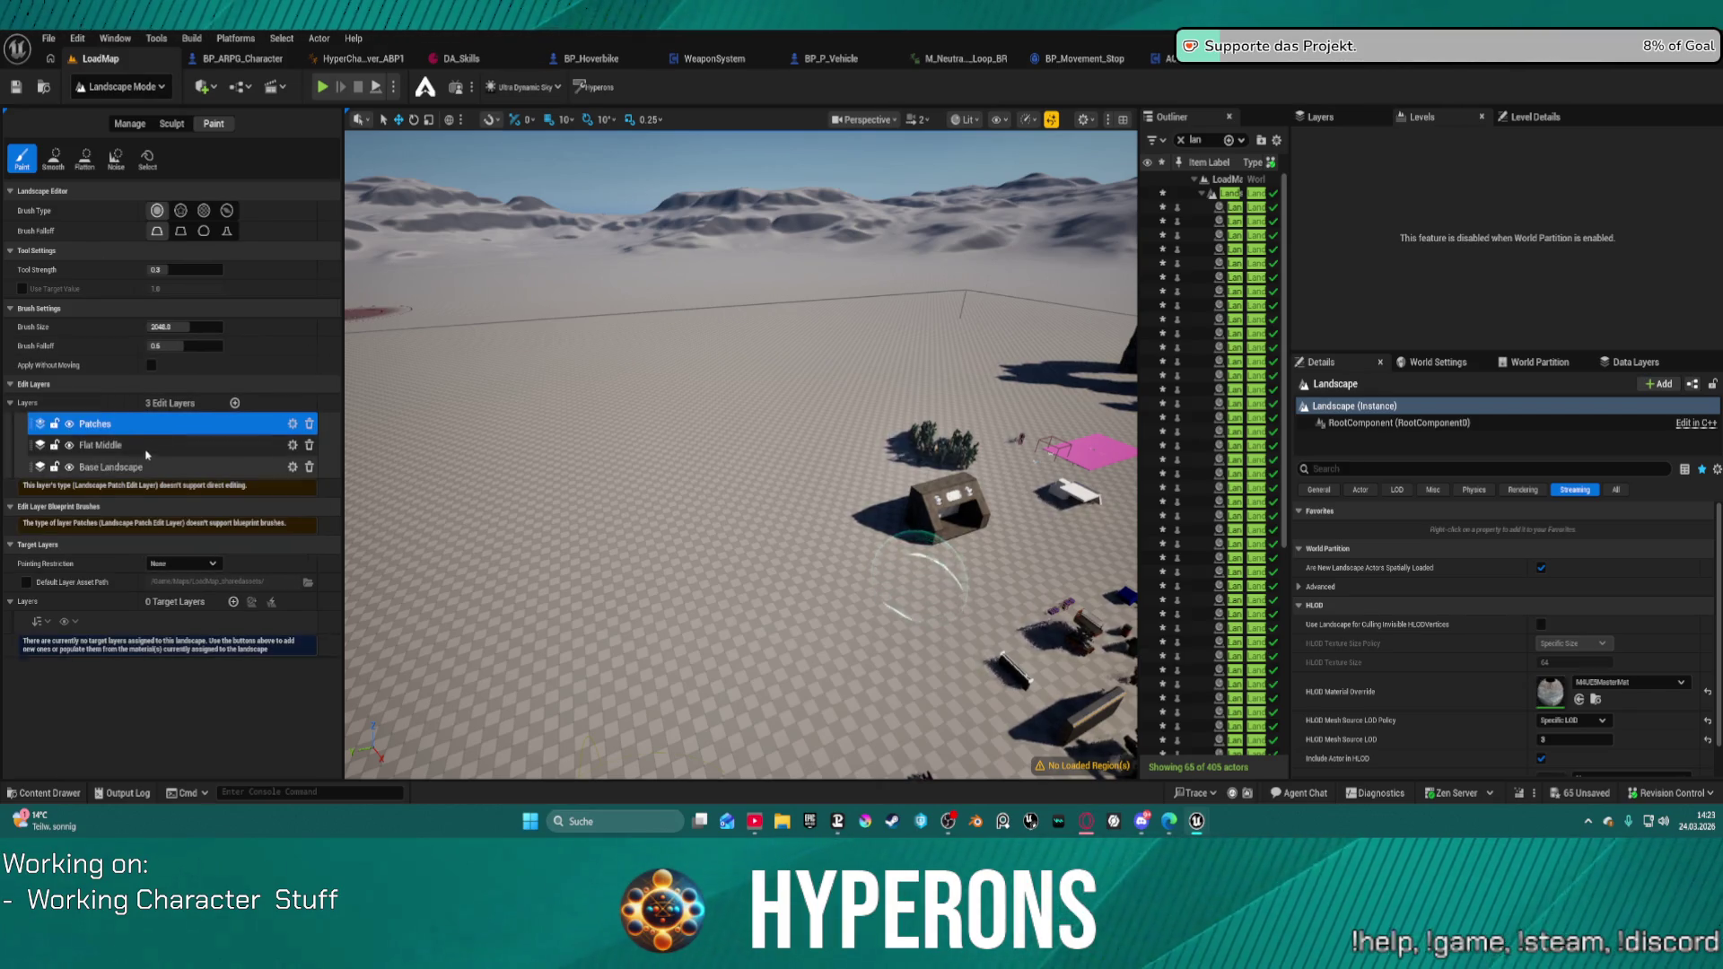
pyautogui.click(142, 468)
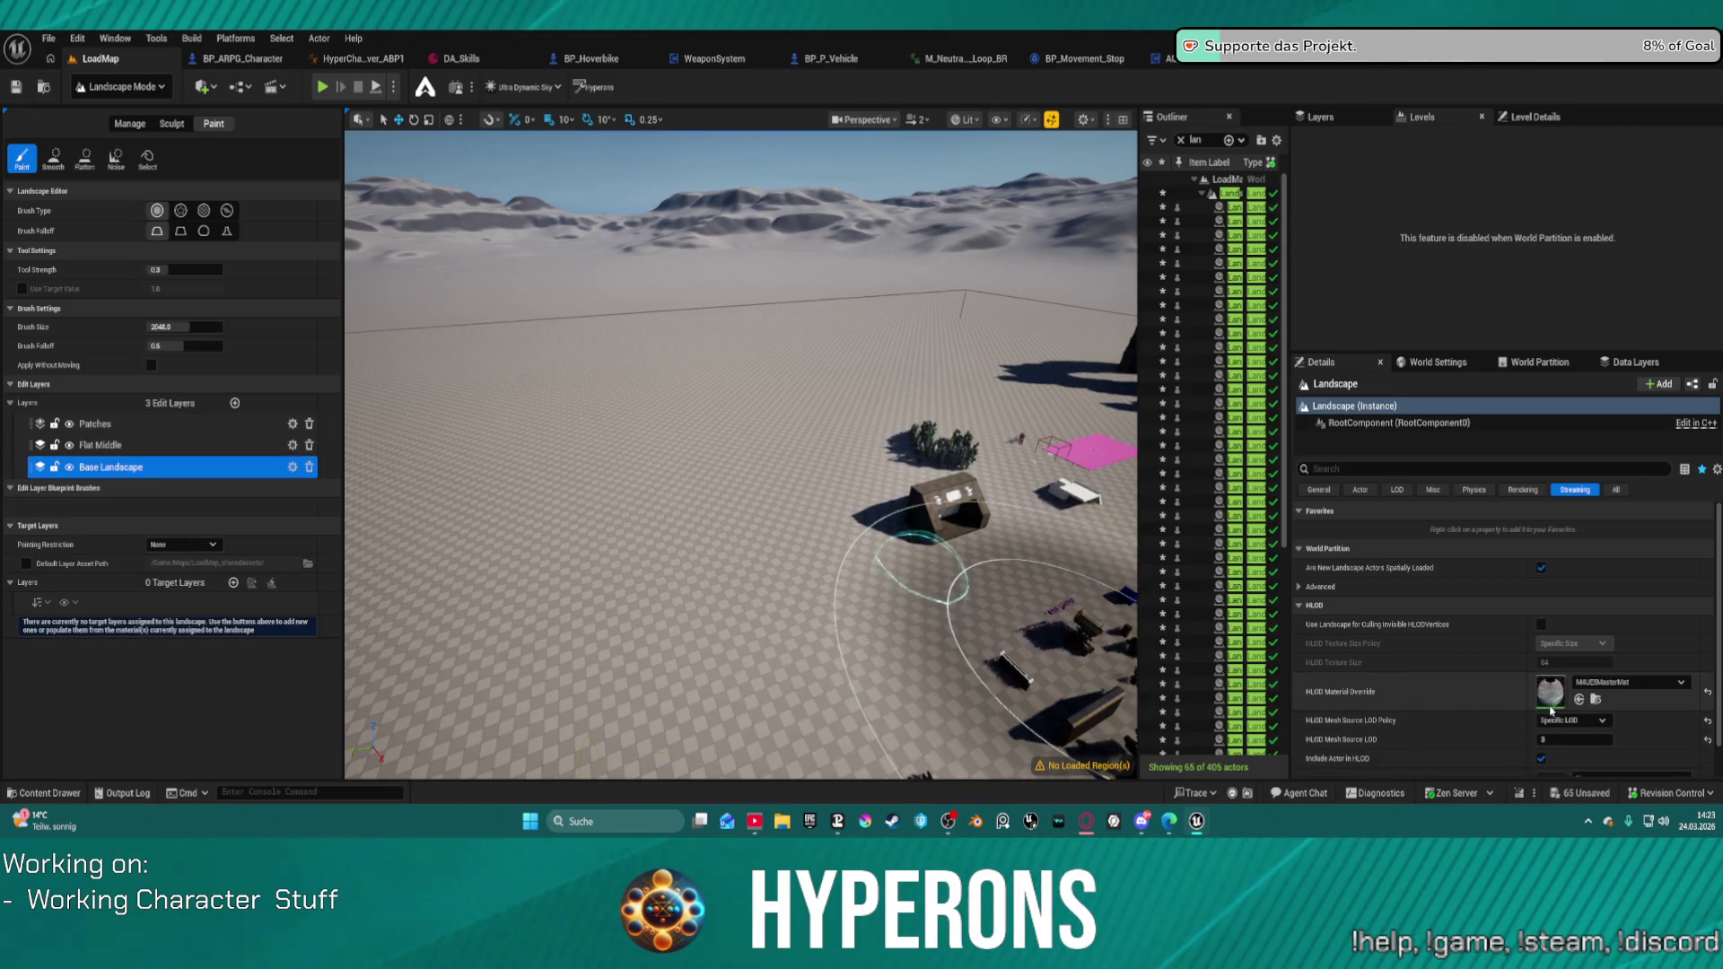
# Step: Reset HLOD Material Override to None and show all landscape properties
pyautogui.scroll(-1, 1497, 619)
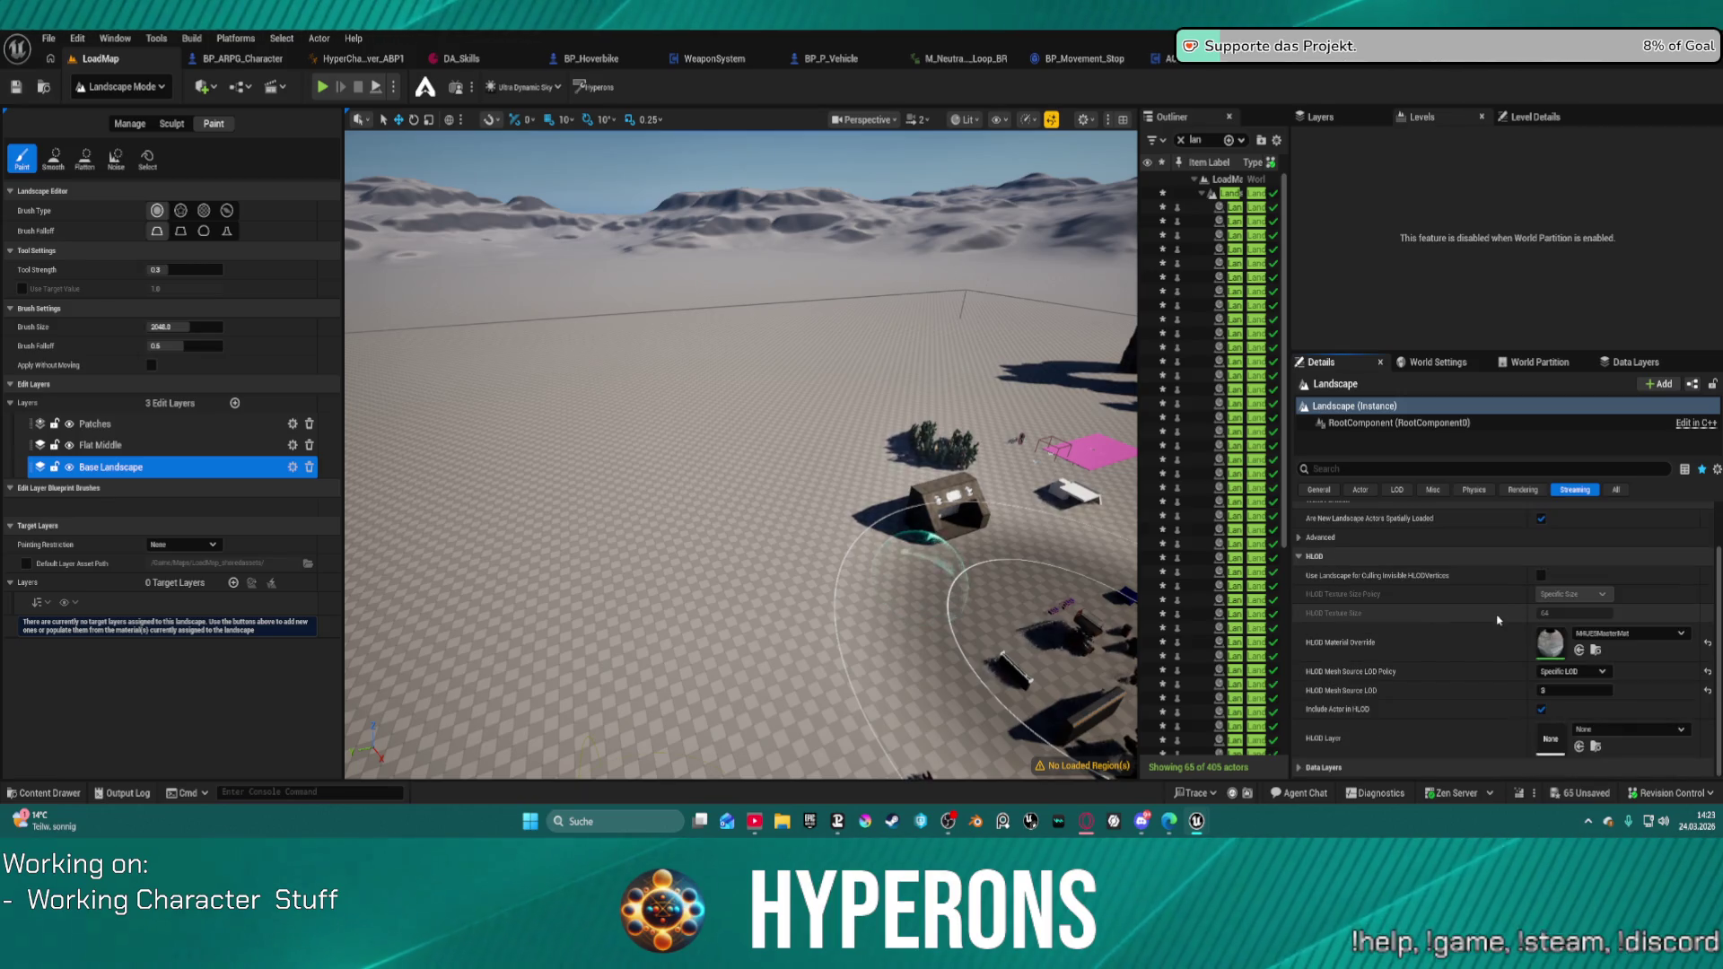
pyautogui.scroll(1, 1454, 628)
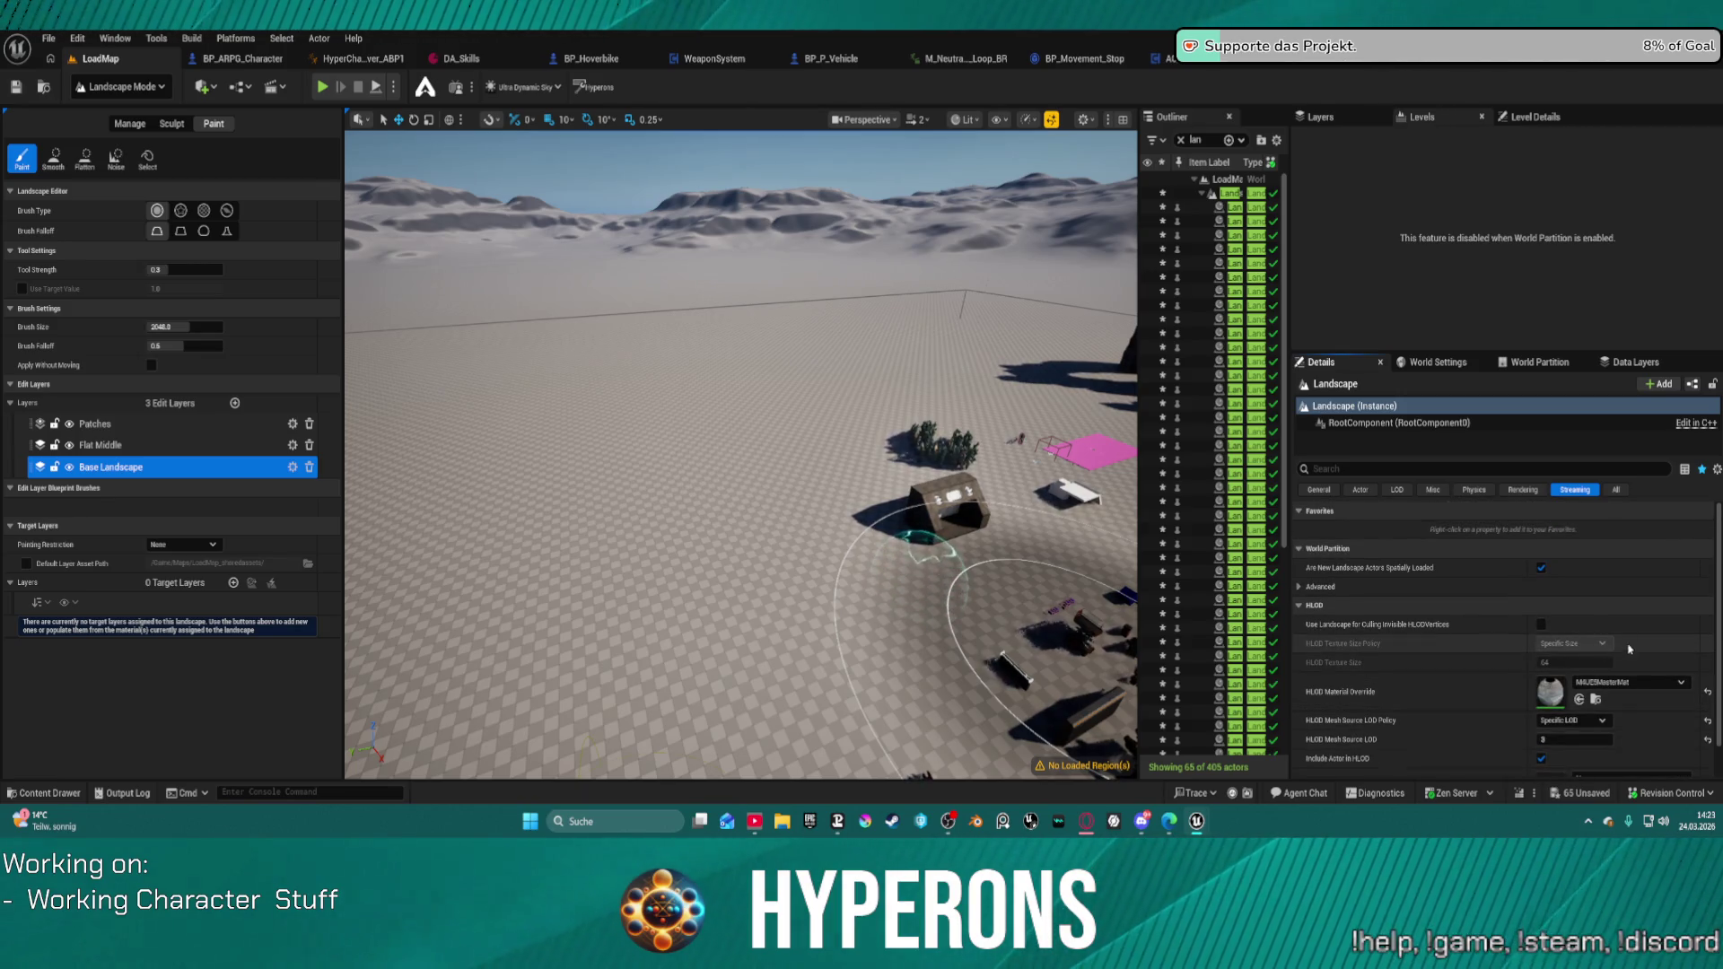
pyautogui.click(1706, 693)
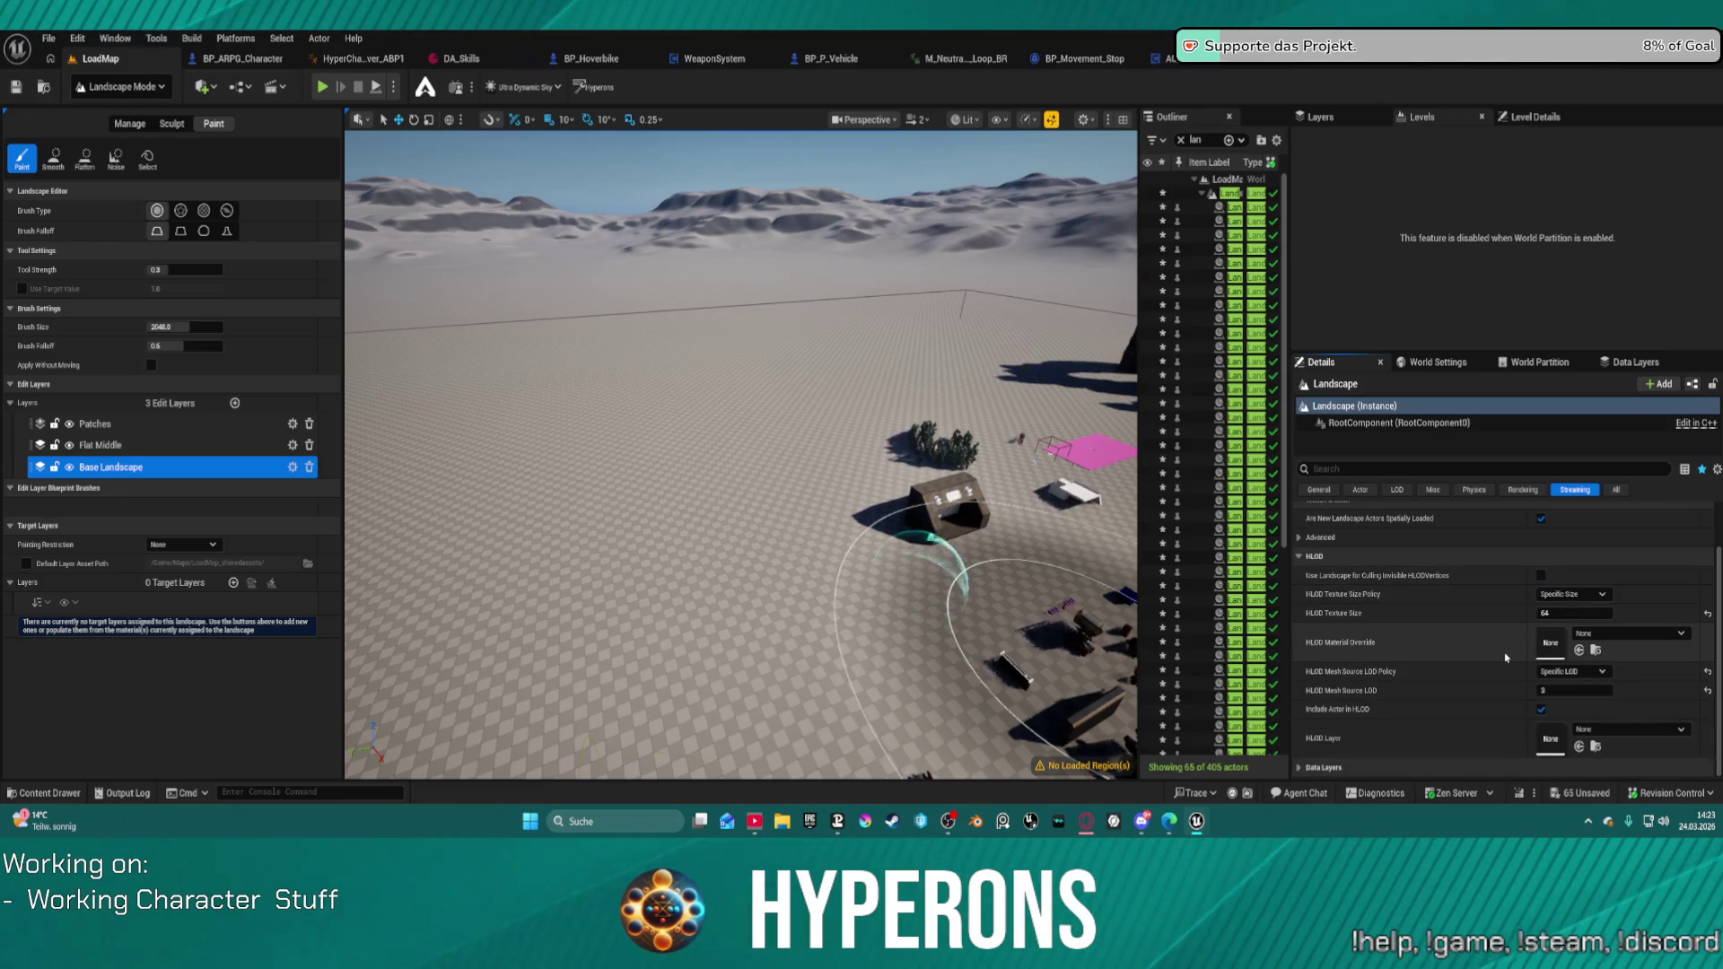
pyautogui.scroll(1, 1326, 545)
pyautogui.click(1615, 489)
# Step: Drop M_LS_Castalia into the Landscape Material slot, then select the new Auto target layer
pyautogui.scroll(-5, 1562, 702)
pyautogui.scroll(-6, 1561, 702)
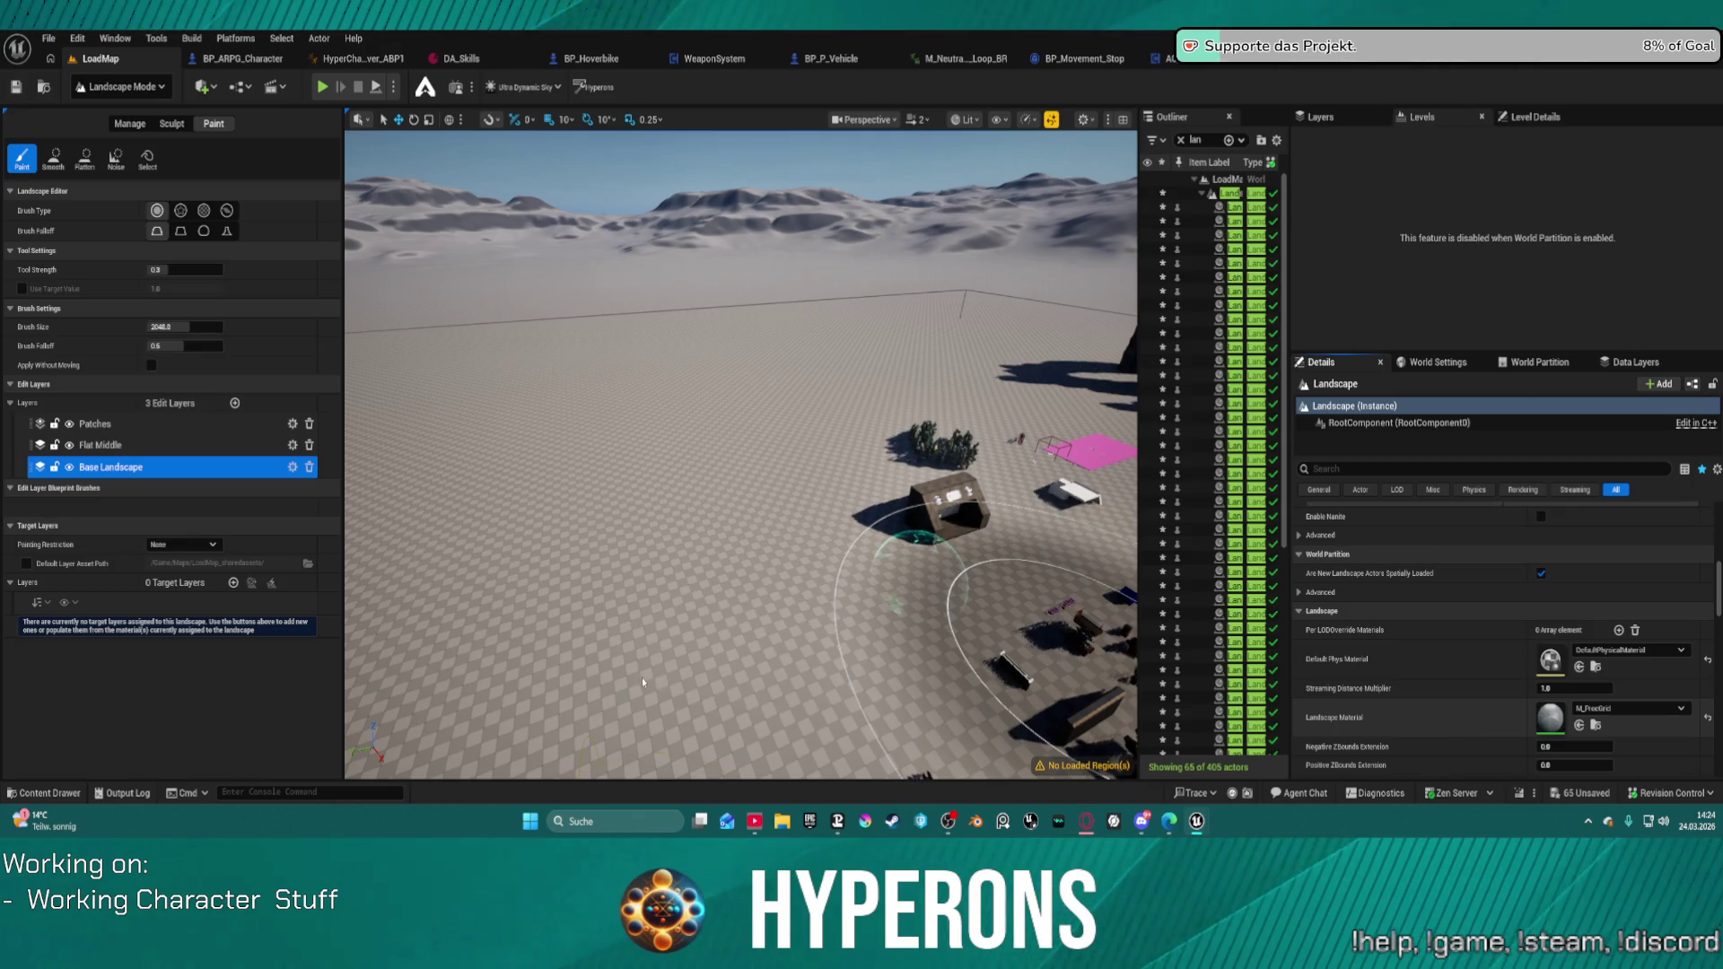
pyautogui.click(1579, 724)
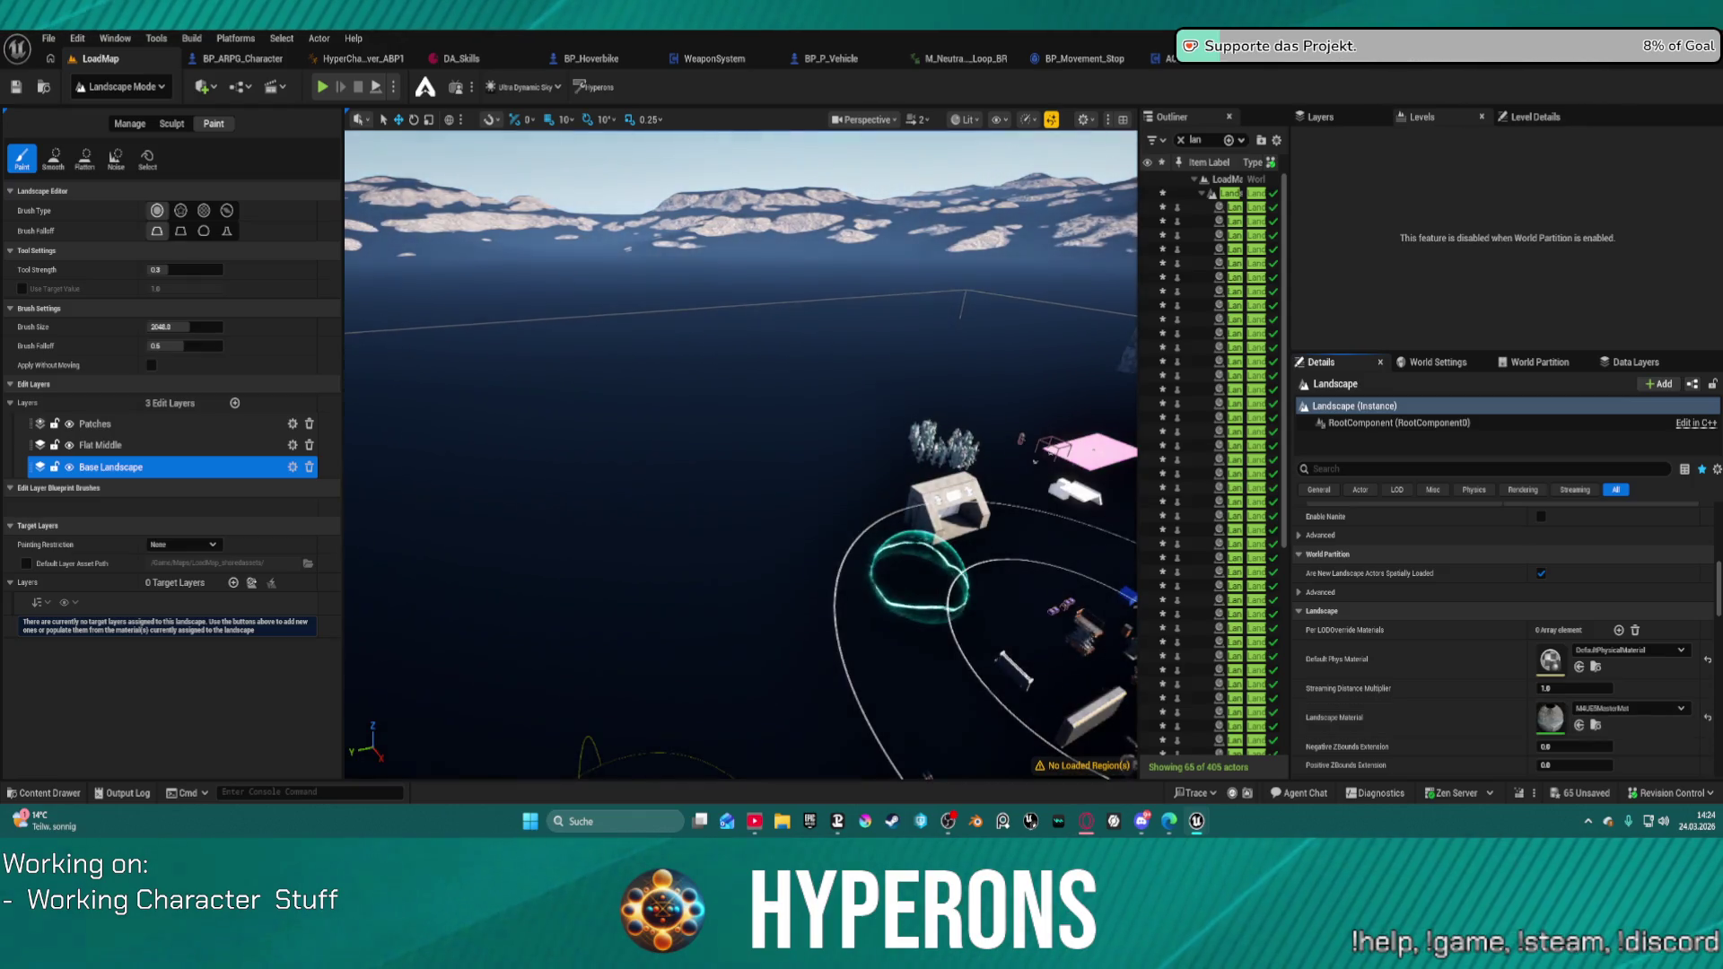
pyautogui.moveTo(1722, 735)
pyautogui.mouseDown()
pyautogui.moveTo(1526, 745)
pyautogui.moveTo(1512, 723)
pyautogui.moveTo(1495, 738)
pyautogui.mouseUp()
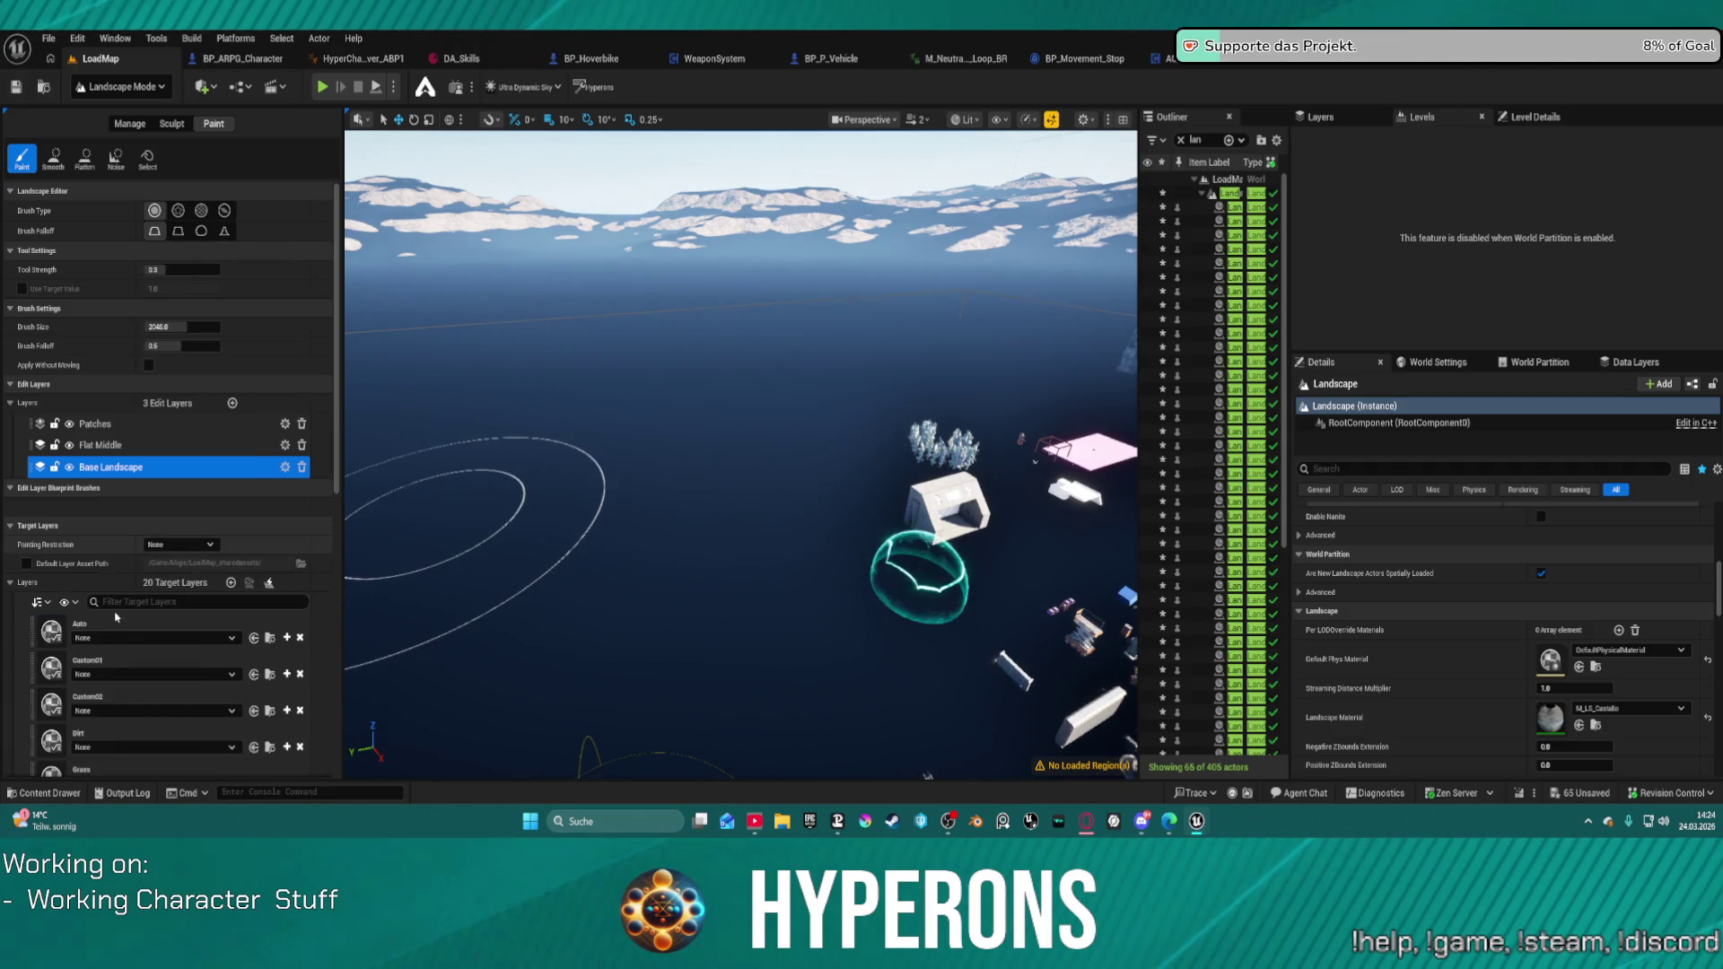
pyautogui.rightClick(81, 633)
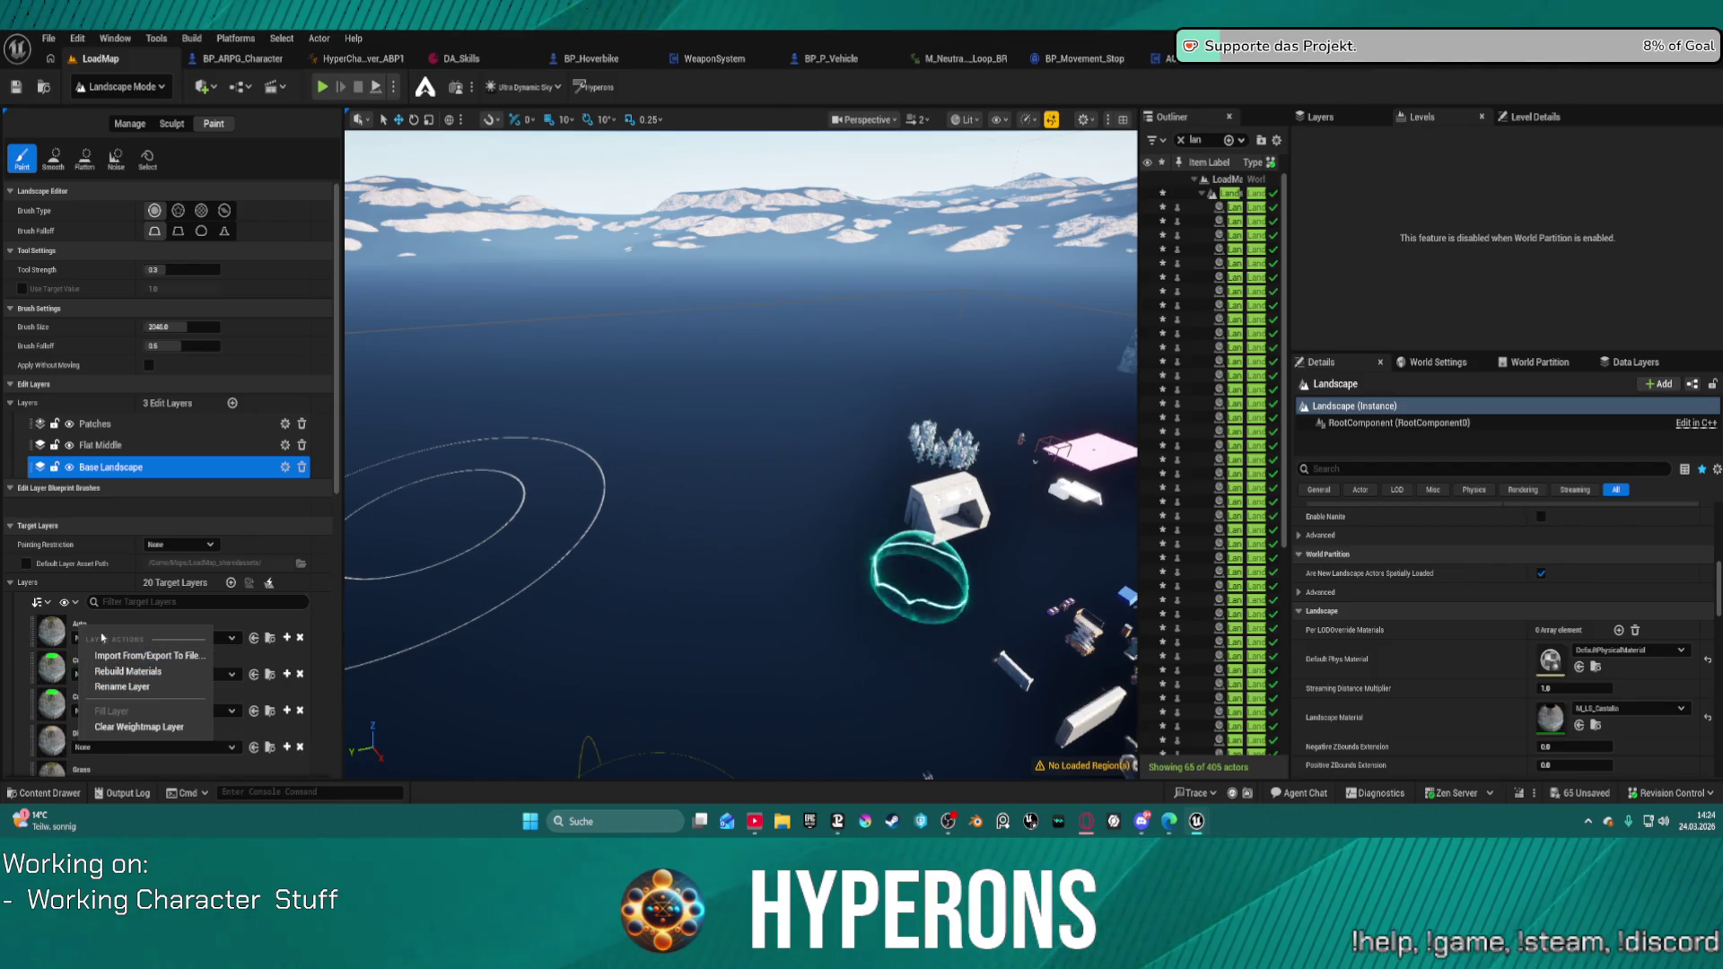
pyautogui.click(199, 619)
# Step: Assign Auto_LayerInfo, Custom01_LayerInfo and Custom02_LayerInfo to their layers
pyautogui.scroll(-5, 200, 616)
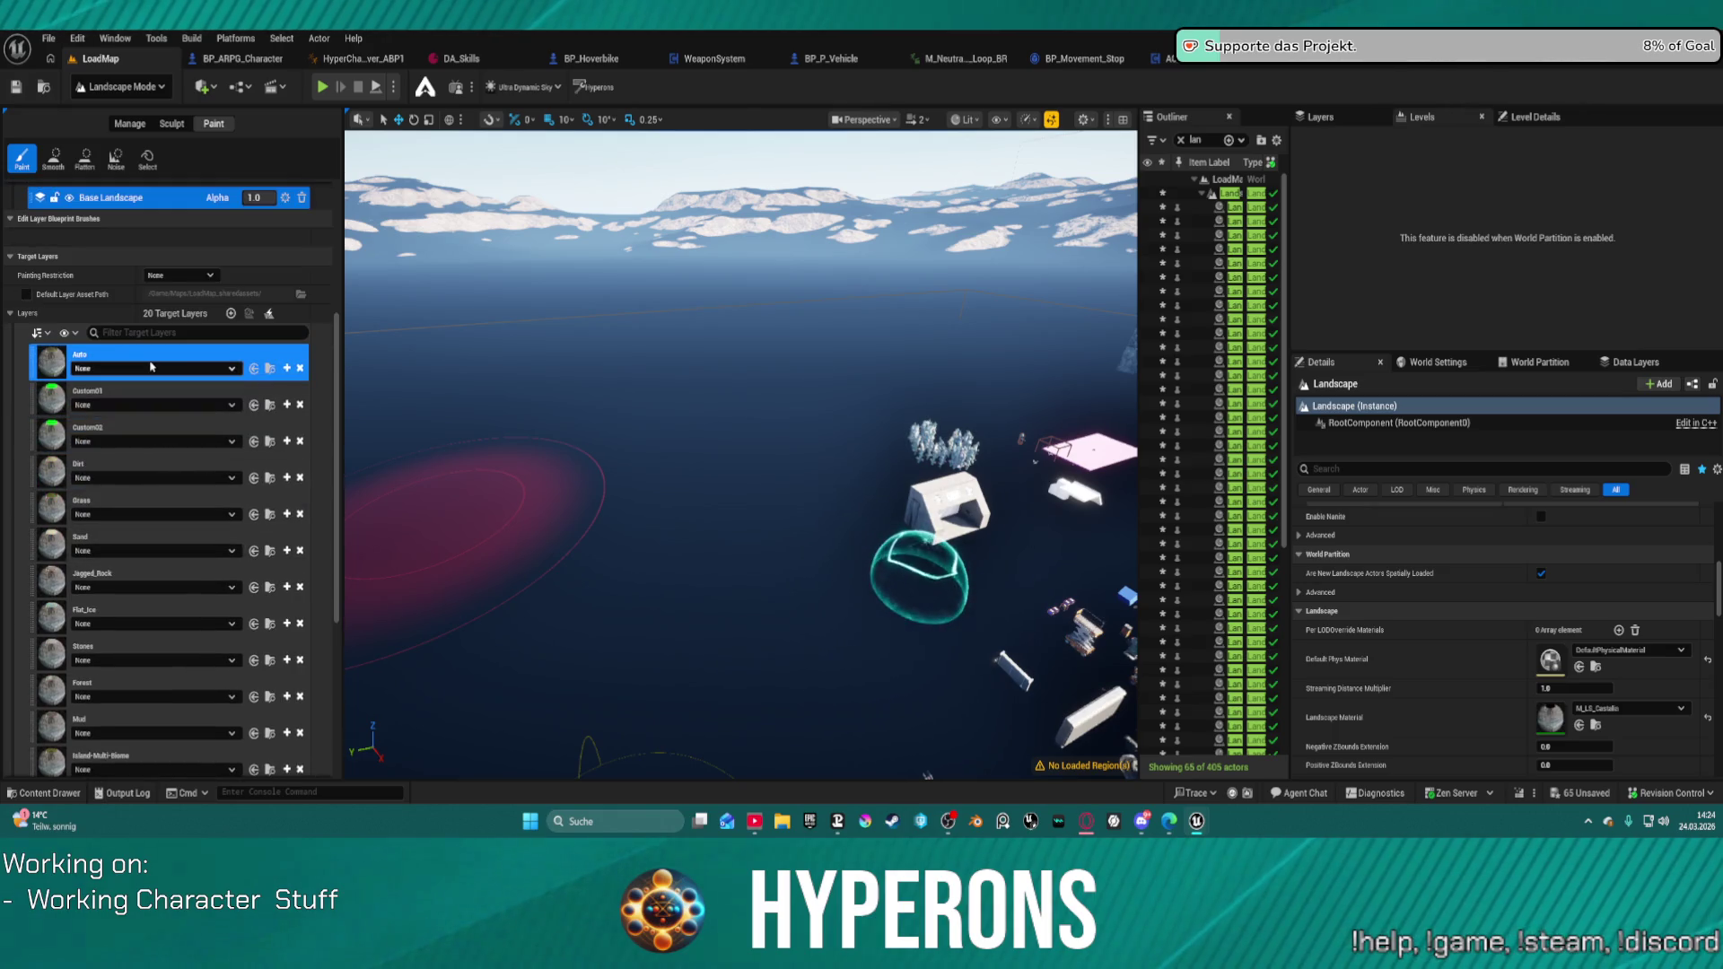
pyautogui.click(151, 368)
pyautogui.click(153, 509)
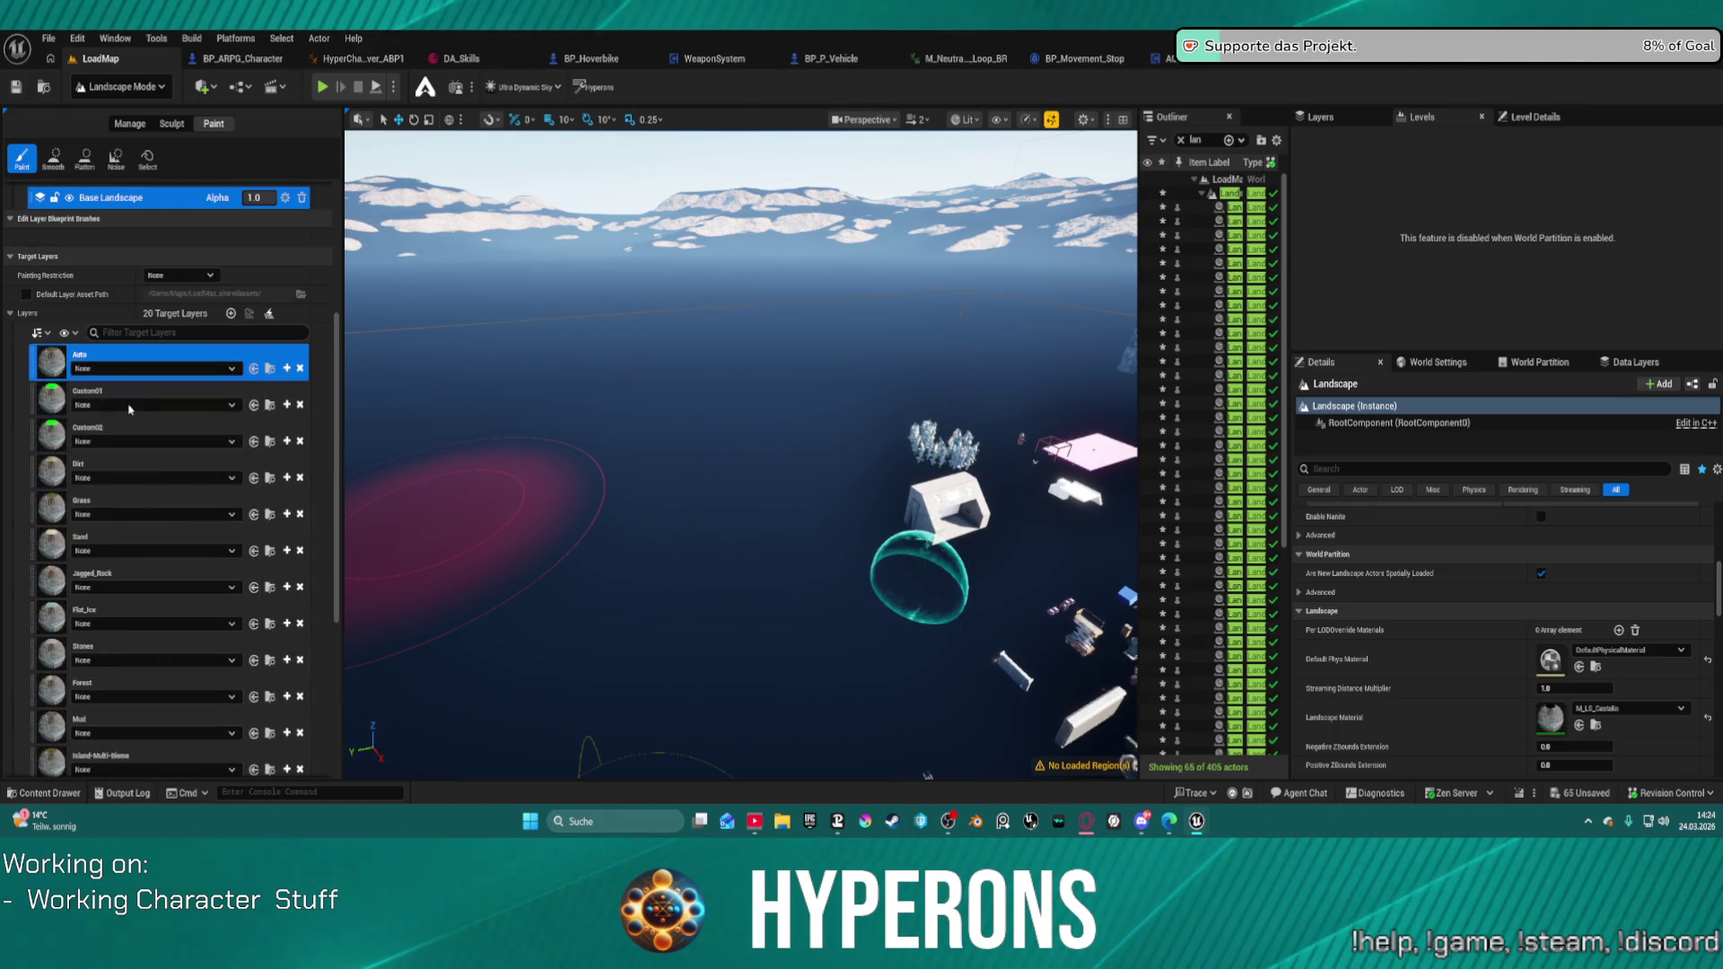
pyautogui.click(130, 411)
pyautogui.click(118, 447)
pyautogui.click(118, 448)
pyautogui.click(118, 448)
pyautogui.click(118, 448)
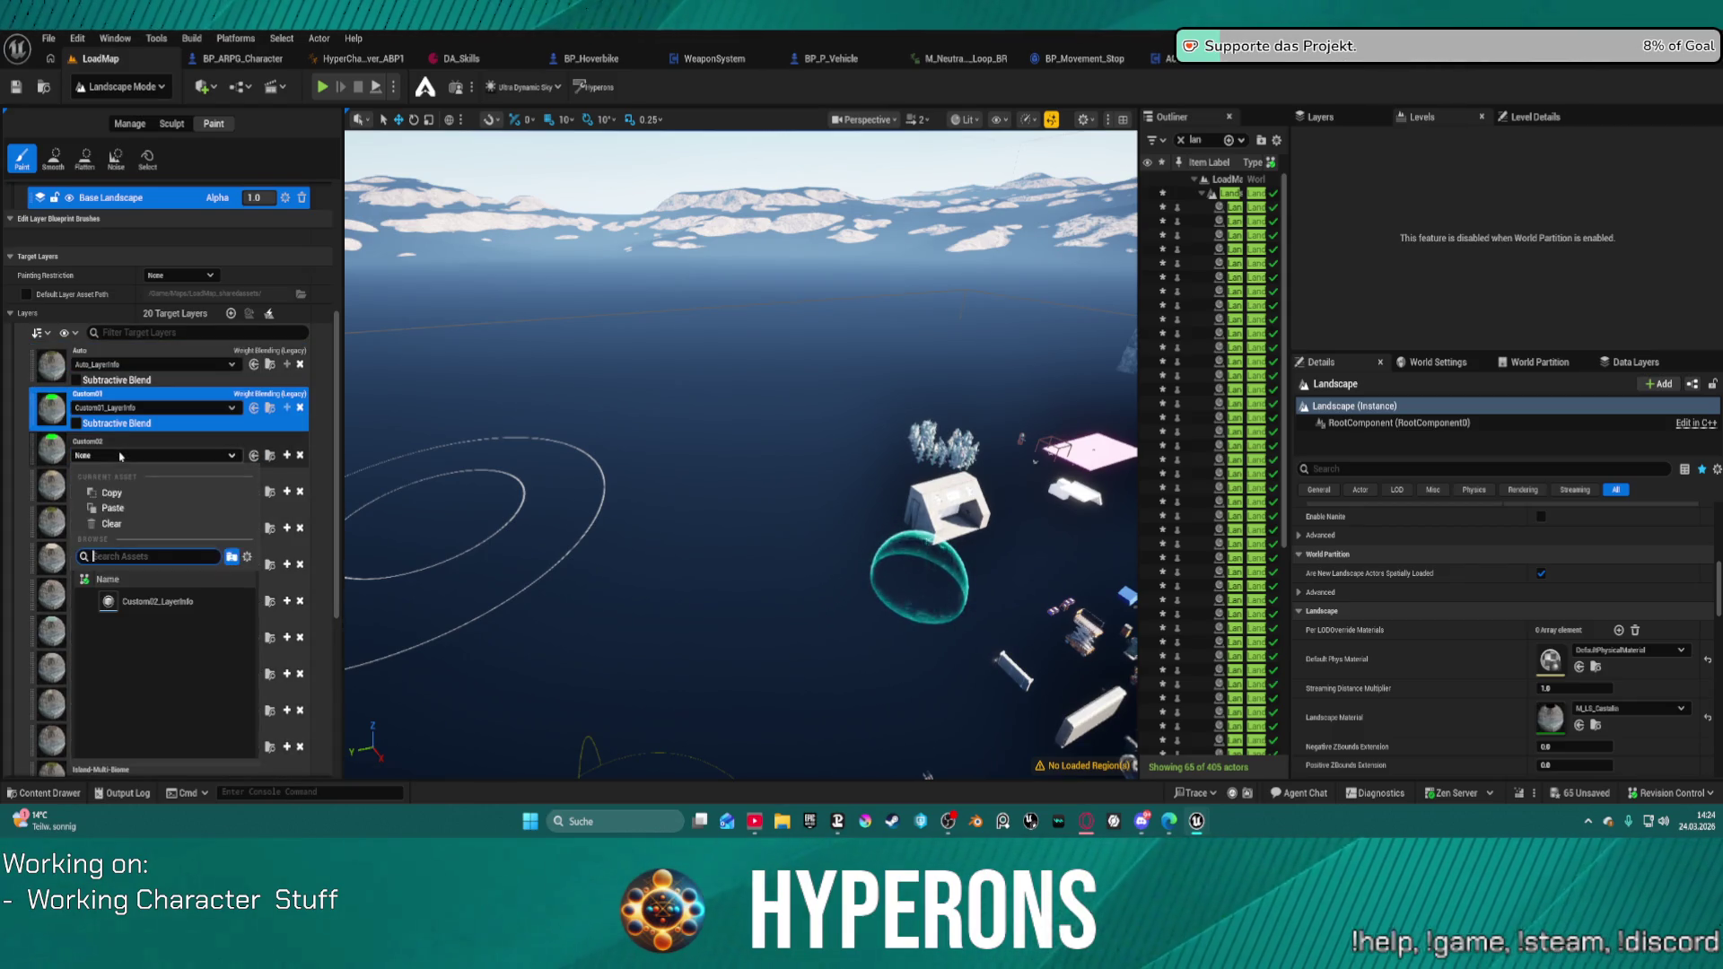
pyautogui.click(143, 597)
# Step: Assign Grass, Sand, Jagged_Rock and Stones layer info assets to their layers
pyautogui.click(123, 504)
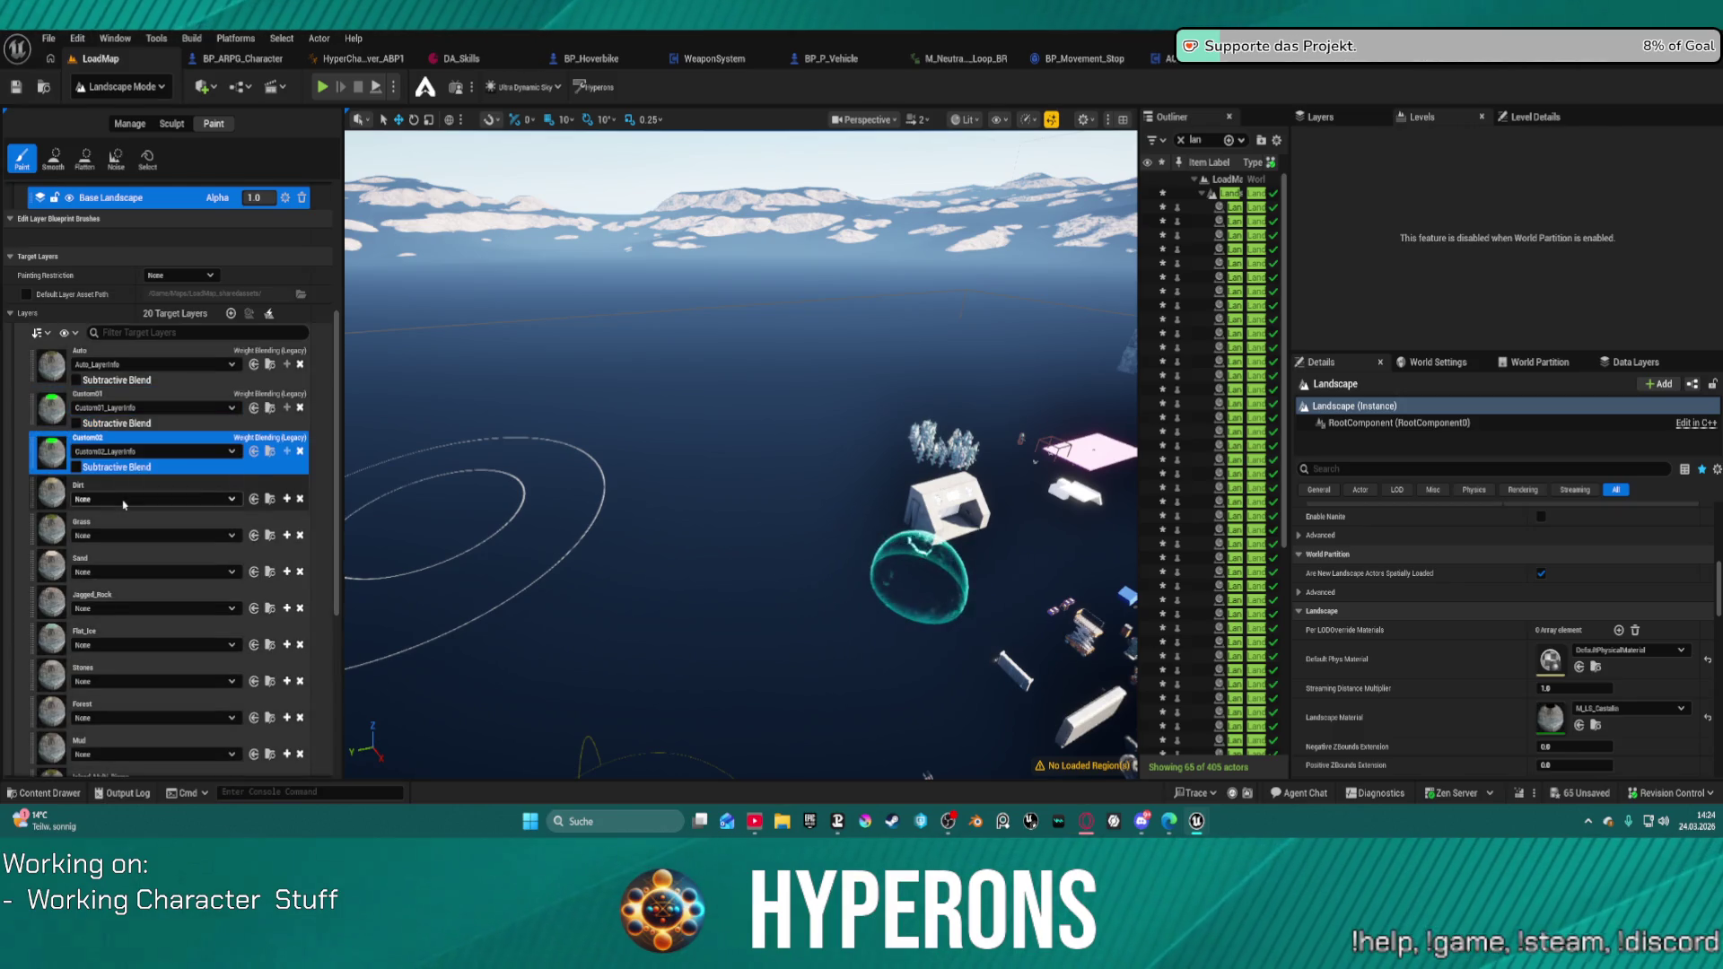
pyautogui.click(125, 495)
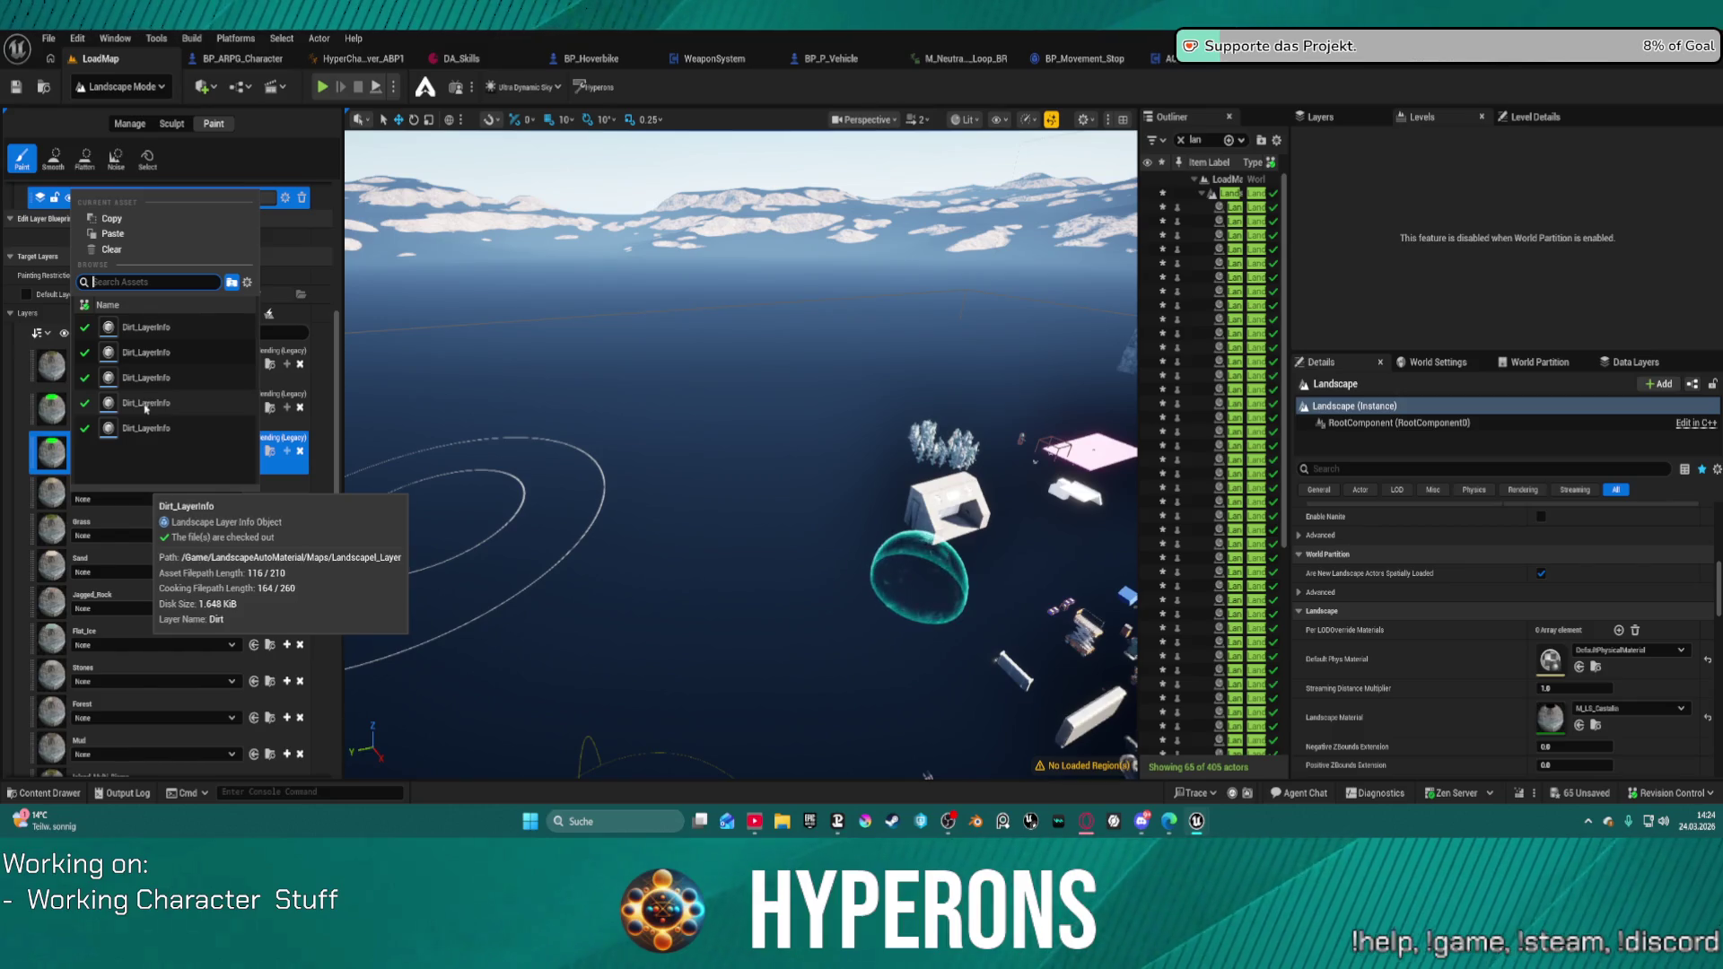
pyautogui.click(162, 571)
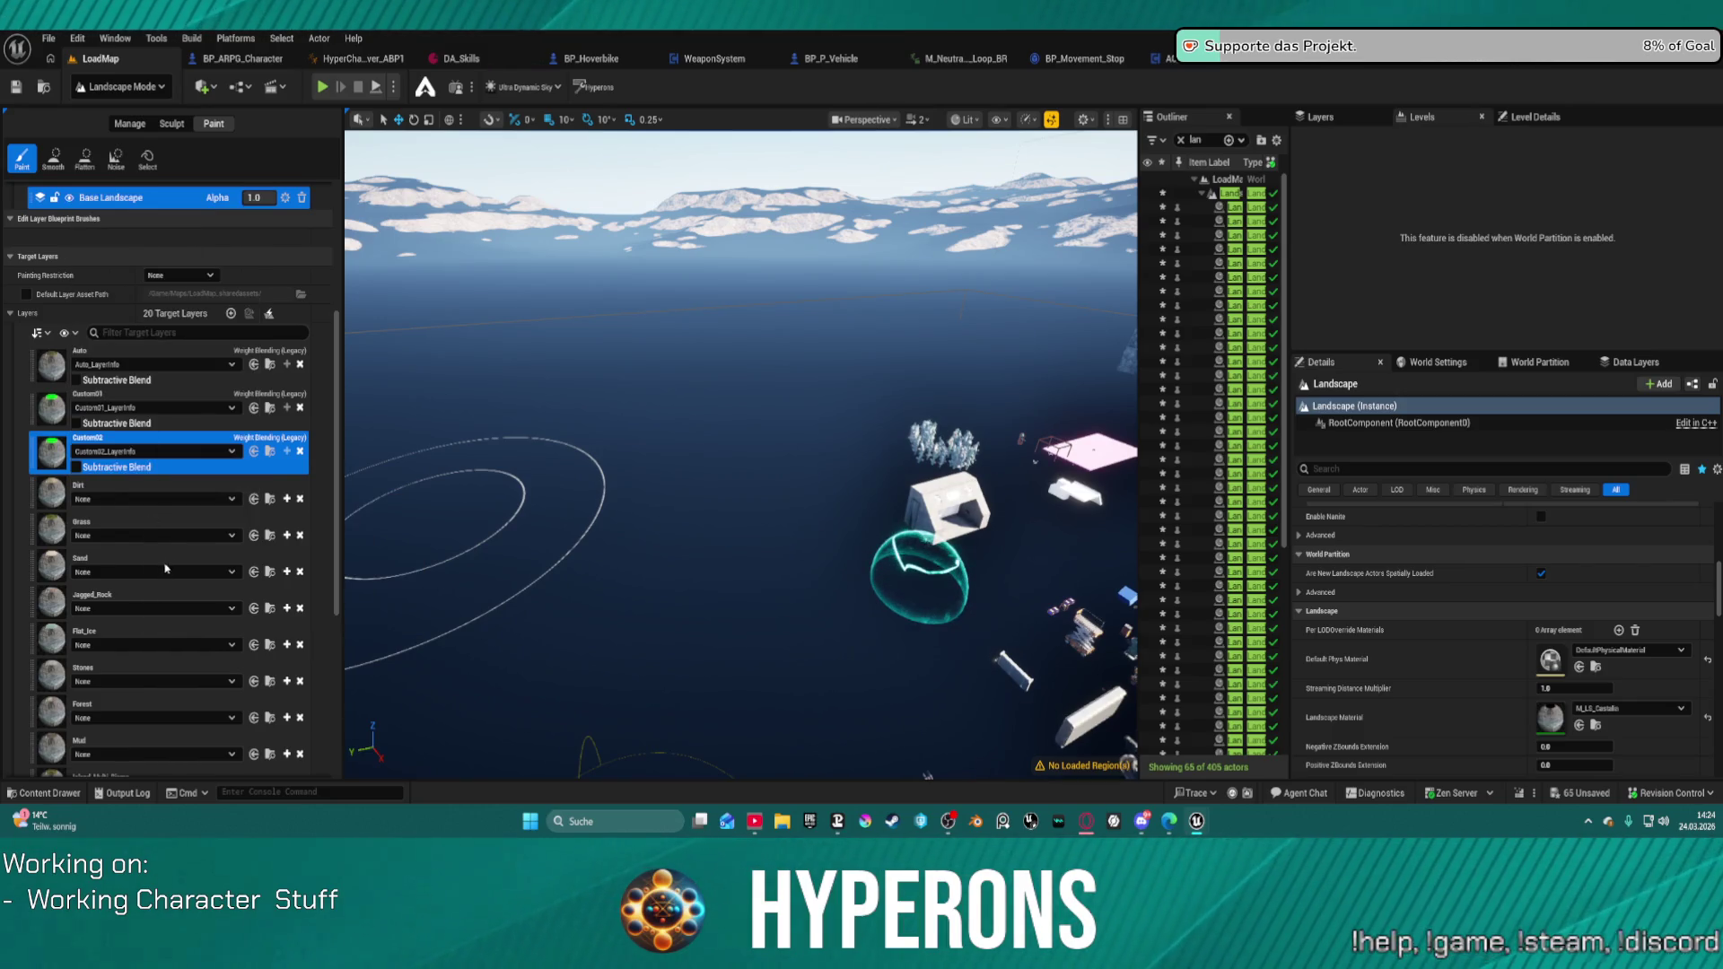
pyautogui.click(157, 534)
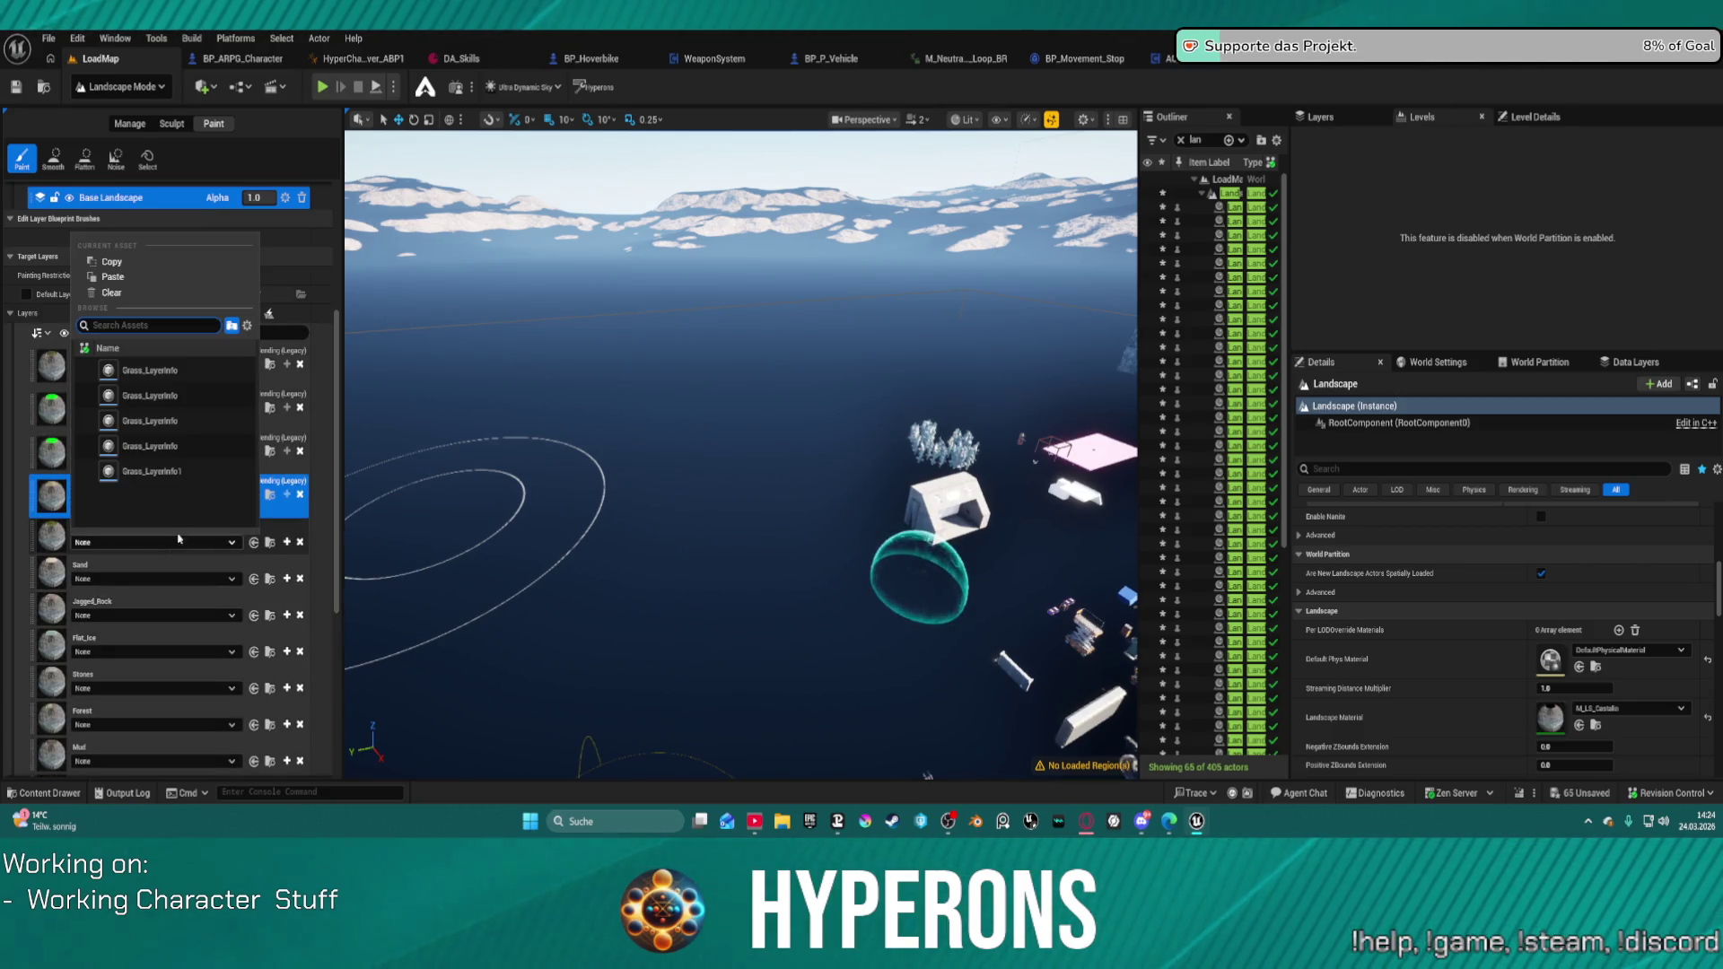
pyautogui.click(144, 447)
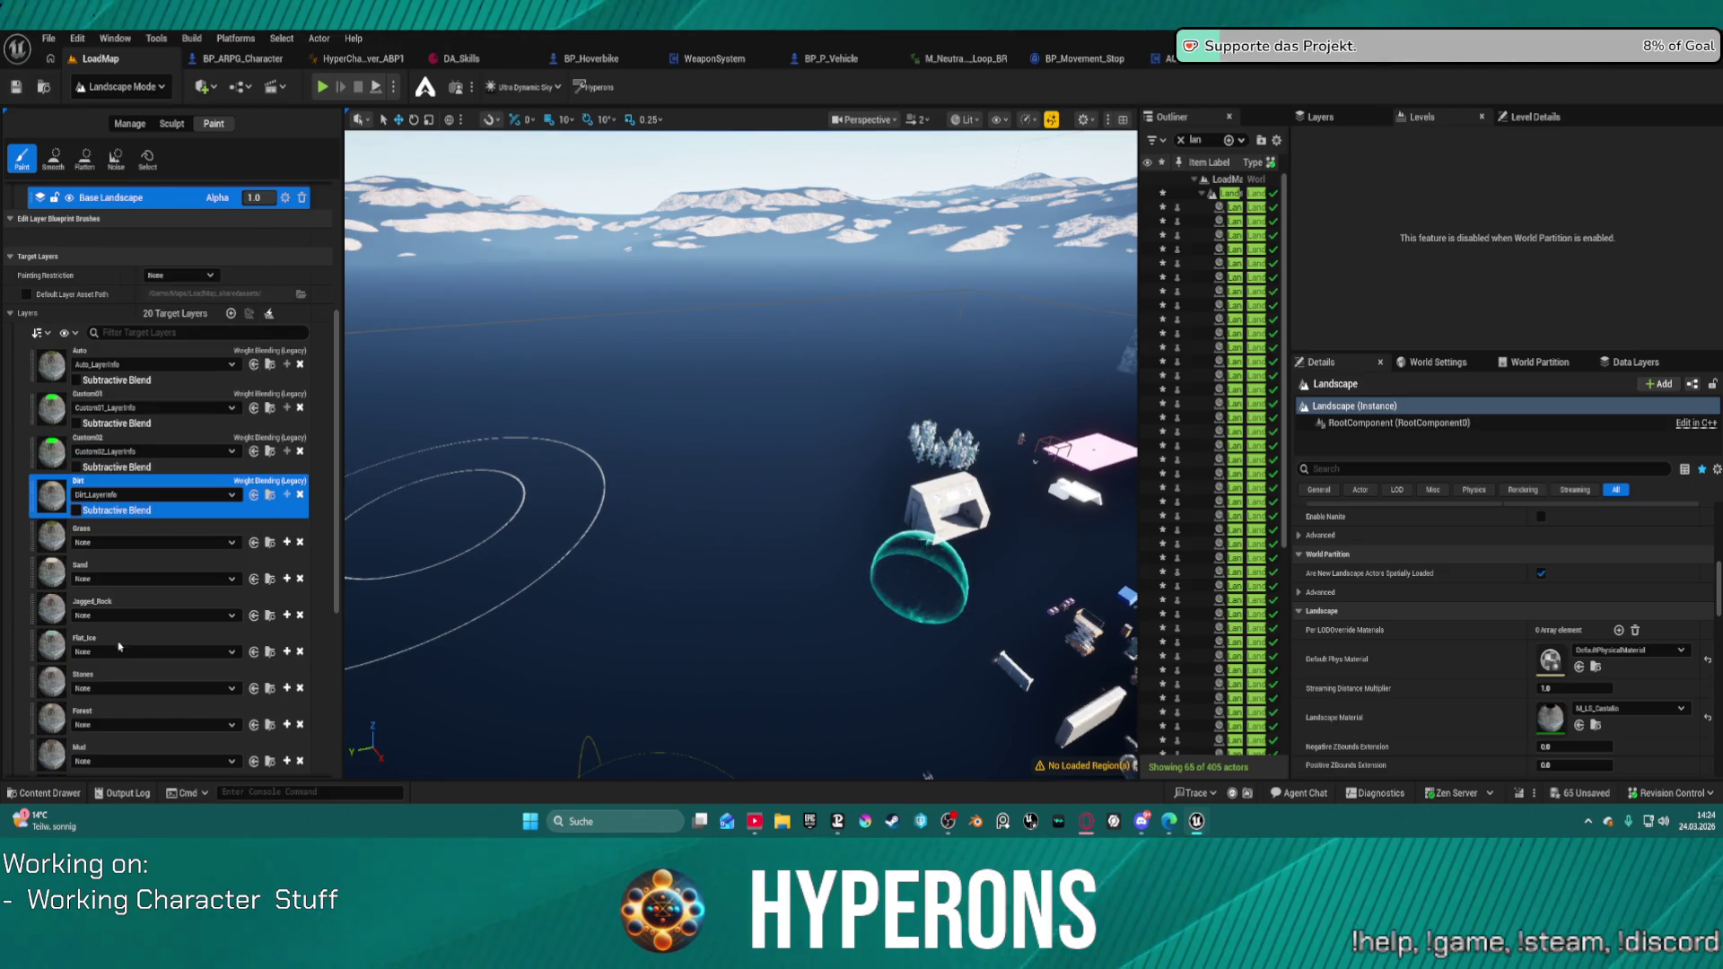
pyautogui.click(156, 586)
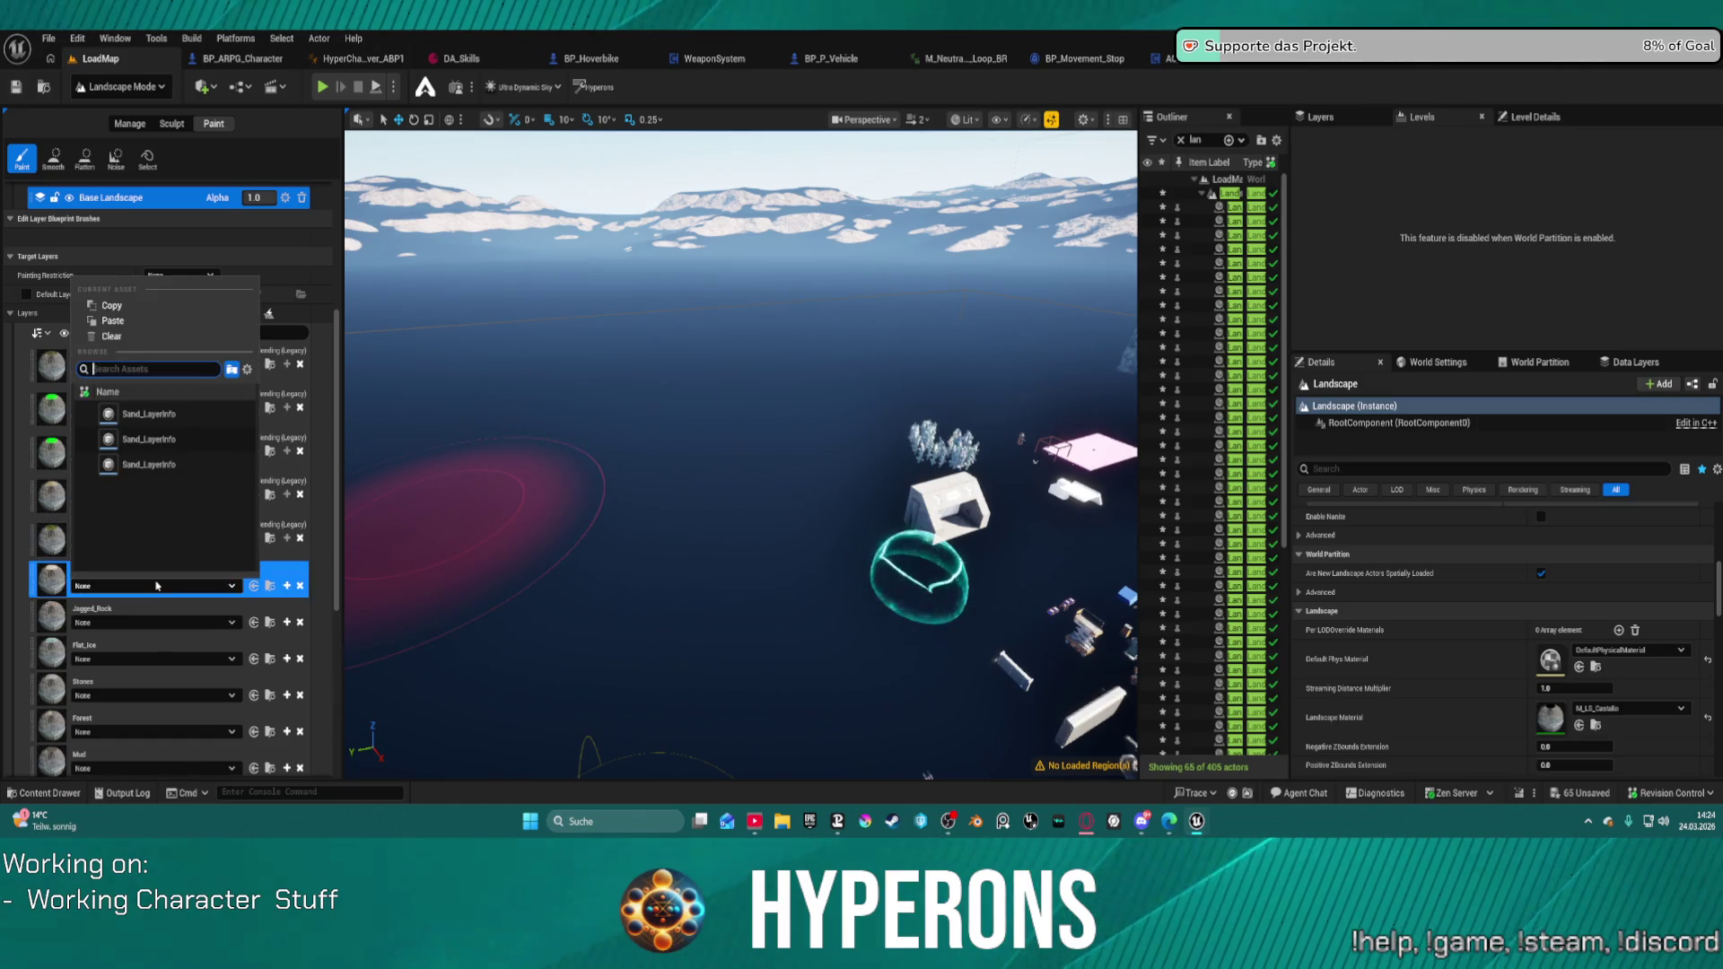
pyautogui.click(148, 457)
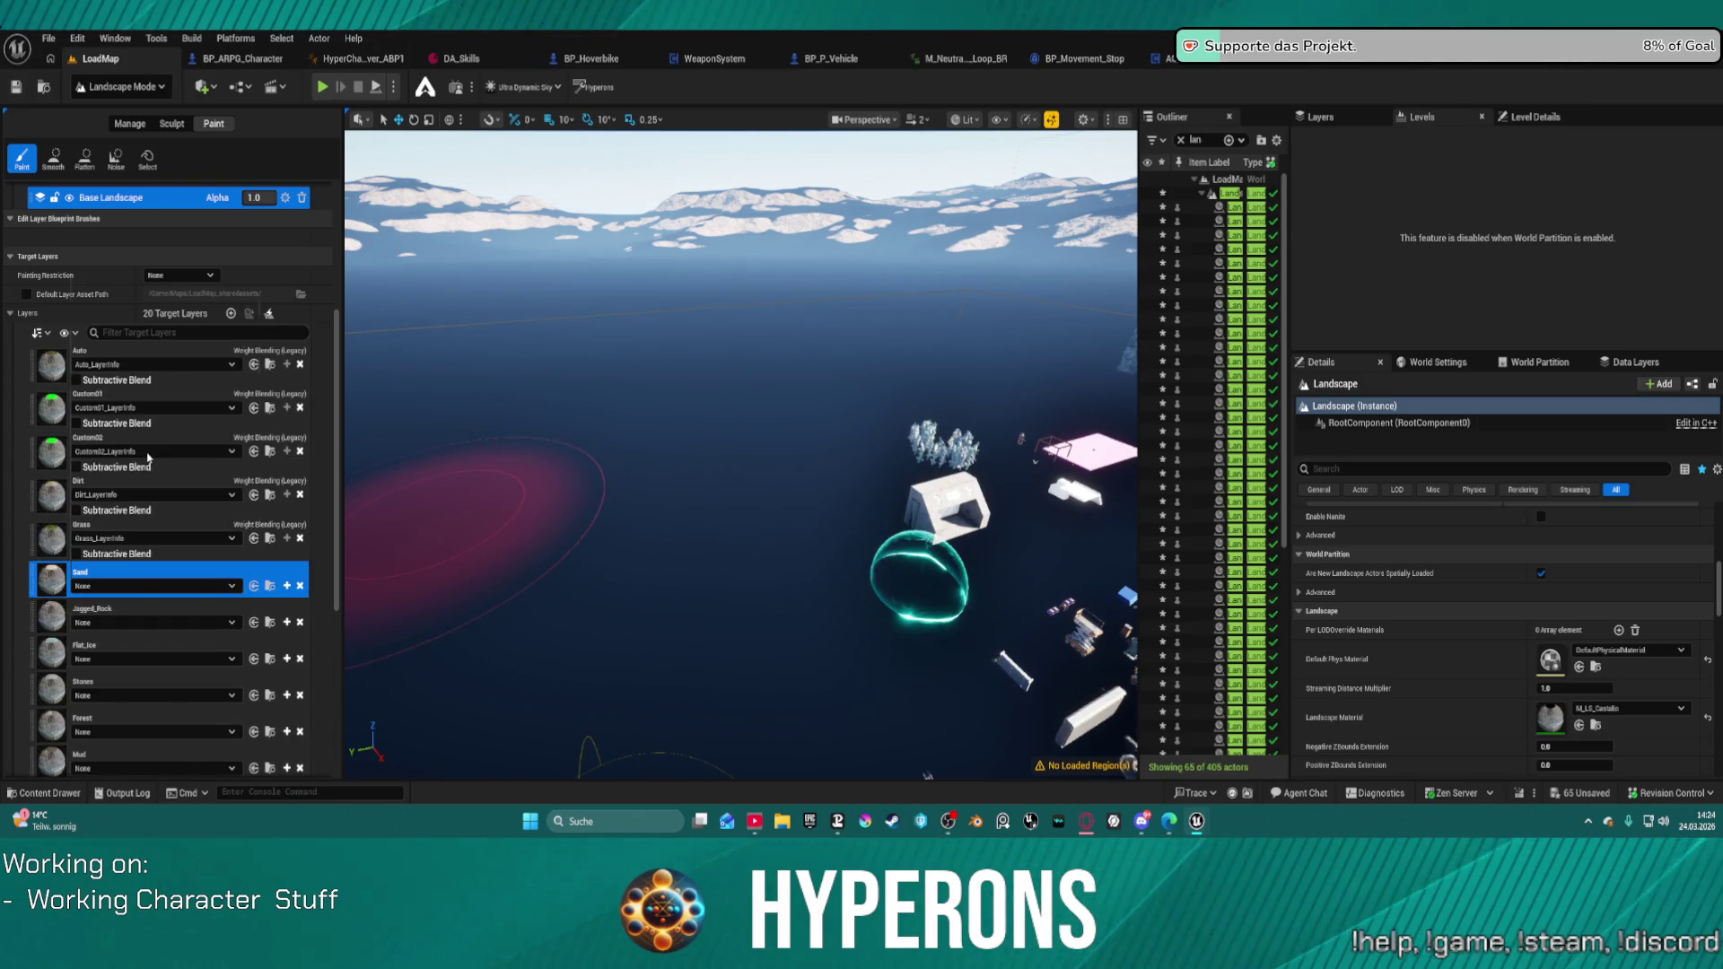
pyautogui.click(148, 629)
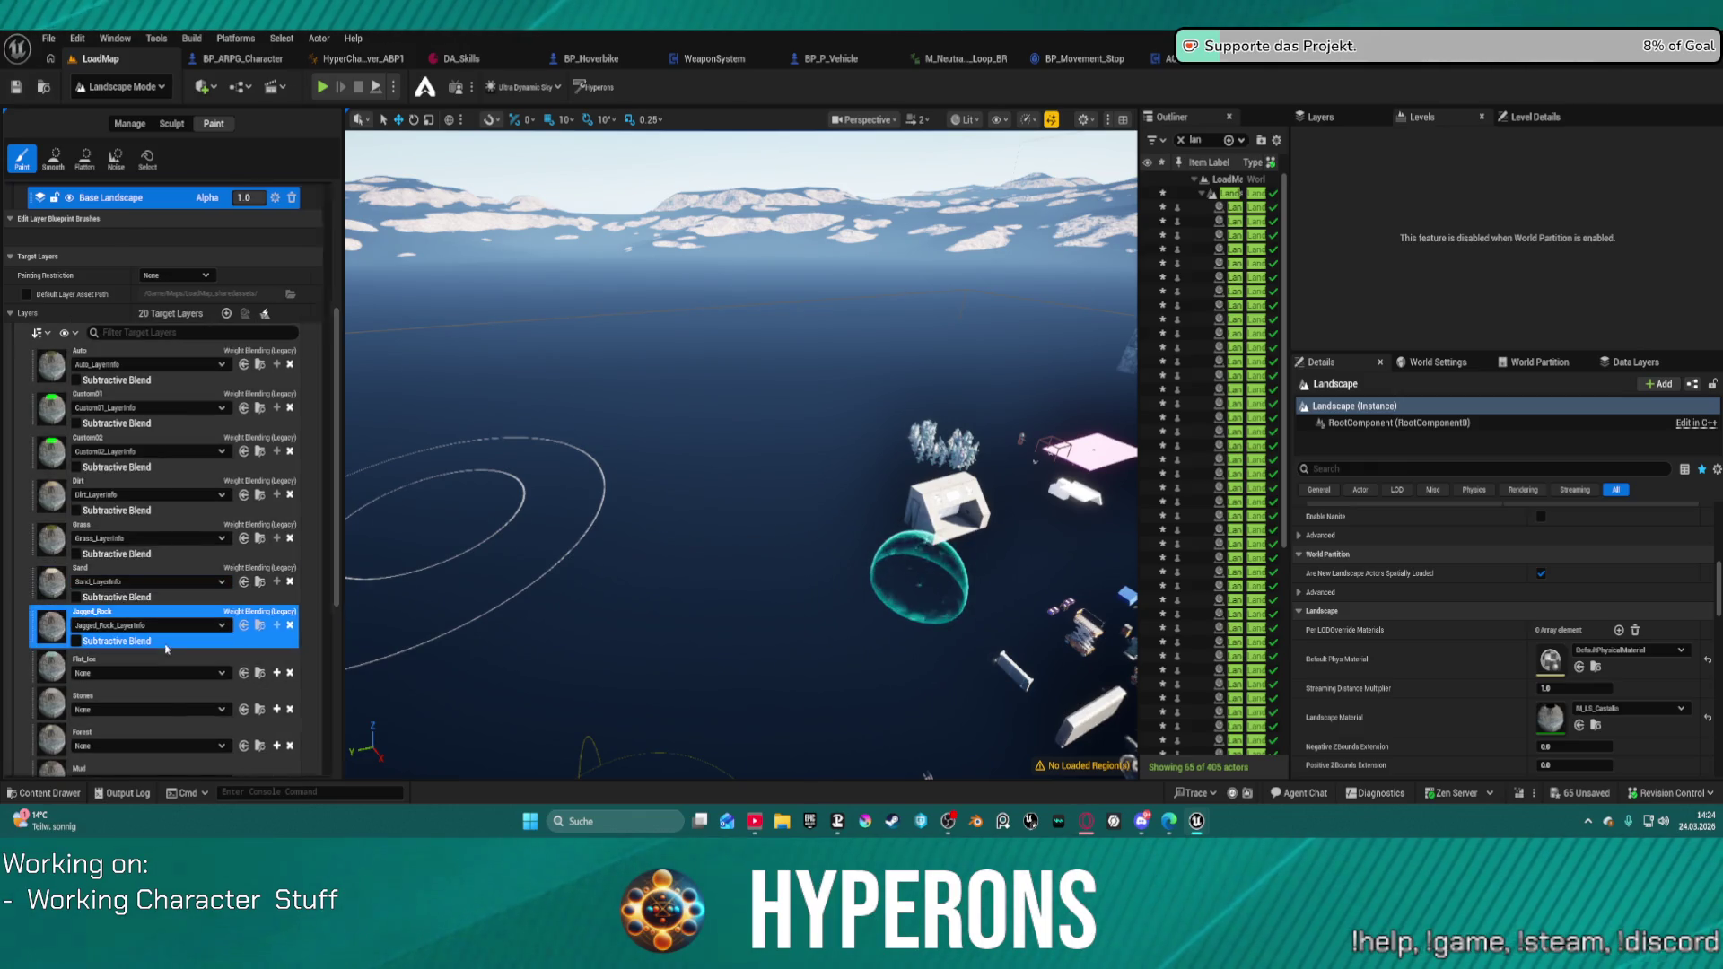
pyautogui.click(164, 505)
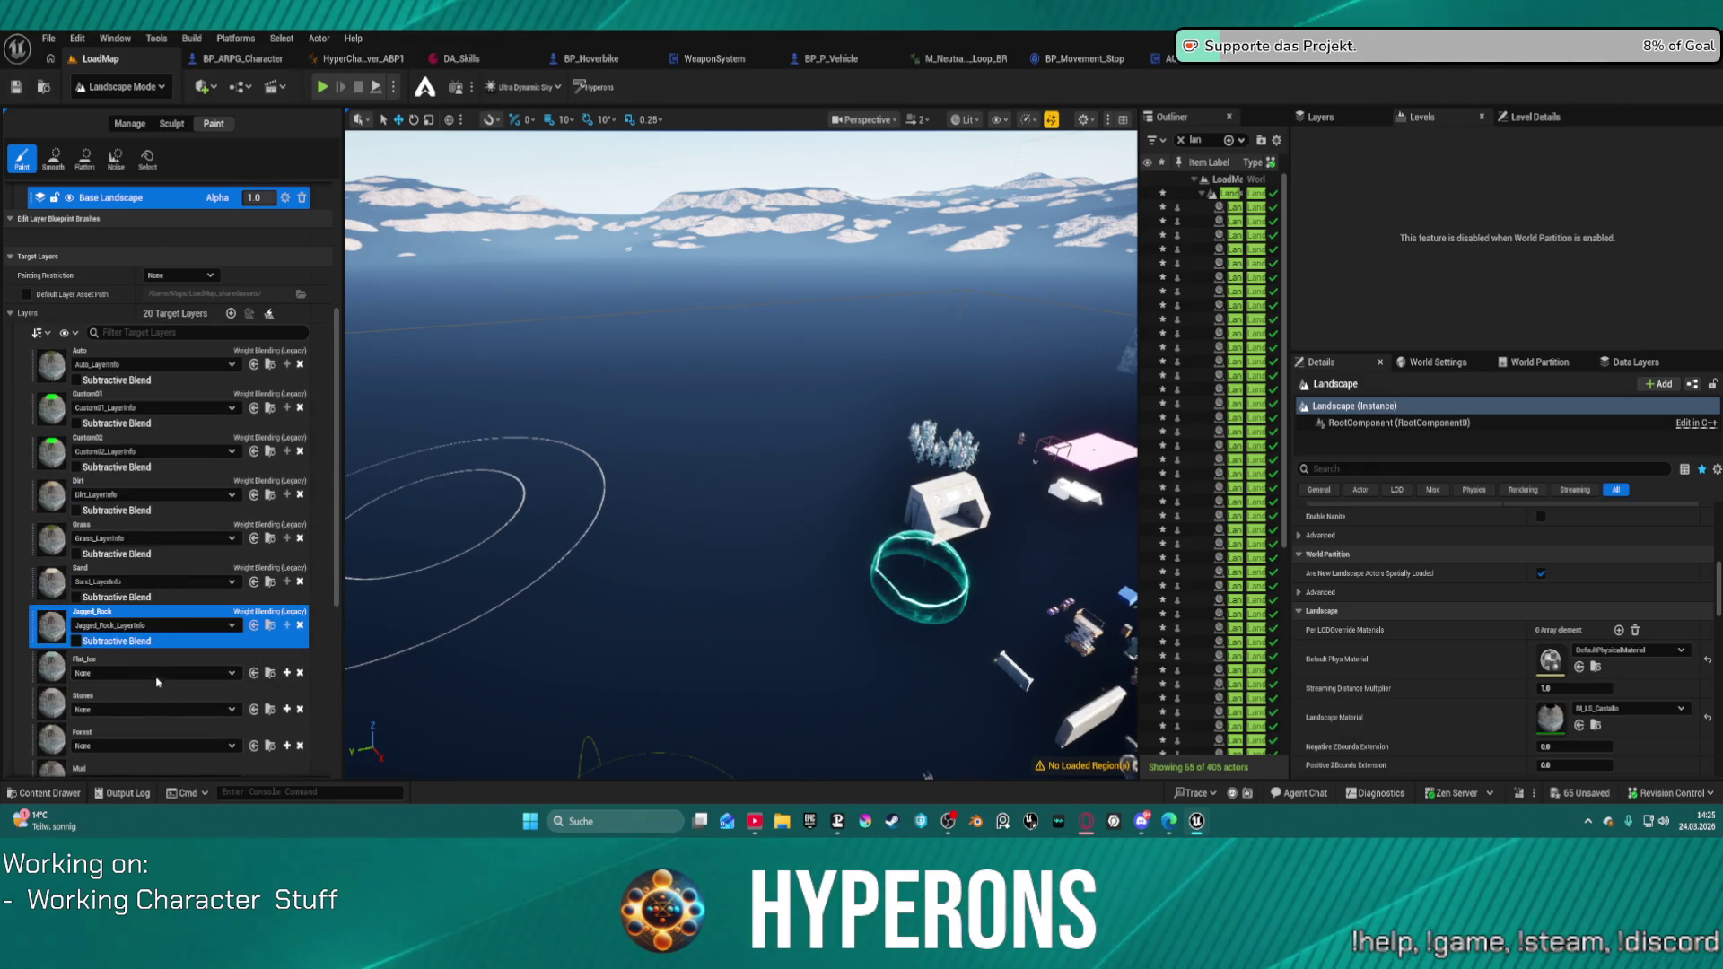
pyautogui.click(158, 716)
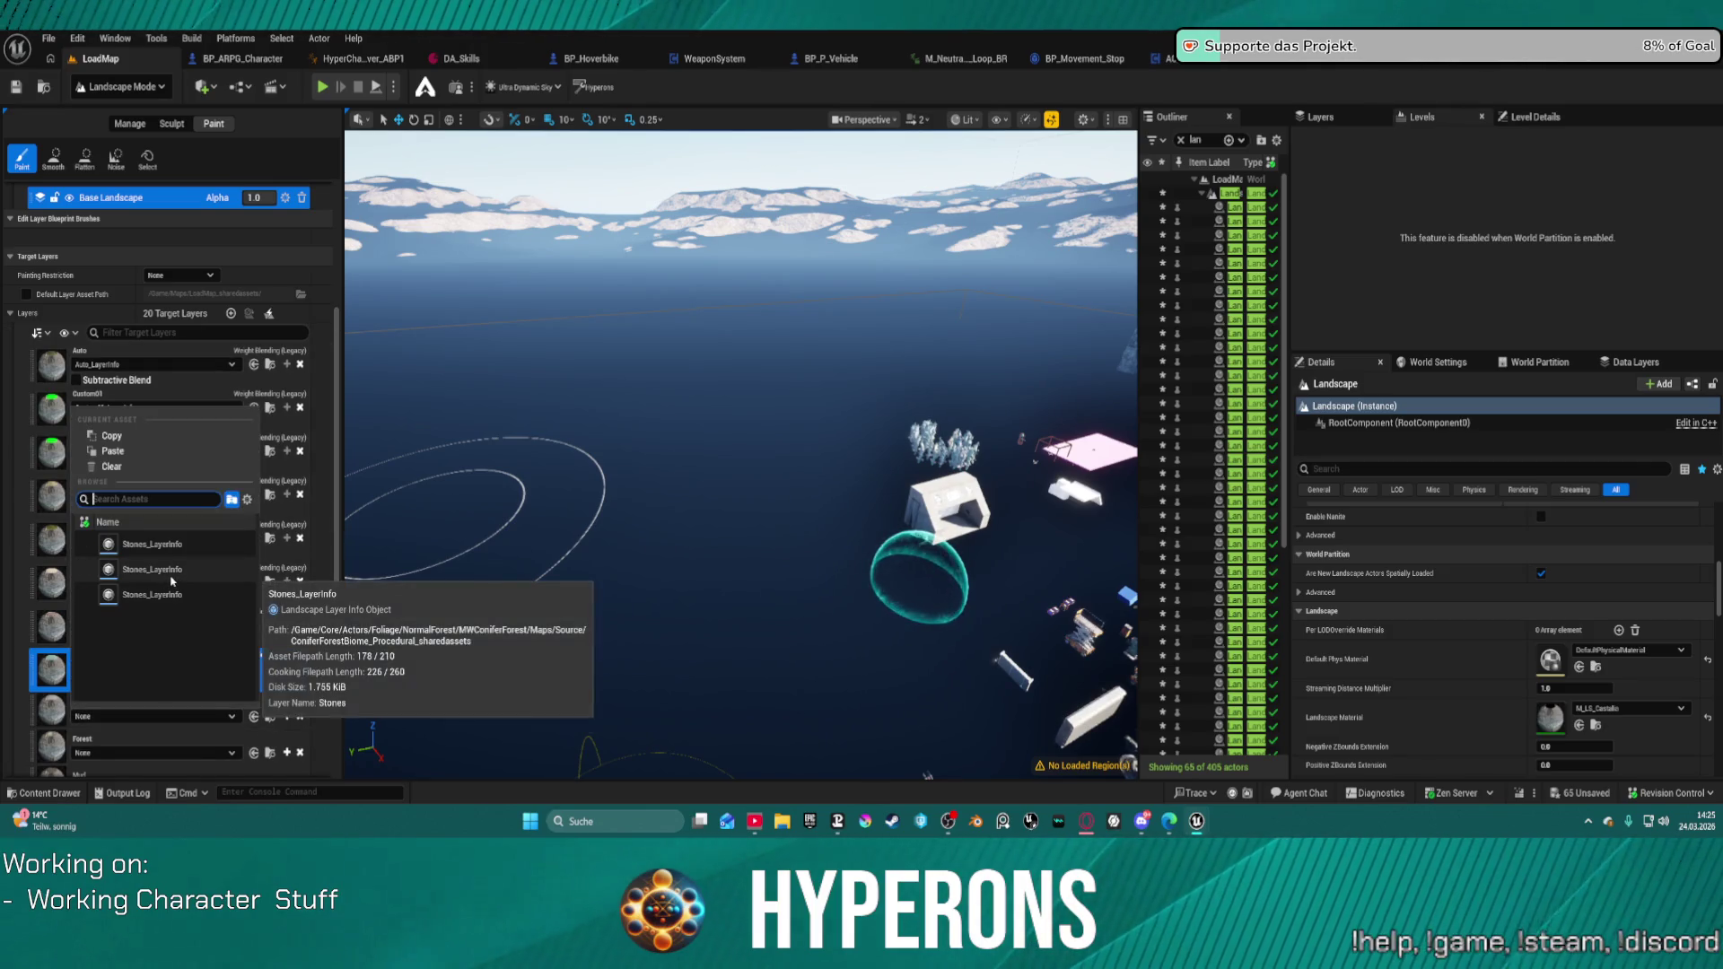
pyautogui.click(166, 597)
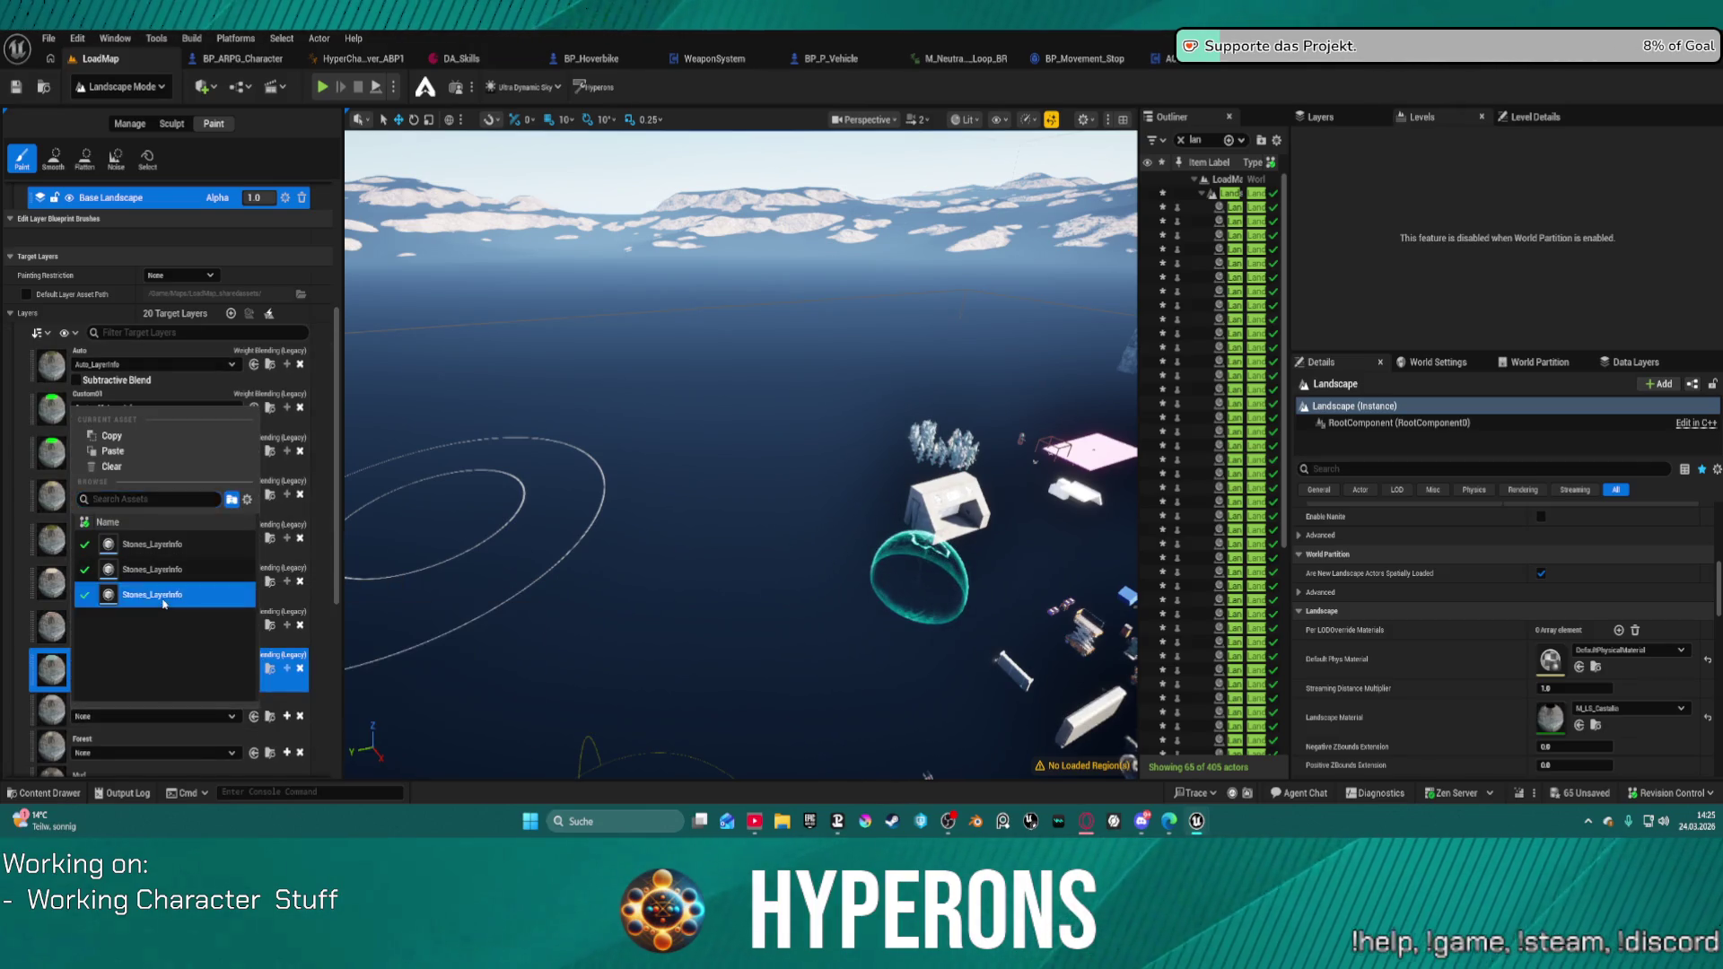
# Step: Assign Forest, Mud and Island-Multi-Biome layer info assets to their layers
pyautogui.scroll(-1, 175, 696)
pyautogui.scroll(-5, 175, 695)
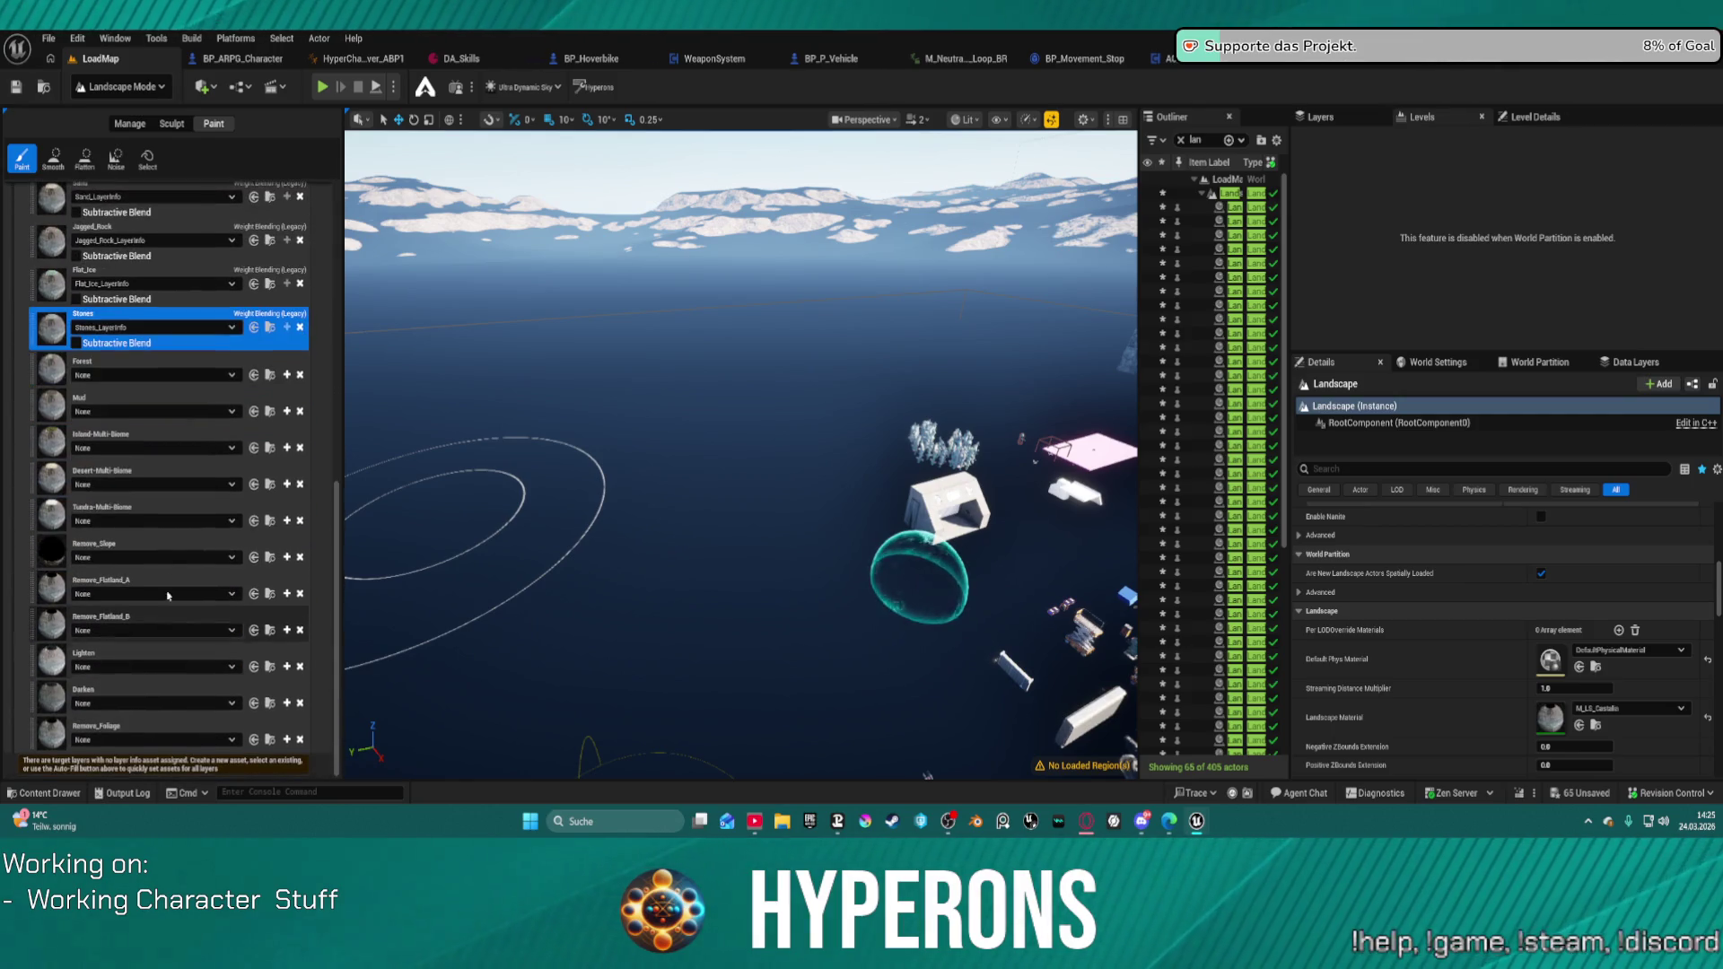
pyautogui.click(96, 376)
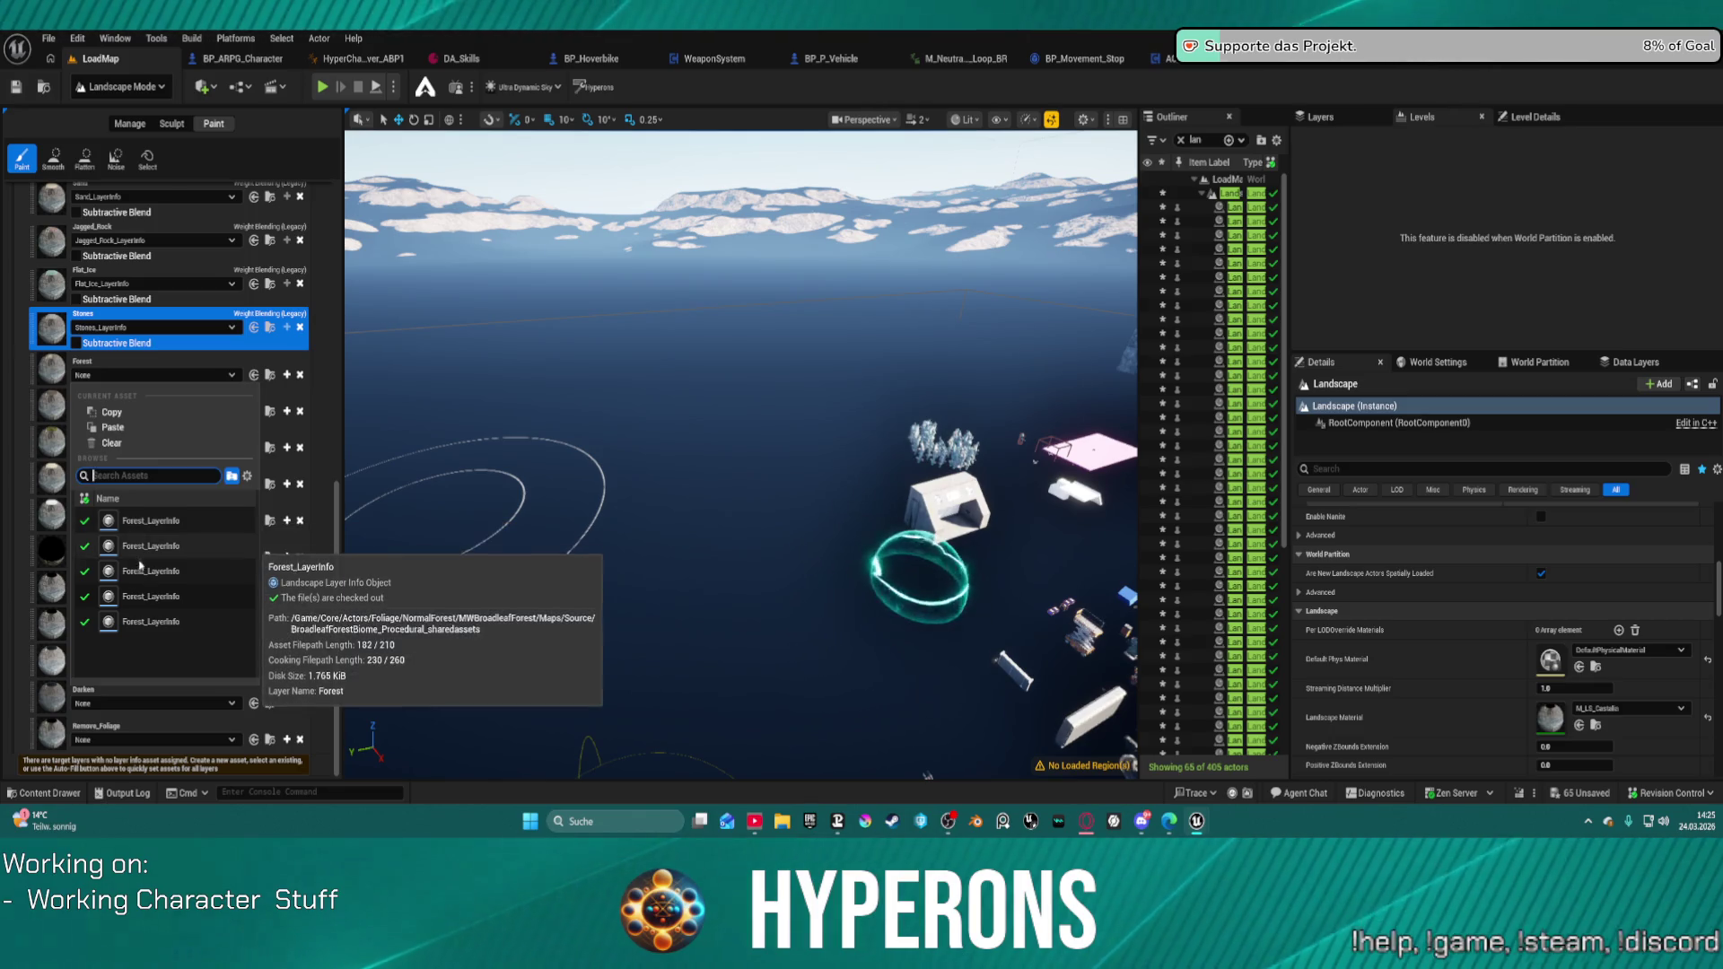
pyautogui.moveTo(137, 583)
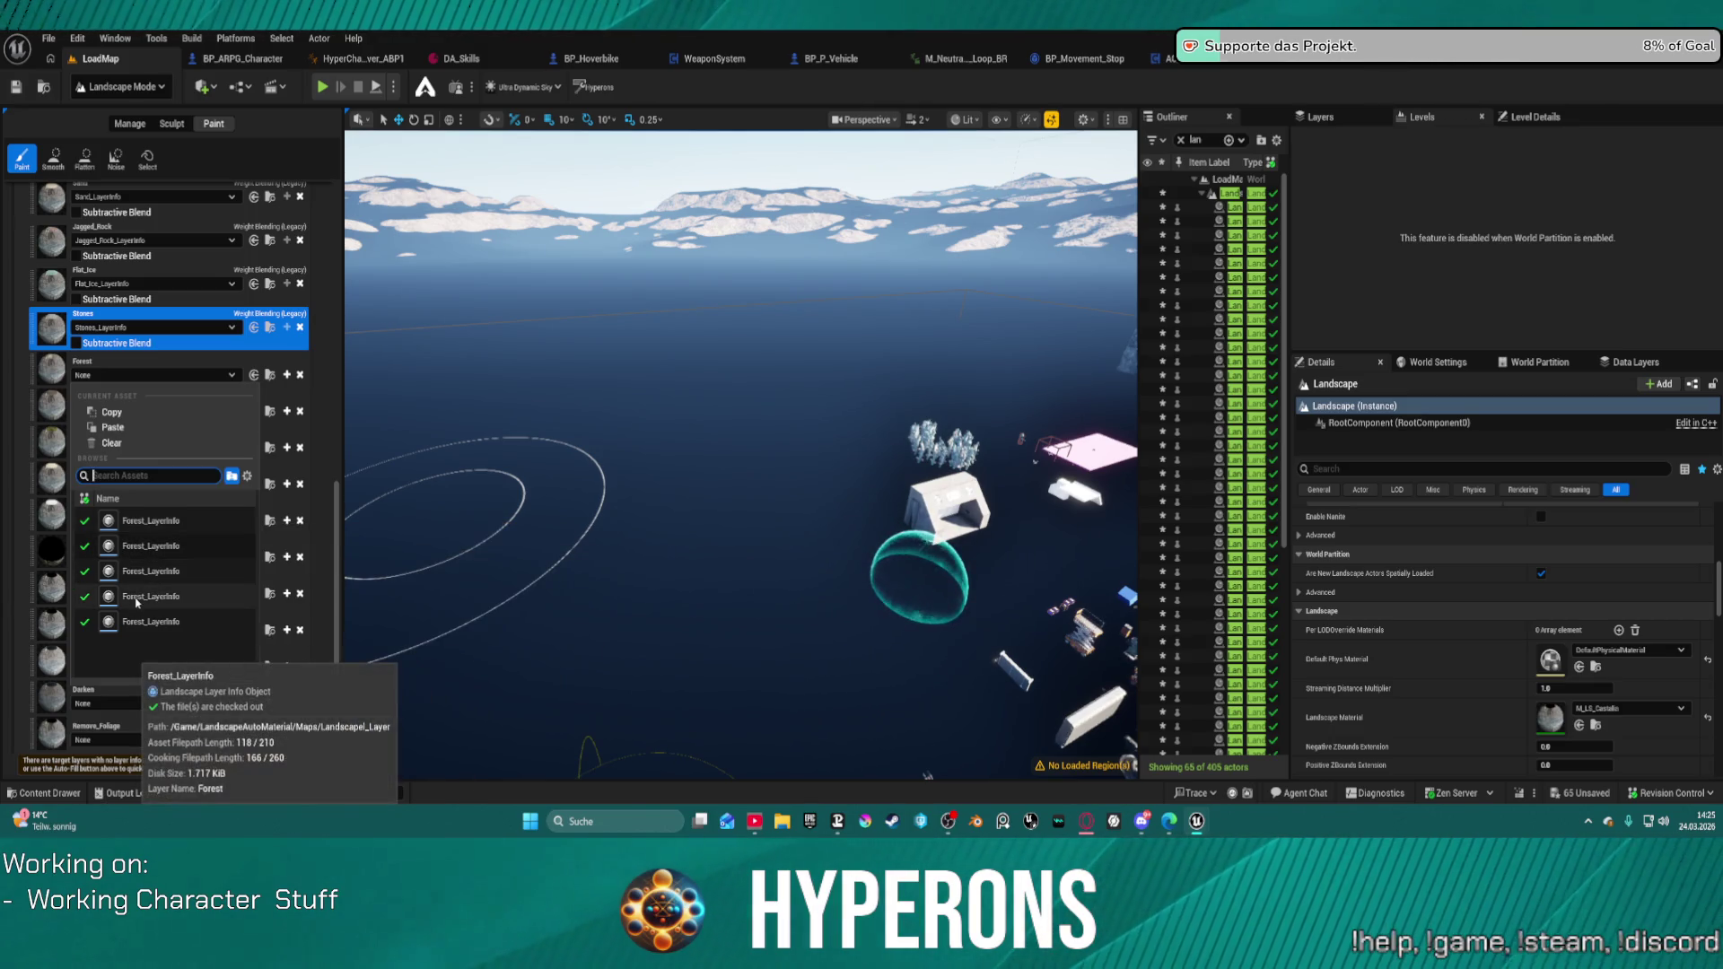
pyautogui.click(131, 631)
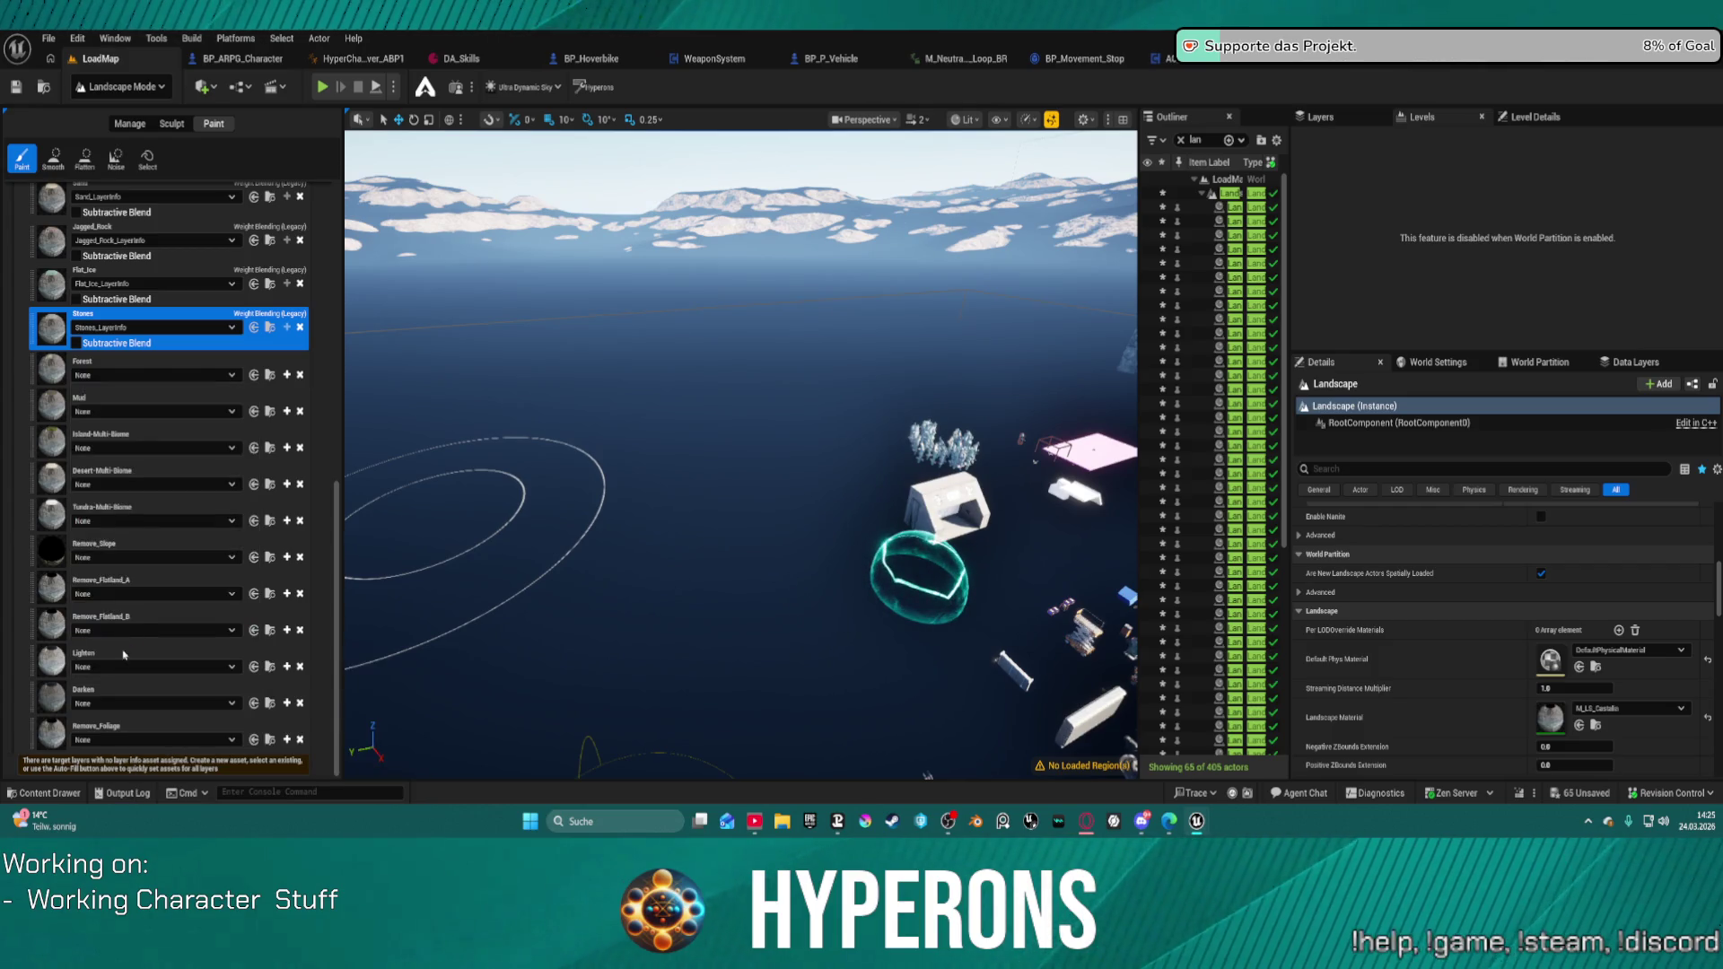
pyautogui.click(135, 418)
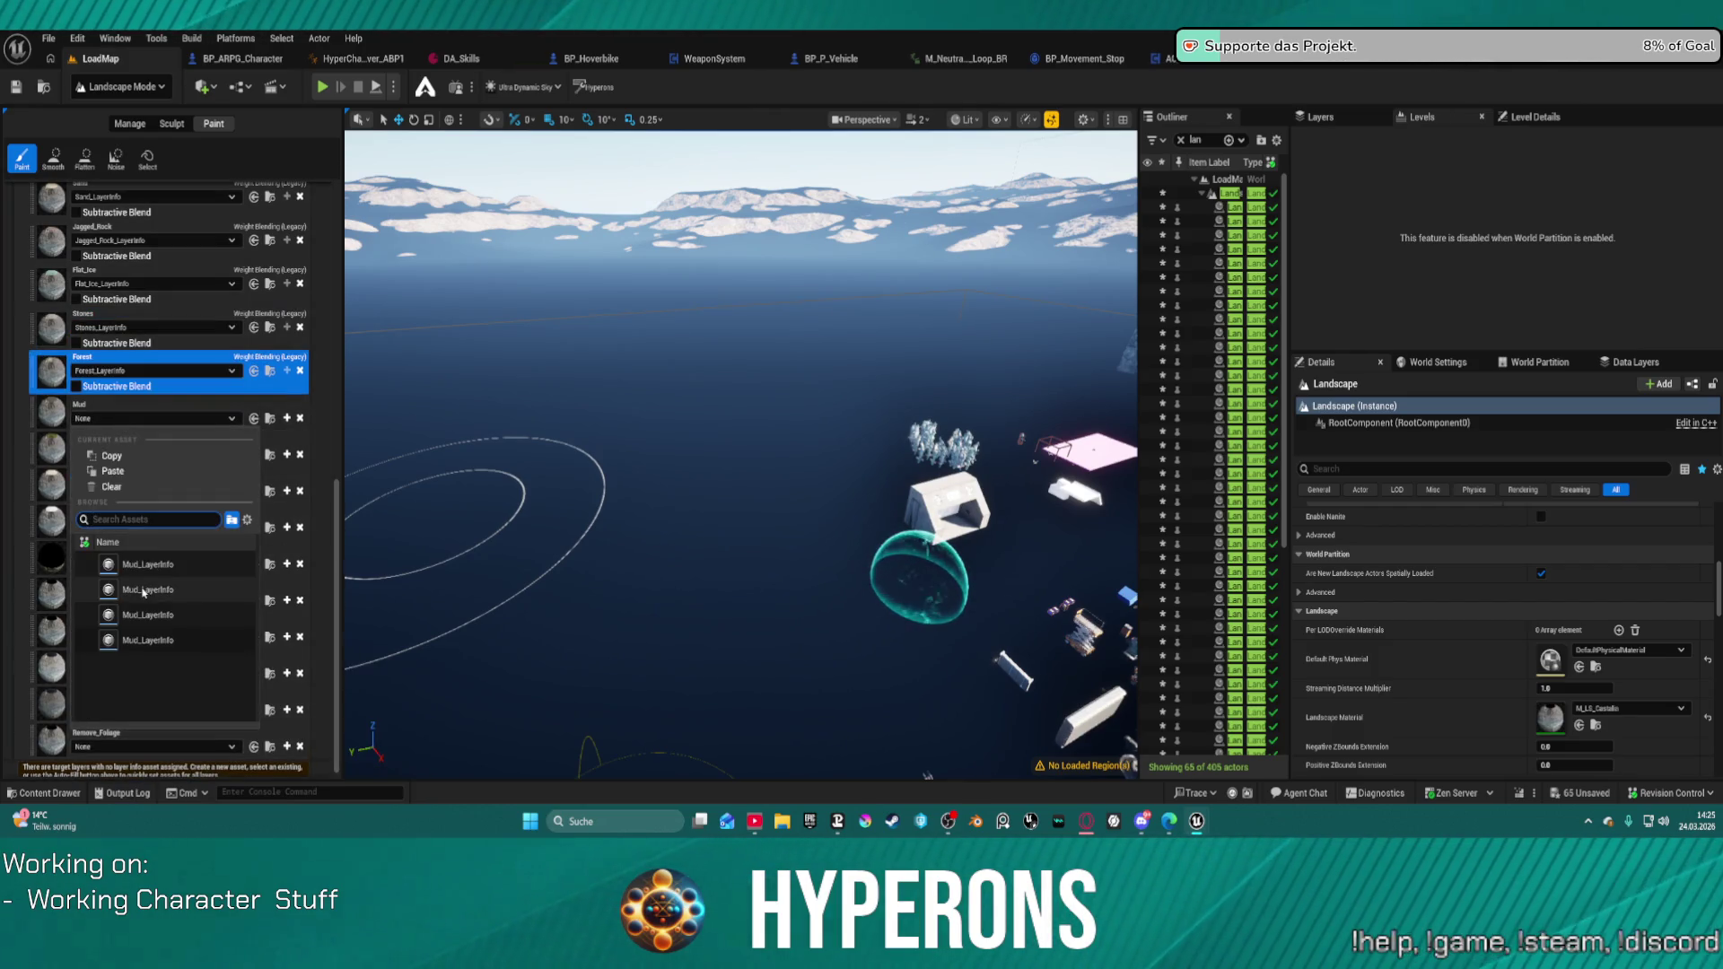
pyautogui.click(143, 640)
pyautogui.click(108, 432)
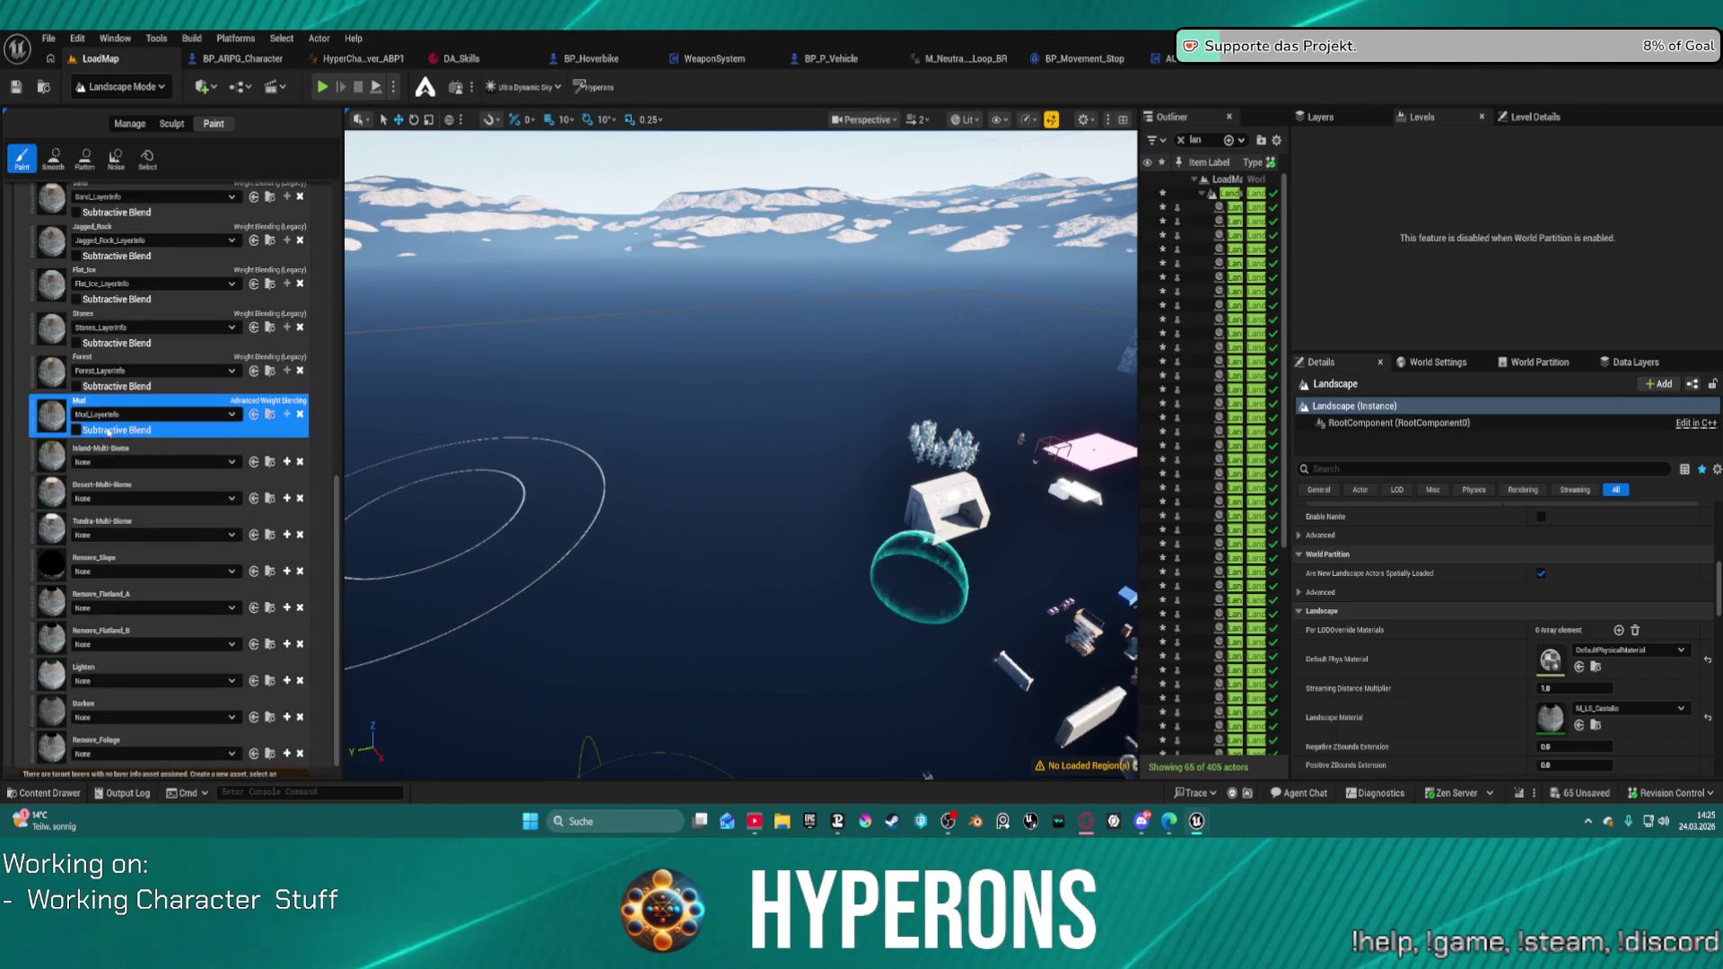
pyautogui.click(152, 461)
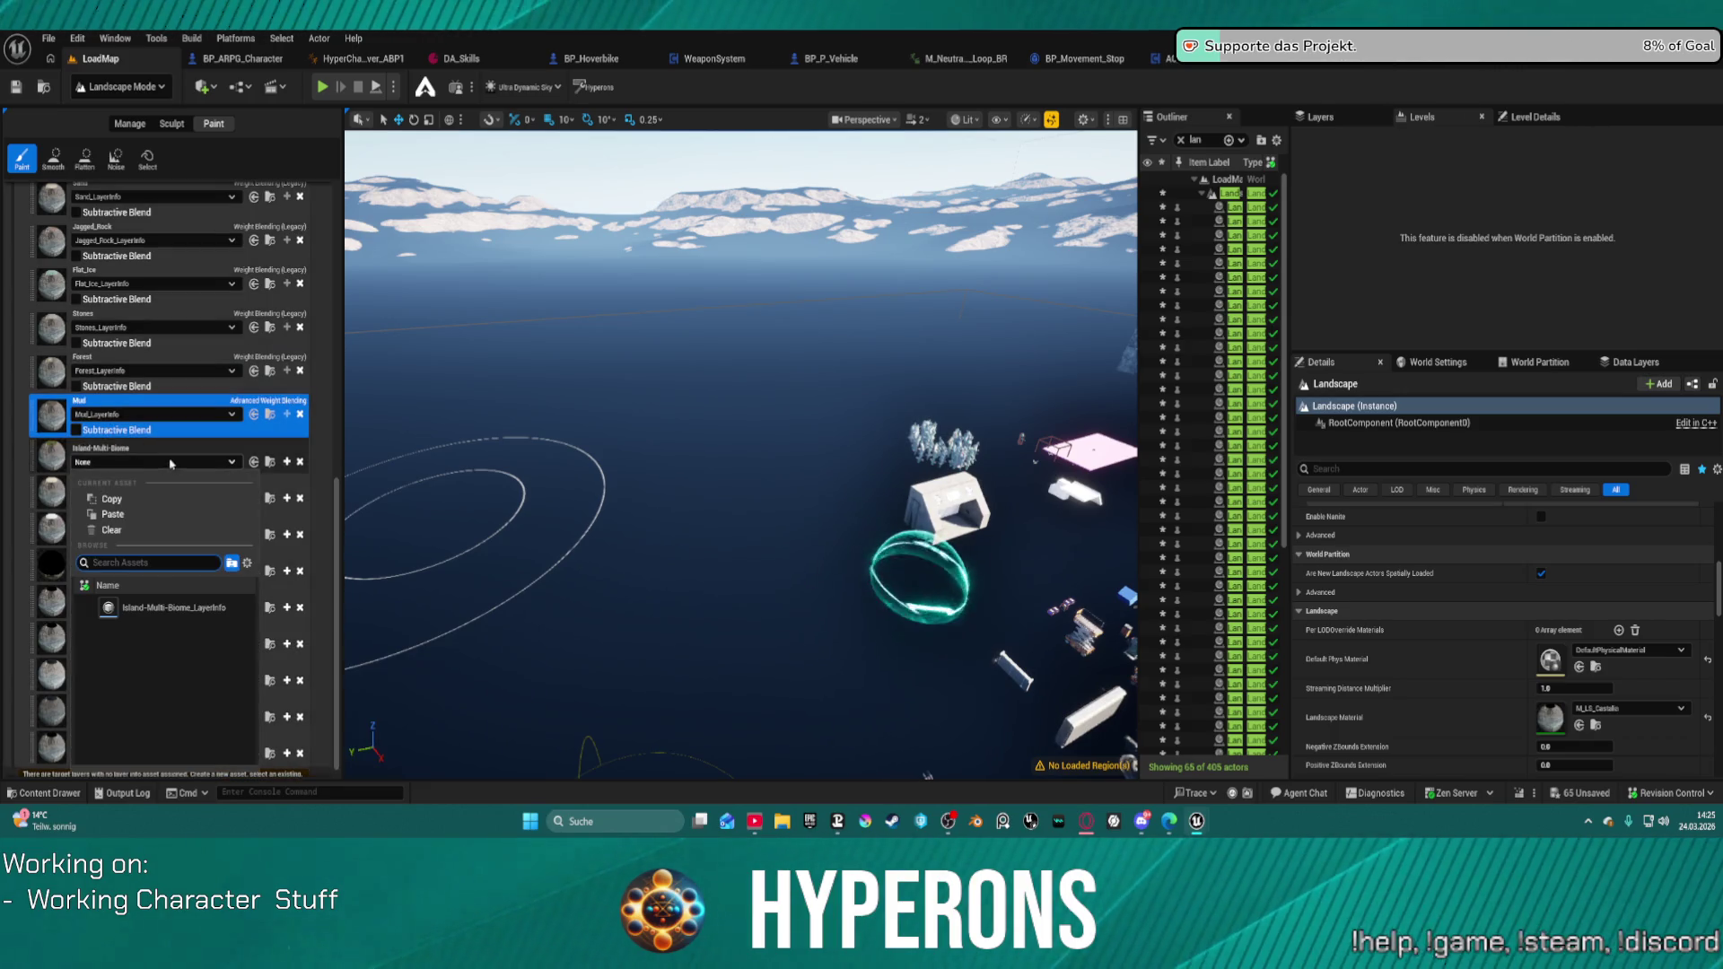
pyautogui.click(190, 616)
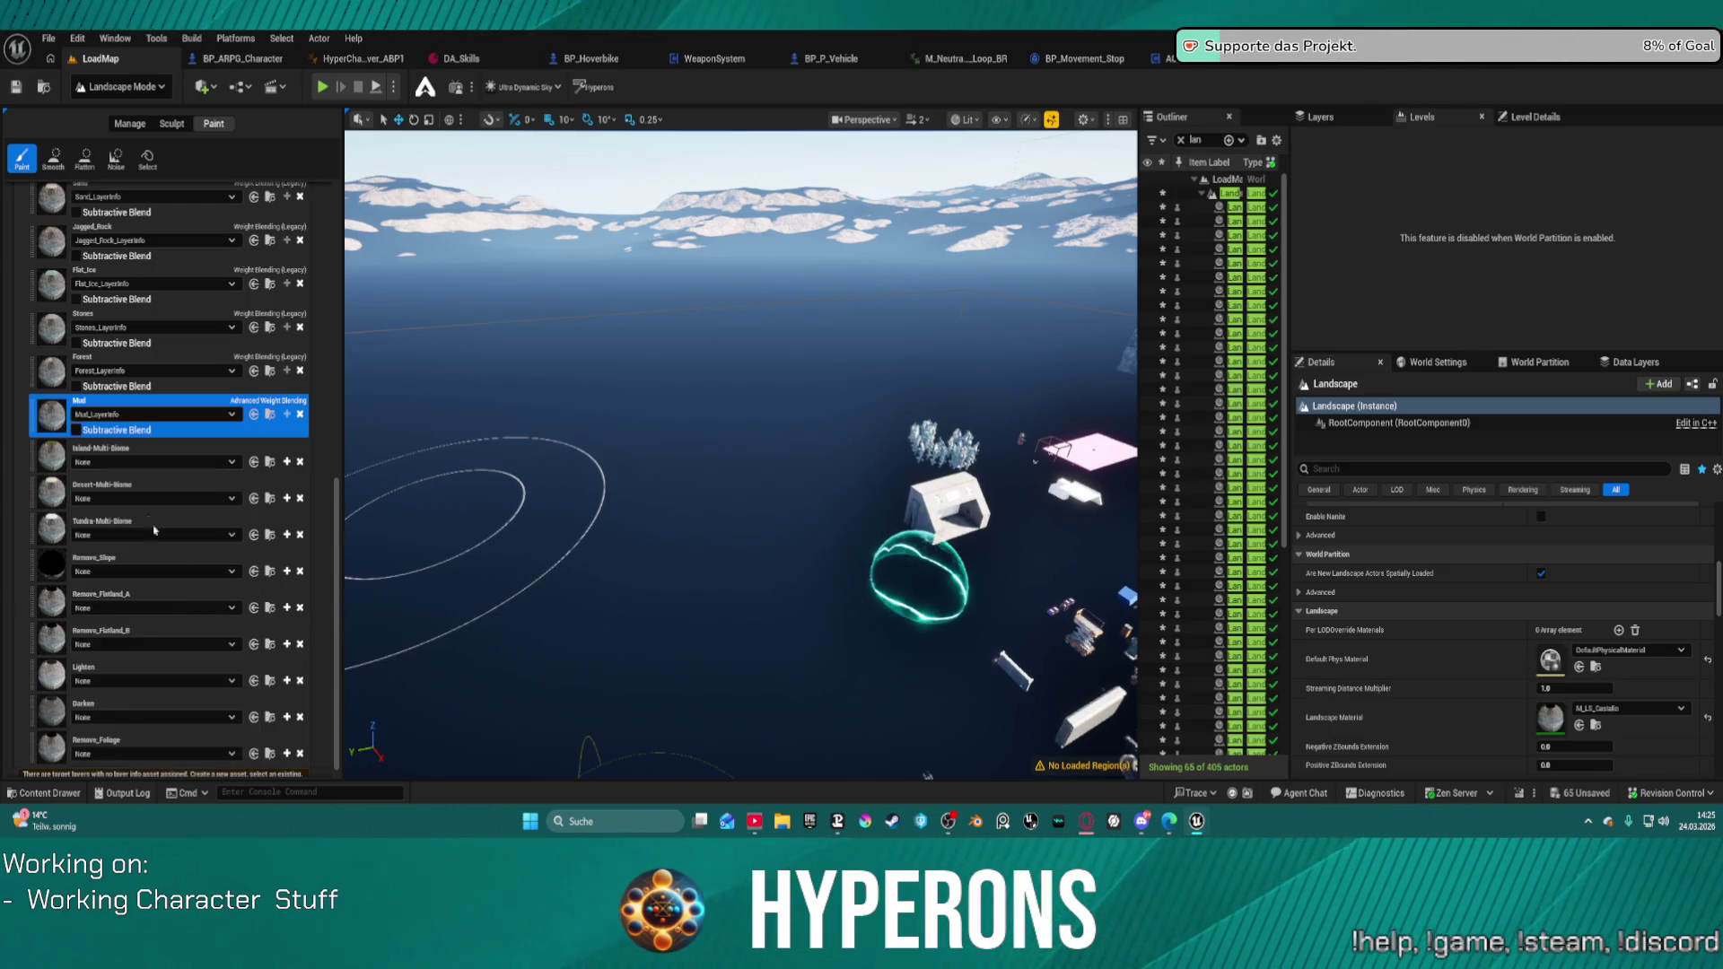
pyautogui.click(67, 438)
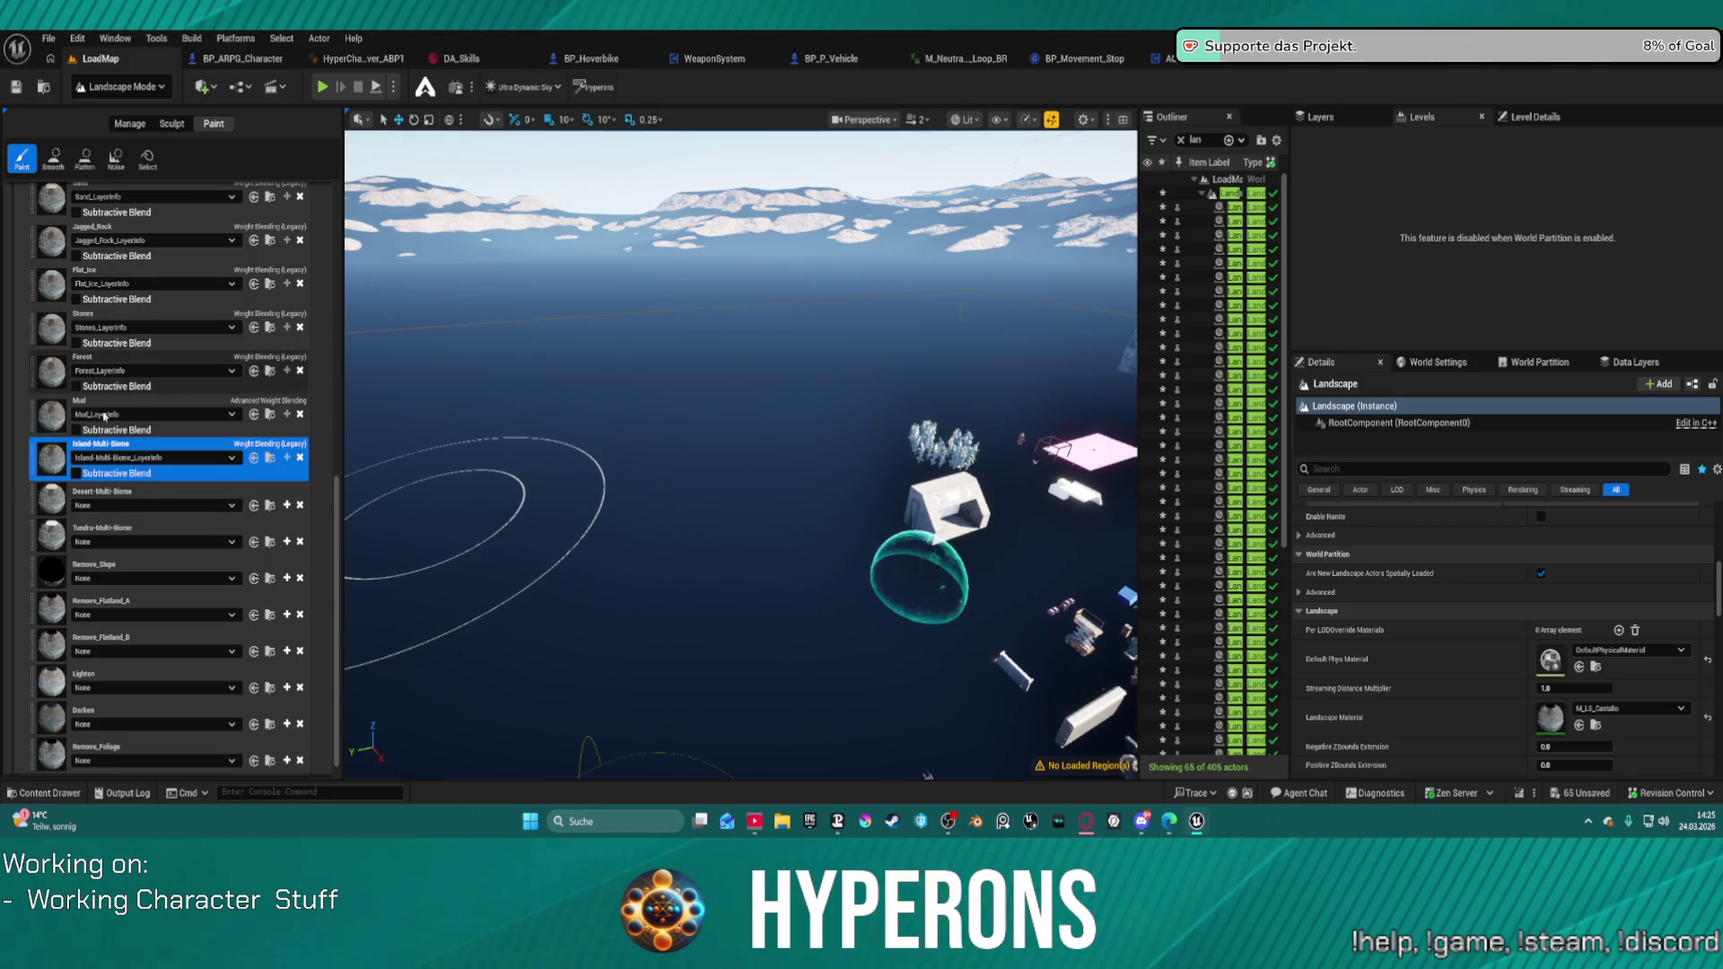
# Step: Assign Desert-Multi-Biome, Tundra-Multi-Biome and Remove_Slope layer info assets
pyautogui.click(135, 505)
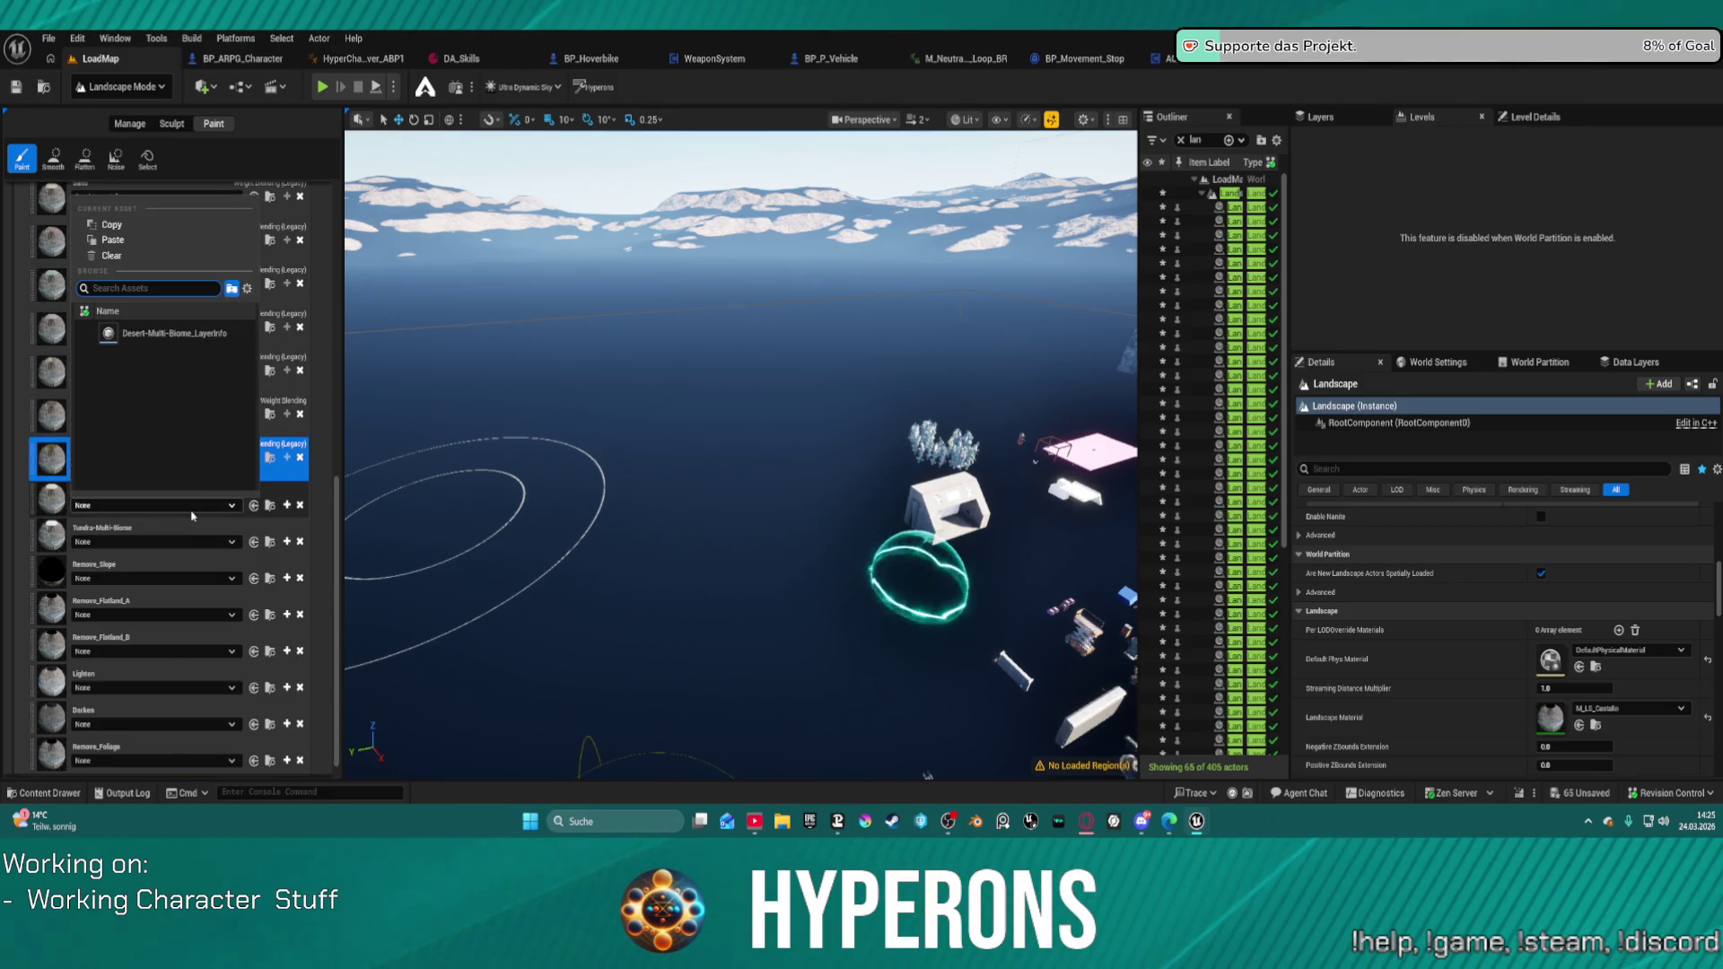
pyautogui.click(195, 337)
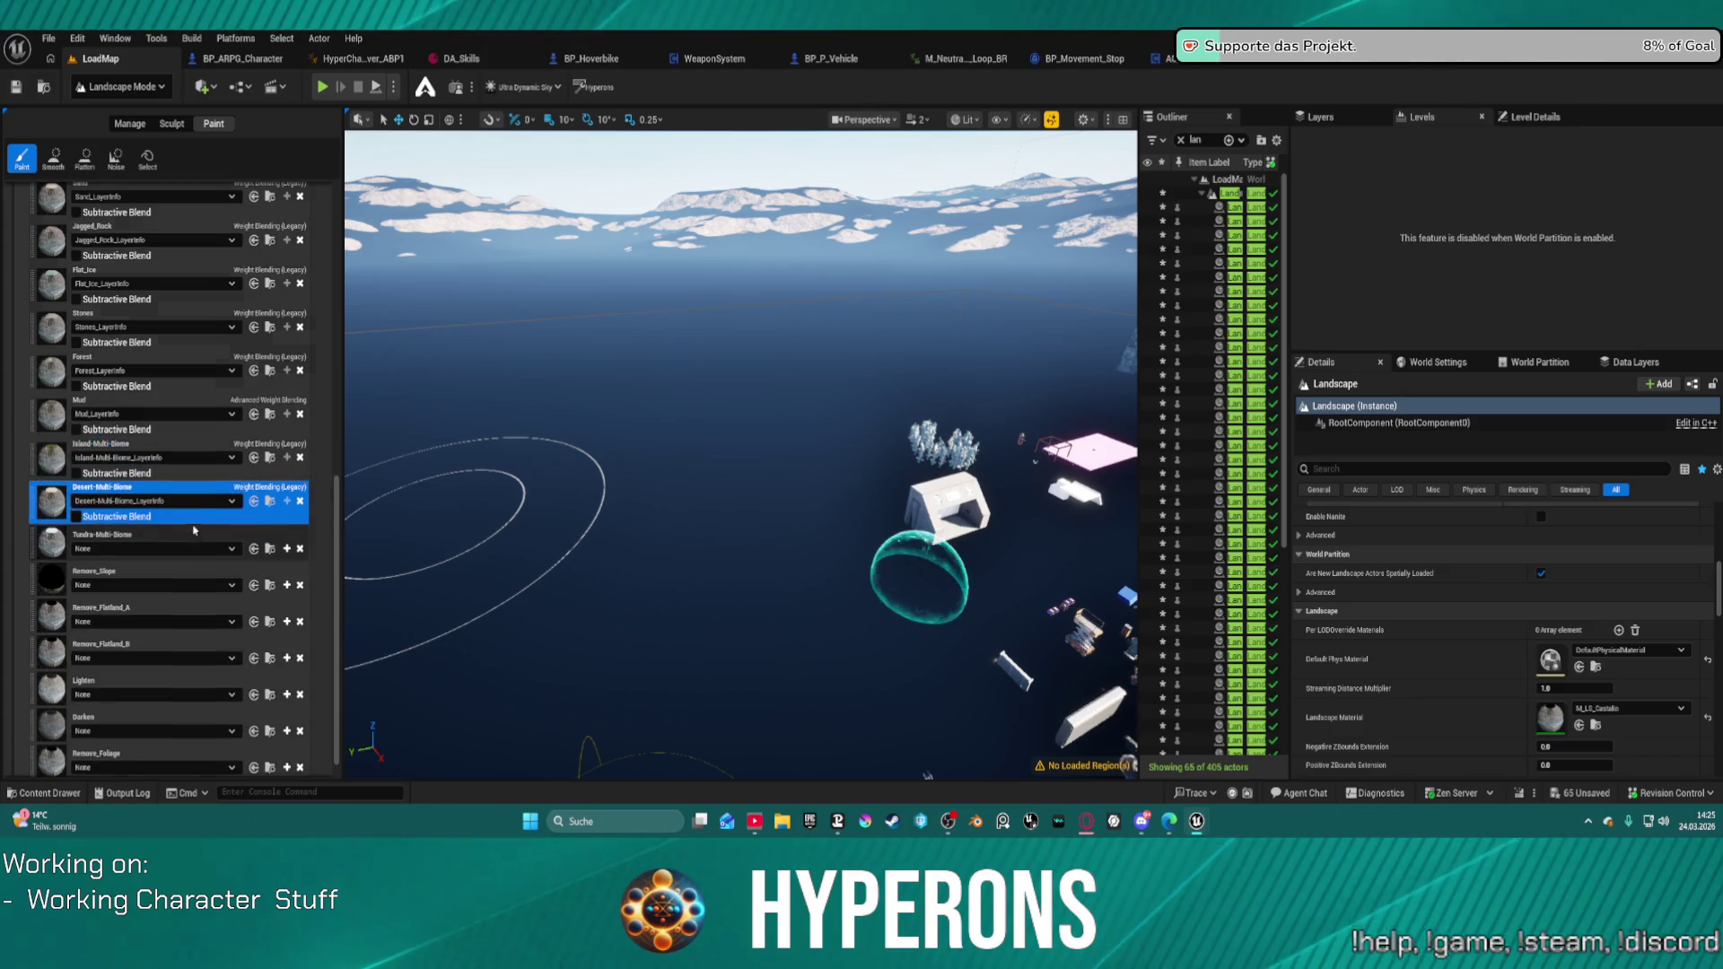
pyautogui.click(180, 548)
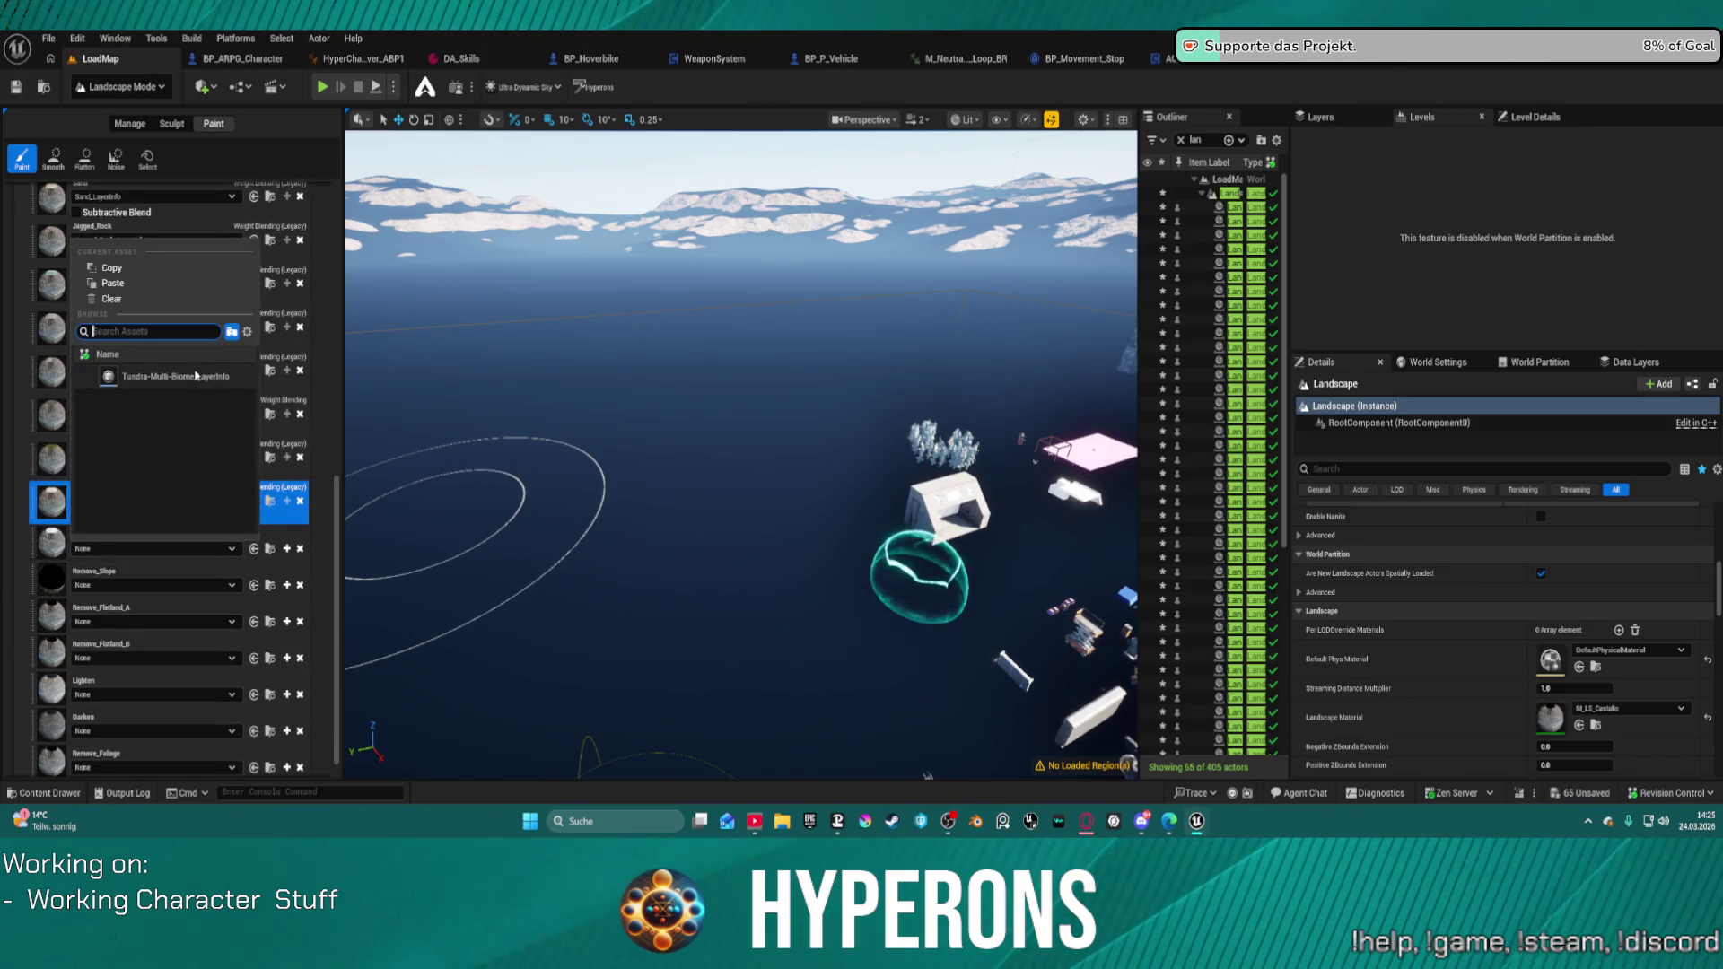
pyautogui.click(175, 572)
pyautogui.click(179, 549)
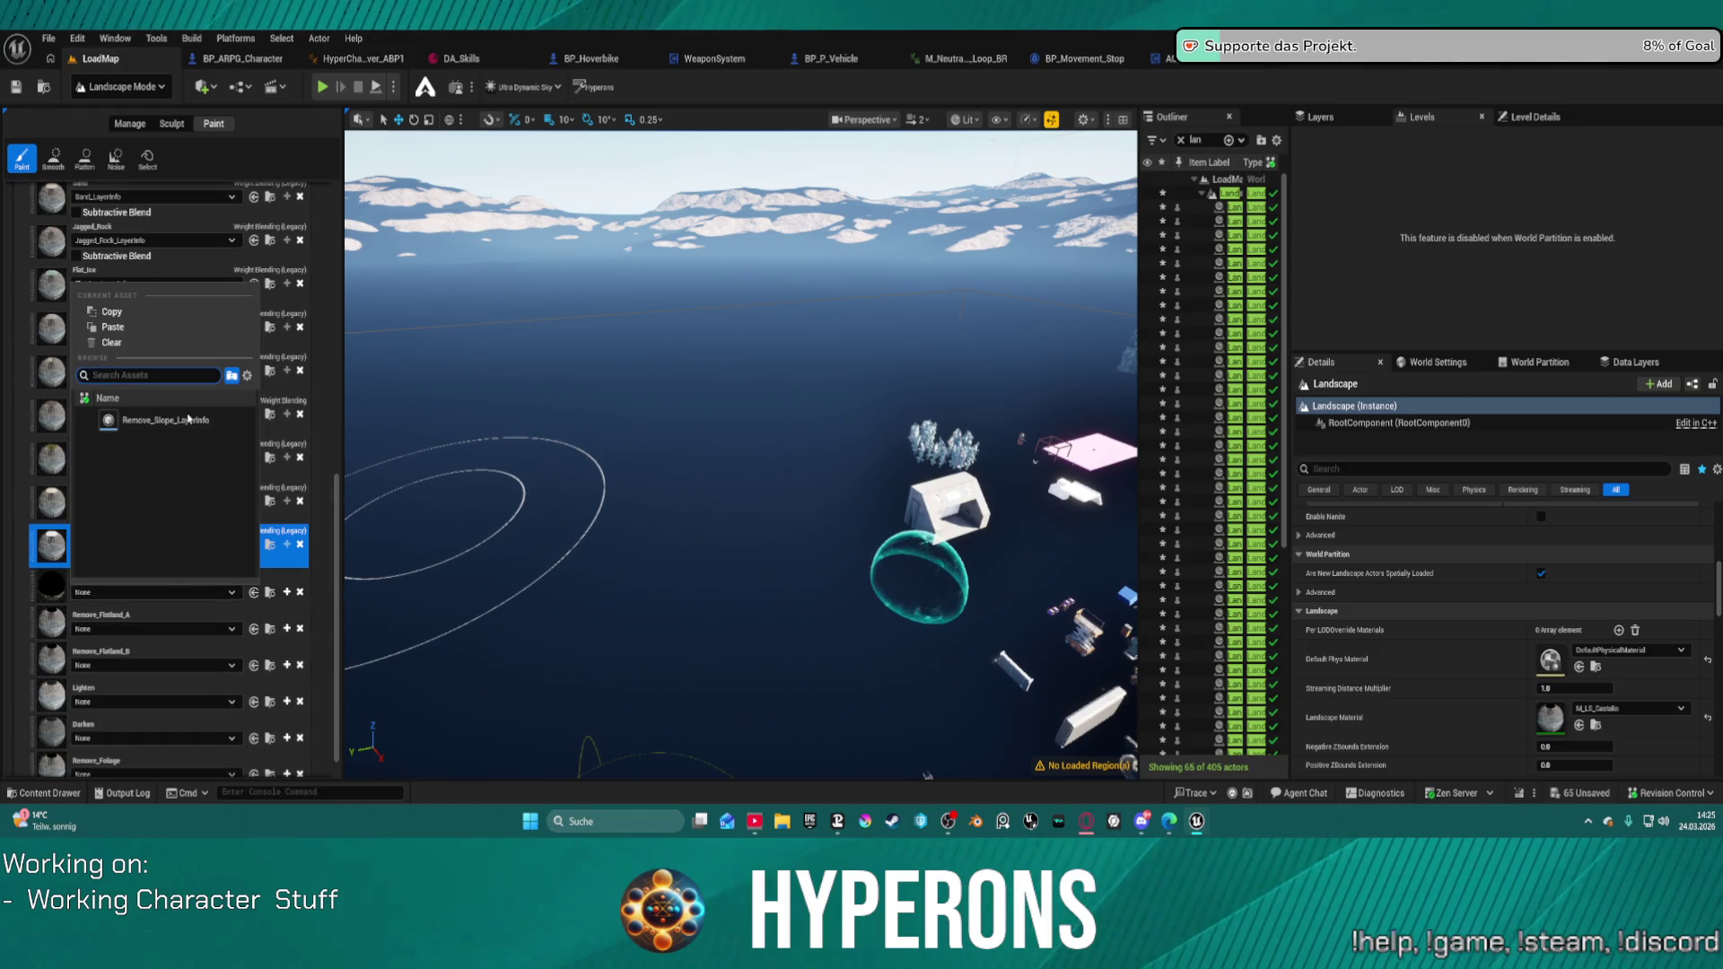
pyautogui.click(152, 375)
pyautogui.click(167, 635)
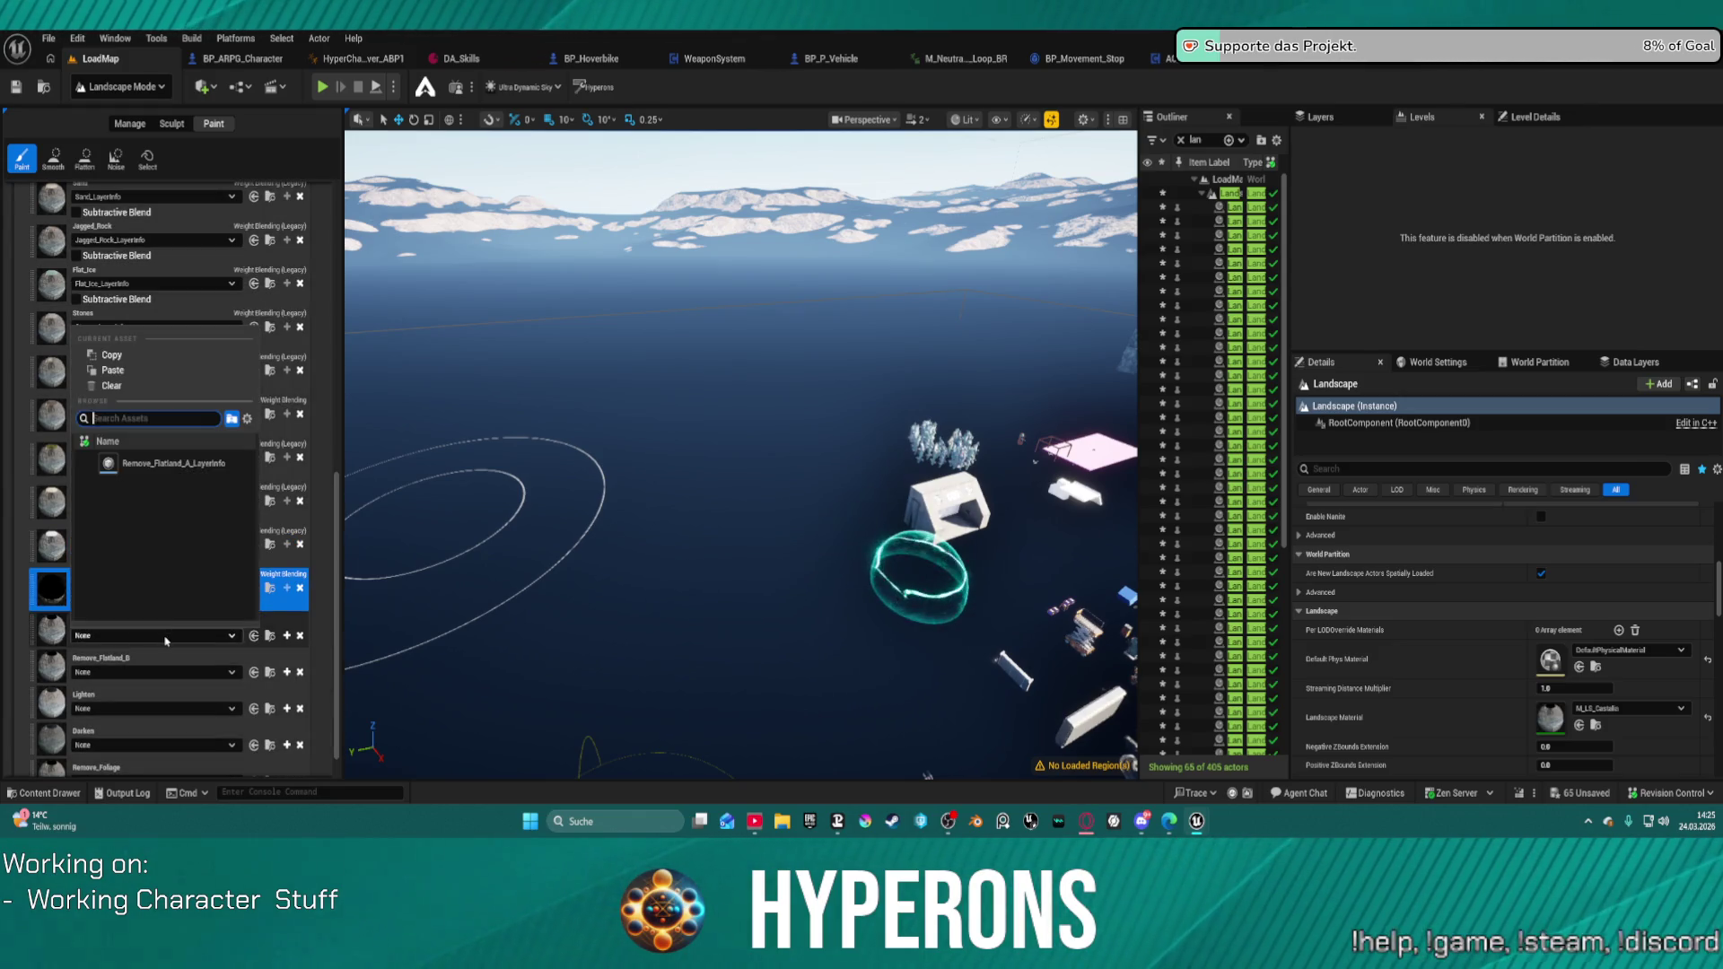
# Step: Assign Remove_Flatland_A, Remove_Flatland_B, Lighten and Darken layer info, leaving Remove_Foliage empty
pyautogui.click(162, 464)
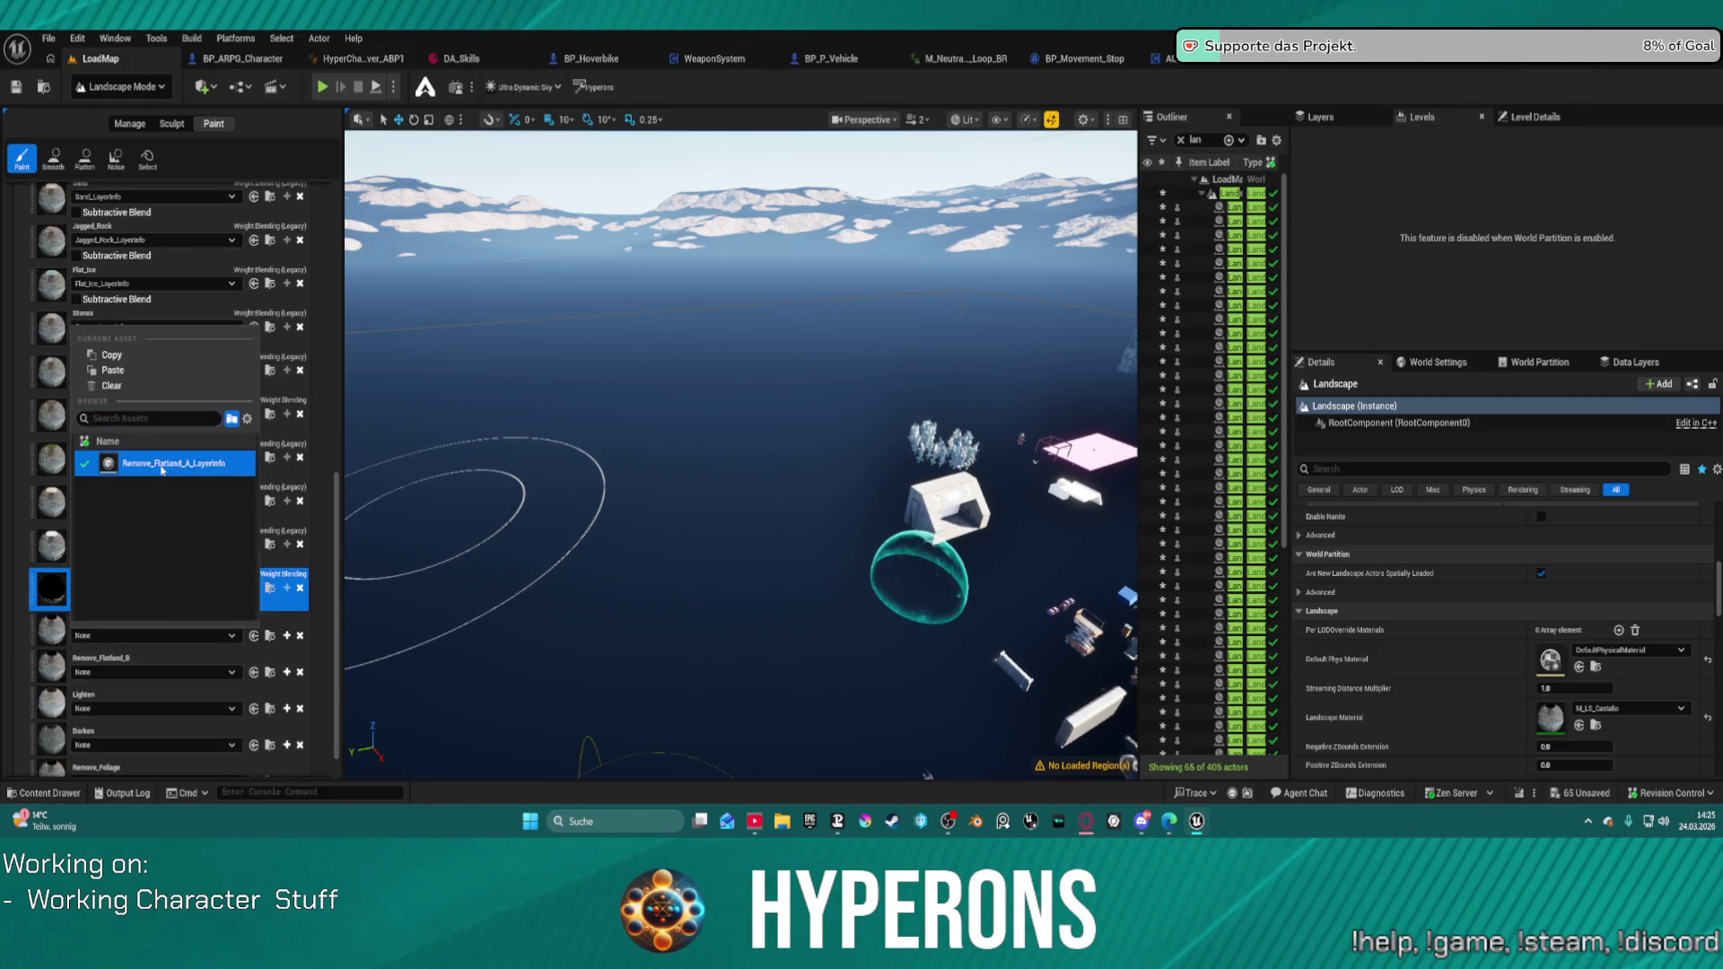
pyautogui.click(168, 678)
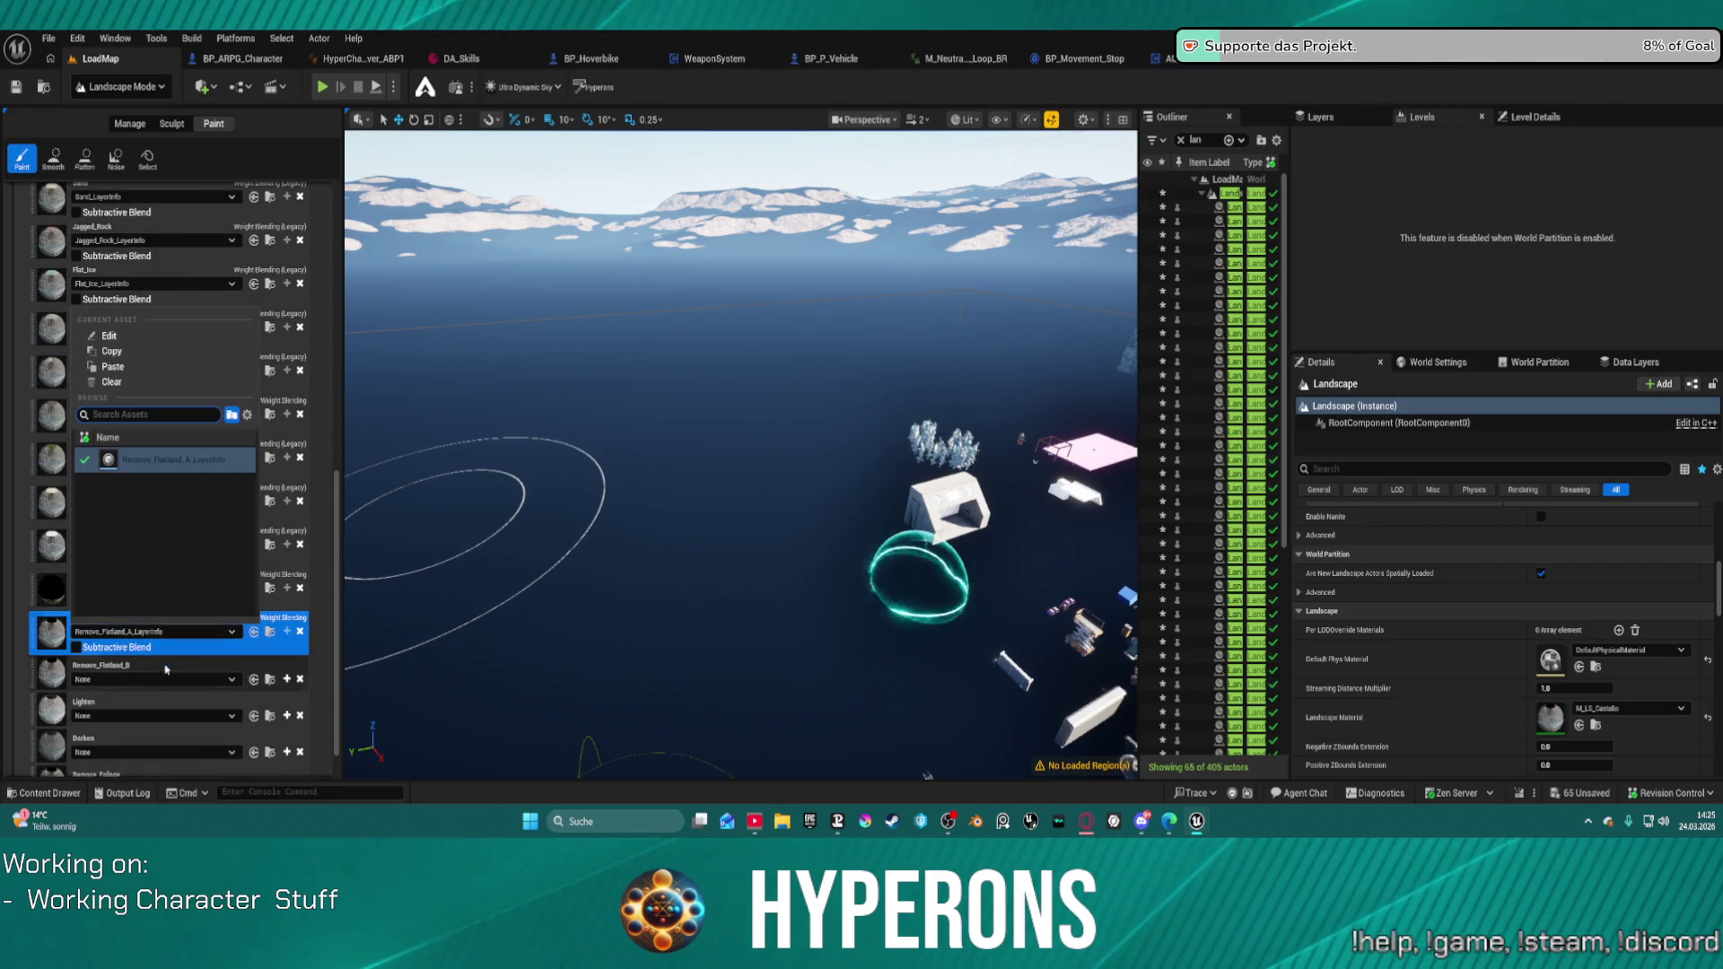
pyautogui.click(166, 507)
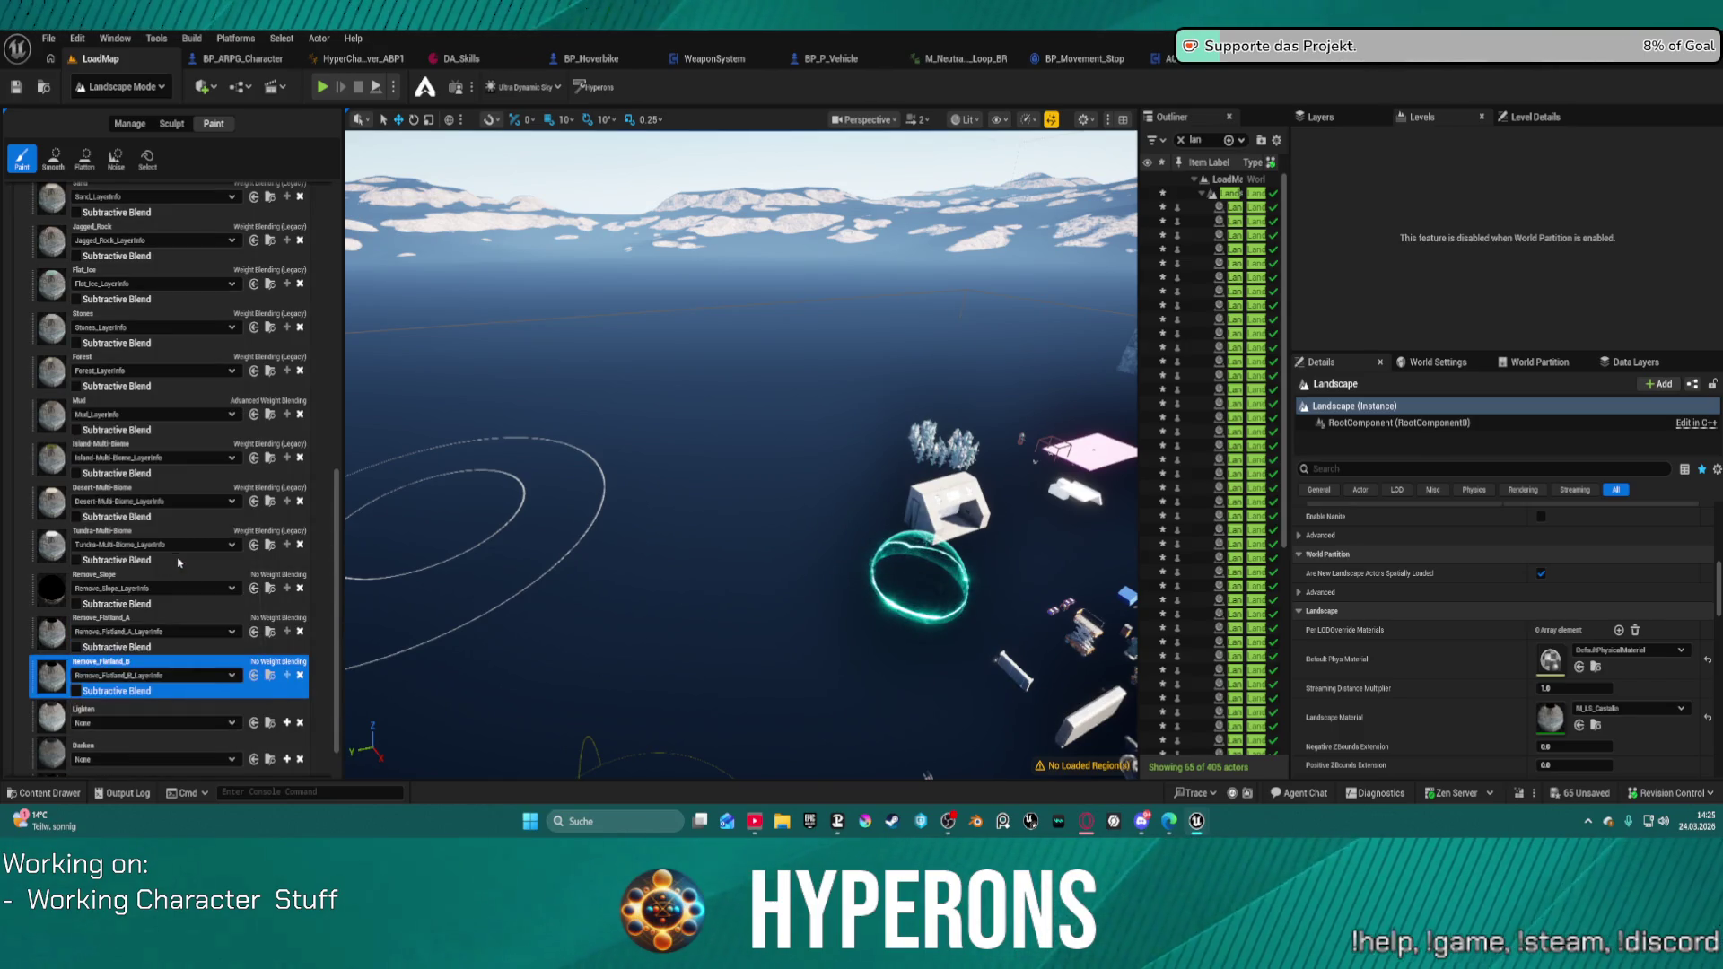
pyautogui.click(171, 708)
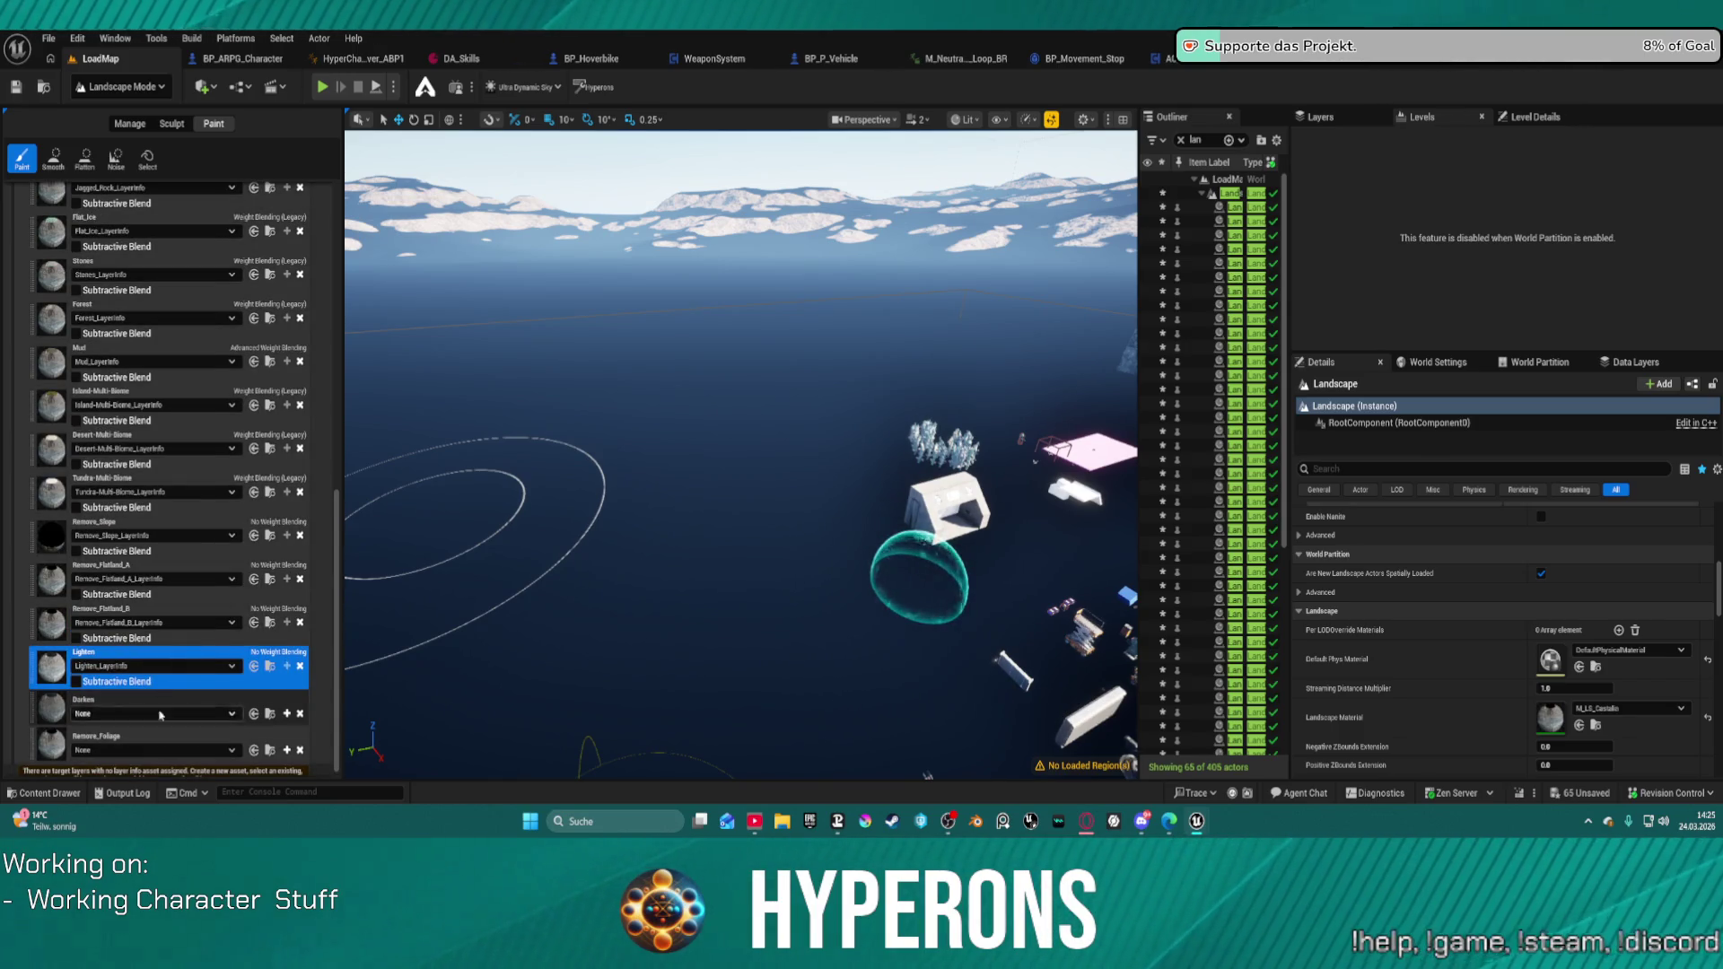
pyautogui.click(160, 713)
pyautogui.click(161, 541)
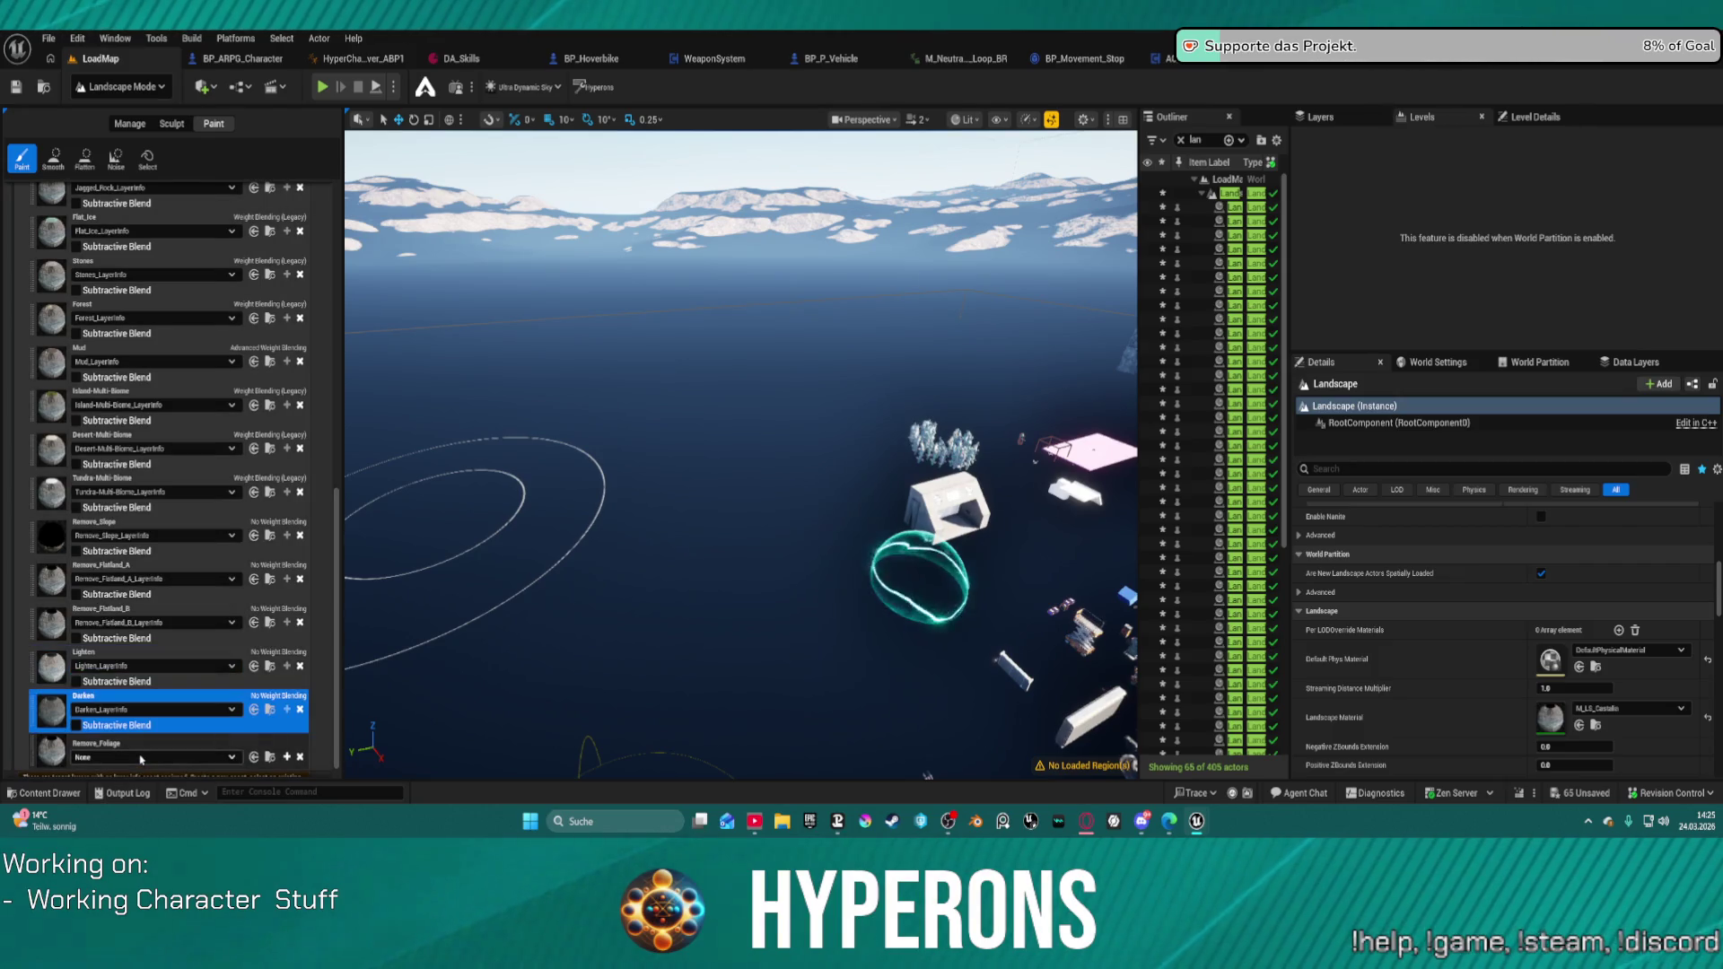
pyautogui.click(141, 760)
pyautogui.click(167, 593)
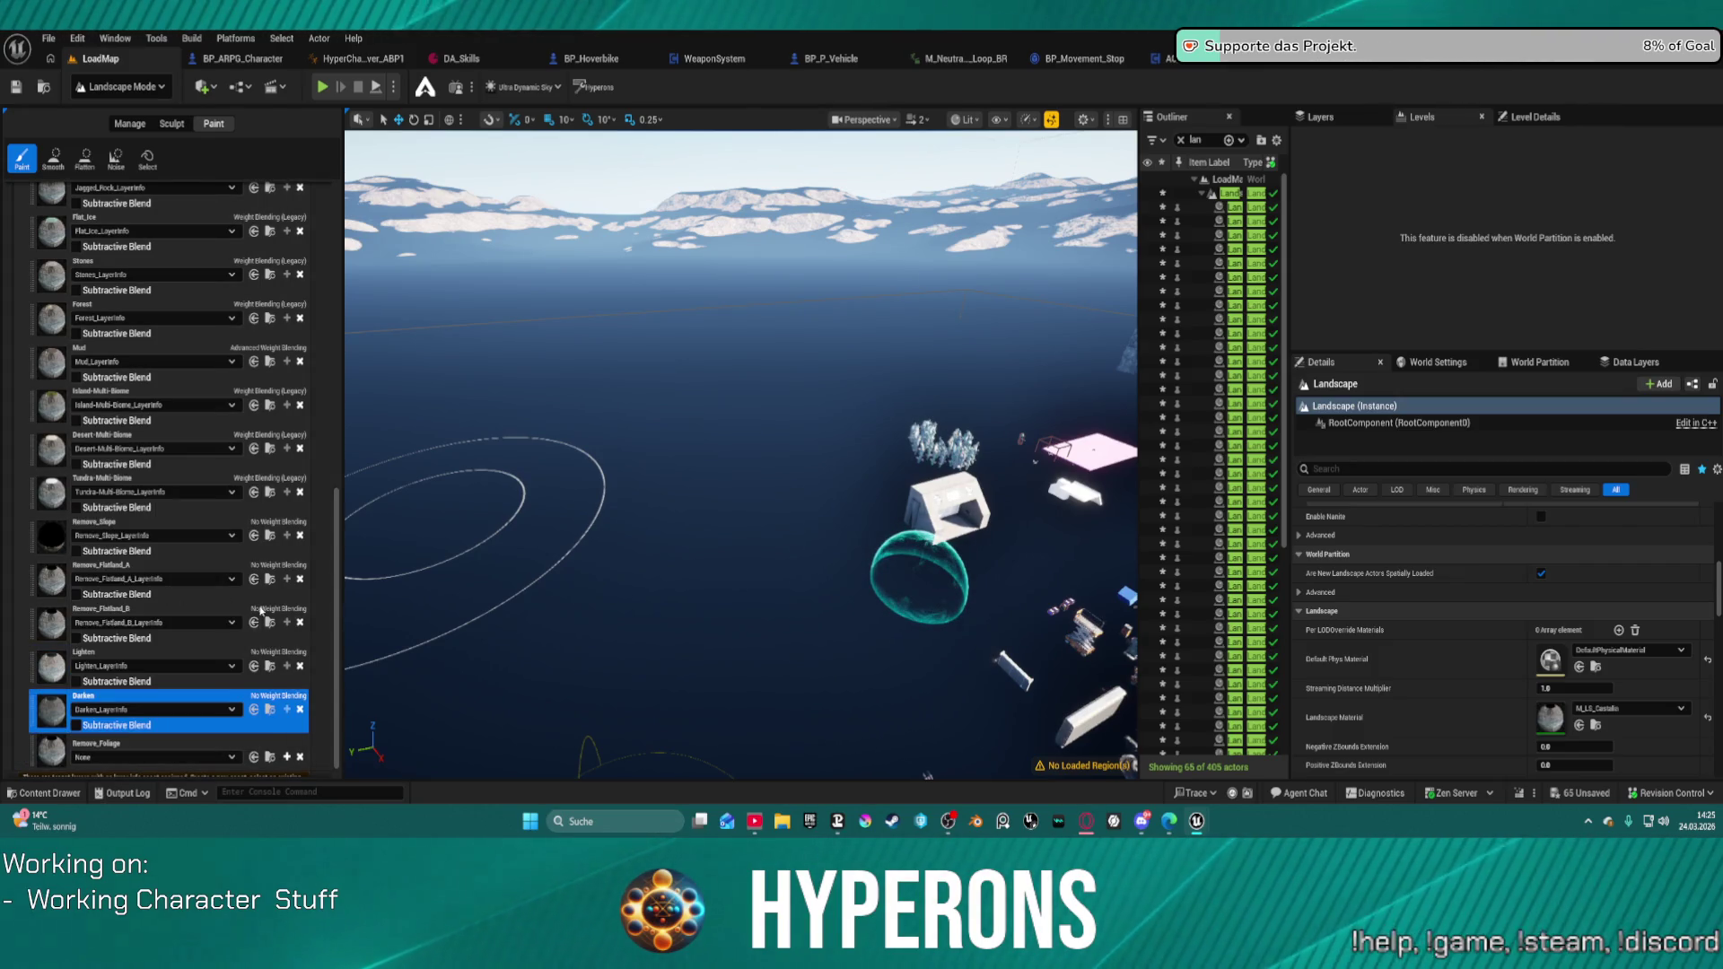
pyautogui.scroll(15, 135, 557)
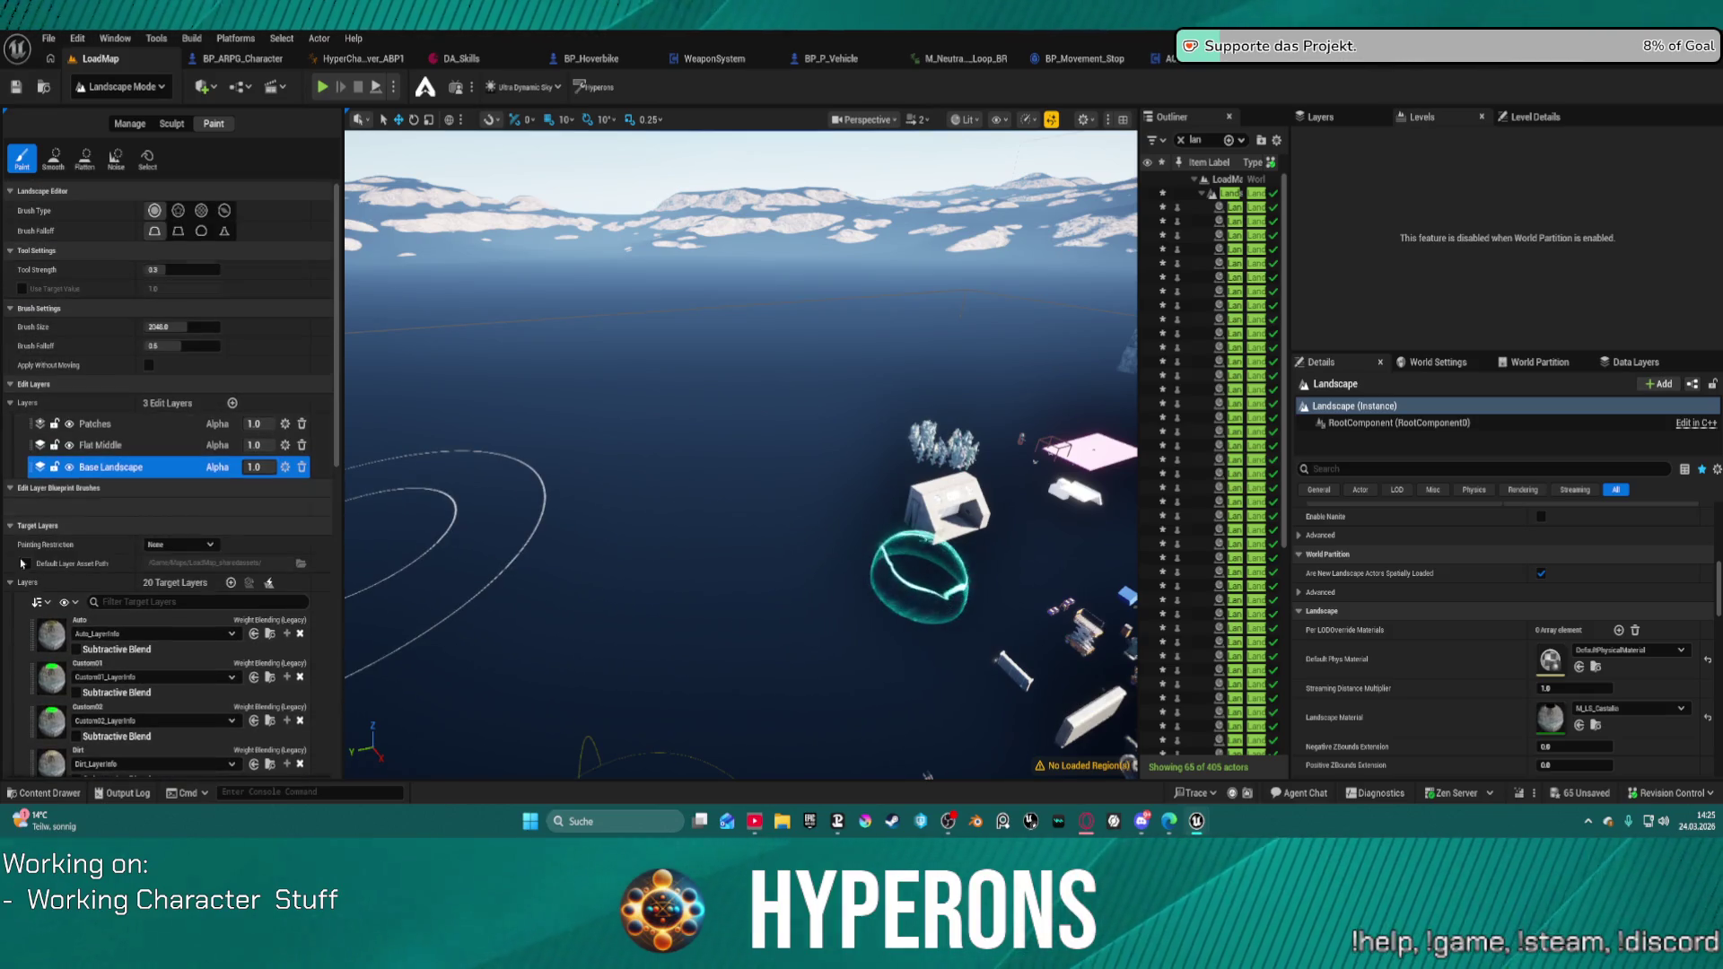
pyautogui.rightClick(53, 646)
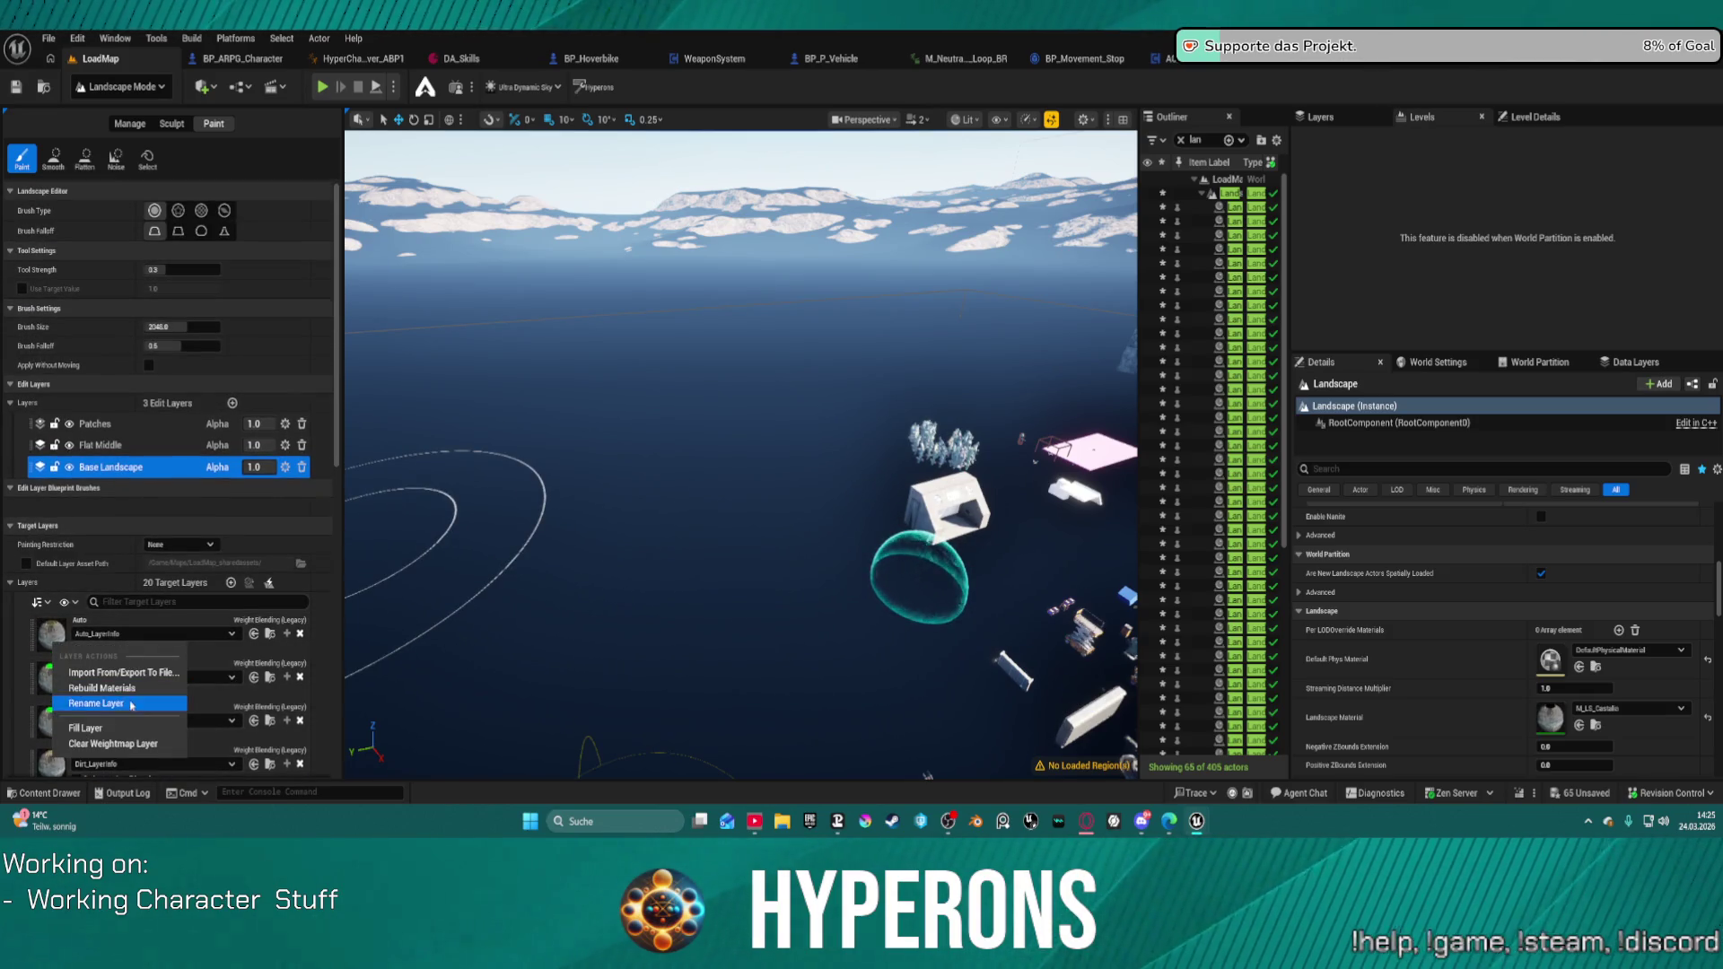
pyautogui.click(231, 665)
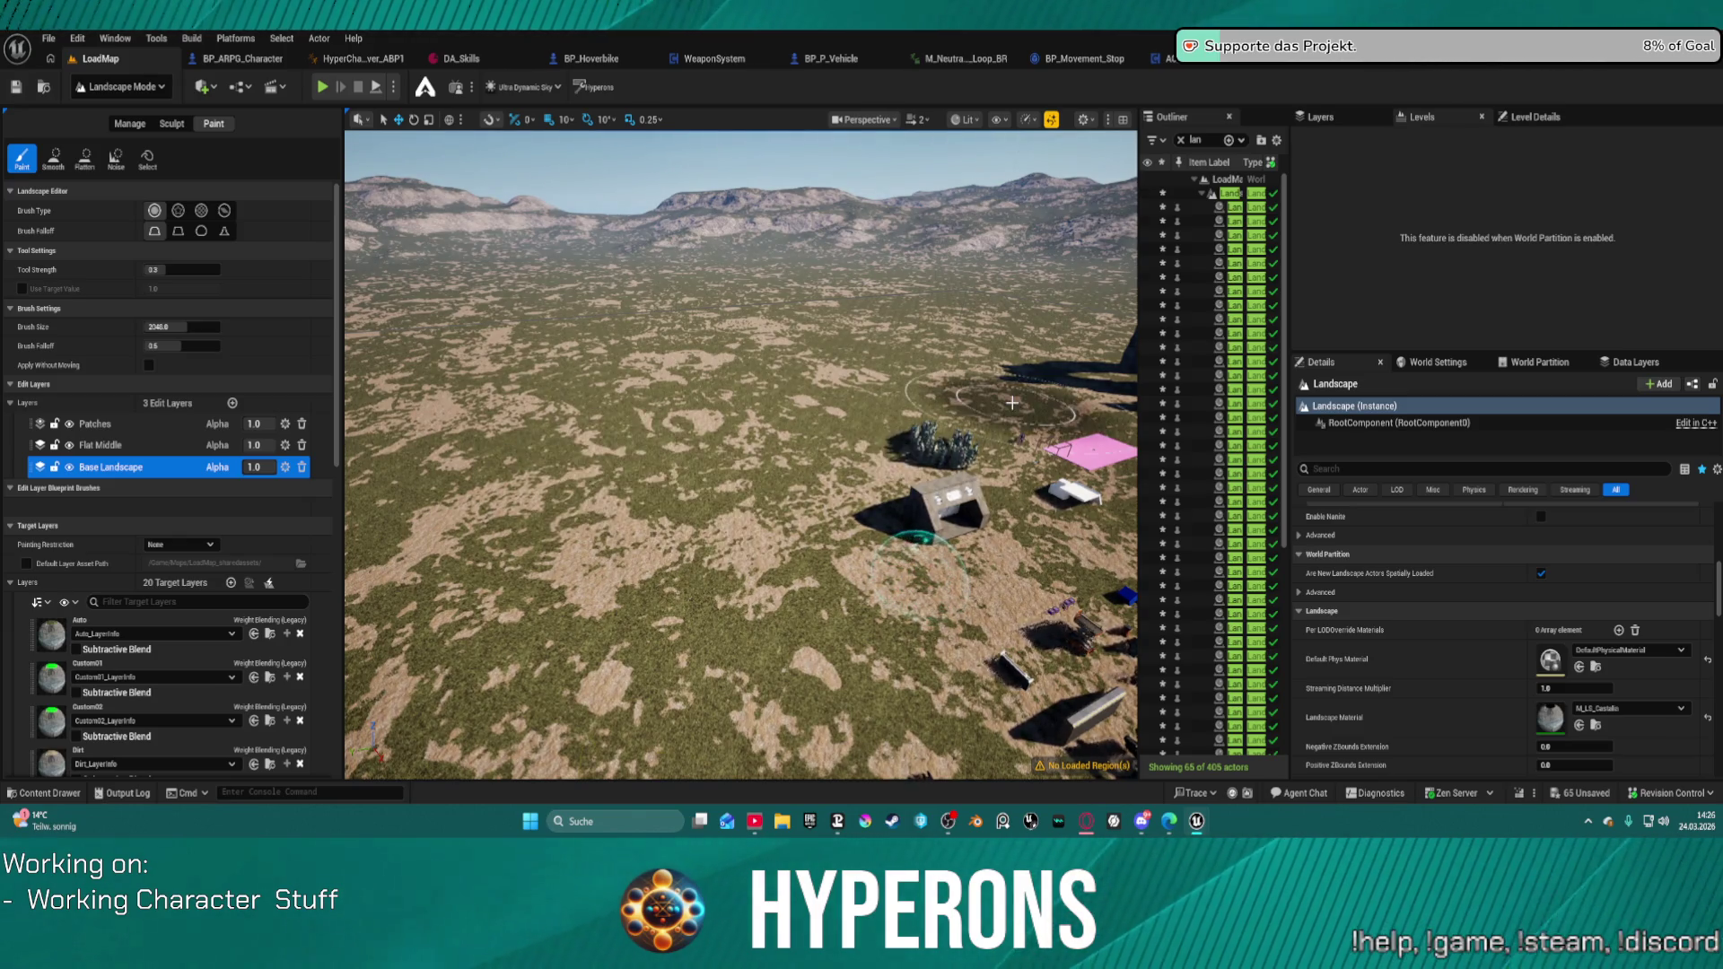
pyautogui.moveTo(557, 393)
pyautogui.mouseDown()
pyautogui.moveTo(699, 395)
pyautogui.moveTo(700, 224)
pyautogui.mouseUp()
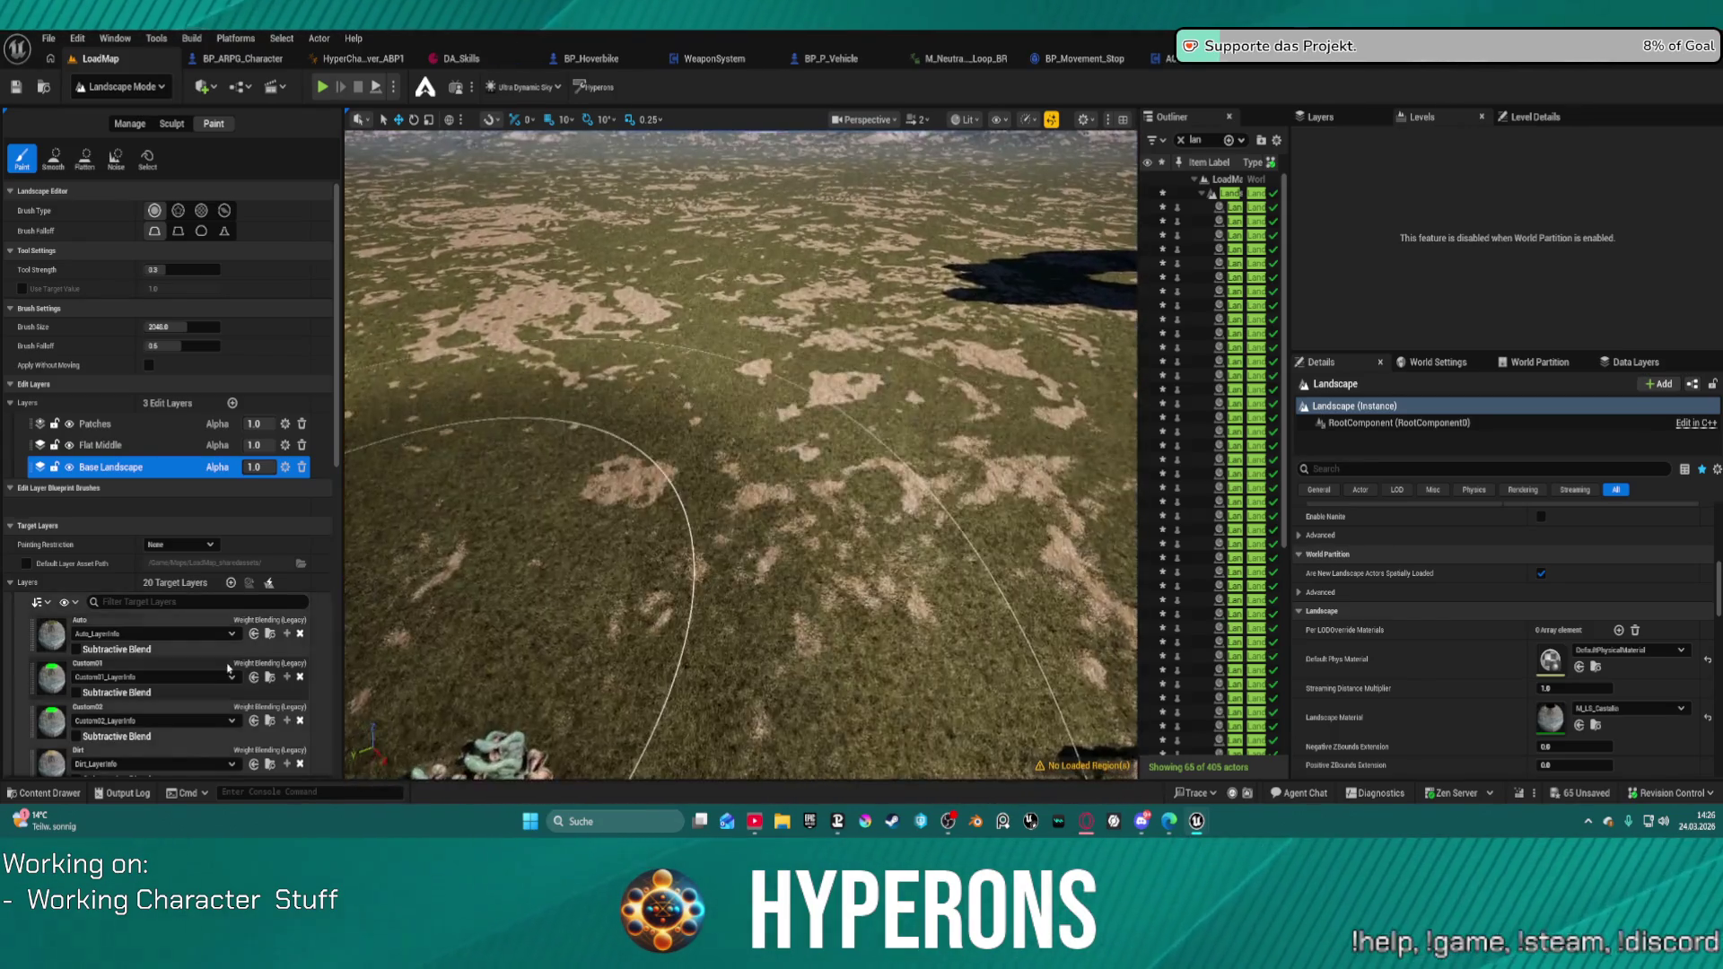
pyautogui.scroll(-7, 61, 482)
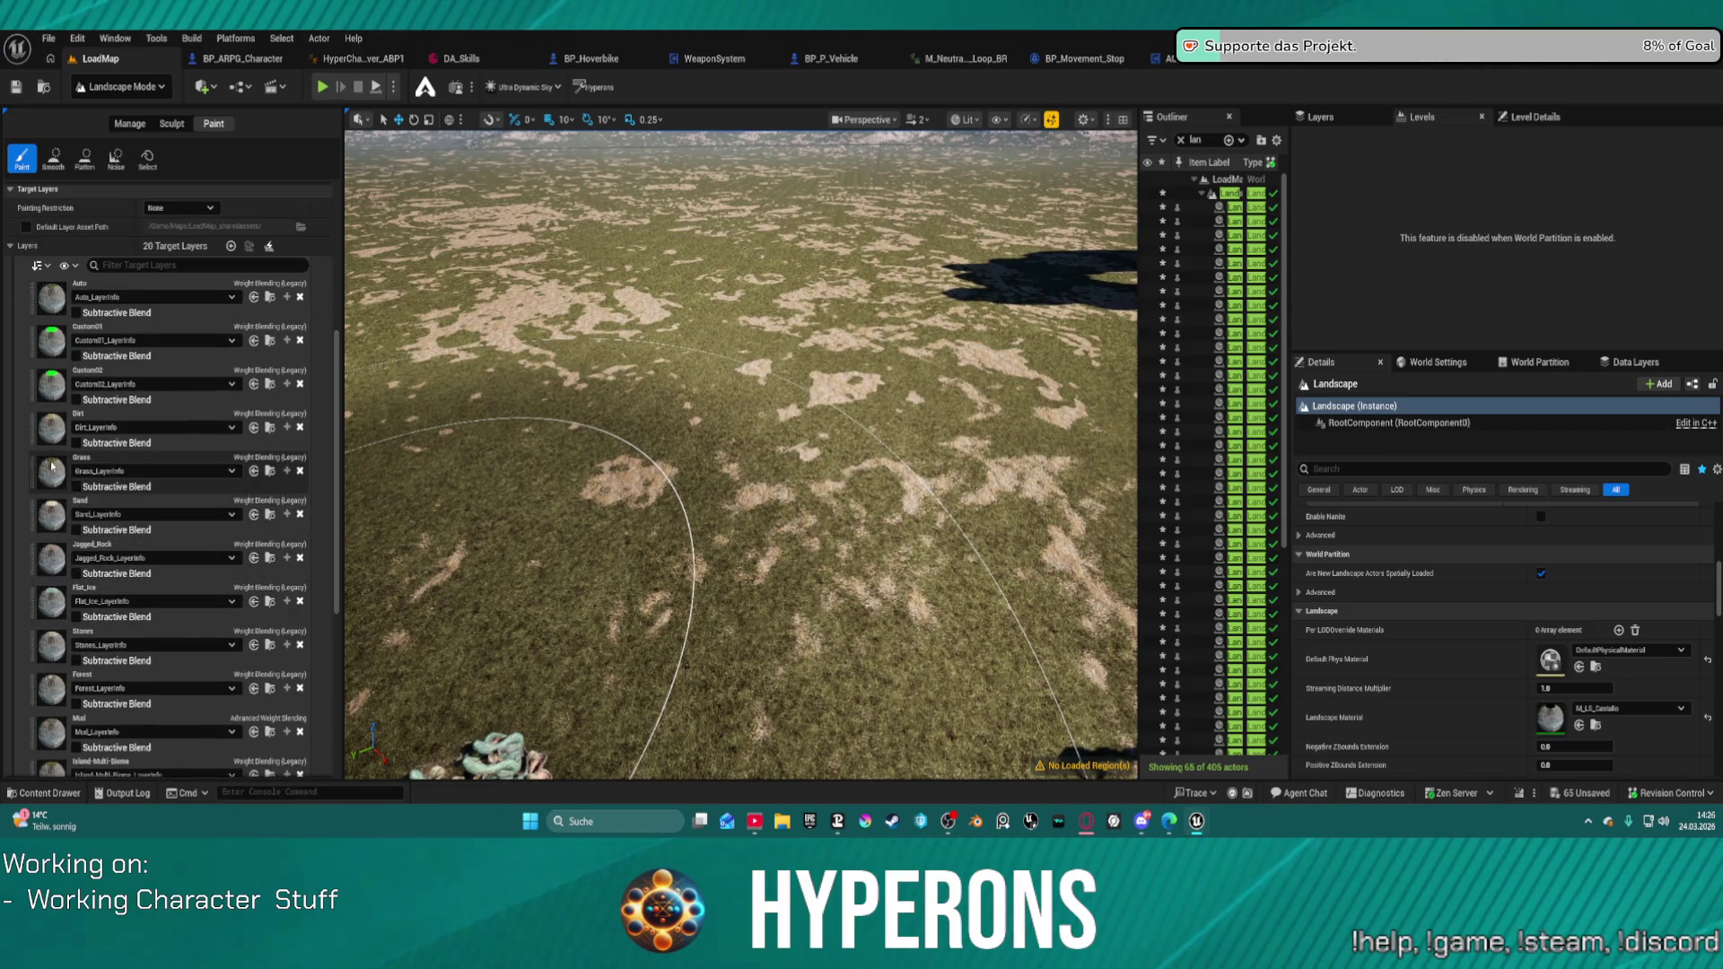
pyautogui.click(53, 427)
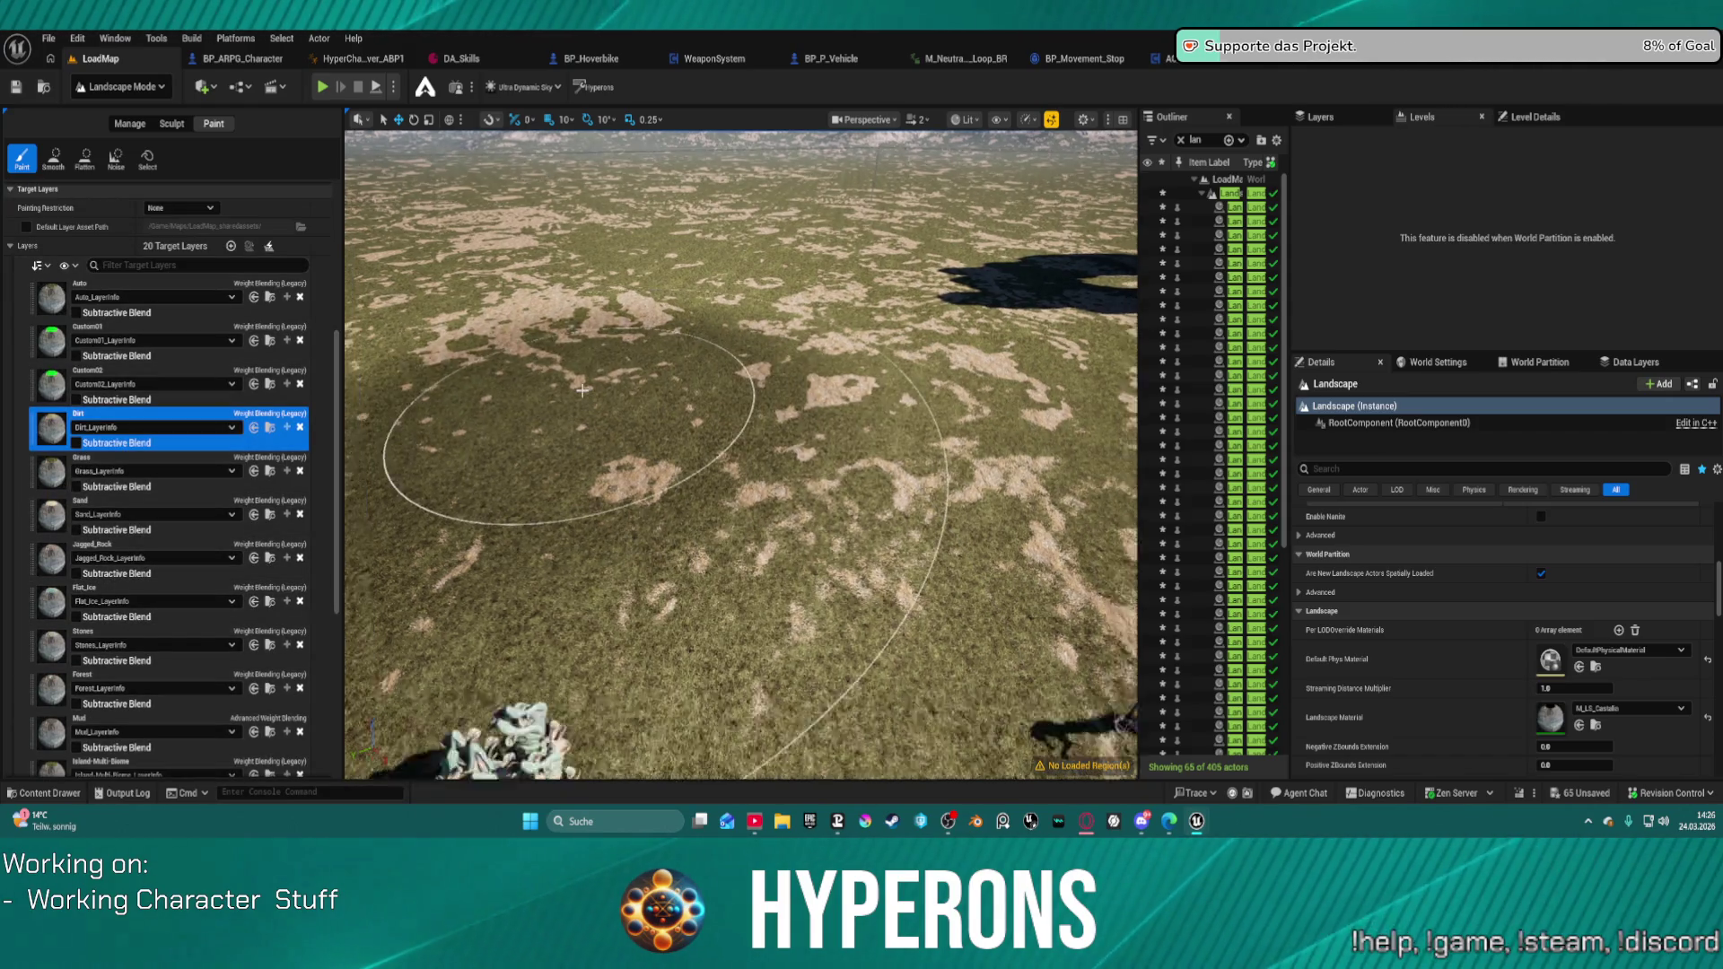
pyautogui.scroll(3, 663, 404)
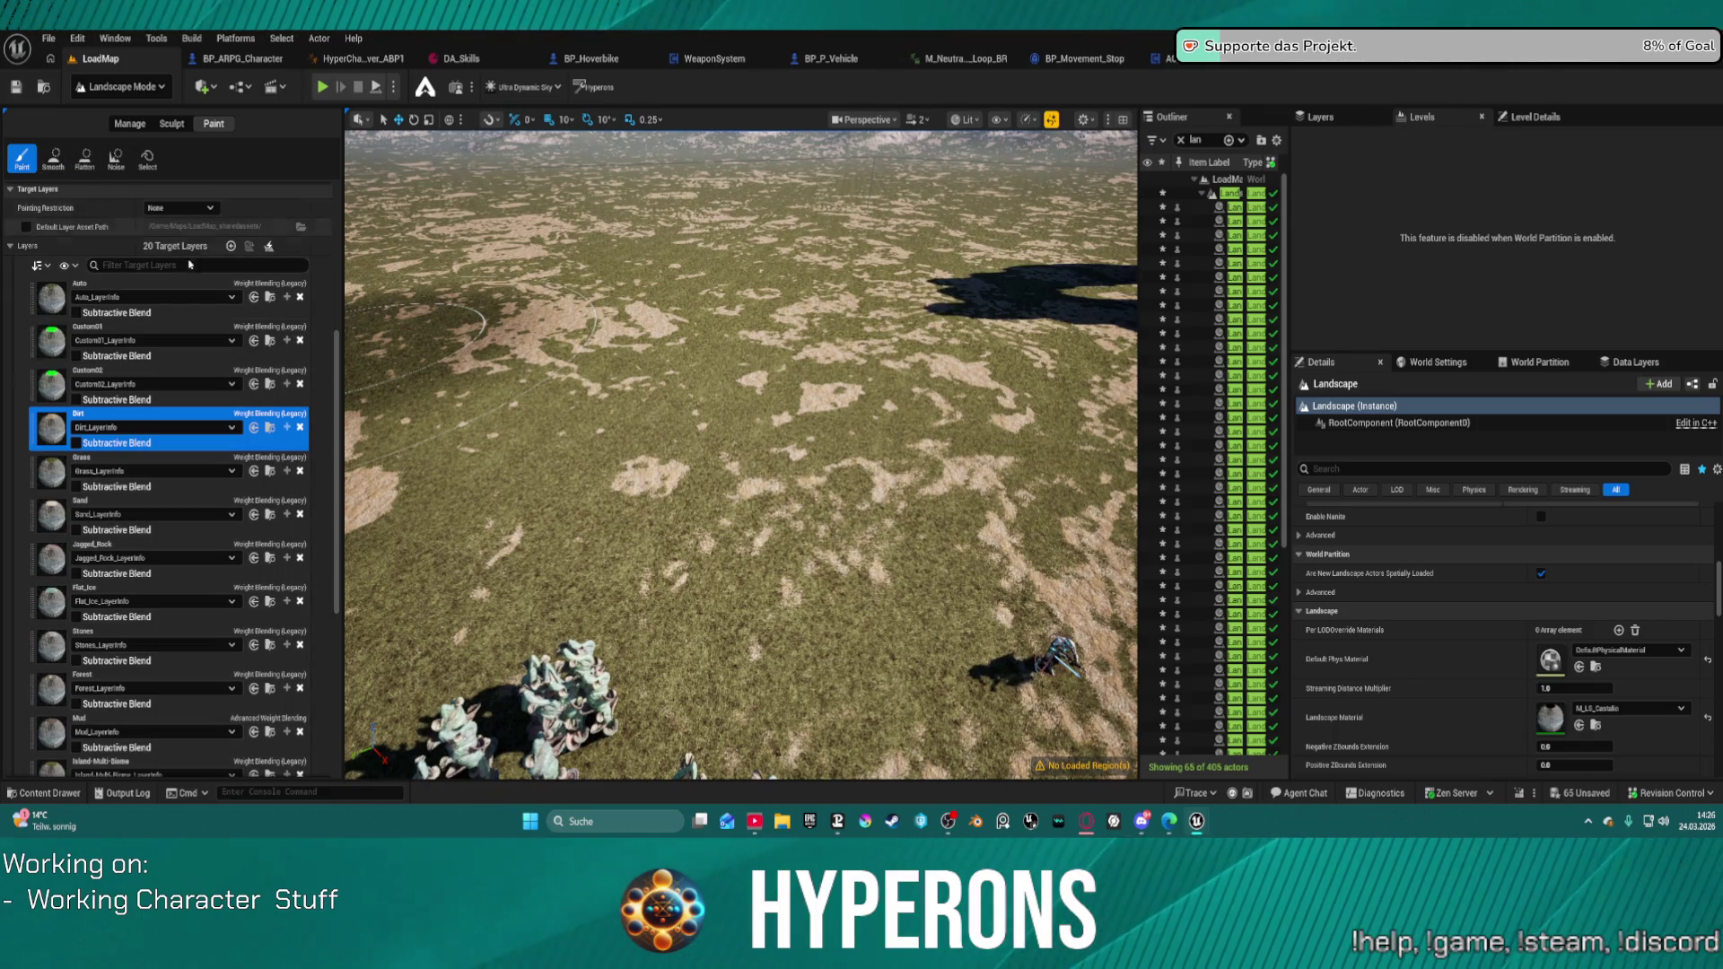
pyautogui.scroll(5, 182, 255)
# Step: Set brush strength to about 0.69 and paint Dirt and Grass strips
pyautogui.moveTo(180, 327)
pyautogui.mouseDown()
pyautogui.moveTo(154, 327)
pyautogui.moveTo(200, 269)
pyautogui.mouseUp()
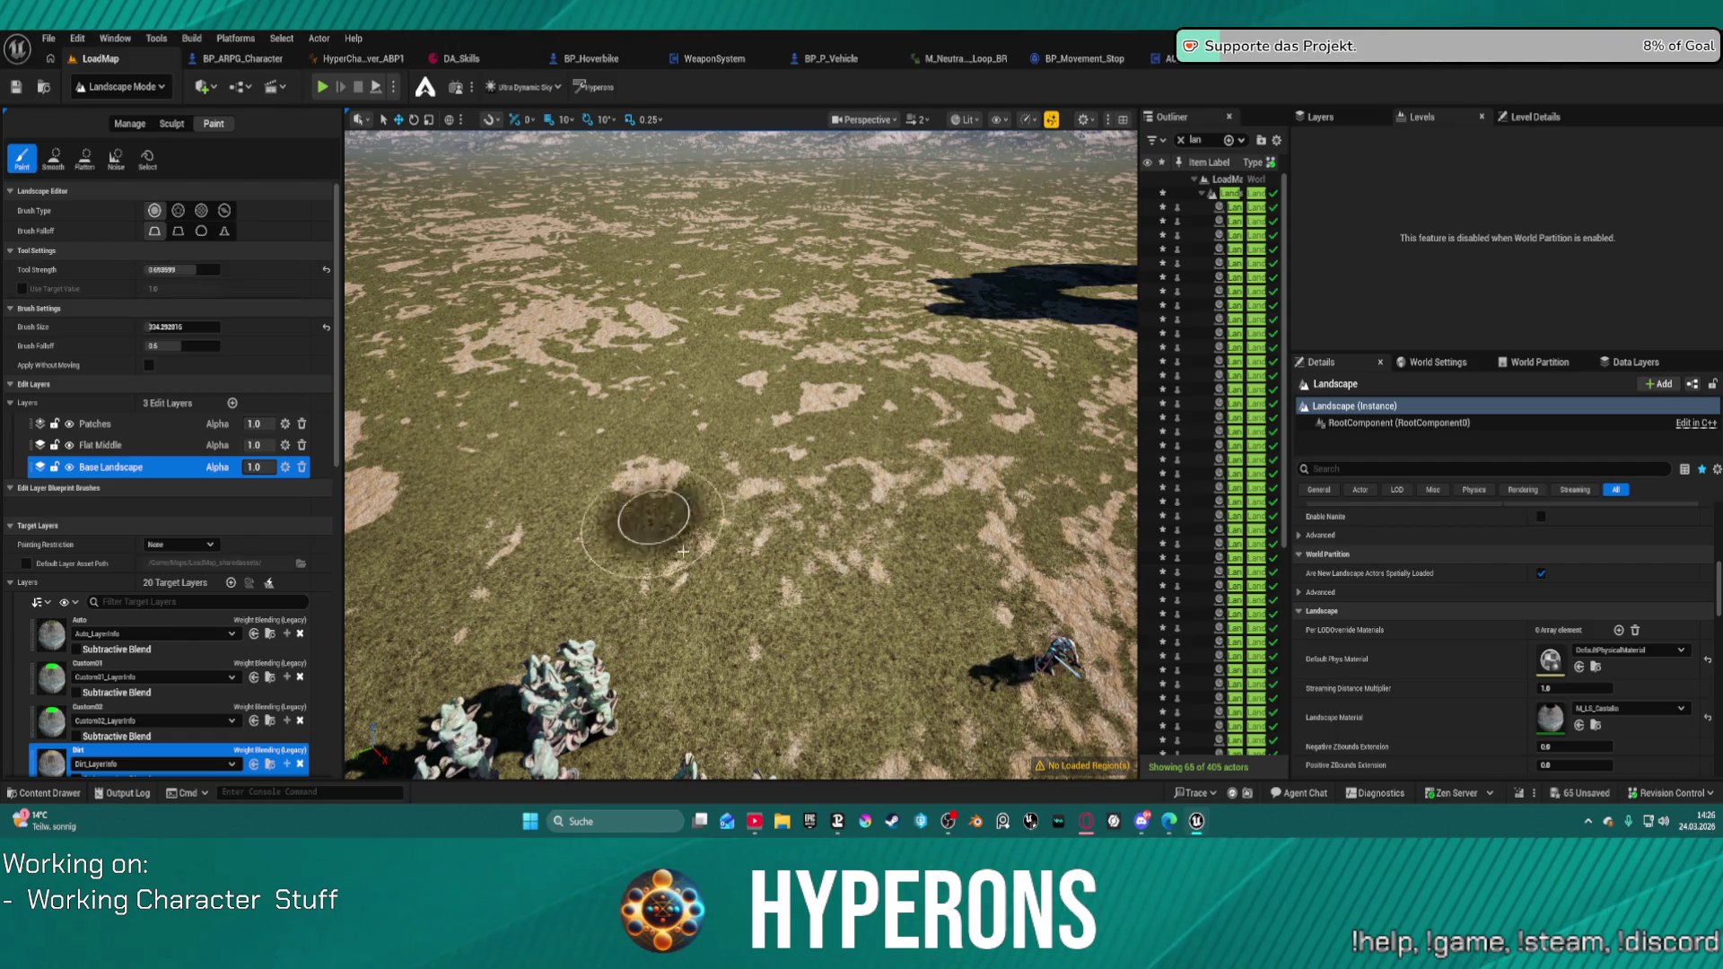
pyautogui.click(523, 437)
pyautogui.moveTo(523, 437); pyautogui.dragTo(682, 583)
pyautogui.scroll(-4, 89, 708)
pyautogui.click(90, 619)
pyautogui.moveTo(547, 346)
pyautogui.mouseDown()
pyautogui.moveTo(735, 473)
pyautogui.moveTo(577, 363)
pyautogui.moveTo(737, 494)
pyautogui.mouseUp()
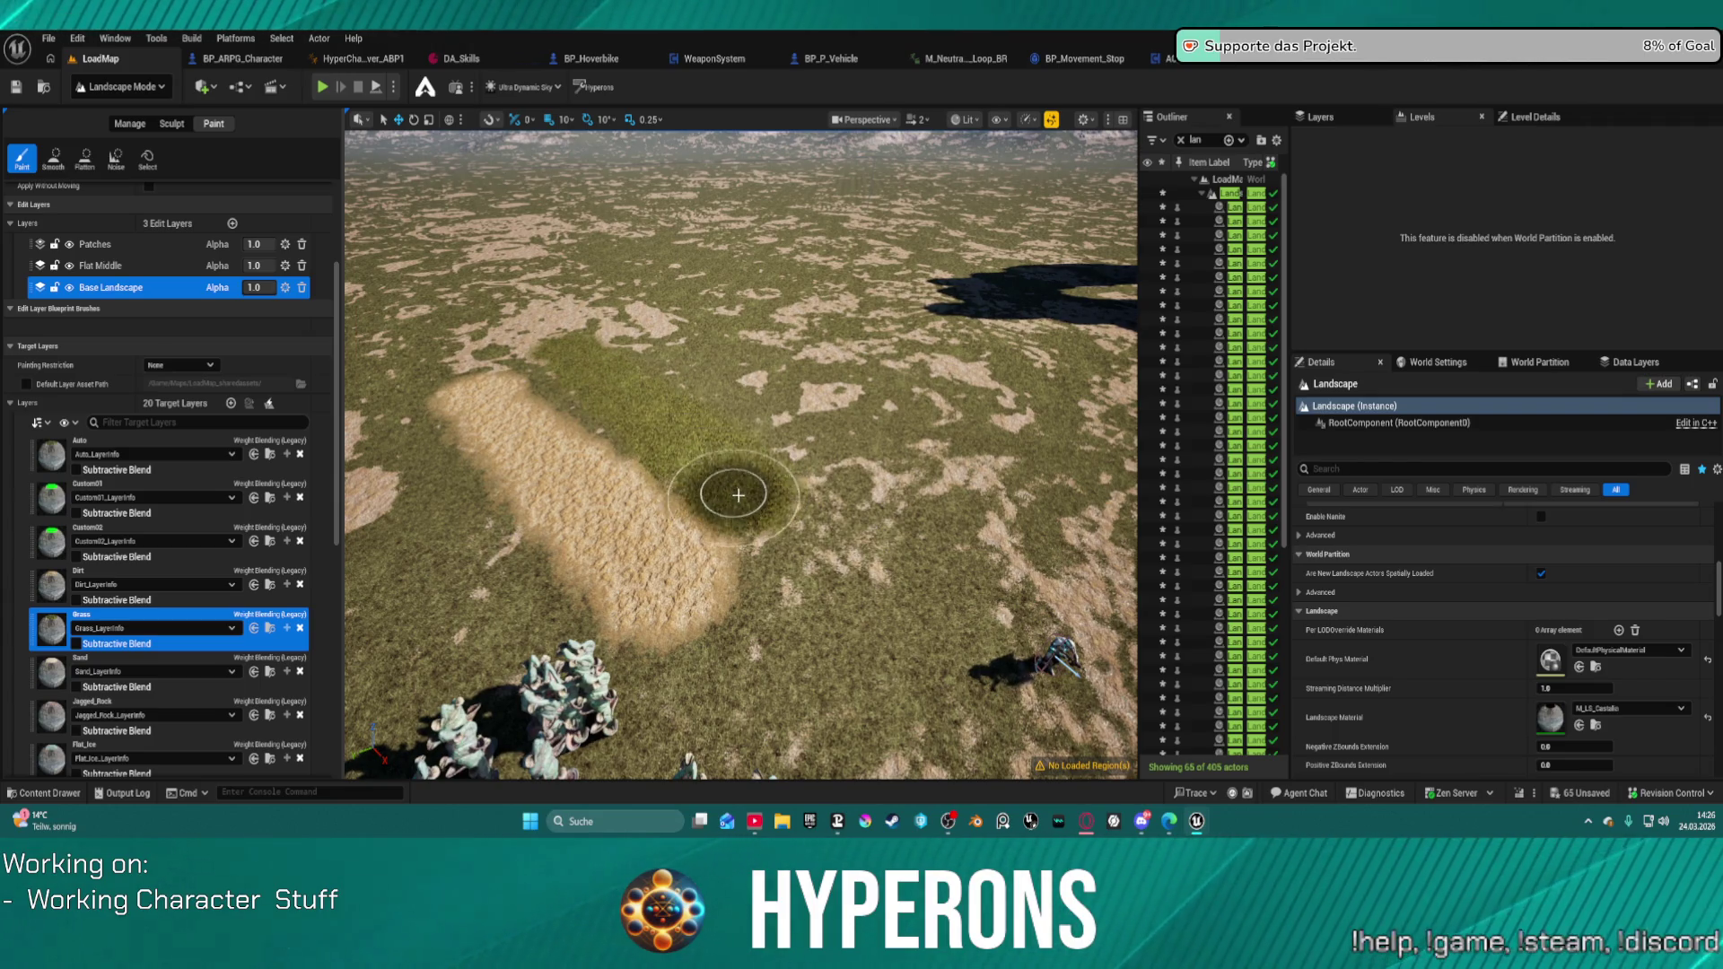
# Step: Paint adjacent Sand, Jagged_Rock and Flat_Ice strips onto the terrain
pyautogui.click(134, 666)
pyautogui.moveTo(628, 327); pyautogui.dragTo(821, 458)
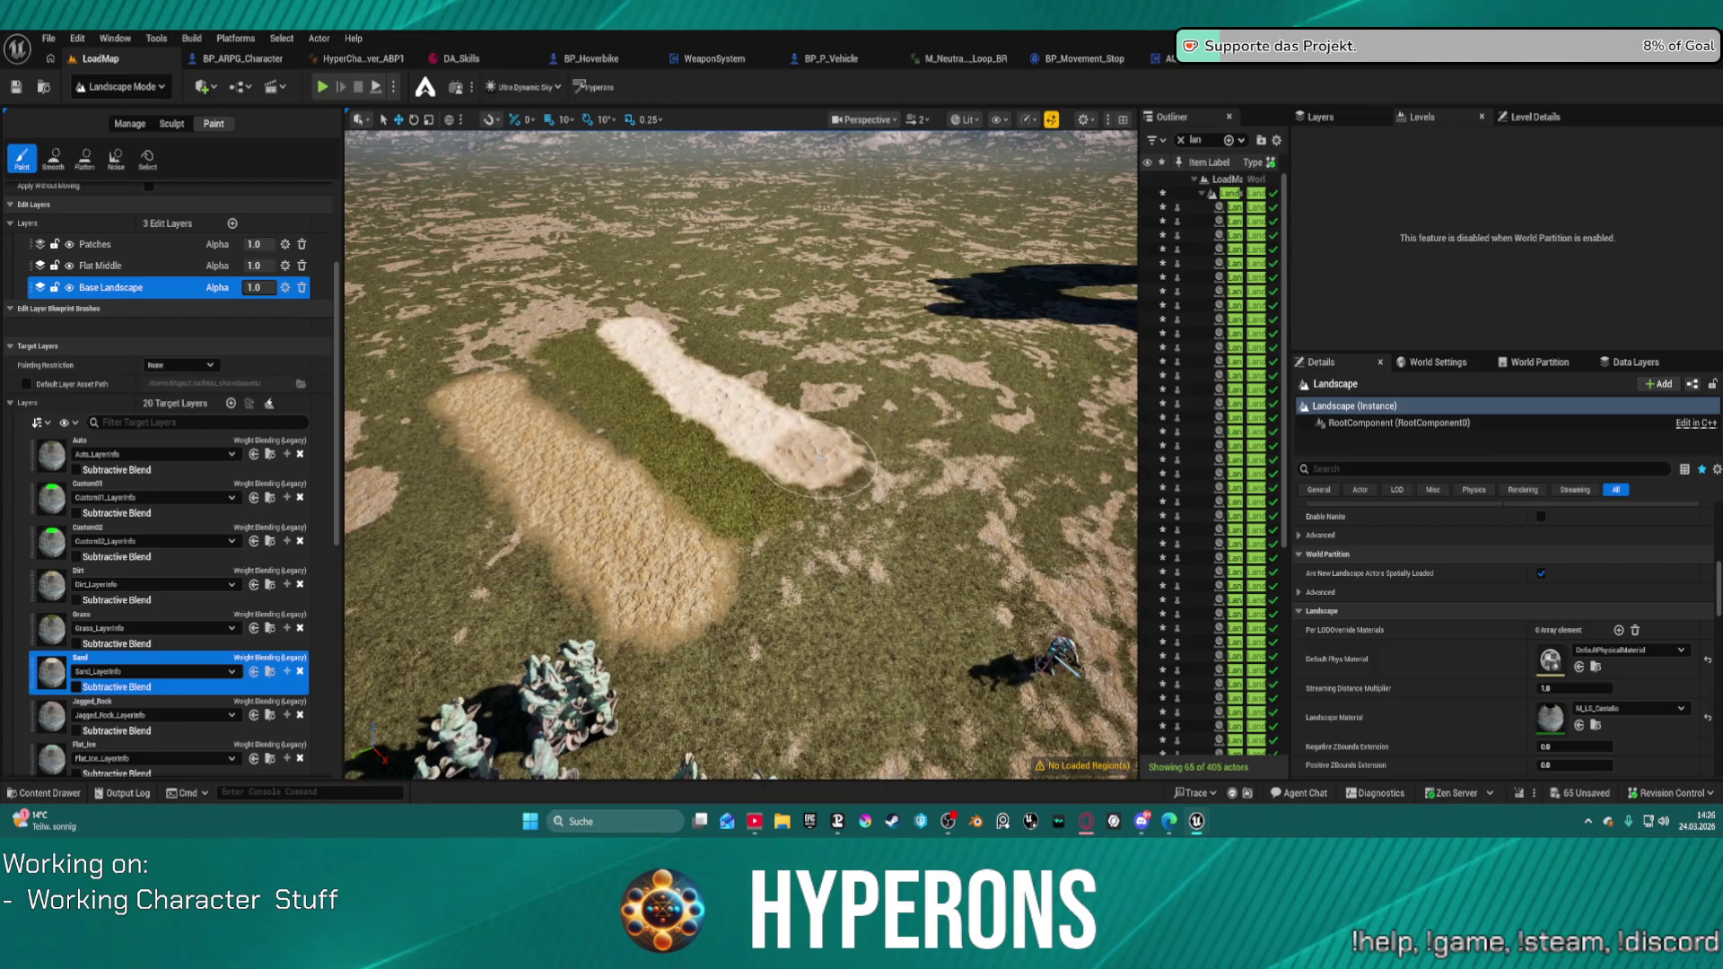
pyautogui.click(117, 704)
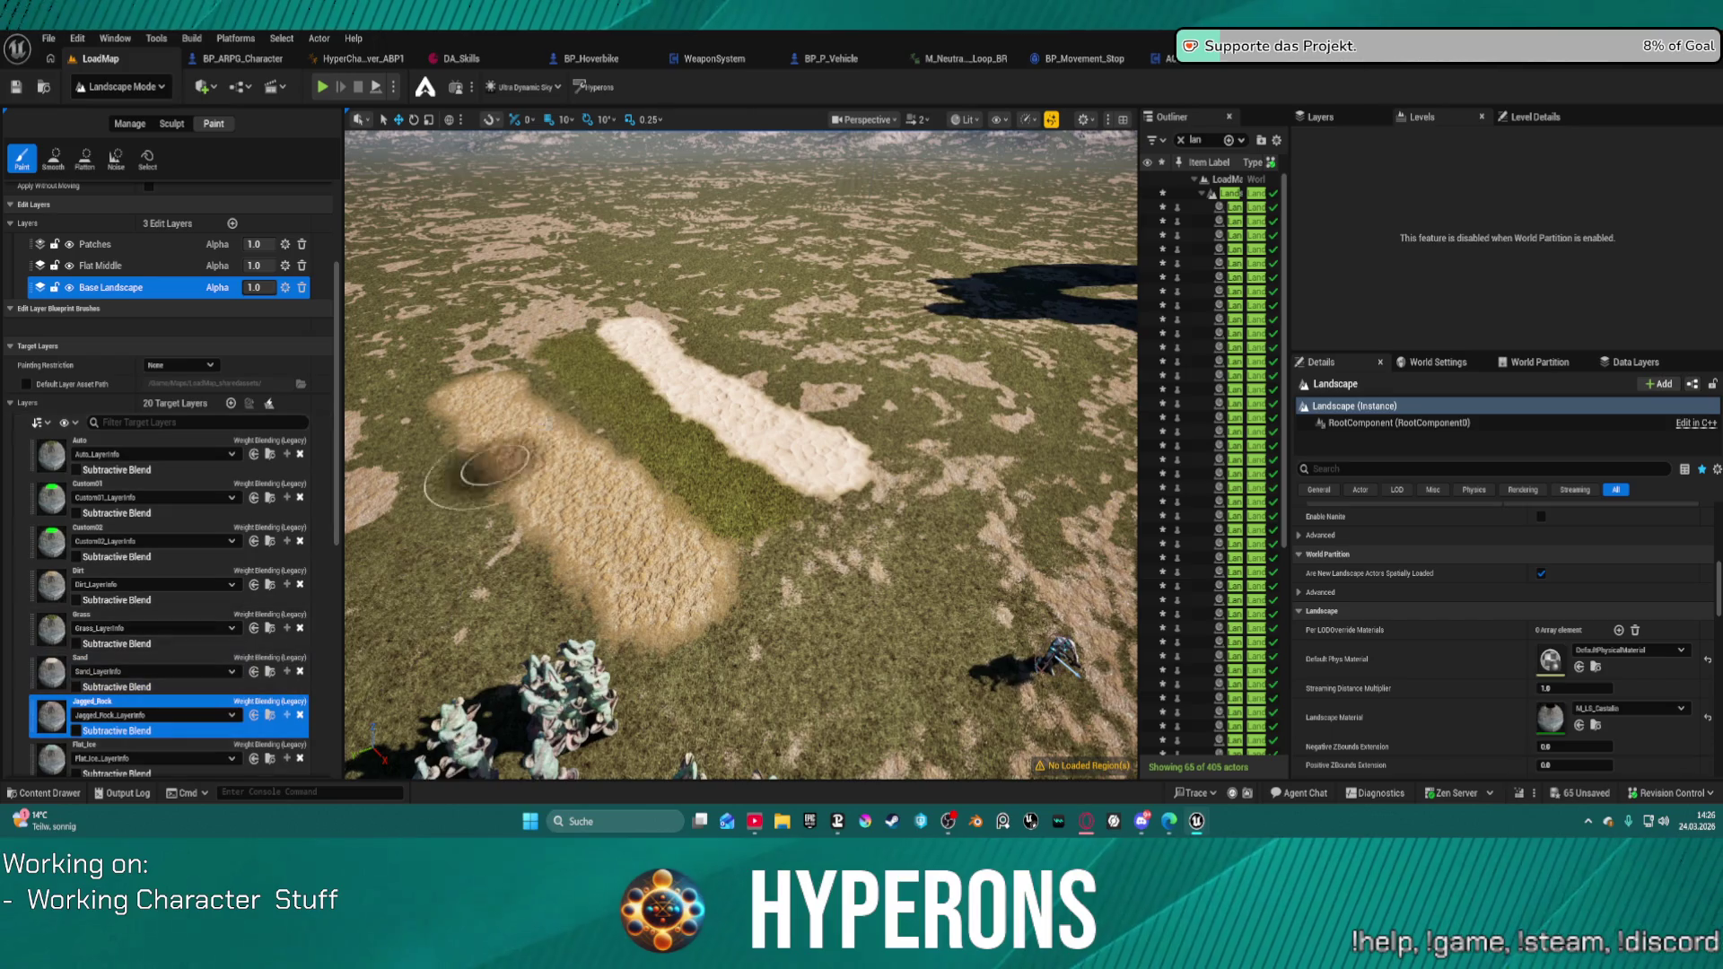
pyautogui.click(673, 320)
pyautogui.moveTo(743, 375); pyautogui.dragTo(934, 453)
pyautogui.scroll(-3, 131, 673)
pyautogui.click(135, 655)
pyautogui.moveTo(725, 289)
pyautogui.mouseDown()
pyautogui.moveTo(913, 397)
pyautogui.moveTo(763, 333)
pyautogui.mouseUp()
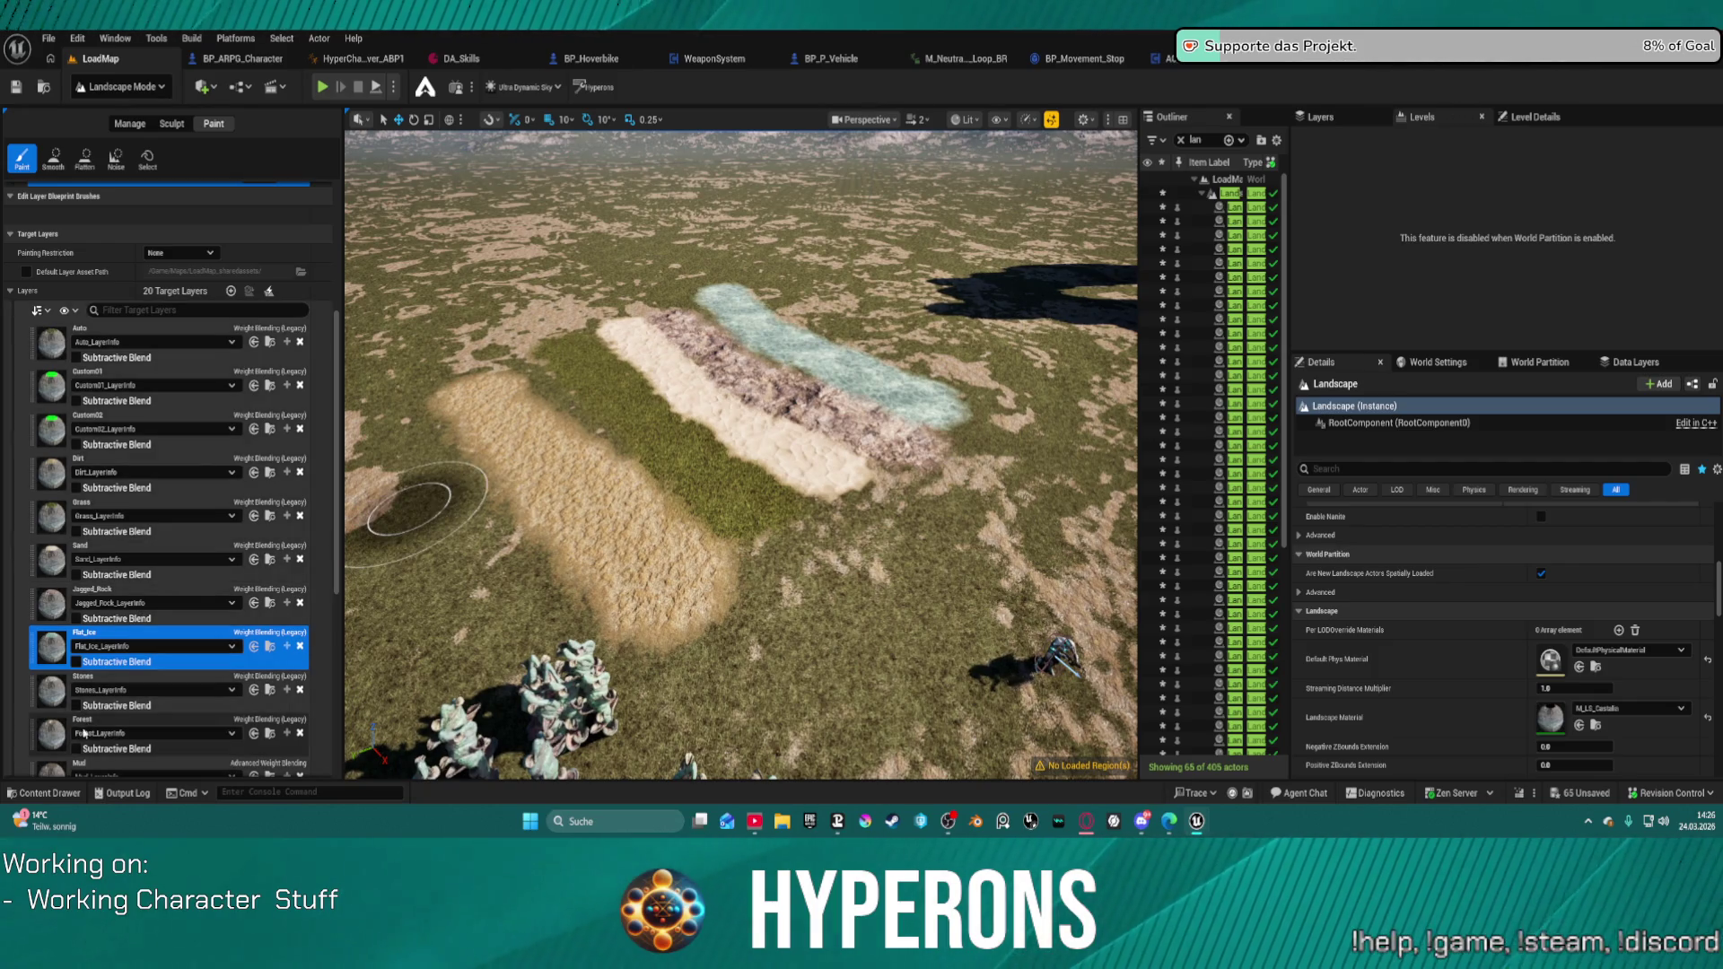
# Step: Paint Forest and Mud over the rock and ice strips
pyautogui.click(57, 741)
pyautogui.click(116, 692)
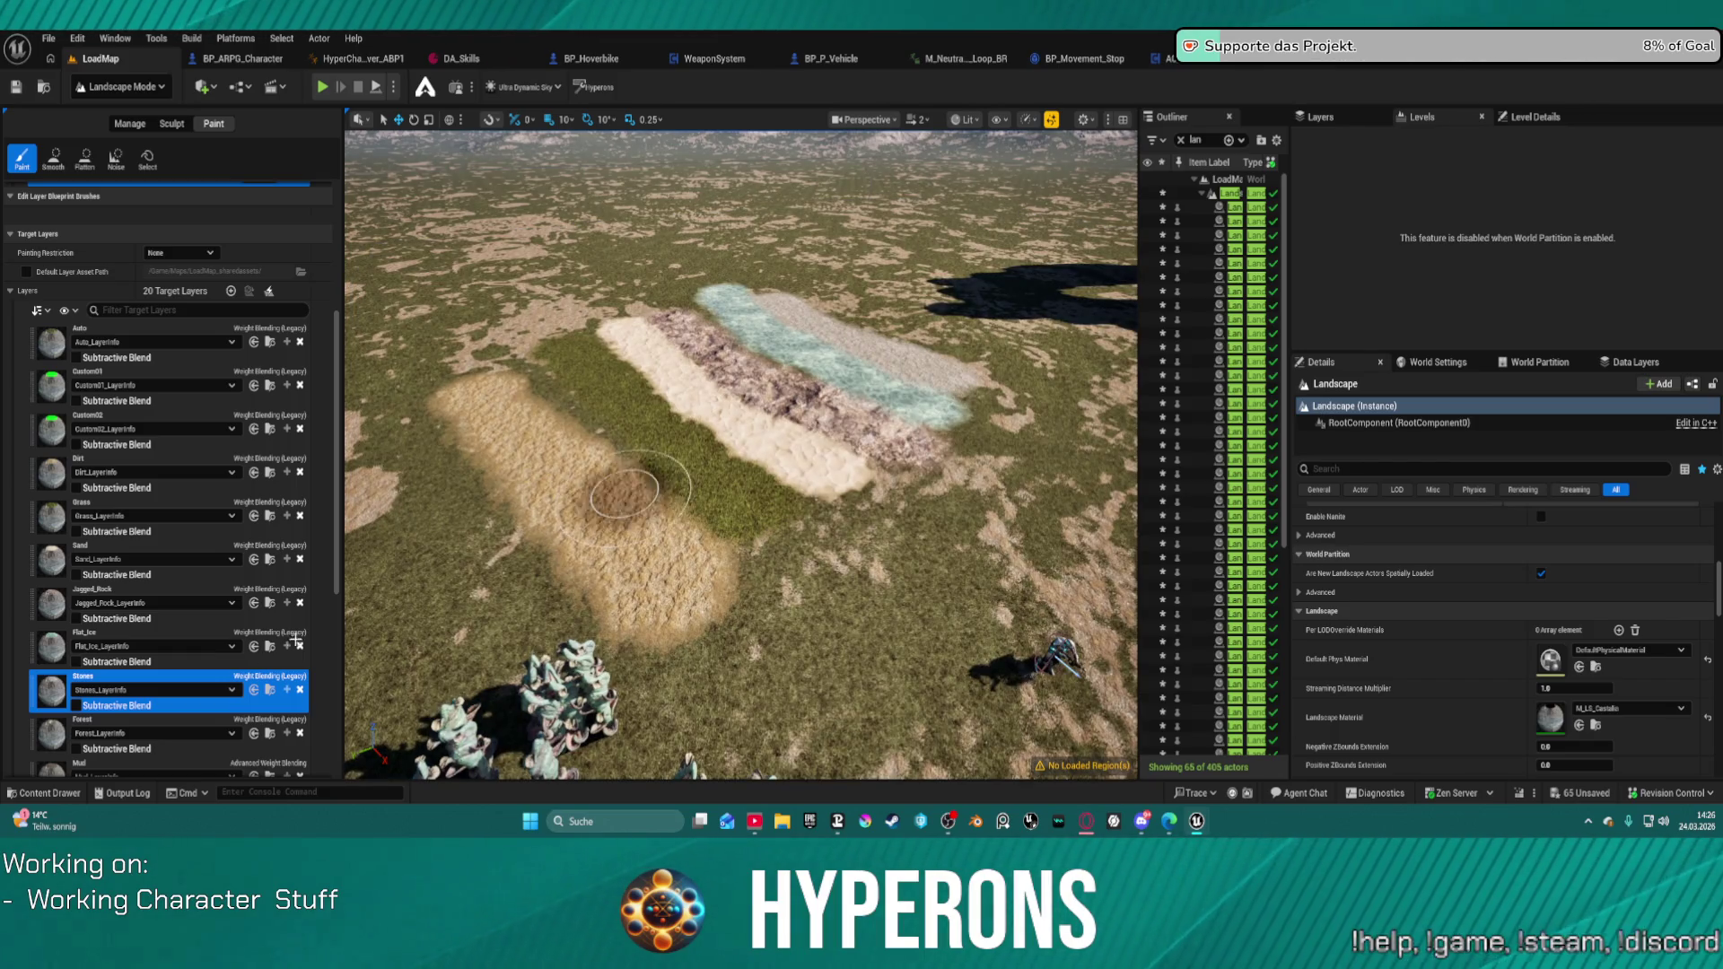
pyautogui.click(116, 725)
pyautogui.moveTo(798, 298); pyautogui.dragTo(969, 358)
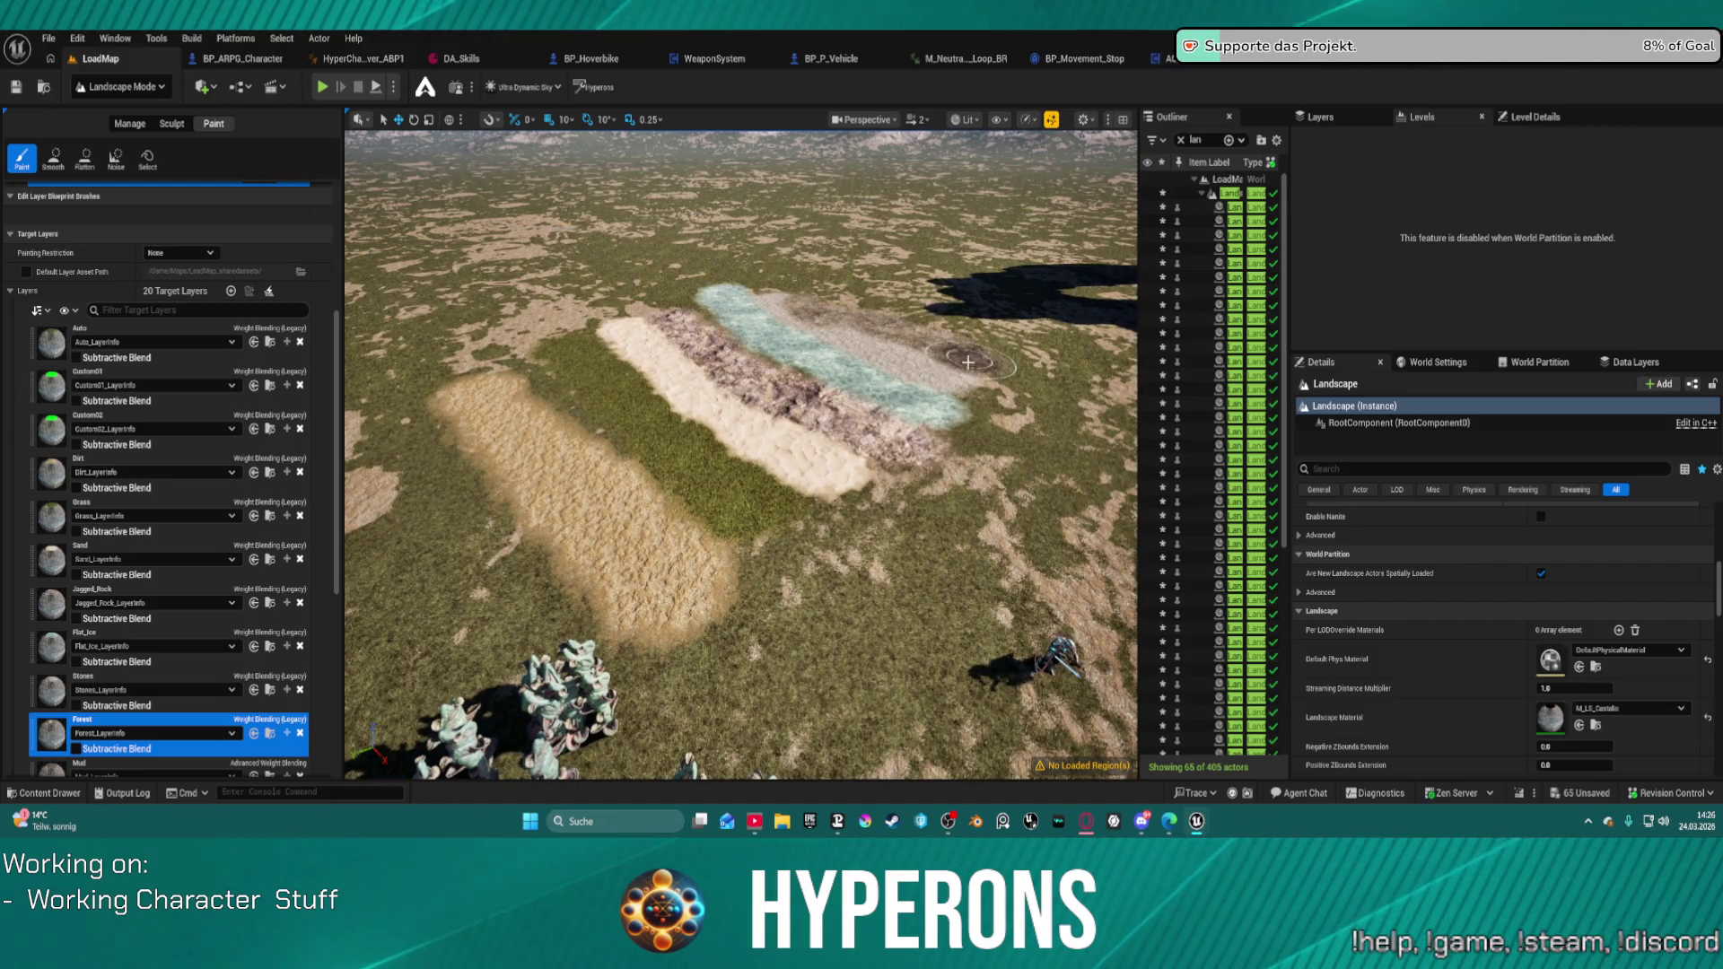
pyautogui.click(117, 764)
pyautogui.moveTo(859, 287); pyautogui.dragTo(983, 343)
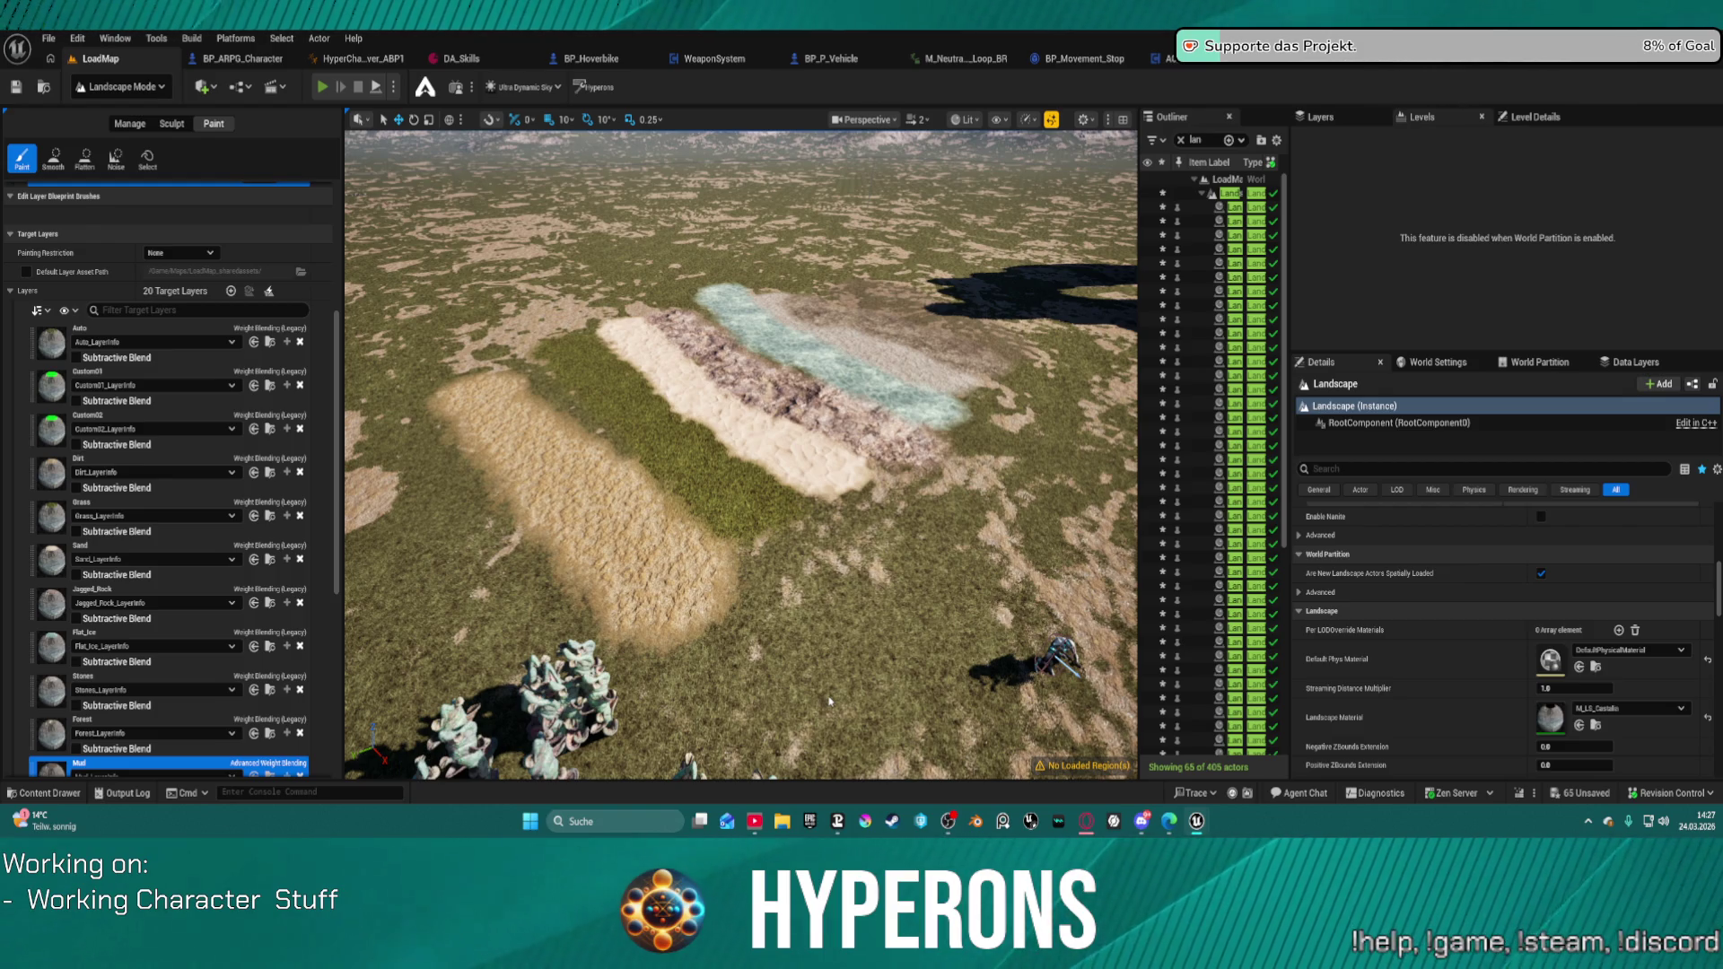
pyautogui.hotkey('alt', 'p')
pyautogui.press('w')
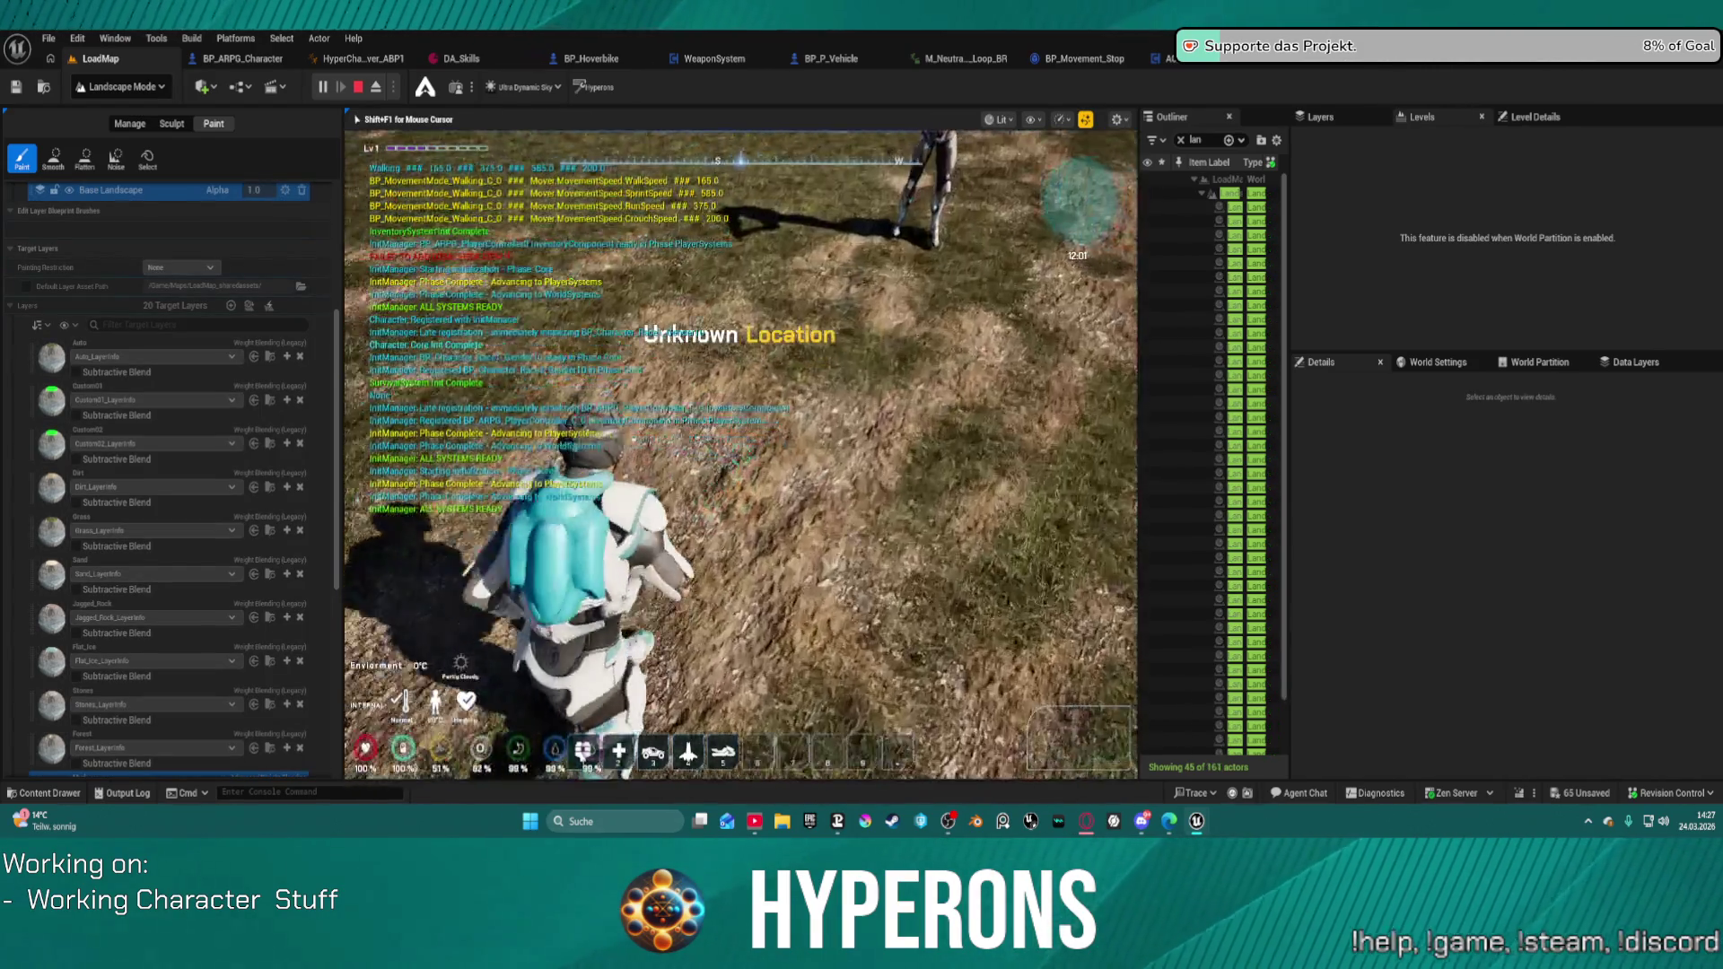
pyautogui.press('w')
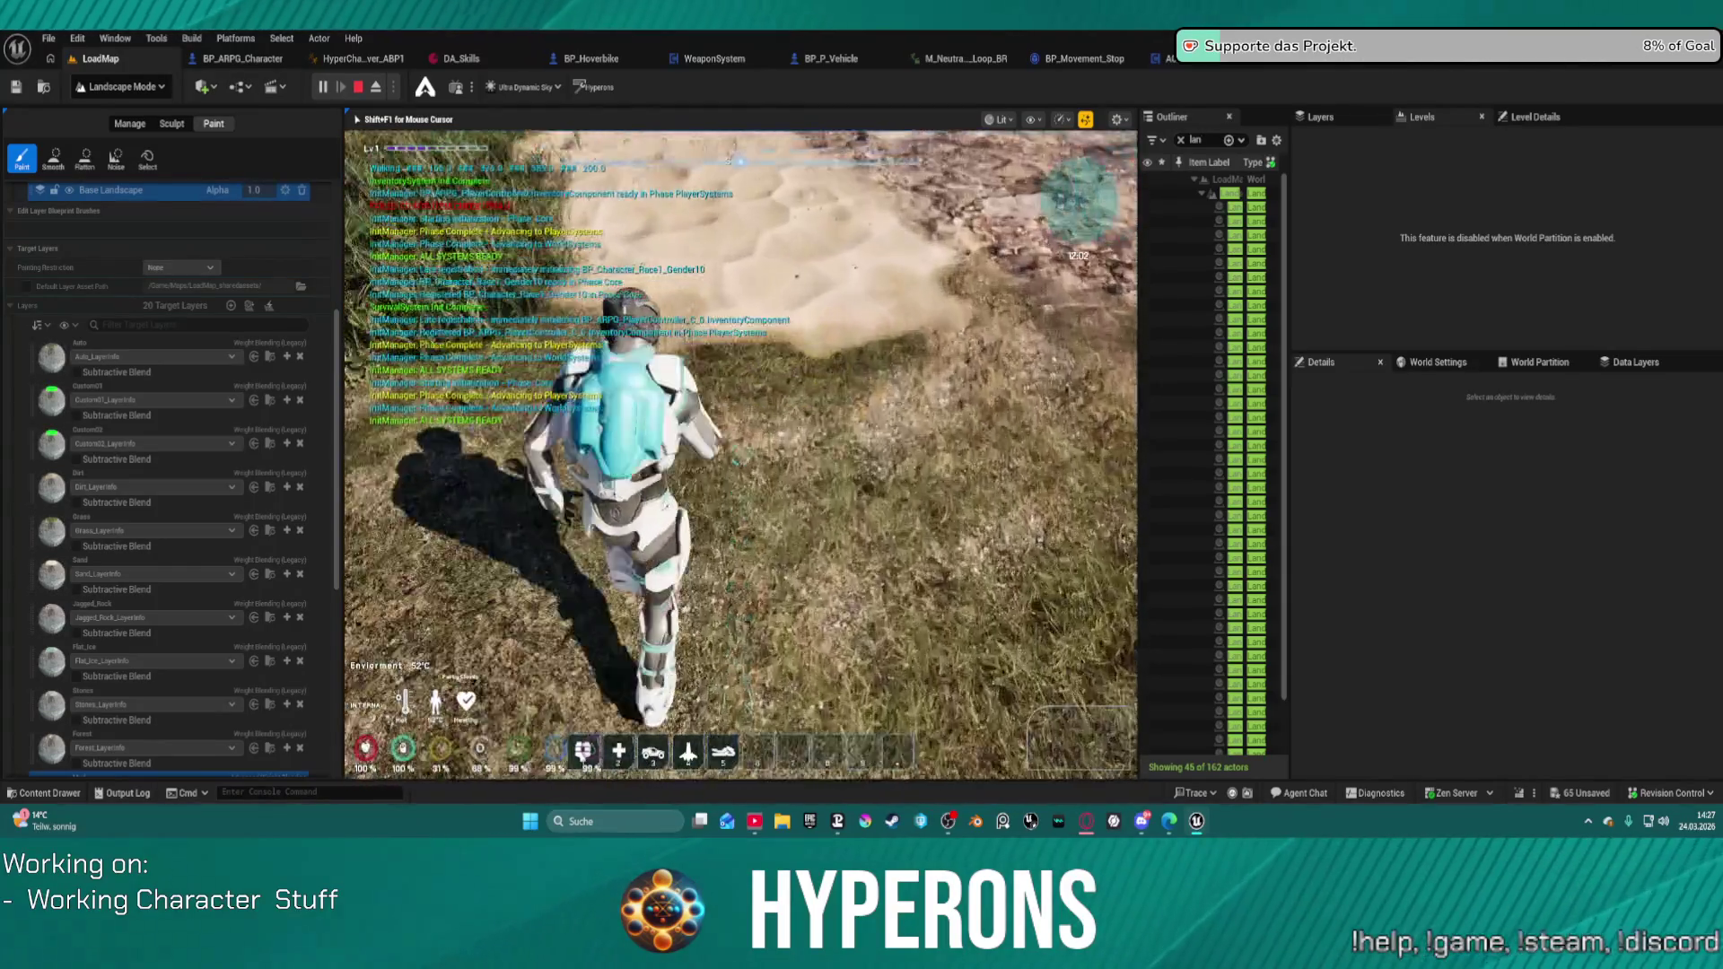
pyautogui.press('w')
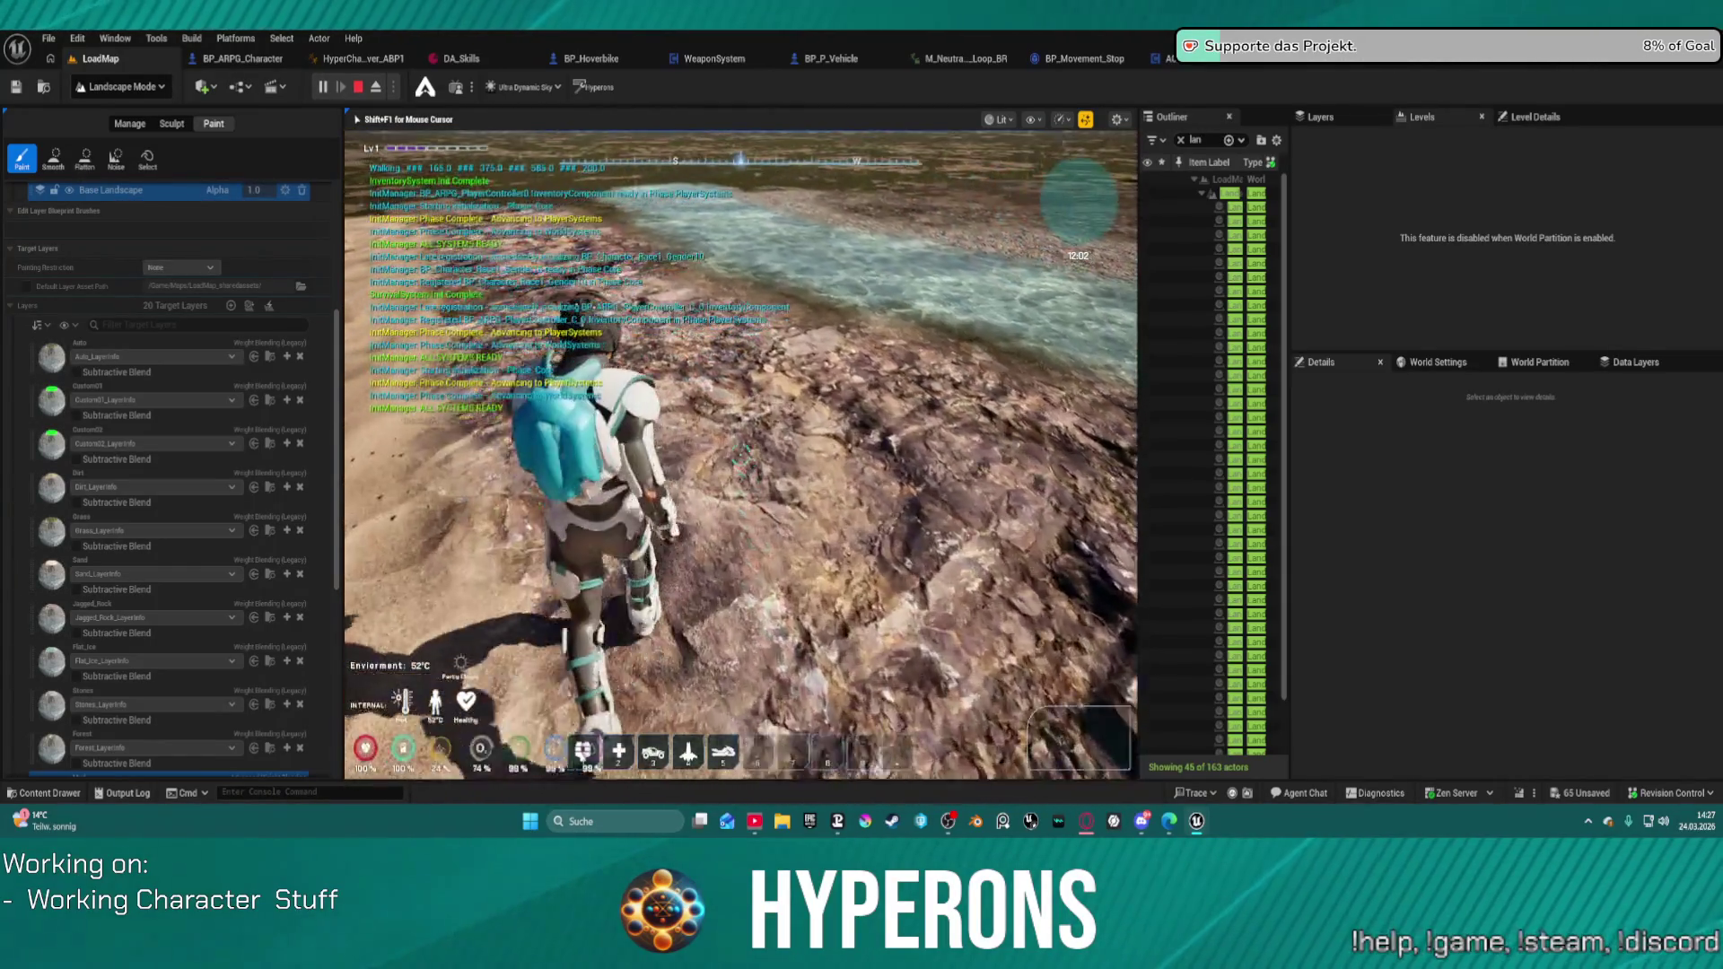
pyautogui.press('w')
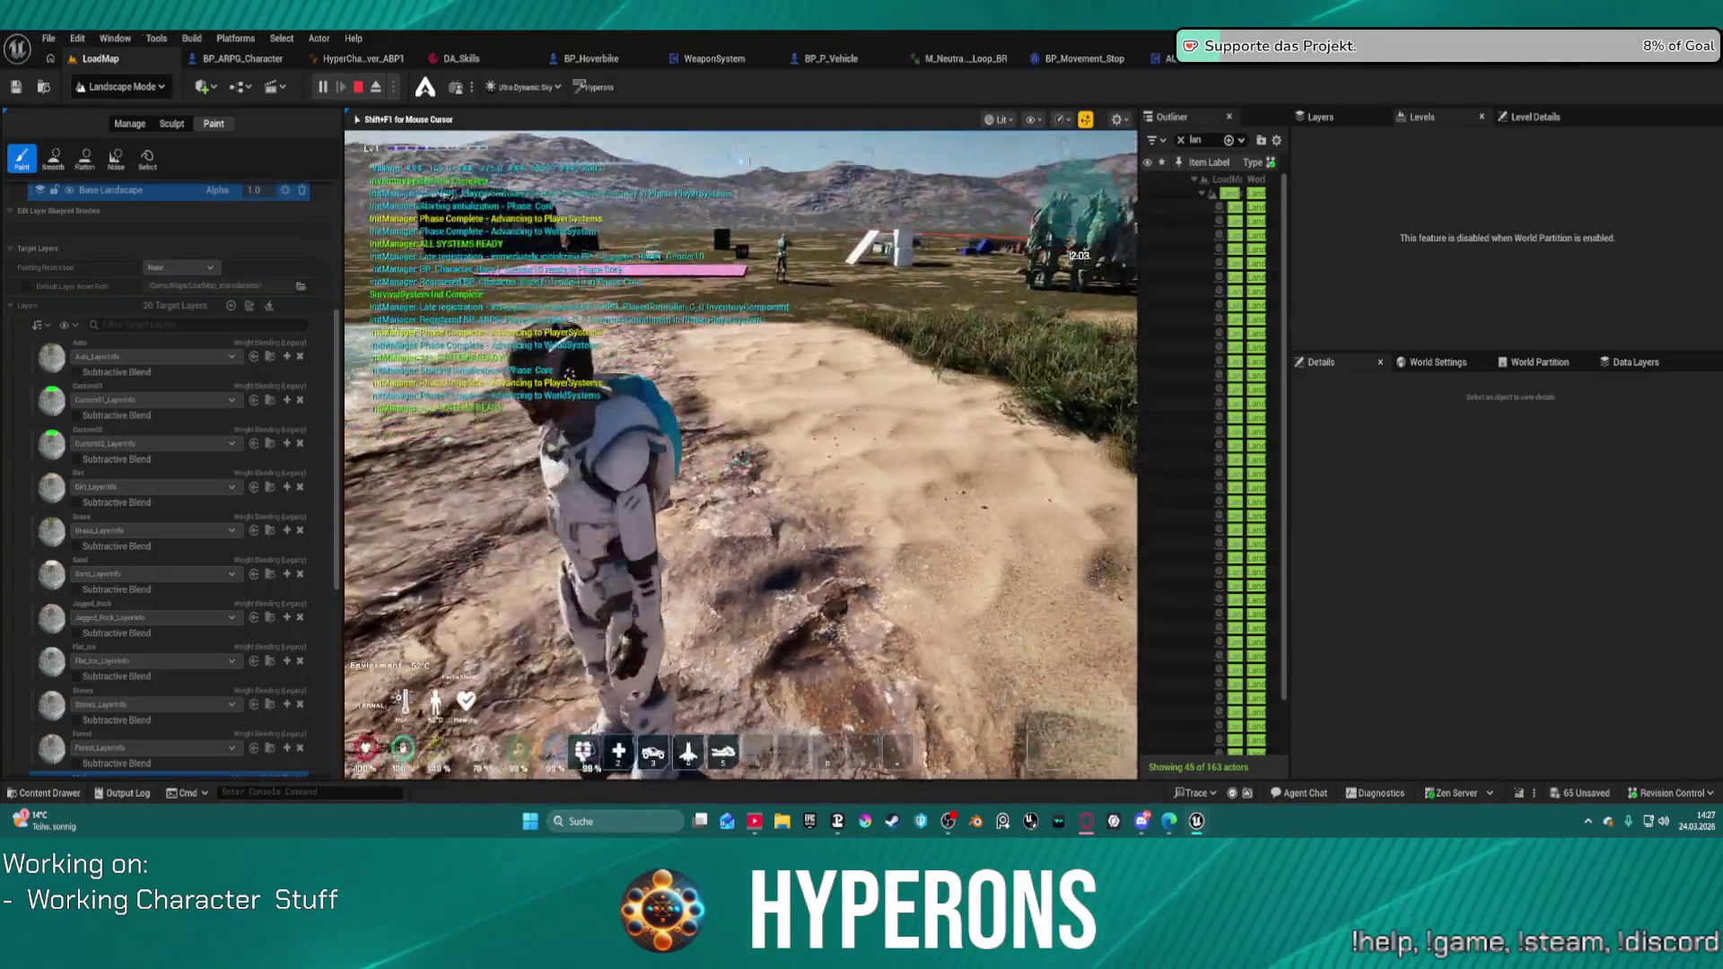
pyautogui.press('w')
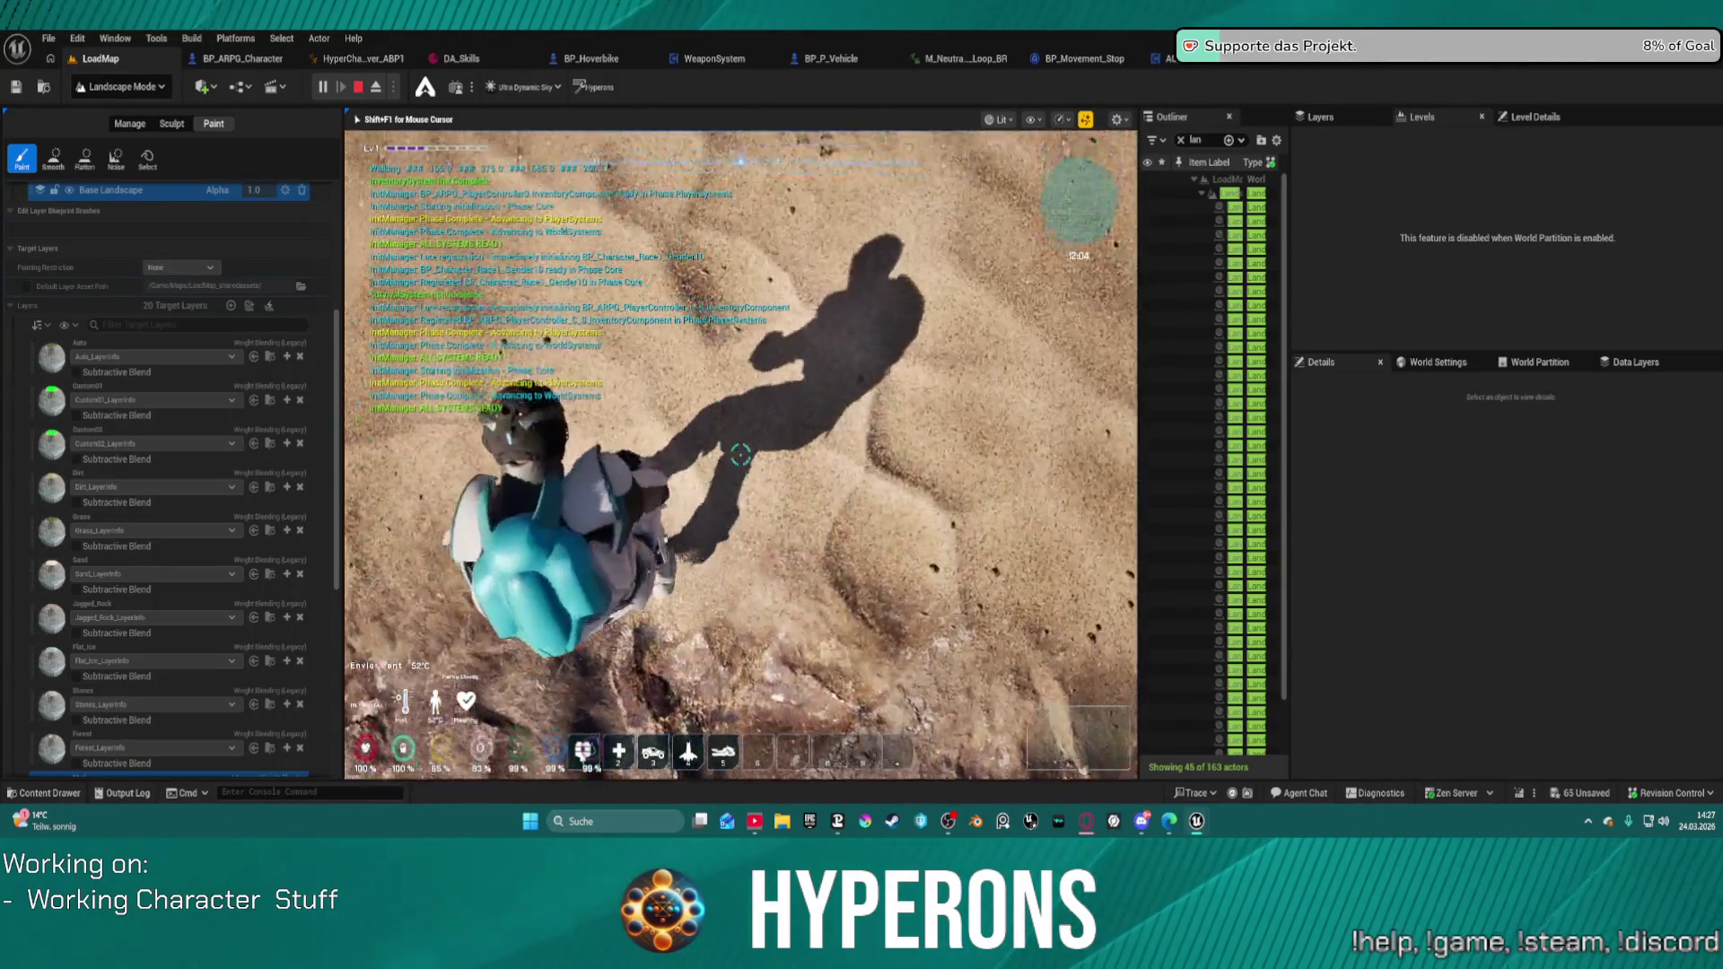
pyautogui.press('w')
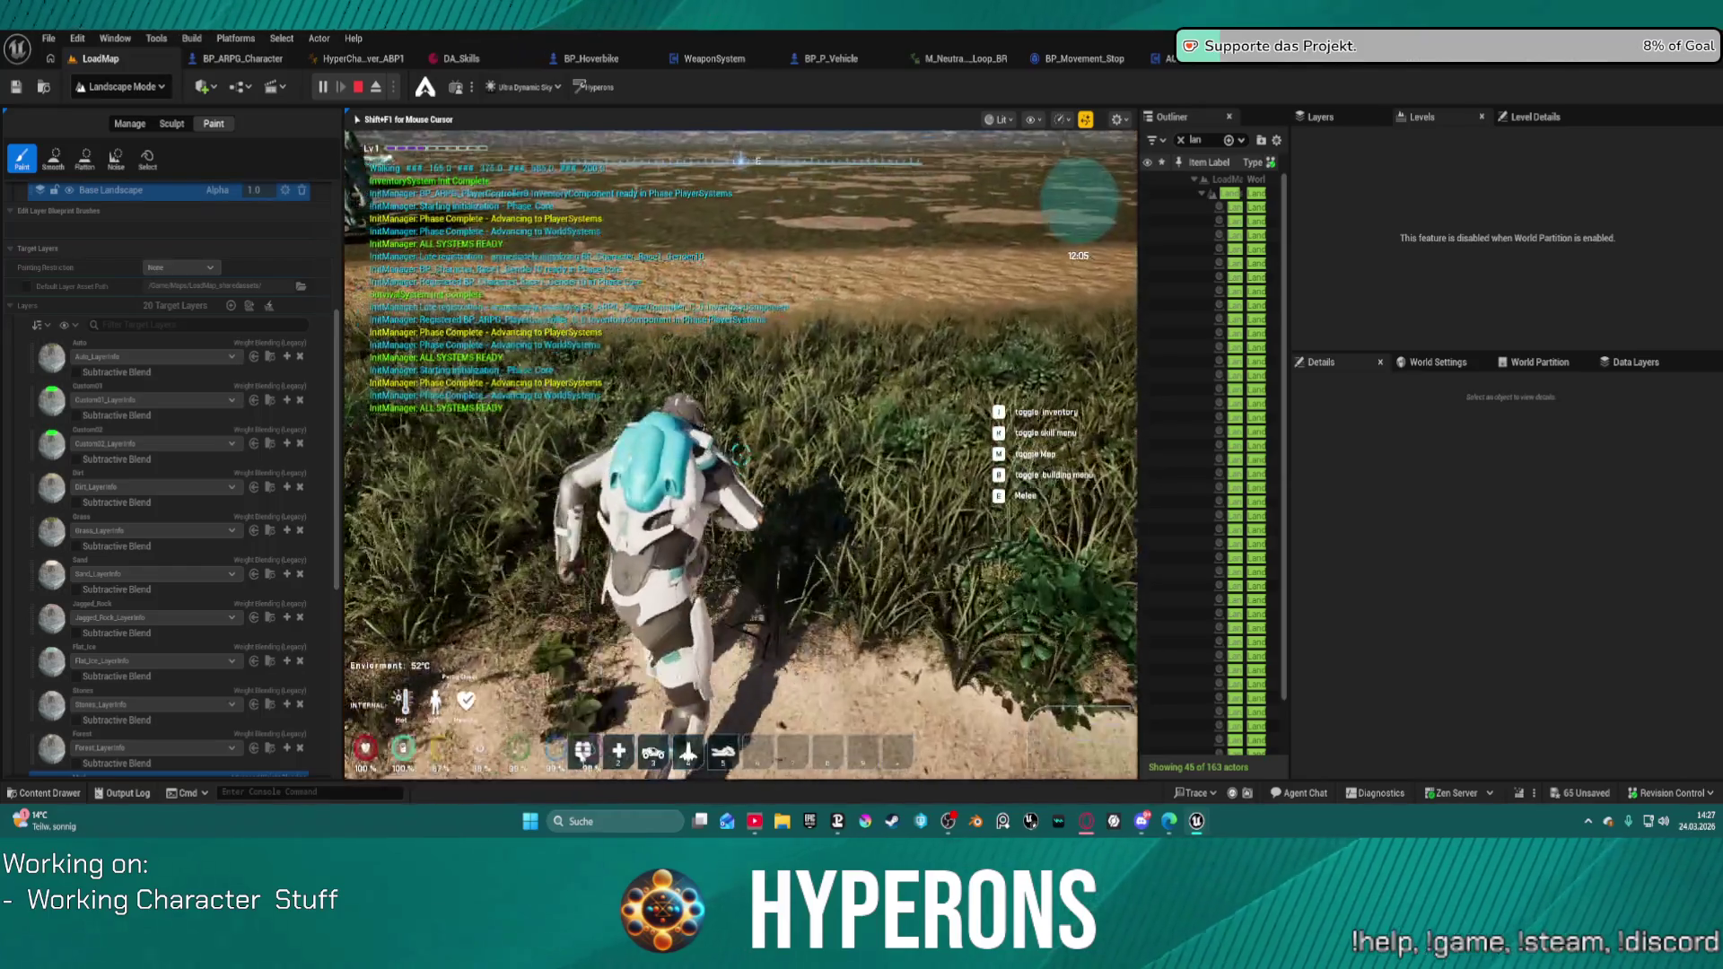
pyautogui.press('w')
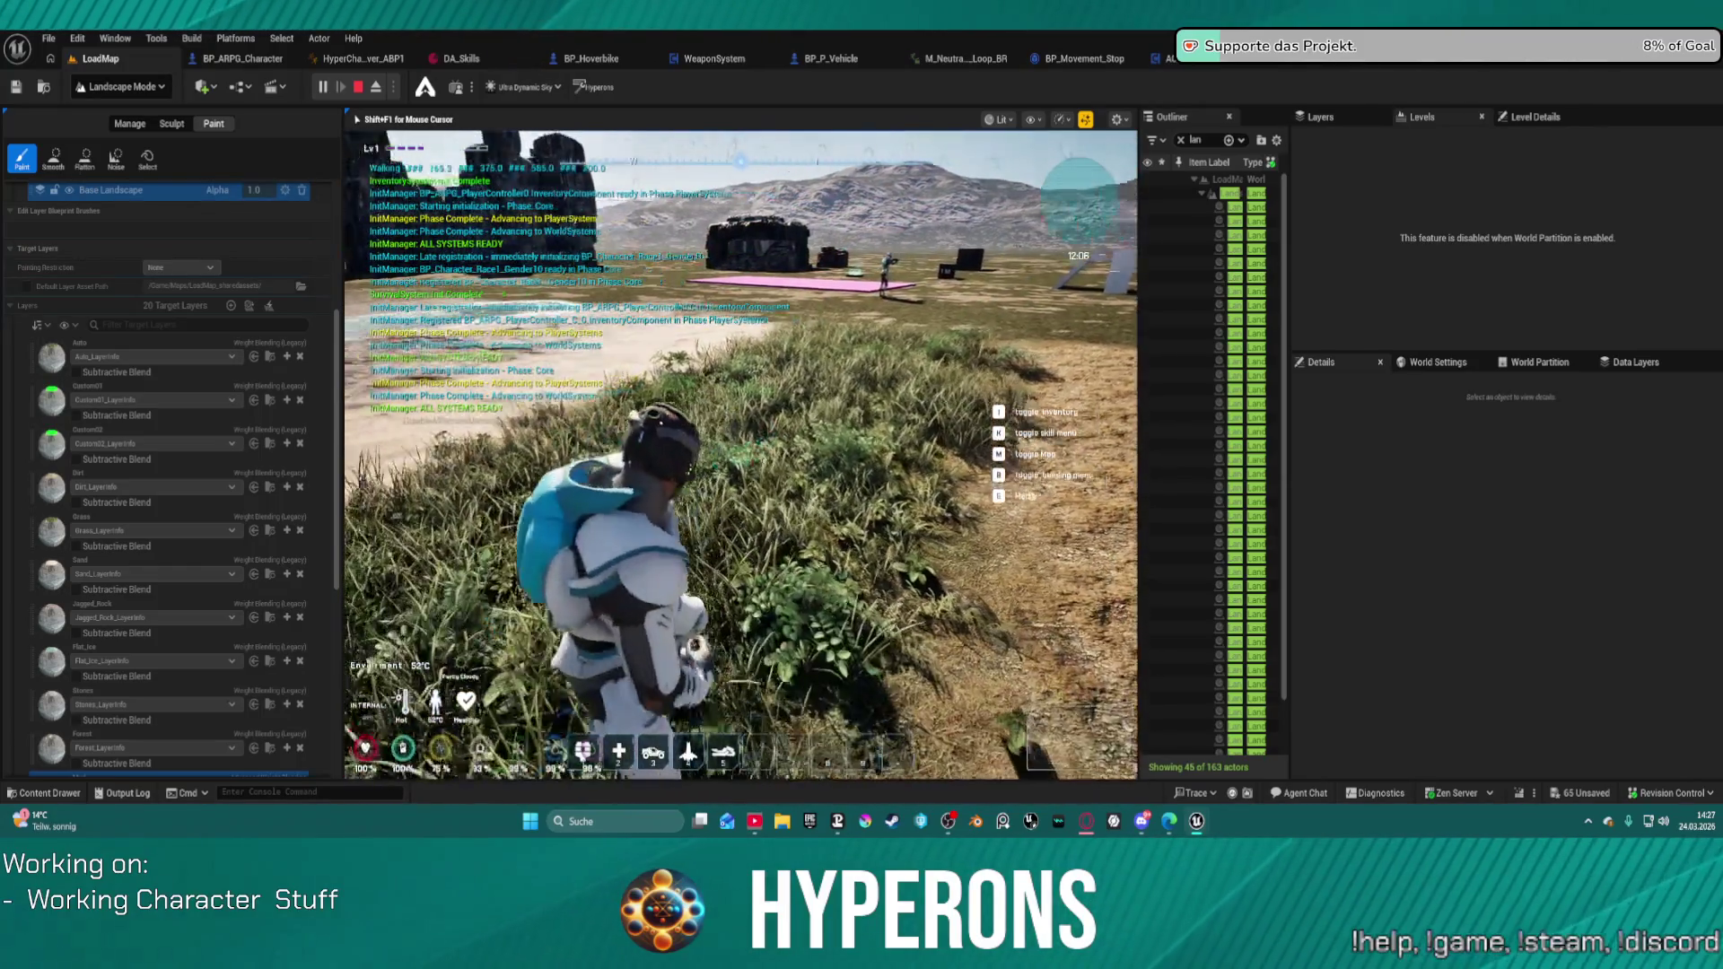
pyautogui.press('w')
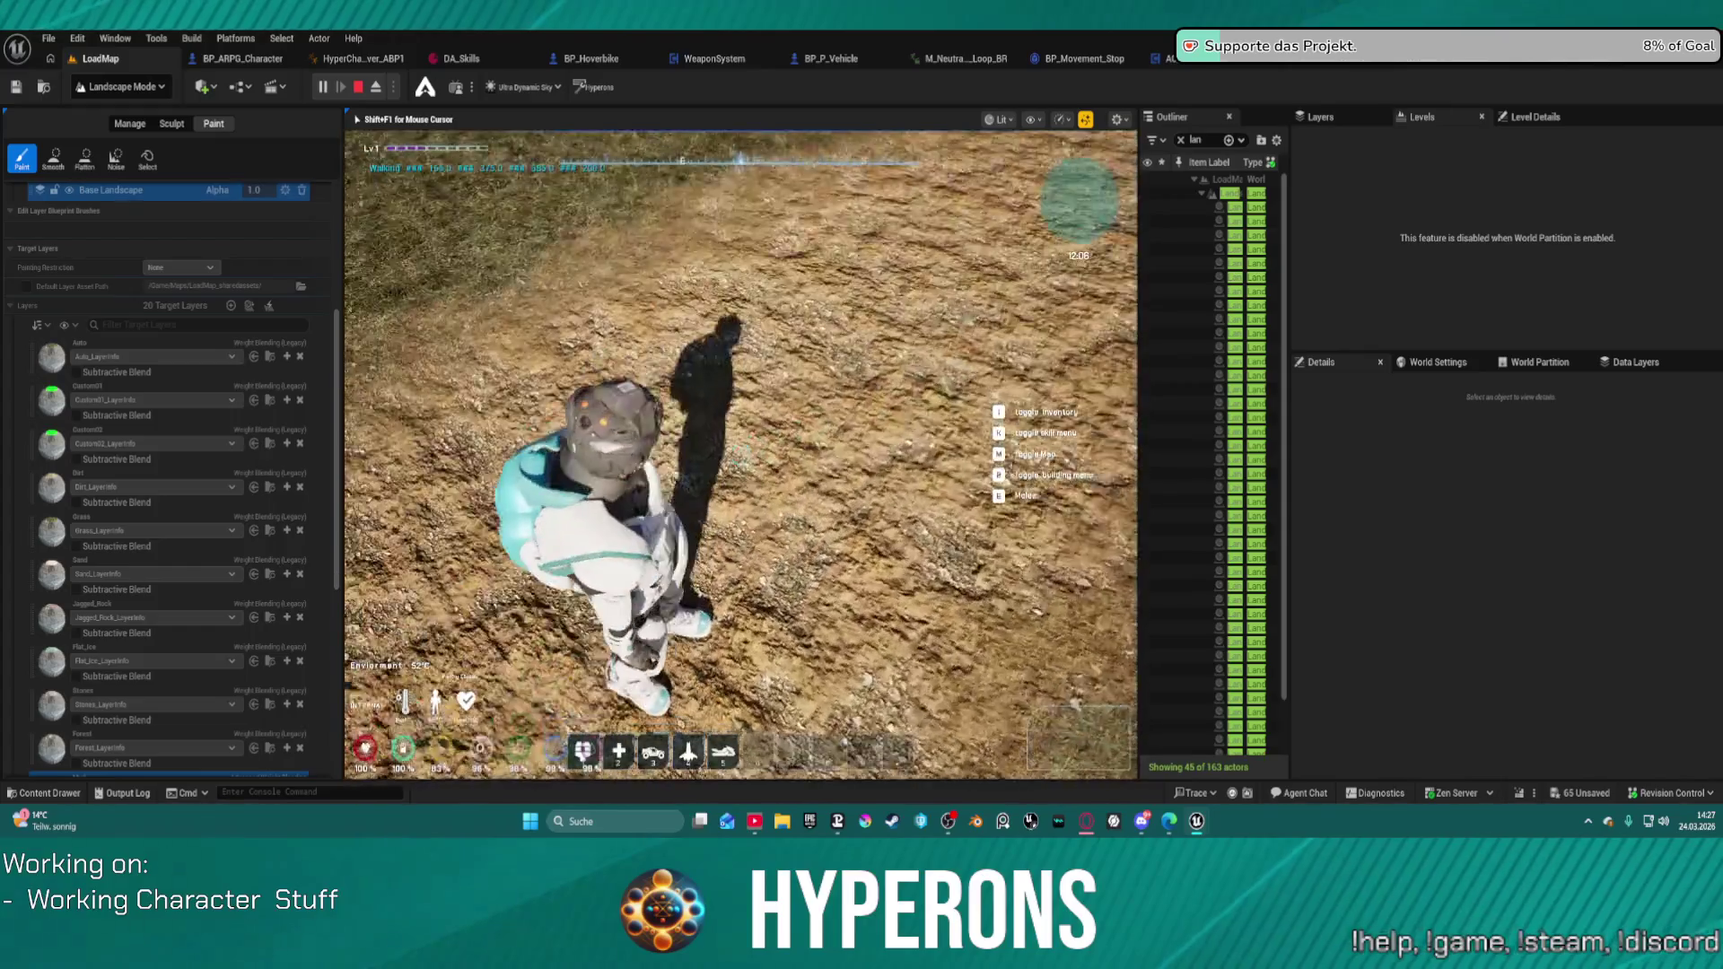
pyautogui.press('w')
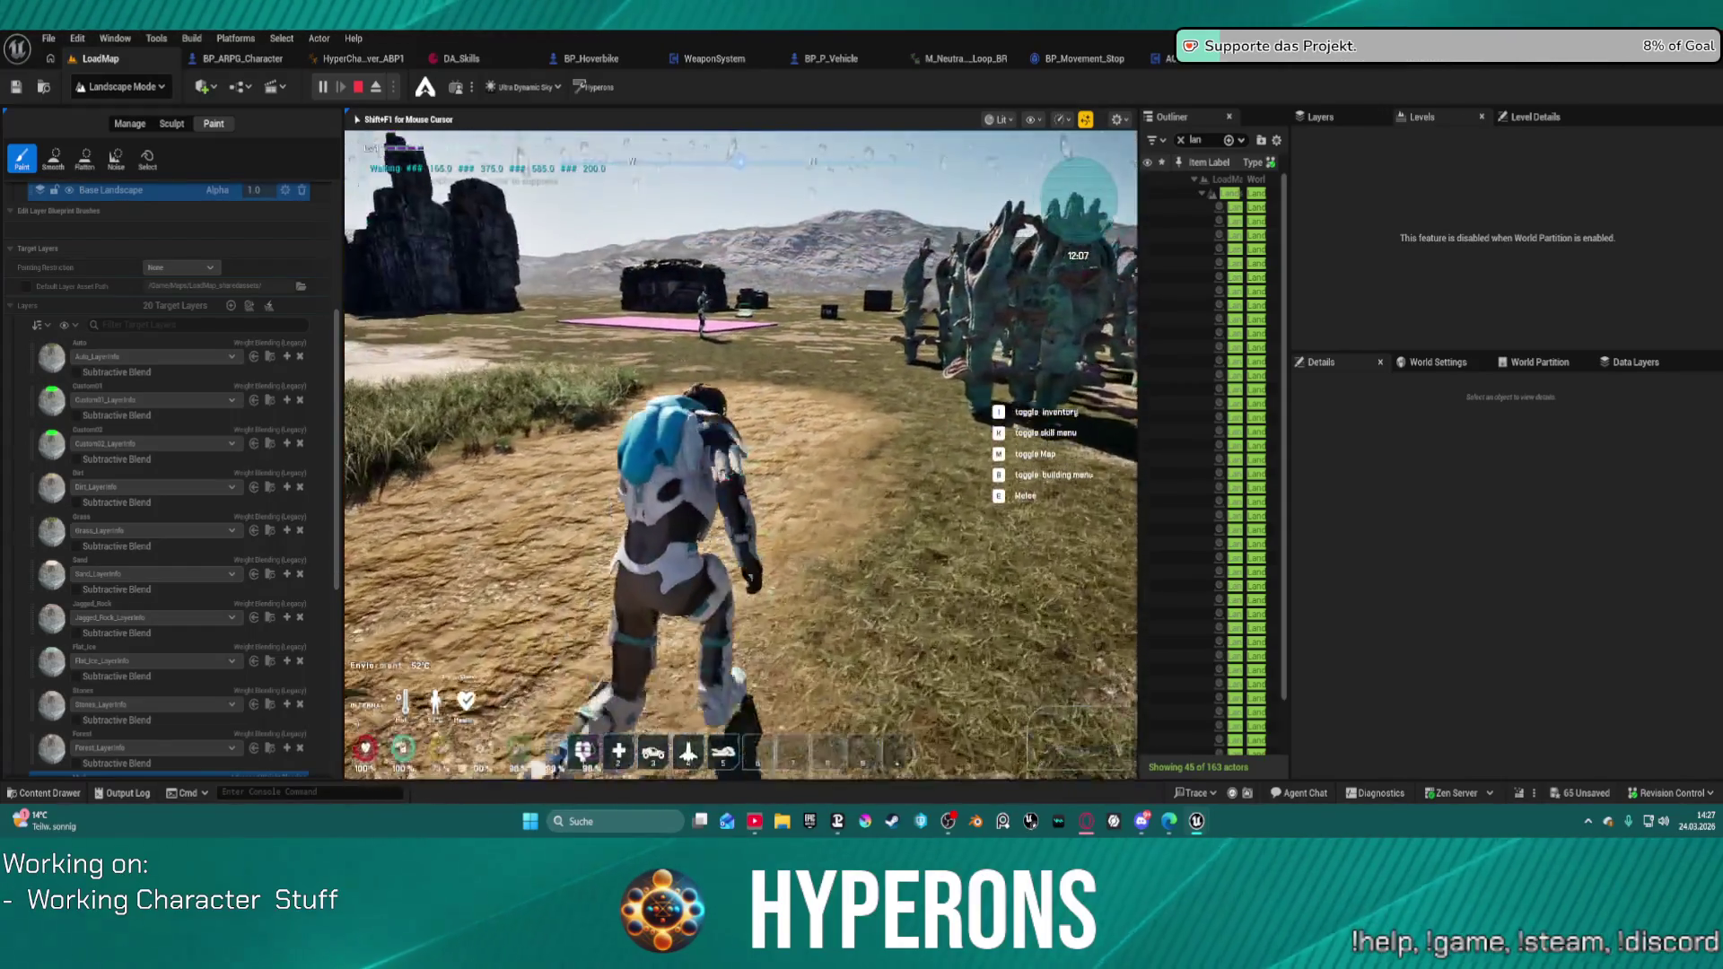
pyautogui.press('w')
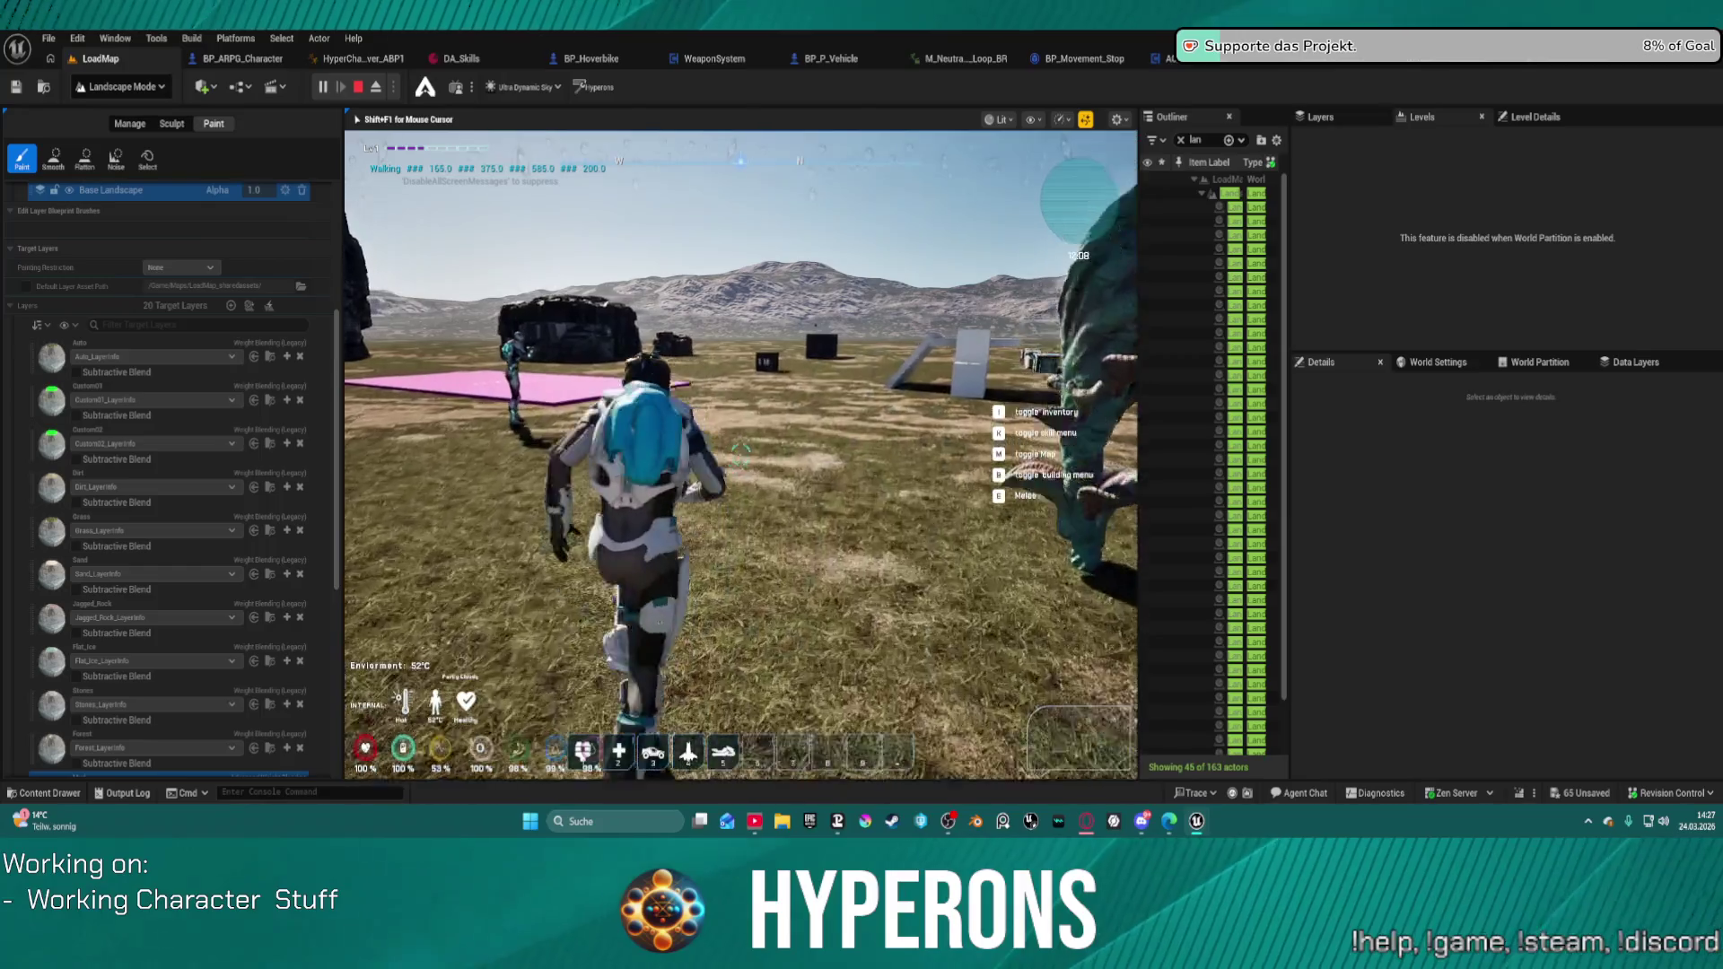
pyautogui.press('c')
pyautogui.press('c')
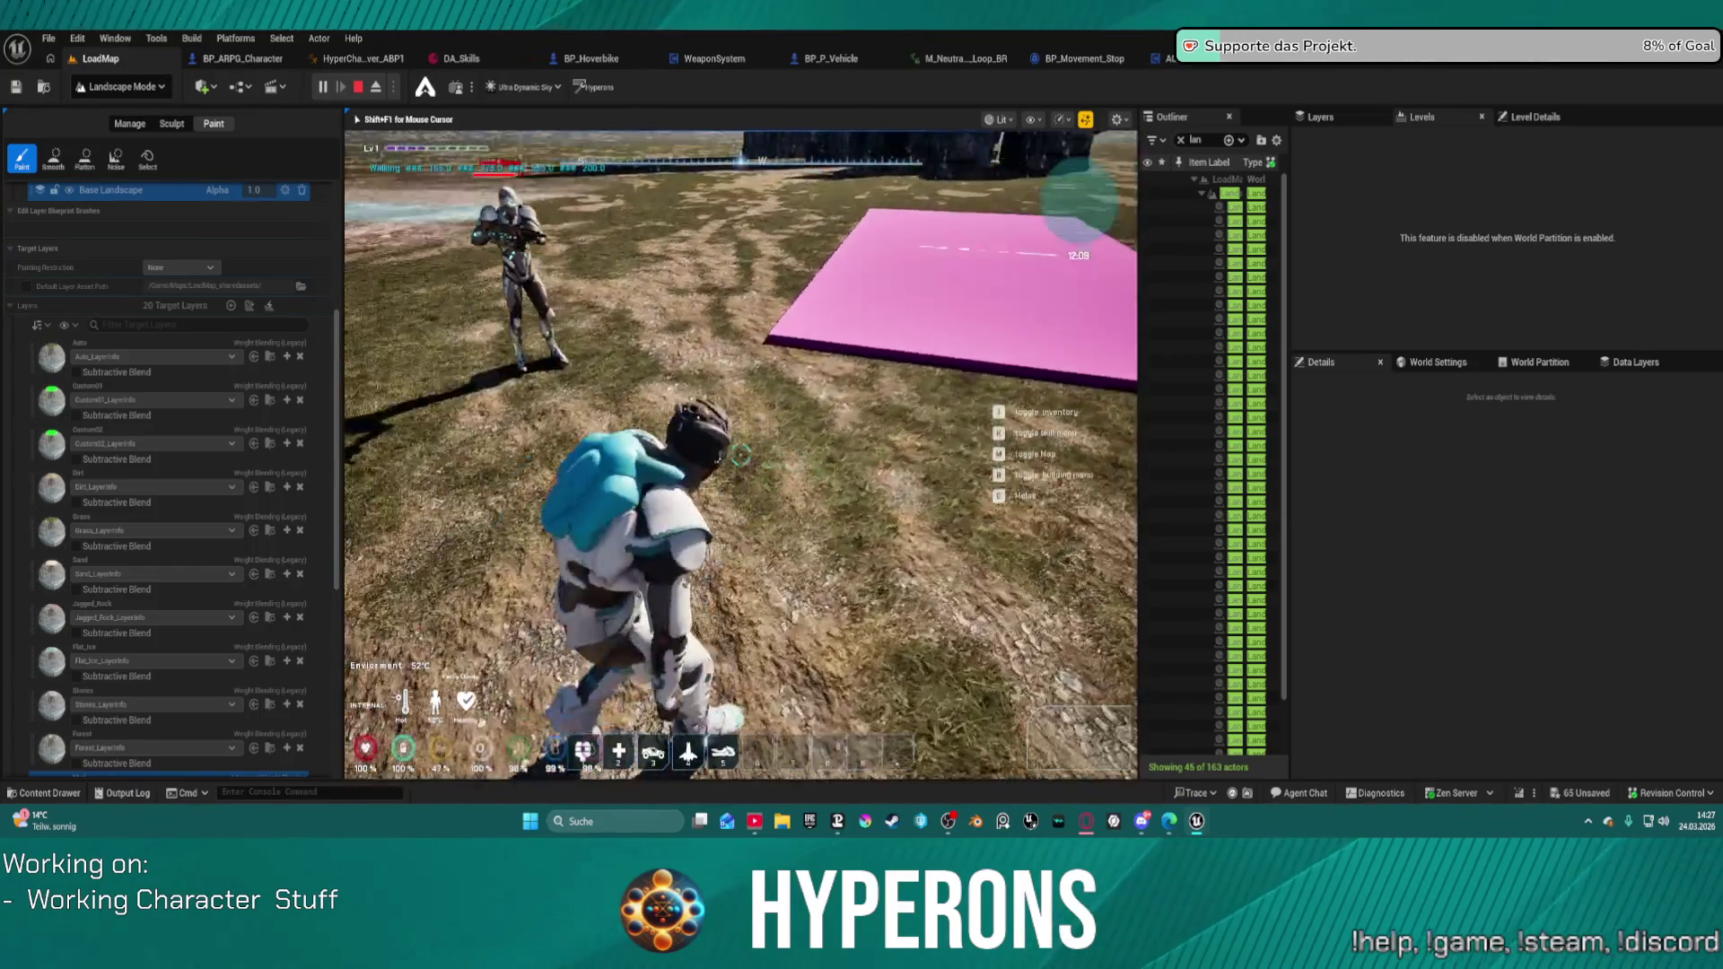
pyautogui.hotkey('shift', 'F1')
pyautogui.press('Escape')
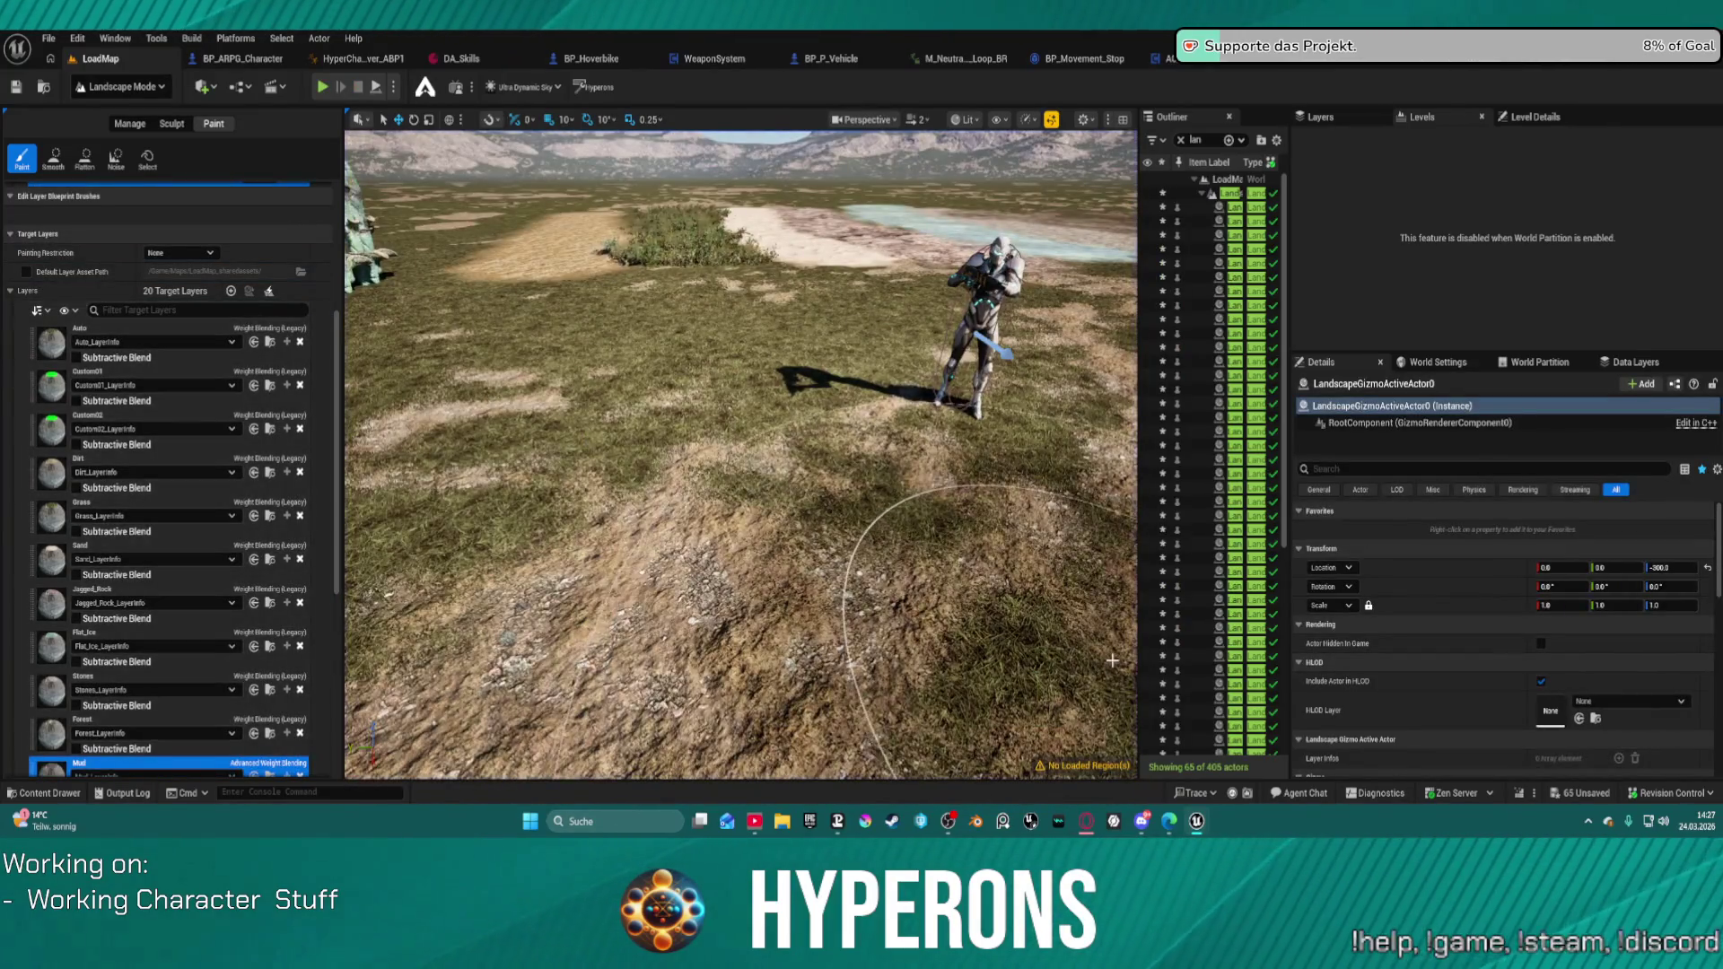
# Step: Open the Hyperons Editor Tool panel and widen it beside the viewport
pyautogui.scroll(-10, 978, 524)
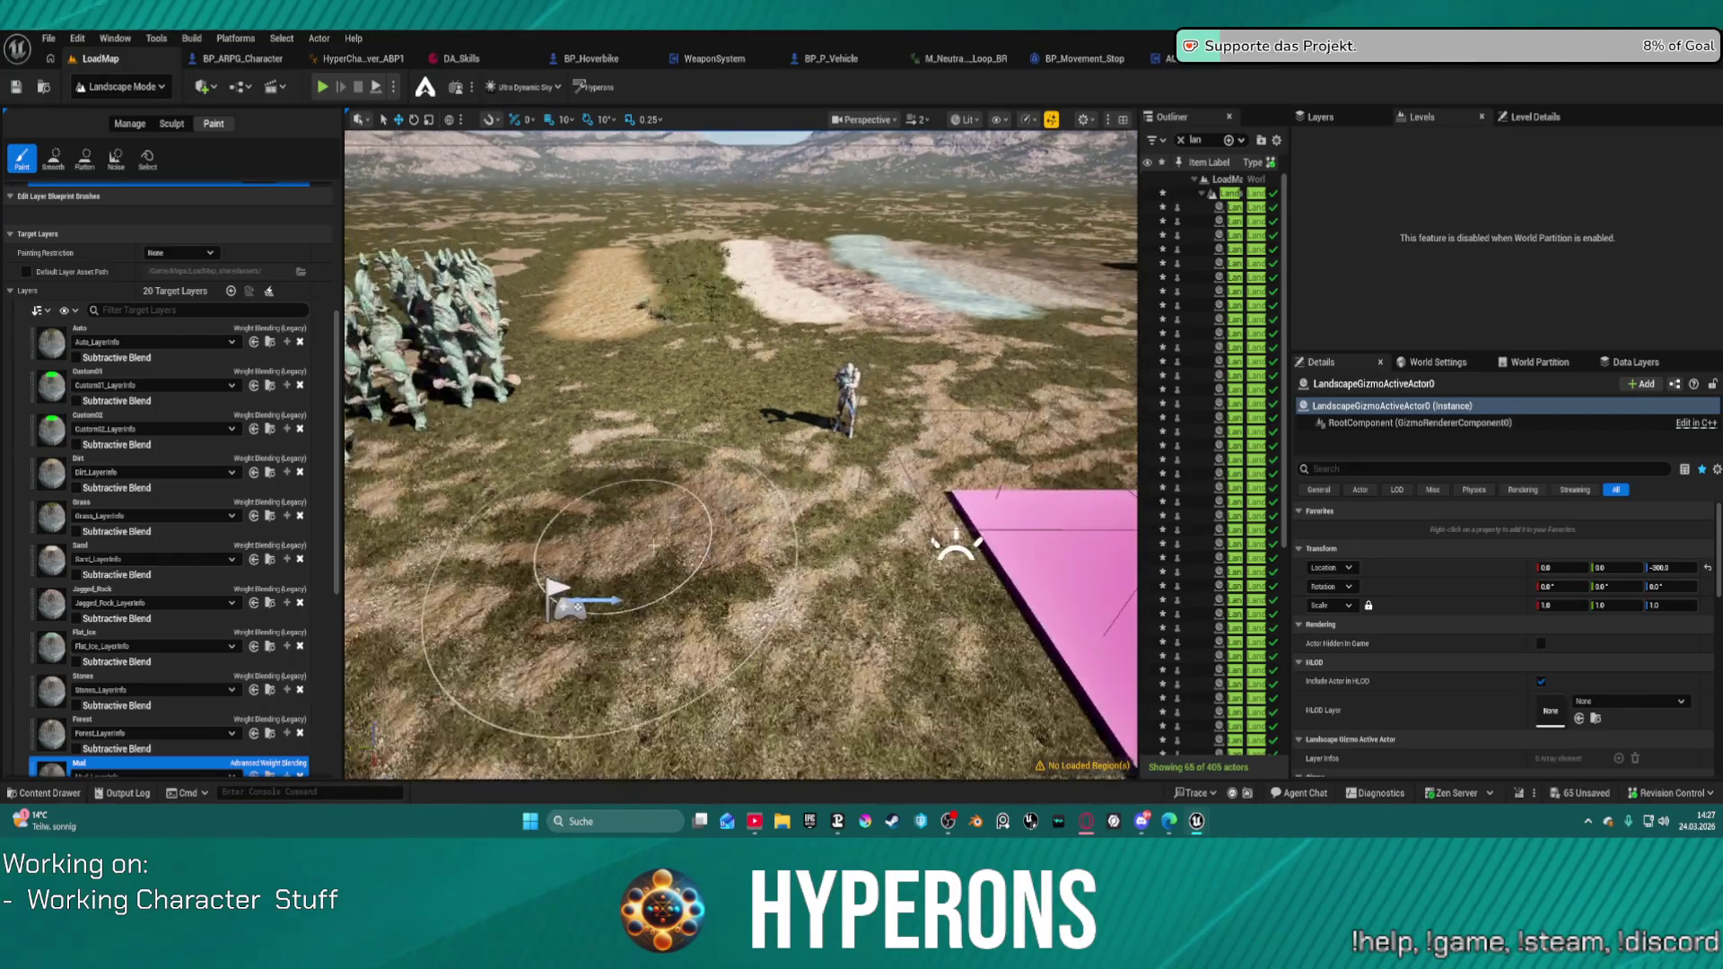
pyautogui.scroll(-5, 1418, 611)
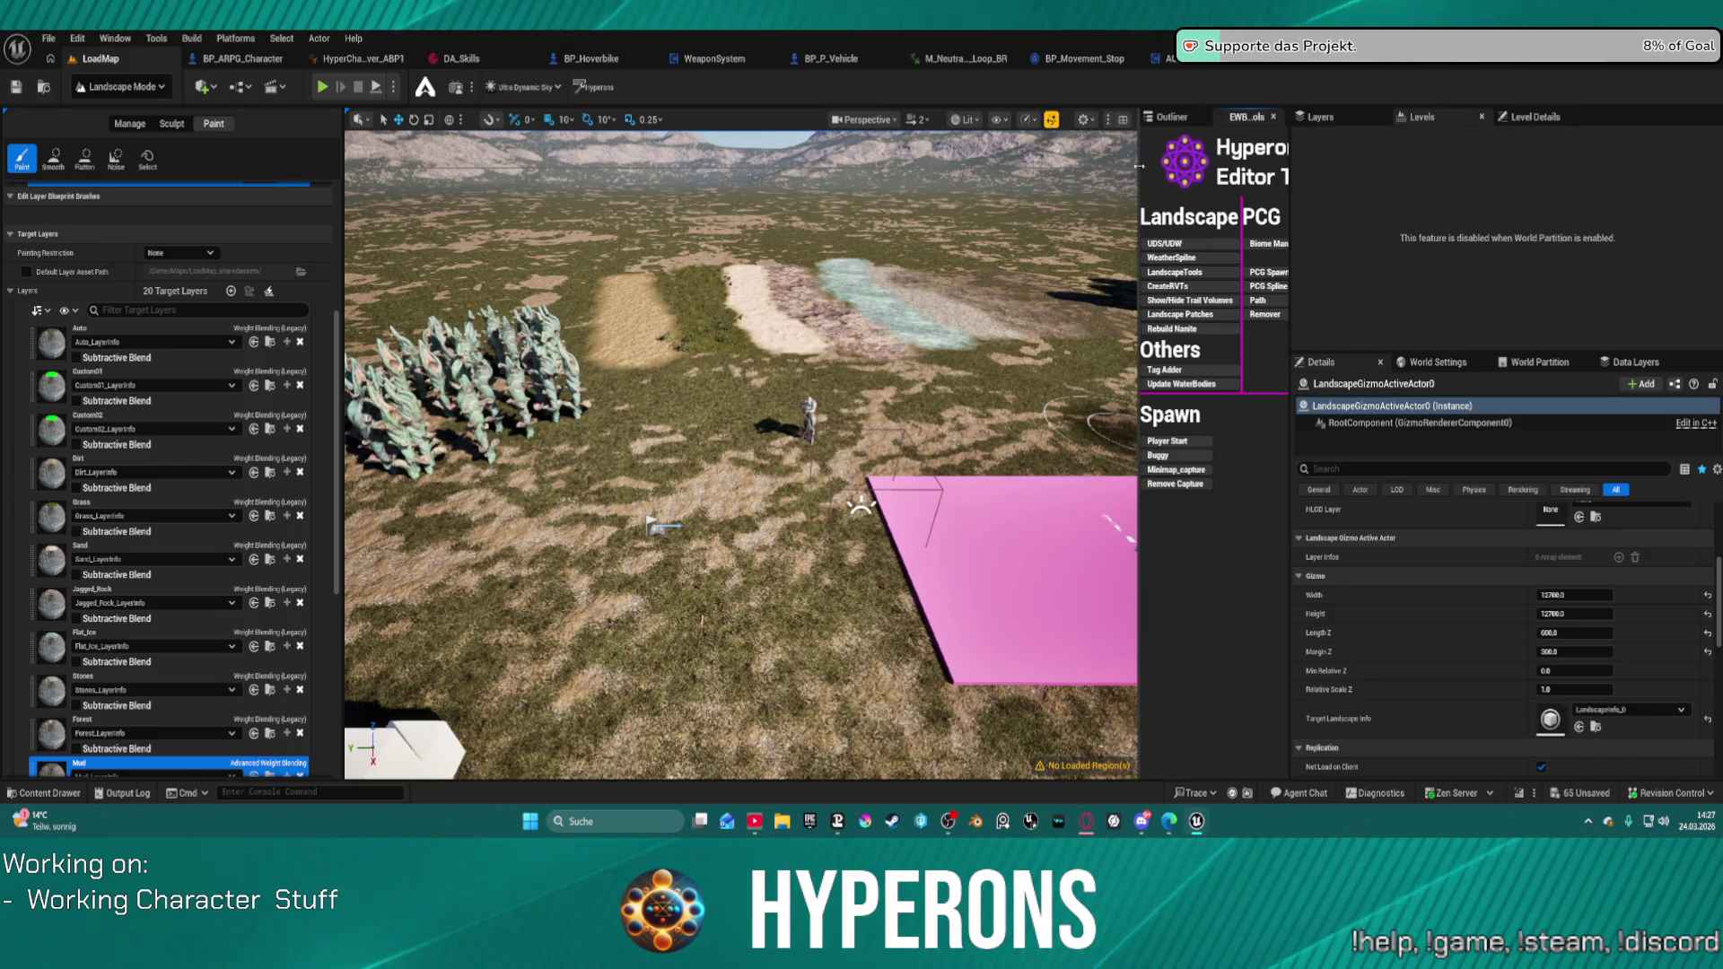
pyautogui.moveTo(996, 166)
pyautogui.mouseDown()
pyautogui.moveTo(978, 166)
pyautogui.moveTo(1071, 166)
pyautogui.mouseUp()
# Step: Run Setup Landscape for RVT from the RVT and VHF Quick Setup, then close it
pyautogui.click(1122, 287)
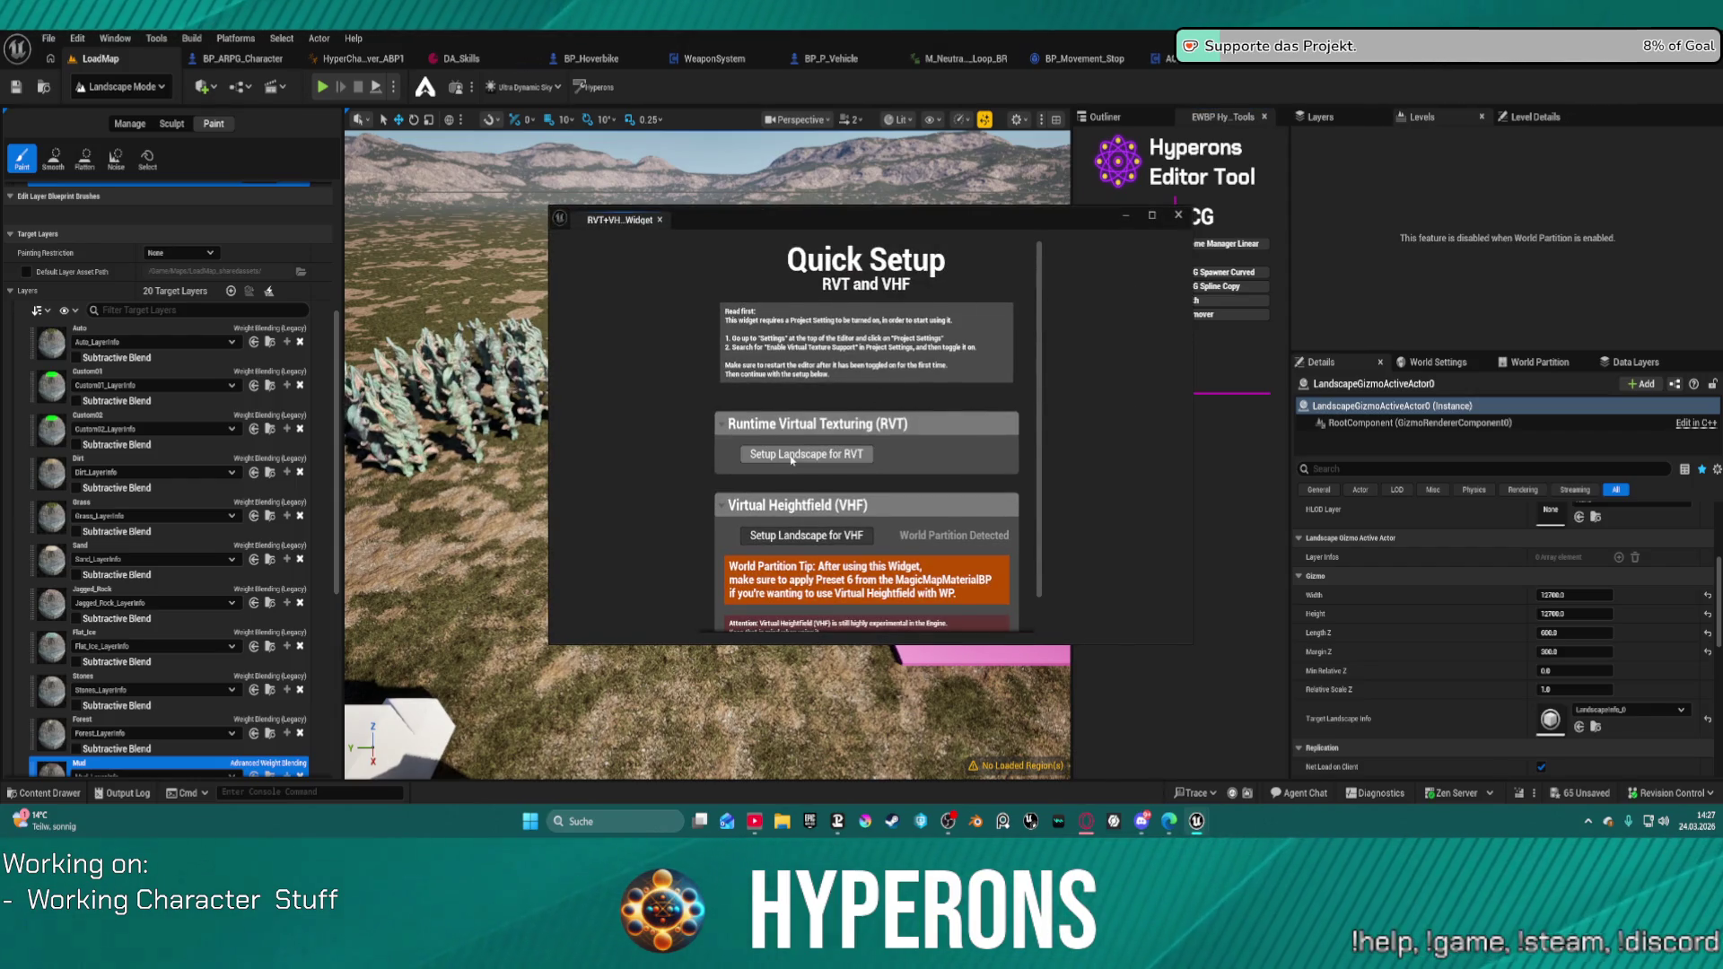
pyautogui.scroll(-2, 1014, 503)
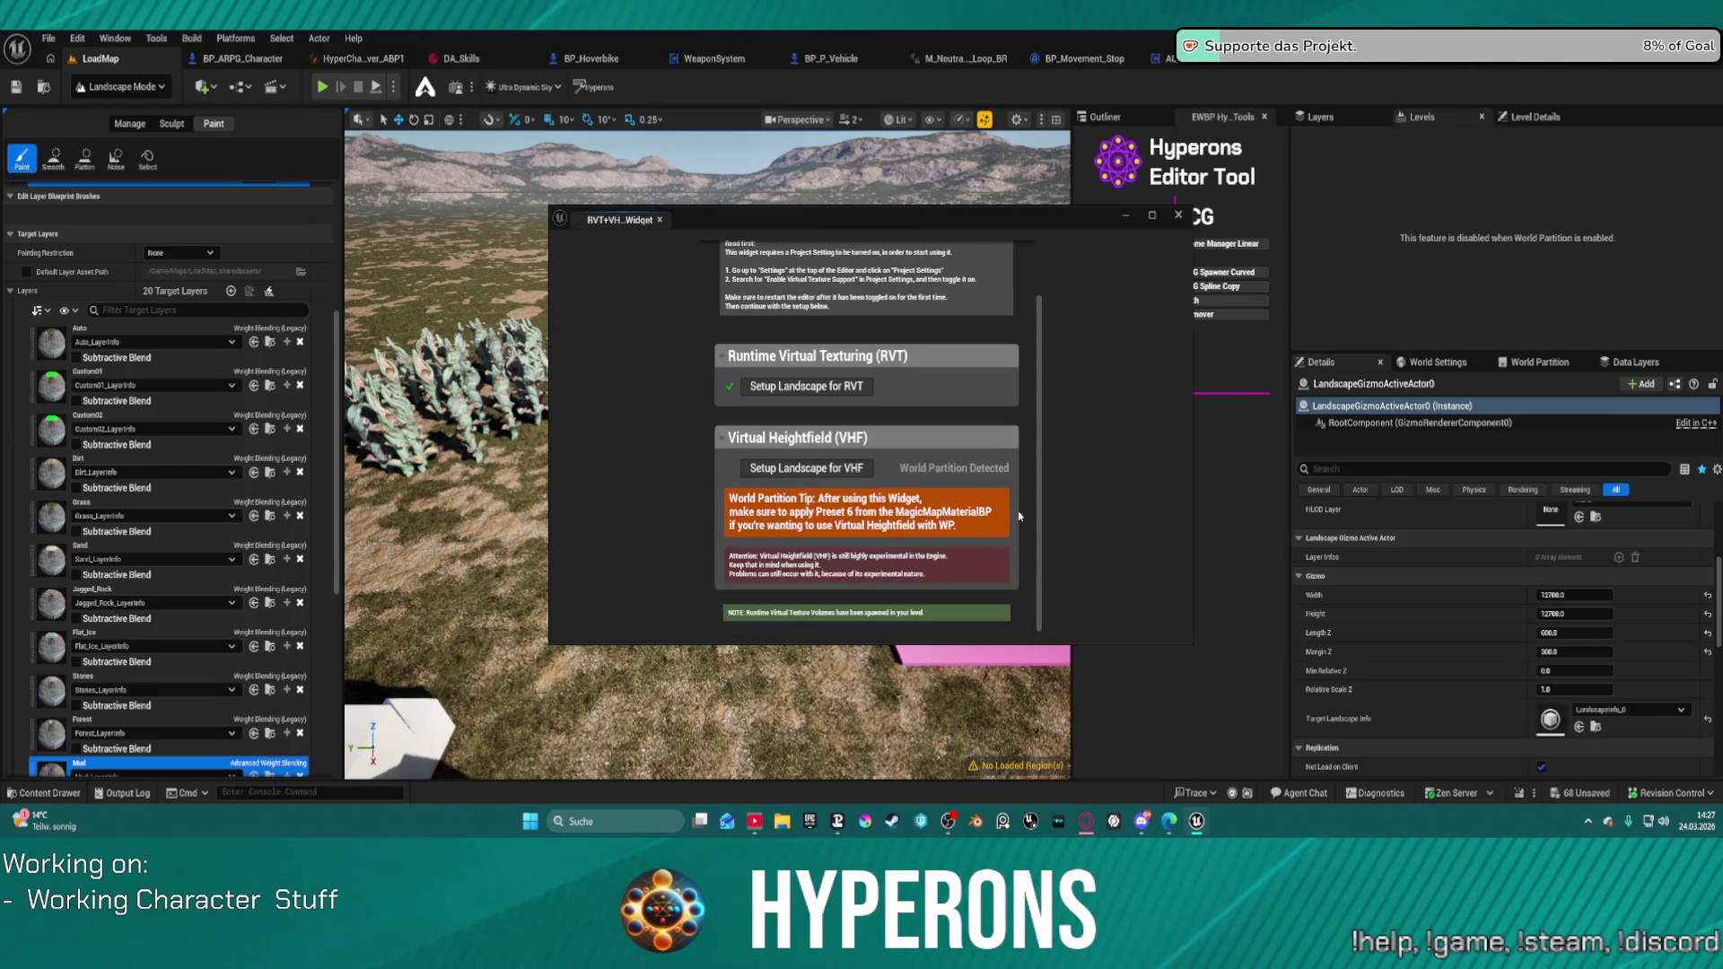
pyautogui.click(1178, 215)
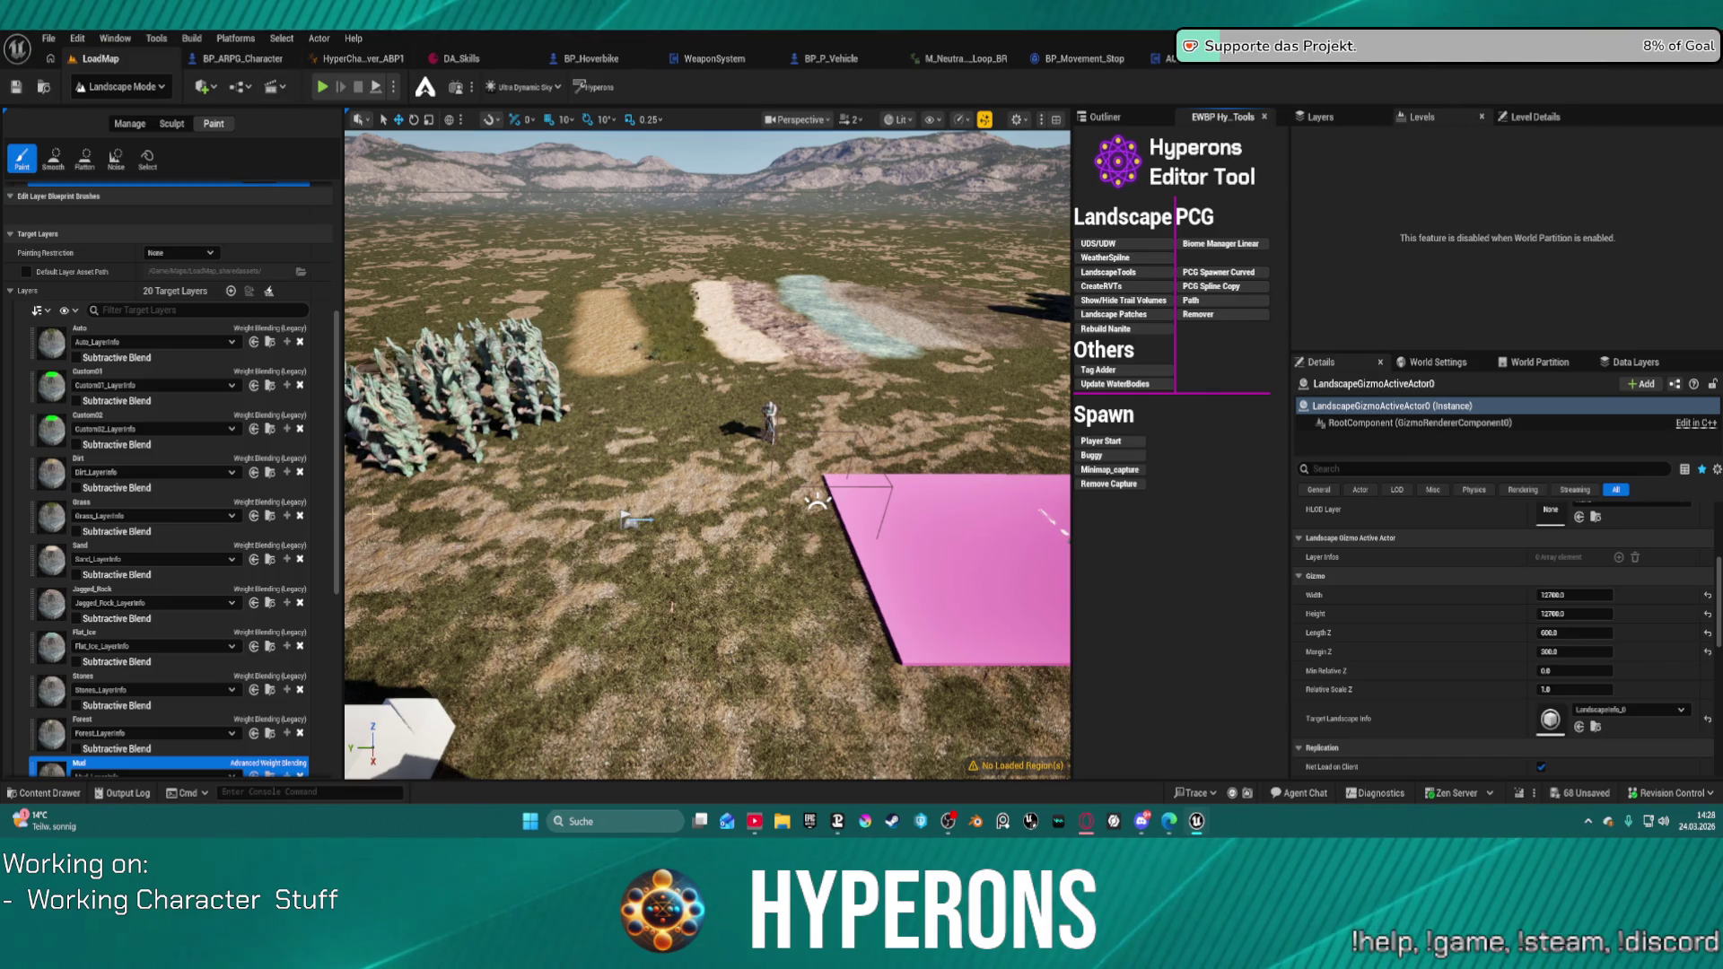
# Step: Switch the editor from Landscape Mode to Selection Mode
pyautogui.click(144, 86)
pyautogui.click(154, 134)
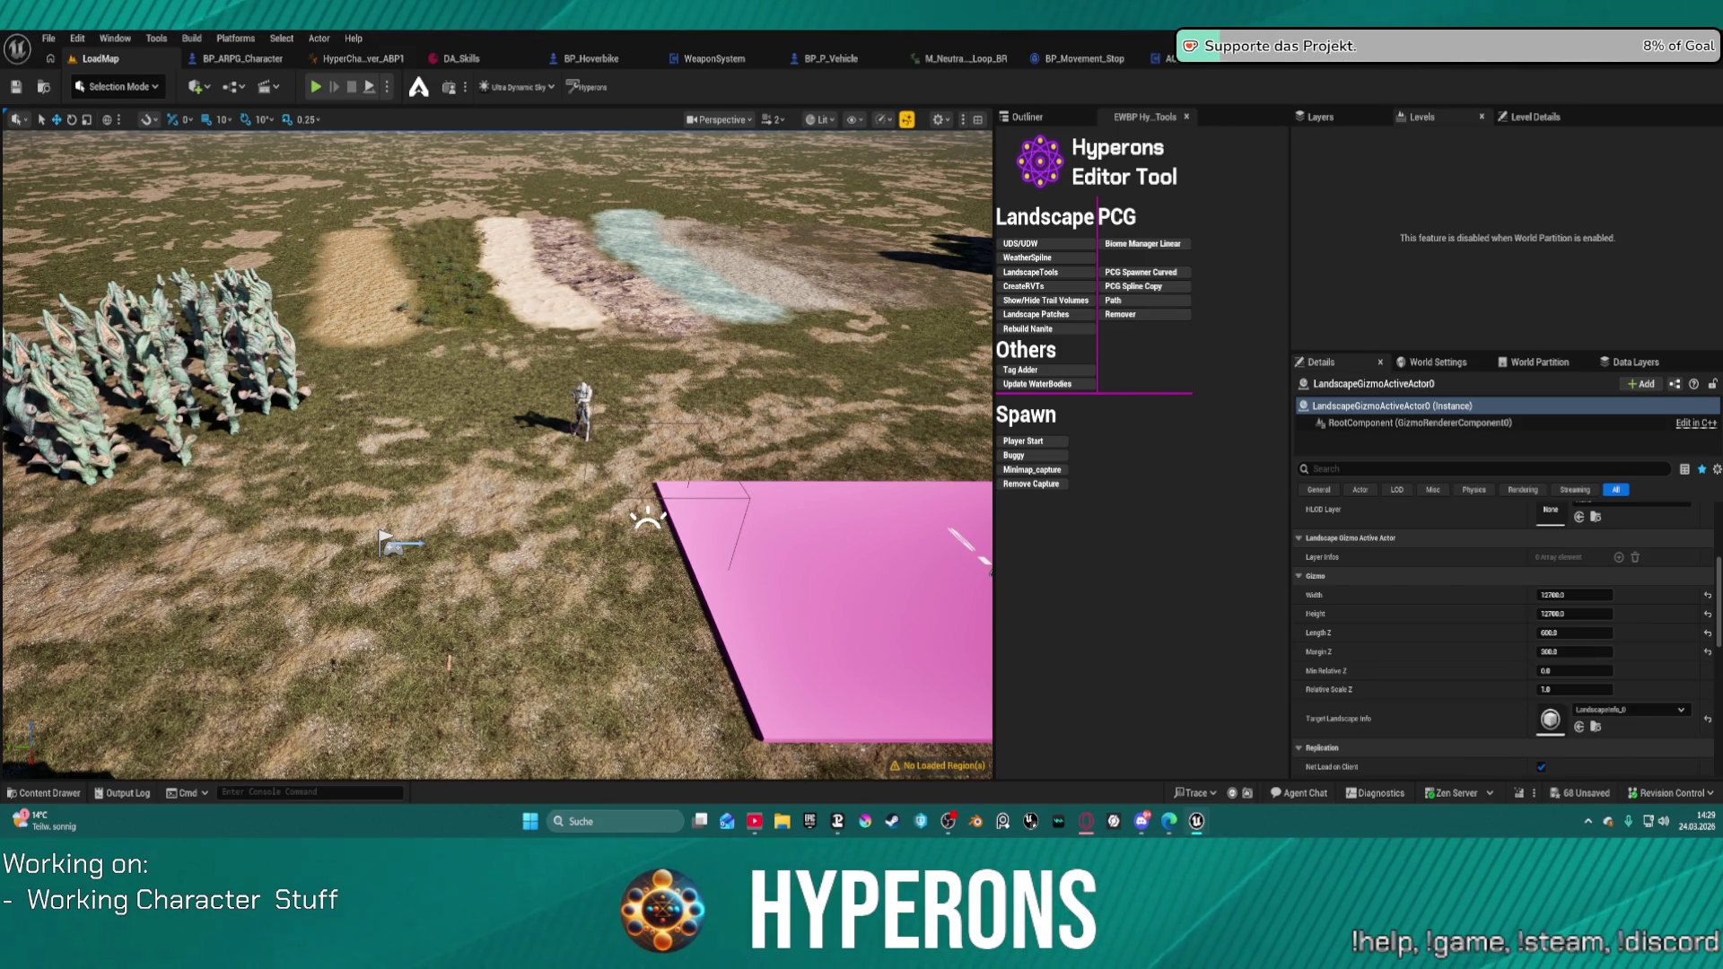
# Step: Bring the floating Content Browser into view and enlarge it
pyautogui.moveTo(894, 27); pyautogui.dragTo(894, 395)
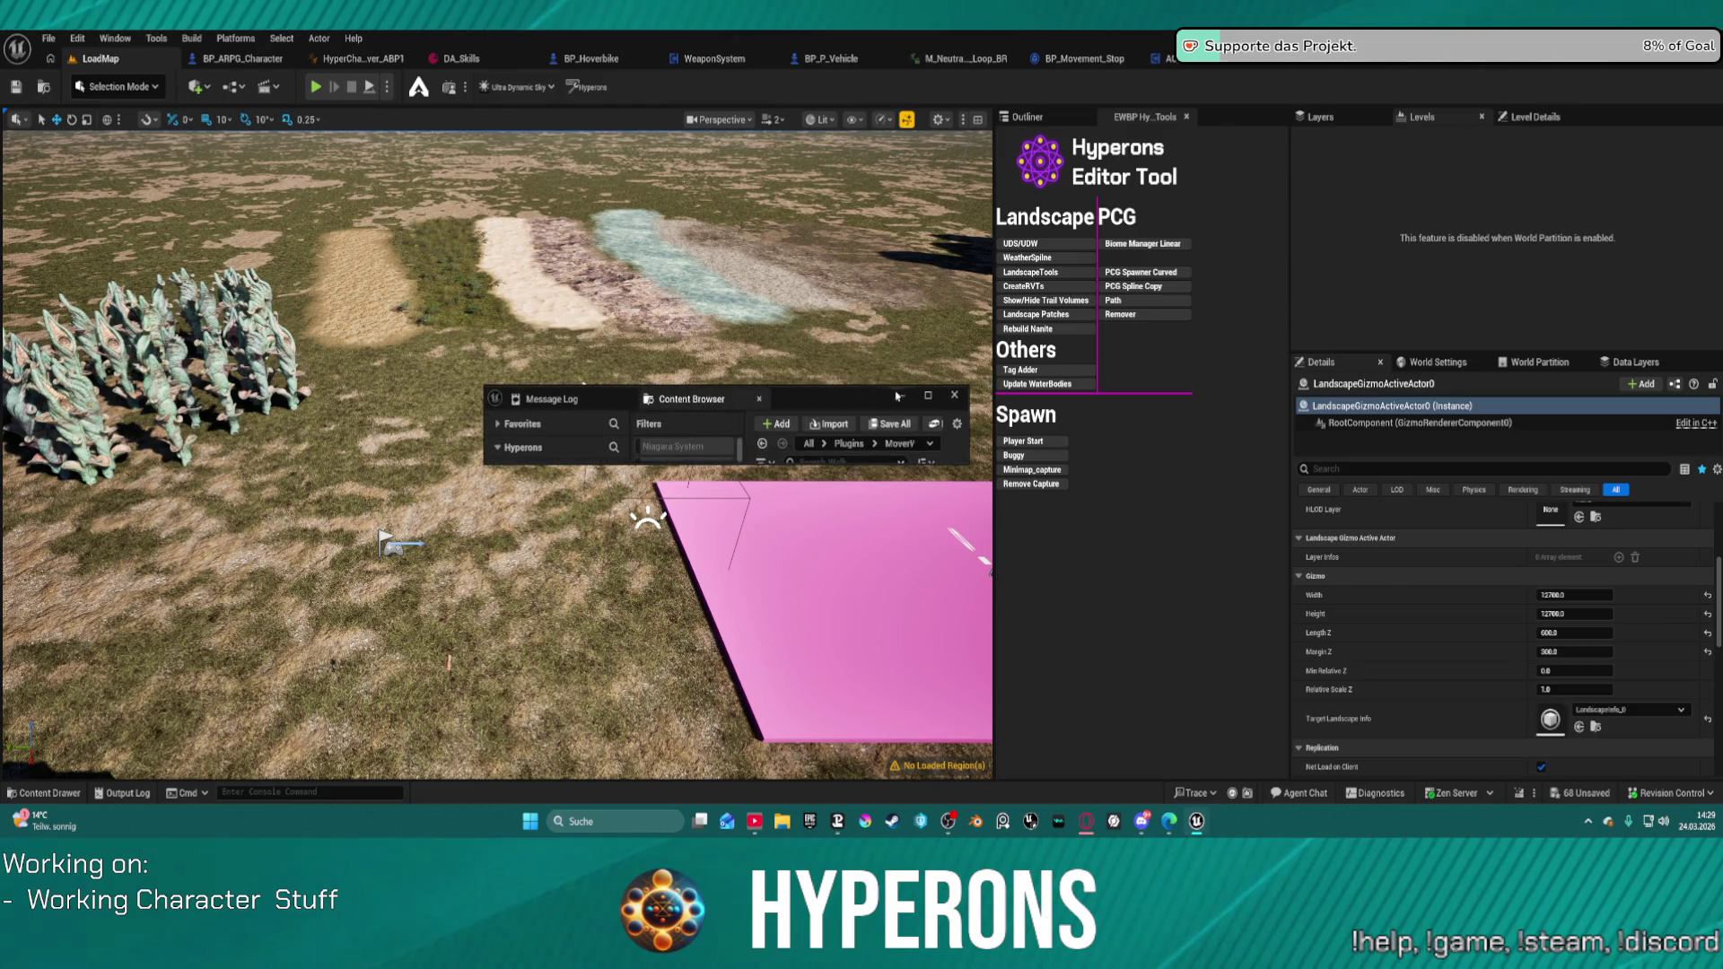
pyautogui.click(937, 396)
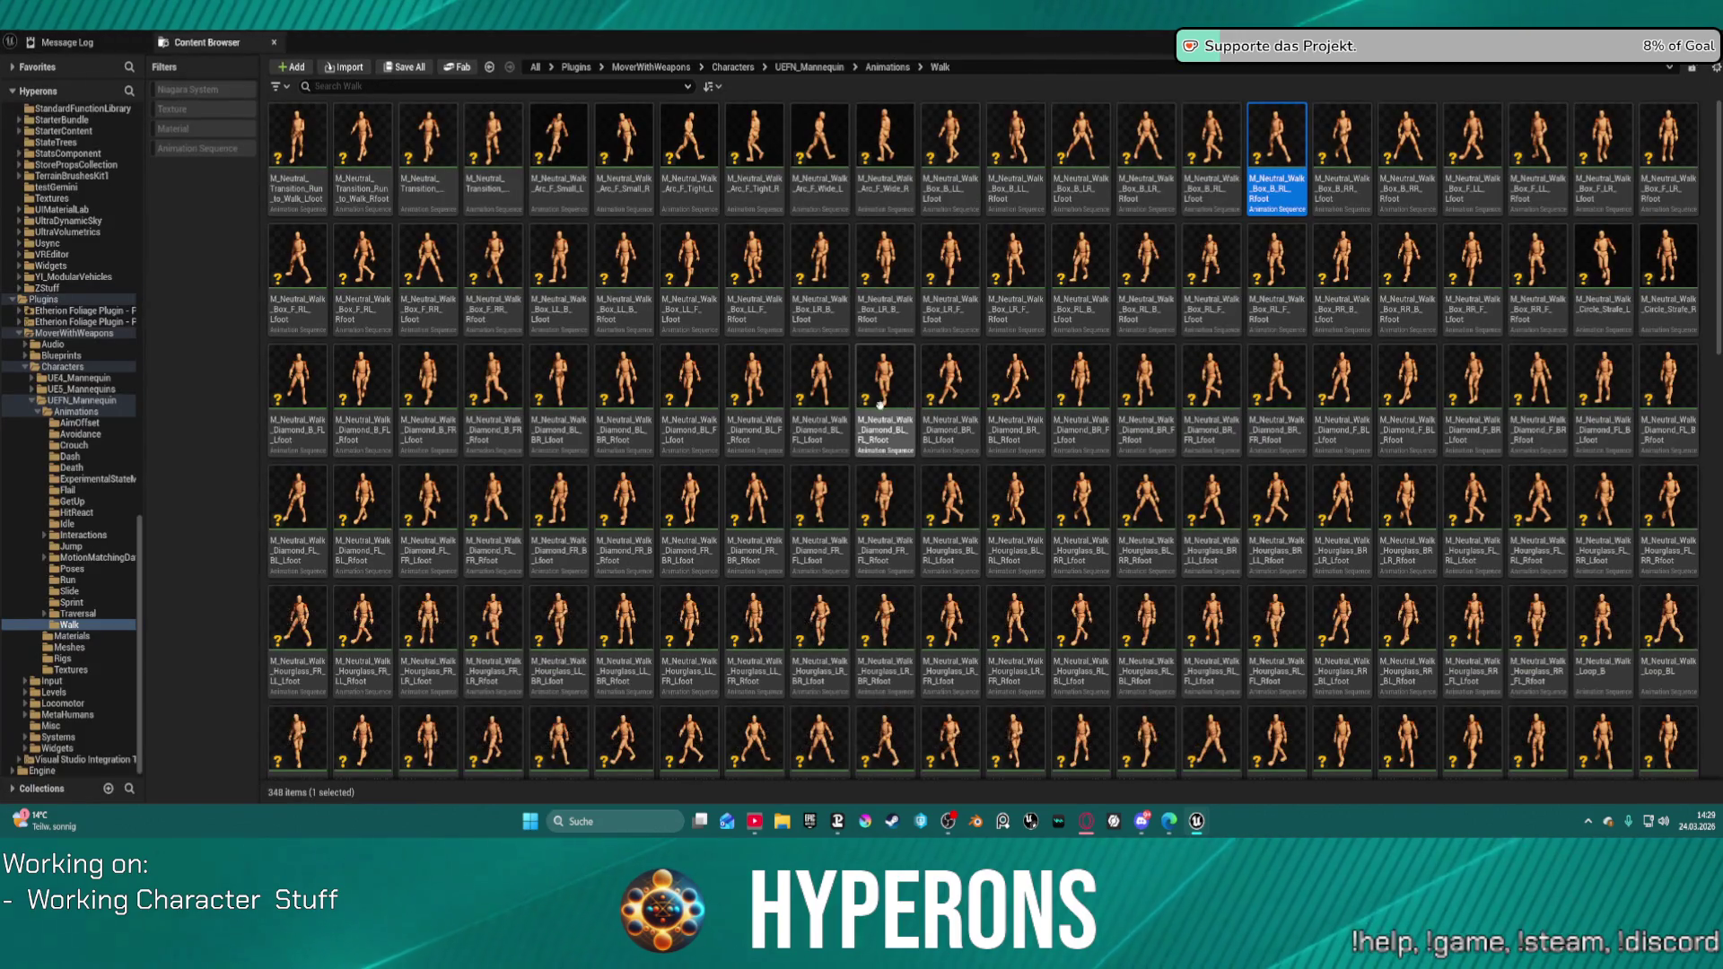
pyautogui.moveTo(752, 400)
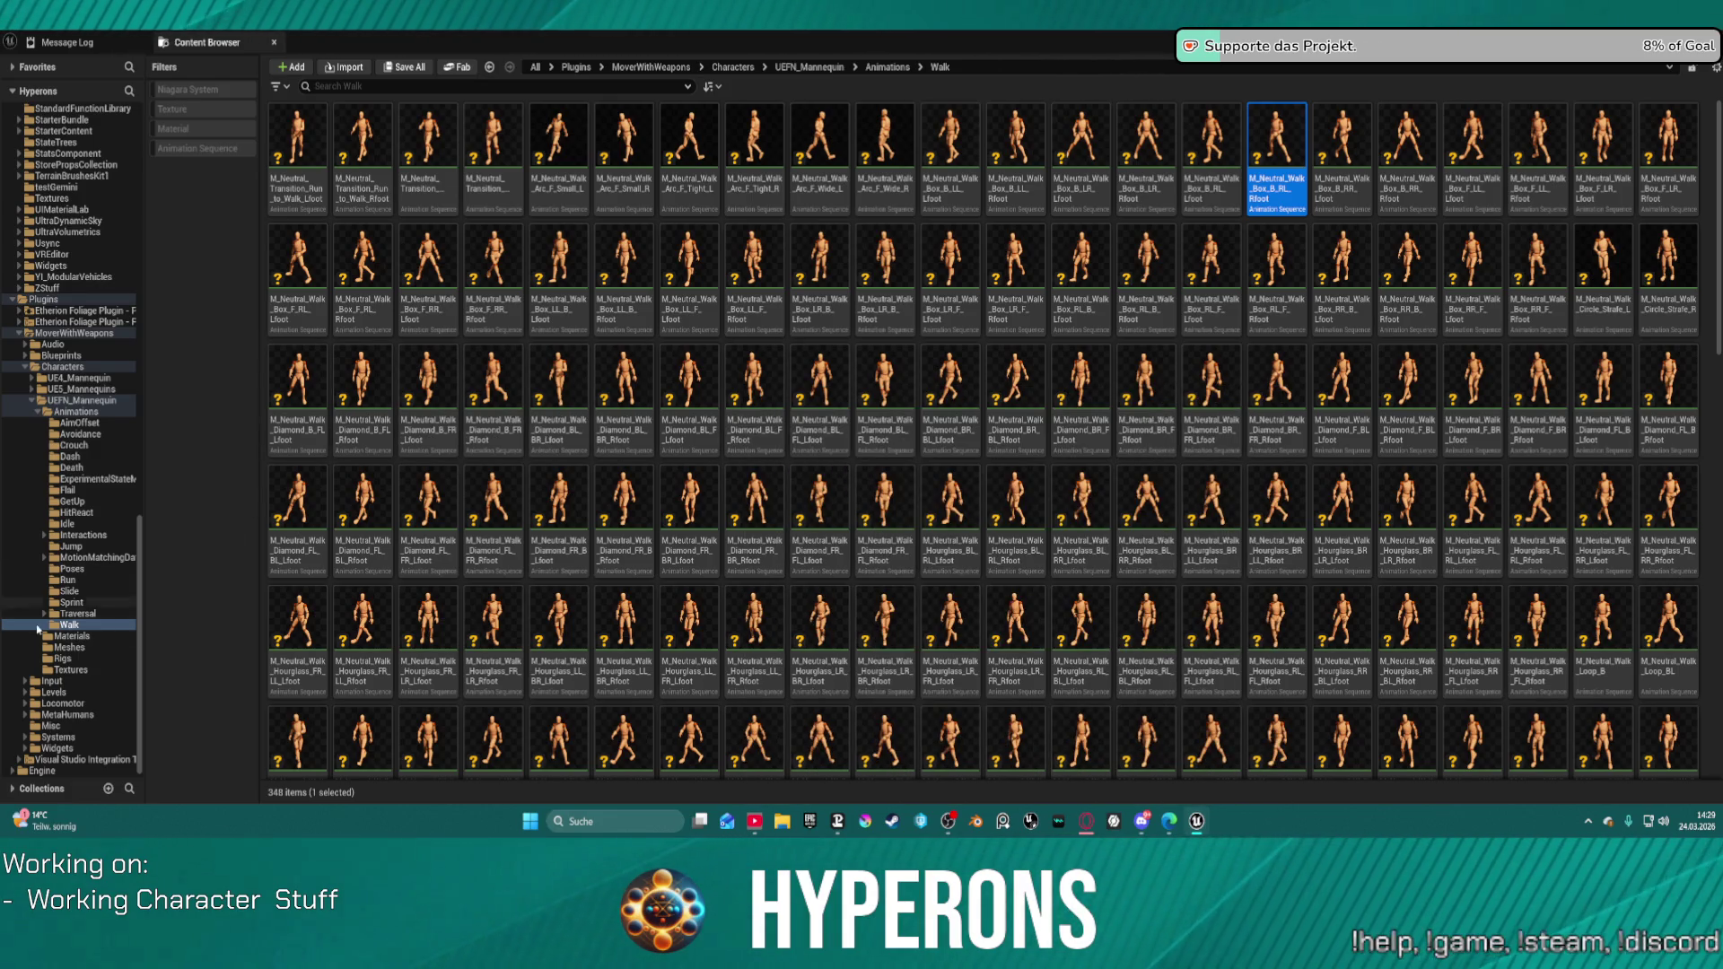
# Step: Go to the Run animations folder and open M_Relaxed_Run_Spin_RL_B_Rfoot
pyautogui.scroll(-8, 1036, 463)
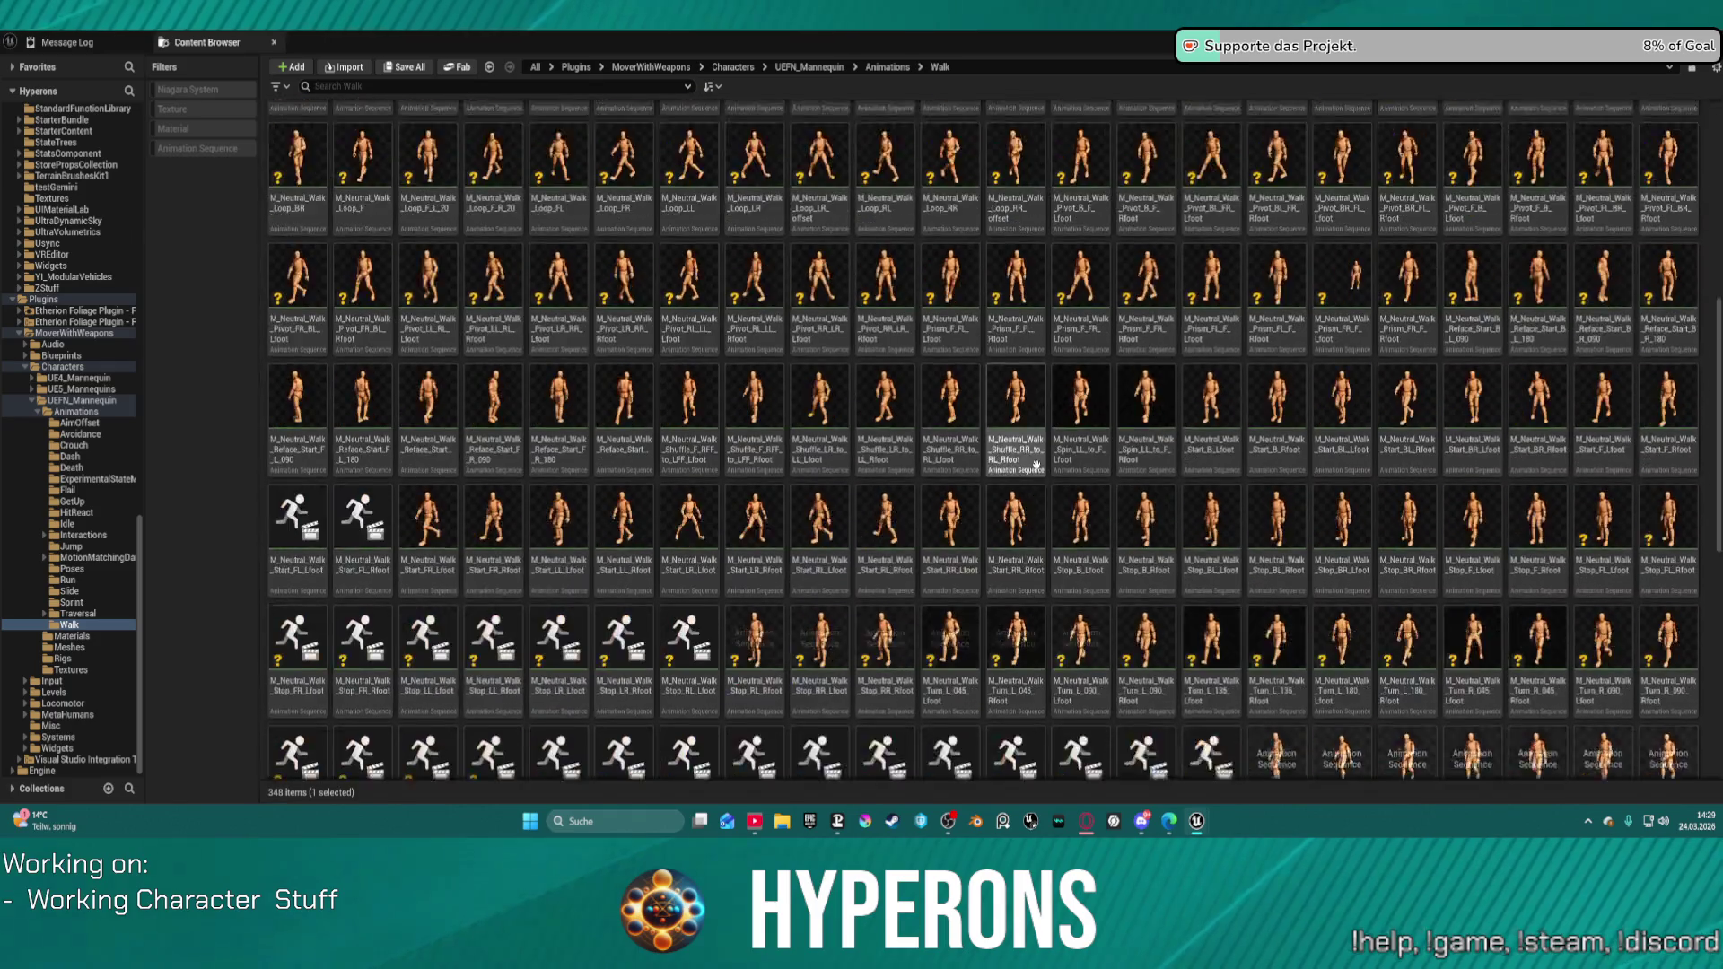
pyautogui.scroll(-5, 1037, 464)
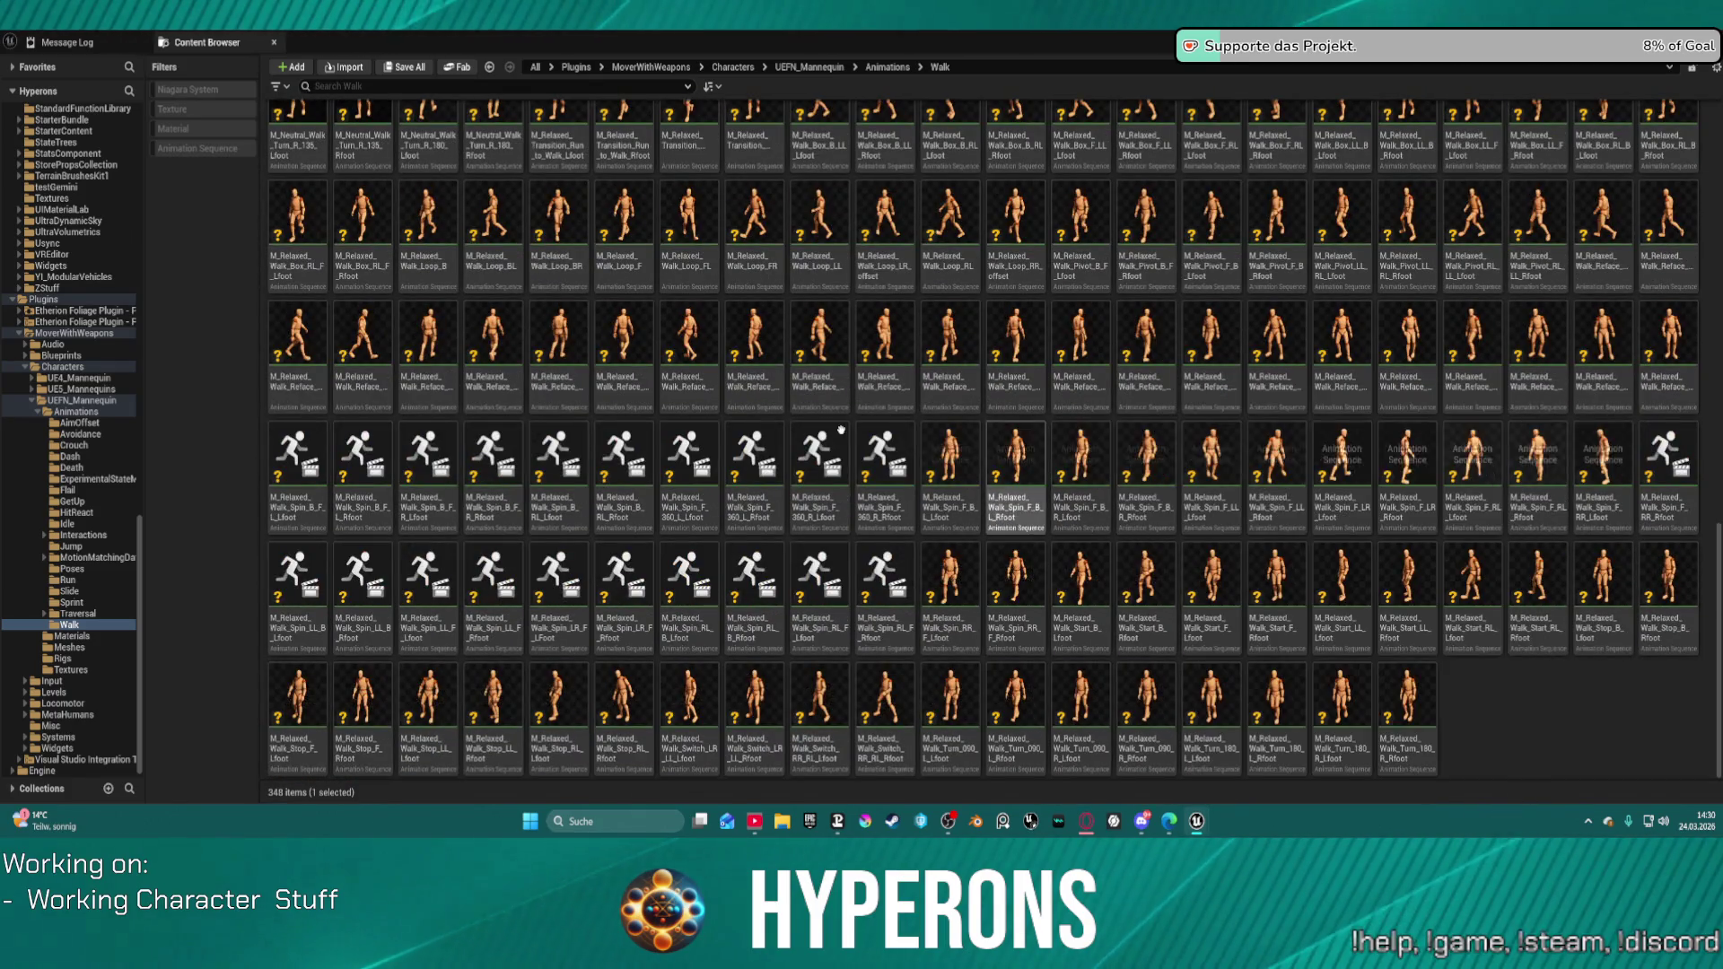
pyautogui.scroll(1, 843, 431)
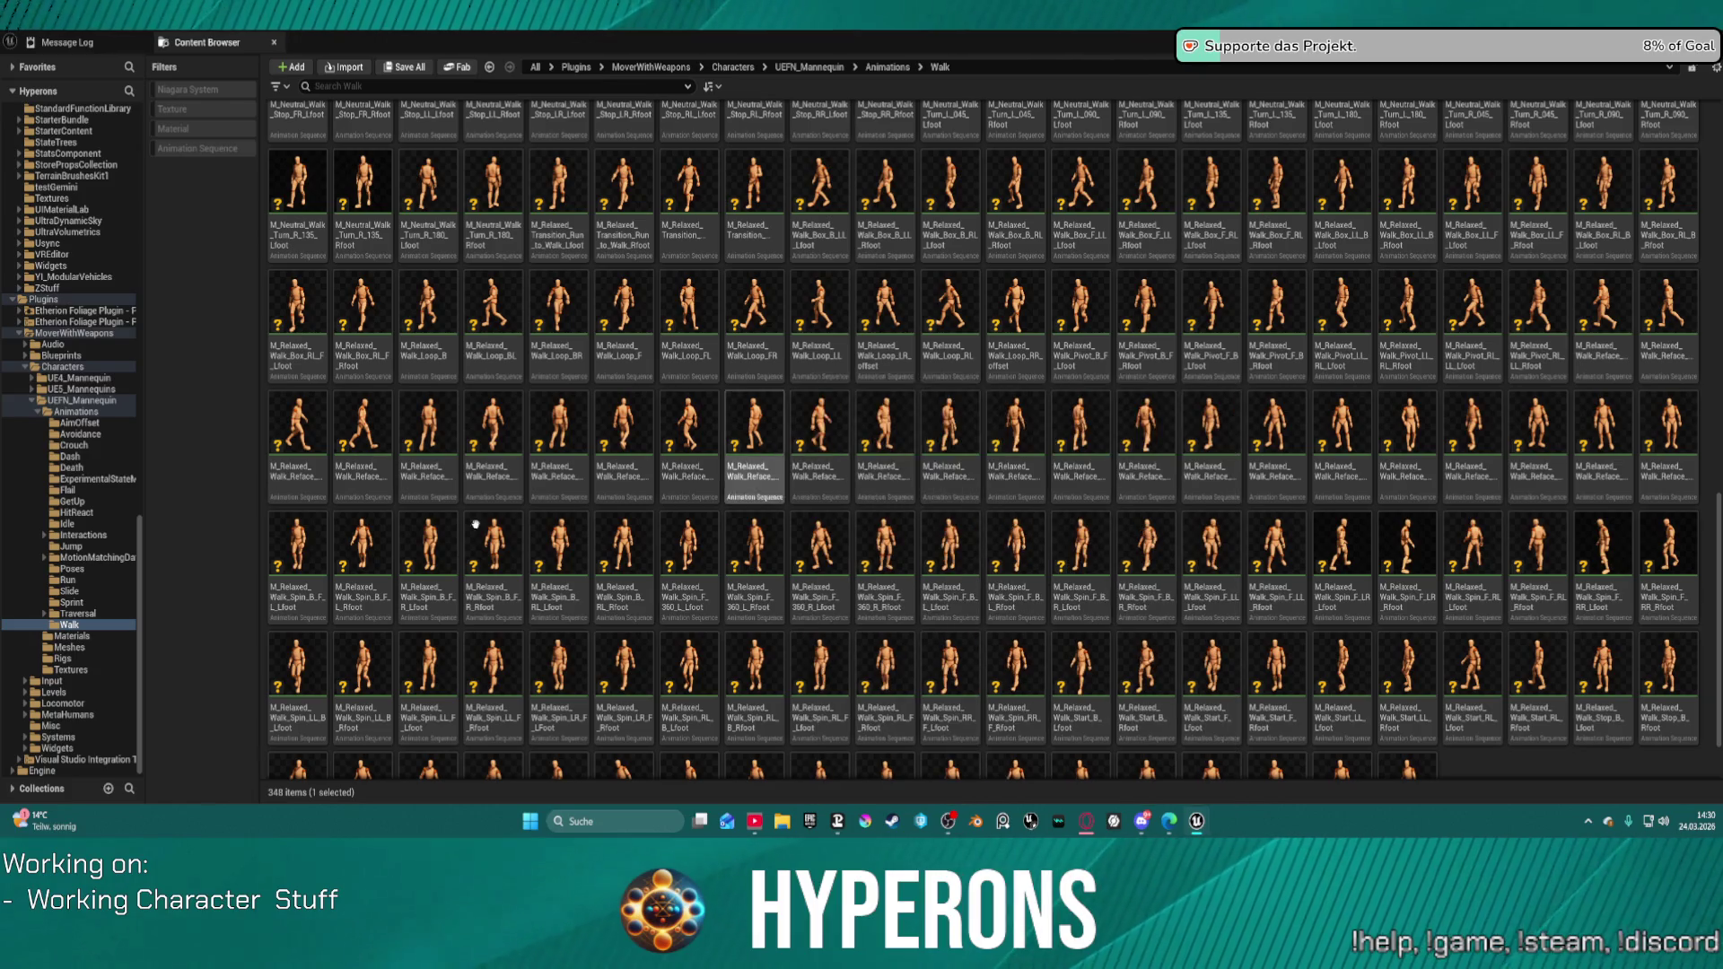
pyautogui.click(70, 580)
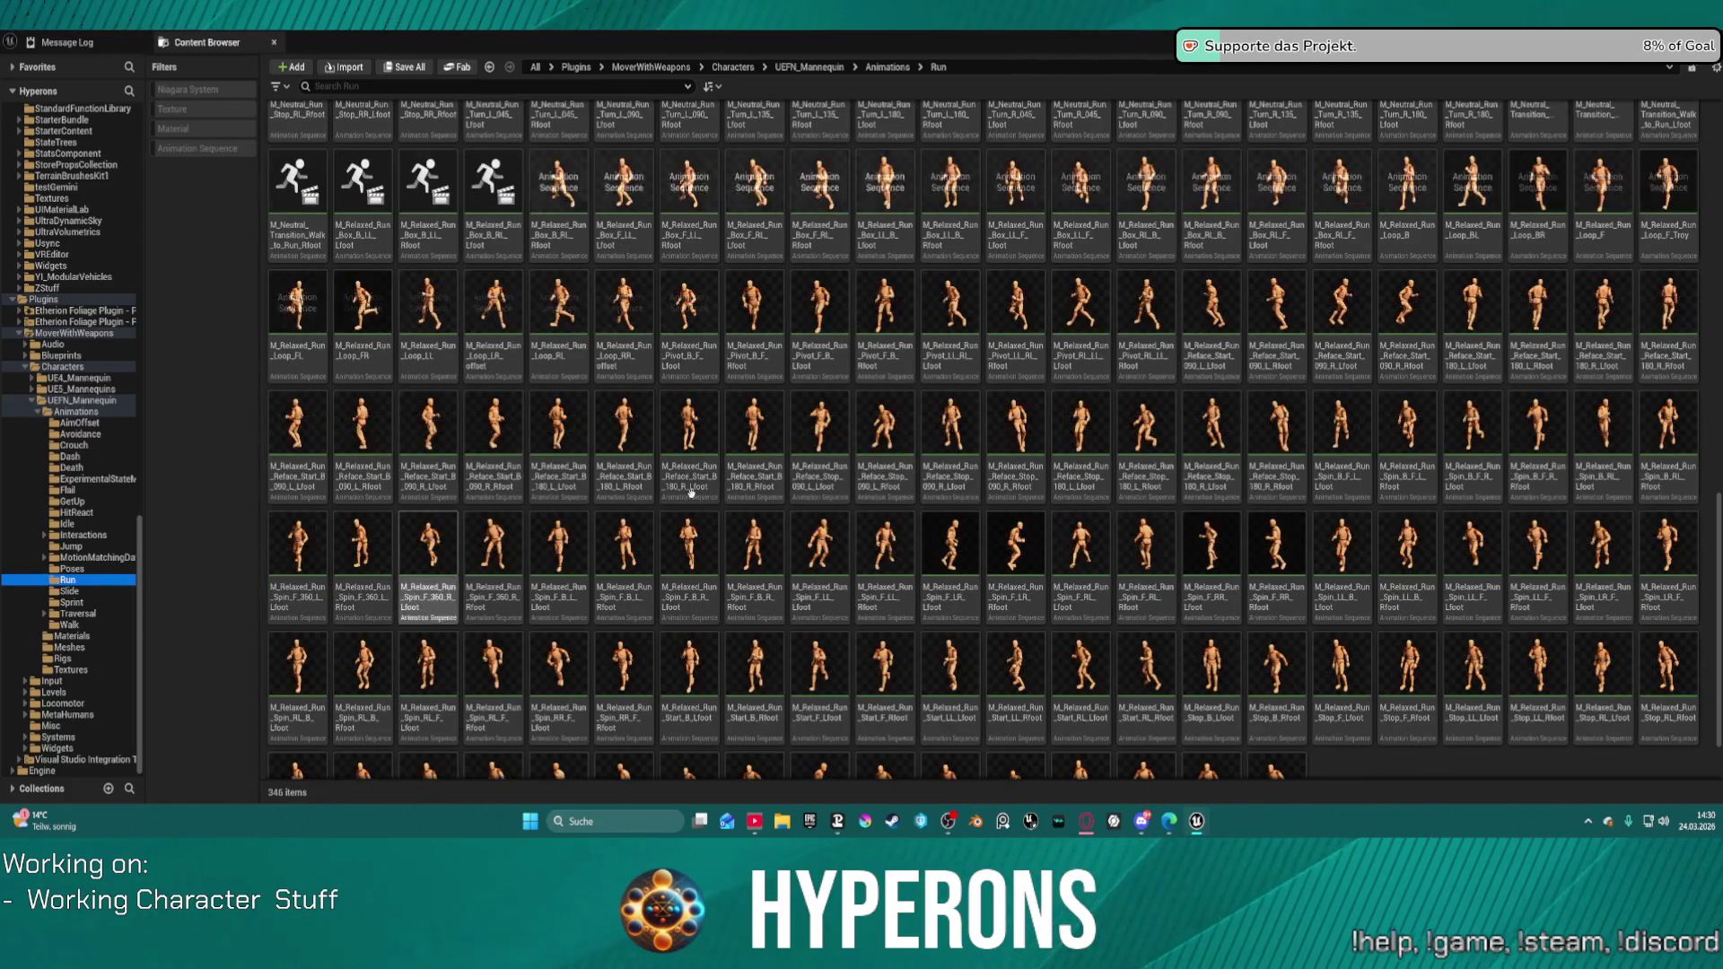
pyautogui.scroll(5, 938, 441)
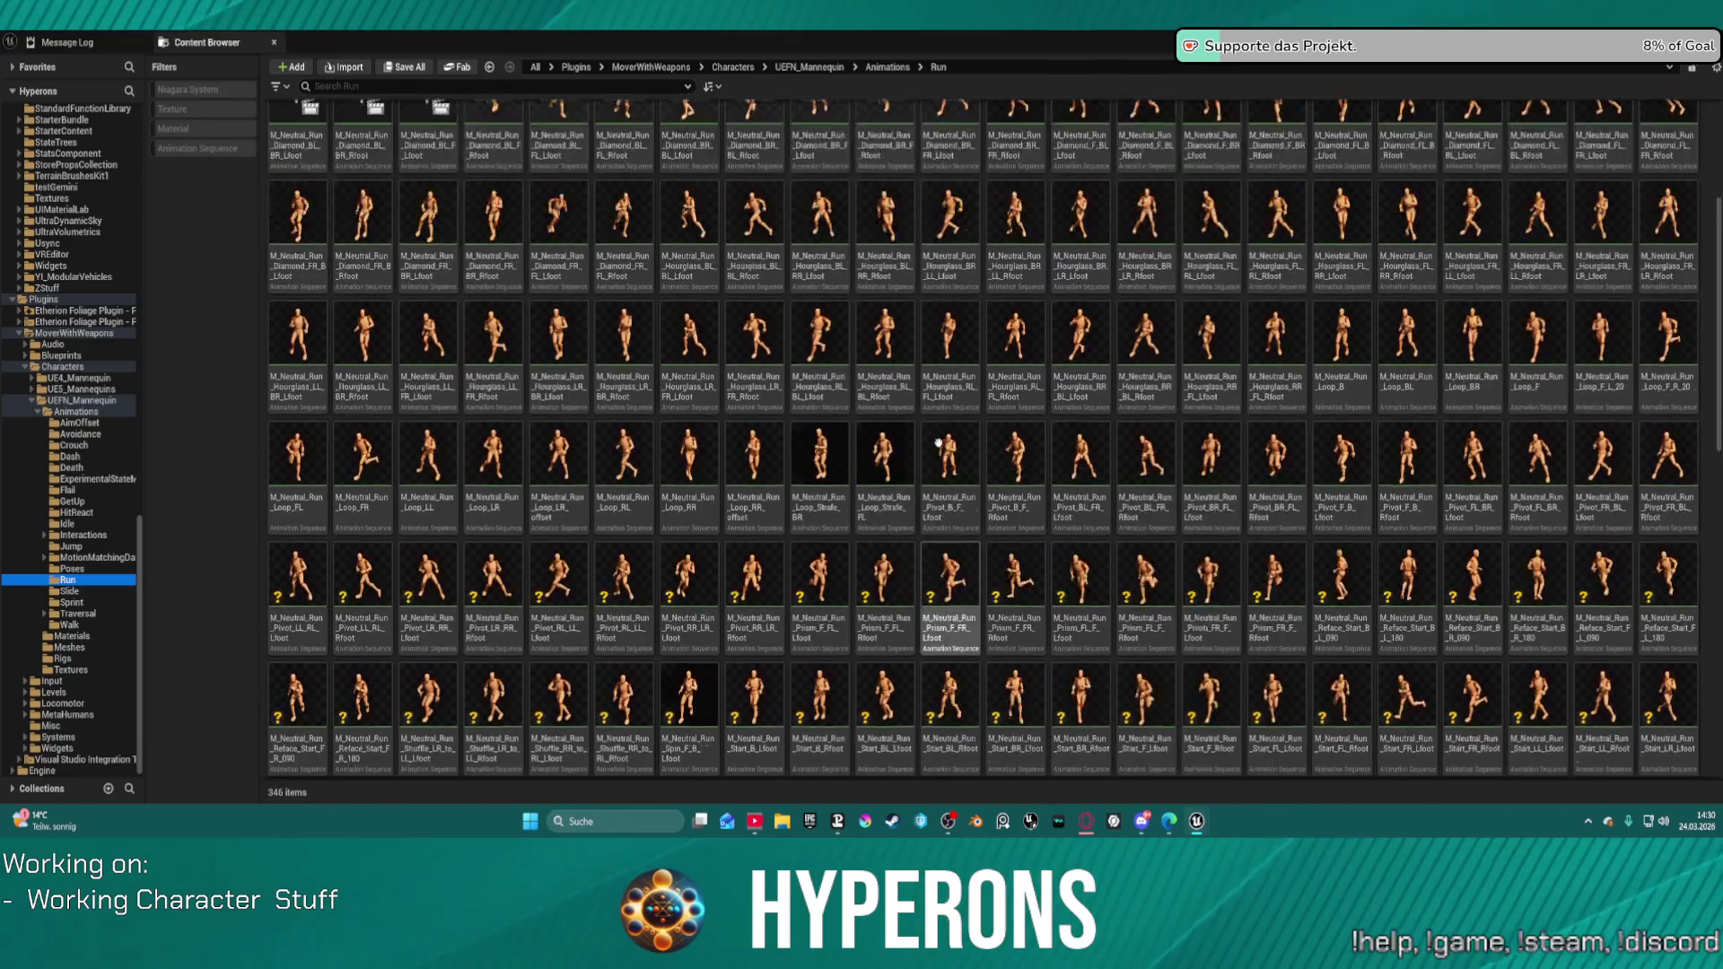
pyautogui.scroll(-5, 938, 441)
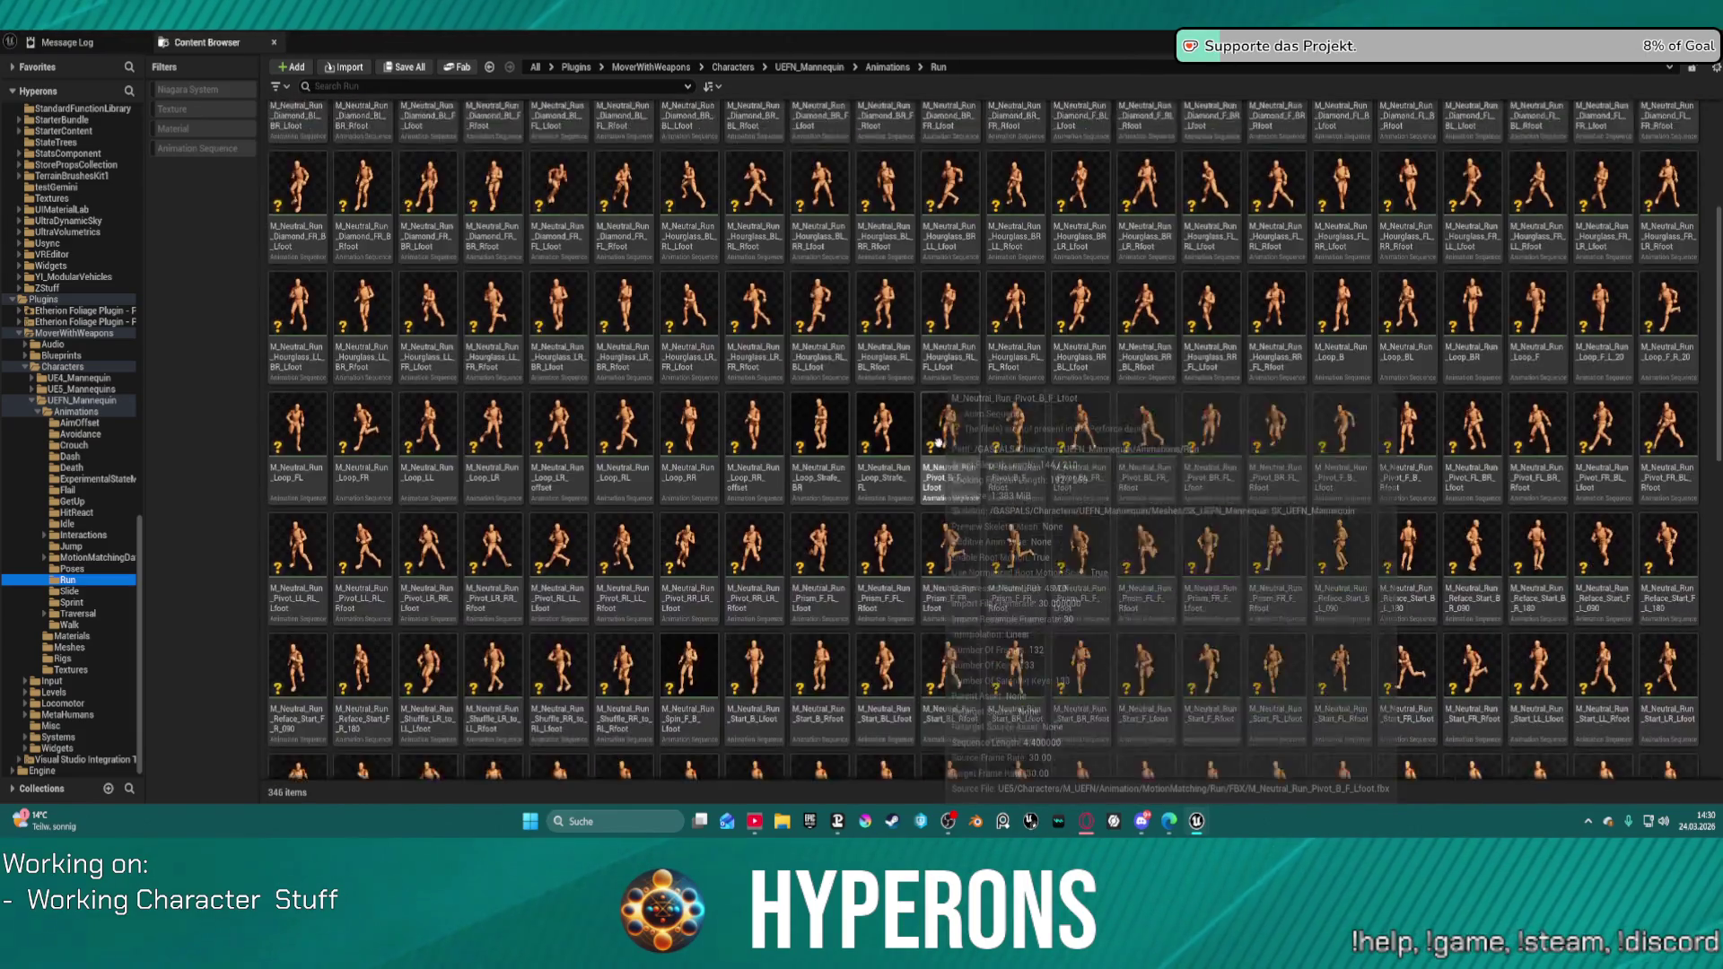
pyautogui.scroll(-4, 938, 435)
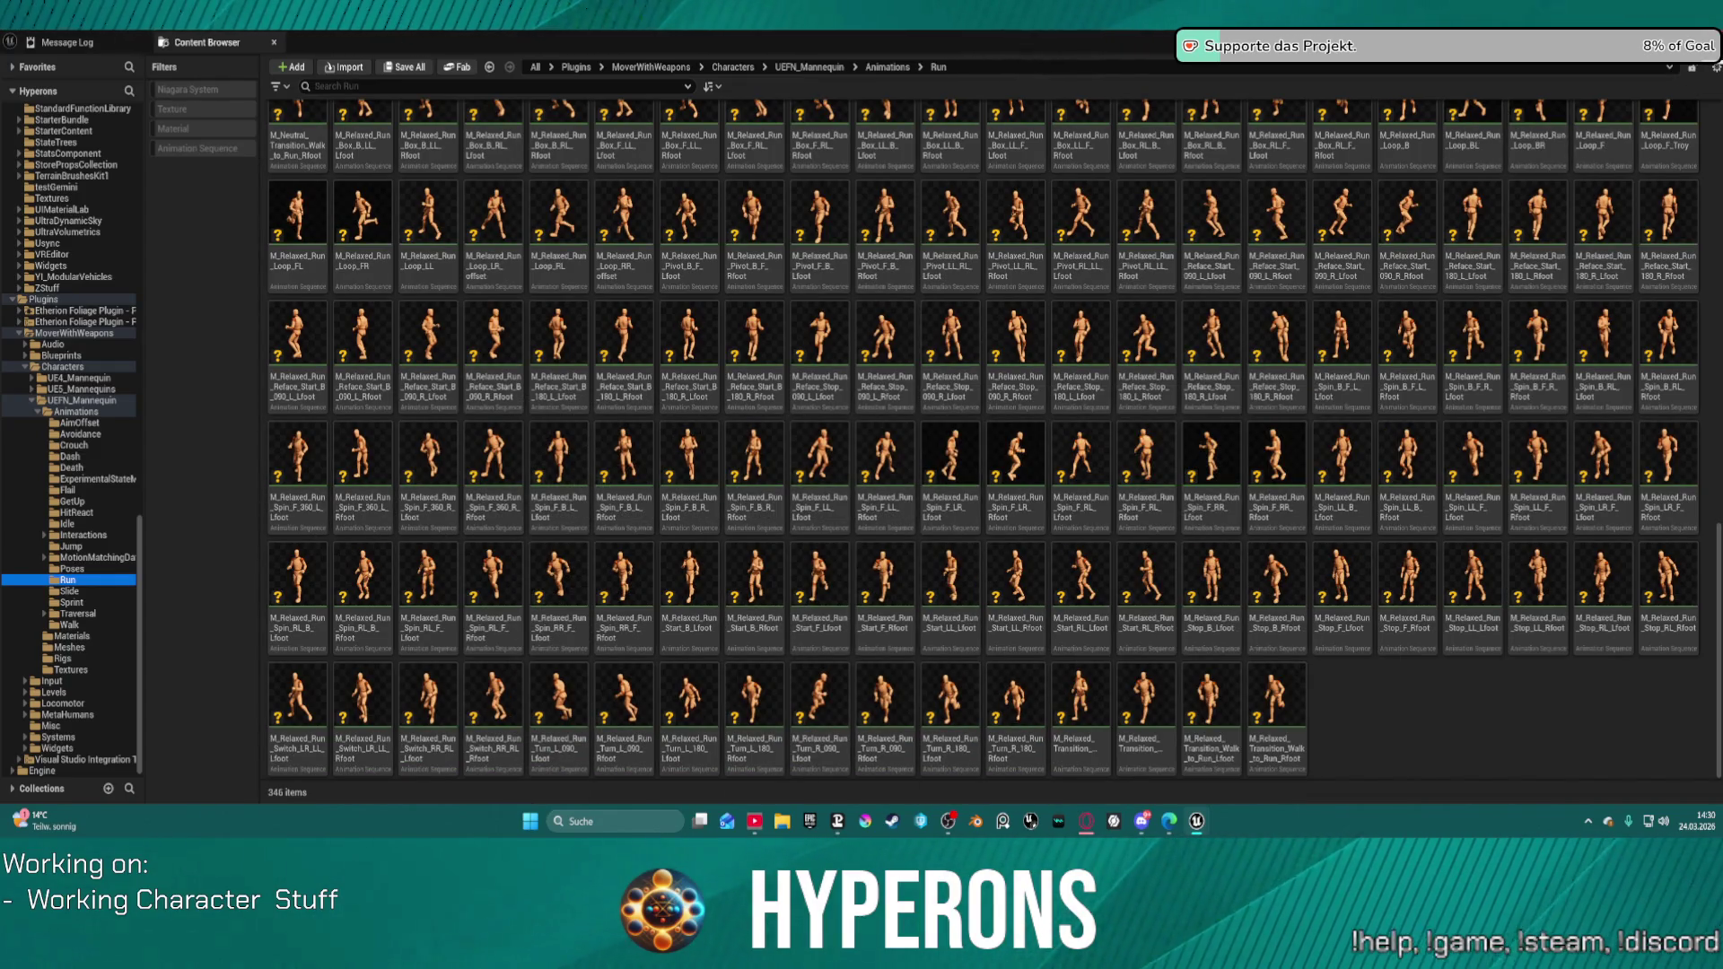
pyautogui.doubleClick(386, 563)
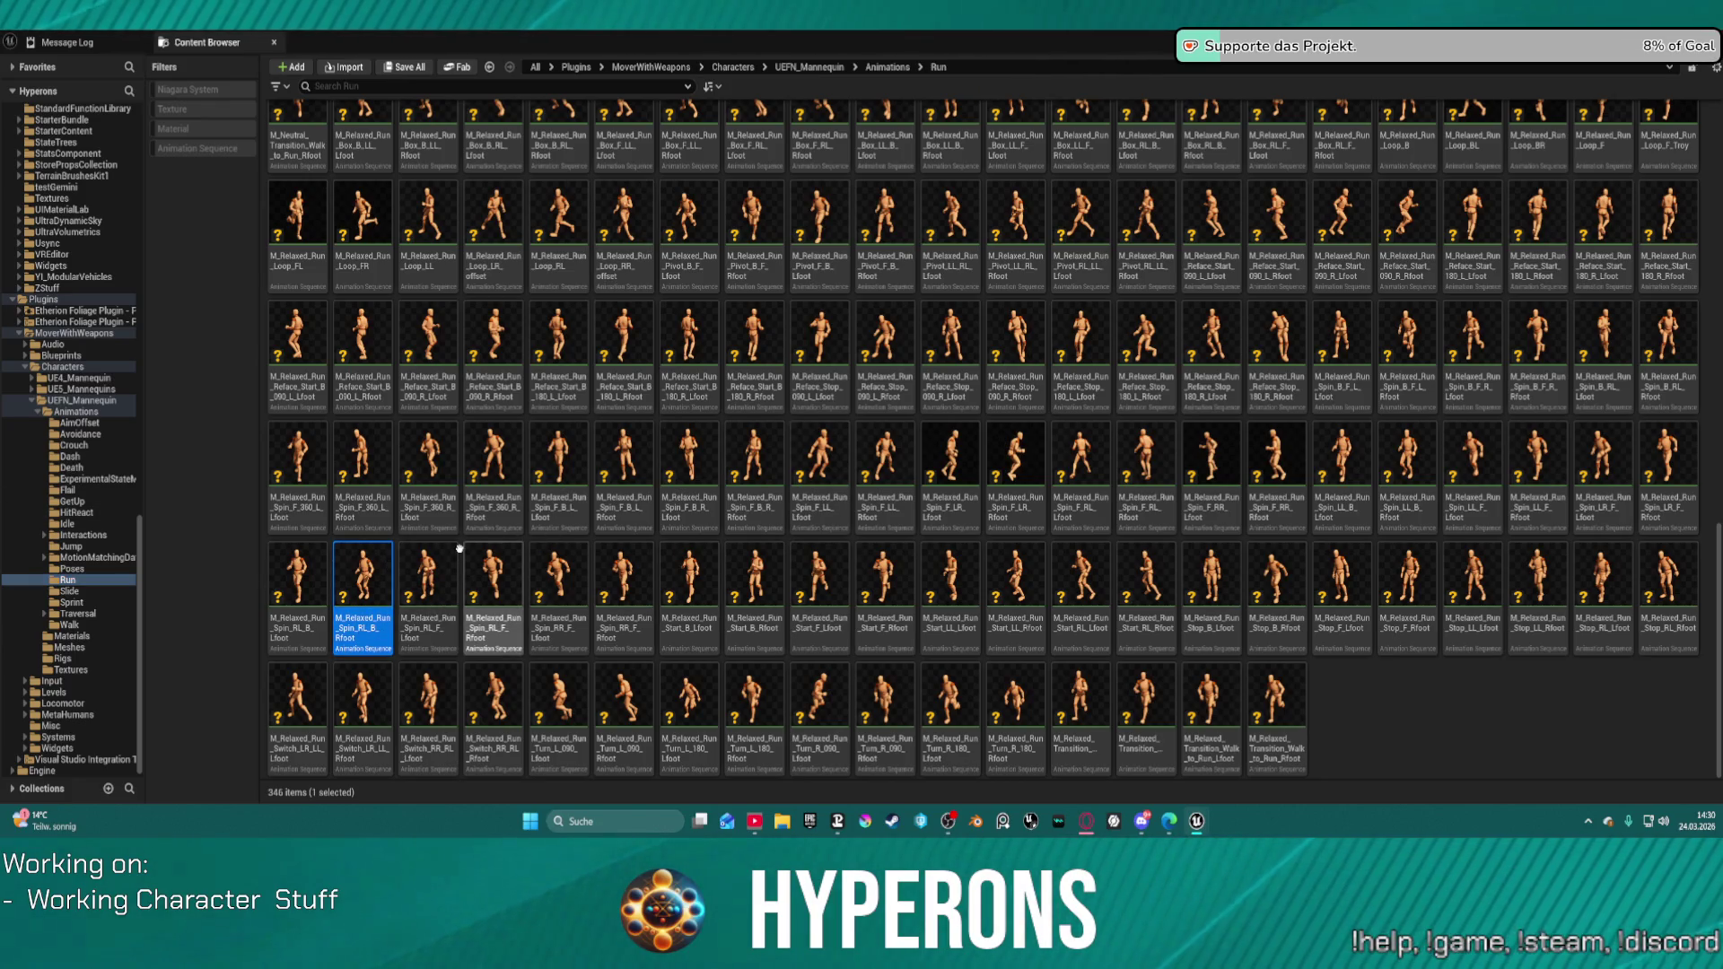
pyautogui.moveTo(420, 562)
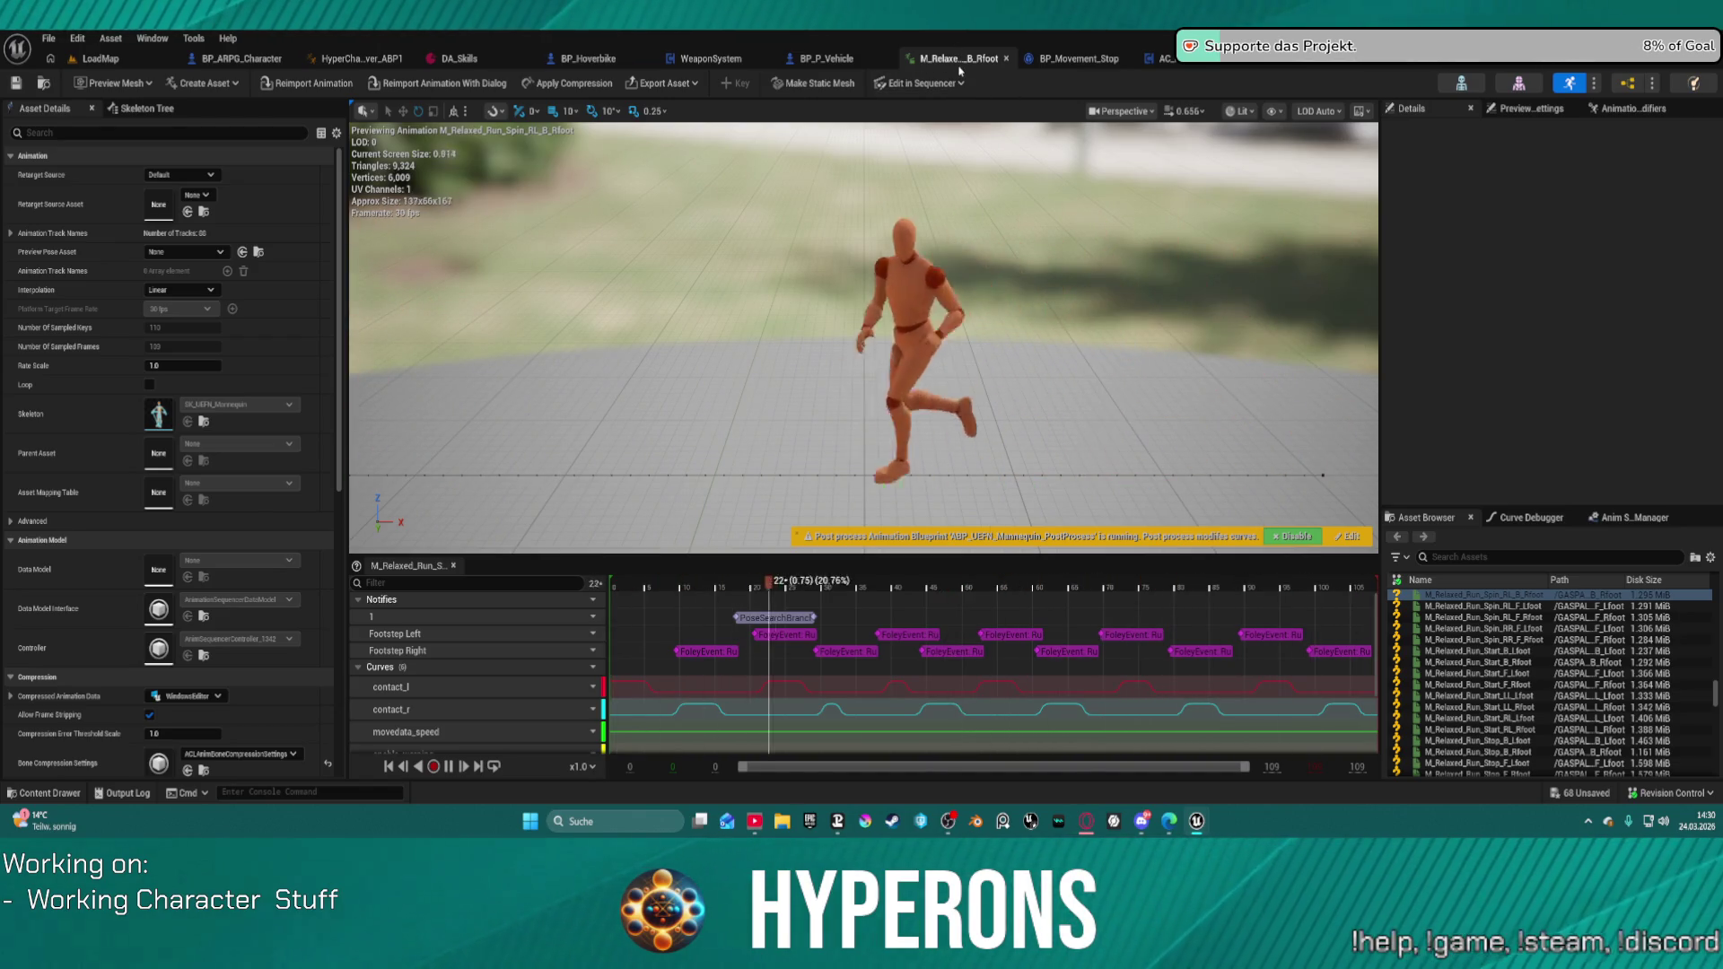
# Step: Close the run animation and pan through the AC_FoleyEvents PlayFoleyEvent graph
pyautogui.click(1006, 58)
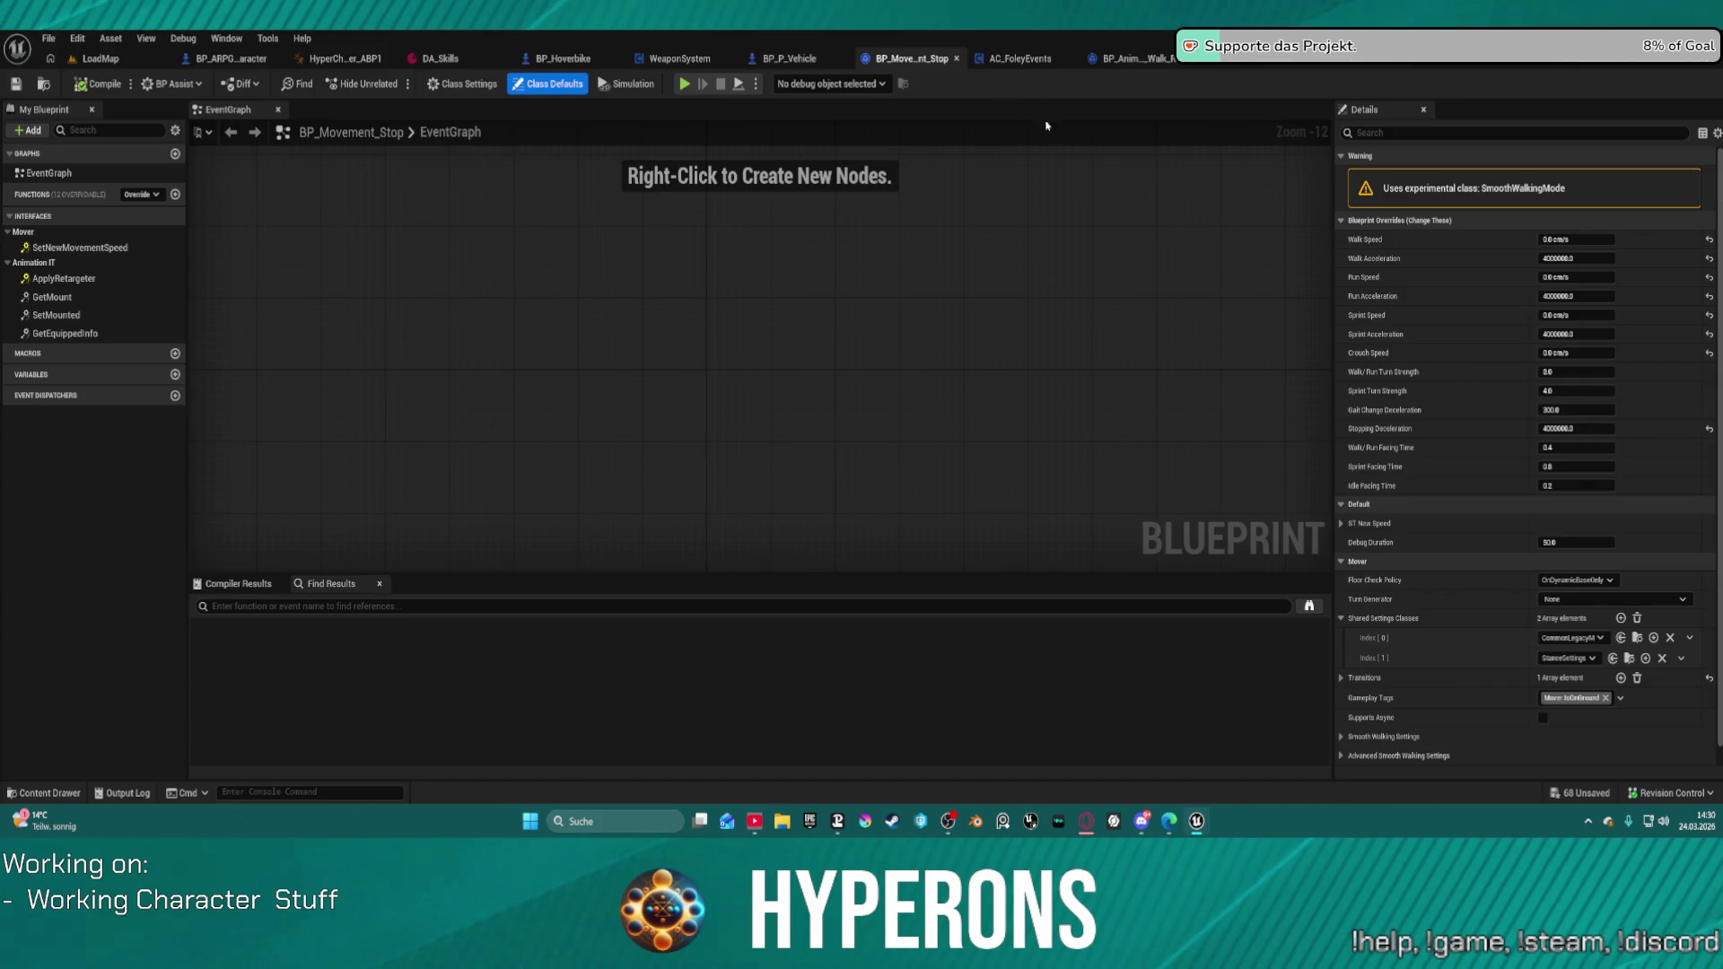
pyautogui.click(1014, 59)
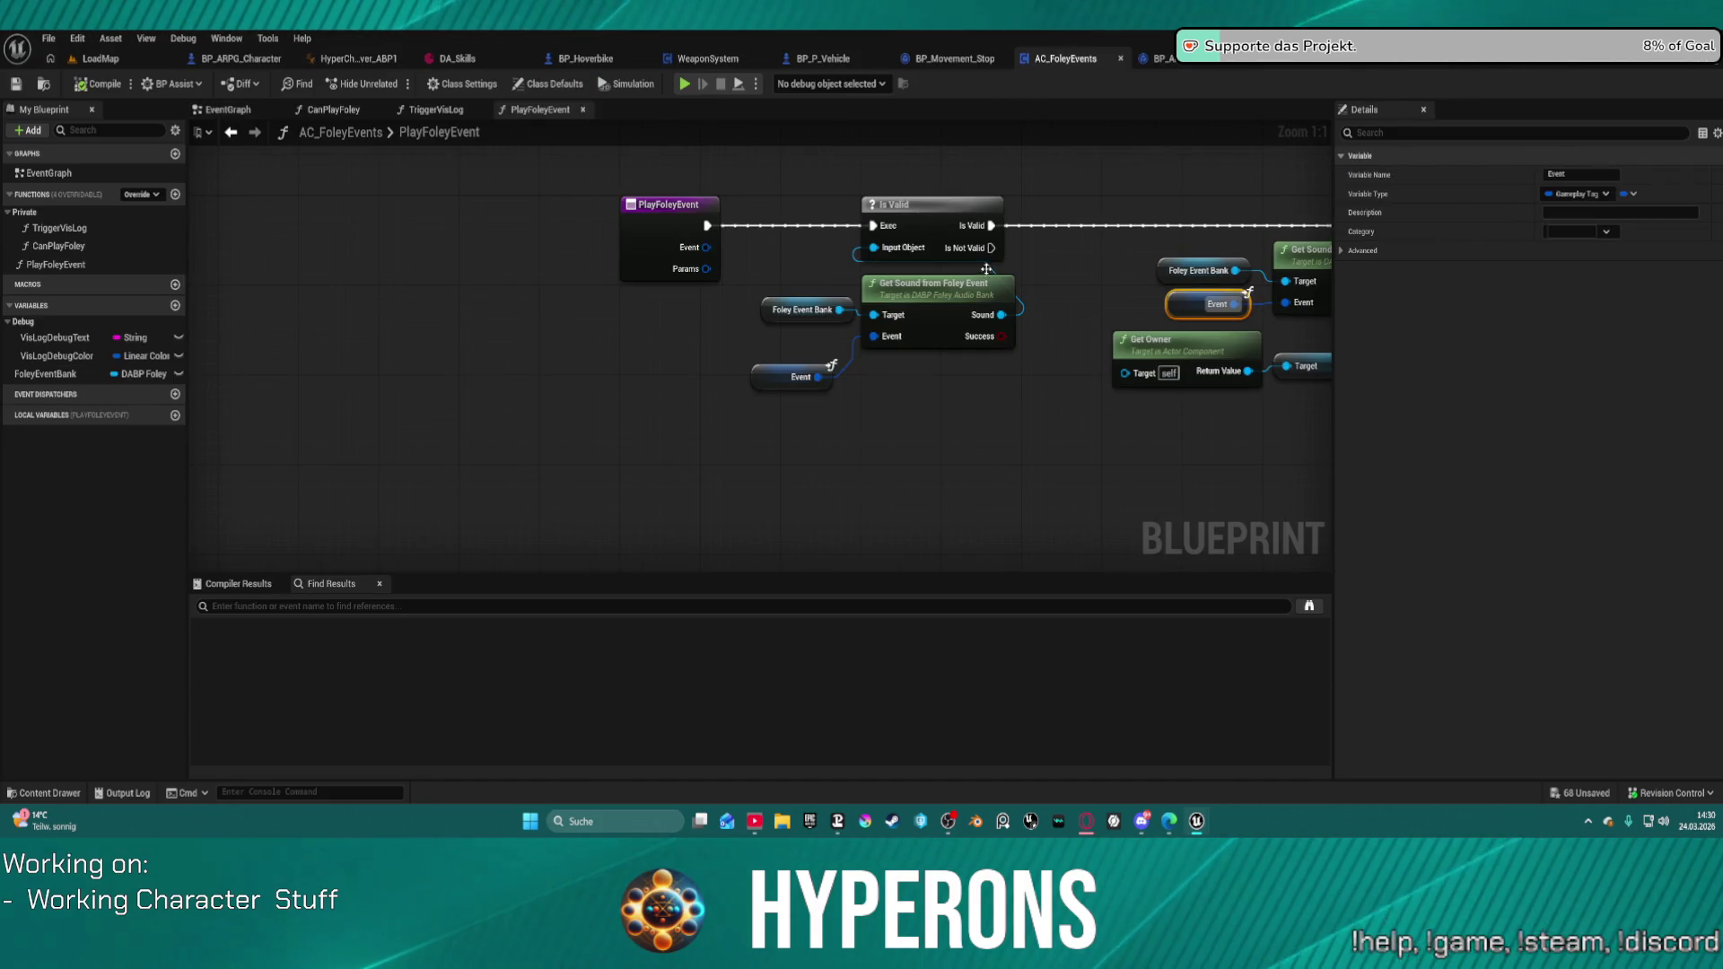
pyautogui.moveTo(1095, 273); pyautogui.dragTo(642, 252)
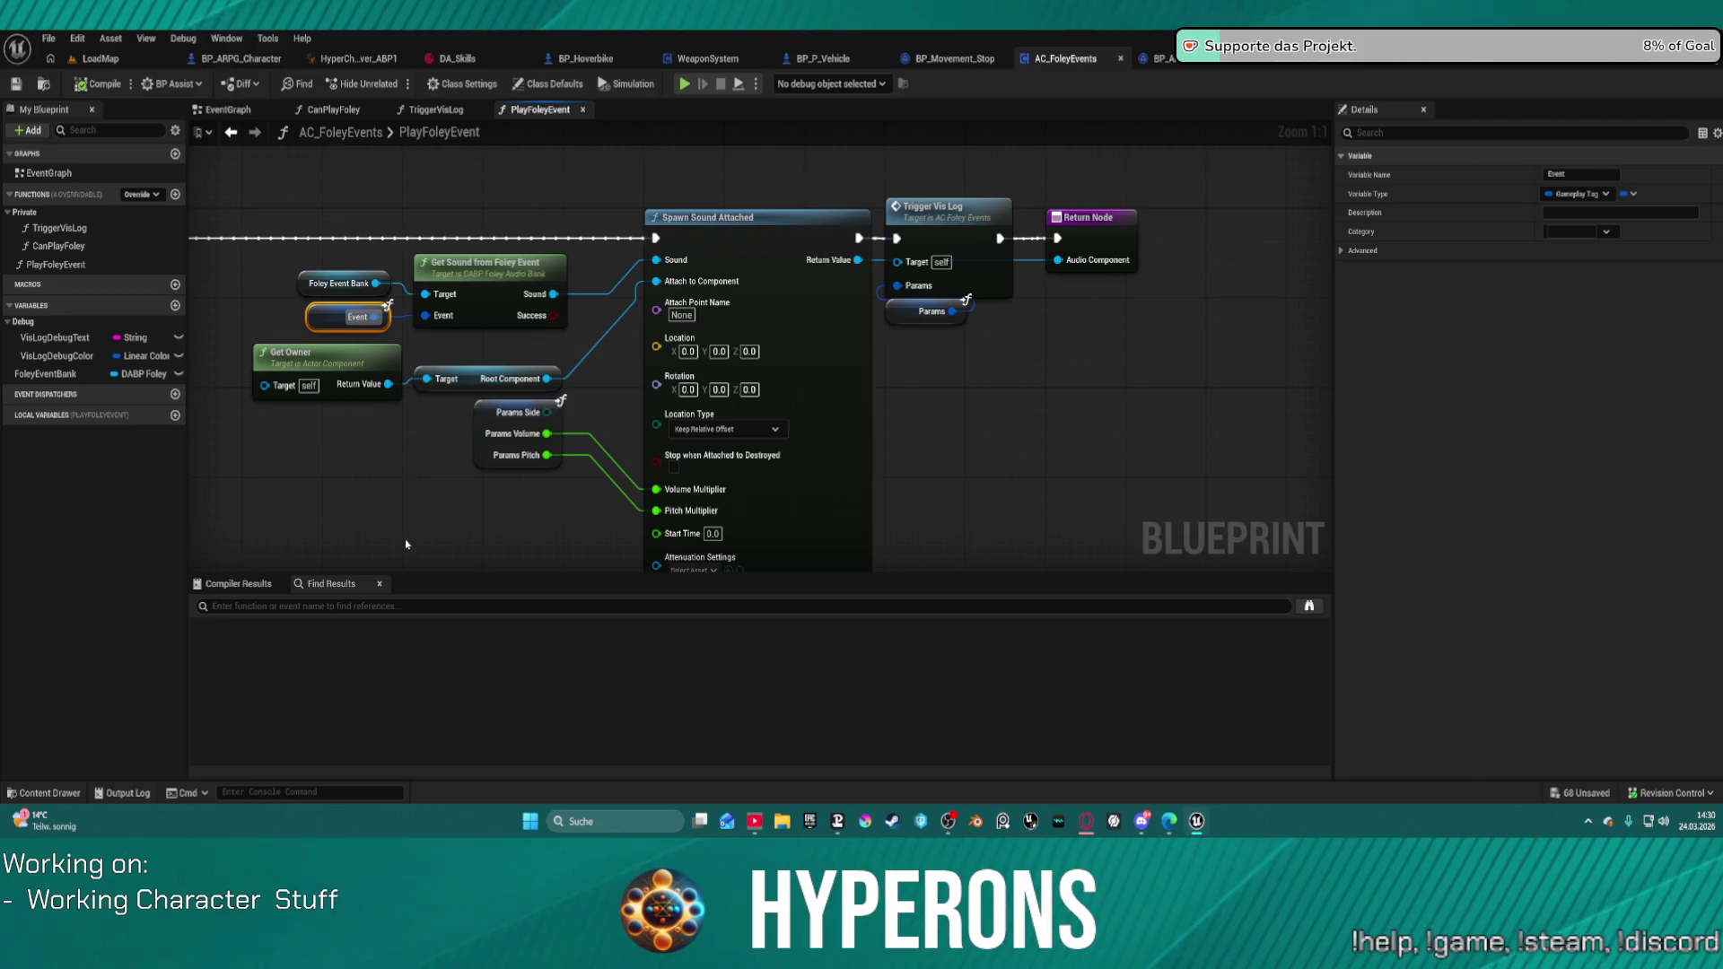
pyautogui.moveTo(422, 563)
pyautogui.mouseDown()
pyautogui.moveTo(1017, 499)
pyautogui.moveTo(933, 545)
pyautogui.moveTo(932, 574)
pyautogui.mouseUp()
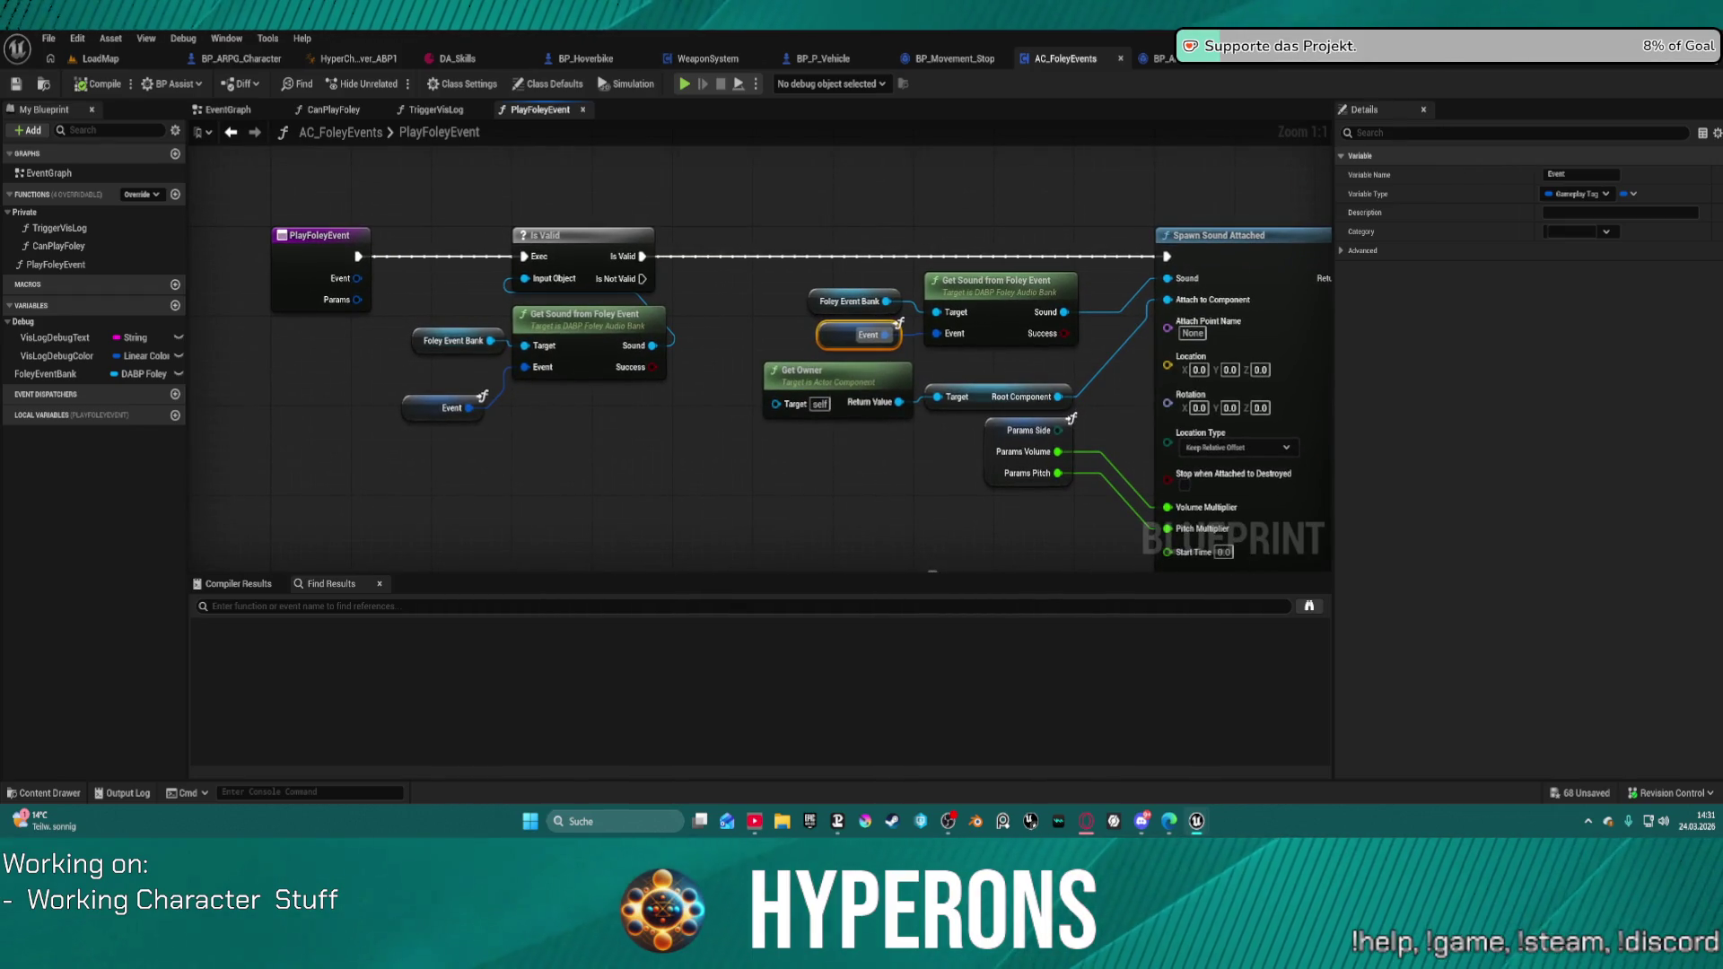
# Step: Inspect the TriggerVisLog and CanPlayFoley graphs, then return to PlayFoleyEvent
pyautogui.click(434, 110)
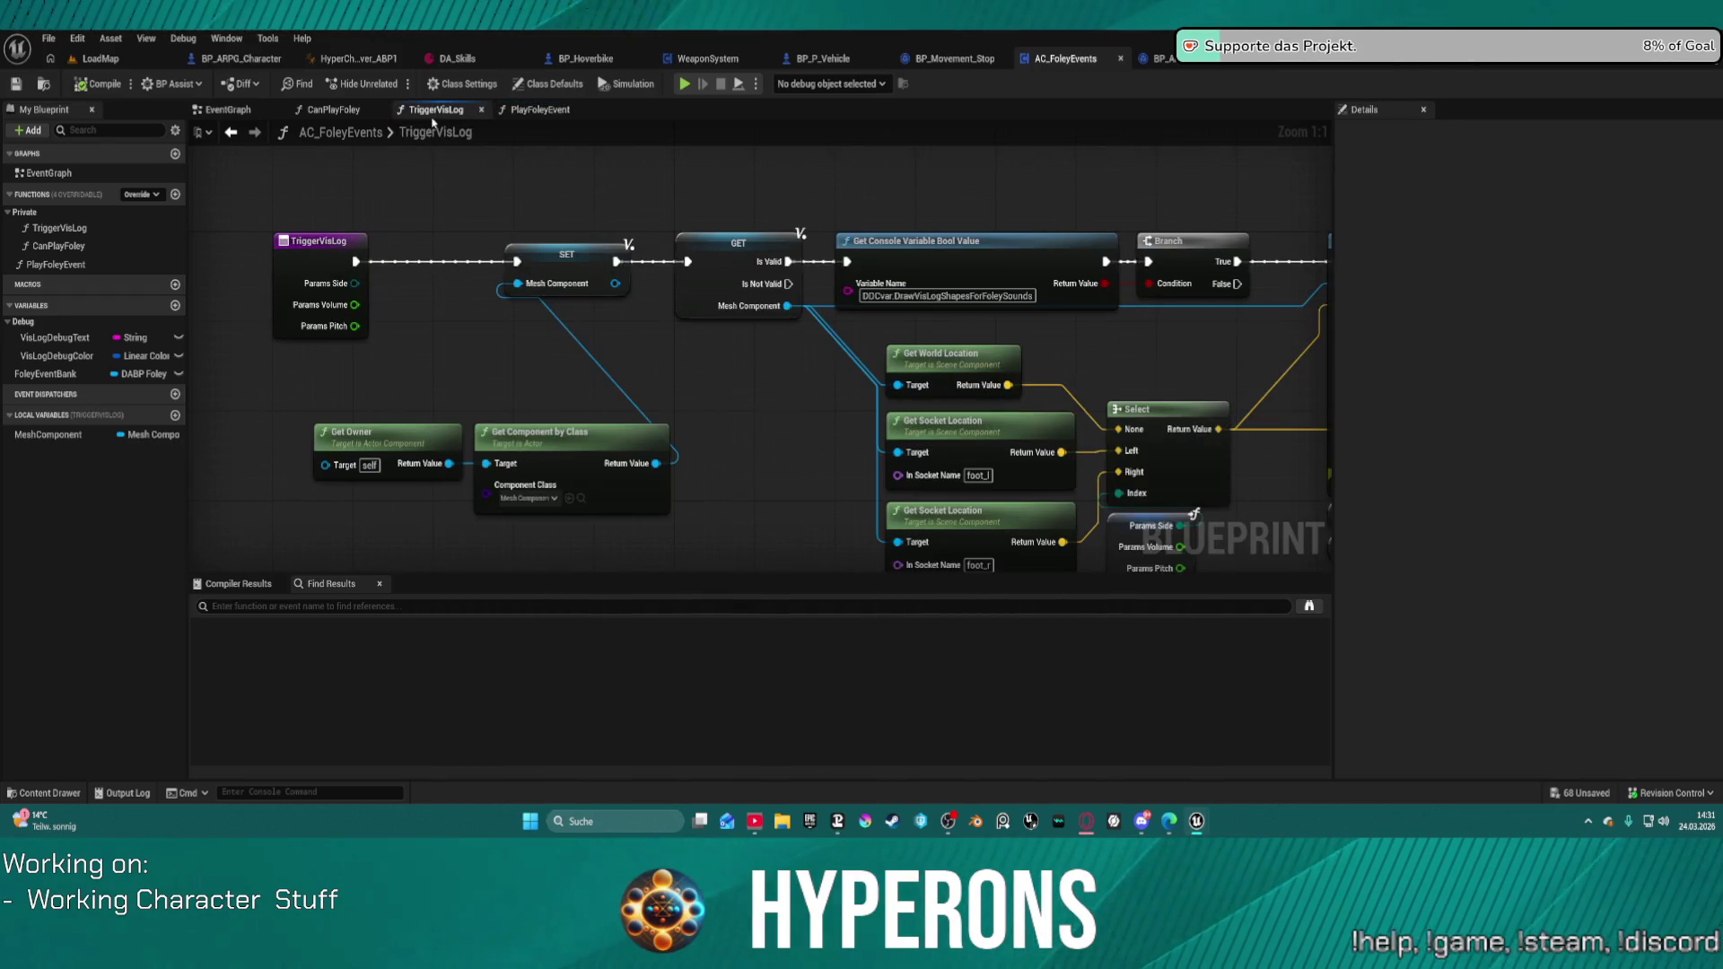
pyautogui.moveTo(1079, 334)
pyautogui.mouseDown()
pyautogui.moveTo(671, 312)
pyautogui.moveTo(1136, 304)
pyautogui.moveTo(1222, 283)
pyautogui.mouseUp()
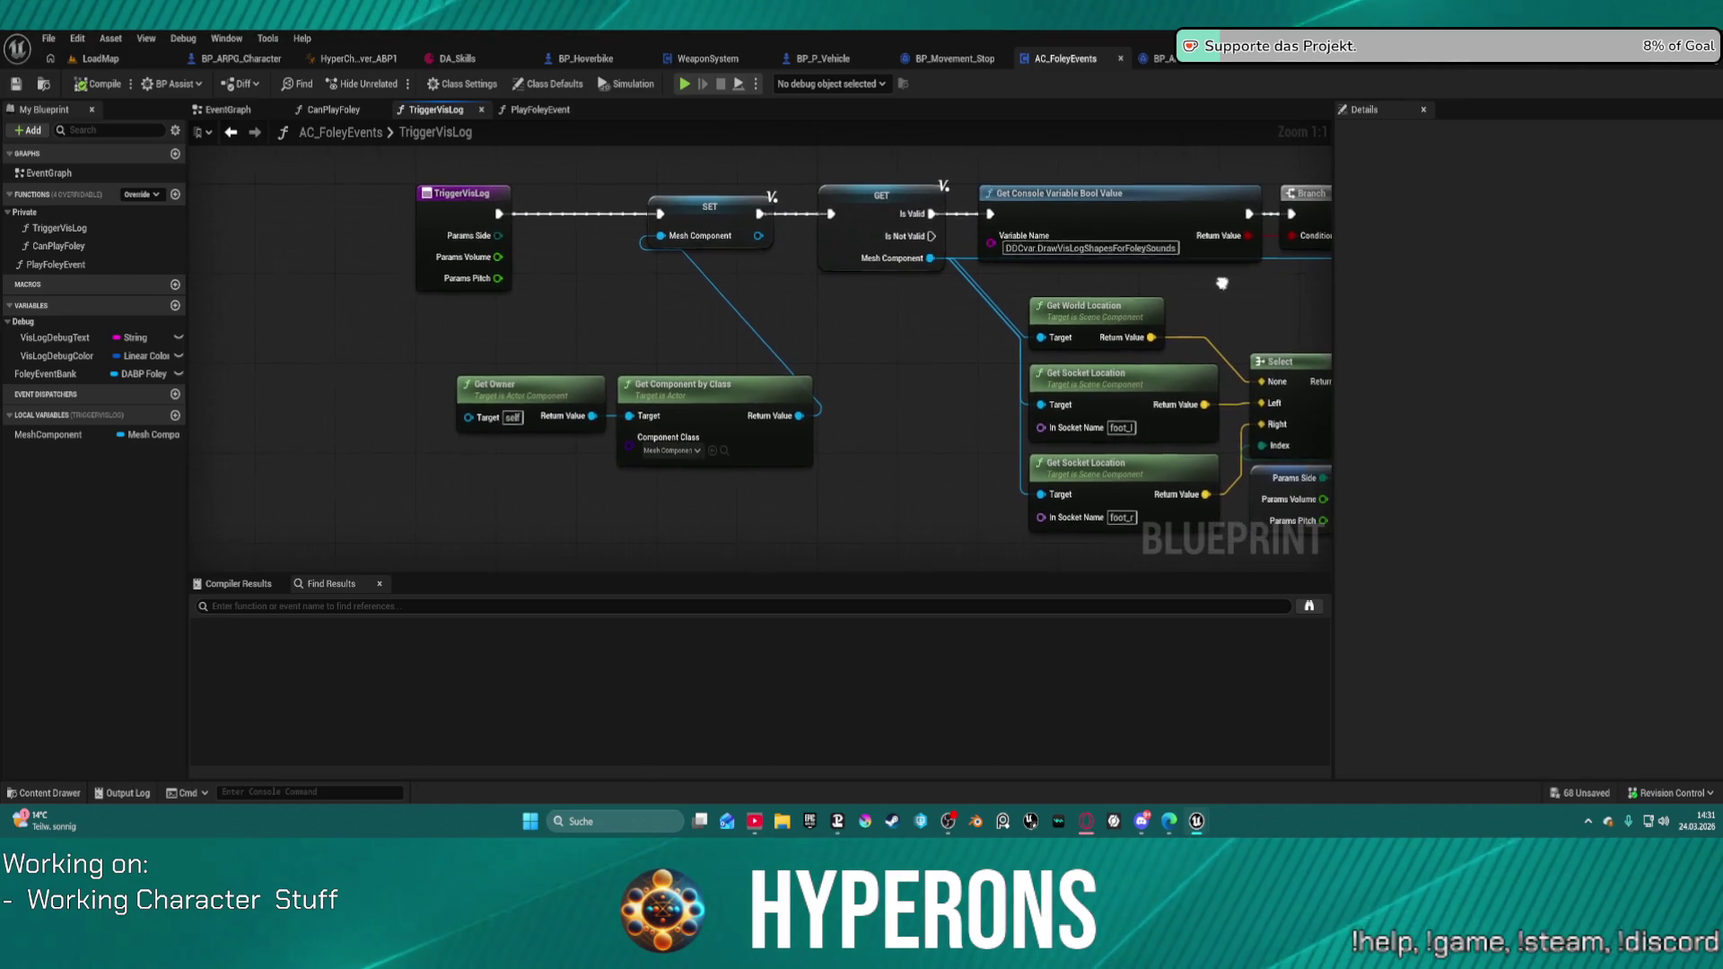
pyautogui.doubleClick(65, 245)
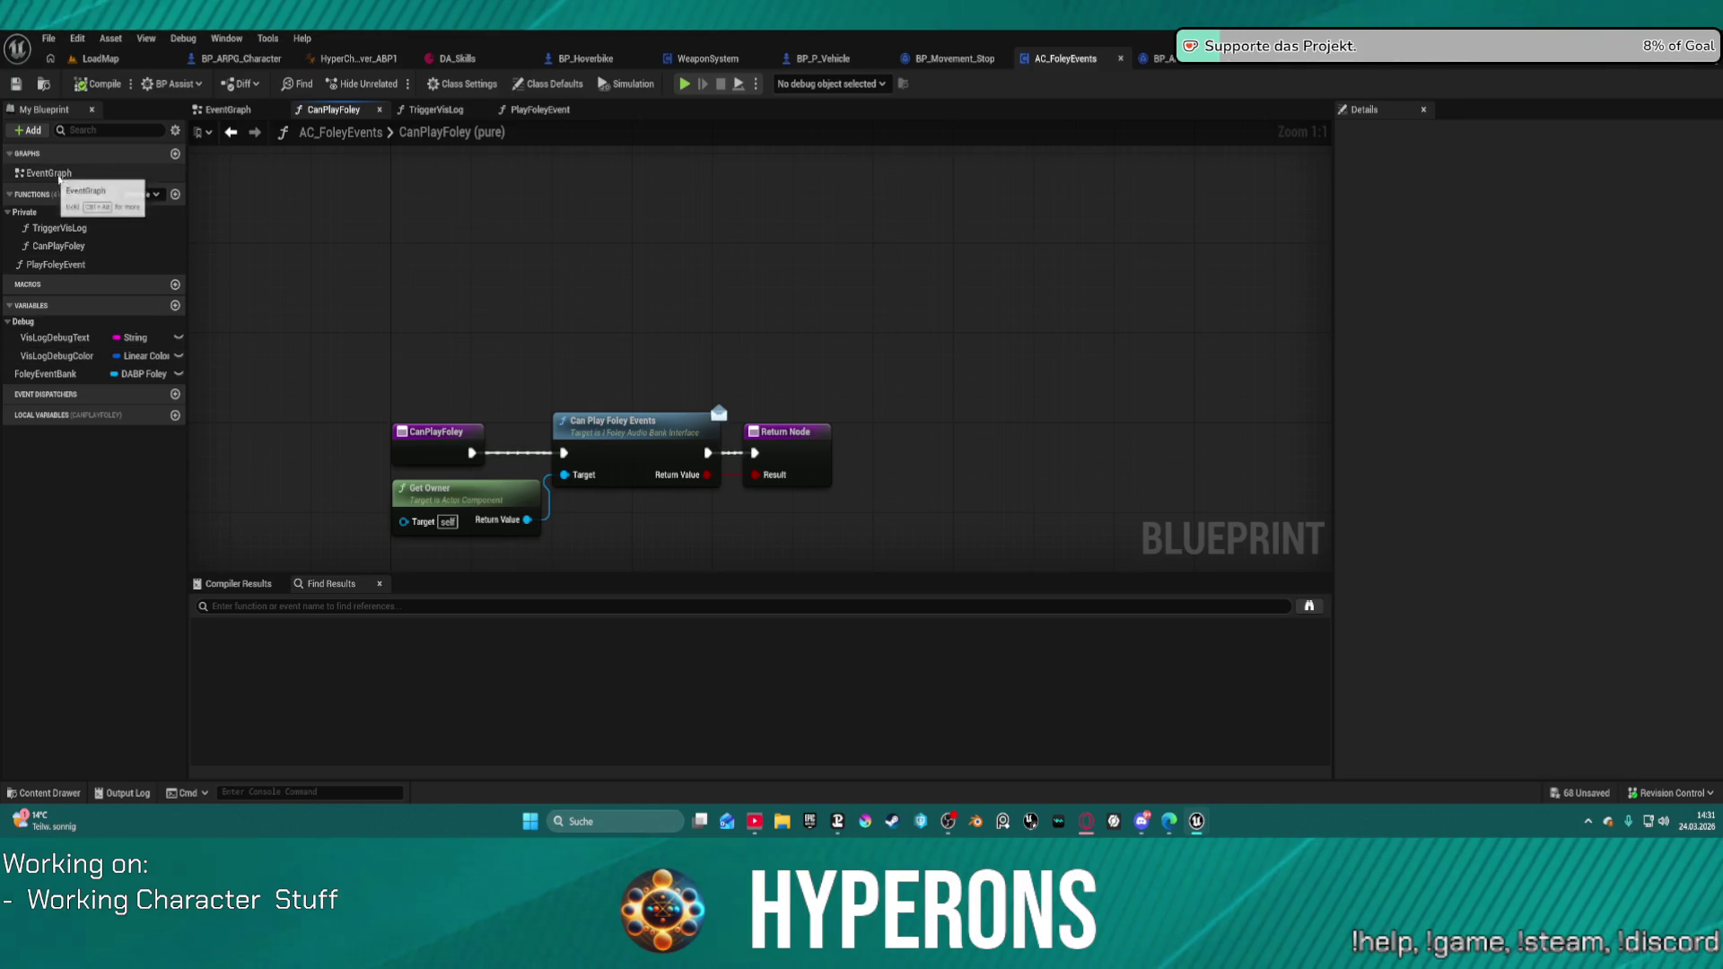
pyautogui.click(434, 110)
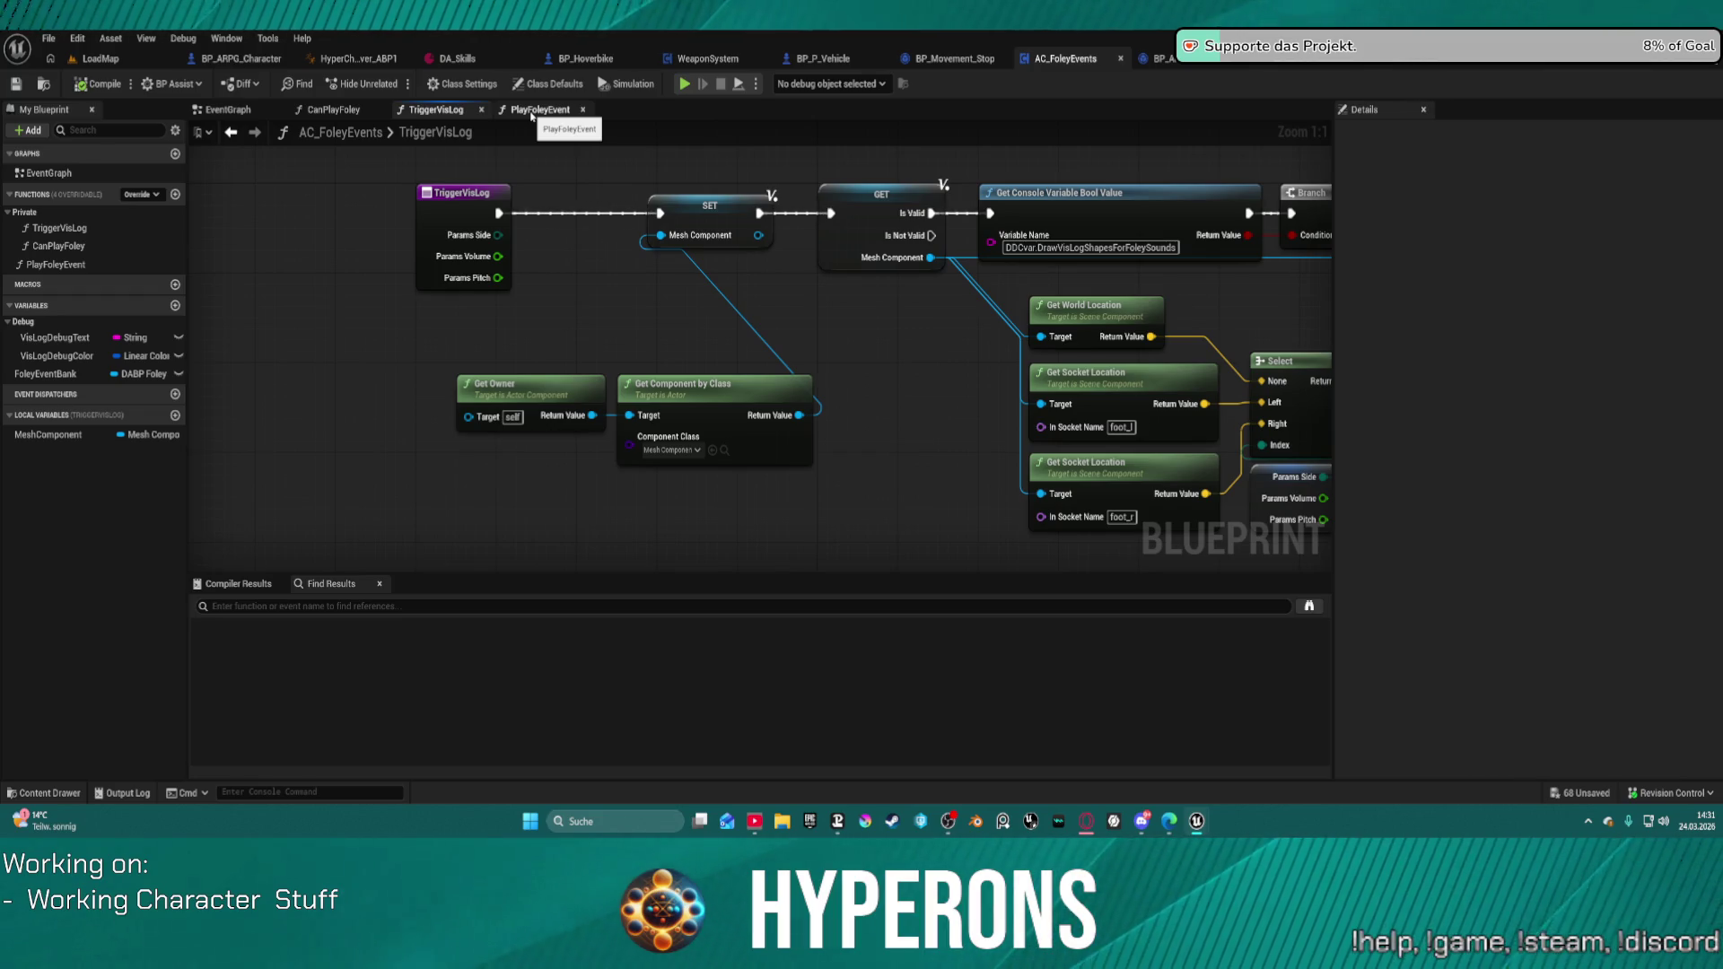
pyautogui.click(539, 110)
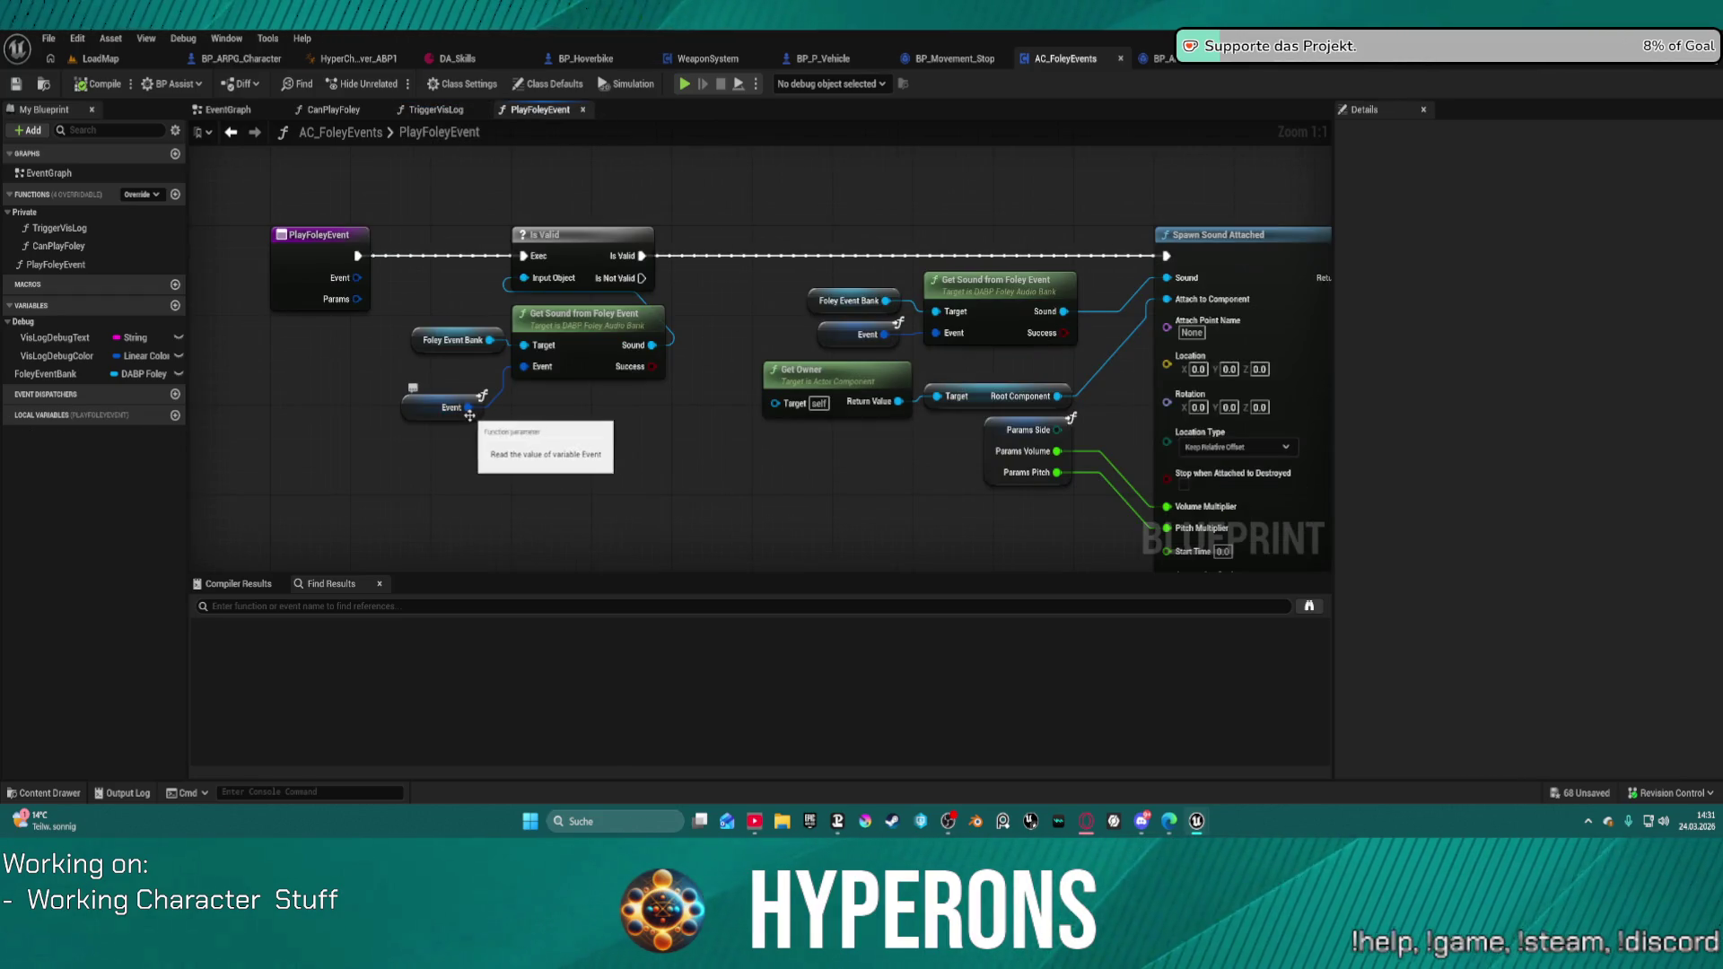
# Step: Start a 'bre' node search from the Event input, cancel it, and pan the graph
pyautogui.moveTo(358, 278); pyautogui.dragTo(330, 451)
pyautogui.write('bre')
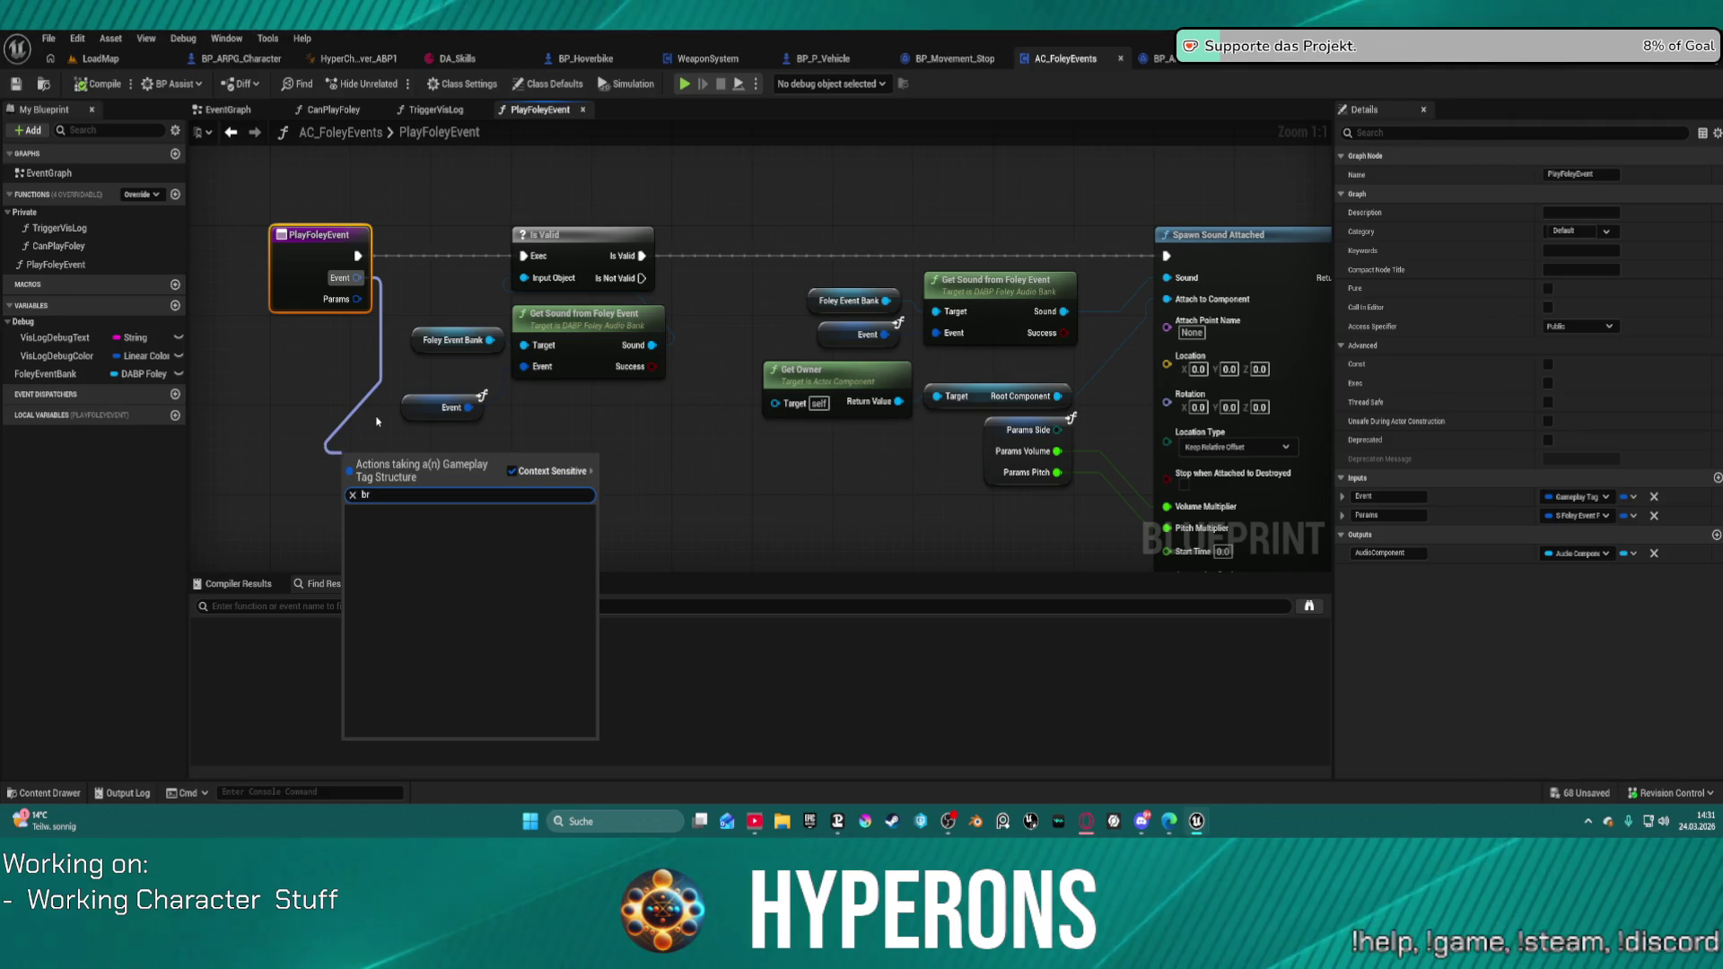
pyautogui.press('Escape')
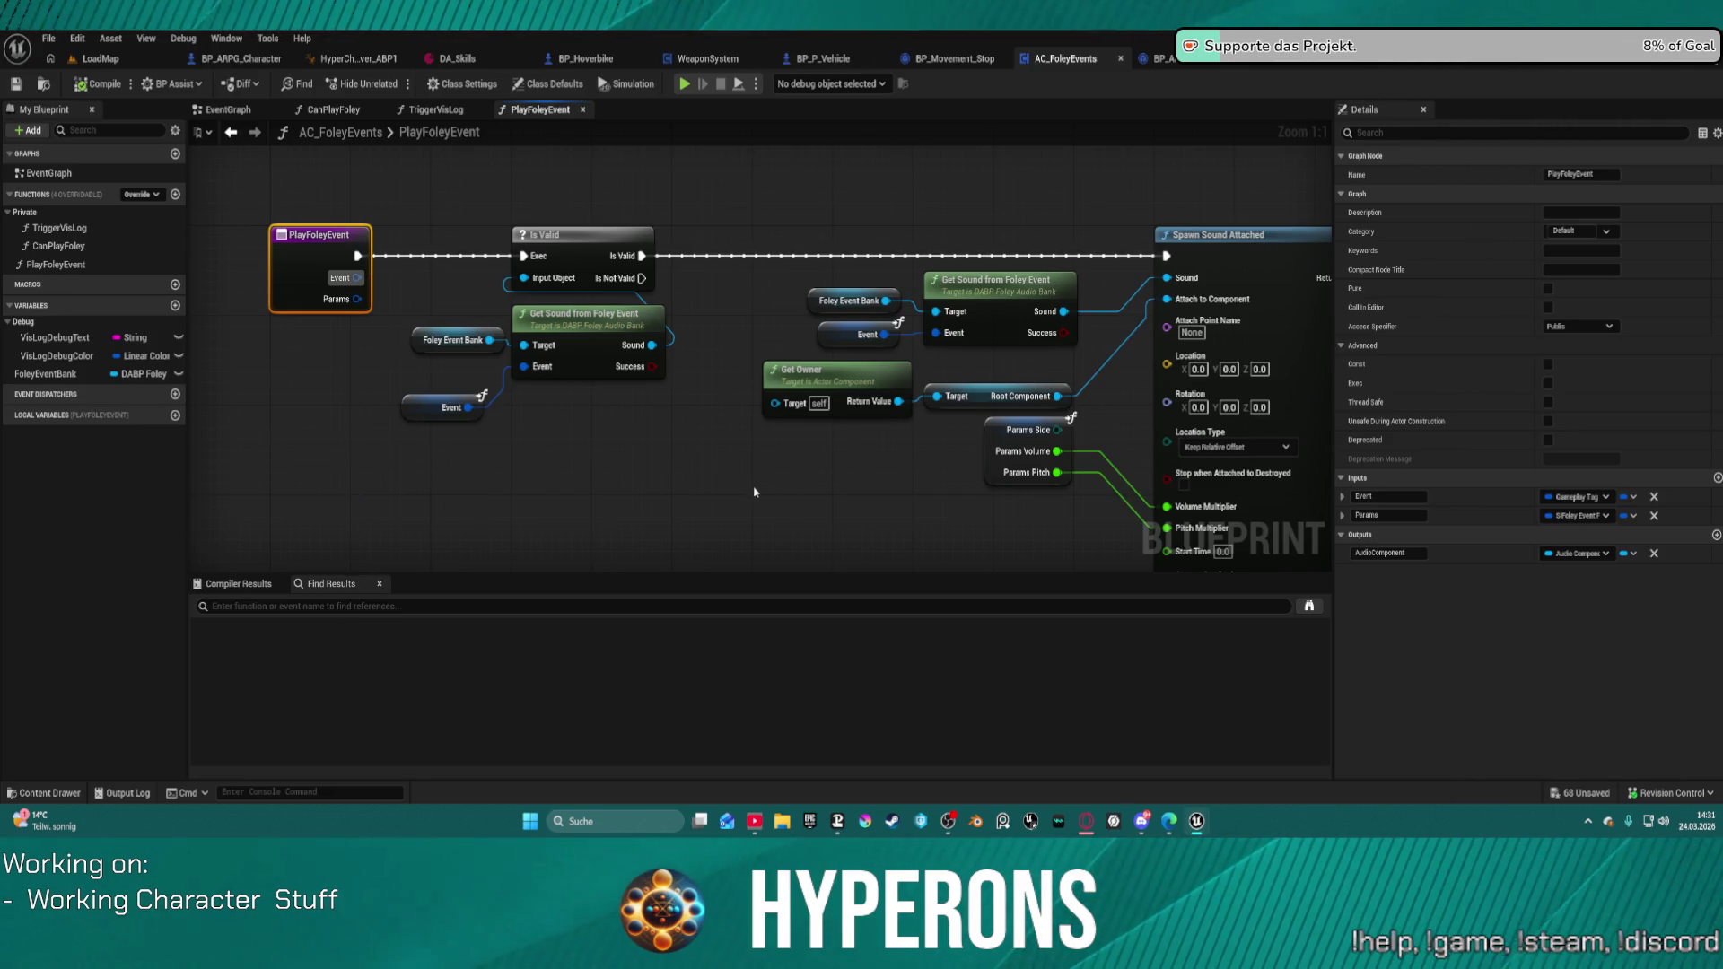
pyautogui.moveTo(607, 423)
pyautogui.mouseDown()
pyautogui.moveTo(522, 396)
pyautogui.moveTo(472, 393)
pyautogui.moveTo(588, 413)
pyautogui.moveTo(350, 395)
pyautogui.mouseUp()
pyautogui.scroll(-1, 561, 404)
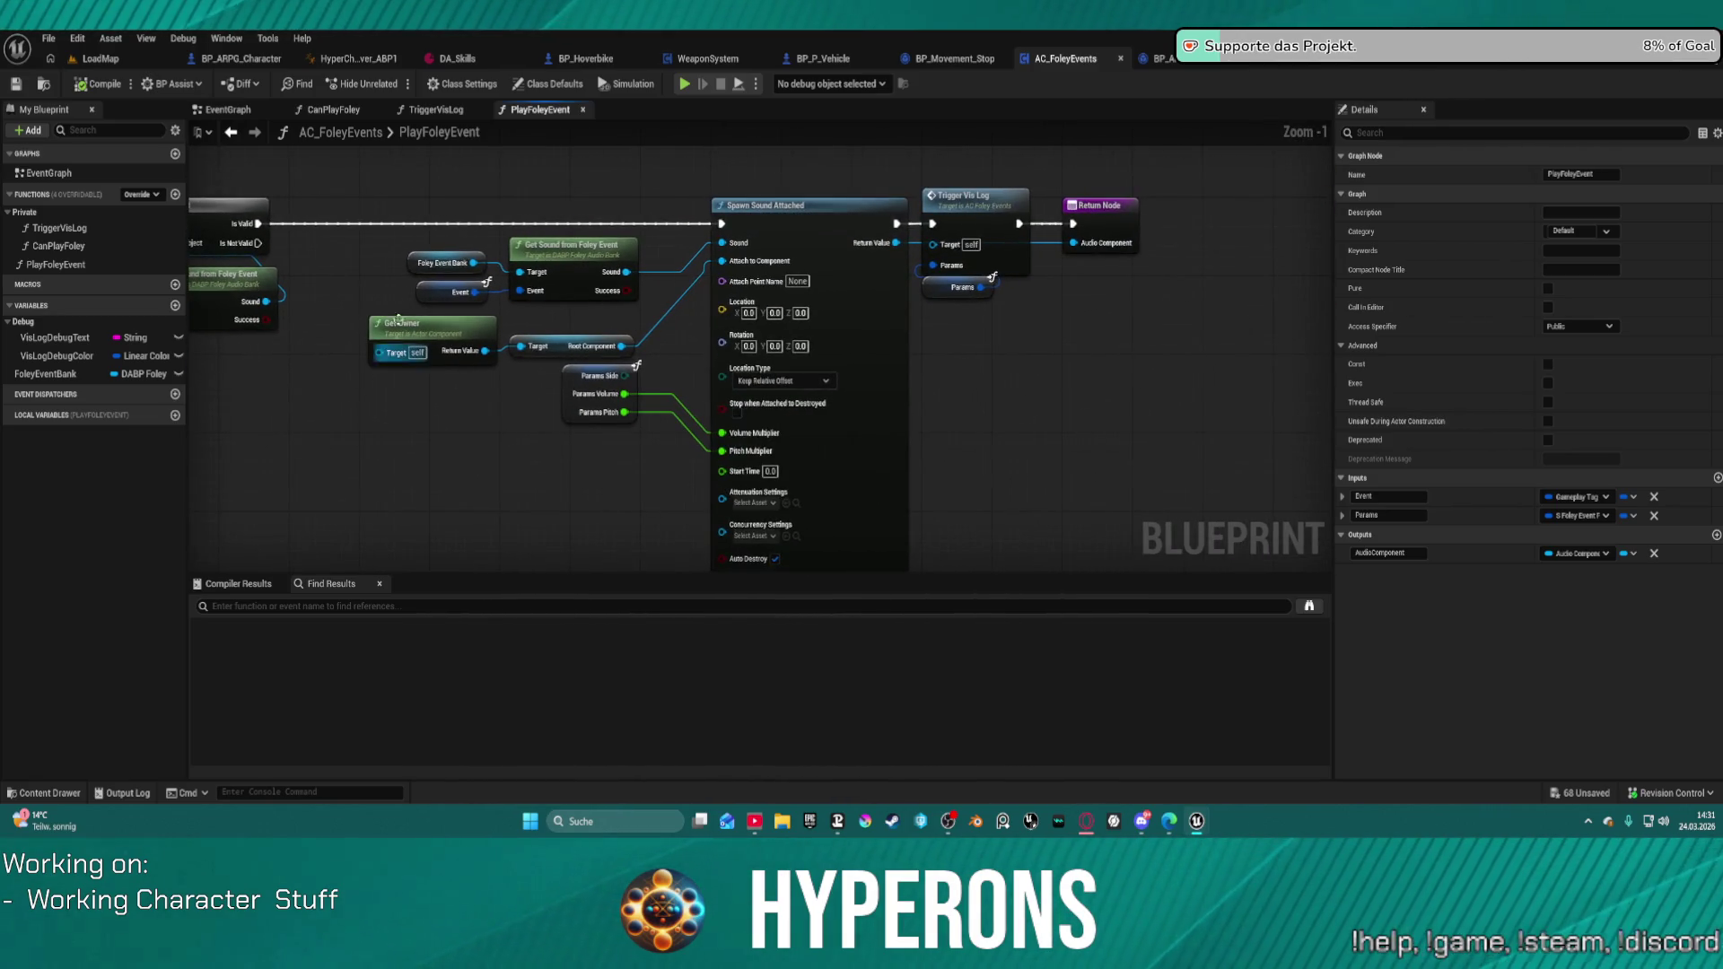
# Step: Move the PlayFoleyEvent entry nodes left, deselect them, and open the Foley event-to-sound asset
pyautogui.moveTo(379, 179)
pyautogui.mouseDown()
pyautogui.moveTo(1007, 594)
pyautogui.moveTo(1149, 398)
pyautogui.moveTo(1135, 381)
pyautogui.moveTo(1012, 388)
pyautogui.moveTo(1236, 404)
pyautogui.moveTo(1291, 360)
pyautogui.moveTo(1281, 388)
pyautogui.mouseUp()
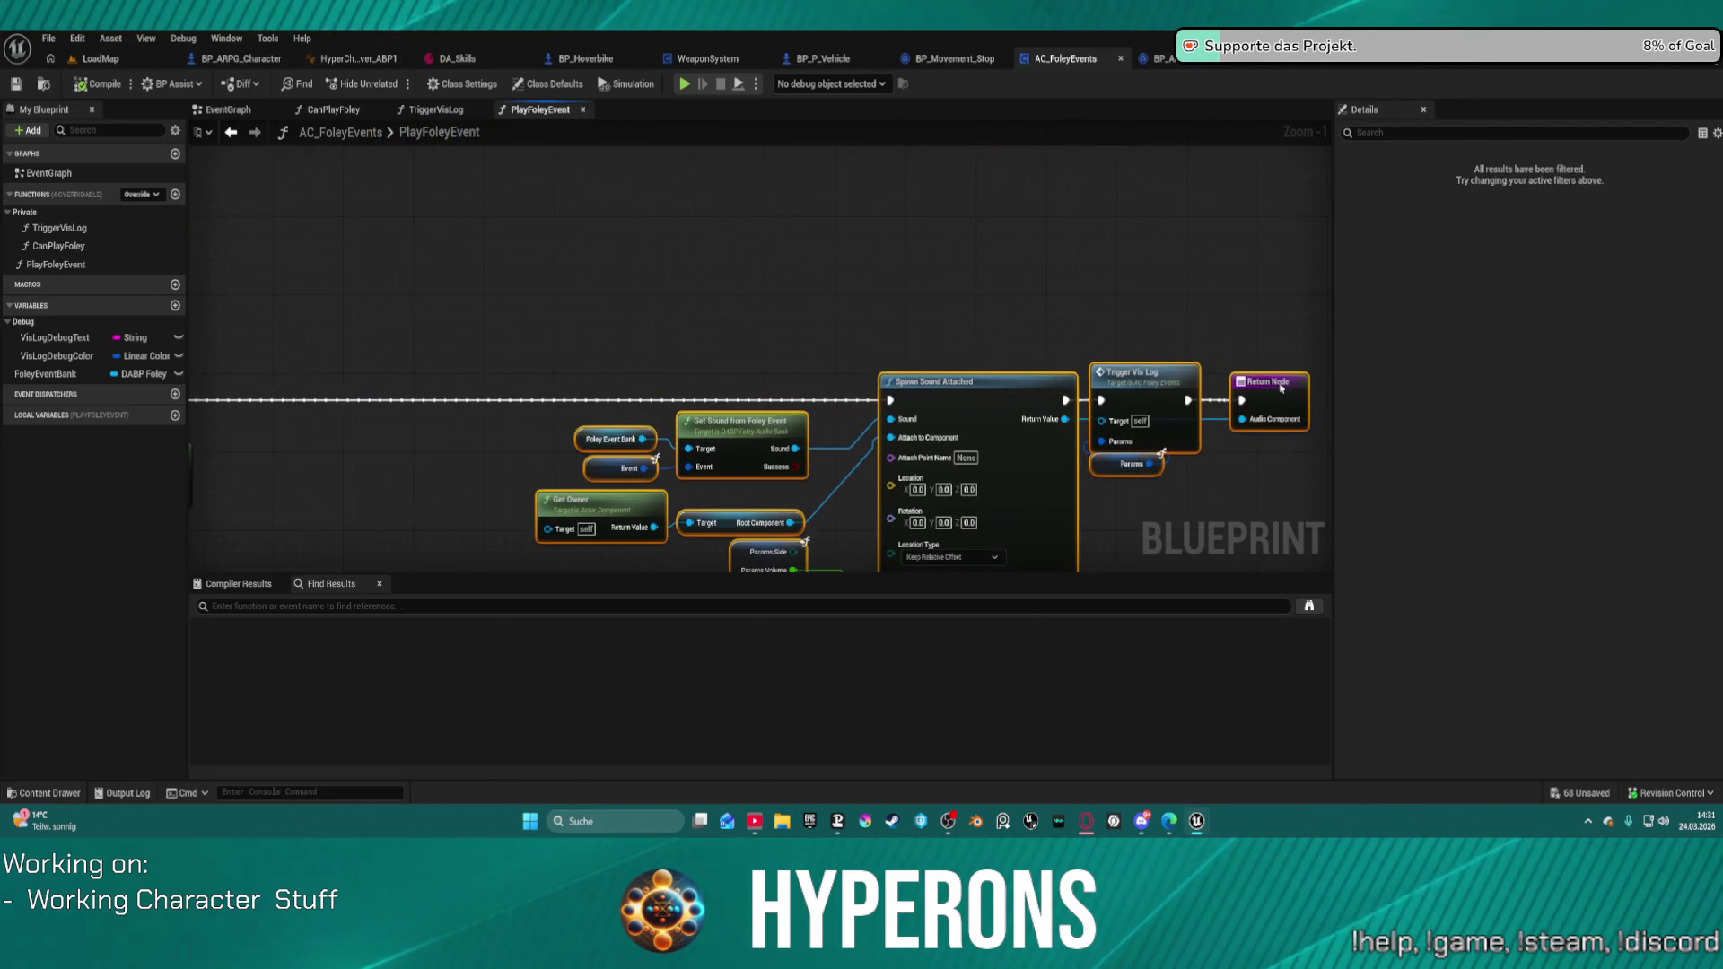
pyautogui.moveTo(524, 314)
pyautogui.mouseDown()
pyautogui.moveTo(1031, 346)
pyautogui.moveTo(753, 327)
pyautogui.moveTo(753, 381)
pyautogui.moveTo(671, 392)
pyautogui.mouseUp()
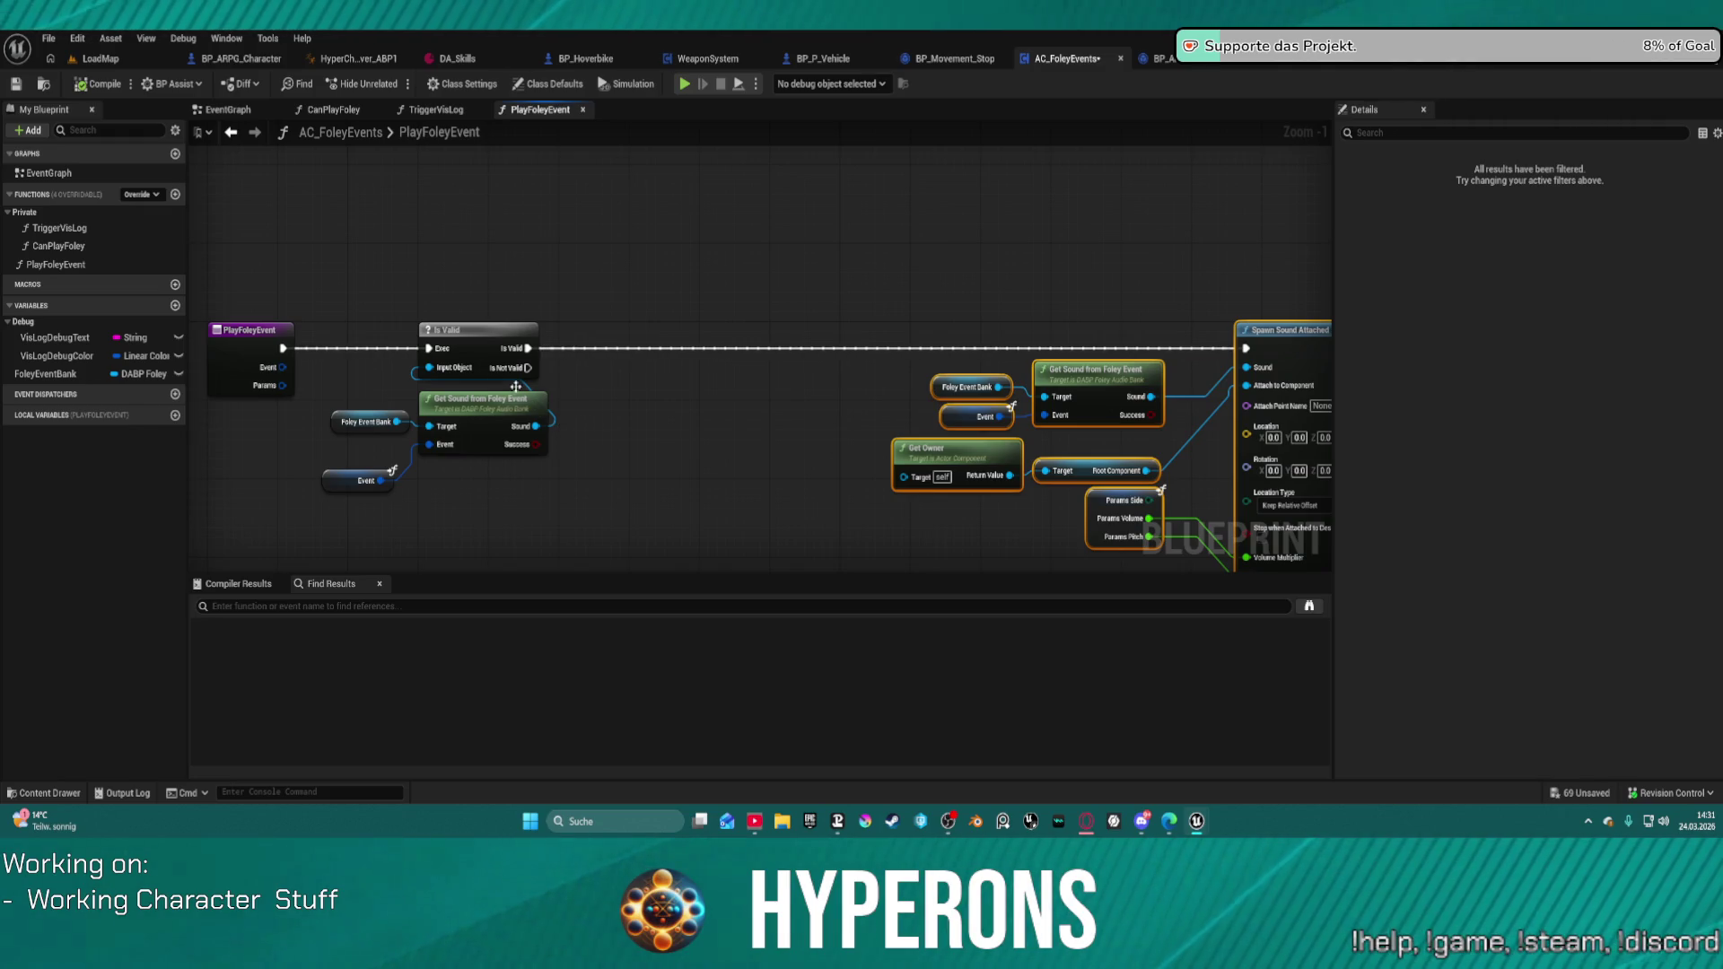
pyautogui.moveTo(215, 266)
pyautogui.mouseDown()
pyautogui.moveTo(389, 446)
pyautogui.moveTo(475, 493)
pyautogui.mouseUp()
pyautogui.moveTo(486, 410); pyautogui.dragTo(389, 400)
pyautogui.moveTo(668, 383); pyautogui.dragTo(807, 389)
pyautogui.click(972, 300)
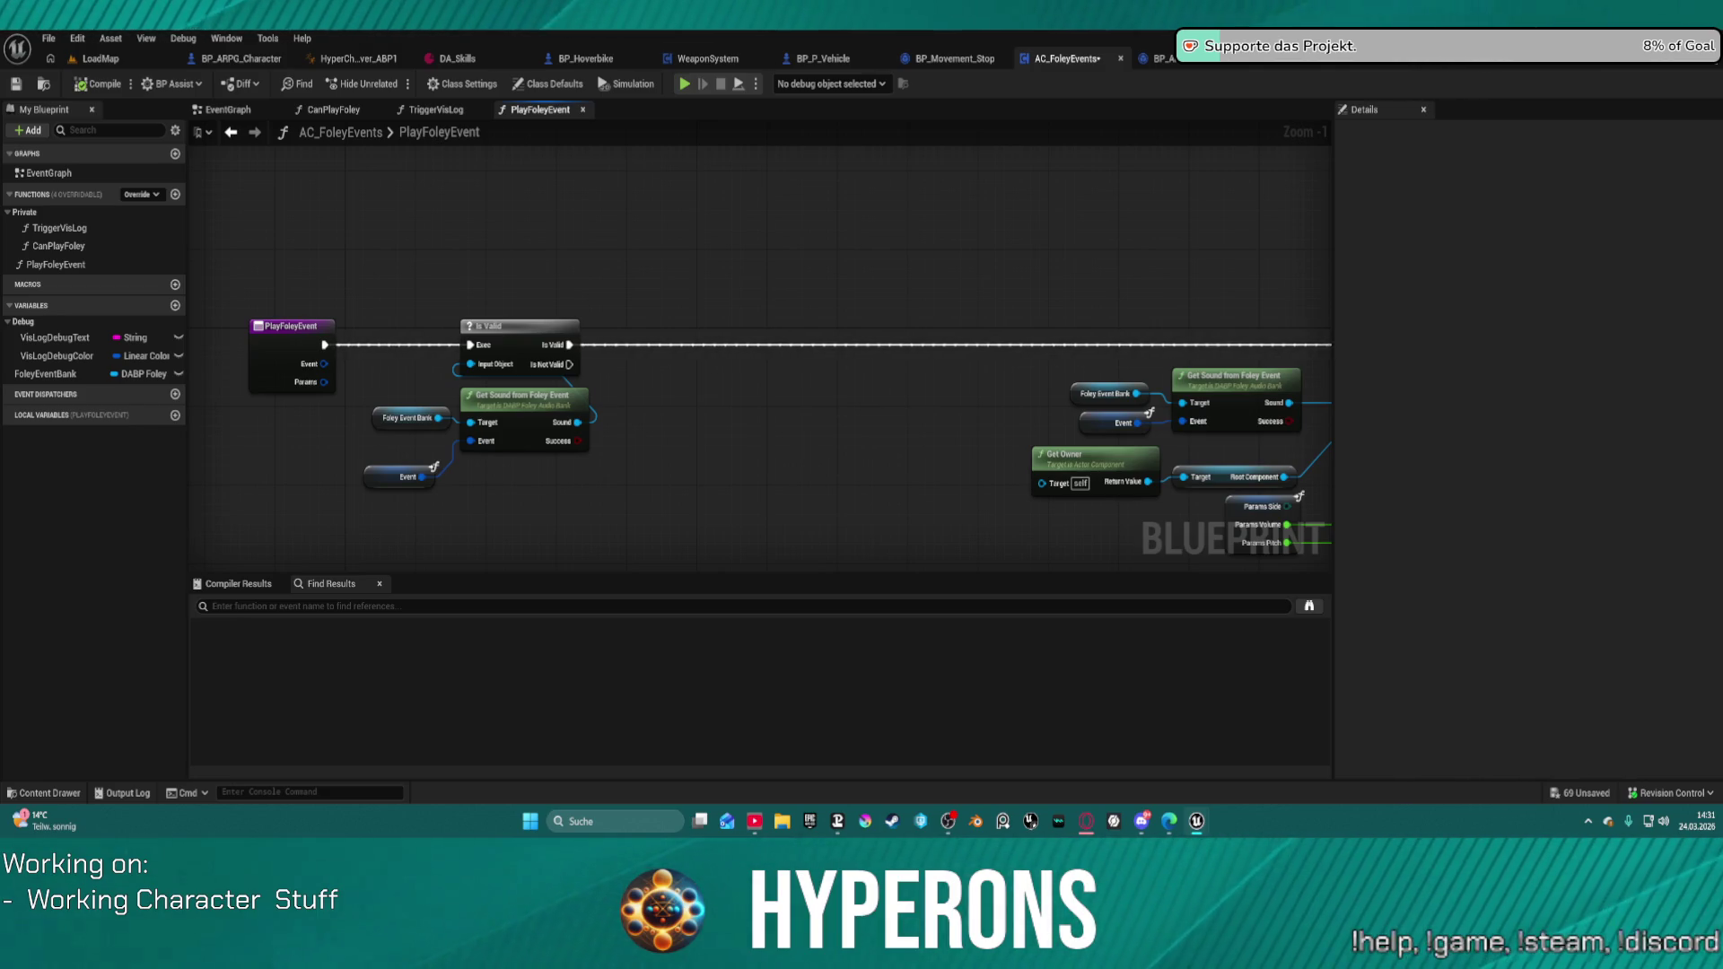
pyautogui.click(1270, 58)
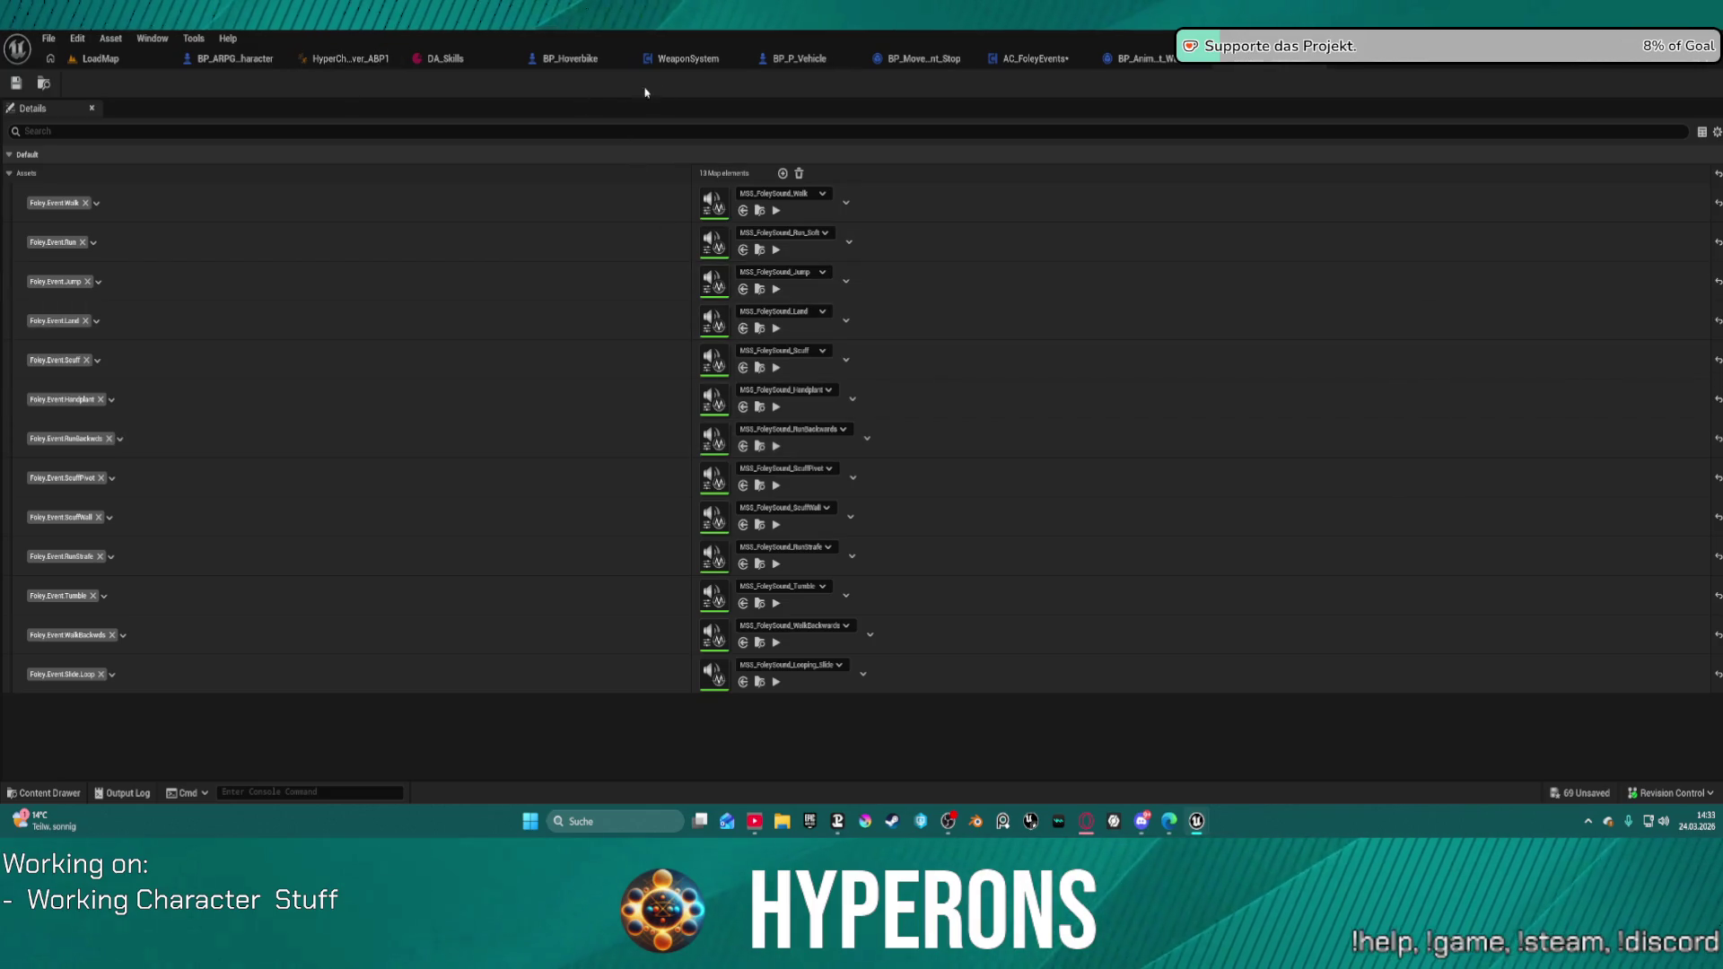
# Step: In AC_FoleyEvents, add a Switch on Gameplay Tag node fed by the Event tag, placed between the node groups
pyautogui.click(1045, 61)
pyautogui.moveTo(422, 476)
pyautogui.mouseDown()
pyautogui.moveTo(615, 502)
pyautogui.moveTo(634, 523)
pyautogui.mouseUp()
pyautogui.write('swit')
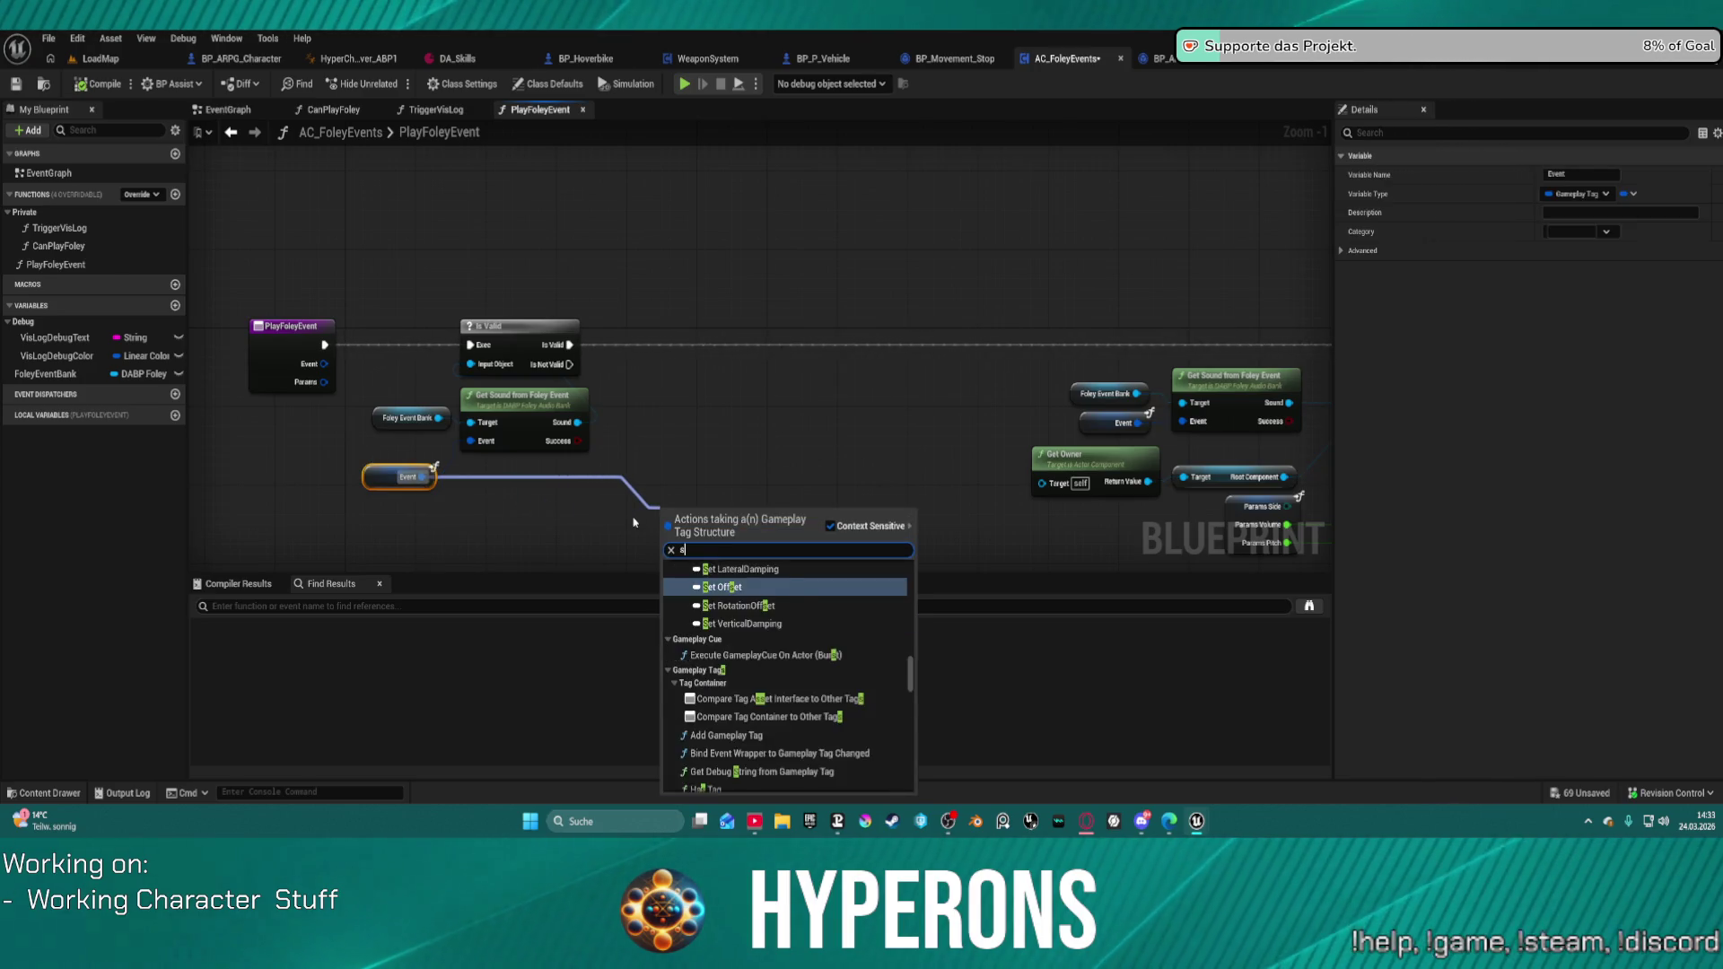
pyautogui.press('Return')
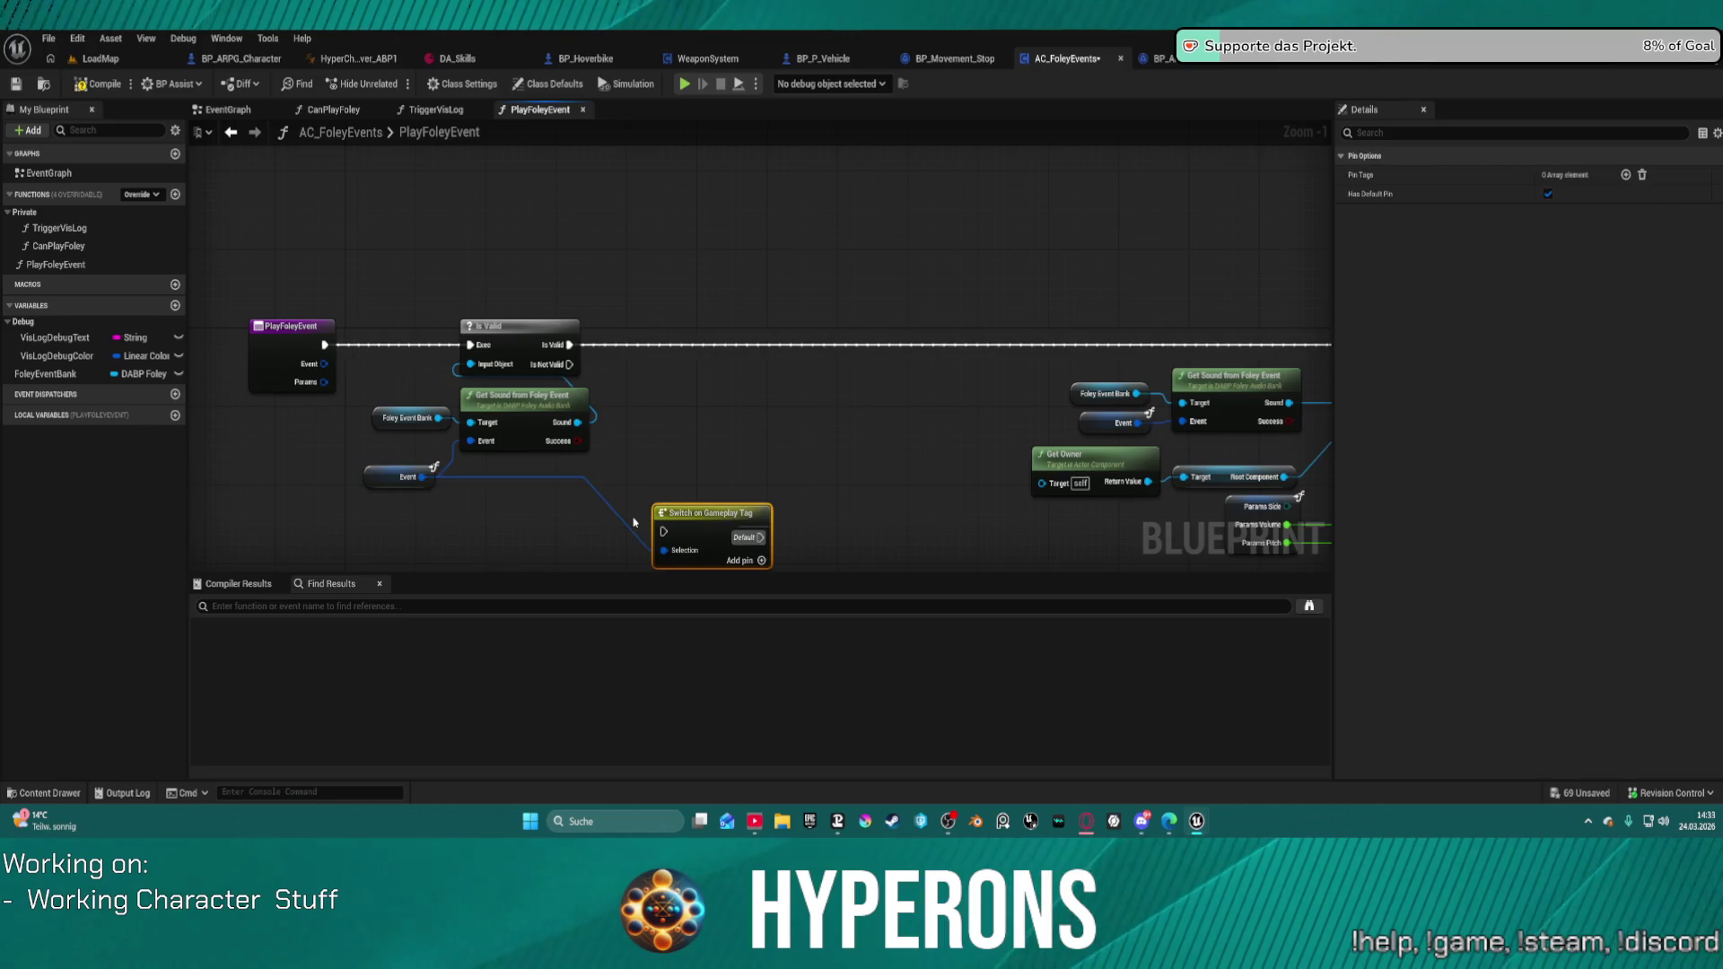
pyautogui.moveTo(689, 518); pyautogui.dragTo(732, 396)
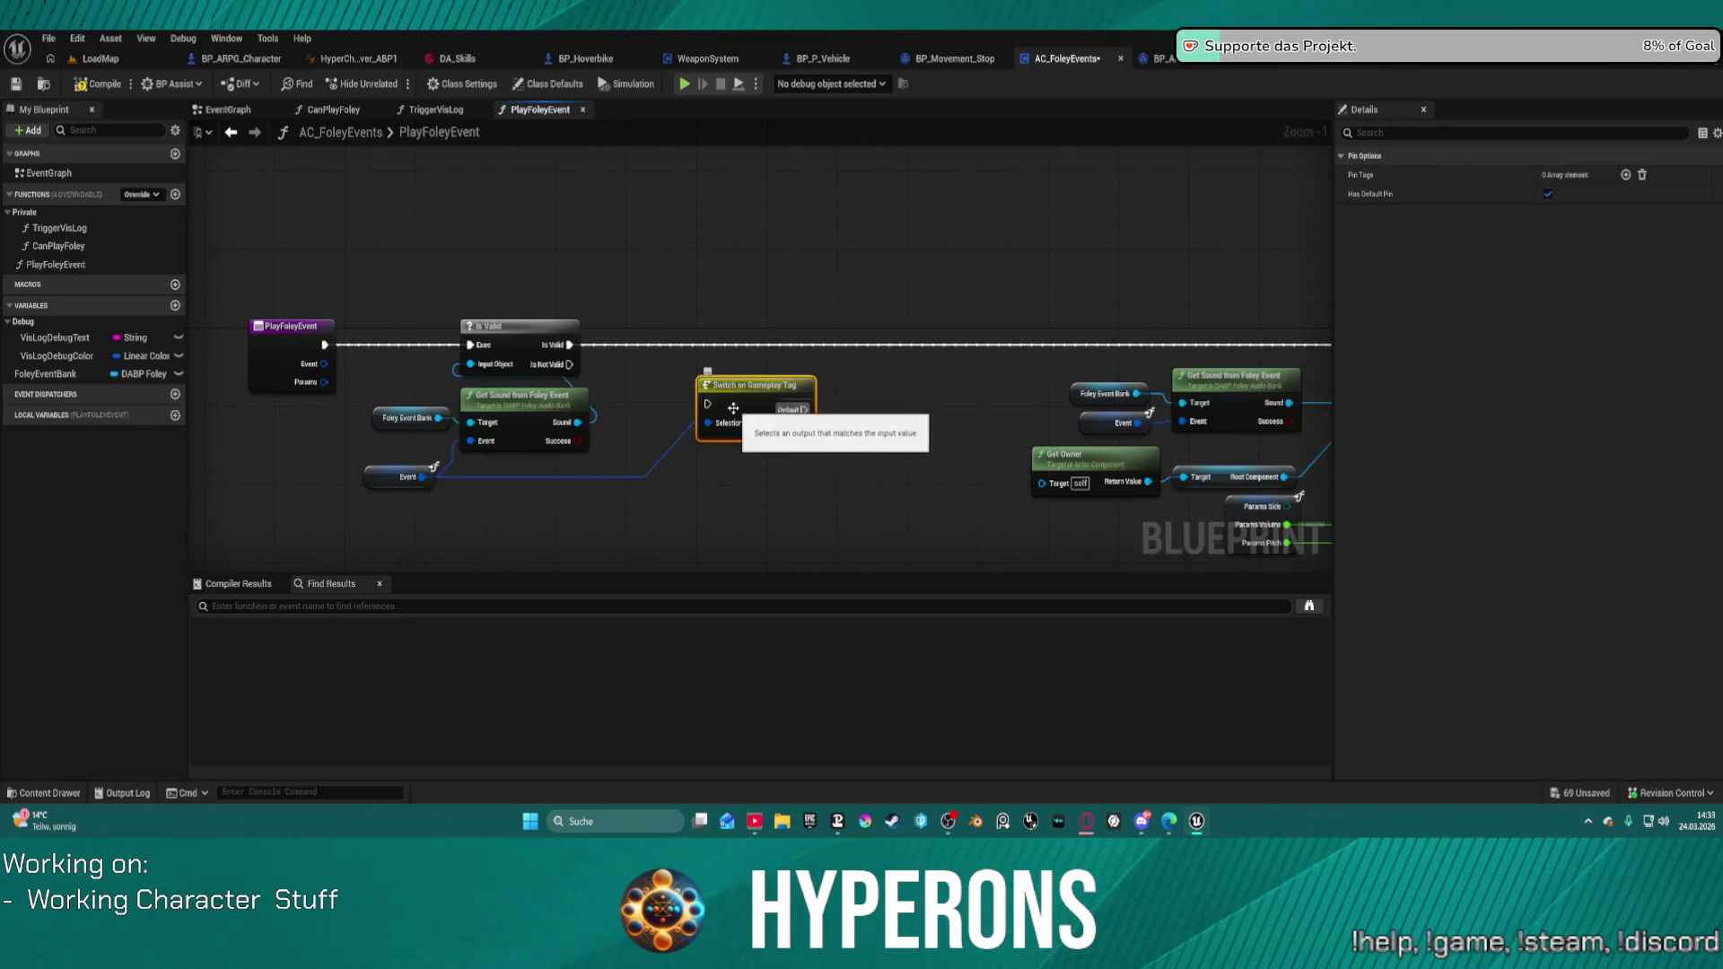
pyautogui.click(1625, 175)
pyautogui.click(1570, 196)
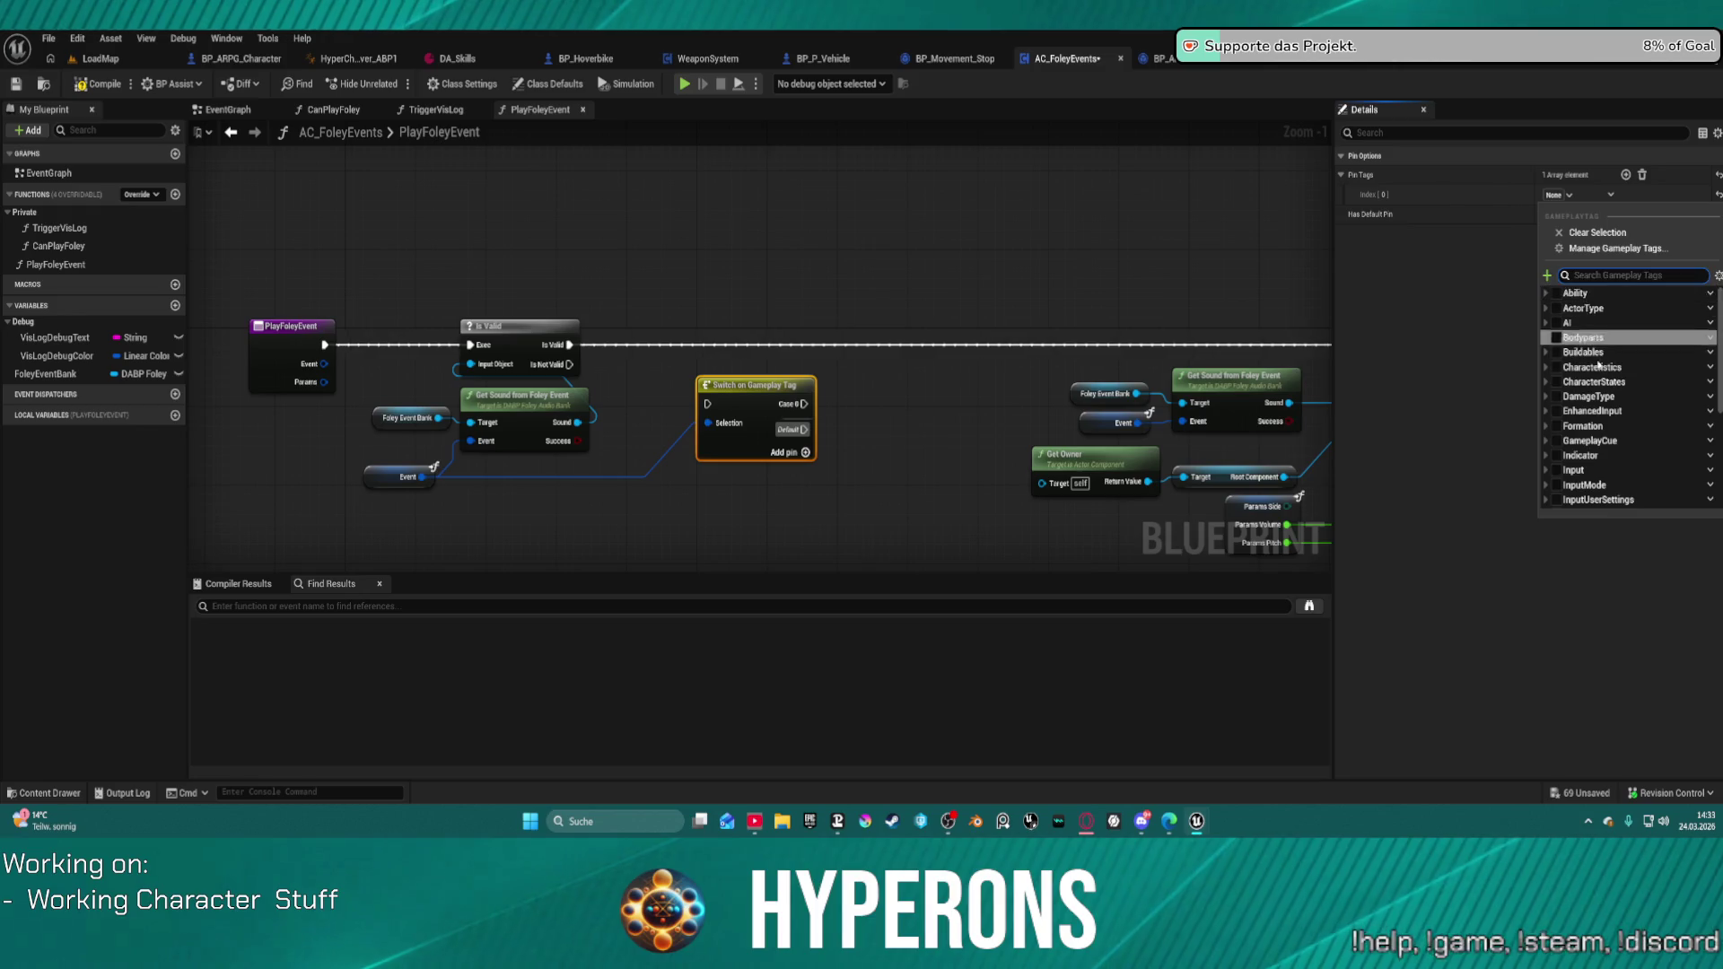
pyautogui.scroll(-5, 1595, 426)
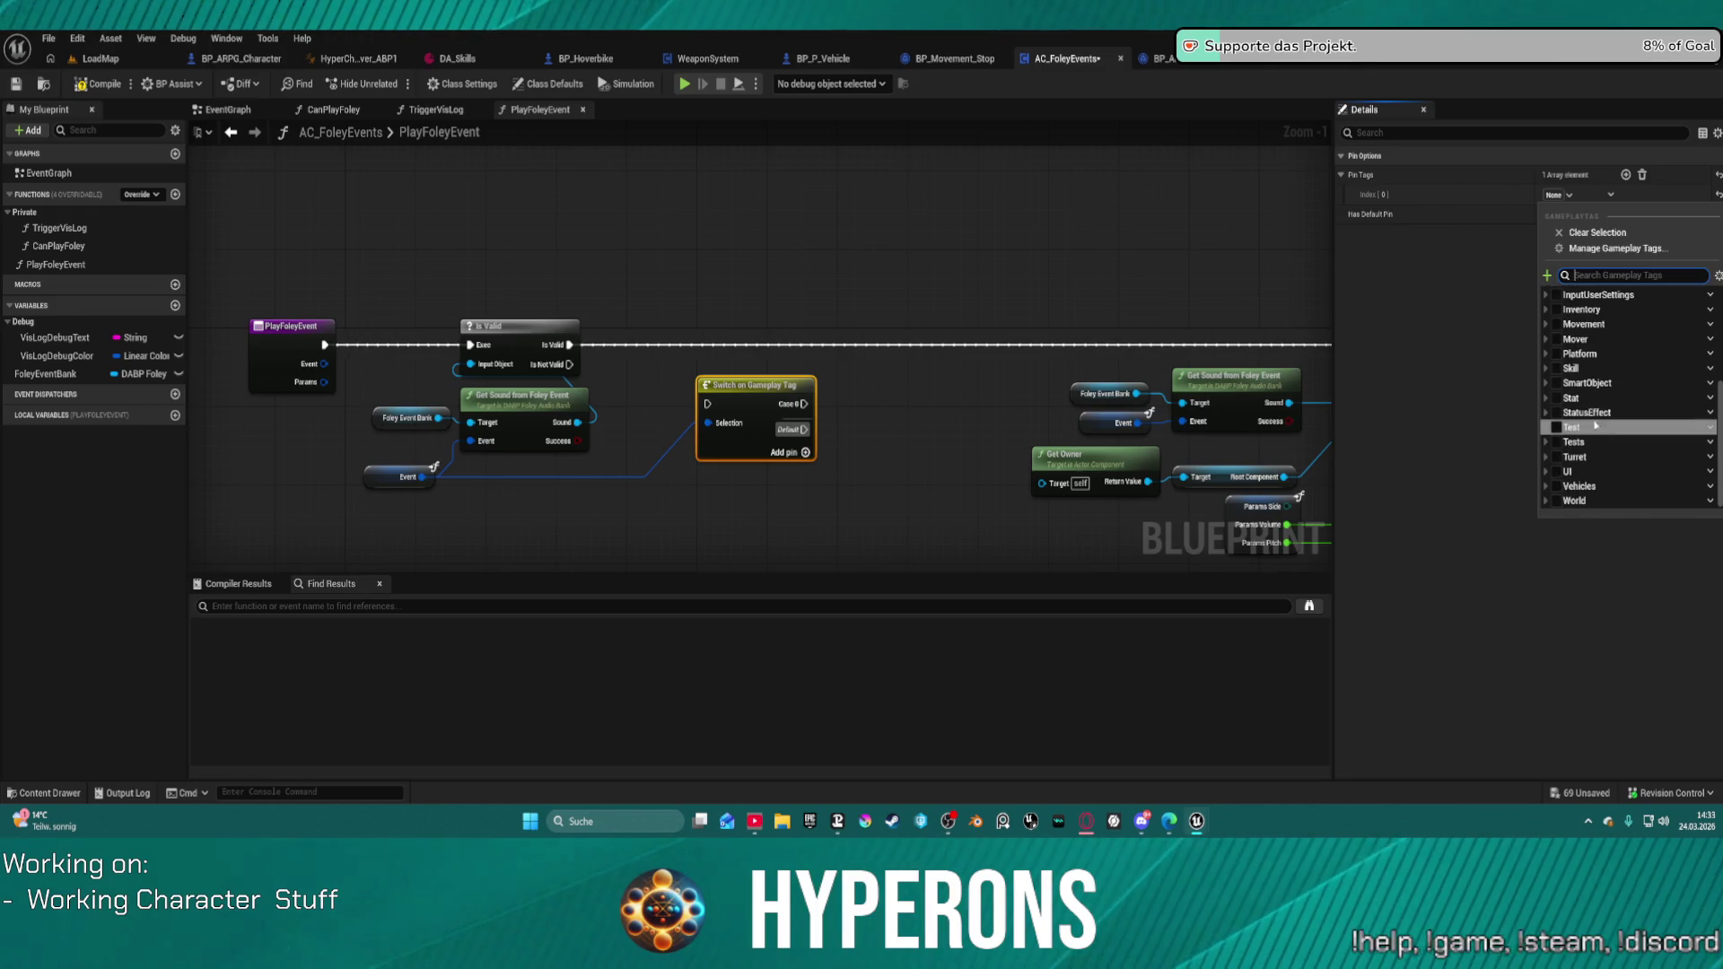
pyautogui.click(1546, 339)
pyautogui.scroll(-3, 1607, 409)
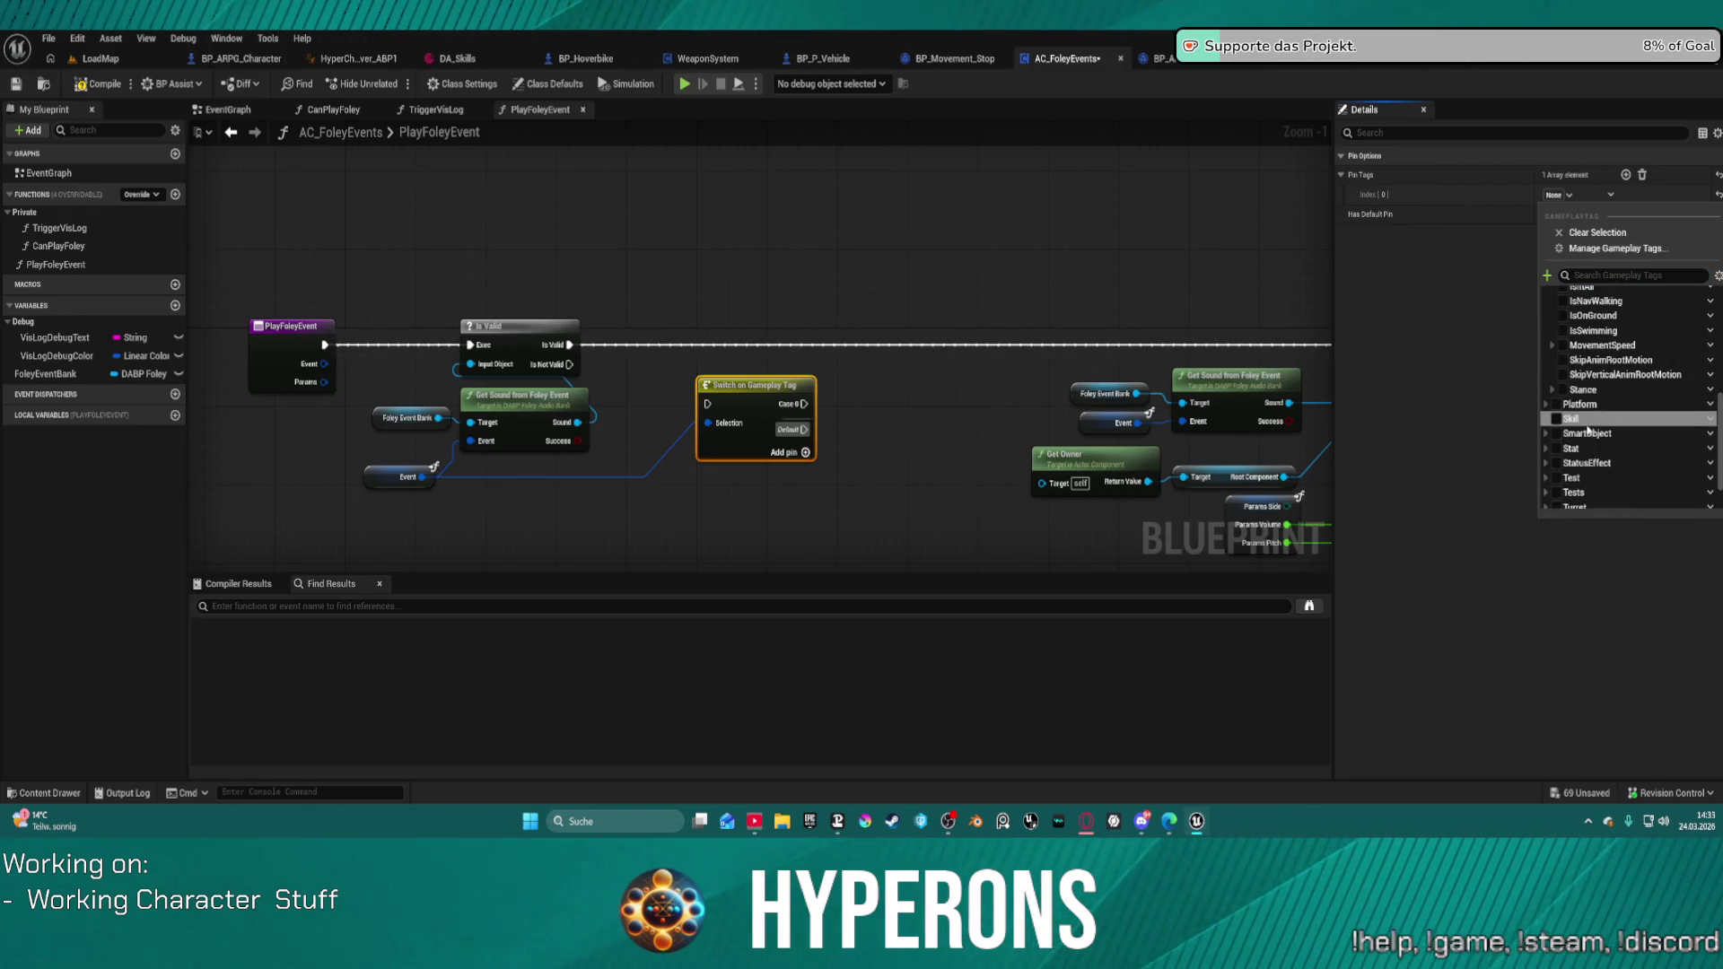
pyautogui.scroll(2, 1602, 296)
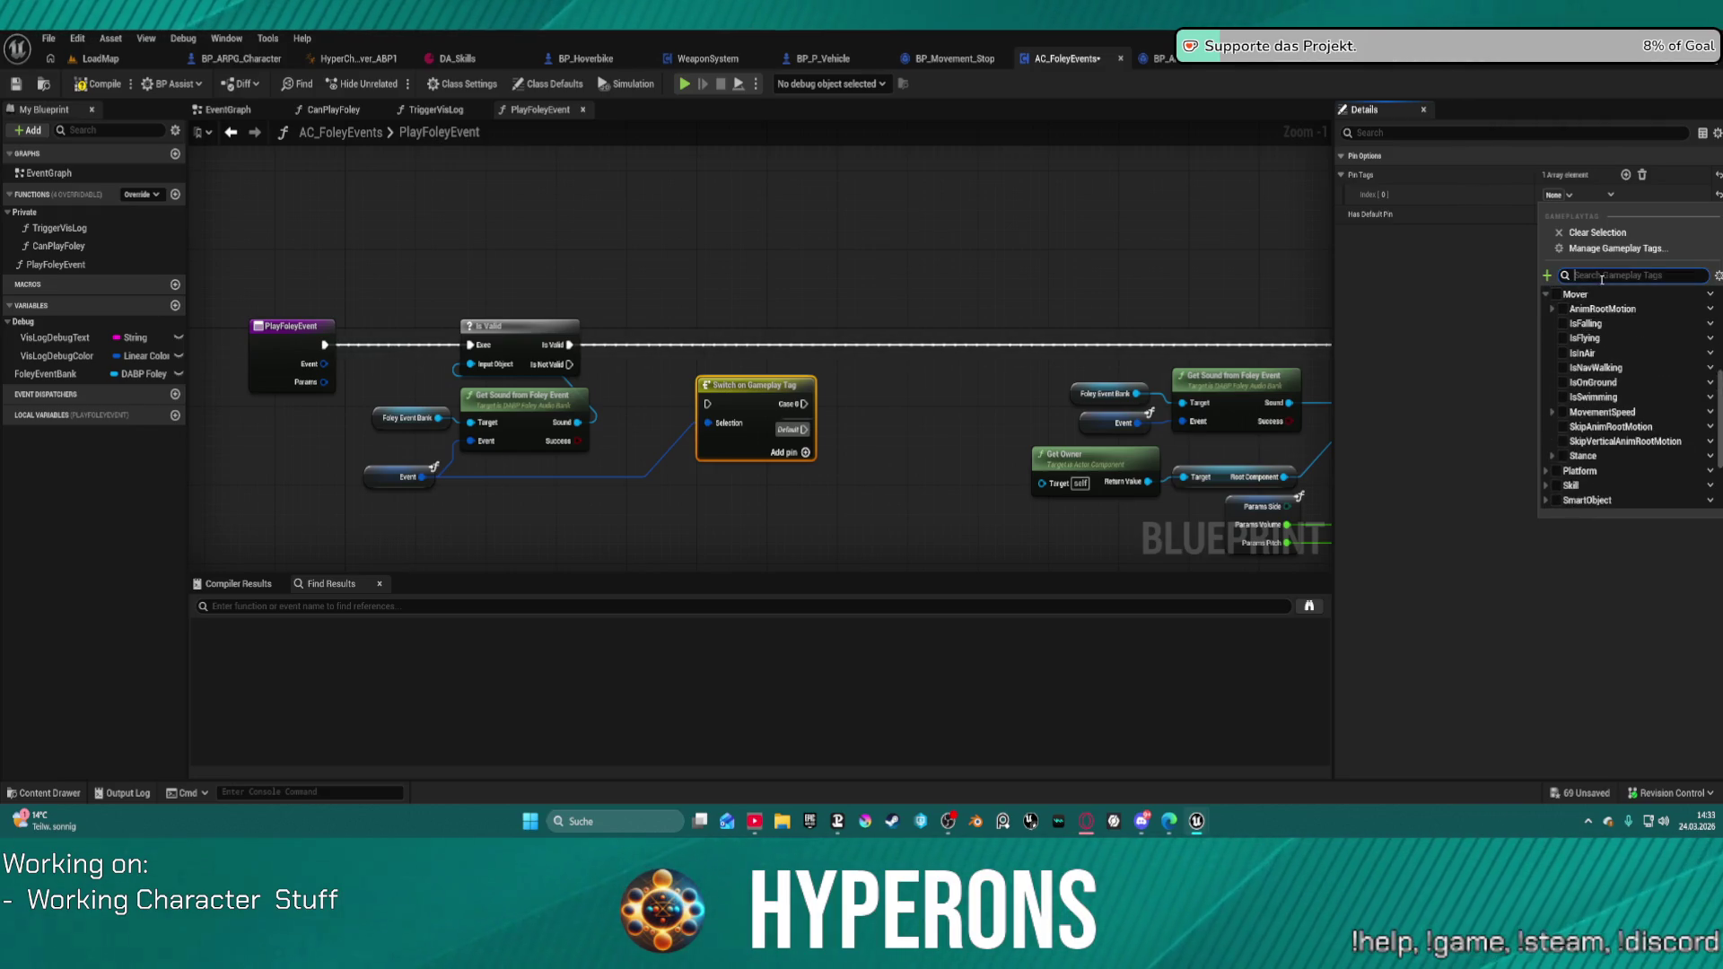
pyautogui.click(1598, 276)
pyautogui.write('fo')
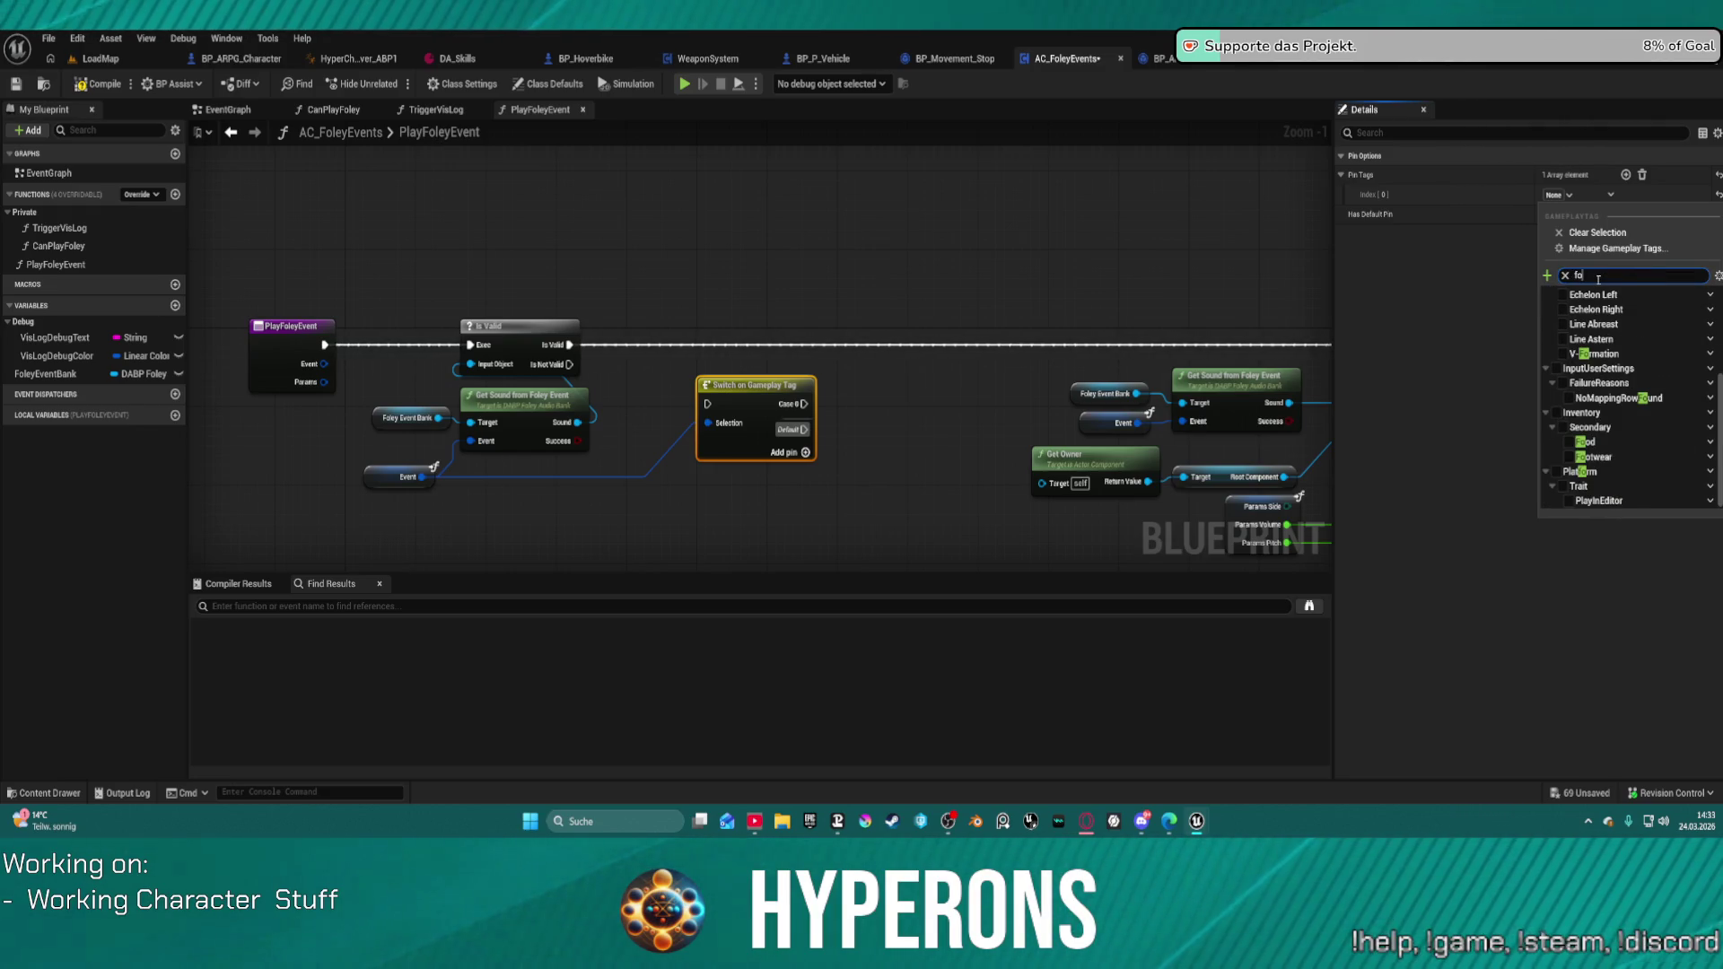
pyautogui.write('l')
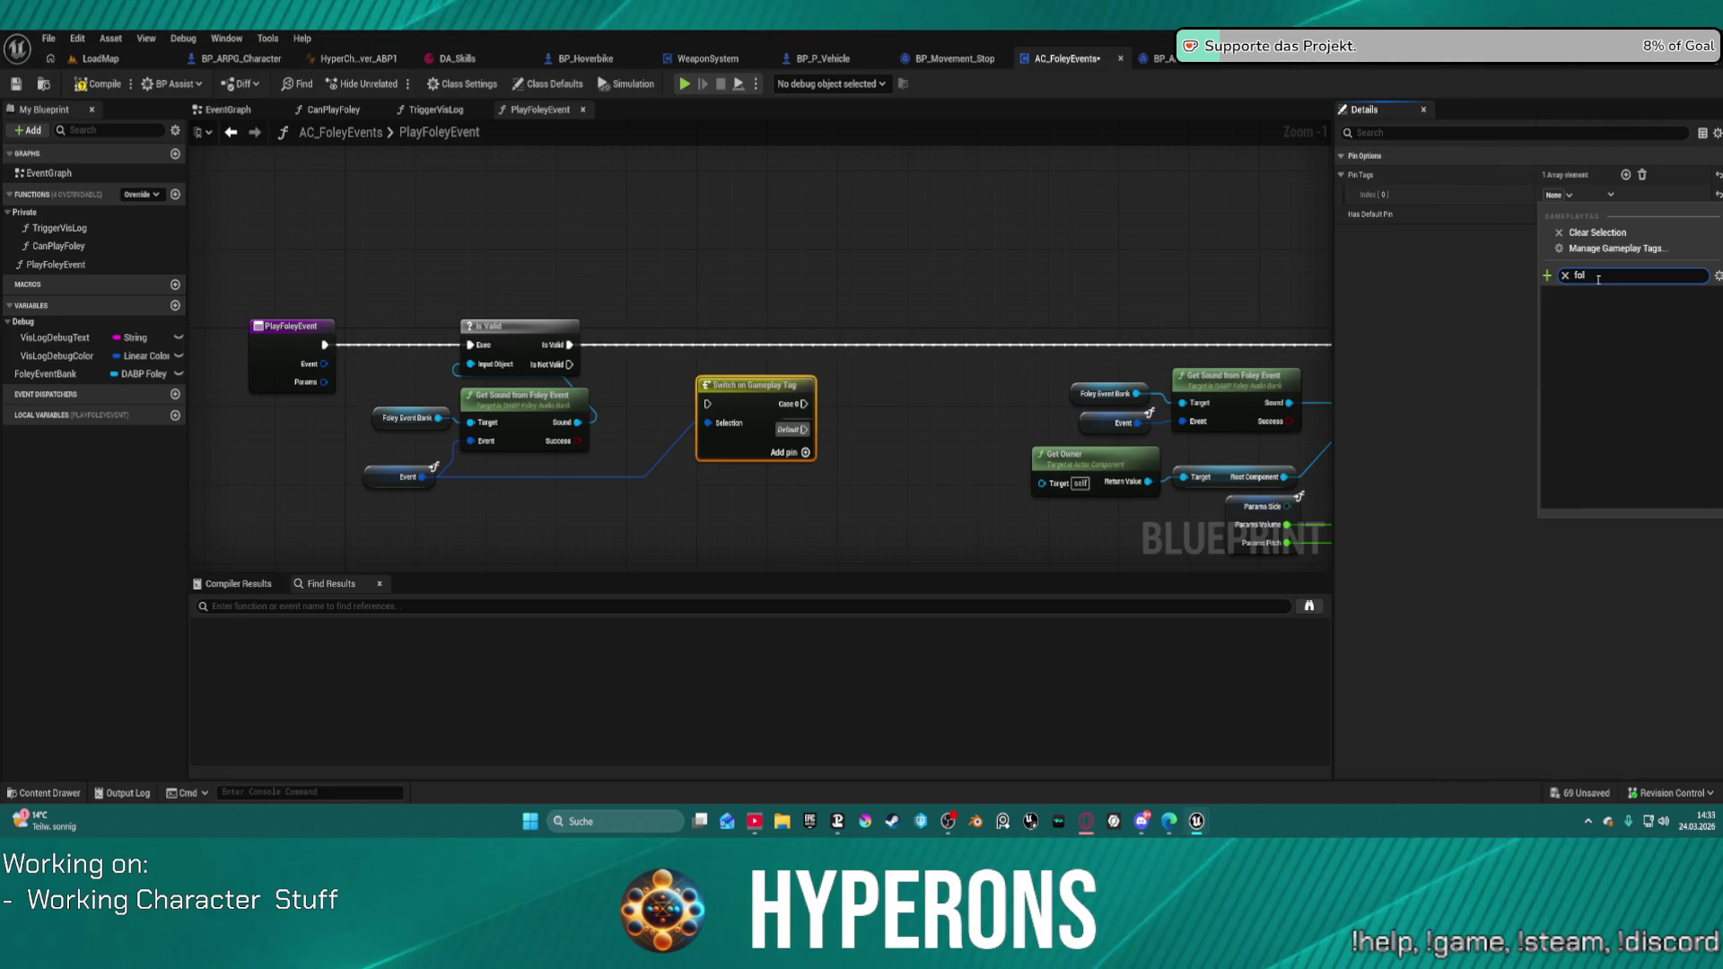
pyautogui.click(796, 361)
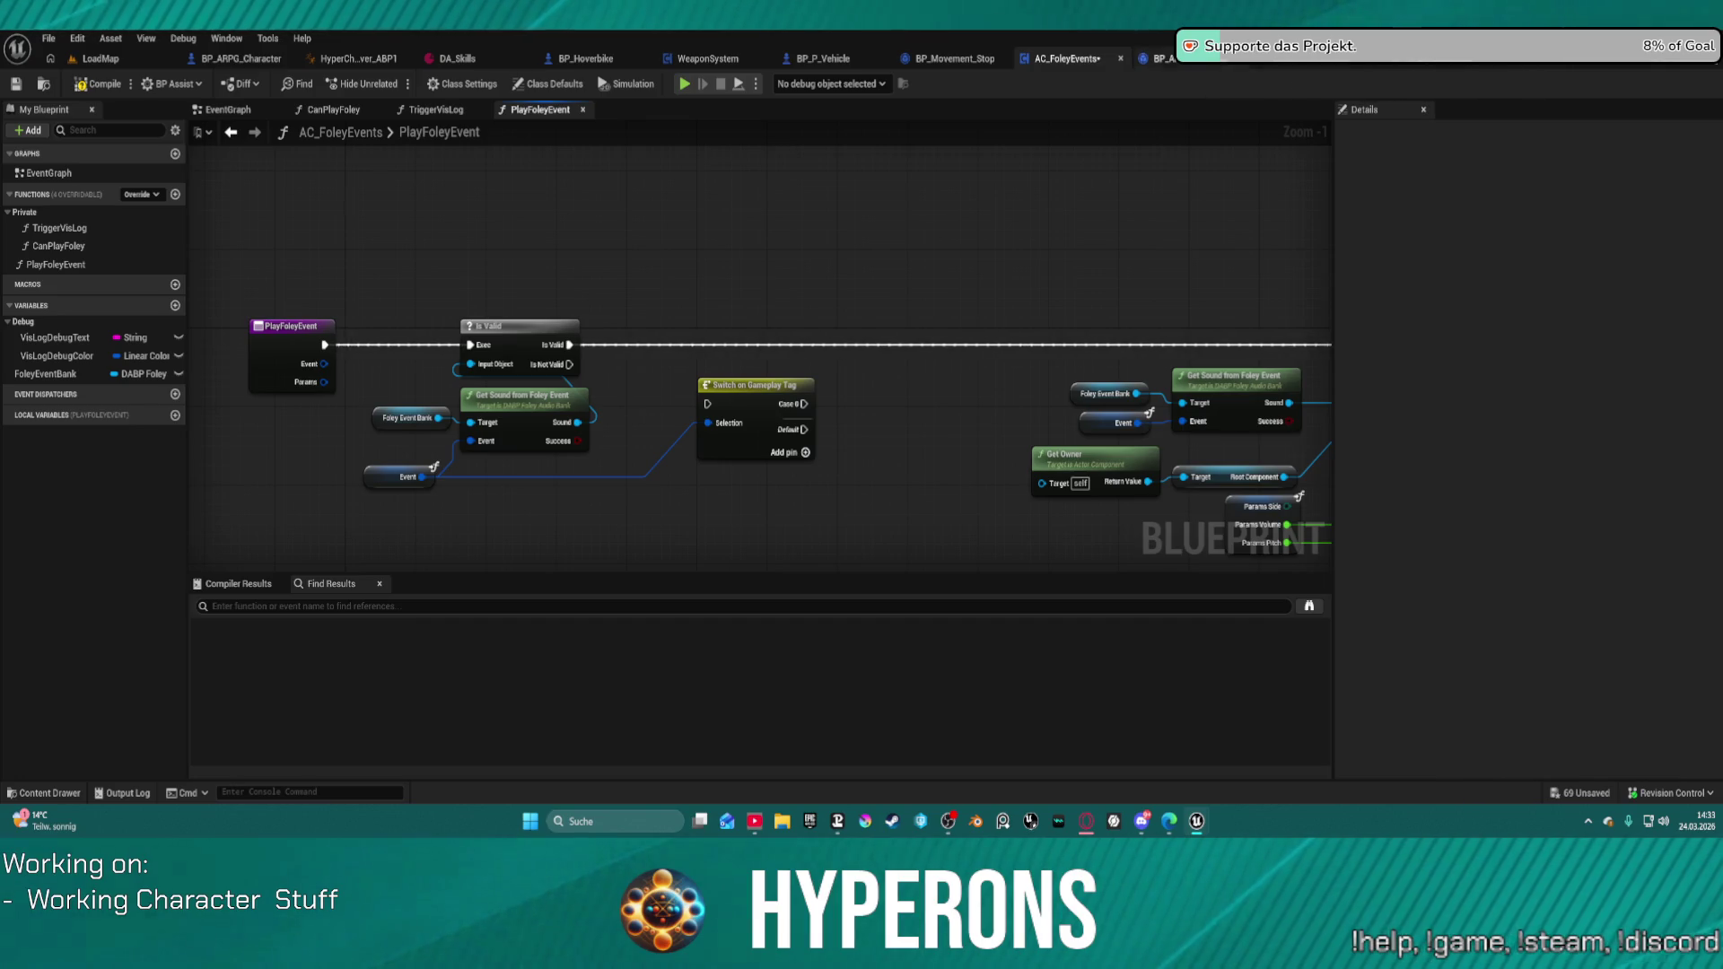
# Step: Close the BP_Movement_Stop and BP_P_Vehicle blueprints and view the Walk_R notify's Class Defaults
pyautogui.click(1002, 59)
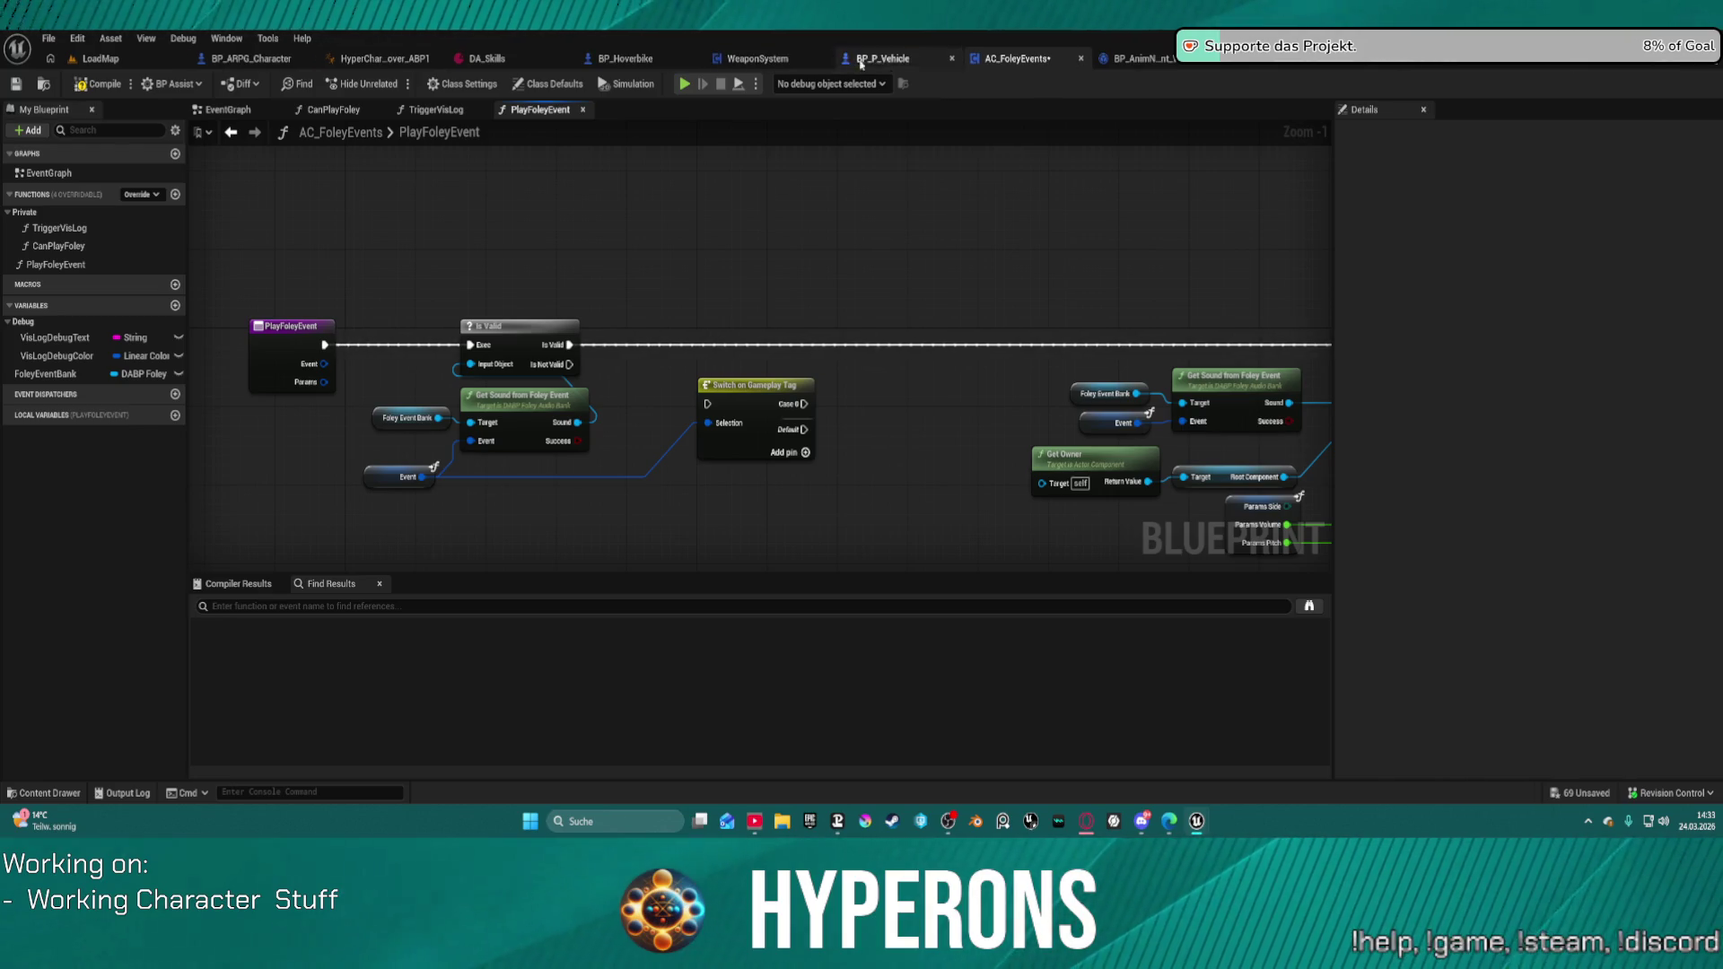
pyautogui.click(952, 58)
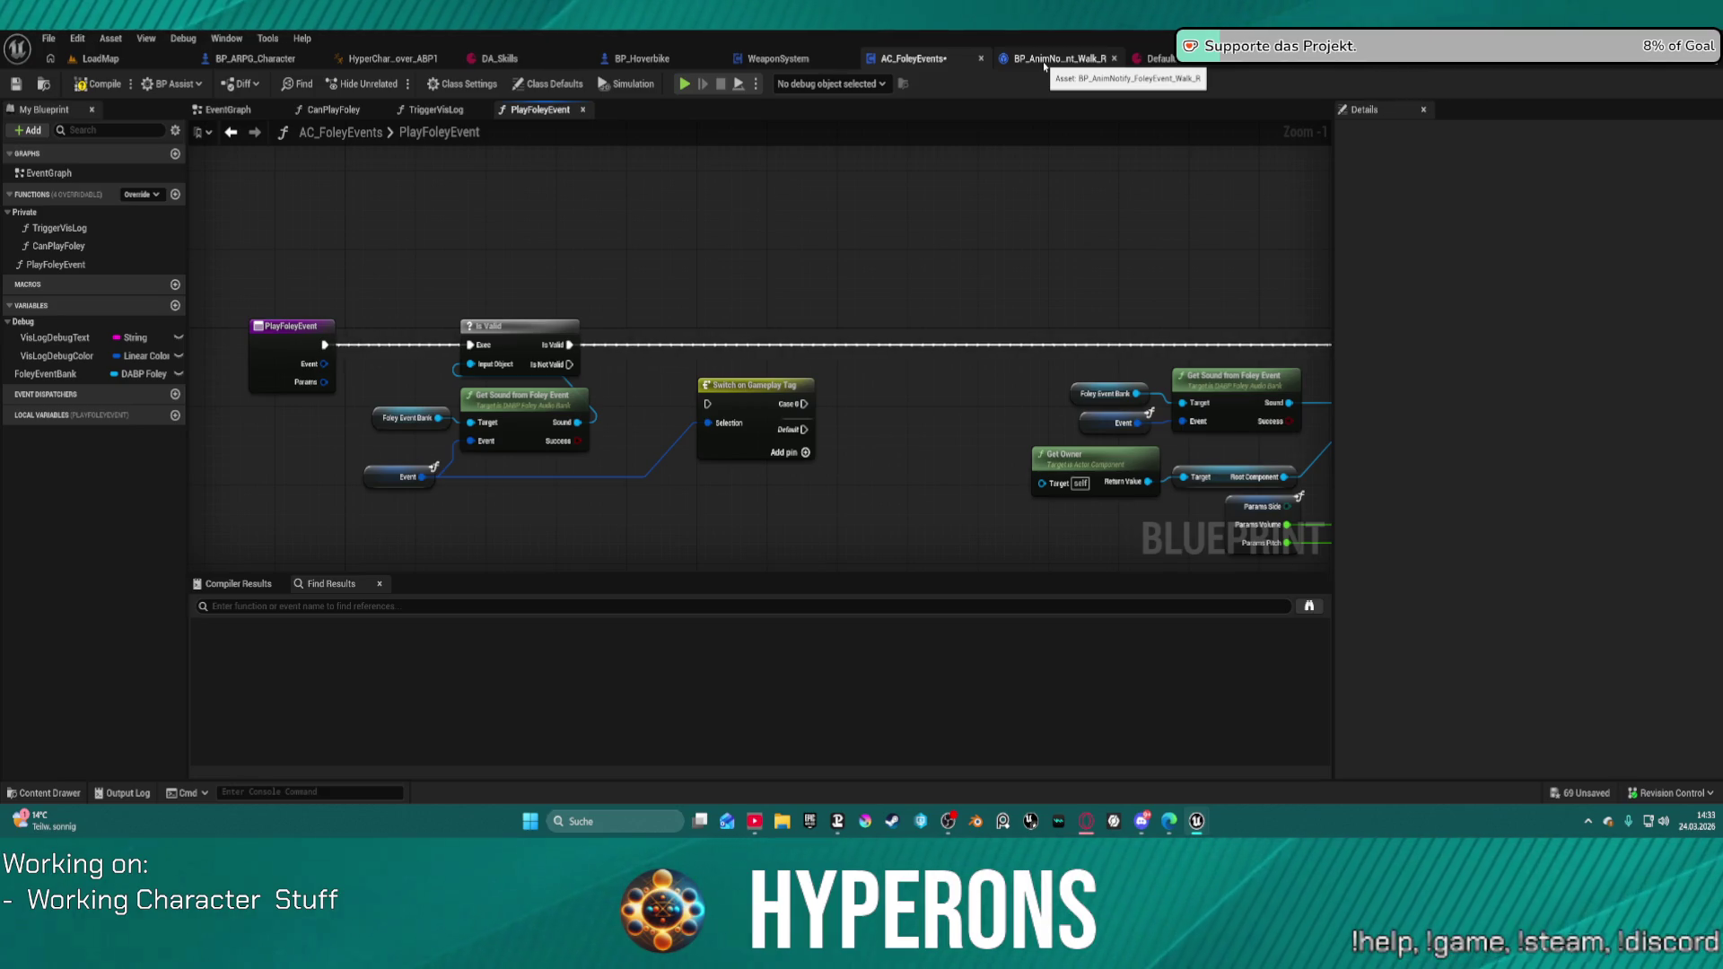
pyautogui.click(1044, 61)
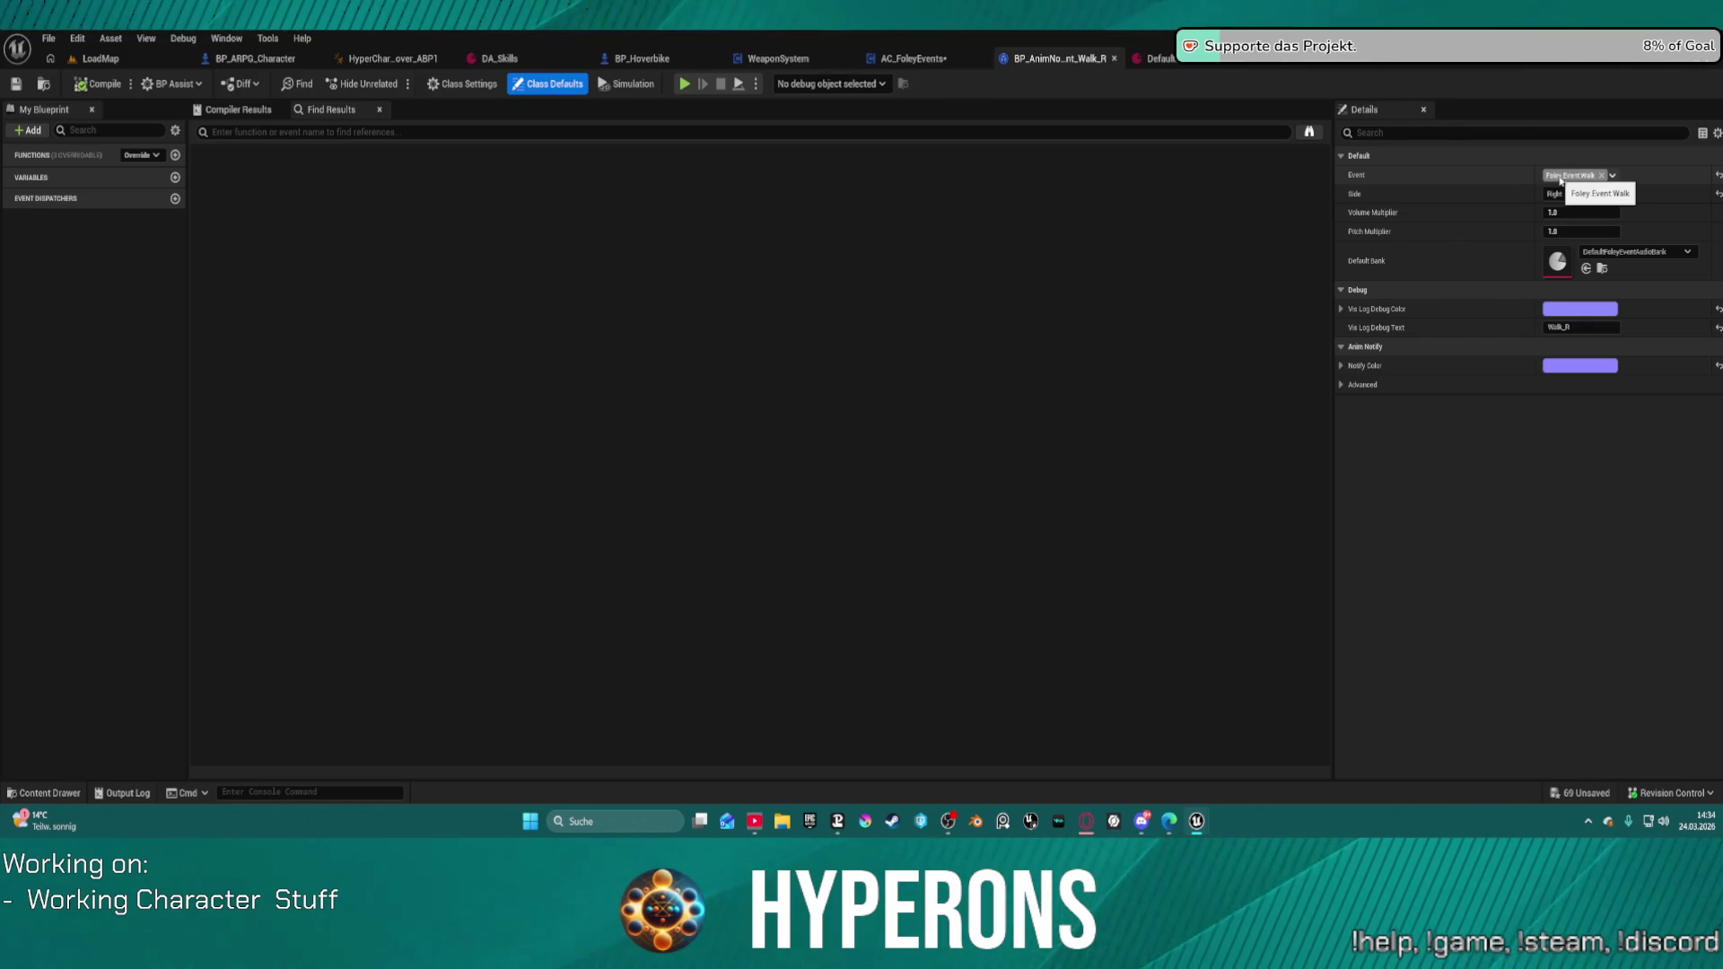
# Step: Dismiss the invalid-tag warning, undo to keep Event as Foley.Event.Walk, and return to AC_FoleyEvents
pyautogui.click(1565, 177)
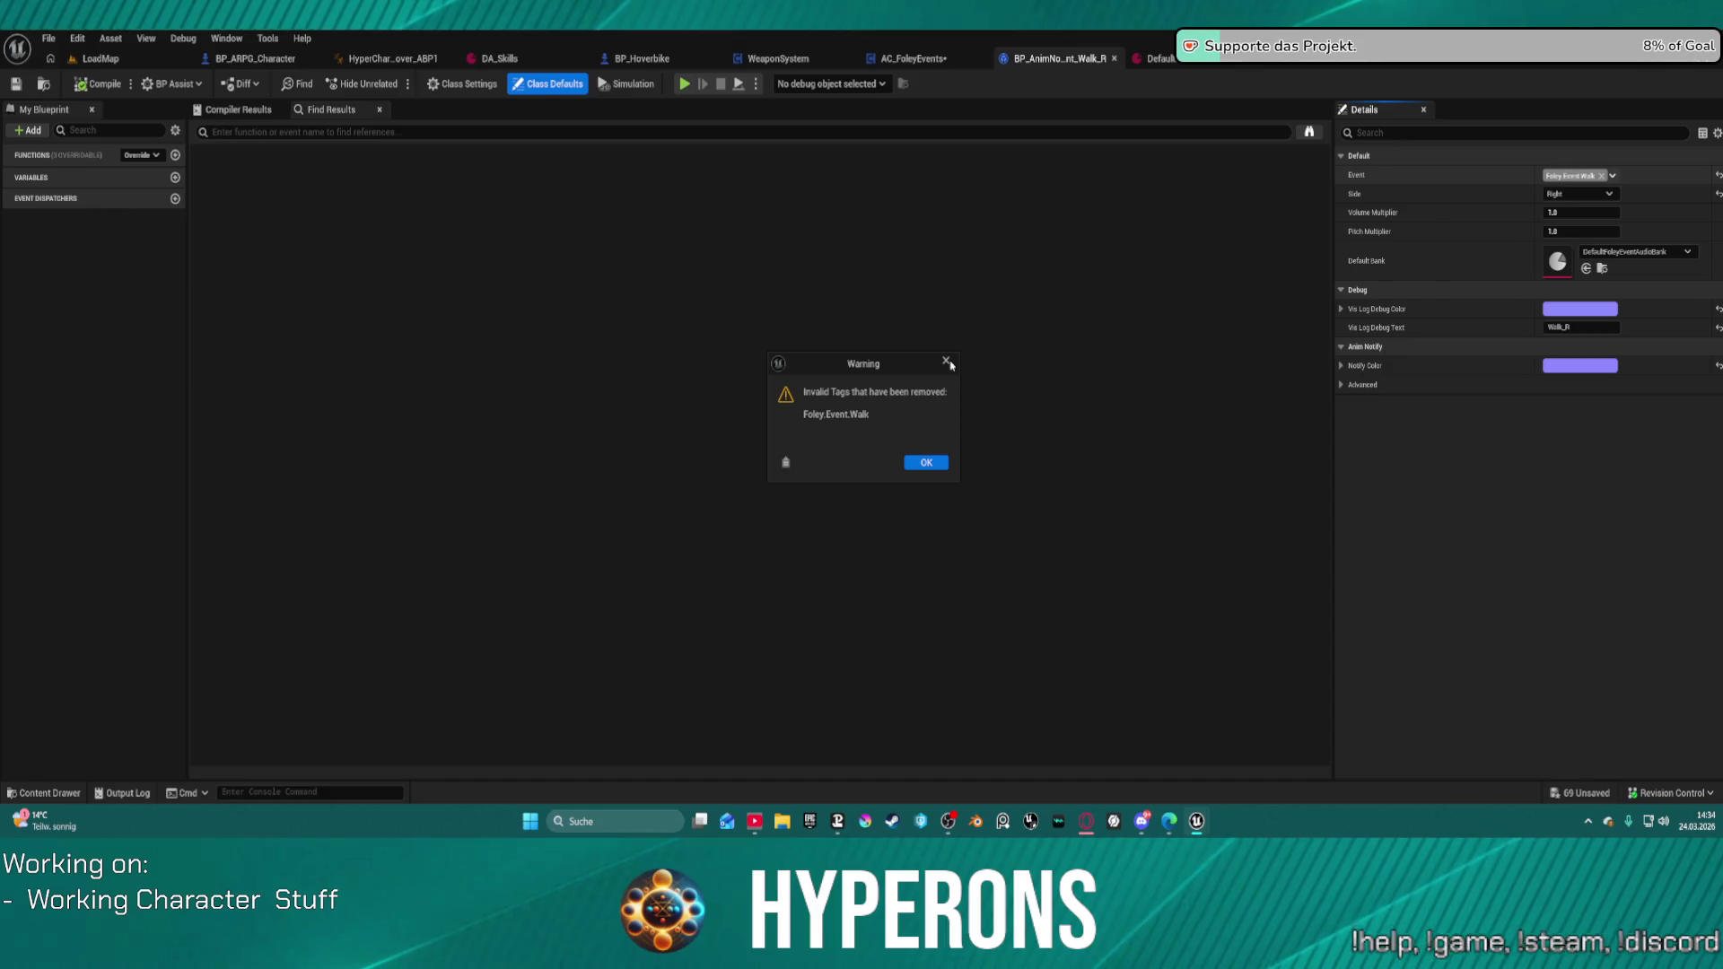
pyautogui.click(949, 363)
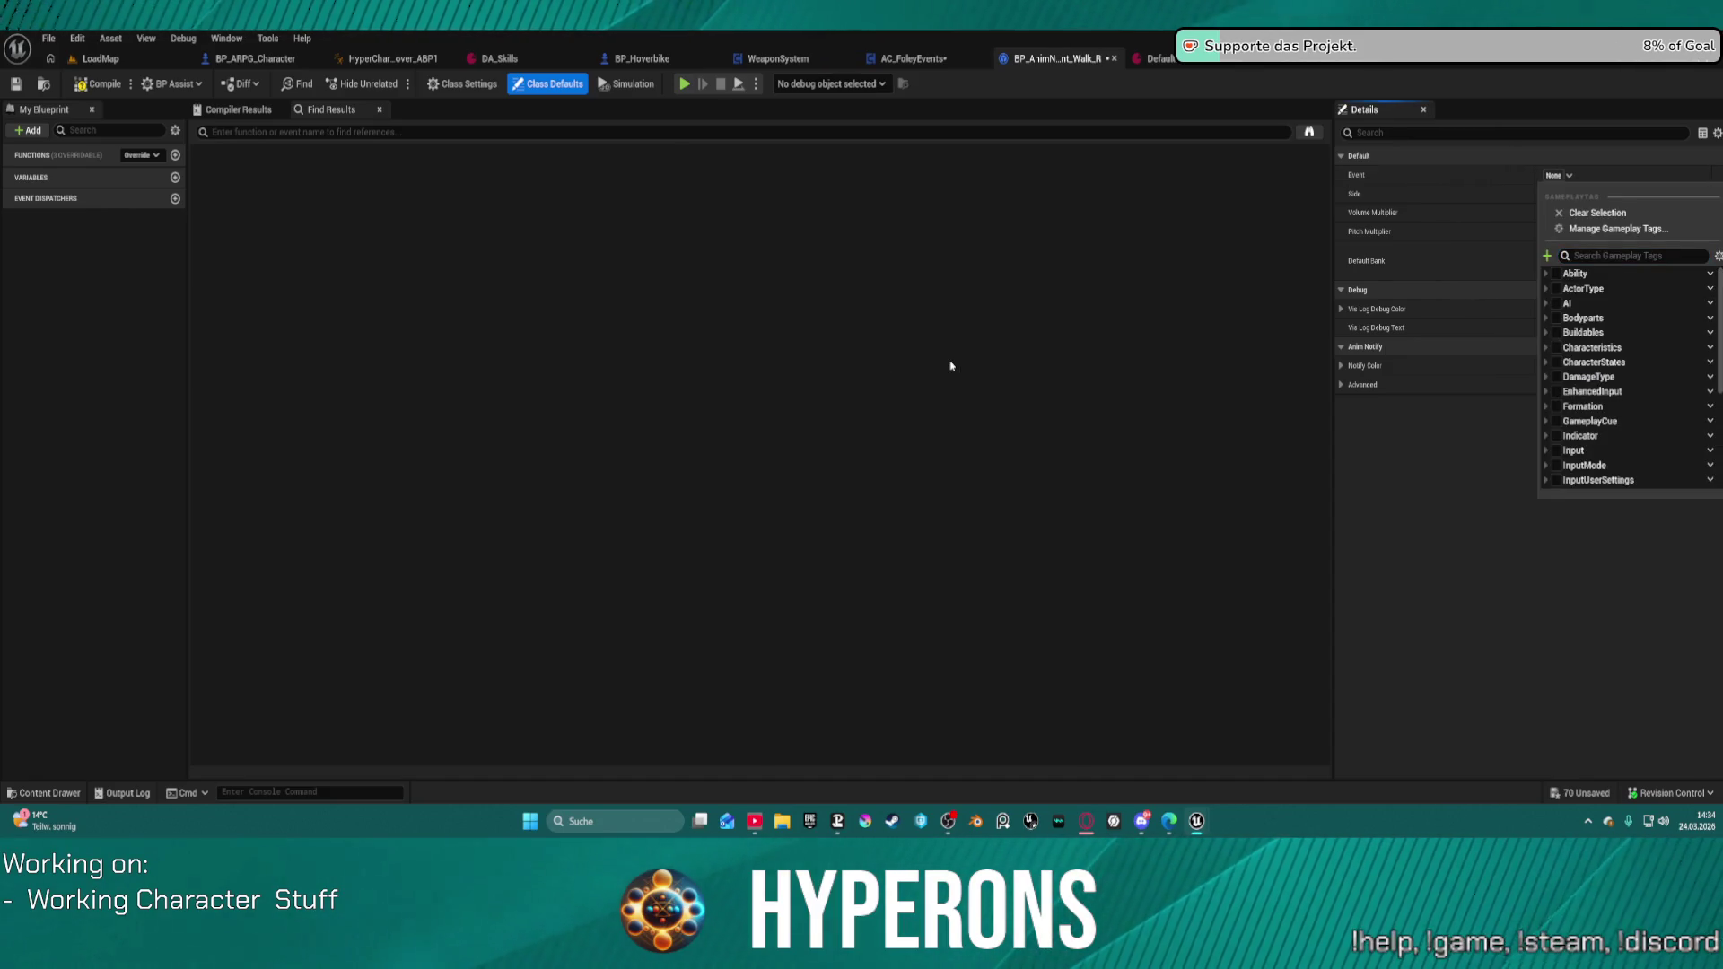
pyautogui.click(1091, 215)
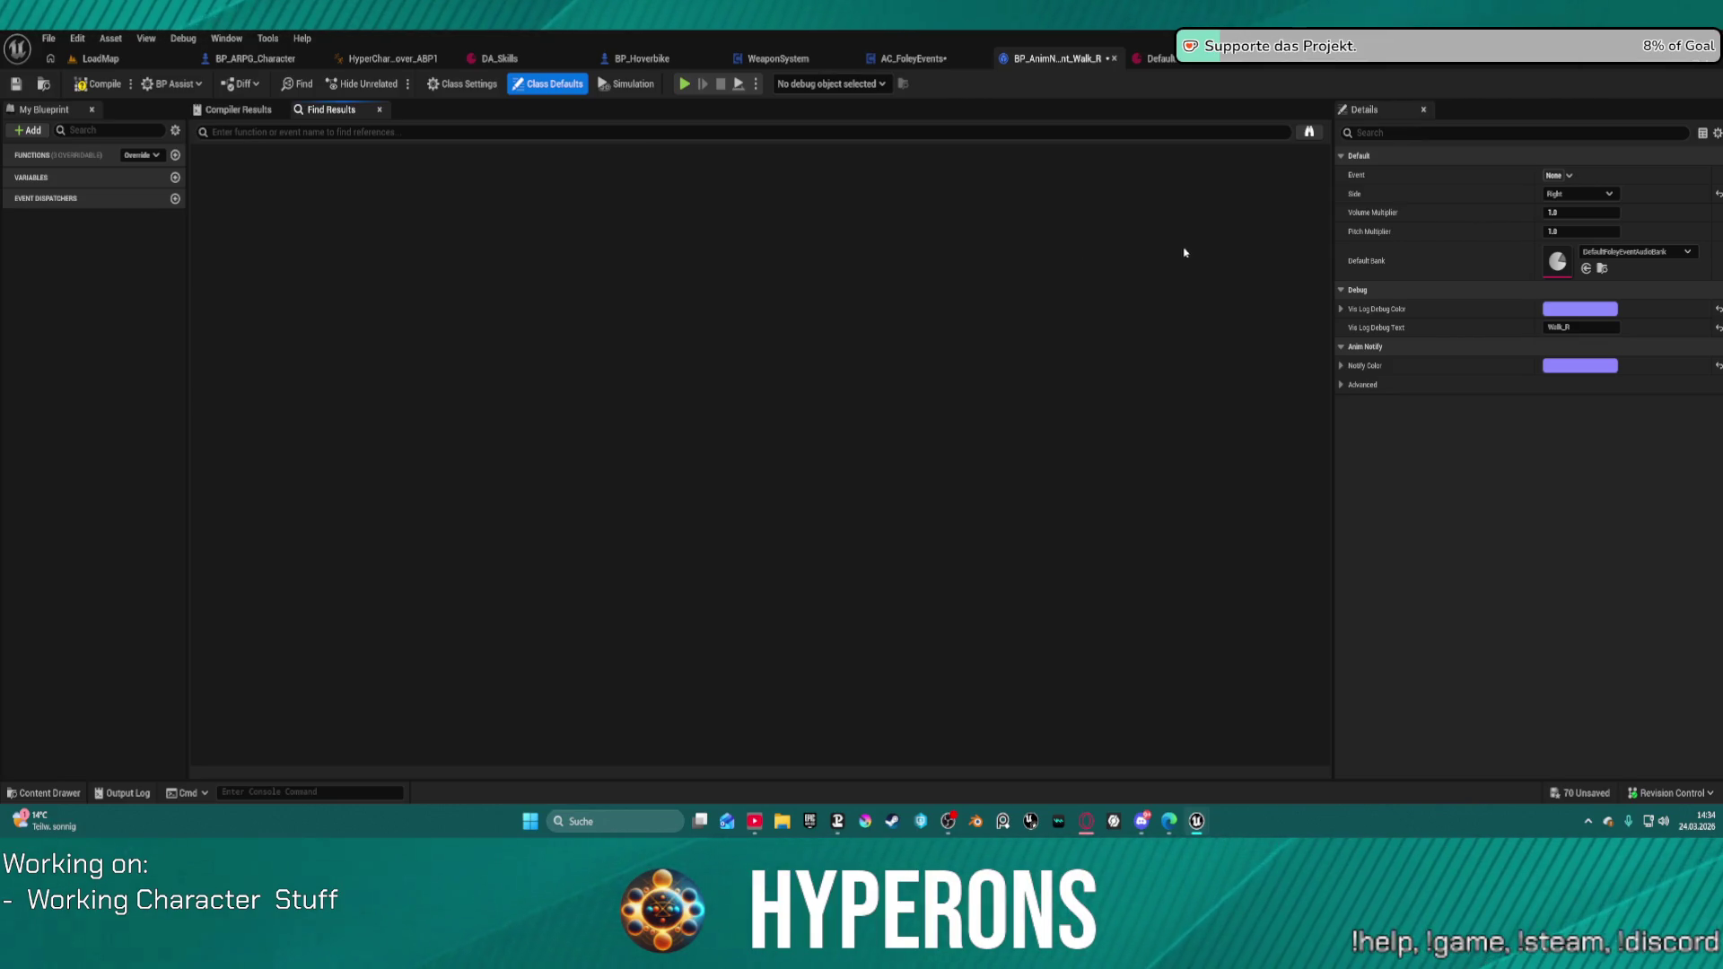
pyautogui.hotkey('ctrl', 'z')
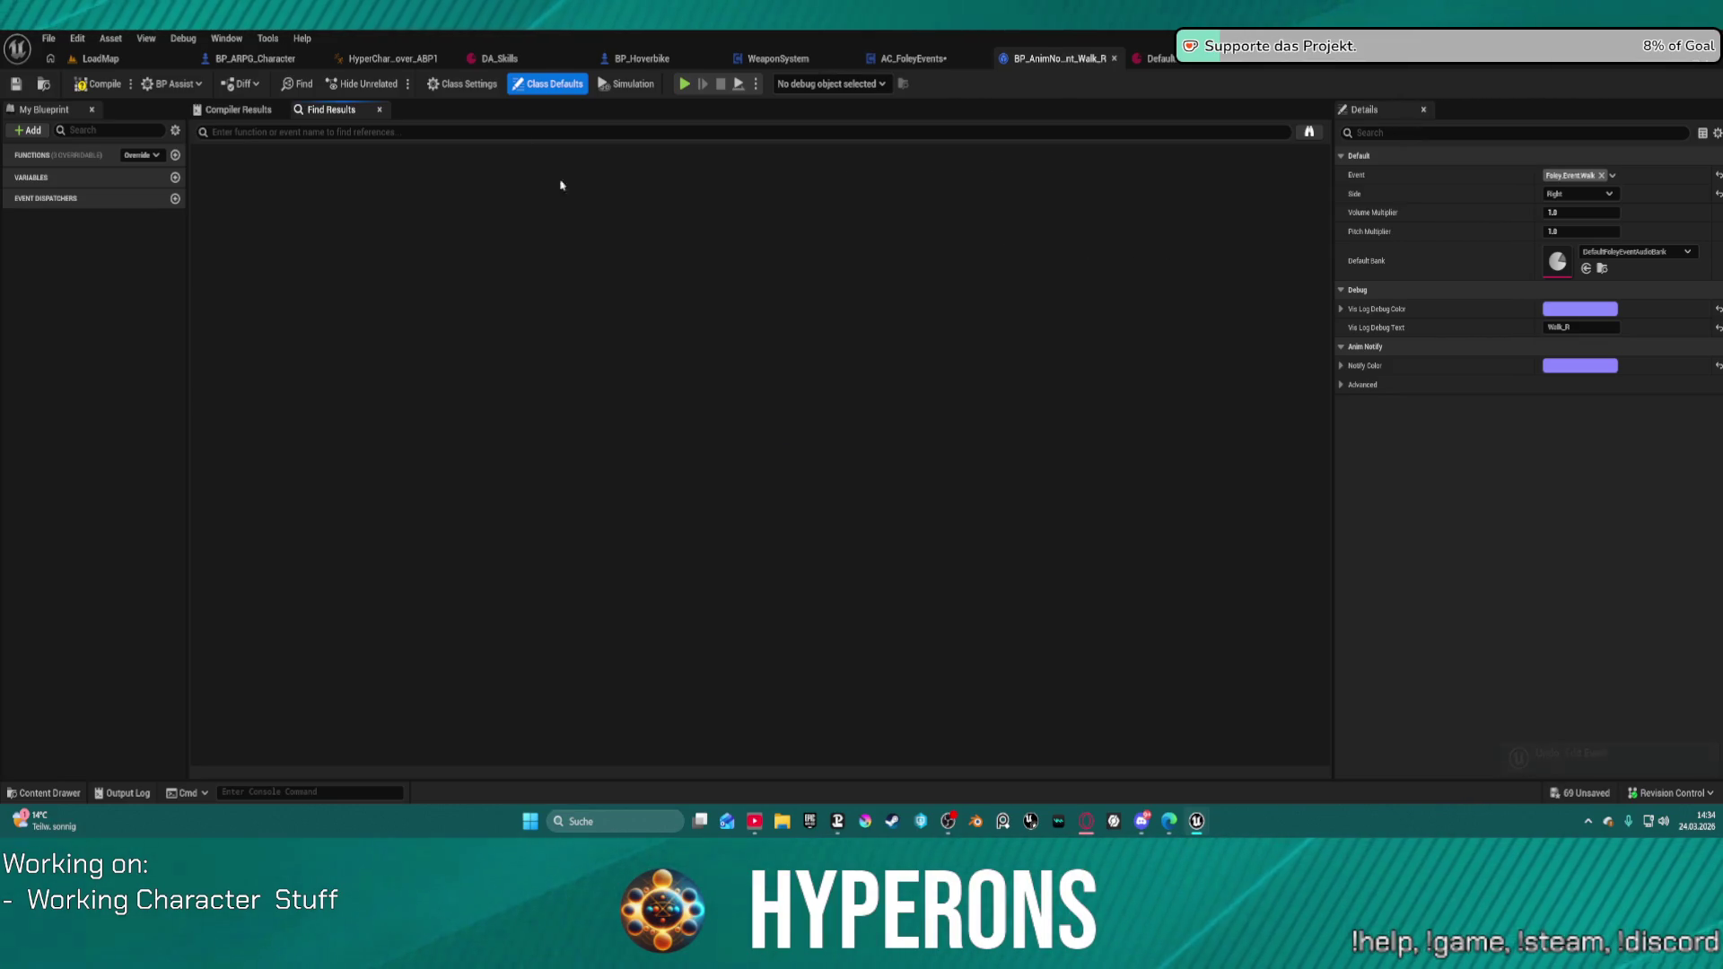
pyautogui.click(924, 62)
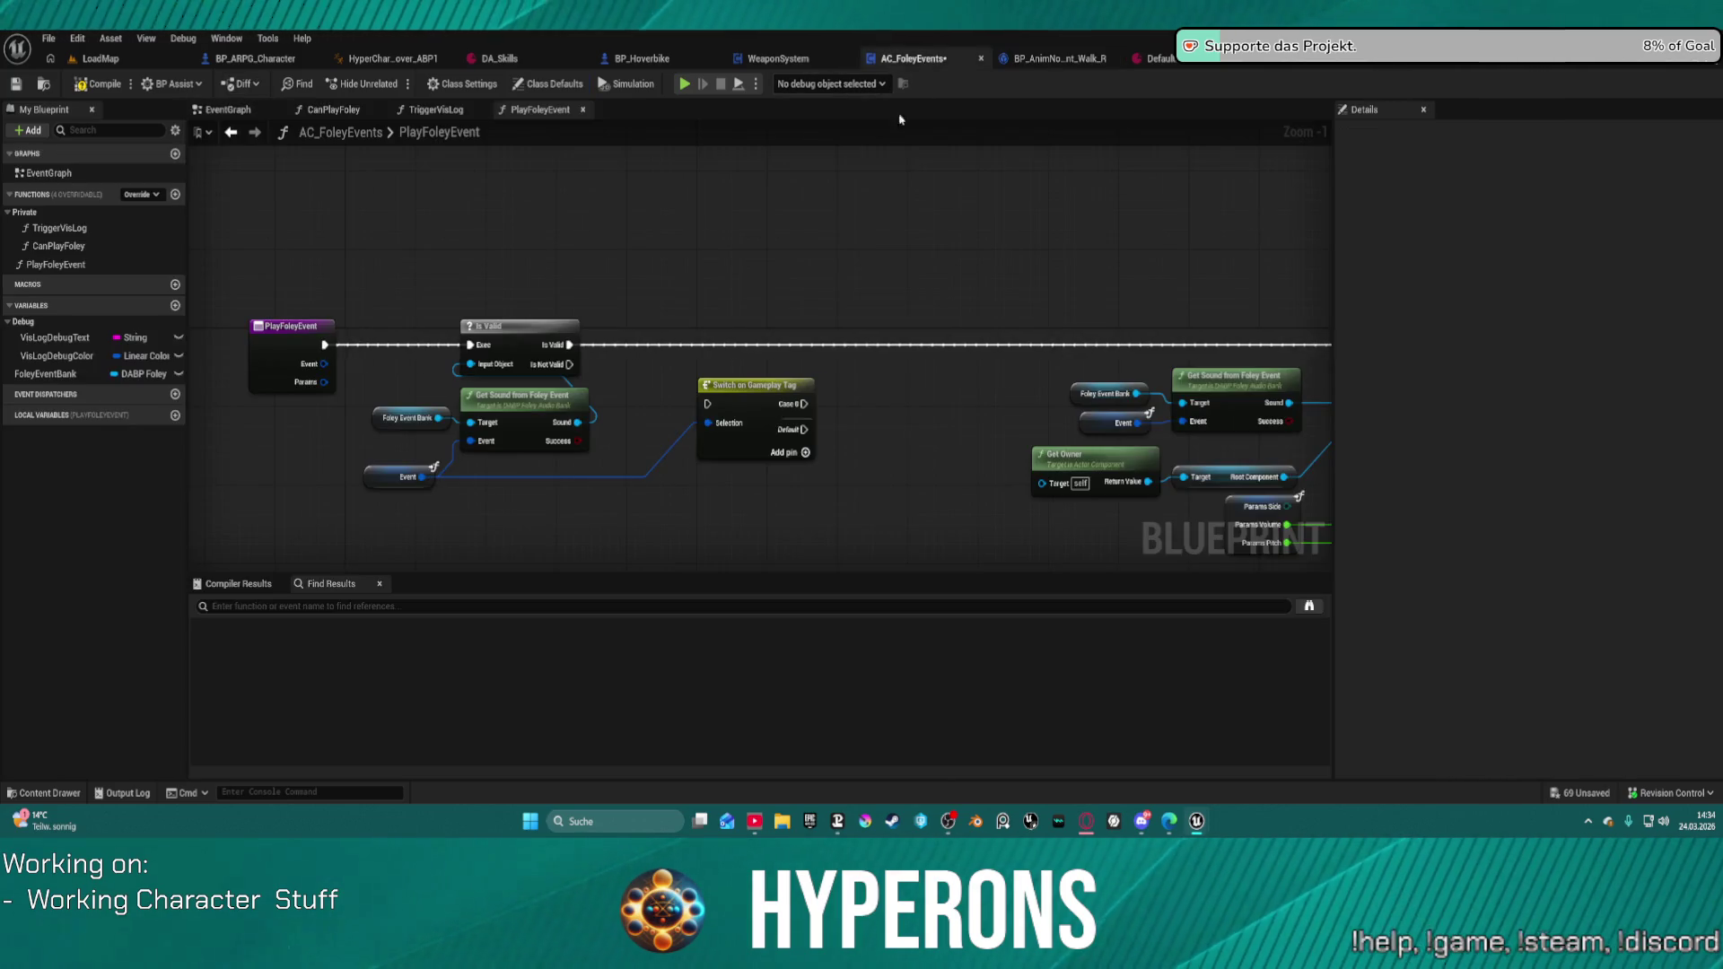
# Step: Delete the Switch on Gameplay Tag node, review the remaining nodes, and view DefaultFoleyEventAudioBank
pyautogui.click(770, 413)
pyautogui.press('Delete')
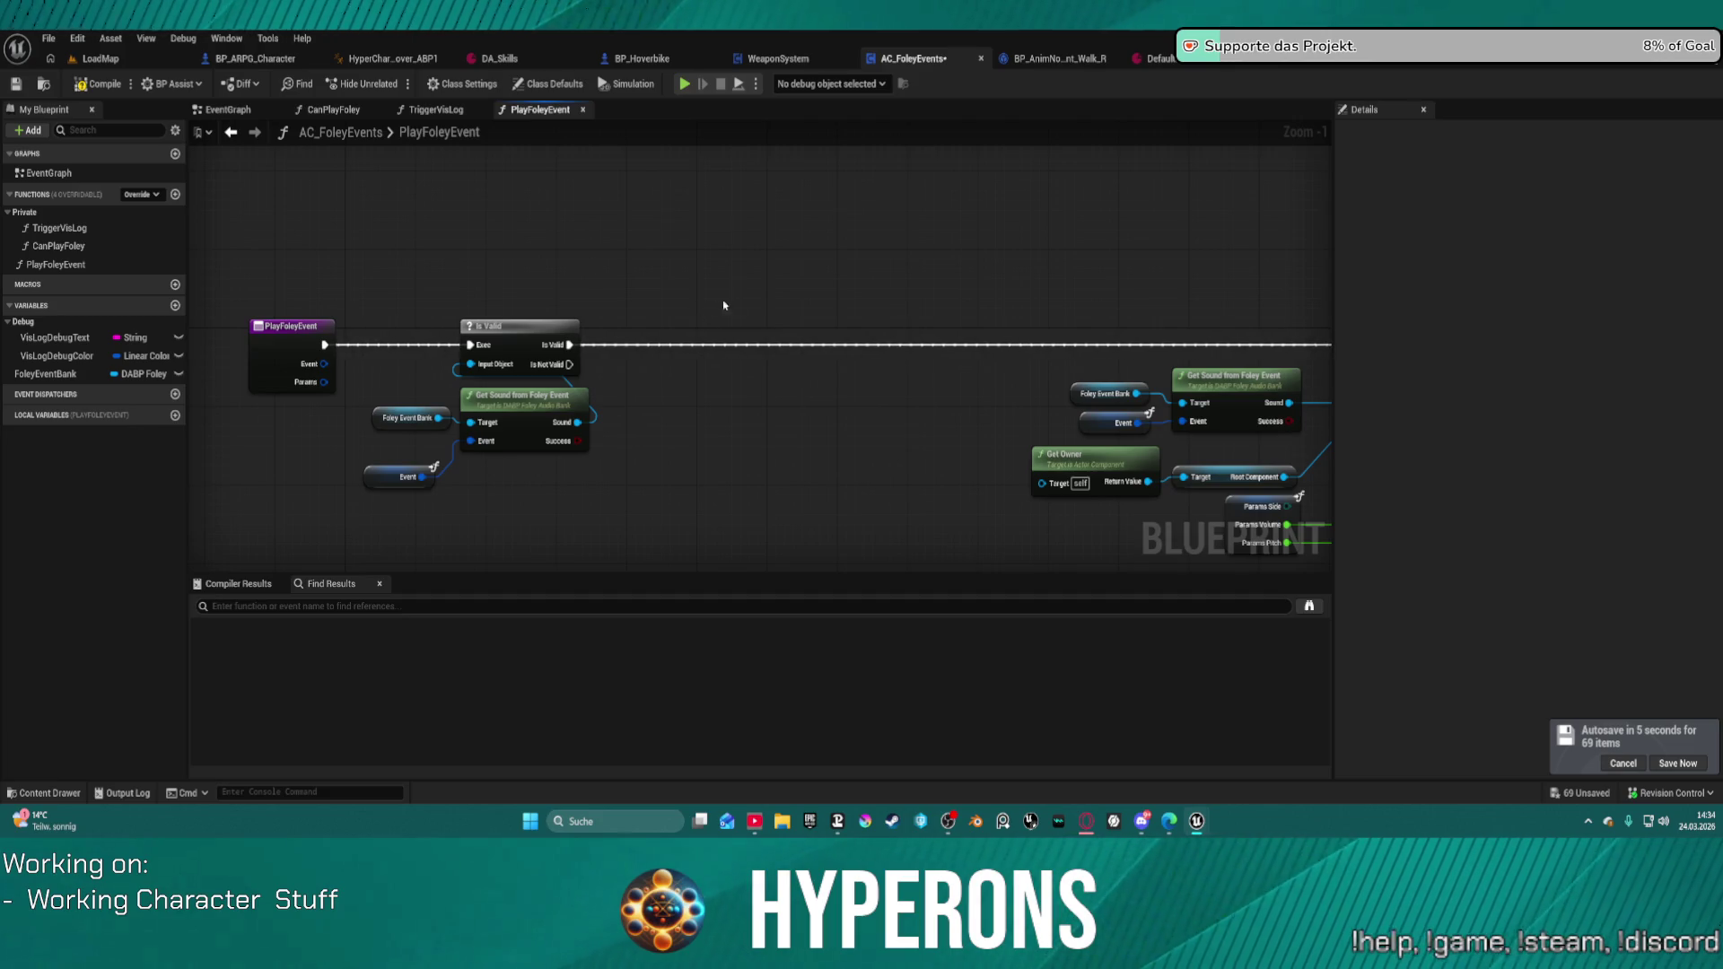
pyautogui.moveTo(761, 288)
pyautogui.mouseDown()
pyautogui.moveTo(635, 246)
pyautogui.moveTo(1027, 331)
pyautogui.moveTo(1248, 307)
pyautogui.mouseUp()
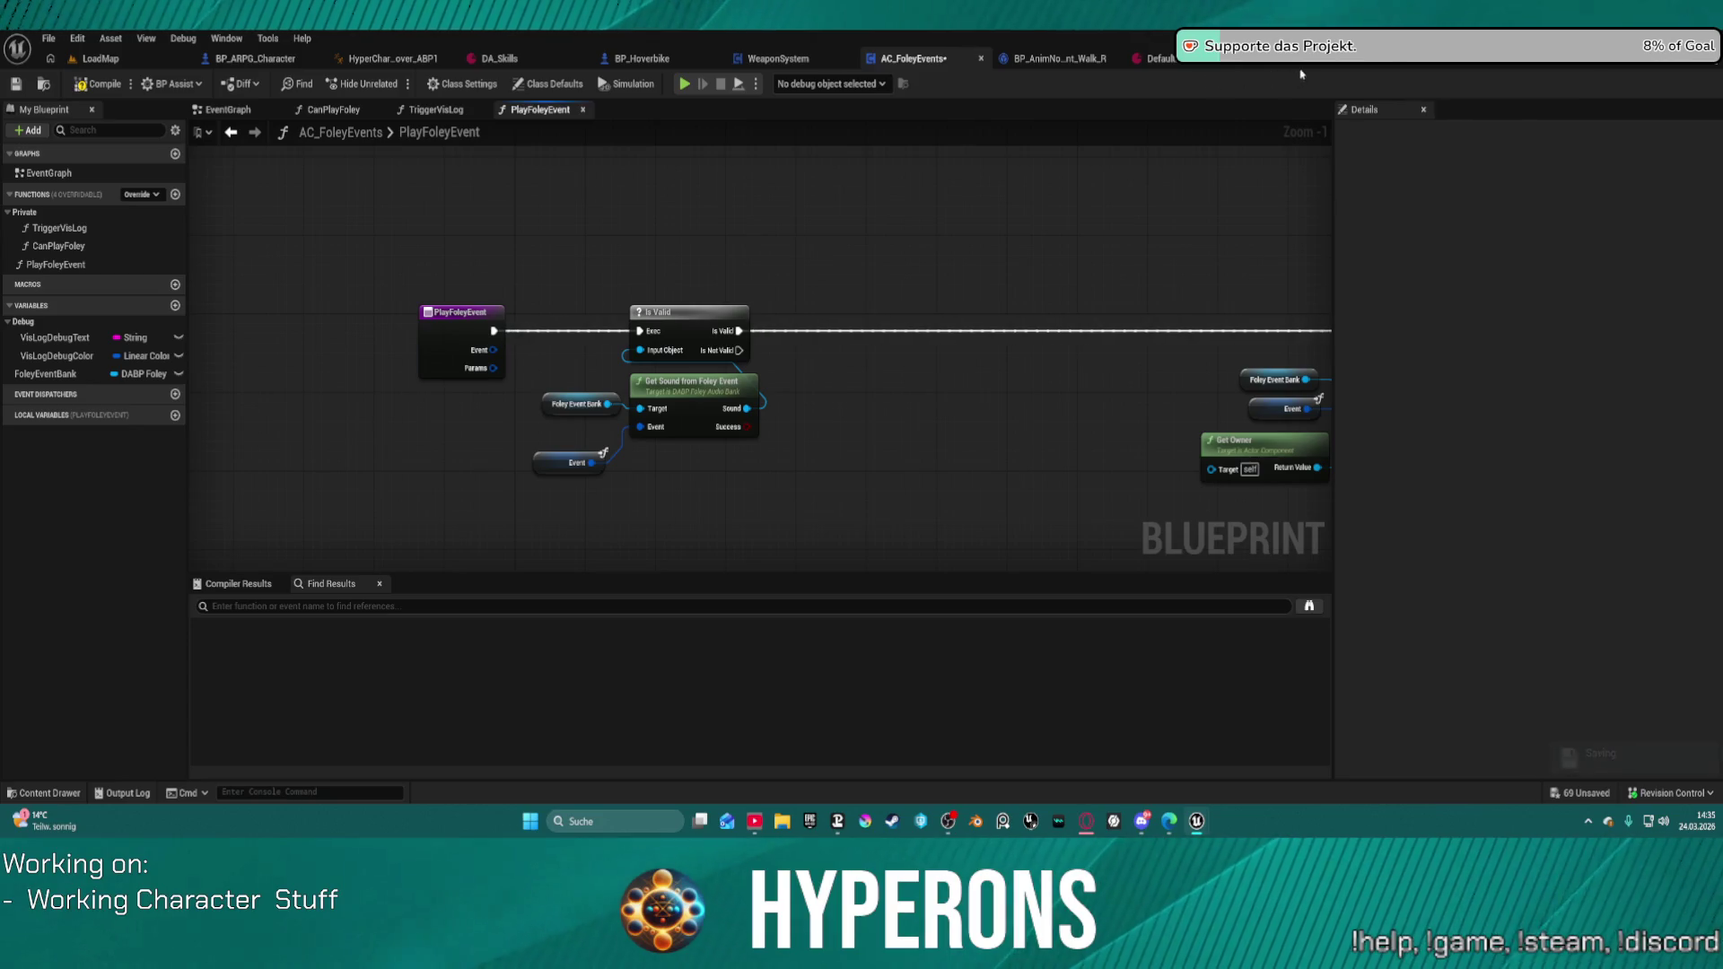
pyautogui.click(1184, 66)
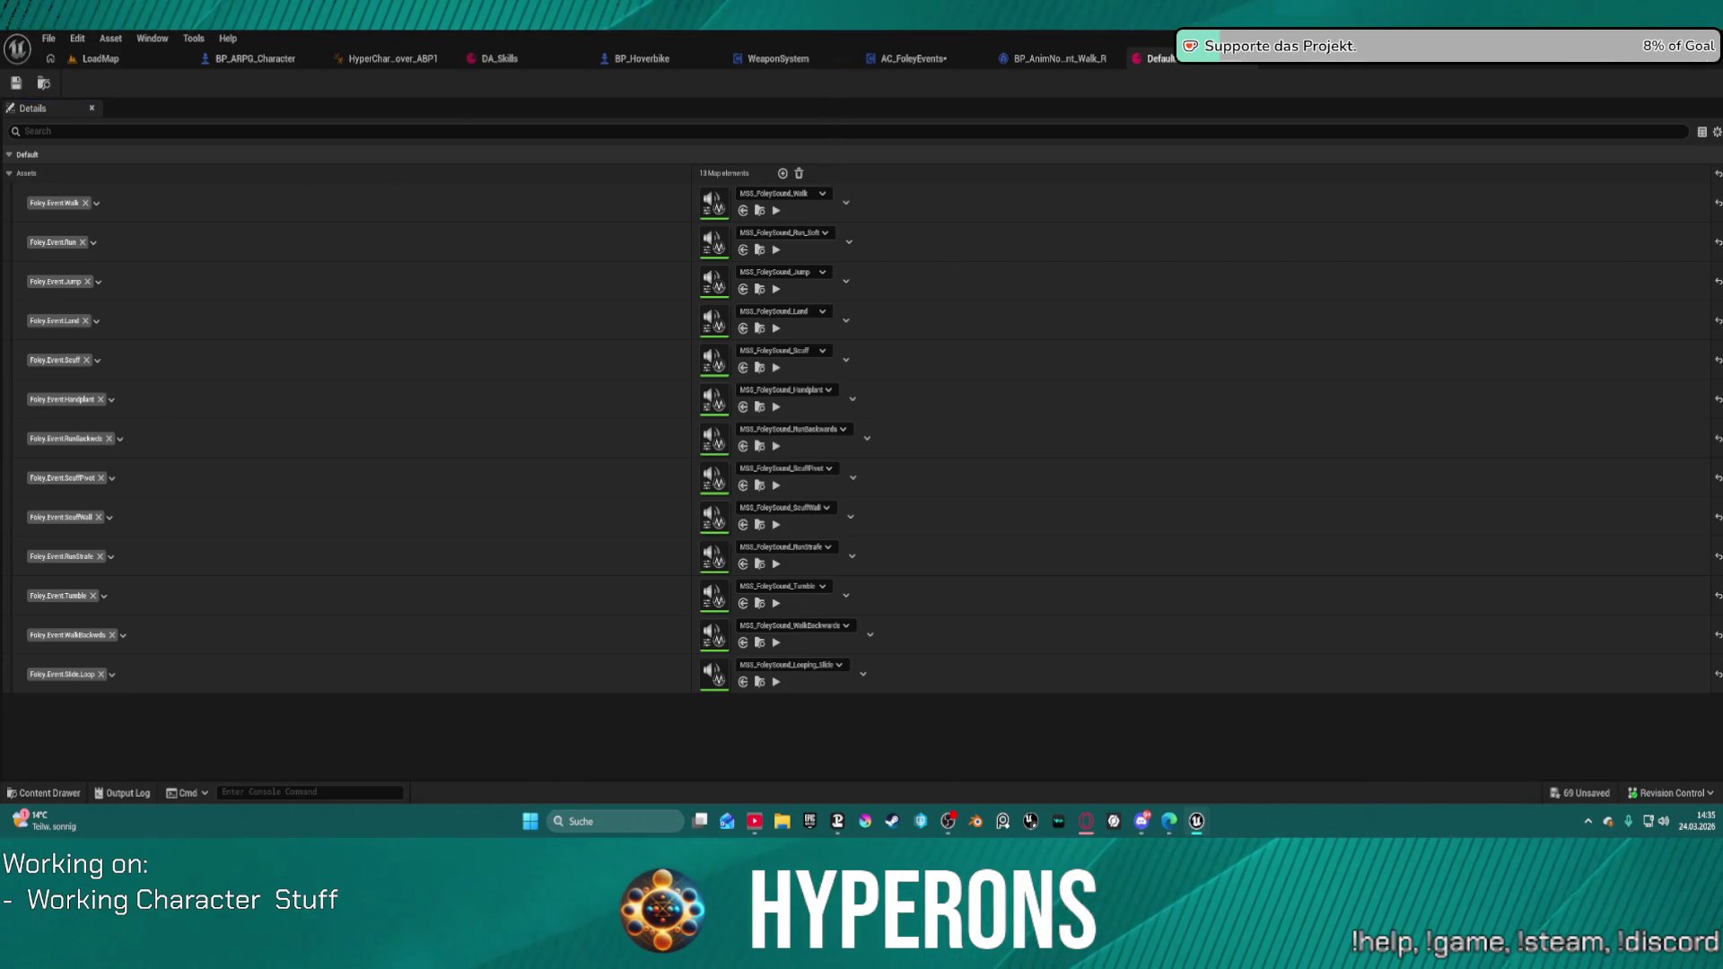
pyautogui.doubleClick(715, 203)
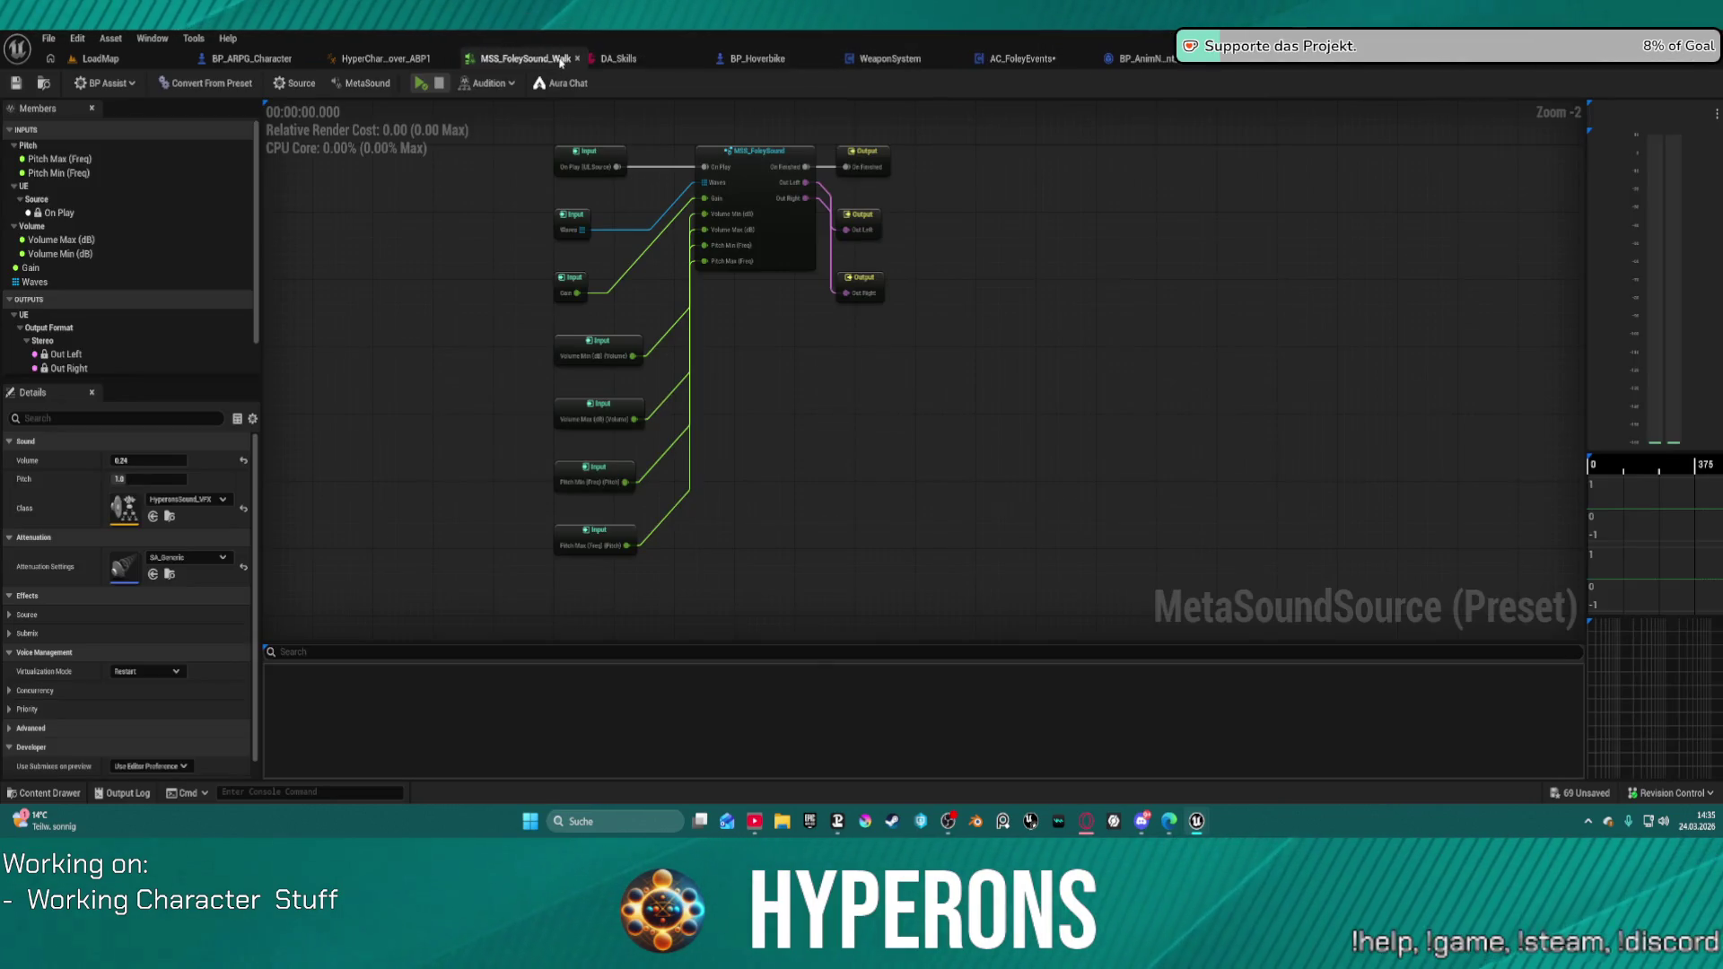
pyautogui.scroll(2, 612, 168)
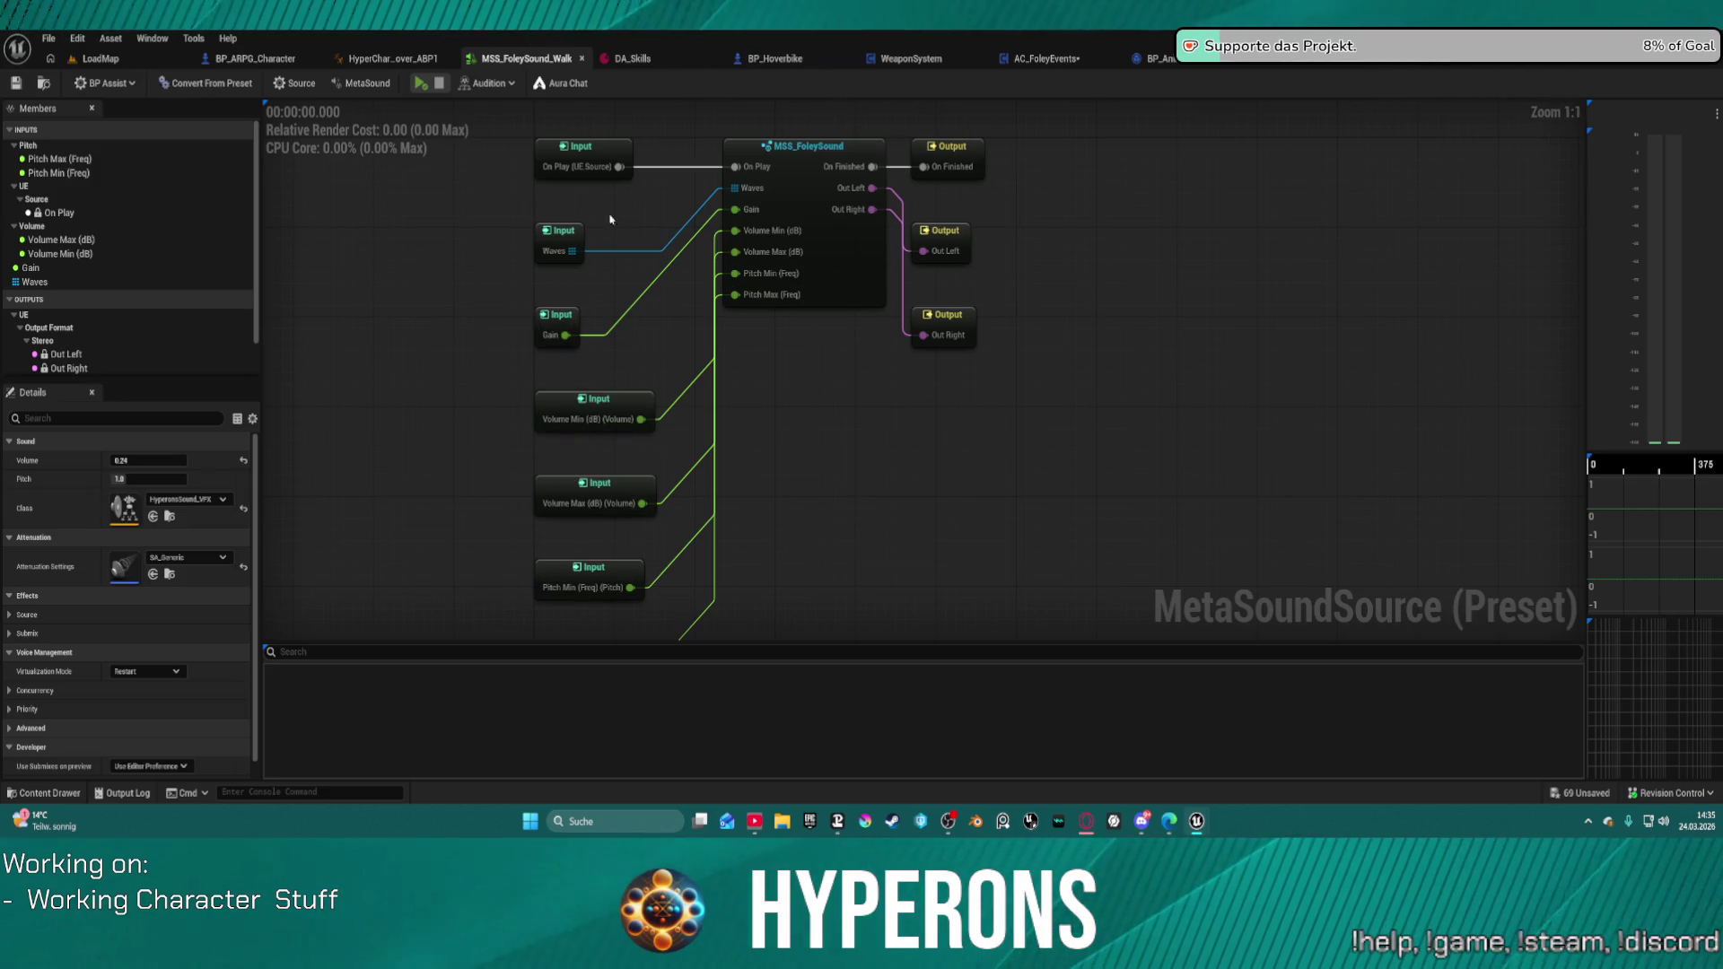
pyautogui.click(582, 57)
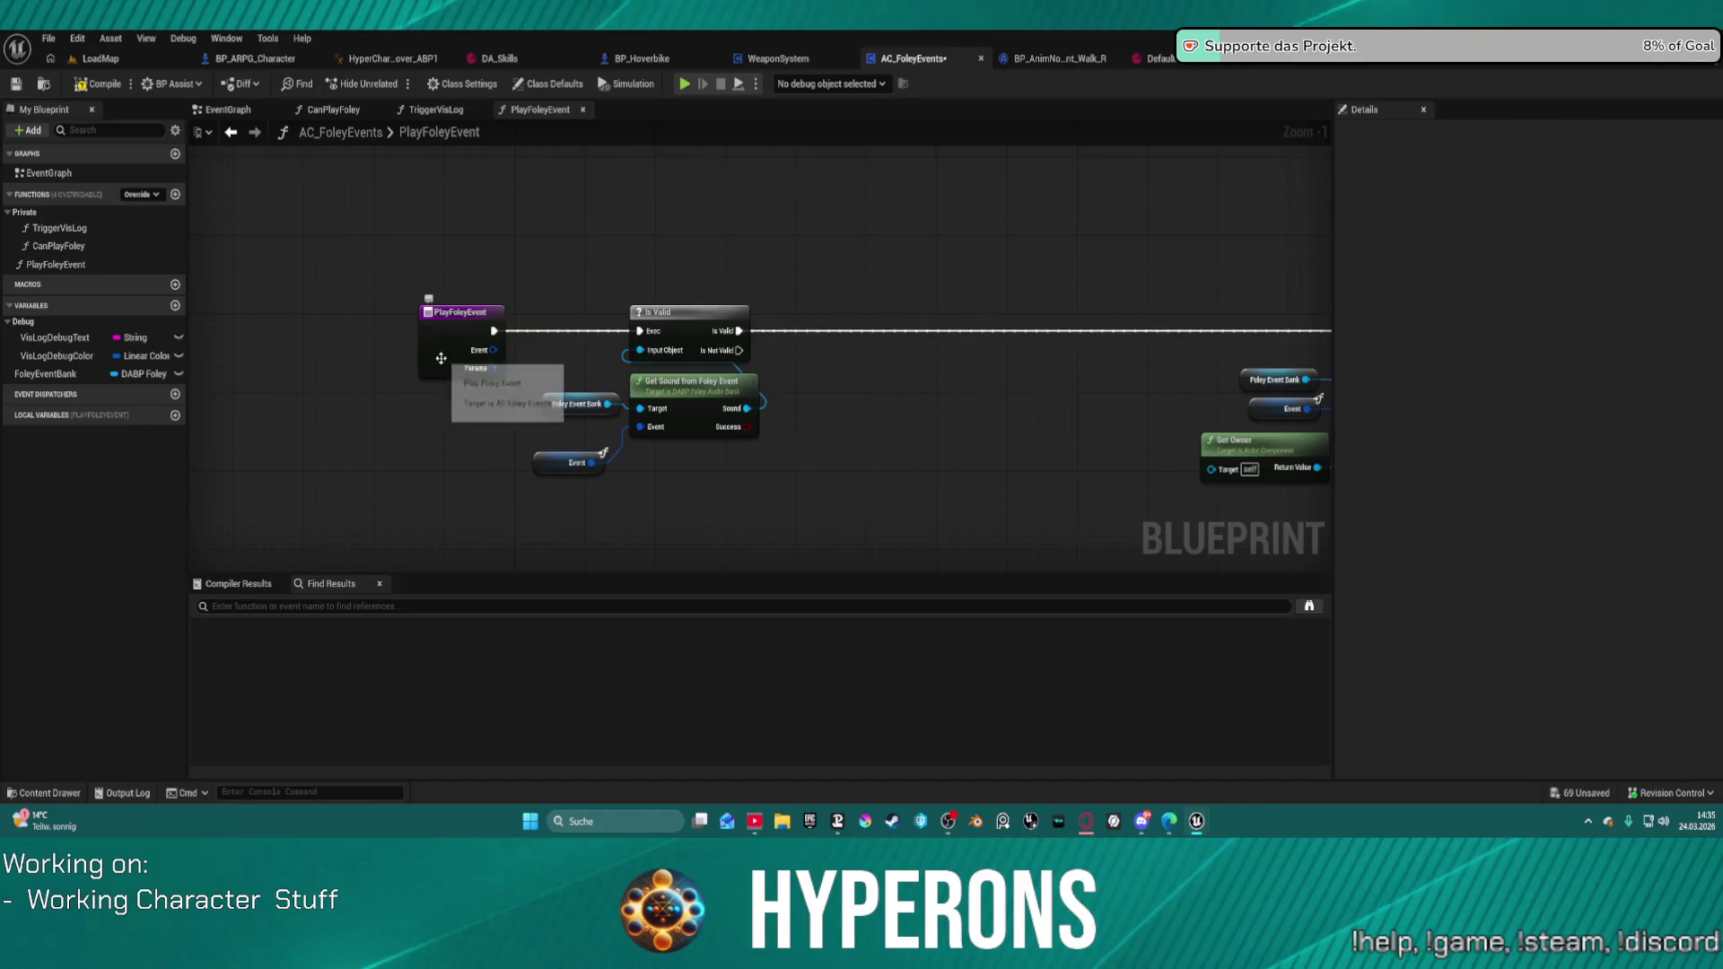
# Step: Pan to the Spawn Sound Attached nodes, open the Content Drawer, and switch to the foley audio bank
pyautogui.moveTo(1215, 251)
pyautogui.mouseDown()
pyautogui.moveTo(304, 242)
pyautogui.moveTo(484, 224)
pyautogui.mouseUp()
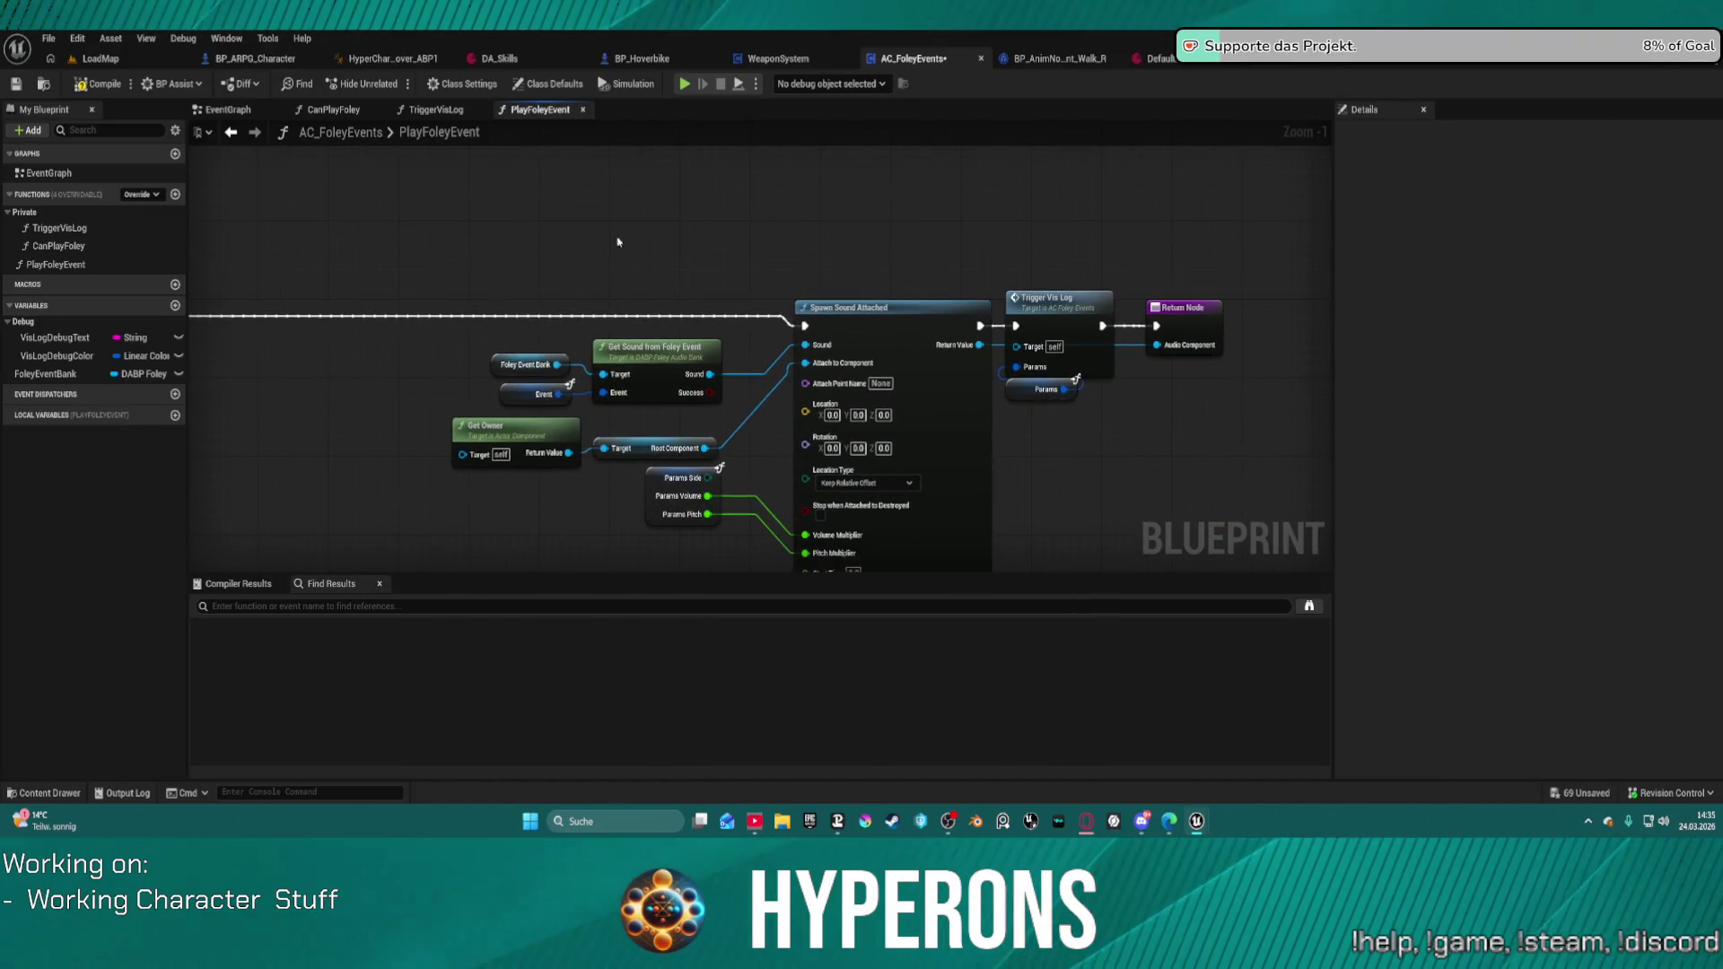
pyautogui.hotkey('ctrl', 'space')
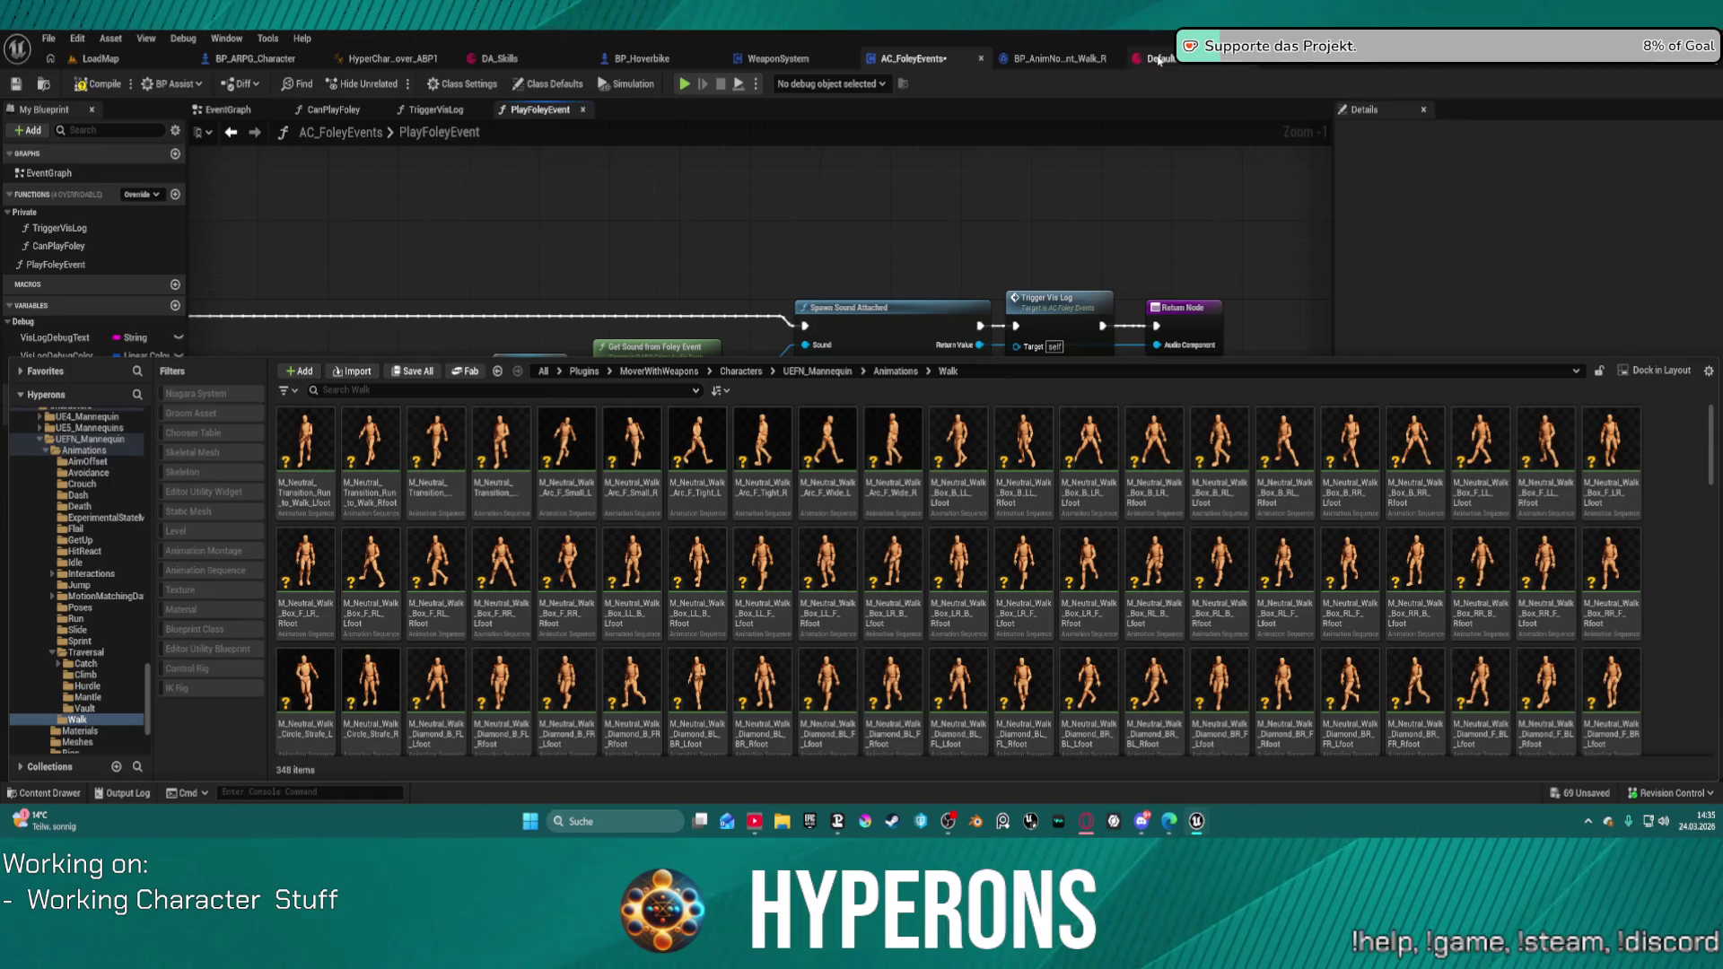
pyautogui.click(1158, 60)
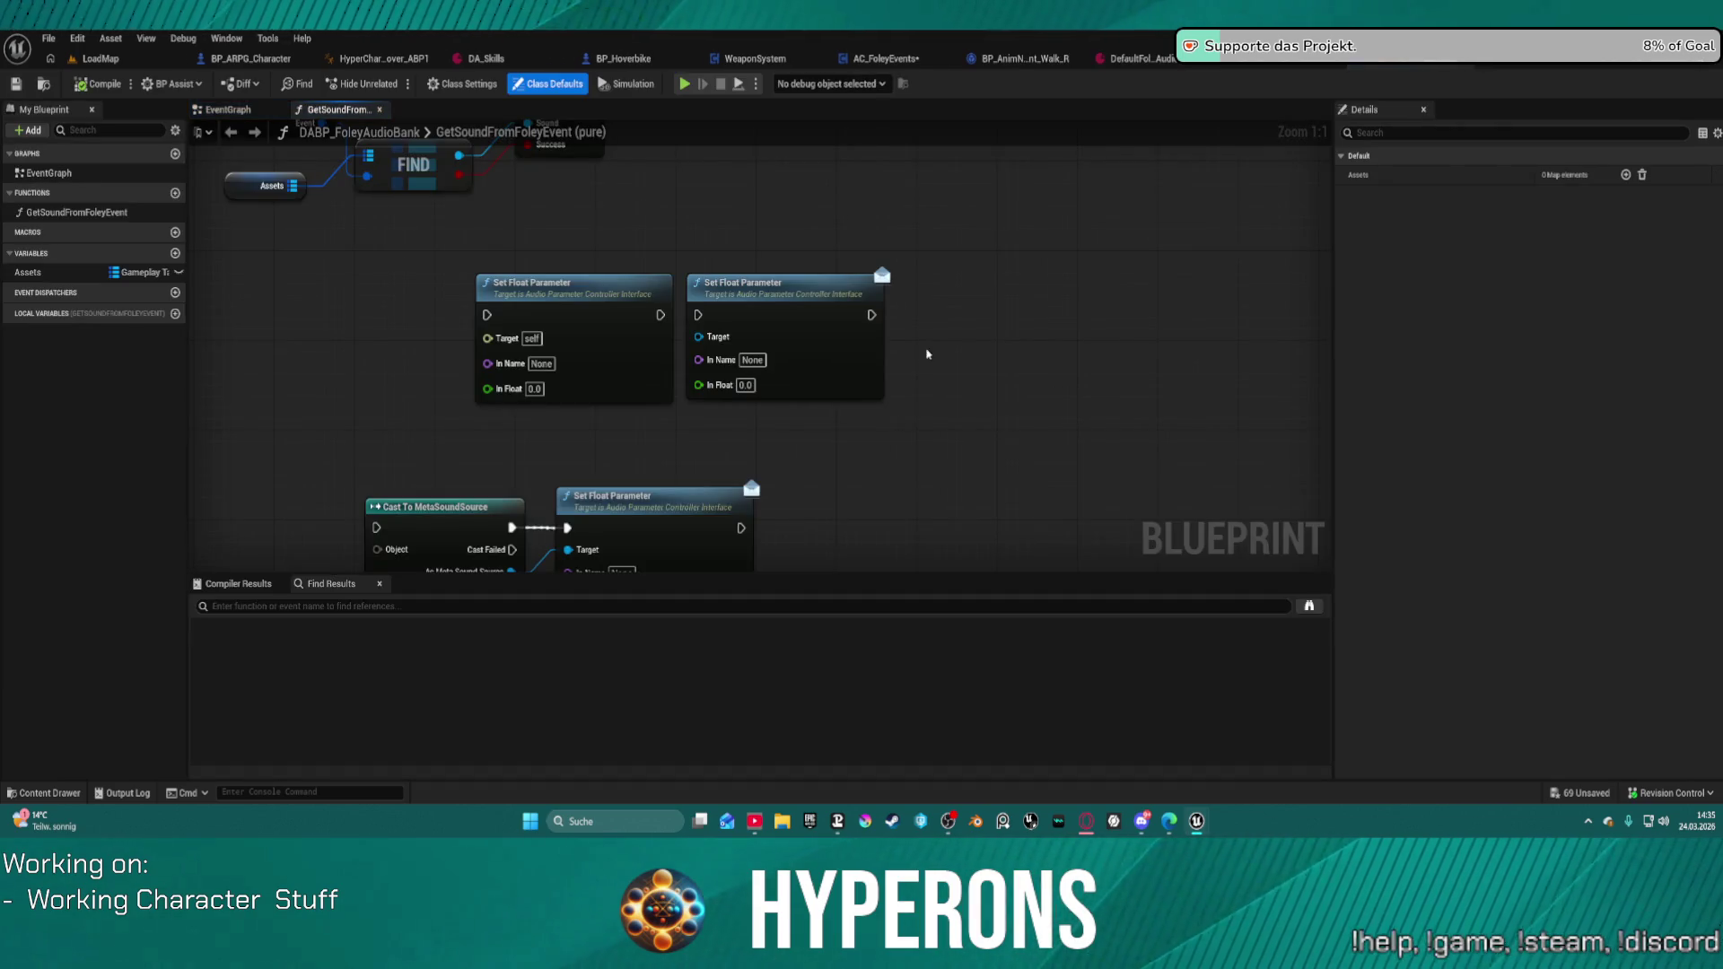
# Step: Open the audio bank's GetSoundFromFoleyEvent function graph and inspect its Assets map variable
pyautogui.moveTo(749, 153); pyautogui.dragTo(780, 387)
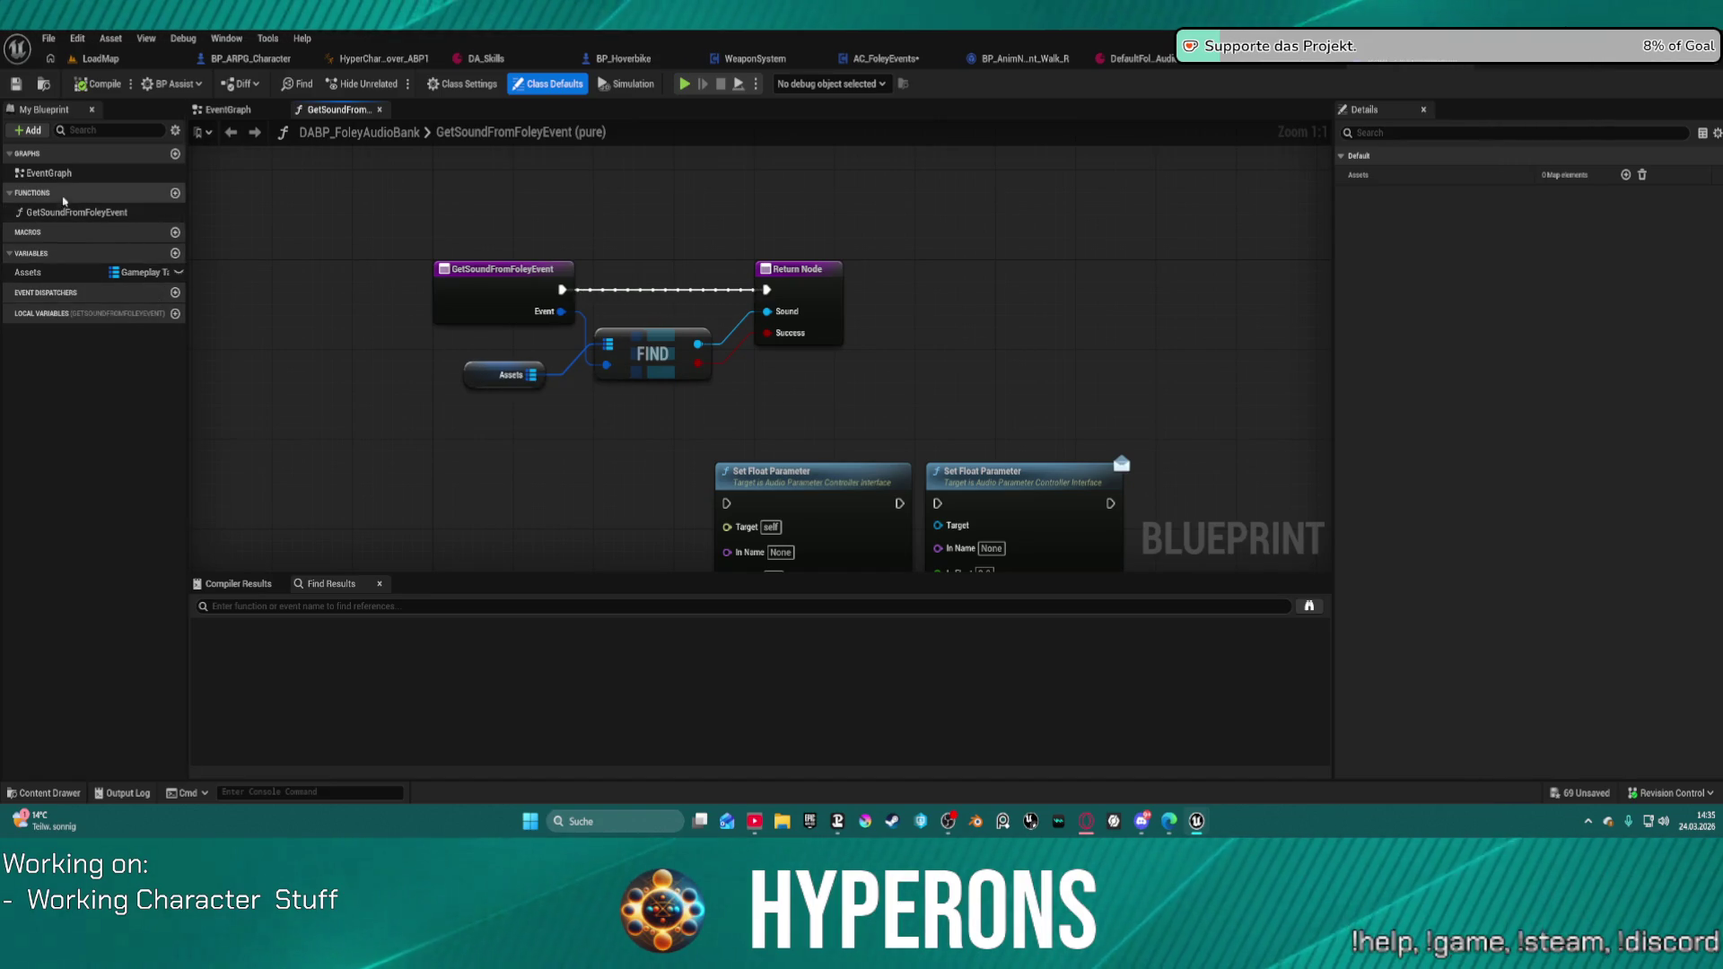
pyautogui.doubleClick(50, 174)
pyautogui.click(80, 213)
pyautogui.doubleClick(80, 213)
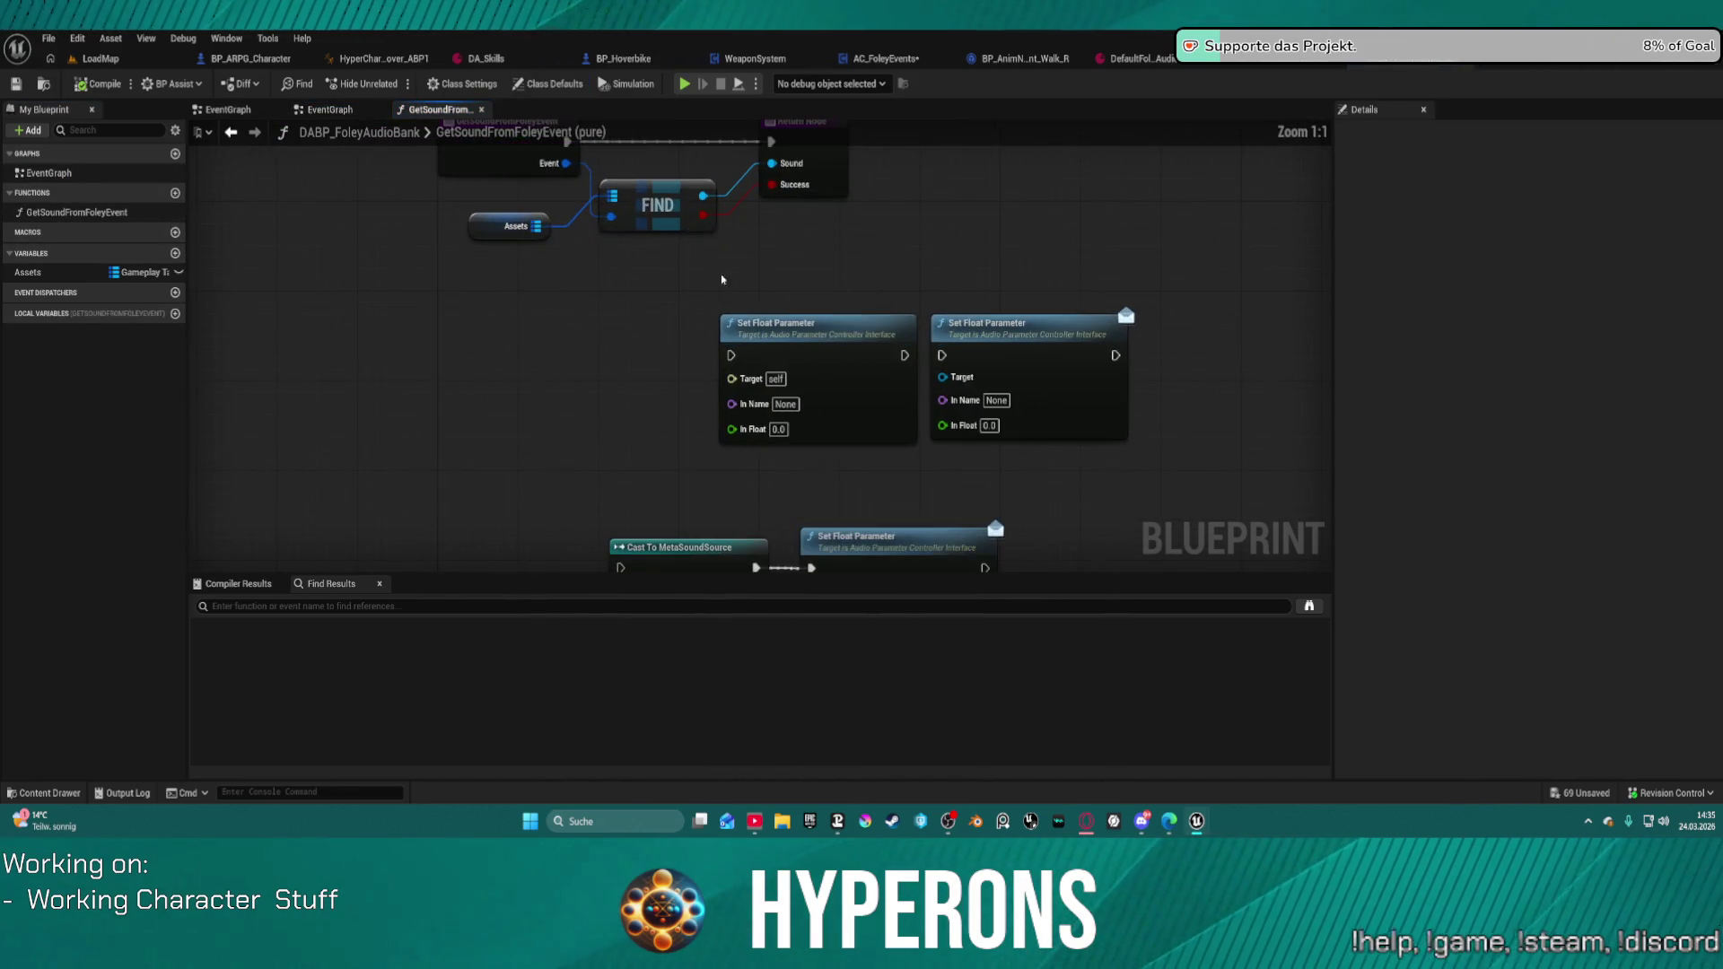
pyautogui.click(525, 372)
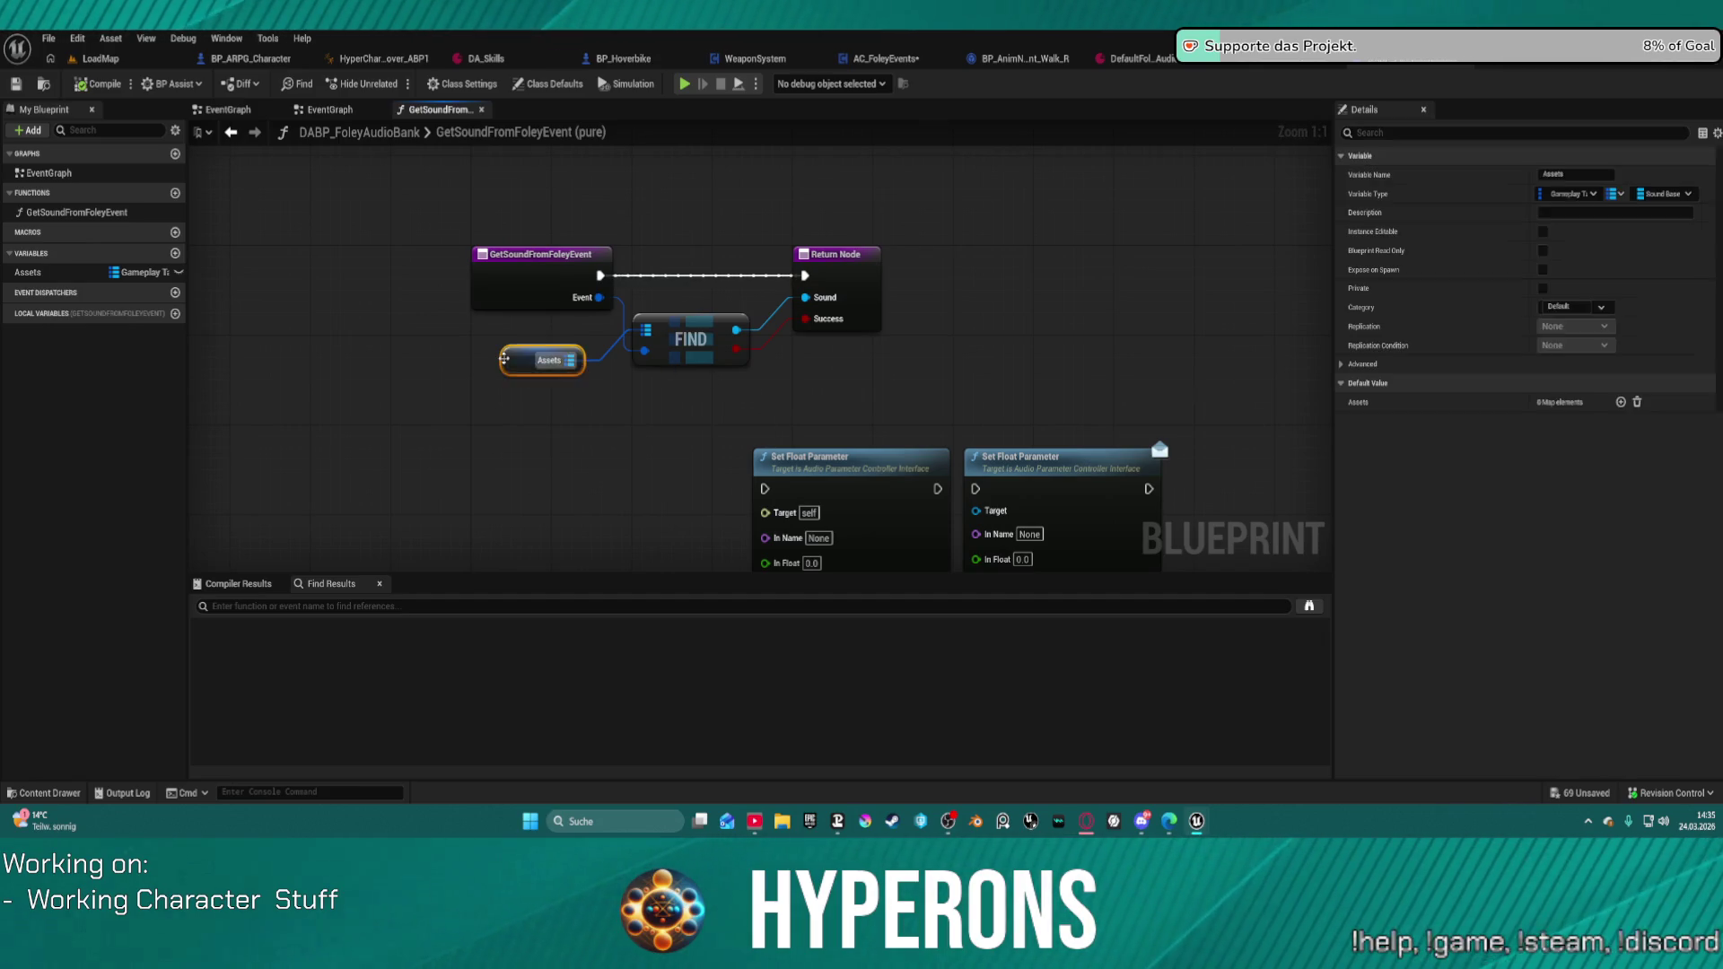
pyautogui.moveTo(941, 380)
pyautogui.mouseDown()
pyautogui.moveTo(759, 254)
pyautogui.moveTo(757, 182)
pyautogui.moveTo(785, 301)
pyautogui.mouseUp()
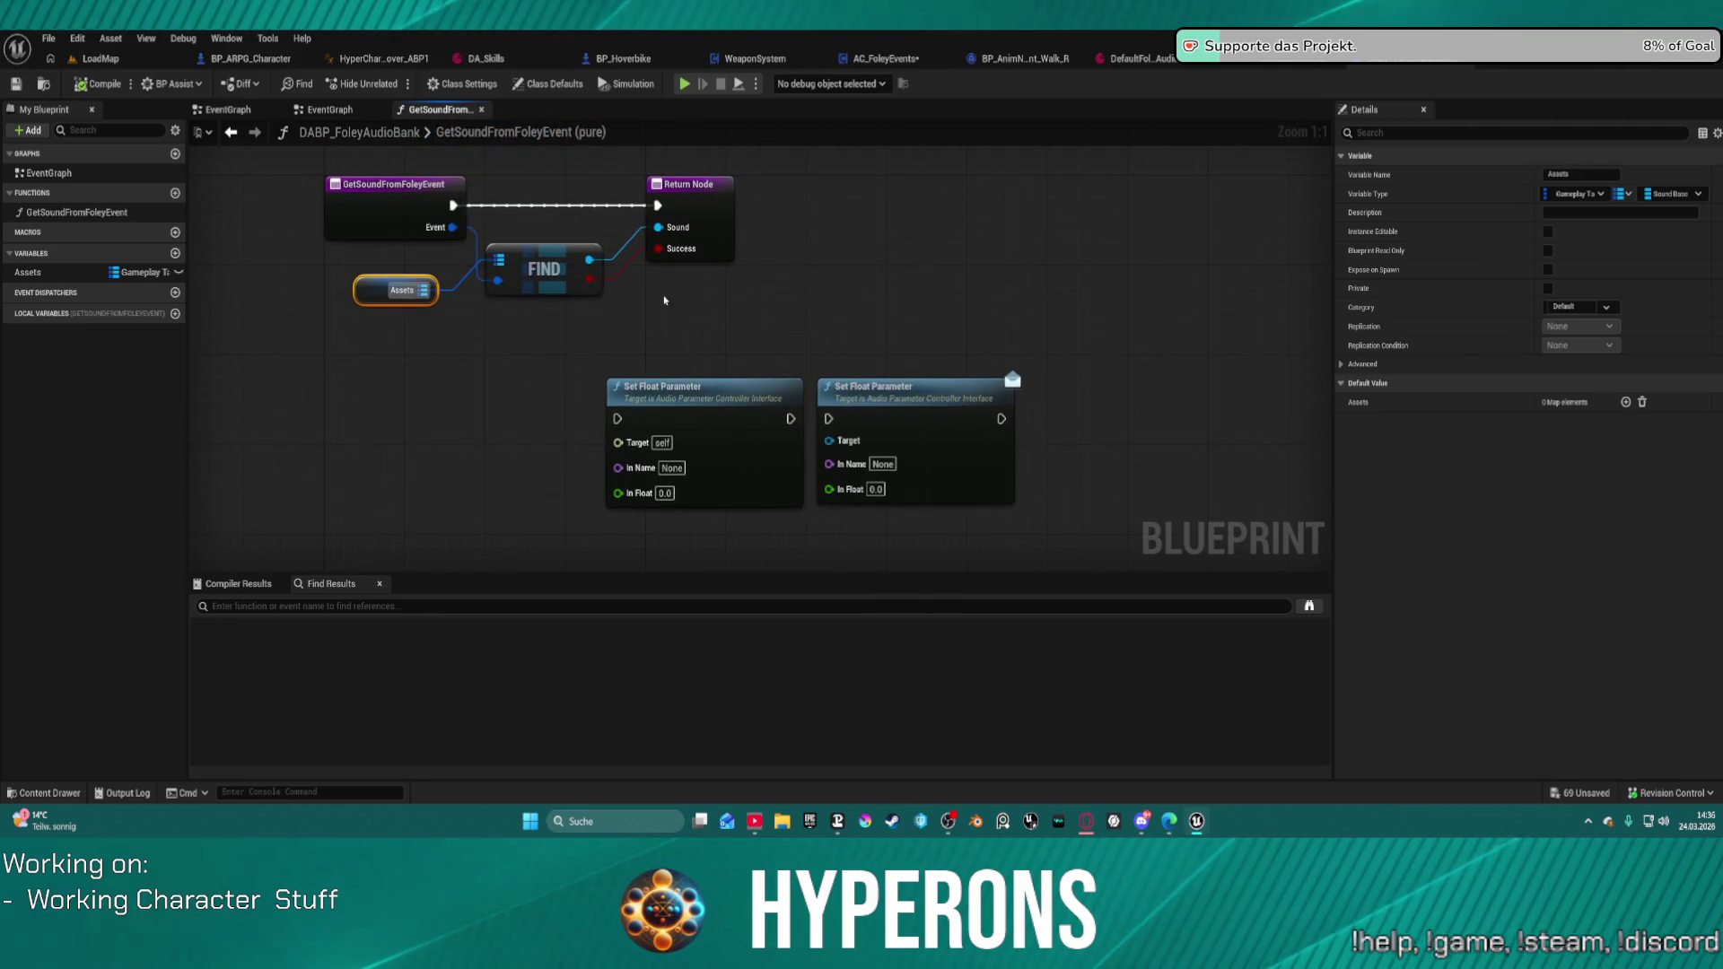
# Step: Check the audio bank's foley sound map, then go to BP_ARPG_Character's OnMovementModeChanged graph
pyautogui.click(1126, 58)
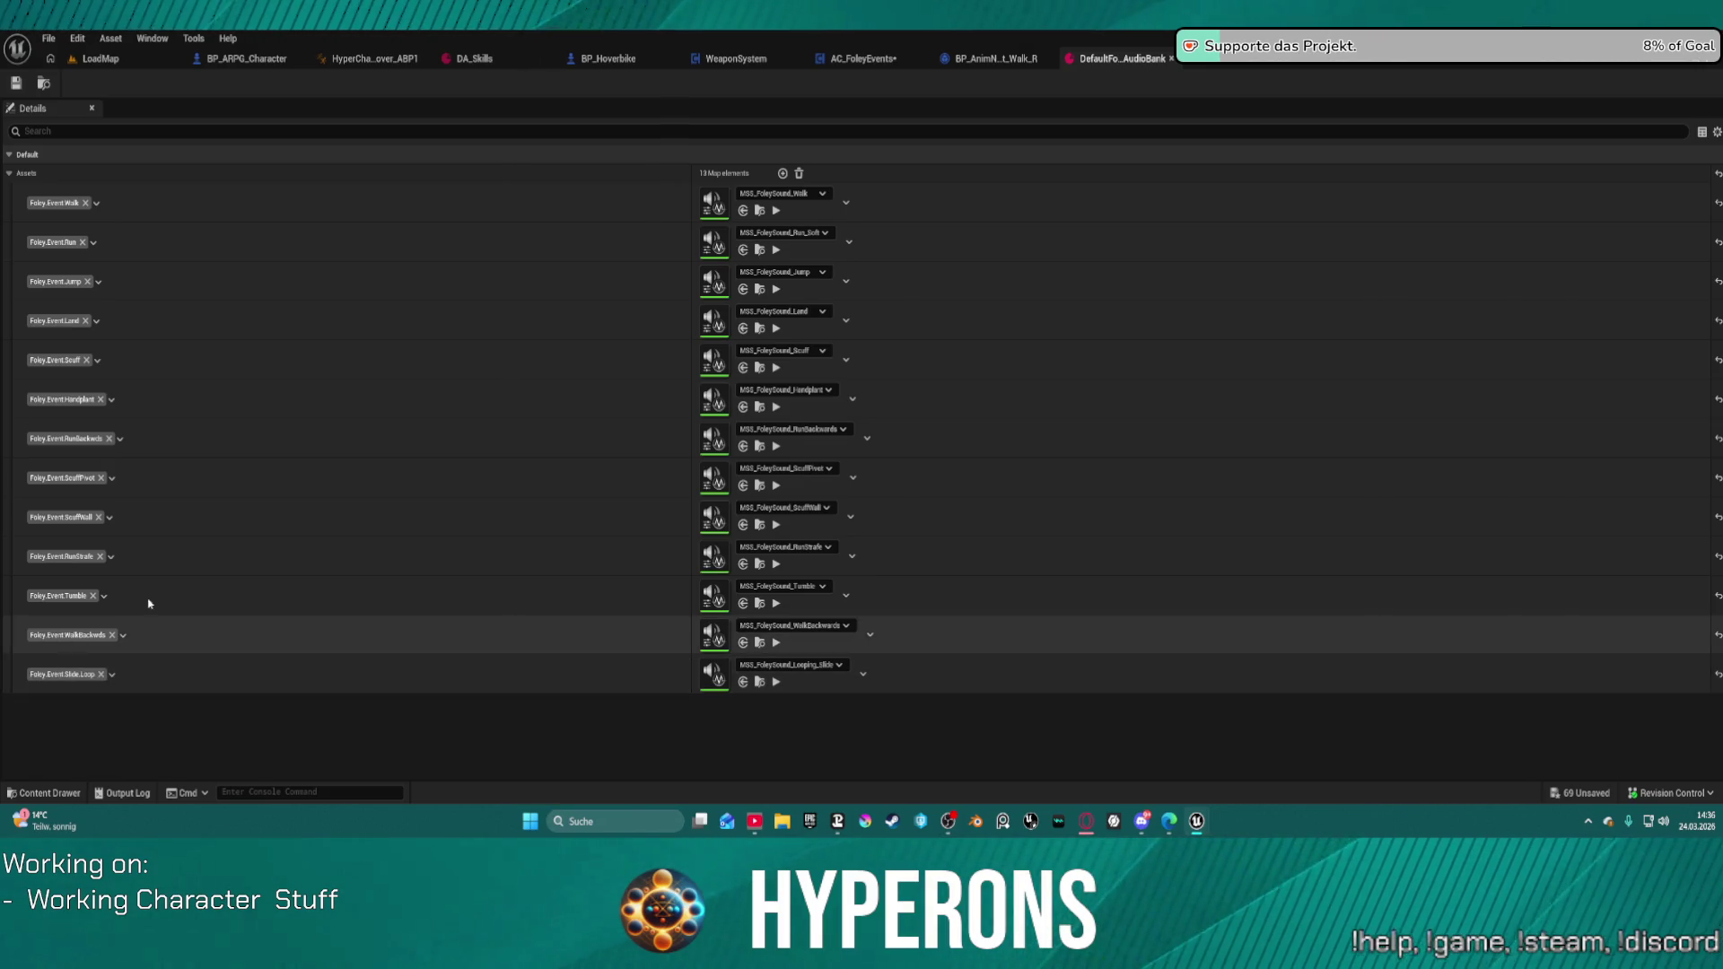
pyautogui.click(875, 66)
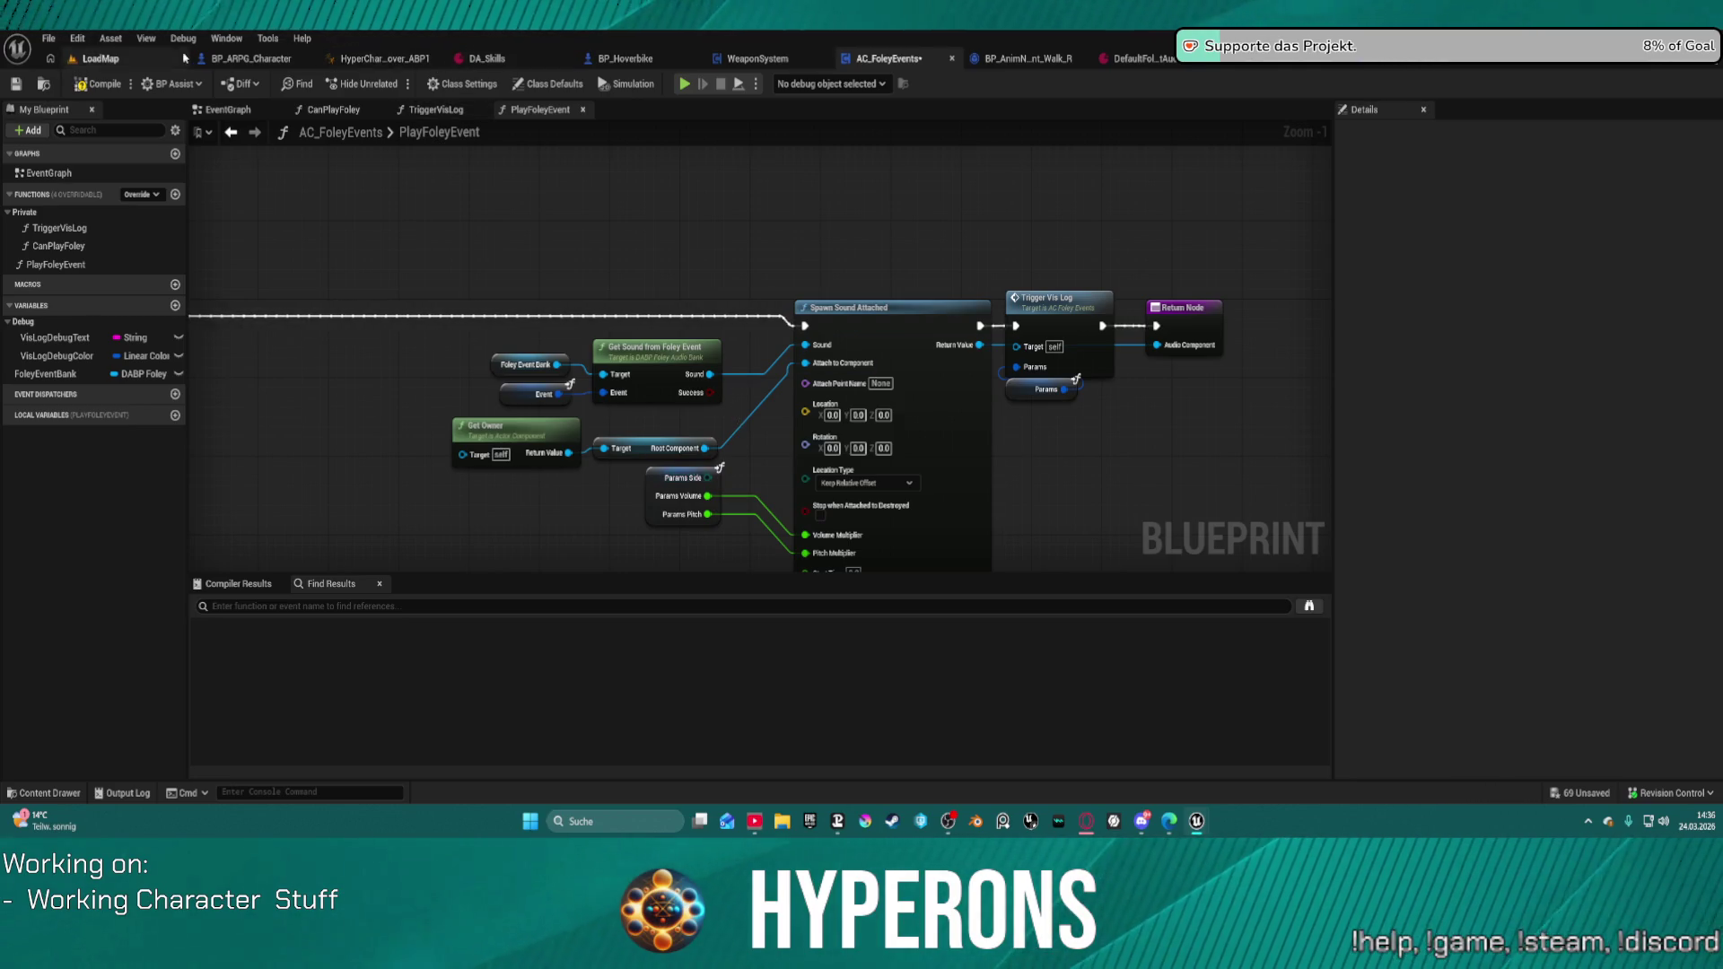
pyautogui.click(230, 63)
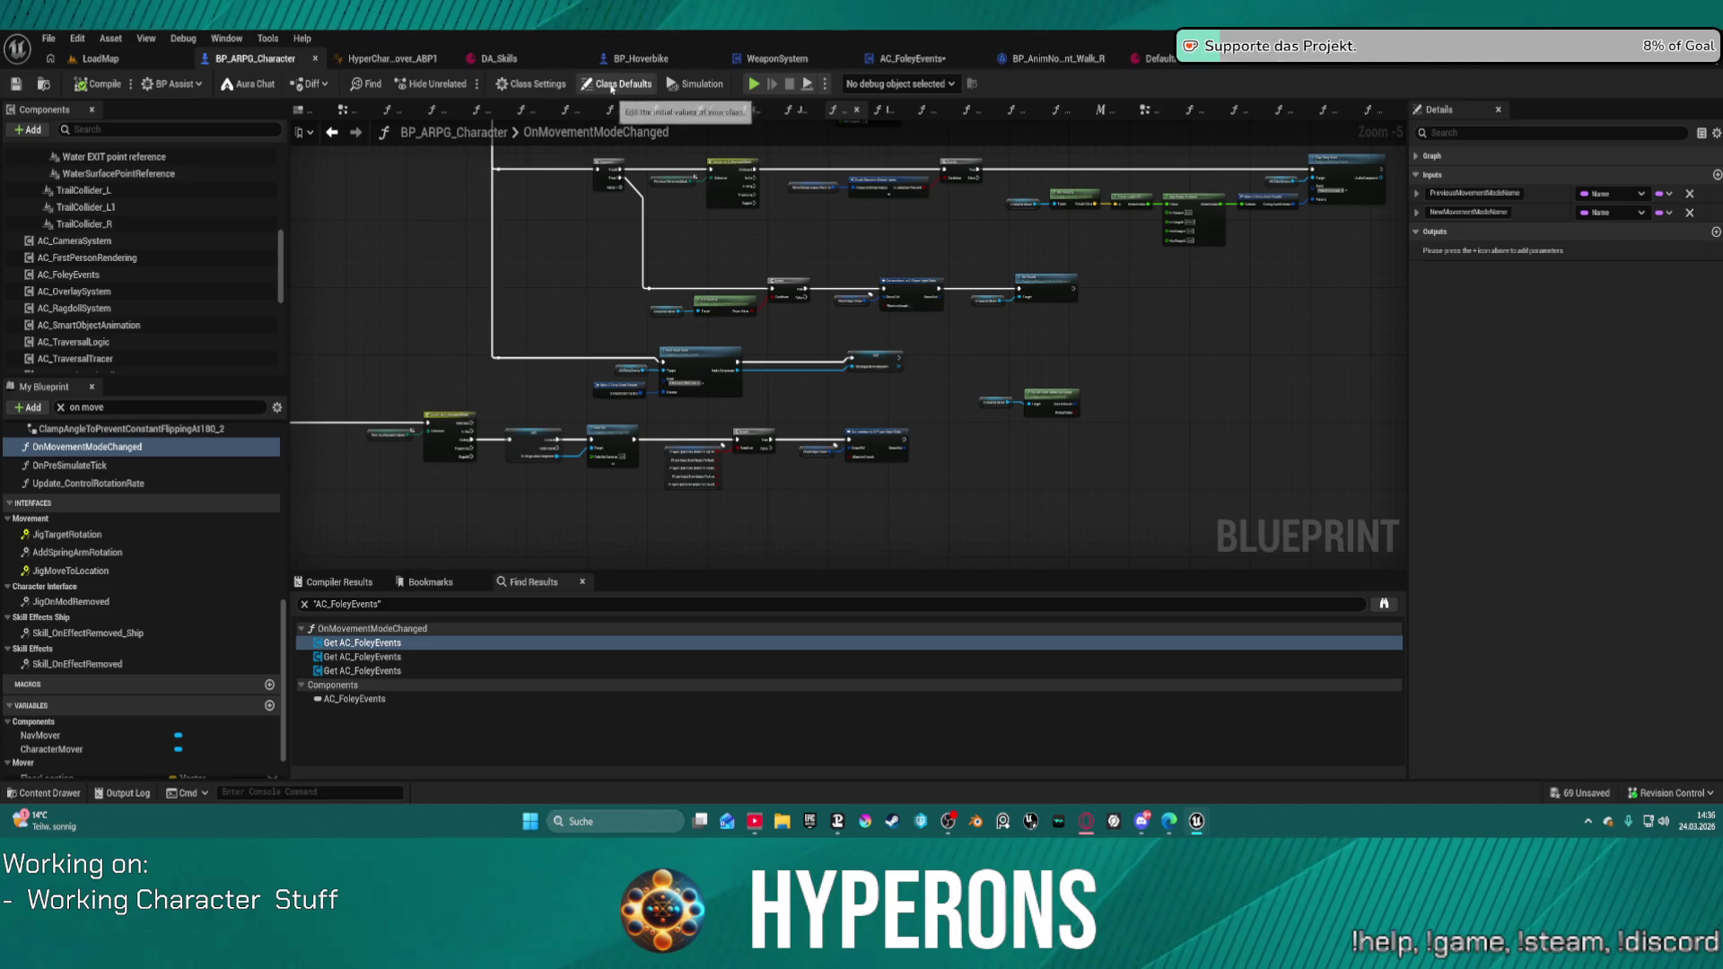
pyautogui.click(68, 274)
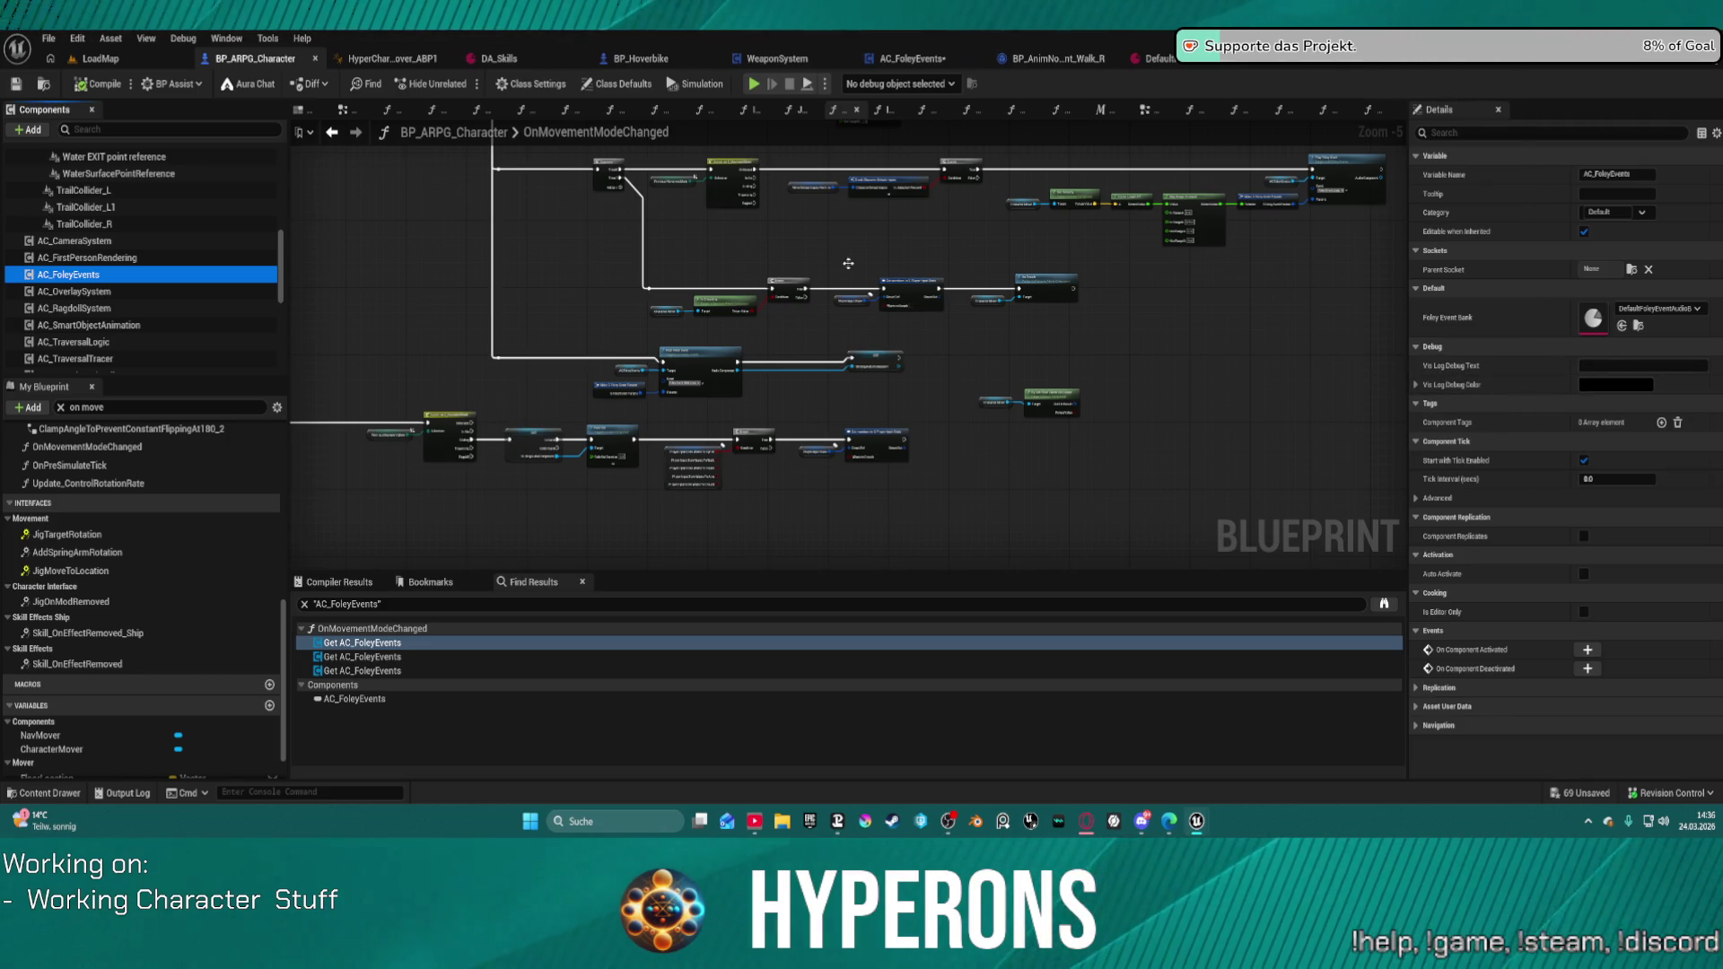
pyautogui.scroll(6, 769, 284)
pyautogui.moveTo(909, 434)
pyautogui.mouseDown()
pyautogui.moveTo(539, 502)
pyautogui.moveTo(239, 414)
pyautogui.mouseUp()
pyautogui.moveTo(679, 451)
pyautogui.mouseDown()
pyautogui.moveTo(646, 431)
pyautogui.moveTo(924, 260)
pyautogui.moveTo(1423, 267)
pyautogui.mouseUp()
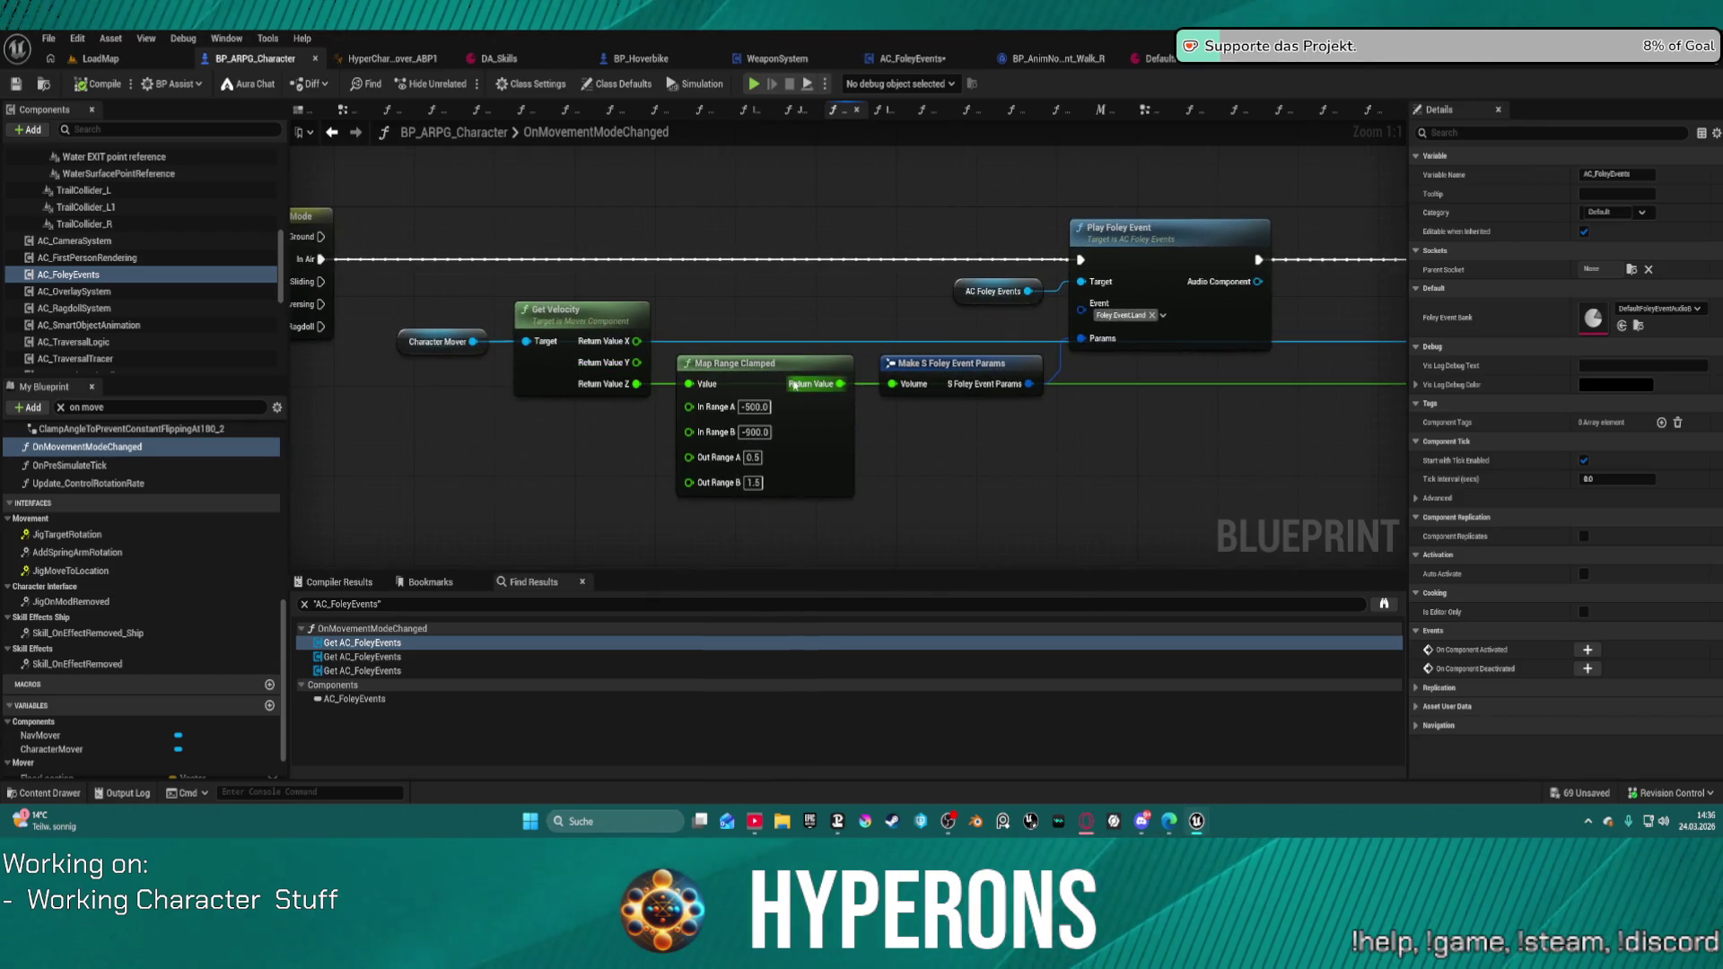
pyautogui.moveTo(1099, 426); pyautogui.dragTo(945, 473)
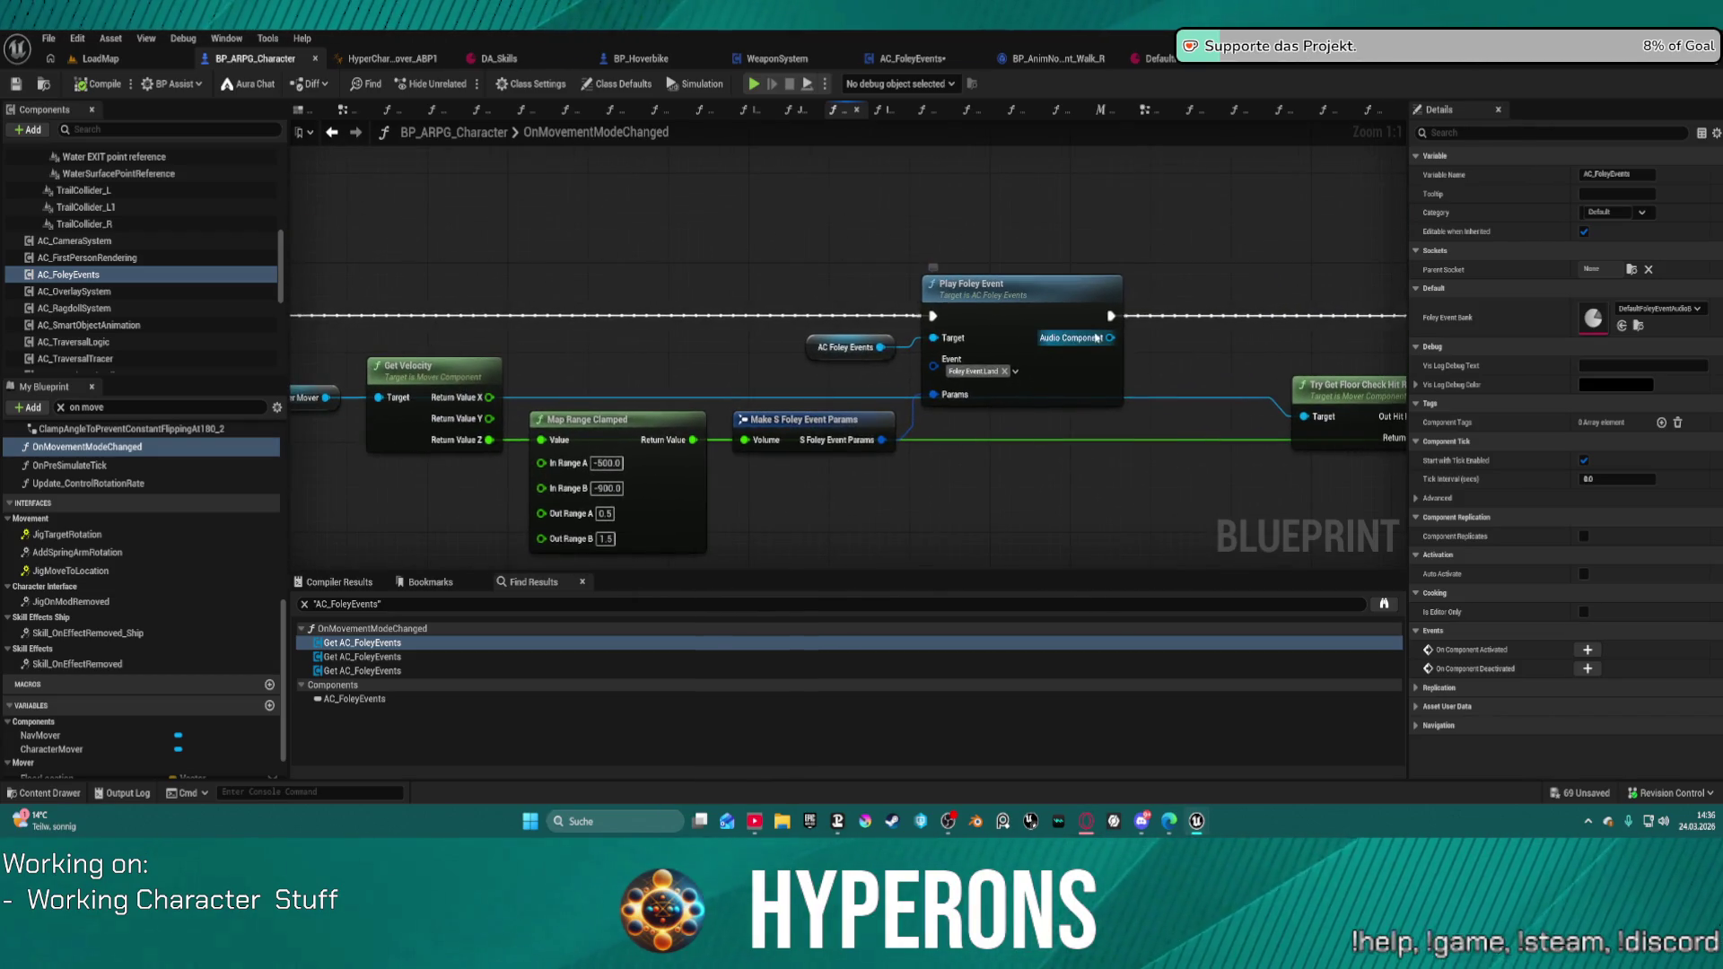
pyautogui.moveTo(1112, 339); pyautogui.dragTo(1255, 179)
pyautogui.write('ge')
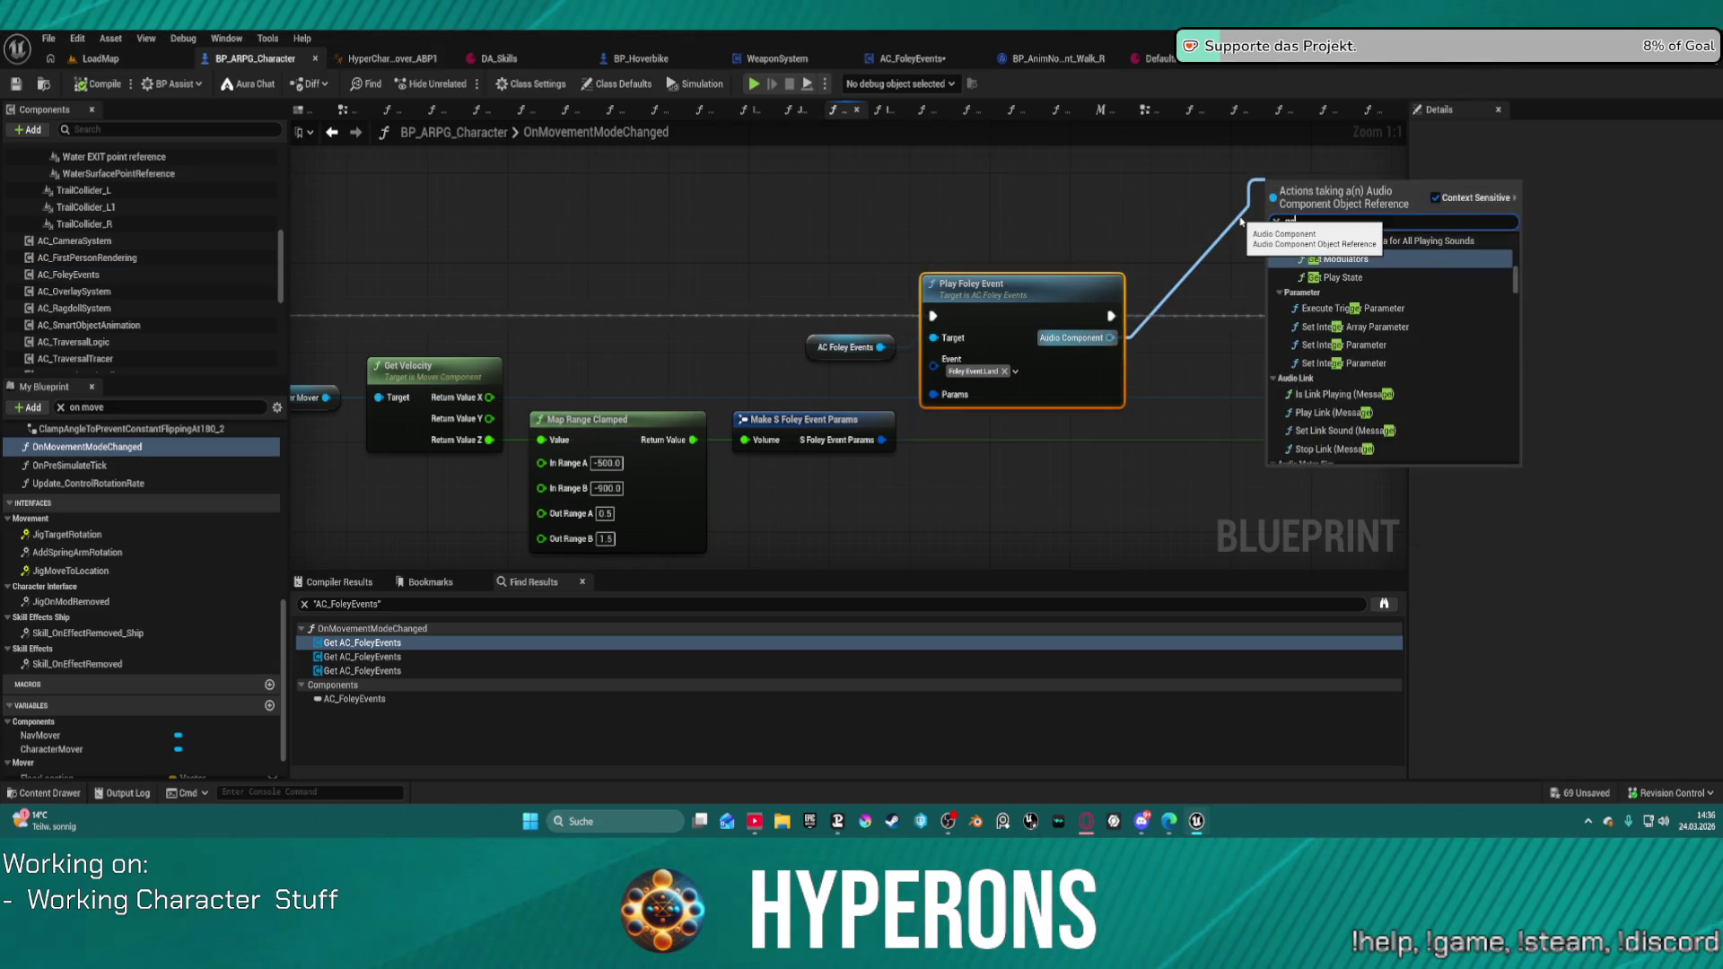
pyautogui.write('t loca')
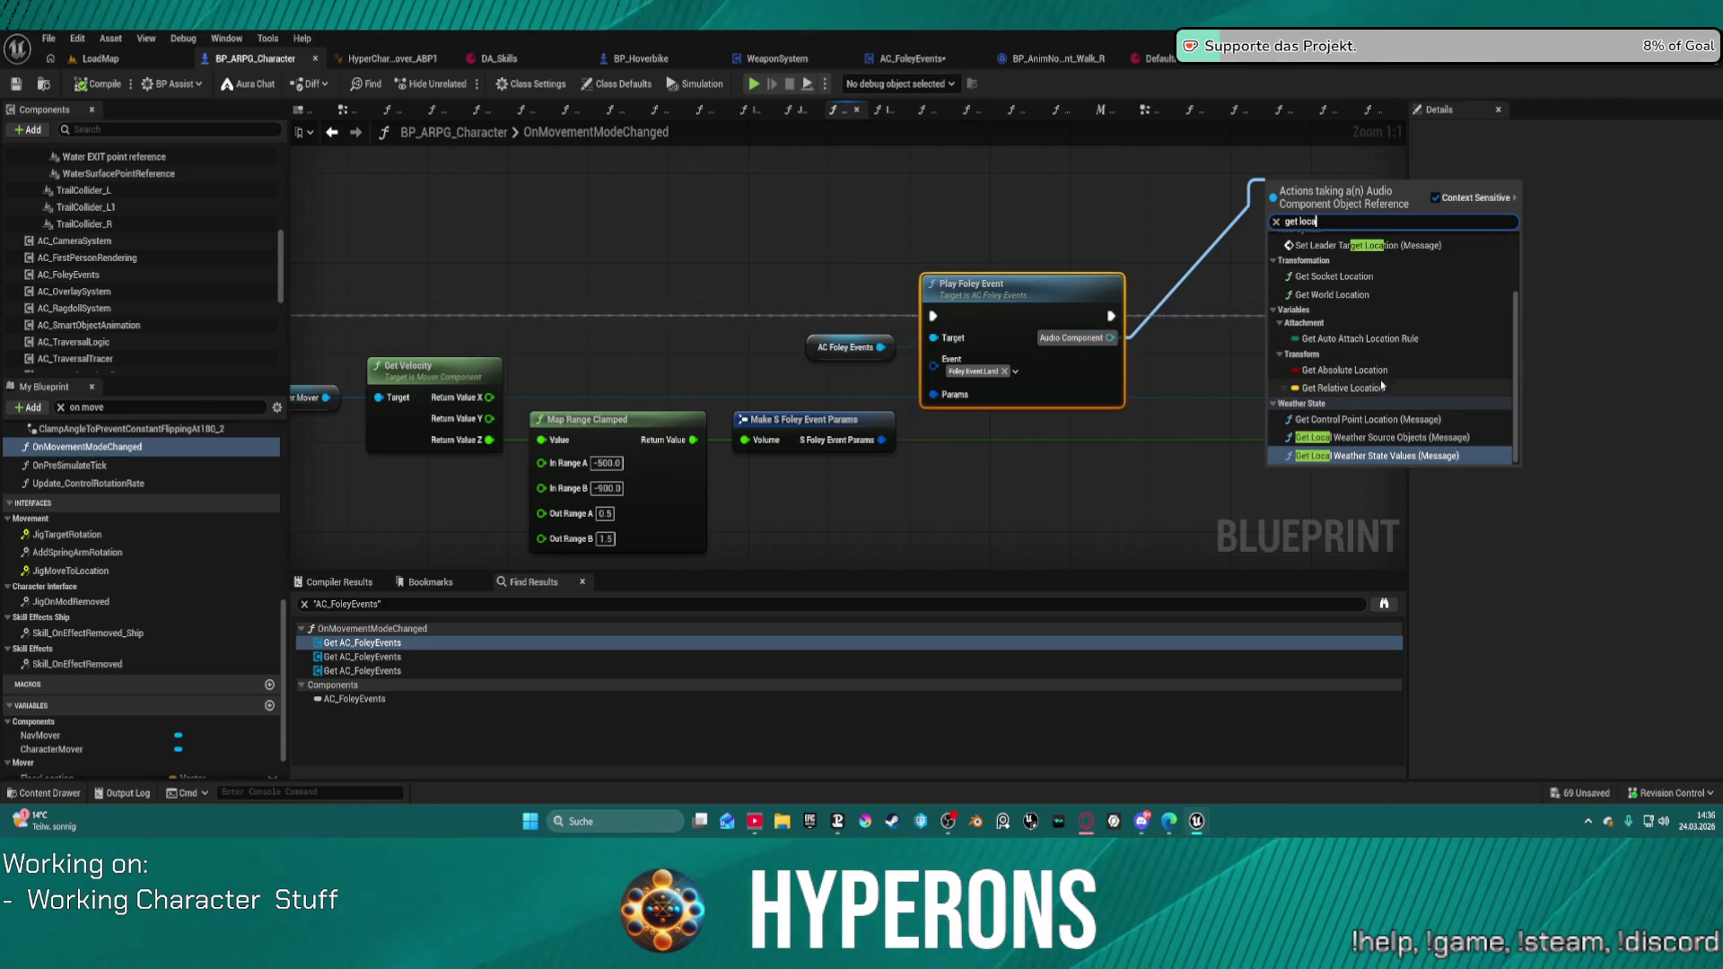
pyautogui.scroll(2, 1413, 339)
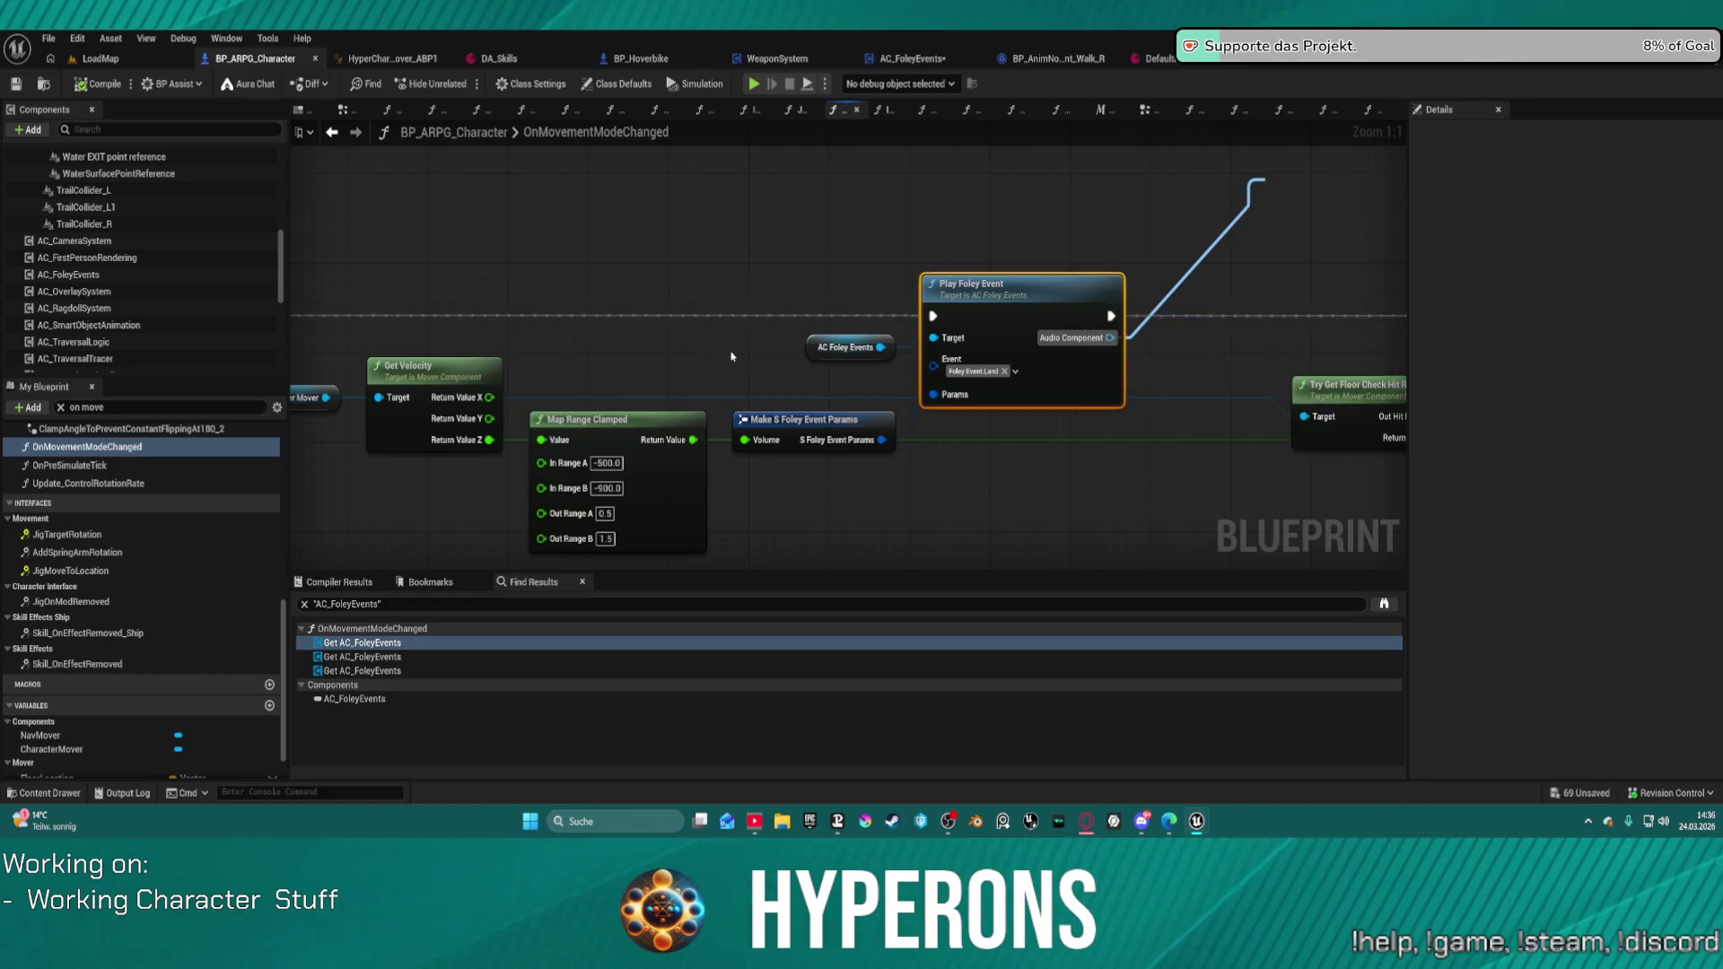
pyautogui.moveTo(731, 356); pyautogui.dragTo(1005, 316)
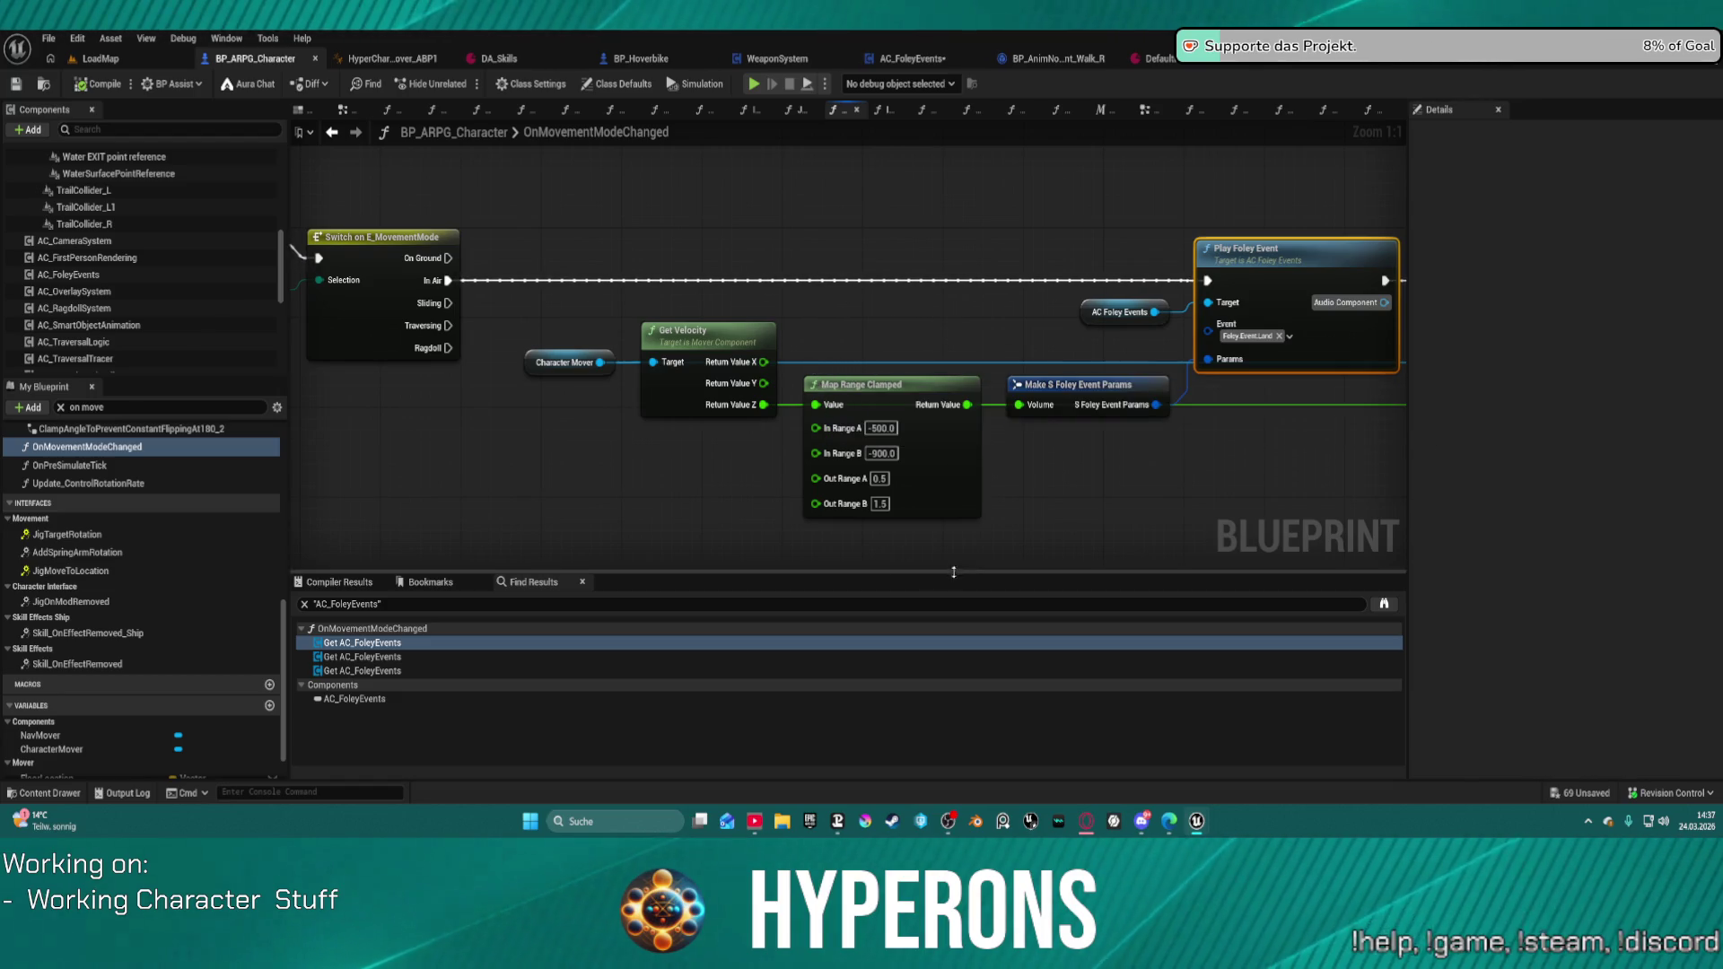
# Step: Pan around OnMovementModeChanged to review the movement-mode switches and Play Foley Event chains
pyautogui.scroll(-4, 1015, 510)
pyautogui.scroll(3, 993, 292)
pyautogui.moveTo(992, 293); pyautogui.dragTo(585, 417)
pyautogui.click(1346, 324)
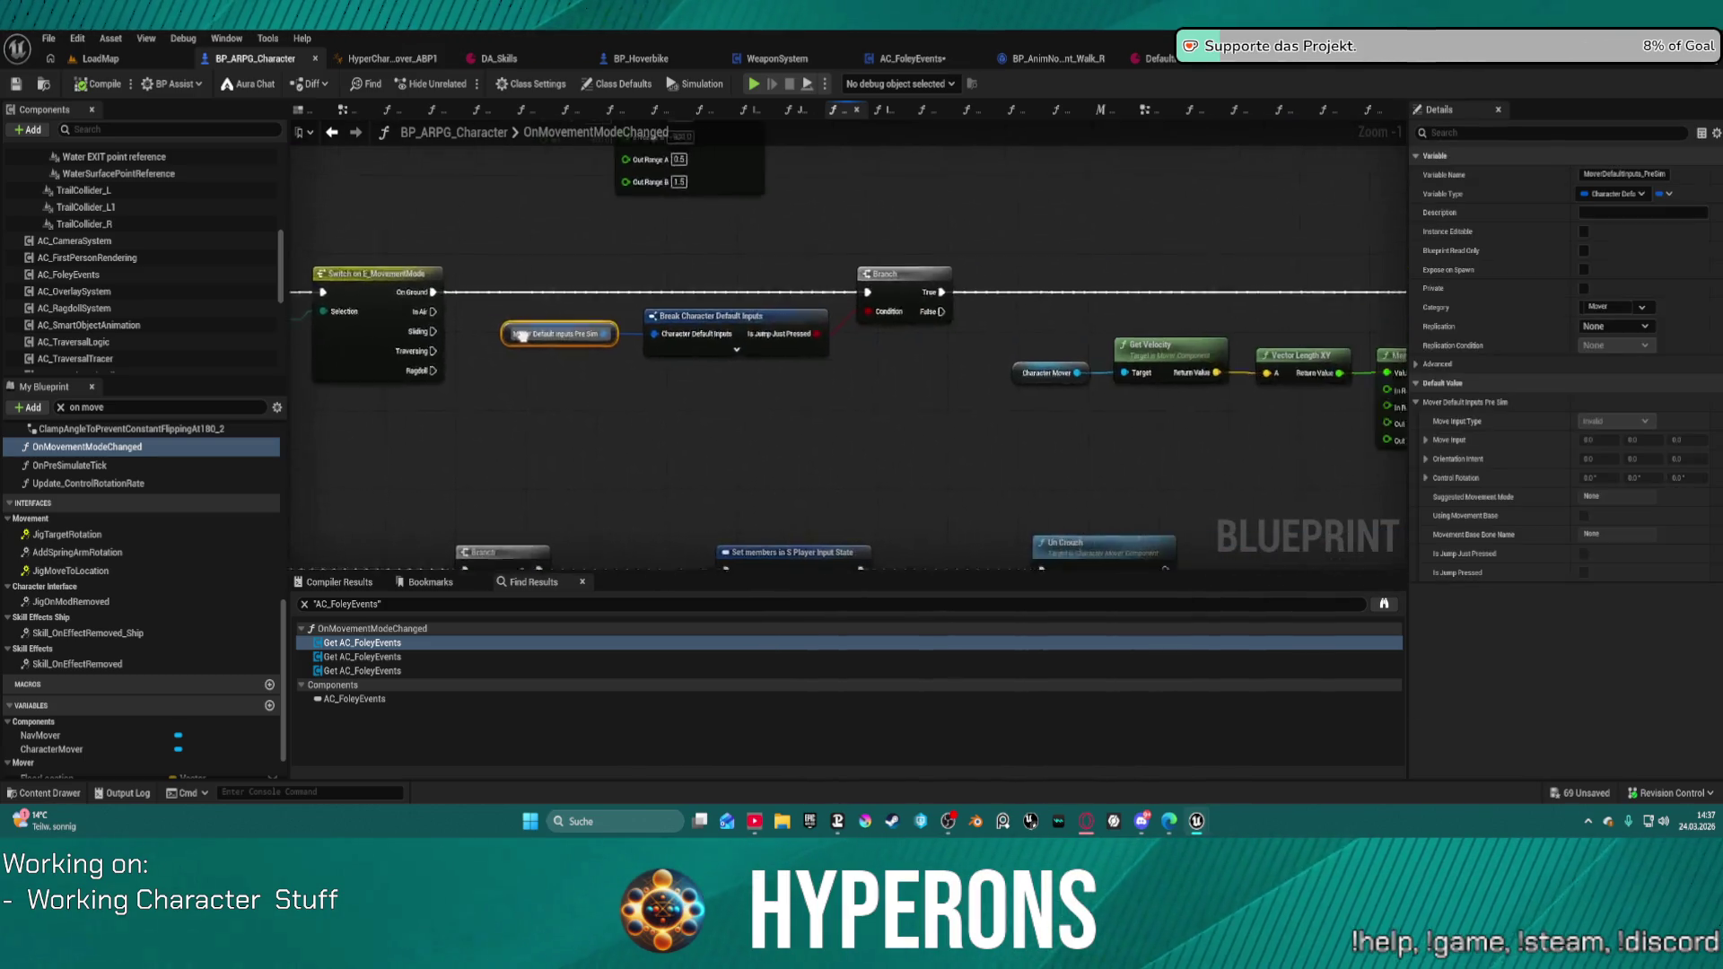
pyautogui.moveTo(860, 425)
pyautogui.mouseDown()
pyautogui.moveTo(347, 426)
pyautogui.moveTo(1400, 412)
pyautogui.mouseUp()
pyautogui.moveTo(808, 421)
pyautogui.mouseDown()
pyautogui.moveTo(699, 421)
pyautogui.moveTo(1395, 432)
pyautogui.mouseUp()
pyautogui.moveTo(718, 422)
pyautogui.mouseDown()
pyautogui.moveTo(991, 440)
pyautogui.moveTo(734, 381)
pyautogui.moveTo(636, 336)
pyautogui.moveTo(548, 174)
pyautogui.moveTo(269, 336)
pyautogui.mouseUp()
pyautogui.moveTo(888, 449); pyautogui.dragTo(899, 145)
pyautogui.moveTo(592, 377); pyautogui.dragTo(1119, 190)
pyautogui.moveTo(897, 359); pyautogui.dragTo(201, 311)
pyautogui.moveTo(808, 314)
pyautogui.mouseDown()
pyautogui.moveTo(987, 467)
pyautogui.moveTo(947, 435)
pyautogui.mouseUp()
pyautogui.moveTo(808, 358); pyautogui.dragTo(841, 214)
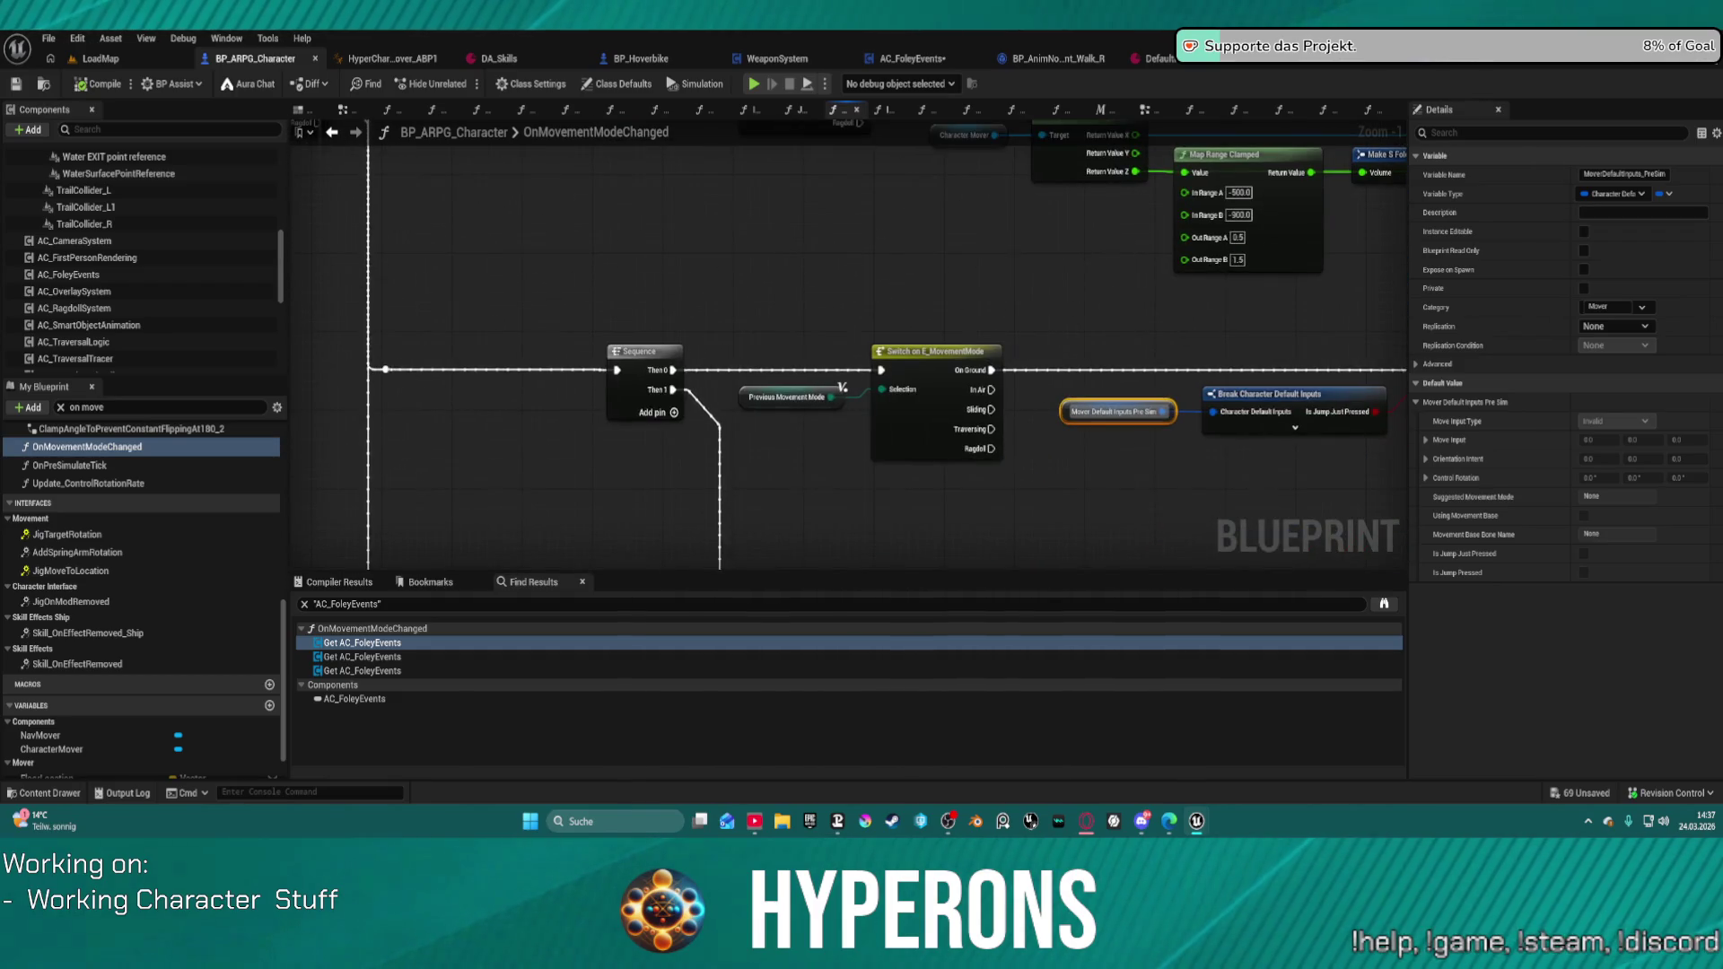
pyautogui.moveTo(842, 388)
pyautogui.mouseDown()
pyautogui.moveTo(562, 342)
pyautogui.moveTo(804, 435)
pyautogui.moveTo(471, 437)
pyautogui.moveTo(238, 464)
pyautogui.mouseUp()
pyautogui.moveTo(628, 404); pyautogui.dragTo(480, 429)
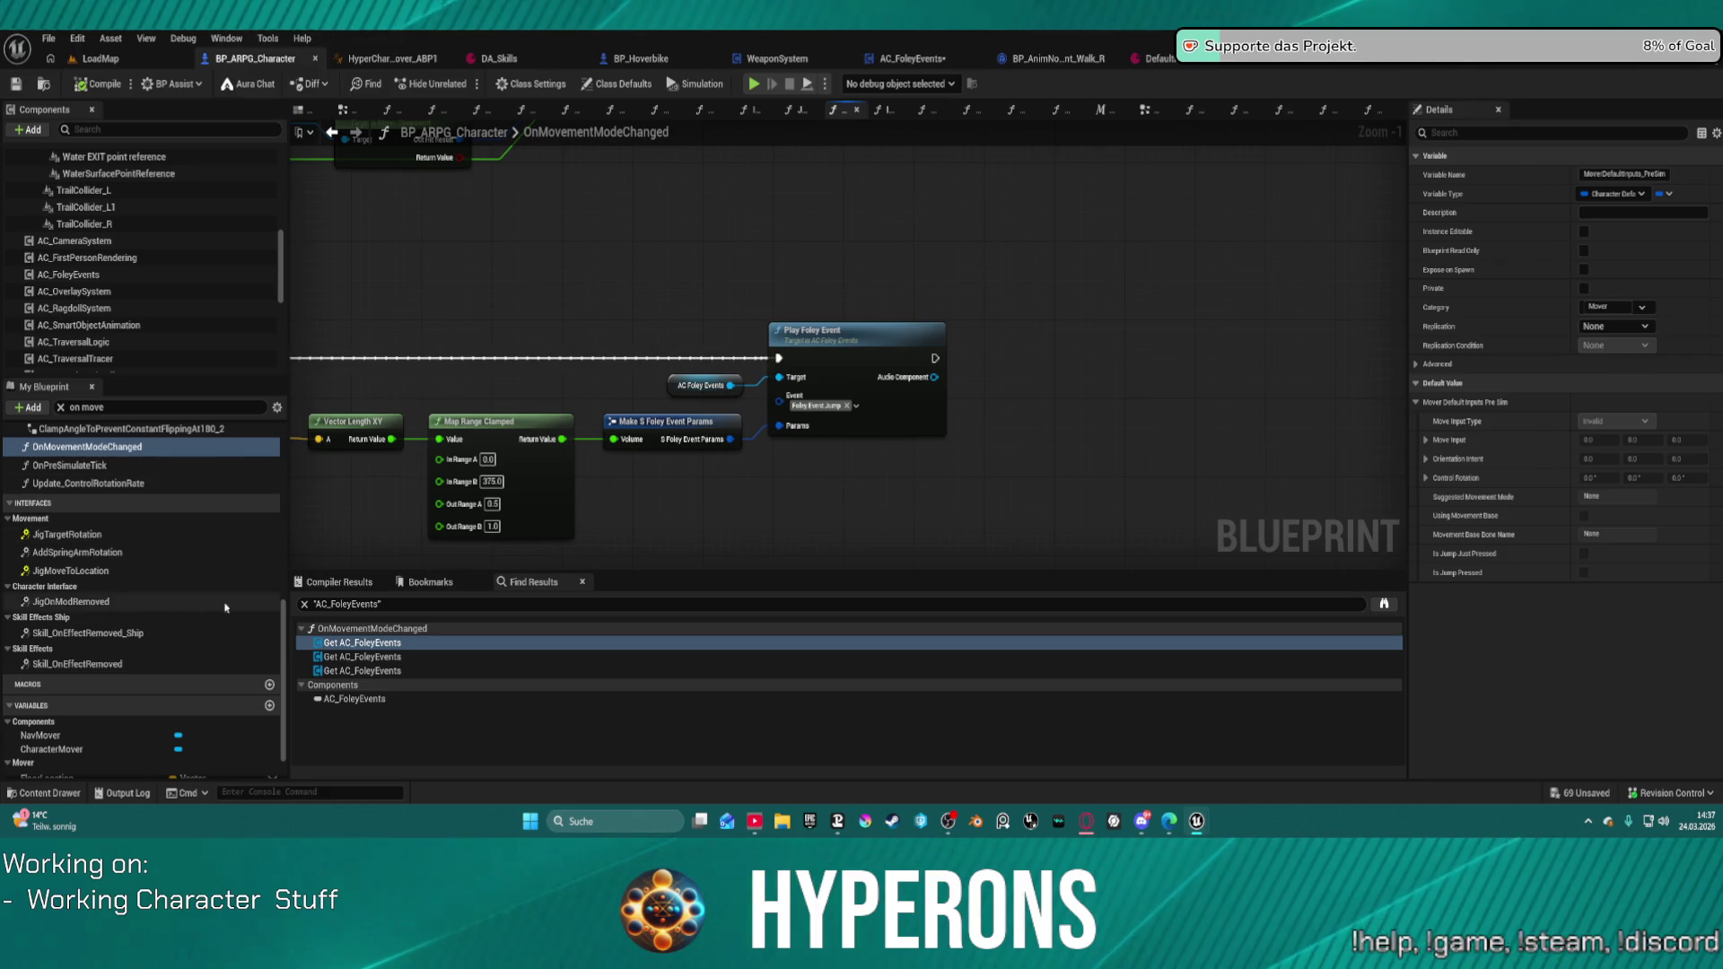
# Step: Select the AC_FoleyEvents component and expand its Vis Log Debug Color channels in Details
pyautogui.scroll(-2, 1354, 427)
pyautogui.moveTo(1093, 467)
pyautogui.mouseDown()
pyautogui.moveTo(1230, 476)
pyautogui.moveTo(1669, 440)
pyautogui.moveTo(1713, 457)
pyautogui.mouseUp()
pyautogui.moveTo(1533, 681)
pyautogui.mouseDown()
pyautogui.moveTo(1379, 524)
pyautogui.moveTo(902, 349)
pyautogui.mouseUp()
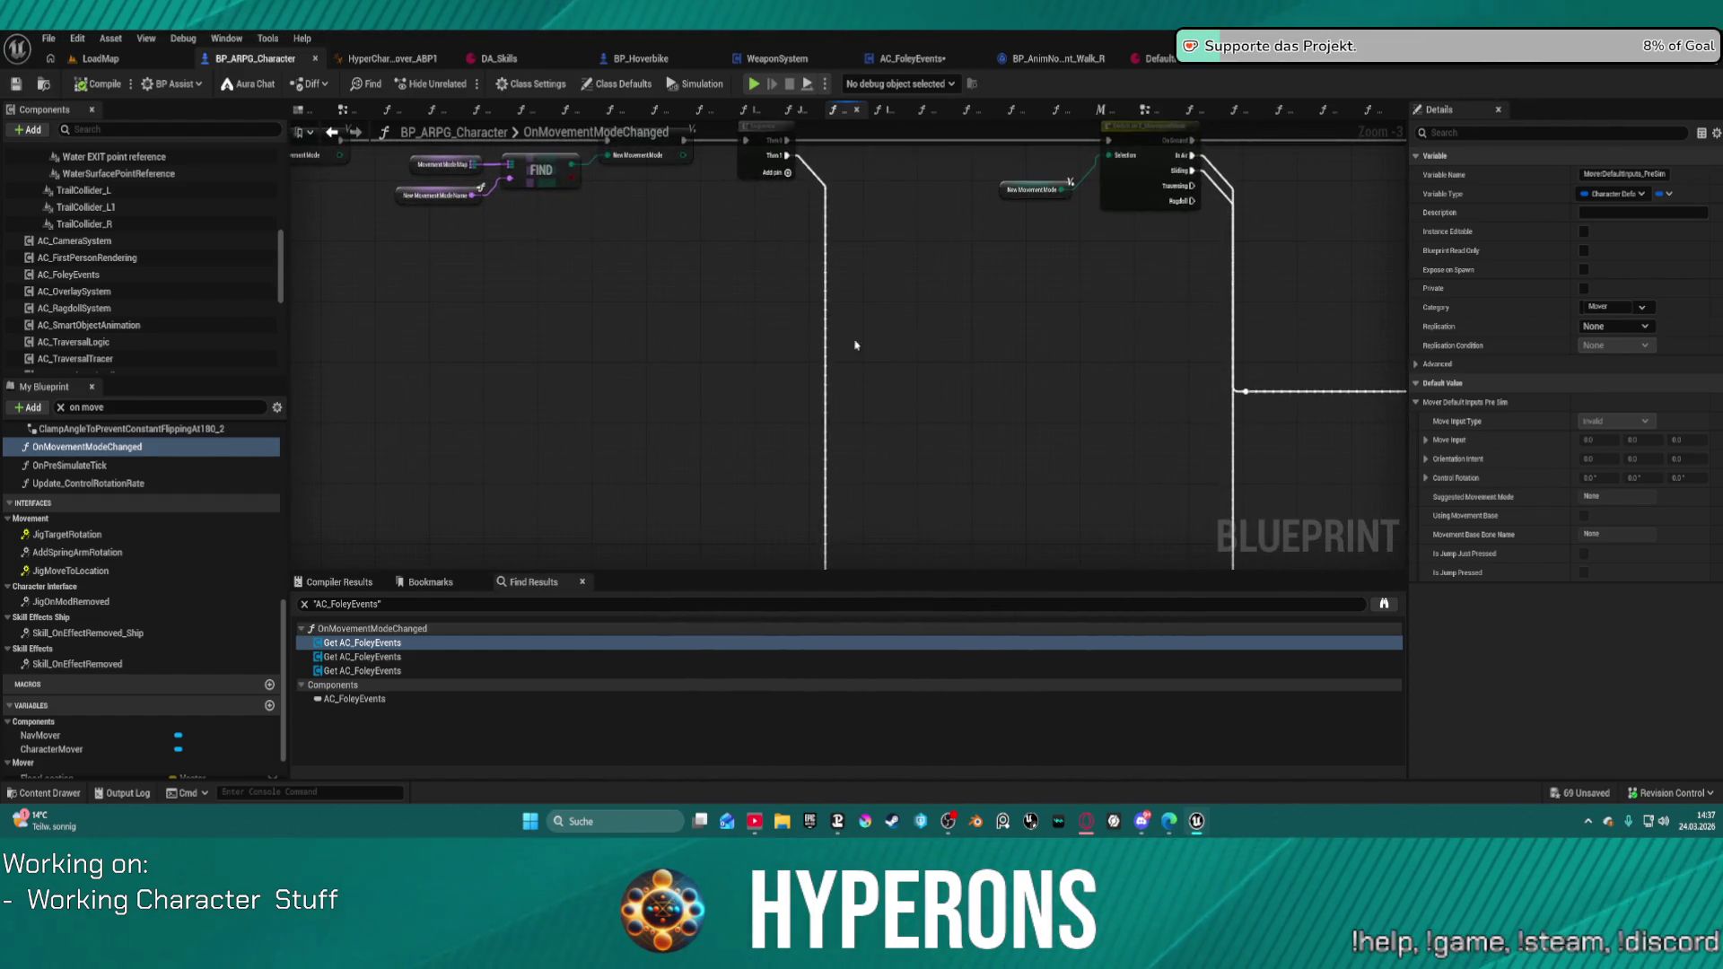
pyautogui.click(144, 275)
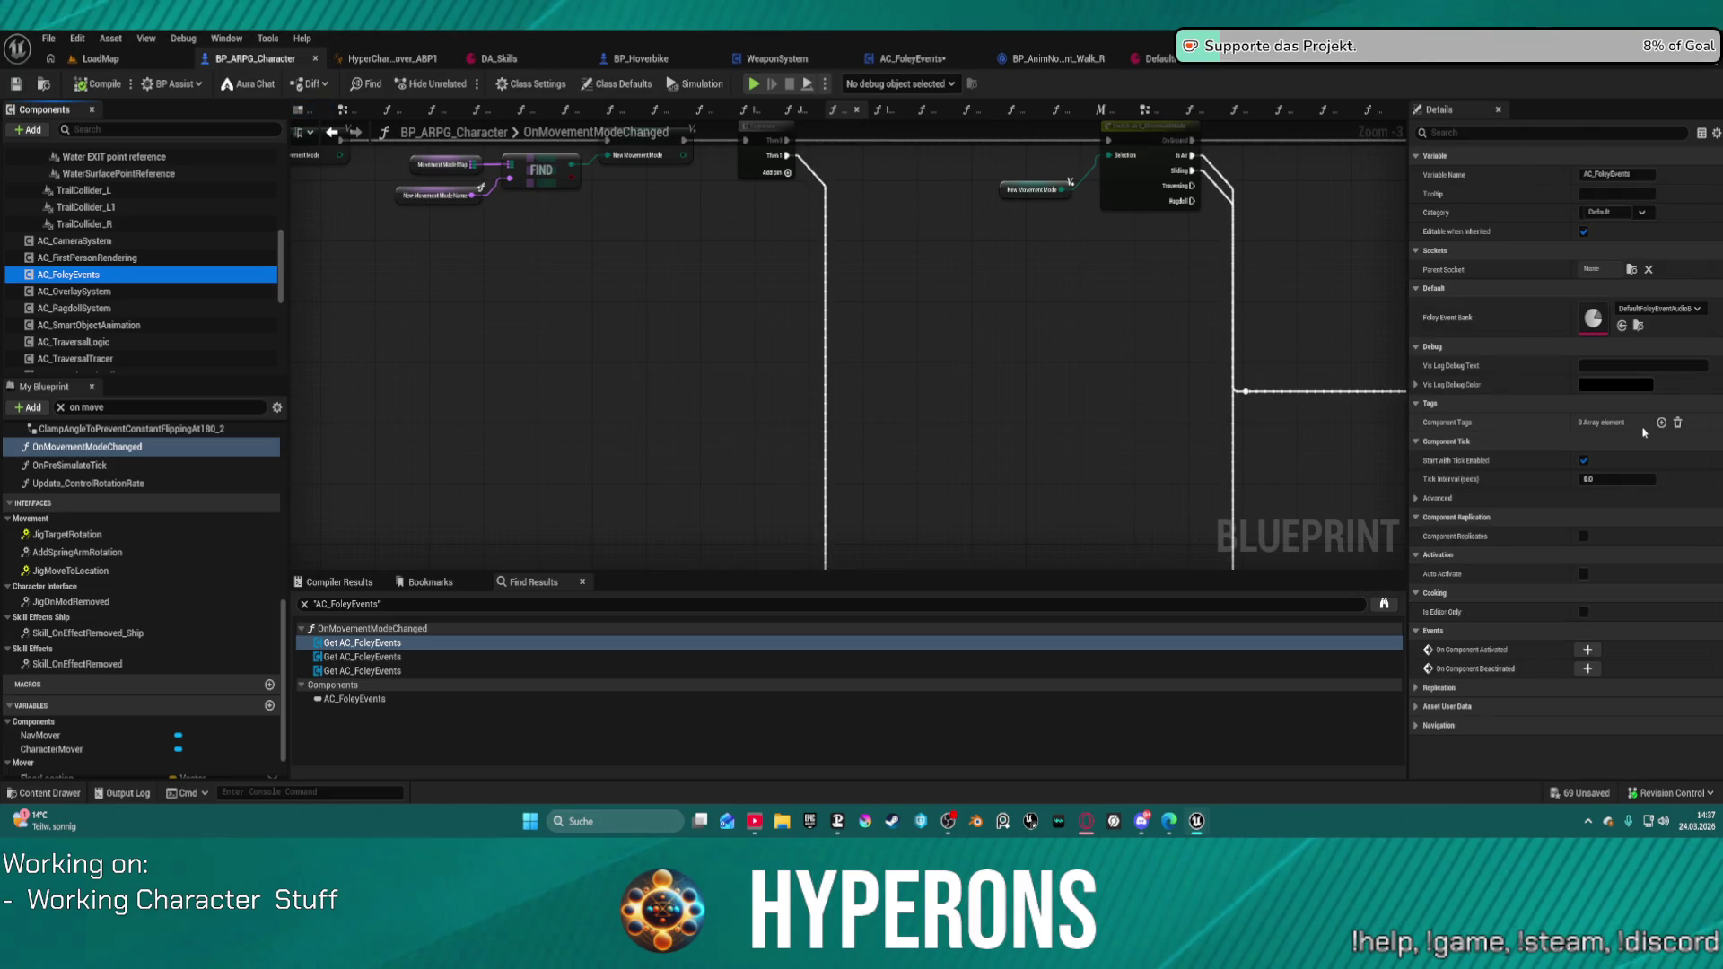
pyautogui.click(1416, 385)
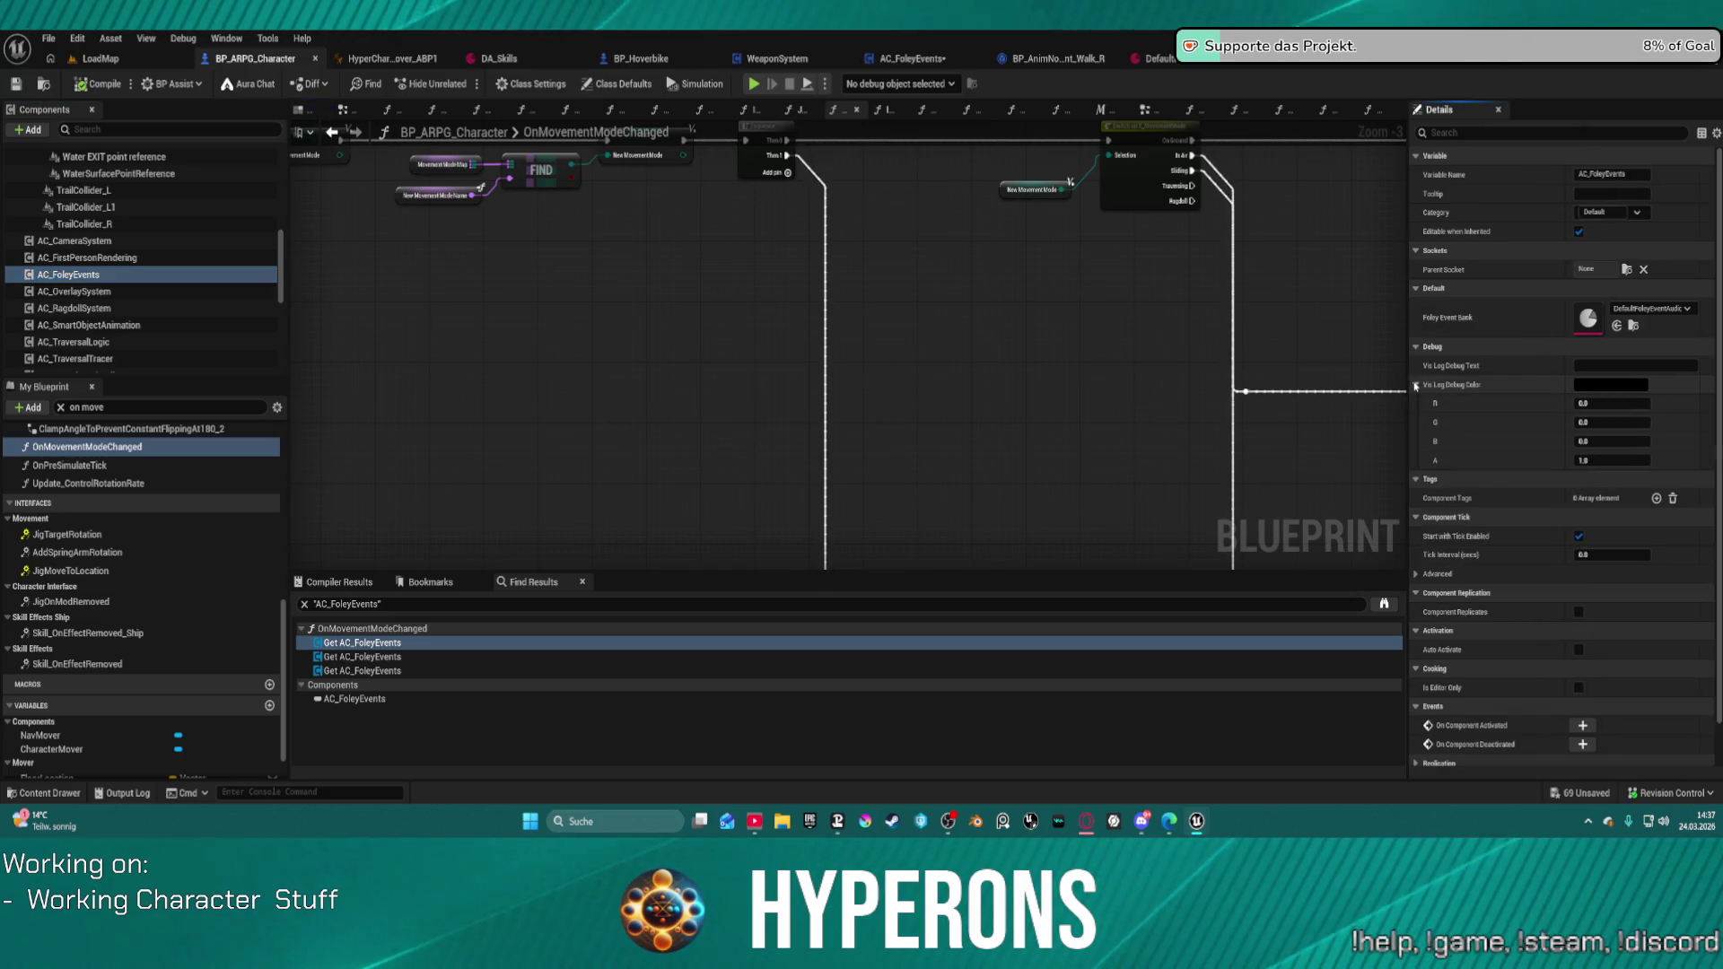
# Step: Collapse Vis Log Debug Color, then inspect AC_FoleyEvents' Class Defaults and VisLogDebugText variable
pyautogui.click(1416, 385)
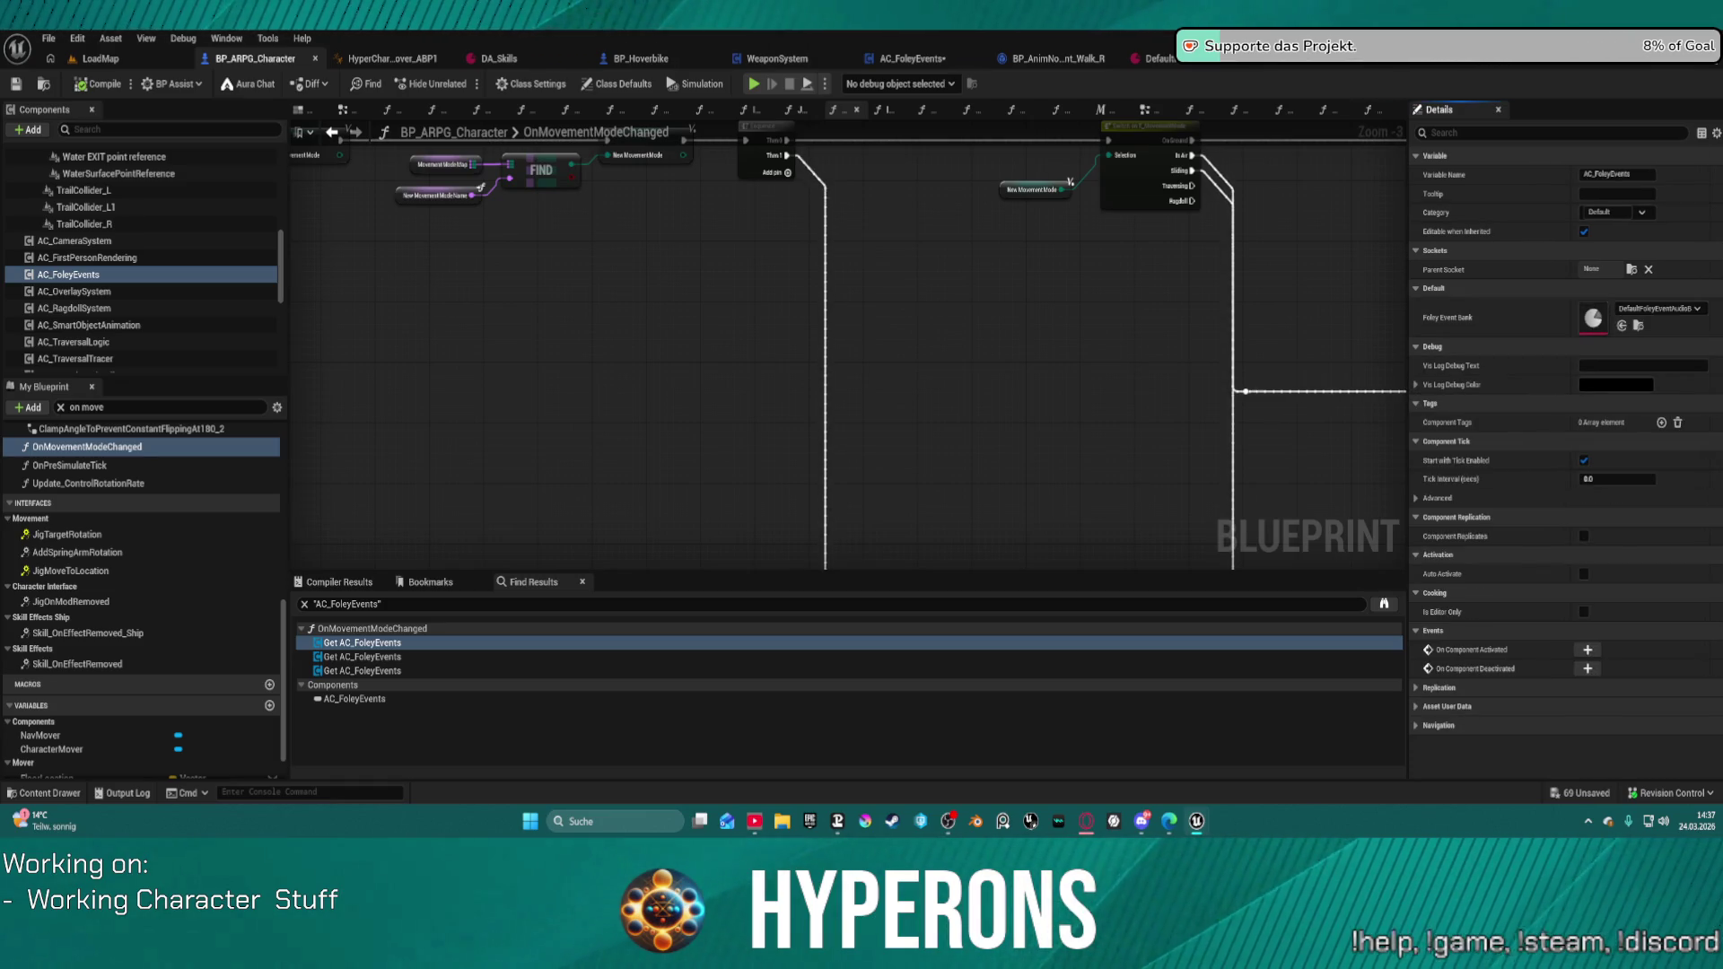
pyautogui.click(920, 58)
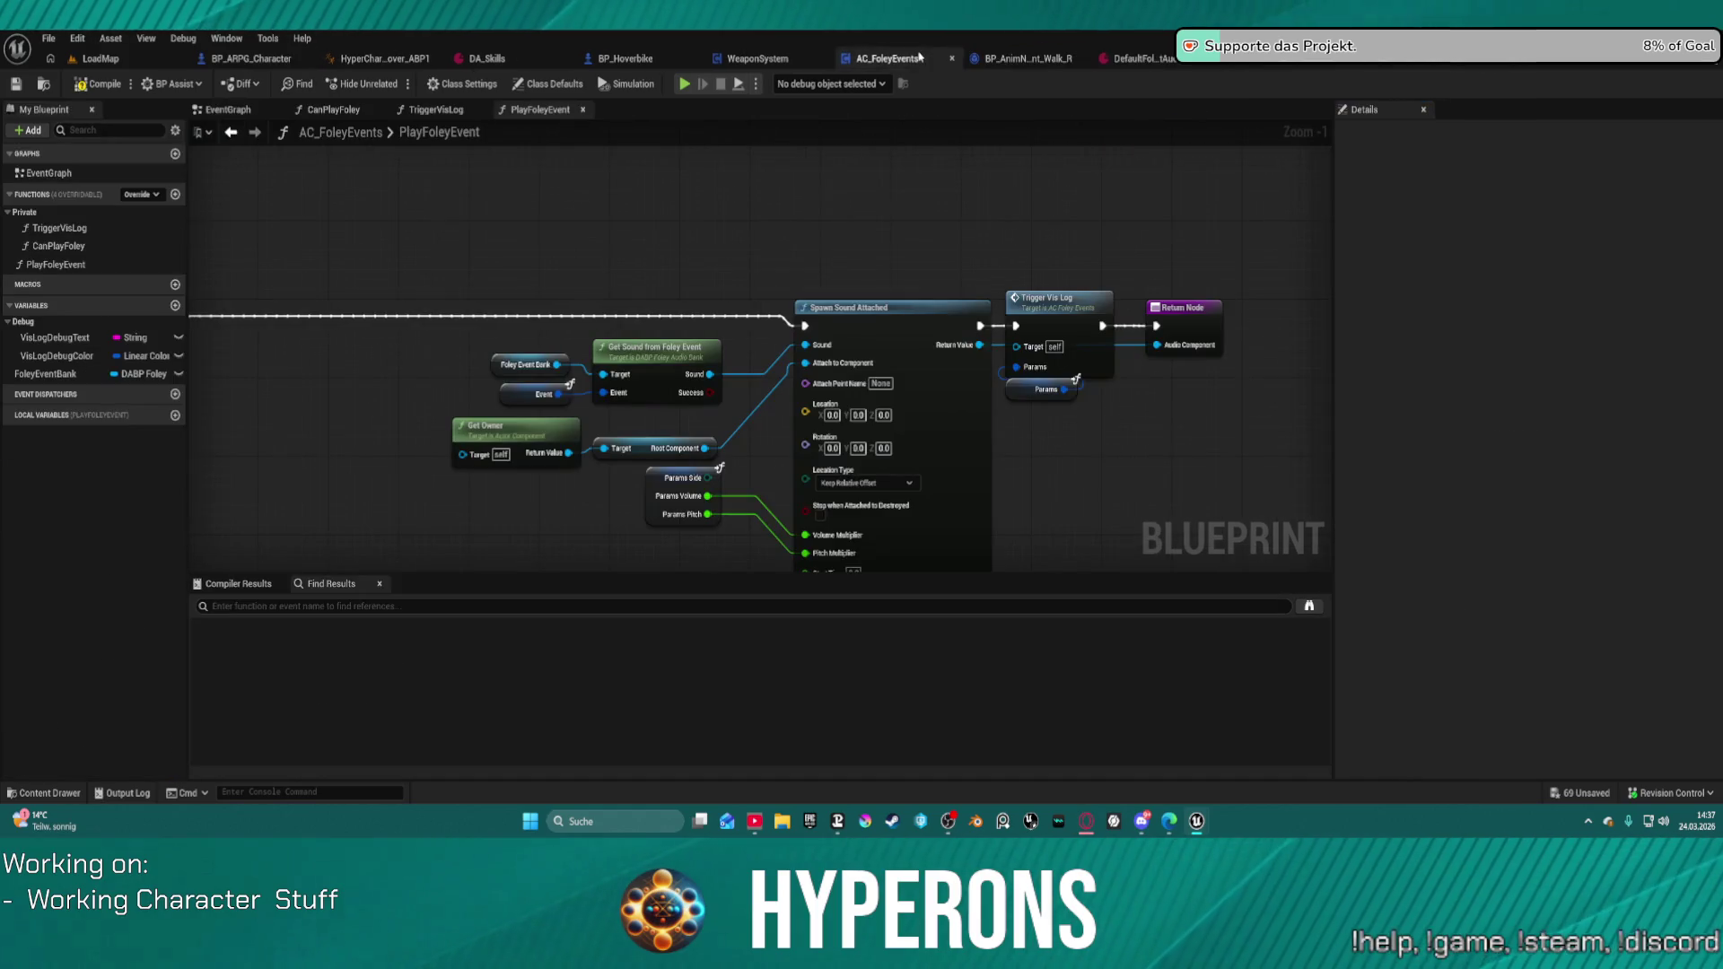
pyautogui.click(548, 84)
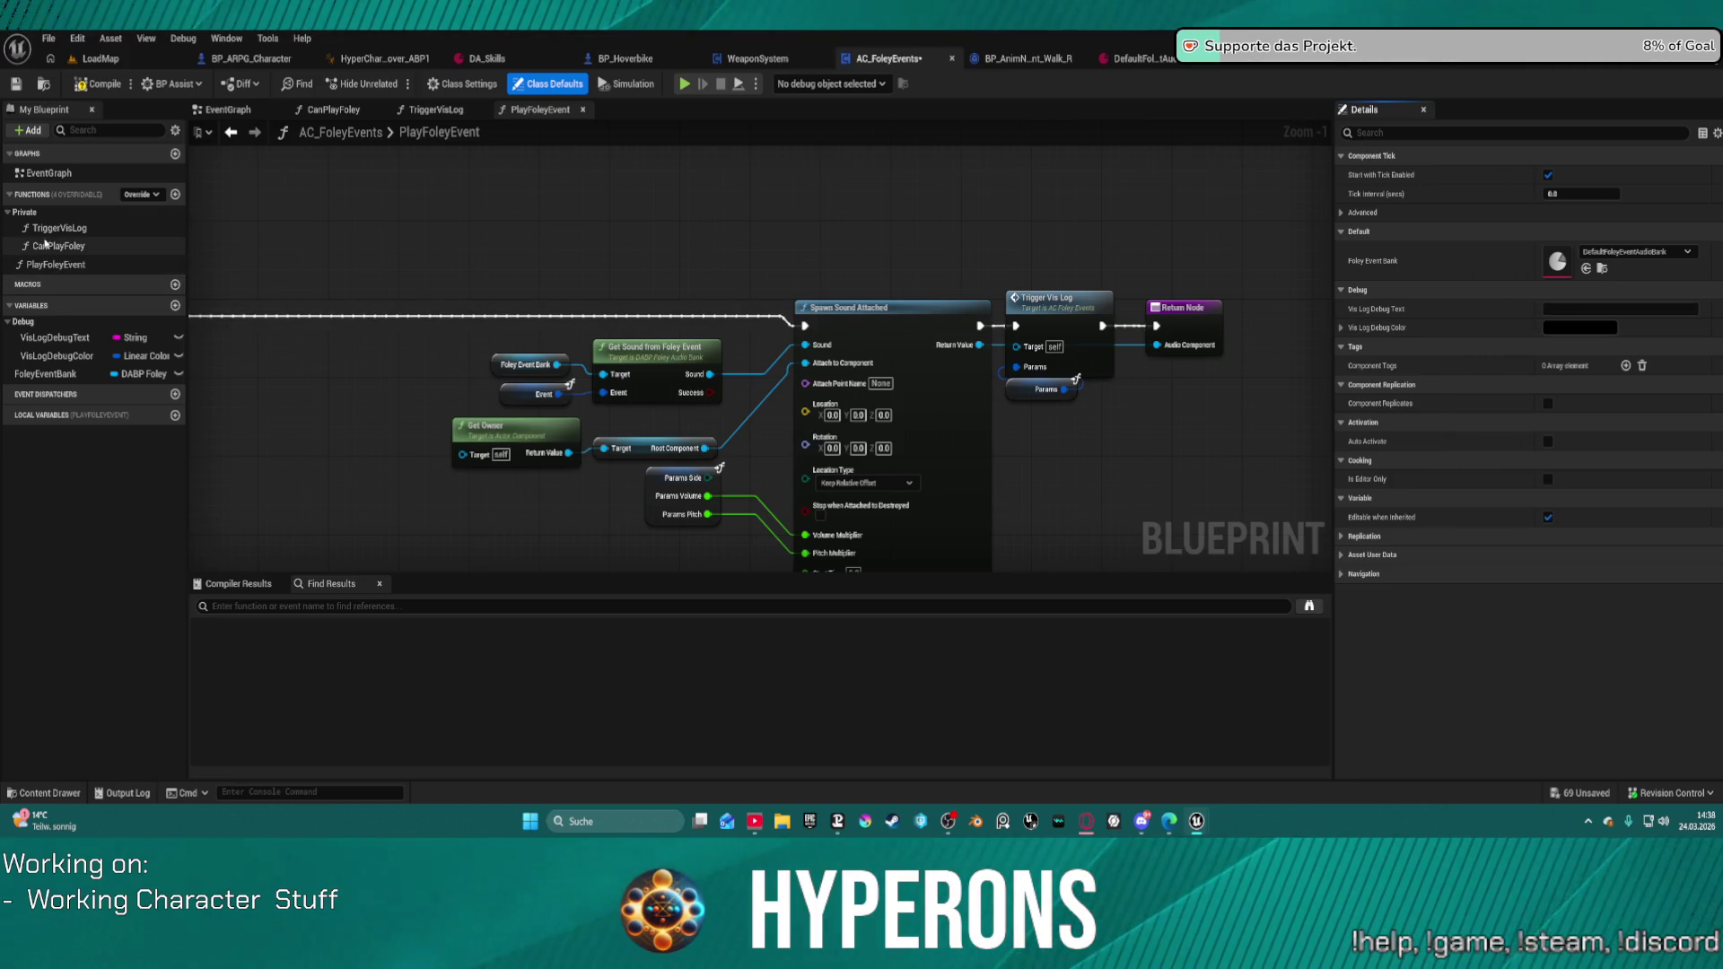
pyautogui.click(52, 341)
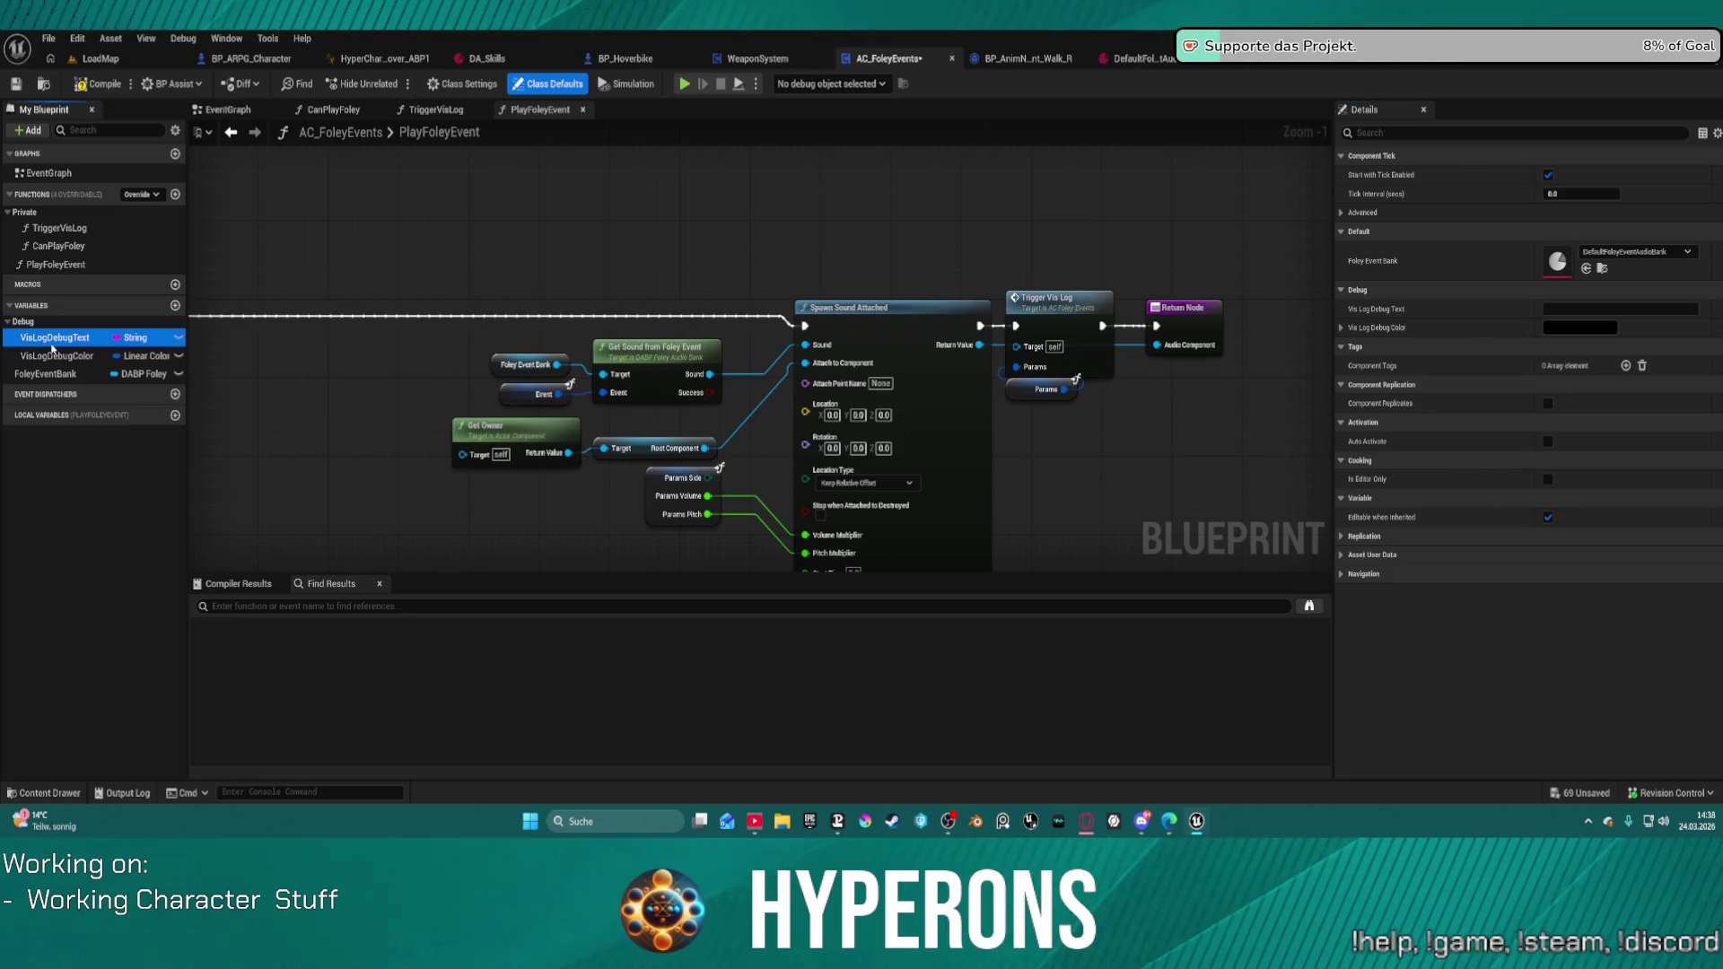
pyautogui.doubleClick(52, 341)
# Step: Open the TriggerVisLog function graph from the Trigger Vis Log call and frame its nodes
pyautogui.moveTo(1291, 363)
pyautogui.mouseDown()
pyautogui.moveTo(674, 351)
pyautogui.moveTo(281, 298)
pyautogui.mouseUp()
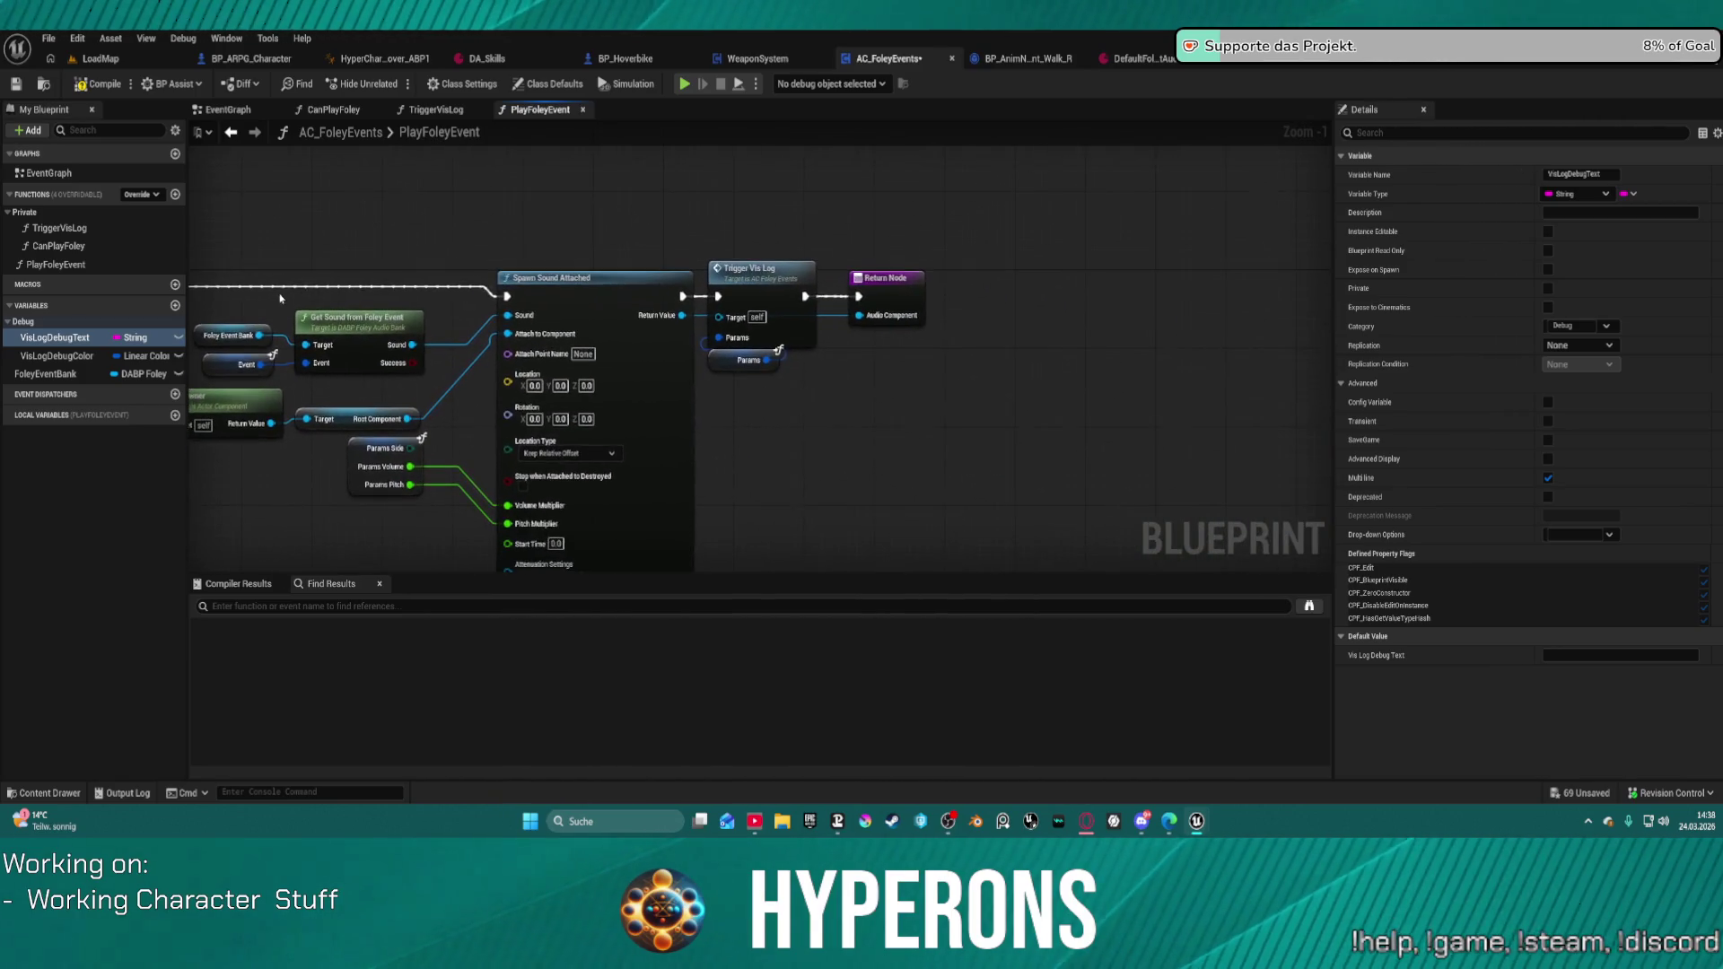
pyautogui.click(743, 287)
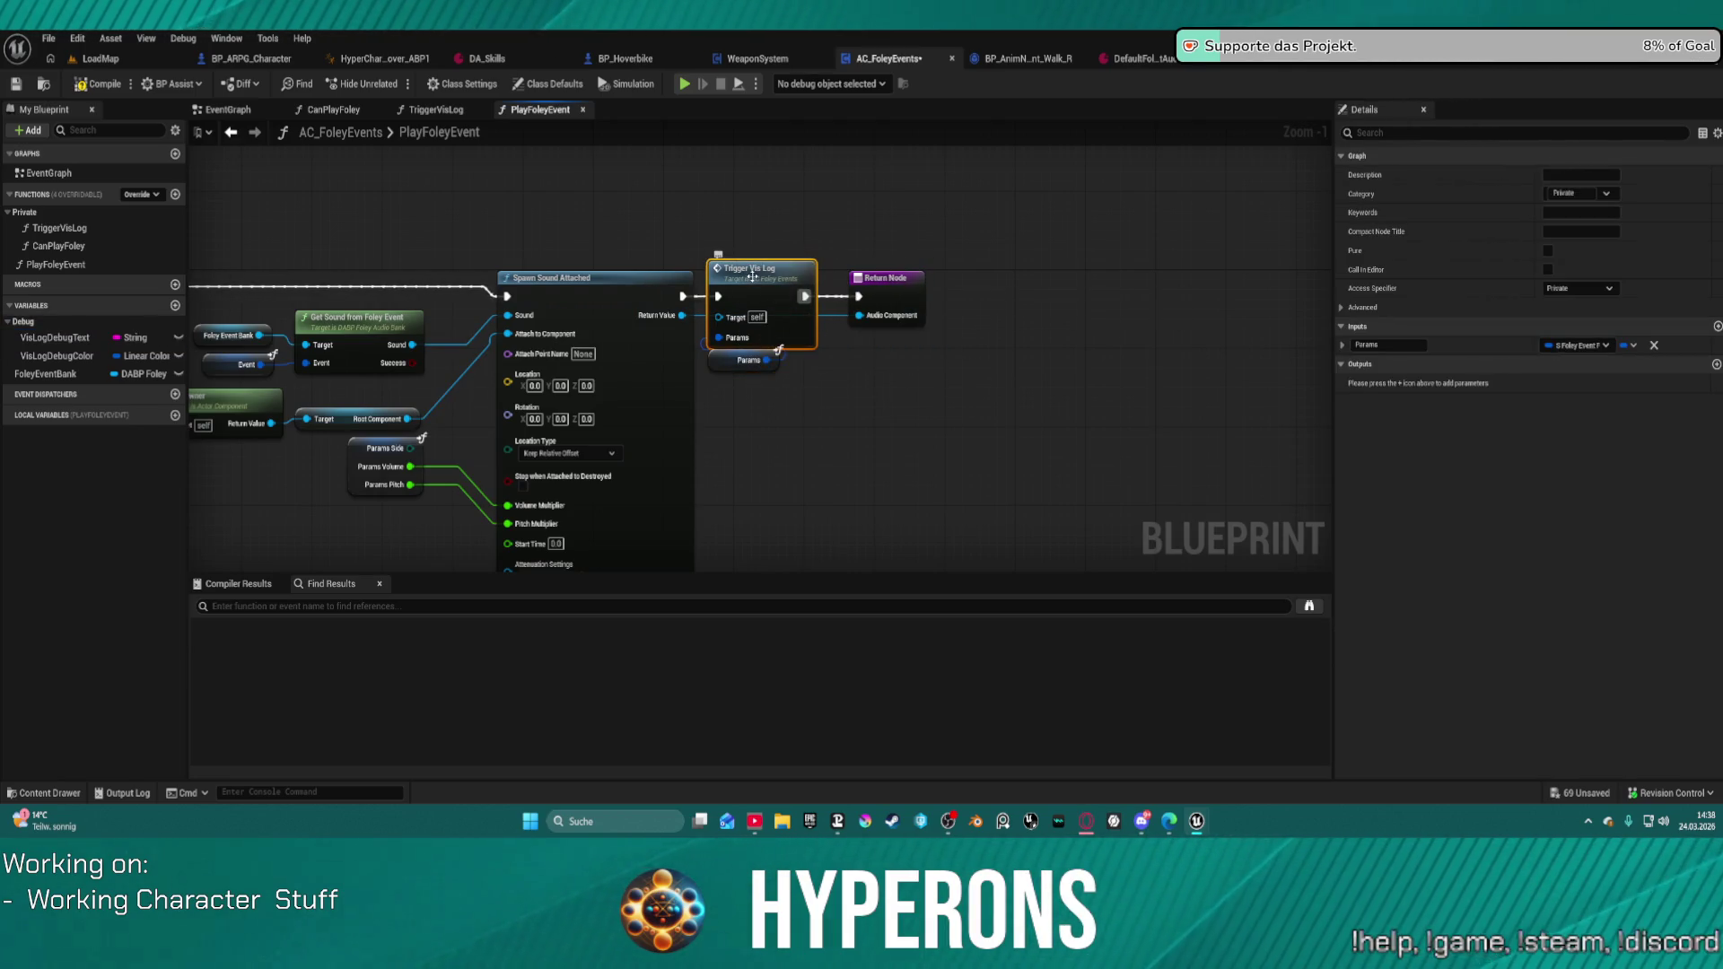
pyautogui.doubleClick(752, 277)
pyautogui.moveTo(628, 341)
pyautogui.mouseDown()
pyautogui.moveTo(190, 341)
pyautogui.moveTo(591, 366)
pyautogui.mouseUp()
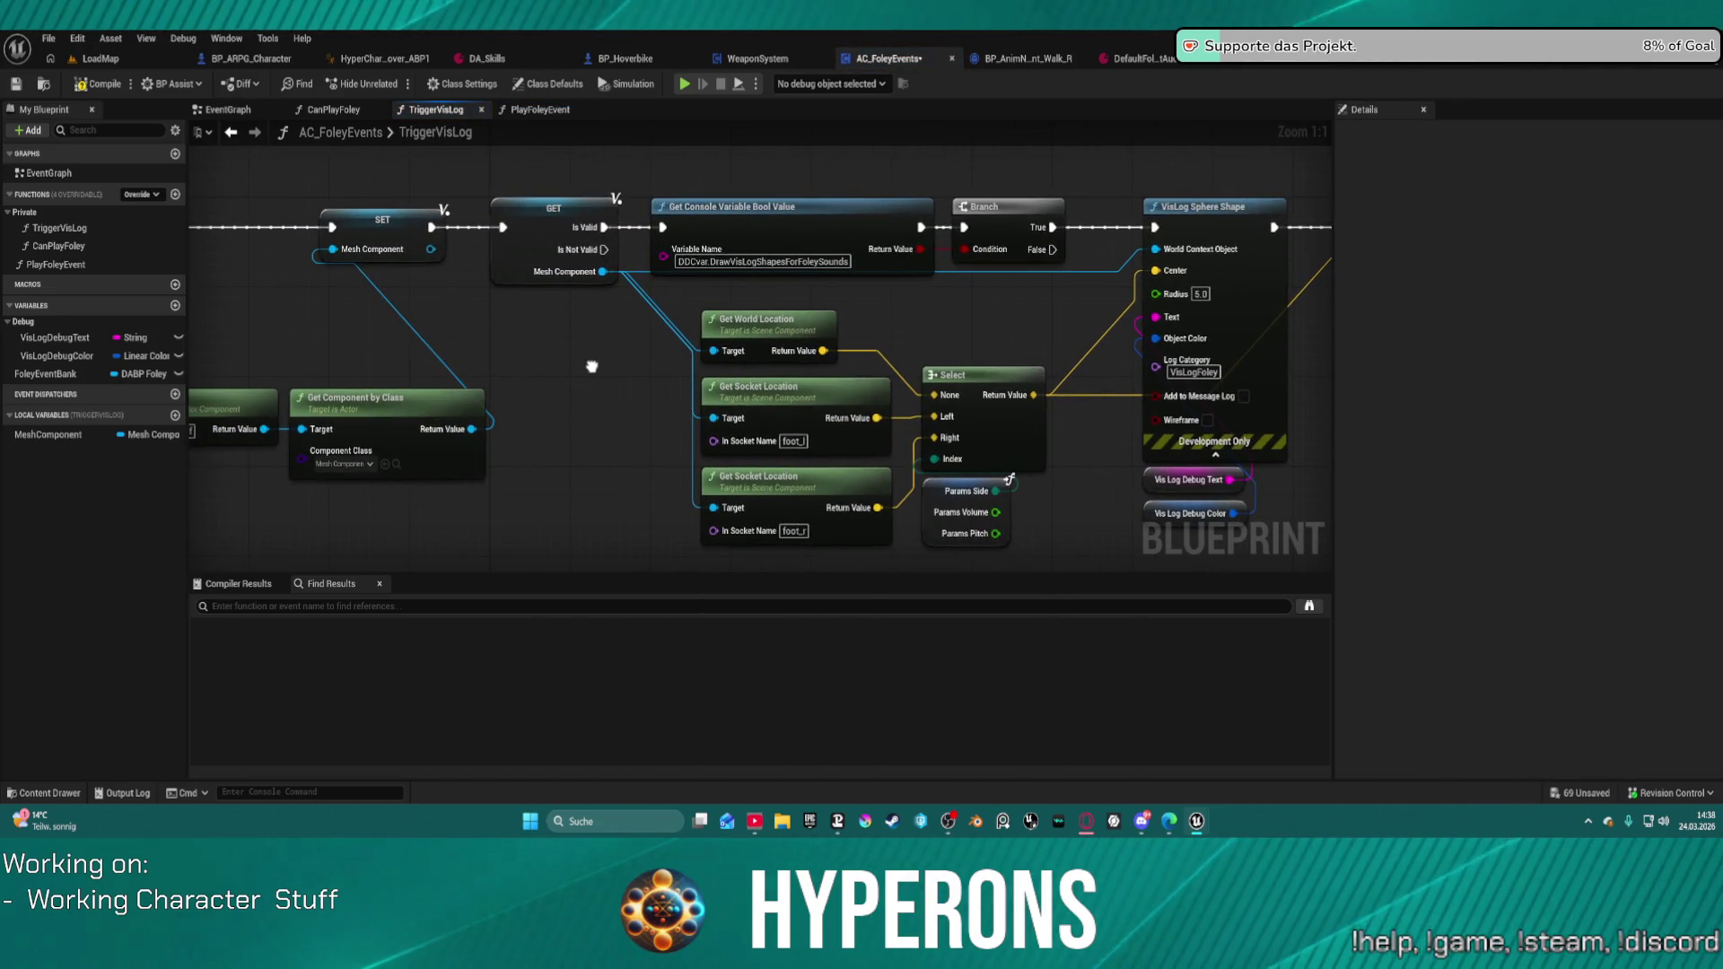
# Step: Select the DDCvar.DrawVisLogShapesForFoleySounds variable name for copying, then switch to LoadMap
pyautogui.click(762, 261)
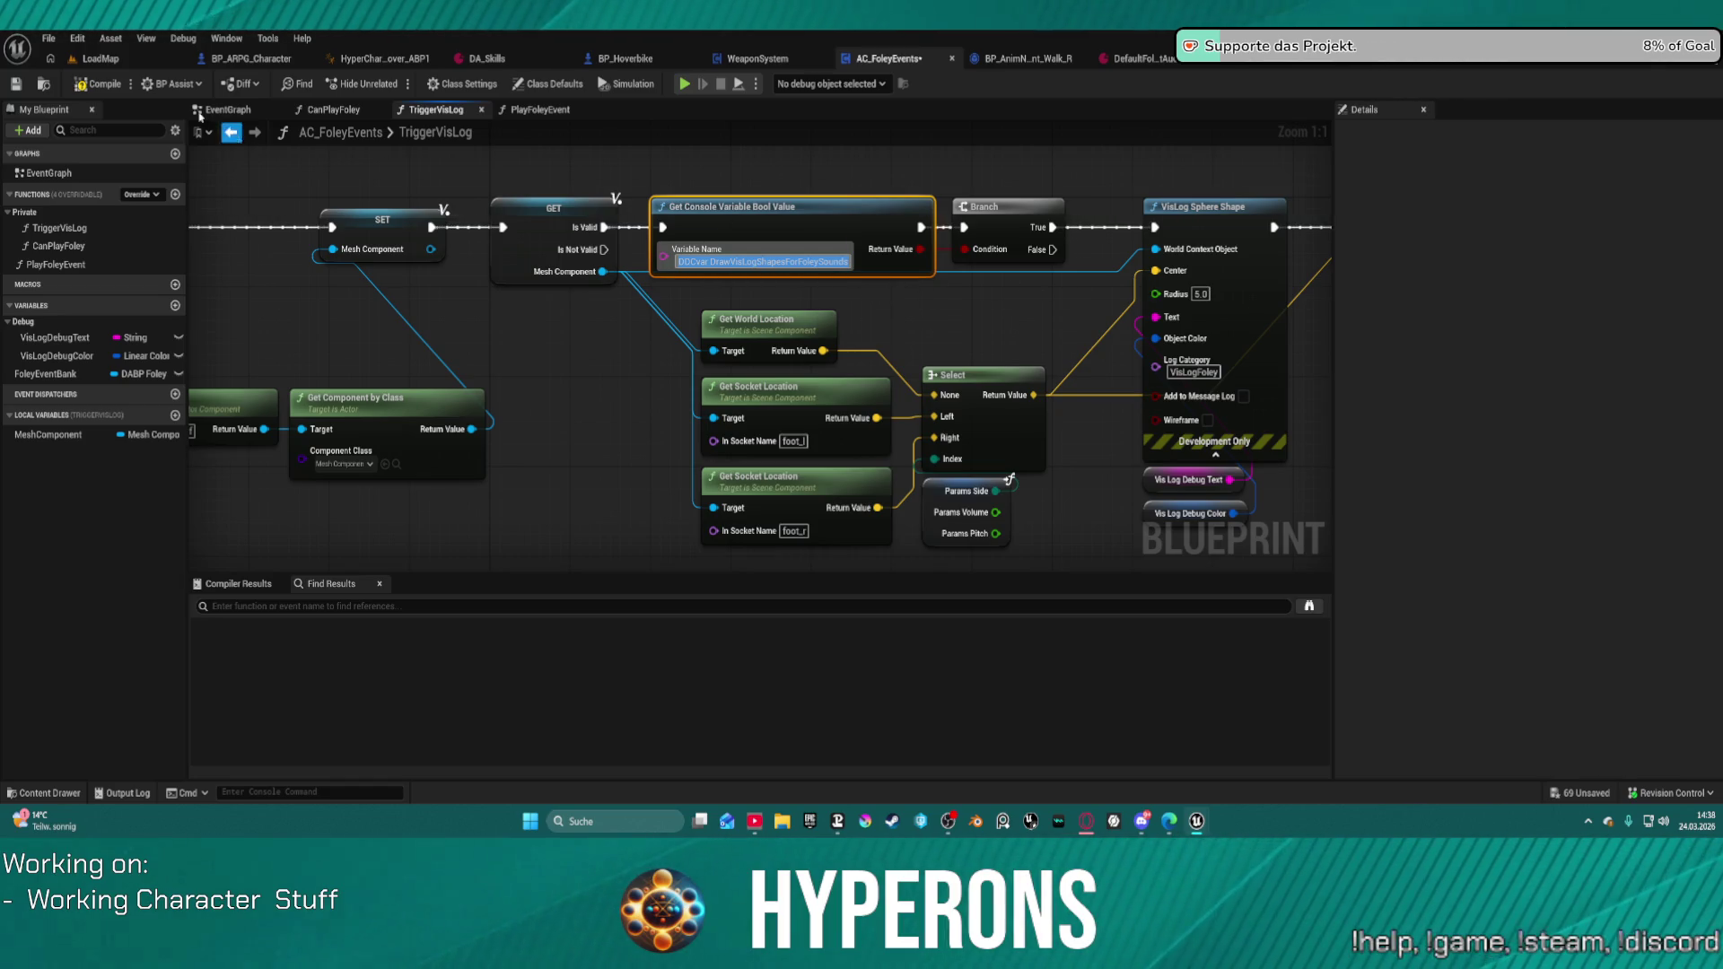
pyautogui.click(101, 58)
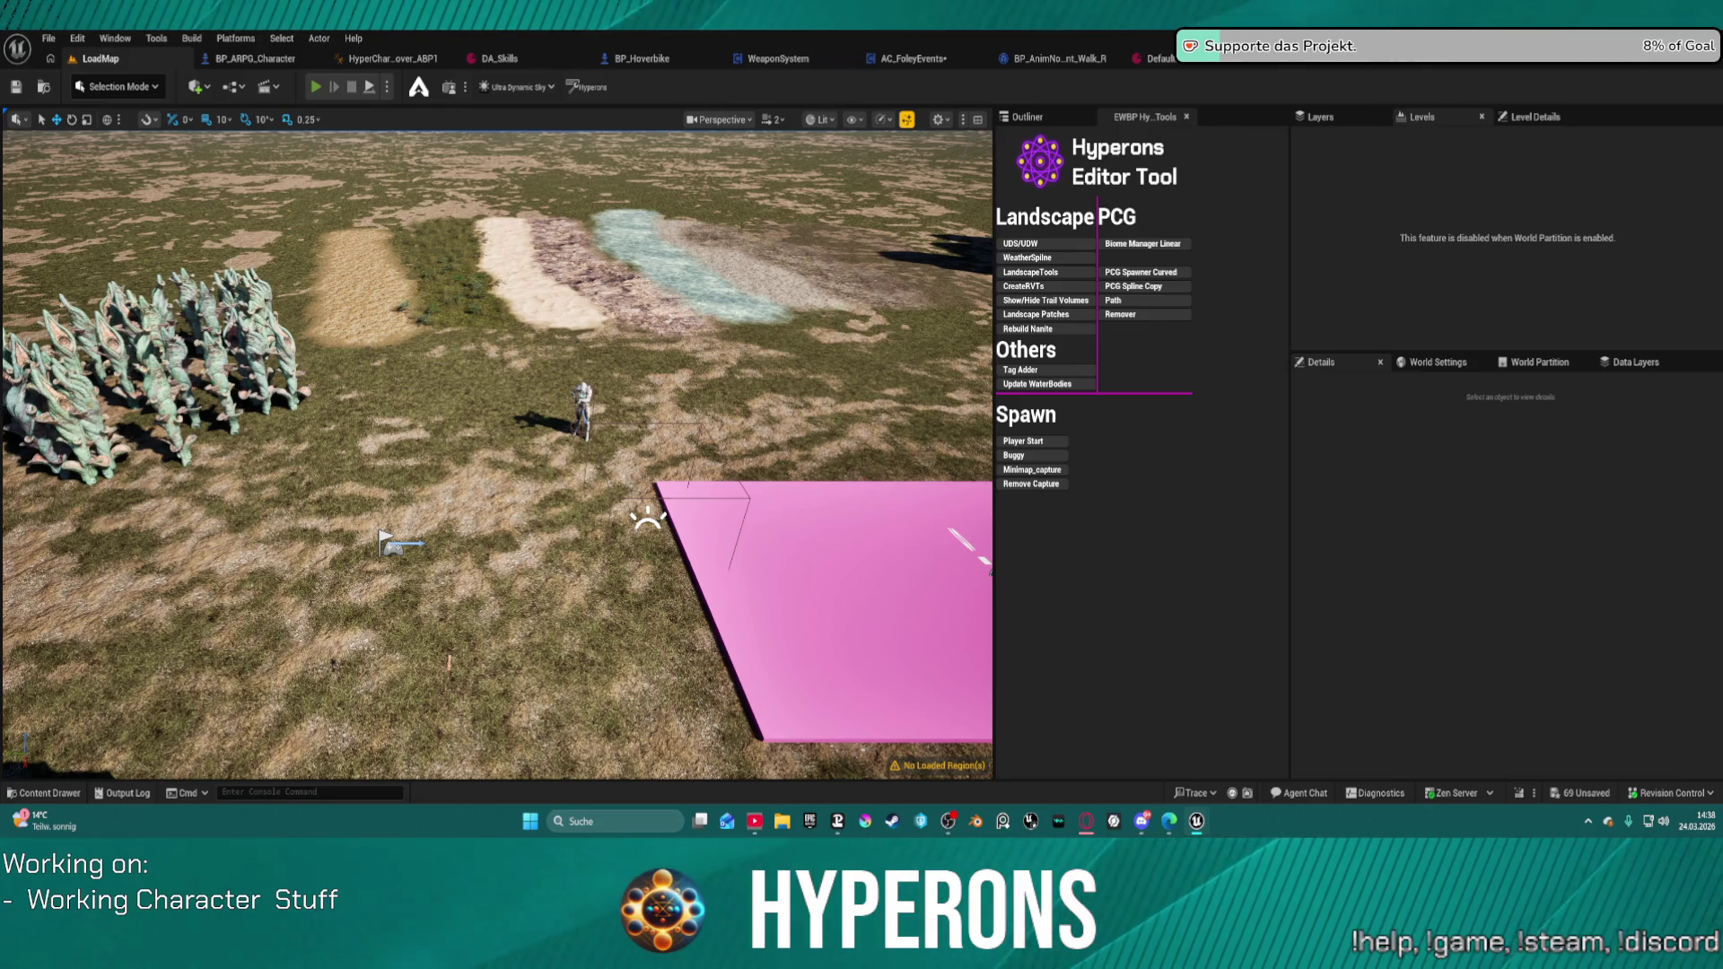
# Step: Play the level and enable DDCvar.DrawVisLogShapesForFoleySounds from the console
pyautogui.hotkey('alt', 'p')
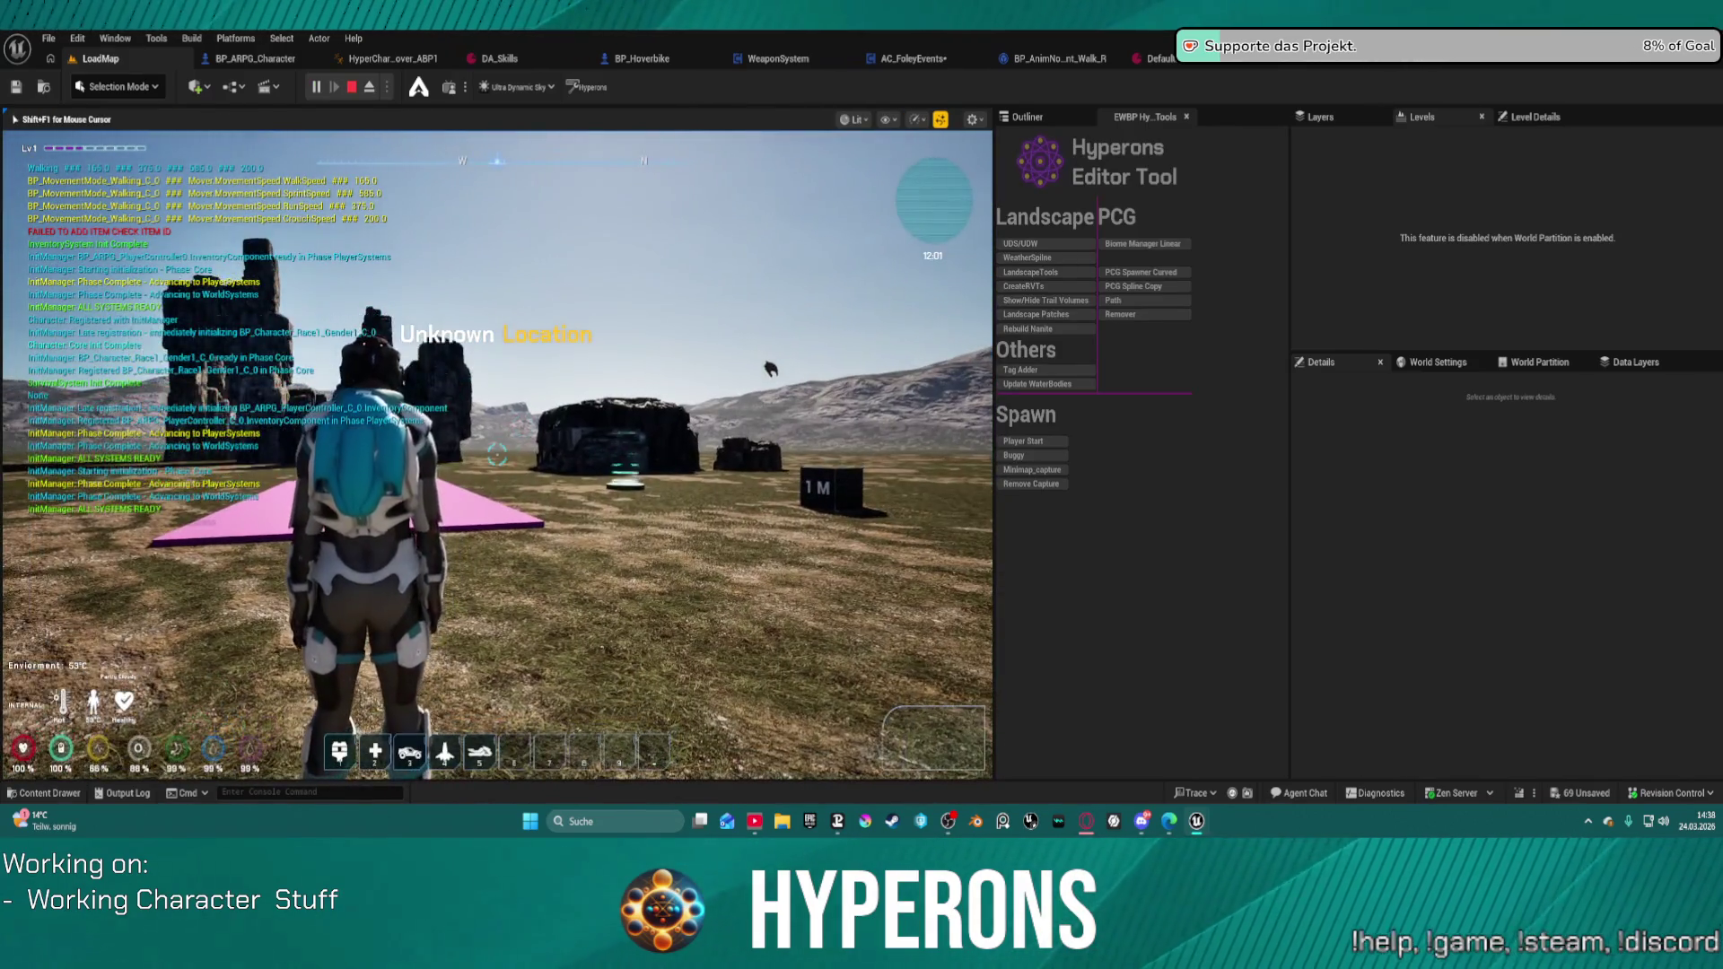
pyautogui.press('super')
pyautogui.press('super')
pyautogui.press('`')
pyautogui.press('Up')
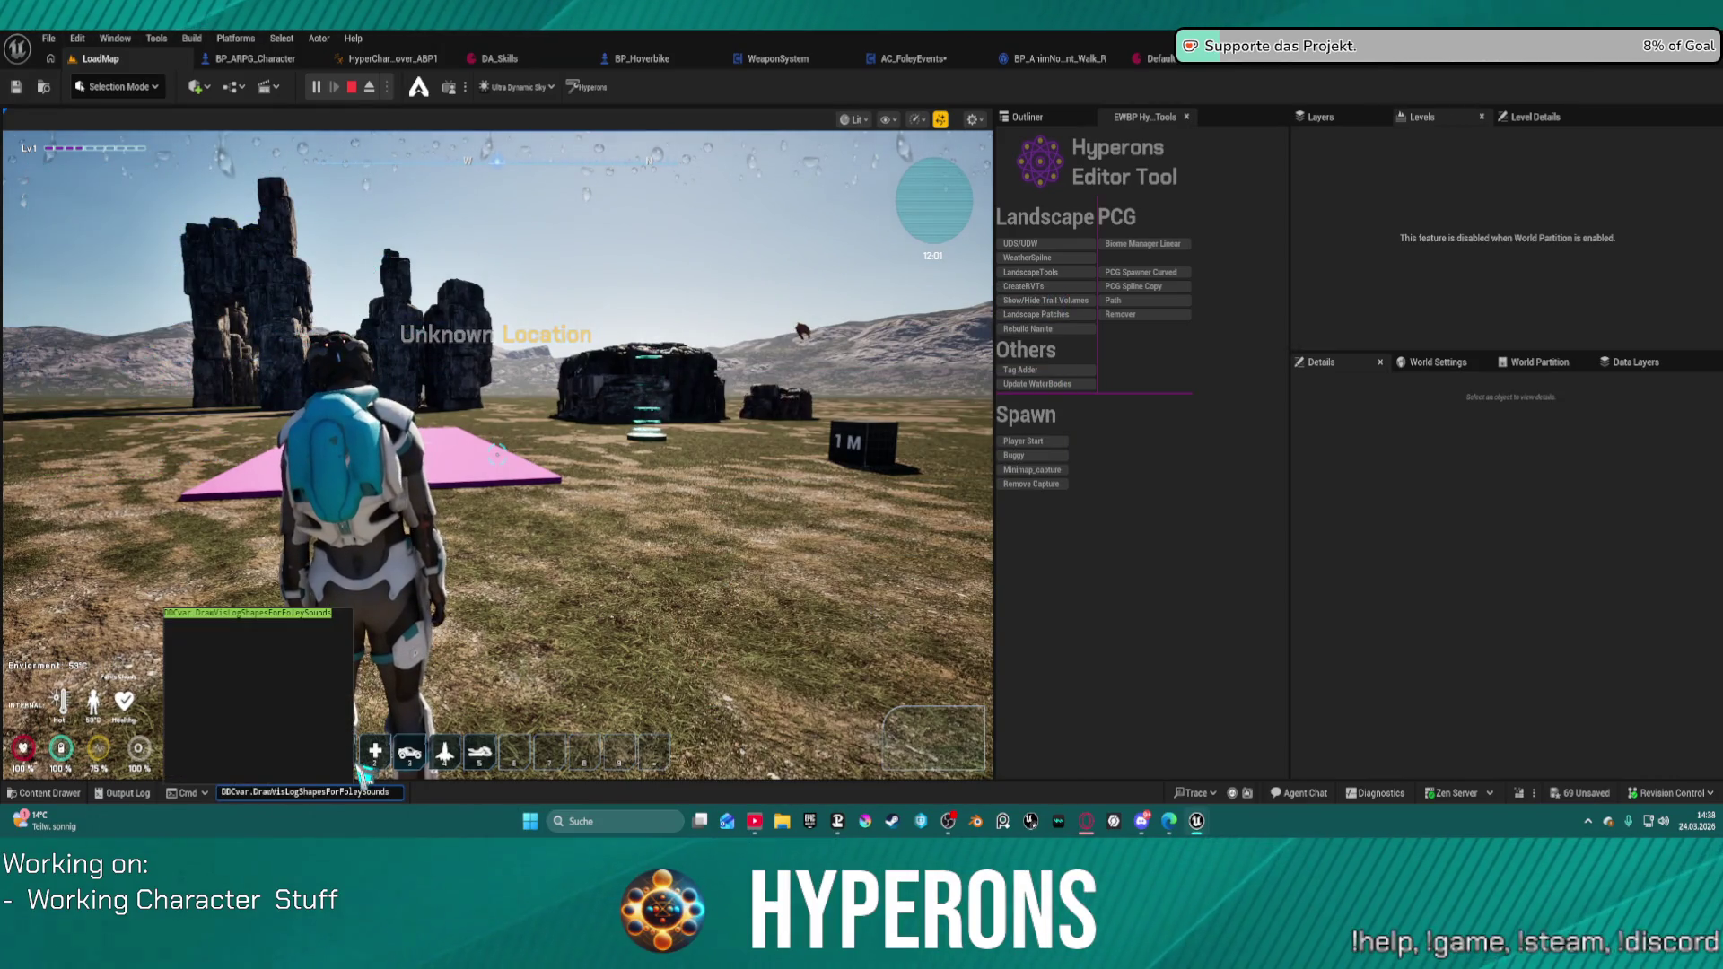
pyautogui.press('Return')
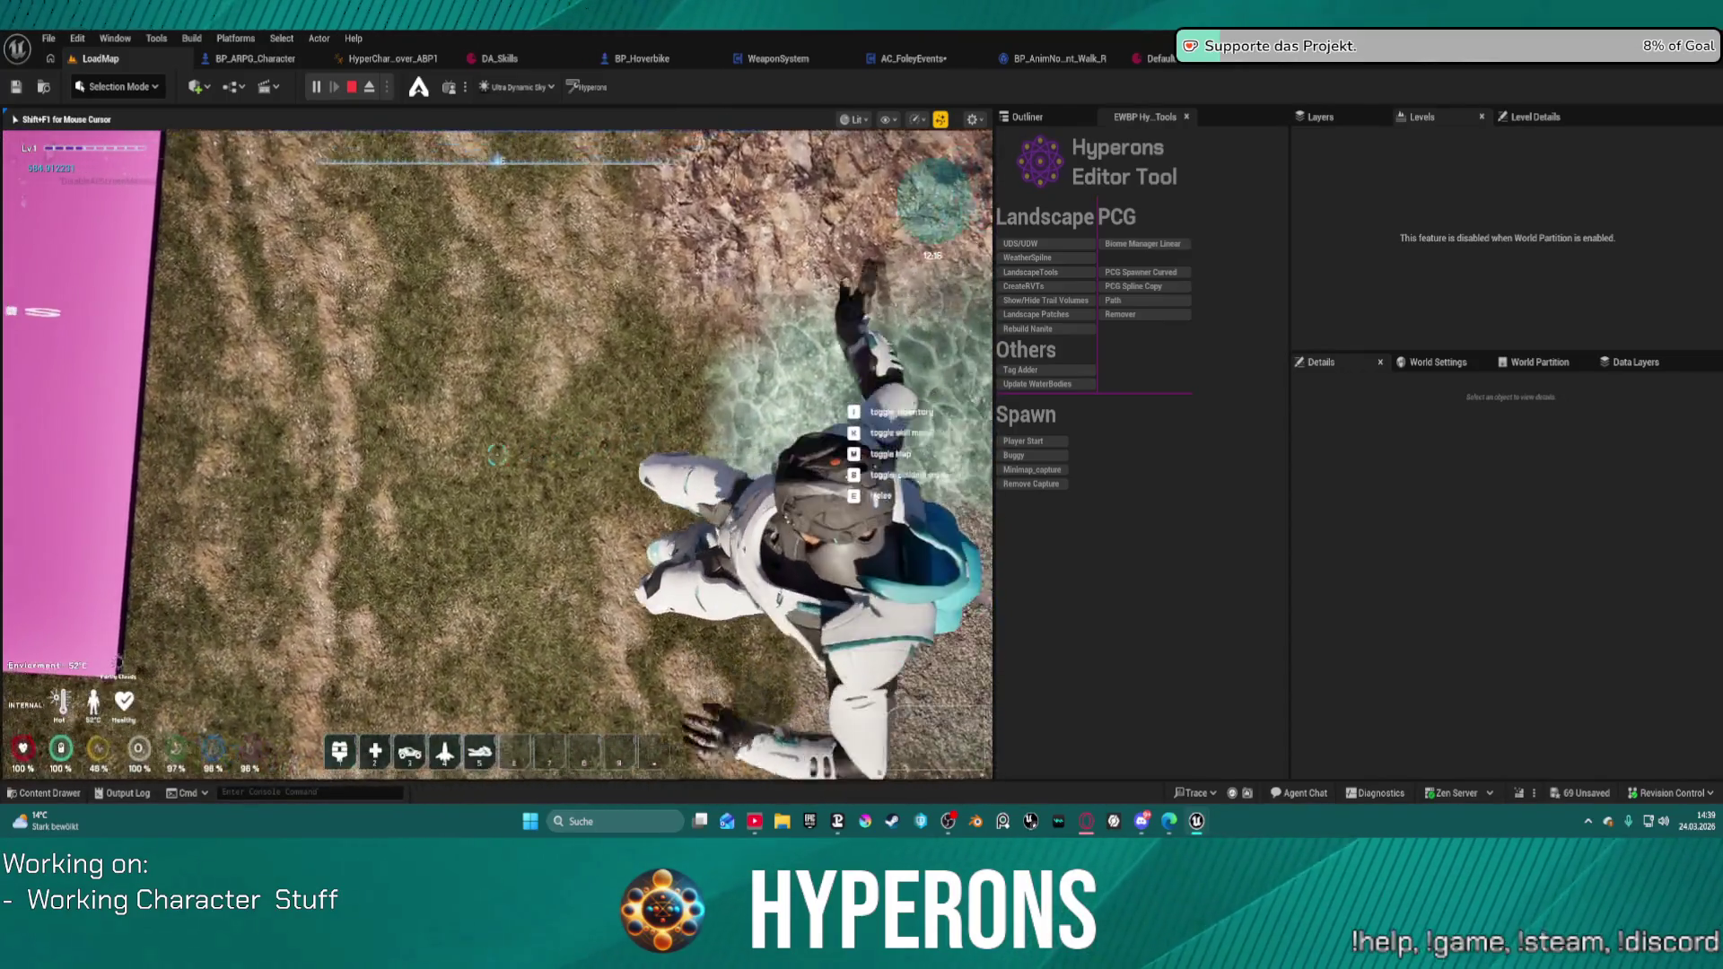
# Step: Roll the character across the grass to test foley shapes, stop, and open DABP_FoleyAudioBank
pyautogui.press('space')
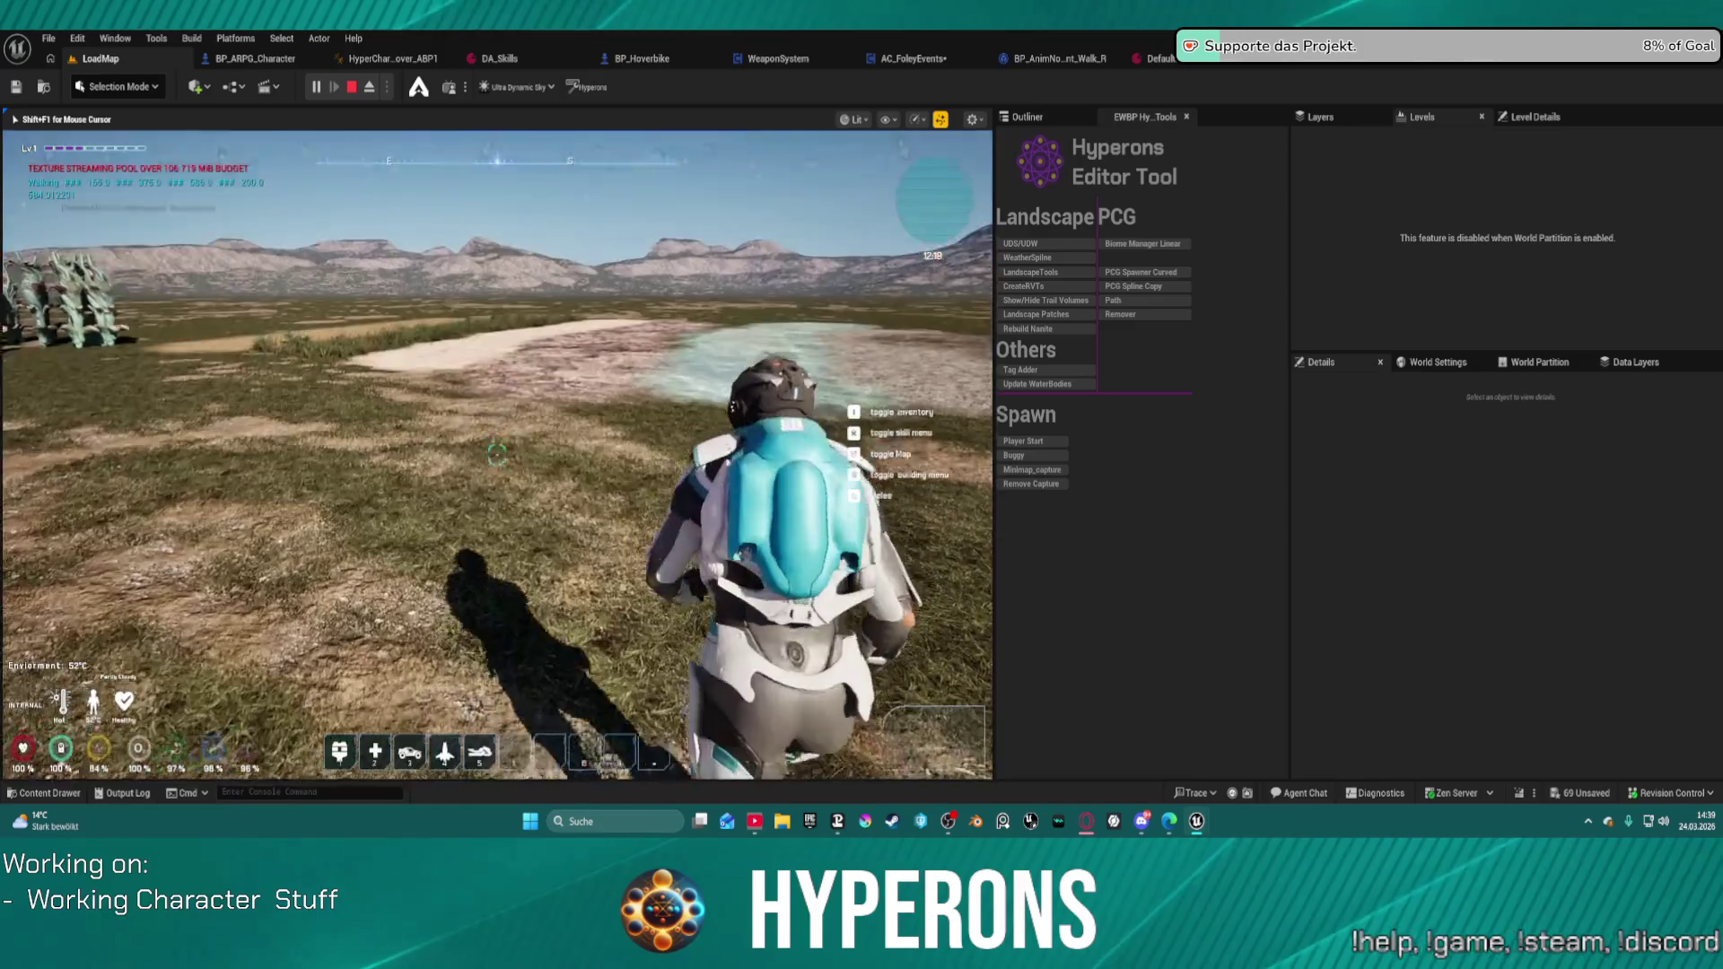
pyautogui.press('Escape')
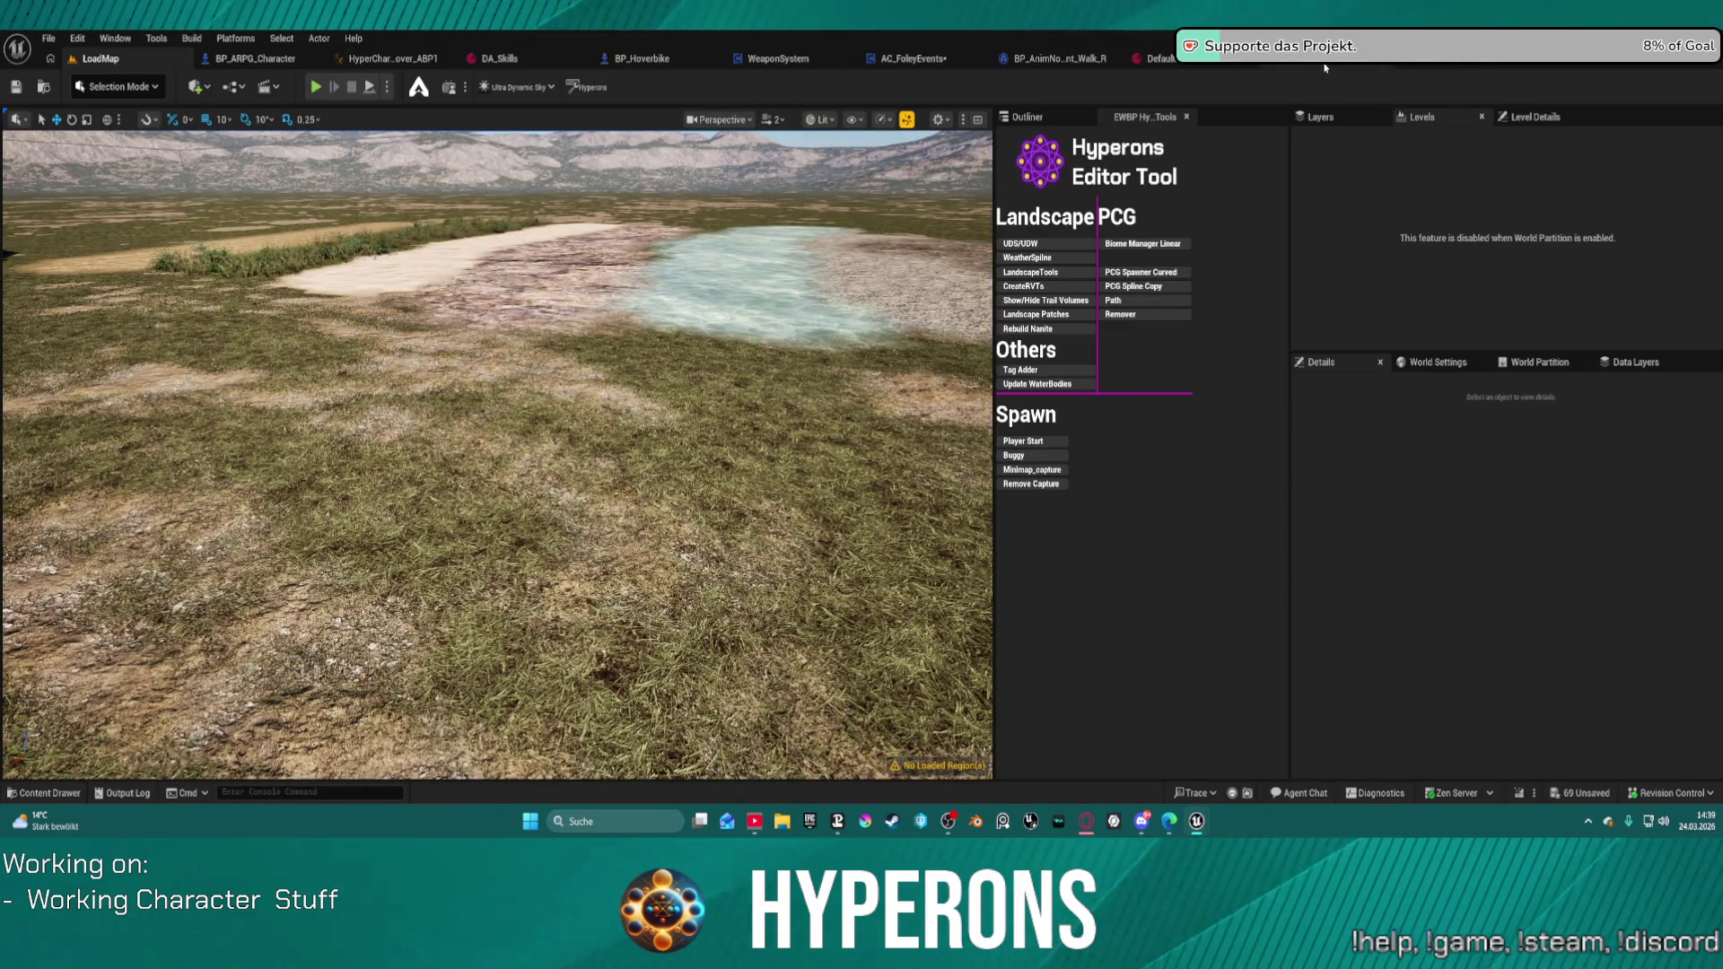
pyautogui.click(1407, 69)
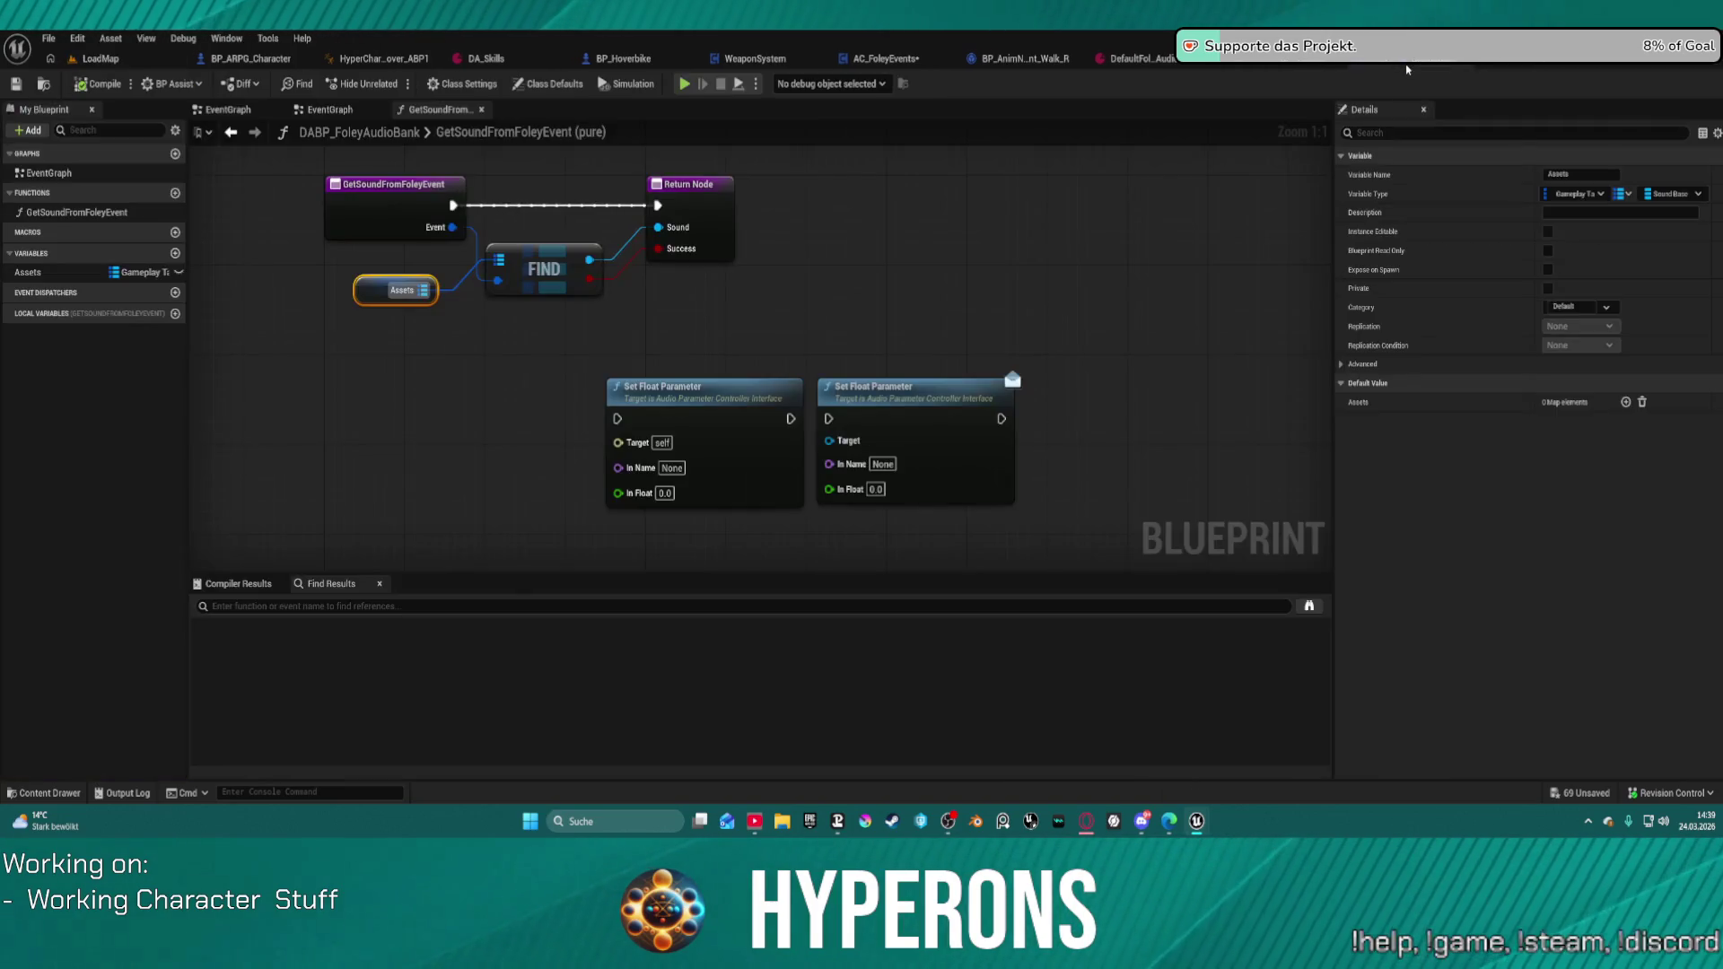
# Step: Glance at BP_Footsteps_Normal's notify graph, then survey AC_FoleyEvents' TriggerVisLog graph nodes
pyautogui.click(1395, 69)
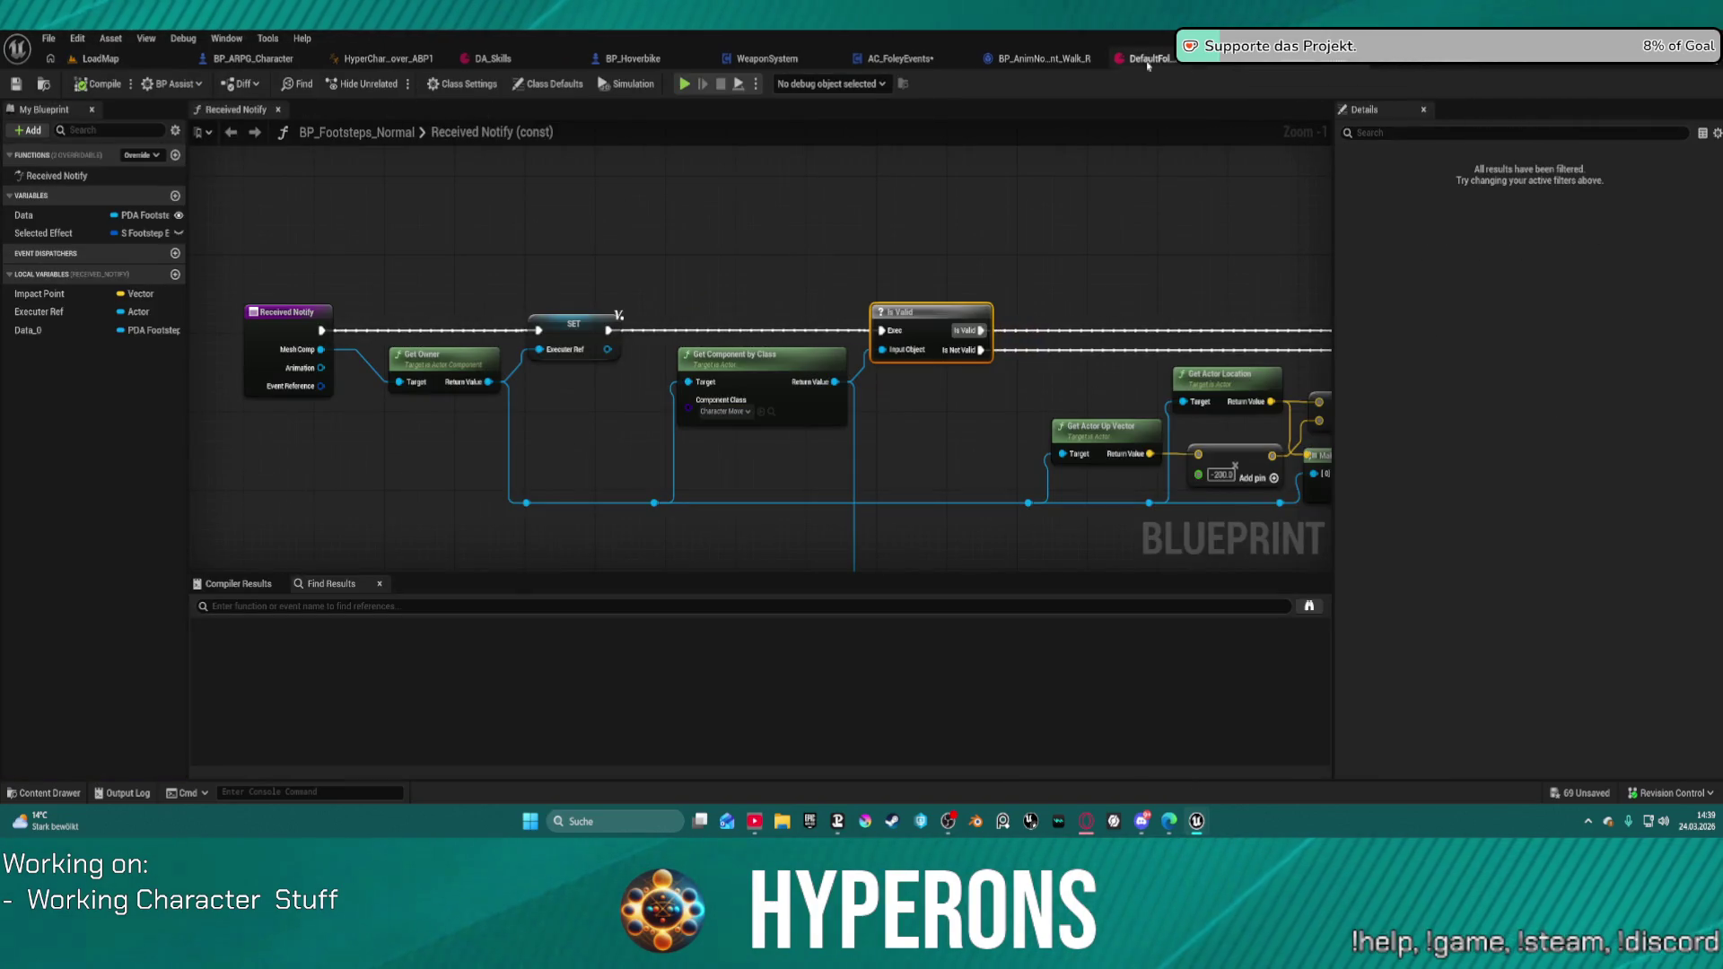
pyautogui.click(893, 58)
pyautogui.moveTo(701, 325)
pyautogui.mouseDown()
pyautogui.moveTo(597, 296)
pyautogui.moveTo(205, 304)
pyautogui.moveTo(734, 279)
pyautogui.moveTo(54, 274)
pyautogui.mouseUp()
pyautogui.moveTo(595, 269)
pyautogui.mouseDown()
pyautogui.moveTo(1428, 266)
pyautogui.moveTo(1698, 385)
pyautogui.moveTo(1702, 369)
pyautogui.moveTo(1674, 349)
pyautogui.moveTo(1358, 300)
pyautogui.moveTo(1636, 294)
pyautogui.moveTo(1248, 294)
pyautogui.mouseUp()
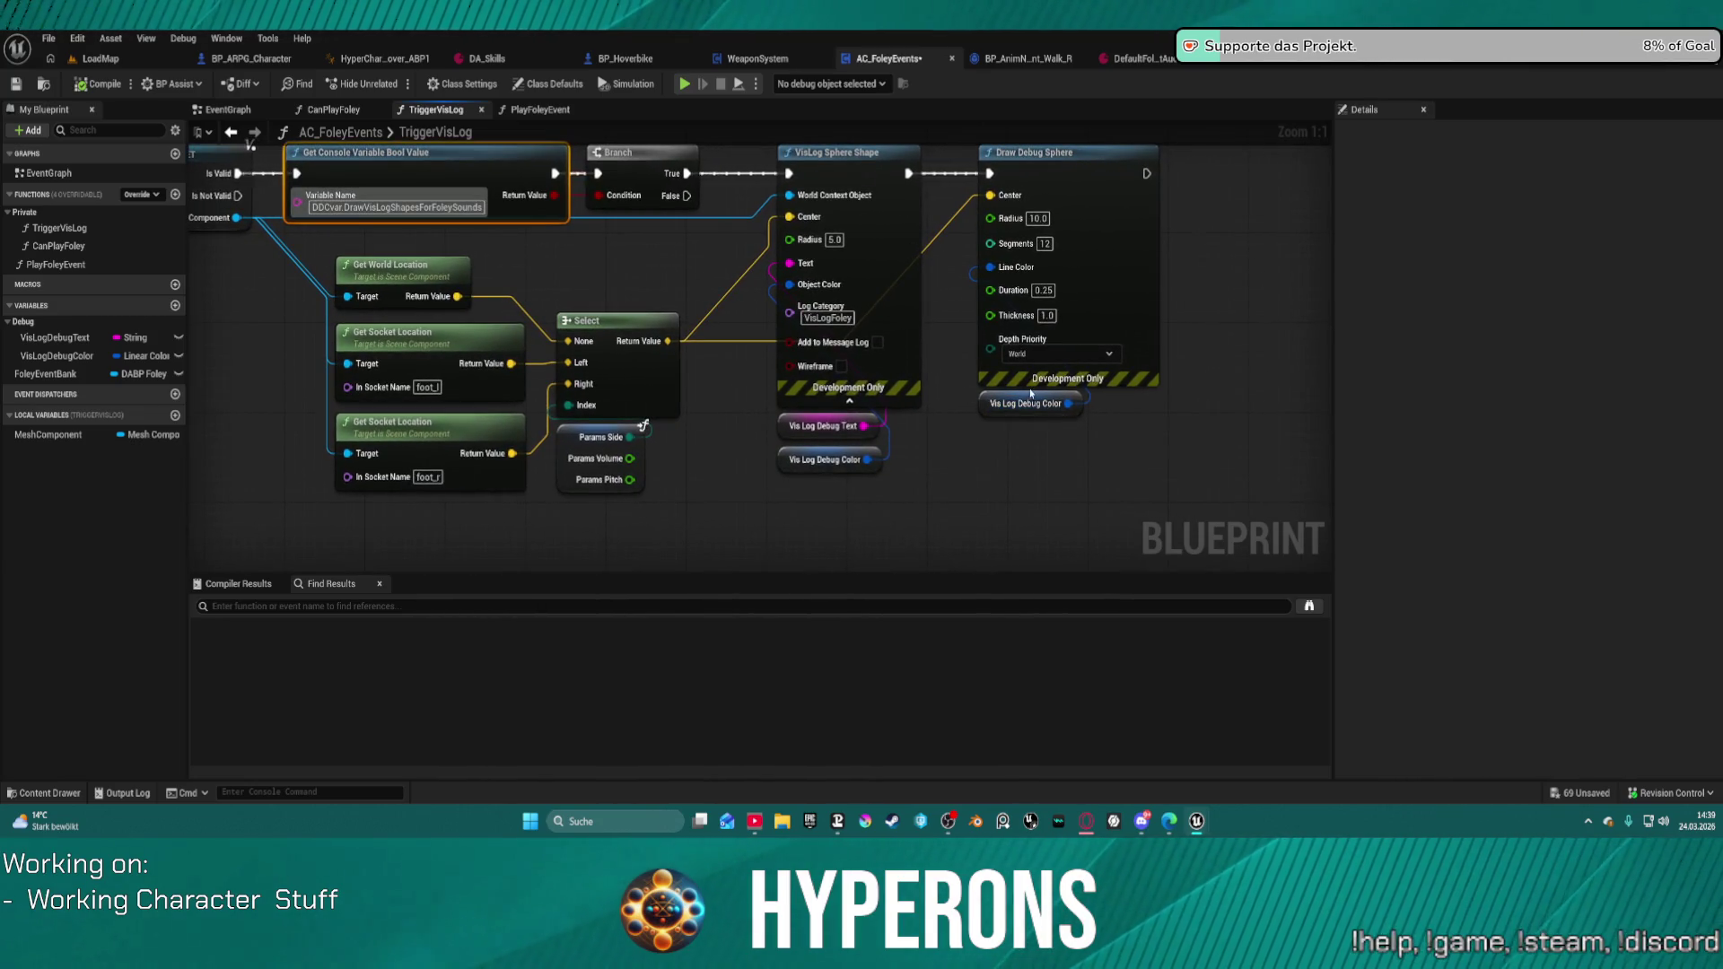
# Step: Browse the CanPlayFoley, TriggerVisLog and PlayFoleyEvent graphs, moving the Params break node beside Spawn Sound Attached
pyautogui.doubleClick(78, 247)
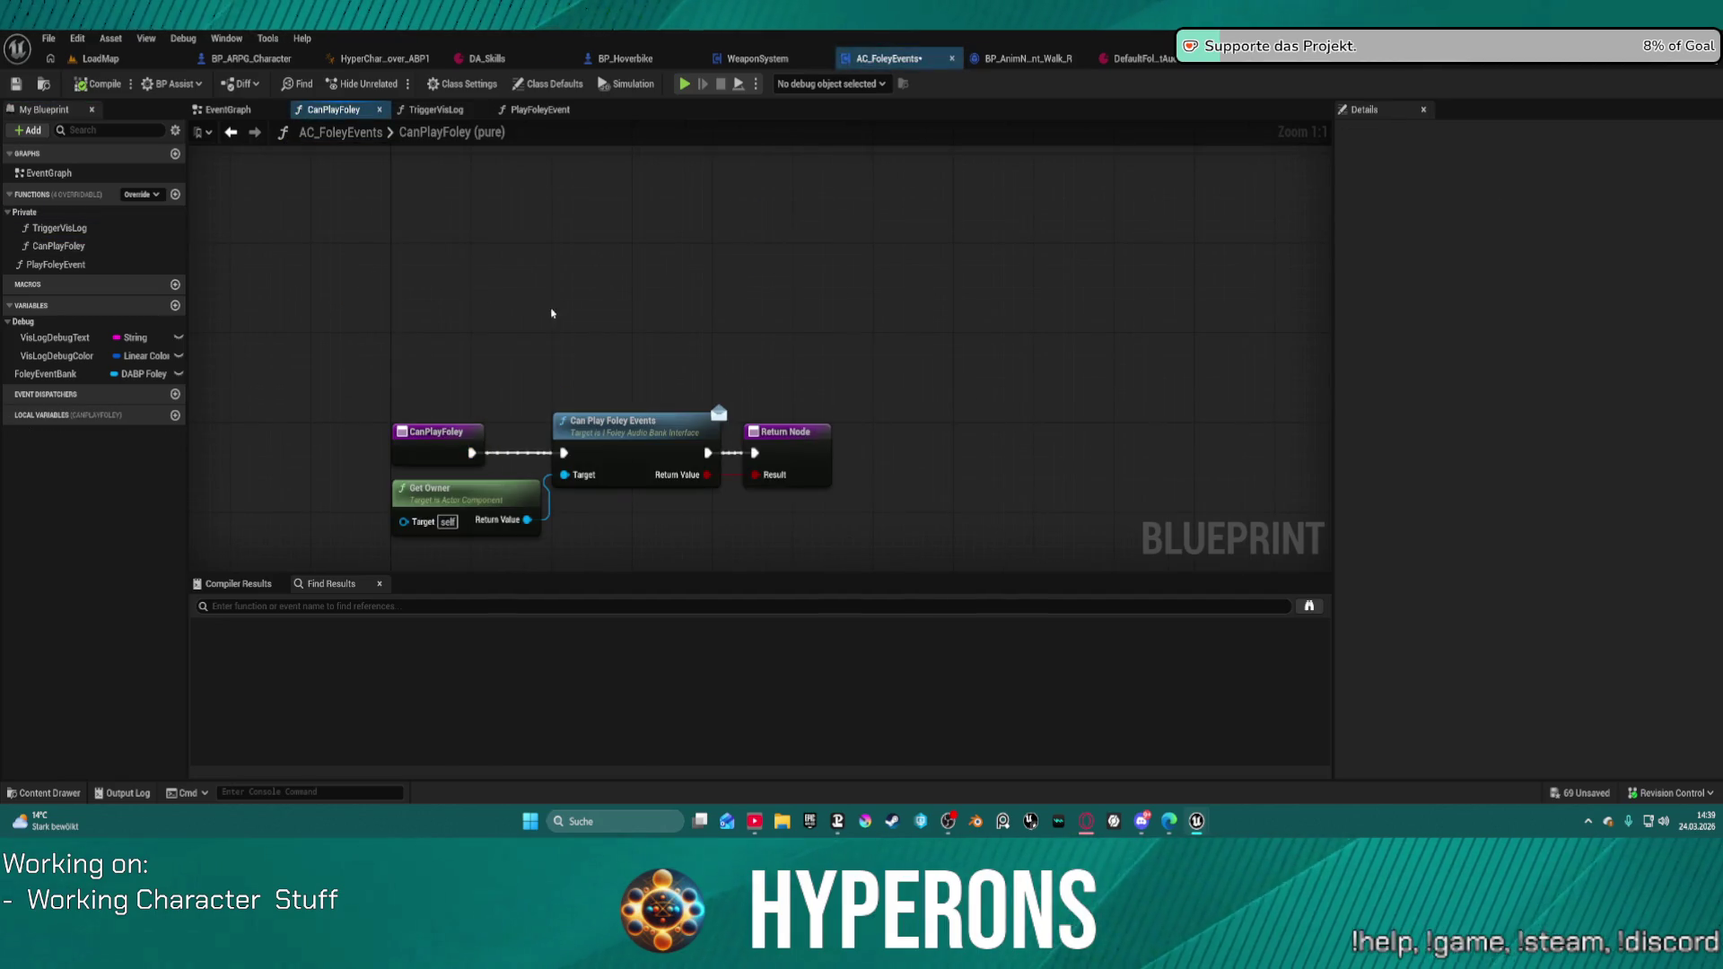
pyautogui.doubleClick(59, 229)
pyautogui.doubleClick(55, 265)
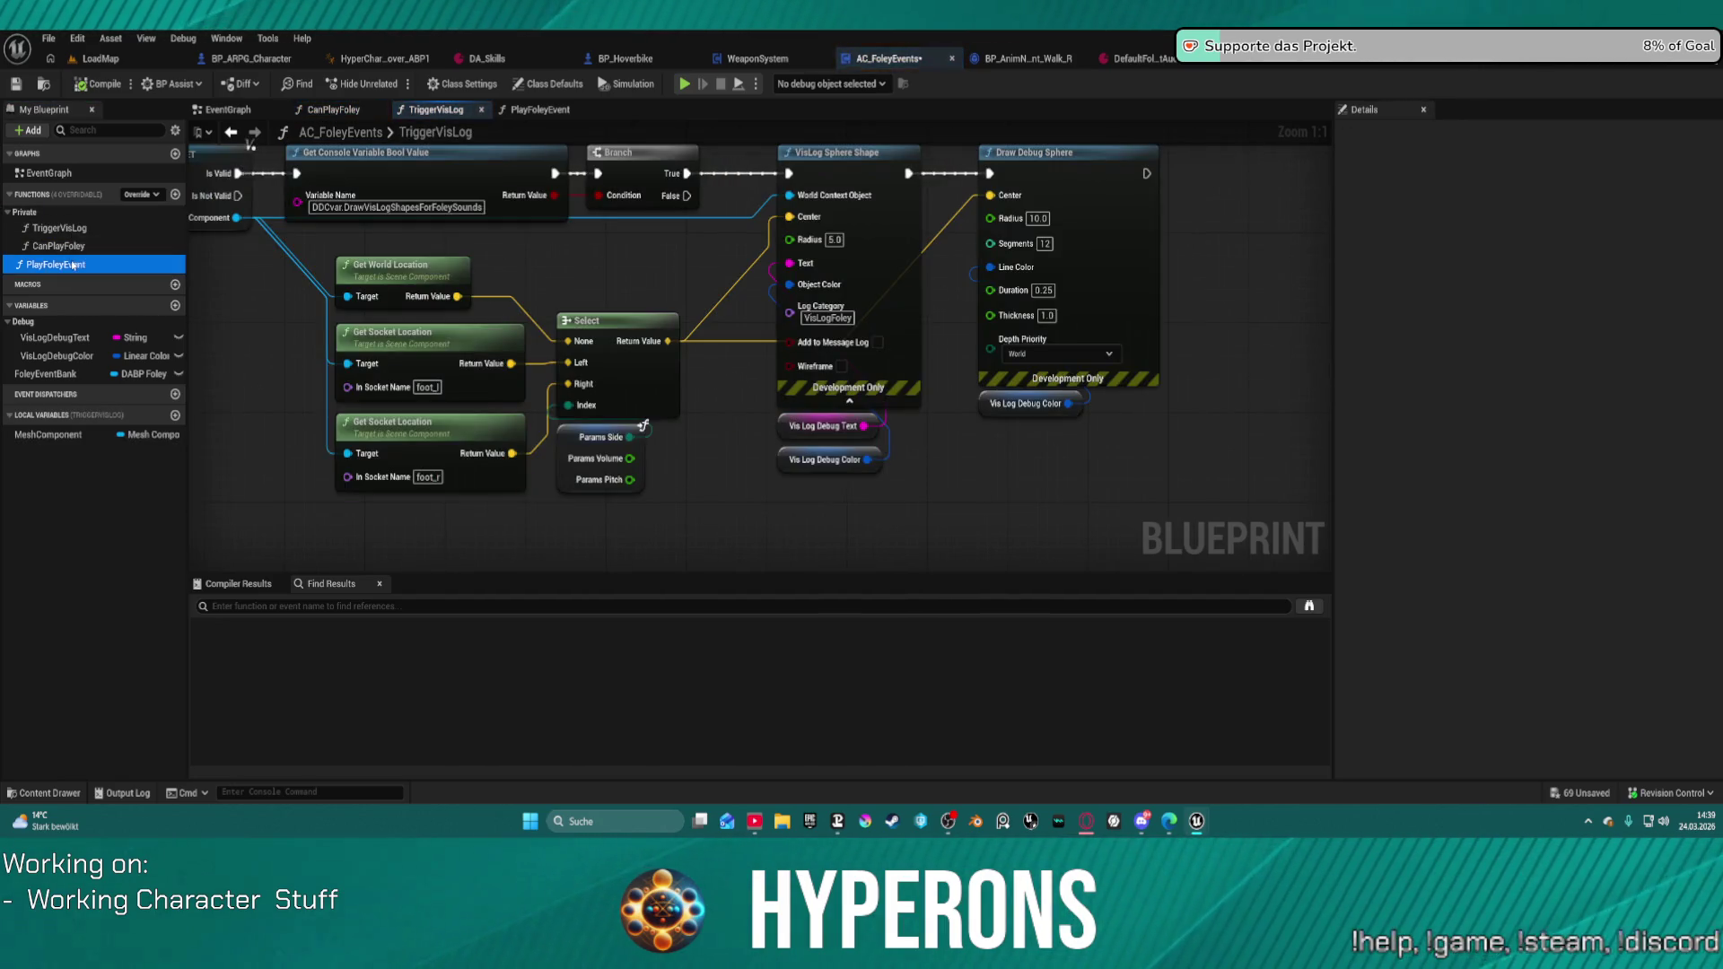
pyautogui.moveTo(623, 245)
pyautogui.mouseDown()
pyautogui.moveTo(770, 209)
pyautogui.moveTo(899, 209)
pyautogui.moveTo(845, 258)
pyautogui.mouseUp()
pyautogui.moveTo(655, 431); pyautogui.dragTo(610, 463)
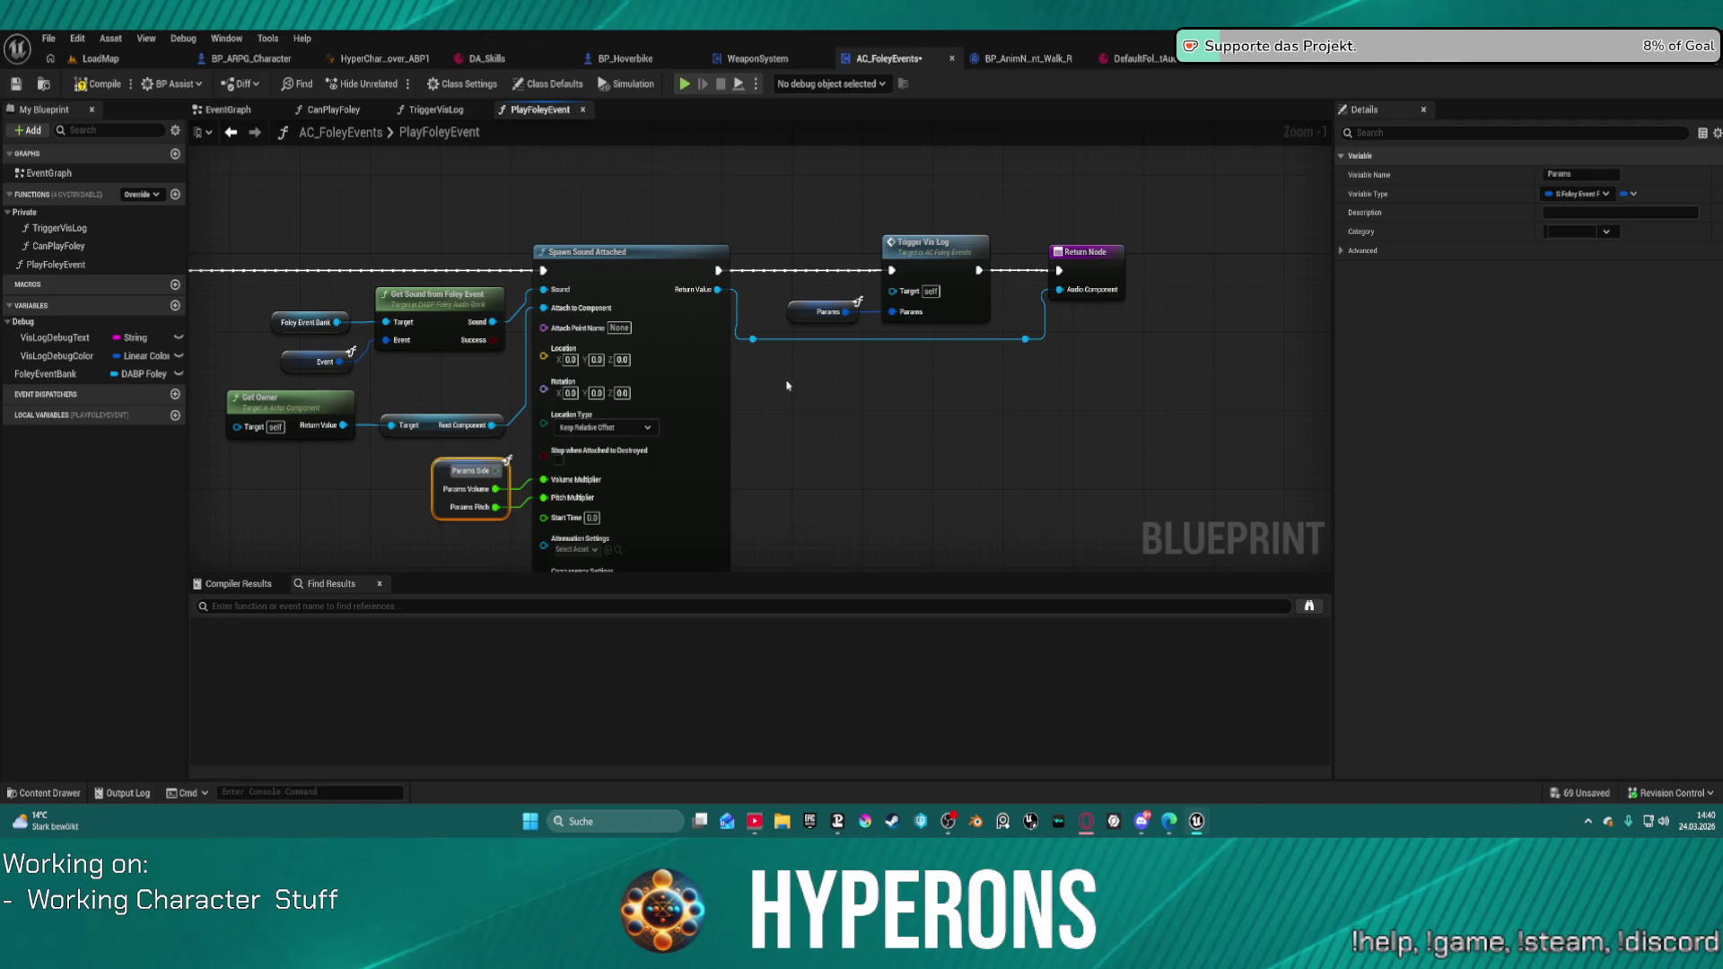
pyautogui.moveTo(732, 388)
pyautogui.mouseDown()
pyautogui.moveTo(1313, 350)
pyautogui.moveTo(460, 353)
pyautogui.moveTo(793, 379)
pyautogui.moveTo(1014, 323)
pyautogui.moveTo(1270, 306)
pyautogui.moveTo(654, 300)
pyautogui.mouseUp()
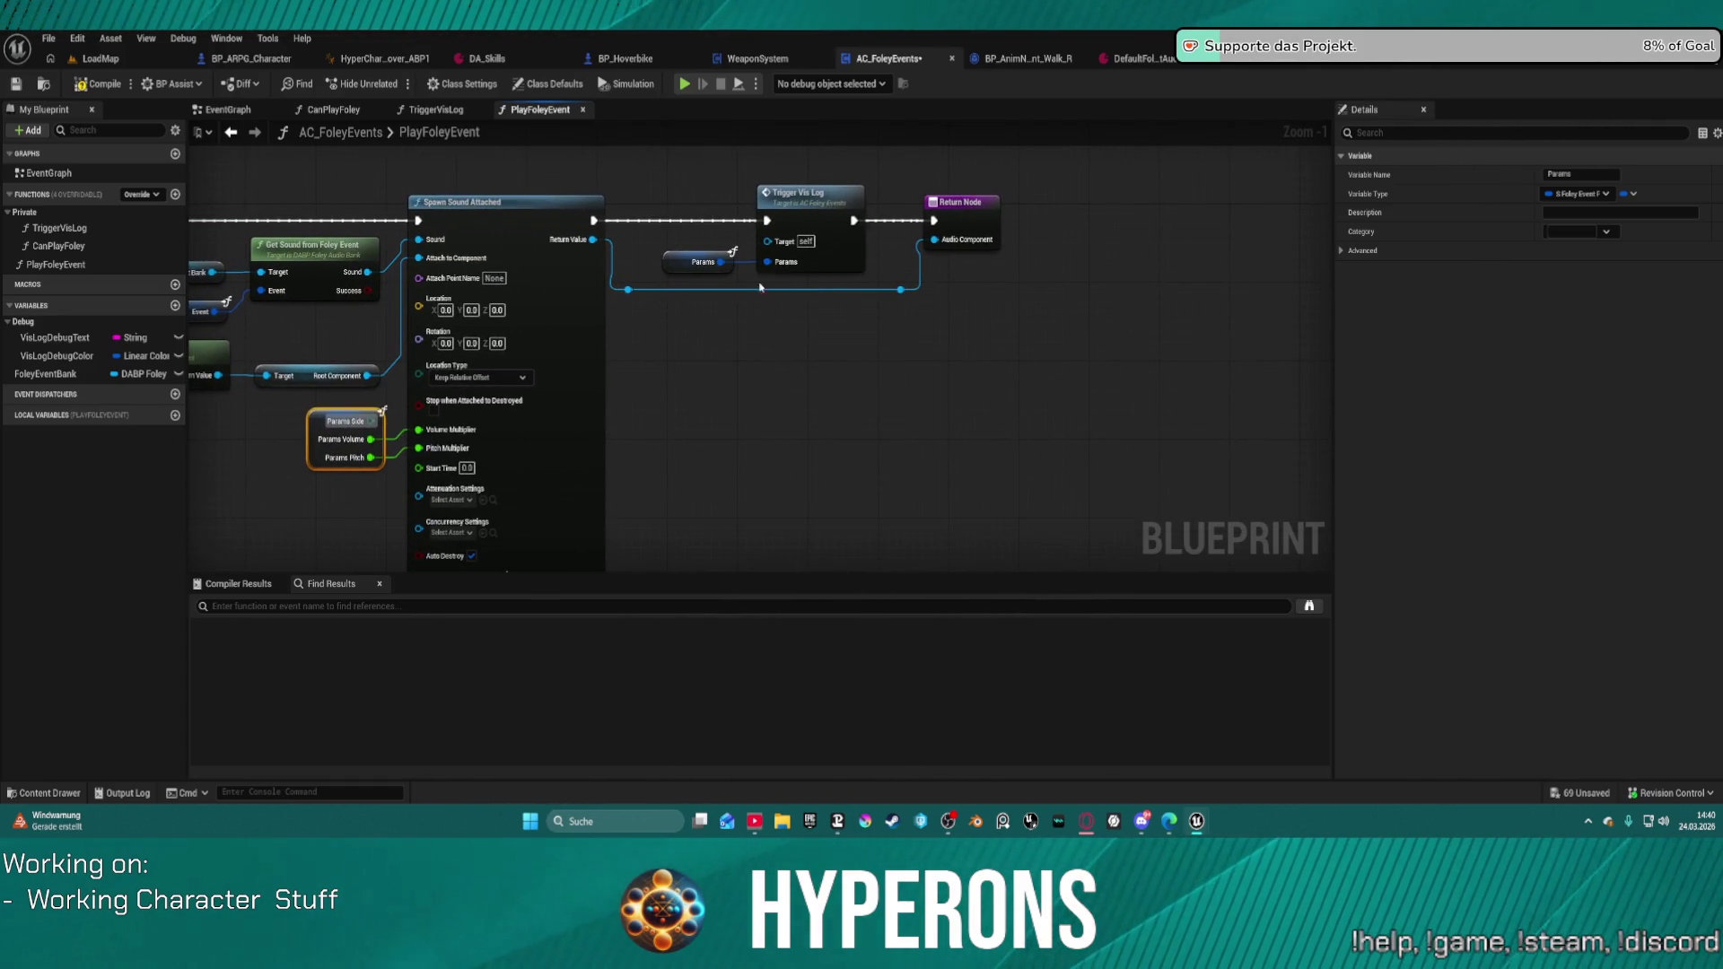
# Step: Open the TriggerVisLog function from its Trigger Vis Log node in PlayFoleyEvent
pyautogui.moveTo(635, 422)
pyautogui.mouseDown()
pyautogui.moveTo(792, 373)
pyautogui.moveTo(772, 362)
pyautogui.moveTo(950, 327)
pyautogui.moveTo(1242, 316)
pyautogui.moveTo(1159, 345)
pyautogui.moveTo(958, 315)
pyautogui.mouseUp()
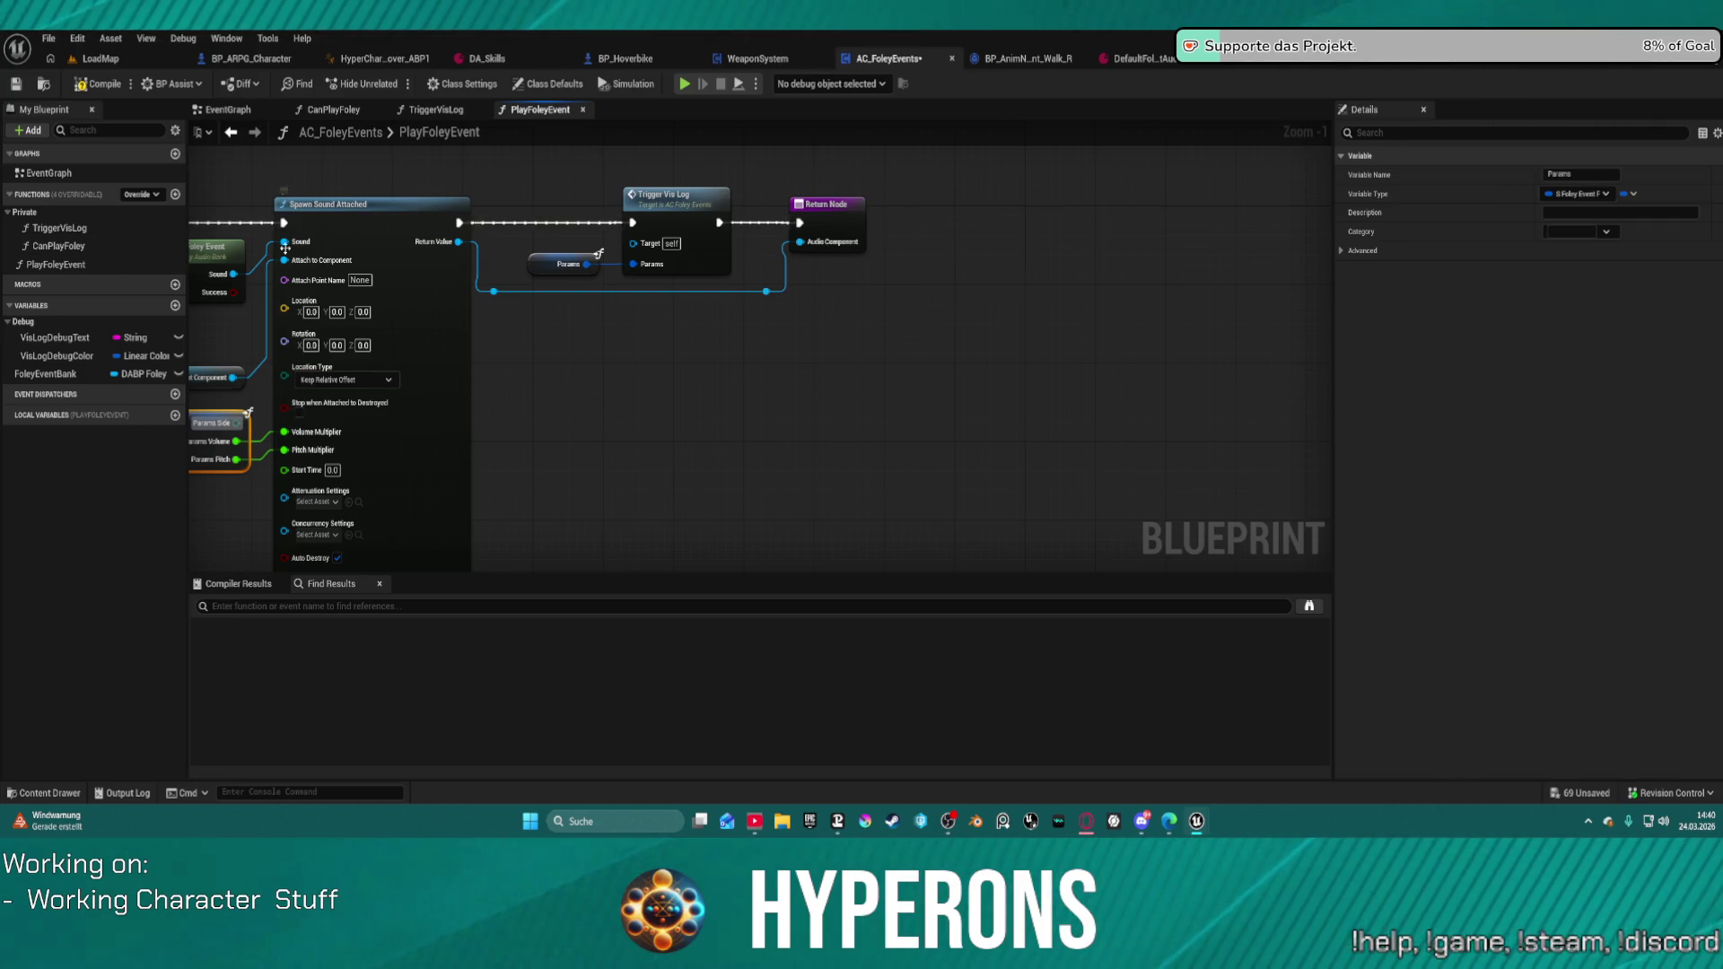
pyautogui.click(430, 226)
pyautogui.press('f')
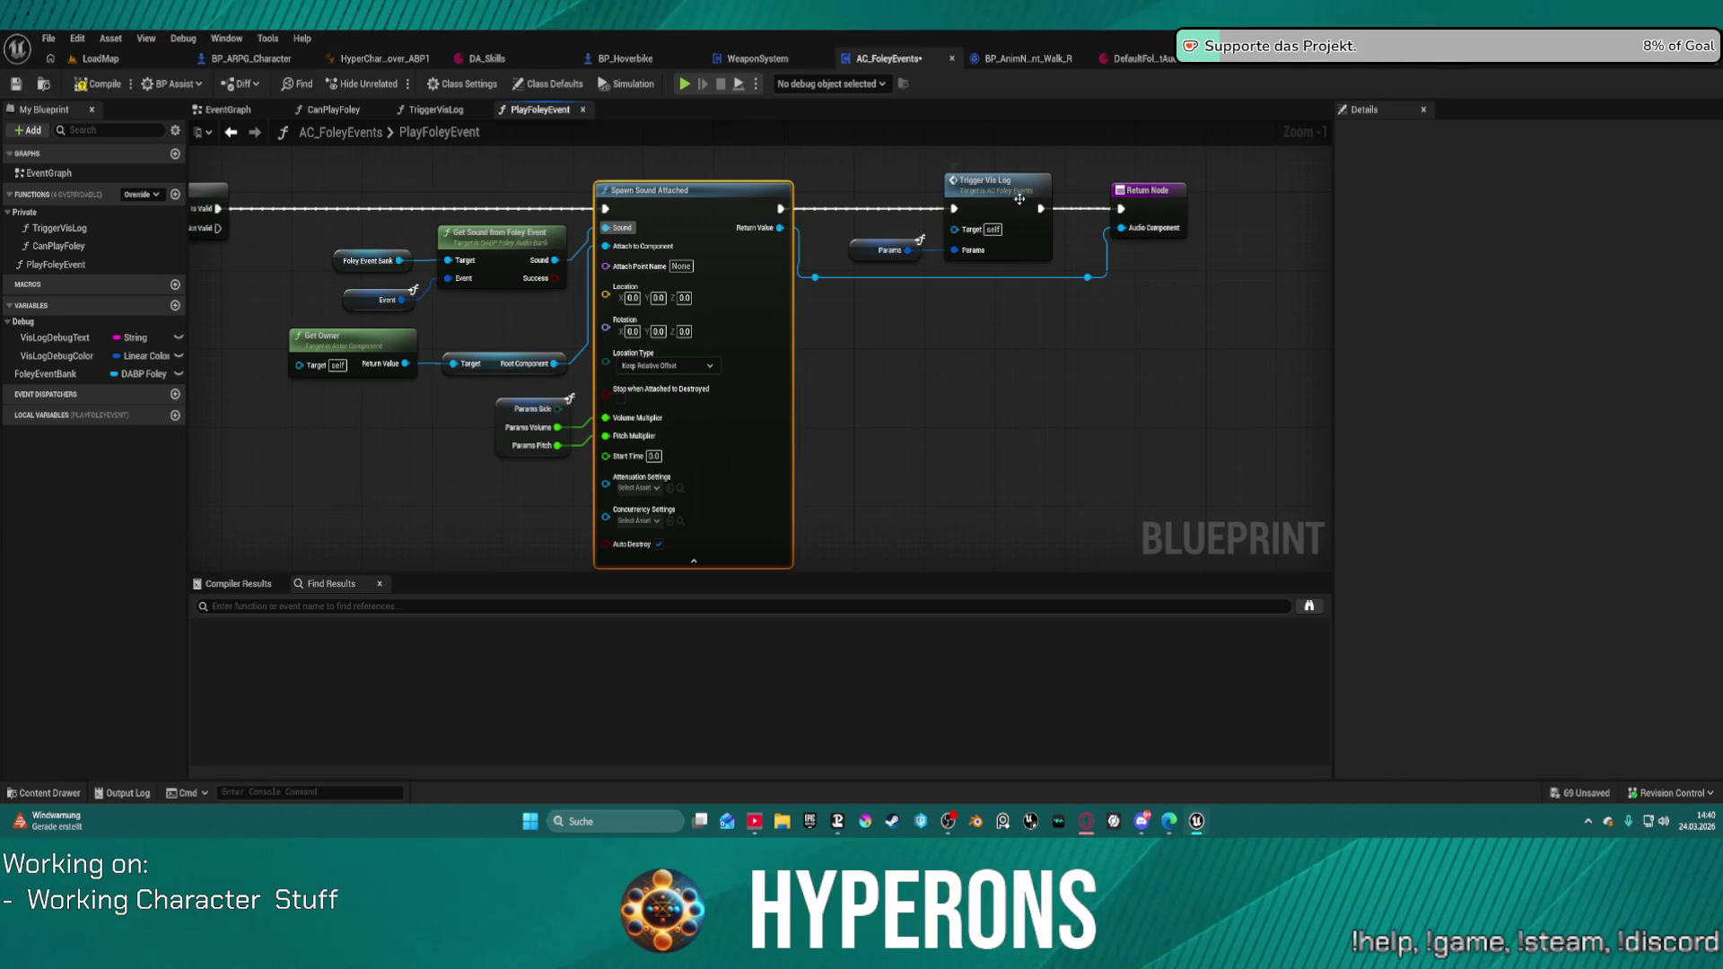
pyautogui.doubleClick(976, 184)
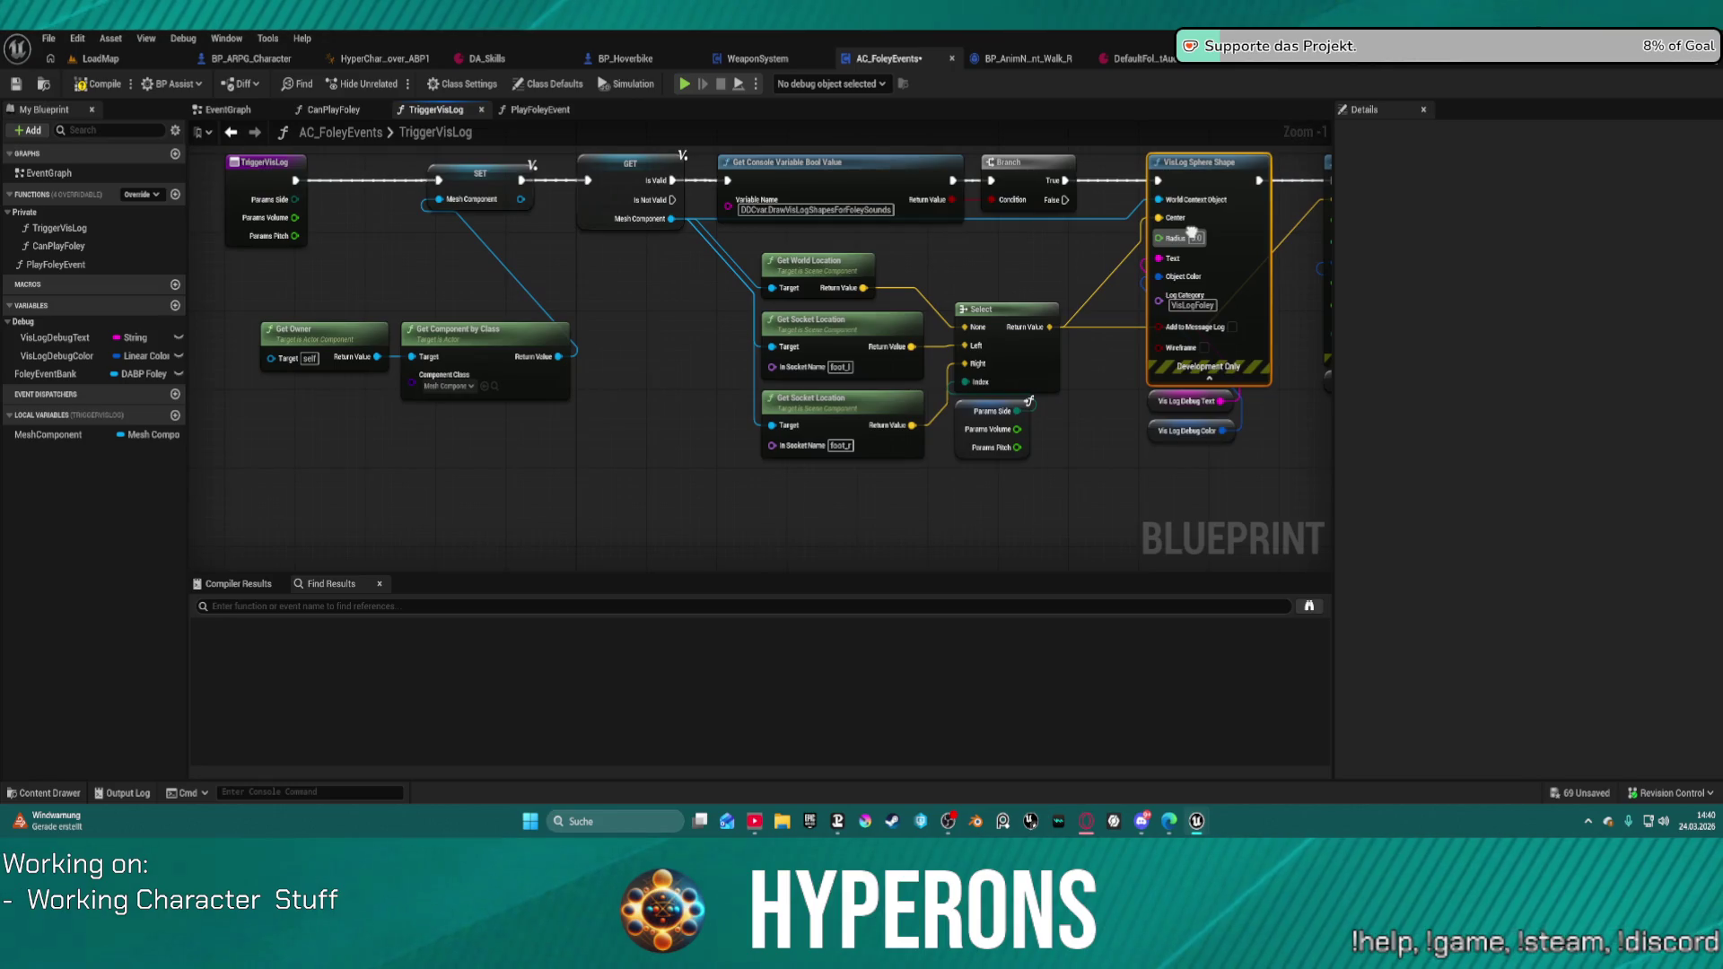
pyautogui.moveTo(1191, 232)
pyautogui.mouseDown()
pyautogui.moveTo(1172, 258)
pyautogui.moveTo(825, 262)
pyautogui.moveTo(1328, 281)
pyautogui.moveTo(1282, 286)
pyautogui.mouseUp()
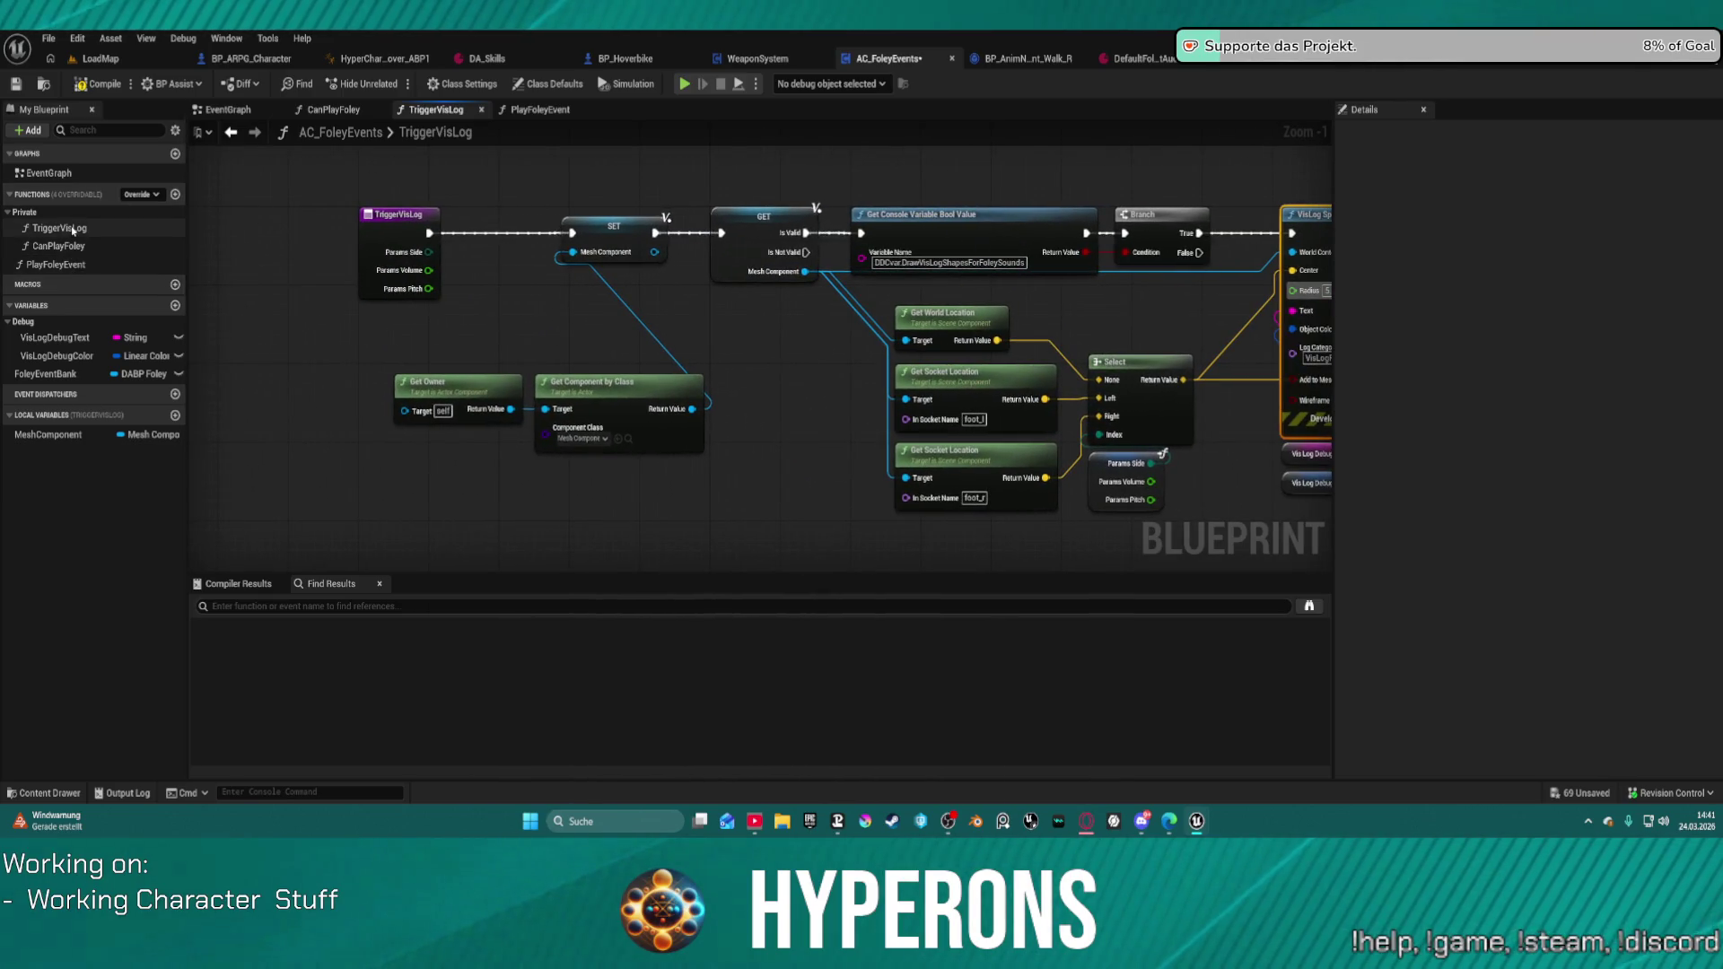
# Step: Duplicate the TriggerVisLog function in My Blueprint
pyautogui.click(73, 230)
pyautogui.rightClick(73, 230)
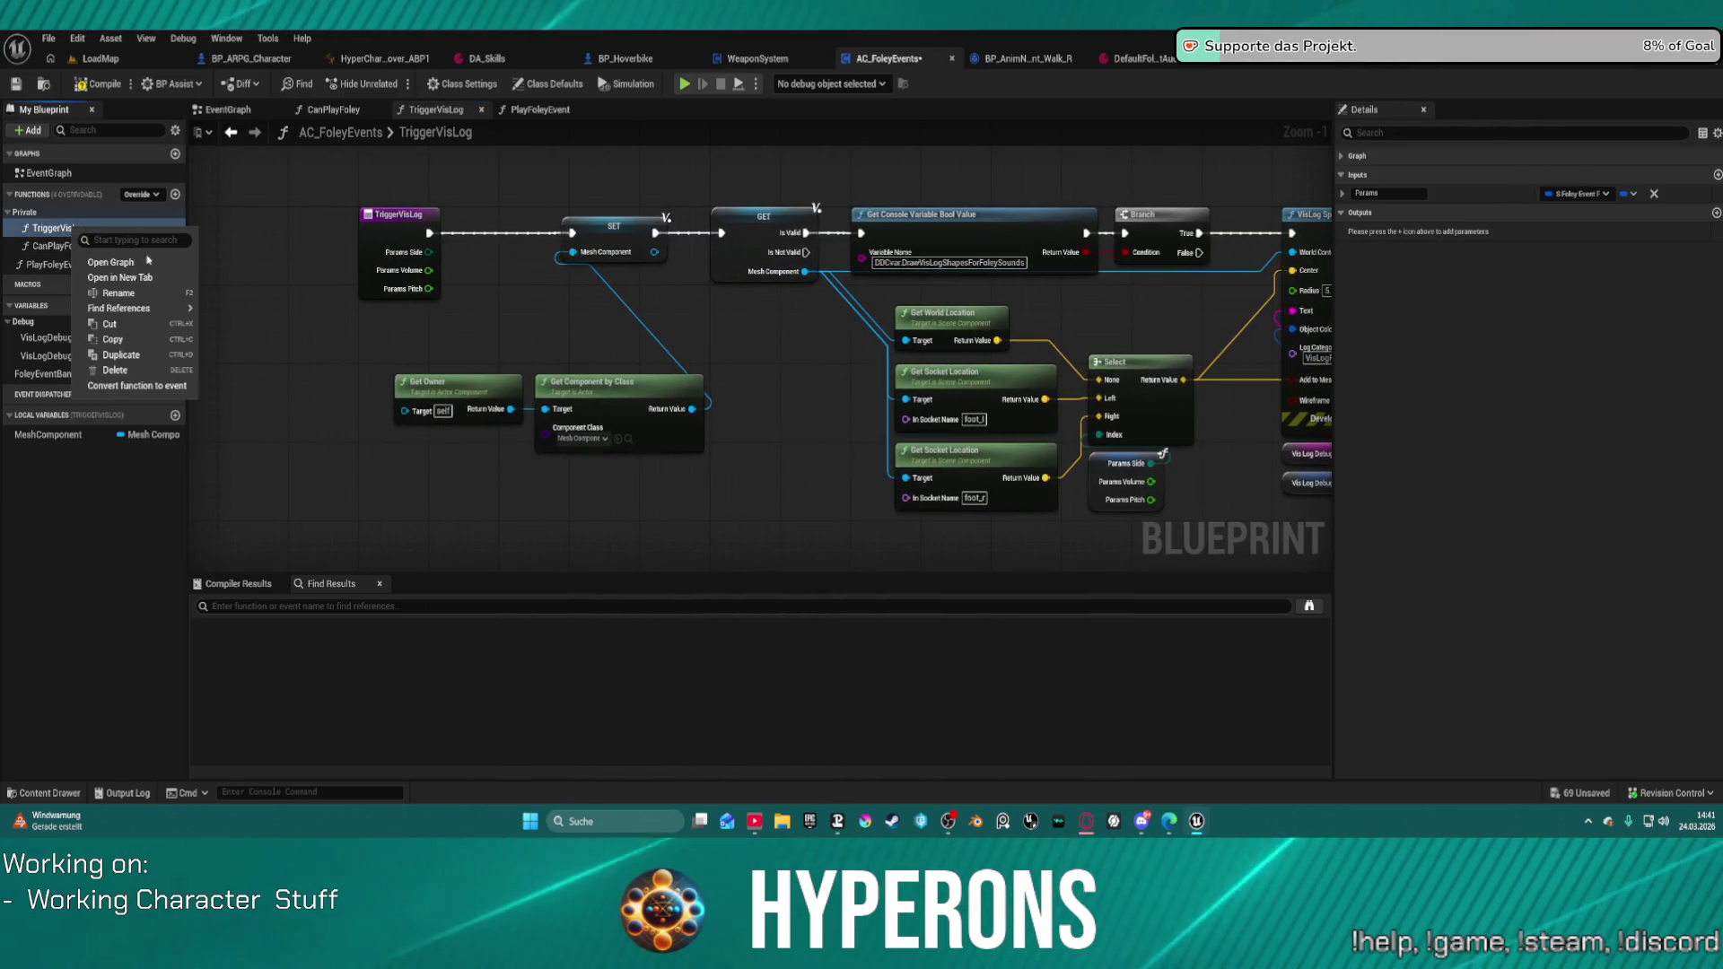
pyautogui.click(134, 357)
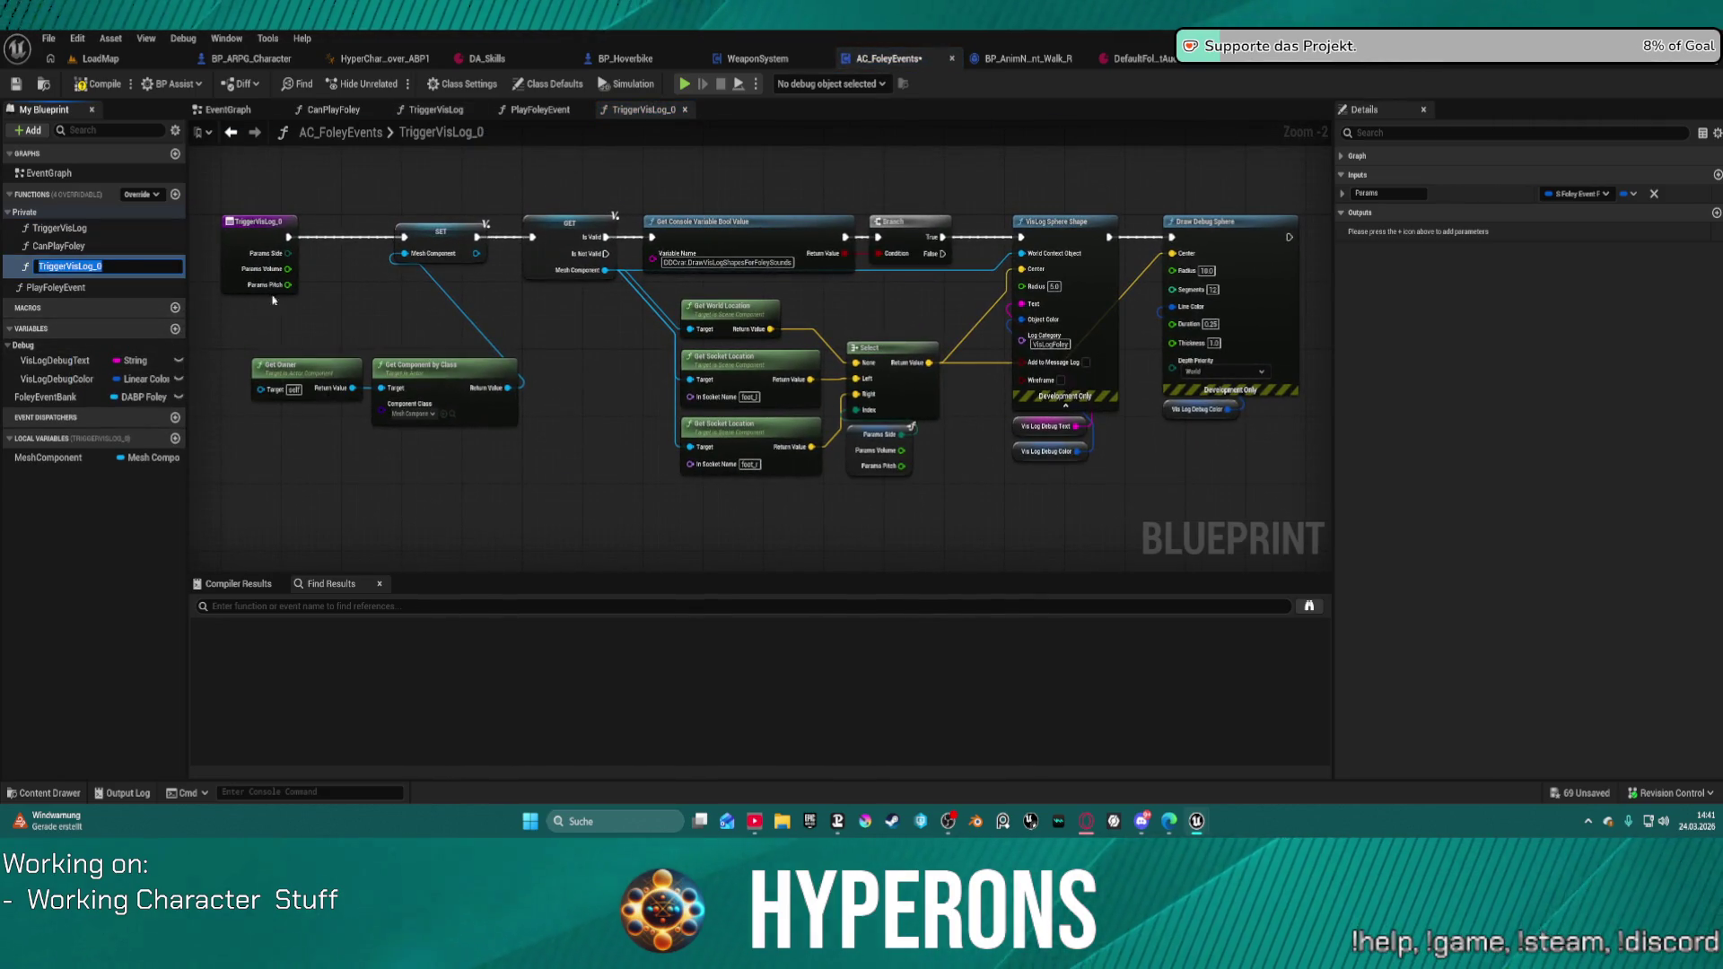
# Step: Rename the duplicated function to FootStepsAndVFX
pyautogui.press('Home')
pyautogui.press('Delete')
pyautogui.press('Delete')
pyautogui.press('Delete')
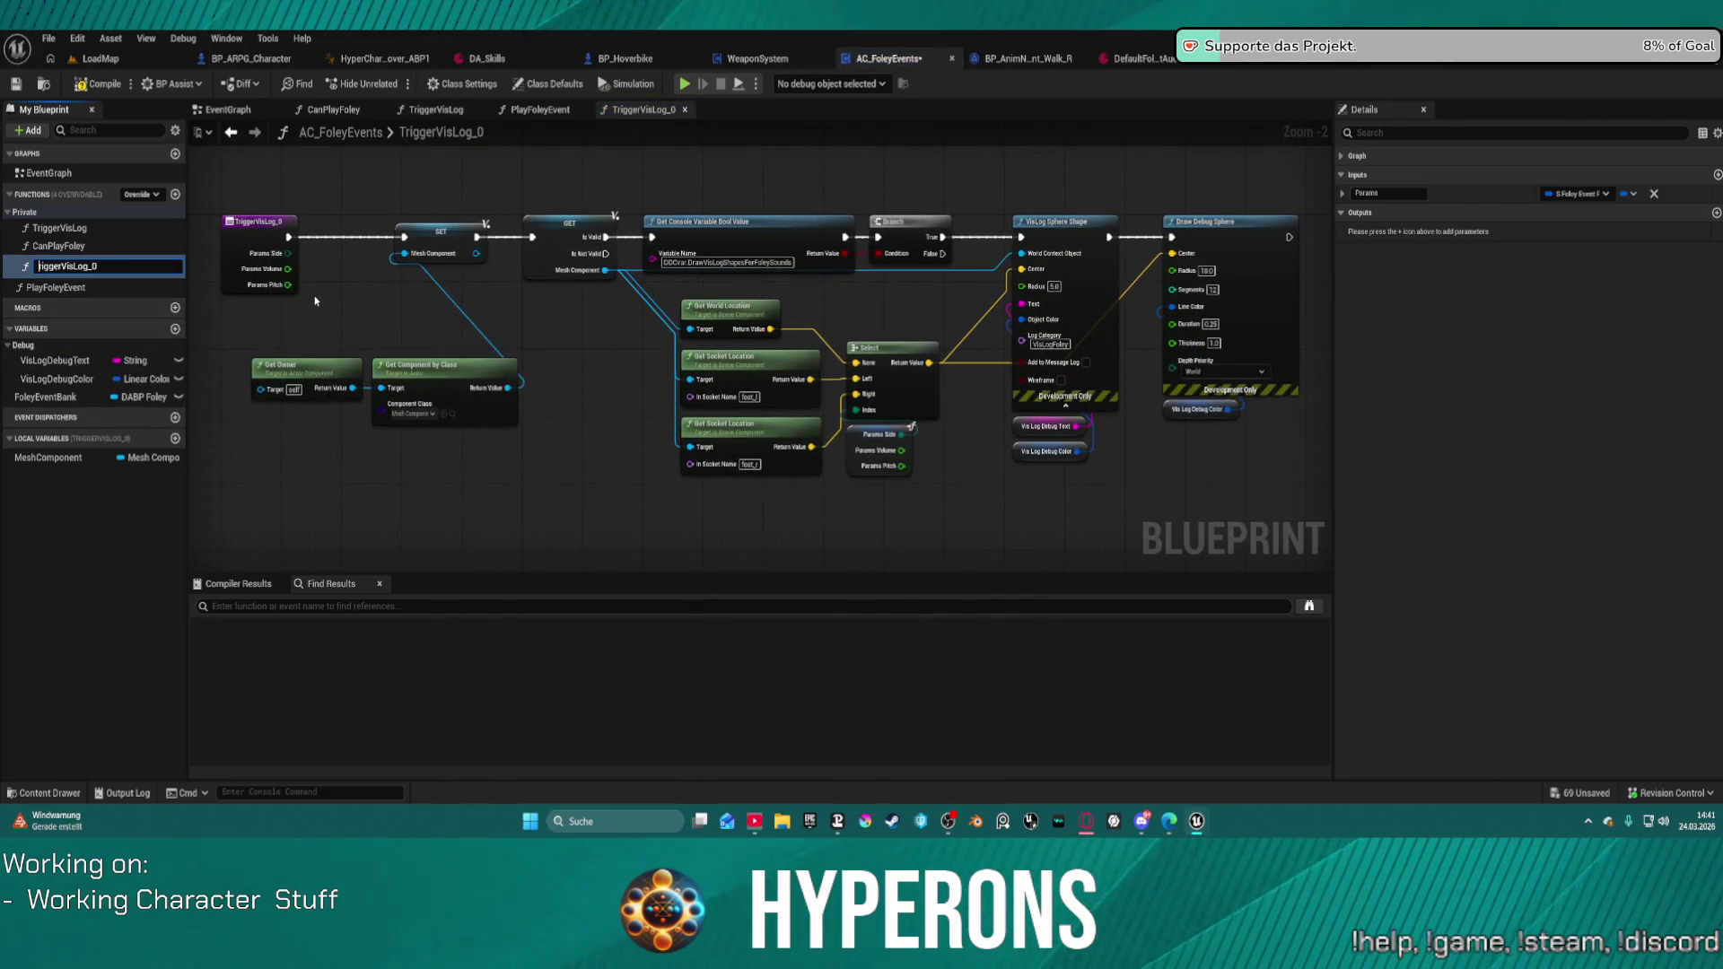
pyautogui.press('Delete')
pyautogui.press('Delete')
pyautogui.press('Delete')
pyautogui.write('FootStepsA')
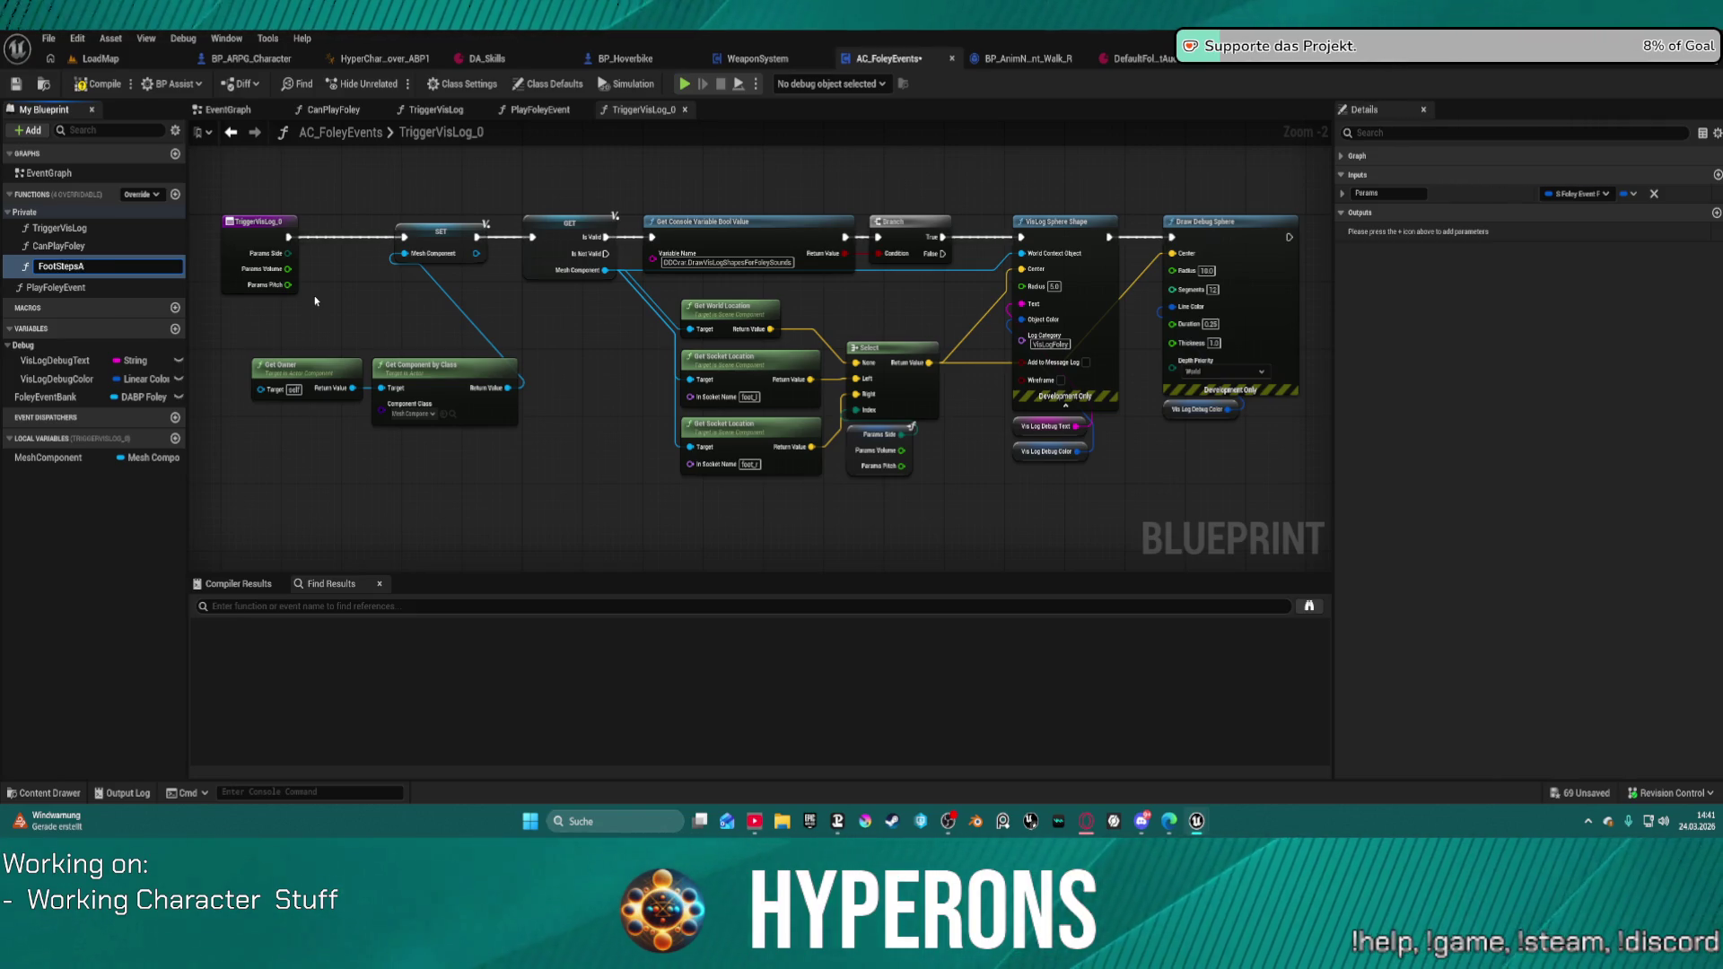
pyautogui.write('ndSo')
pyautogui.press('BackSpace')
pyautogui.press('BackSpace')
pyautogui.press('BackSpace')
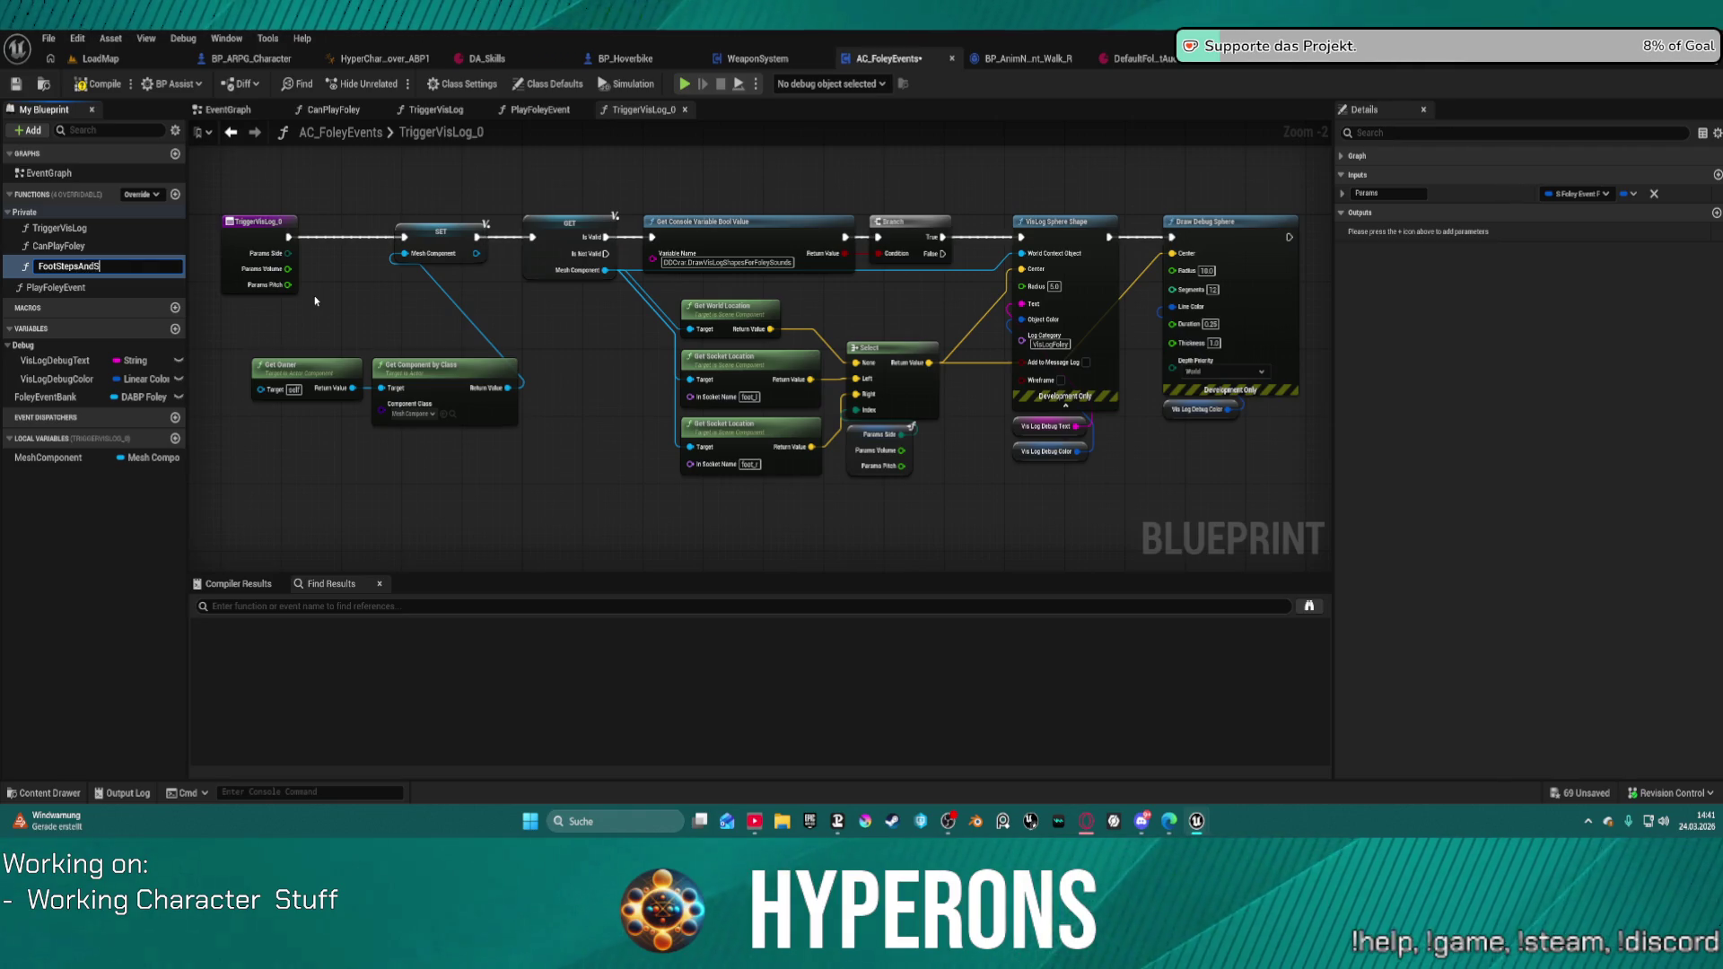
pyautogui.write('dSD')
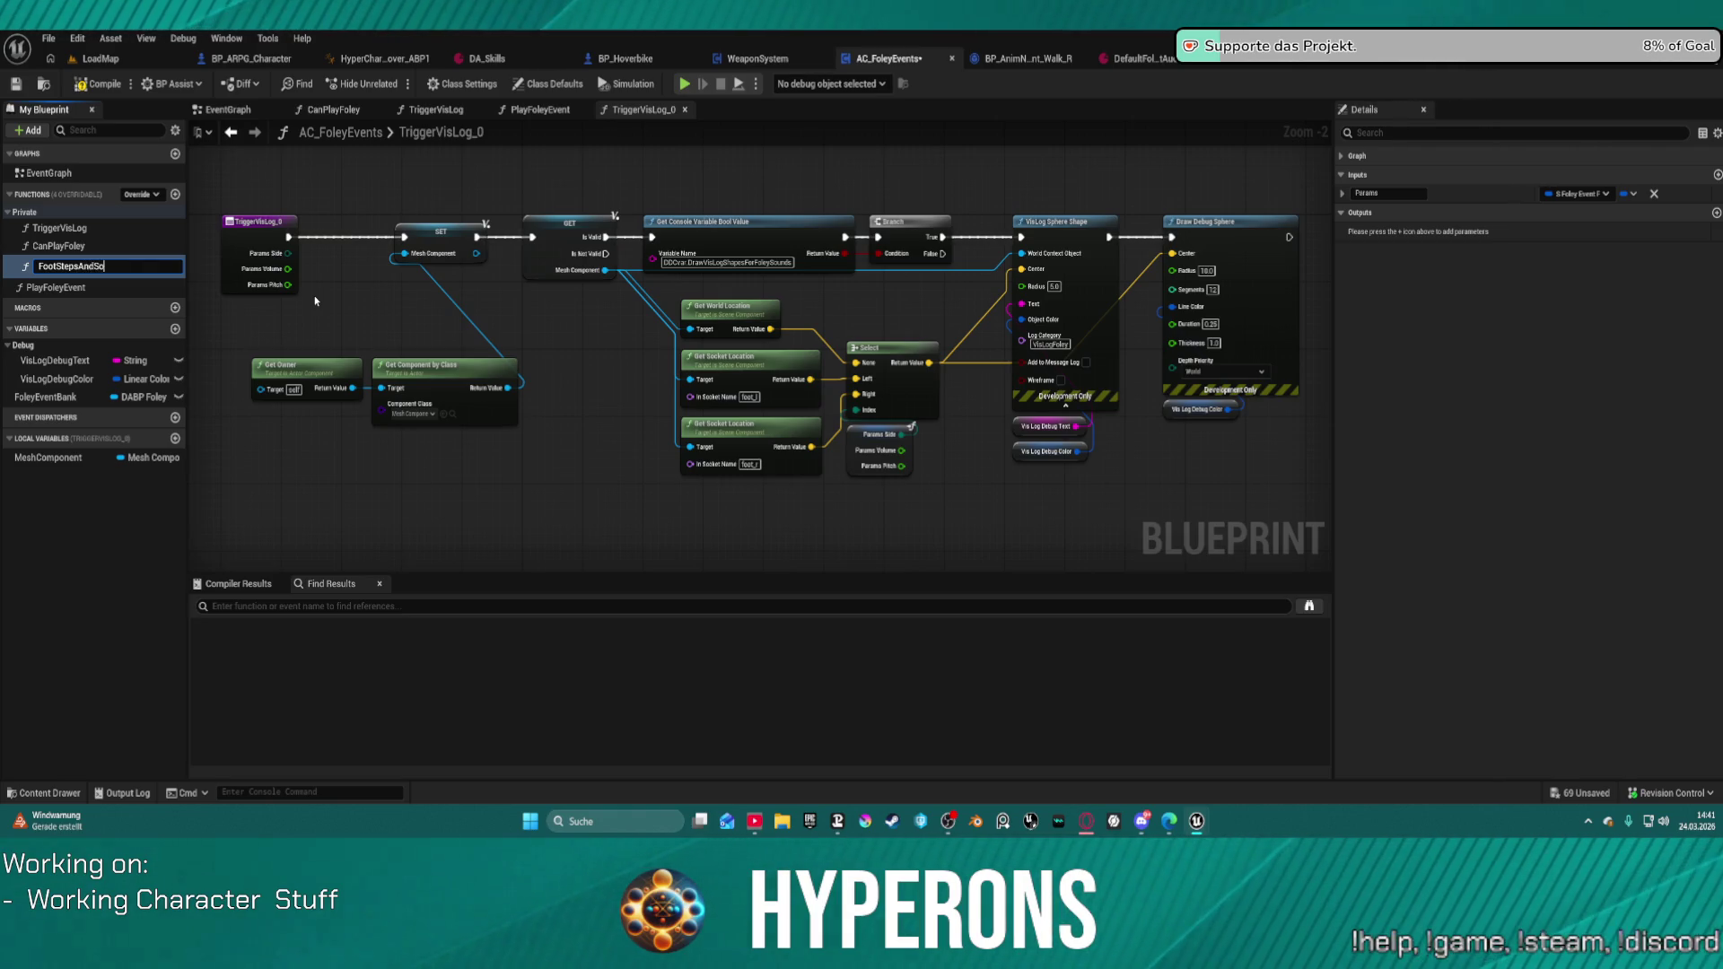
pyautogui.press('BackSpace')
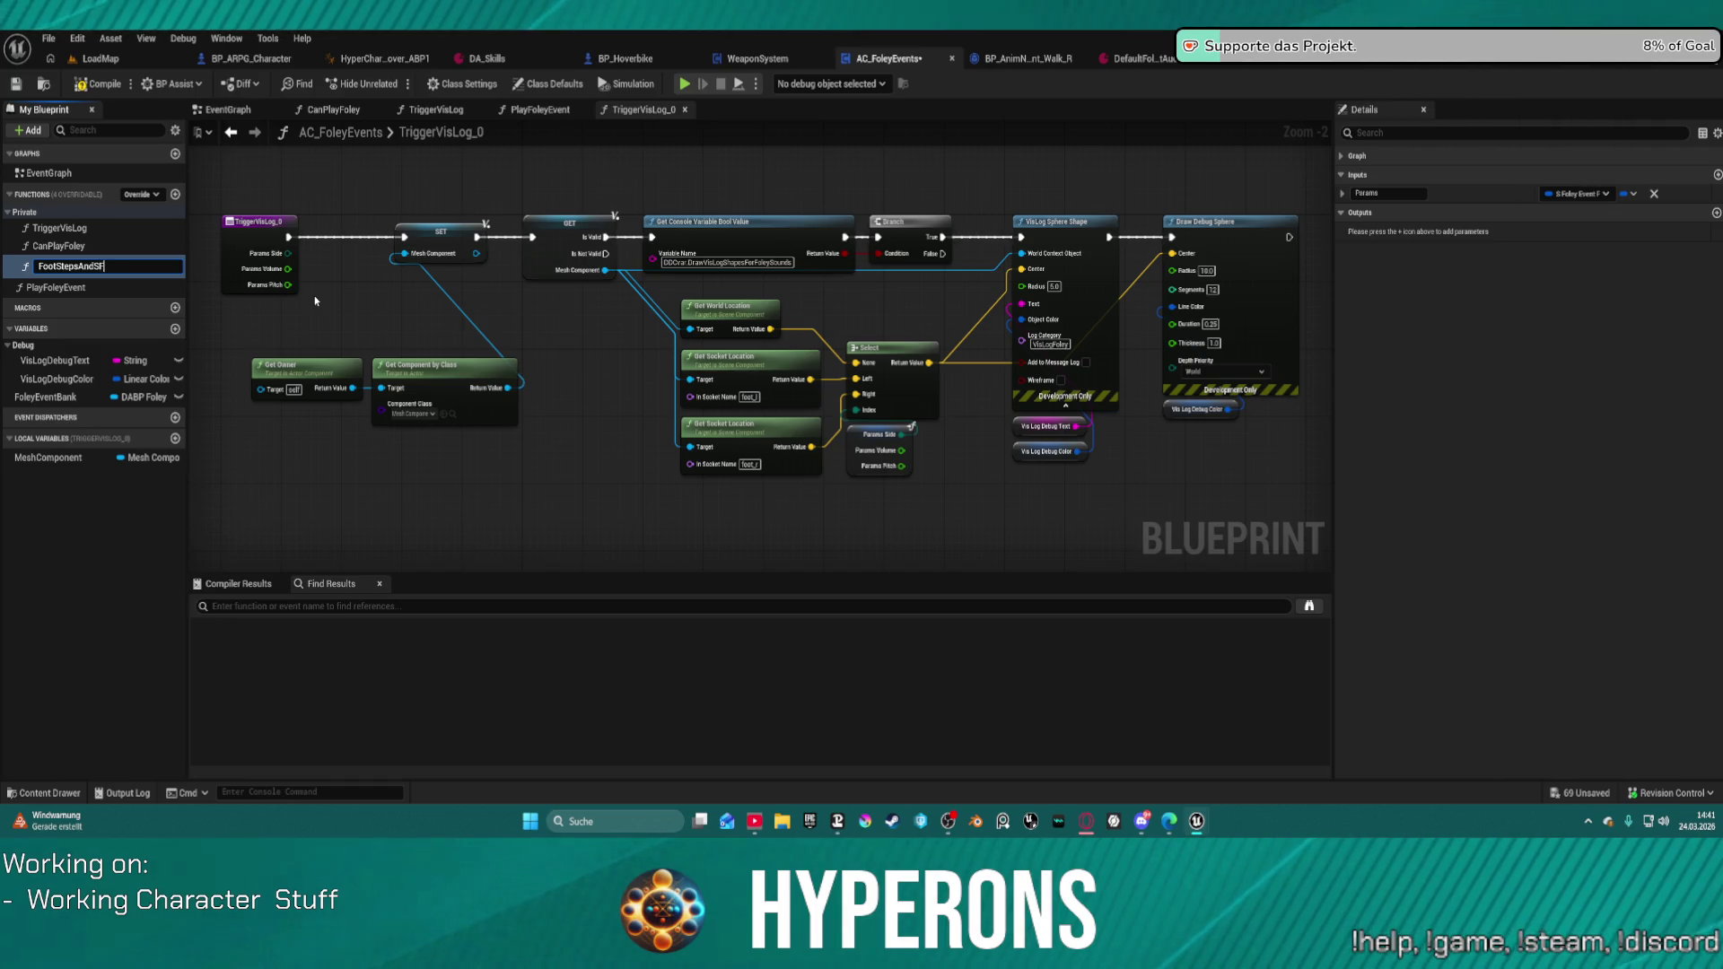
pyautogui.press('BackSpace')
pyautogui.press('BackSpace')
pyautogui.write('VF')
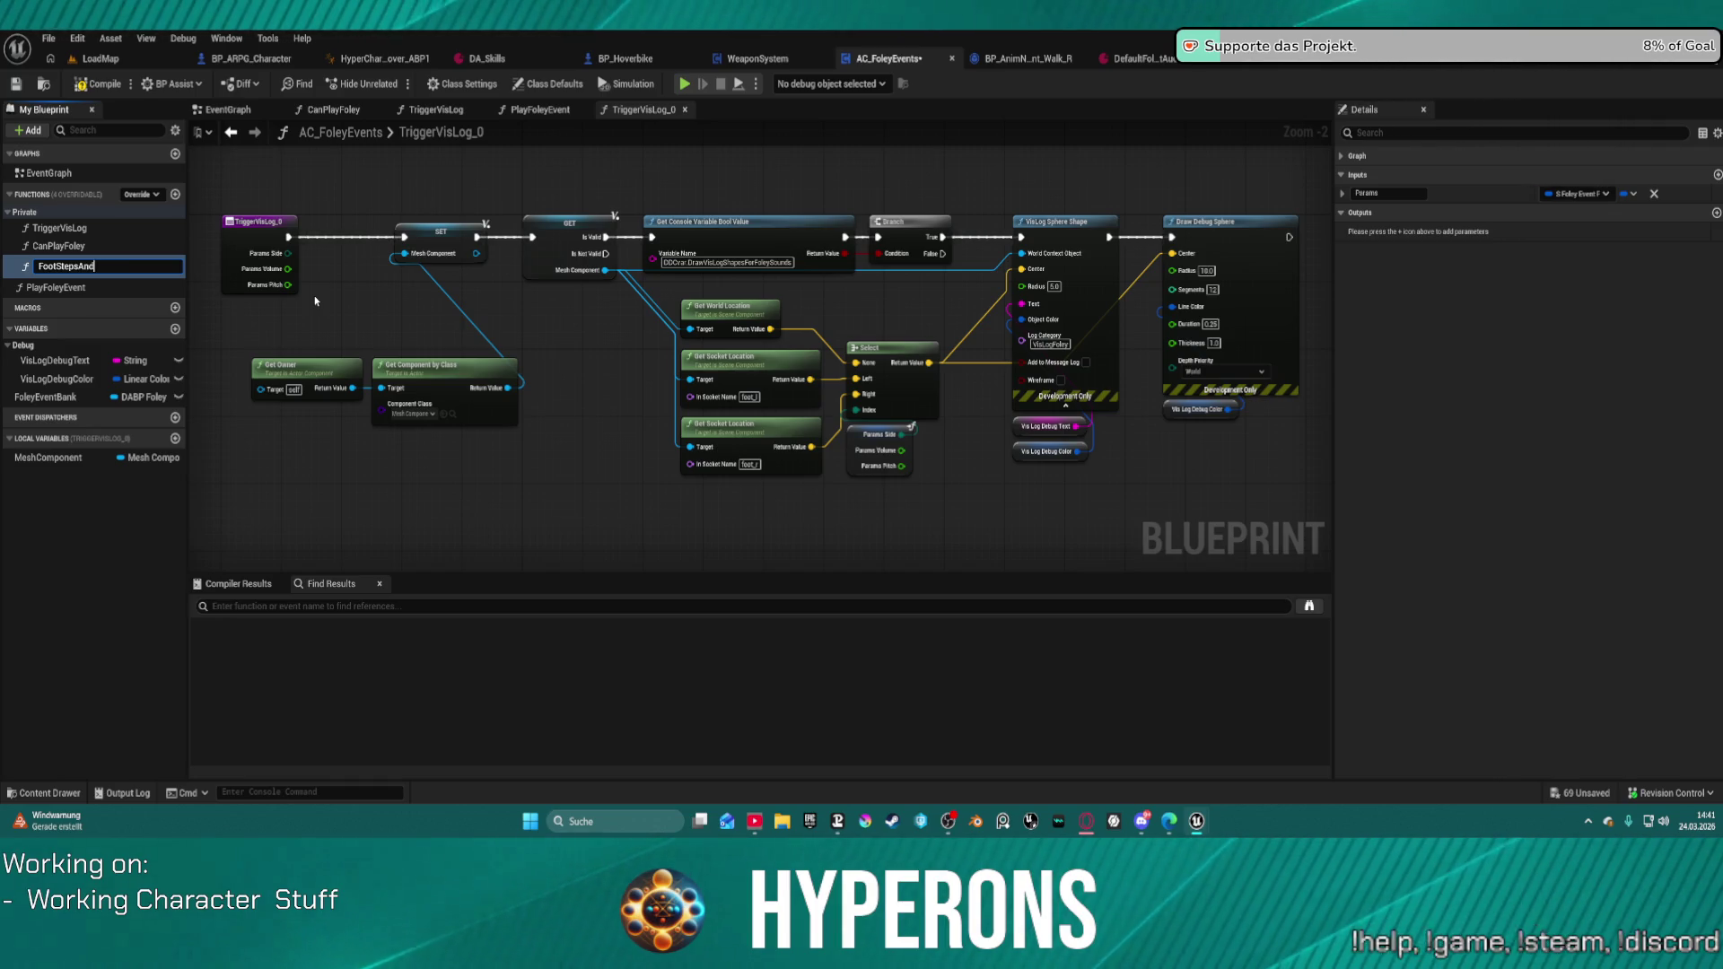
pyautogui.write('X')
pyautogui.press('Left')
pyautogui.press('Left')
pyautogui.press('Left')
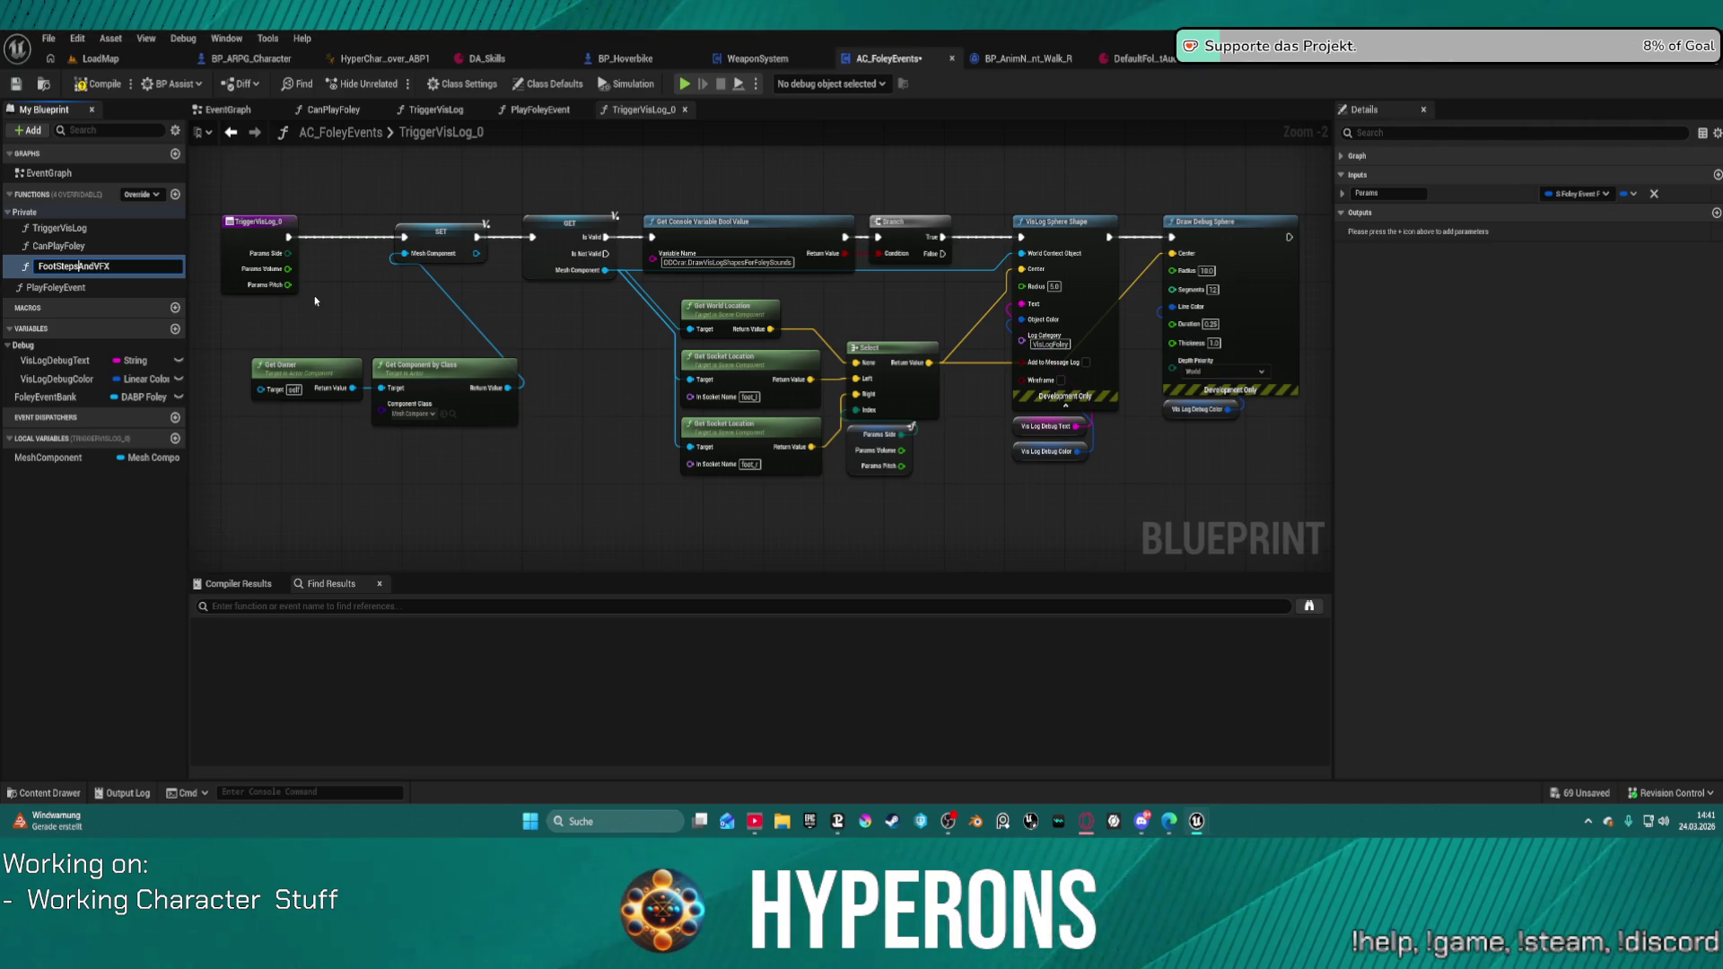
pyautogui.press('Return')
# Step: Box-select the console-variable check and debug drawing nodes in the FootStepsAndVFX graph
pyautogui.click(1110, 325)
pyautogui.moveTo(1110, 325)
pyautogui.mouseDown()
pyautogui.moveTo(865, 250)
pyautogui.moveTo(1146, 258)
pyautogui.moveTo(1328, 238)
pyautogui.moveTo(810, 257)
pyautogui.mouseUp()
pyautogui.moveTo(723, 167)
pyautogui.mouseDown()
pyautogui.moveTo(960, 296)
pyautogui.moveTo(1280, 303)
pyautogui.mouseUp()
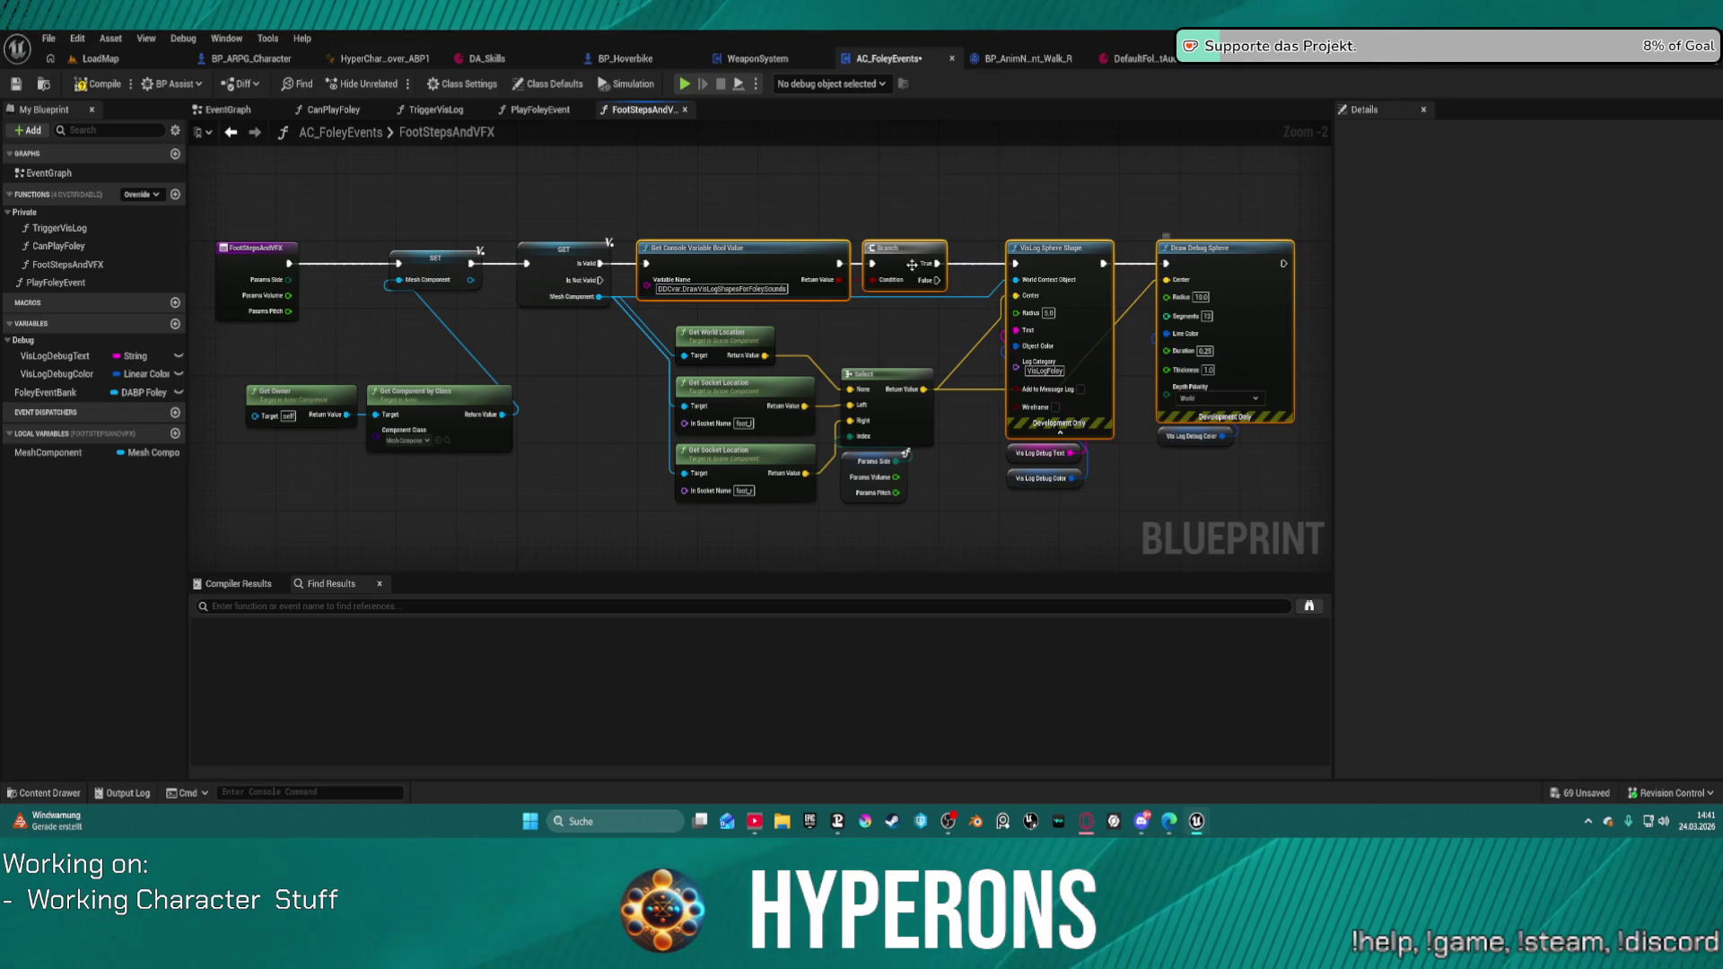
# Step: Delete the selected debug nodes and the three leftover Vis Log Debug variable getters
pyautogui.press('Delete')
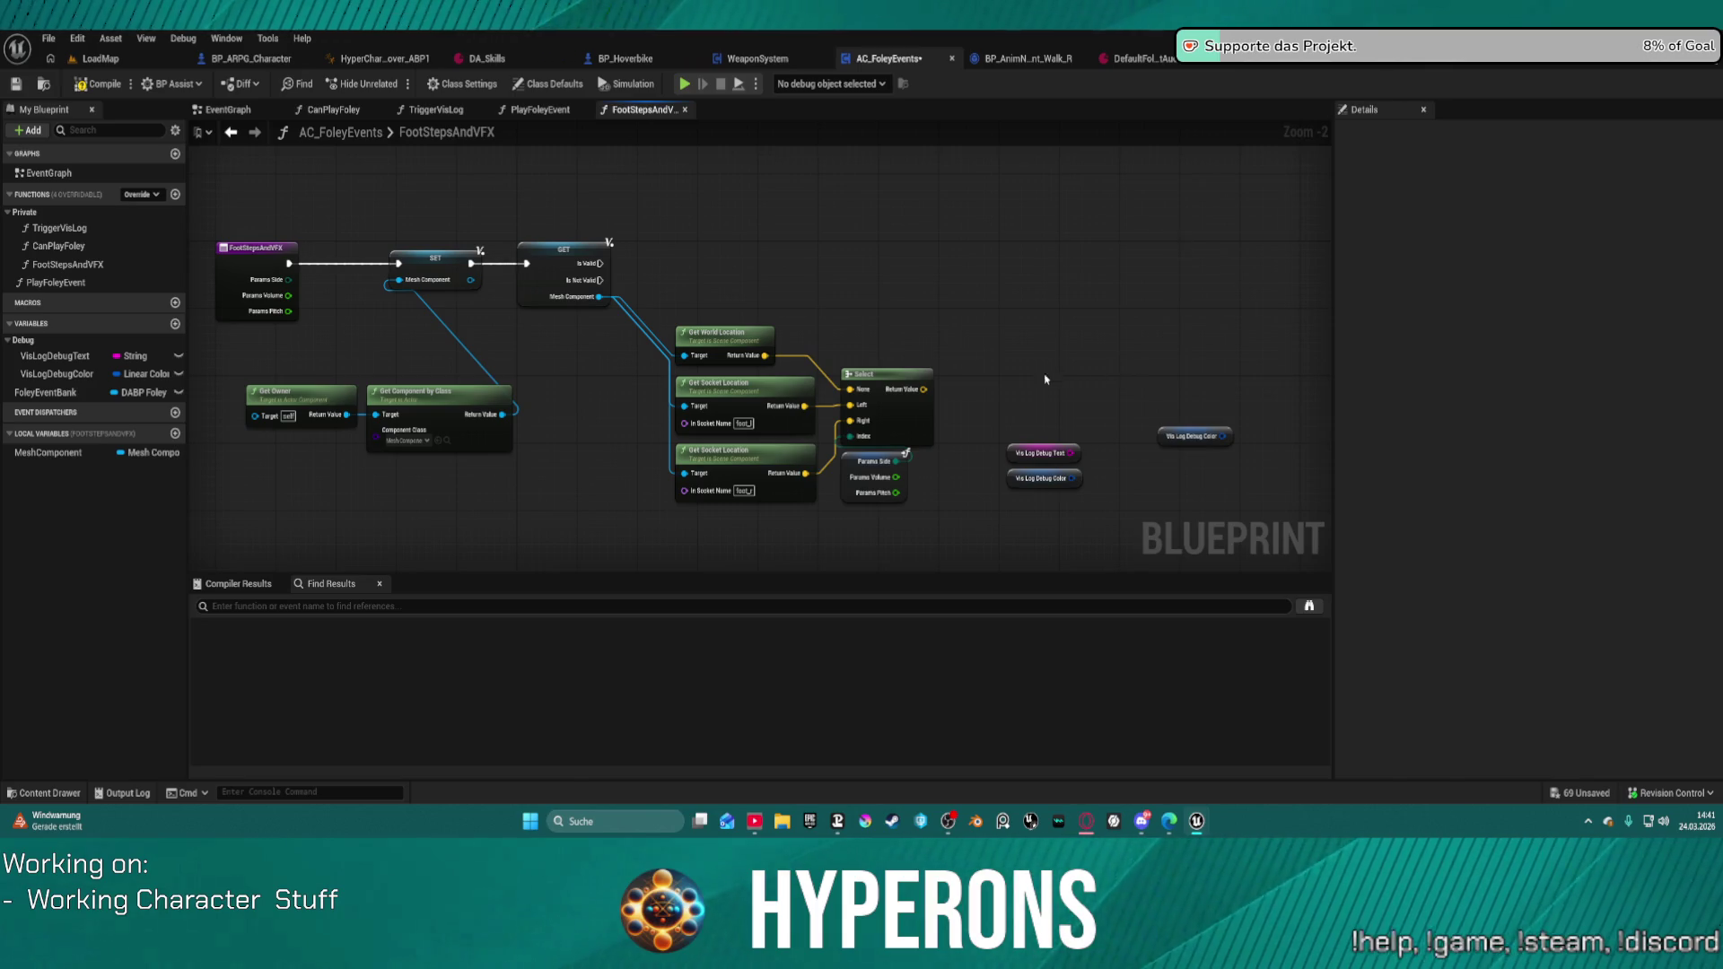
pyautogui.moveTo(1052, 375); pyautogui.dragTo(1160, 499)
pyautogui.press('Delete')
# Step: Move the Params node up near the Select node, review the remaining logic, then return to PlayFoleyEvent
pyautogui.moveTo(860, 492)
pyautogui.mouseDown()
pyautogui.moveTo(682, 531)
pyautogui.moveTo(753, 545)
pyautogui.mouseUp()
pyautogui.scroll(2, 839, 500)
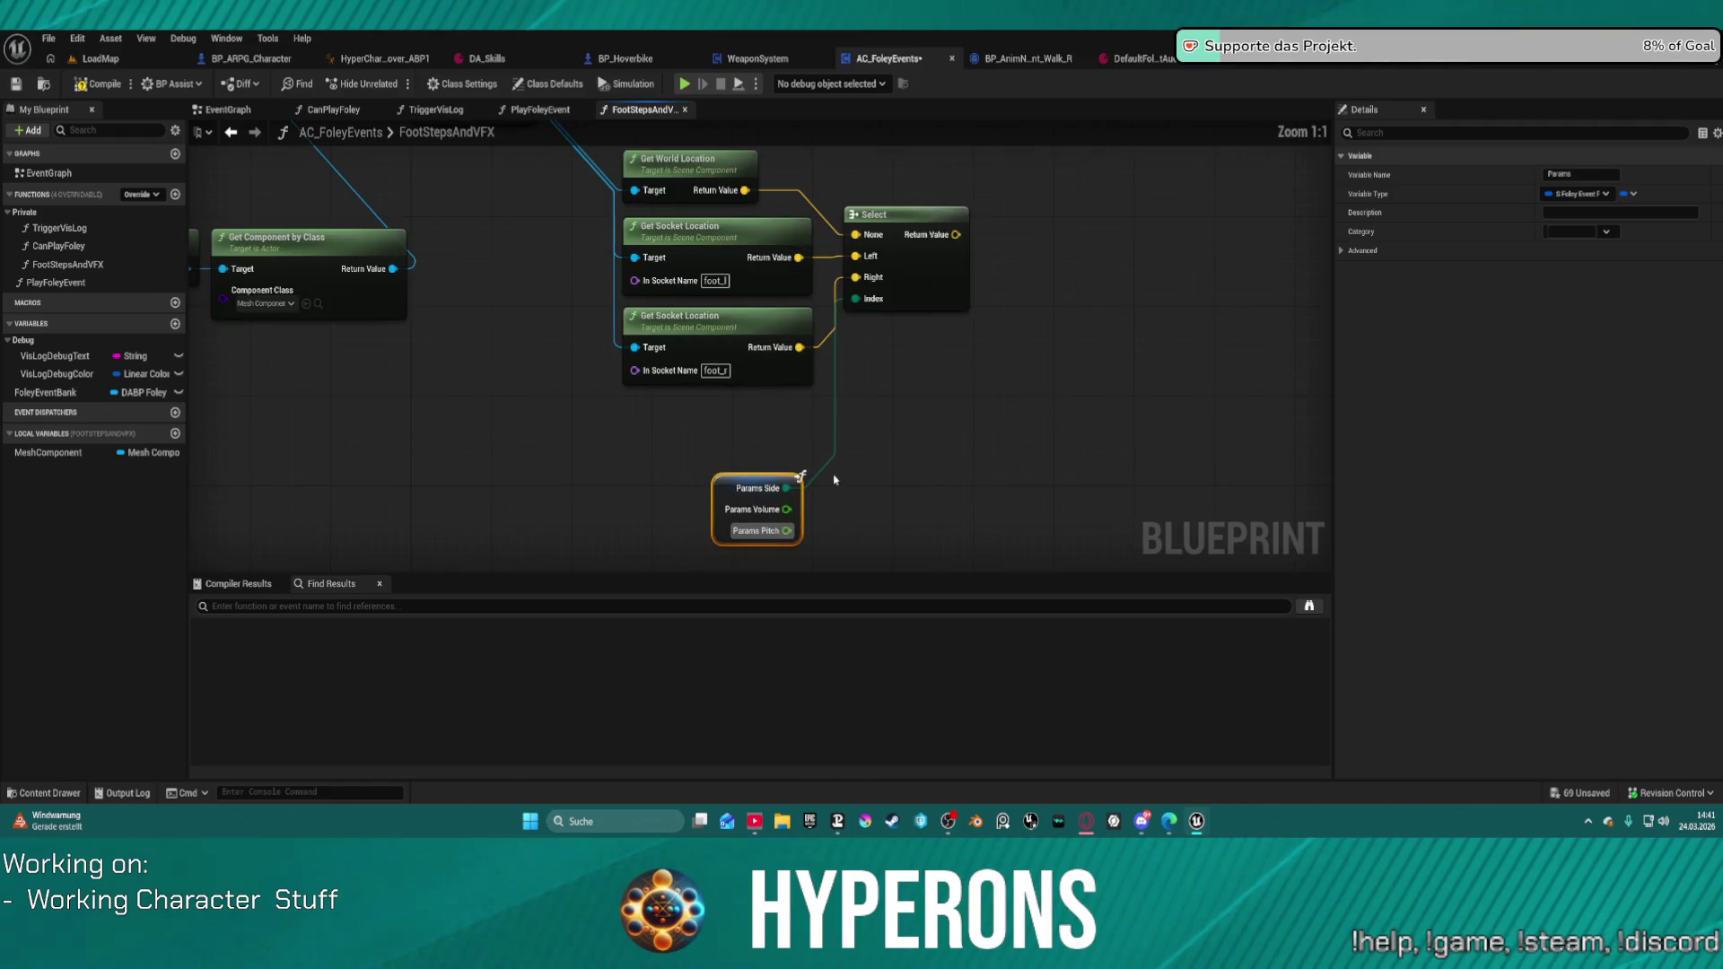
pyautogui.moveTo(754, 549); pyautogui.dragTo(743, 482)
pyautogui.moveTo(1144, 327)
pyautogui.mouseDown()
pyautogui.moveTo(877, 419)
pyautogui.moveTo(819, 412)
pyautogui.moveTo(897, 412)
pyautogui.moveTo(990, 467)
pyautogui.mouseUp()
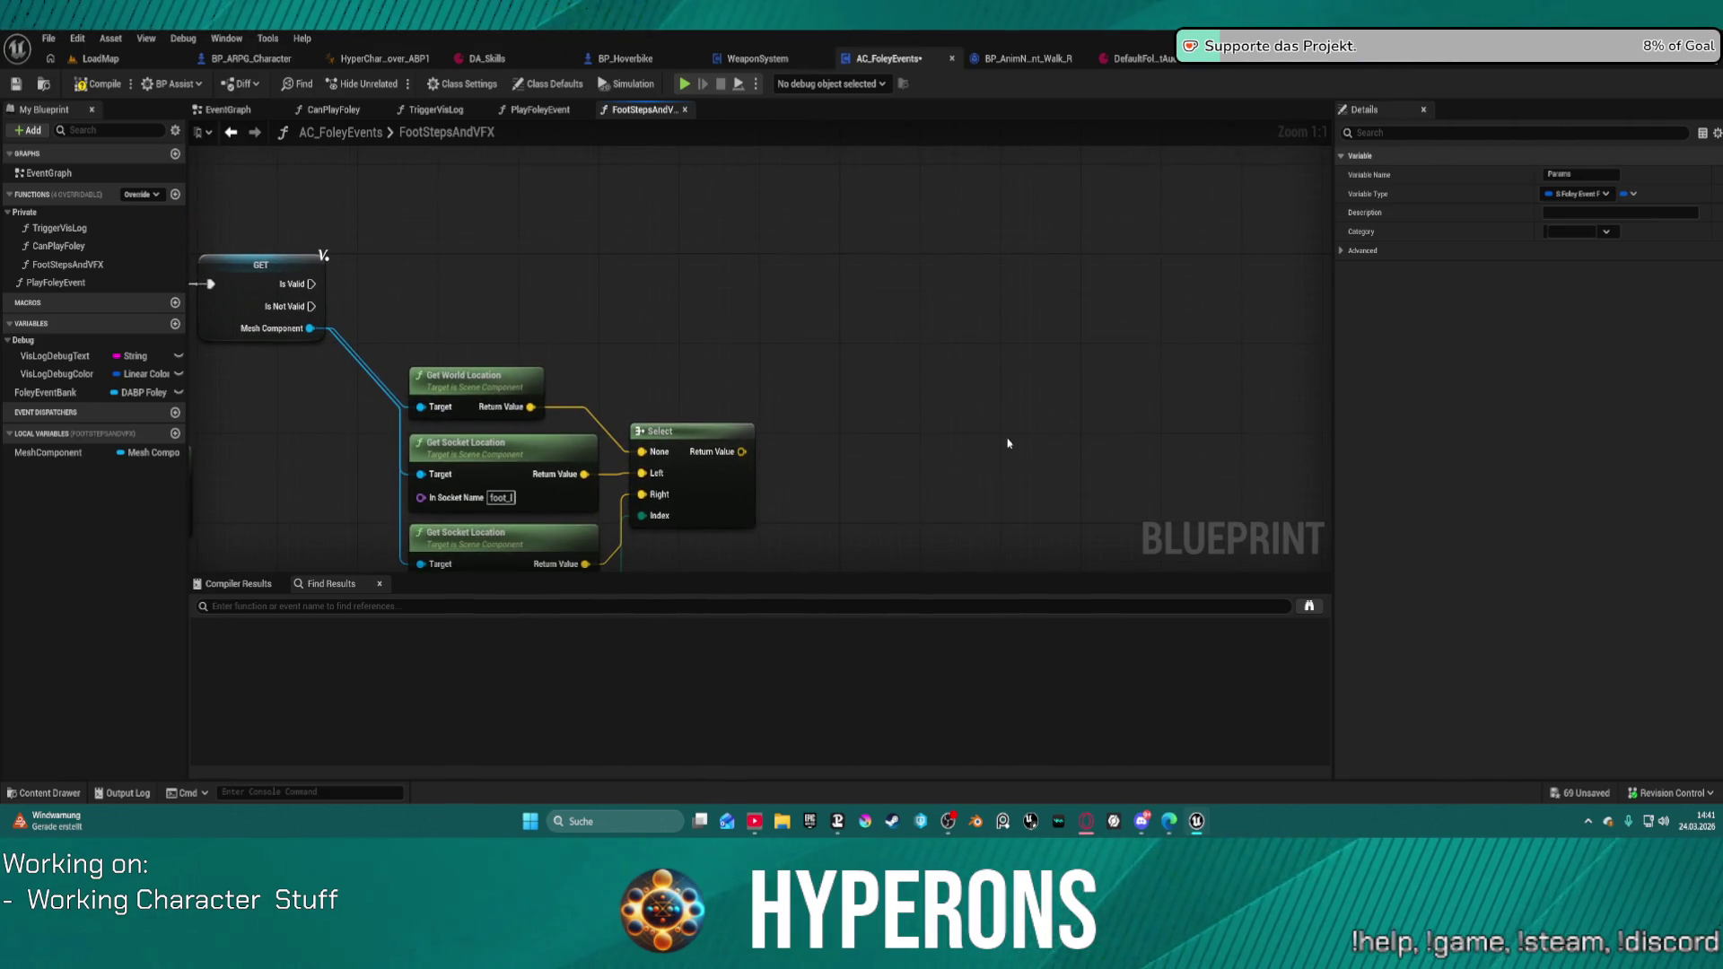
pyautogui.moveTo(836, 181)
pyautogui.mouseDown()
pyautogui.moveTo(1116, 261)
pyautogui.moveTo(682, 262)
pyautogui.moveTo(666, 177)
pyautogui.moveTo(652, 230)
pyautogui.moveTo(1225, 158)
pyautogui.mouseUp()
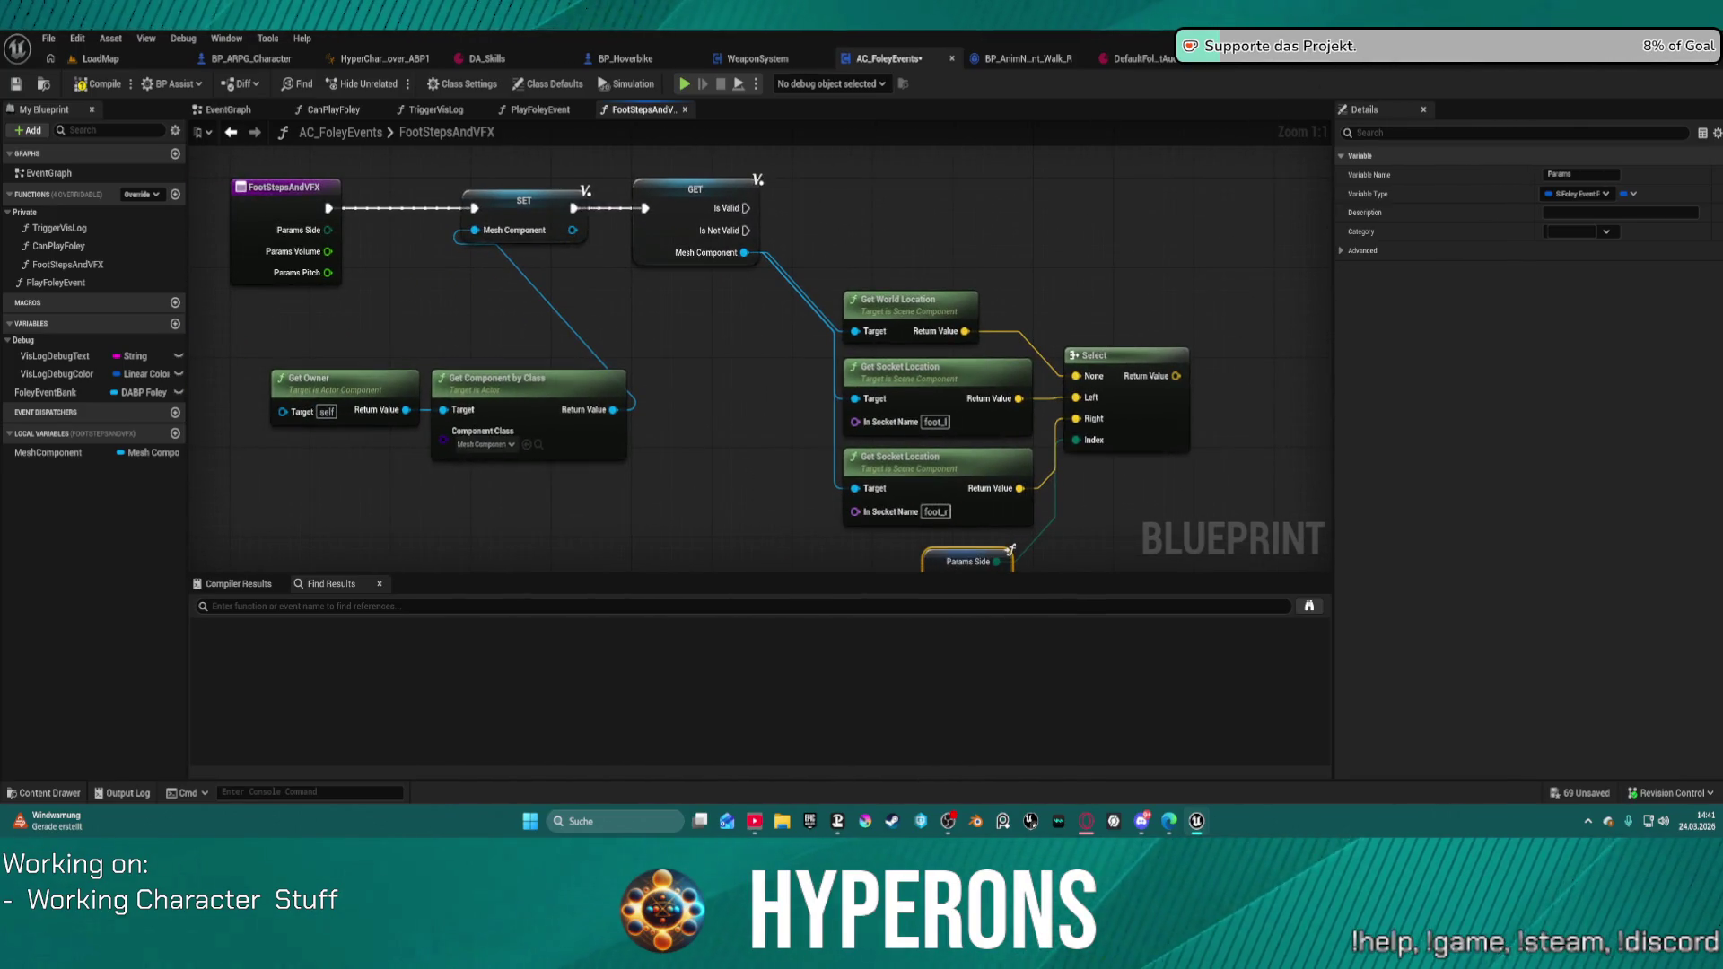
pyautogui.moveTo(554, 318)
pyautogui.mouseDown()
pyautogui.moveTo(456, 313)
pyautogui.moveTo(849, 274)
pyautogui.mouseUp()
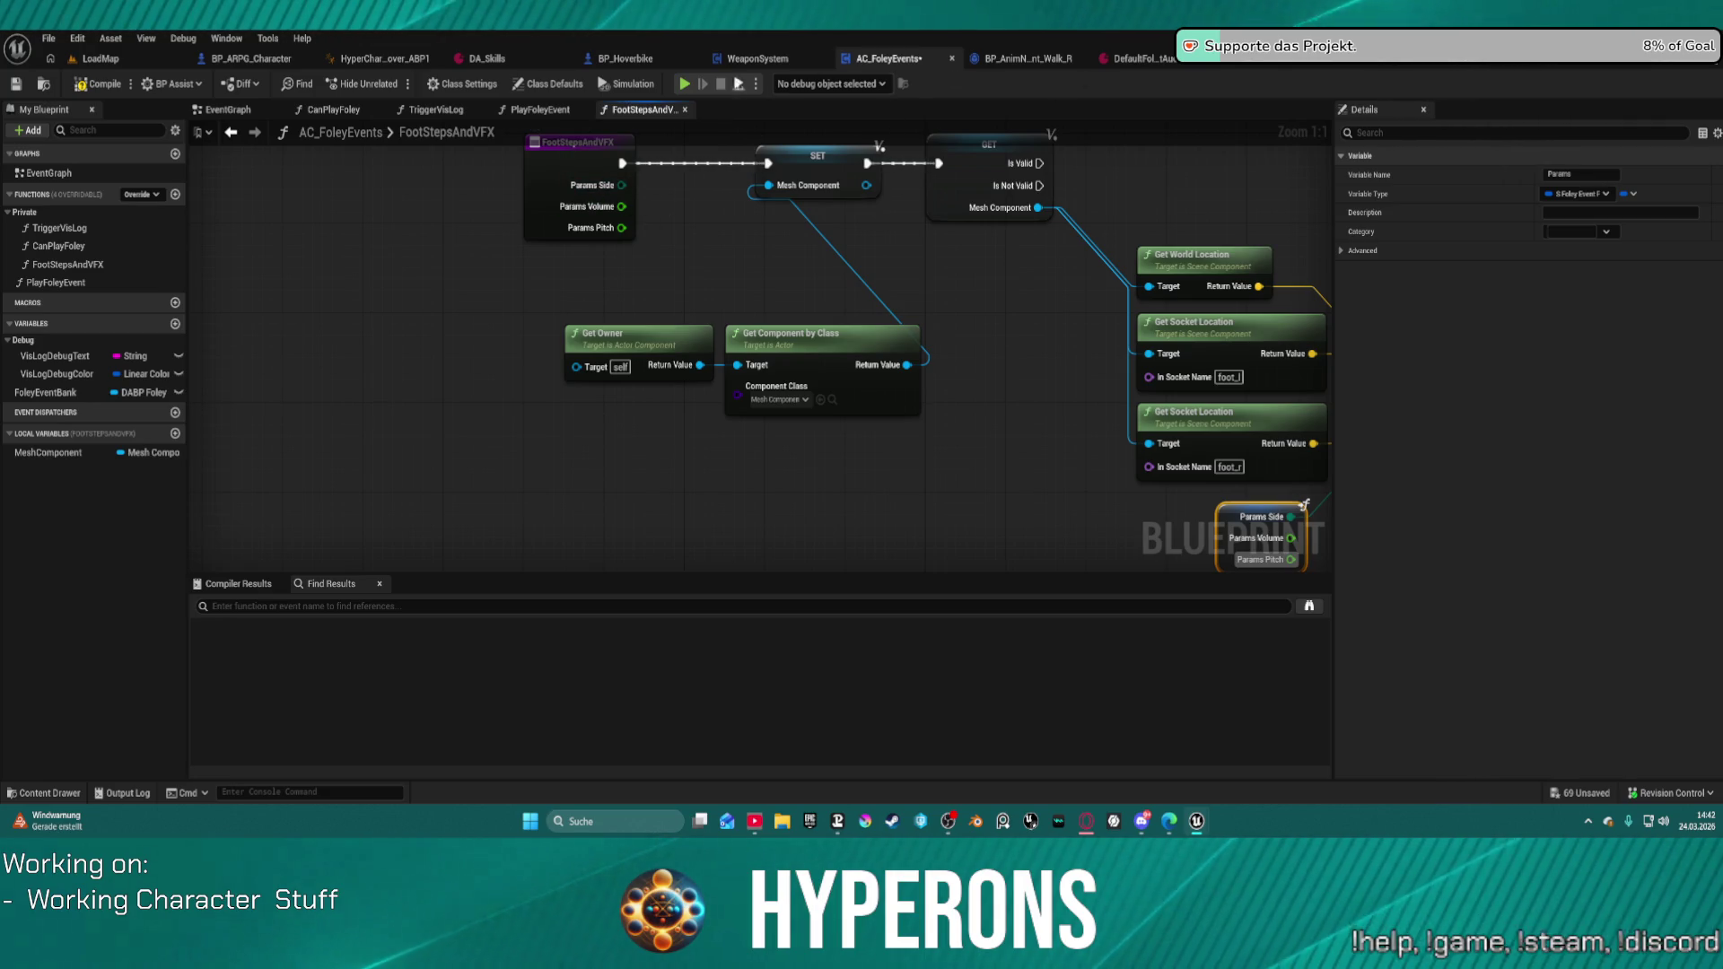
pyautogui.click(538, 110)
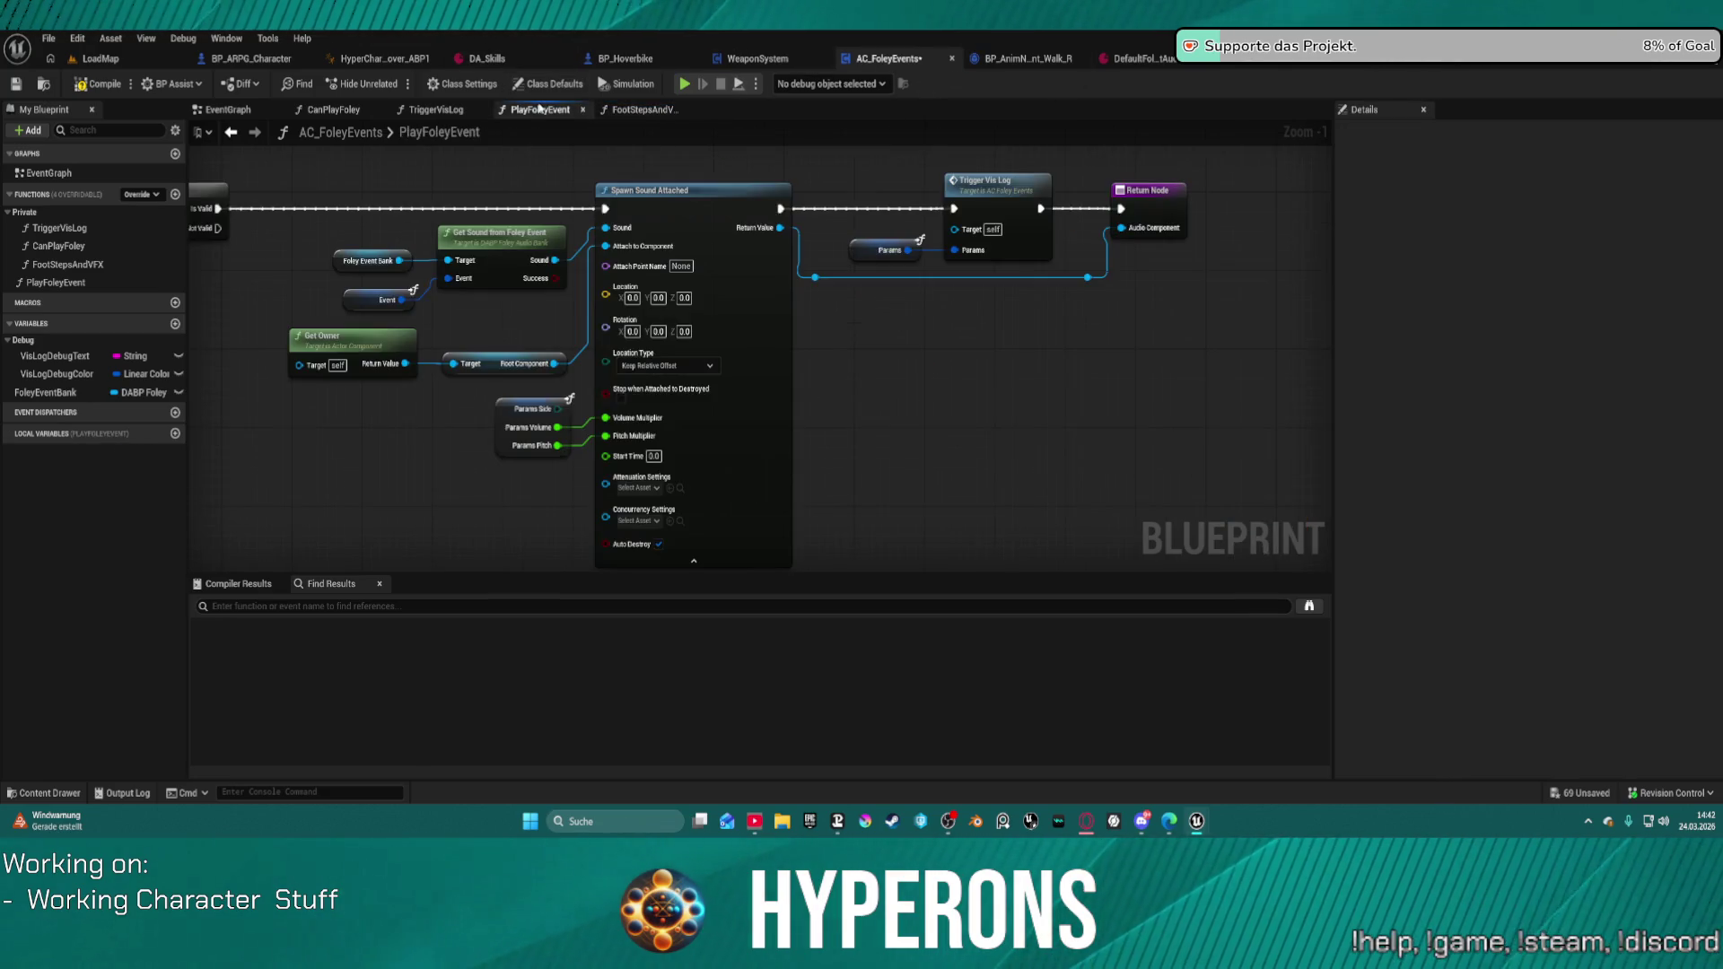
pyautogui.moveTo(782, 119)
pyautogui.mouseDown()
pyautogui.moveTo(1139, 121)
pyautogui.moveTo(440, 138)
pyautogui.mouseUp()
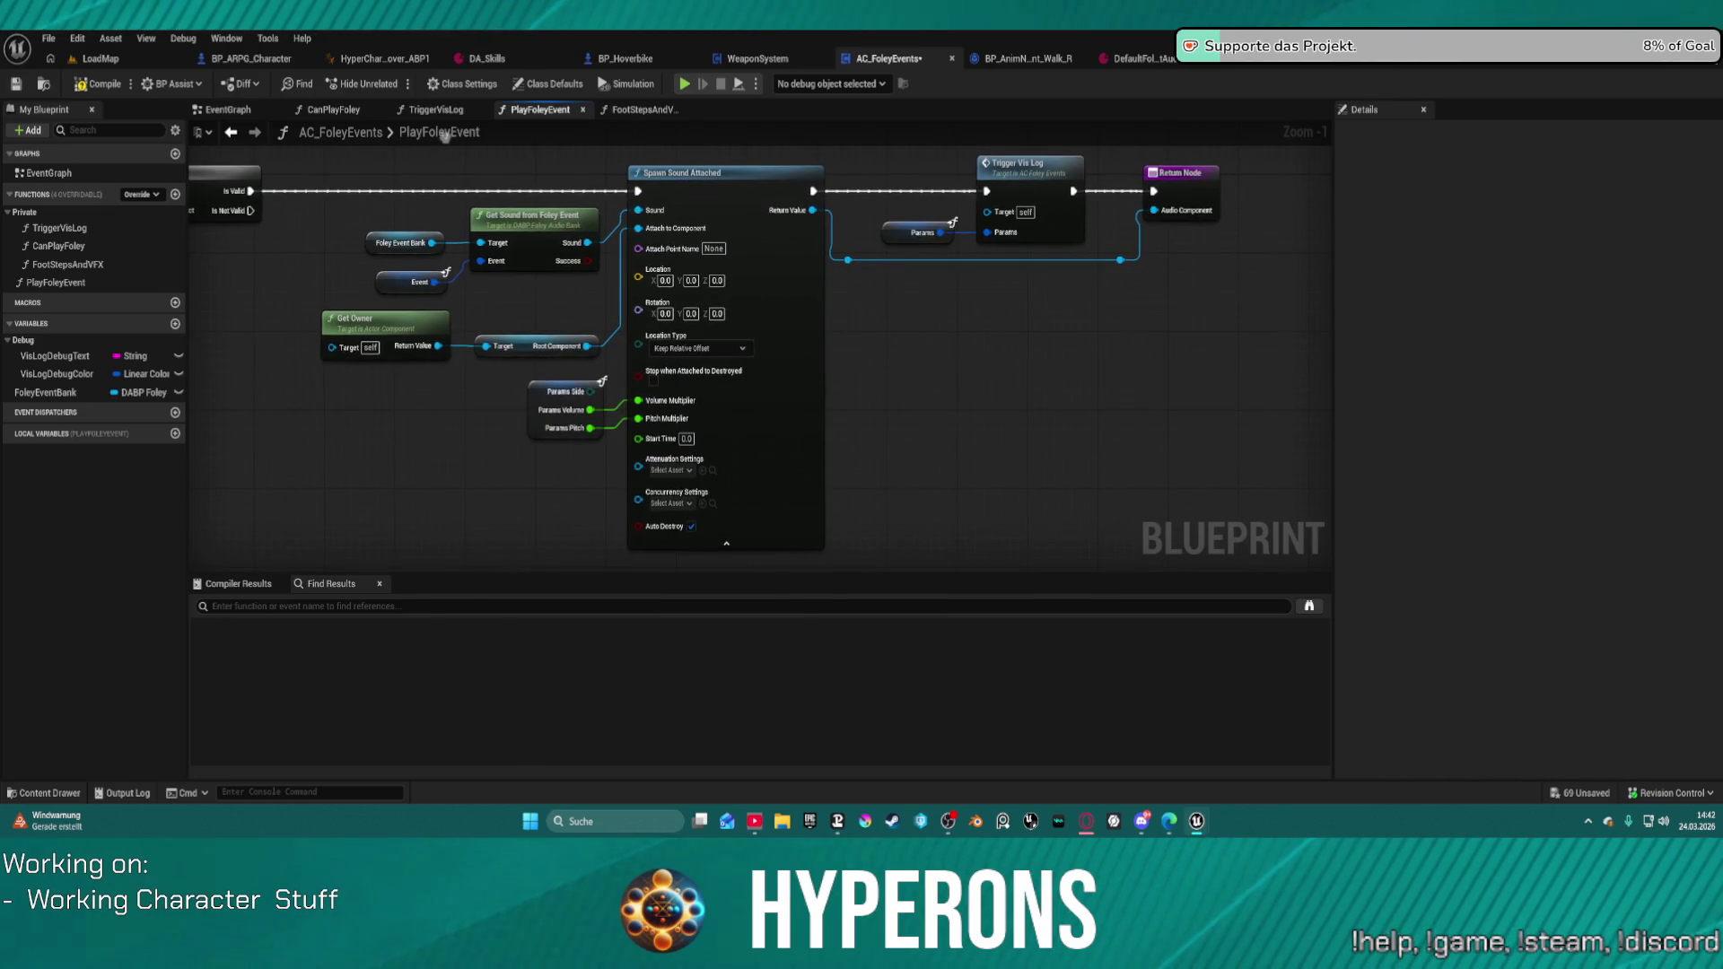
pyautogui.moveTo(460, 352)
pyautogui.mouseDown()
pyautogui.moveTo(981, 345)
pyautogui.moveTo(941, 347)
pyautogui.mouseUp()
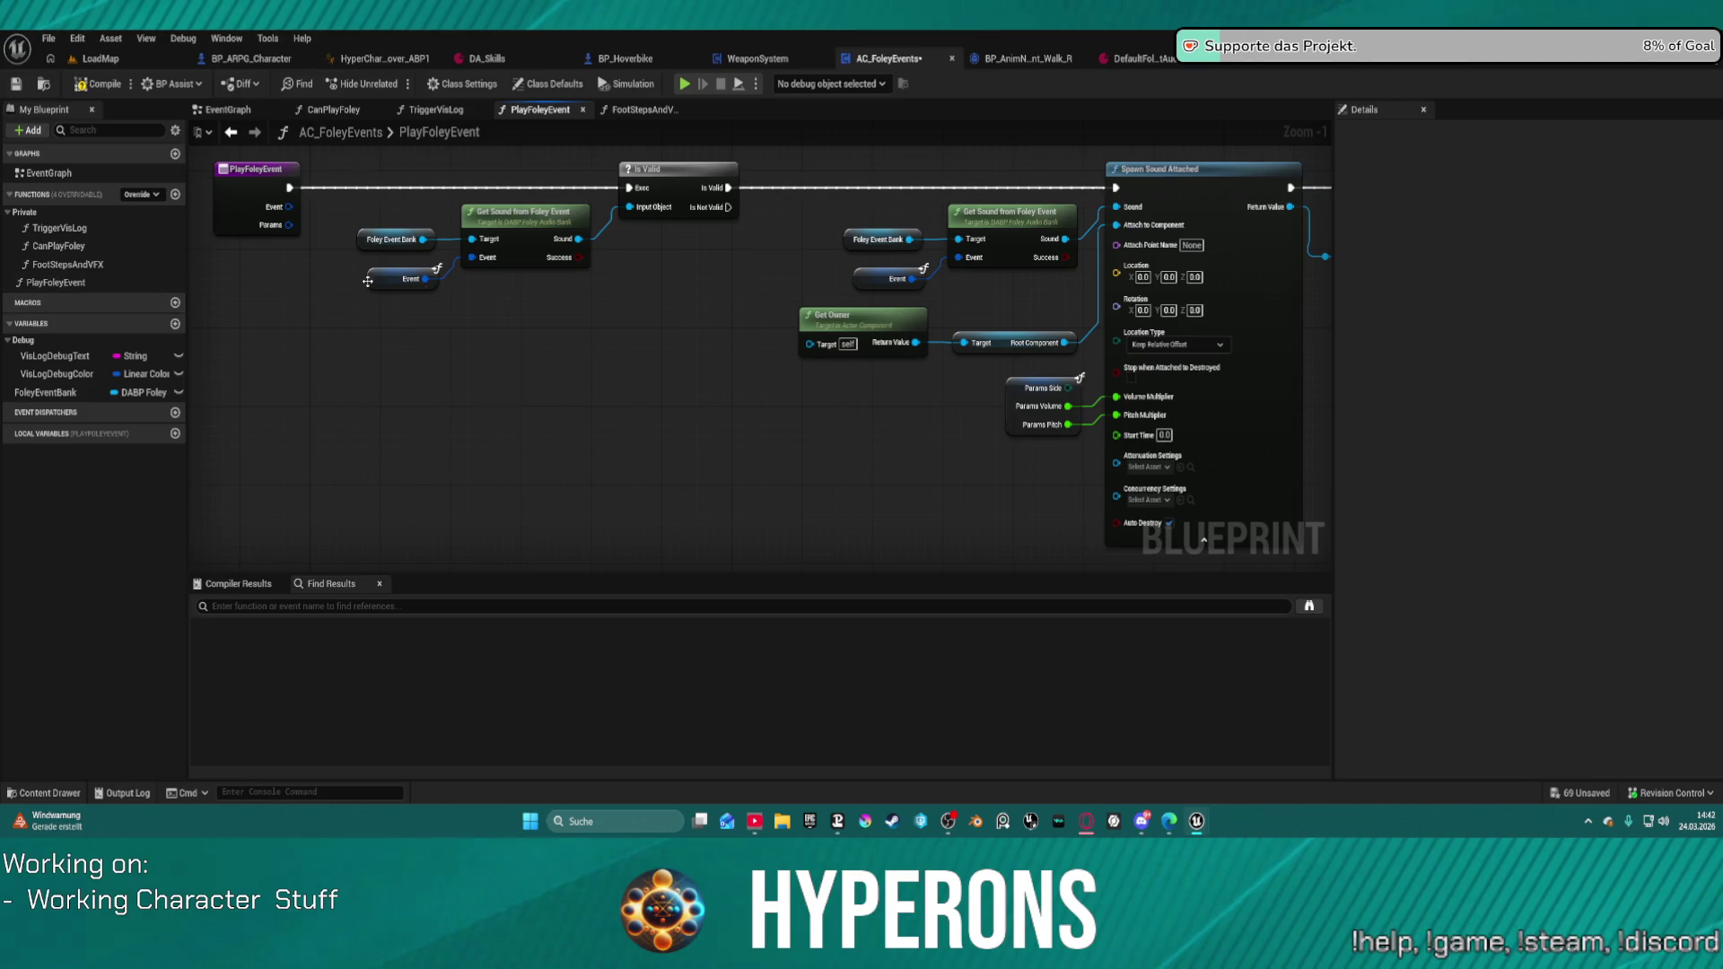
pyautogui.moveTo(620, 334)
pyautogui.mouseDown()
pyautogui.moveTo(368, 338)
pyautogui.moveTo(601, 317)
pyautogui.mouseUp()
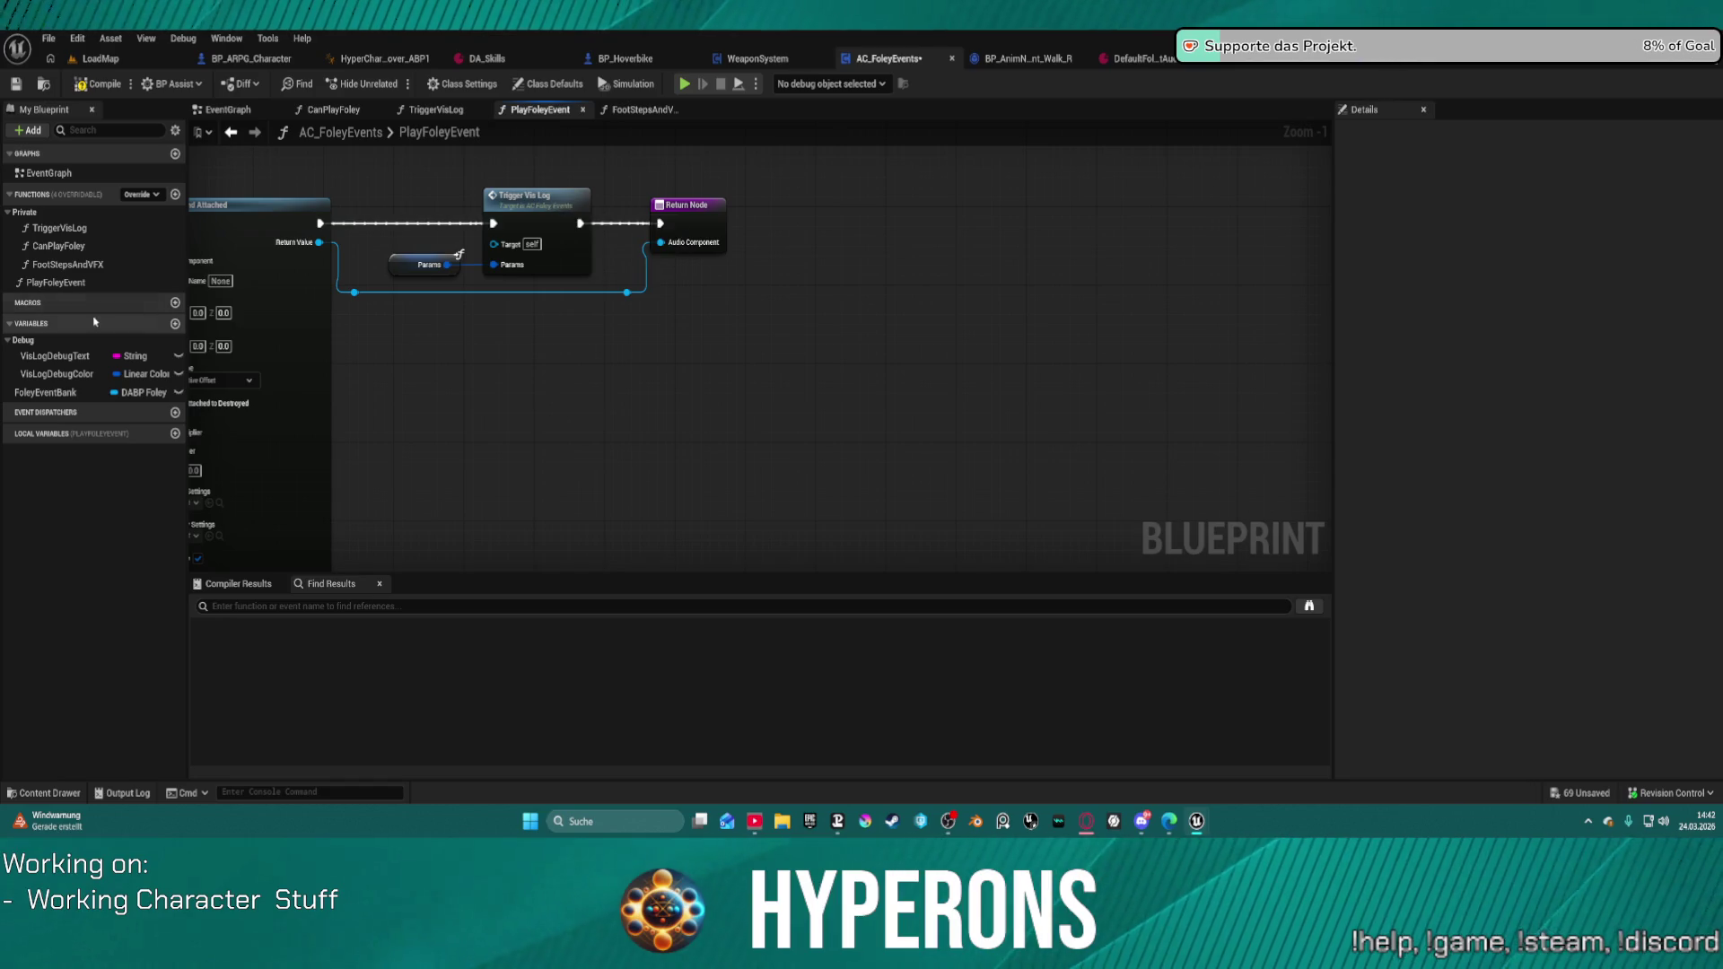
pyautogui.click(129, 262)
# Step: Insert a FootStepsAndVFX call between Trigger Vis Log and the Return Node, fed by Params
pyautogui.moveTo(128, 262)
pyautogui.mouseDown()
pyautogui.moveTo(769, 296)
pyautogui.moveTo(580, 226)
pyautogui.mouseUp()
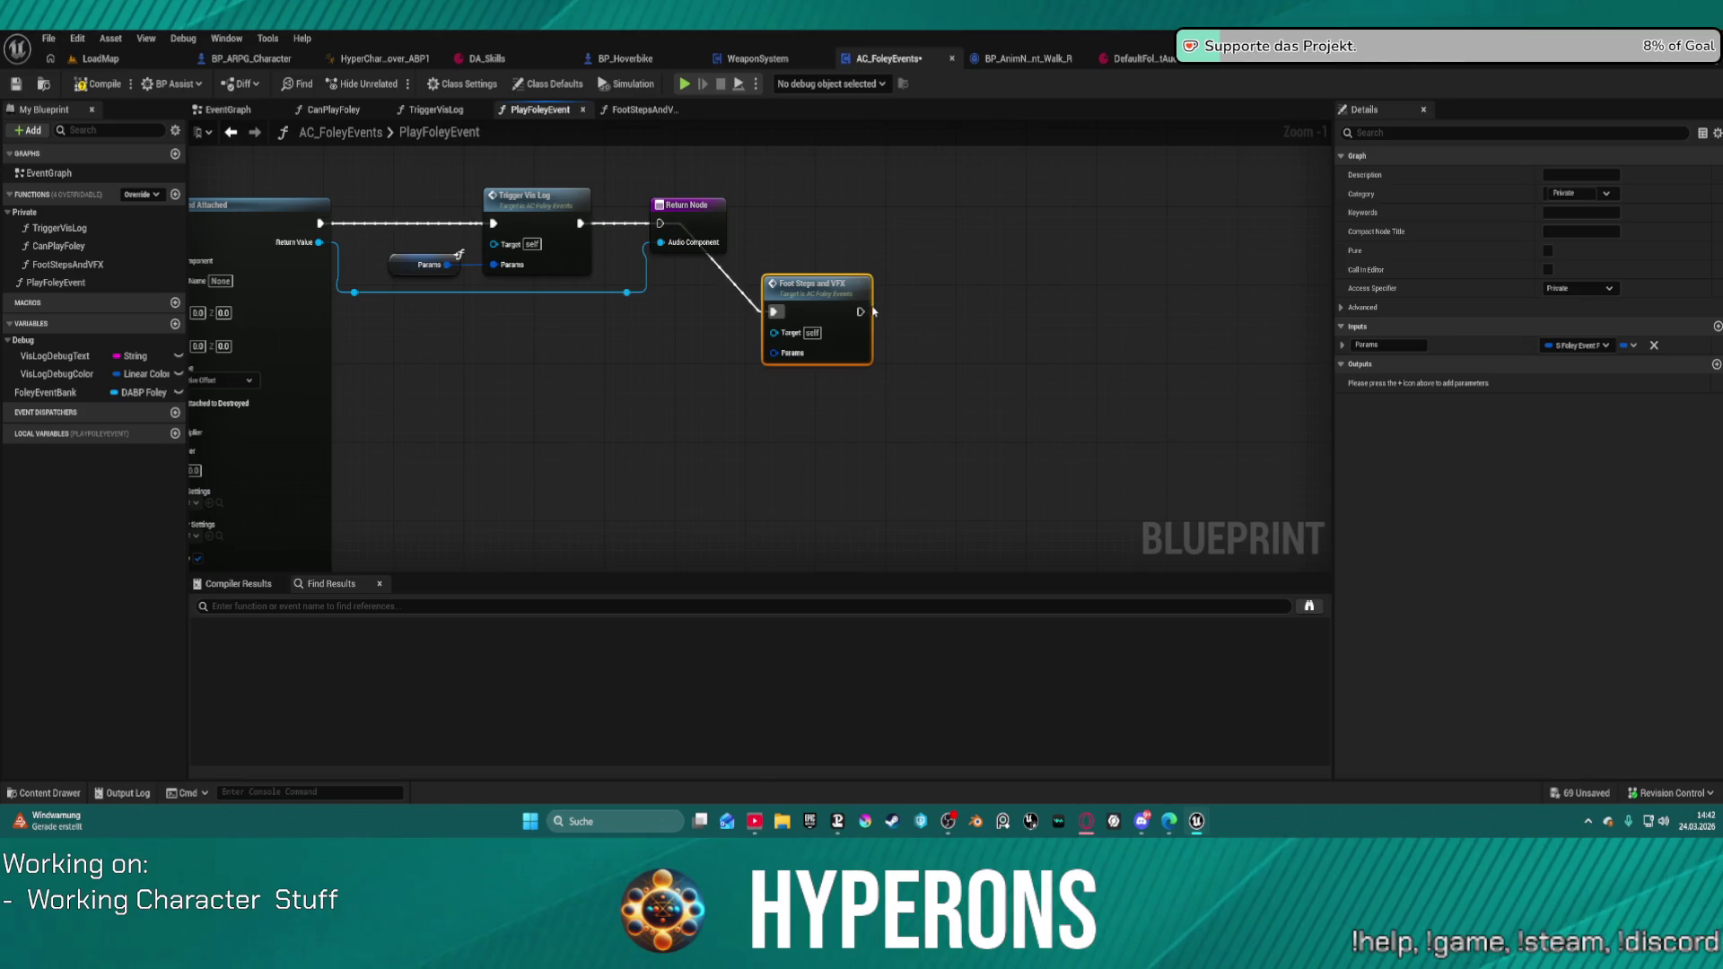
pyautogui.moveTo(859, 312)
pyautogui.mouseDown()
pyautogui.moveTo(625, 229)
pyautogui.moveTo(662, 226)
pyautogui.mouseUp()
pyautogui.moveTo(686, 205); pyautogui.dragTo(1072, 205)
pyautogui.moveTo(773, 352); pyautogui.dragTo(447, 265)
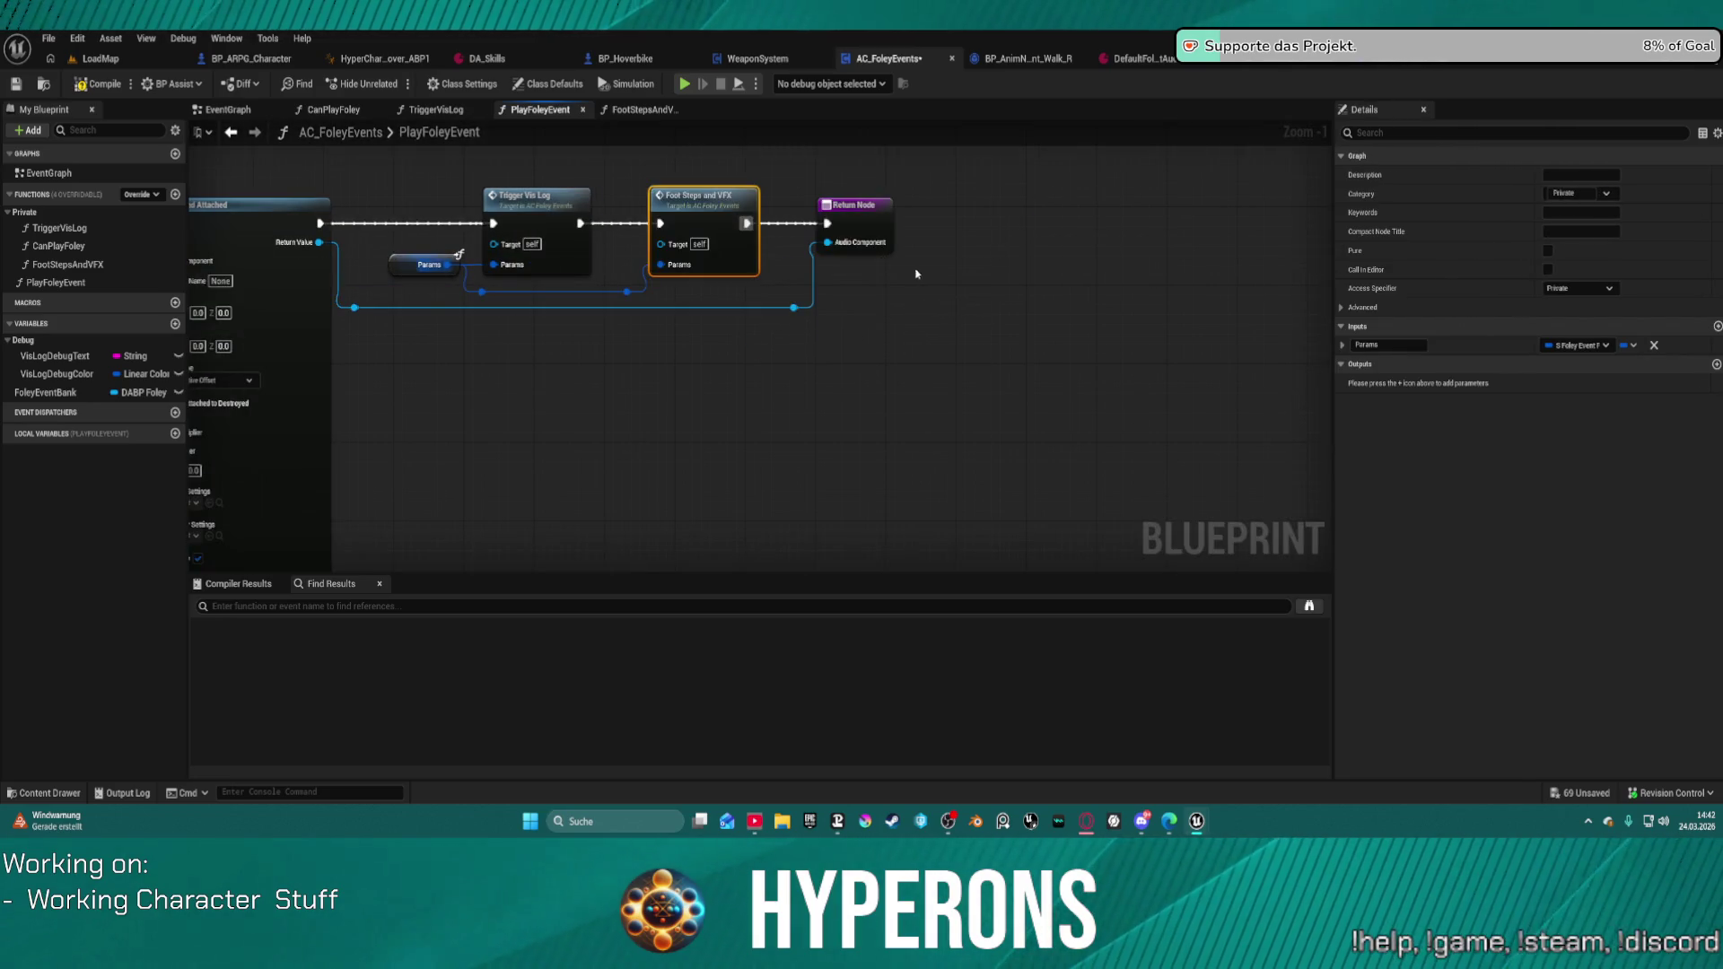
pyautogui.hotkey('ctrl', 'Tab')
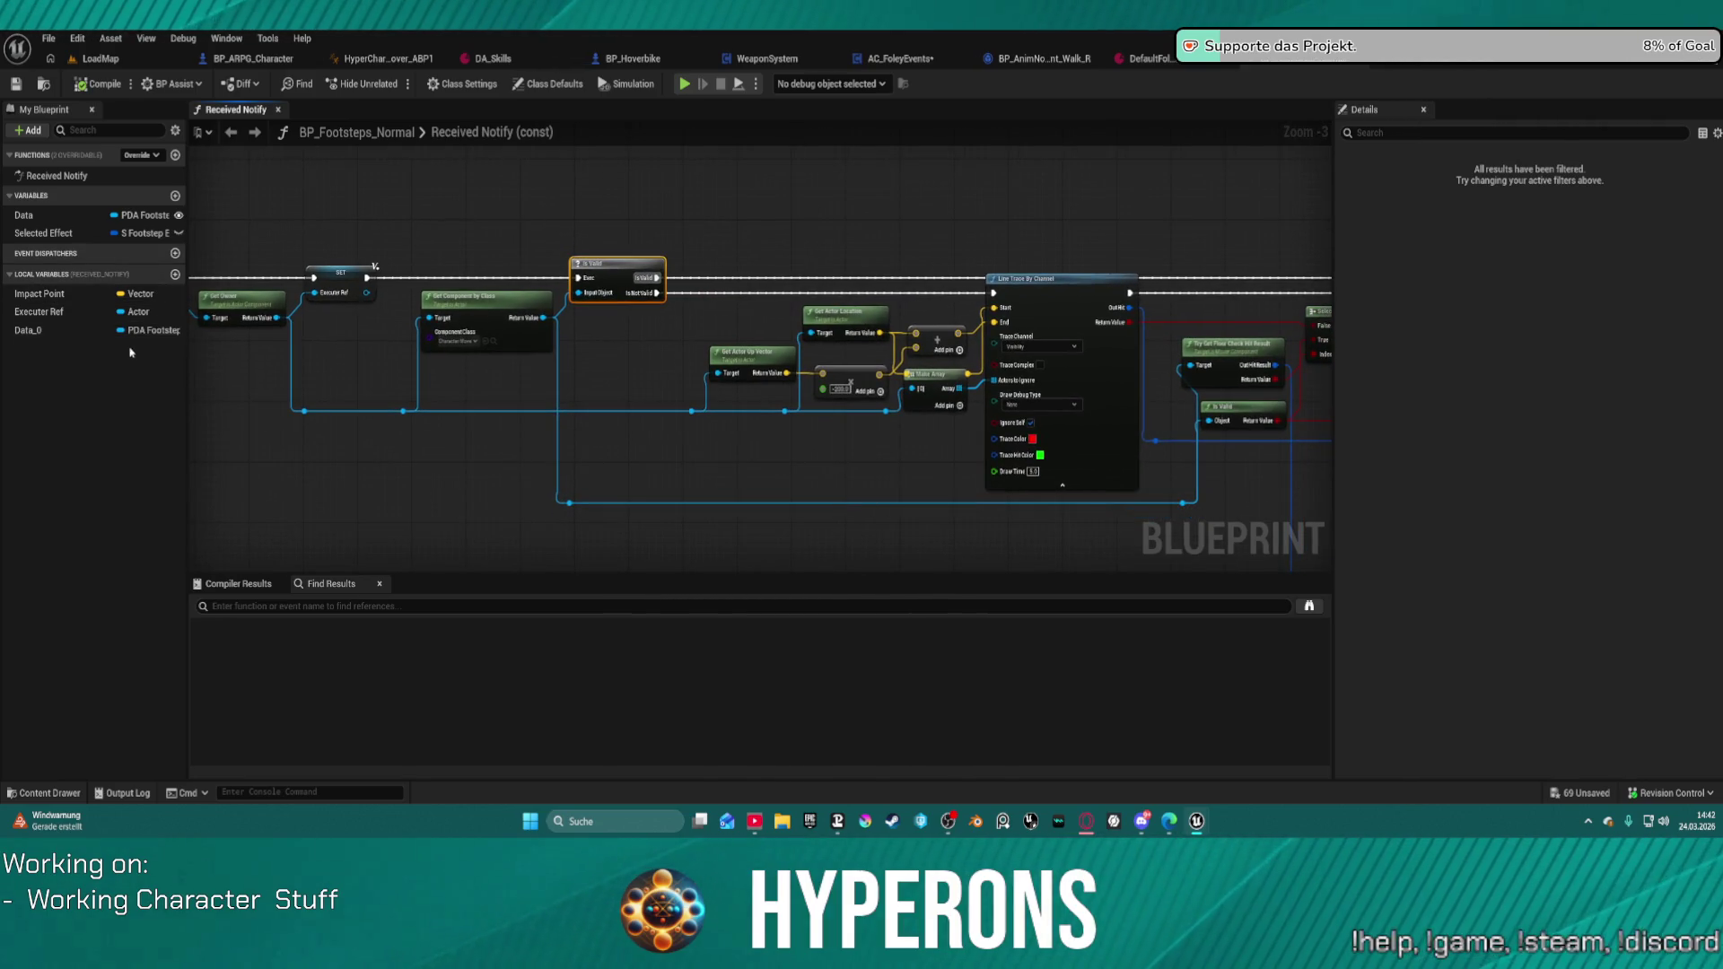
# Step: Paste BP_Footsteps_Normal's Data variable into AC_FoleyEvents' Debug category, then inspect Selected Effect
pyautogui.click(45, 332)
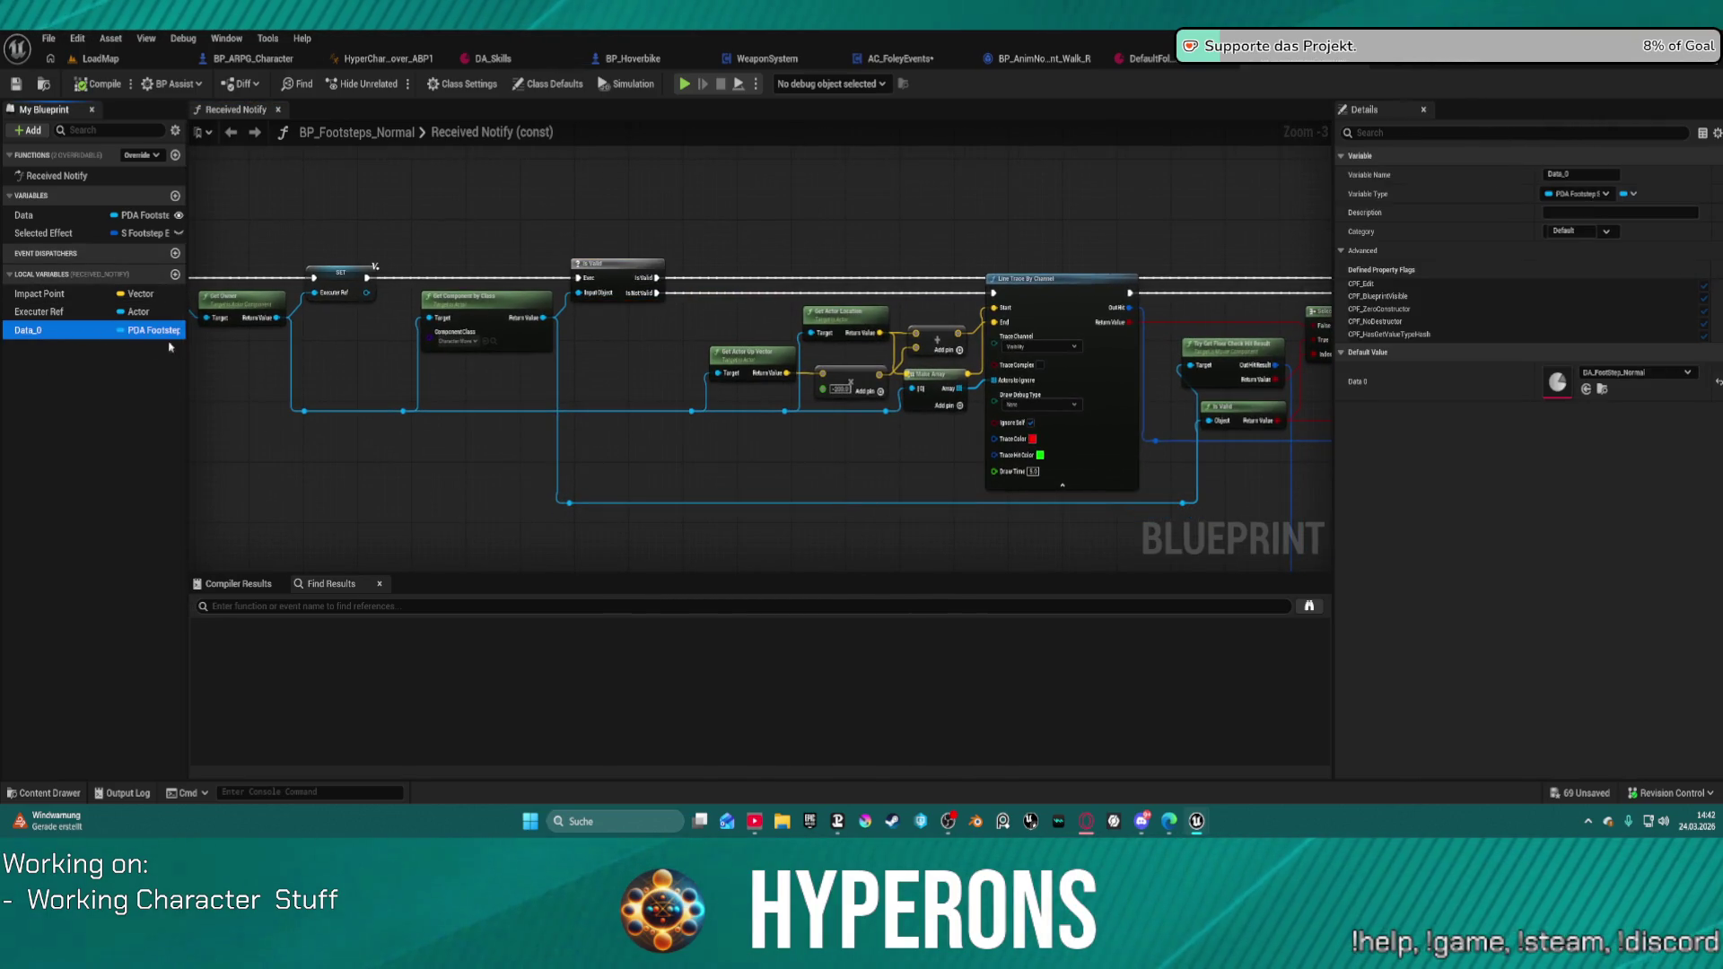
pyautogui.click(52, 216)
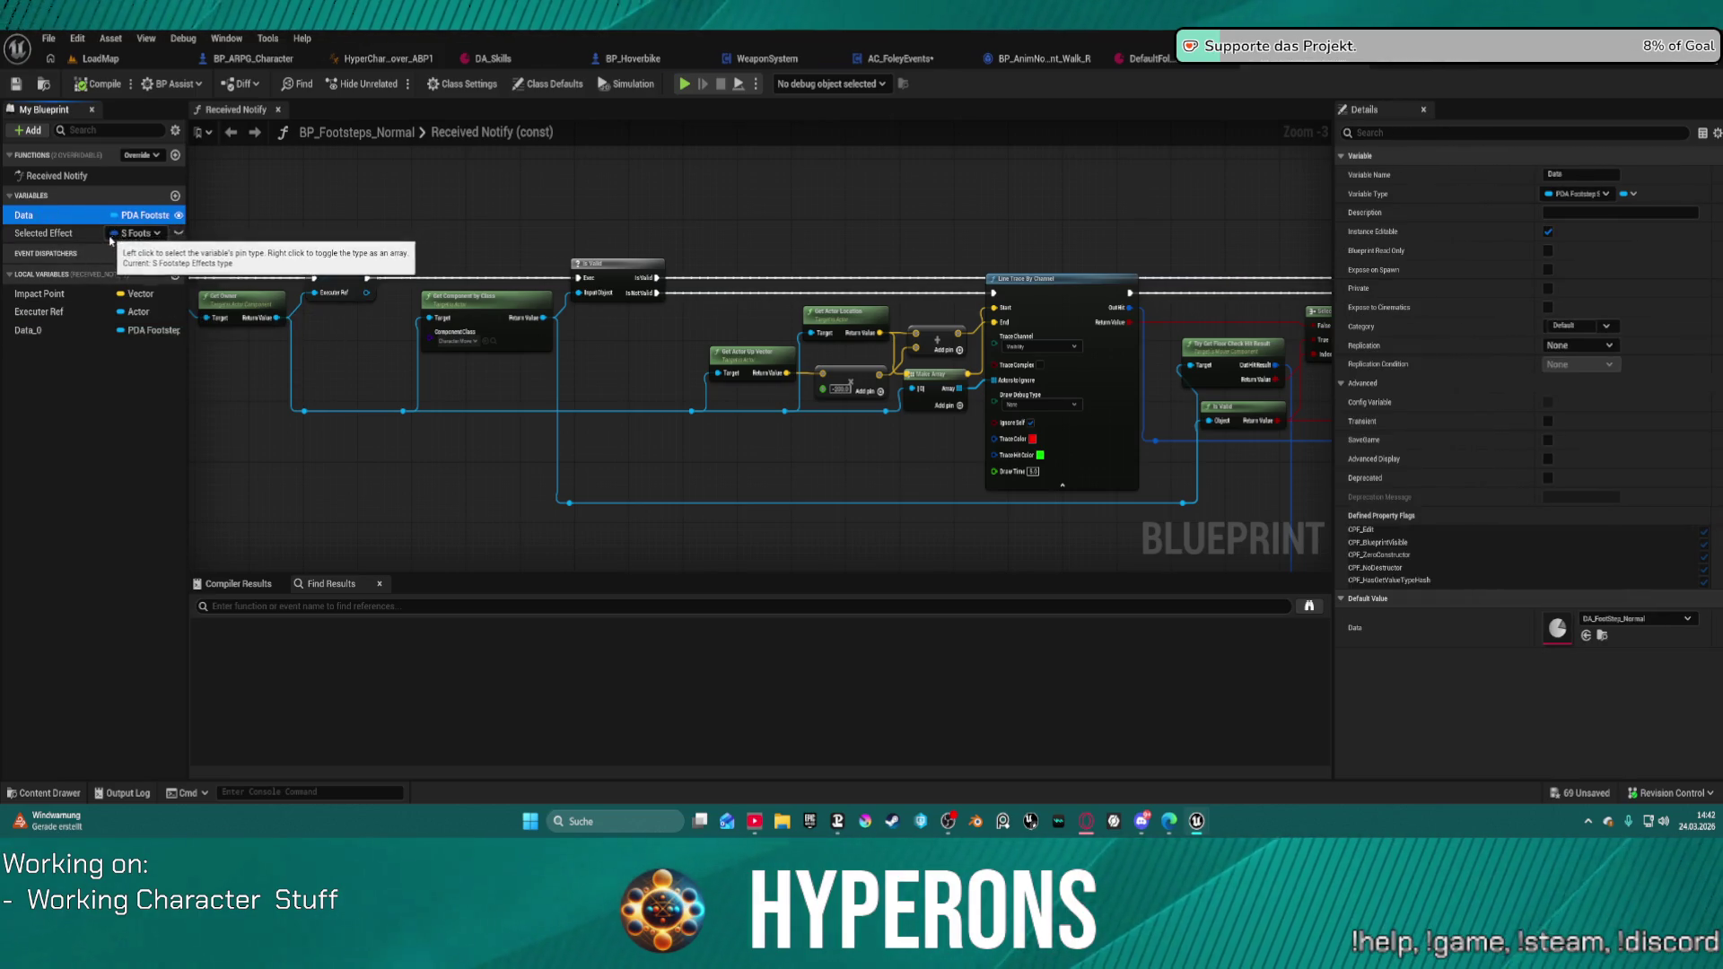
pyautogui.click(915, 64)
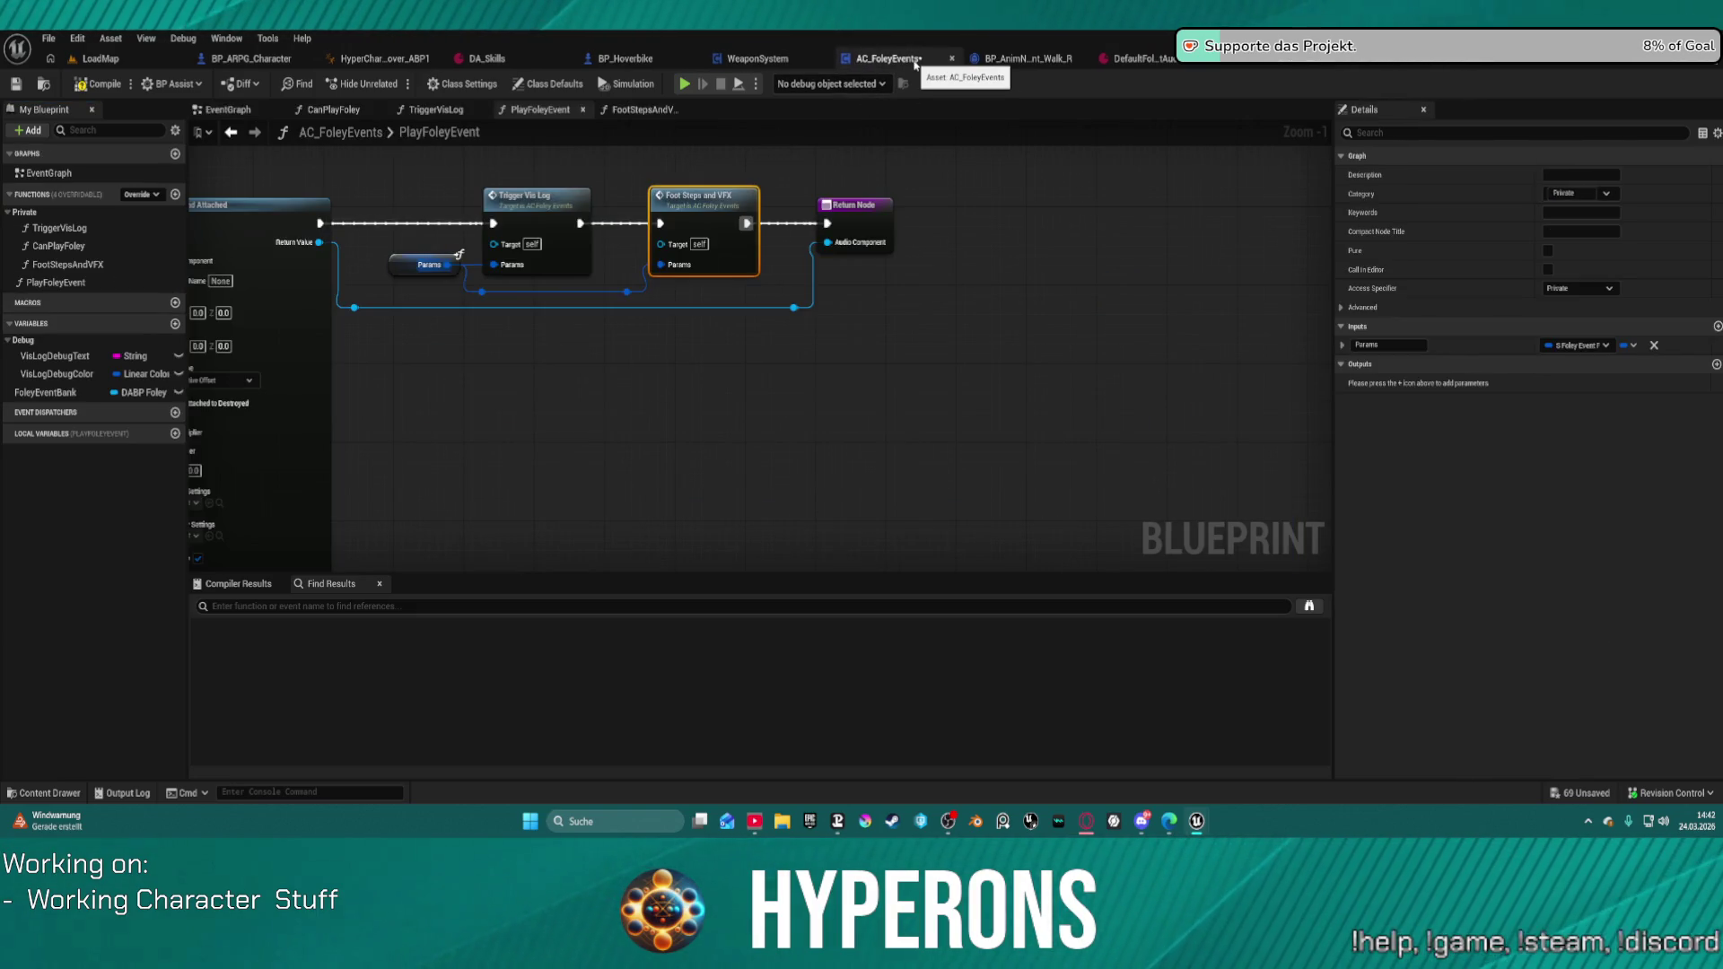
pyautogui.click(40, 340)
pyautogui.hotkey('ctrl', 'v')
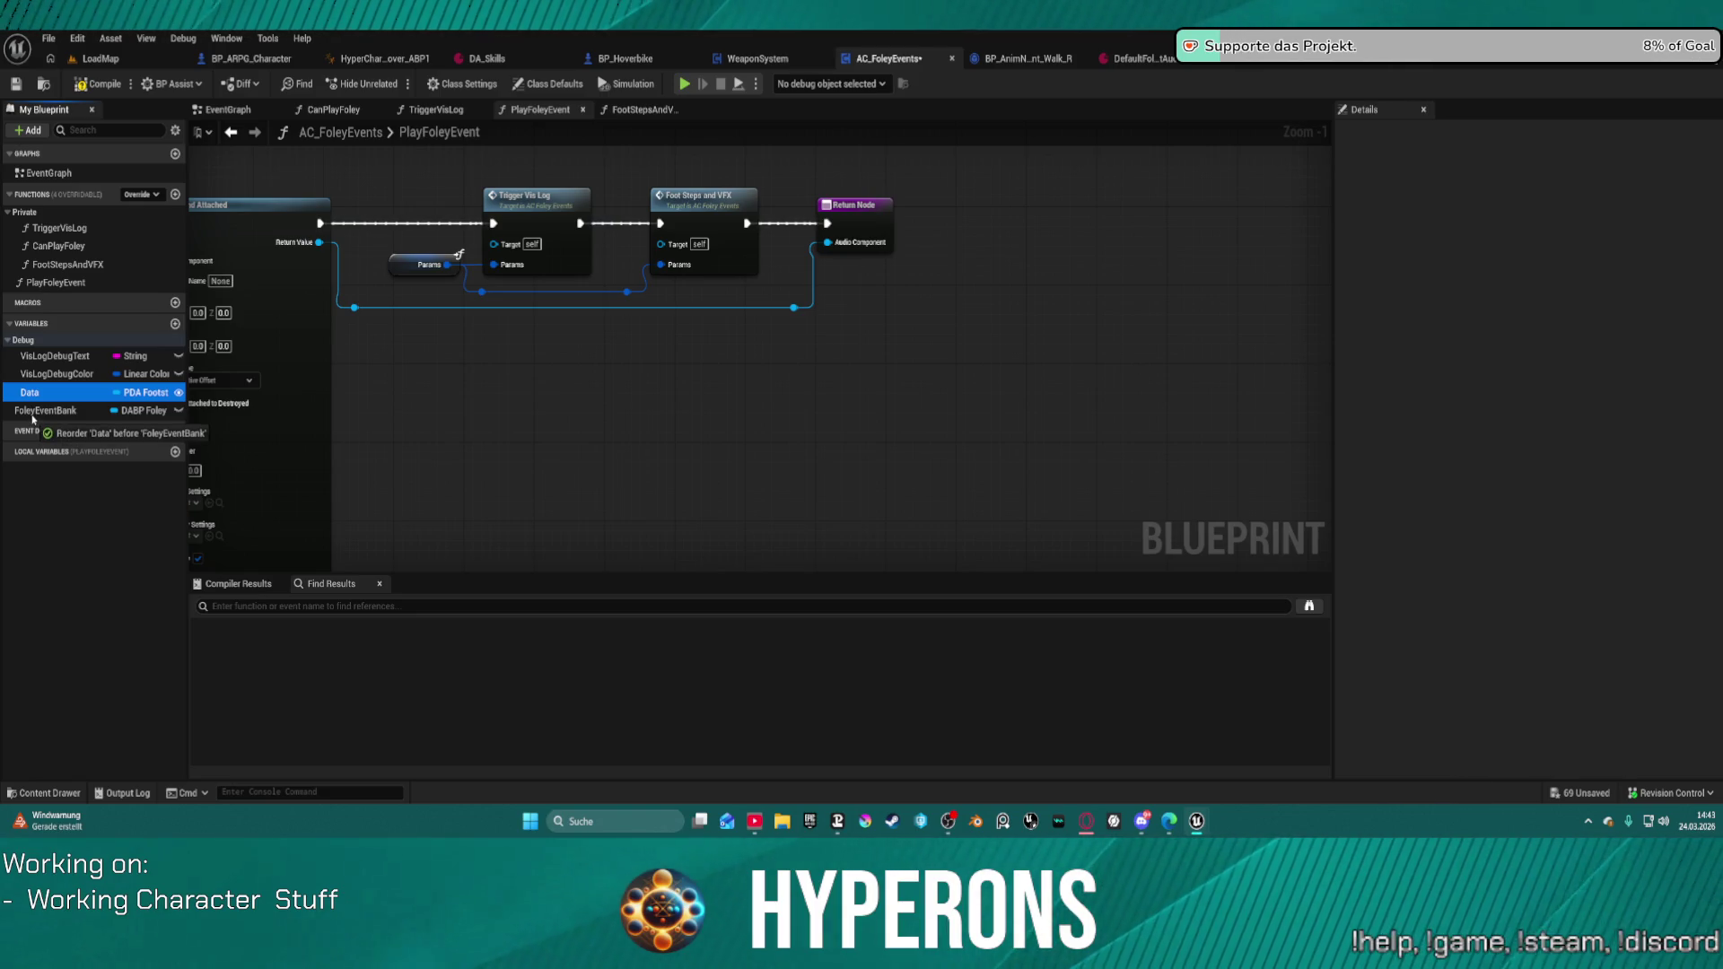
pyautogui.moveTo(33, 418); pyautogui.dragTo(34, 414)
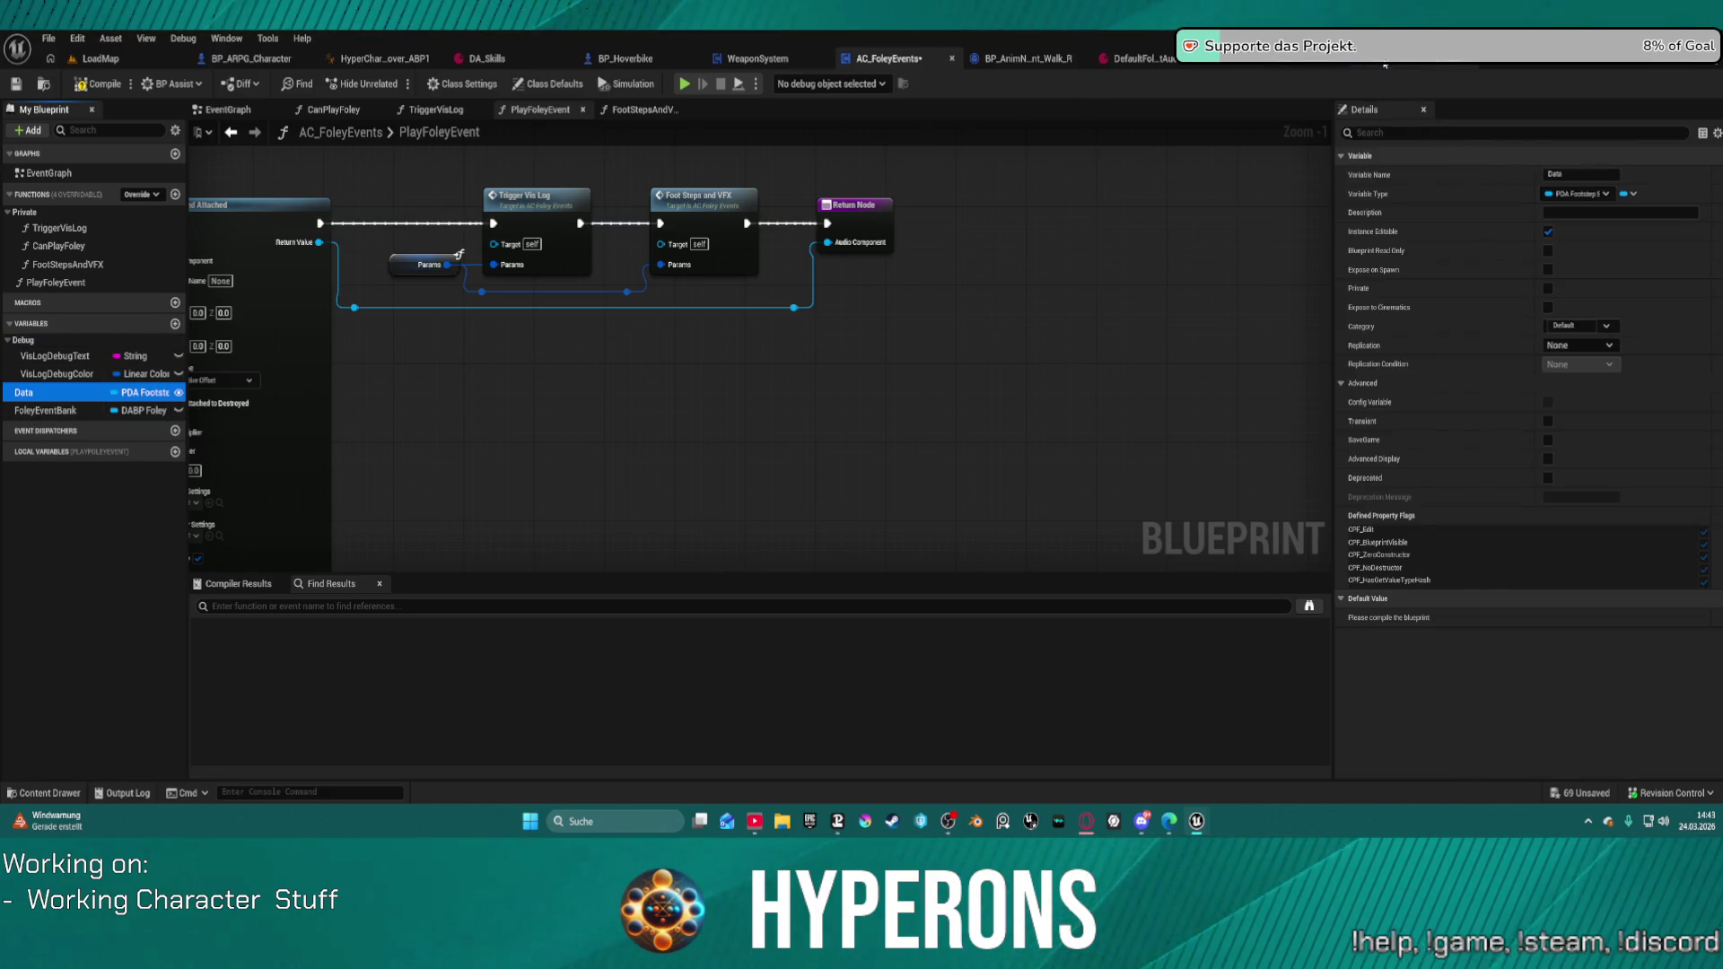
pyautogui.click(1316, 61)
pyautogui.click(71, 234)
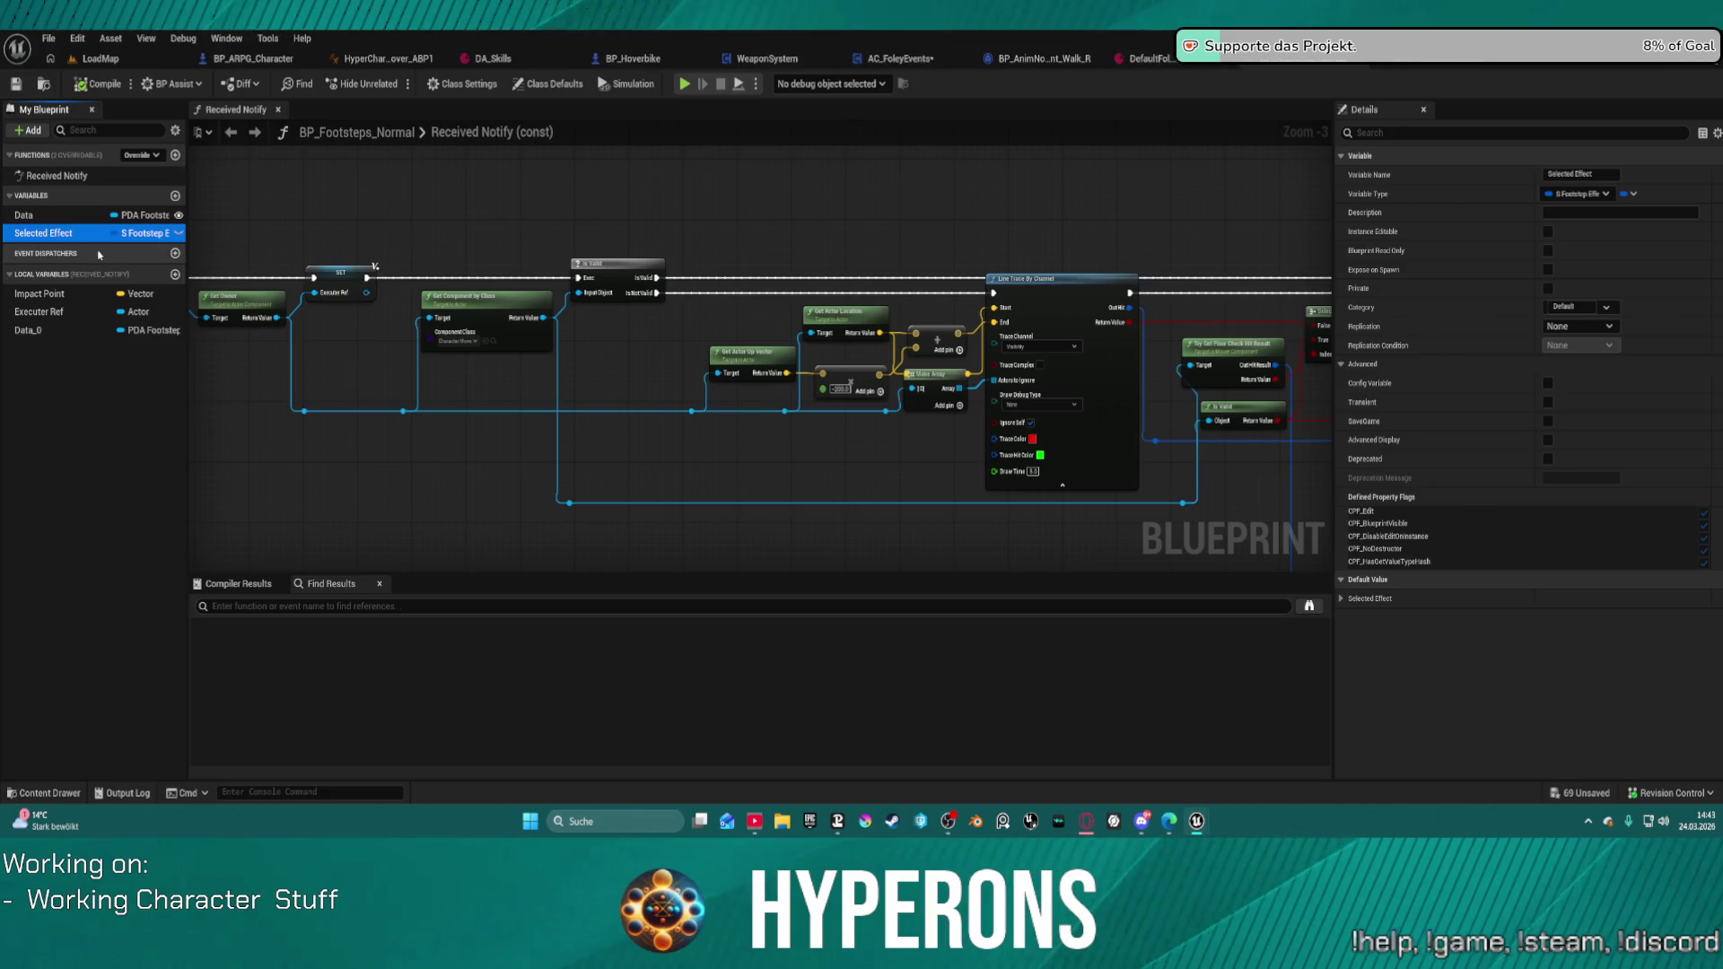
# Step: Paste the Selected Effect variable into AC_FoleyEvents' Debug category
pyautogui.click(1419, 61)
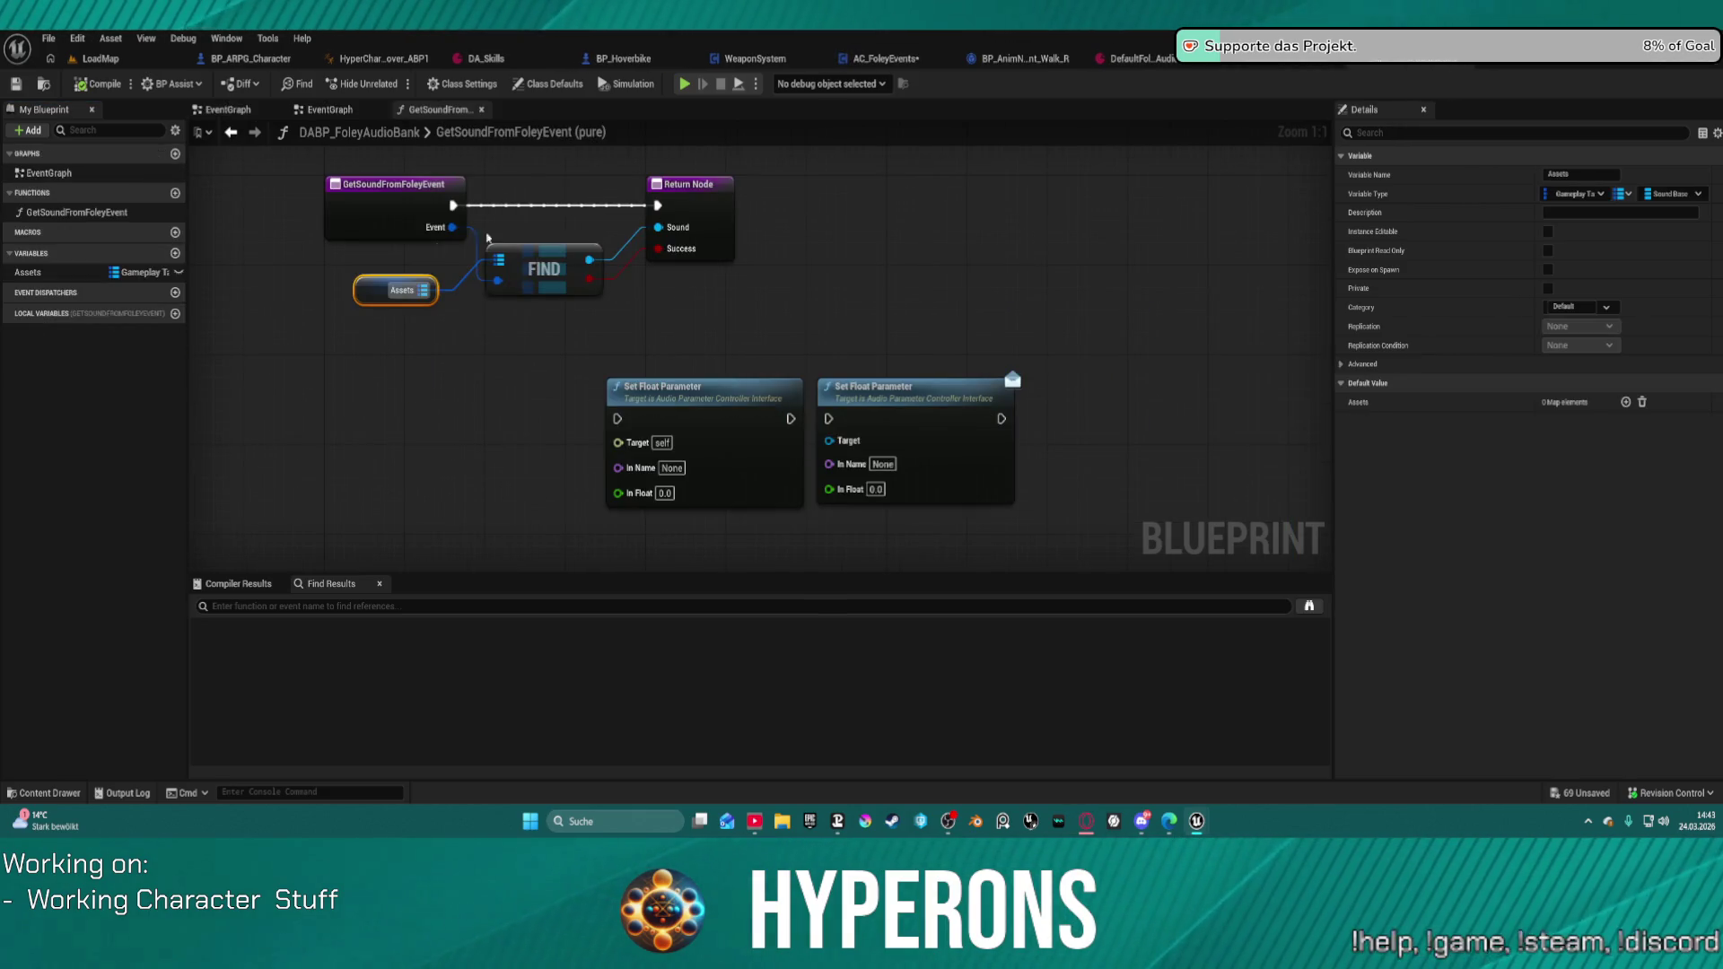
pyautogui.click(1262, 64)
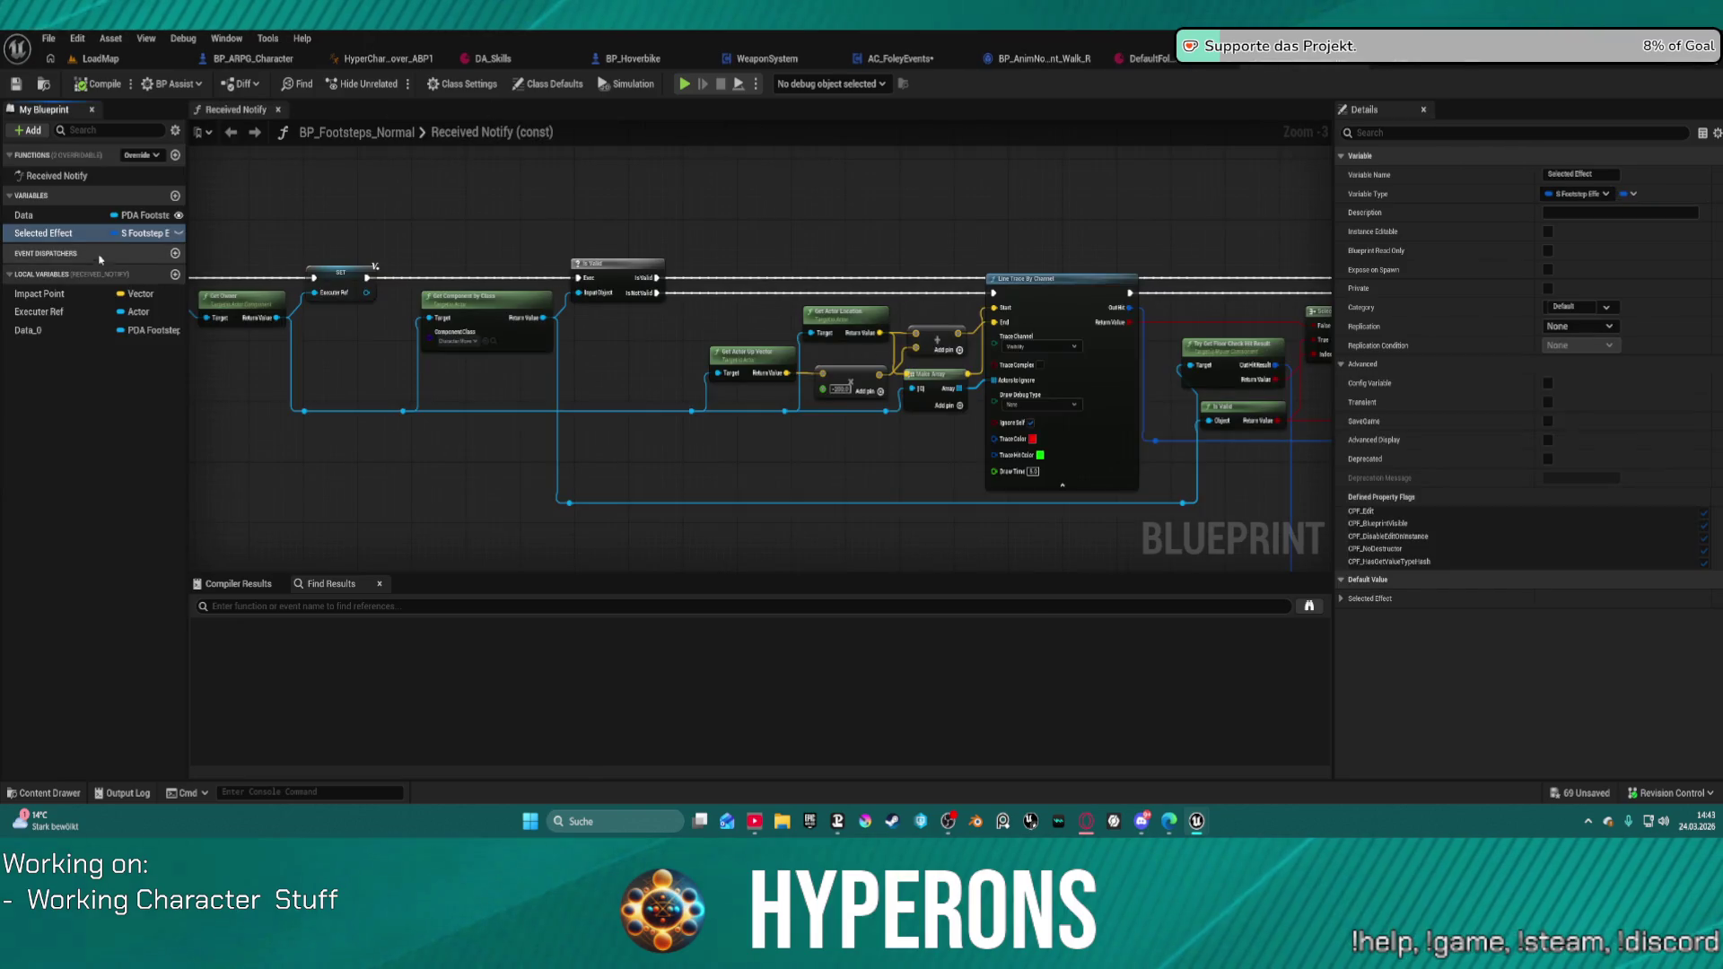
pyautogui.click(36, 216)
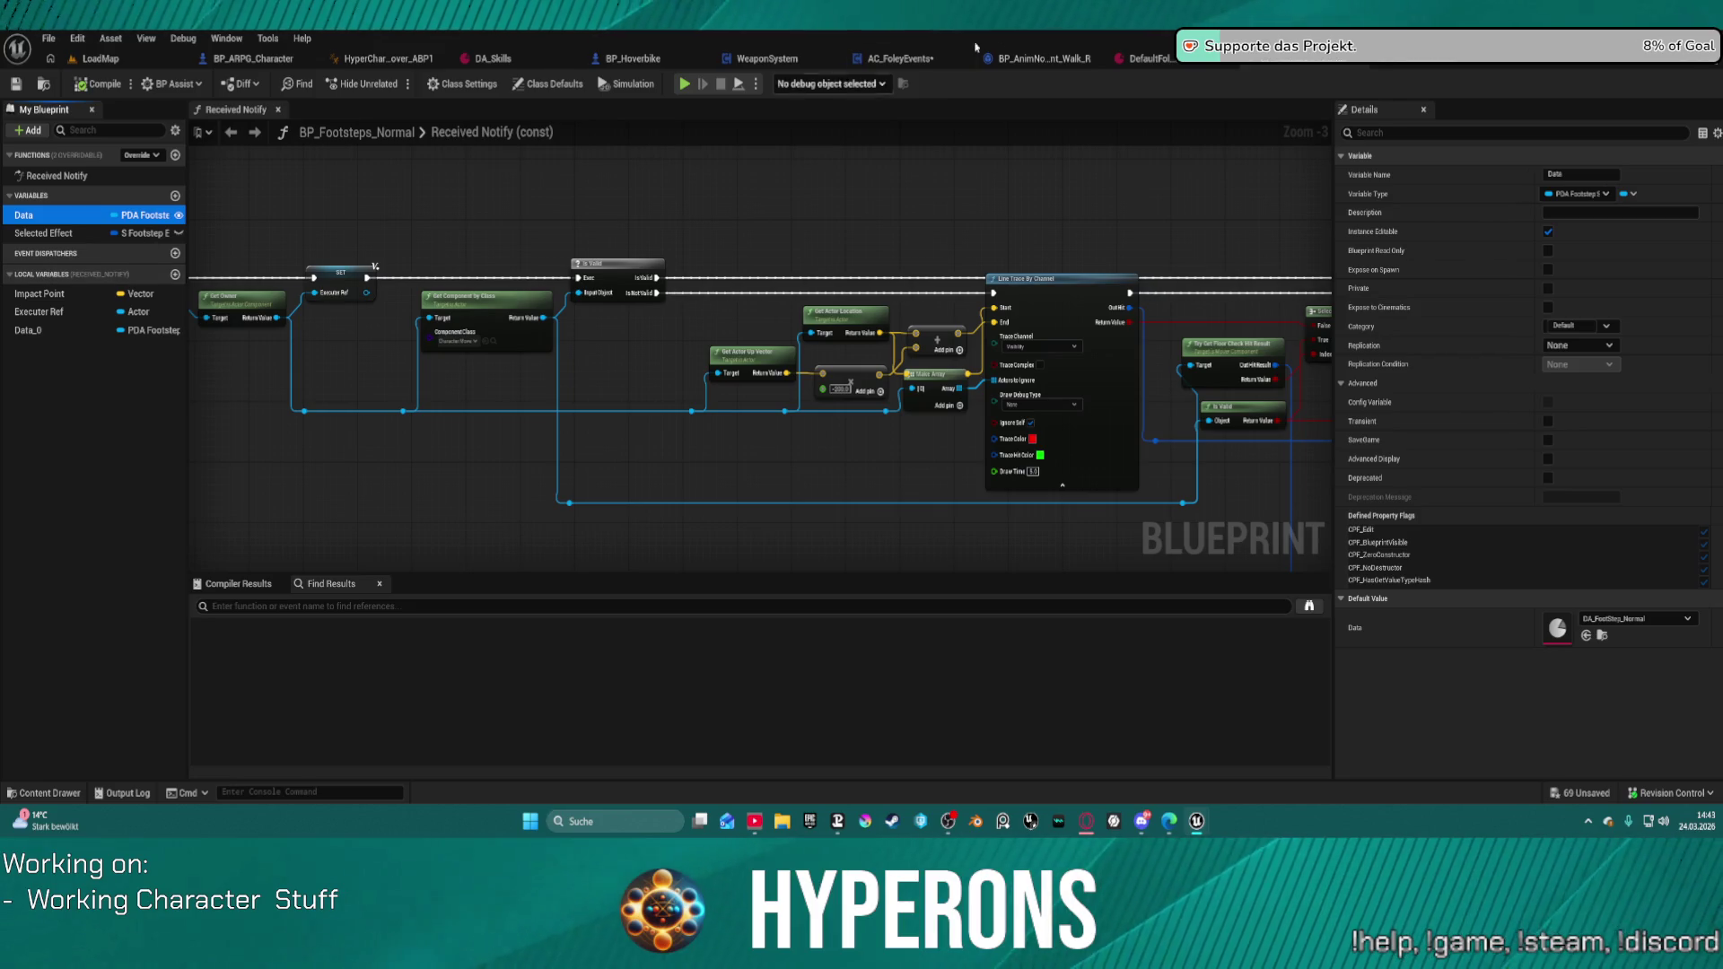
pyautogui.click(1392, 70)
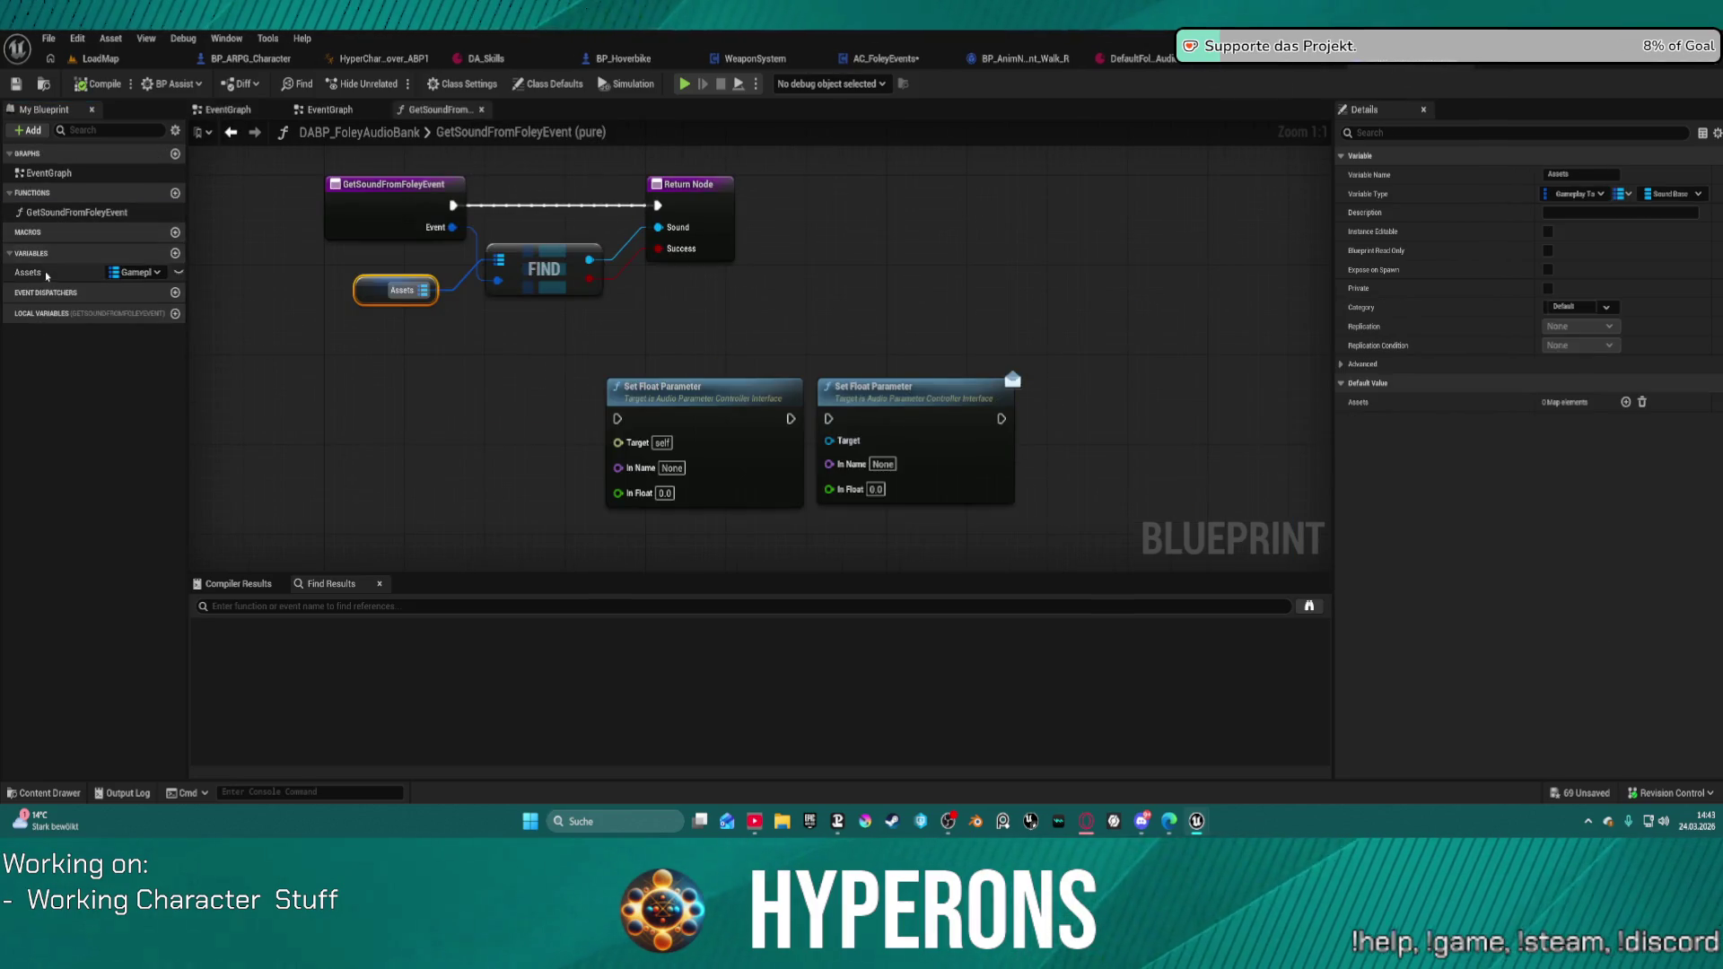
pyautogui.click(836, 63)
pyautogui.click(24, 341)
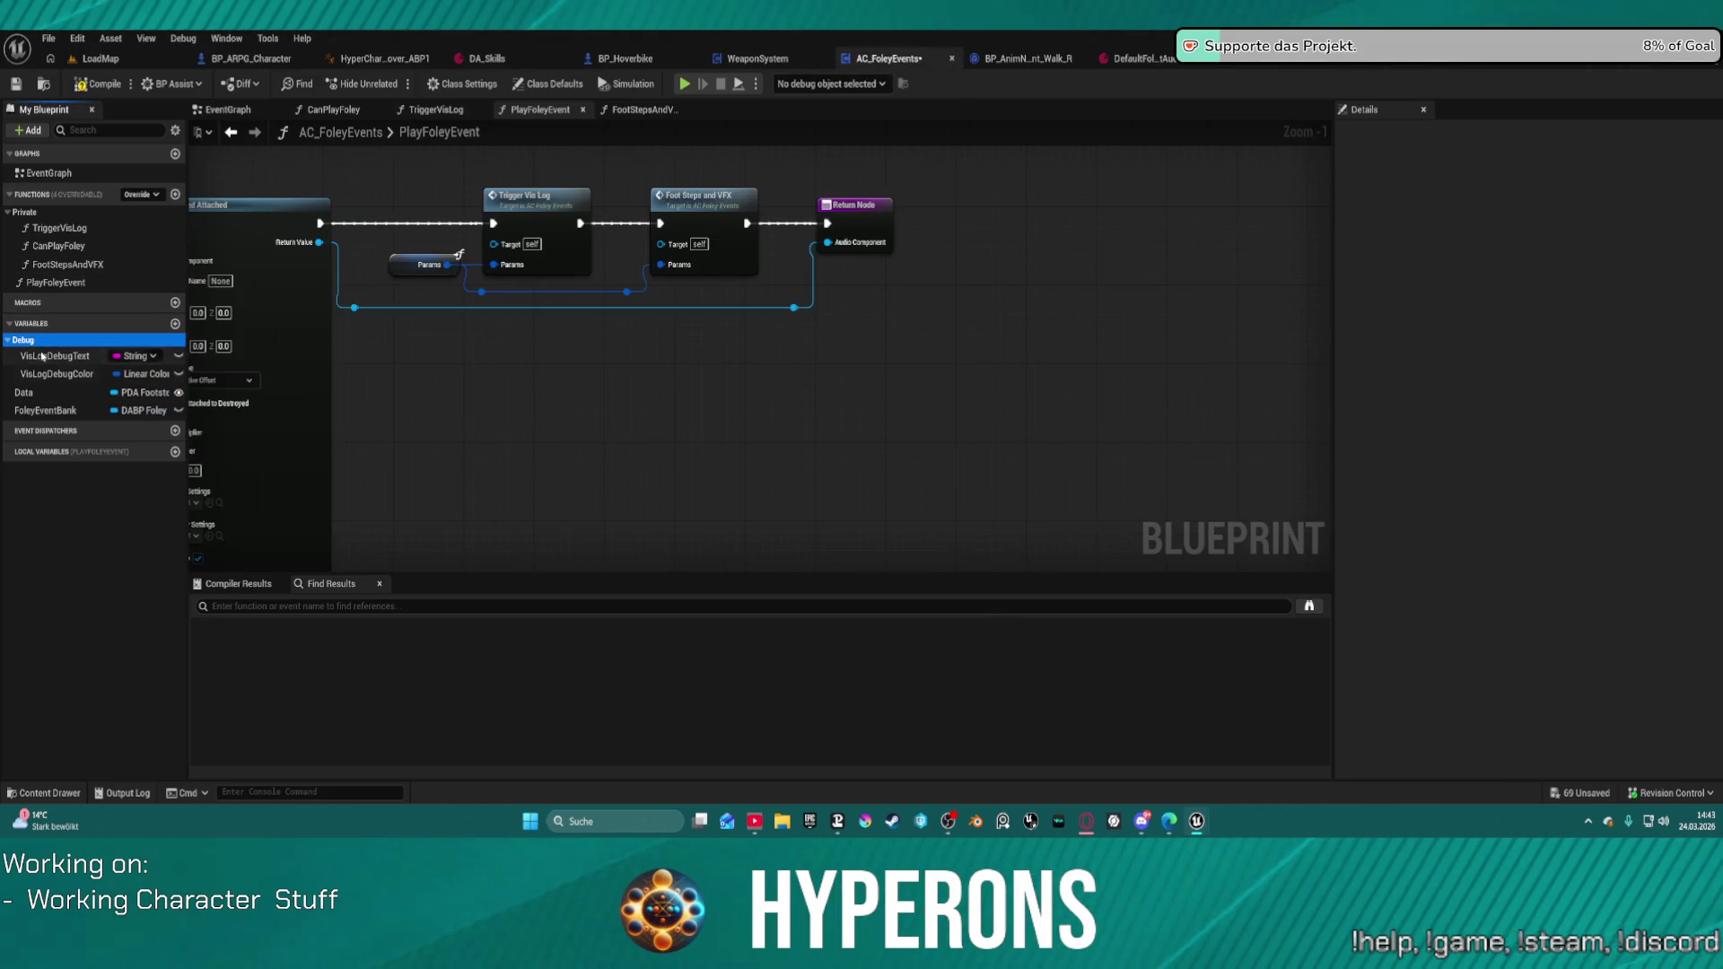
pyautogui.hotkey('ctrl', 'v')
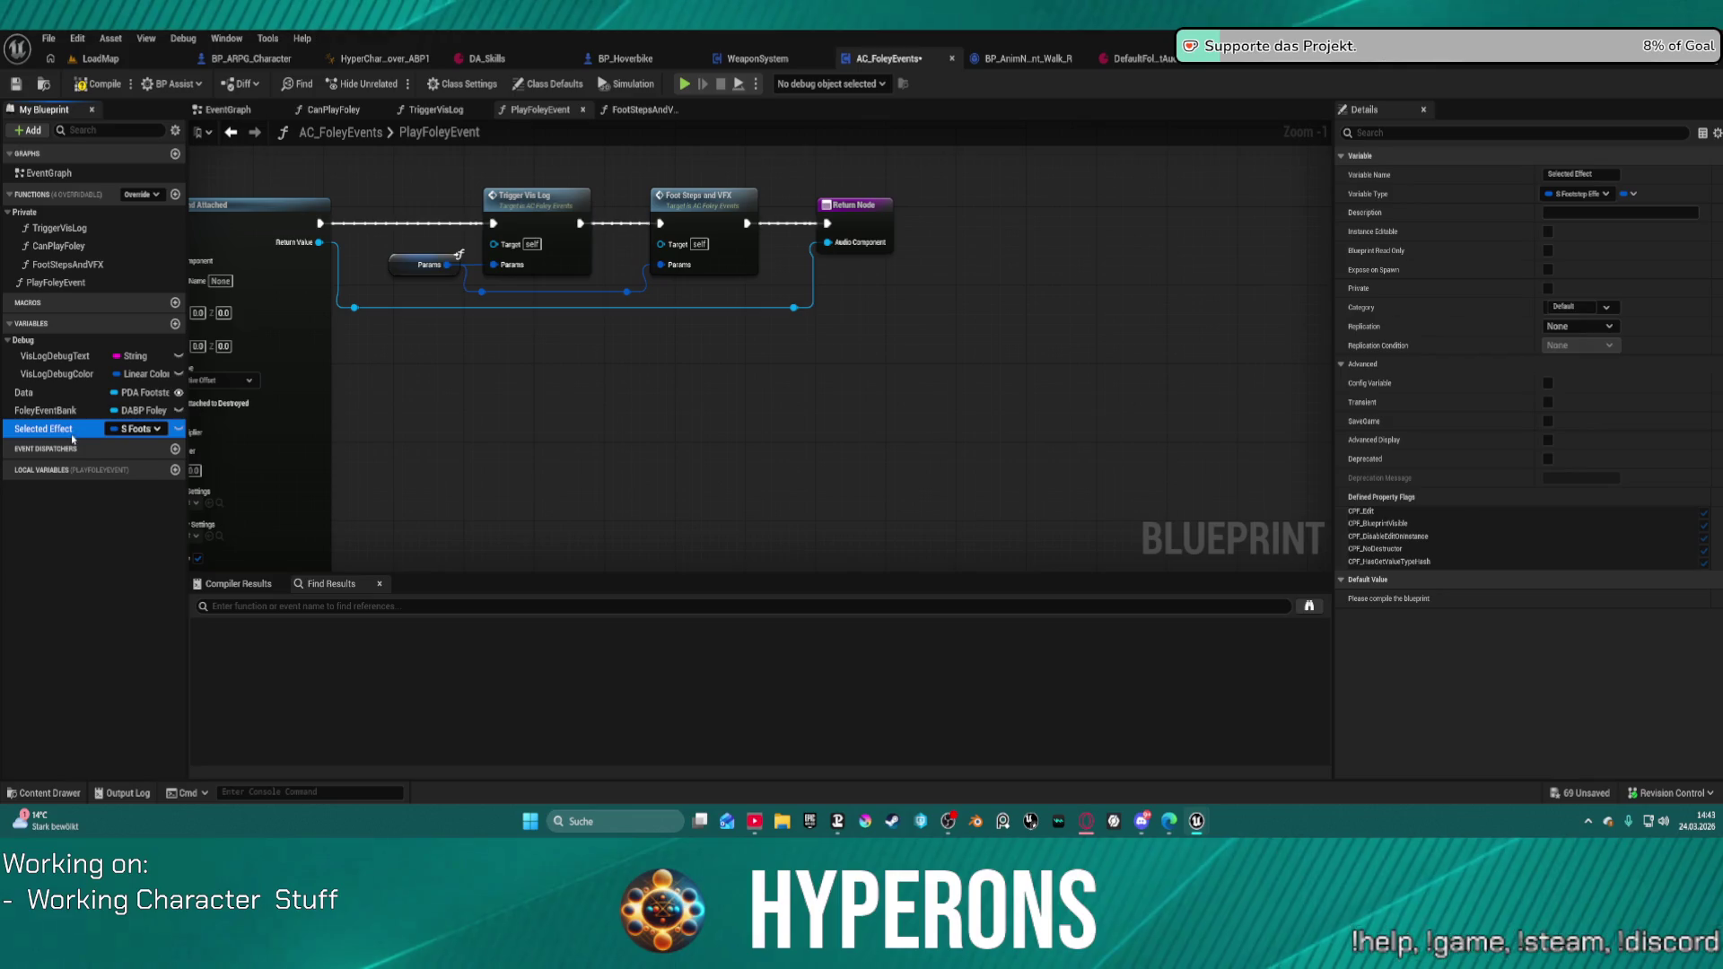
# Step: In BP_Footsteps_Normal, inspect the Impact Point local variable and the nodes after the line trace
pyautogui.click(1378, 70)
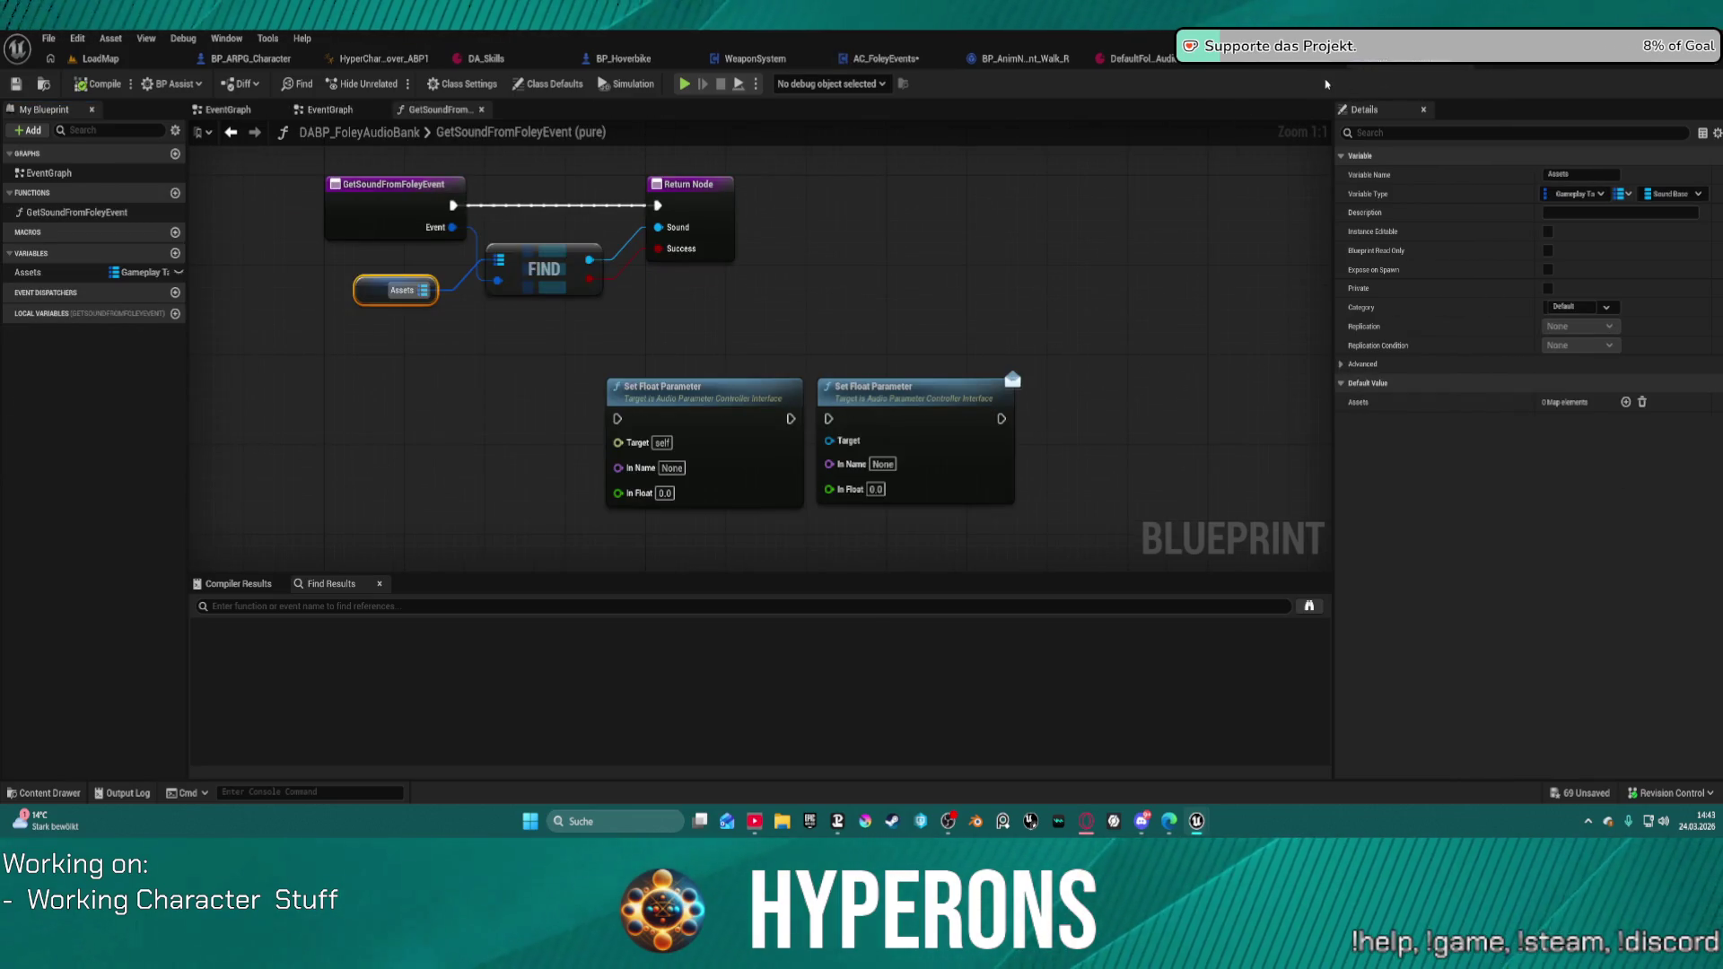
pyautogui.click(1280, 69)
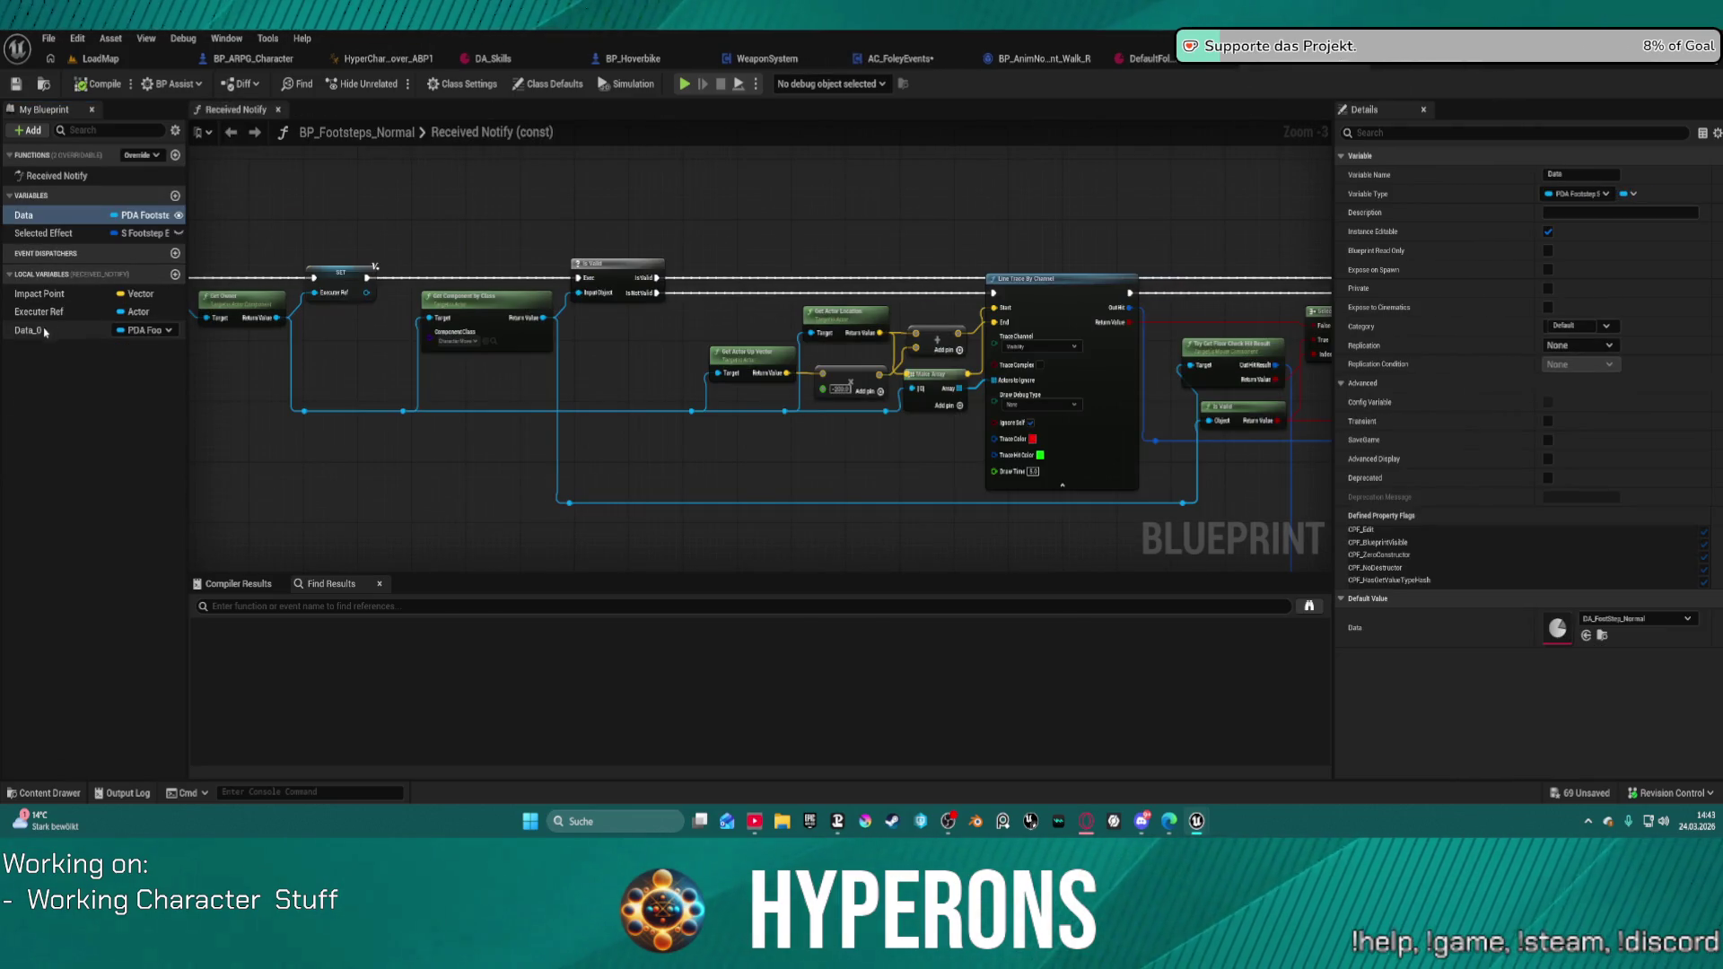
pyautogui.click(36, 293)
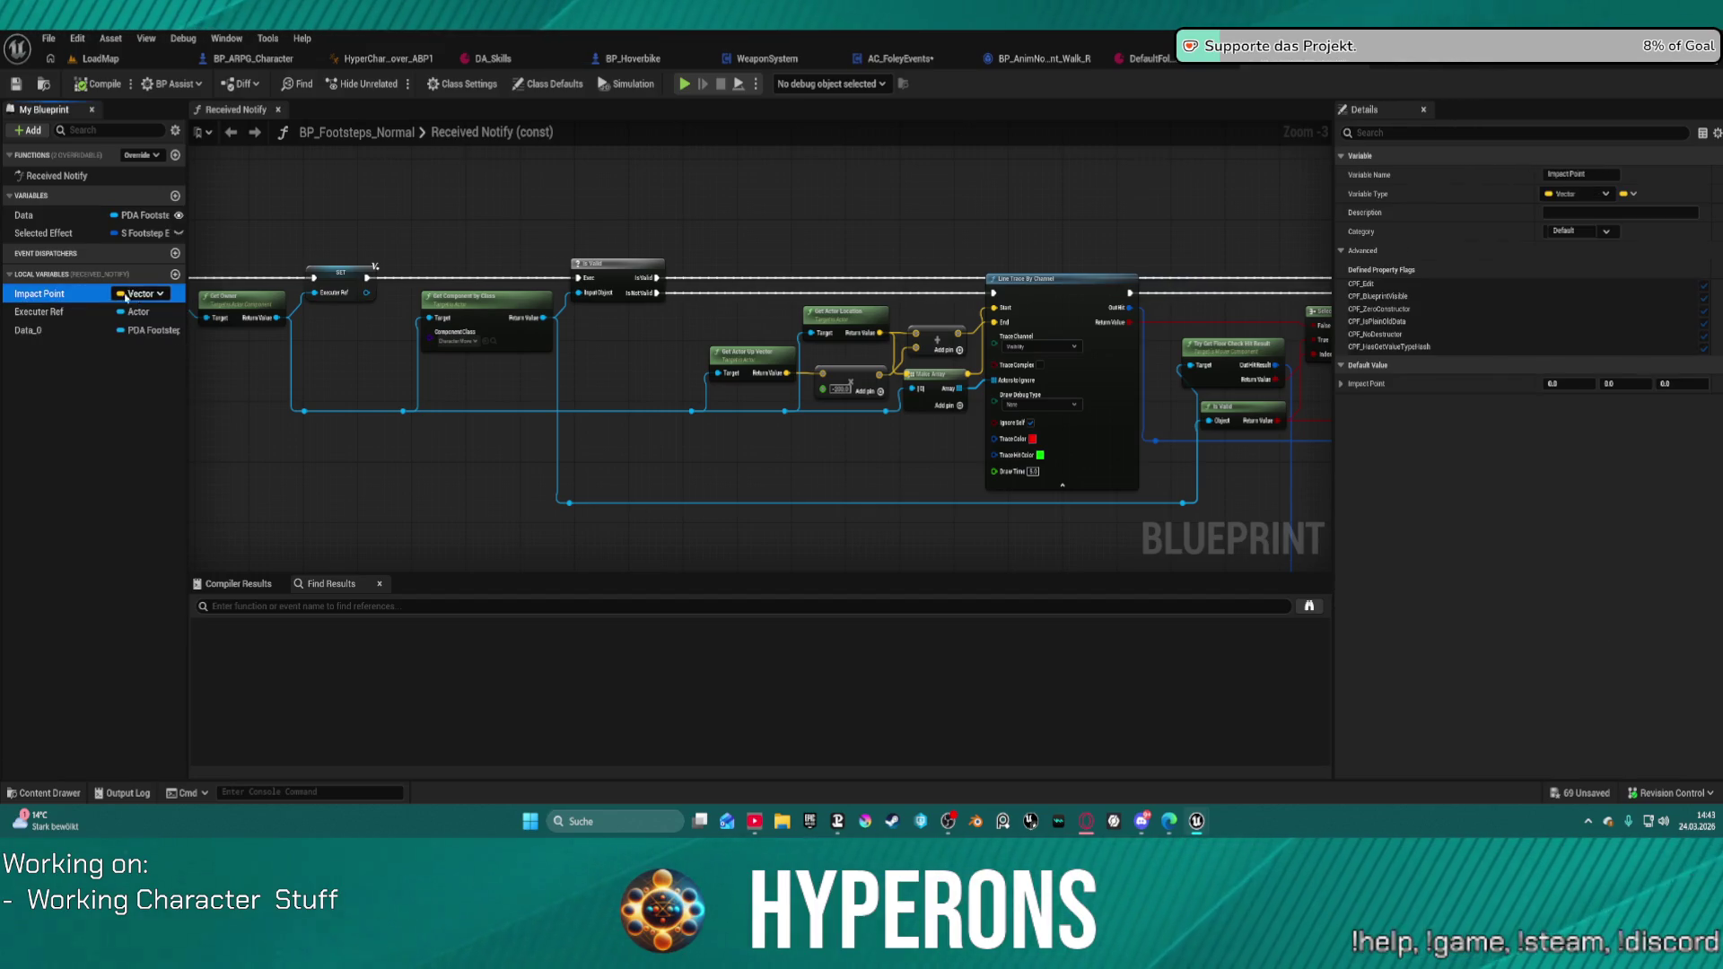
pyautogui.moveTo(569, 393)
pyautogui.mouseDown()
pyautogui.moveTo(193, 395)
pyautogui.moveTo(534, 323)
pyautogui.moveTo(790, 315)
pyautogui.mouseUp()
# Step: Pan through Received Notify from Line Trace past the surface lookup, Spawn Sound and Spawn Decal blocks
pyautogui.scroll(3, 888, 305)
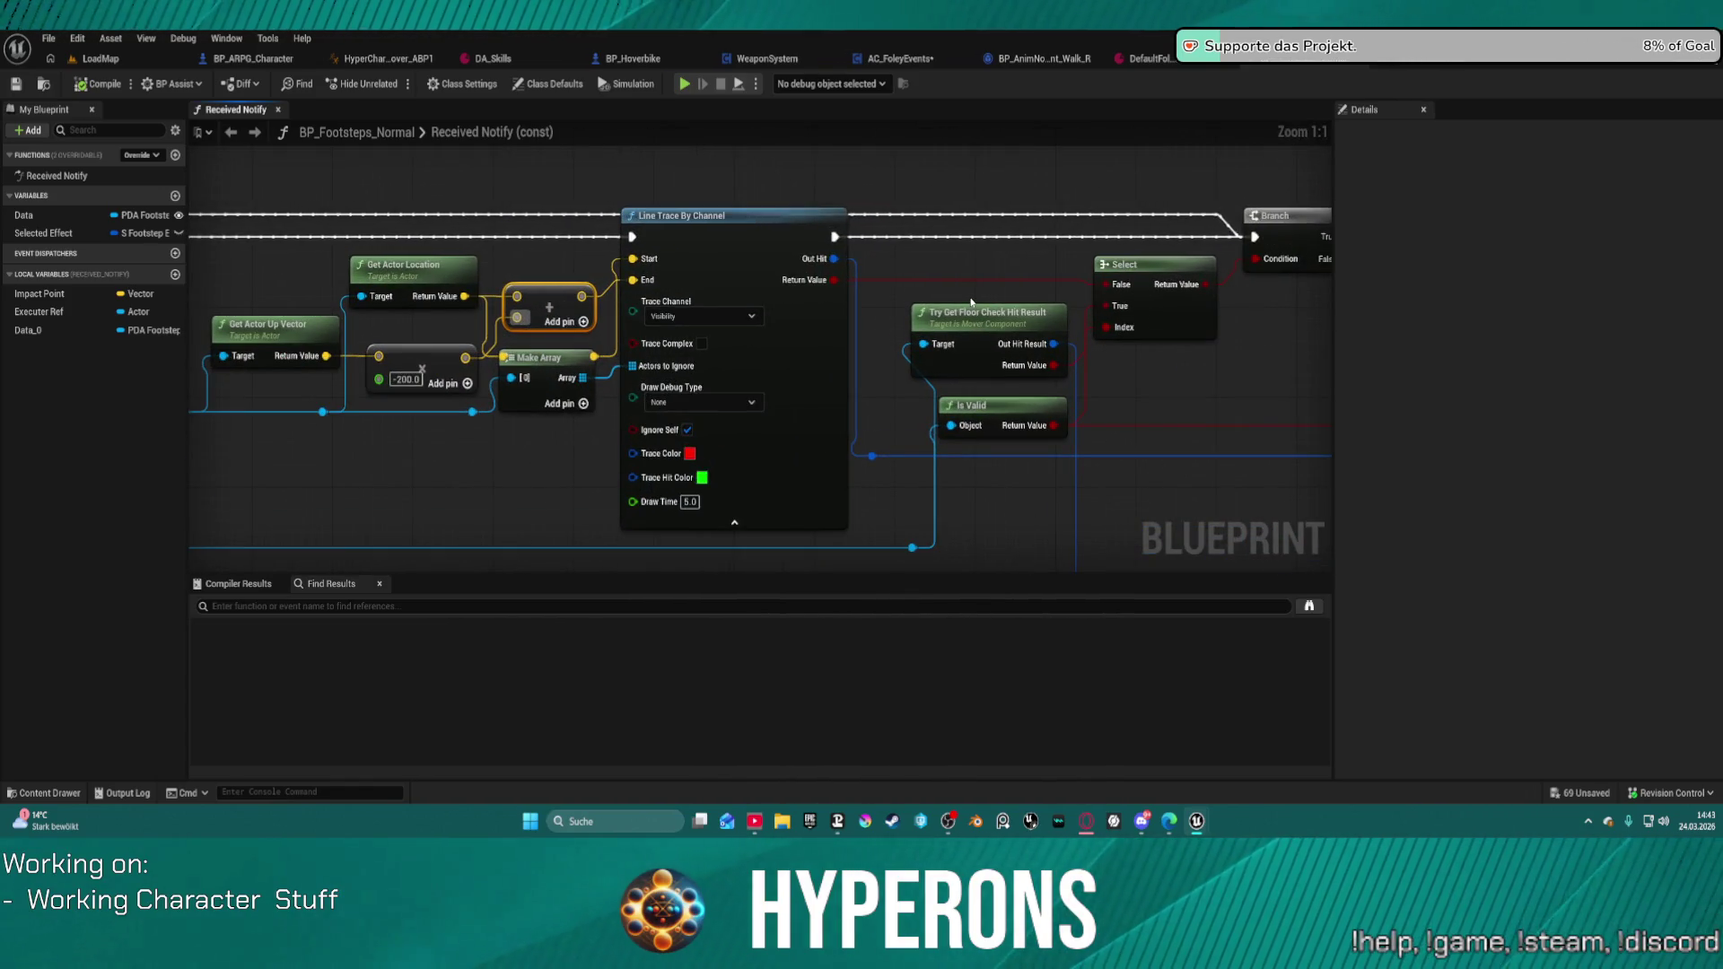
pyautogui.moveTo(970, 297)
pyautogui.mouseDown()
pyautogui.moveTo(877, 320)
pyautogui.moveTo(521, 307)
pyautogui.moveTo(579, 305)
pyautogui.mouseUp()
pyautogui.scroll(-1, 877, 320)
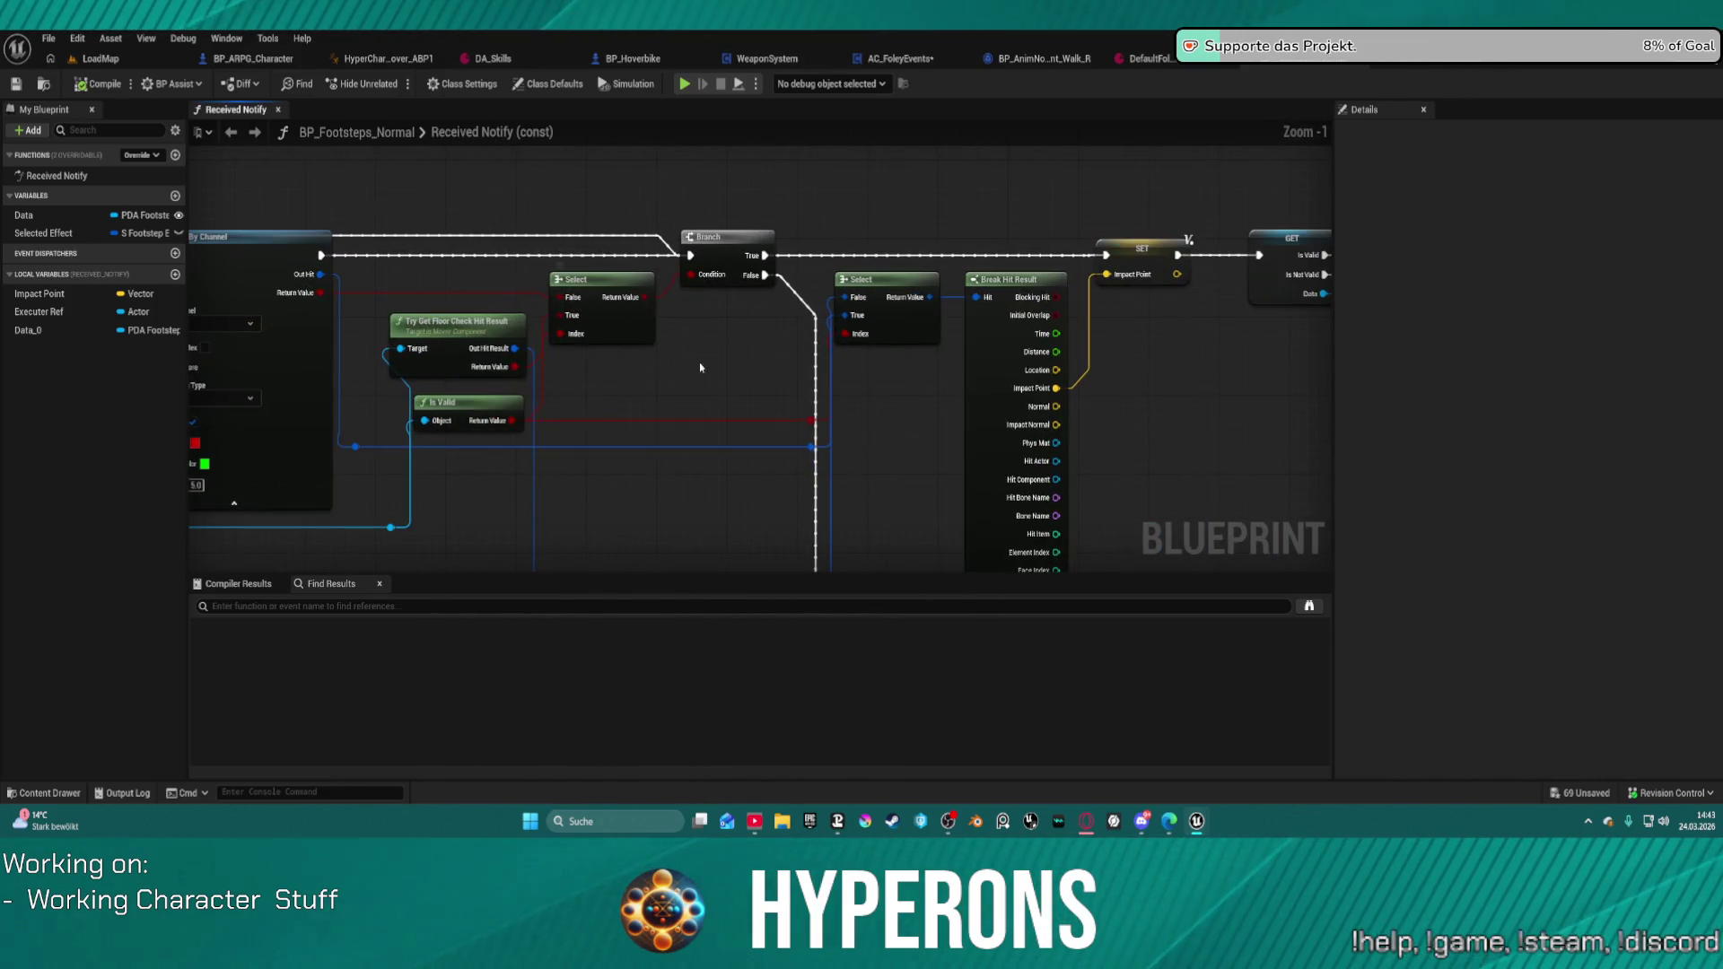
pyautogui.moveTo(876, 387)
pyautogui.mouseDown()
pyautogui.moveTo(273, 369)
pyautogui.moveTo(189, 341)
pyautogui.mouseUp()
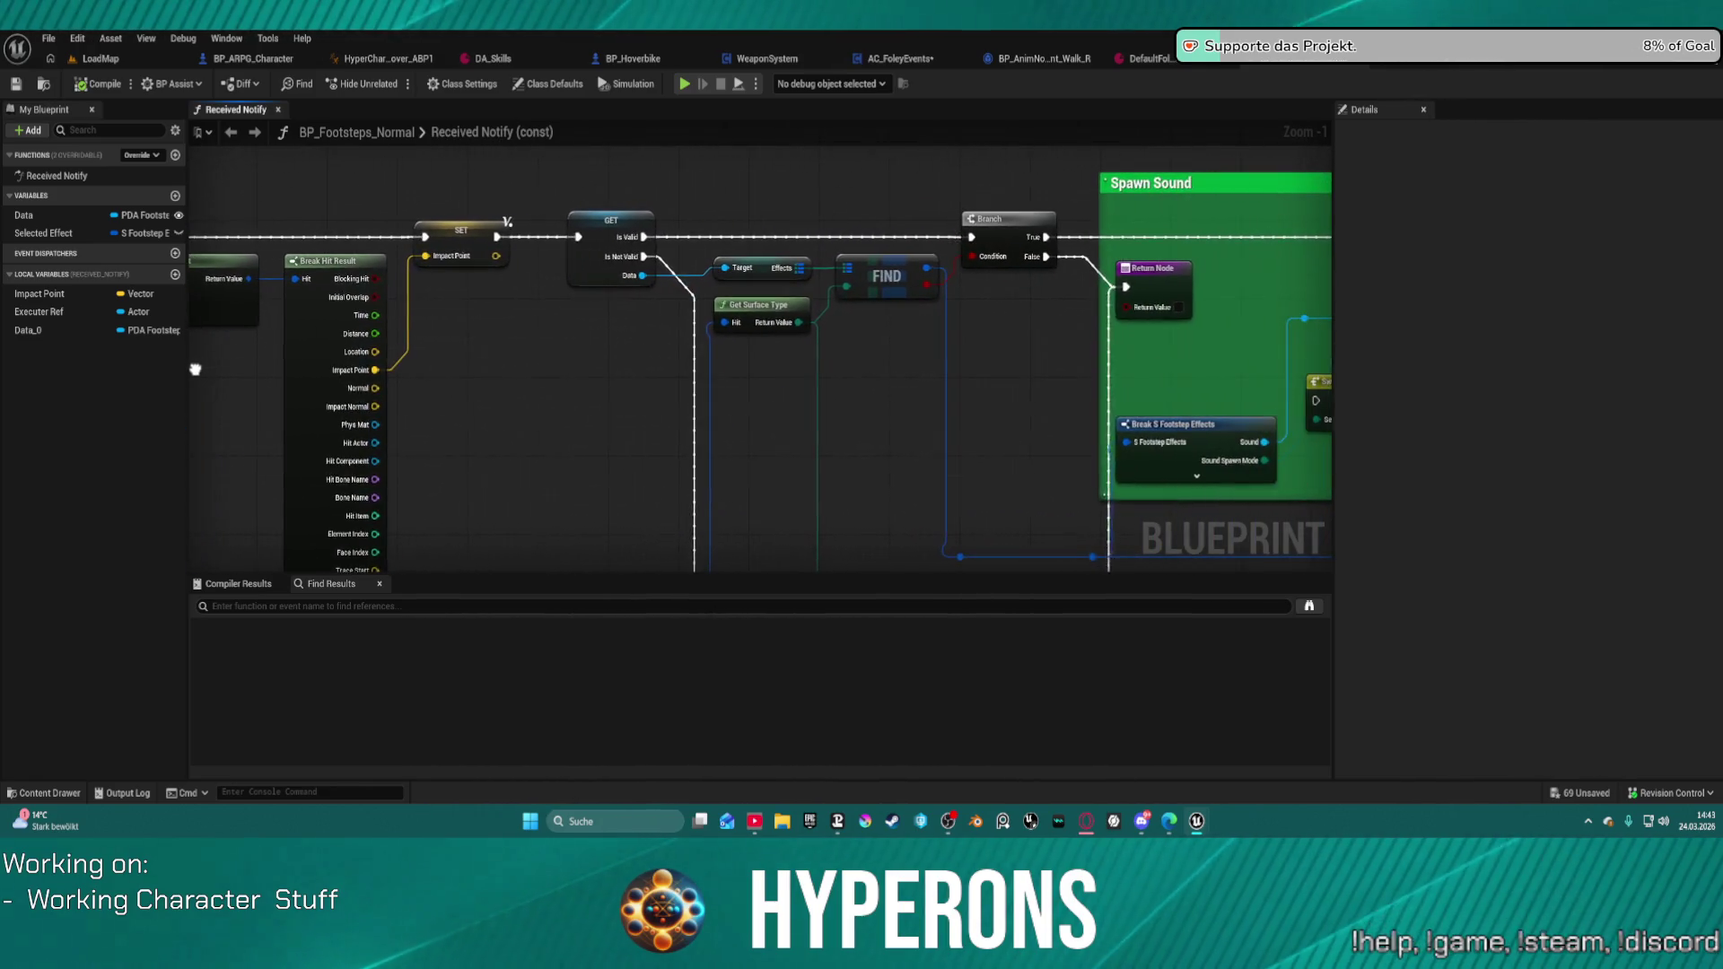
pyautogui.scroll(-2, 188, 332)
pyautogui.scroll(-1, 189, 332)
pyautogui.moveTo(538, 359)
pyautogui.mouseDown()
pyautogui.moveTo(485, 318)
pyautogui.moveTo(427, 307)
pyautogui.mouseUp()
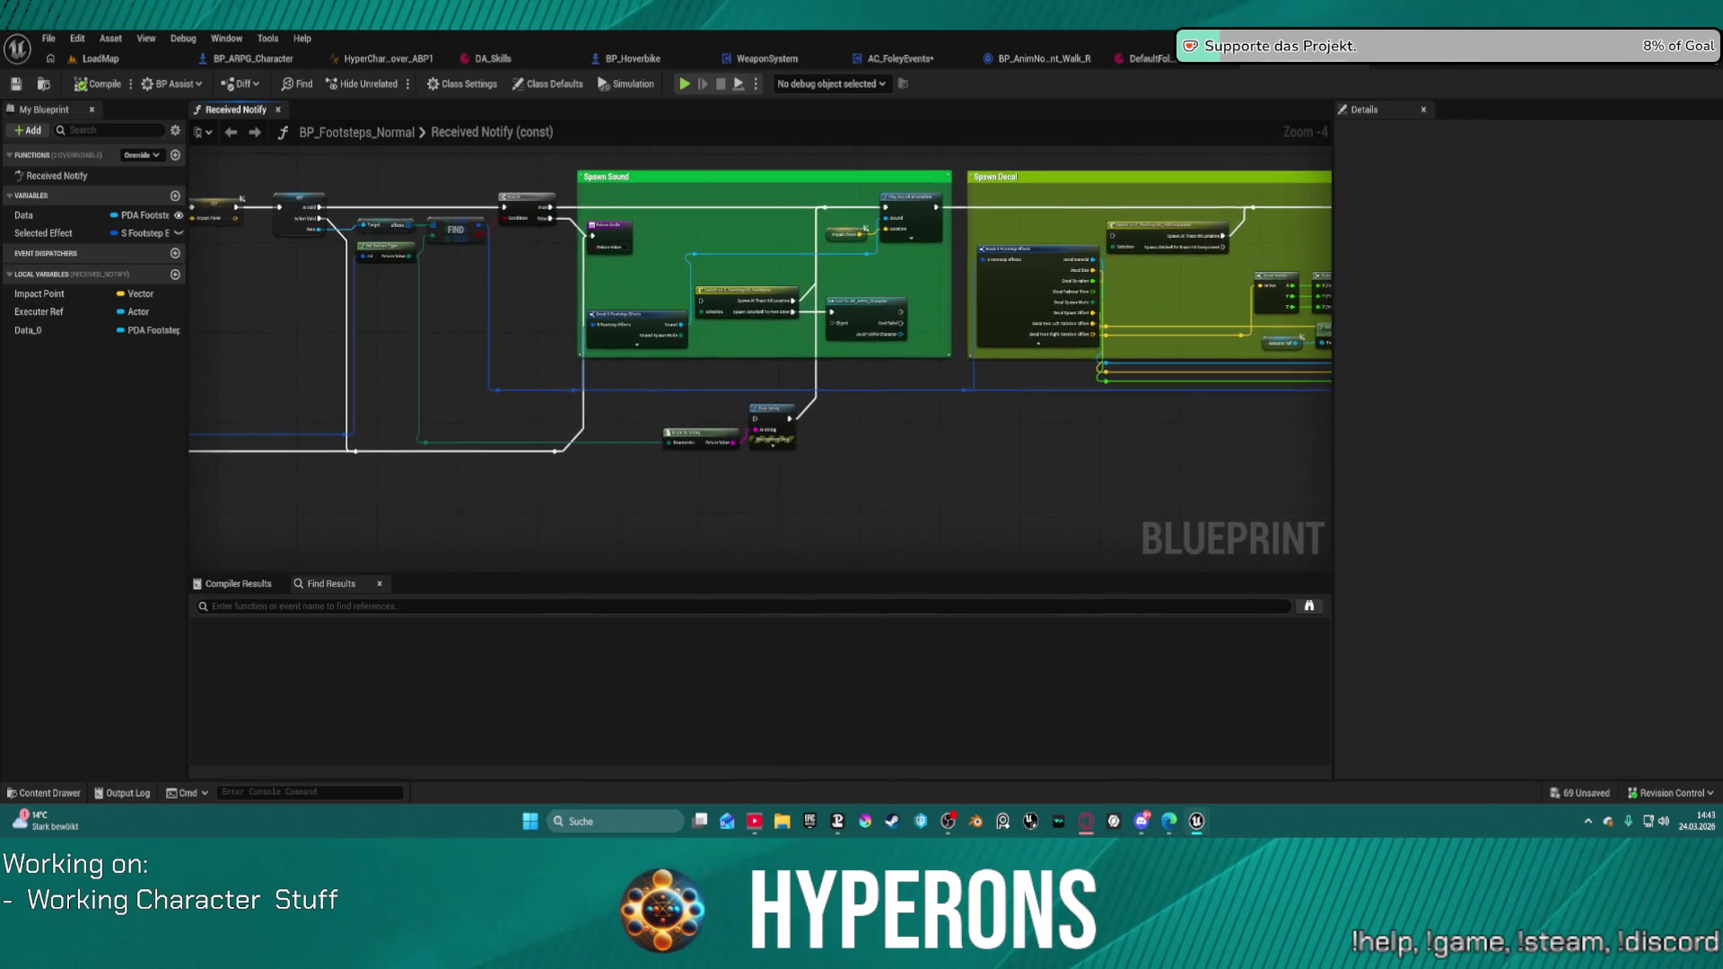
pyautogui.moveTo(245, 162)
pyautogui.mouseDown()
pyautogui.moveTo(938, 511)
pyautogui.moveTo(1326, 533)
pyautogui.moveTo(1190, 525)
pyautogui.mouseUp()
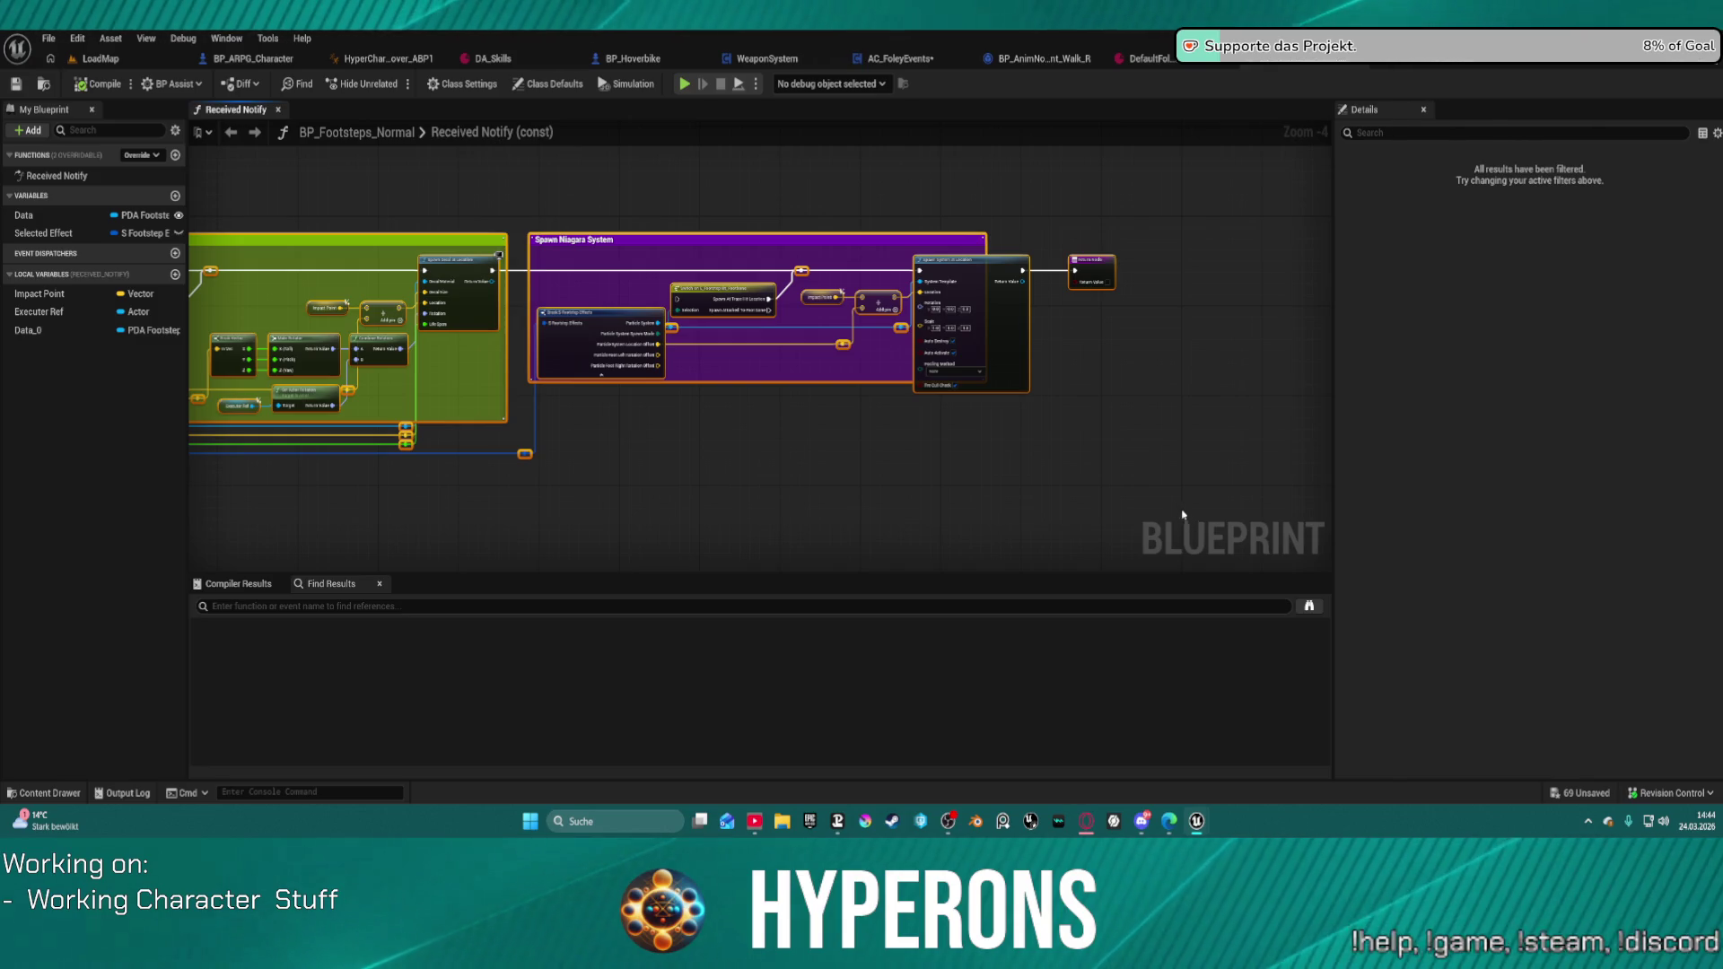
pyautogui.click(901, 59)
# Step: Link Is Valid to the second GET and wire the Select result into Spawn Sound's Location
pyautogui.moveTo(636, 235)
pyautogui.mouseDown()
pyautogui.moveTo(649, 267)
pyautogui.moveTo(231, 277)
pyautogui.mouseUp()
pyautogui.scroll(-4, 231, 277)
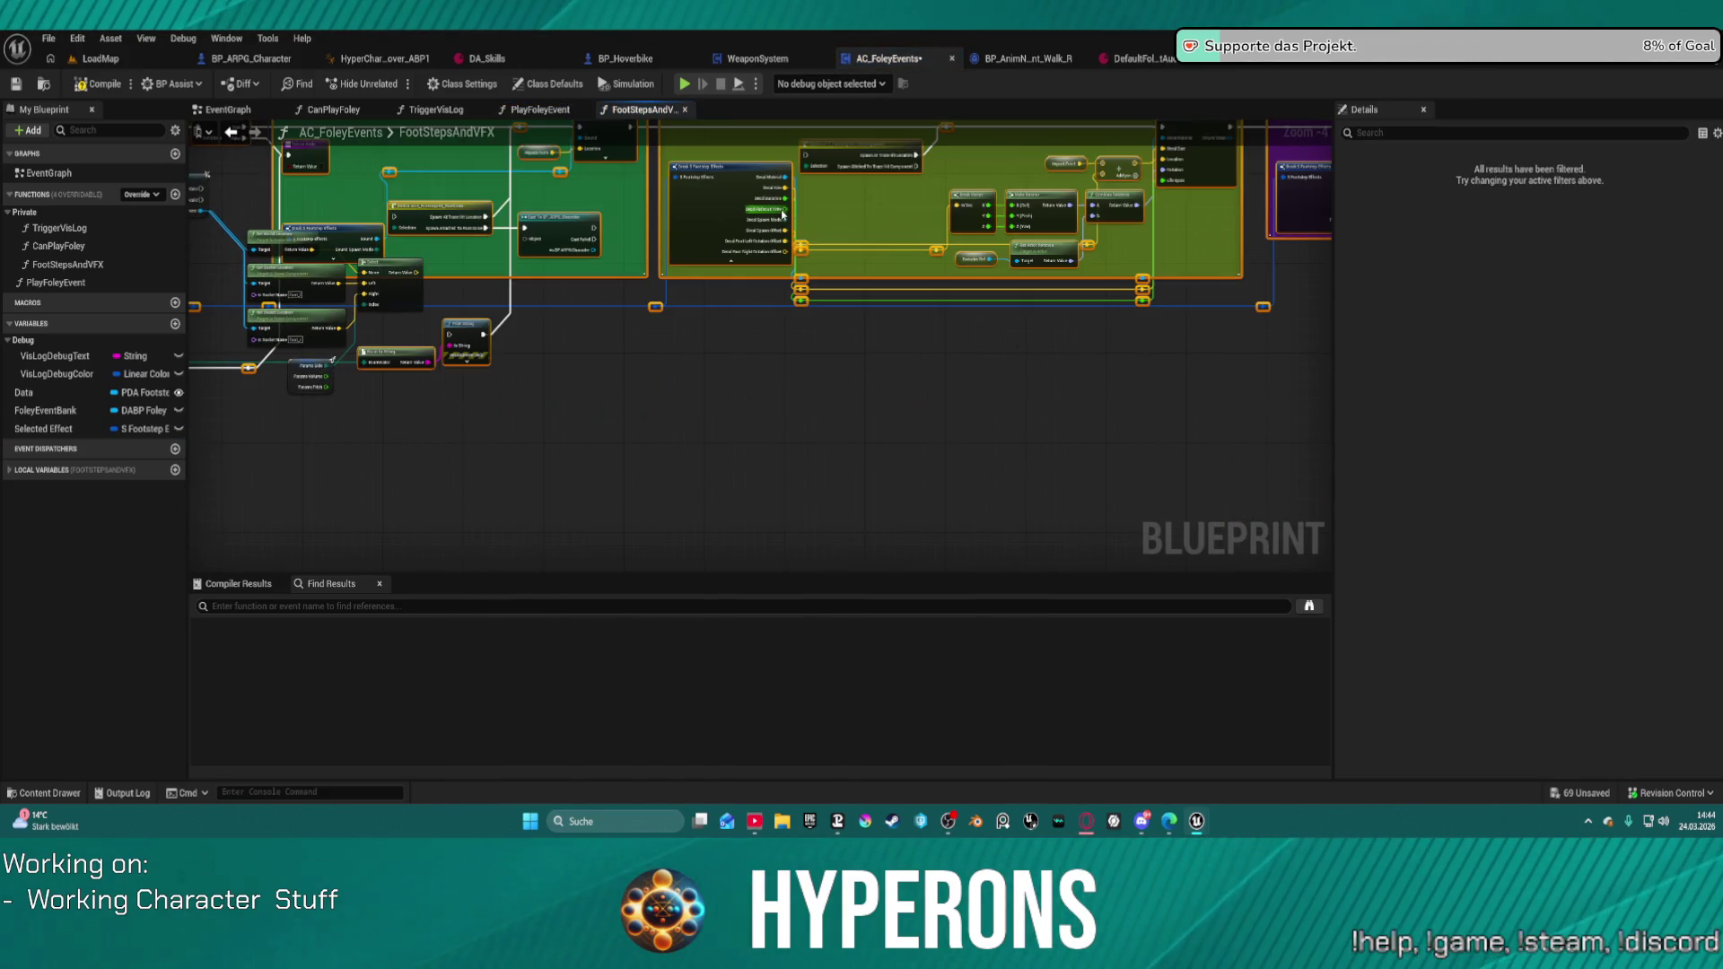
pyautogui.scroll(4, 722, 189)
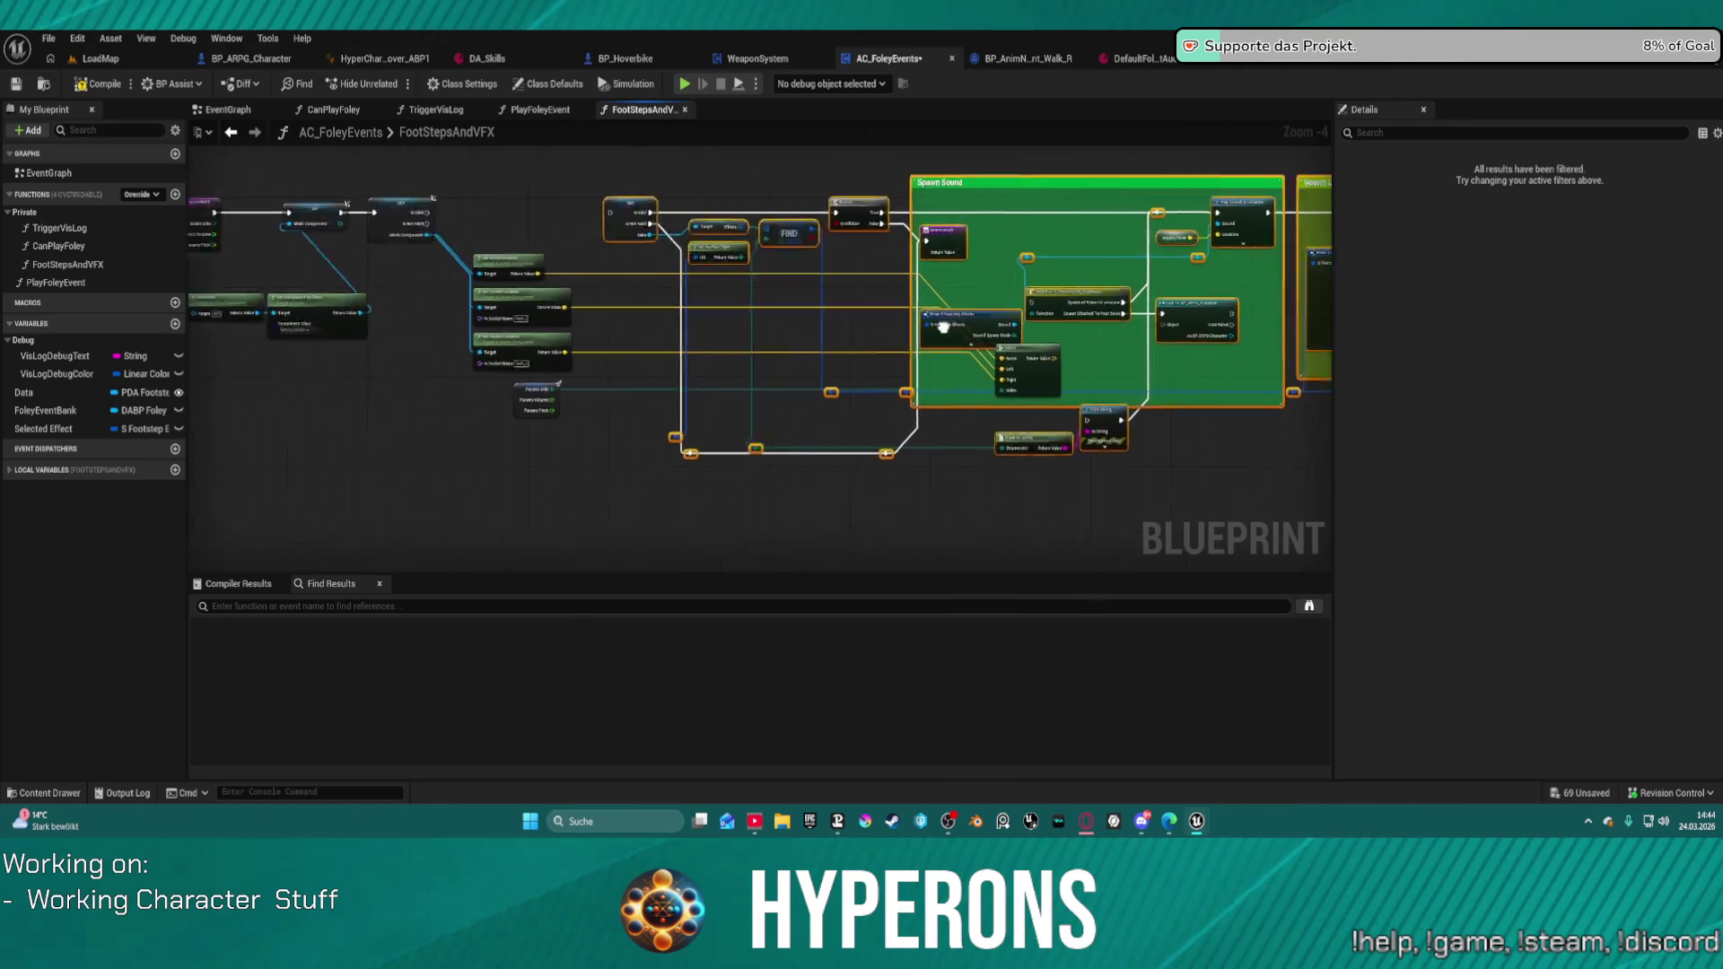
pyautogui.moveTo(654, 240); pyautogui.dragTo(741, 353)
pyautogui.moveTo(579, 265)
pyautogui.mouseDown()
pyautogui.moveTo(960, 267)
pyautogui.moveTo(808, 263)
pyautogui.mouseUp()
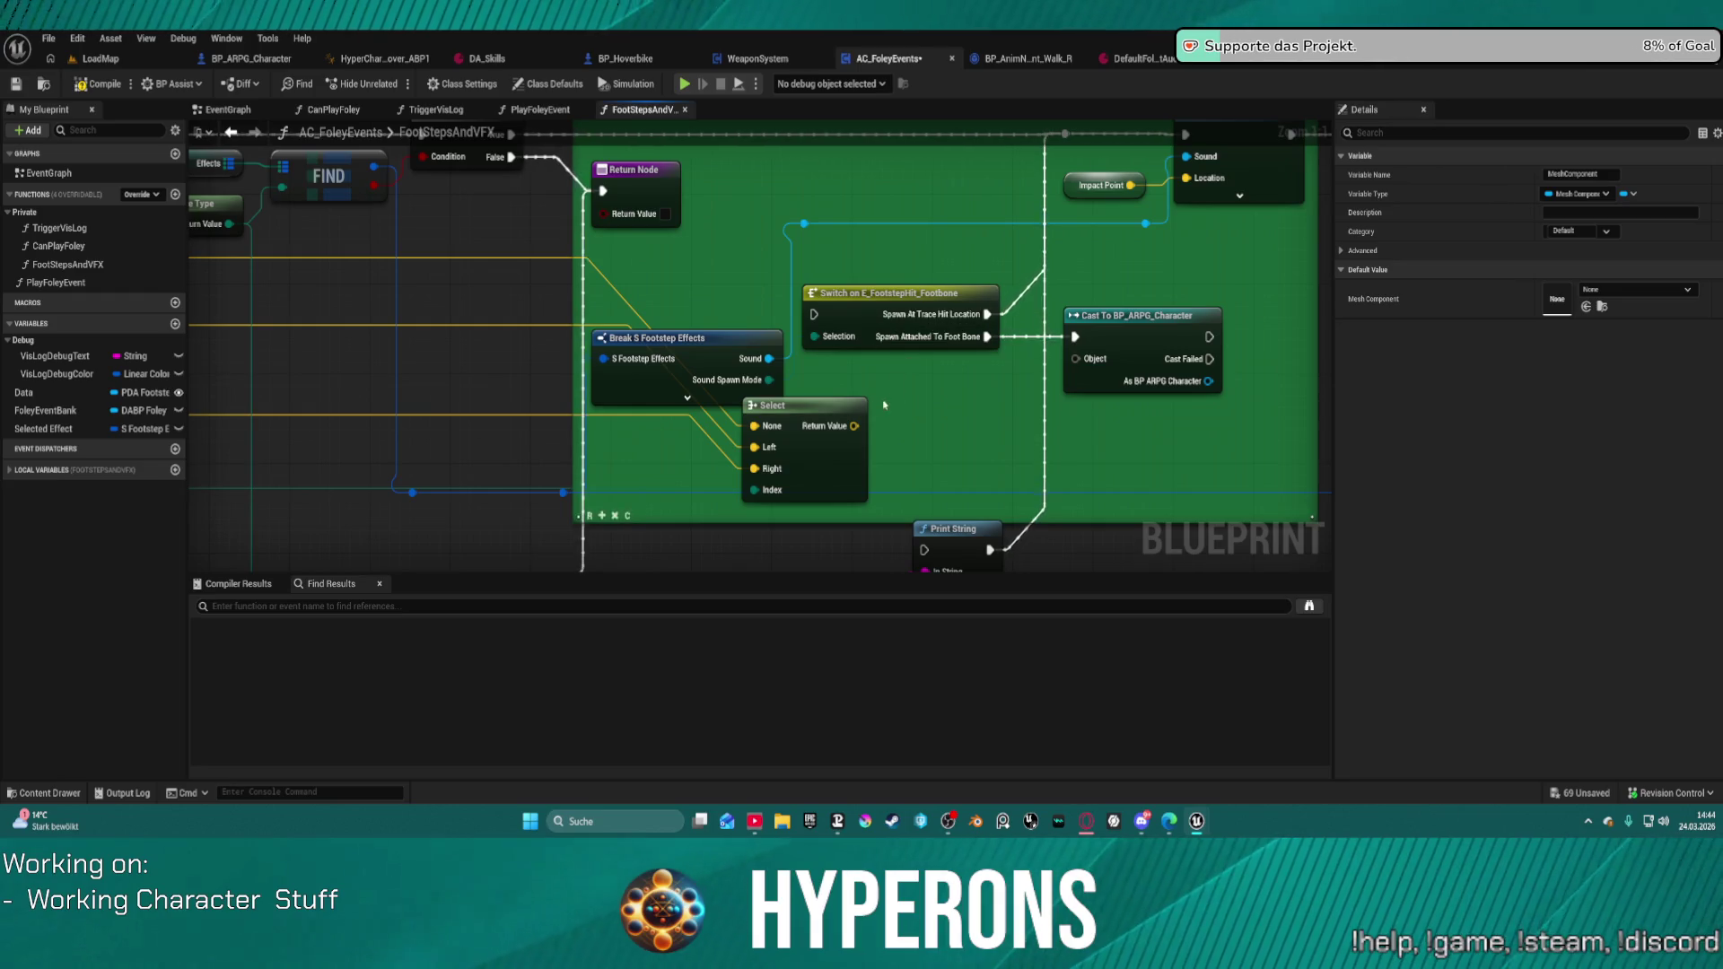
pyautogui.moveTo(857, 427)
pyautogui.mouseDown()
pyautogui.moveTo(1194, 296)
pyautogui.moveTo(1185, 177)
pyautogui.mouseUp()
# Step: Delete the Impact Point, Cast To BP_ARPG_Character and footbone Switch nodes, and reposition Break S Footstep Effects
pyautogui.click(1101, 180)
pyautogui.press('Delete')
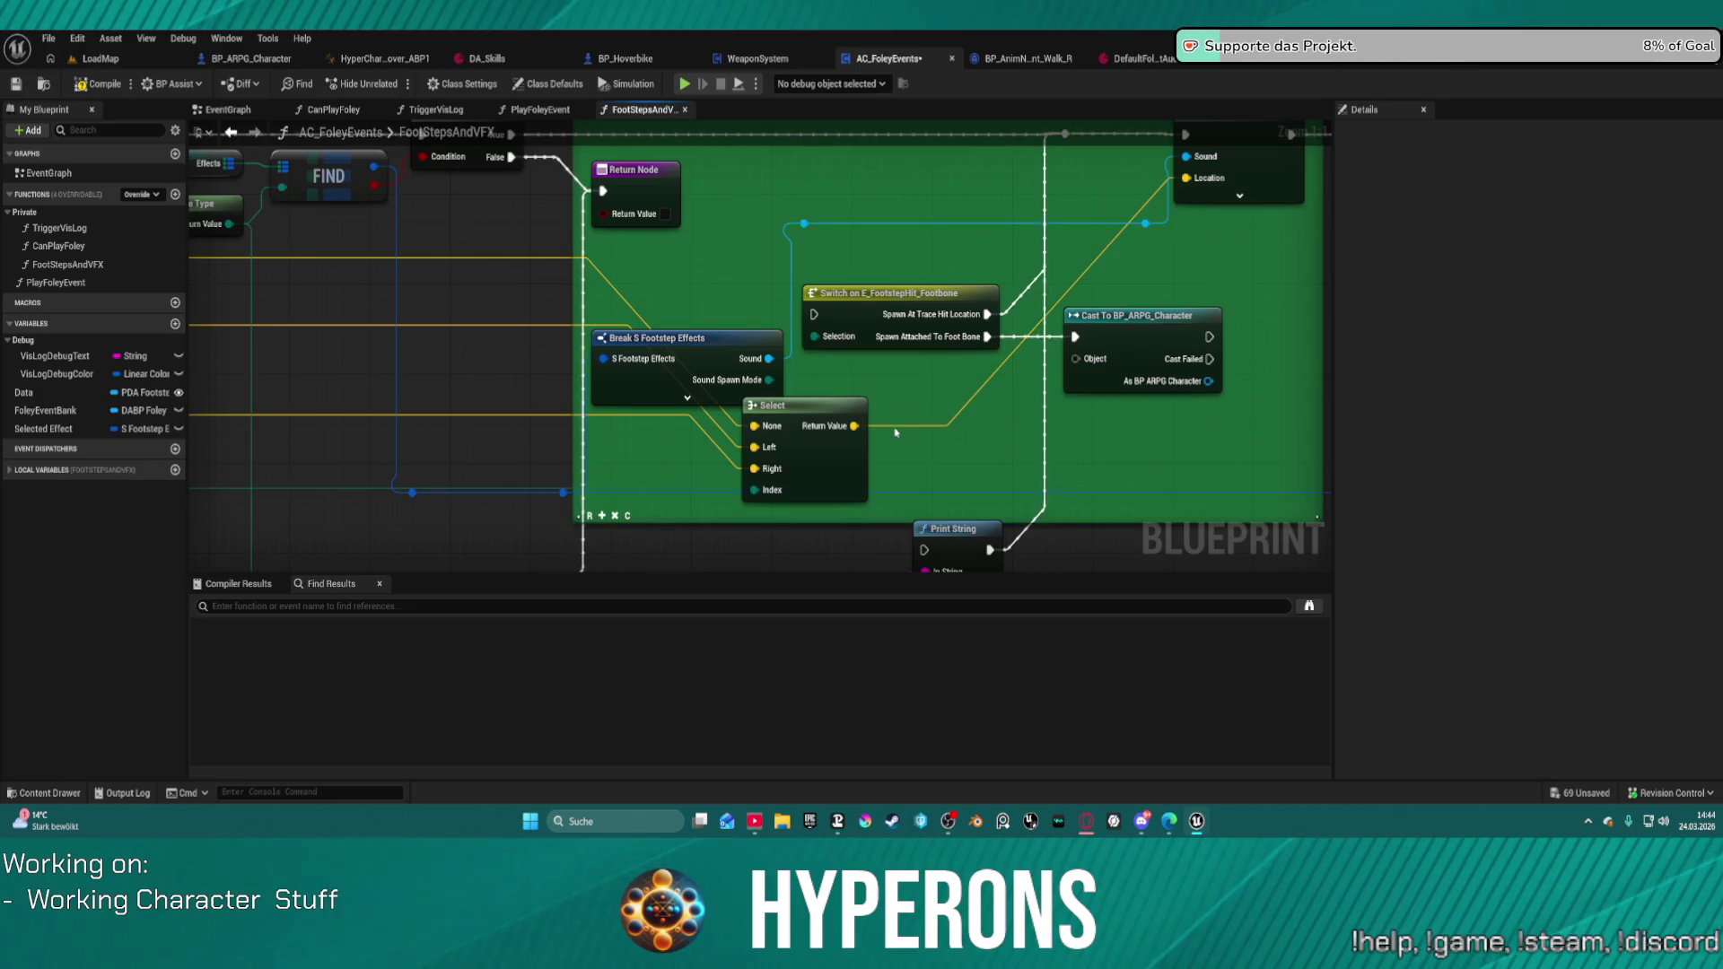
pyautogui.click(1153, 335)
pyautogui.press('Delete')
pyautogui.click(818, 326)
pyautogui.press('Delete')
pyautogui.moveTo(715, 342); pyautogui.dragTo(909, 203)
pyautogui.moveTo(860, 434)
pyautogui.mouseDown()
pyautogui.moveTo(1445, 232)
pyautogui.moveTo(1023, 377)
pyautogui.moveTo(1037, 326)
pyautogui.moveTo(901, 395)
pyautogui.moveTo(1158, 354)
pyautogui.moveTo(1158, 305)
pyautogui.moveTo(920, 228)
pyautogui.moveTo(892, 247)
pyautogui.mouseUp()
# Step: Route the Select result into the decal location Add node and delete Switch on E_FootstepHit_HitComponent
pyautogui.moveTo(852, 343)
pyautogui.mouseDown()
pyautogui.moveTo(893, 462)
pyautogui.moveTo(889, 269)
pyautogui.moveTo(914, 209)
pyautogui.mouseUp()
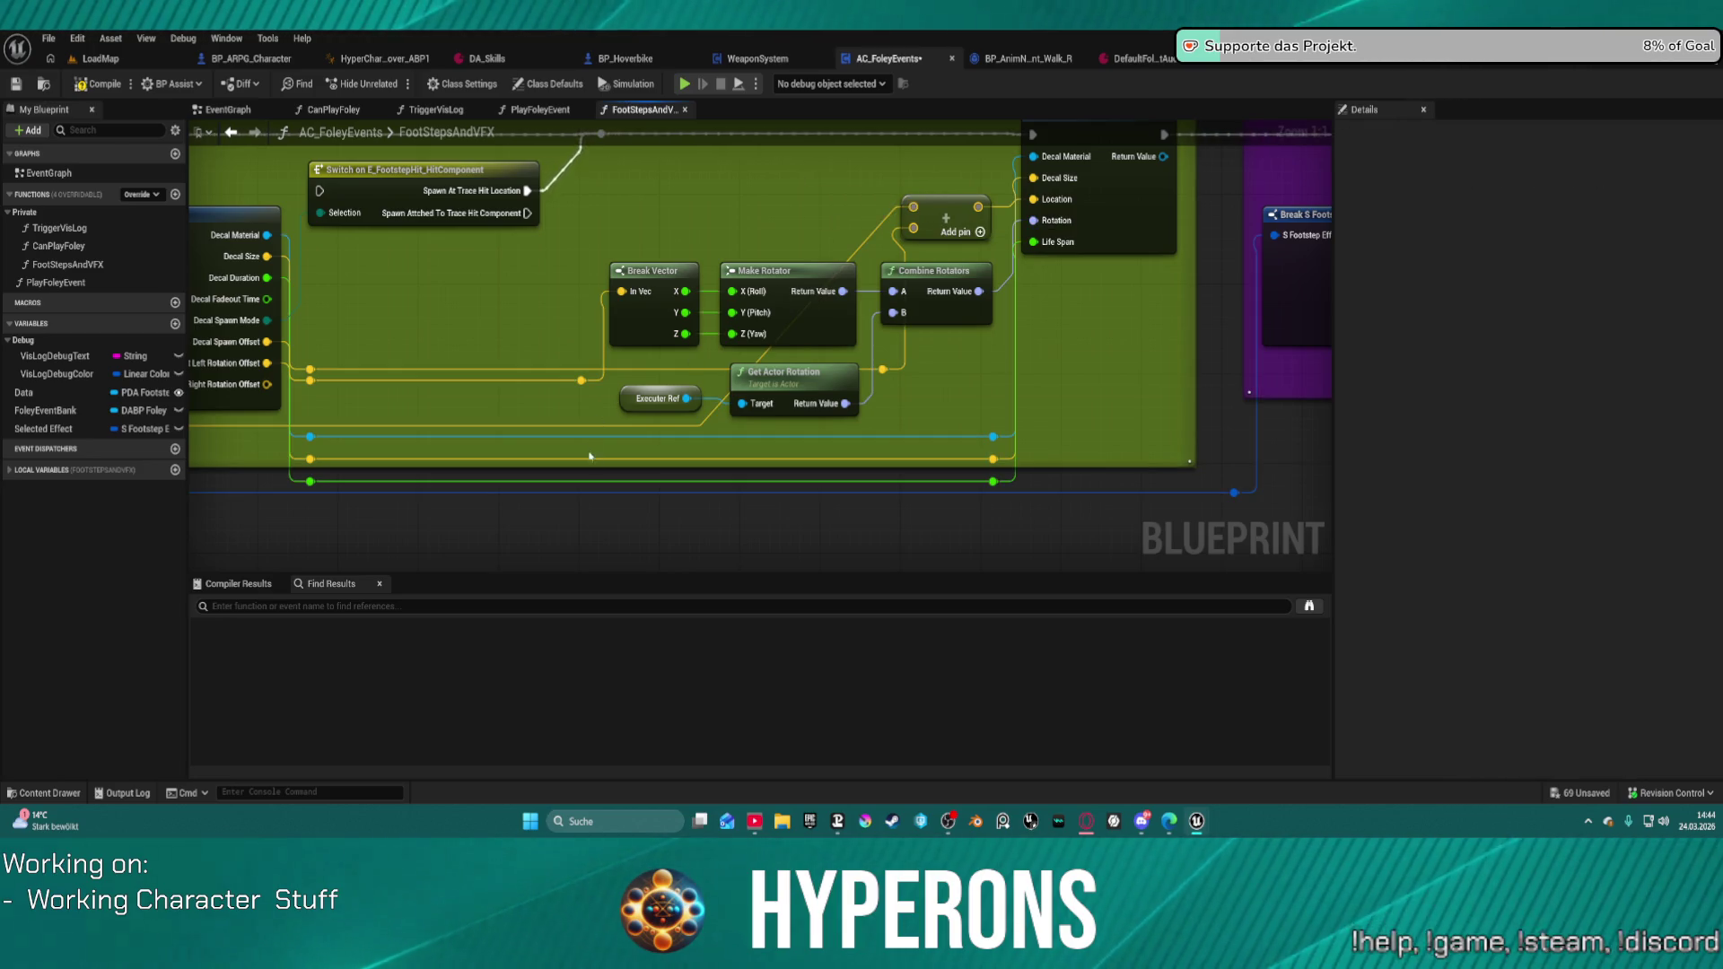
pyautogui.scroll(-1, 624, 390)
pyautogui.scroll(-2, 624, 390)
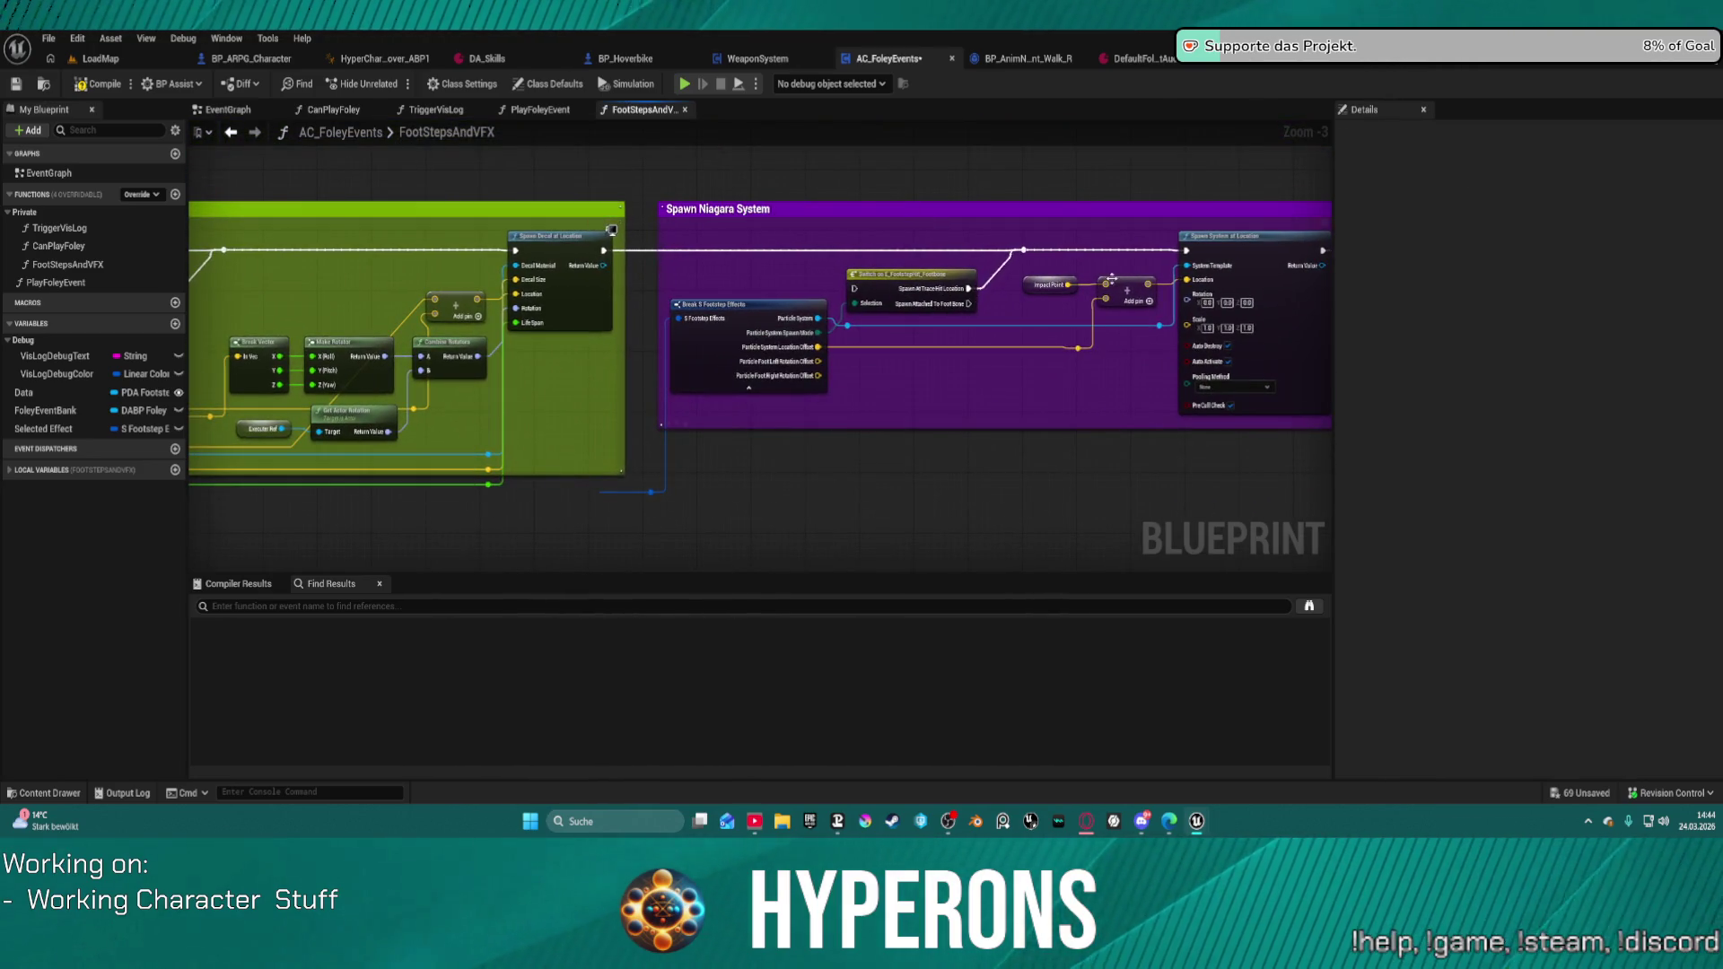
pyautogui.moveTo(1108, 283)
pyautogui.mouseDown()
pyautogui.moveTo(448, 525)
pyautogui.moveTo(377, 458)
pyautogui.moveTo(379, 436)
pyautogui.moveTo(1288, 454)
pyautogui.moveTo(923, 339)
pyautogui.moveTo(909, 289)
pyautogui.mouseUp()
pyautogui.click(396, 420)
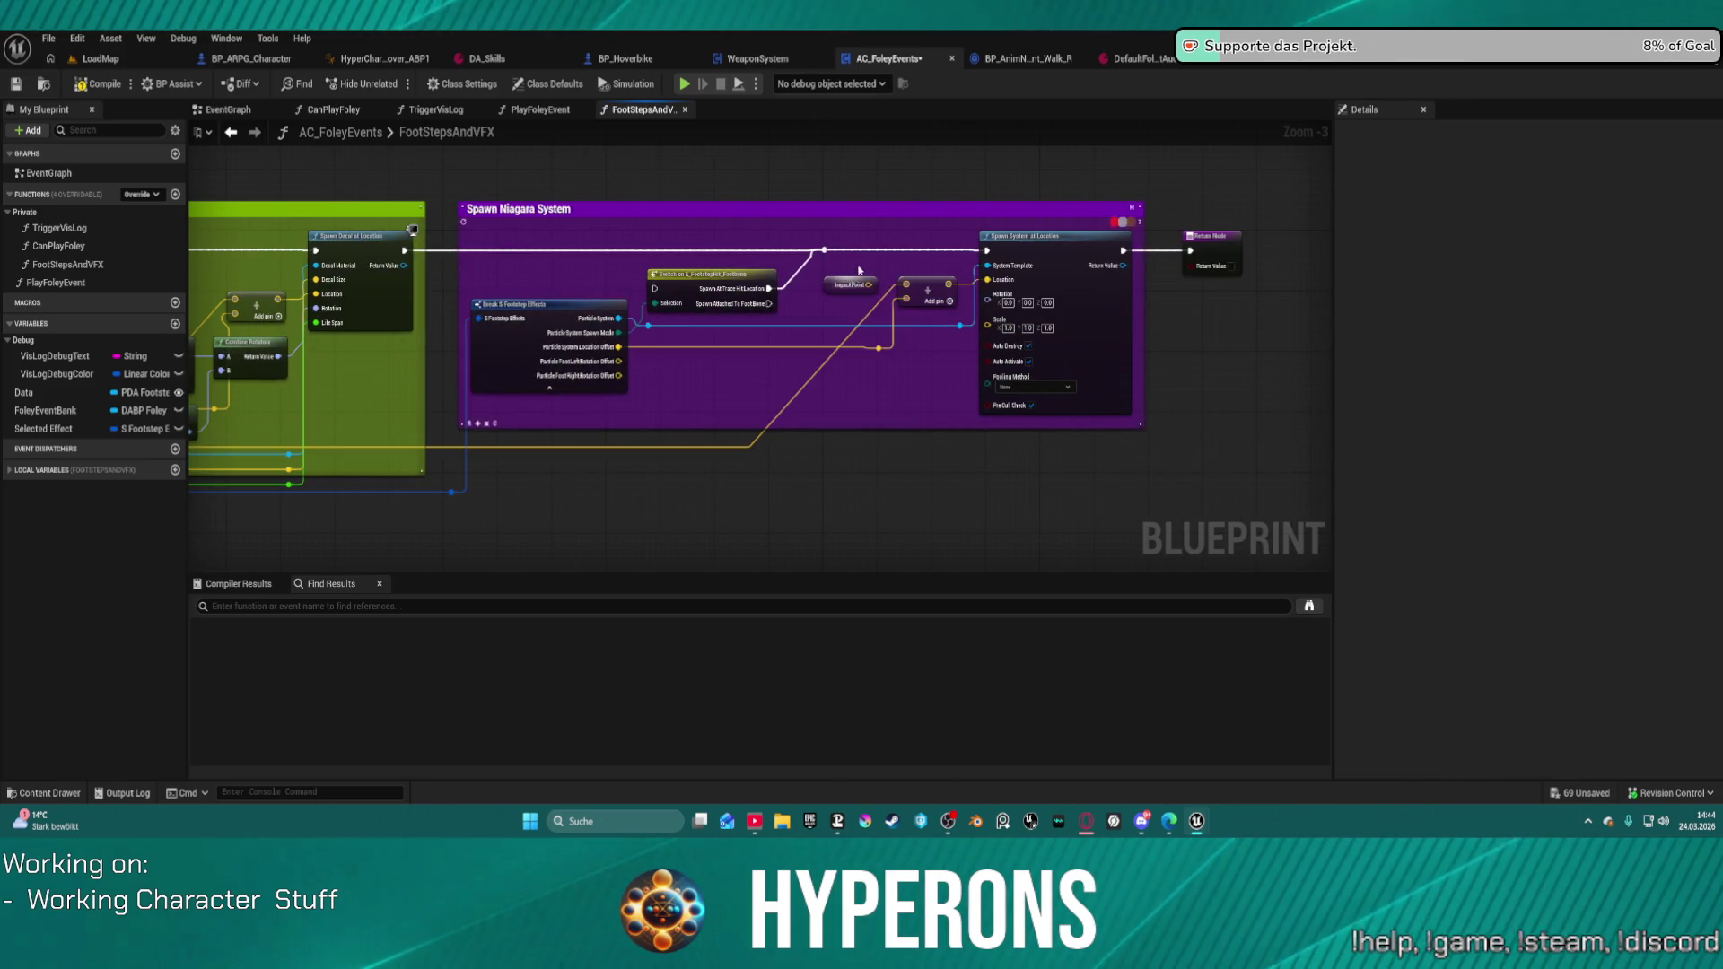
pyautogui.moveTo(705, 288); pyautogui.dragTo(1175, 387)
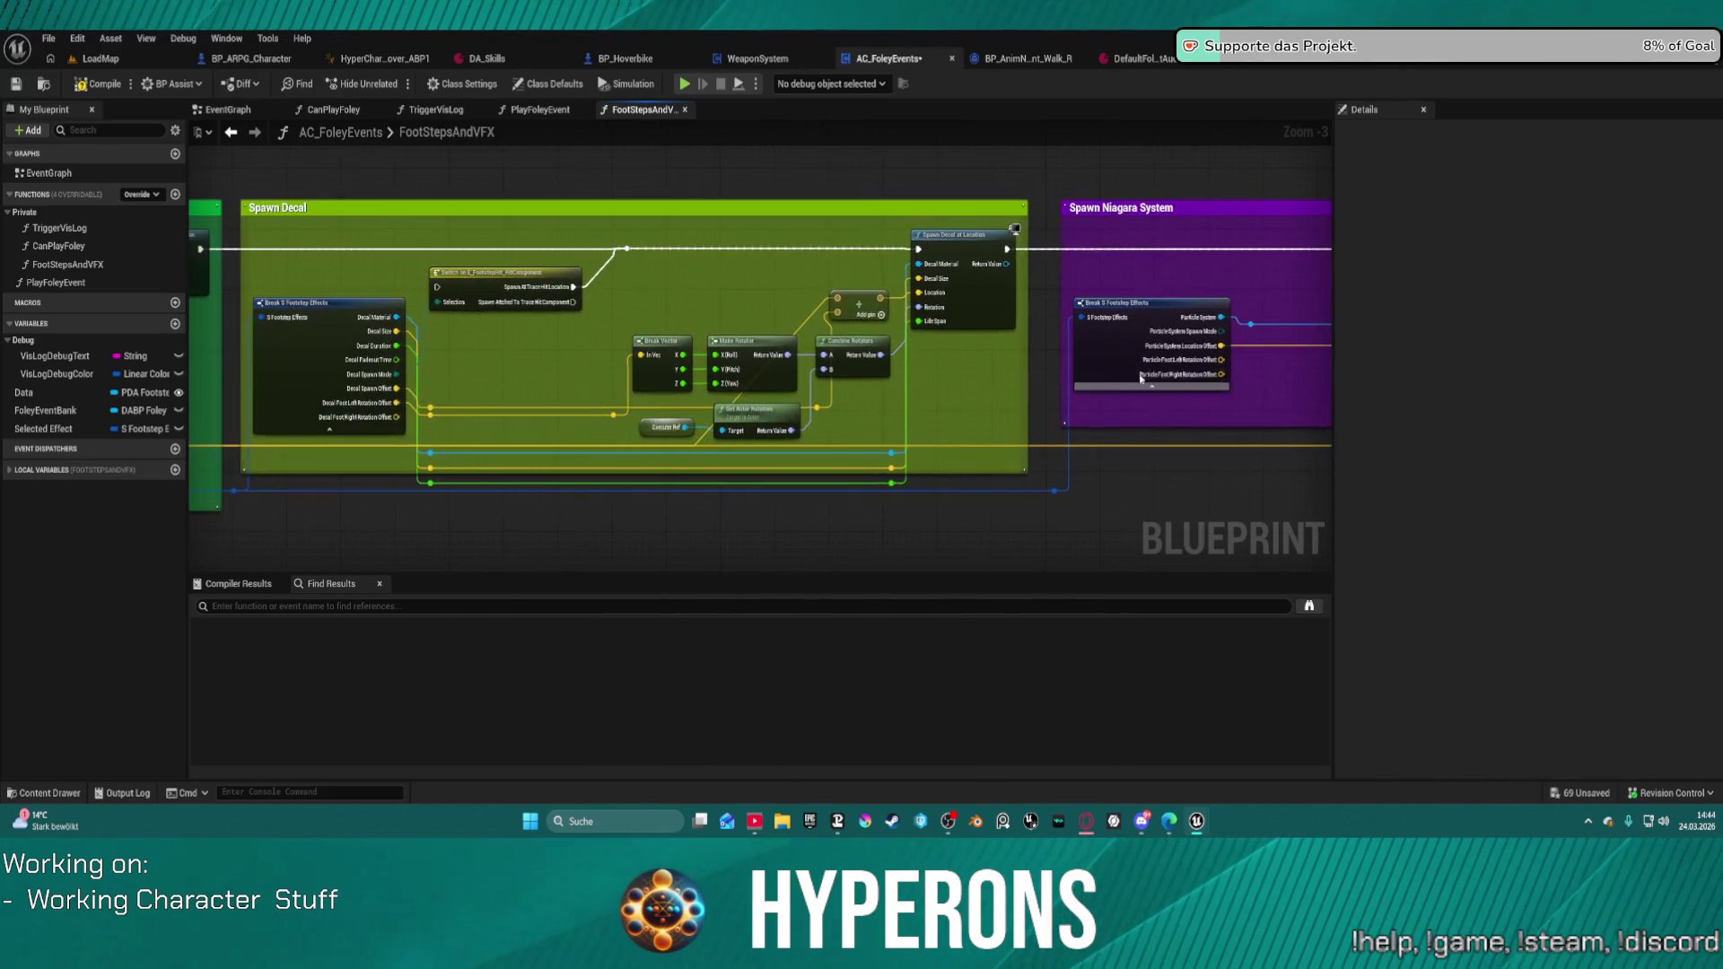
pyautogui.press('Delete')
pyautogui.scroll(3, 656, 435)
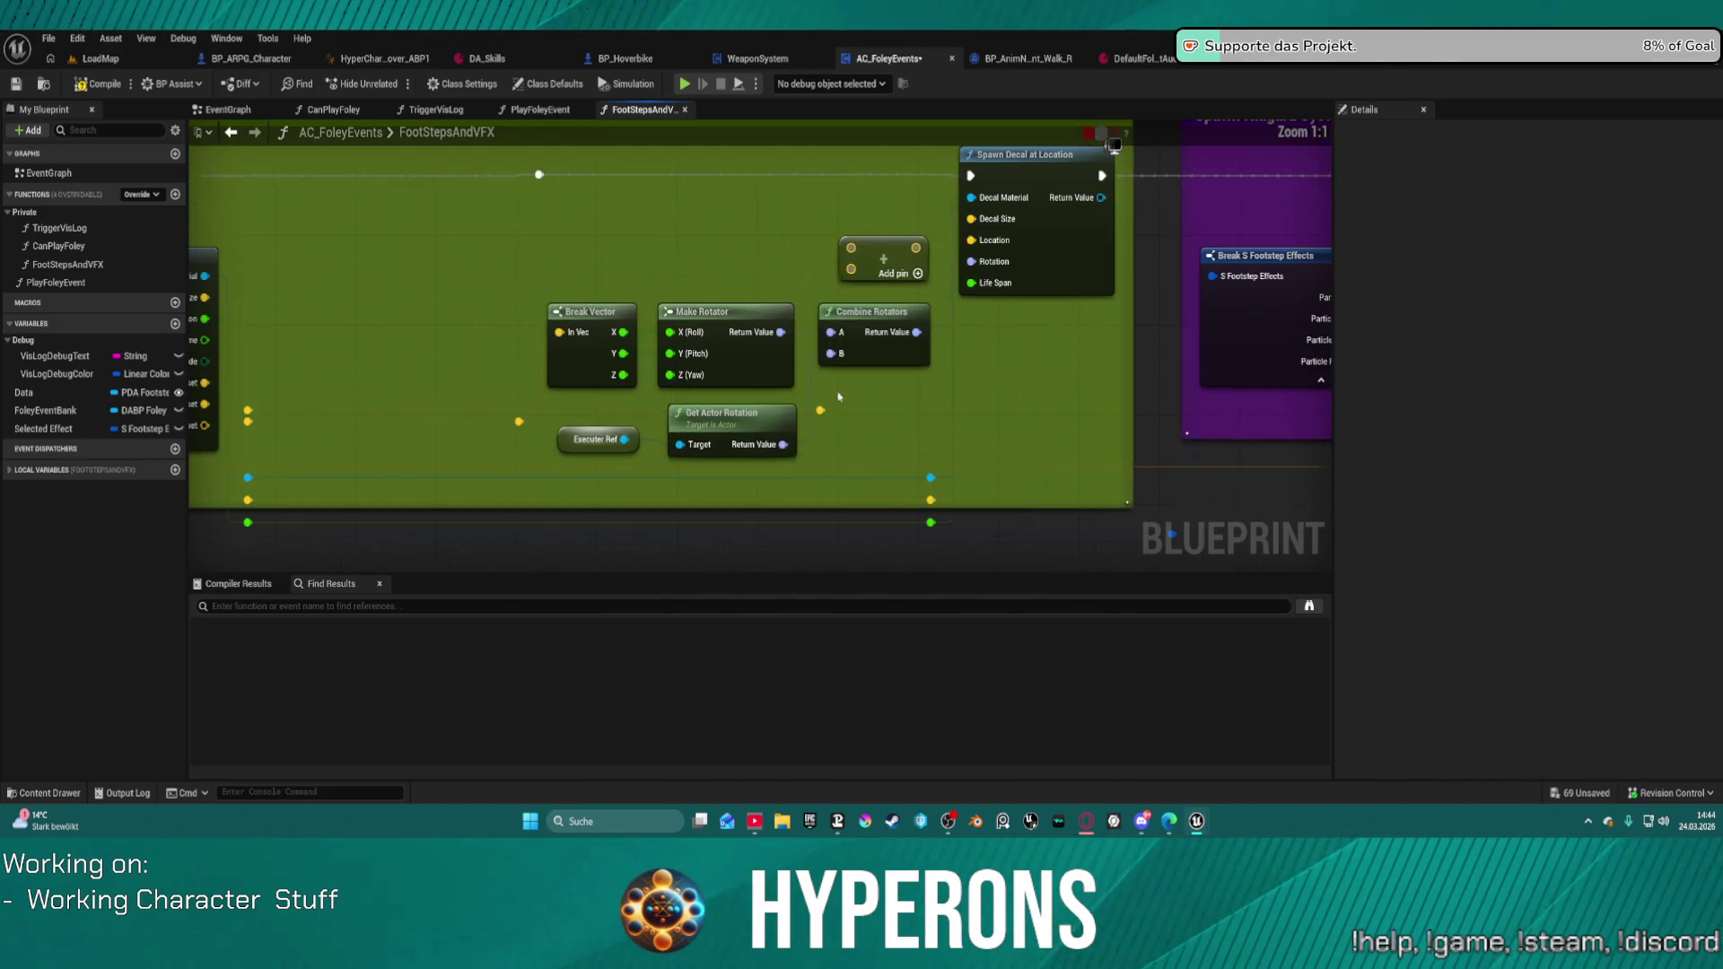
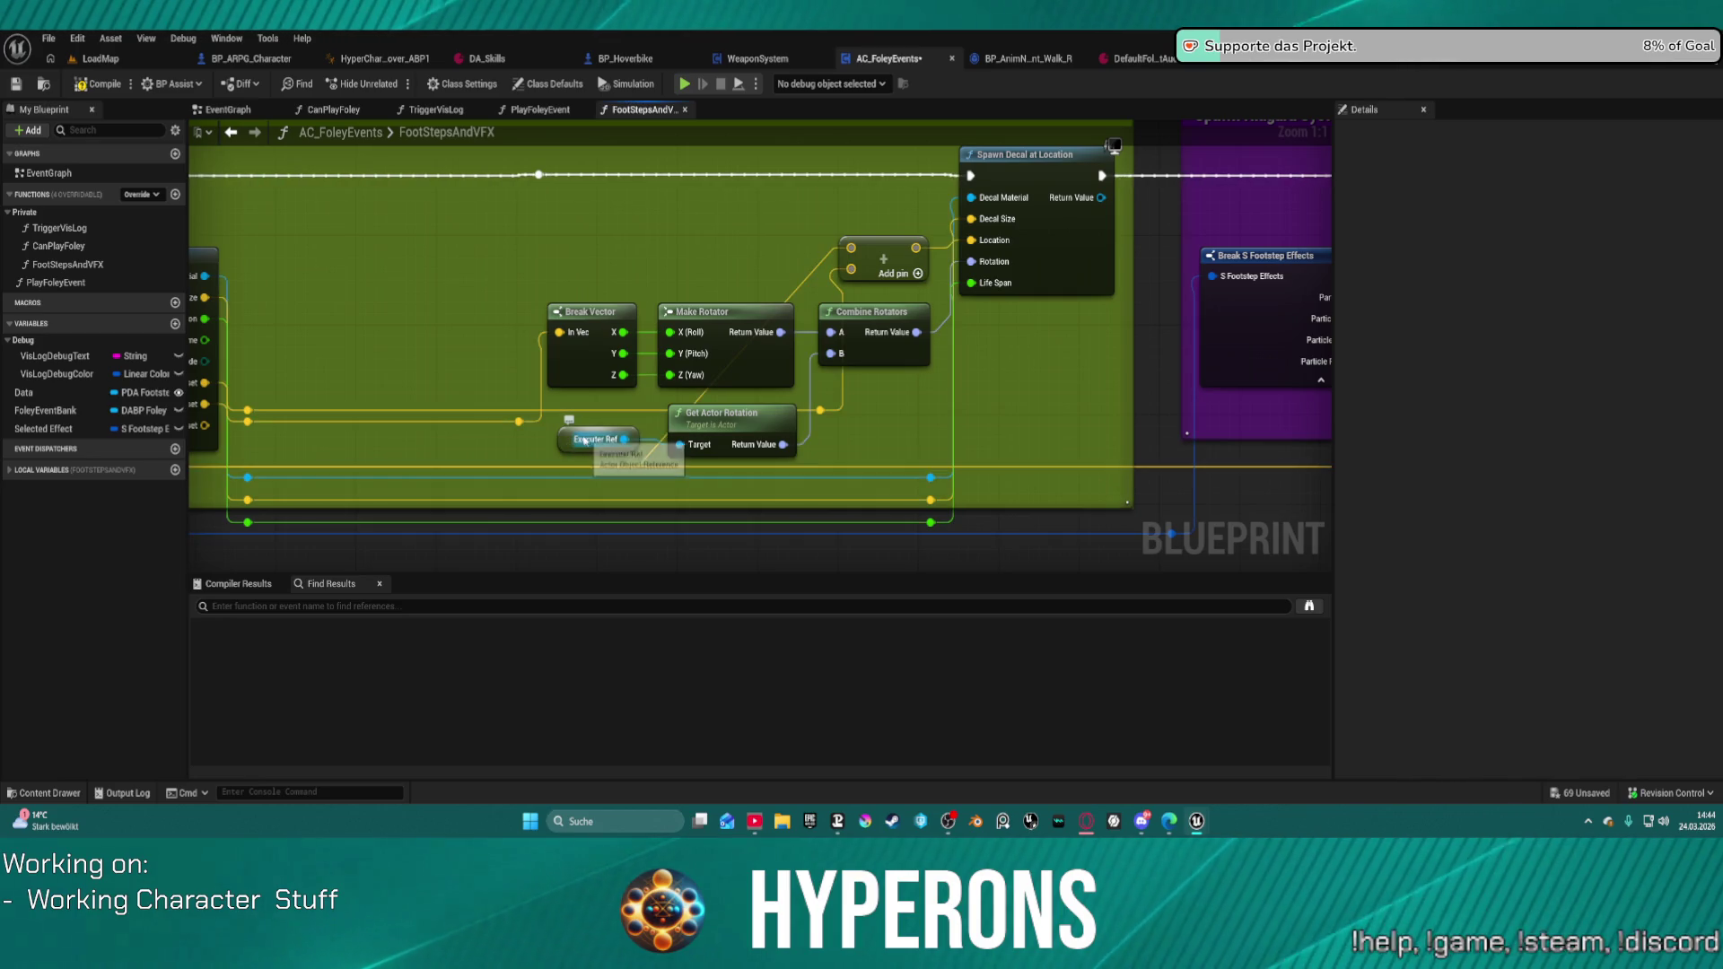
# Step: Drag a wire from the mesh component's Target pin to search for a rotation node
pyautogui.scroll(-3, 725, 331)
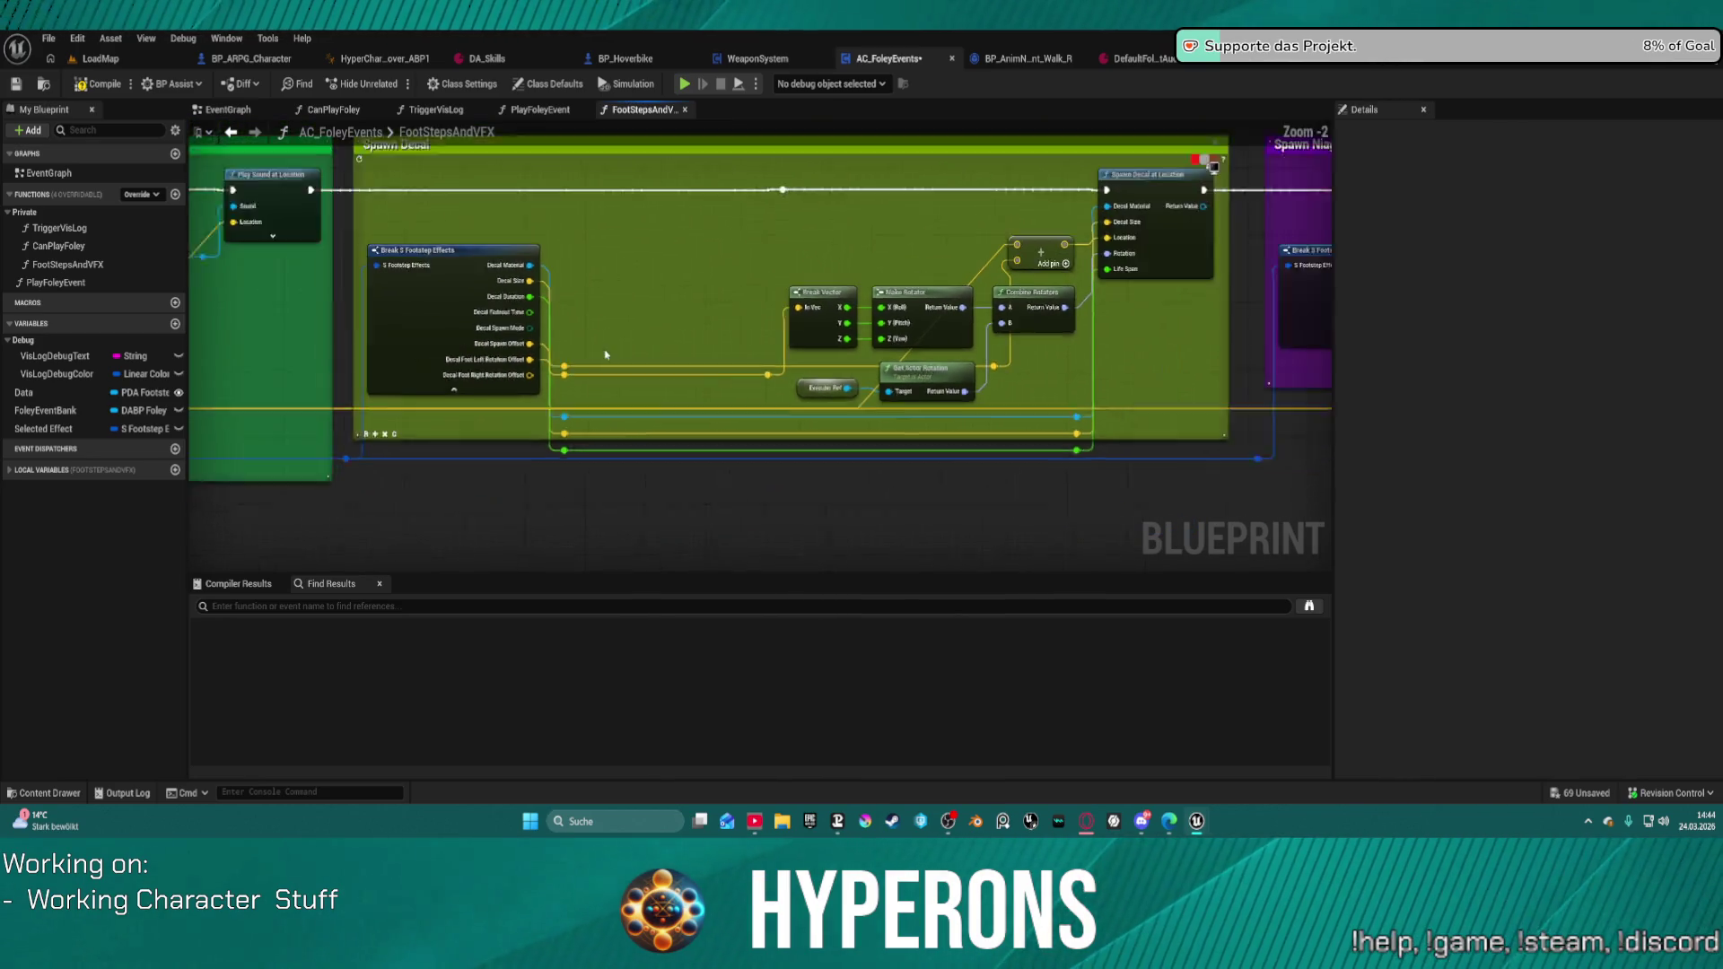
pyautogui.rightClick(688, 441)
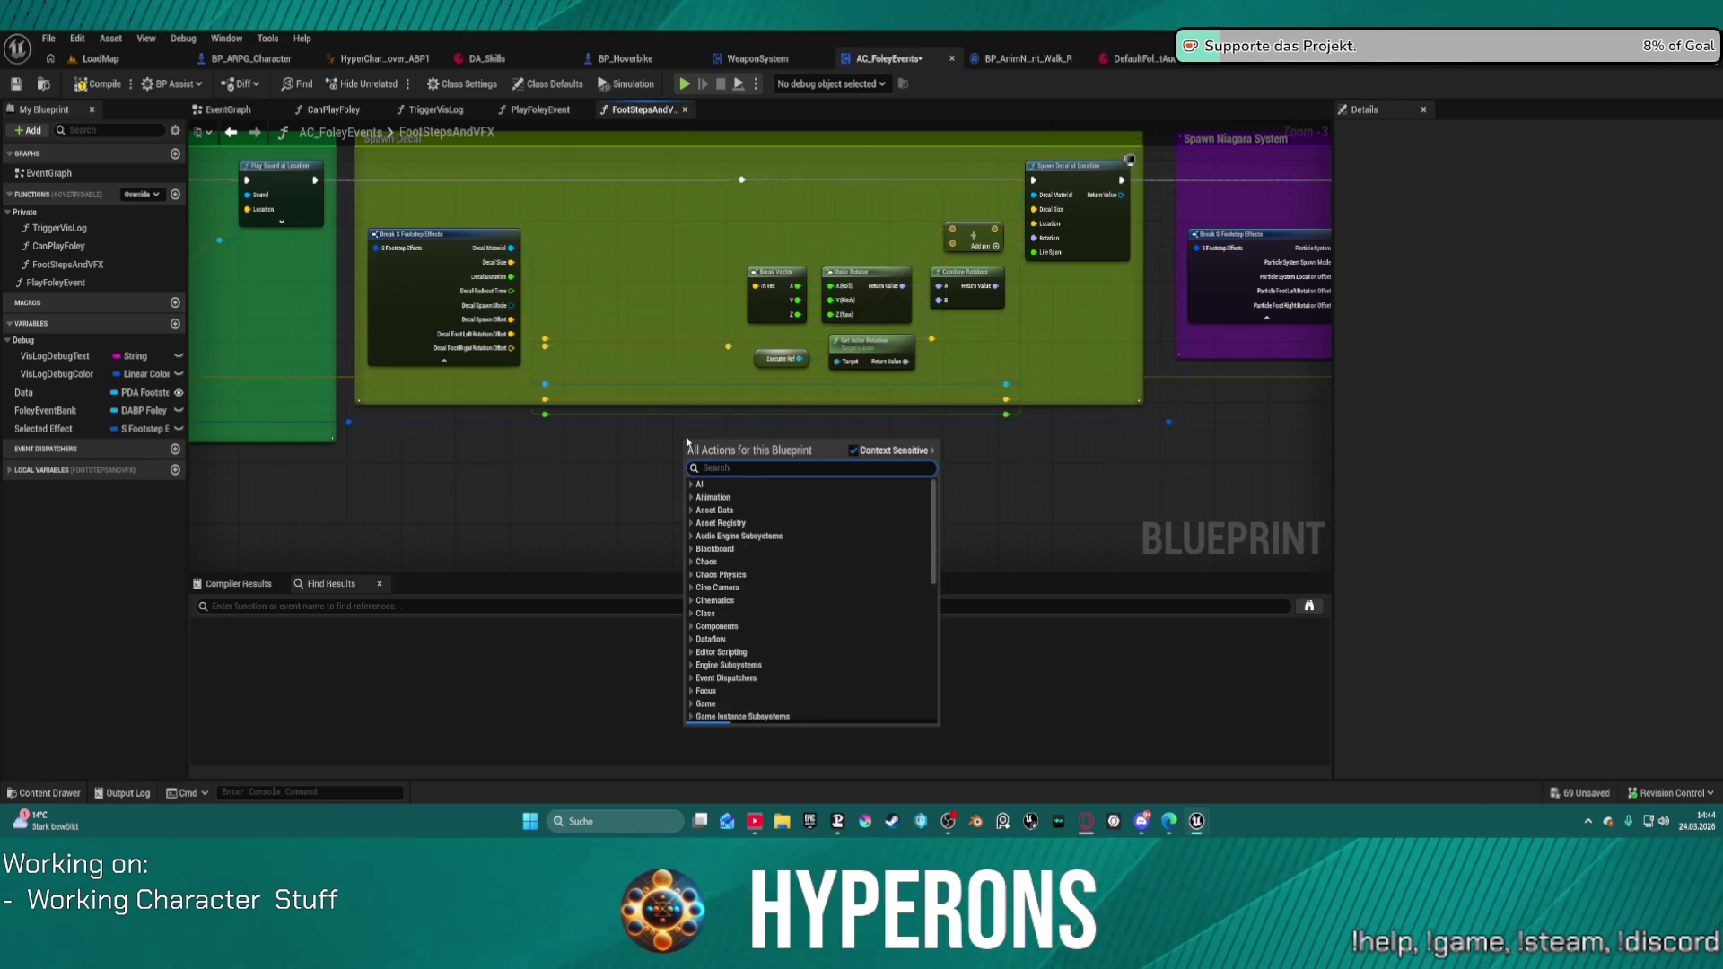
pyautogui.write('get o')
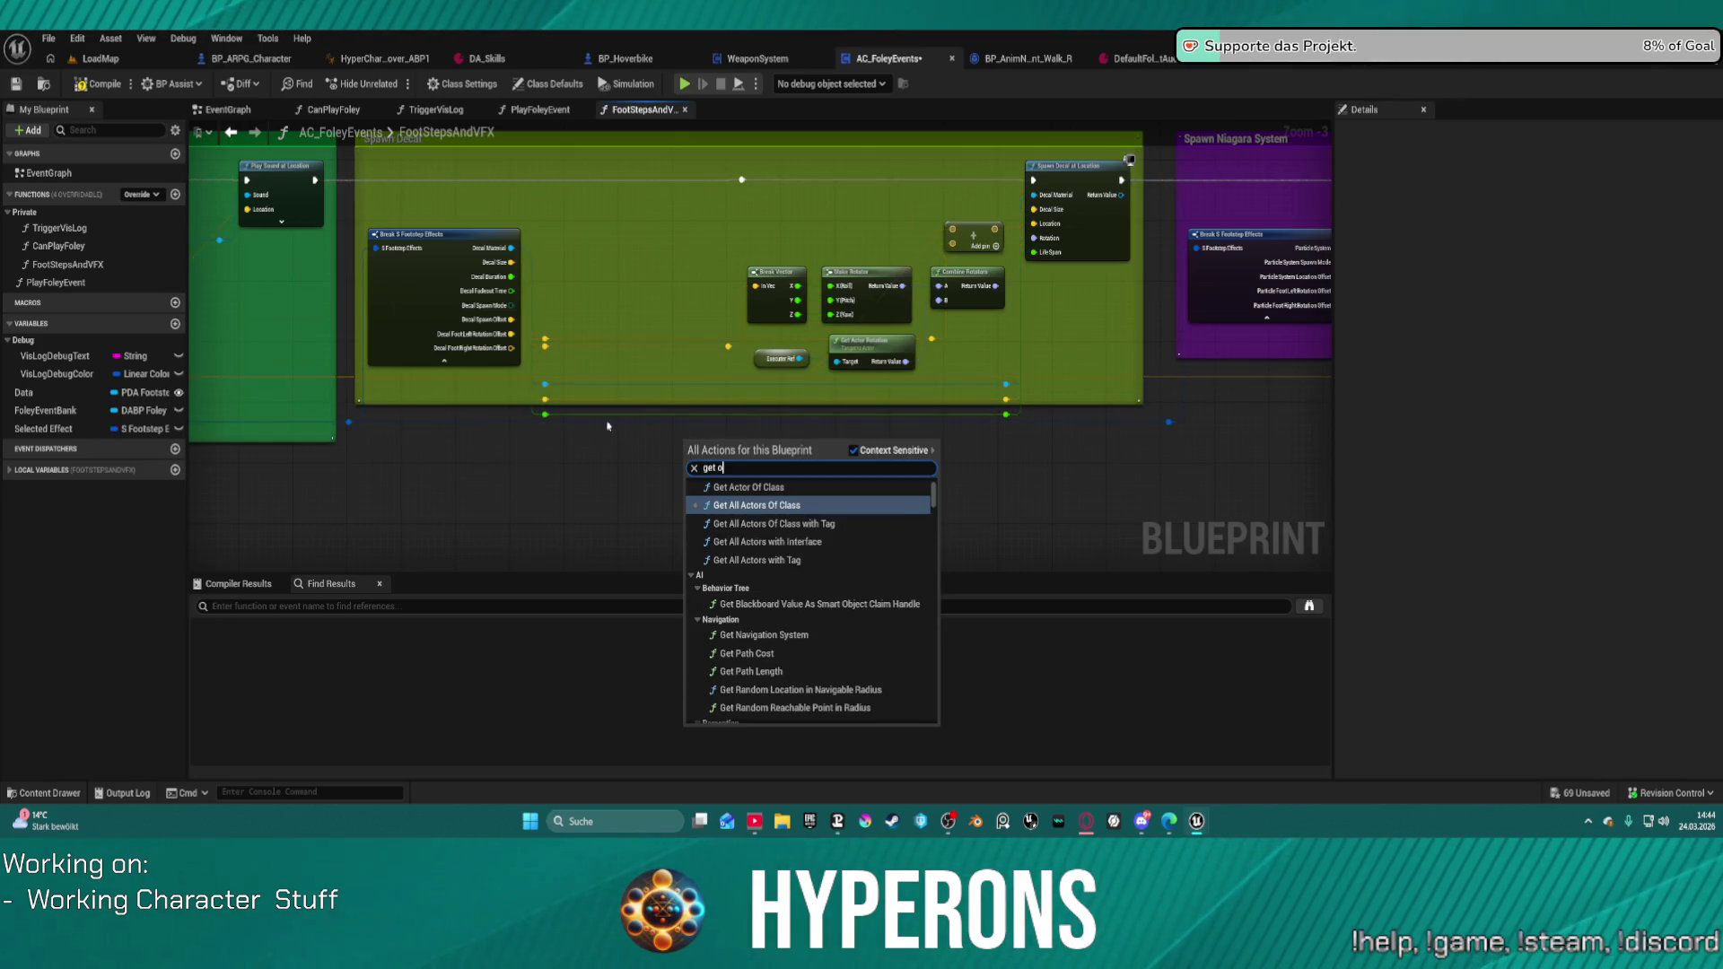
pyautogui.press('Escape')
pyautogui.moveTo(837, 361)
pyautogui.mouseDown()
pyautogui.moveTo(251, 374)
pyautogui.moveTo(30, 342)
pyautogui.moveTo(250, 373)
pyautogui.moveTo(876, 261)
pyautogui.moveTo(942, 296)
pyautogui.moveTo(1044, 271)
pyautogui.moveTo(987, 220)
pyautogui.moveTo(1530, 385)
pyautogui.moveTo(1404, 477)
pyautogui.moveTo(1154, 434)
pyautogui.moveTo(881, 423)
pyautogui.mouseUp()
pyautogui.moveTo(624, 433)
pyautogui.mouseDown()
pyautogui.moveTo(216, 422)
pyautogui.moveTo(438, 476)
pyautogui.moveTo(493, 275)
pyautogui.moveTo(501, 420)
pyautogui.mouseUp()
pyautogui.click(363, 473)
# Step: Add a Get World Rotation node for the mesh component and place it lower down
pyautogui.write('get rorta')
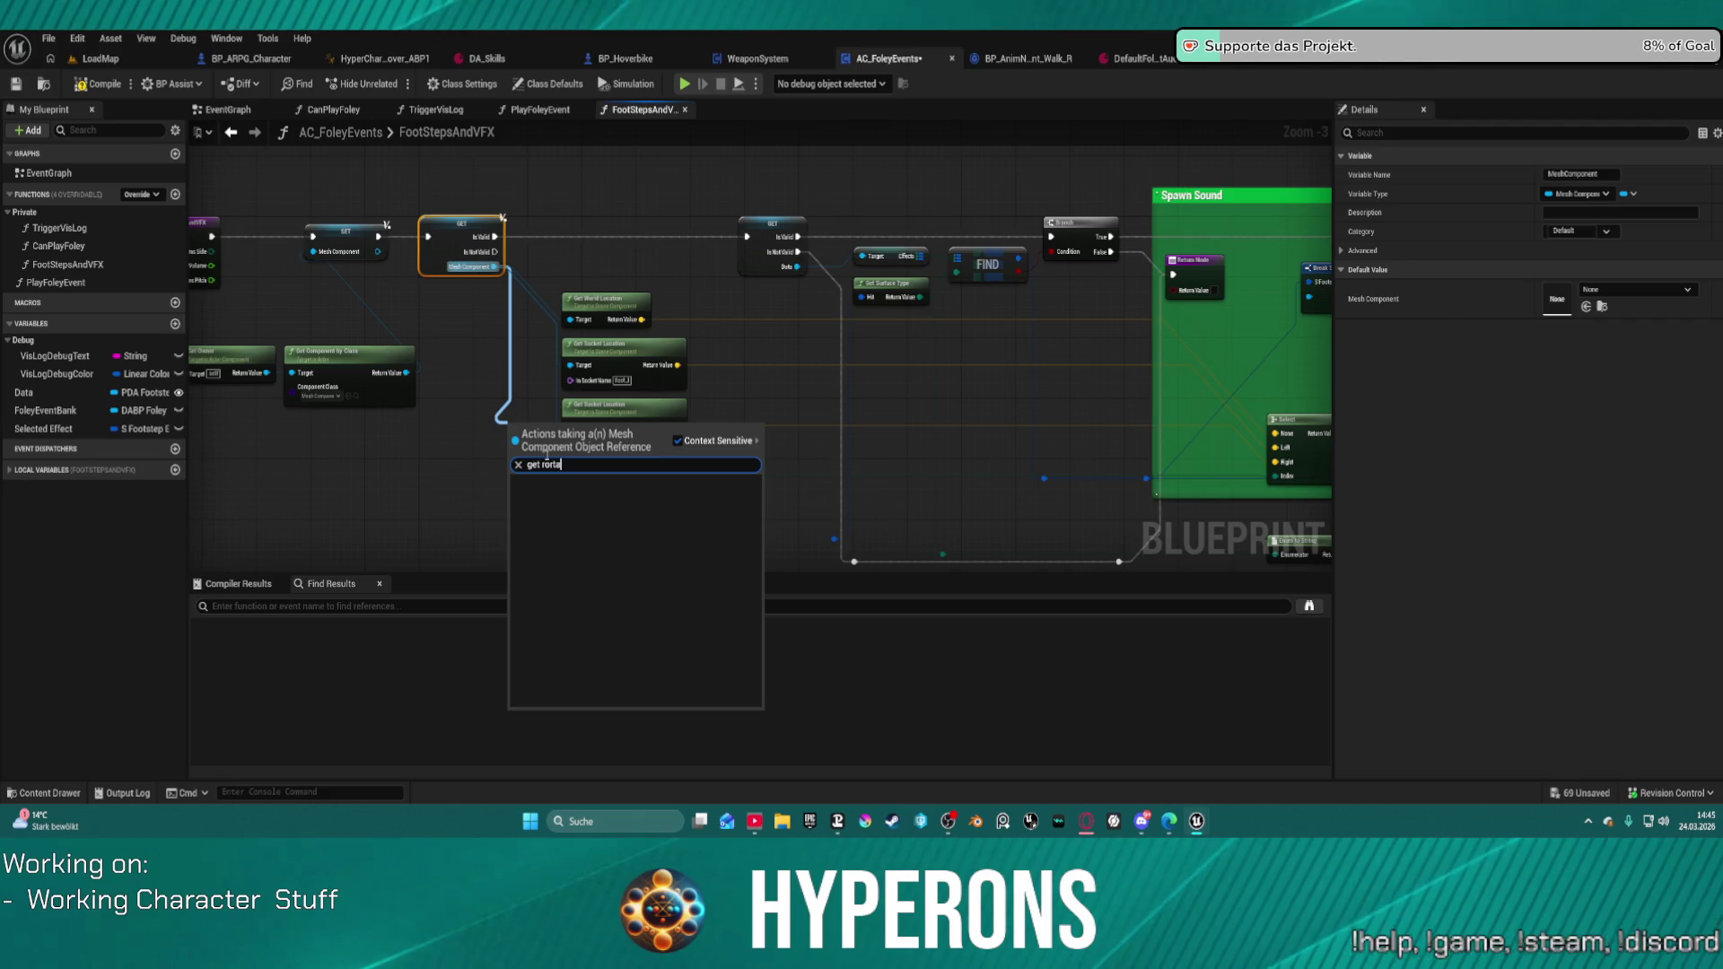
pyautogui.press('BackSpace')
pyautogui.press('BackSpace')
pyautogui.press('BackSpace')
pyautogui.write('ta')
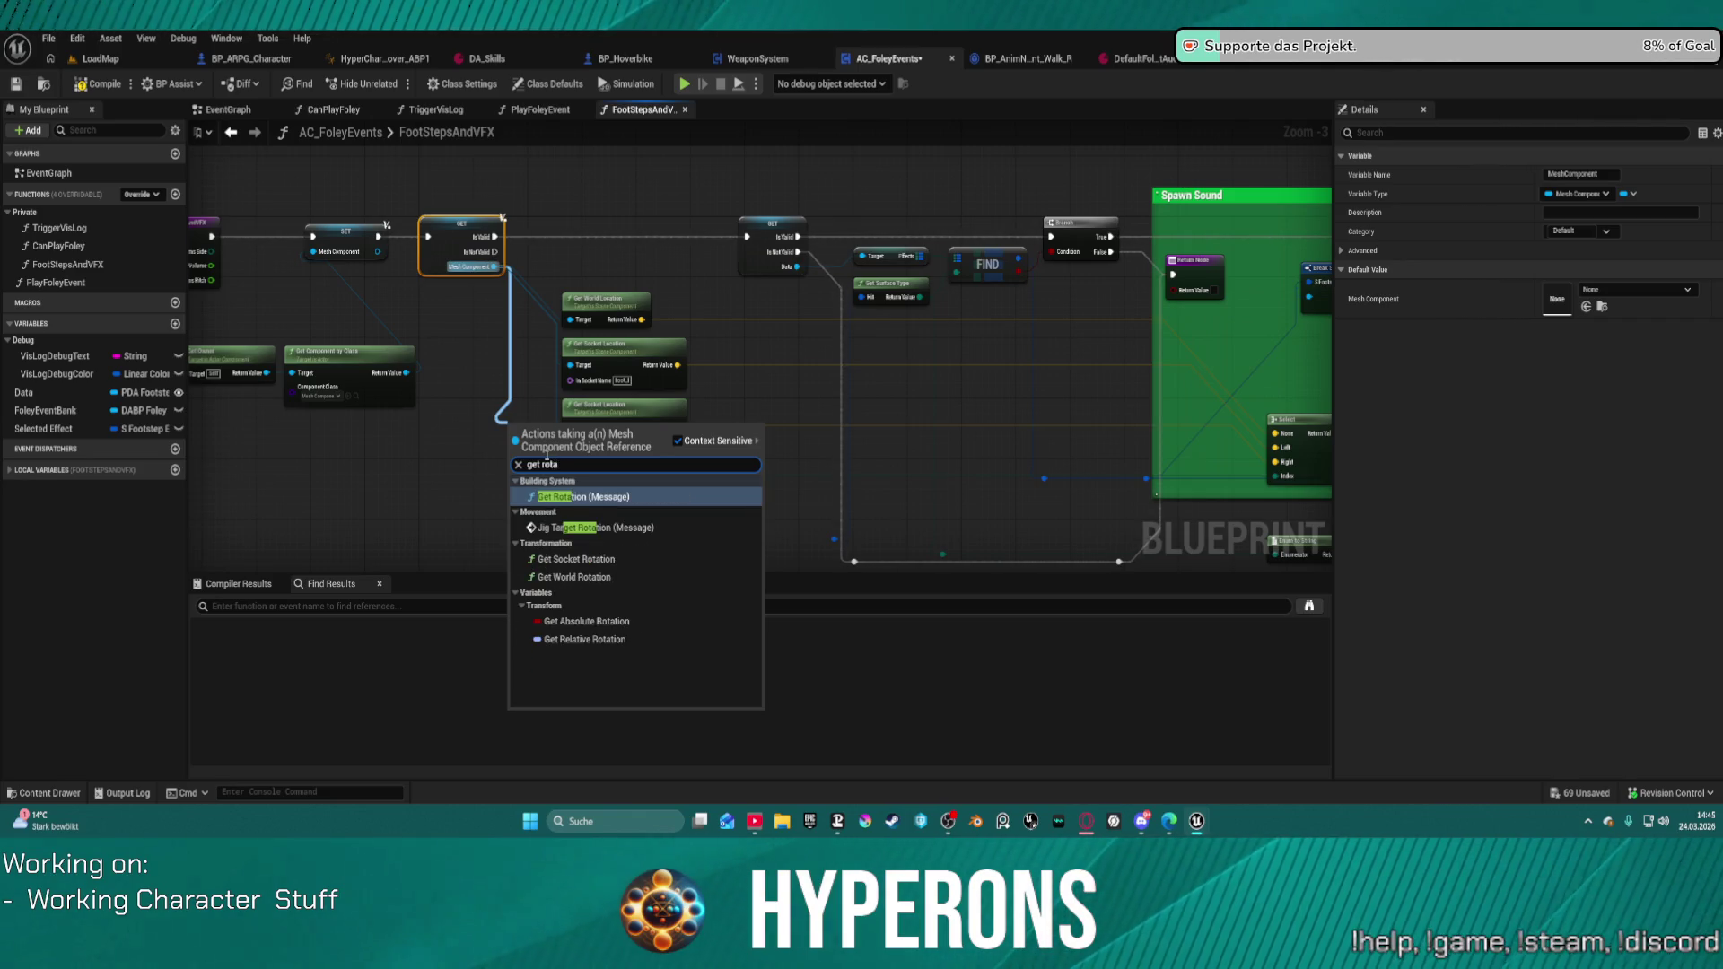
pyautogui.click(574, 577)
pyautogui.moveTo(576, 450)
pyautogui.mouseDown()
pyautogui.moveTo(556, 512)
pyautogui.moveTo(3, 467)
pyautogui.moveTo(400, 476)
pyautogui.moveTo(492, 403)
pyautogui.mouseUp()
pyautogui.scroll(3, 492, 404)
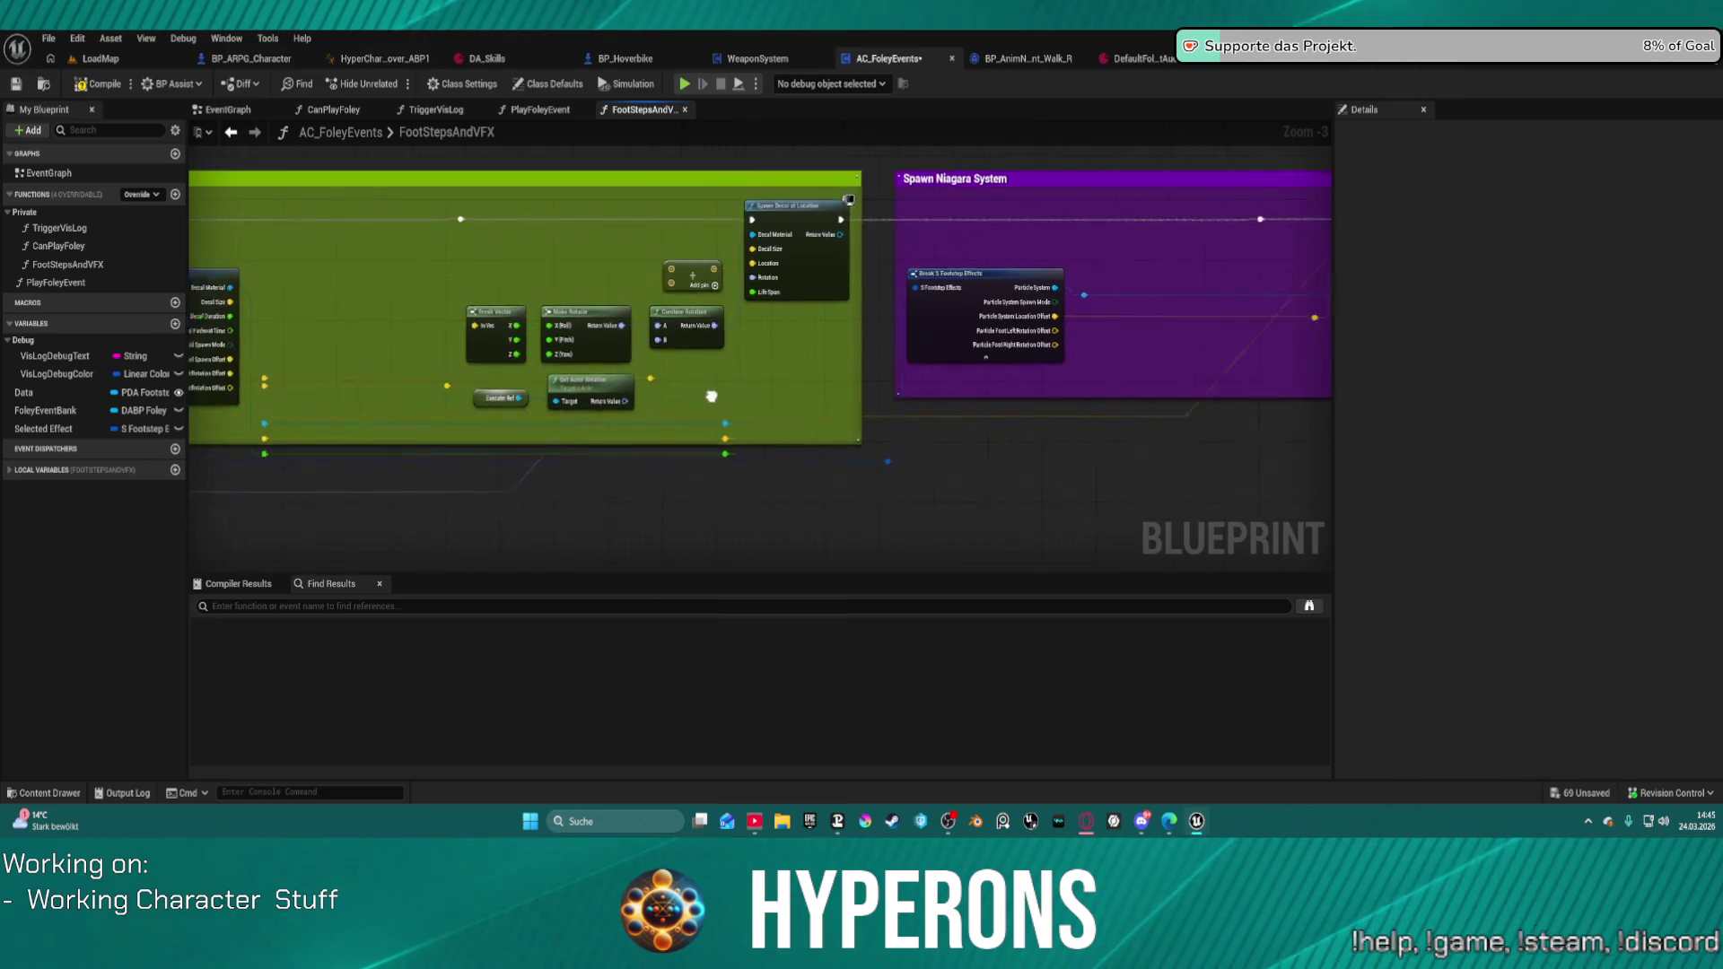
# Step: Delete the unused Get Actor Rotation nodes, compile, and jump to the Hit pin error
pyautogui.moveTo(679, 420); pyautogui.dragTo(521, 398)
pyautogui.press('Delete')
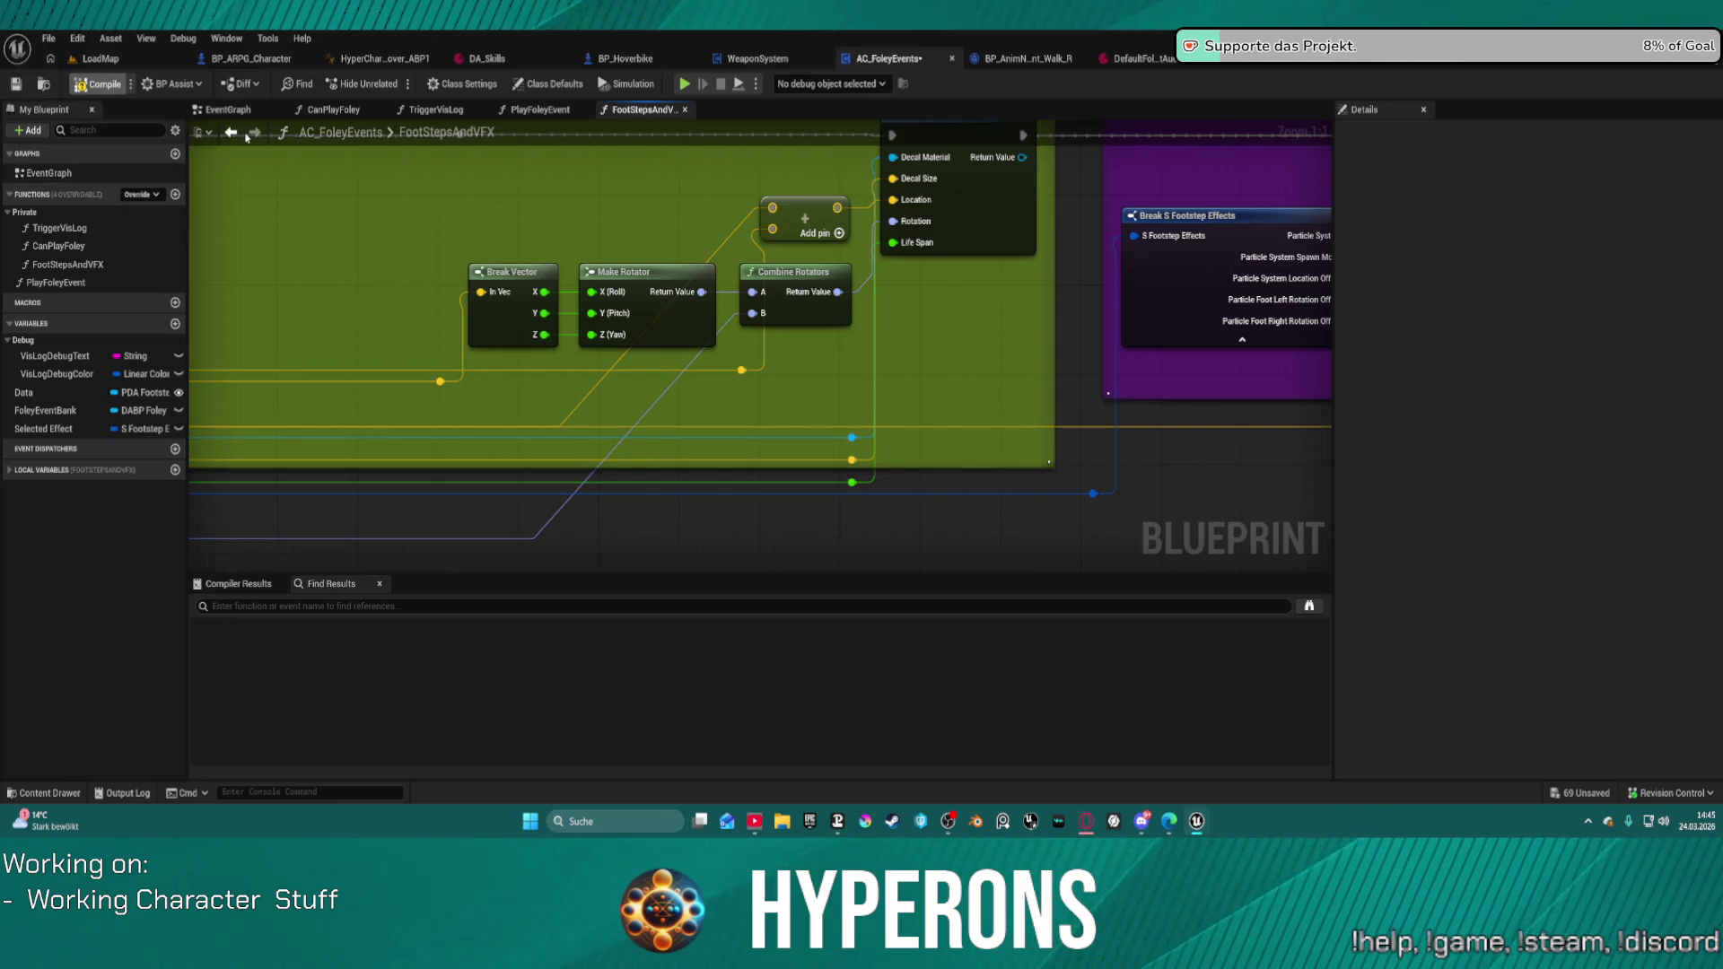
pyautogui.press('F7')
pyautogui.click(344, 606)
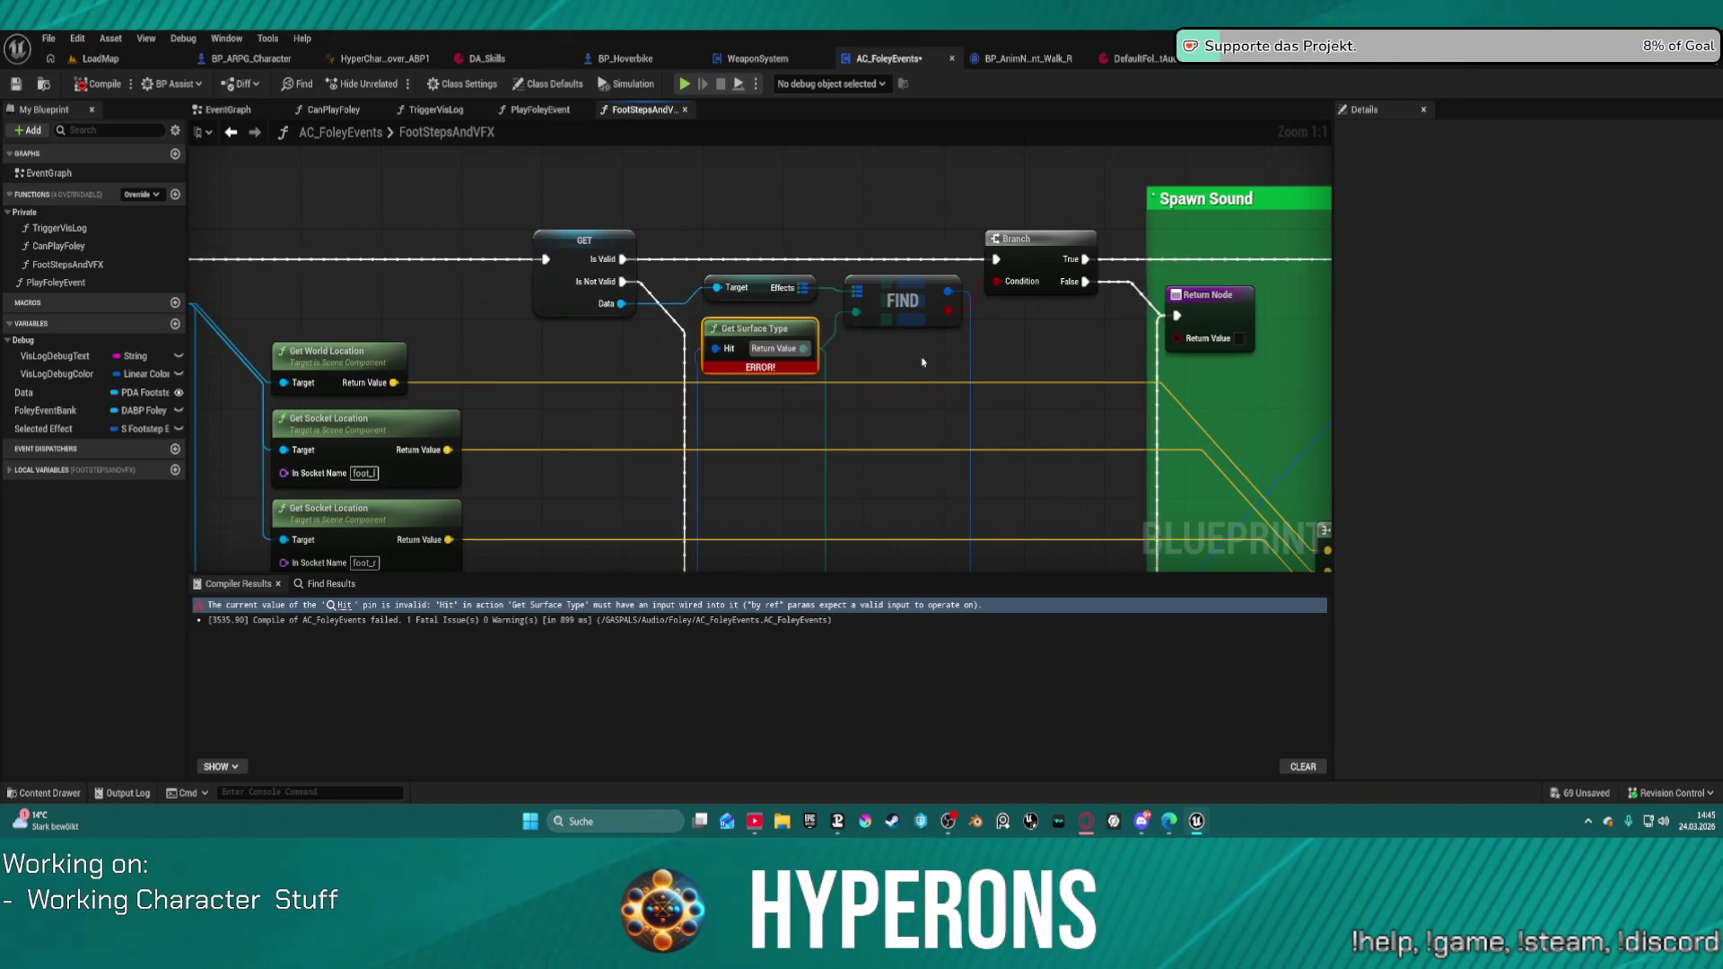
# Step: Add a Hit Result input to the function entry, wired to Get Surface Type's Hit pin
pyautogui.scroll(-2, 923, 361)
pyautogui.moveTo(1129, 395); pyautogui.dragTo(914, 286)
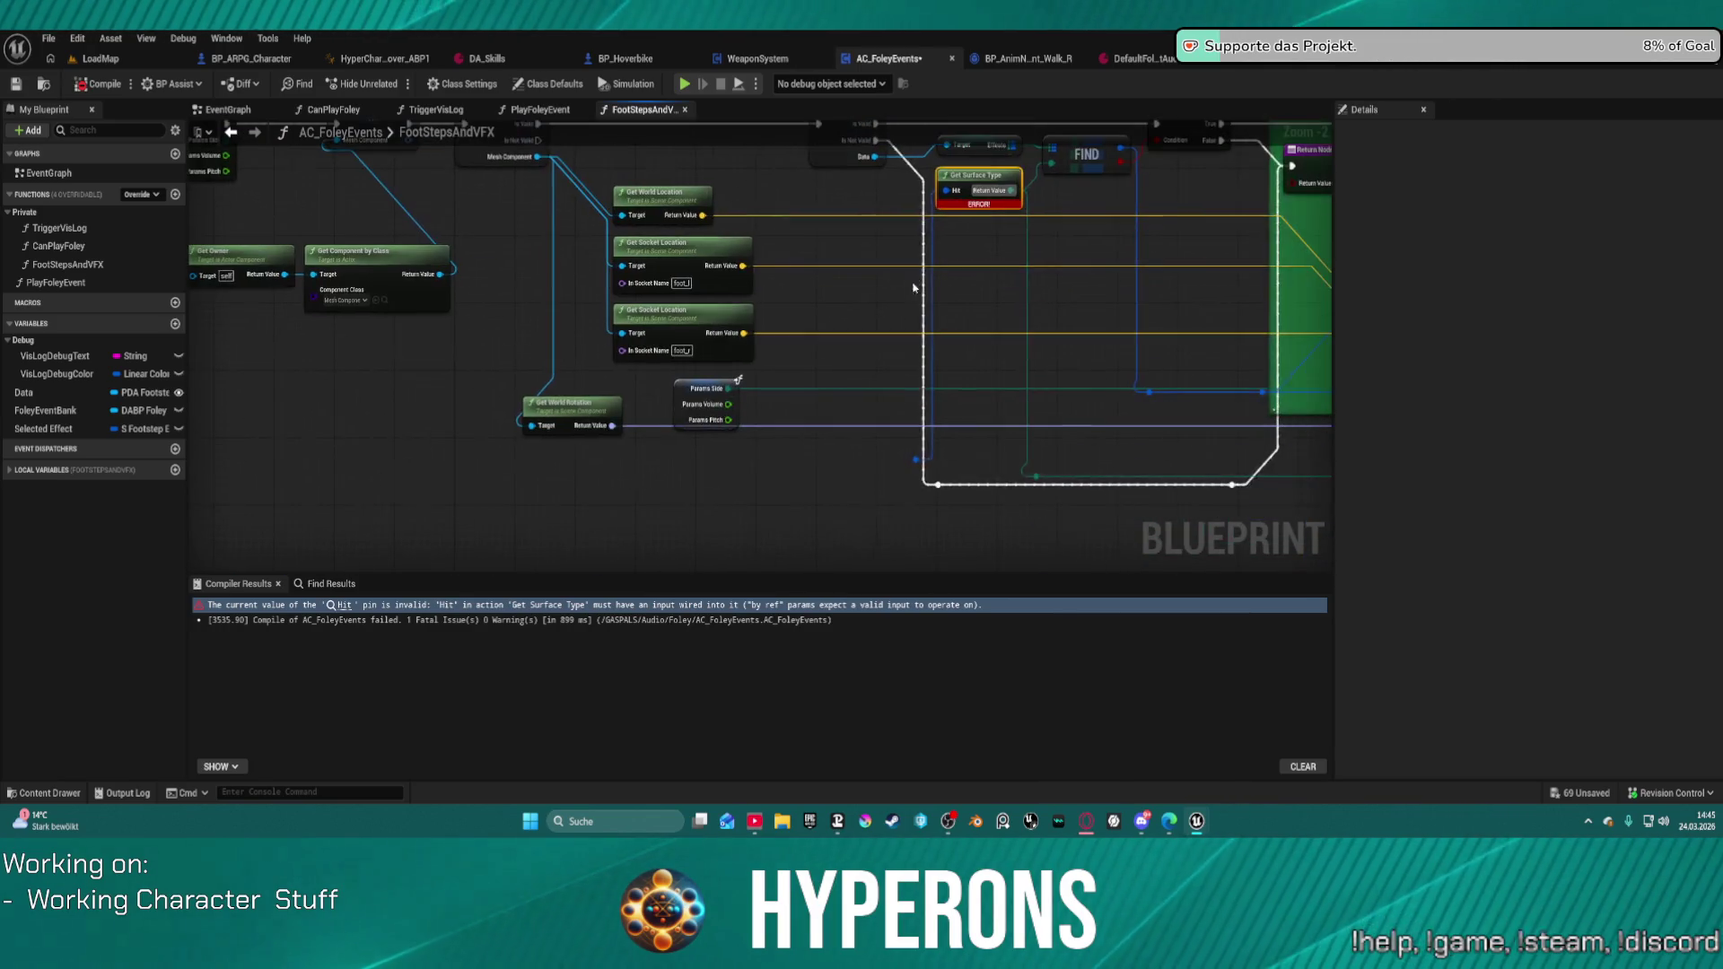
pyautogui.moveTo(916, 458); pyautogui.dragTo(228, 185)
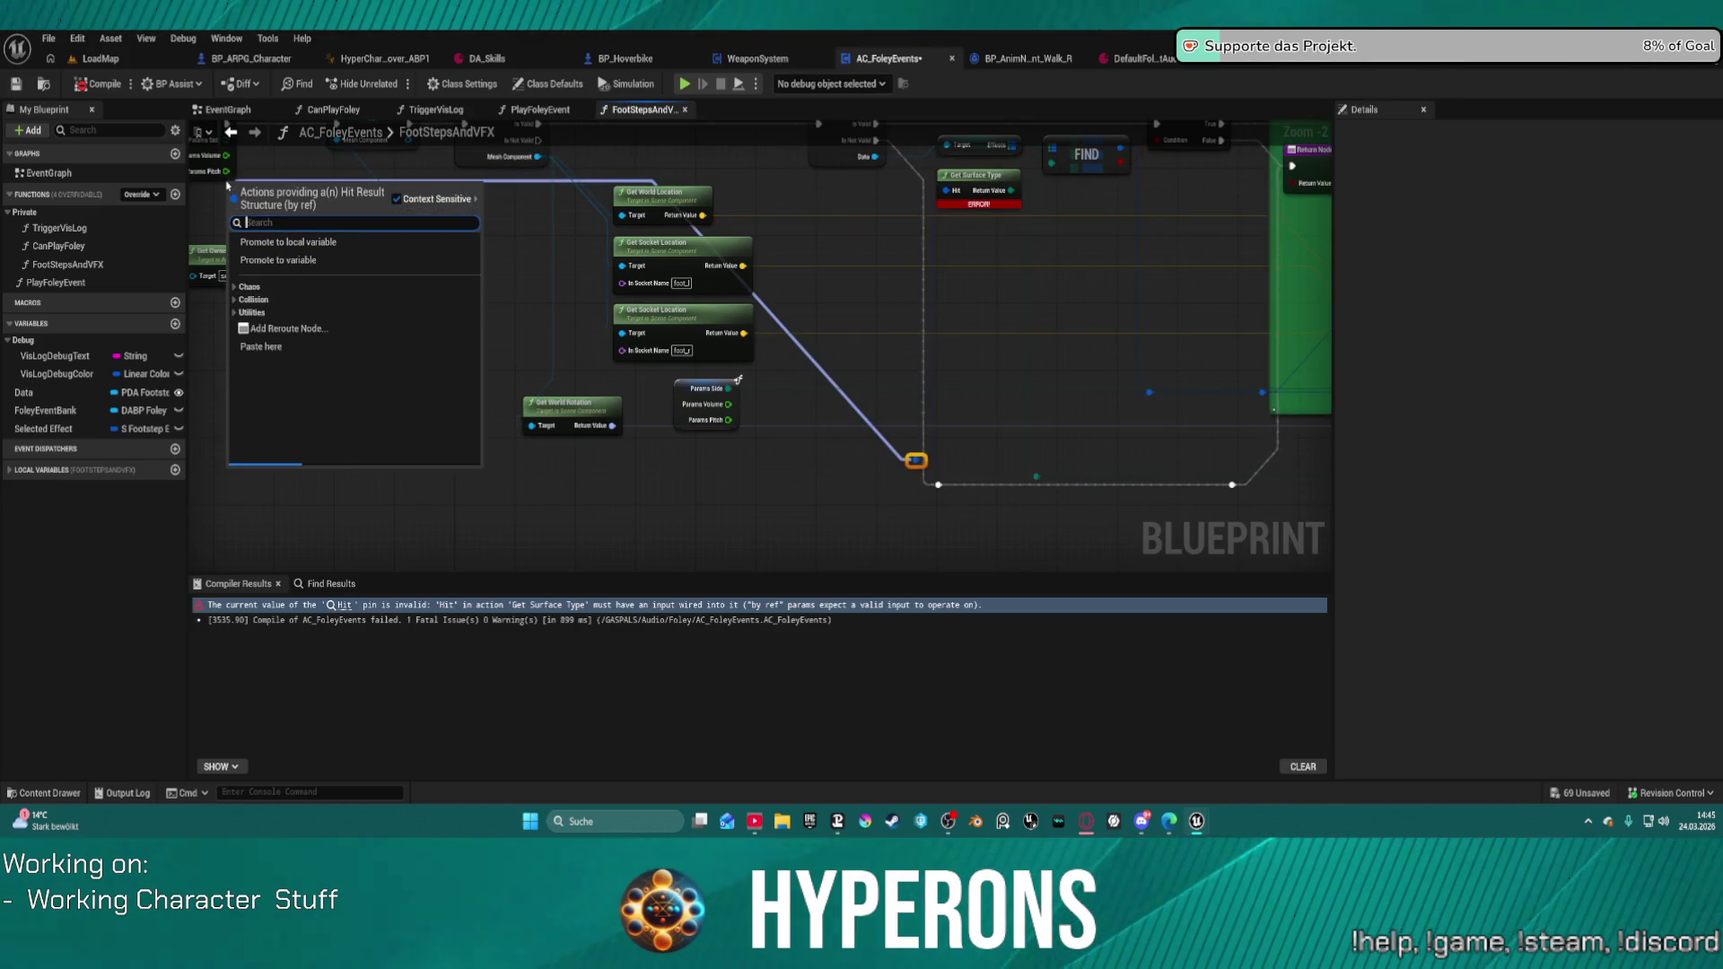
pyautogui.click(798, 218)
pyautogui.moveTo(805, 393); pyautogui.dragTo(1023, 402)
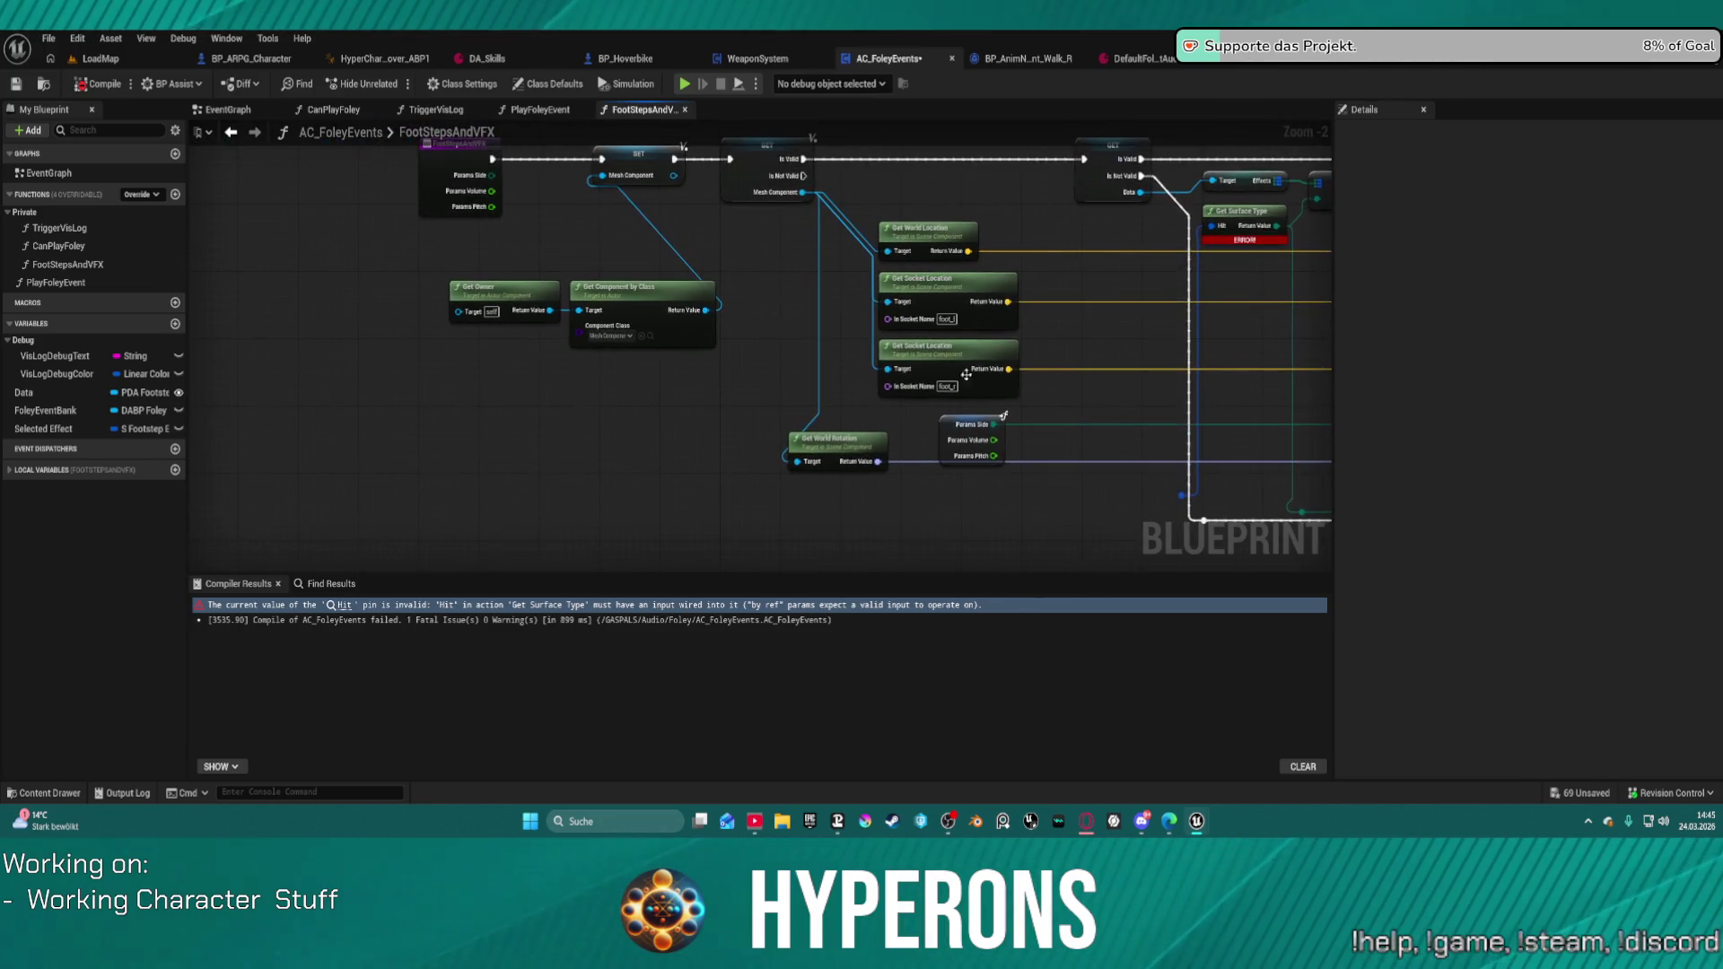
pyautogui.moveTo(1179, 494)
pyautogui.mouseDown()
pyautogui.moveTo(582, 323)
pyautogui.moveTo(492, 221)
pyautogui.mouseUp()
pyautogui.click(441, 162)
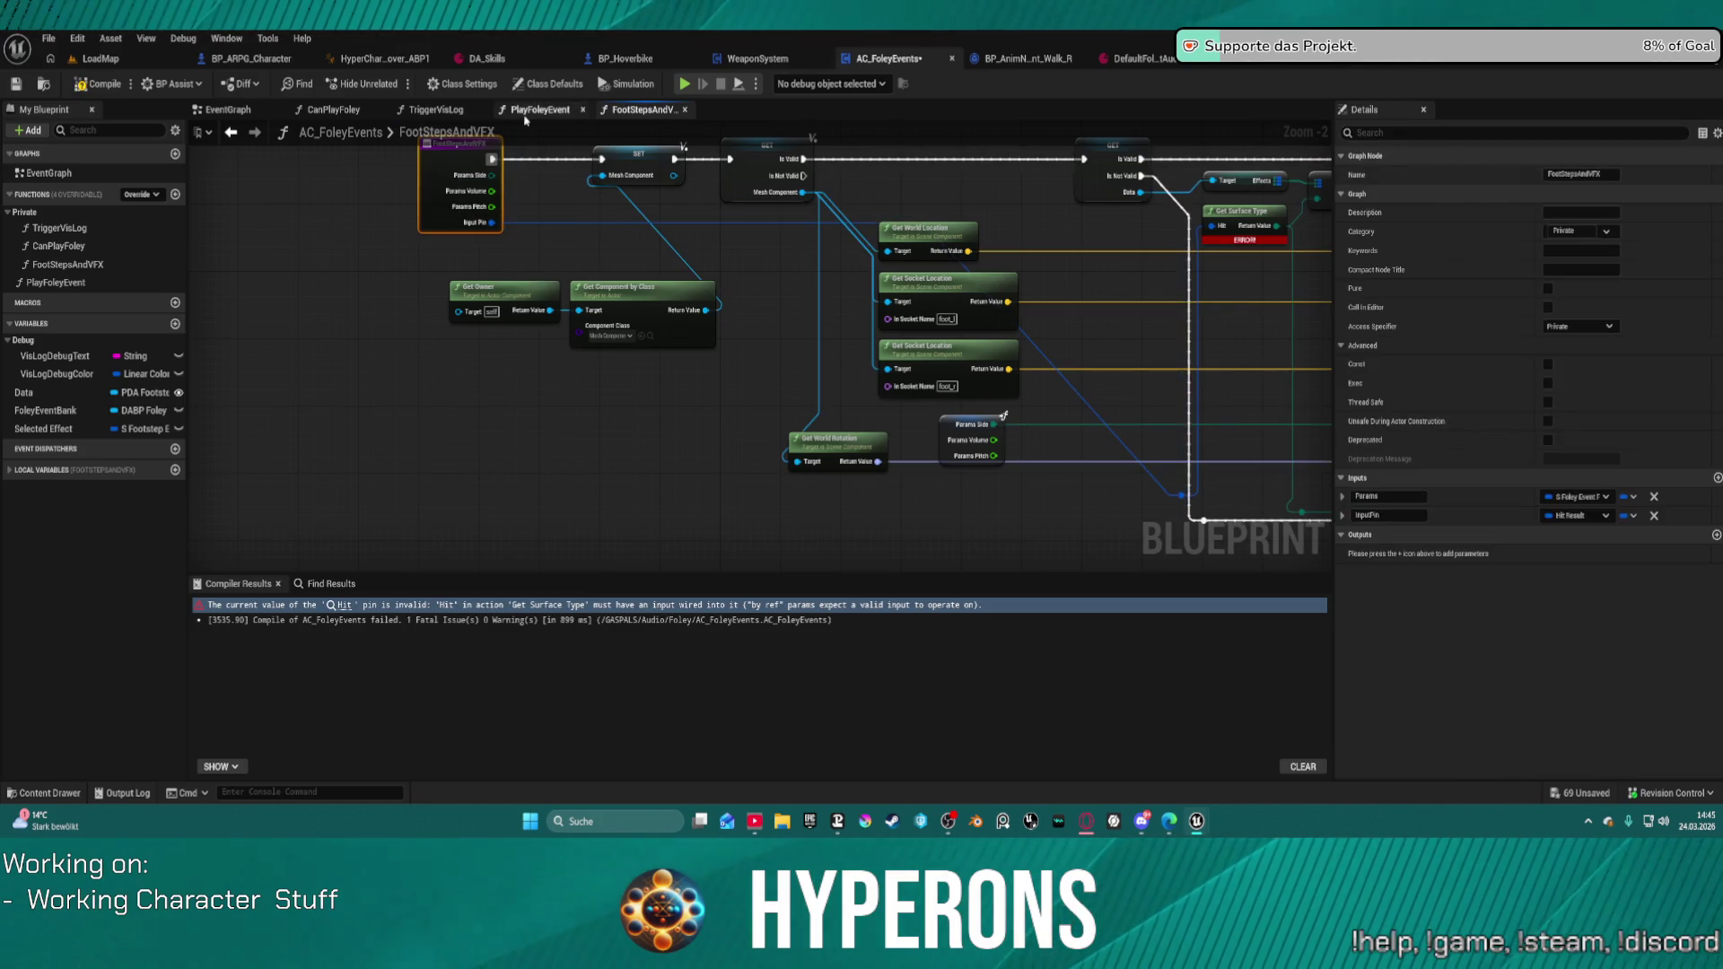
# Step: Switch between CanPlayFoley and PlayFoleyEvent, settling on PlayFoleyEvent around Spawn Sound Attached
pyautogui.click(332, 110)
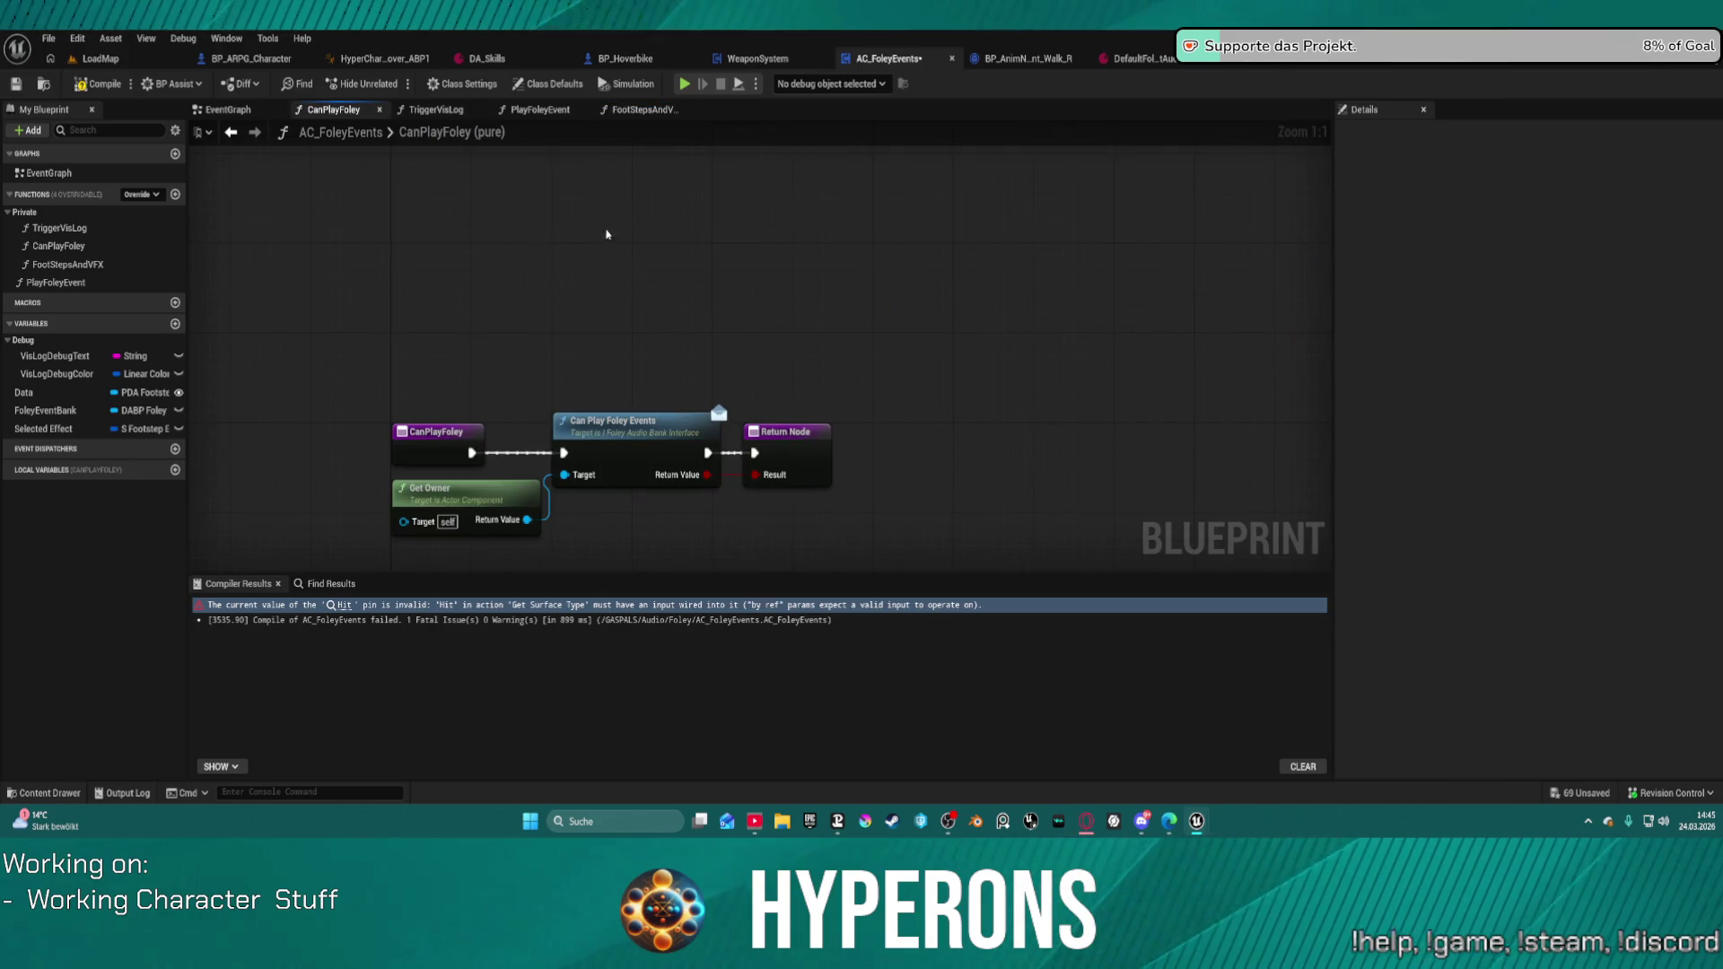
pyautogui.click(543, 109)
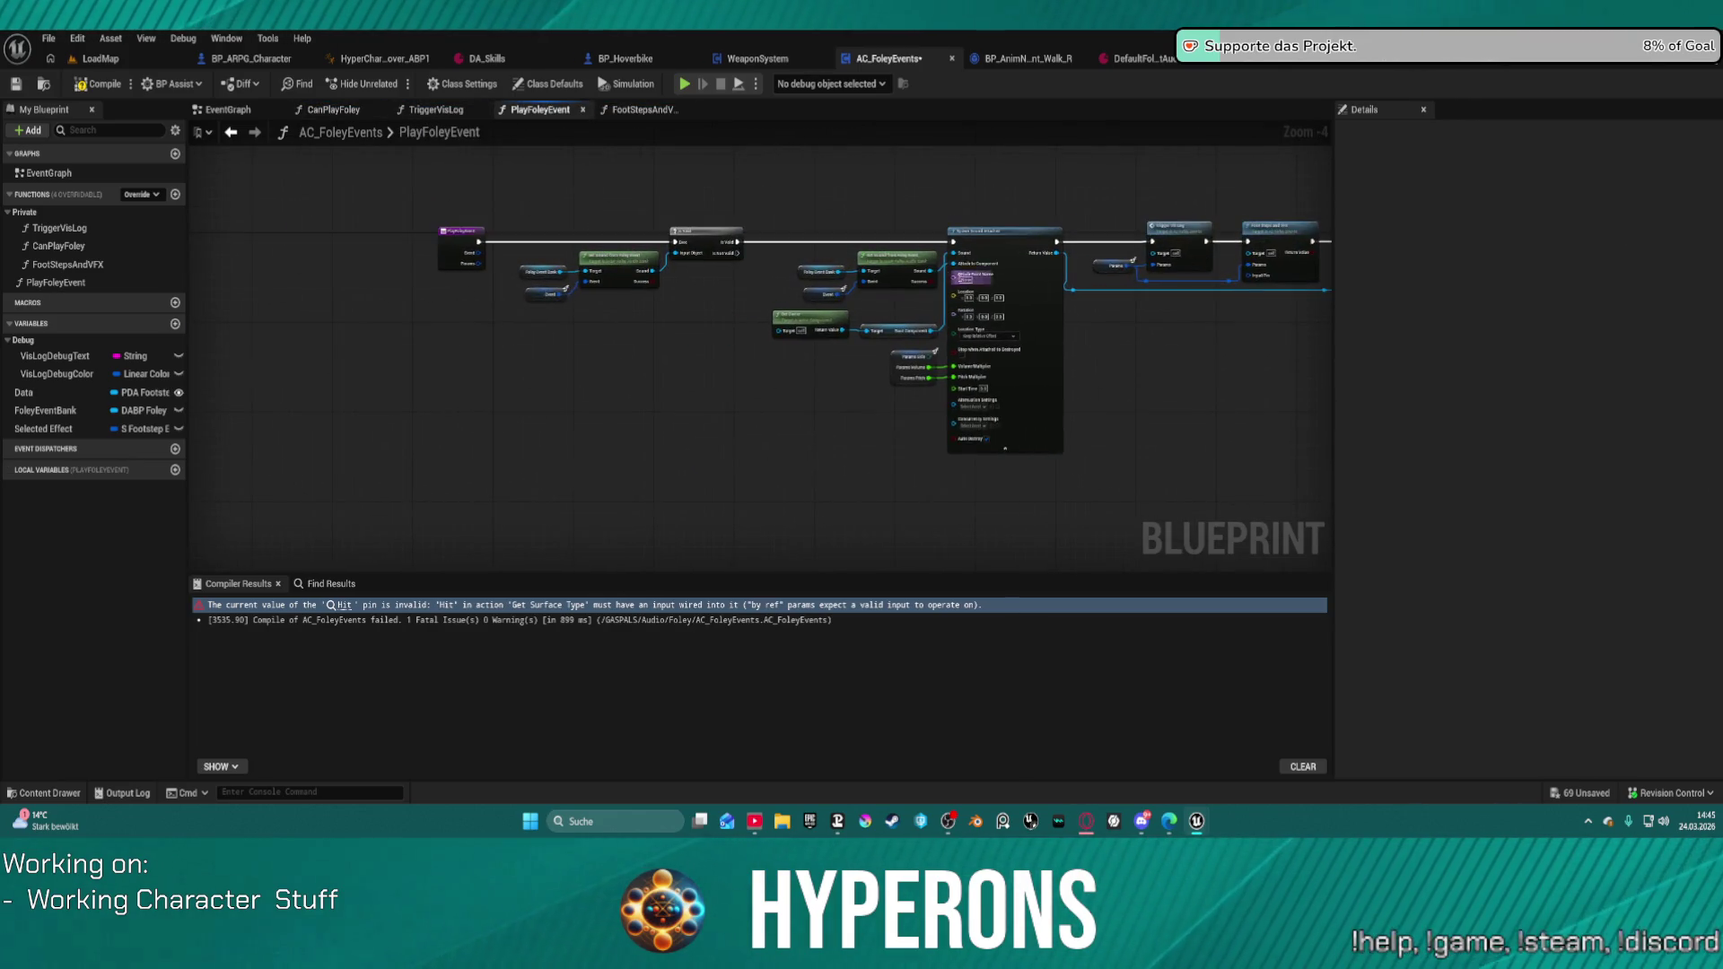
pyautogui.click(380, 106)
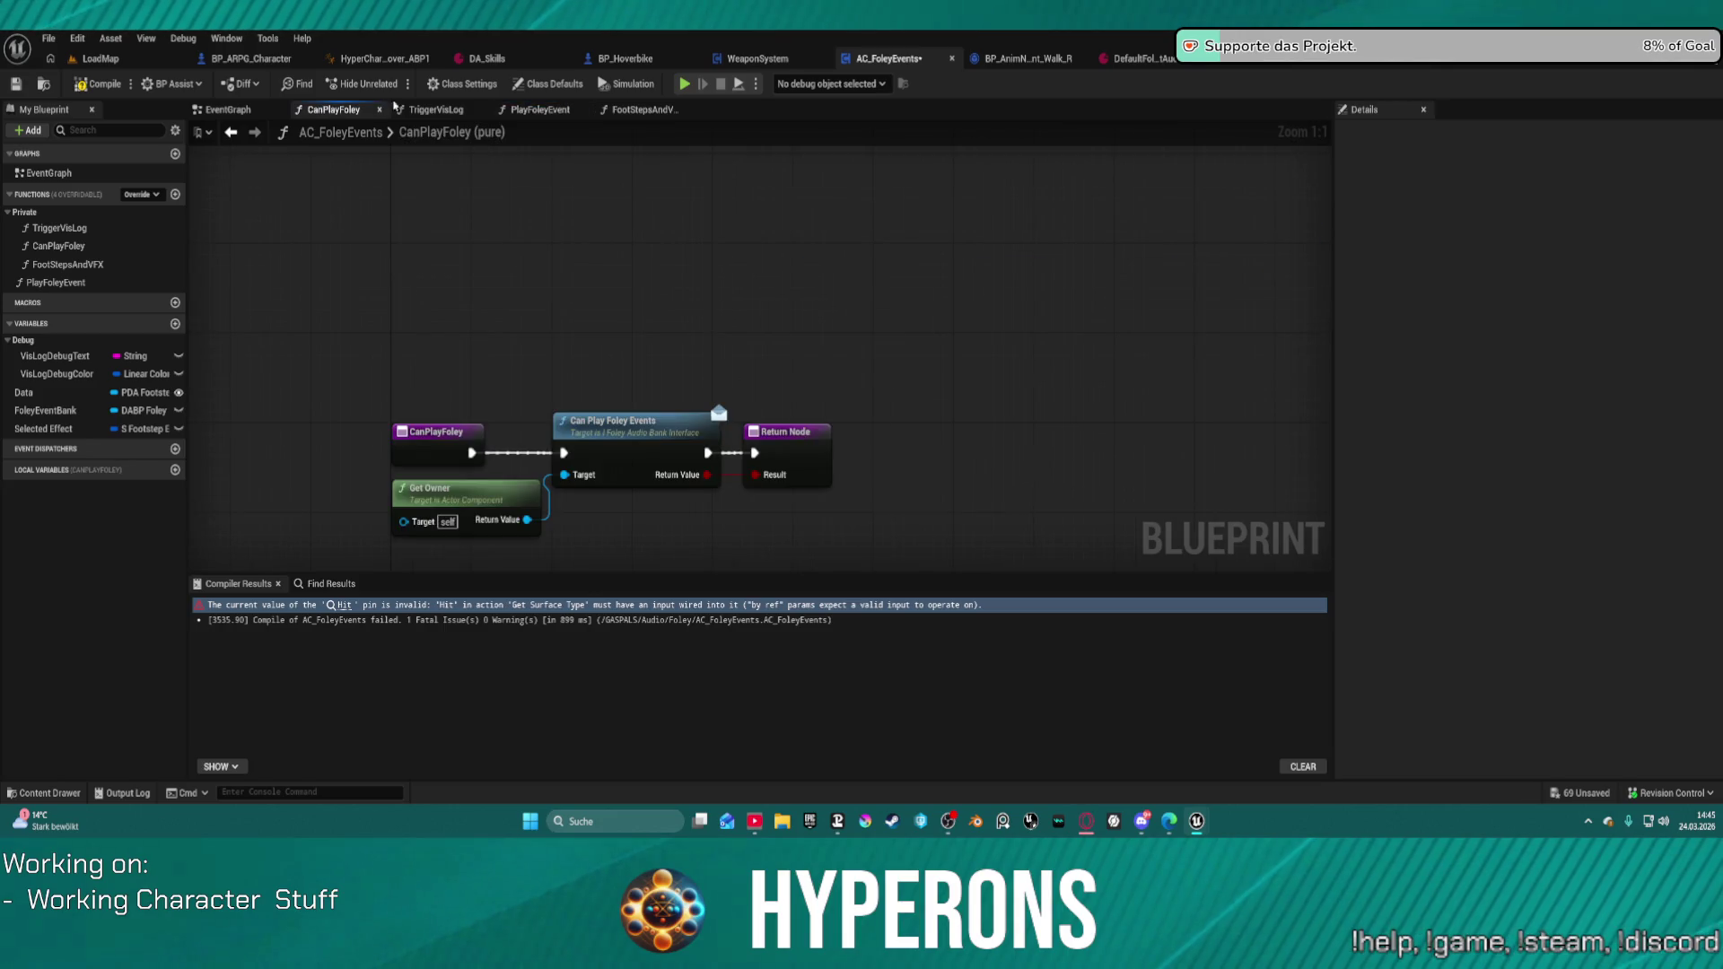
pyautogui.click(540, 110)
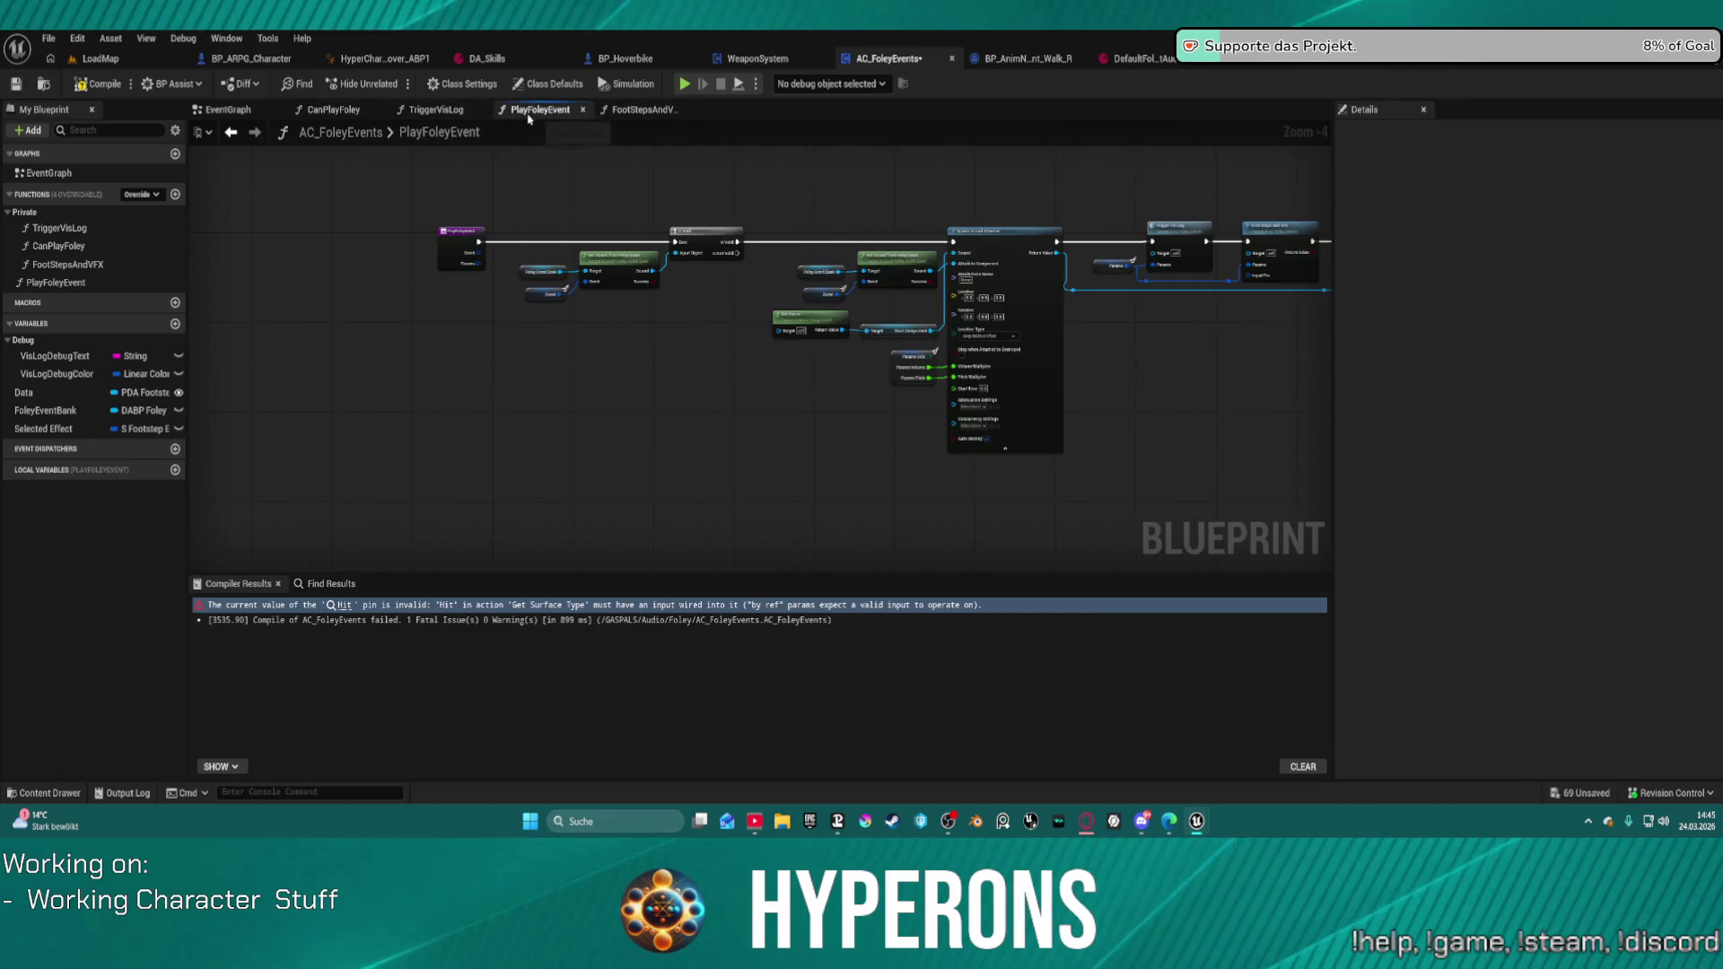
pyautogui.scroll(4, 794, 233)
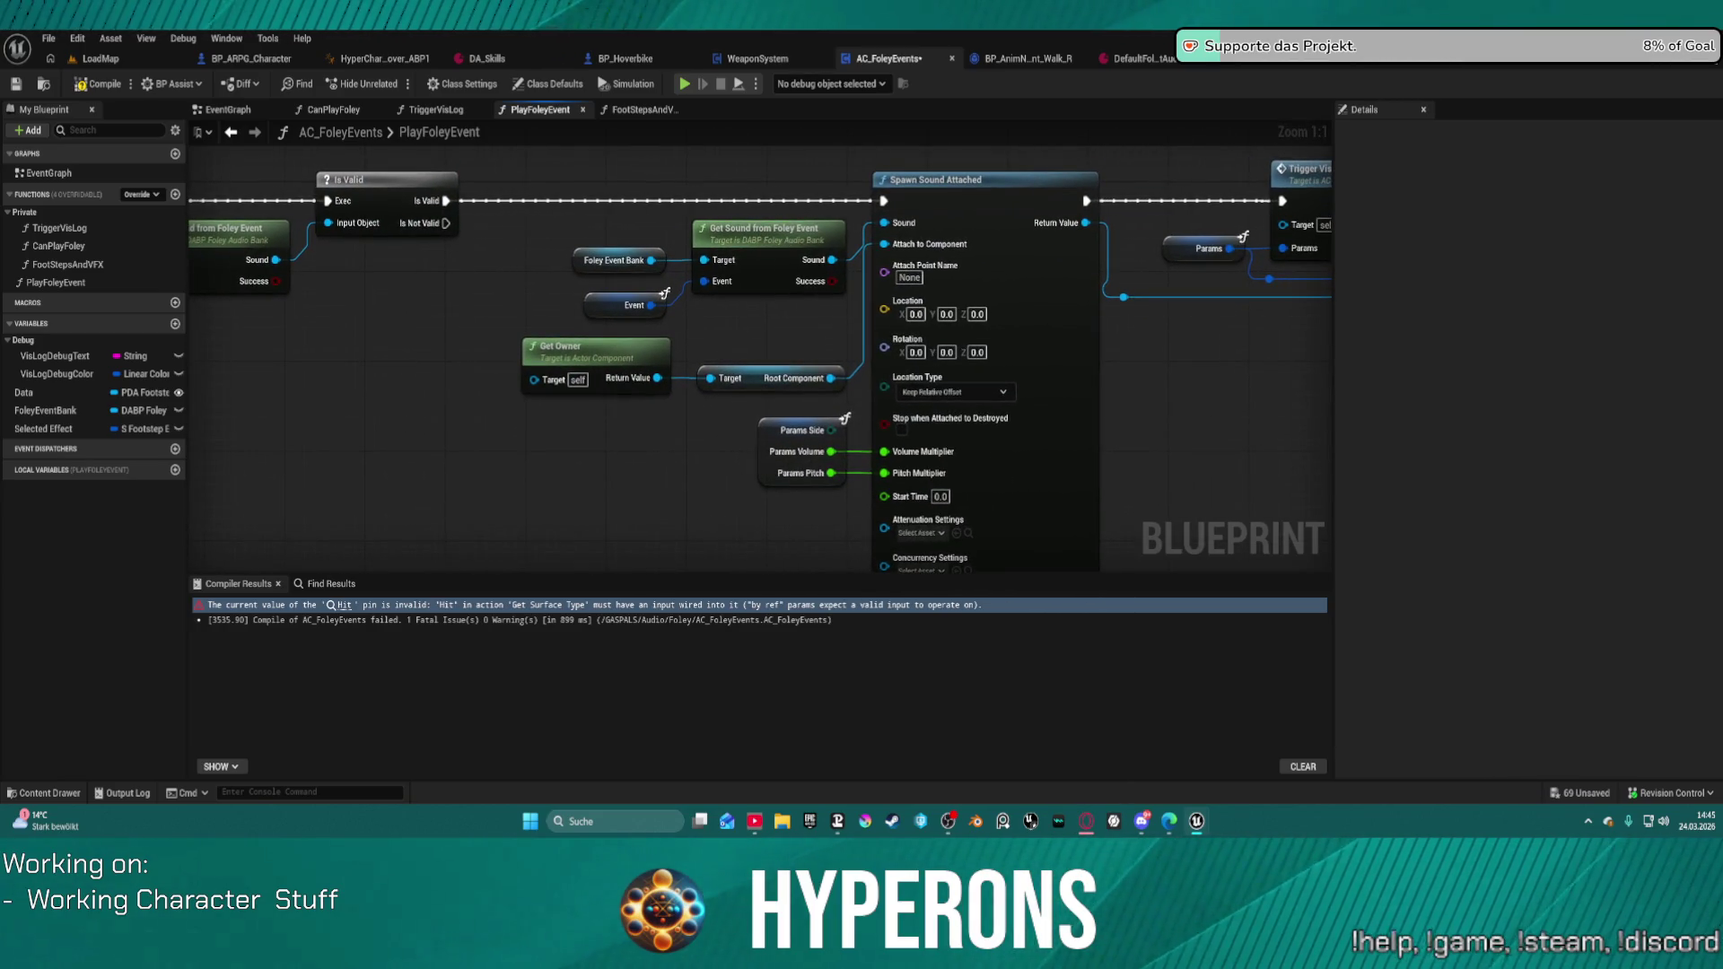
pyautogui.moveTo(1530, 316)
pyautogui.mouseDown()
pyautogui.moveTo(961, 331)
pyautogui.moveTo(1705, 333)
pyautogui.mouseUp()
pyautogui.moveTo(1382, 337); pyautogui.dragTo(810, 320)
pyautogui.moveTo(530, 390)
pyautogui.mouseDown()
pyautogui.moveTo(1176, 440)
pyautogui.moveTo(1180, 422)
pyautogui.mouseUp()
# Step: Add a Get Component by Class node from Get Owner with class Character Mover
pyautogui.write('get')
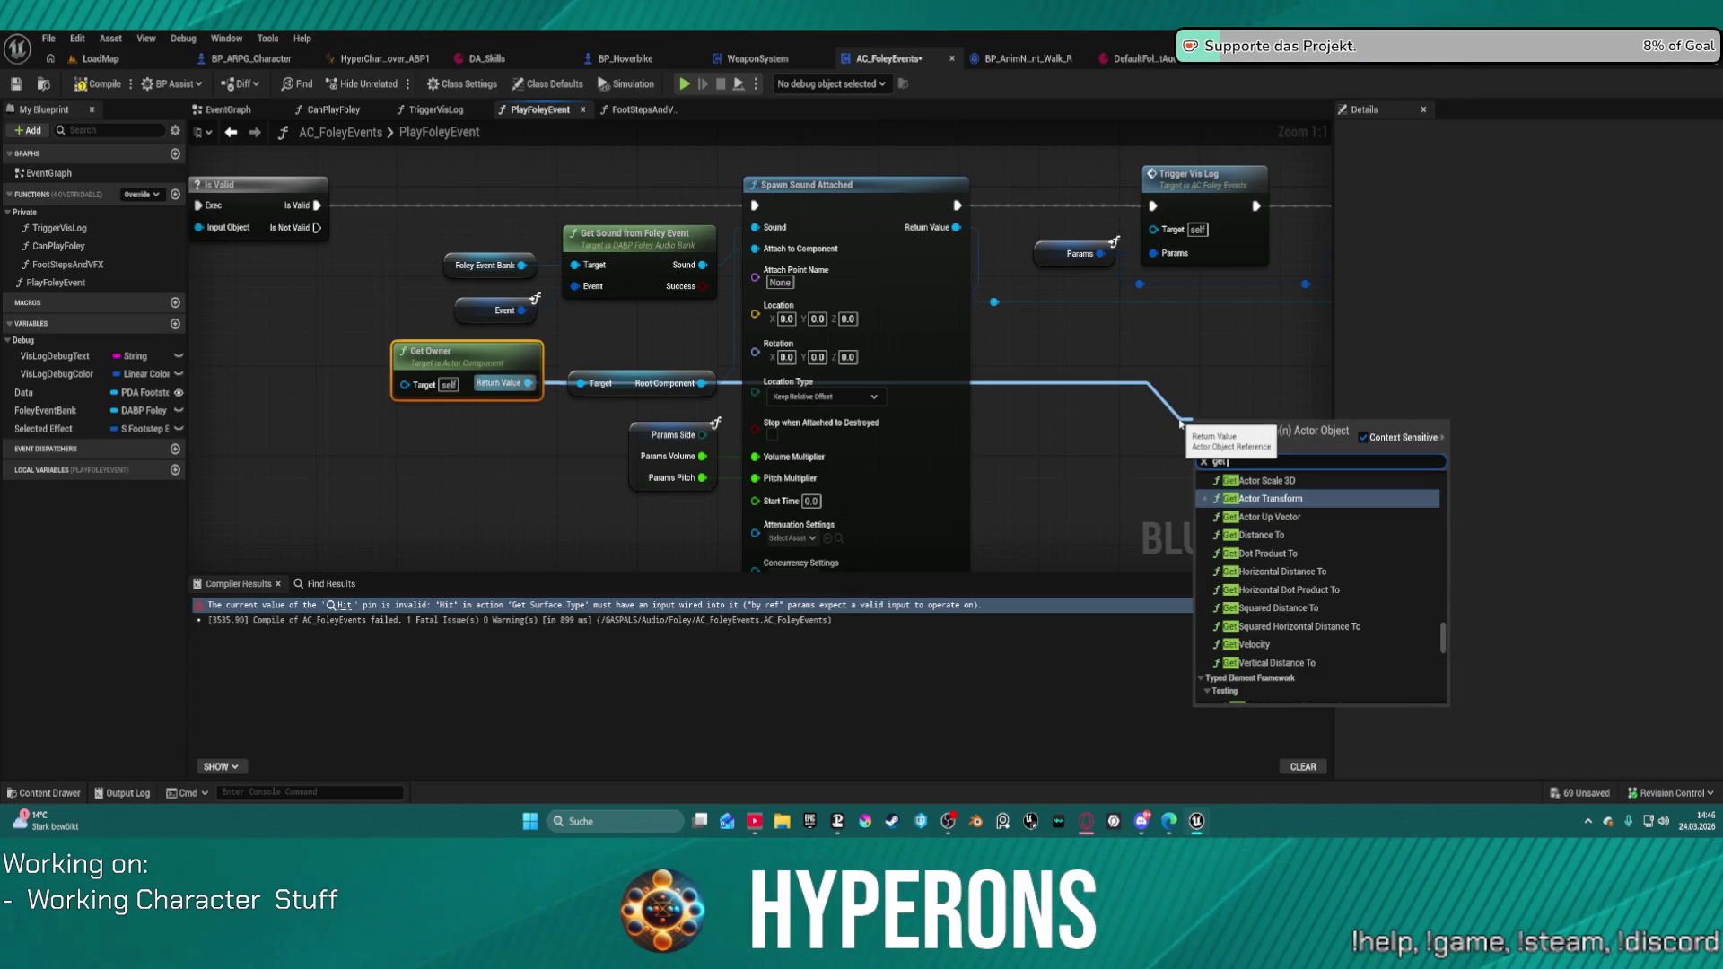
pyautogui.write(' character moved')
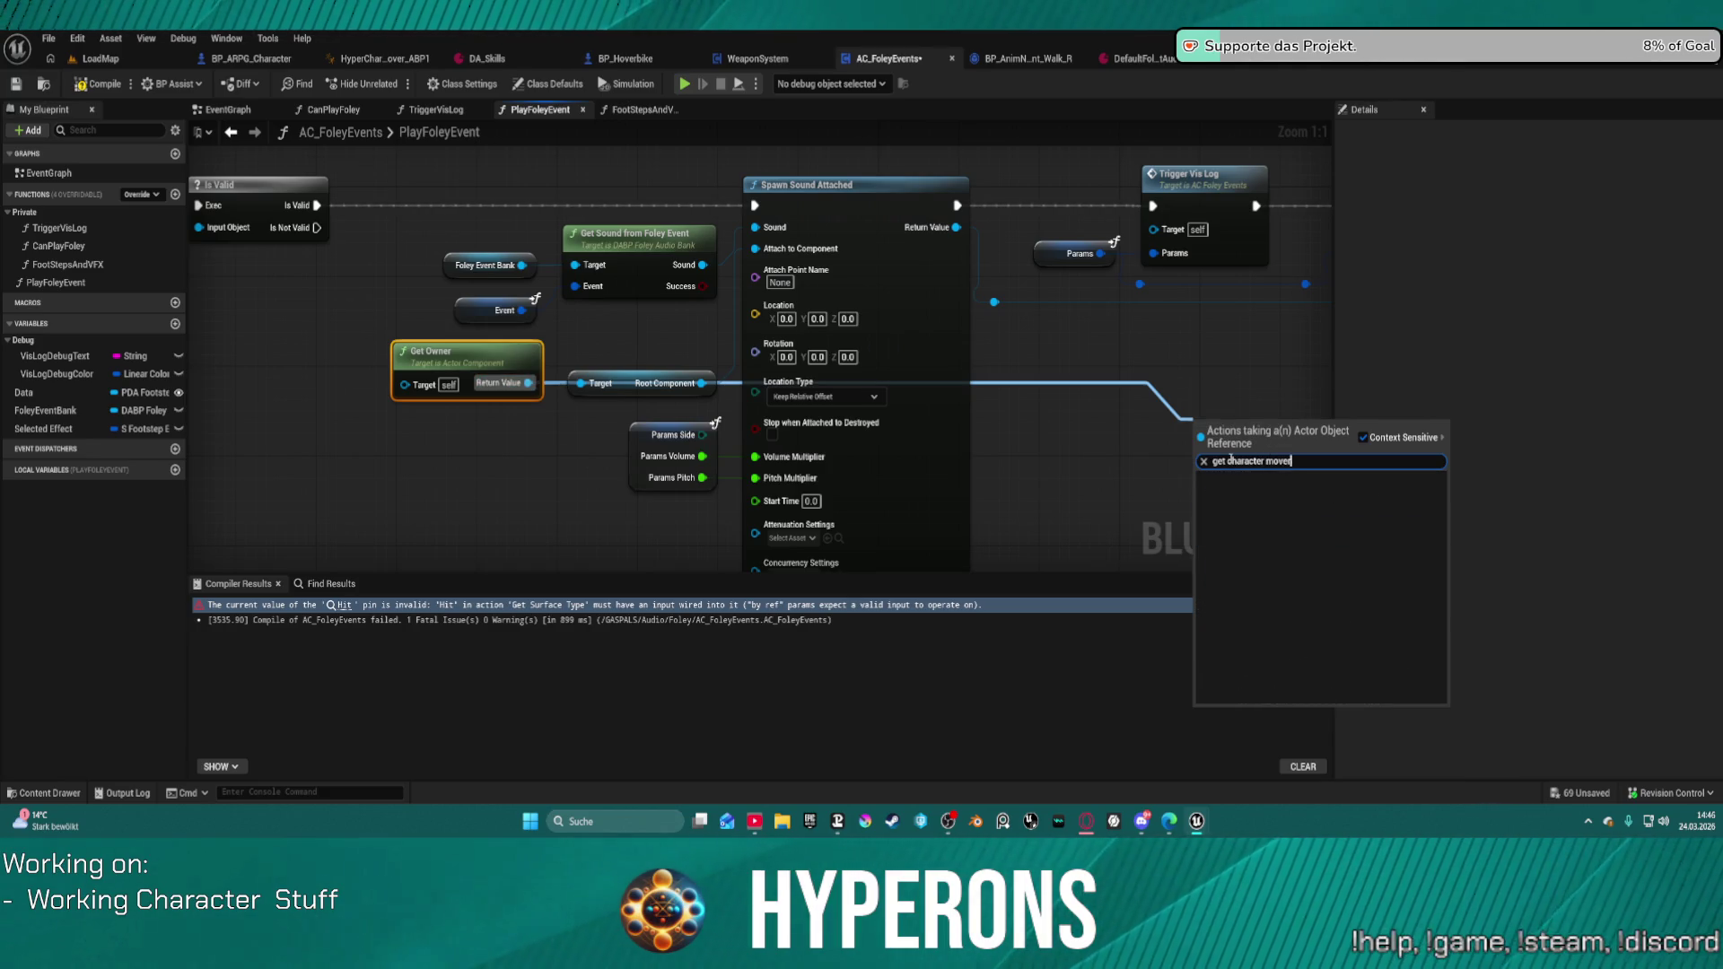
pyautogui.write('o')
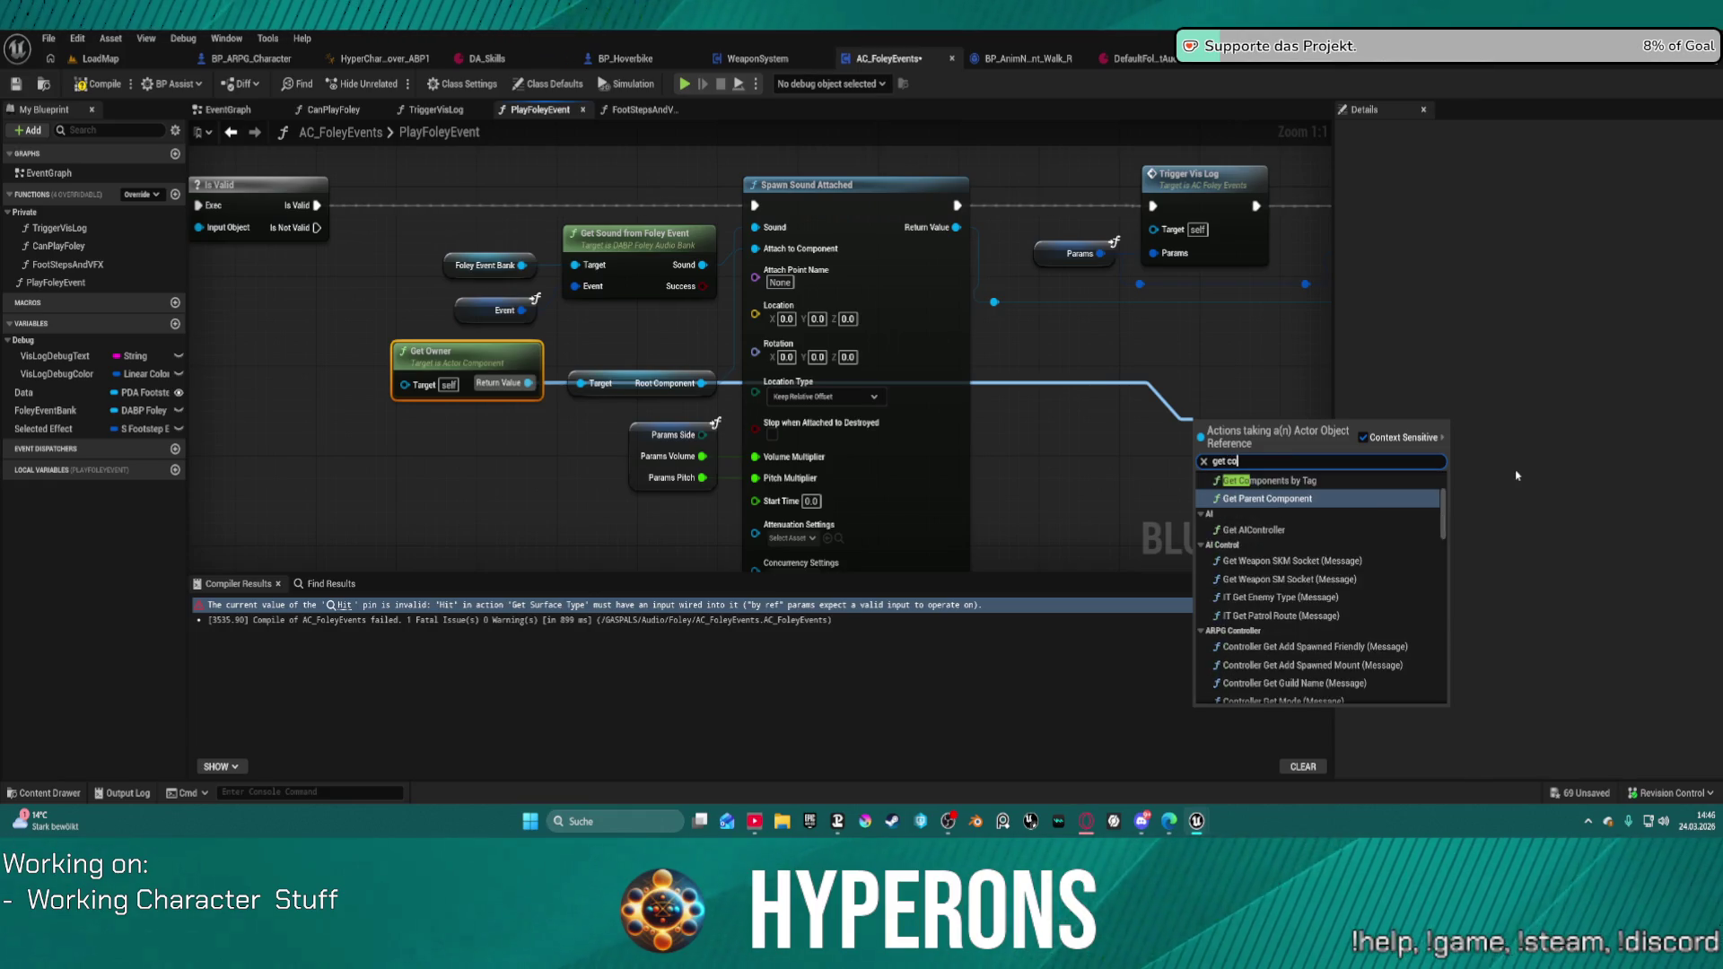
pyautogui.write('mponent by class')
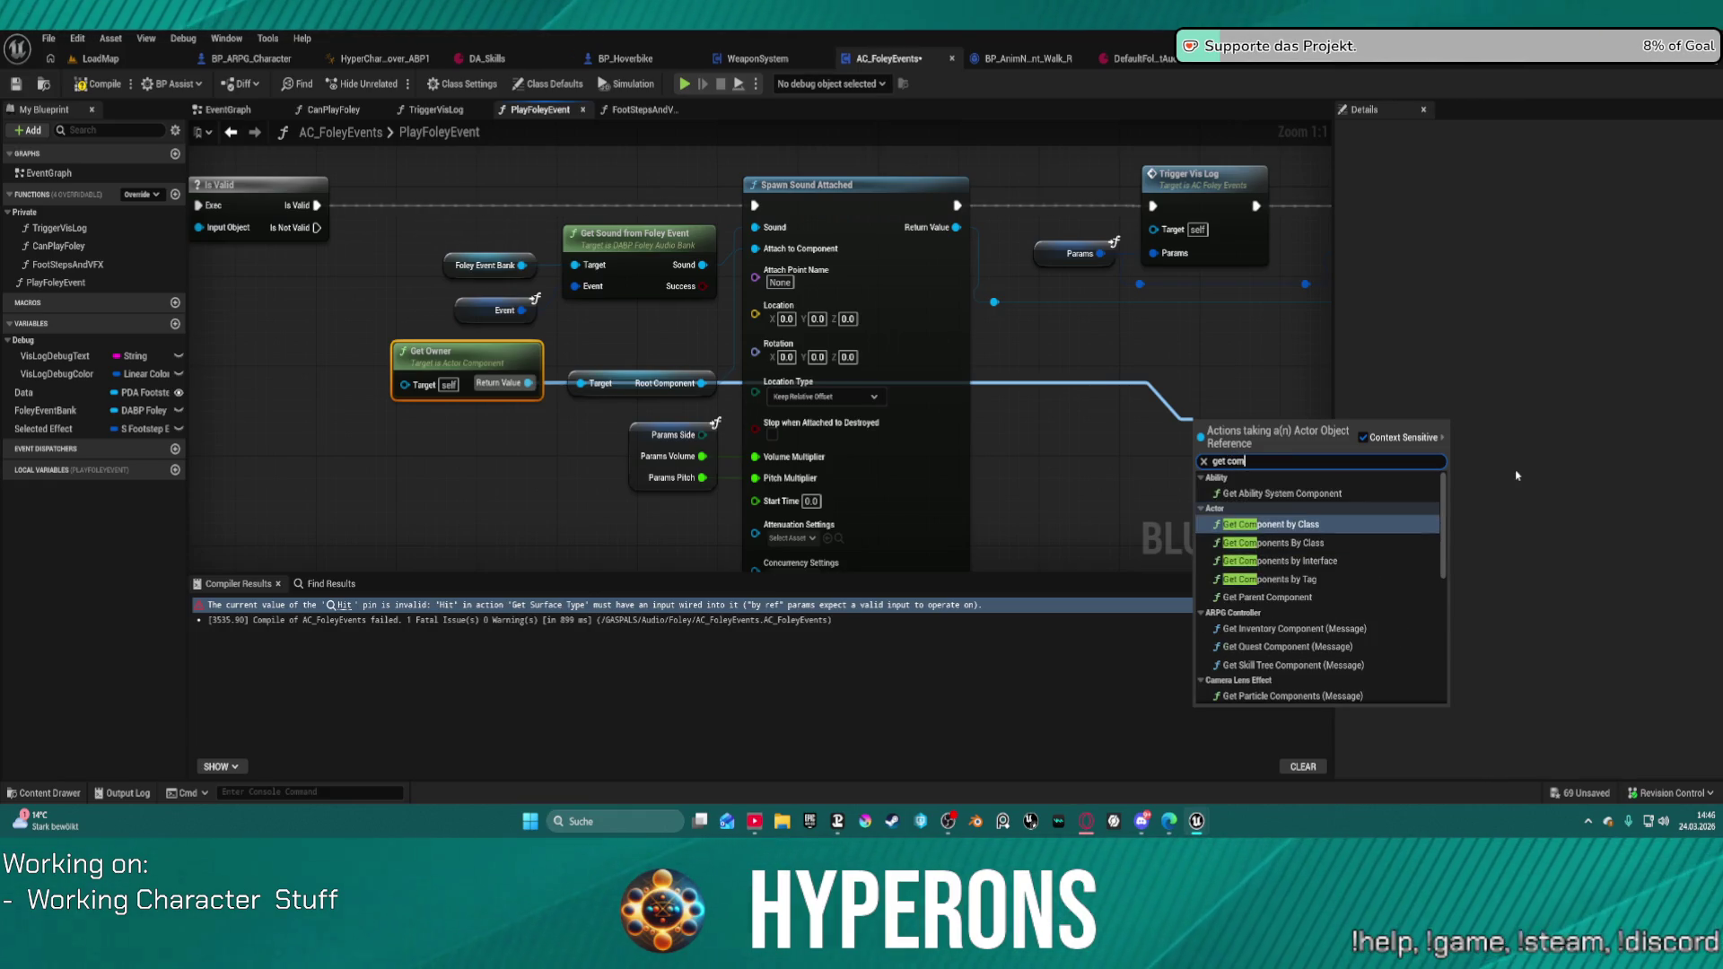
pyautogui.press('Return')
pyautogui.click(1243, 487)
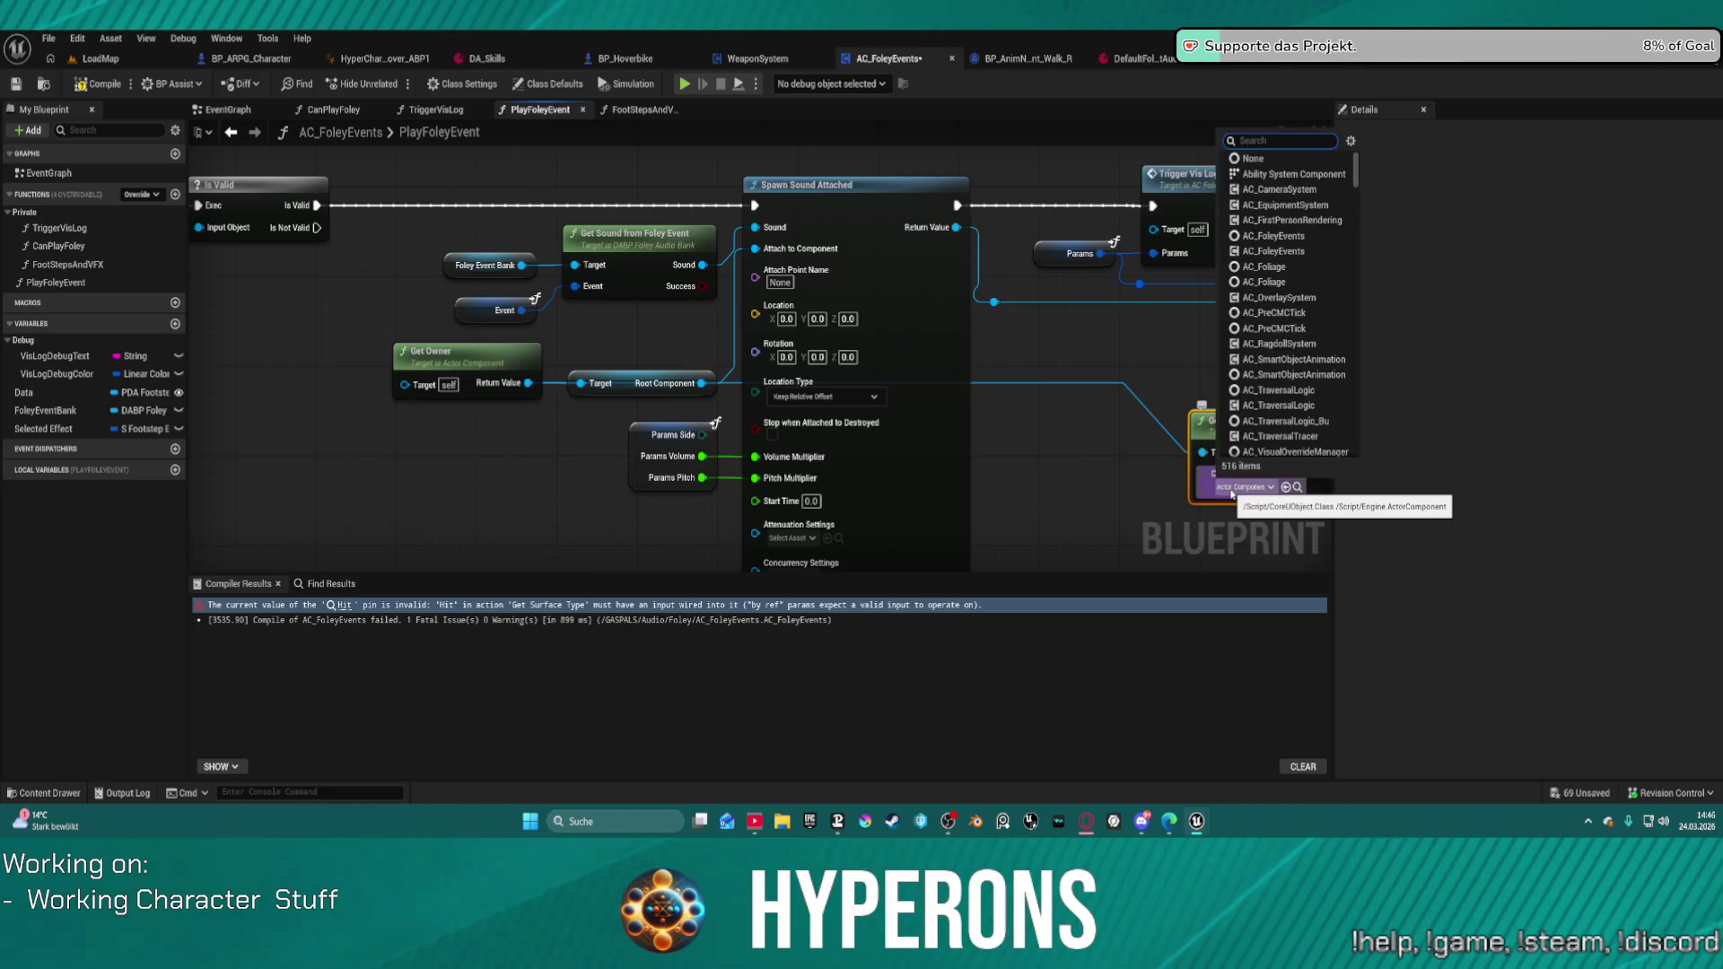
pyautogui.write('ch')
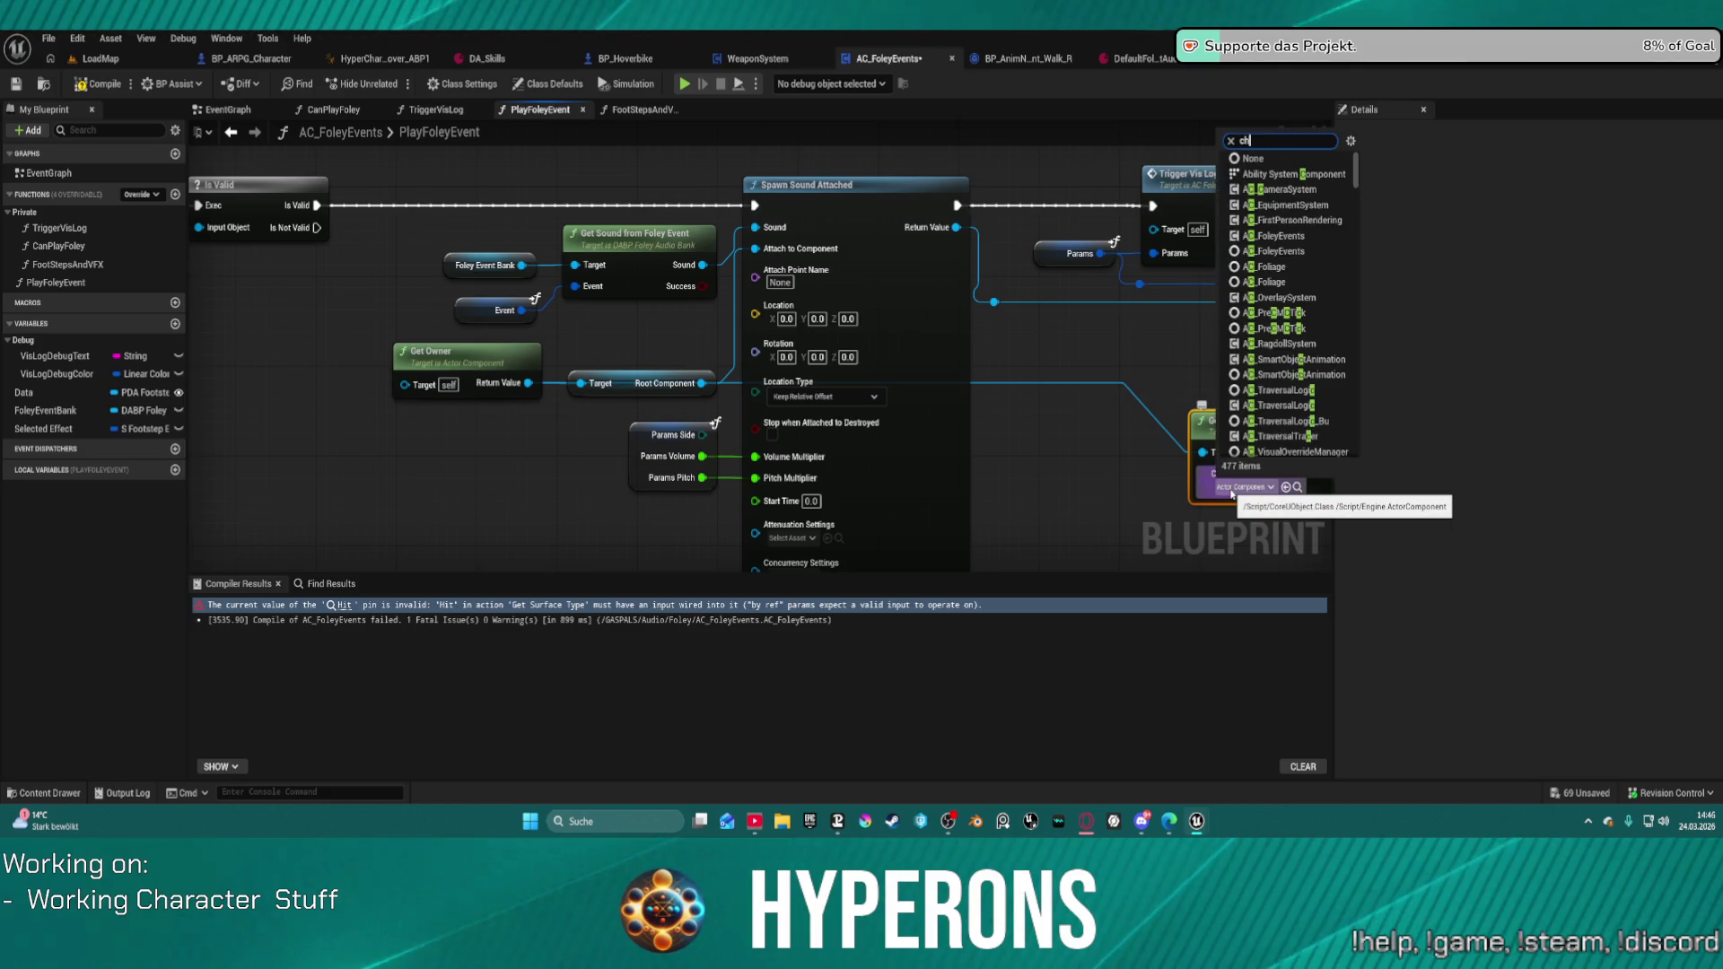
pyautogui.write('t')
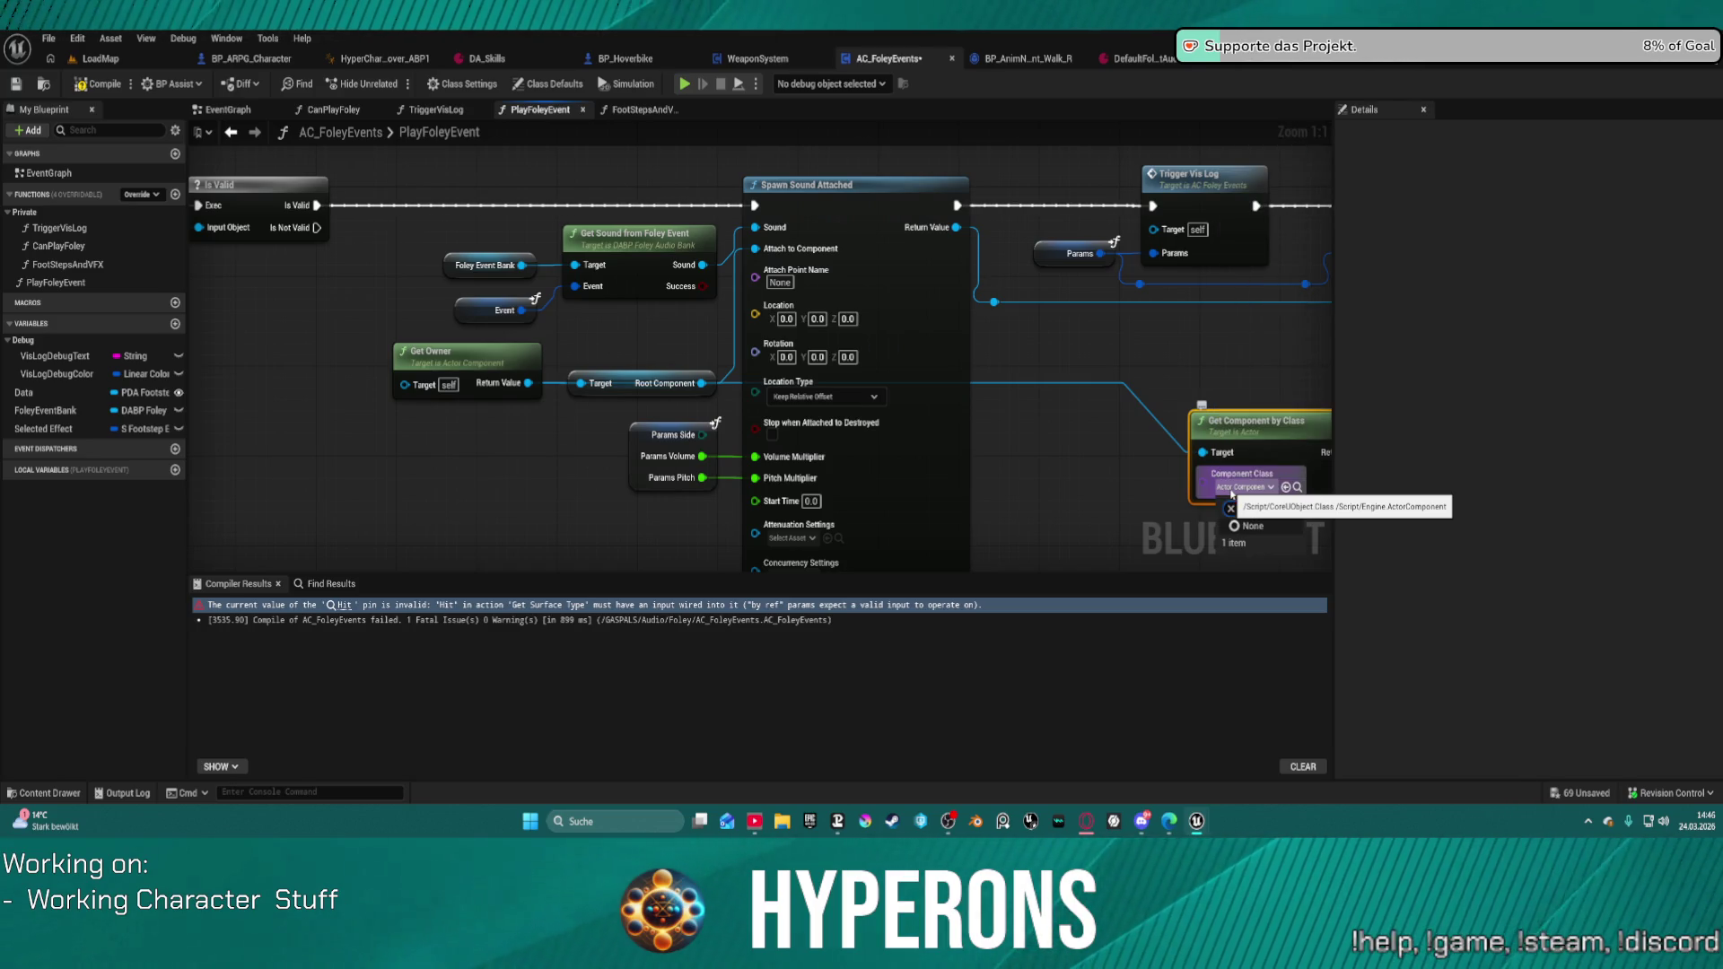
pyautogui.press('BackSpace')
pyautogui.write('harac')
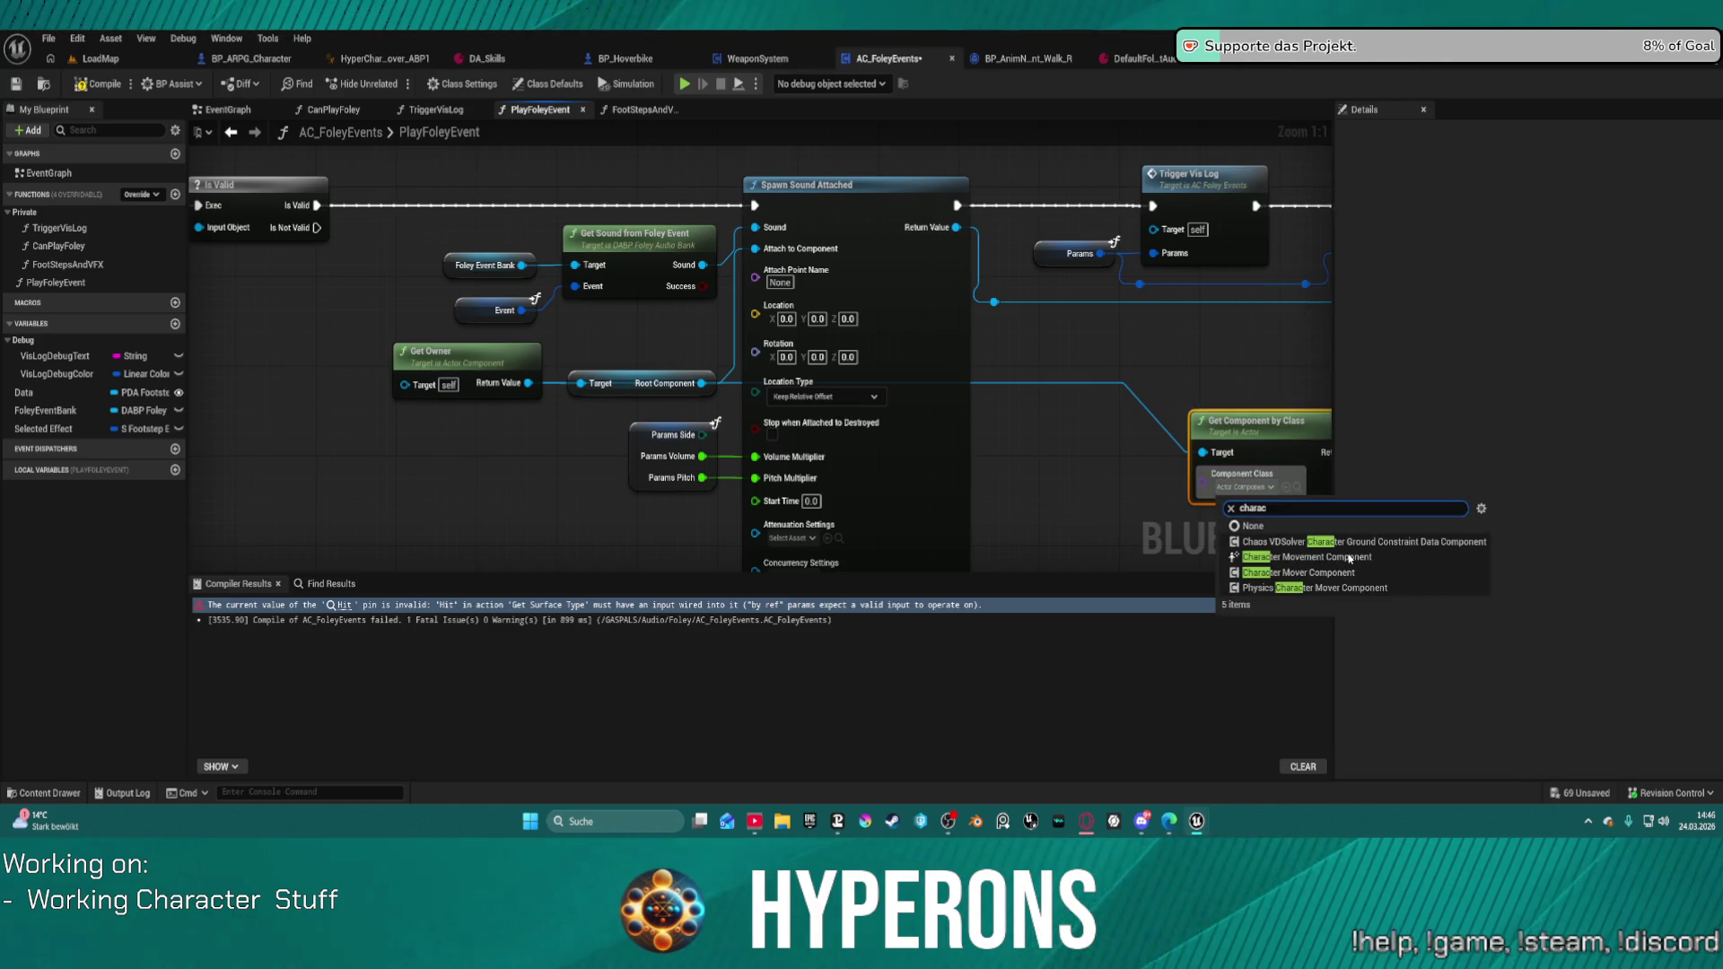
pyautogui.click(1351, 572)
# Step: Rearrange the Get Owner and Get Component by Class nodes, then return to FootStepsAndVFX
pyautogui.moveTo(1270, 370); pyautogui.dragTo(814, 351)
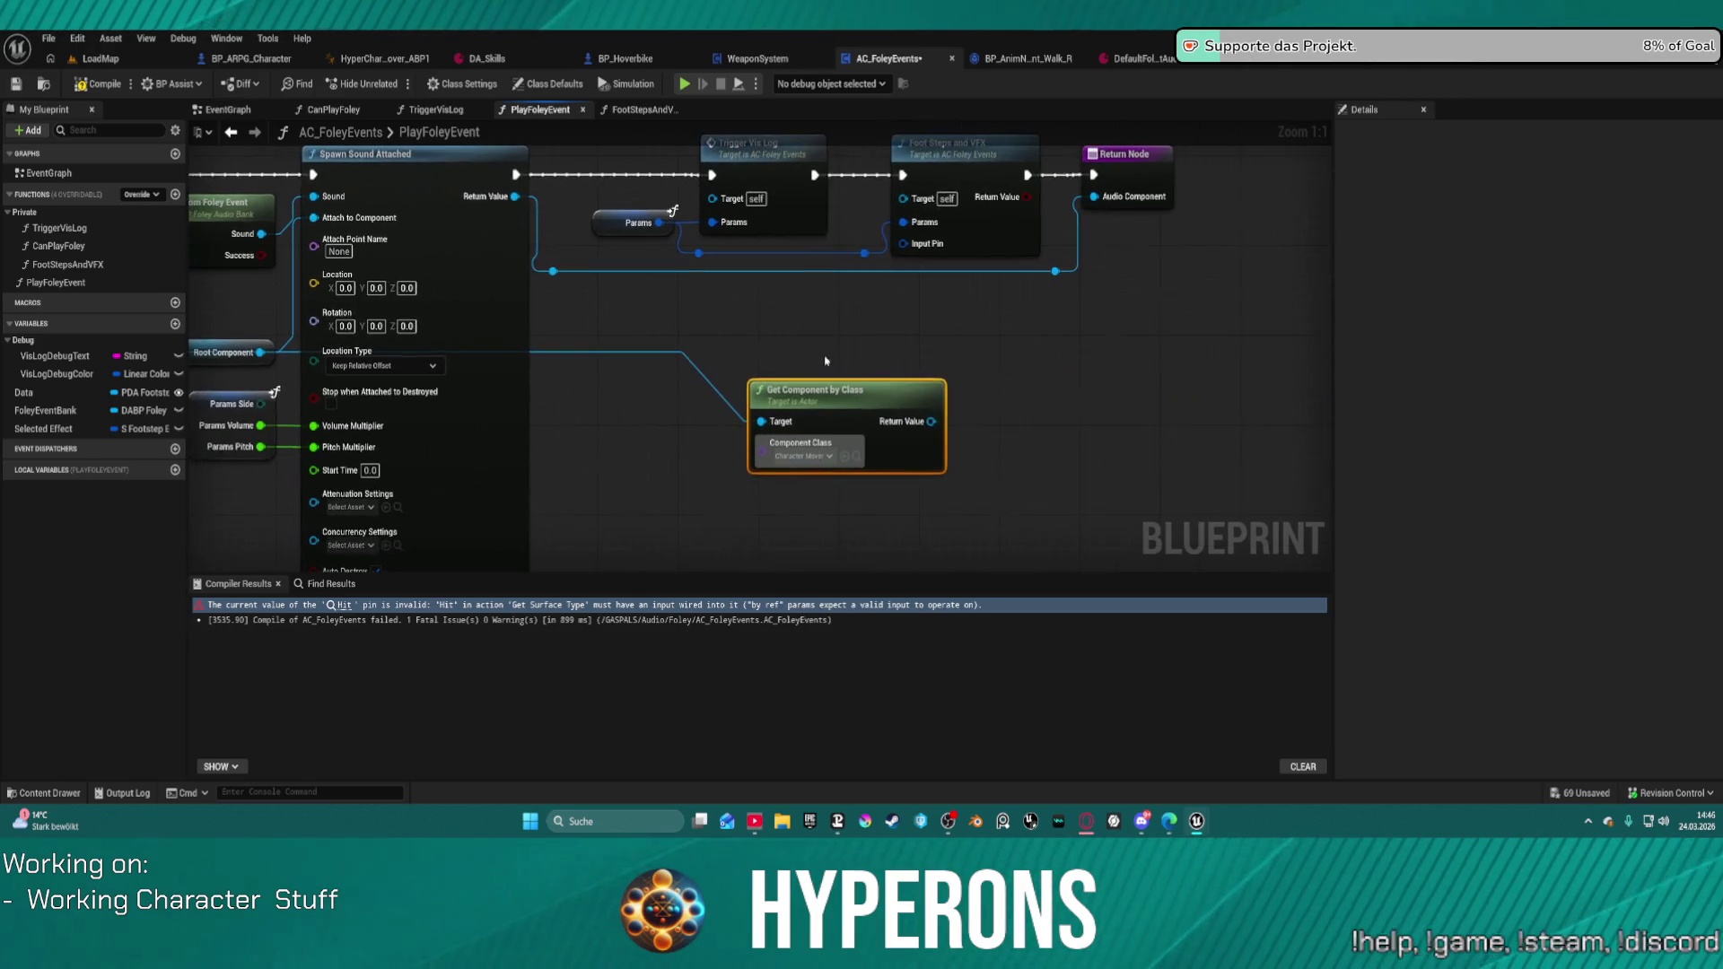
pyautogui.moveTo(940, 416); pyautogui.dragTo(1045, 413)
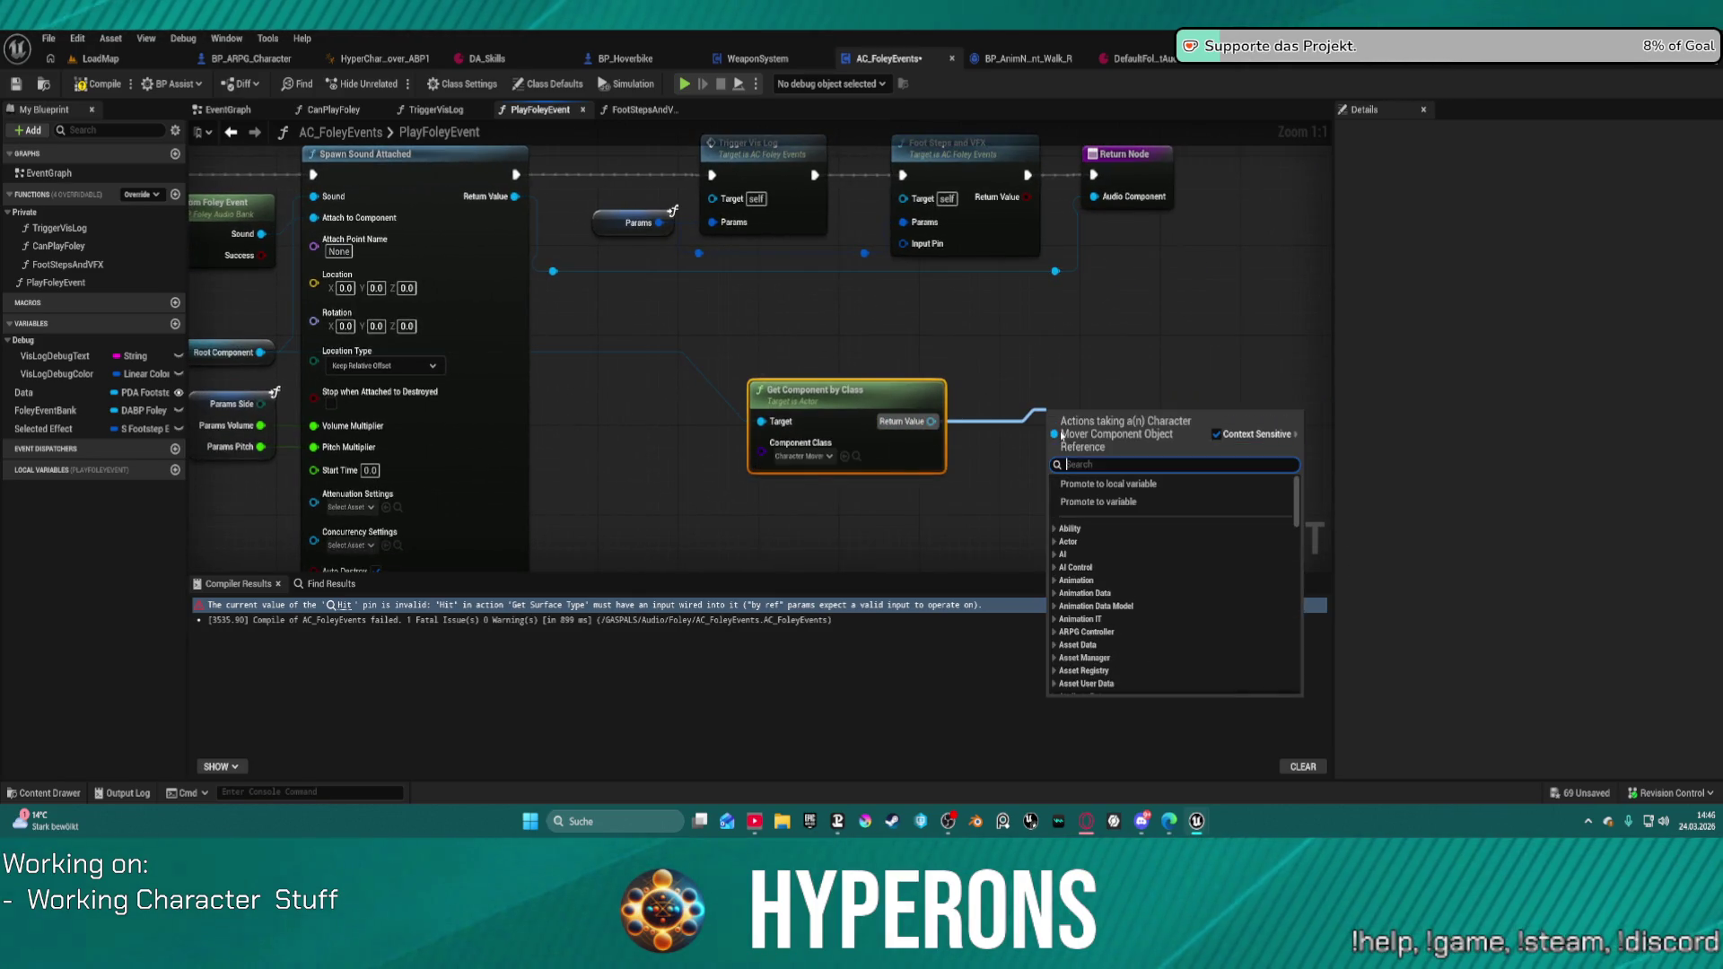
pyautogui.write('get')
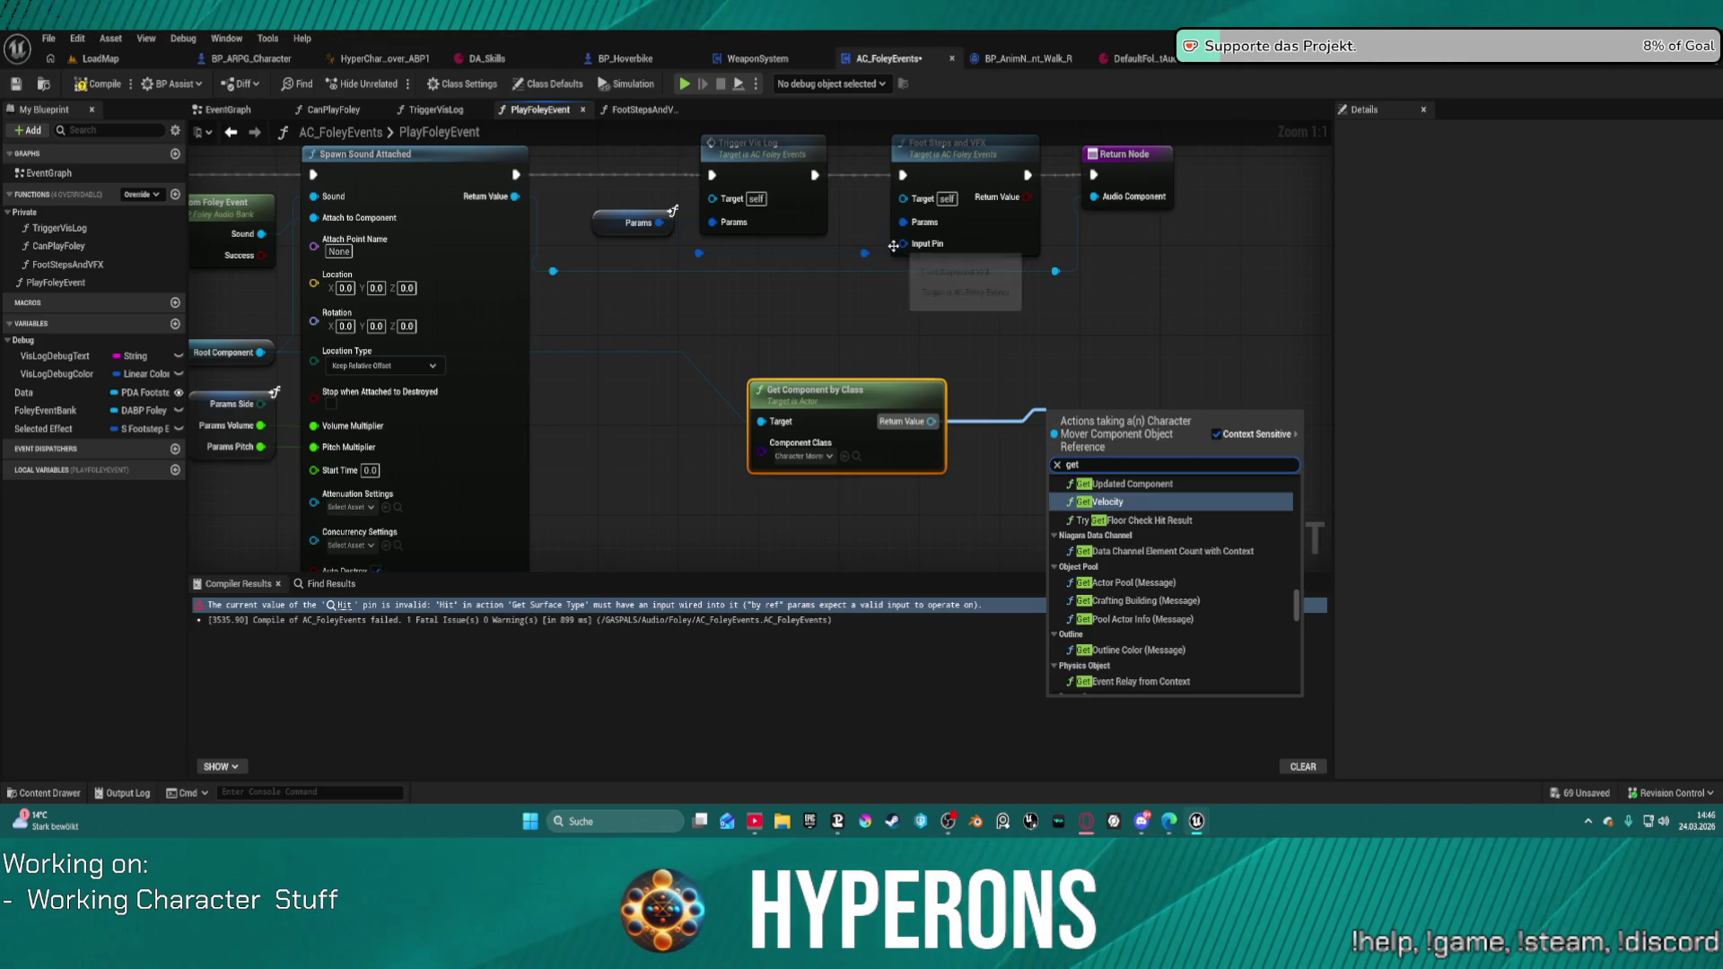
pyautogui.moveTo(868, 386); pyautogui.dragTo(978, 386)
pyautogui.moveTo(597, 362); pyautogui.dragTo(940, 359)
pyautogui.click(418, 327)
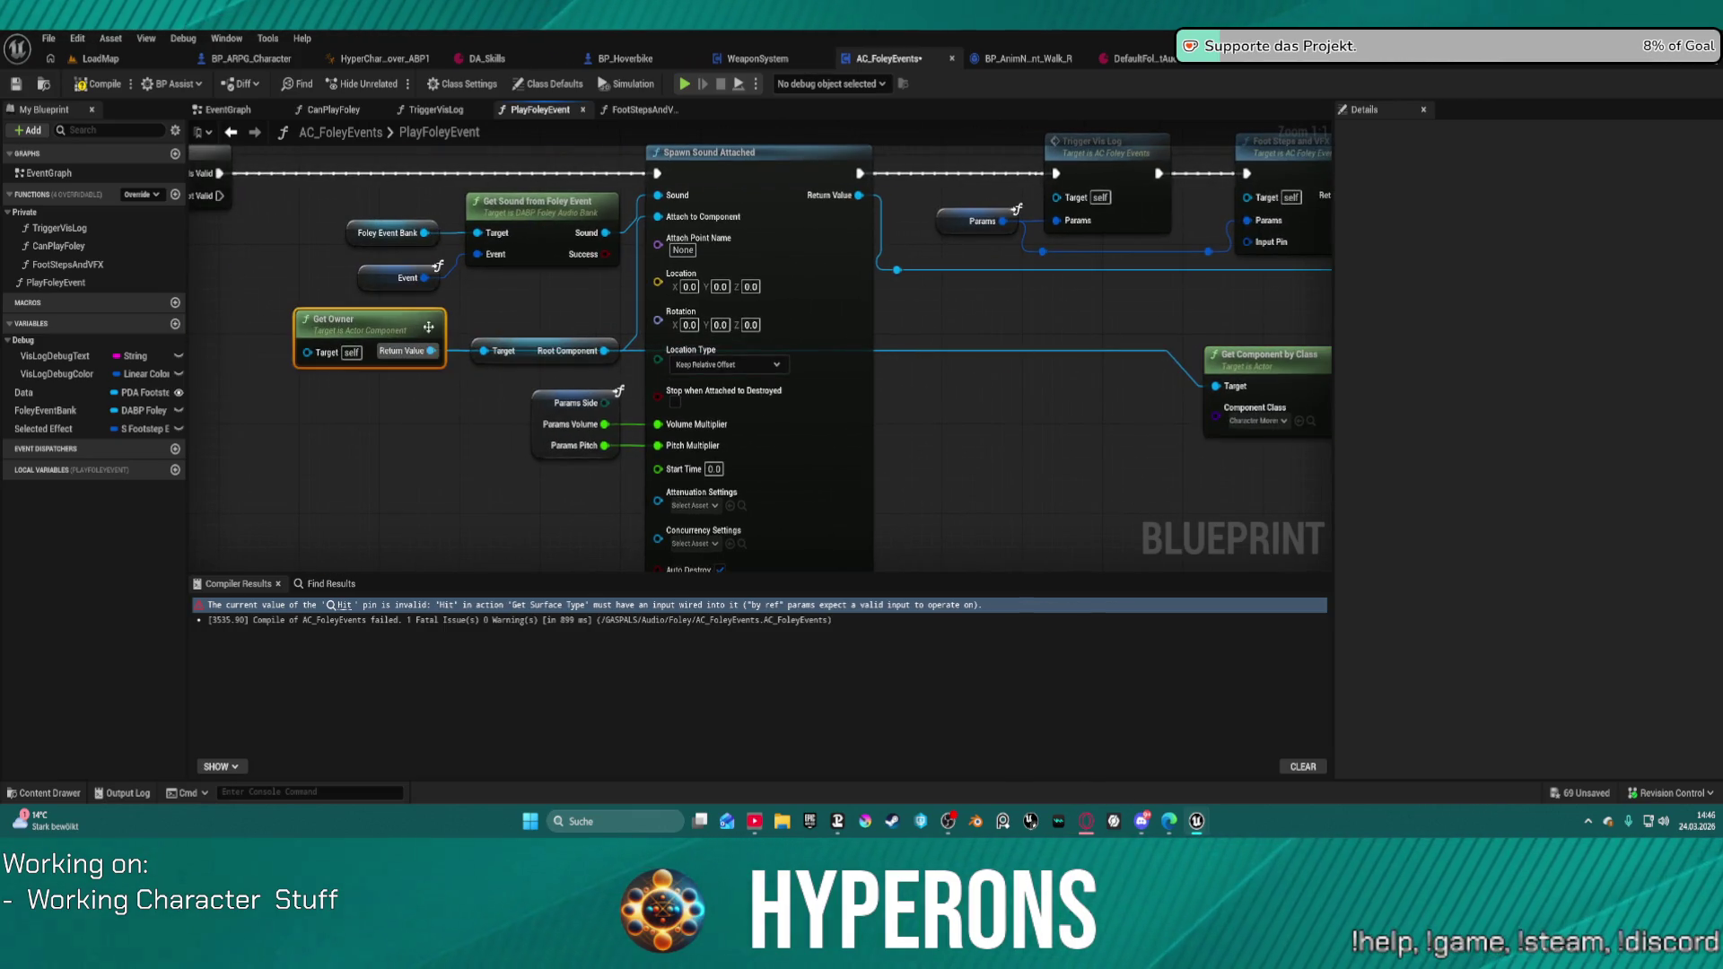
pyautogui.click(1248, 372)
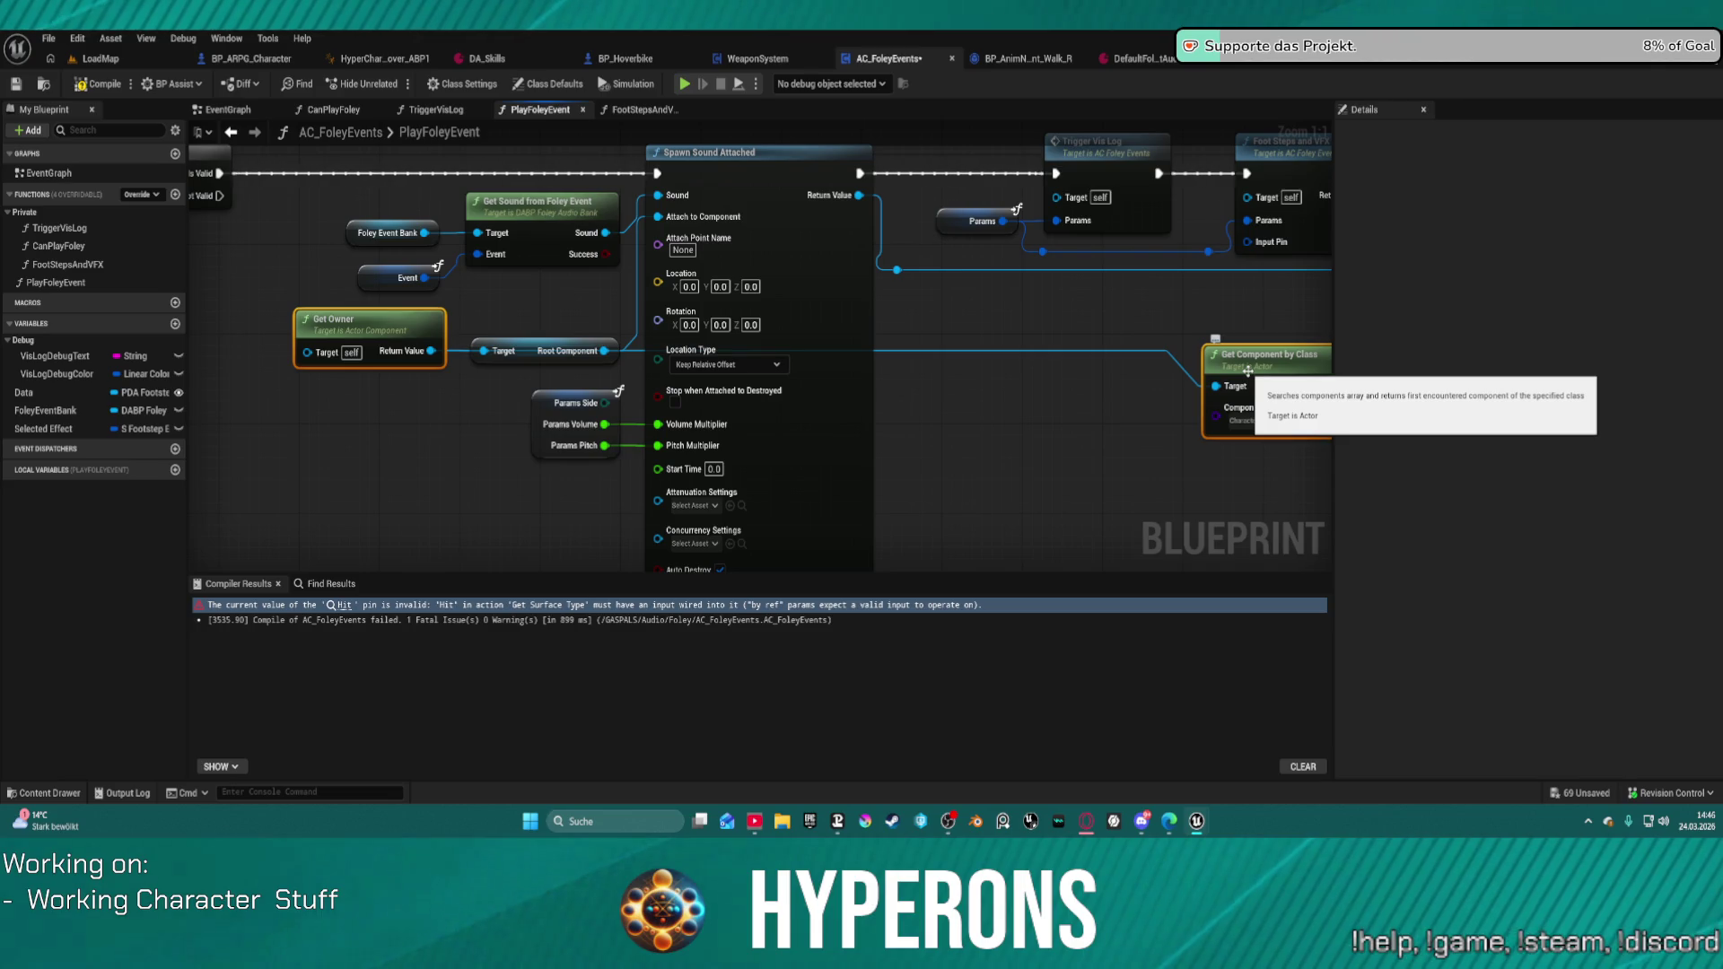
pyautogui.moveTo(1248, 371); pyautogui.dragTo(1082, 342)
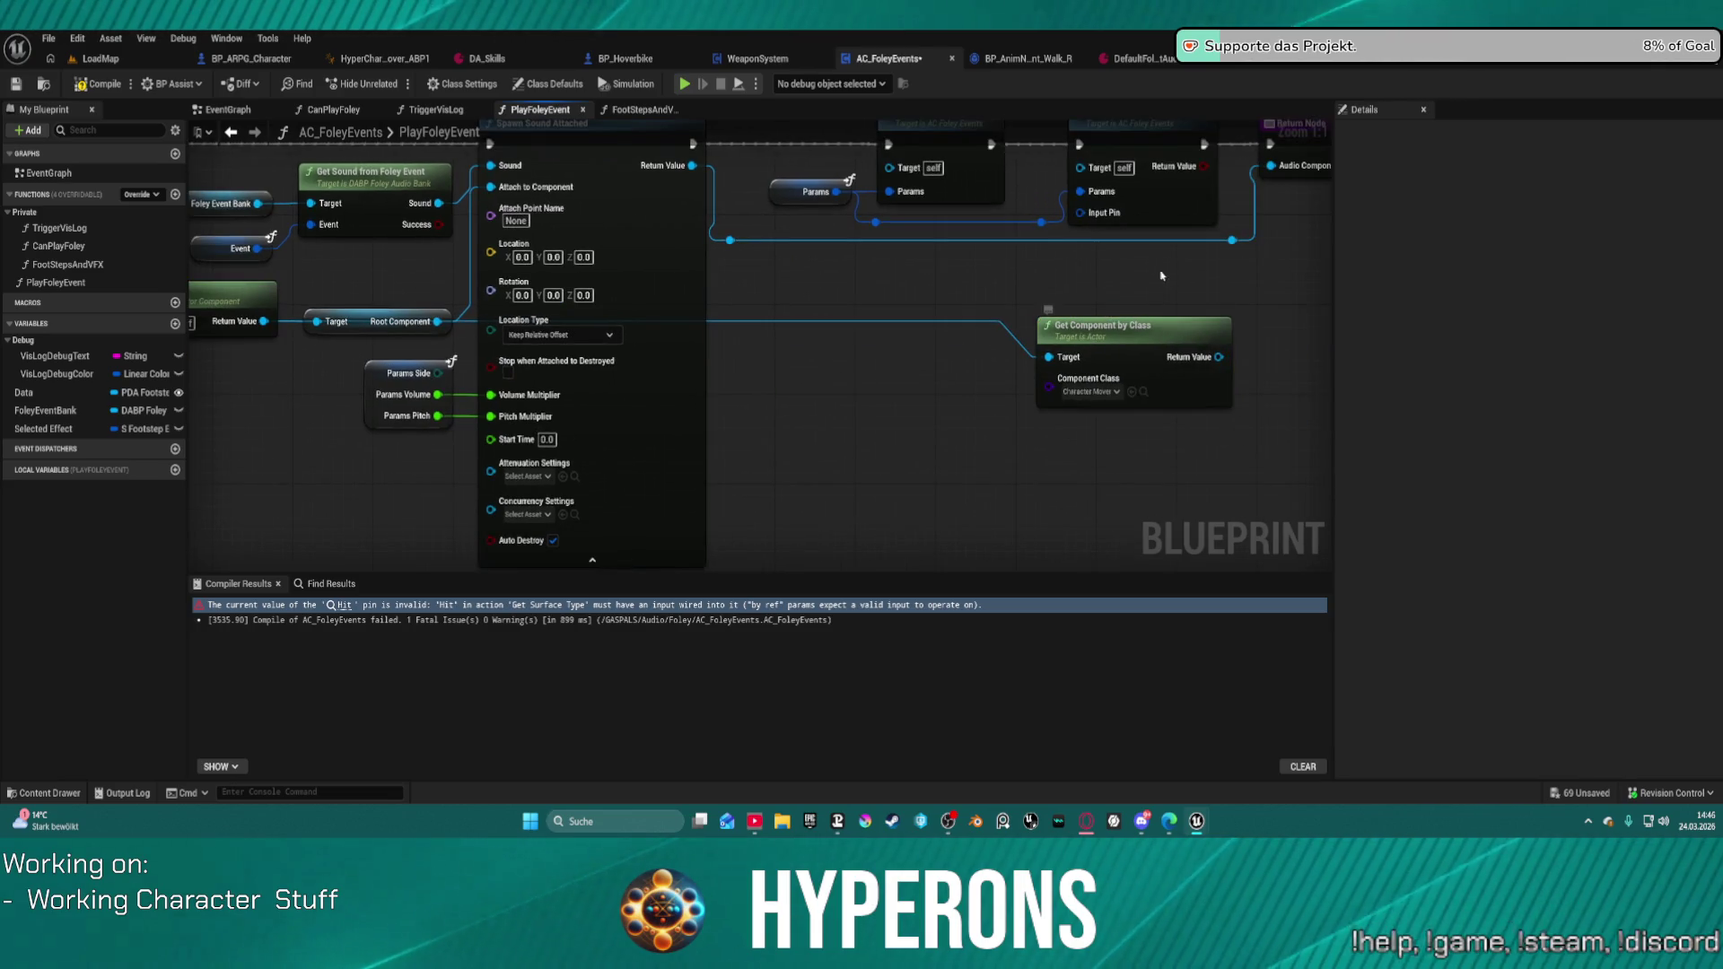
pyautogui.click(1132, 323)
pyautogui.click(644, 108)
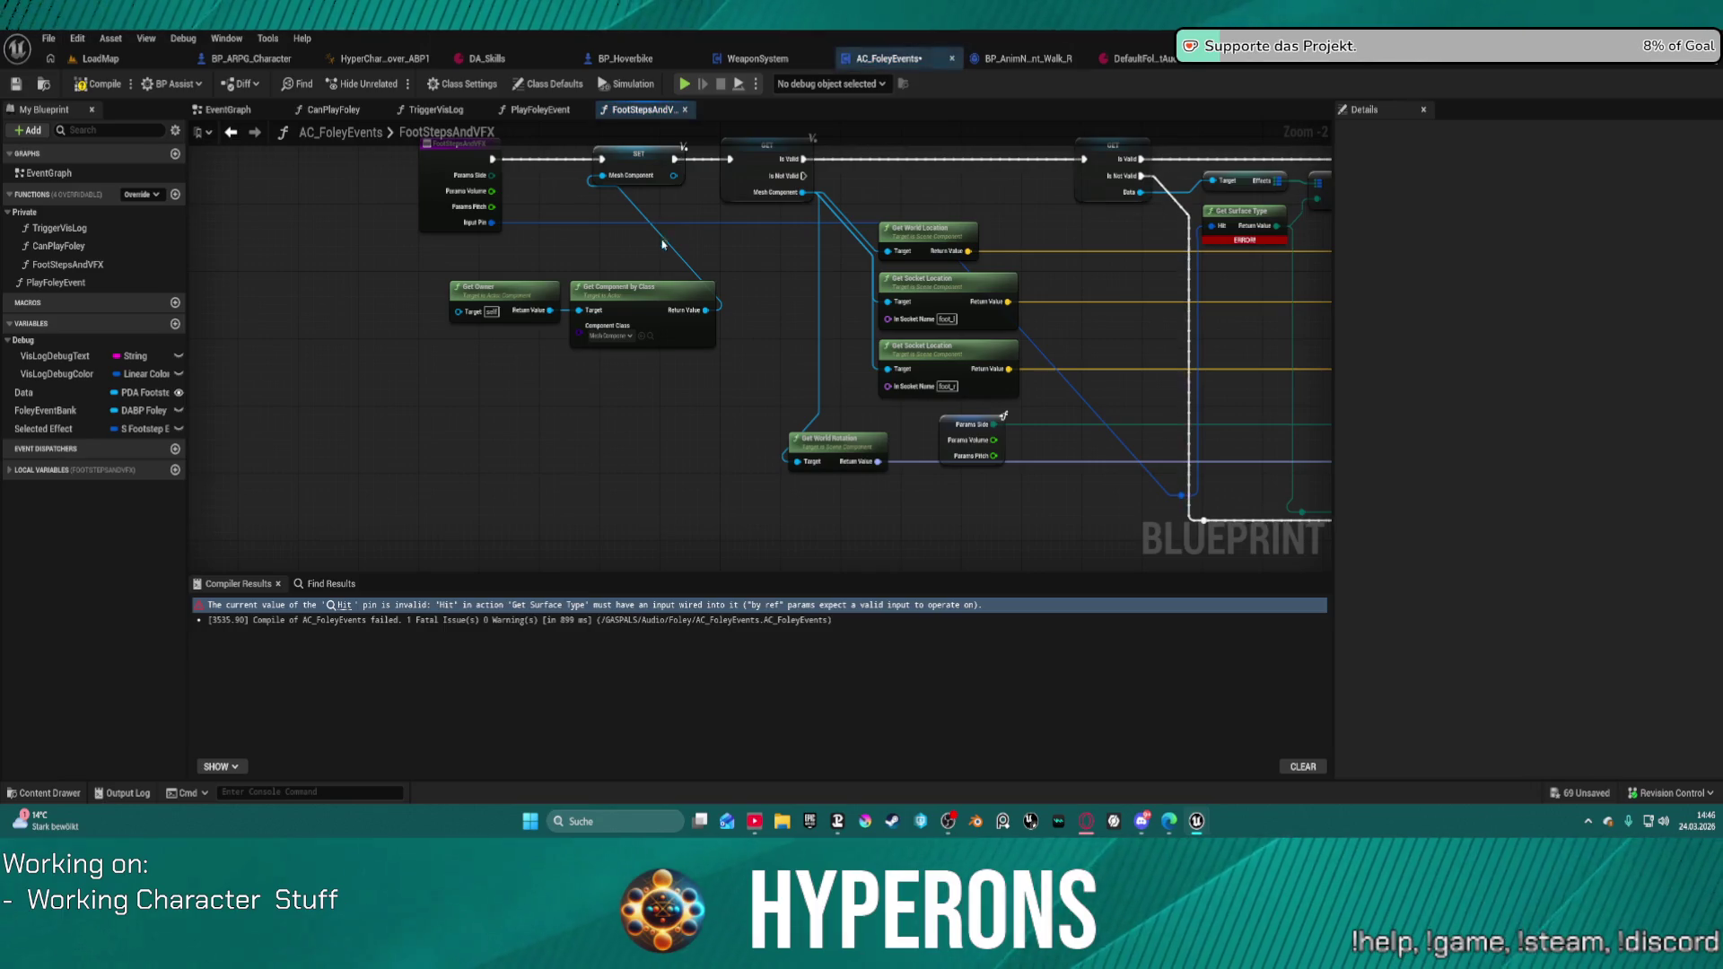
pyautogui.click(535, 226)
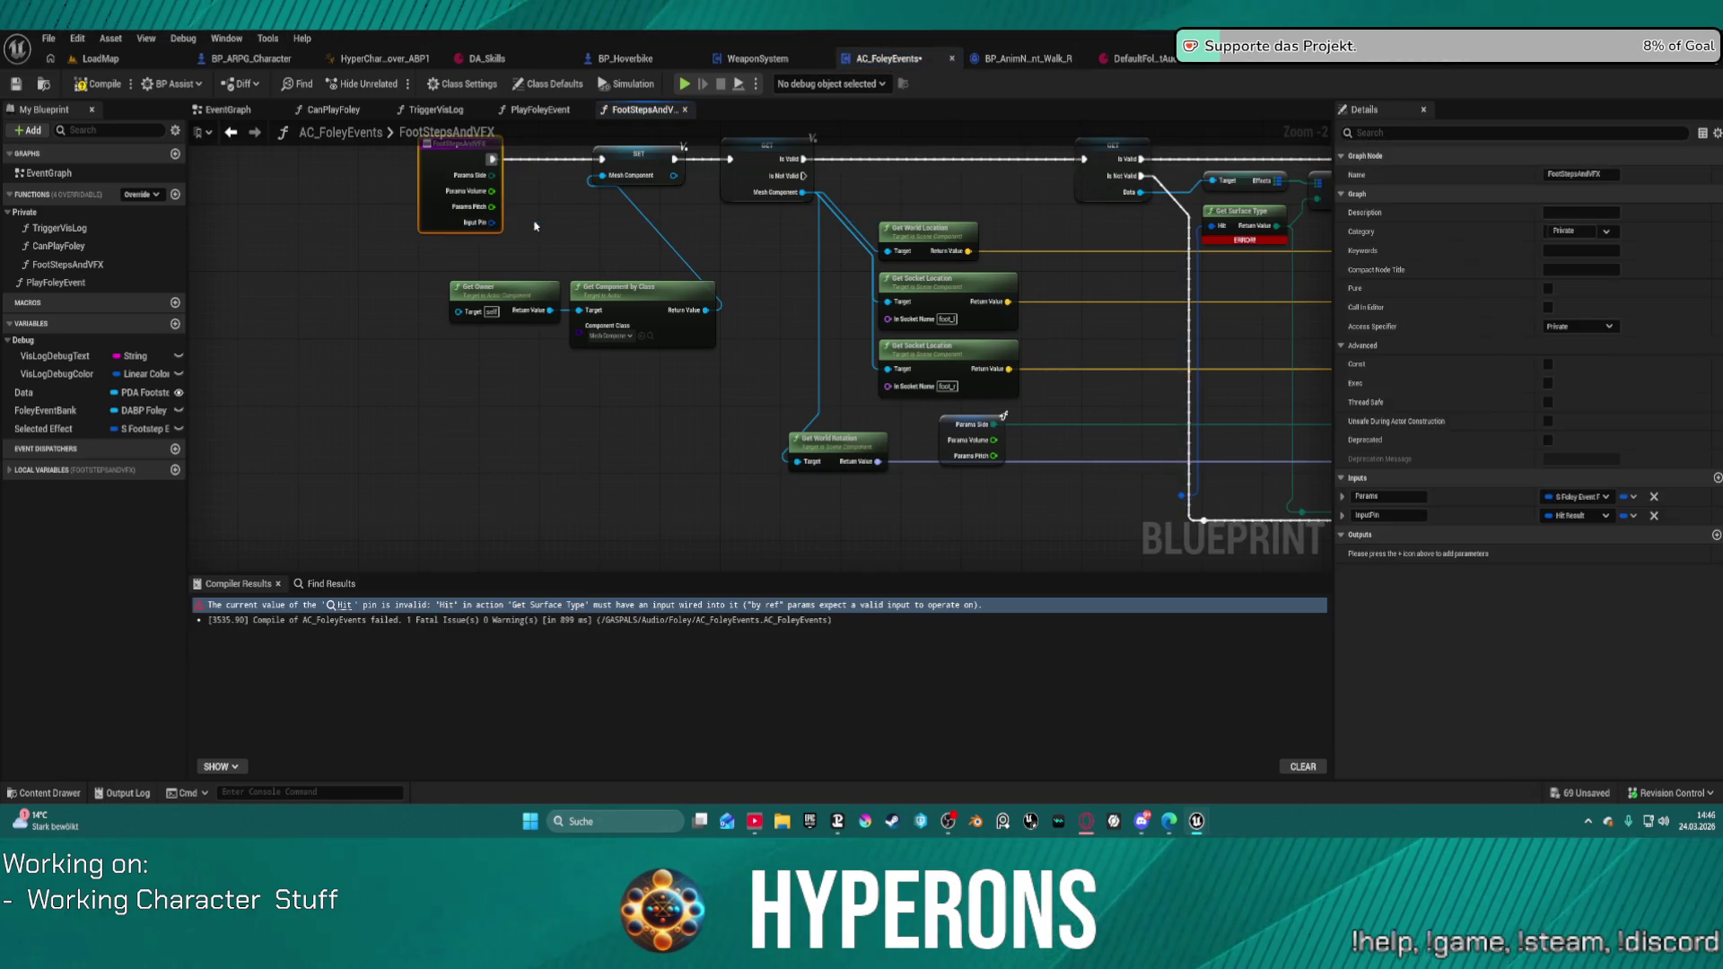
pyautogui.rightClick(461, 224)
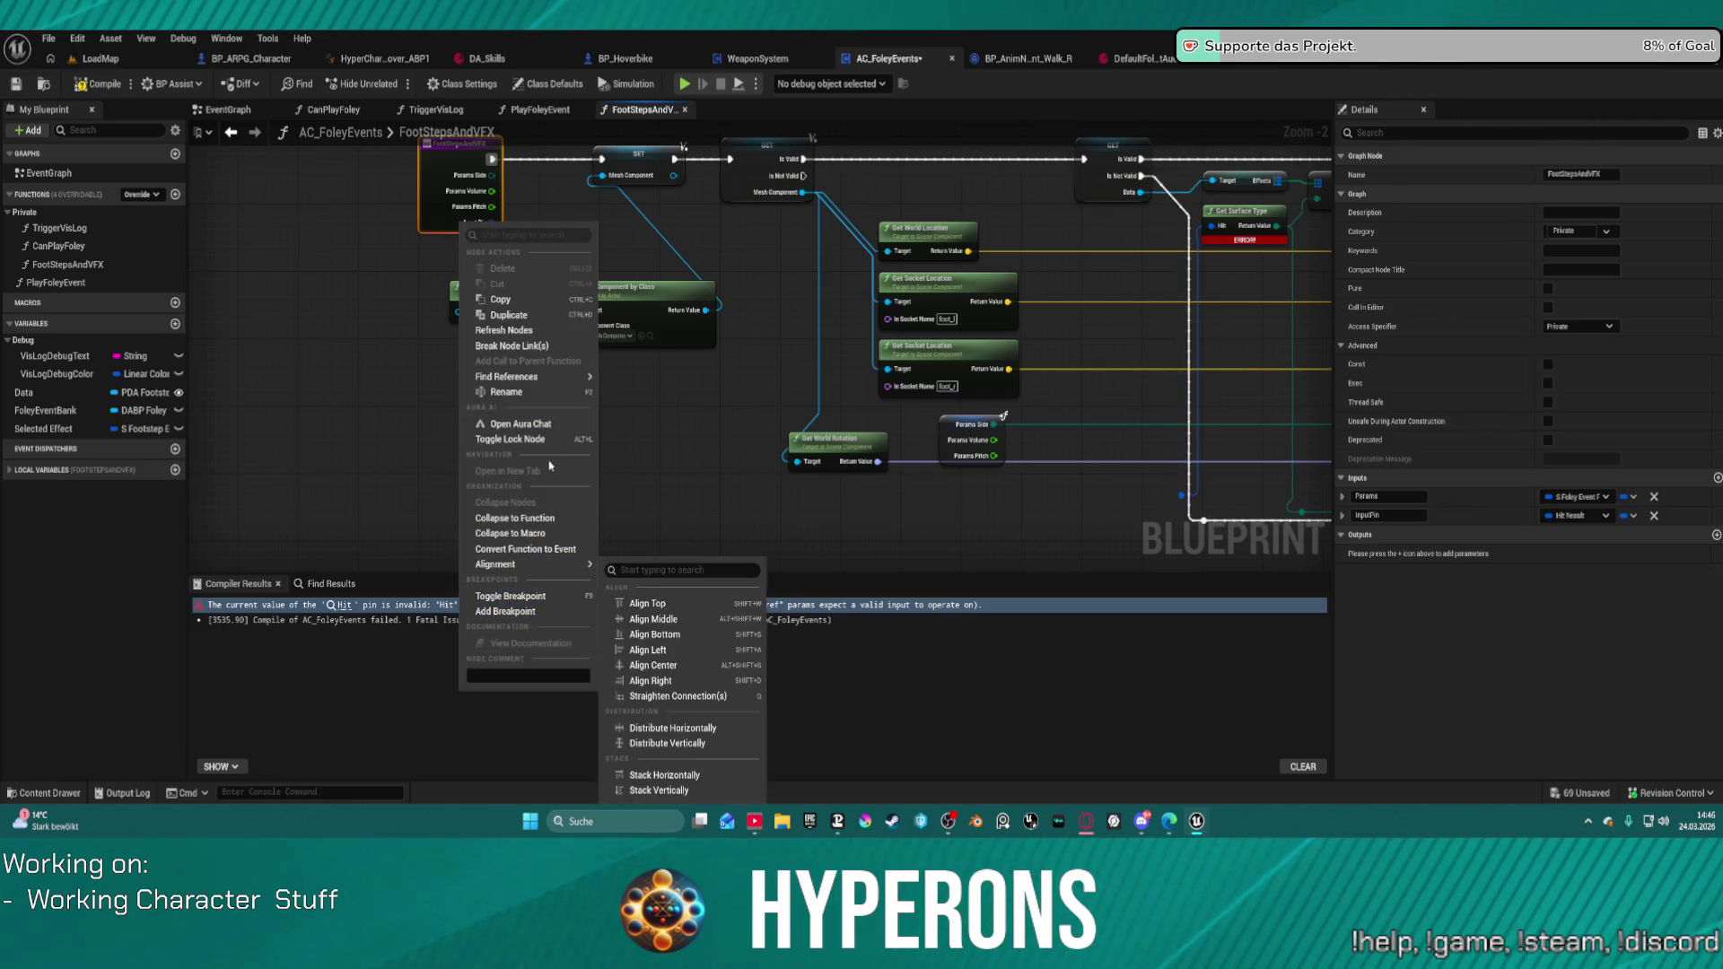
pyautogui.moveTo(542, 386)
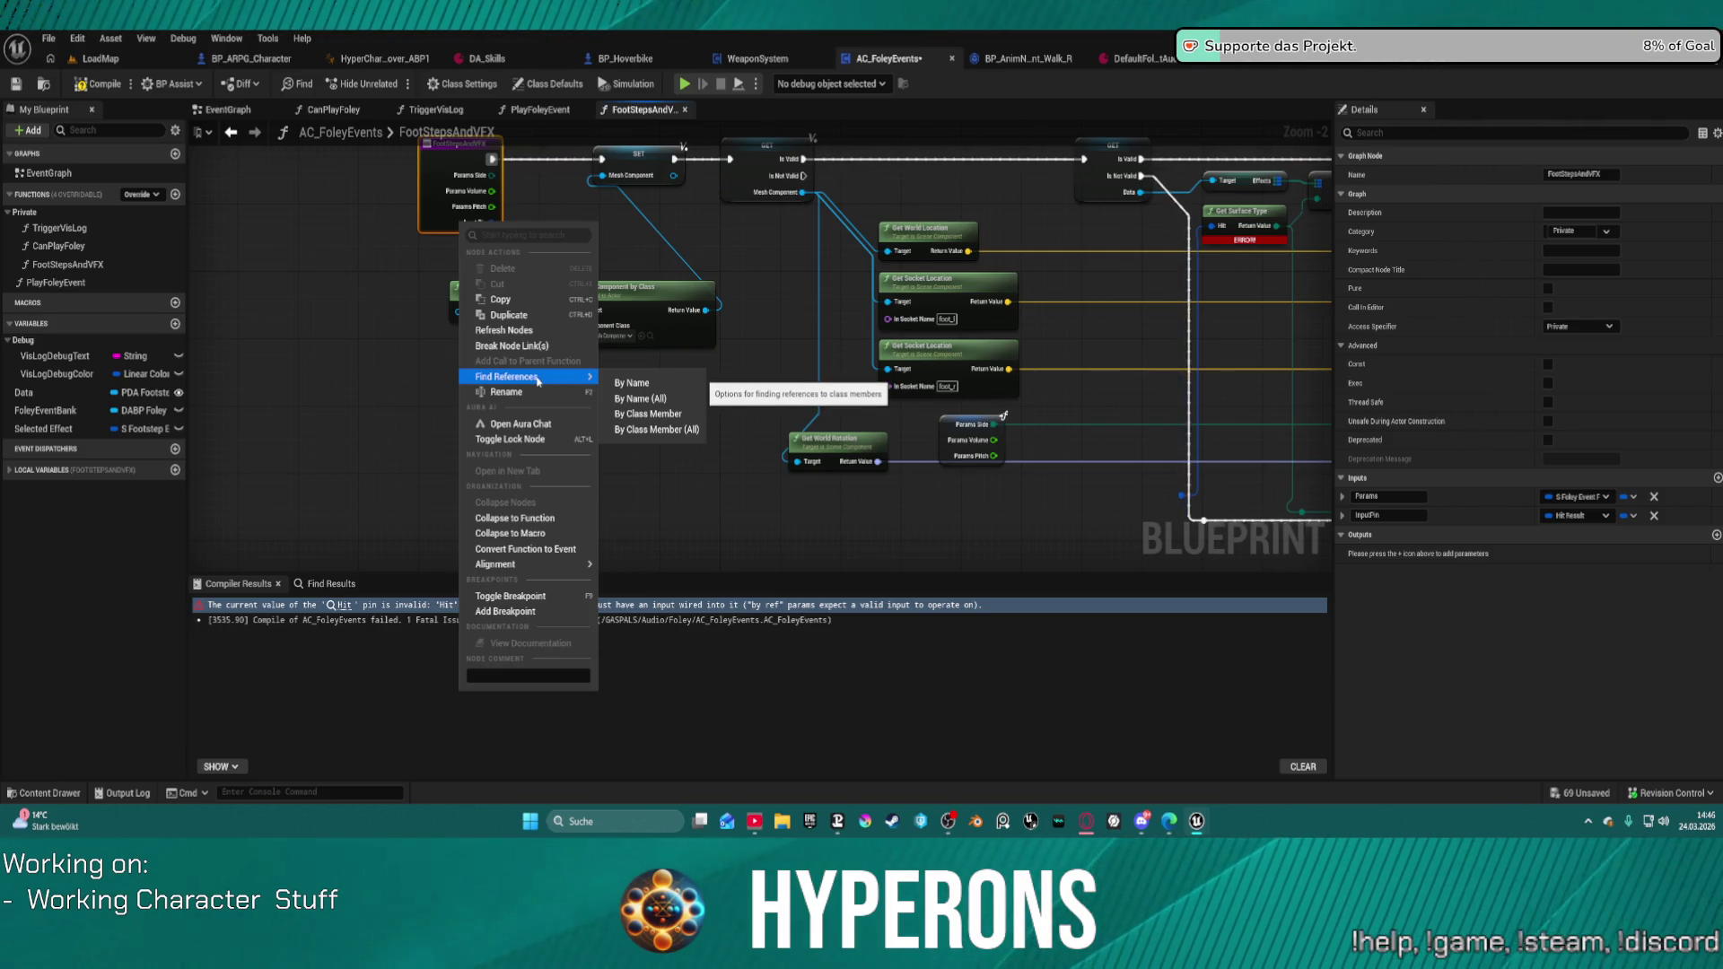
pyautogui.moveTo(1252, 274); pyautogui.dragTo(756, 317)
pyautogui.moveTo(1003, 401); pyautogui.dragTo(115, 451)
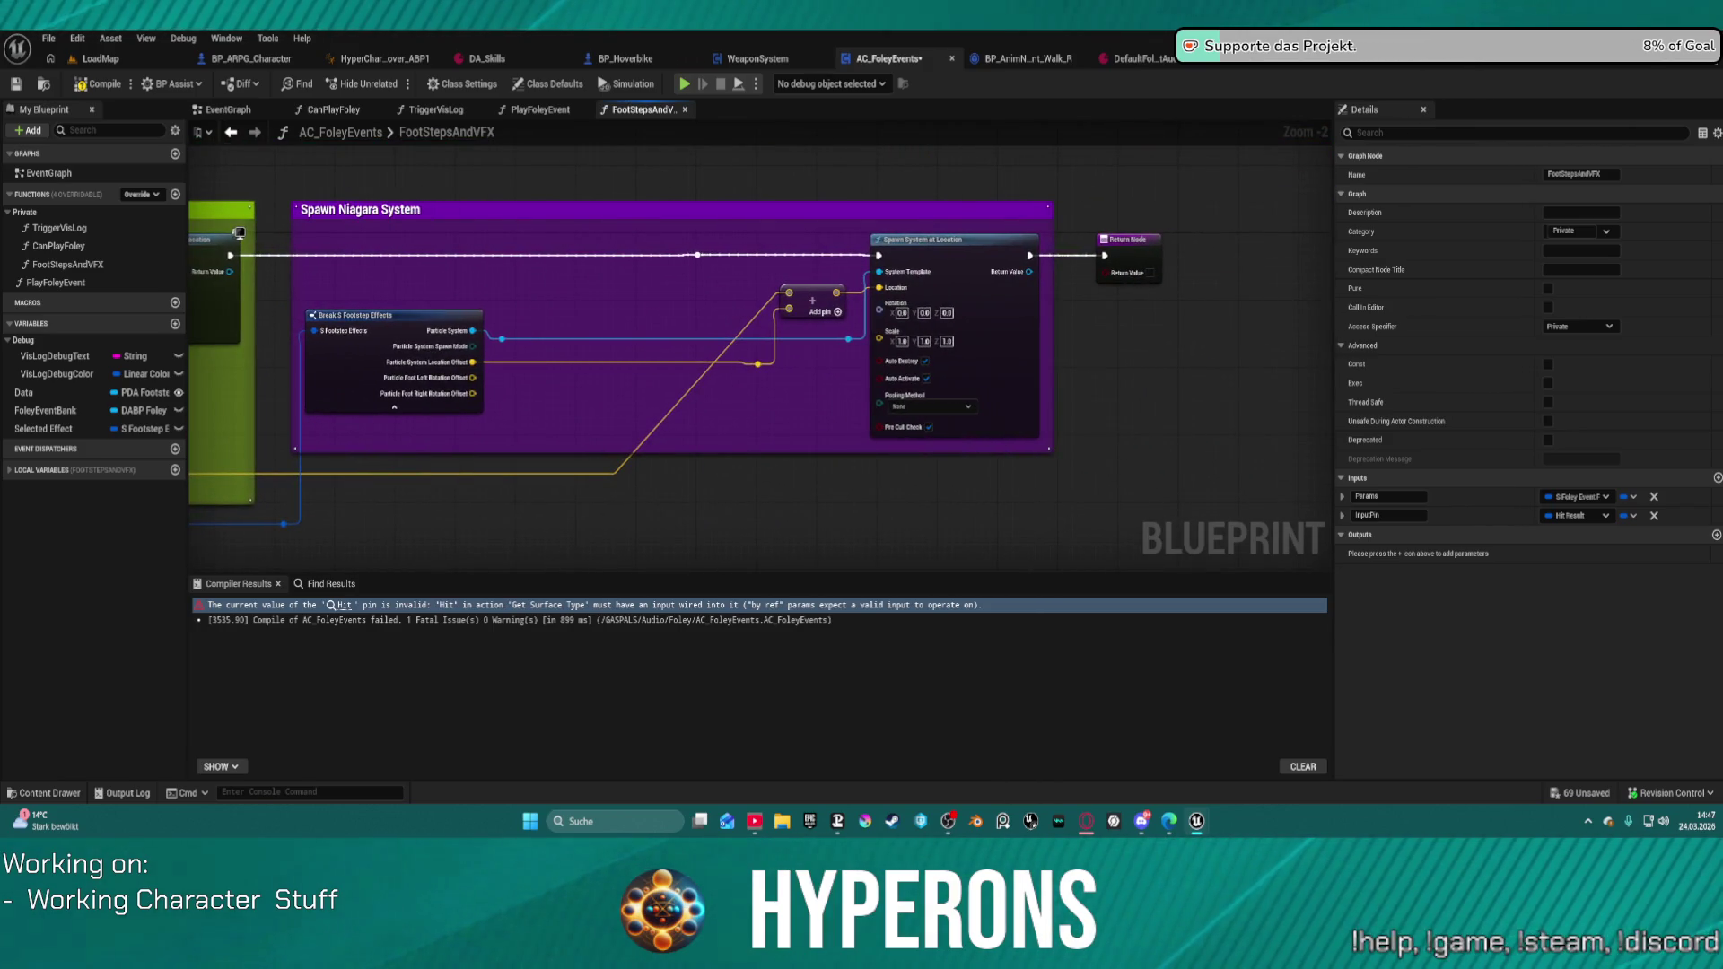
pyautogui.moveTo(108, 476)
pyautogui.mouseDown()
pyautogui.moveTo(171, 452)
pyautogui.moveTo(899, 403)
pyautogui.moveTo(1328, 426)
pyautogui.moveTo(1168, 453)
pyautogui.mouseUp()
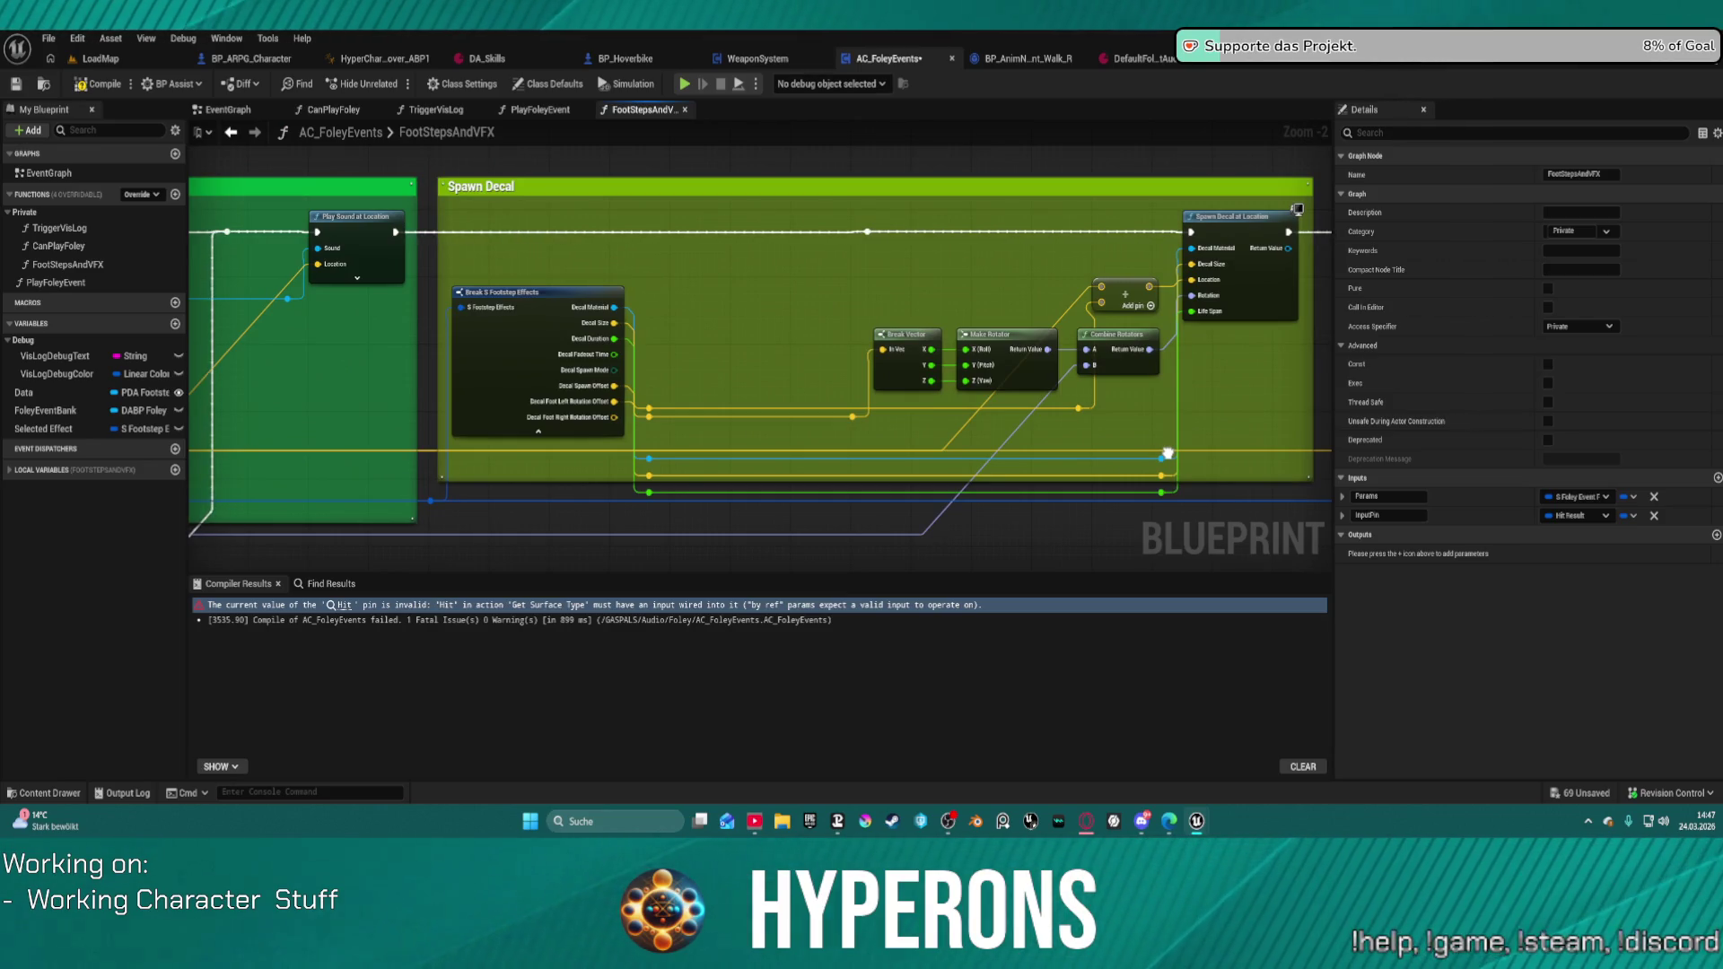
pyautogui.moveTo(1167, 453)
pyautogui.mouseDown()
pyautogui.moveTo(239, 511)
pyautogui.moveTo(366, 438)
pyautogui.moveTo(1063, 454)
pyautogui.mouseUp()
pyautogui.moveTo(678, 470); pyautogui.dragTo(659, 345)
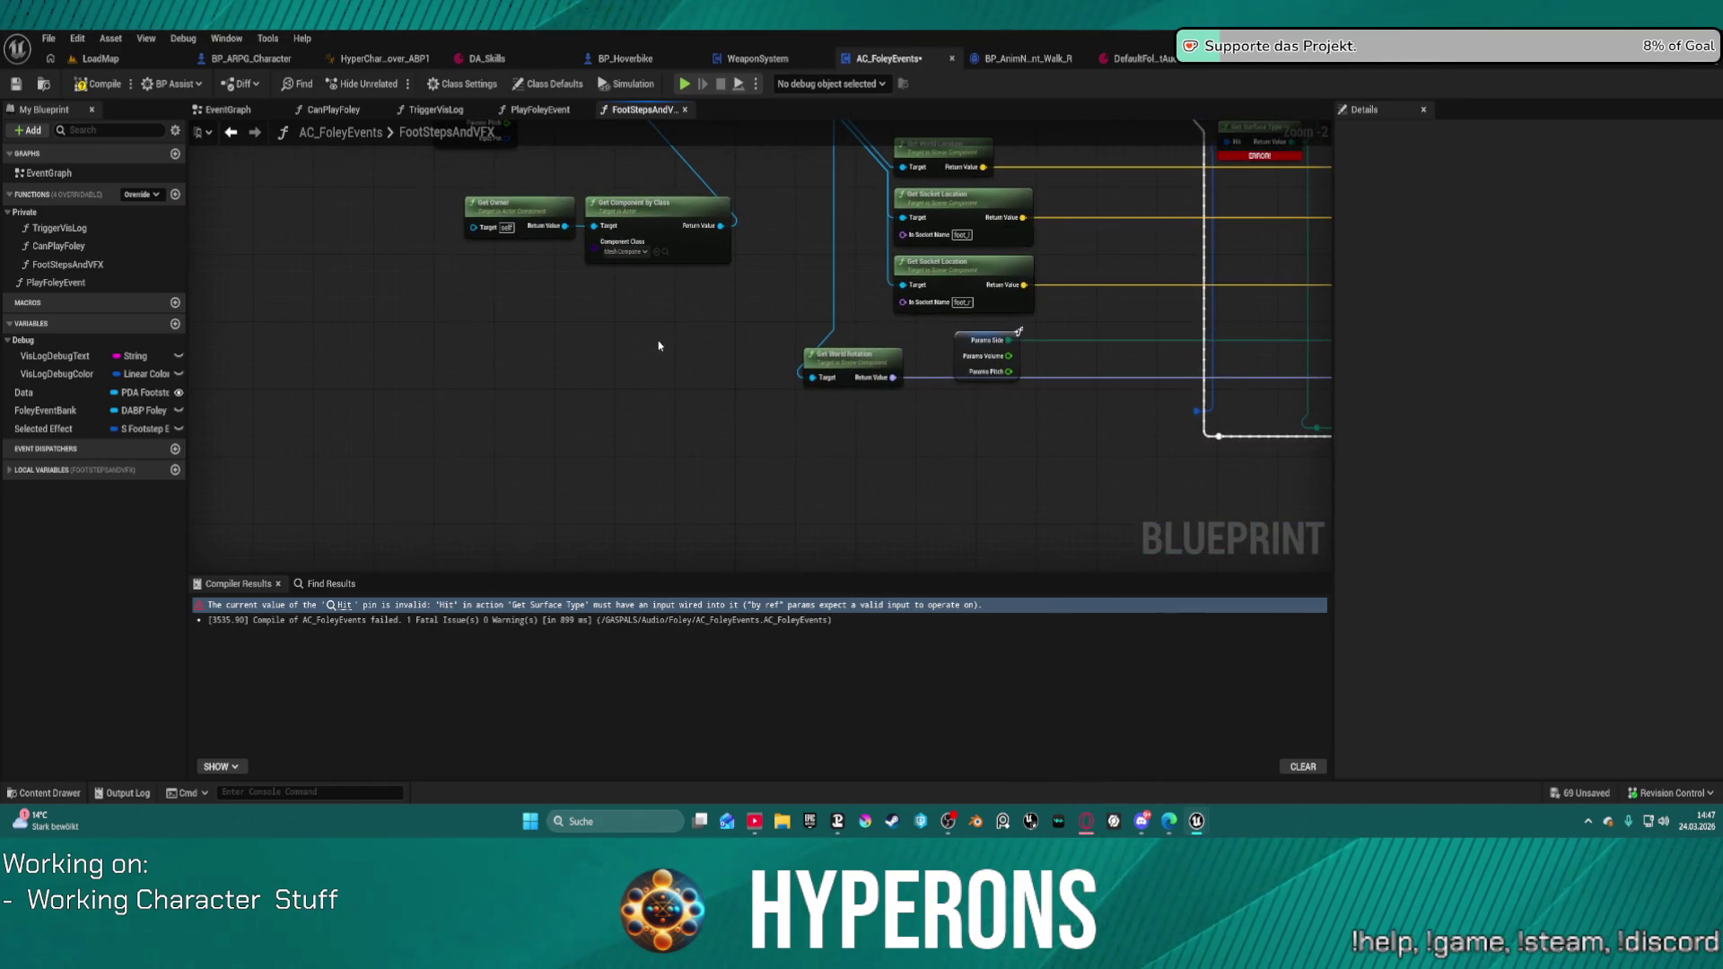
# Step: Paste copies of Get Owner and Get Component by Class below the originals and wire them
pyautogui.moveTo(566, 226); pyautogui.dragTo(597, 350)
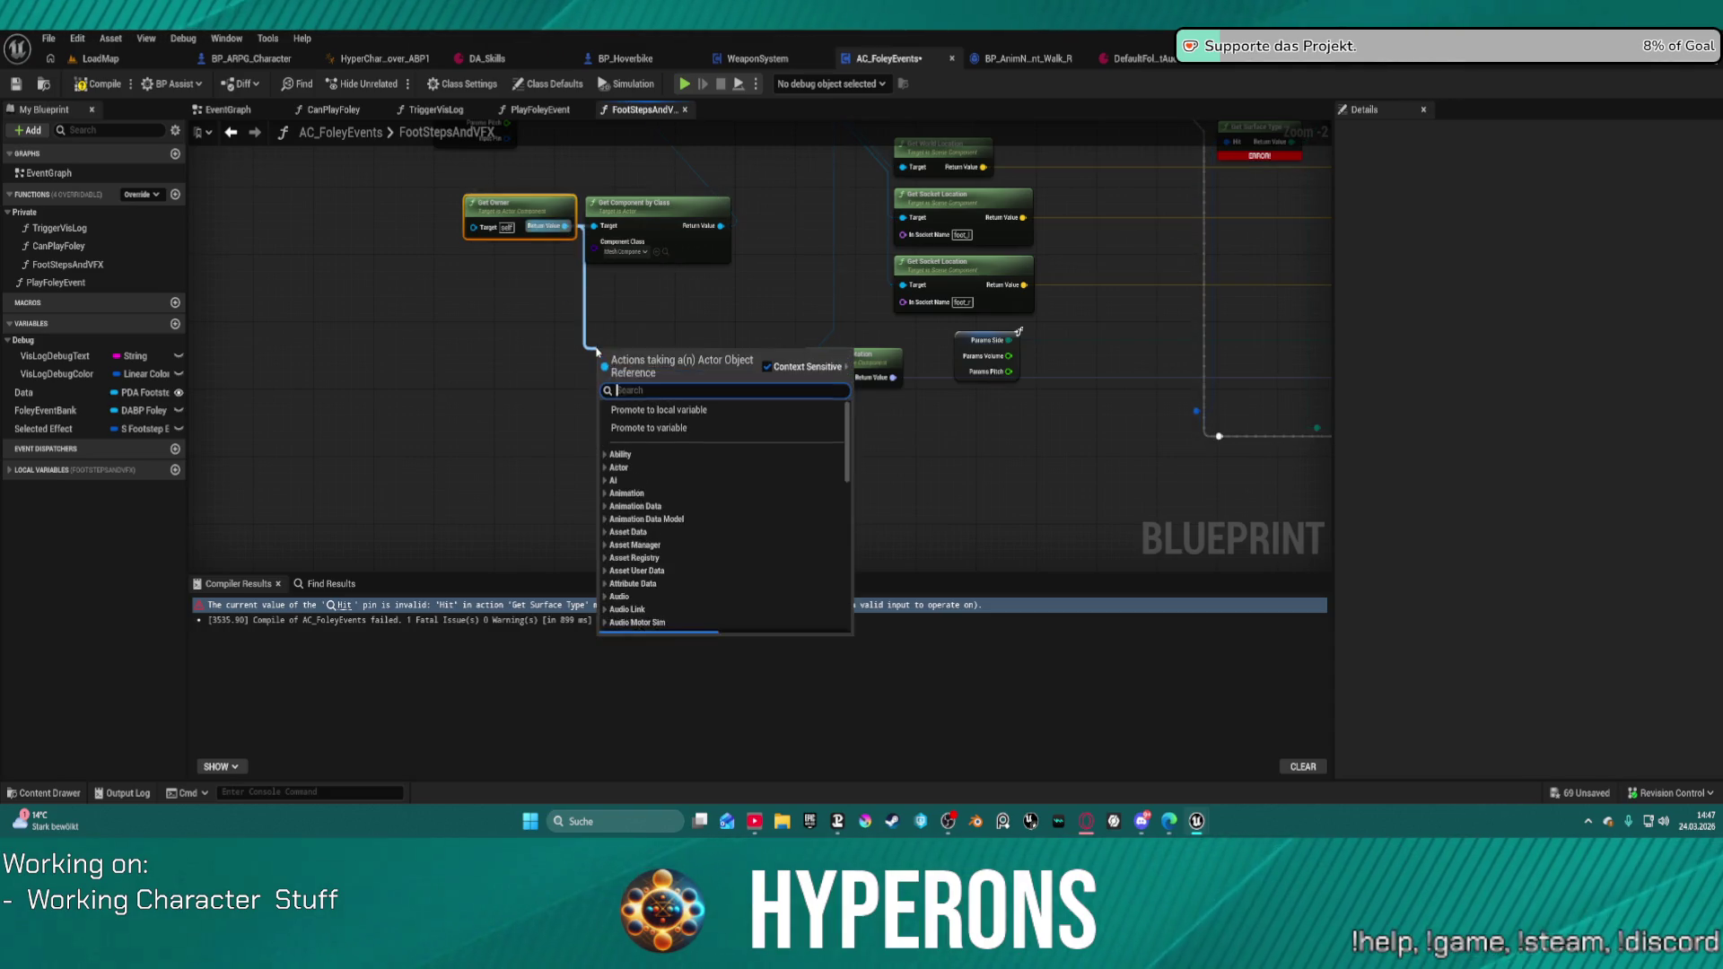
pyautogui.hotkey('ctrl', 'v')
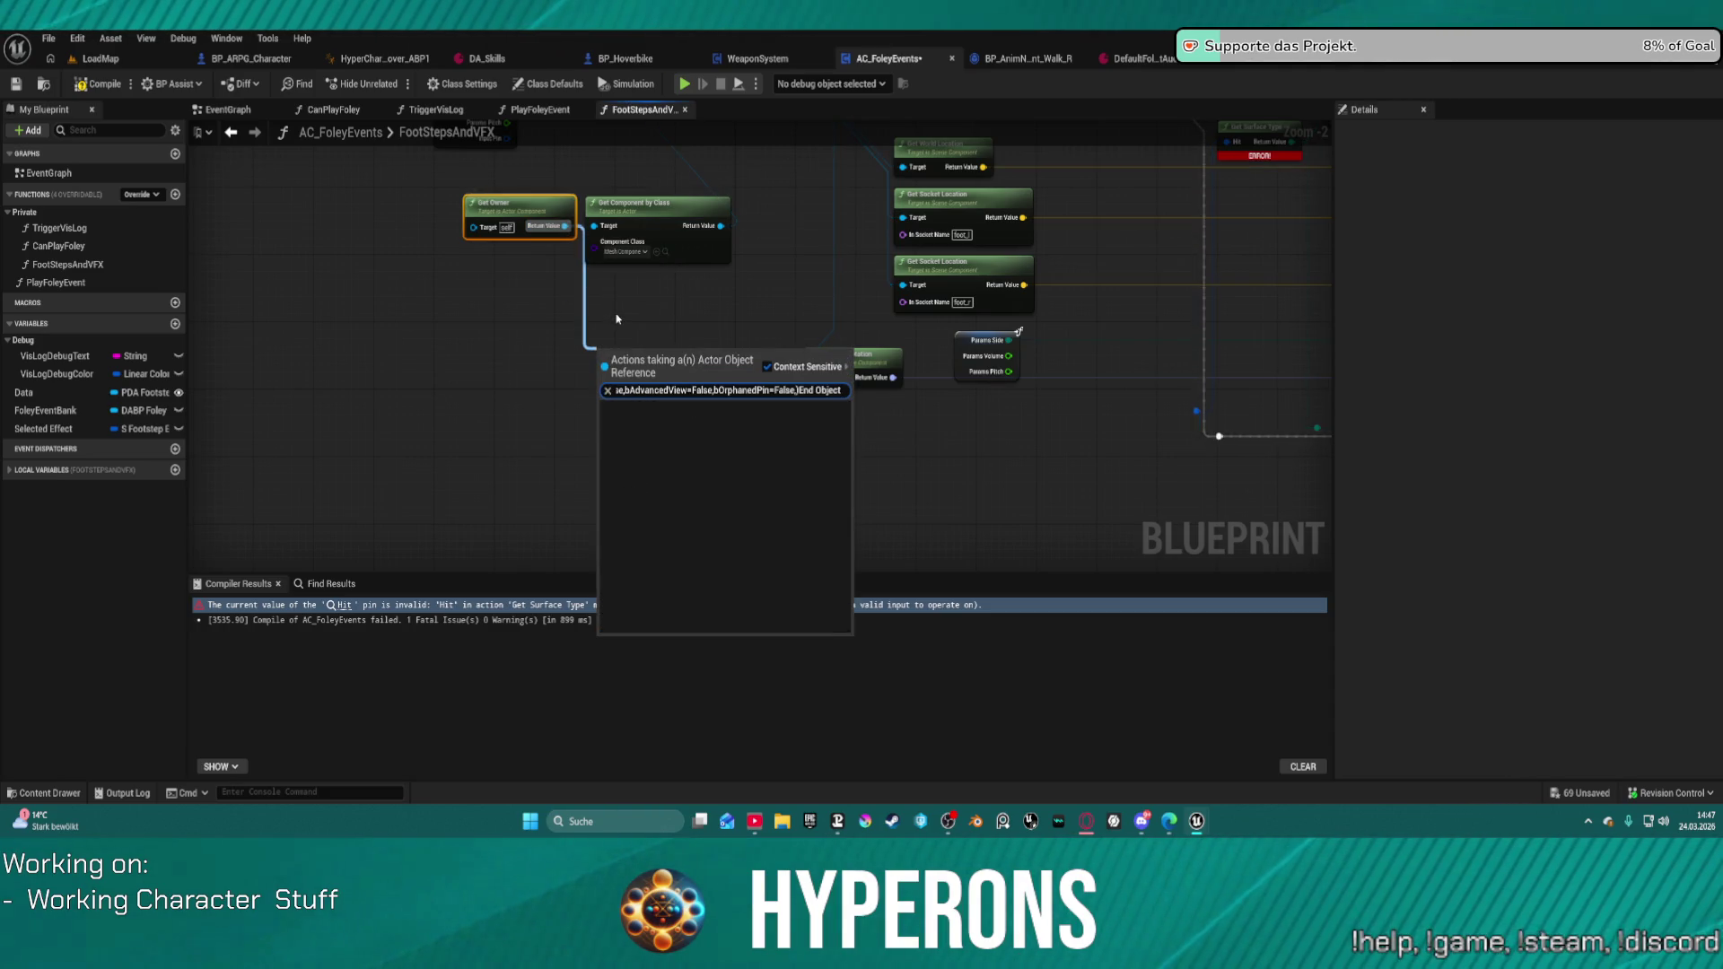
pyautogui.press('Escape')
pyautogui.hotkey('ctrl', 'v')
pyautogui.moveTo(1066, 370); pyautogui.dragTo(683, 414)
pyautogui.moveTo(565, 226)
pyautogui.mouseDown()
pyautogui.moveTo(572, 430)
pyautogui.moveTo(531, 503)
pyautogui.mouseUp()
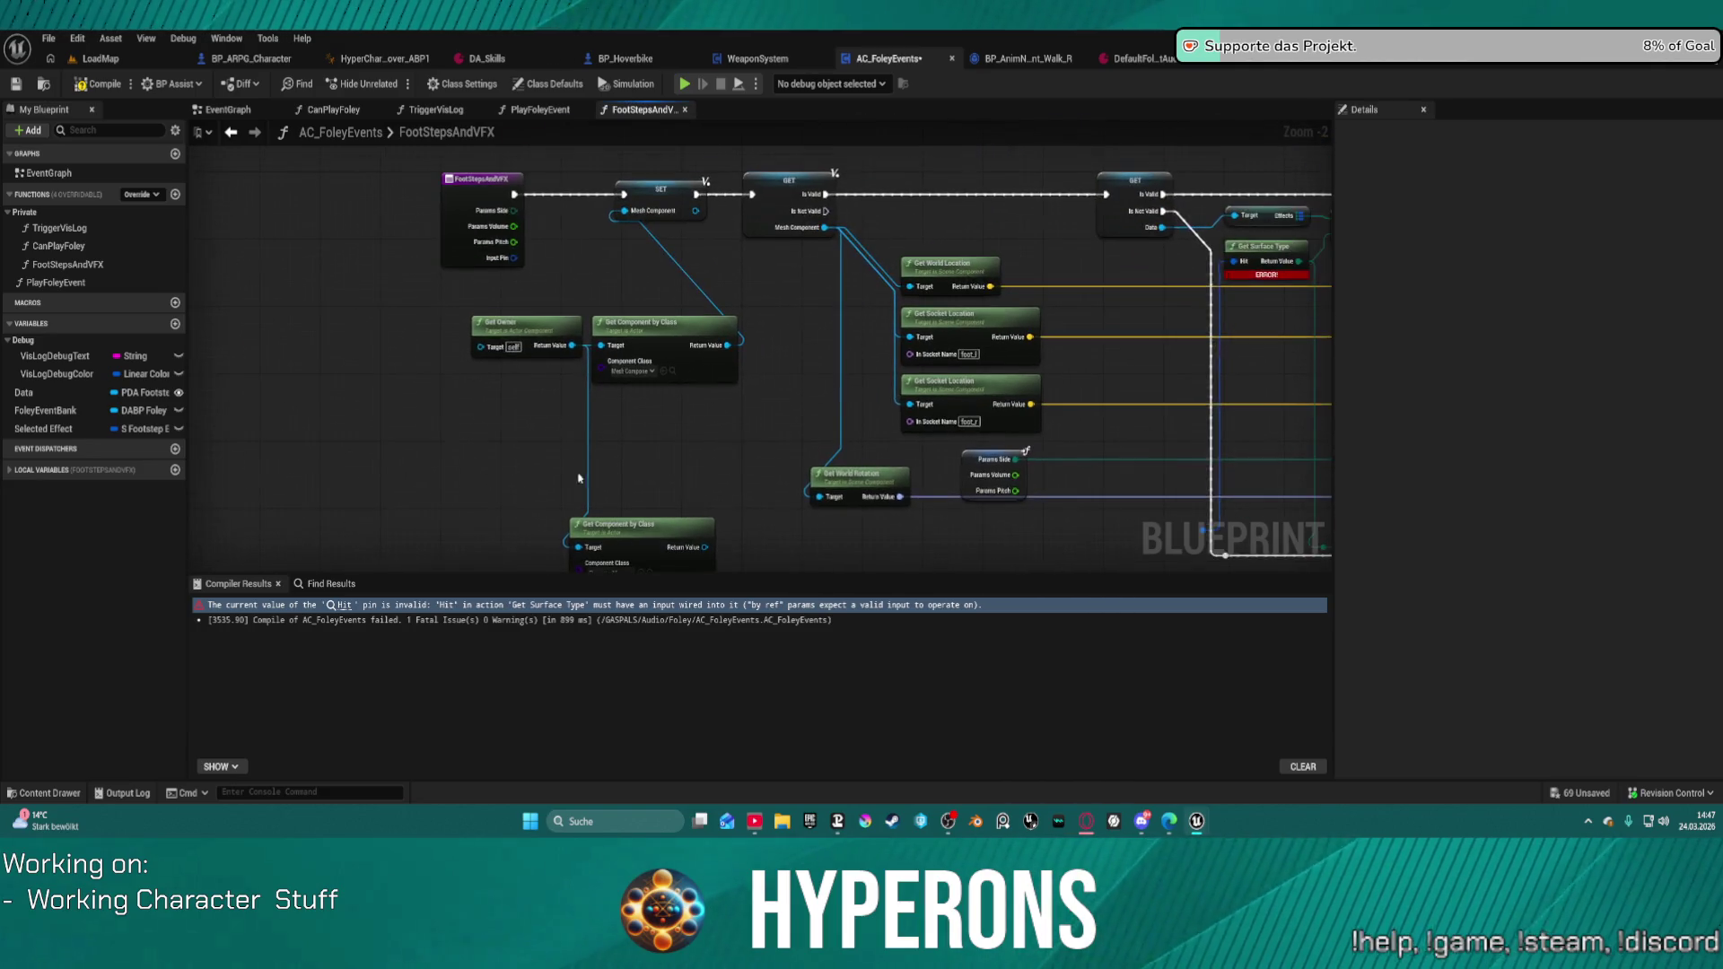
# Step: Promote the new component lookup's return value to a variable
pyautogui.moveTo(707, 549); pyautogui.dragTo(783, 546)
pyautogui.moveTo(625, 398); pyautogui.dragTo(644, 470)
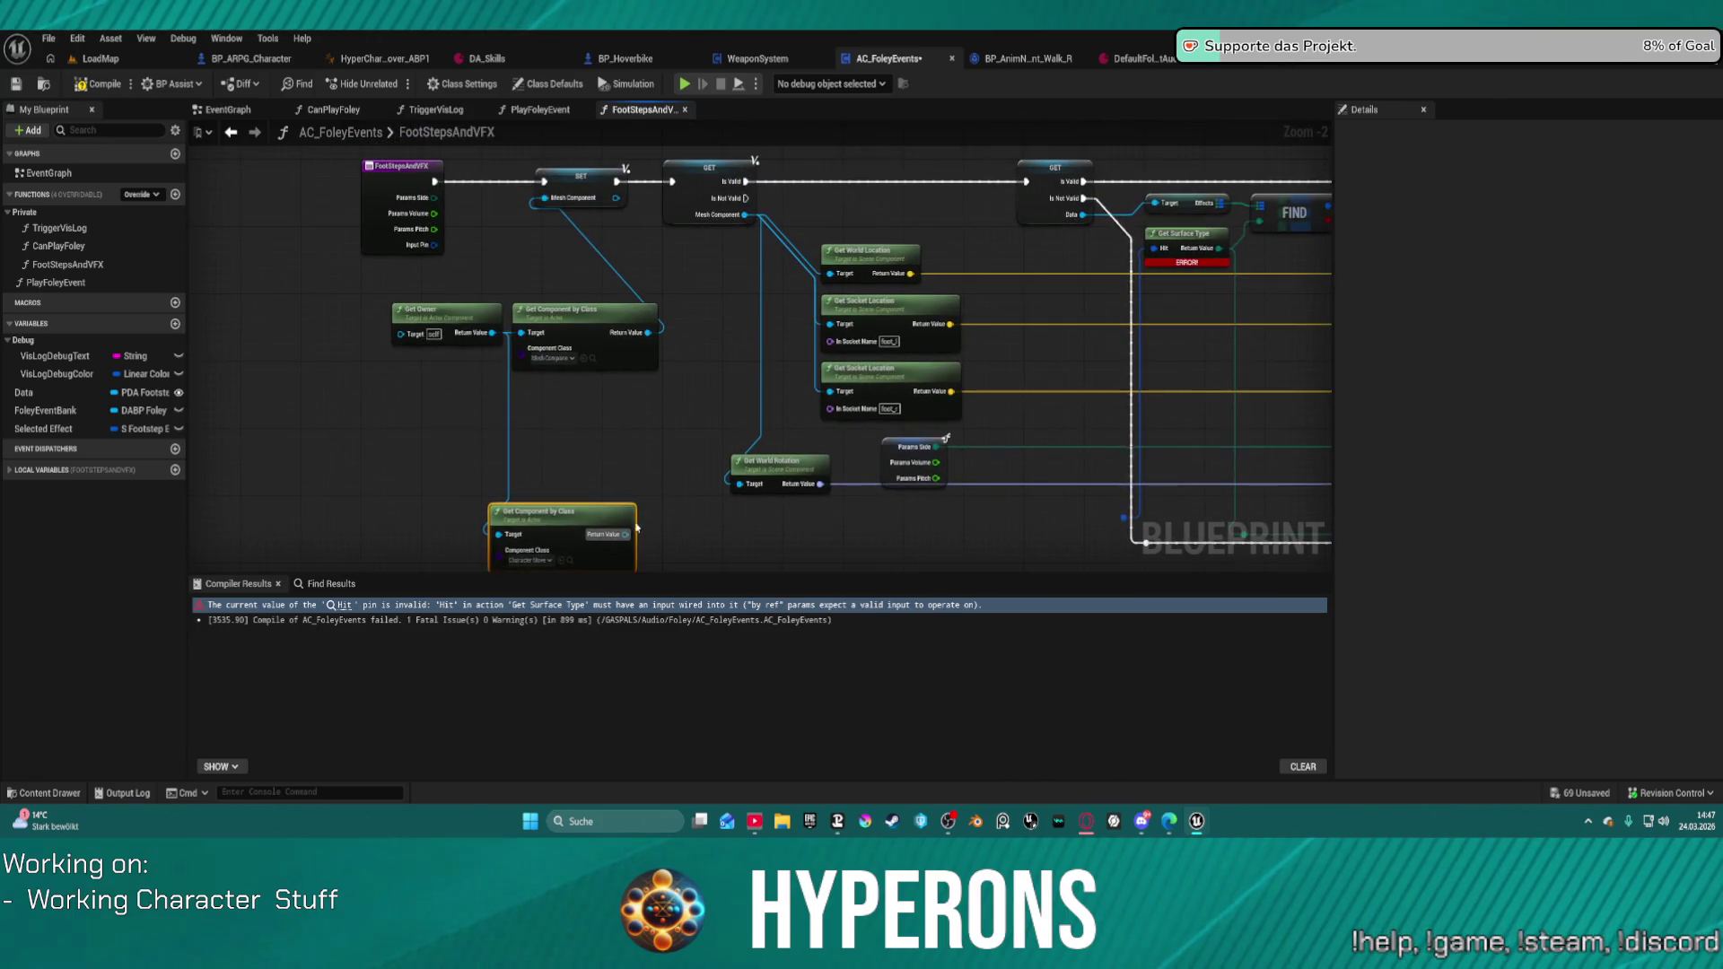
pyautogui.moveTo(625, 534); pyautogui.dragTo(688, 534)
pyautogui.write('ss')
pyautogui.press('Escape')
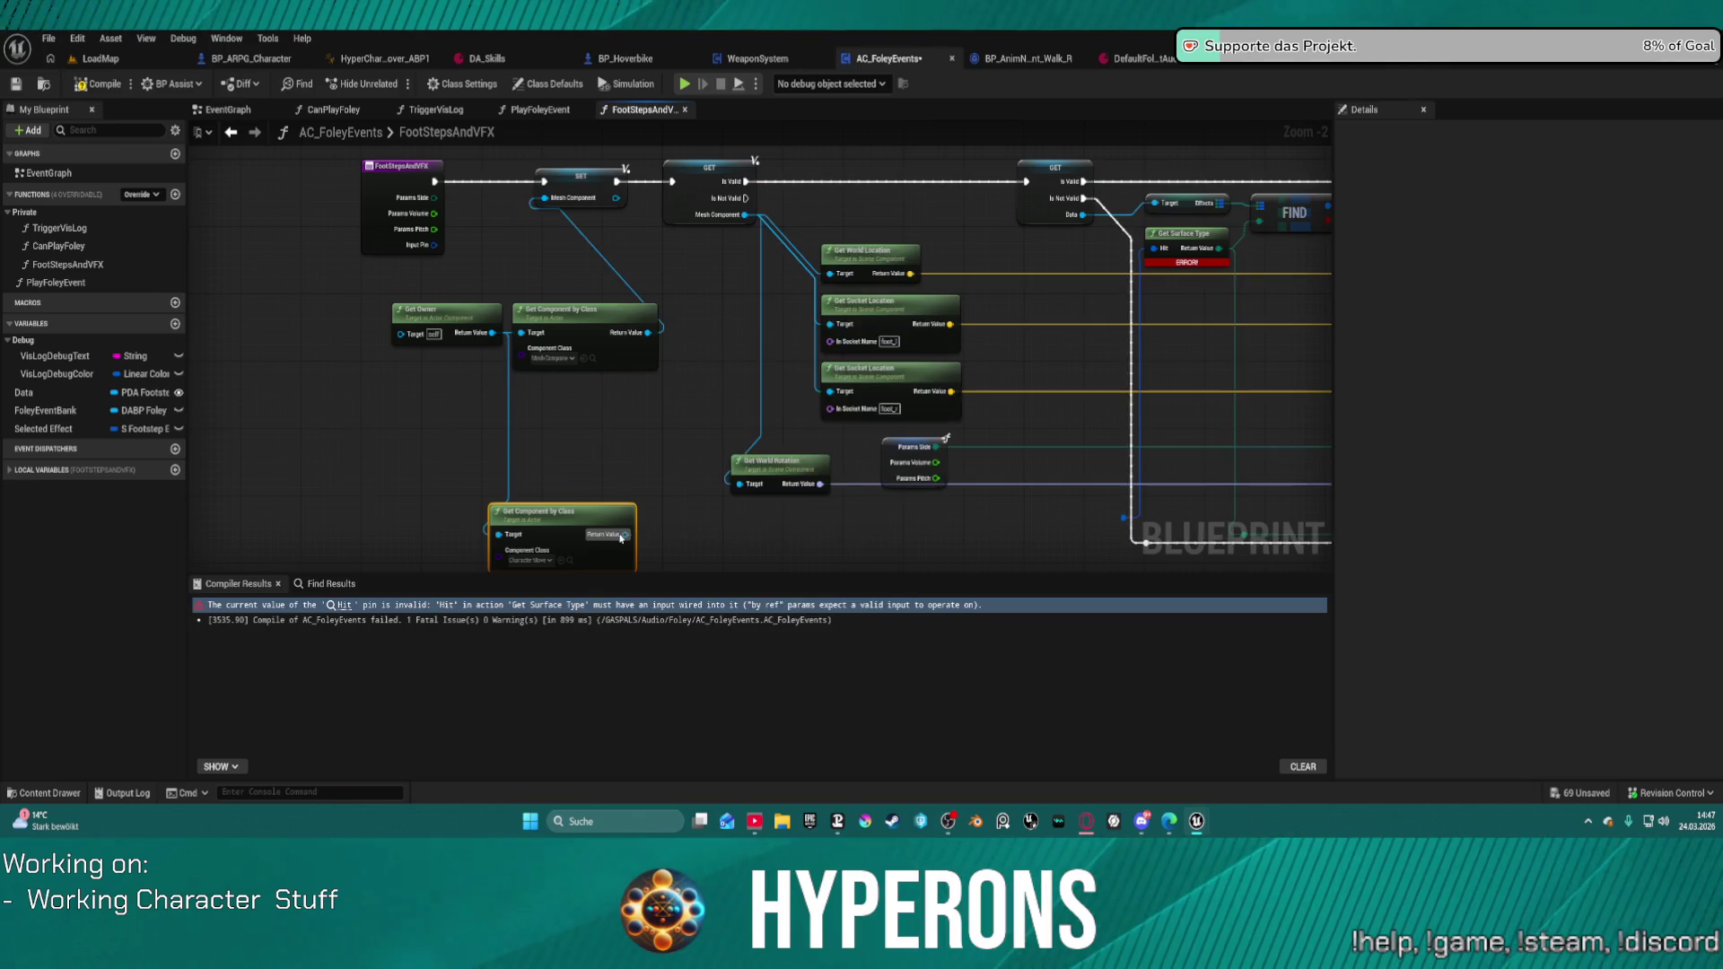
pyautogui.rightClick(622, 536)
pyautogui.click(684, 580)
# Step: Chain the new setter after the mesh component setter and rename the variable Mover
pyautogui.moveTo(704, 503)
pyautogui.mouseDown()
pyautogui.moveTo(672, 251)
pyautogui.moveTo(626, 198)
pyautogui.moveTo(652, 274)
pyautogui.mouseUp()
pyautogui.moveTo(616, 181); pyautogui.dragTo(619, 258)
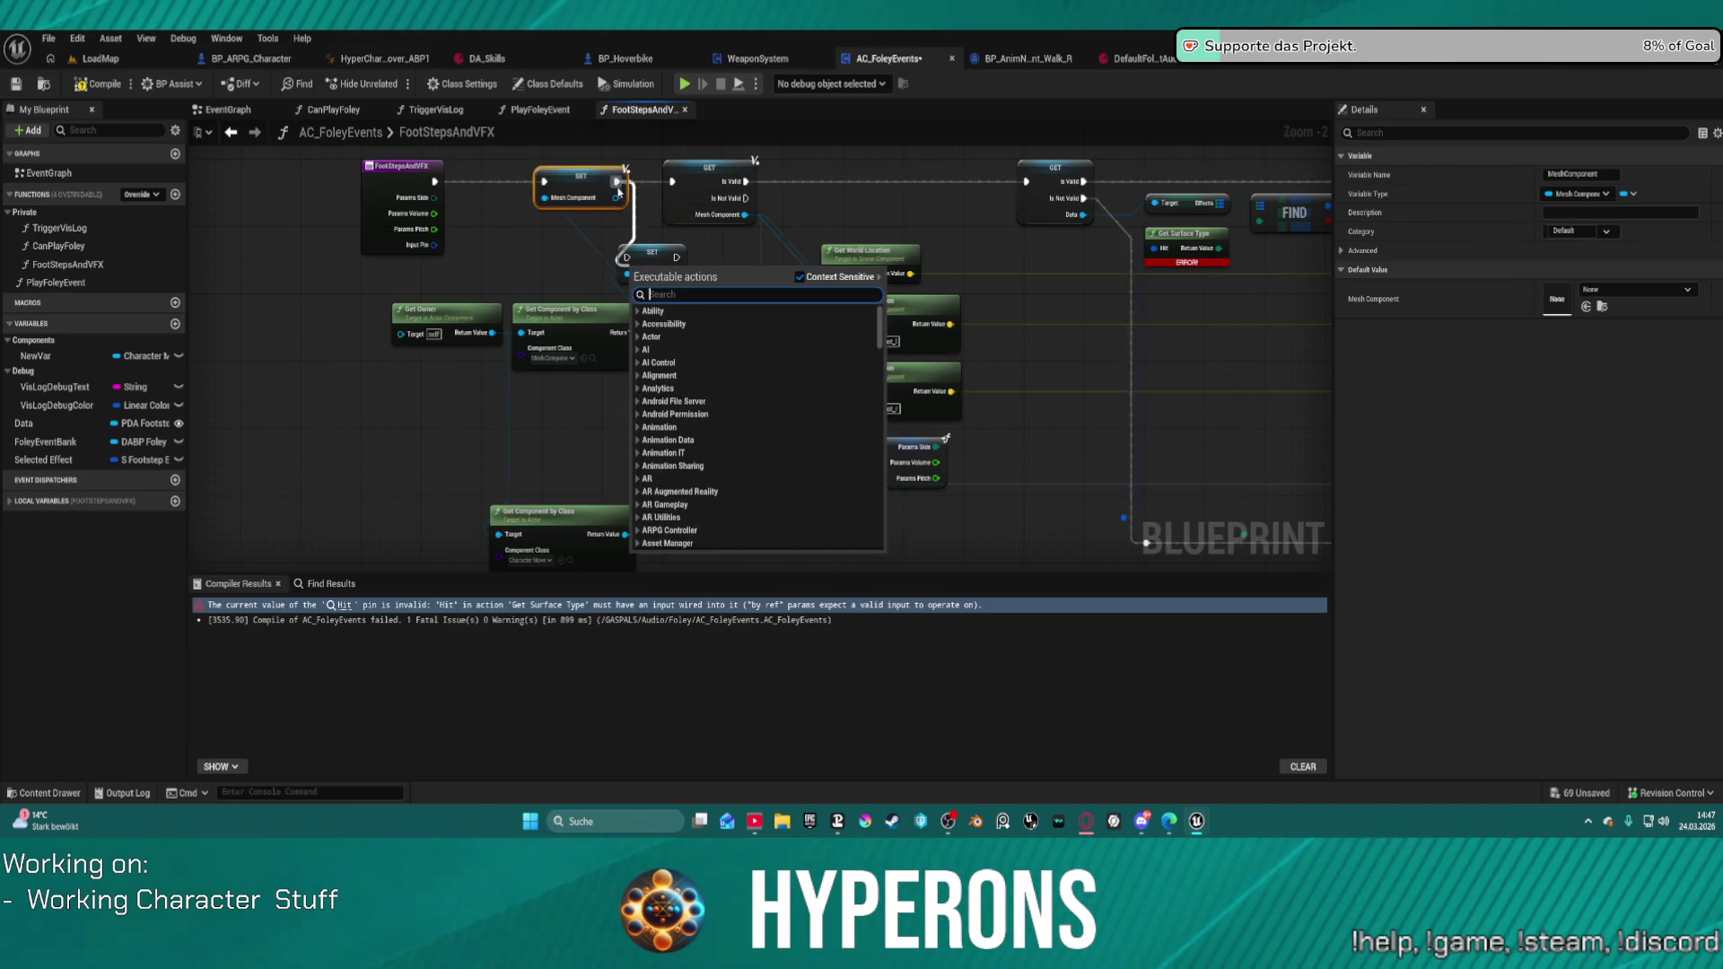
pyautogui.moveTo(617, 181); pyautogui.dragTo(625, 257)
pyautogui.click(676, 258)
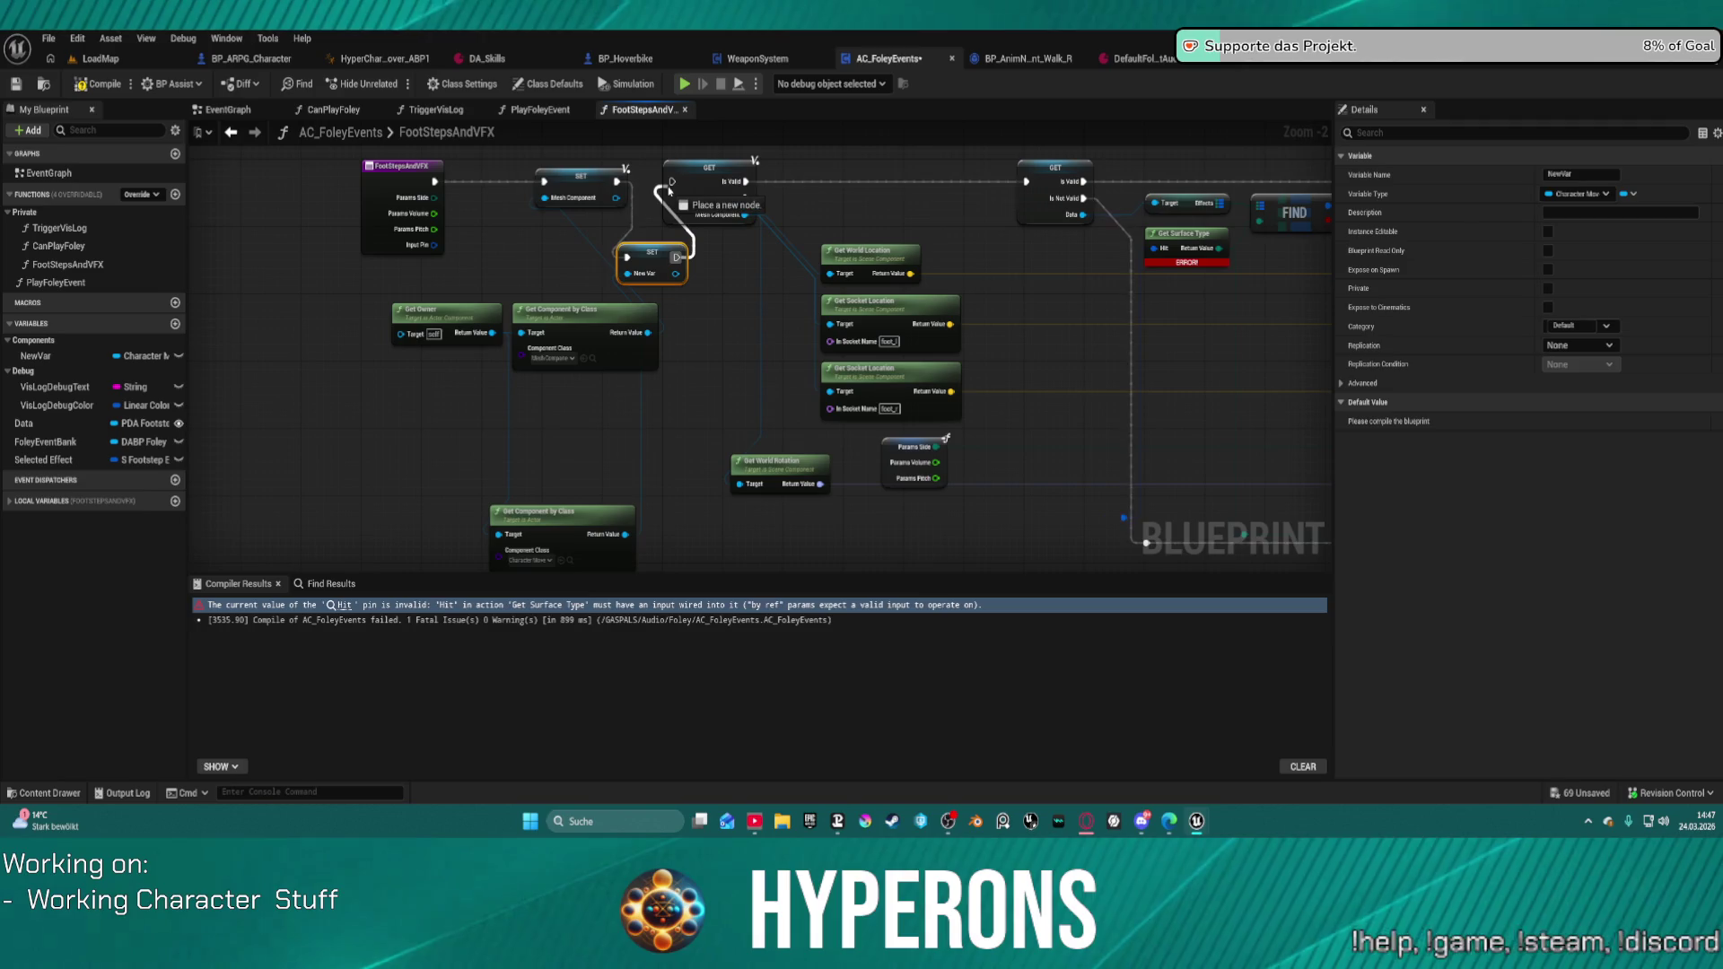
pyautogui.press('f')
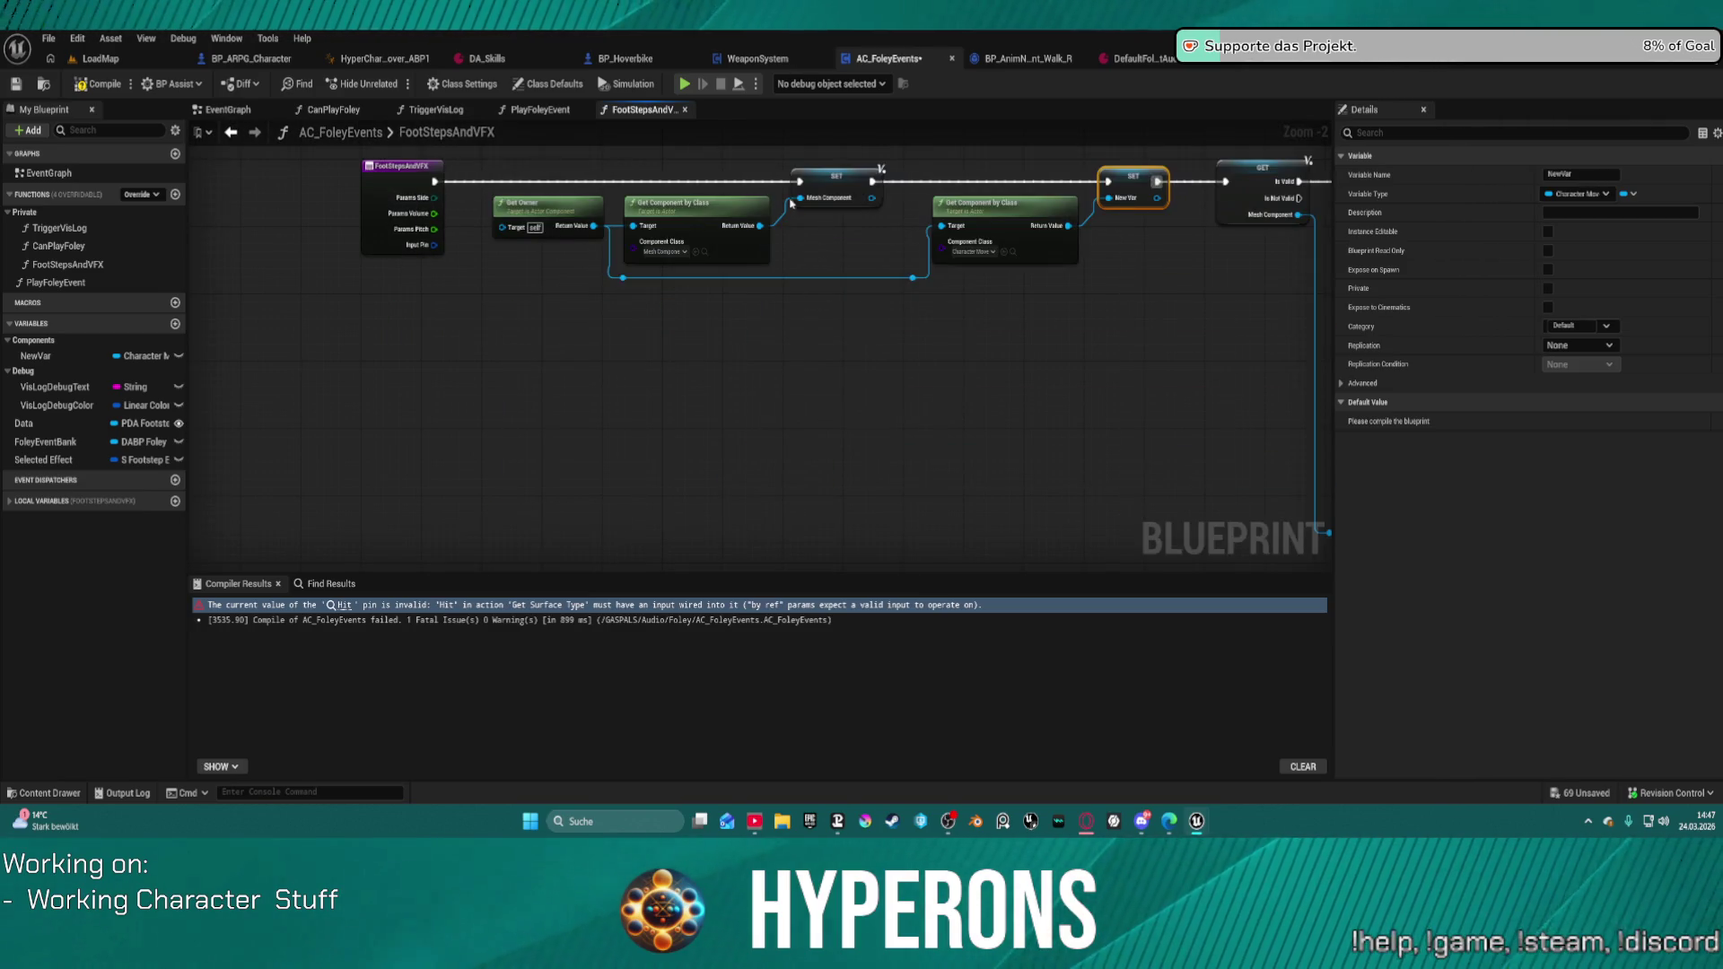
pyautogui.click(1573, 174)
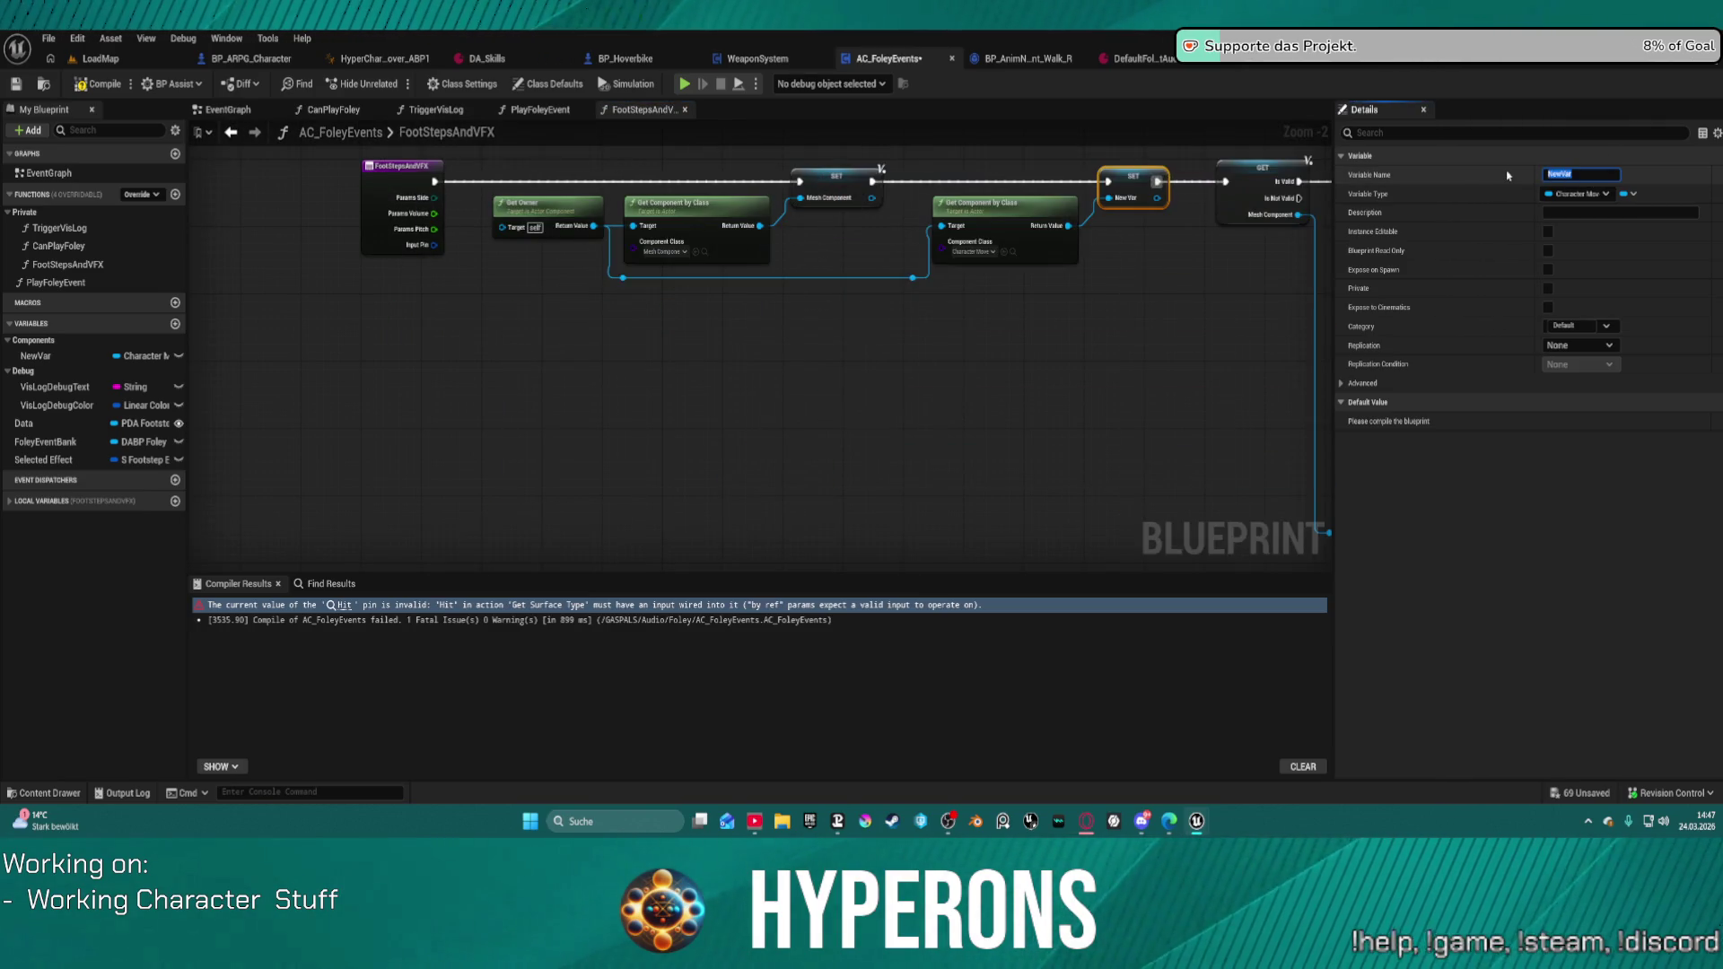
pyautogui.write('Move')
pyautogui.press('Return')
pyautogui.moveTo(1193, 260)
pyautogui.mouseDown()
pyautogui.moveTo(814, 254)
pyautogui.moveTo(225, 352)
pyautogui.mouseUp()
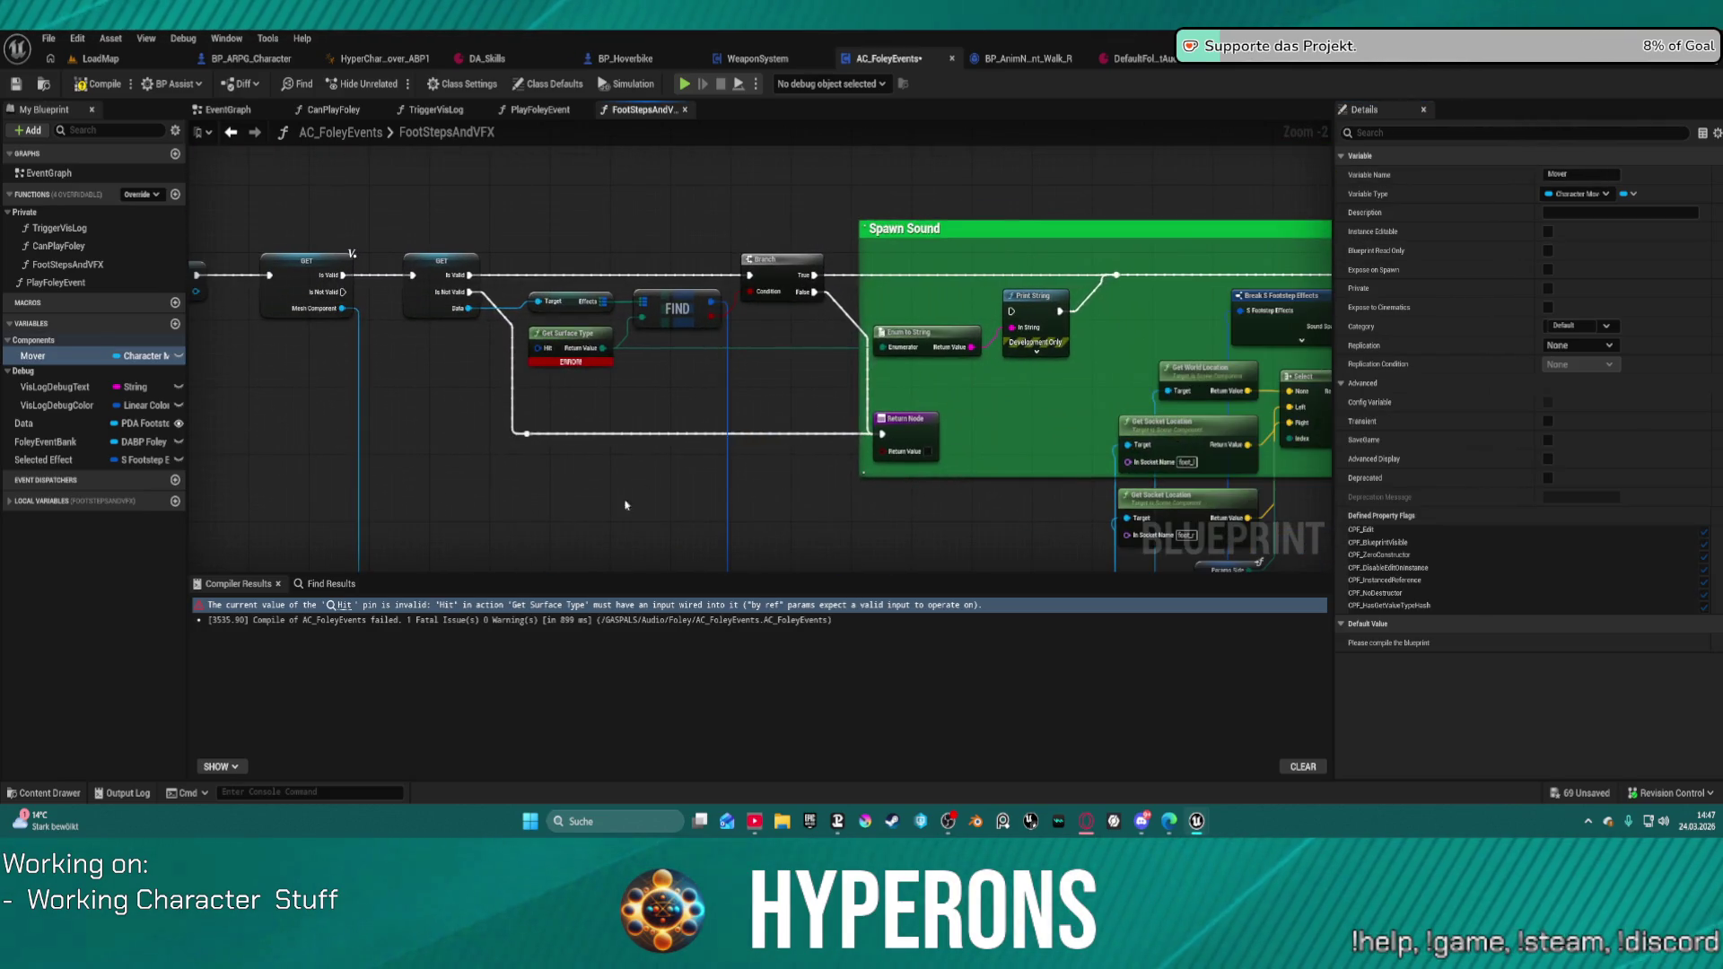
pyautogui.rightClick(427, 436)
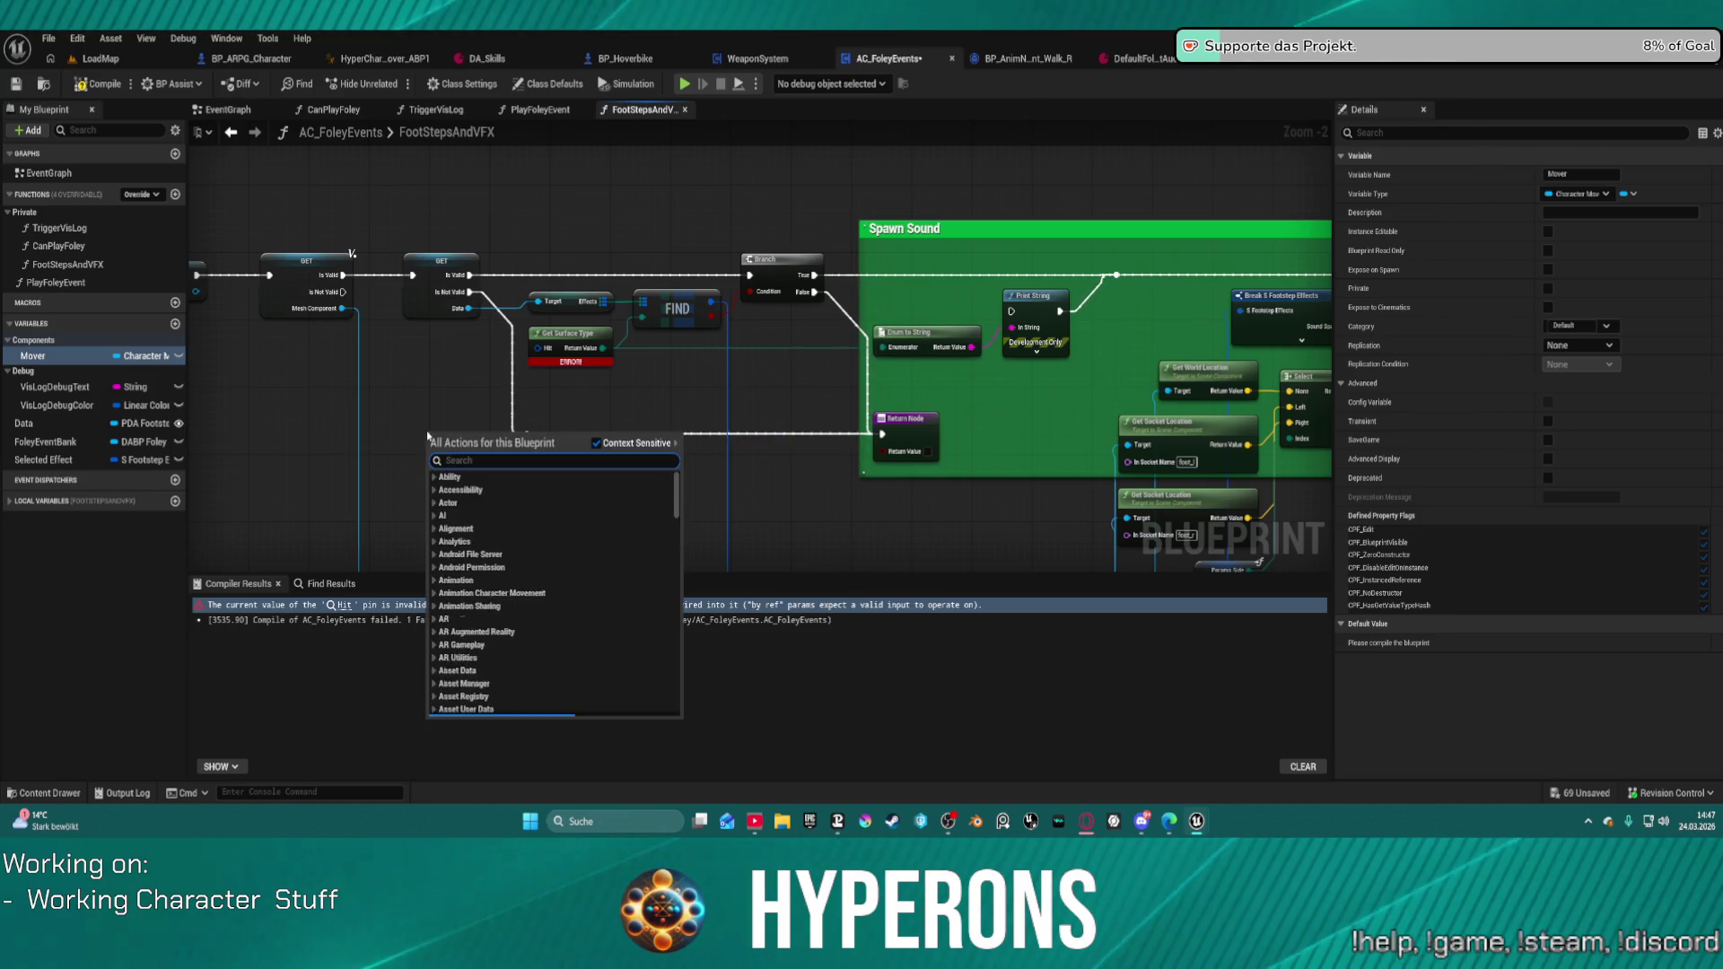
# Step: Add a Mover getter feeding a Try Get Floor Check Hit Result node
pyautogui.write('mover get')
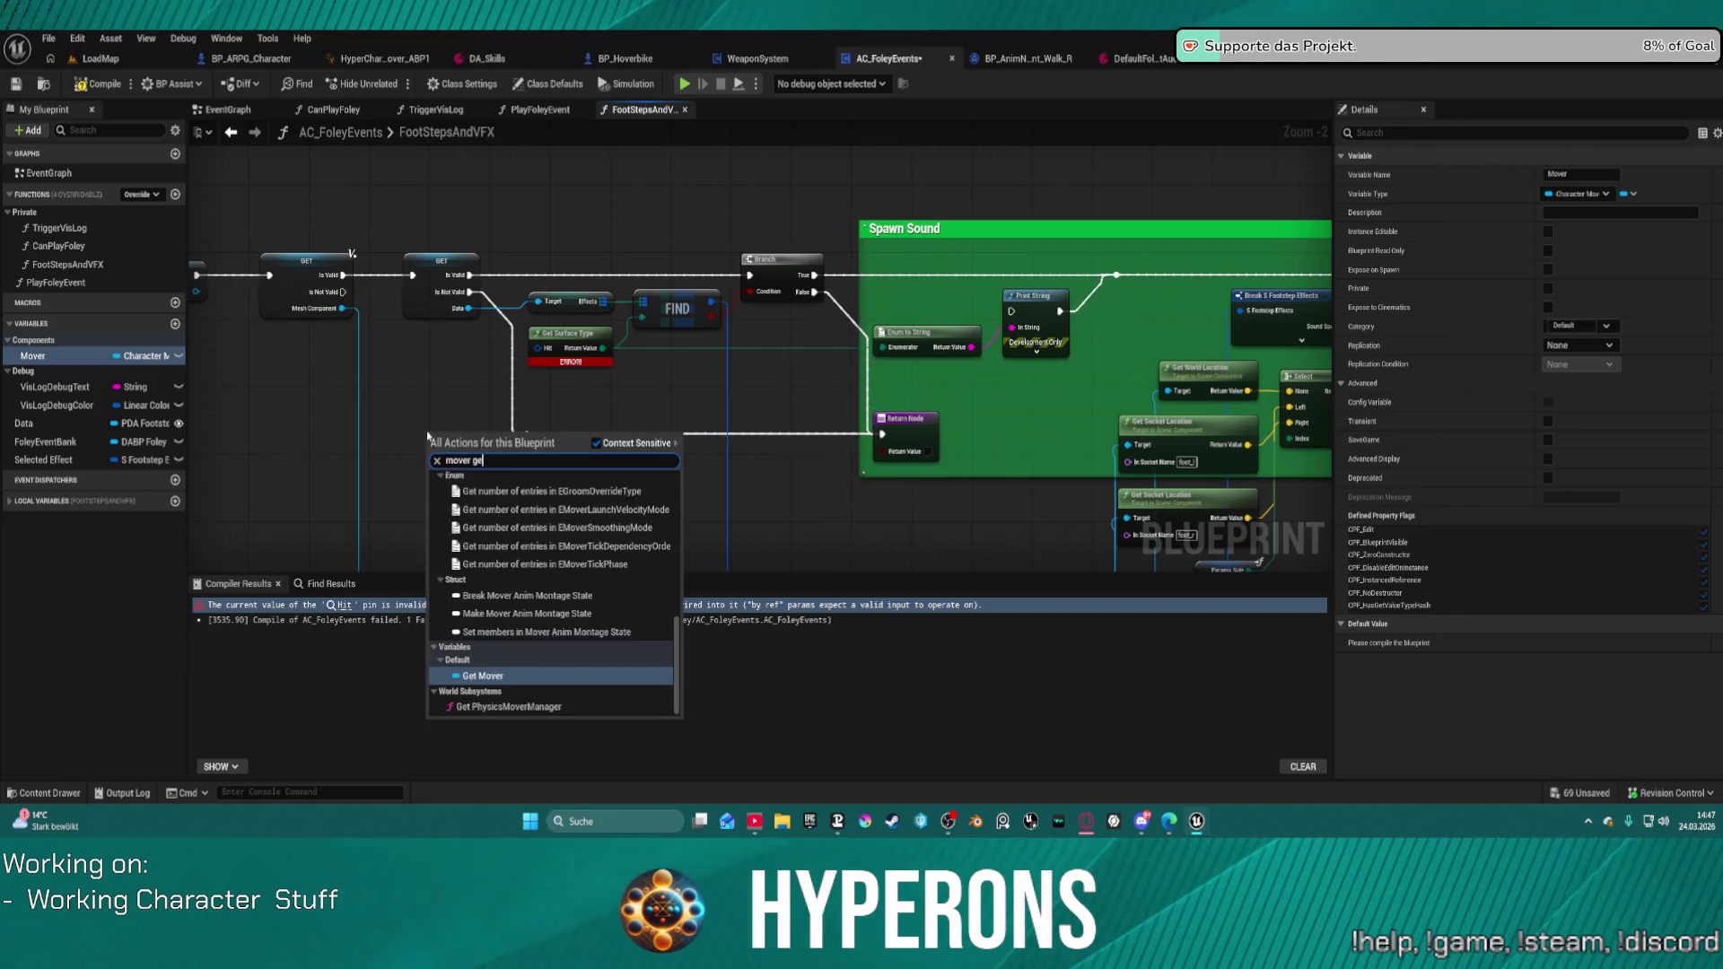
pyautogui.press('Return')
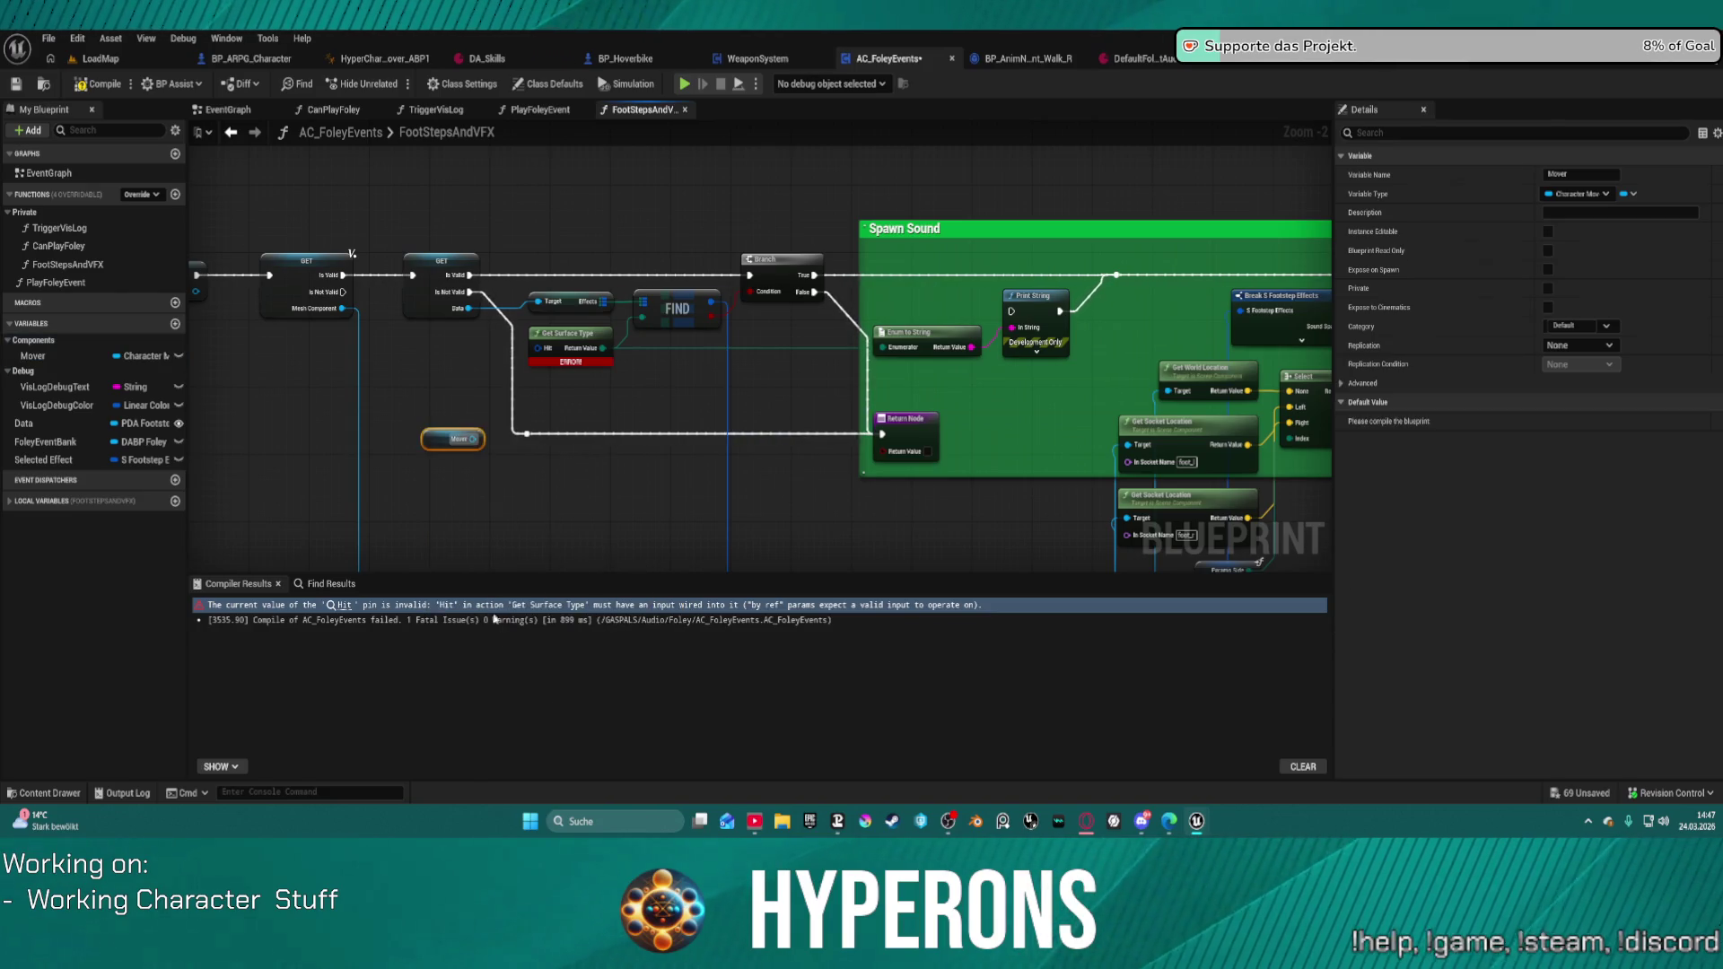
pyautogui.moveTo(524, 473); pyautogui.dragTo(587, 484)
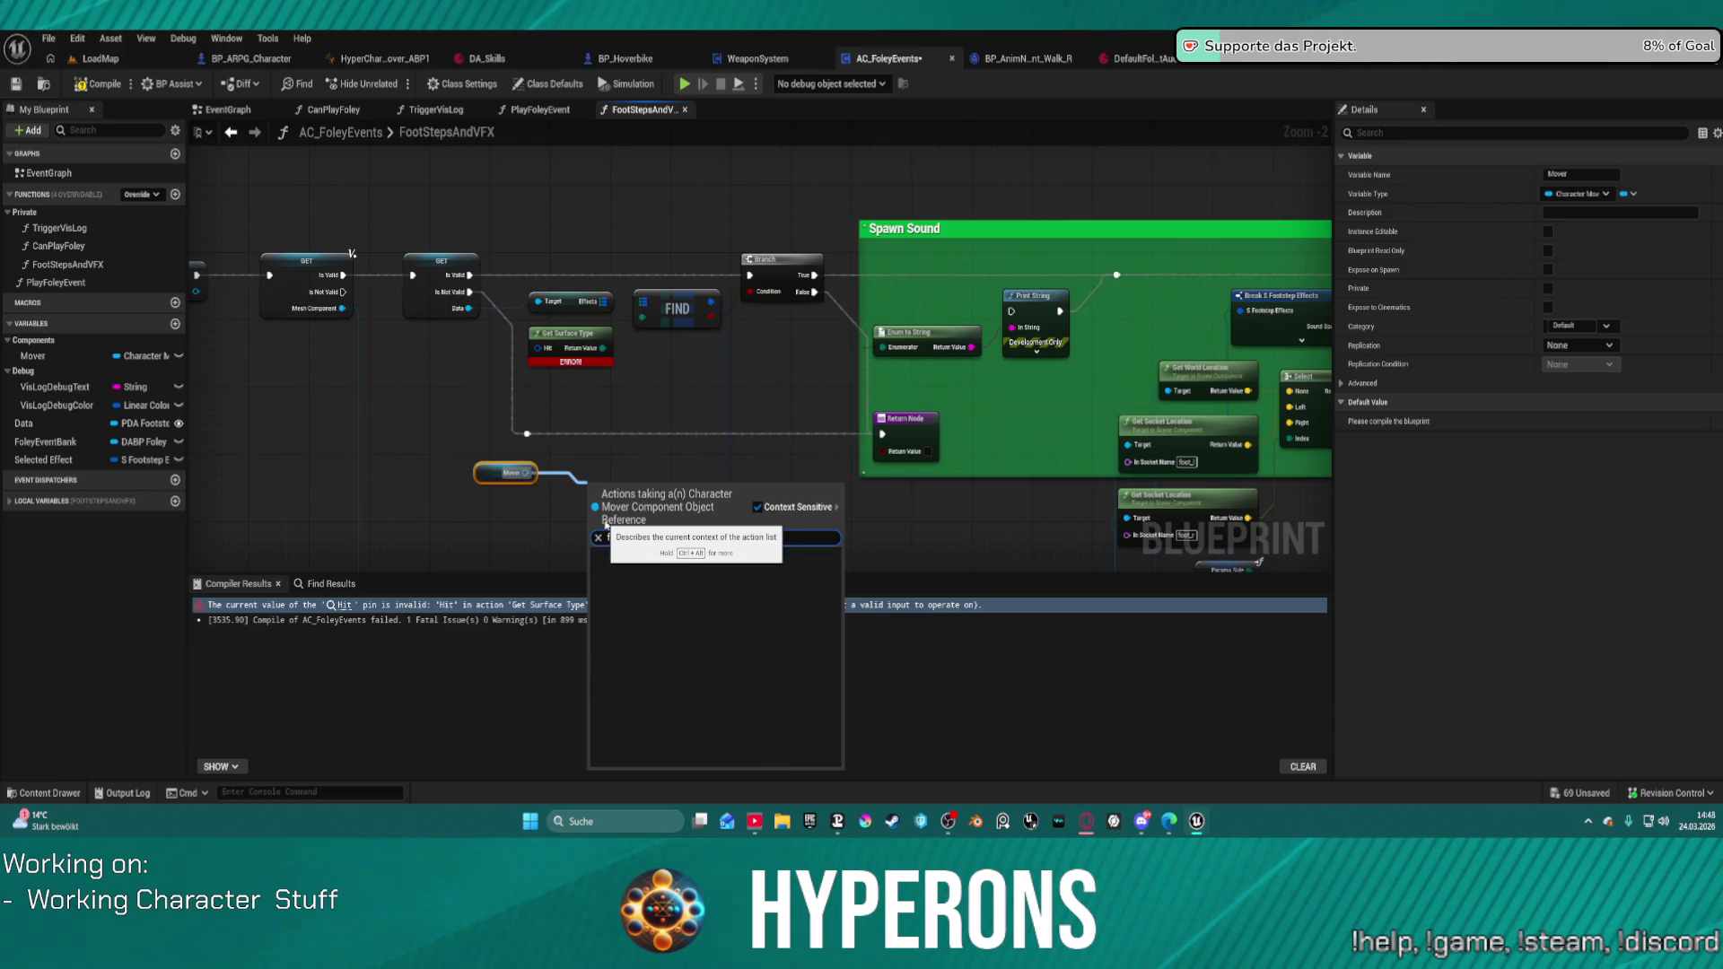
pyautogui.write('flo')
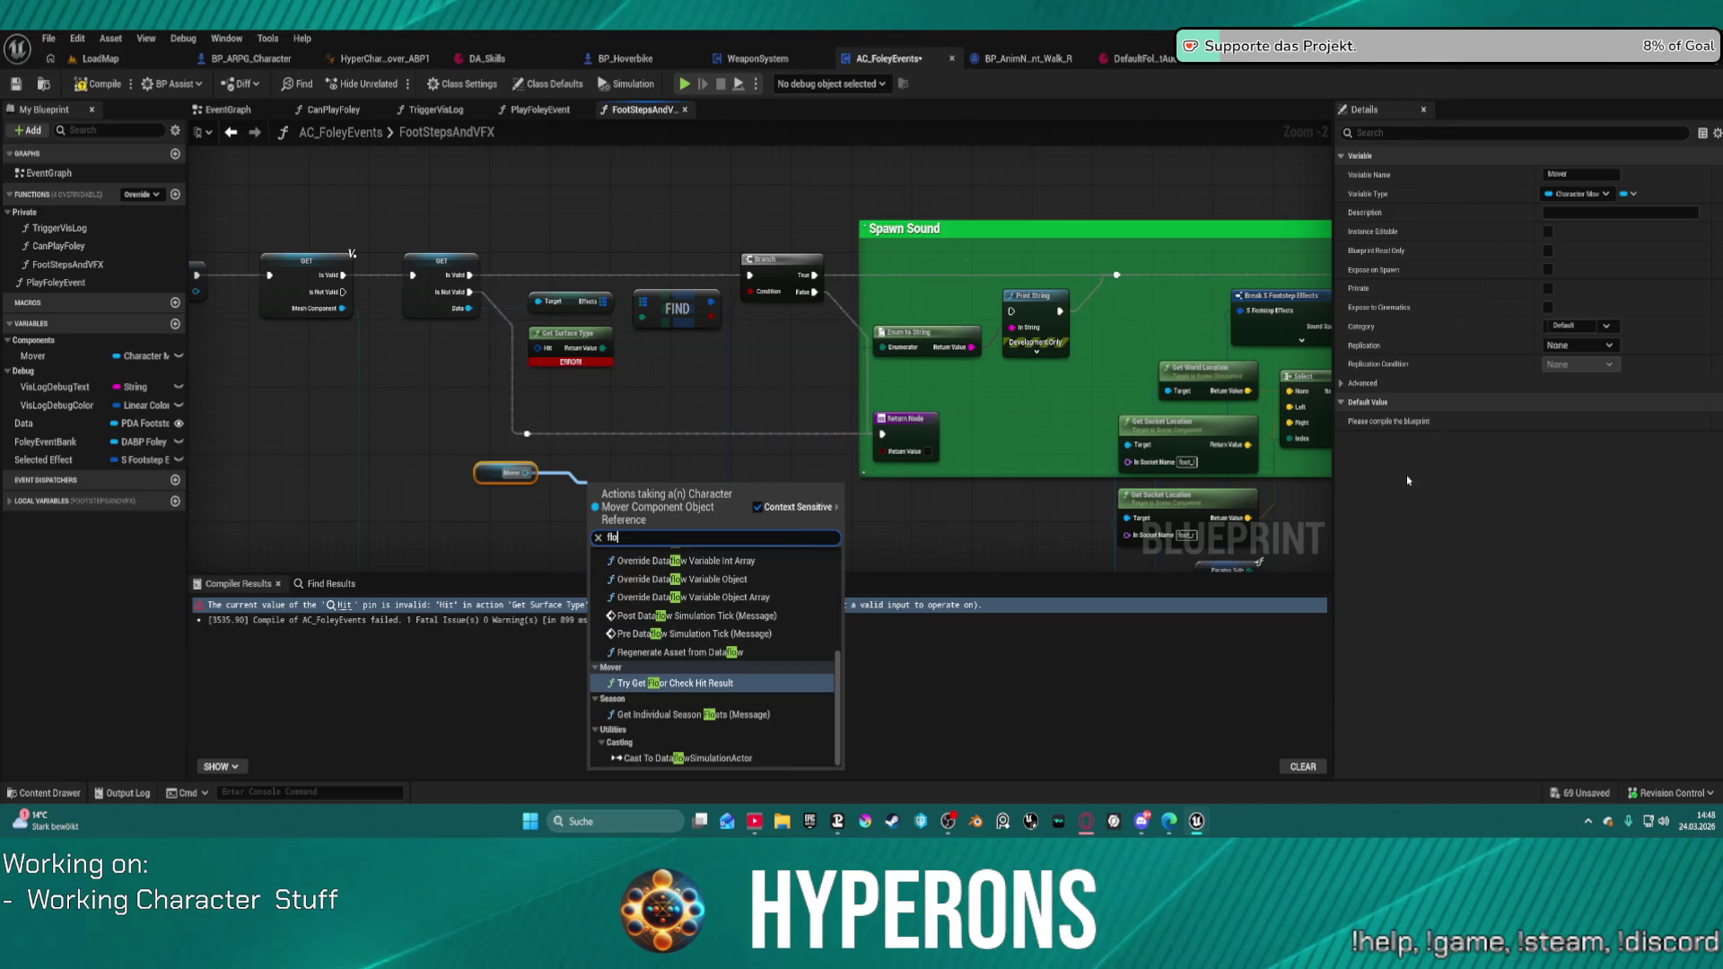
pyautogui.write('or')
pyautogui.click(702, 572)
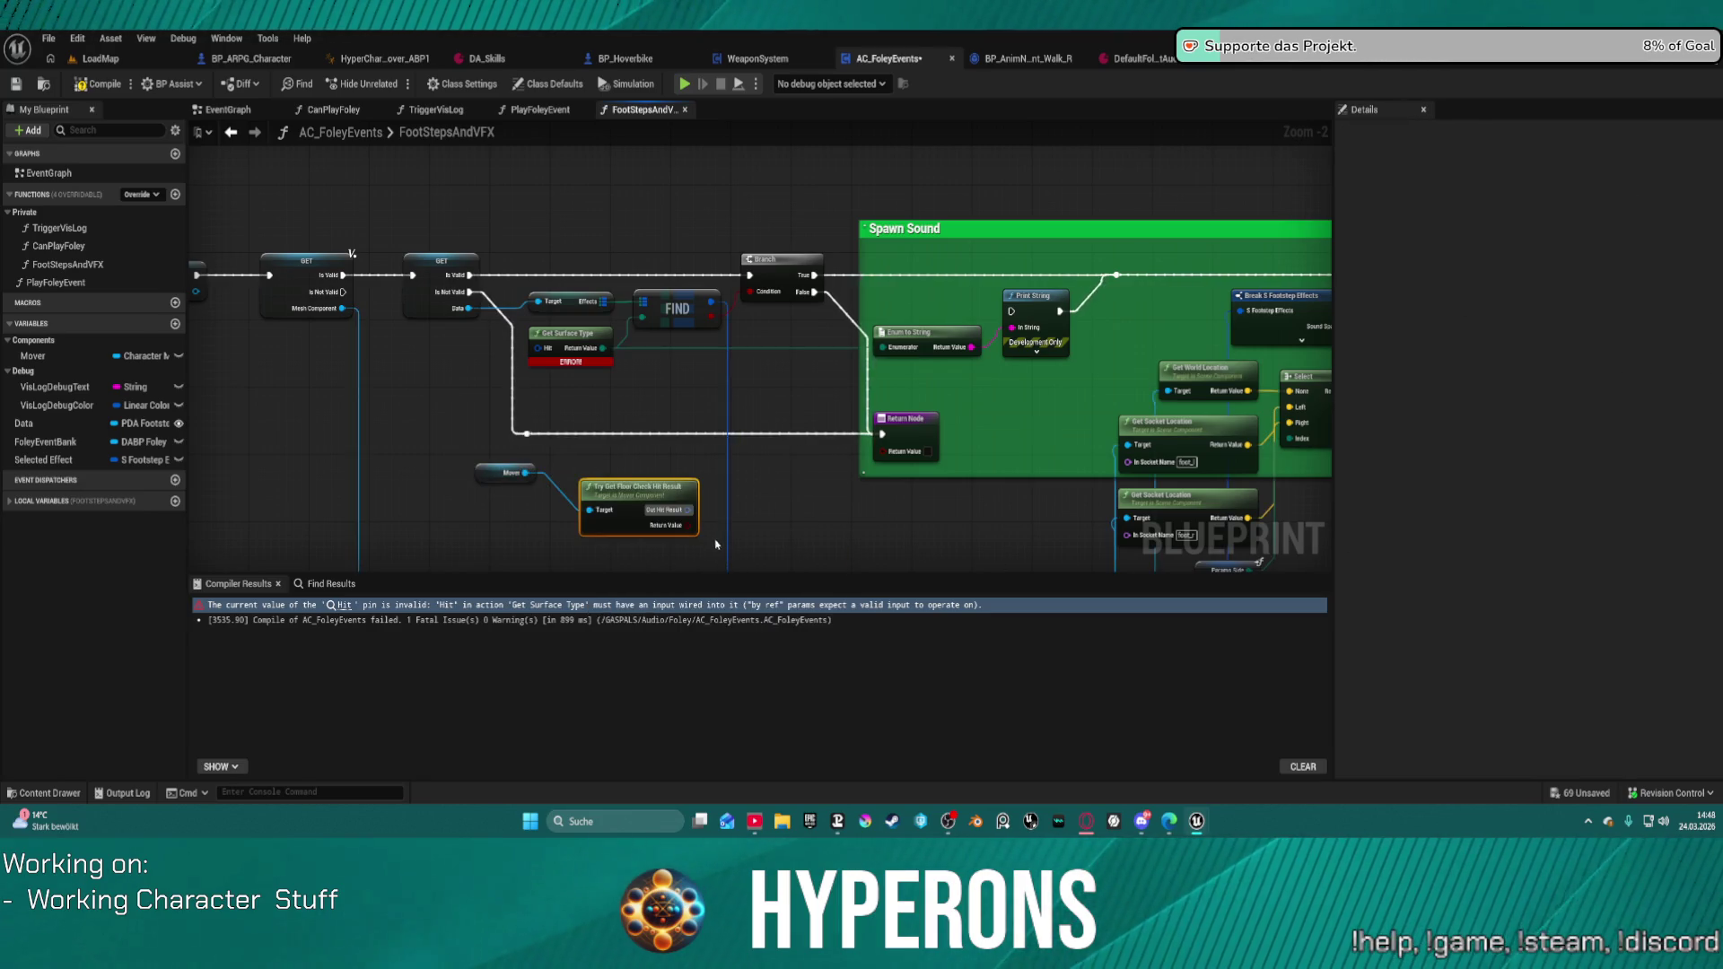
# Step: Wire the floor check's Out Hit Result into Get Surface Type's Hit pin and compile
pyautogui.moveTo(688, 509); pyautogui.dragTo(536, 352)
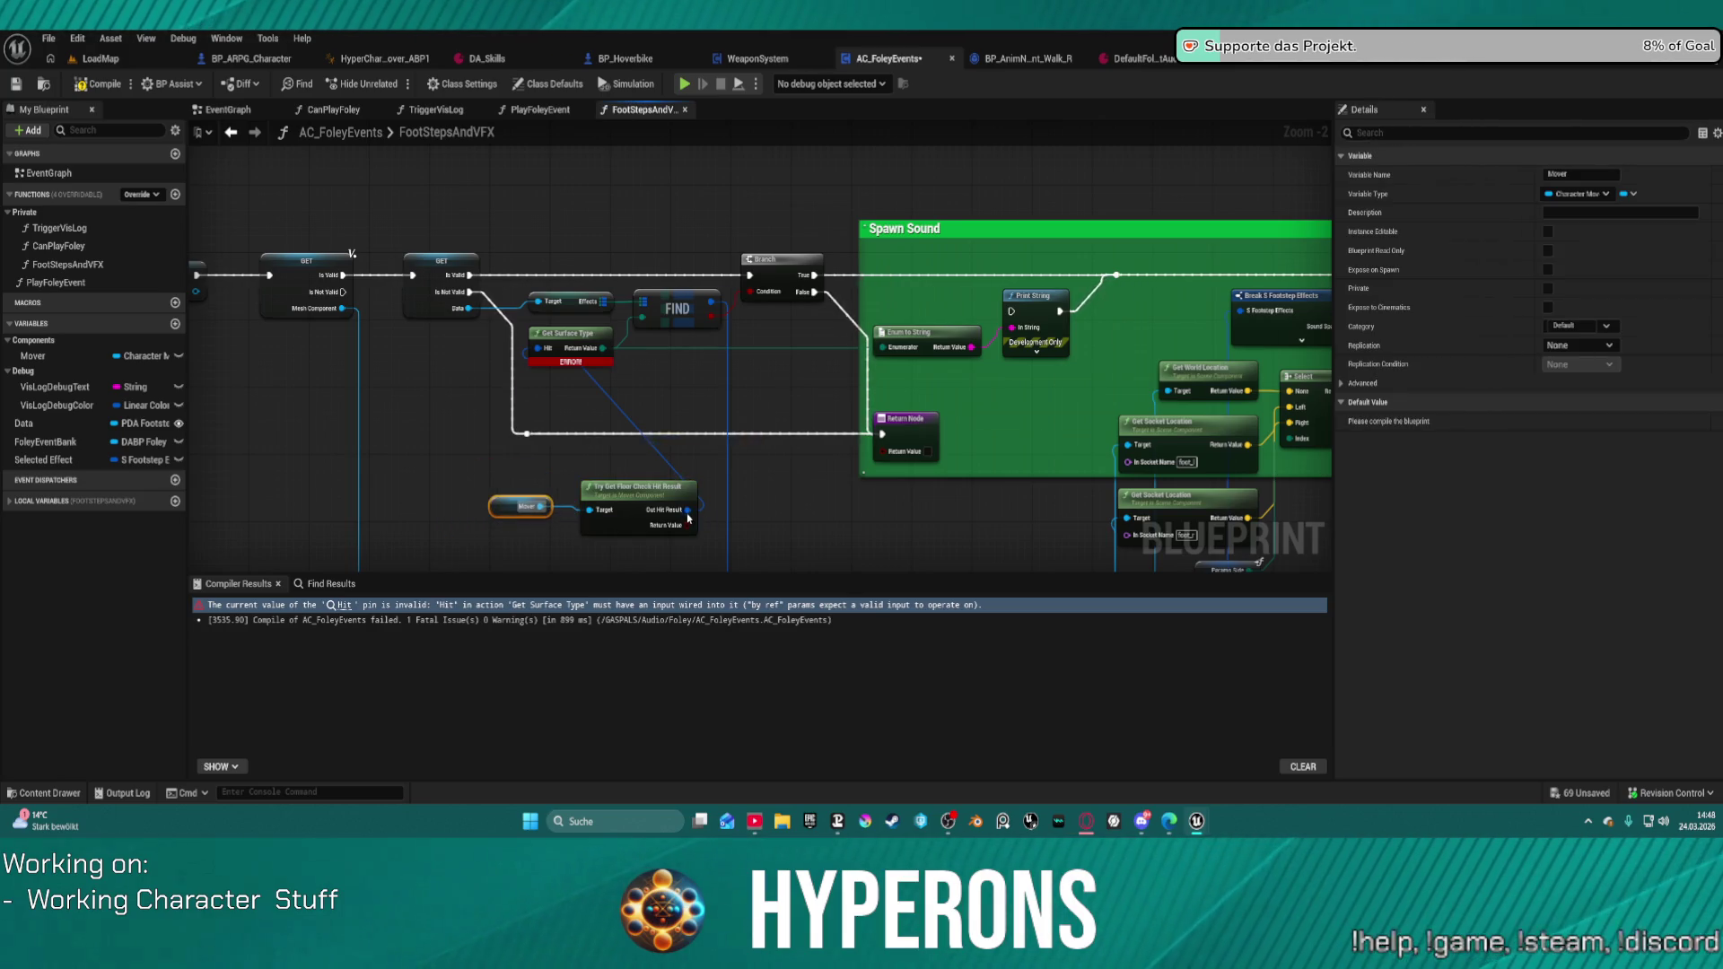
pyautogui.moveTo(687, 510)
pyautogui.mouseDown()
pyautogui.moveTo(1162, 474)
pyautogui.moveTo(984, 512)
pyautogui.moveTo(1526, 440)
pyautogui.moveTo(914, 528)
pyautogui.mouseUp()
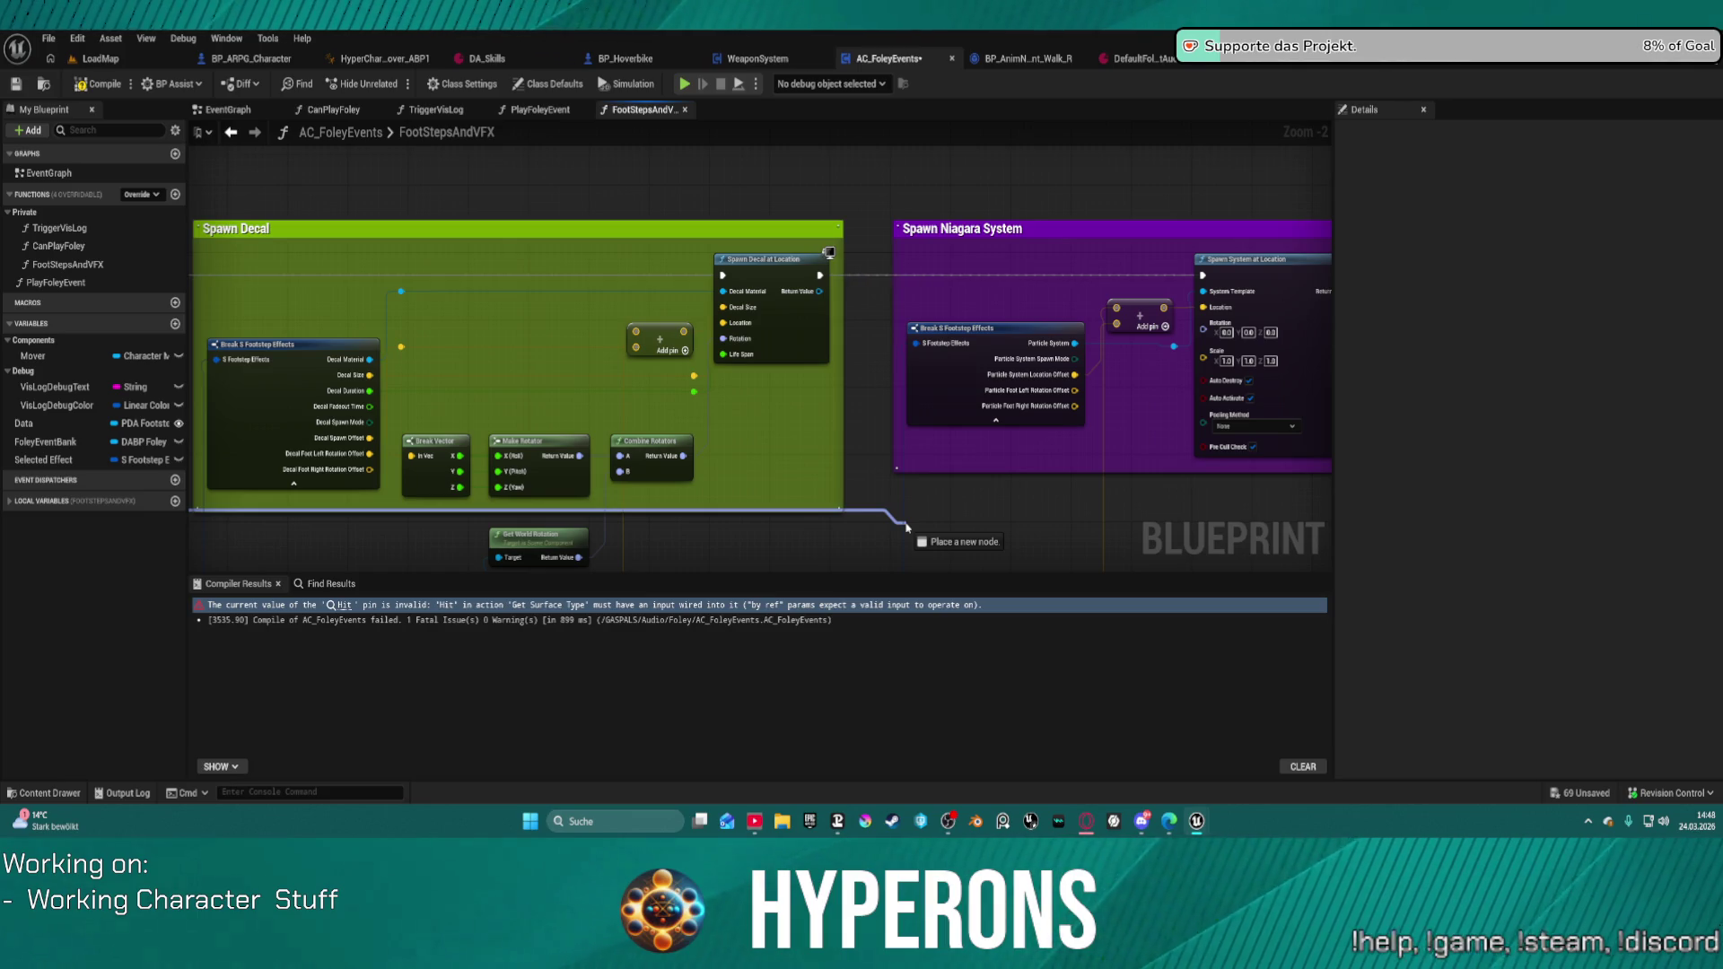
pyautogui.moveTo(906, 527)
pyautogui.mouseDown()
pyautogui.moveTo(215, 539)
pyautogui.moveTo(1463, 530)
pyautogui.moveTo(852, 565)
pyautogui.moveTo(662, 461)
pyautogui.moveTo(321, 417)
pyautogui.moveTo(224, 381)
pyautogui.moveTo(238, 400)
pyautogui.moveTo(550, 392)
pyautogui.moveTo(535, 342)
pyautogui.mouseUp()
pyautogui.press('Escape')
pyautogui.scroll(-2, 1014, 346)
pyautogui.moveTo(1017, 344); pyautogui.dragTo(1088, 379)
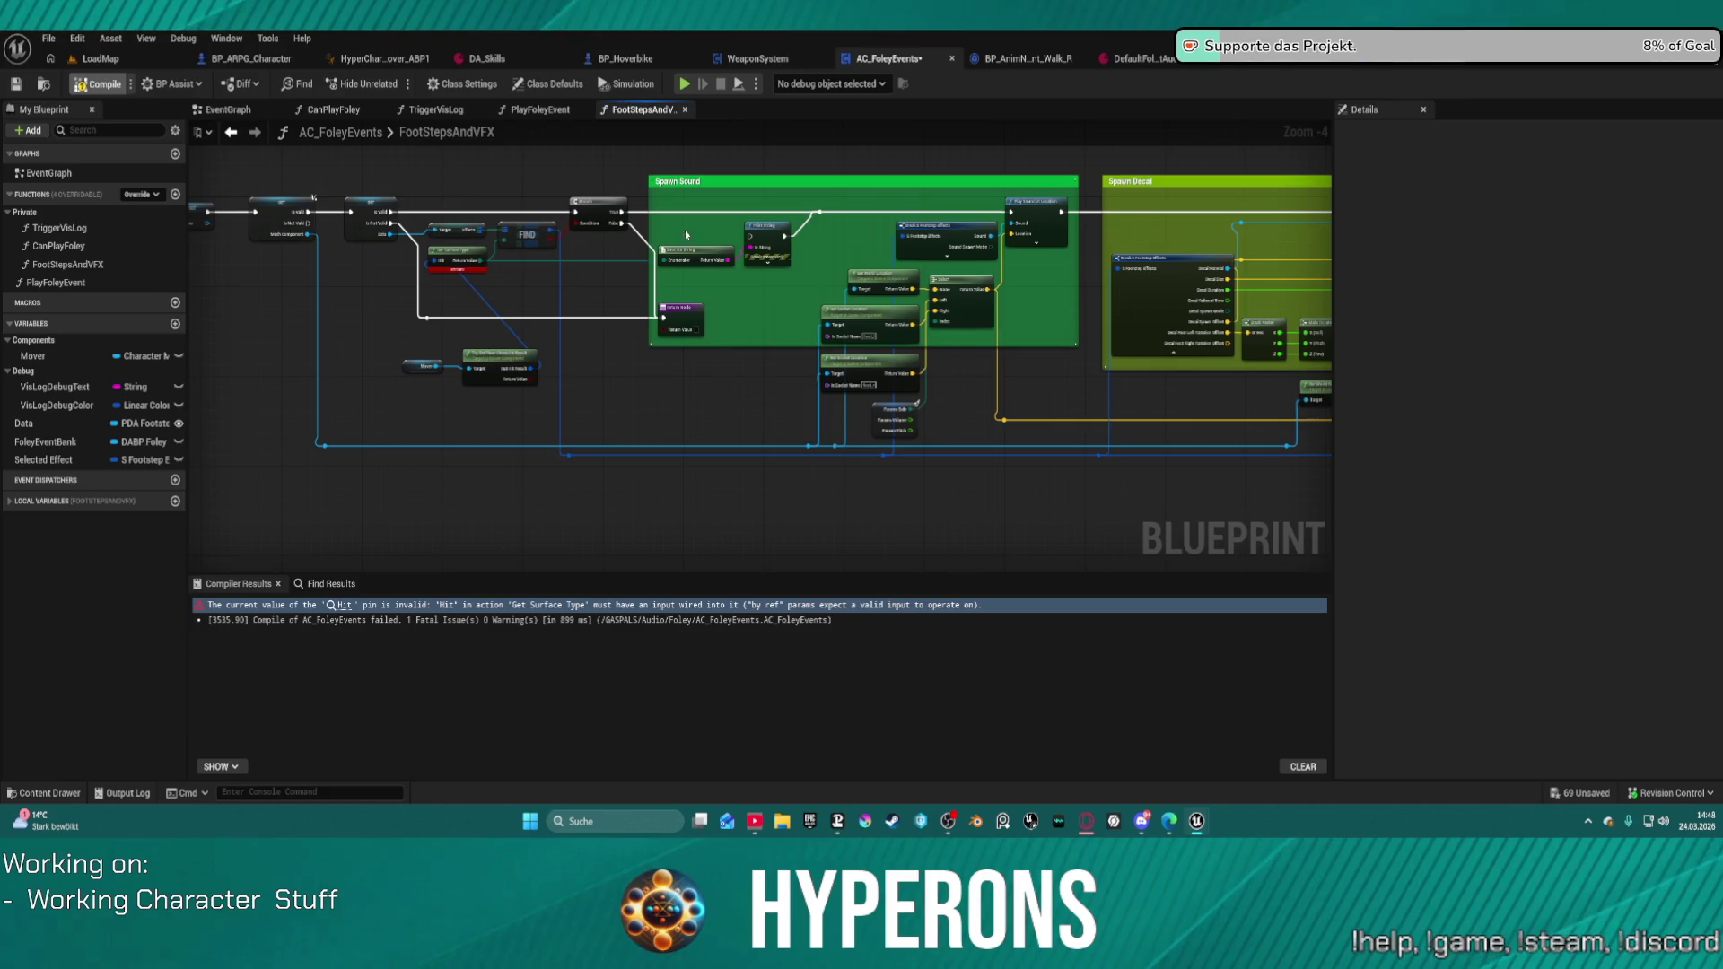
pyautogui.press('F7')
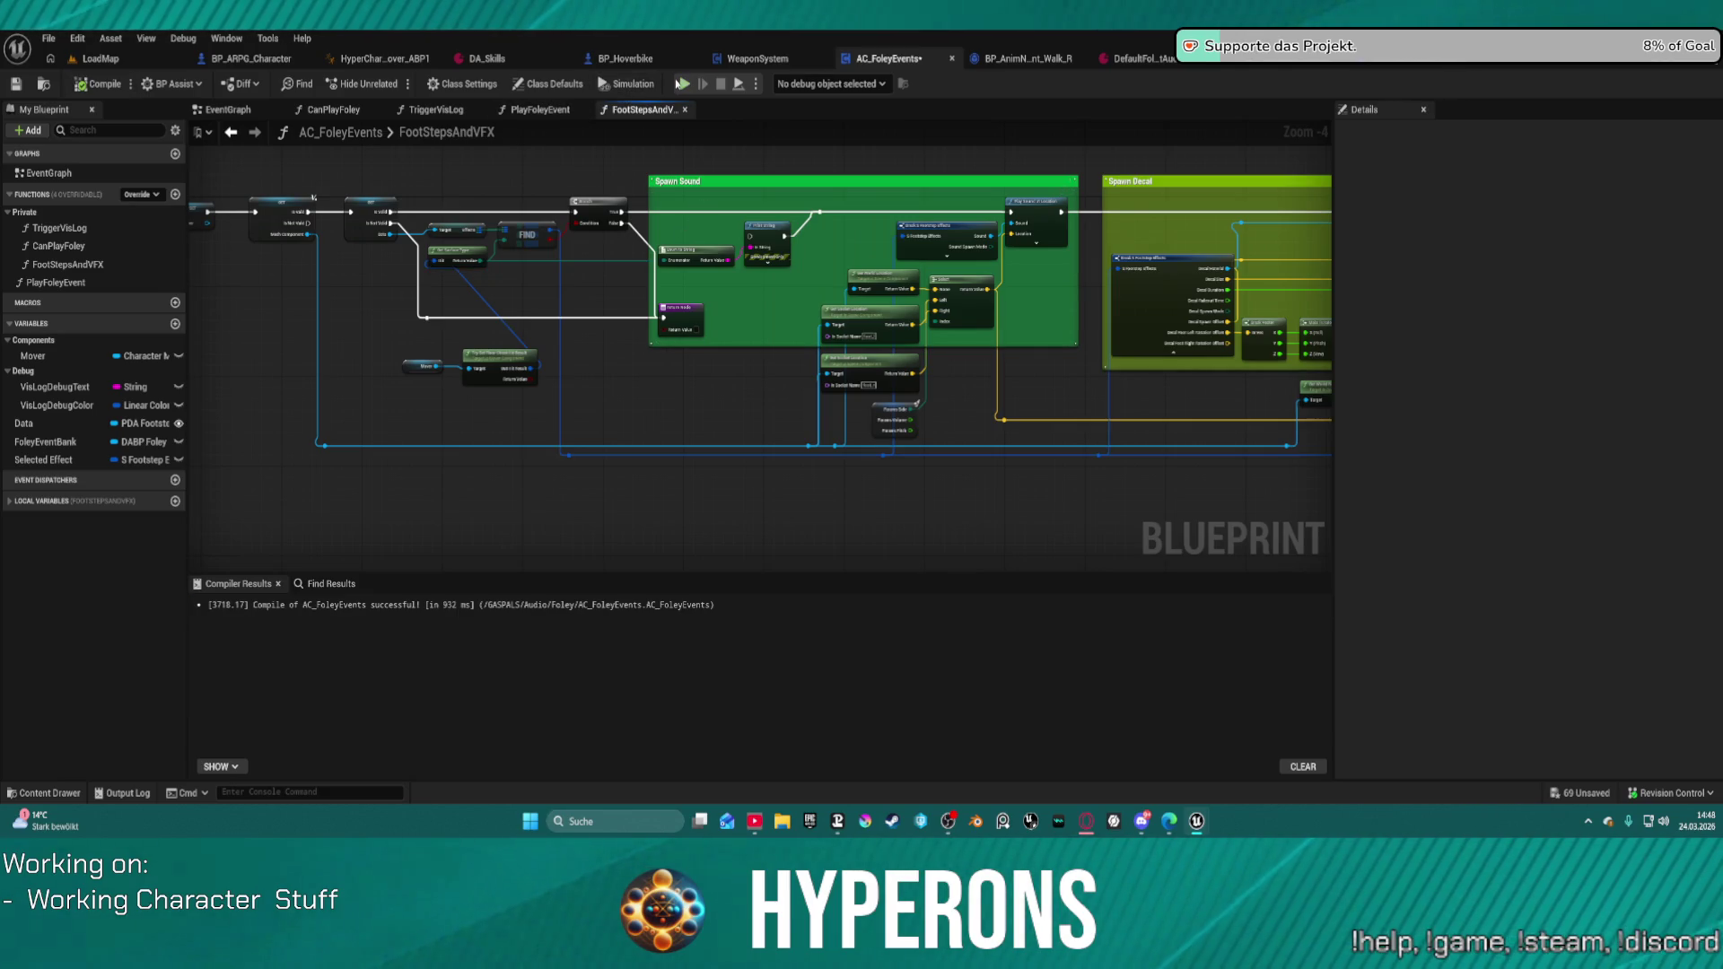
# Step: Move the Mover and floor check nodes up beside Get Surface Type
pyautogui.scroll(4, 502, 364)
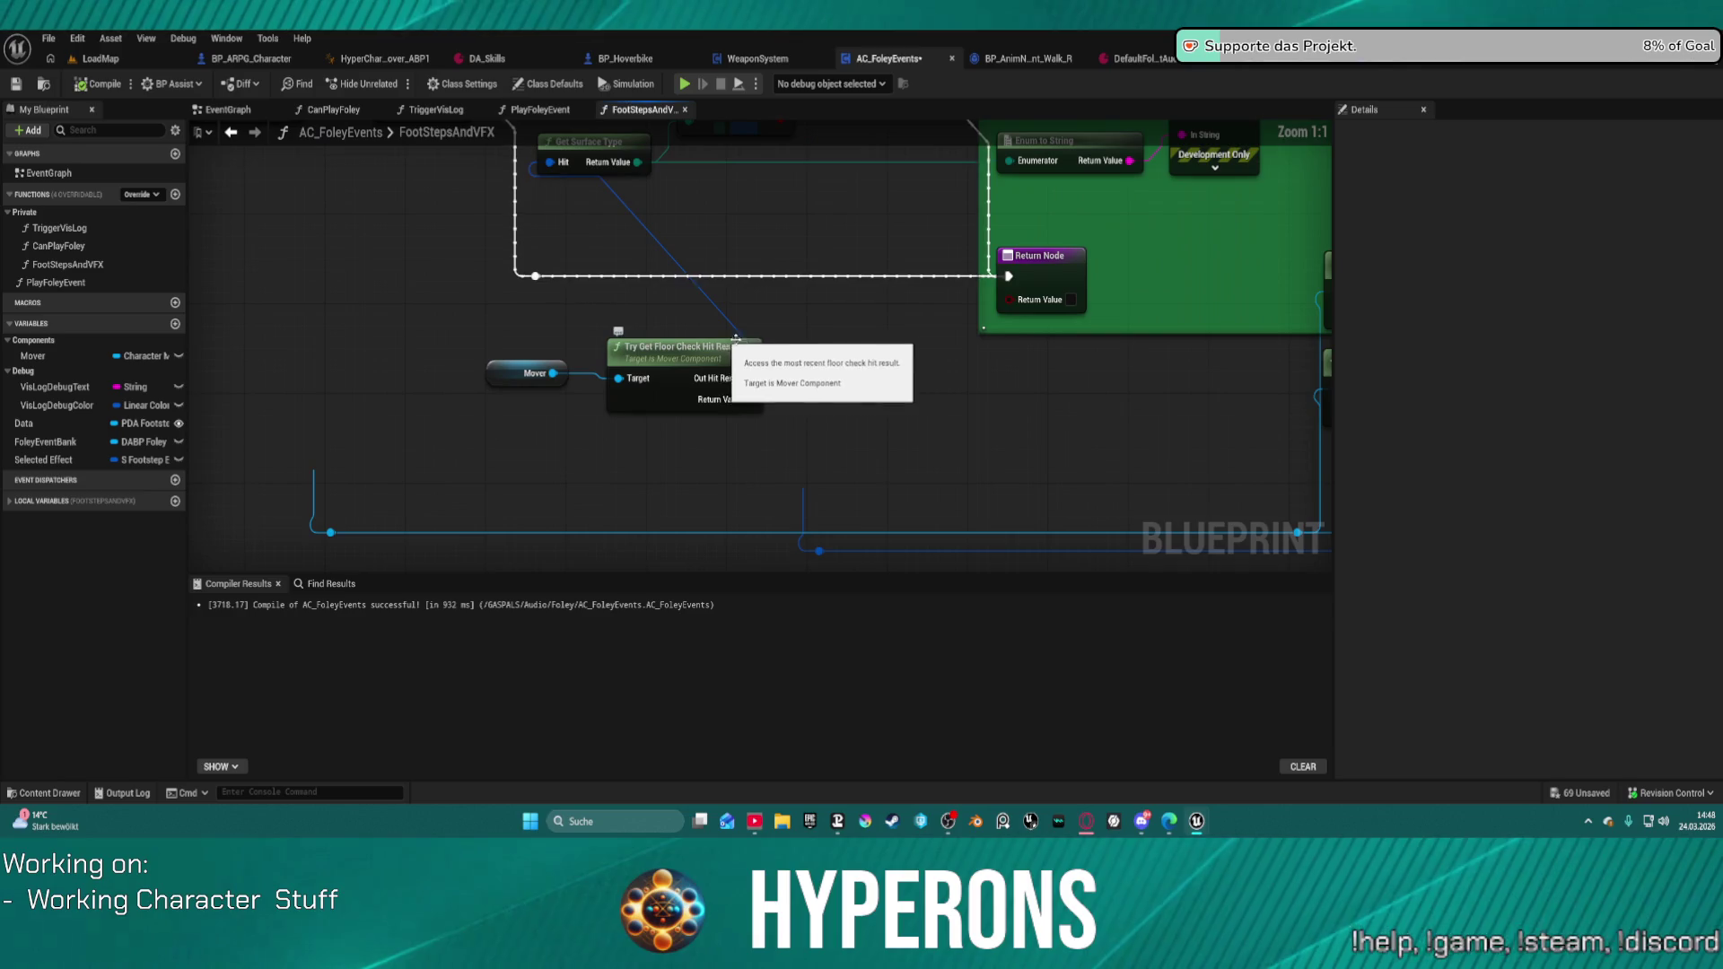
pyautogui.moveTo(781, 422); pyautogui.dragTo(476, 323)
pyautogui.moveTo(664, 387)
pyautogui.mouseDown()
pyautogui.moveTo(437, 235)
pyautogui.moveTo(430, 276)
pyautogui.moveTo(557, 341)
pyautogui.moveTo(518, 390)
pyautogui.moveTo(411, 386)
pyautogui.mouseUp()
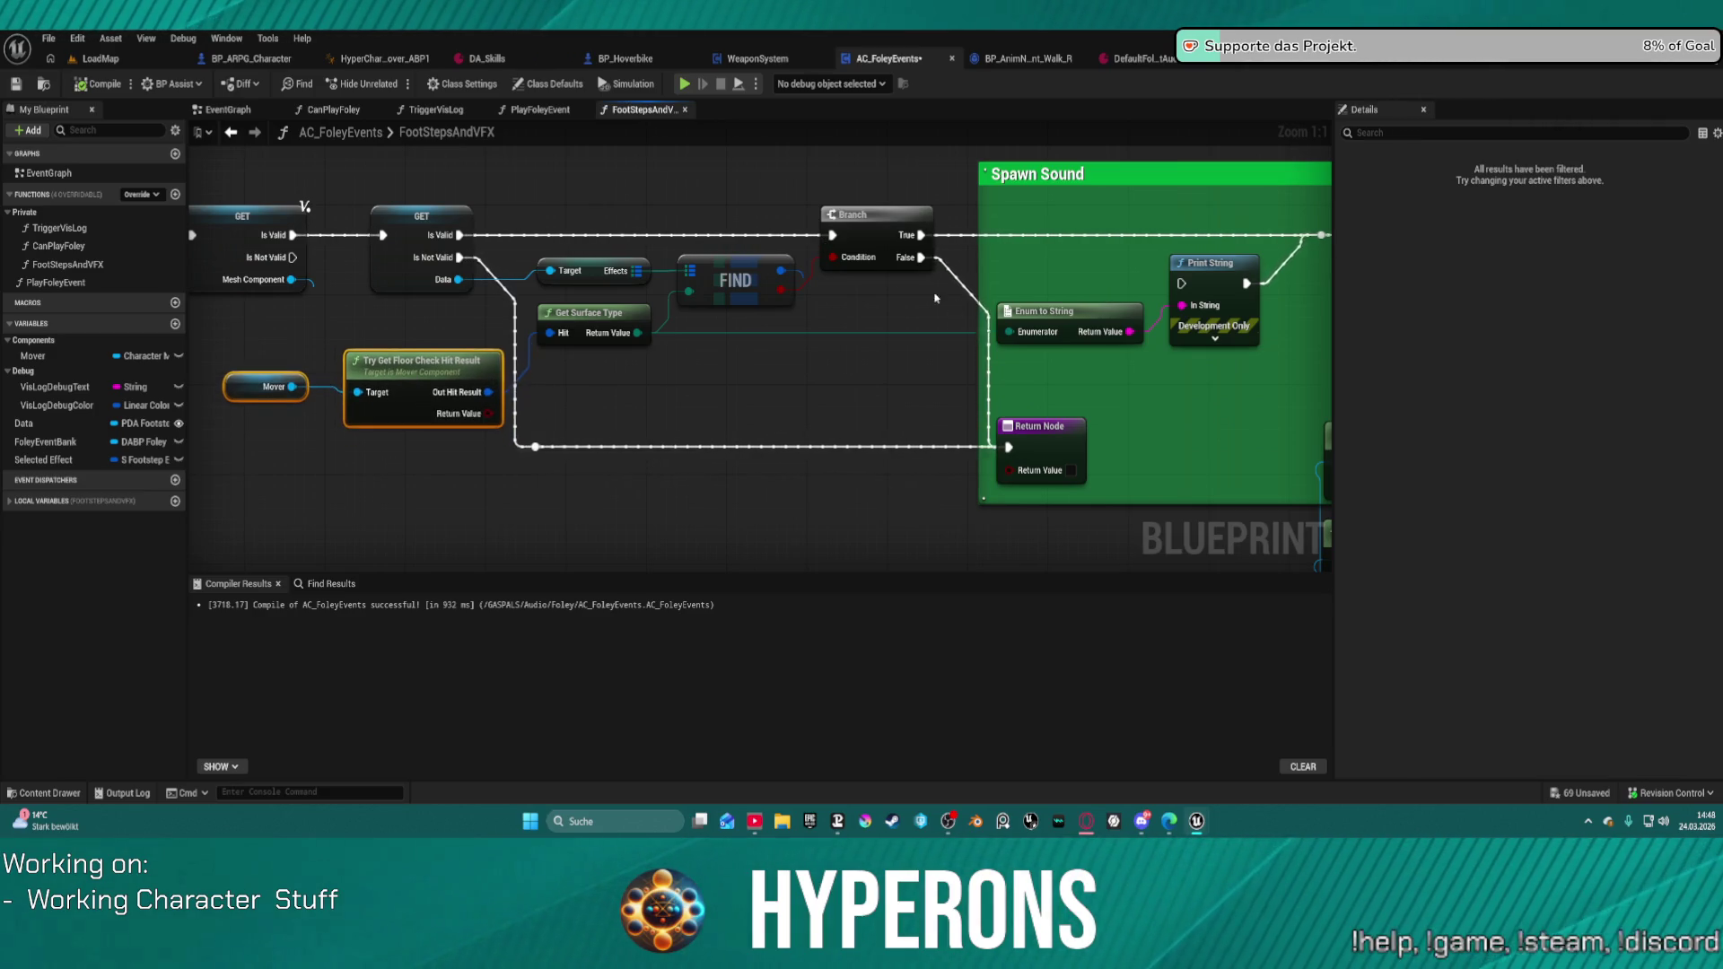
# Step: Feed an AND Boolean node into the Branch condition
pyautogui.moveTo(835, 258); pyautogui.dragTo(838, 328)
pyautogui.write('a')
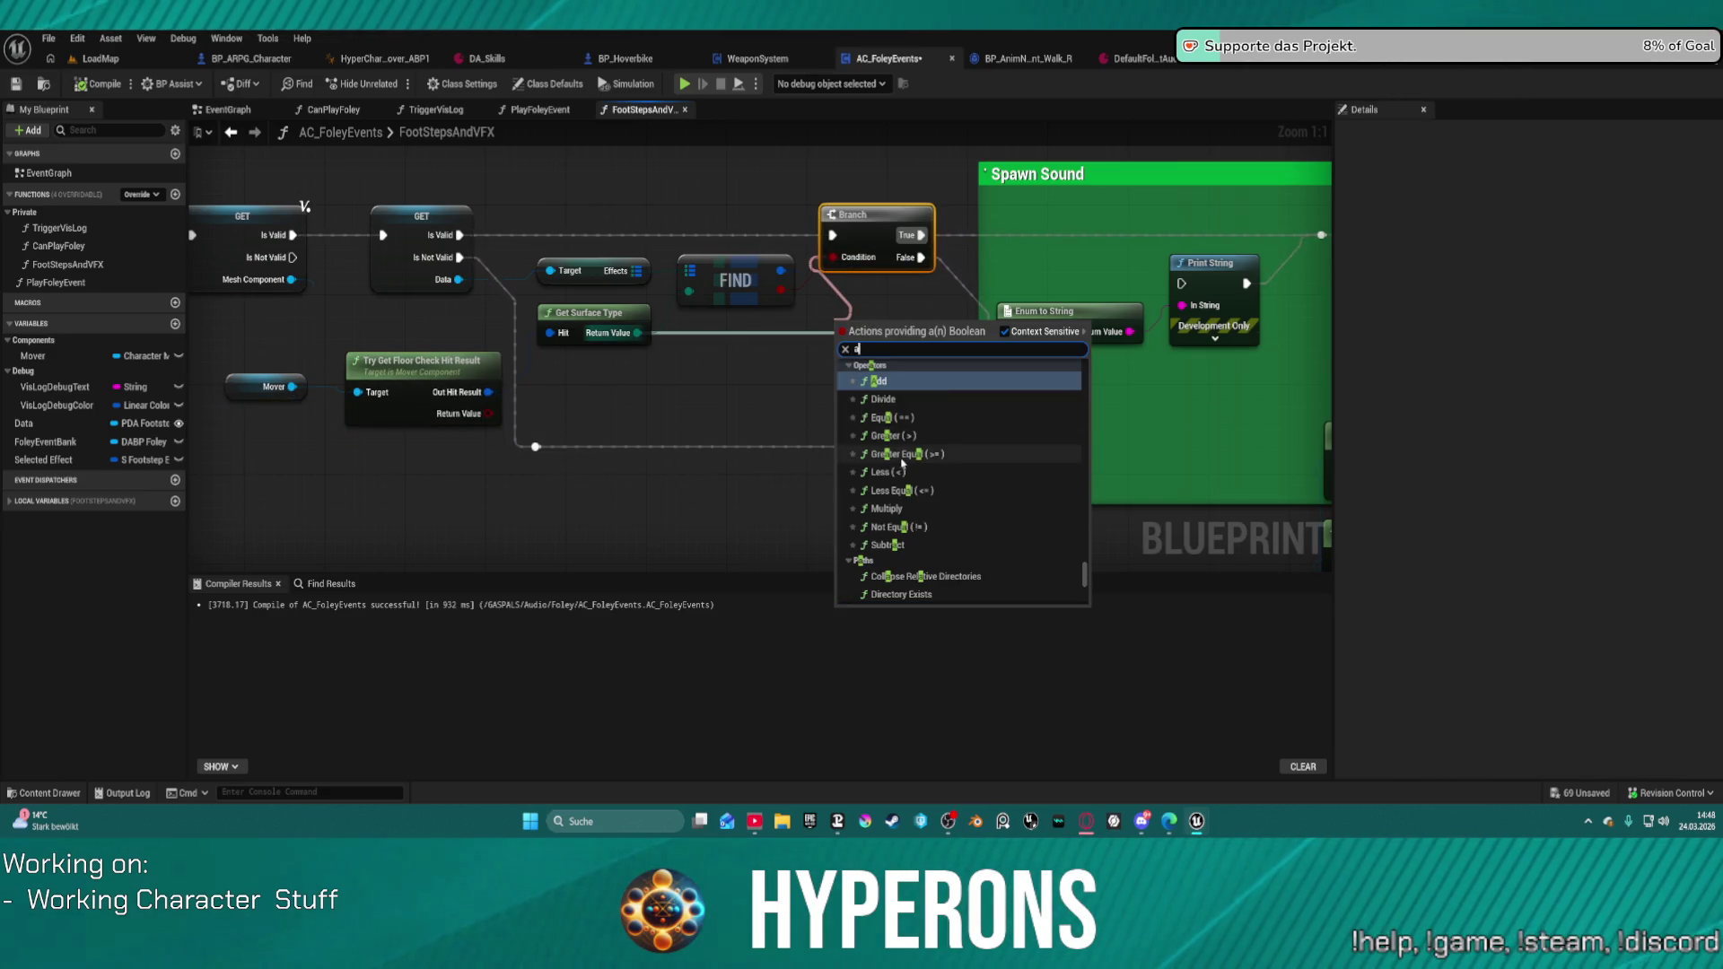
pyautogui.write('md')
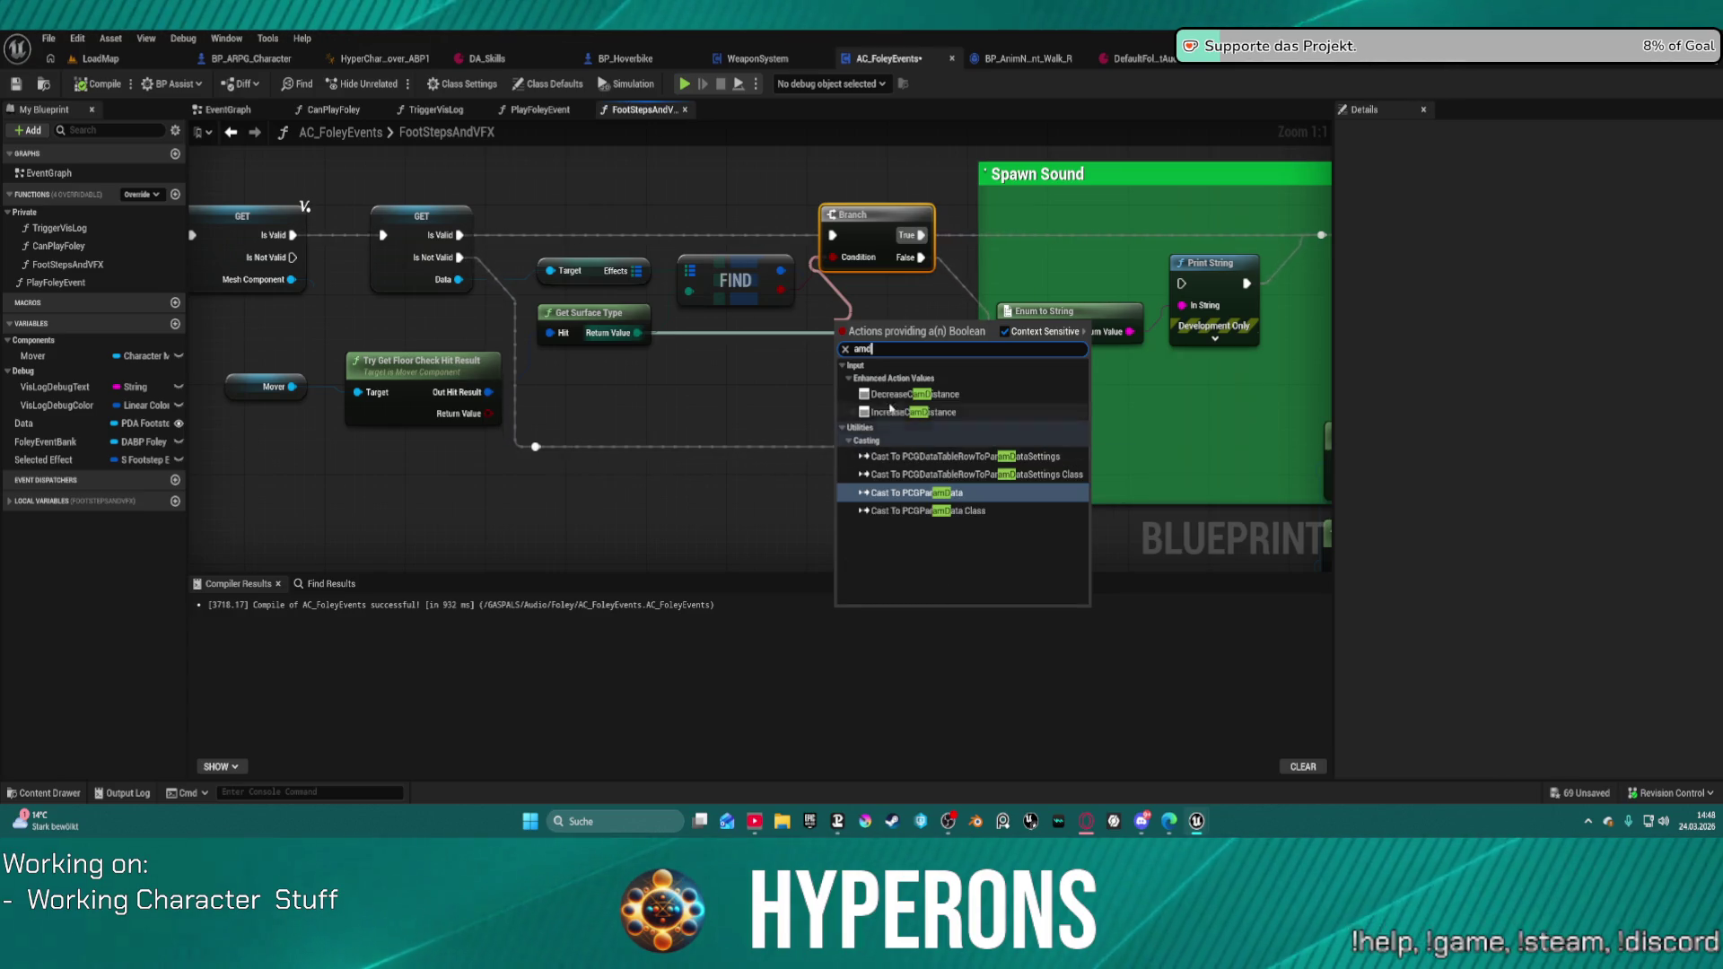
pyautogui.press('Escape')
pyautogui.moveTo(835, 258); pyautogui.dragTo(823, 339)
pyautogui.write('an')
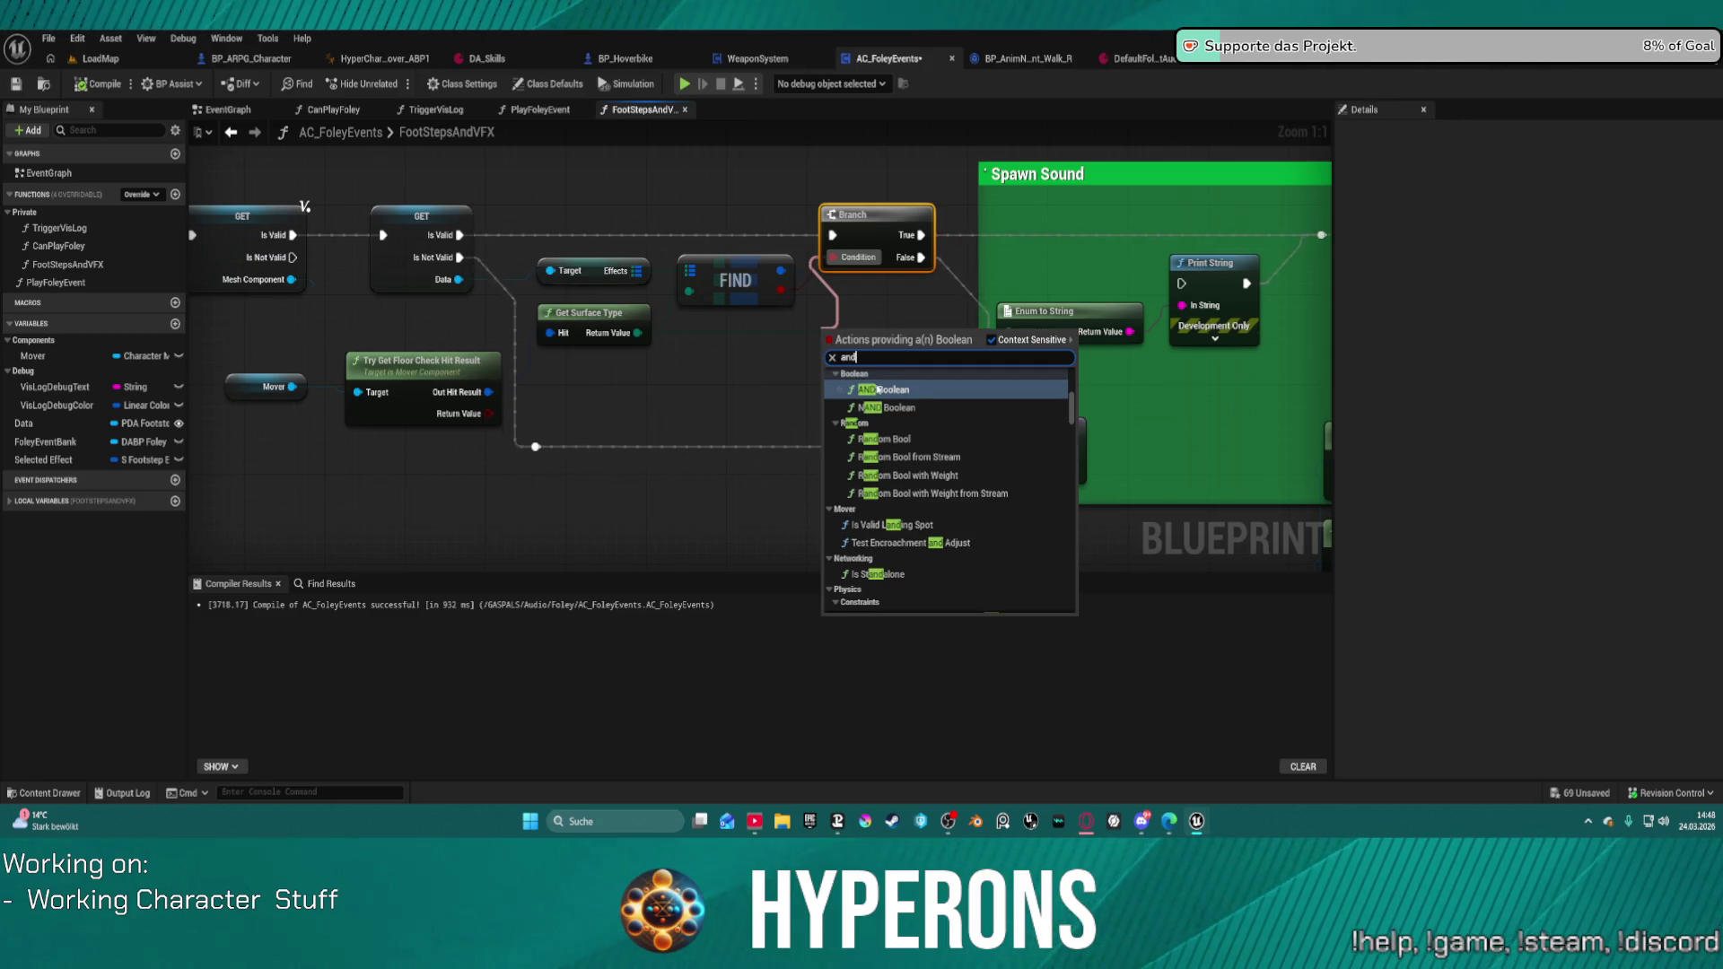
pyautogui.click(879, 390)
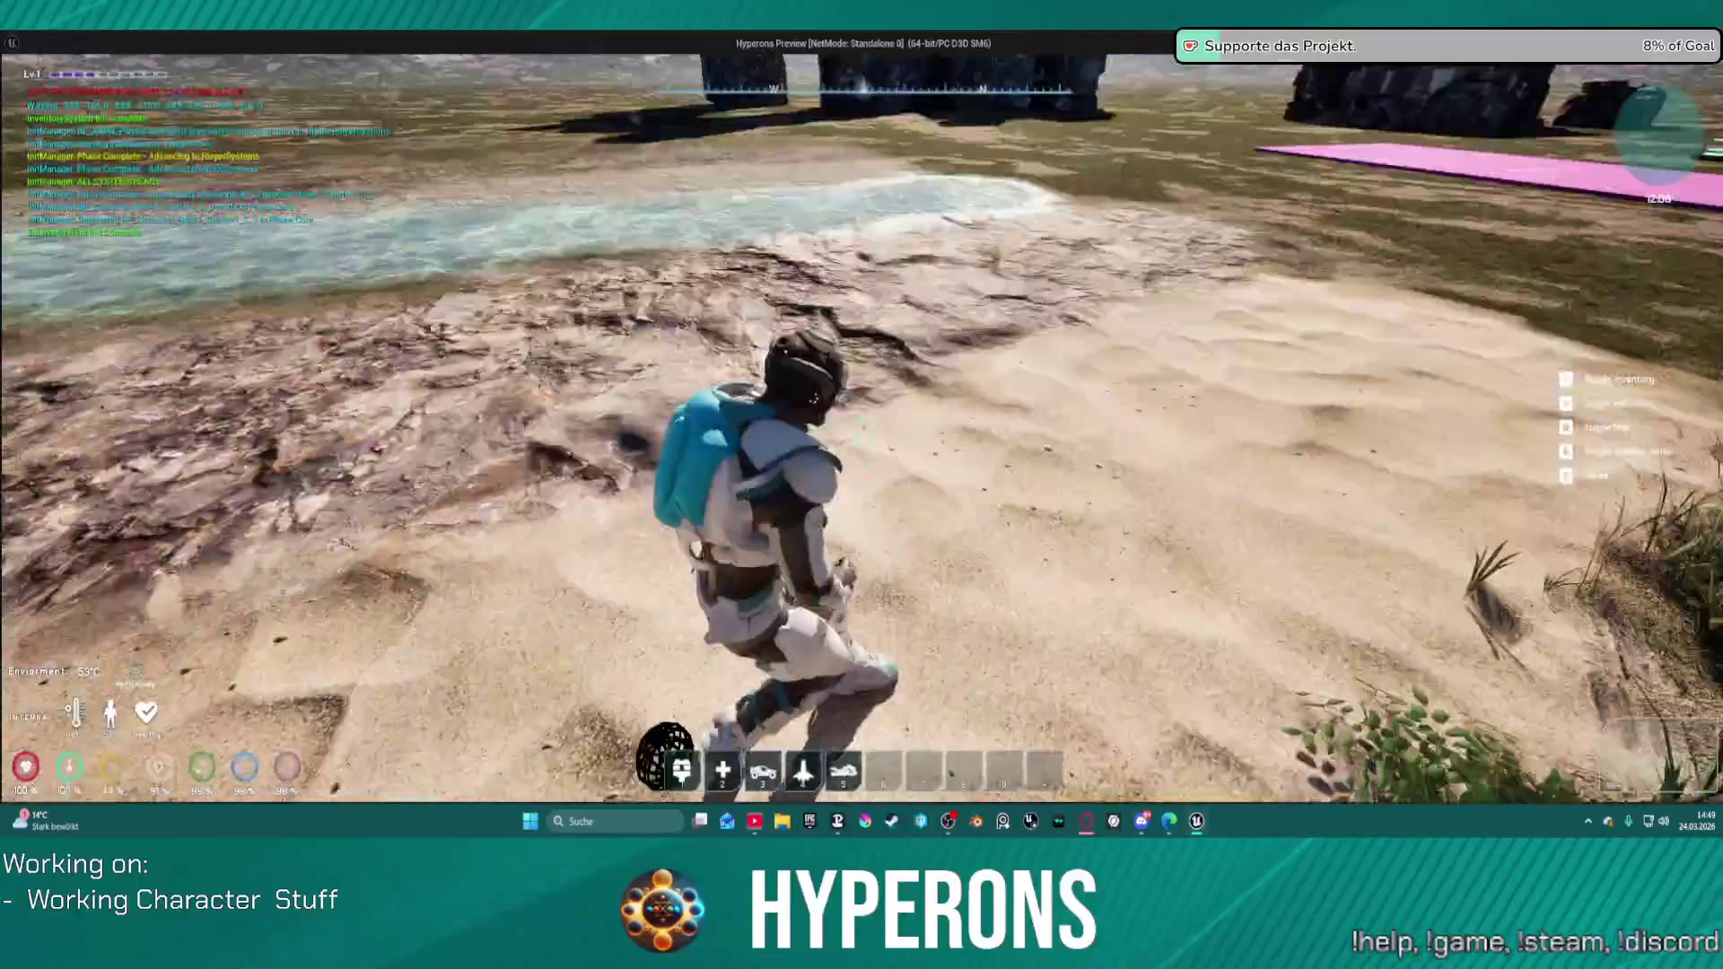
# Step: Stop the play session and add a breakpoint on the mesh component GET node
pyautogui.press('Escape')
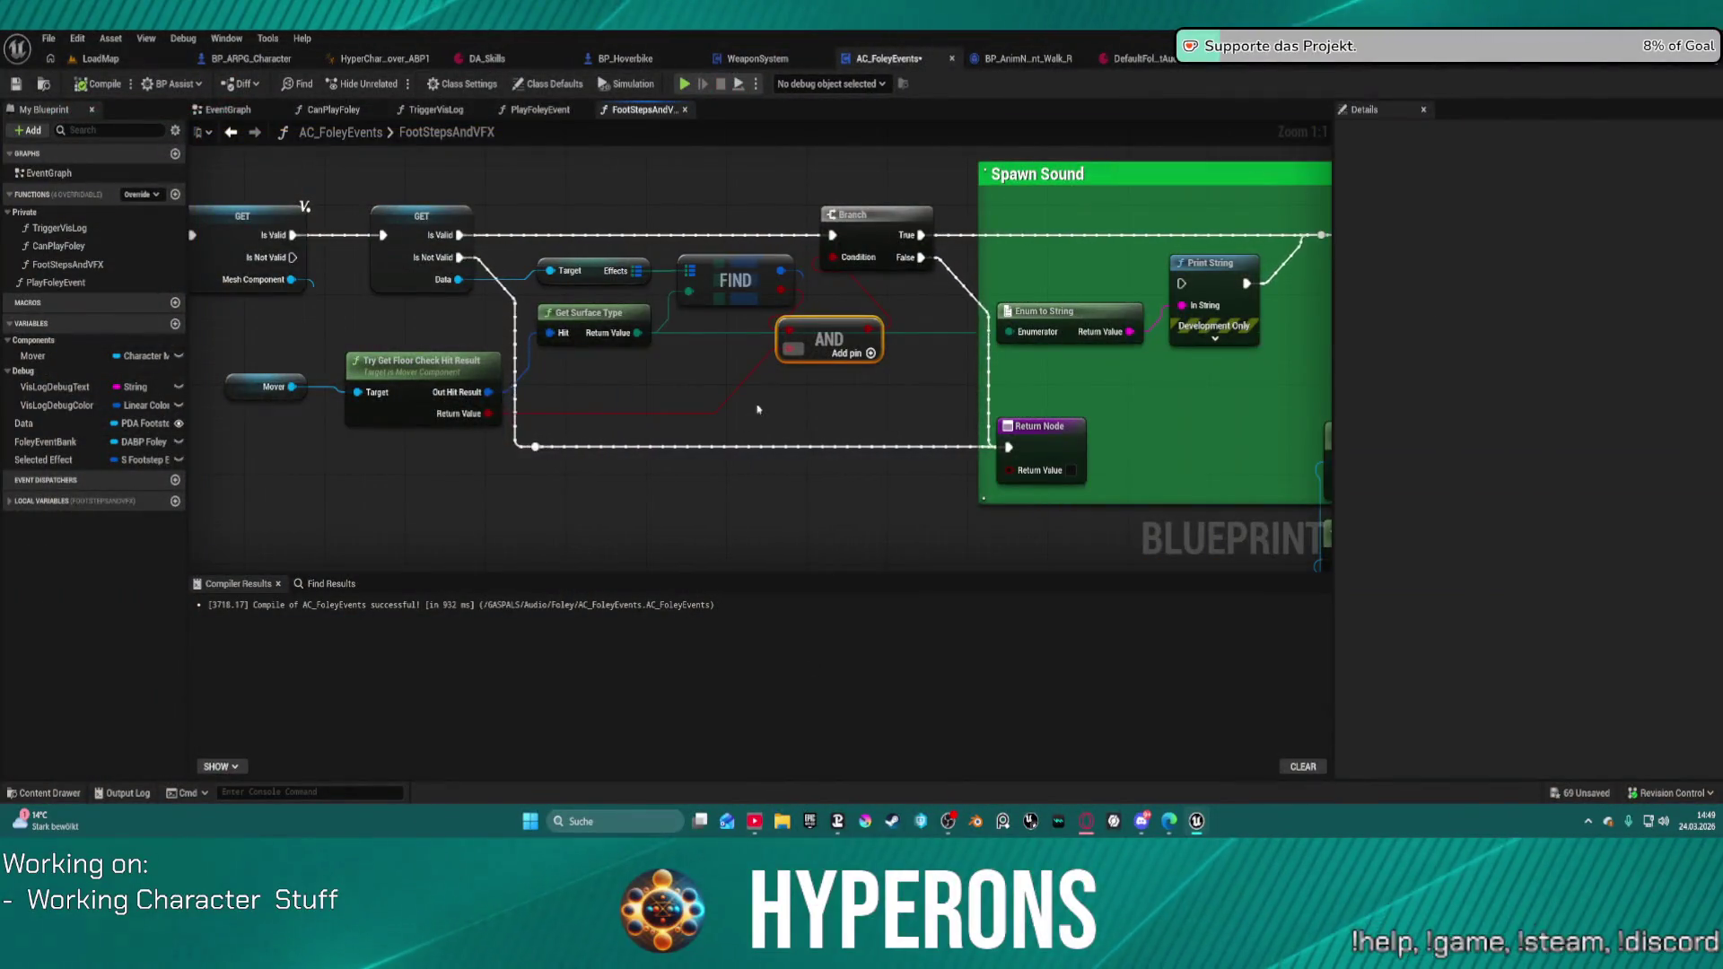
pyautogui.moveTo(1325, 425); pyautogui.dragTo(1326, 345)
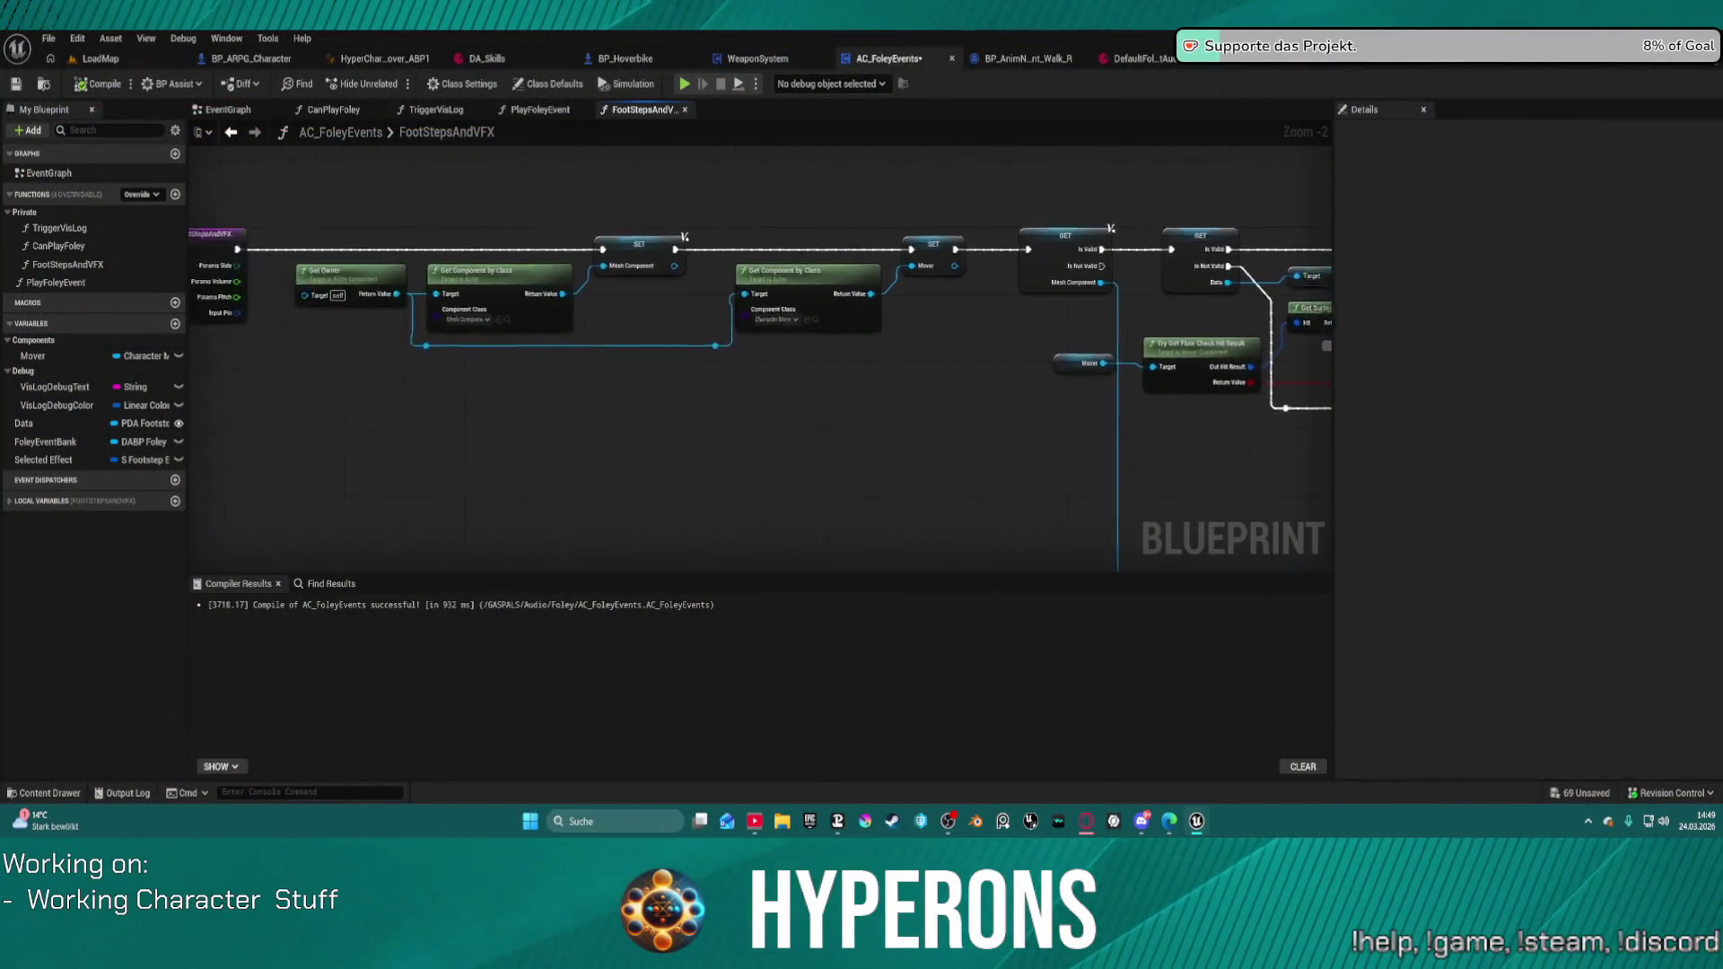
pyautogui.rightClick(826, 237)
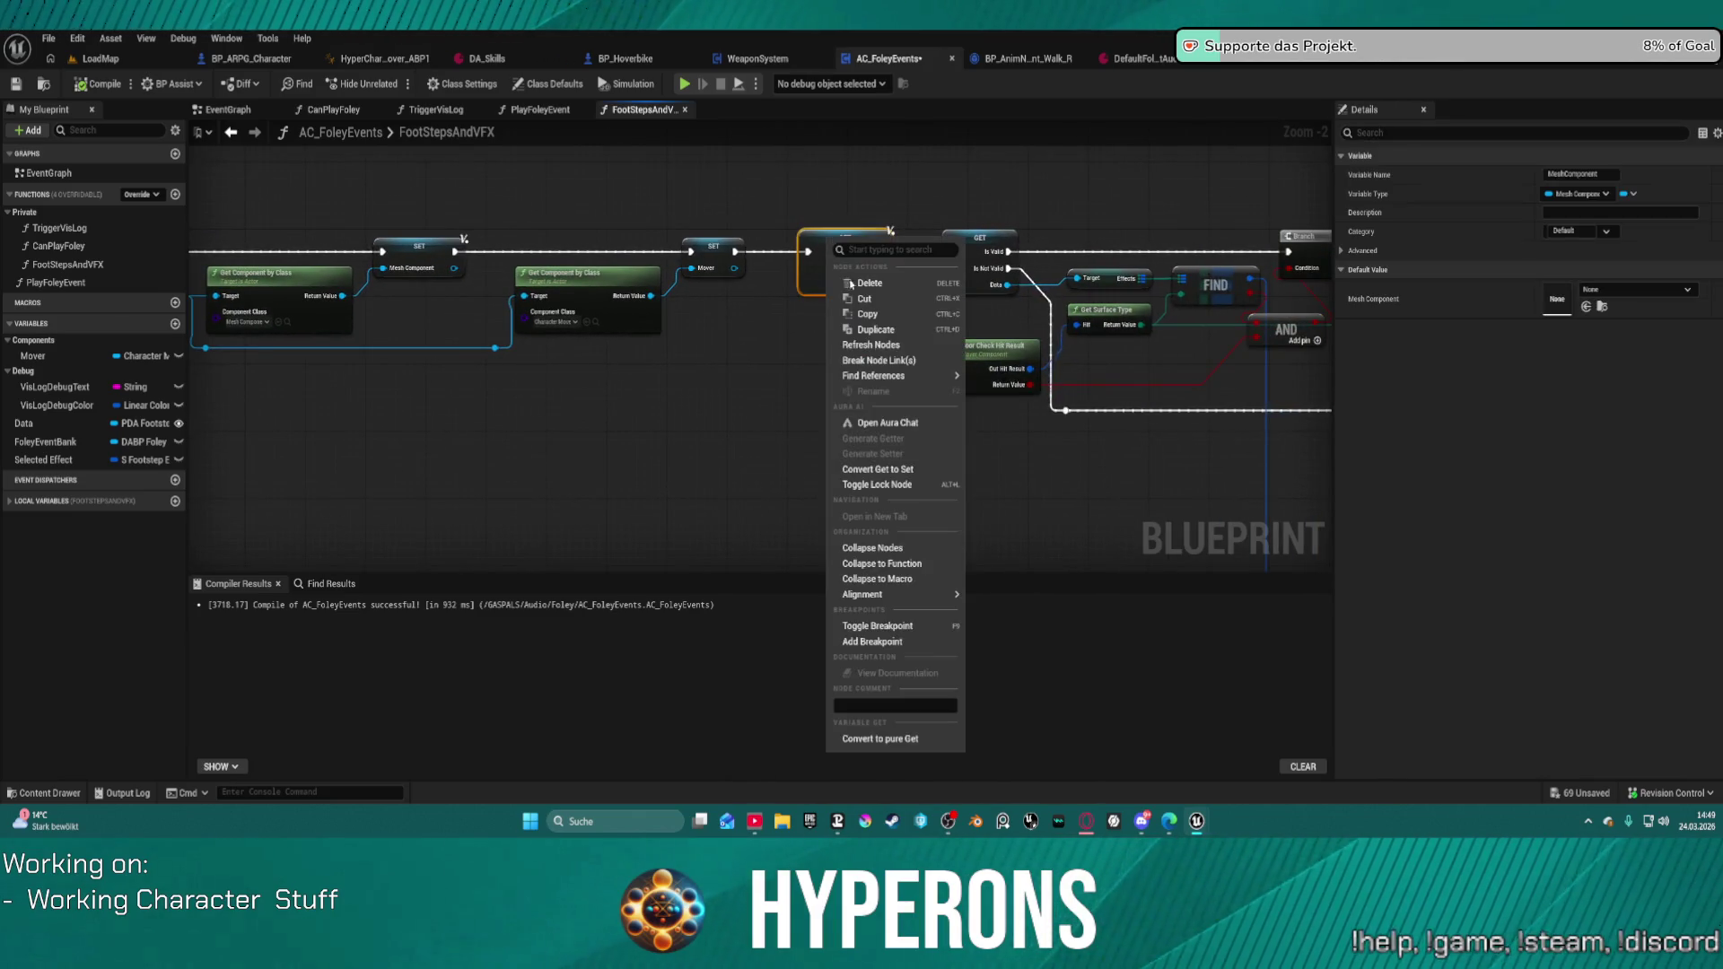
pyautogui.click(884, 650)
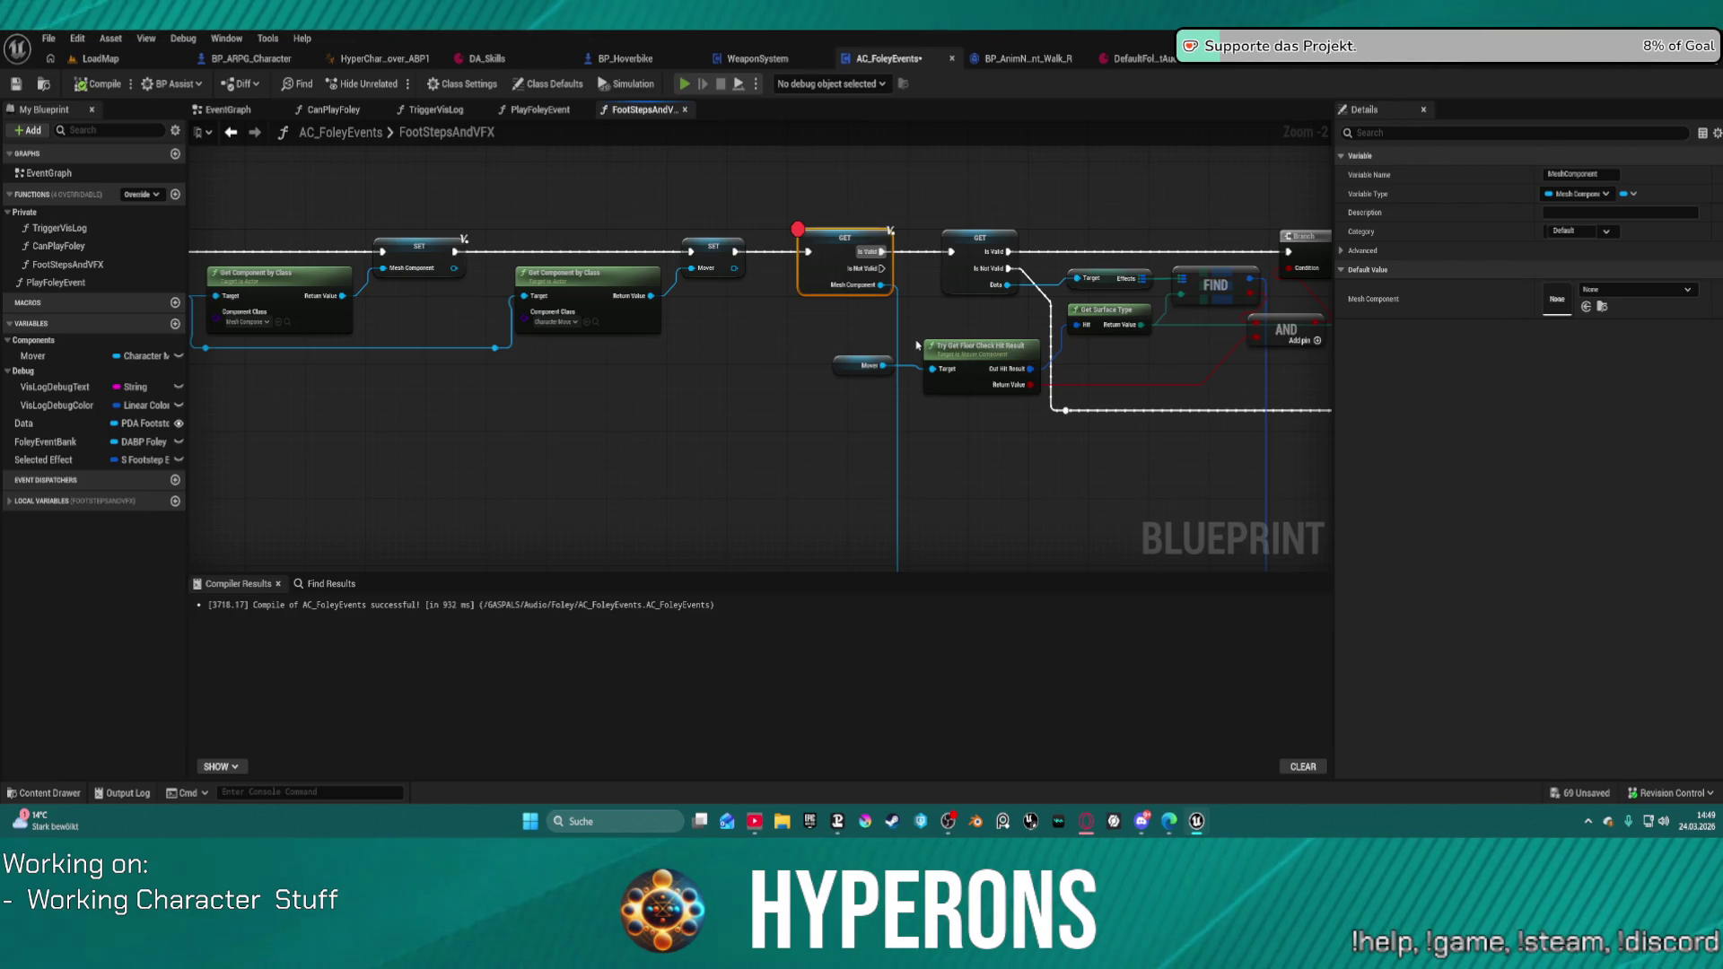
# Step: Run the game and step to the Branch, expanding the found MS_Footstep_Carpet values
pyautogui.hotkey('alt', 'p')
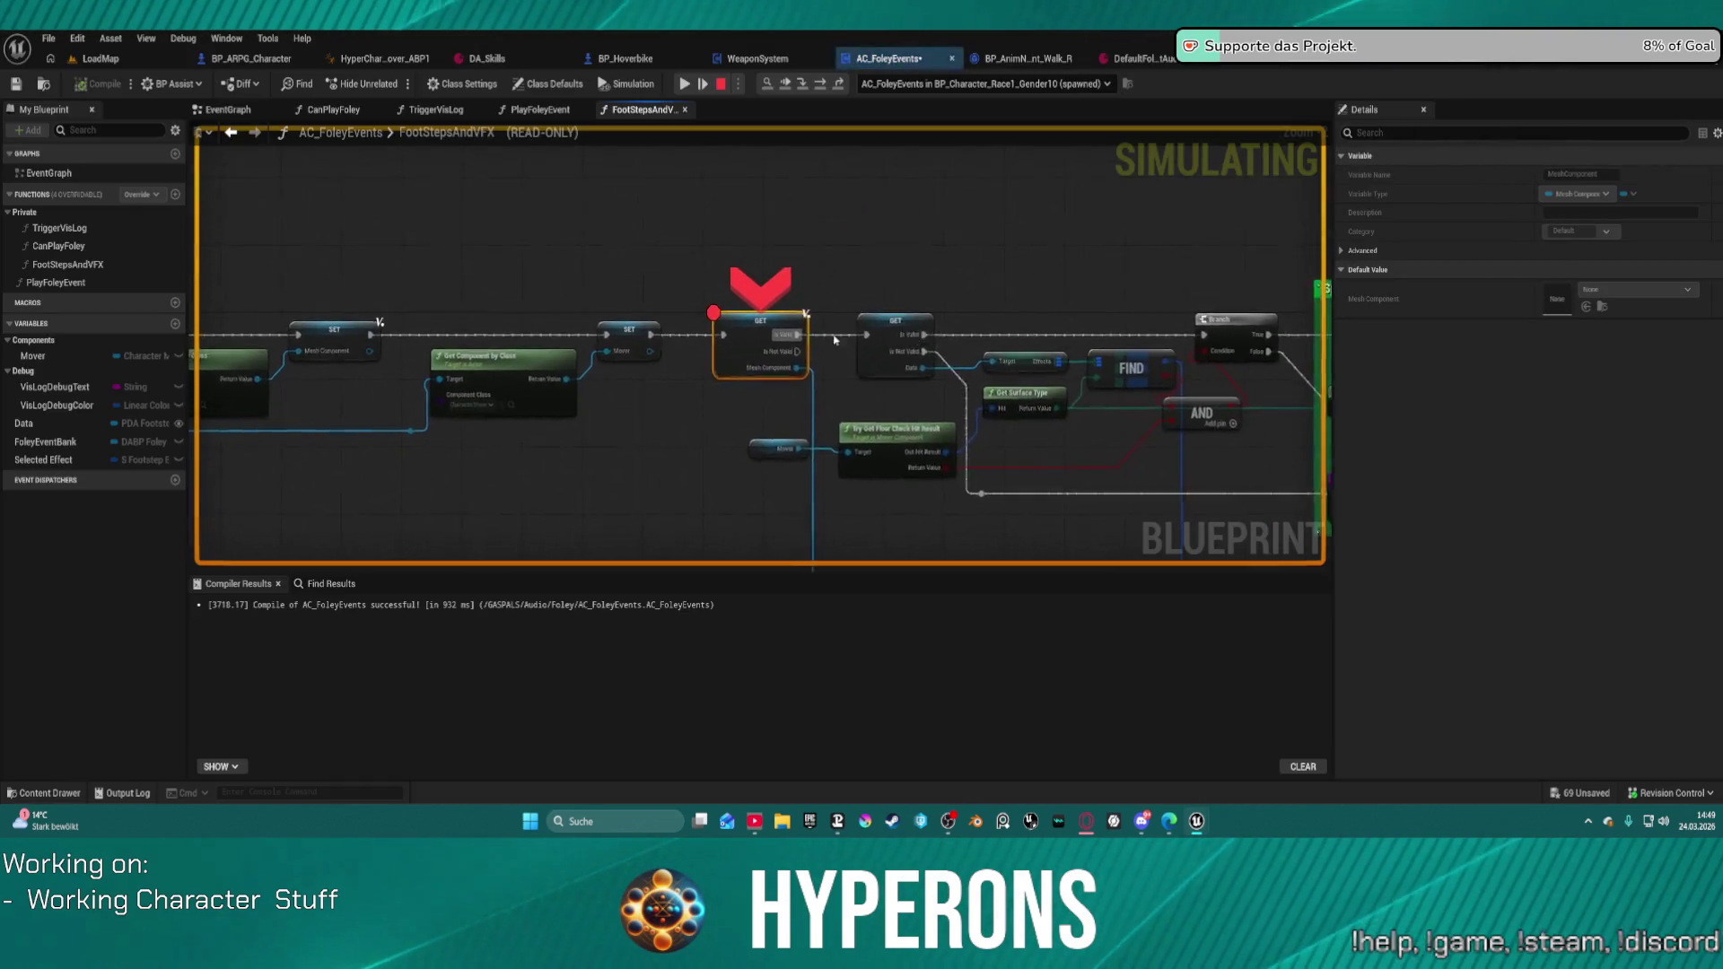
pyautogui.moveTo(773, 387)
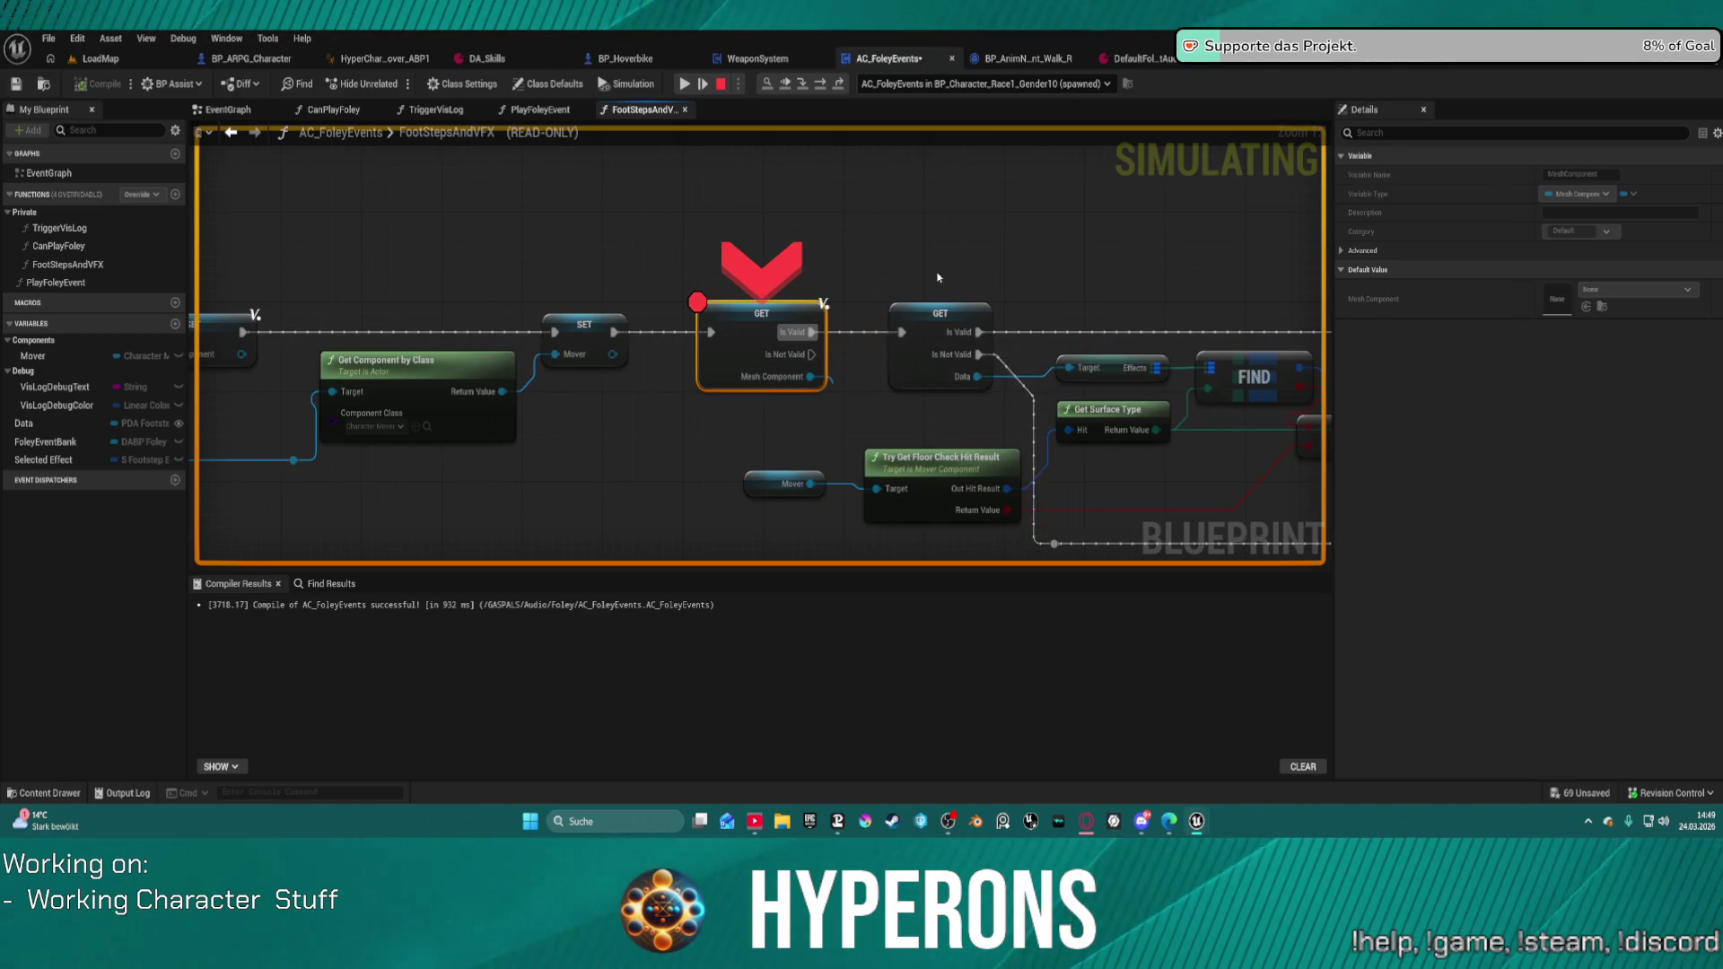
pyautogui.click(819, 85)
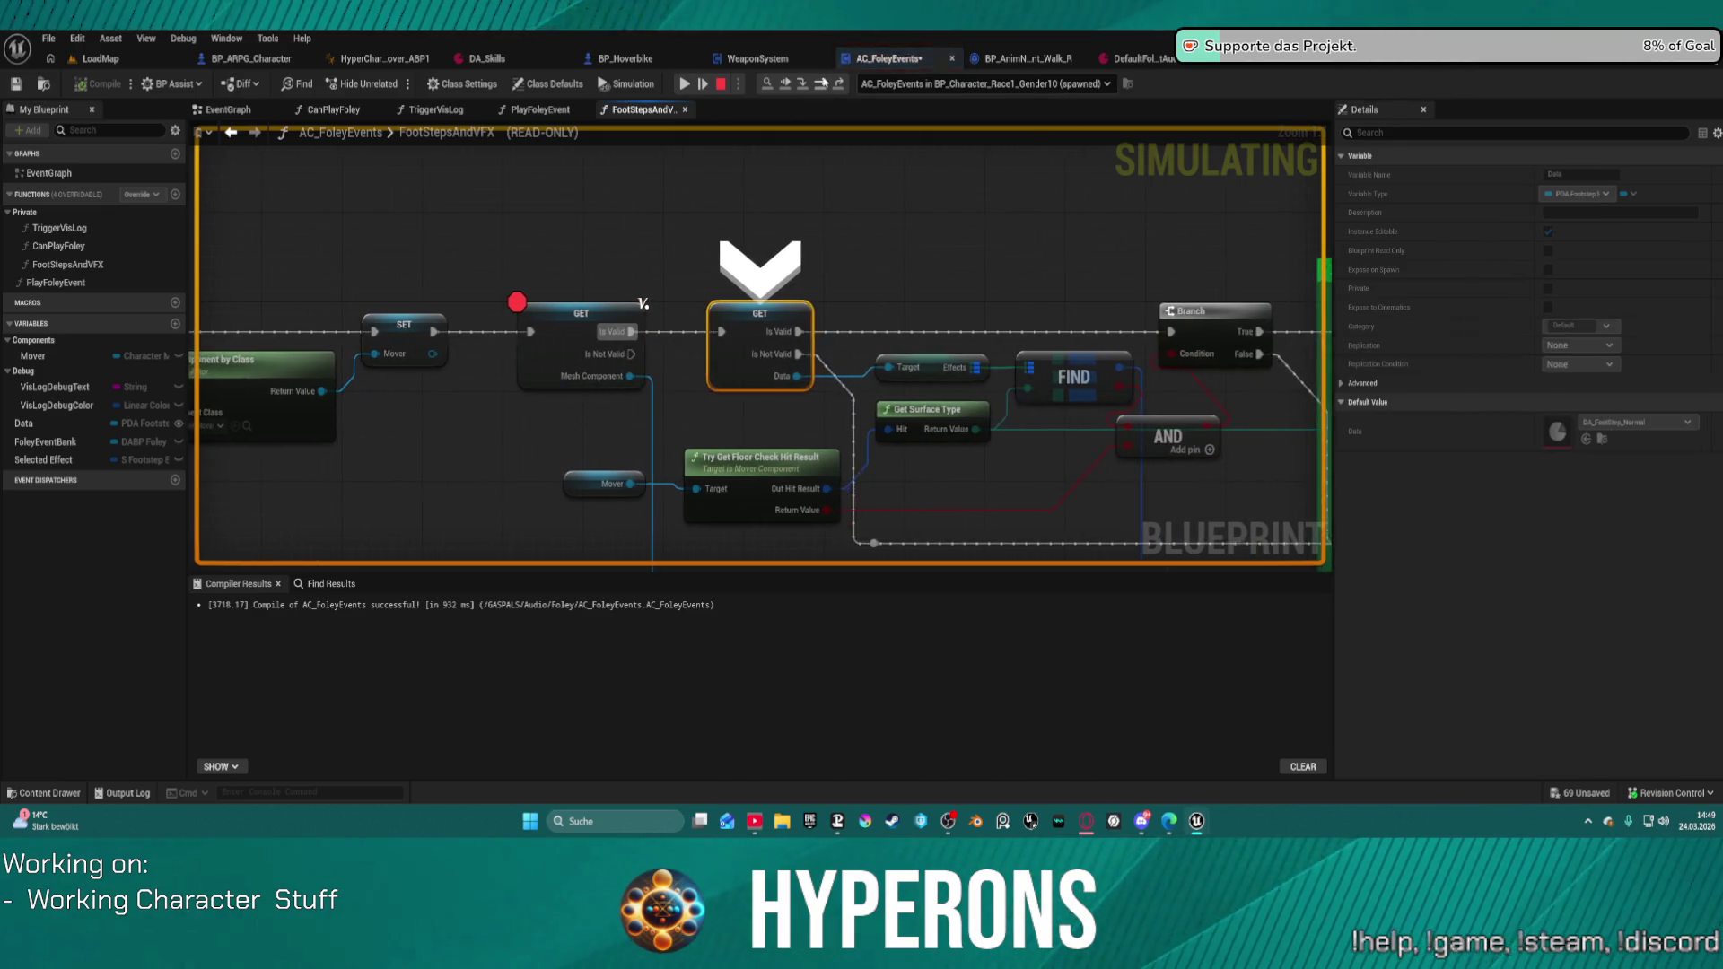
pyautogui.click(819, 85)
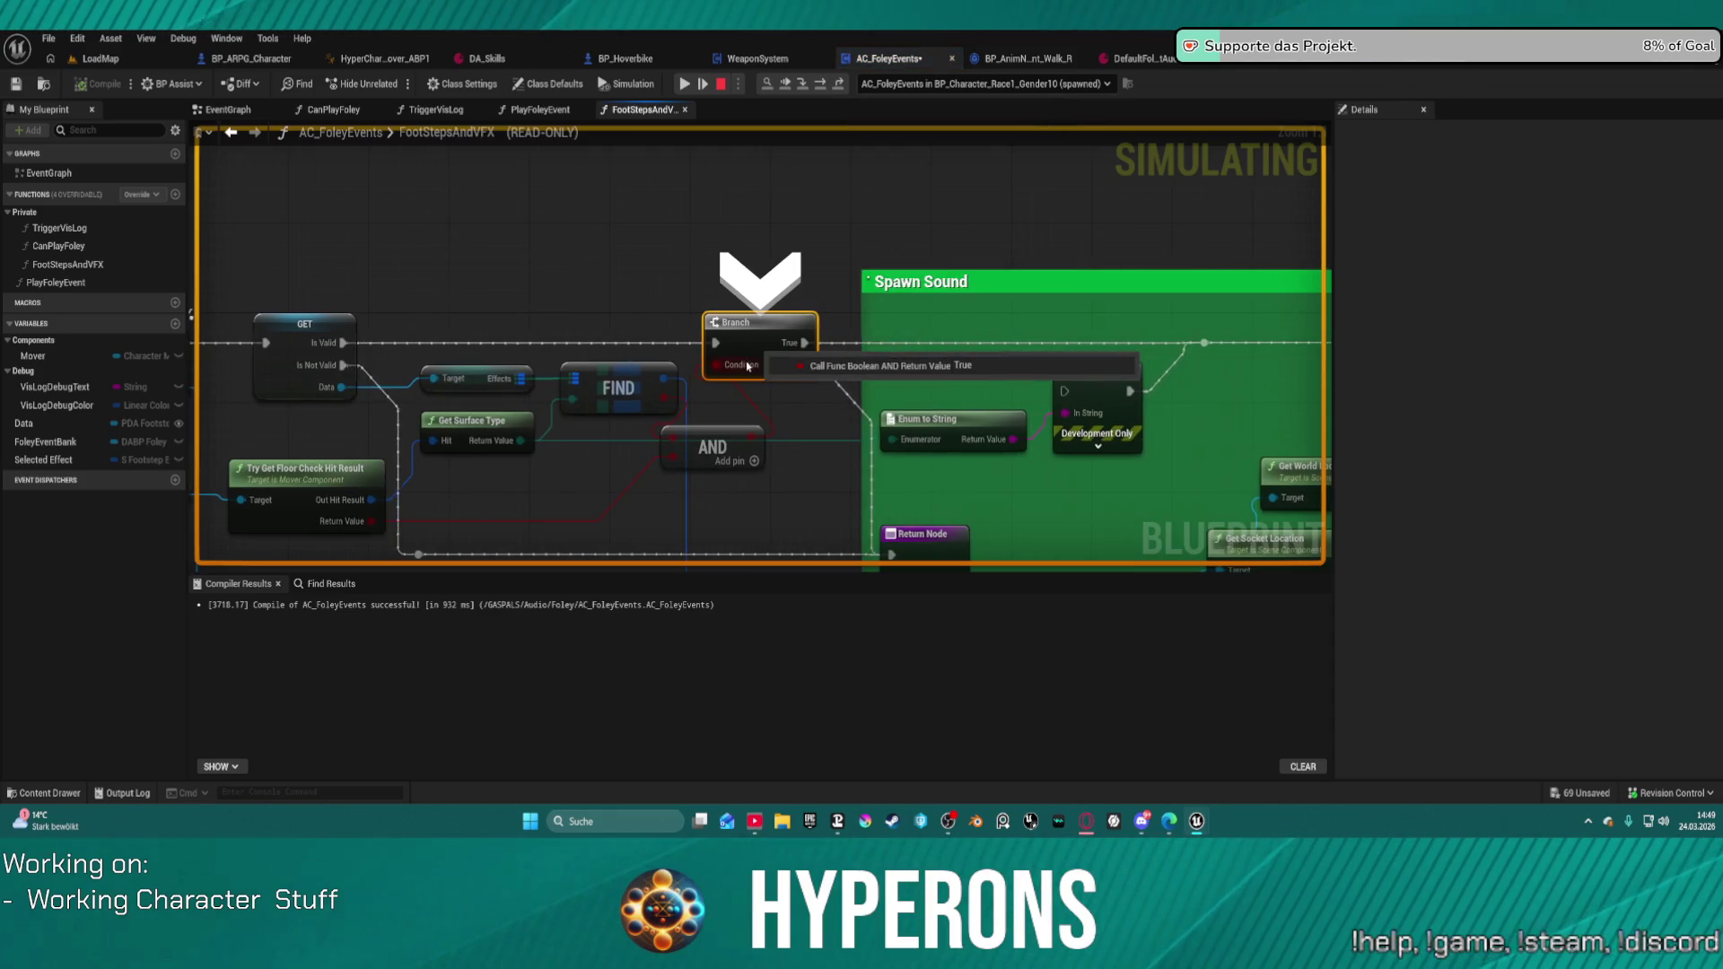
pyautogui.moveTo(658, 380)
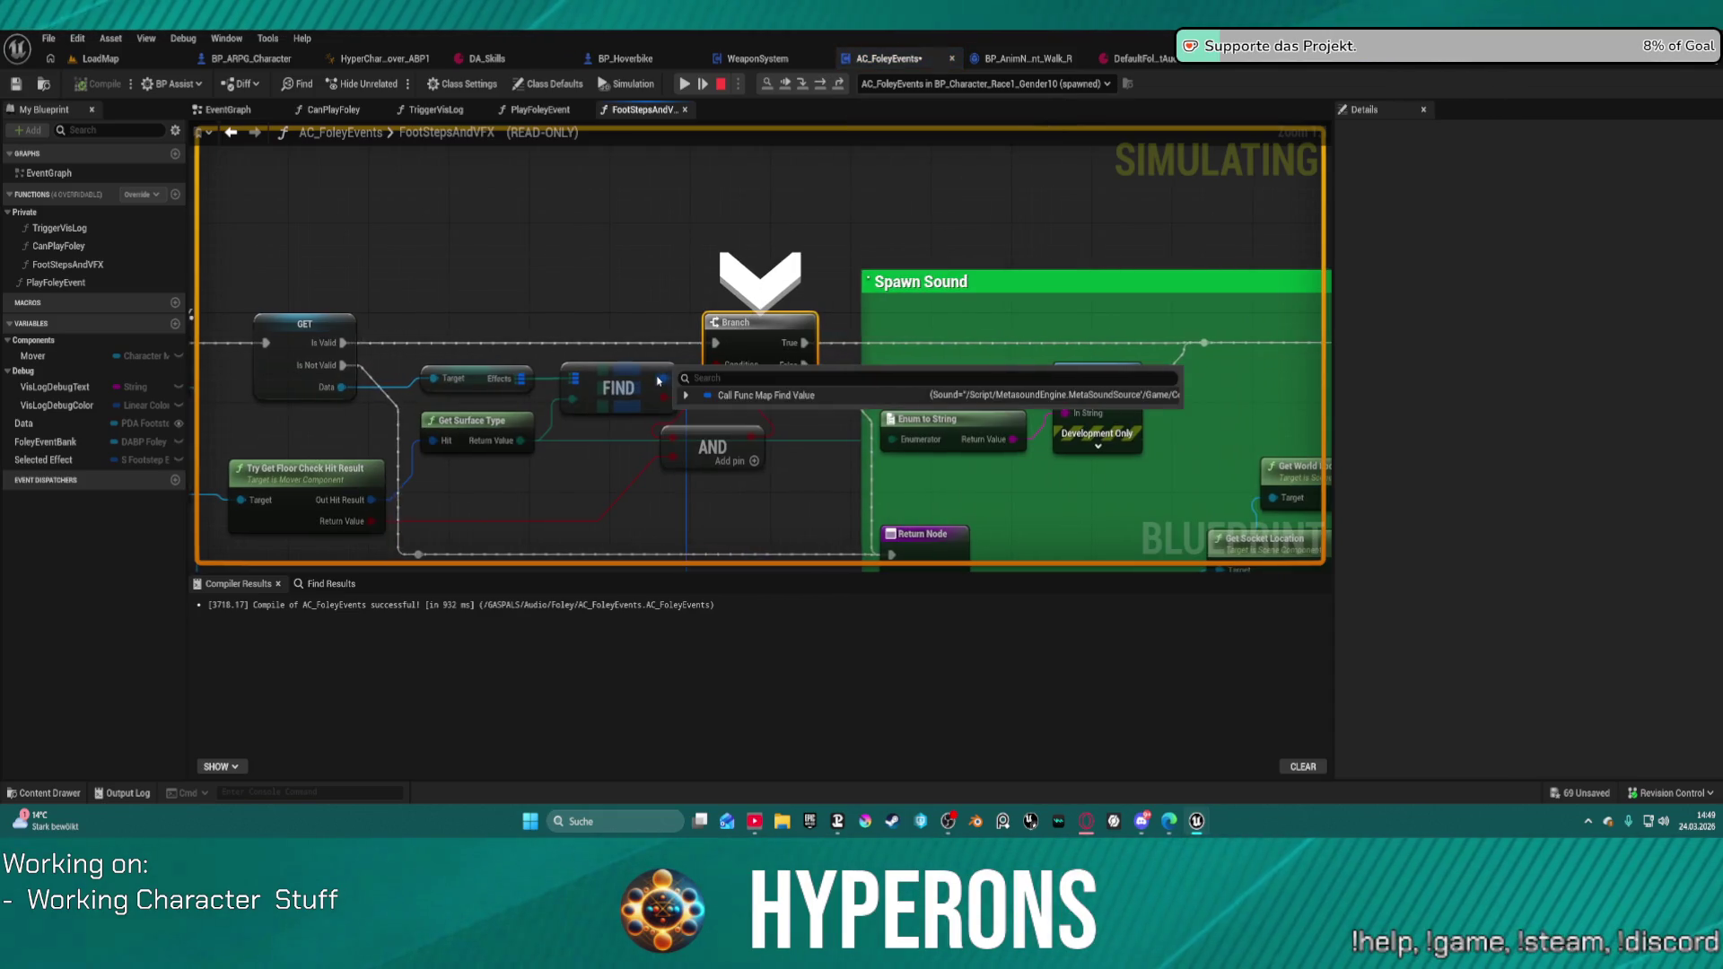
pyautogui.click(686, 394)
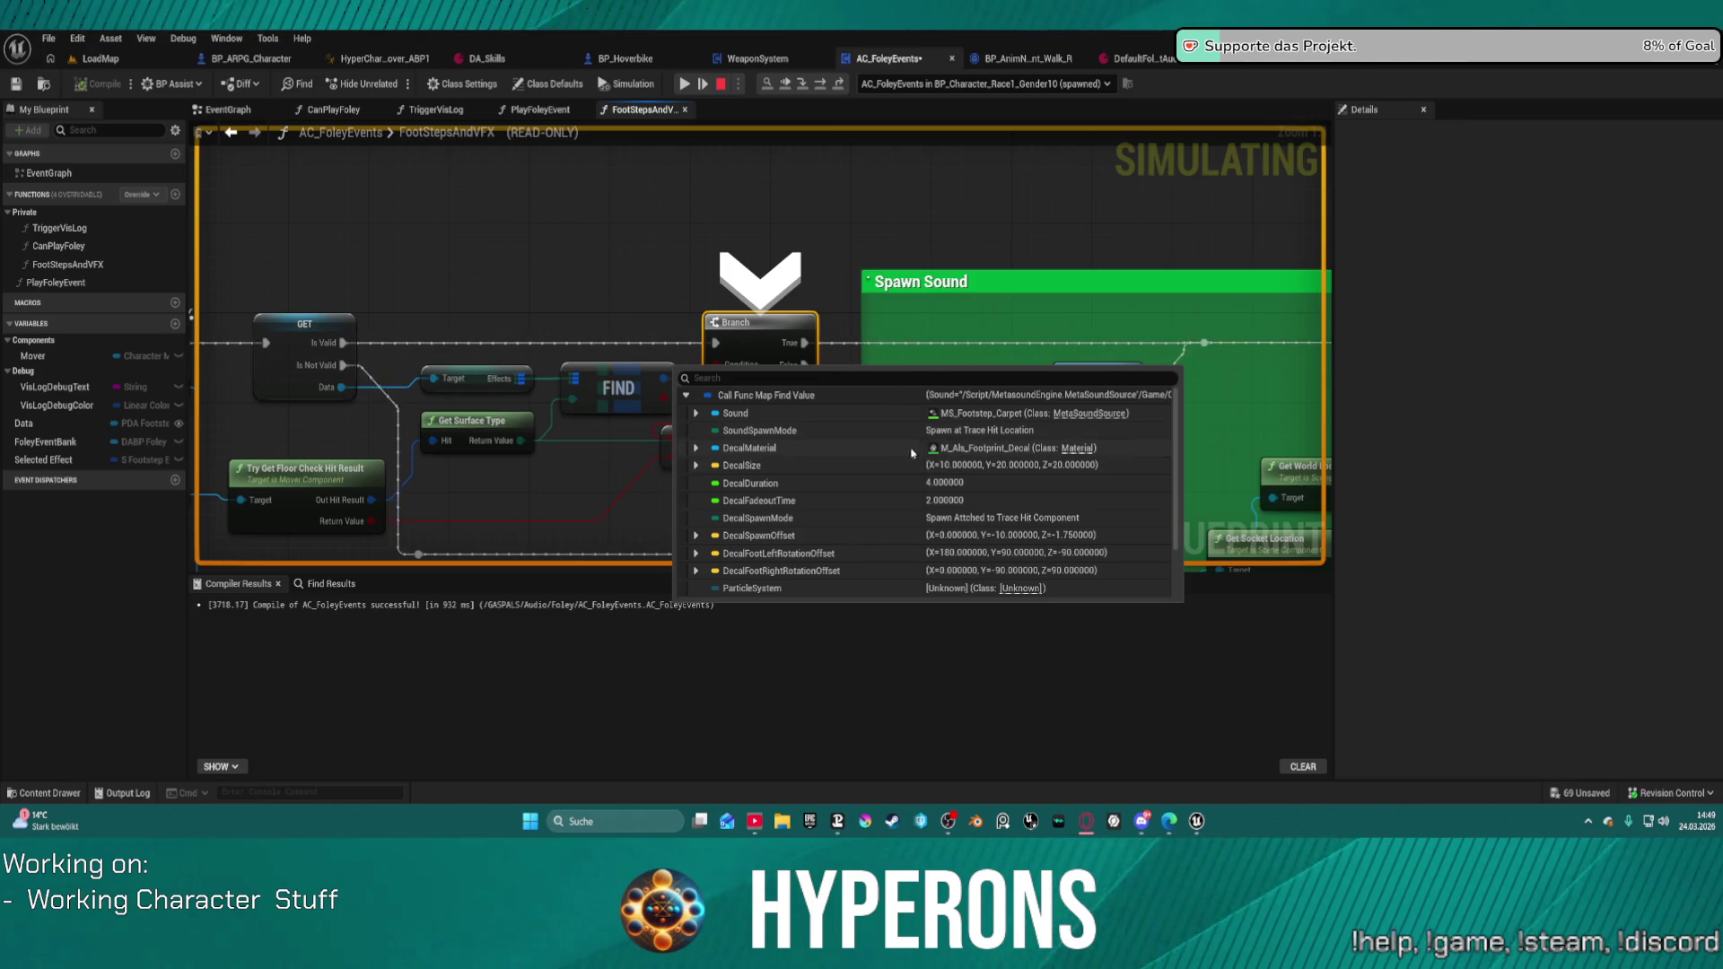
# Step: Step into Play Sound at Location and inspect the Spawn Sound and Spawn Decal sections
pyautogui.scroll(-2, 964, 543)
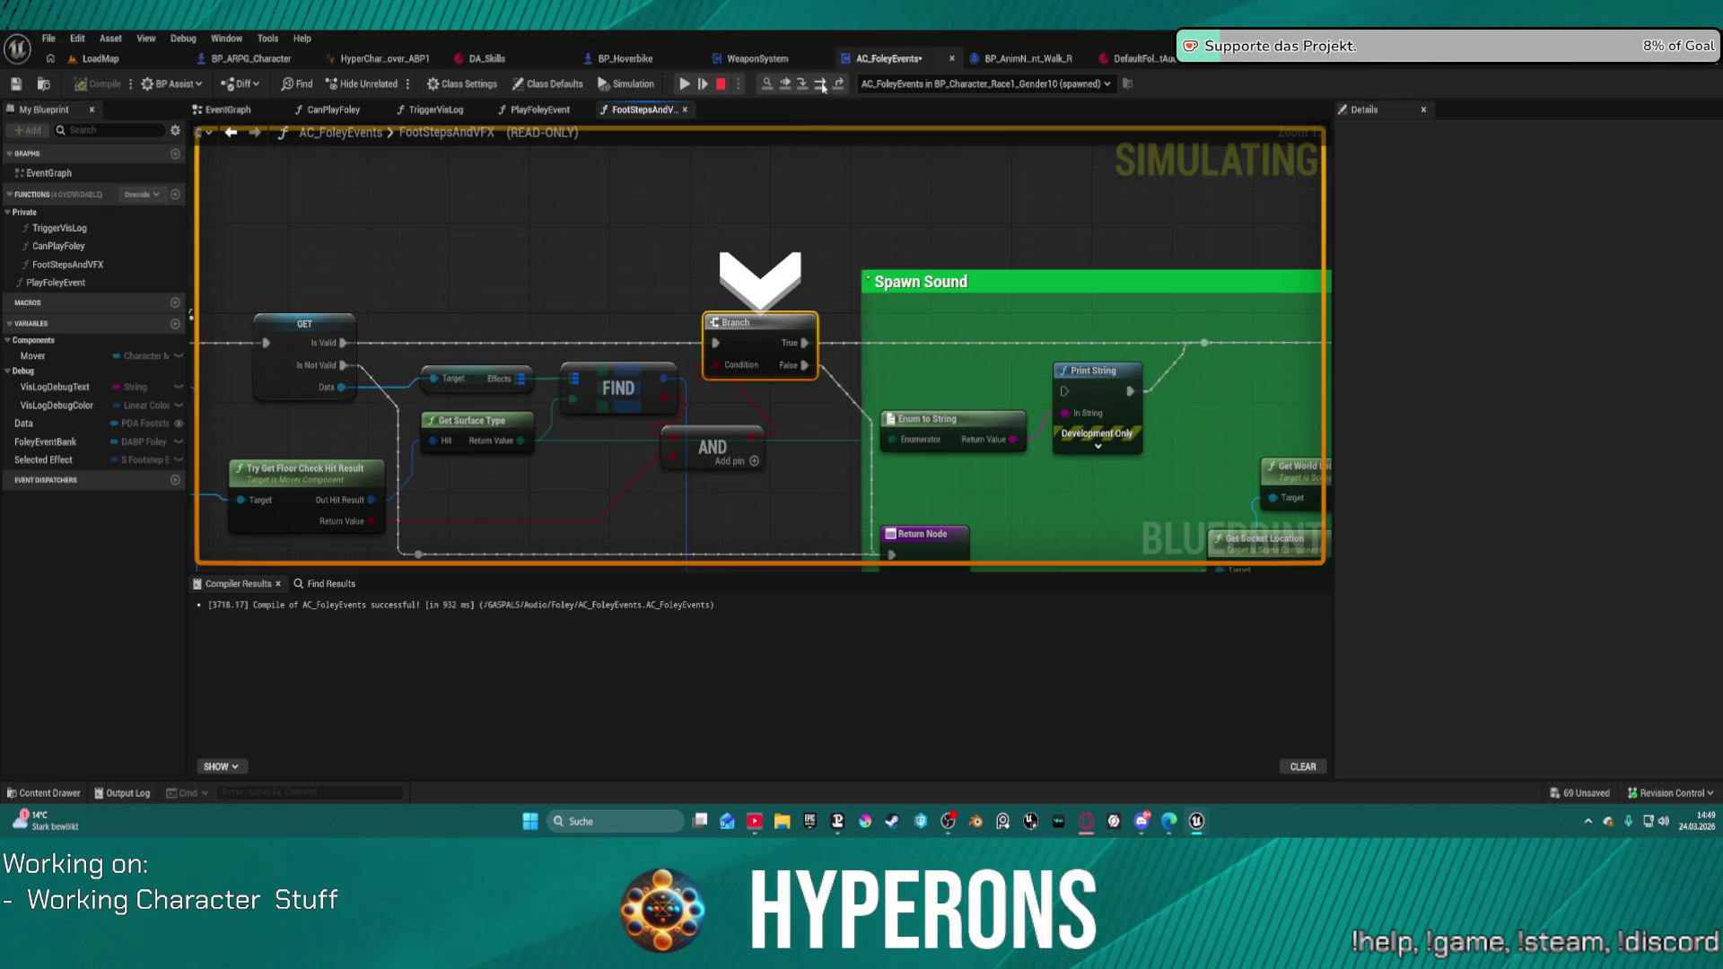
pyautogui.click(820, 83)
pyautogui.moveTo(709, 350)
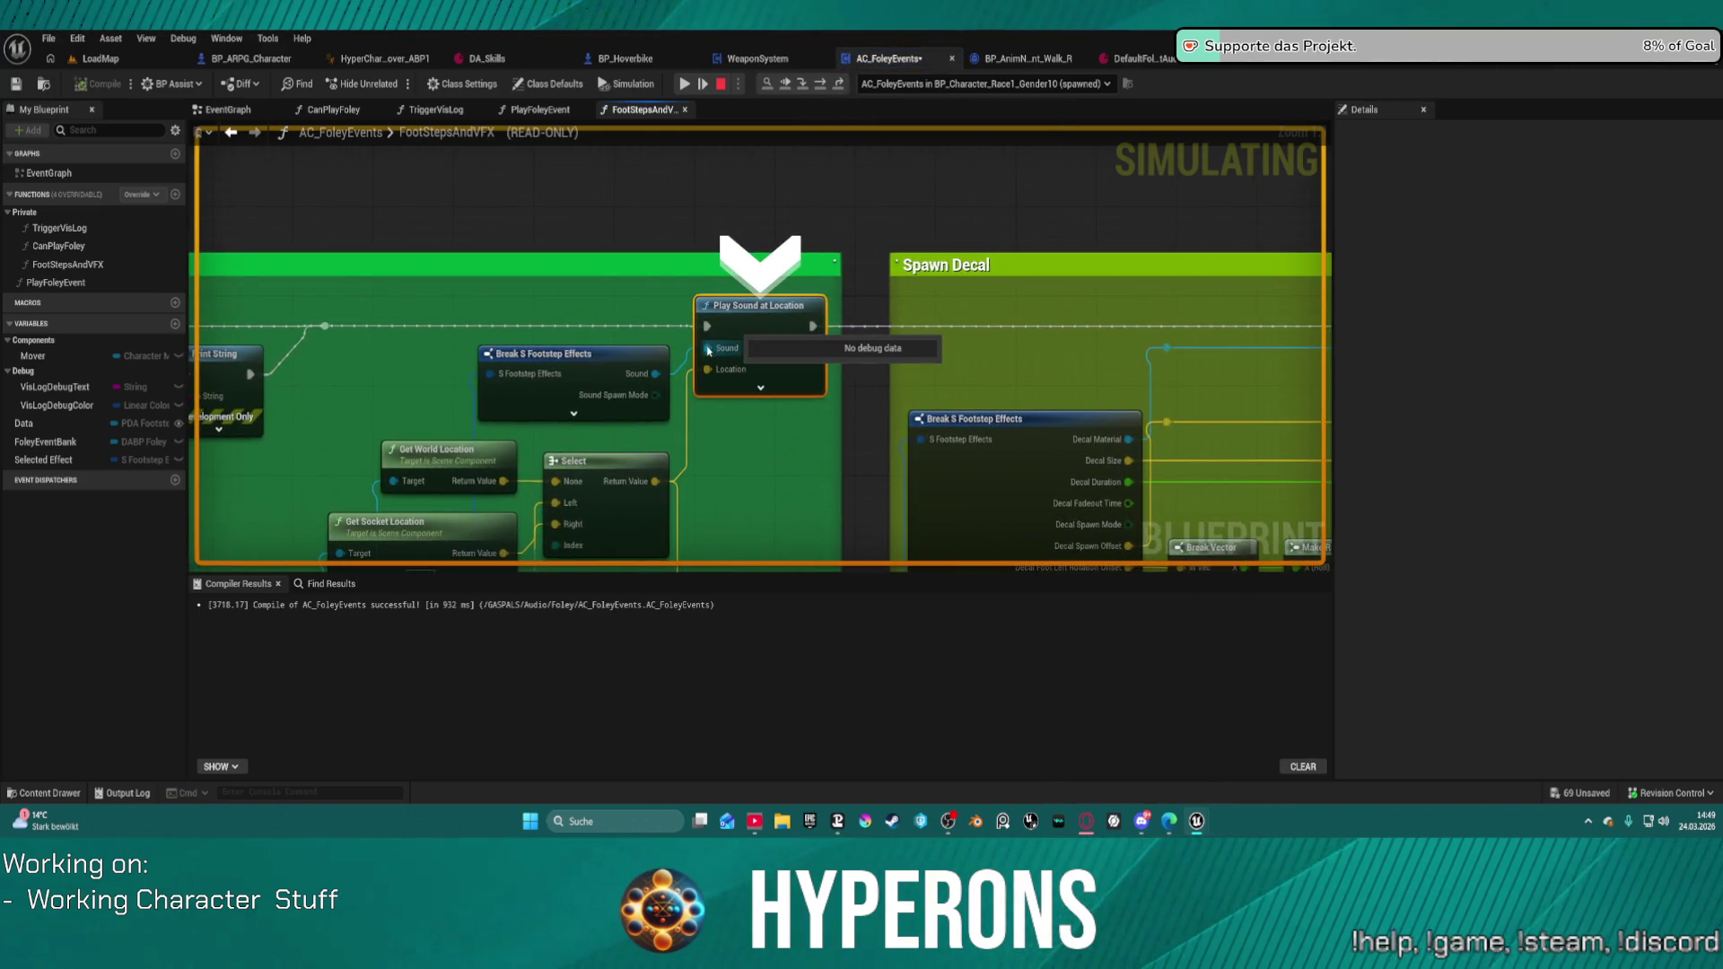
pyautogui.moveTo(529, 395); pyautogui.dragTo(772, 151)
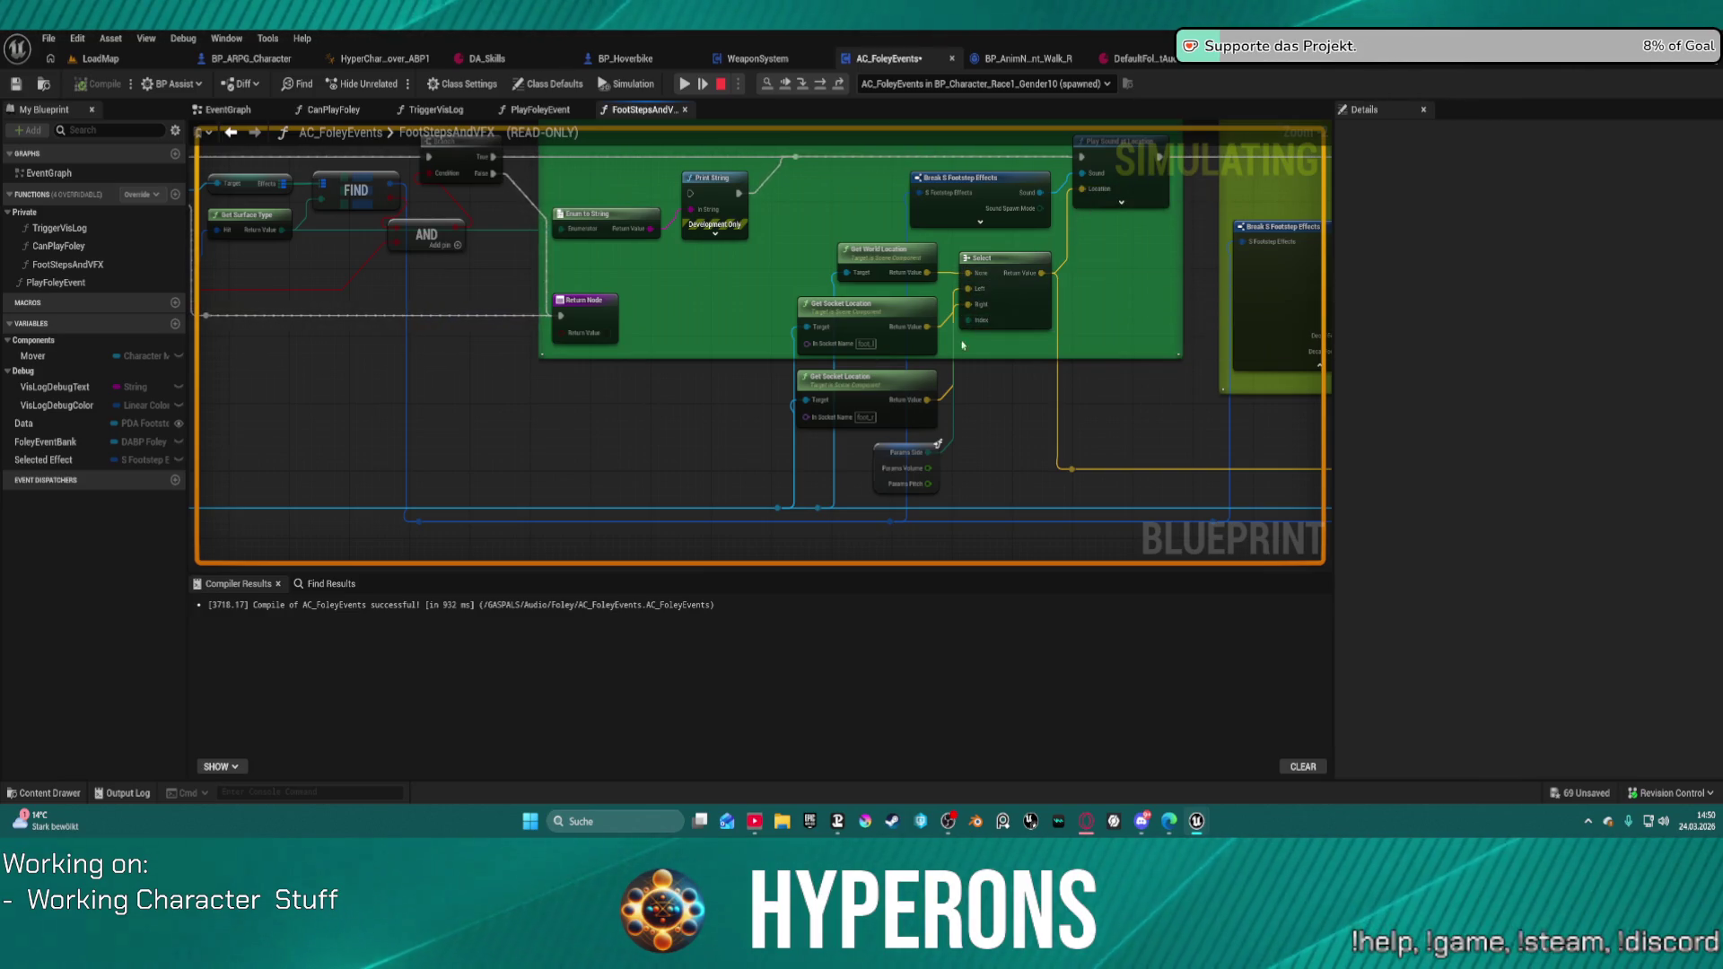
pyautogui.moveTo(921, 455); pyautogui.dragTo(353, 364)
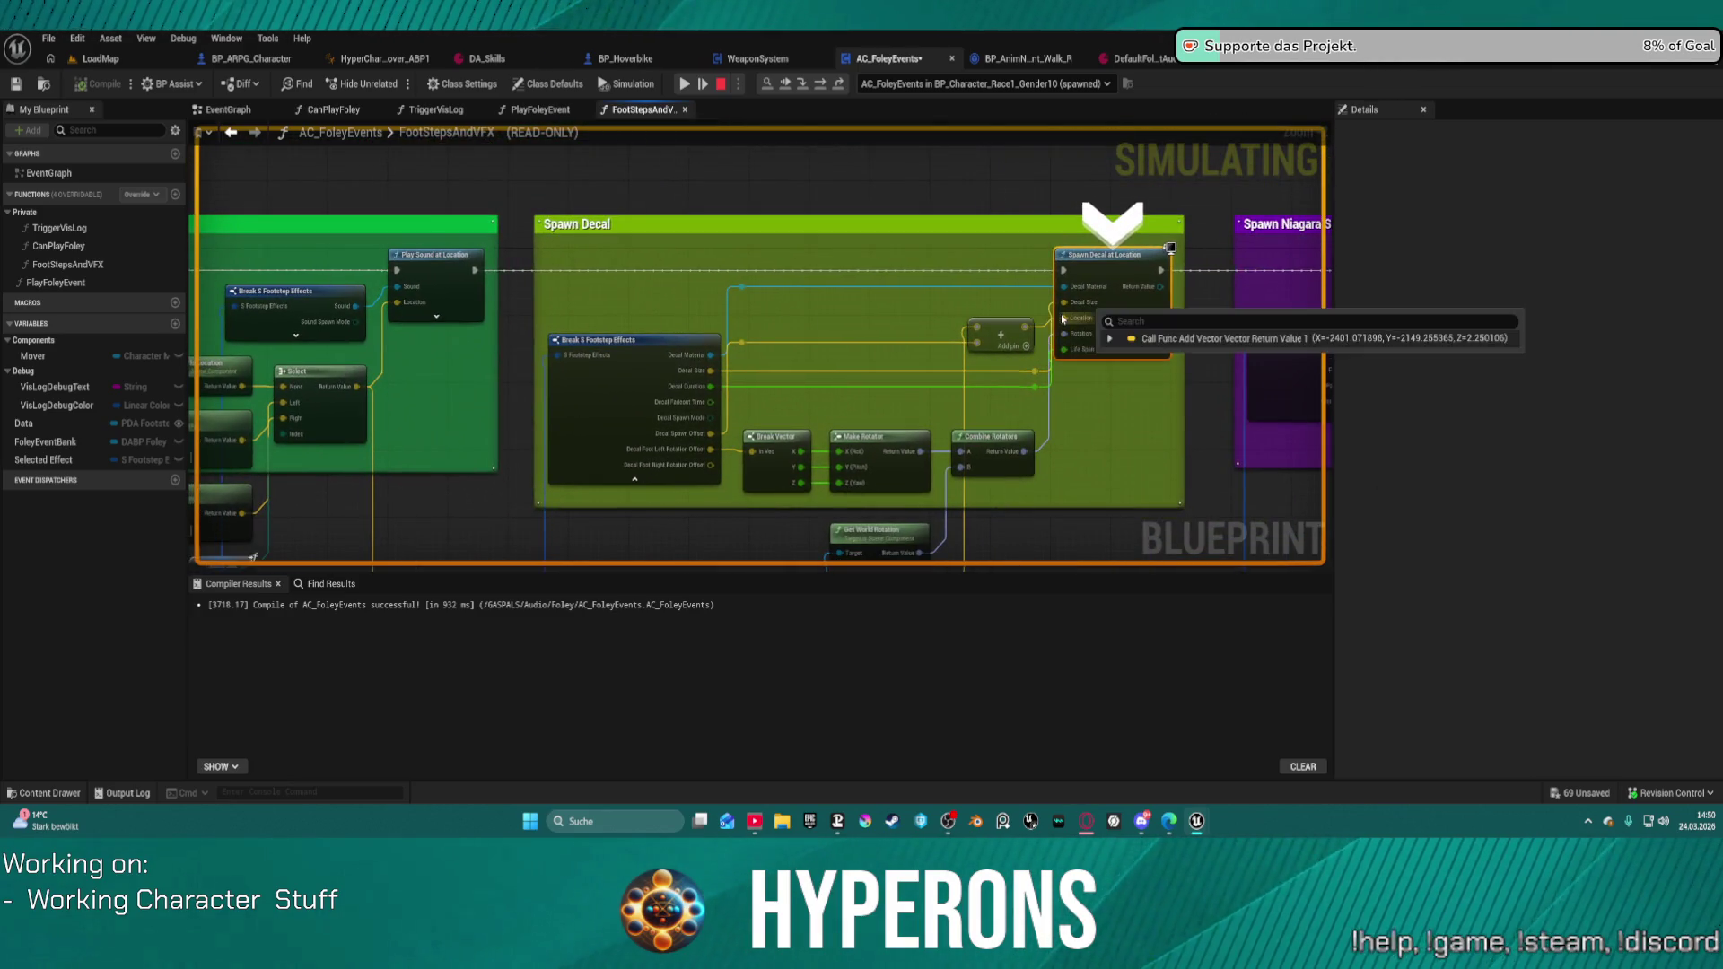
pyautogui.moveTo(1029, 332)
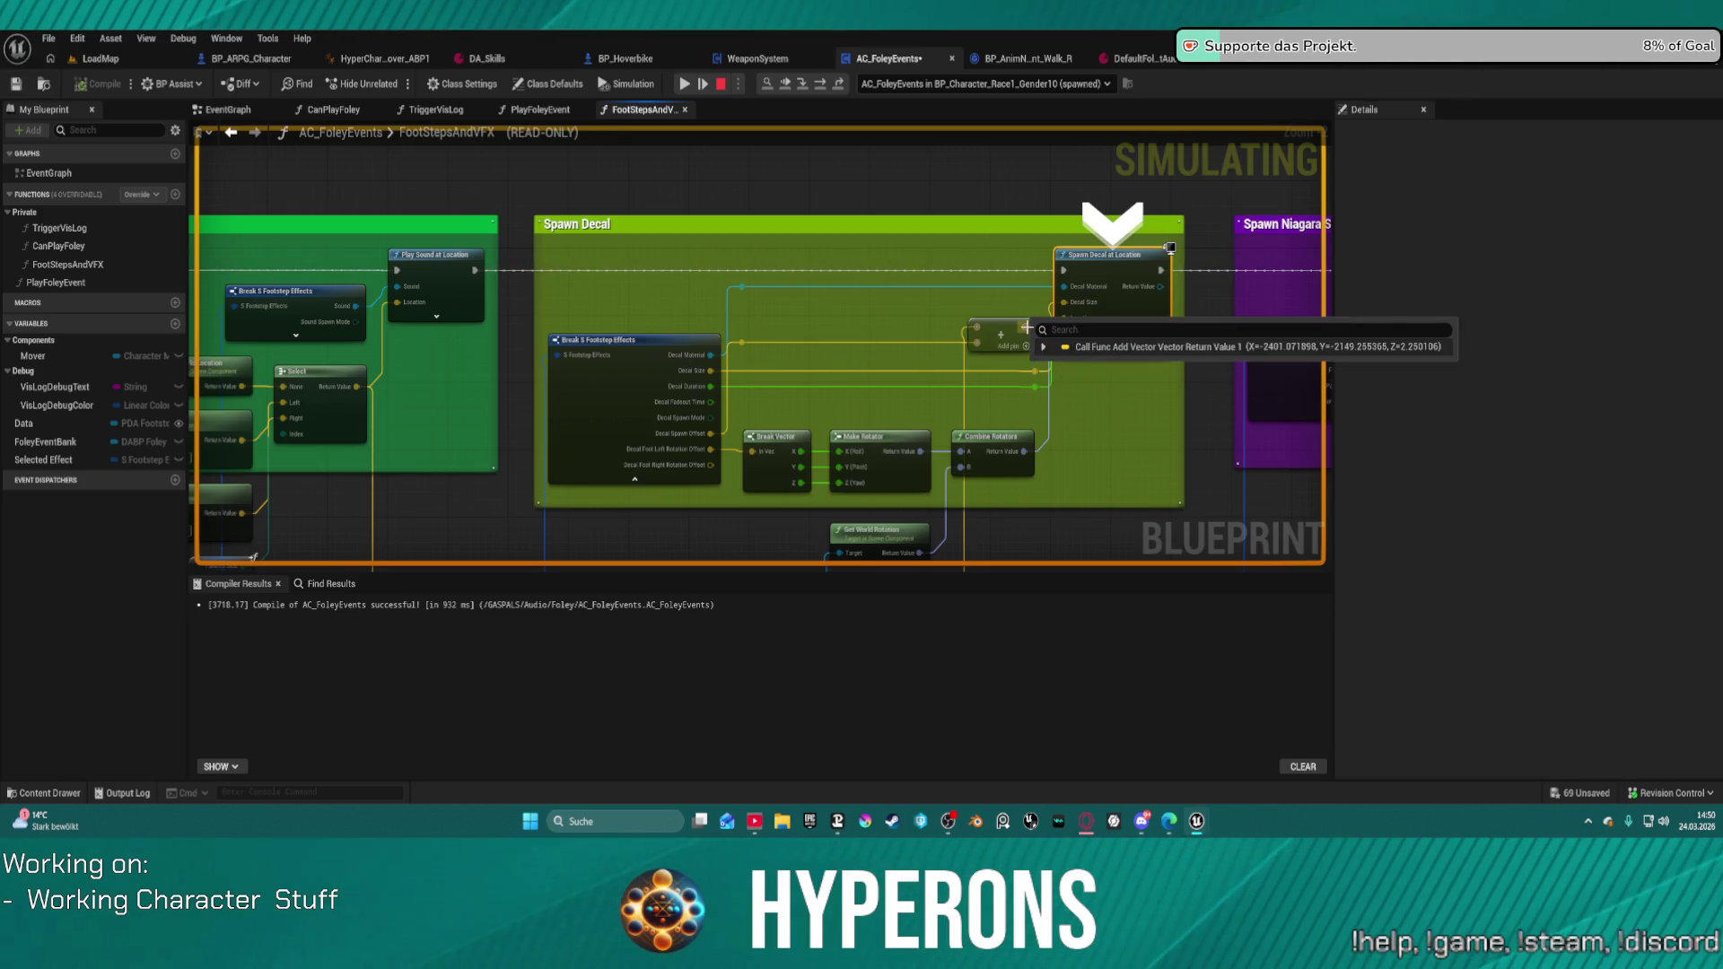
pyautogui.rightClick(1102, 268)
pyautogui.moveTo(1157, 327)
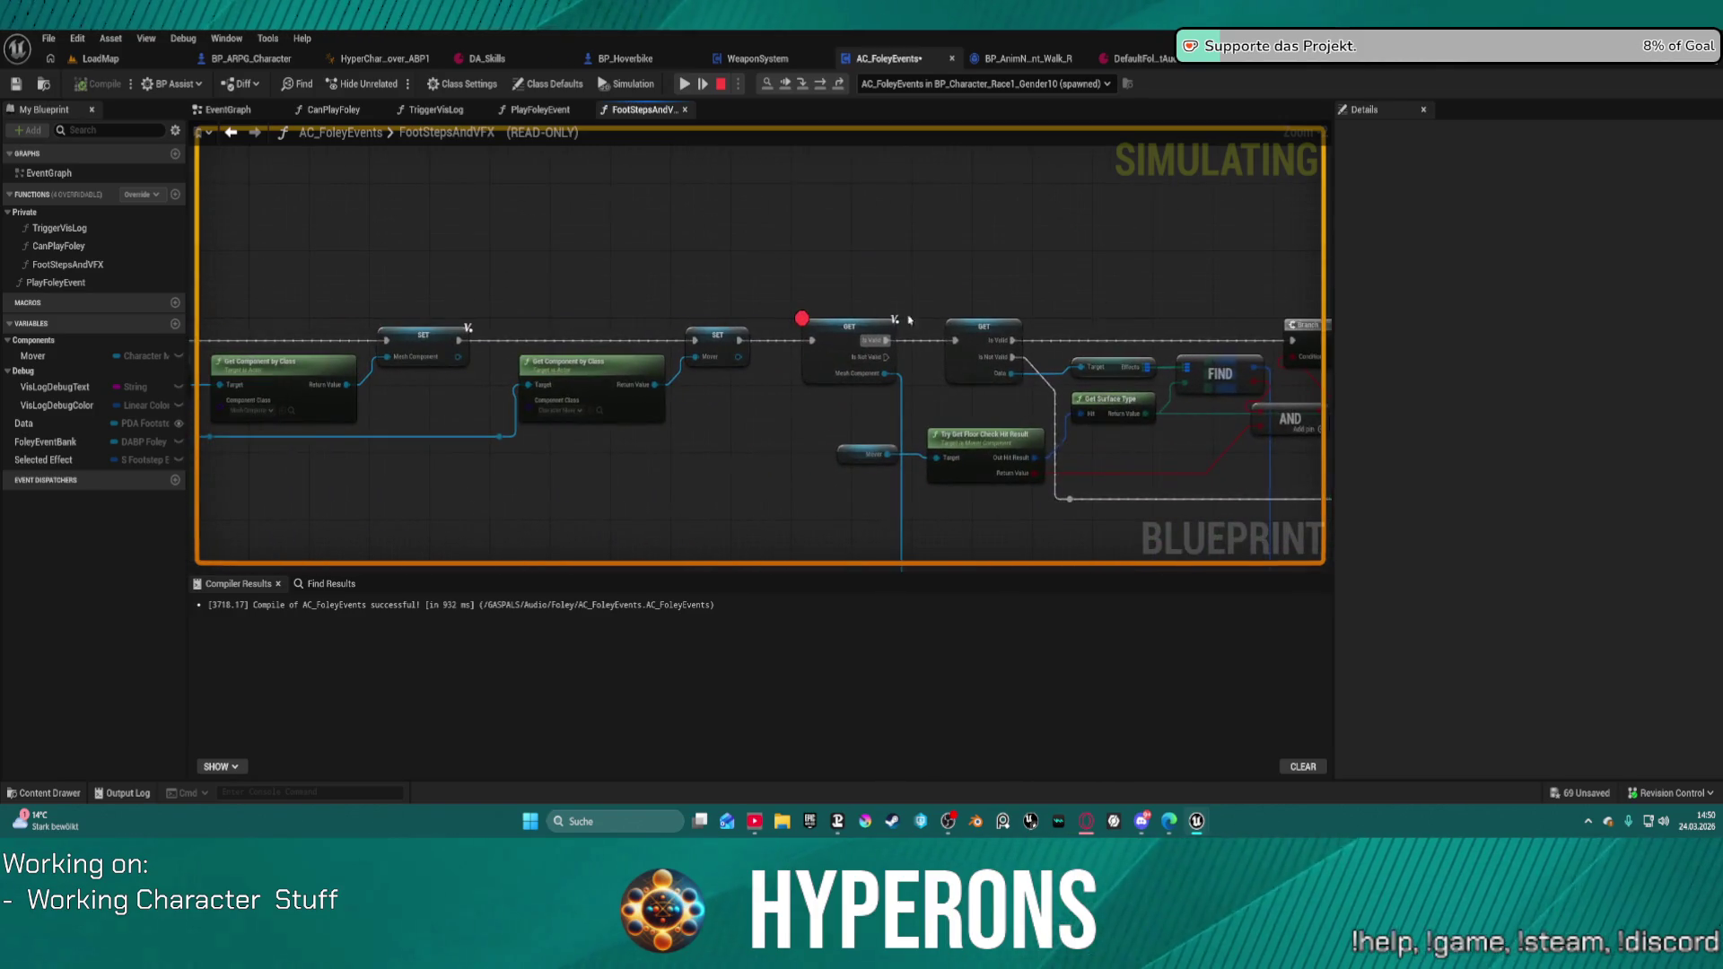
# Step: Remove the breakpoint from the mesh component GET node and resume the game
pyautogui.rightClick(834, 332)
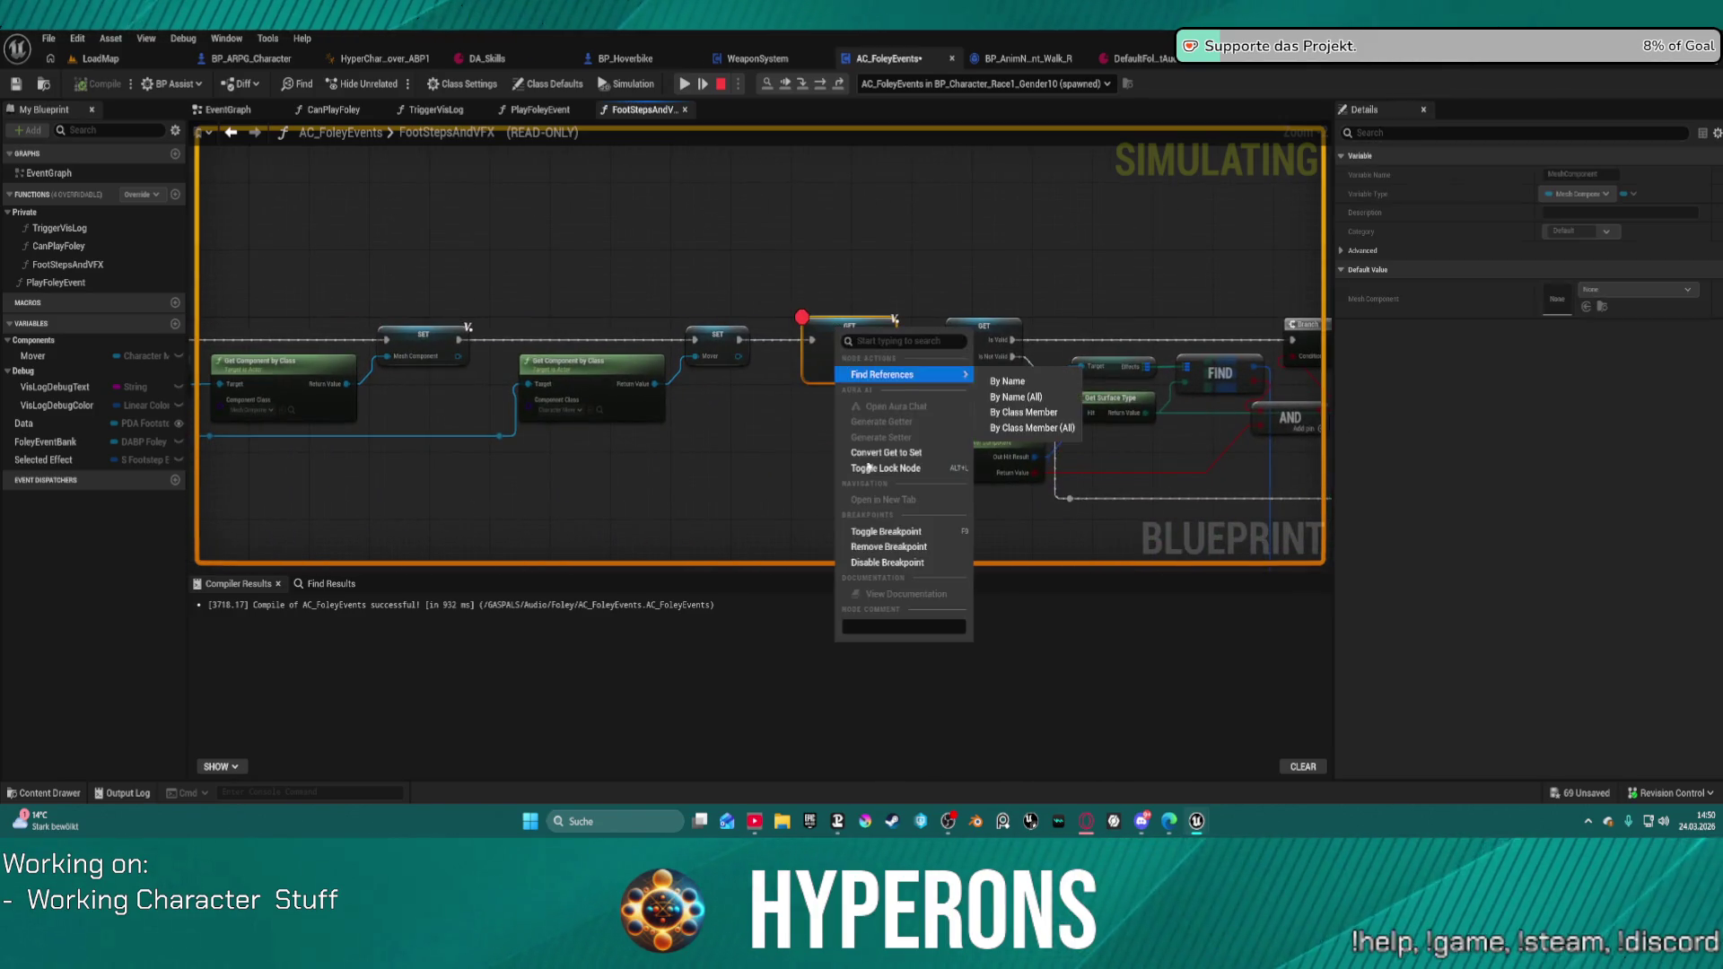
pyautogui.click(917, 549)
pyautogui.moveTo(1097, 411); pyautogui.dragTo(640, 369)
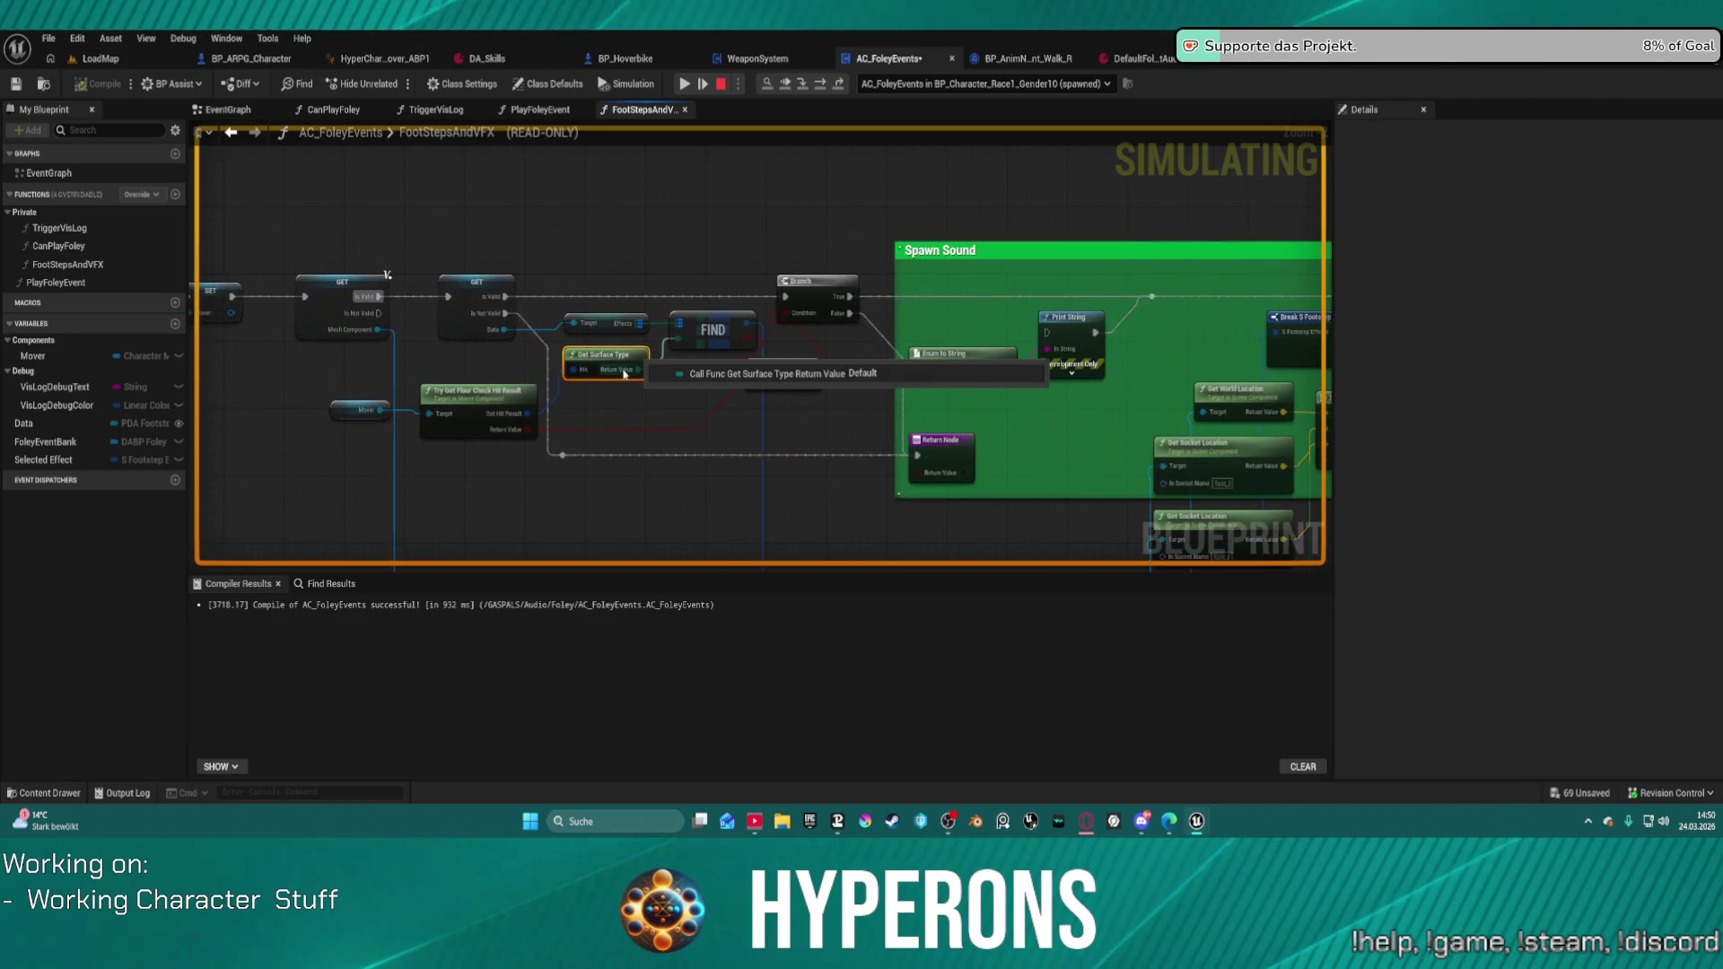
pyautogui.click(684, 83)
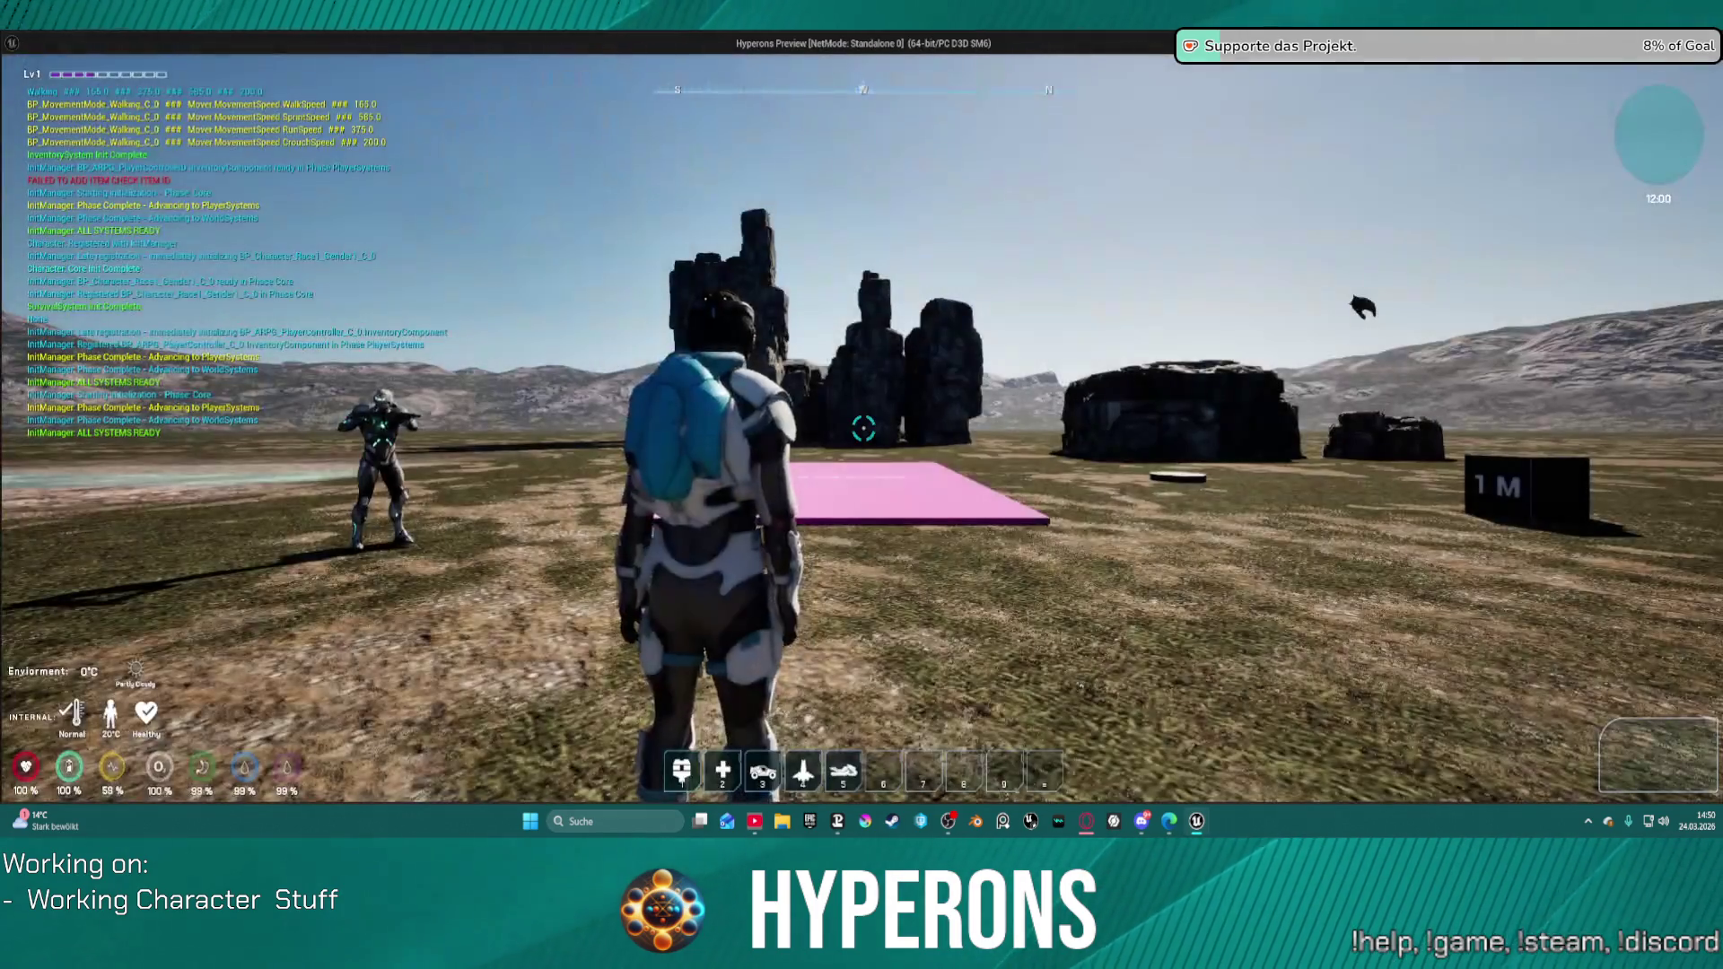
# Step: Stop the simulation and connect the Branch True output to Print String
pyautogui.press('w')
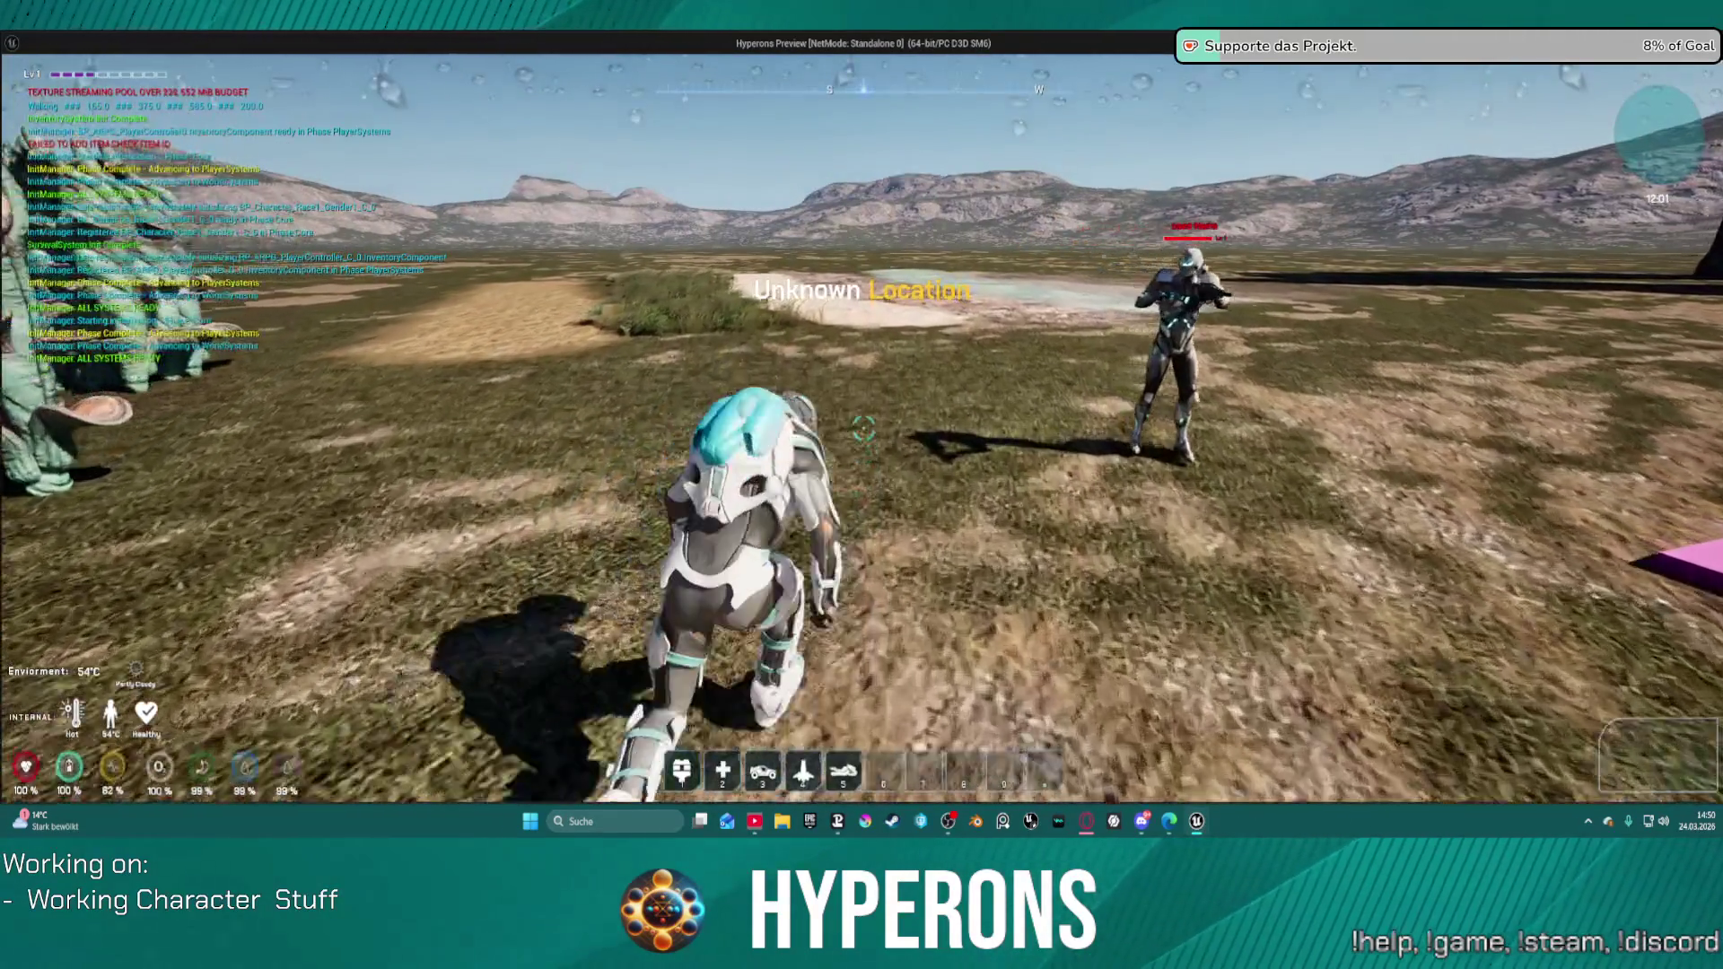
pyautogui.press('Escape')
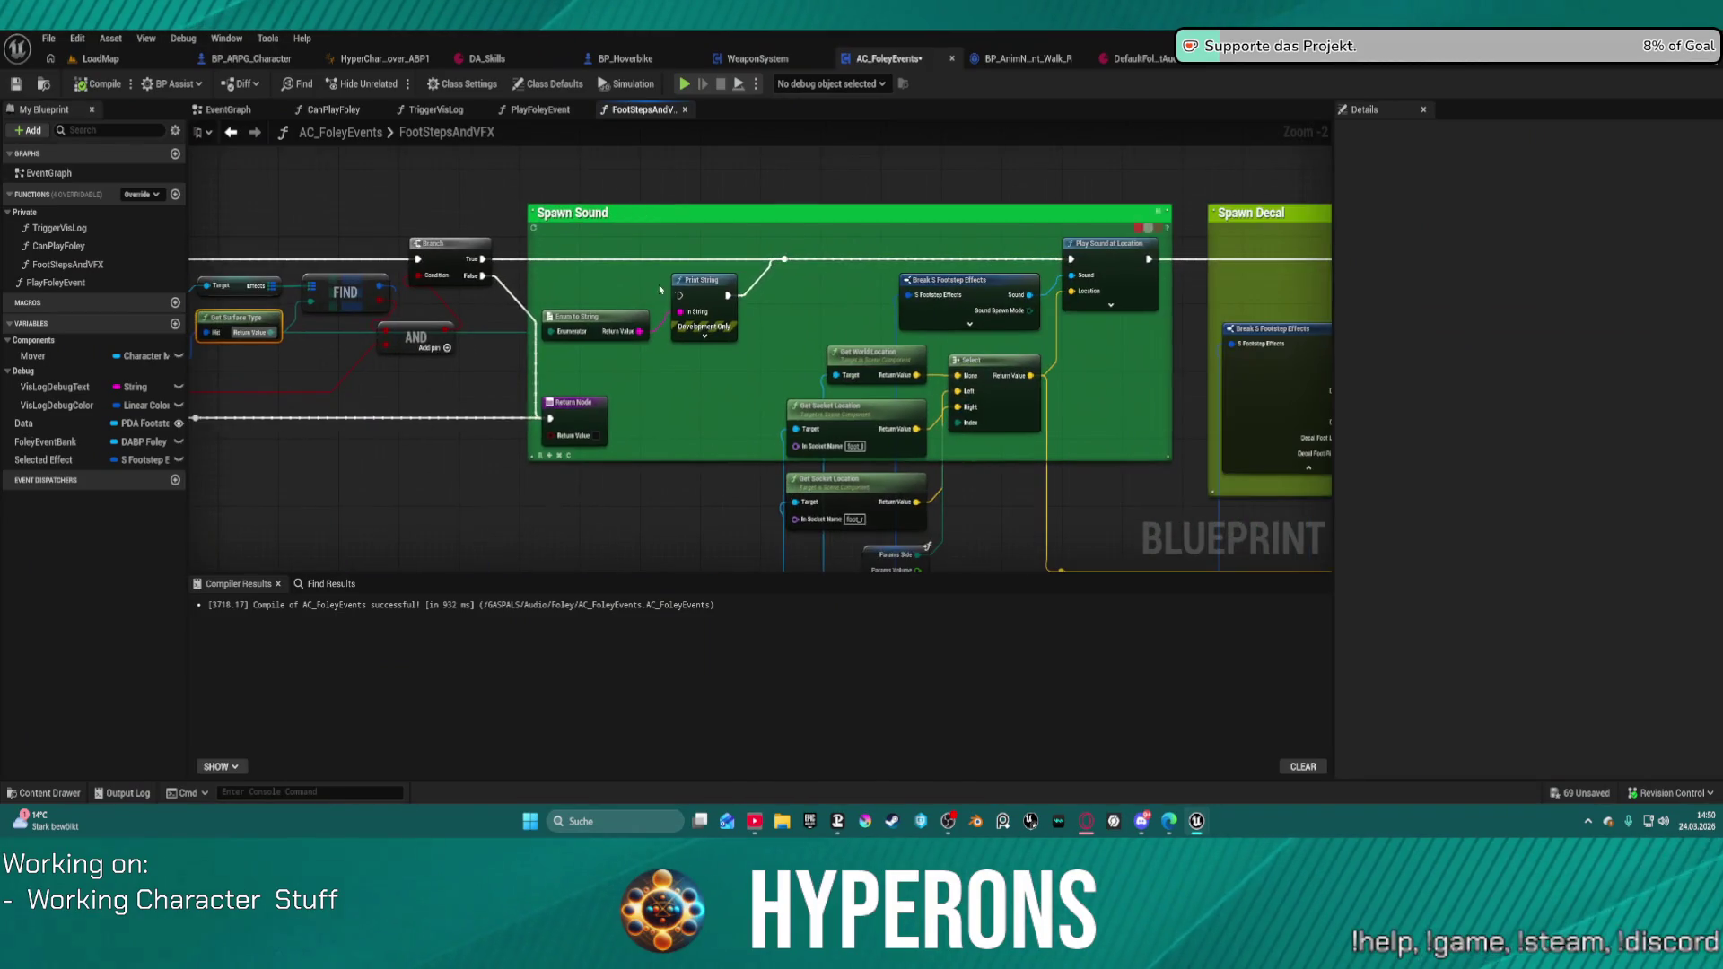
pyautogui.moveTo(680, 294); pyautogui.dragTo(483, 259)
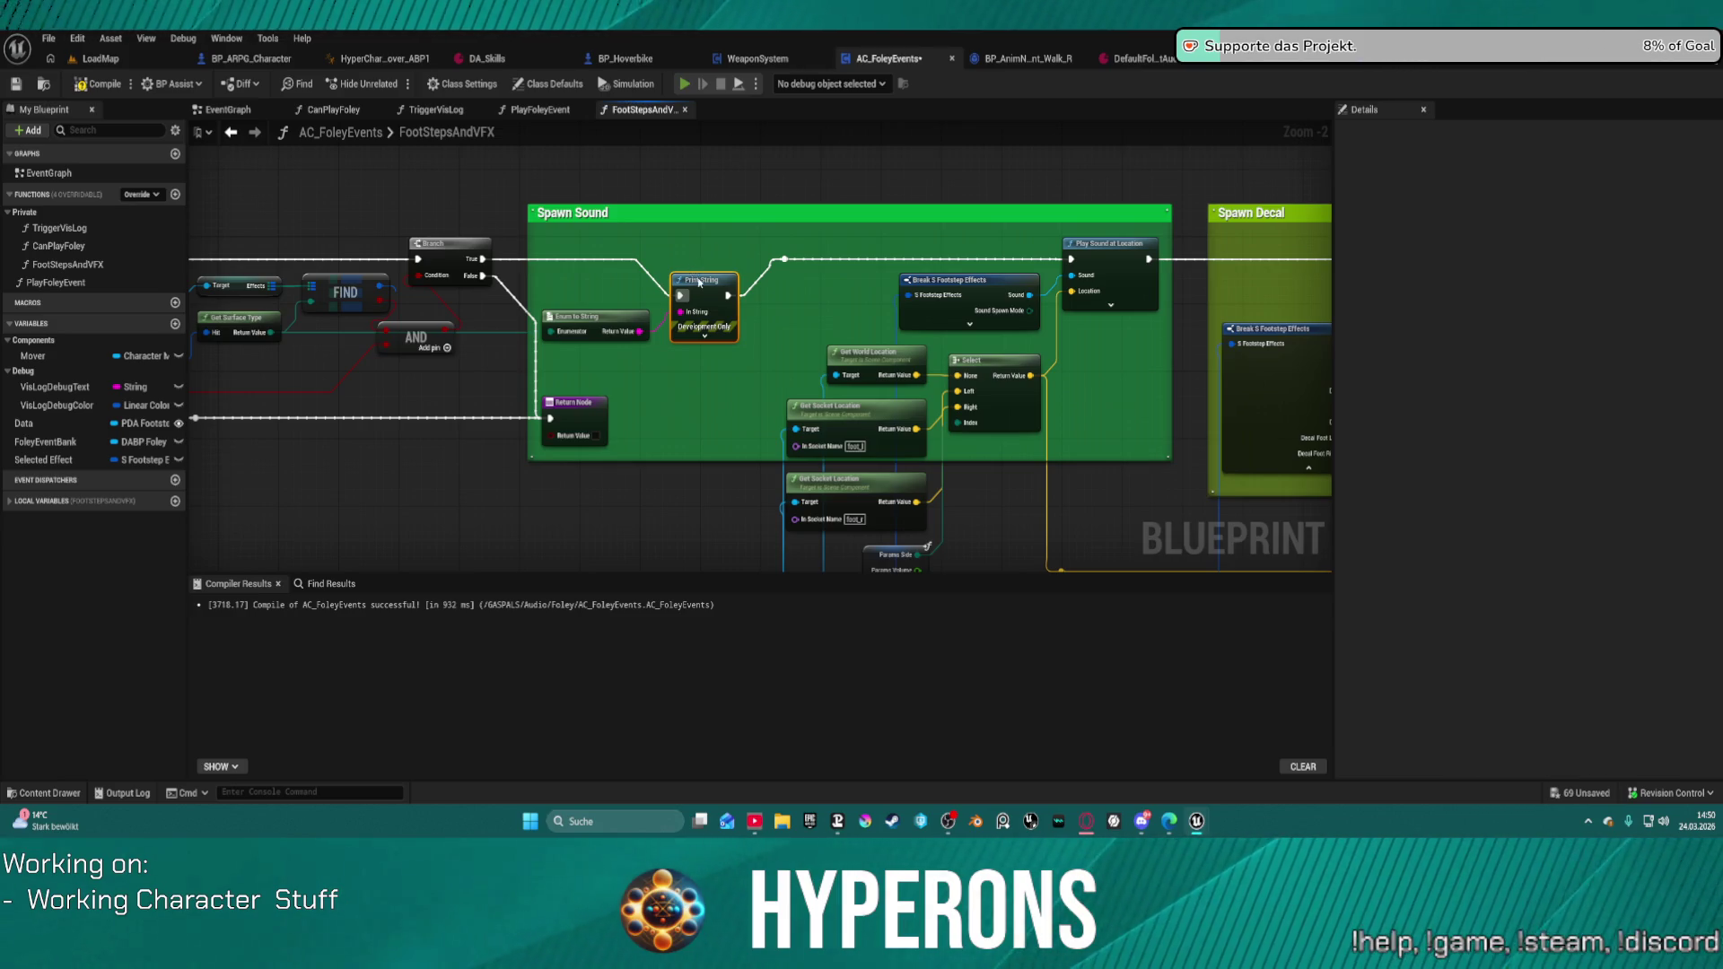
# Step: Play-test walking the character across the grass and onto the sand by the water
pyautogui.click(684, 84)
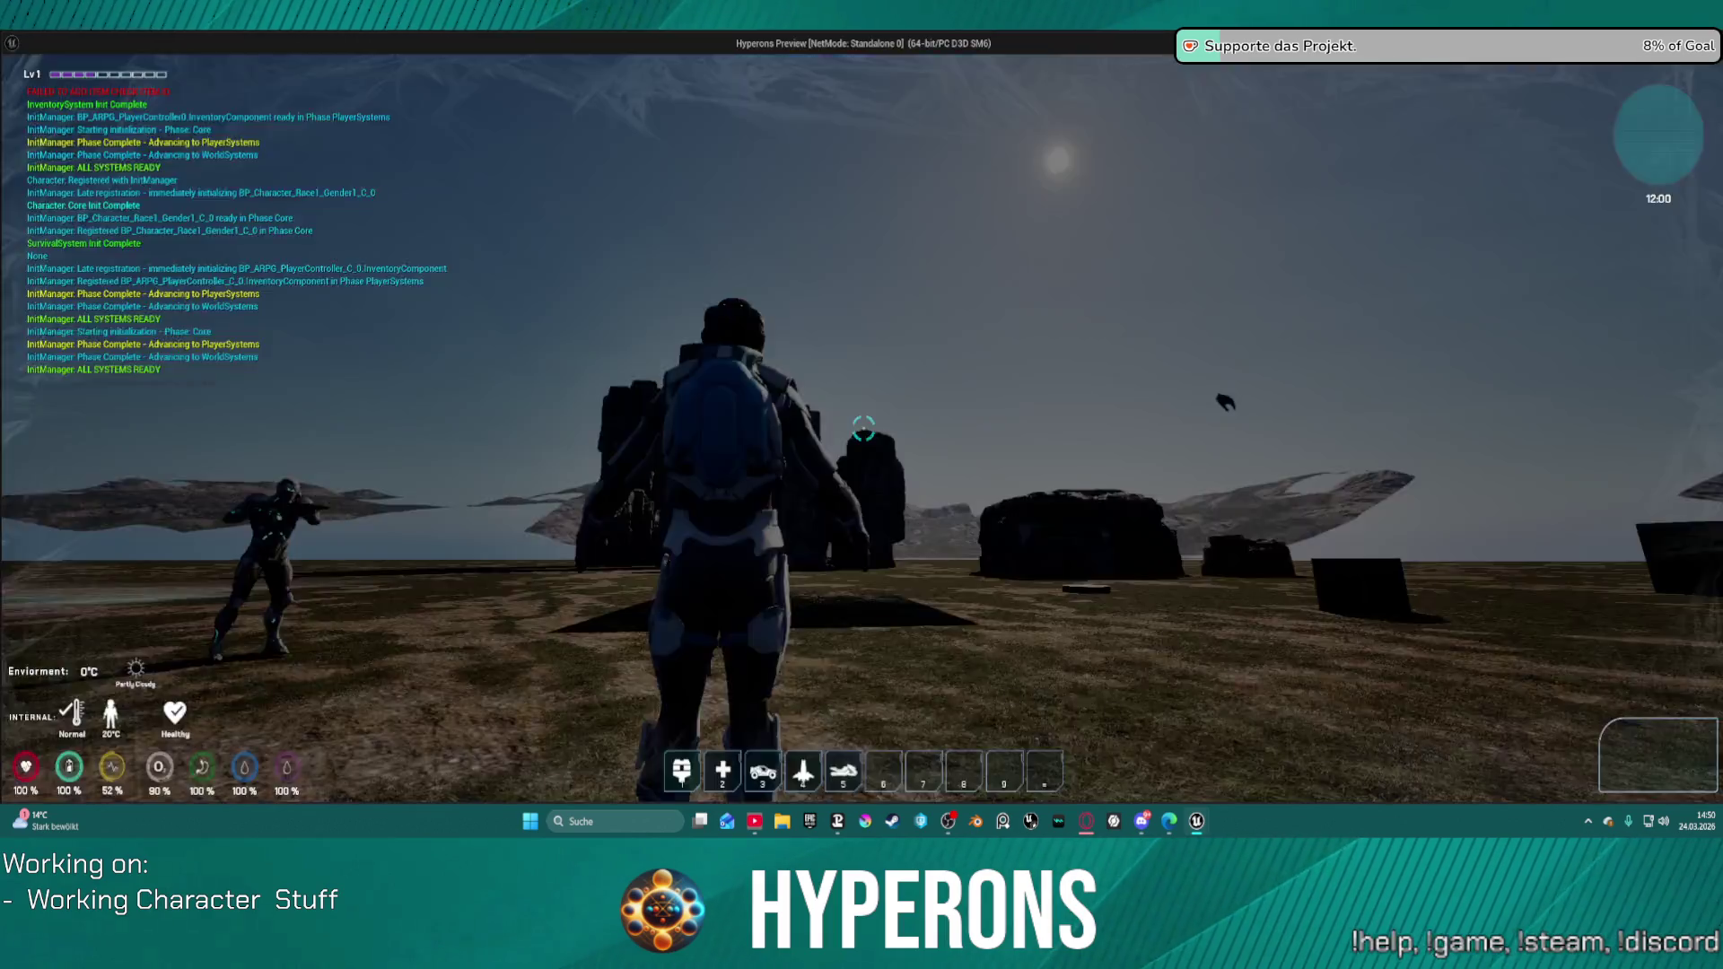
pyautogui.click(1175, 369)
pyautogui.press('w')
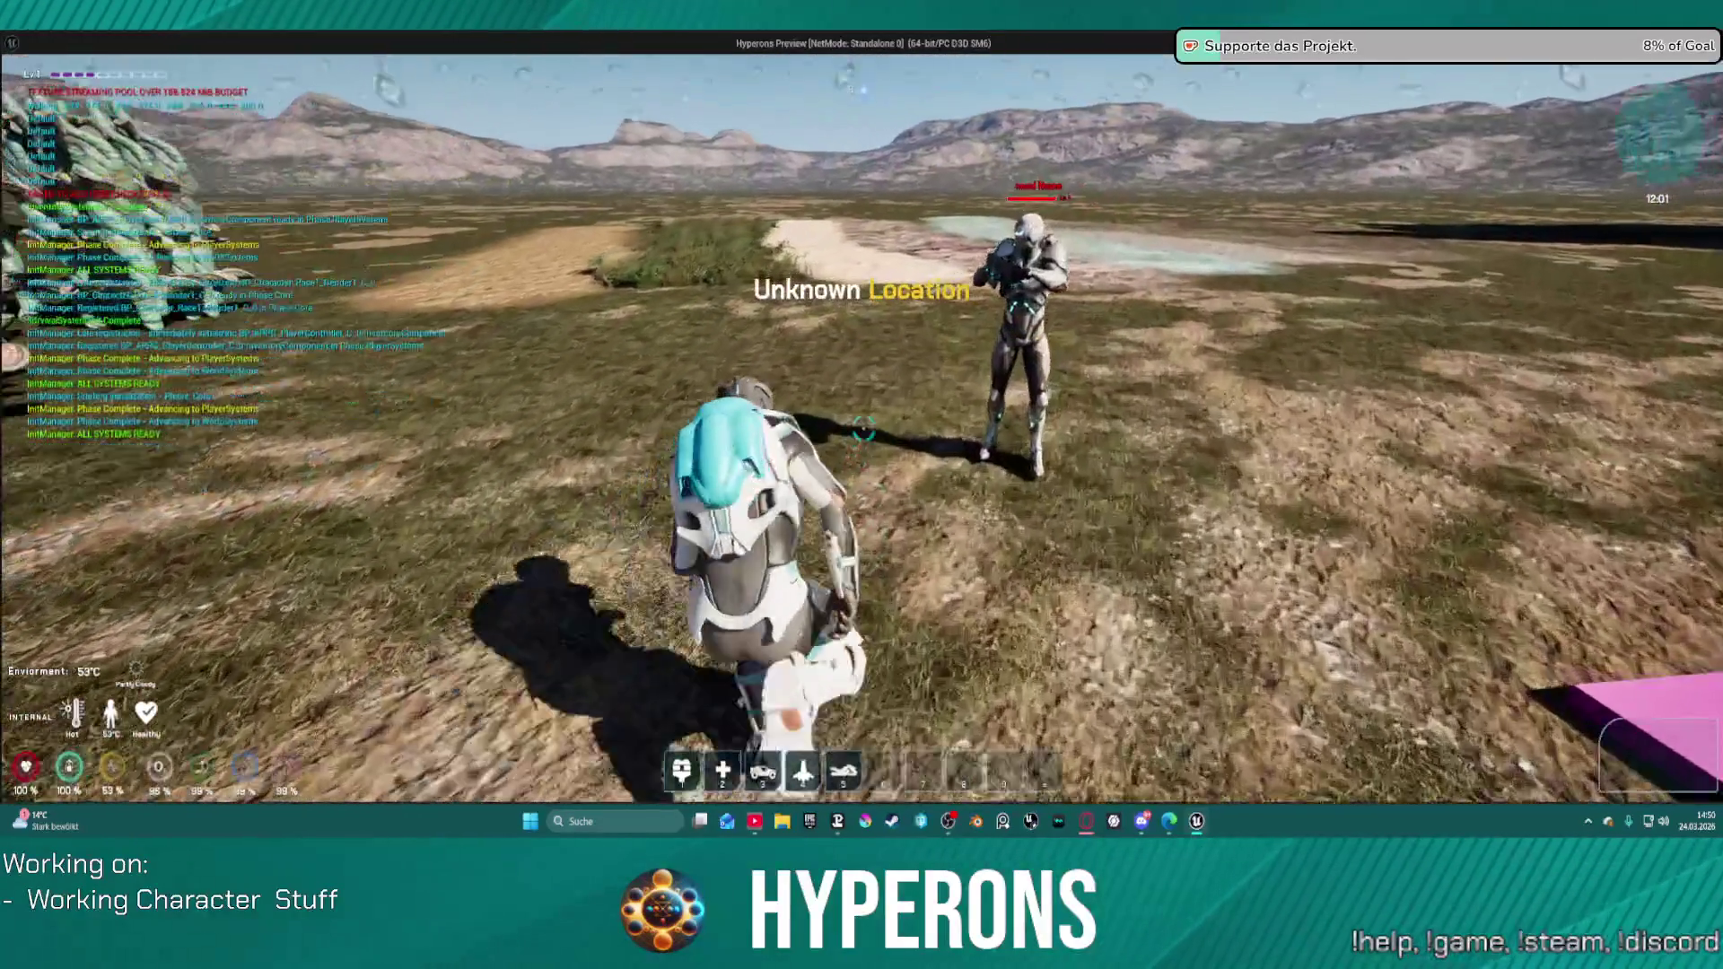
pyautogui.press('w')
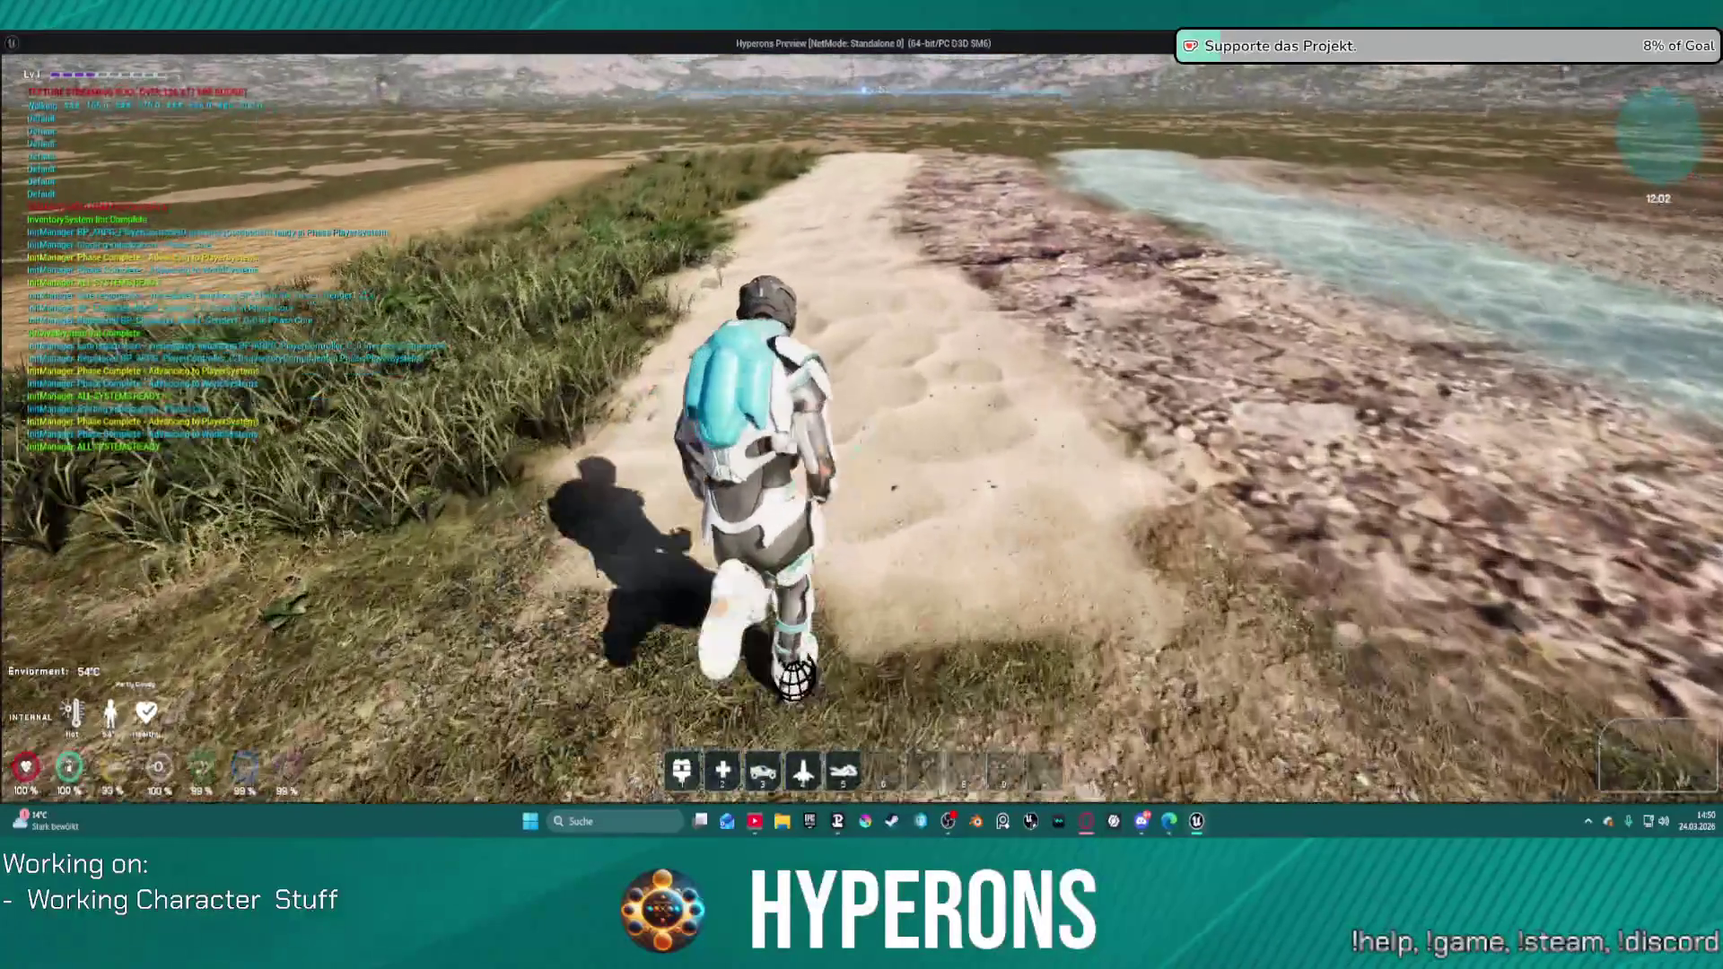
pyautogui.press('w')
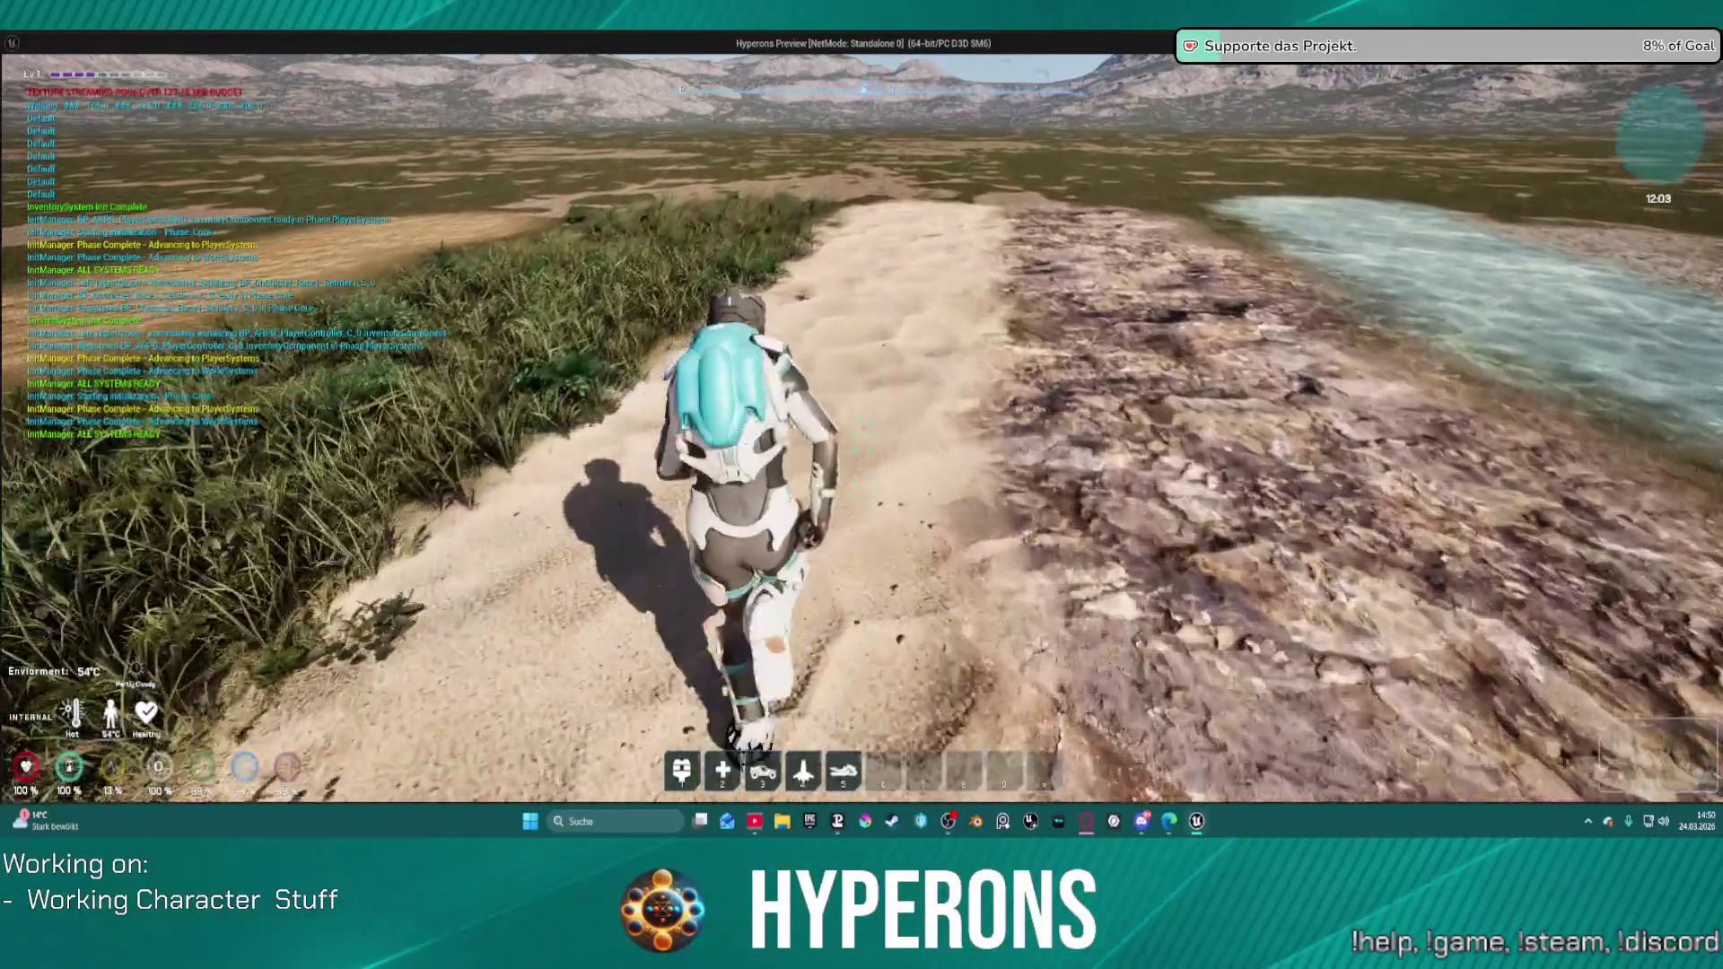
pyautogui.press('Escape')
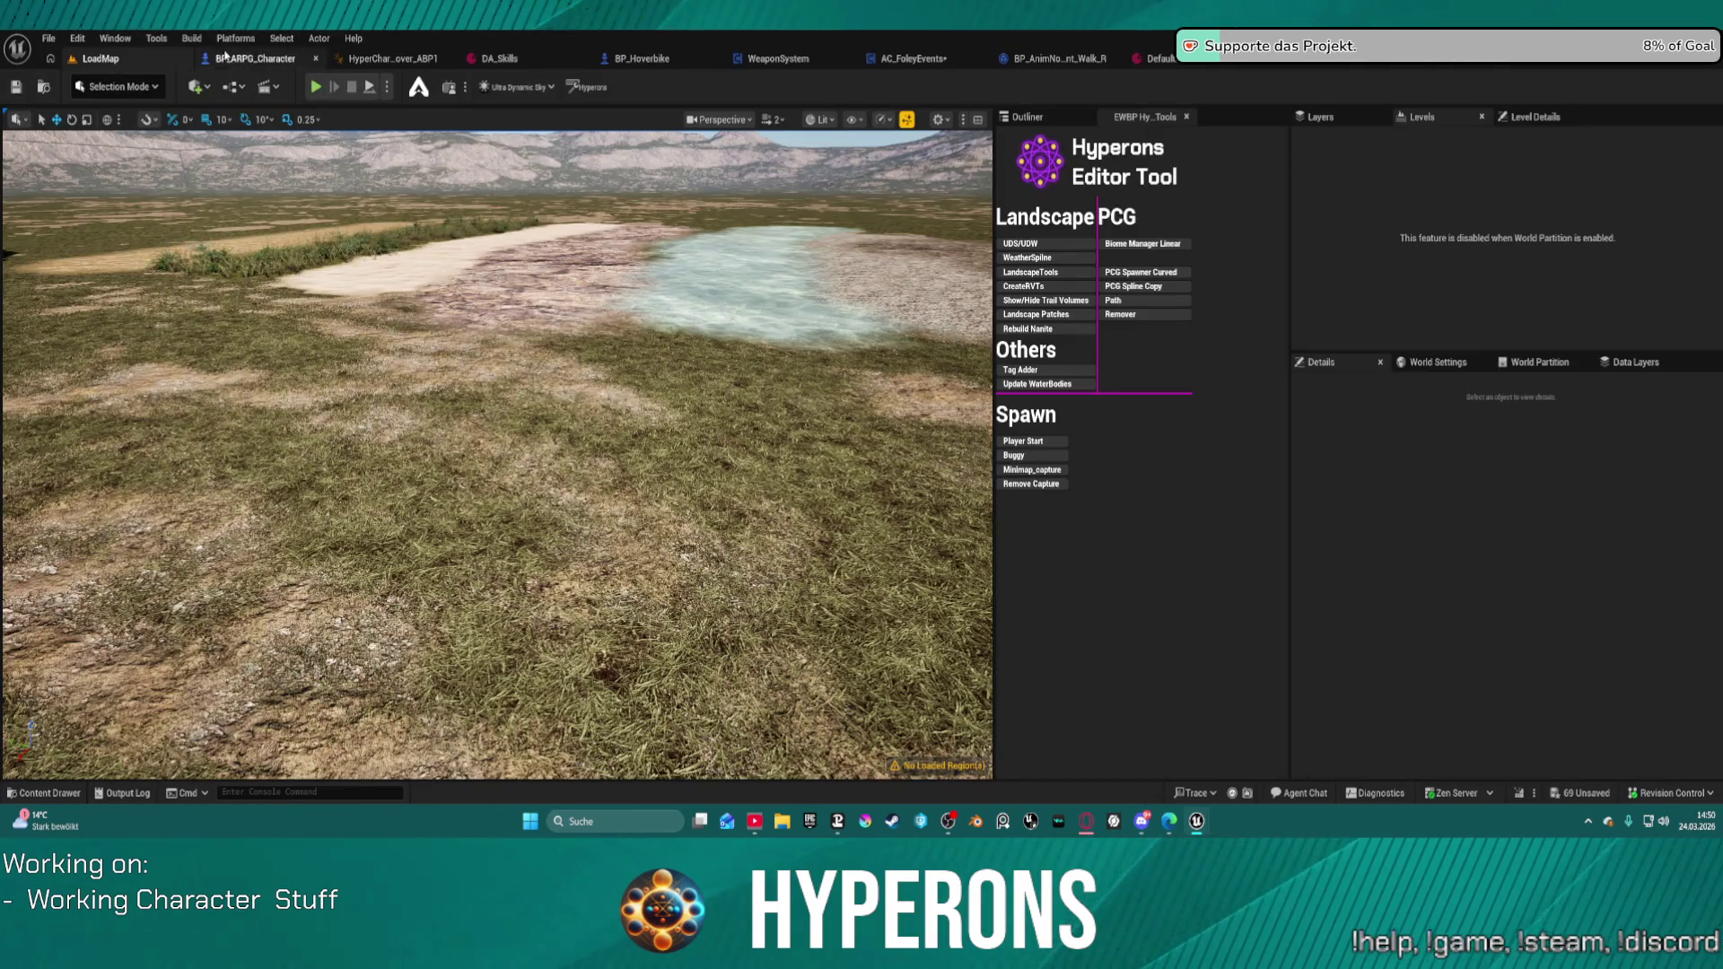
# Step: Start an HLOD build for the map, save the changed assets, then cancel the build
pyautogui.click(193, 39)
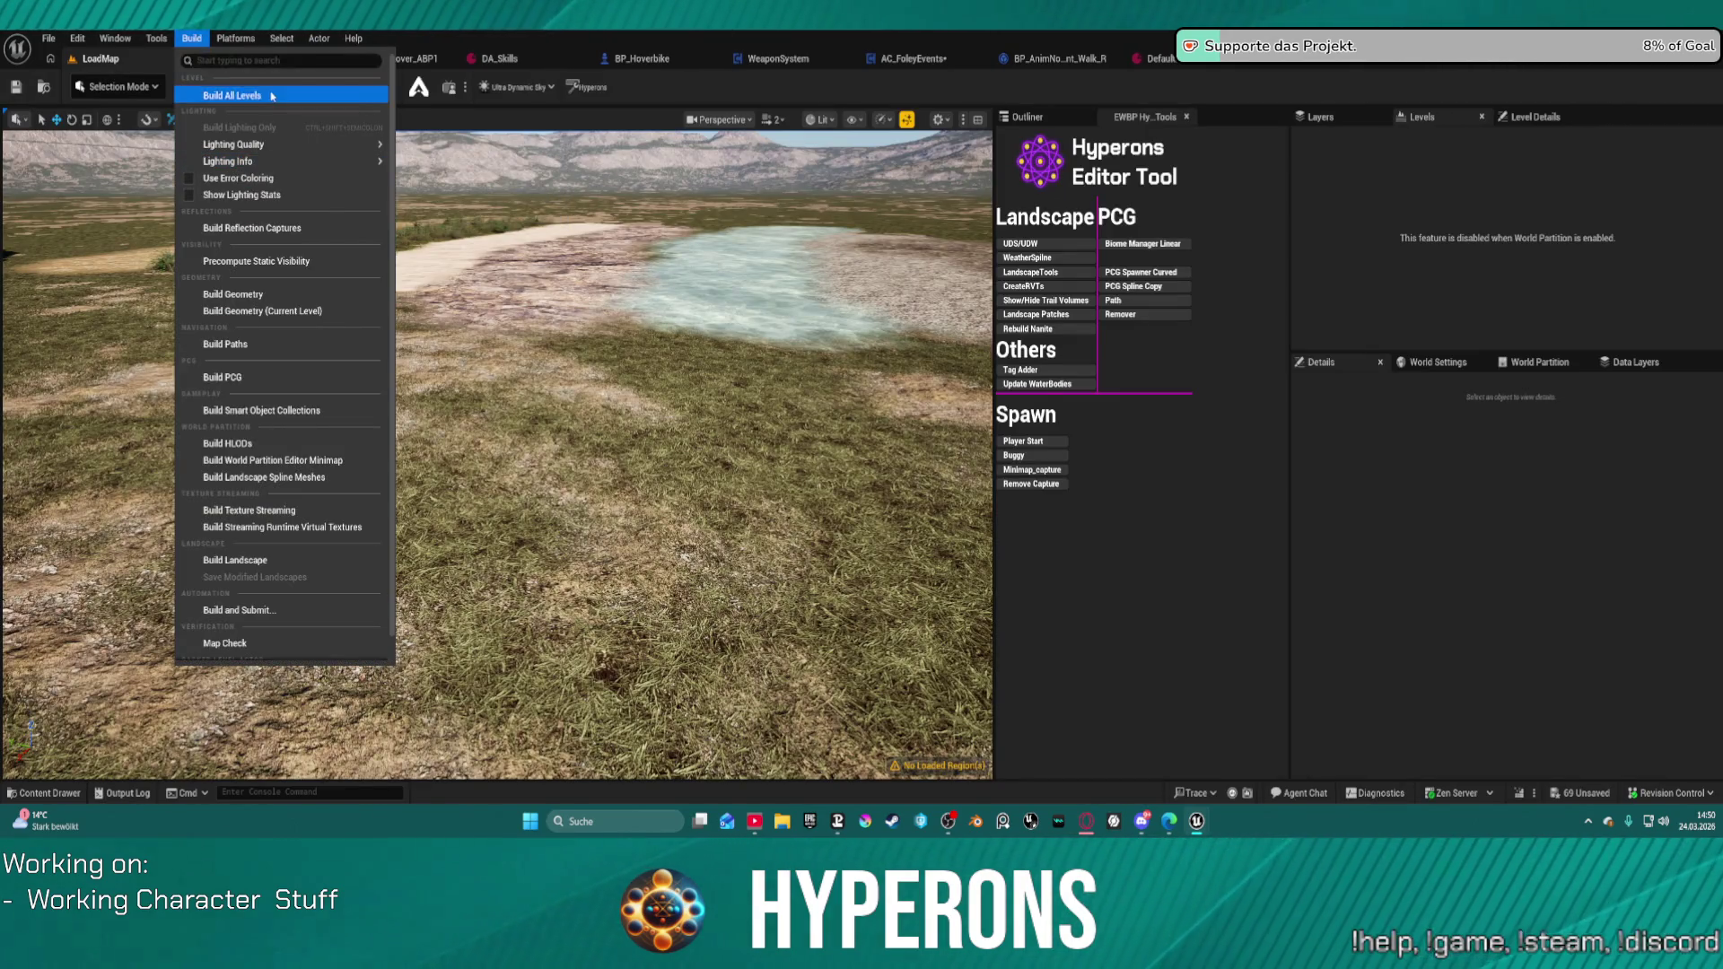
pyautogui.click(256, 91)
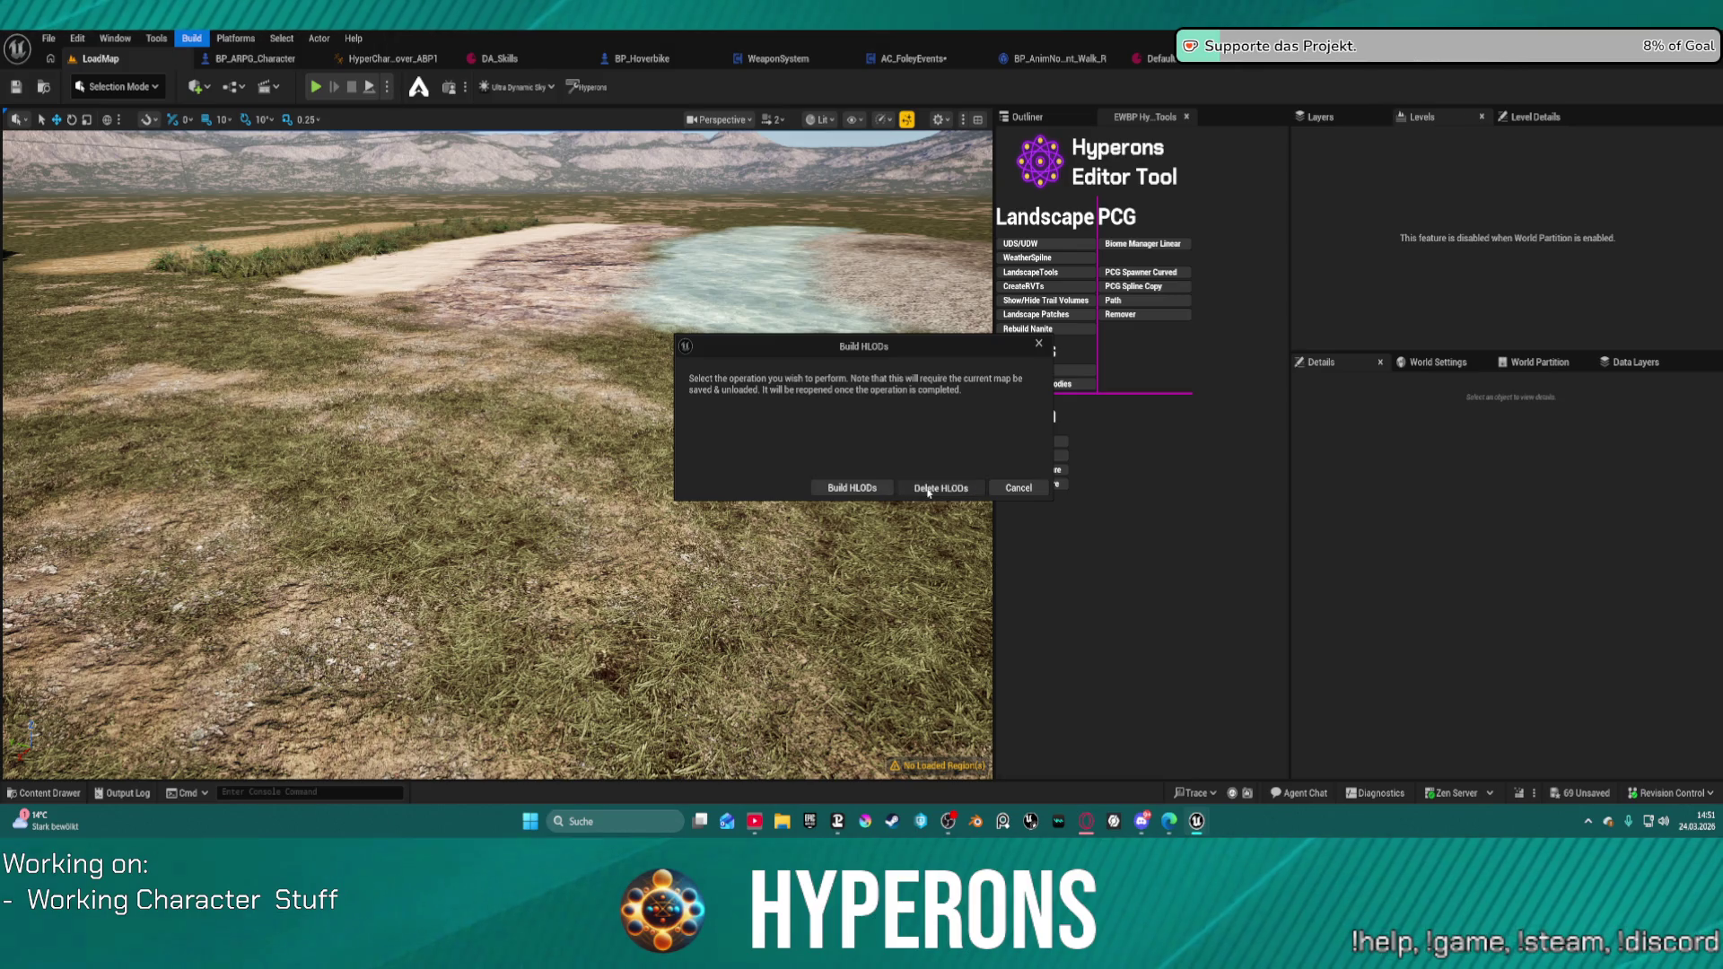
pyautogui.click(994, 488)
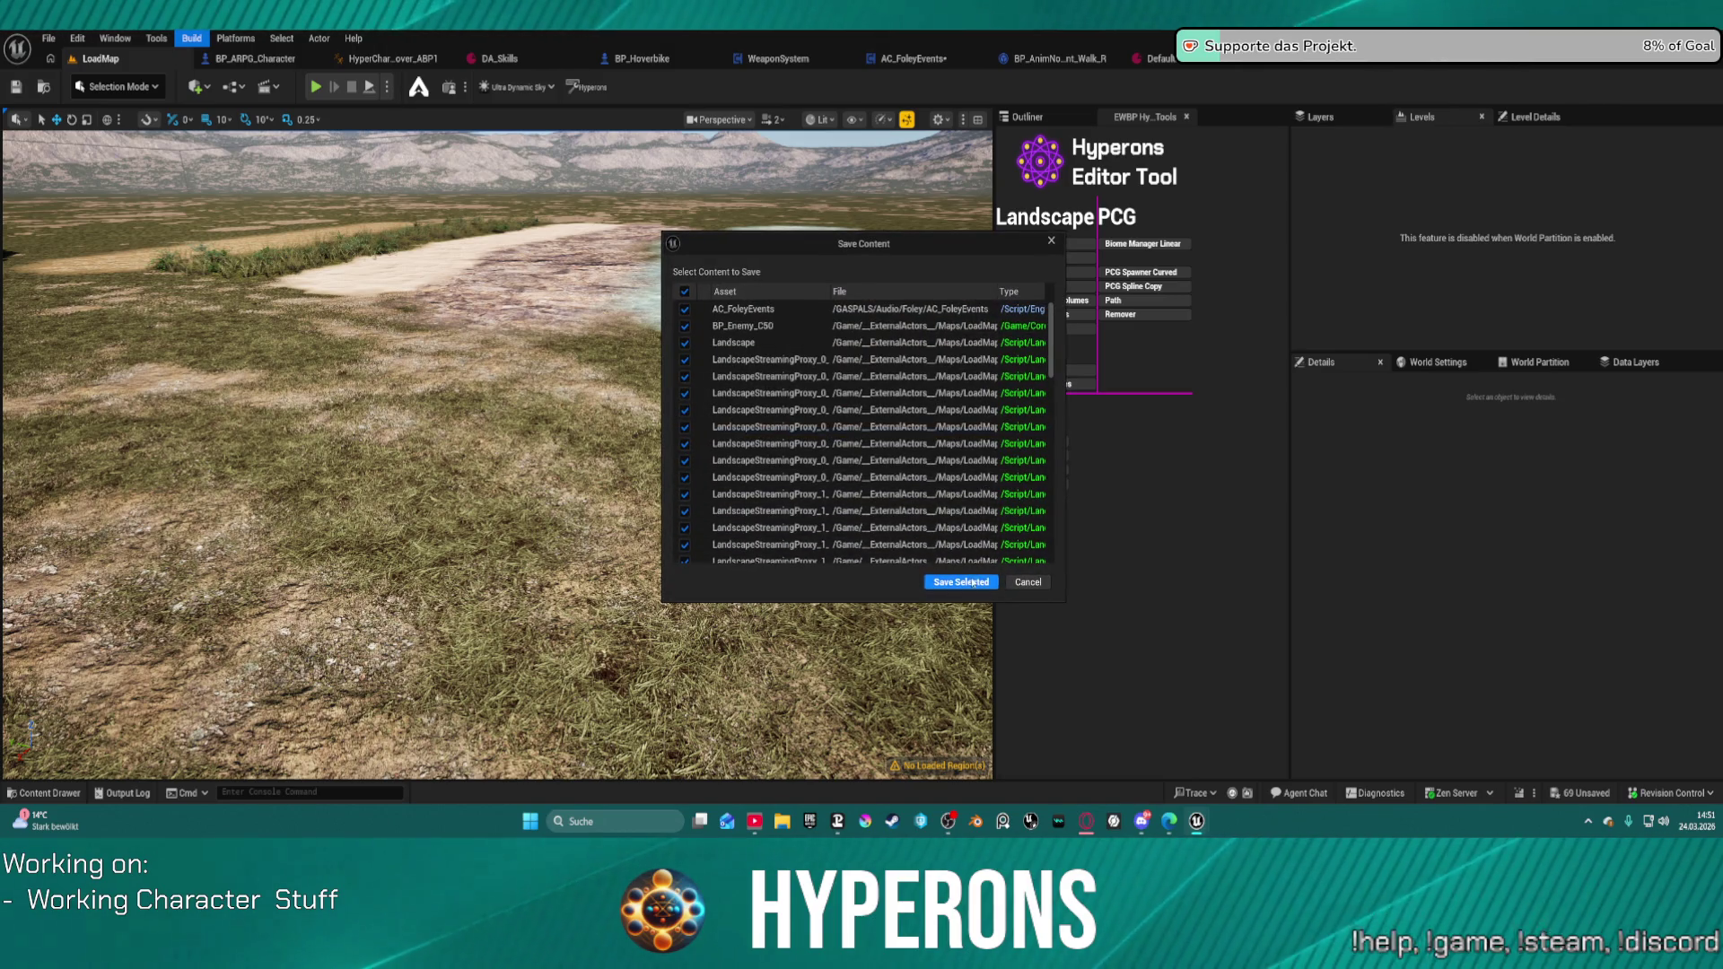
pyautogui.click(1027, 581)
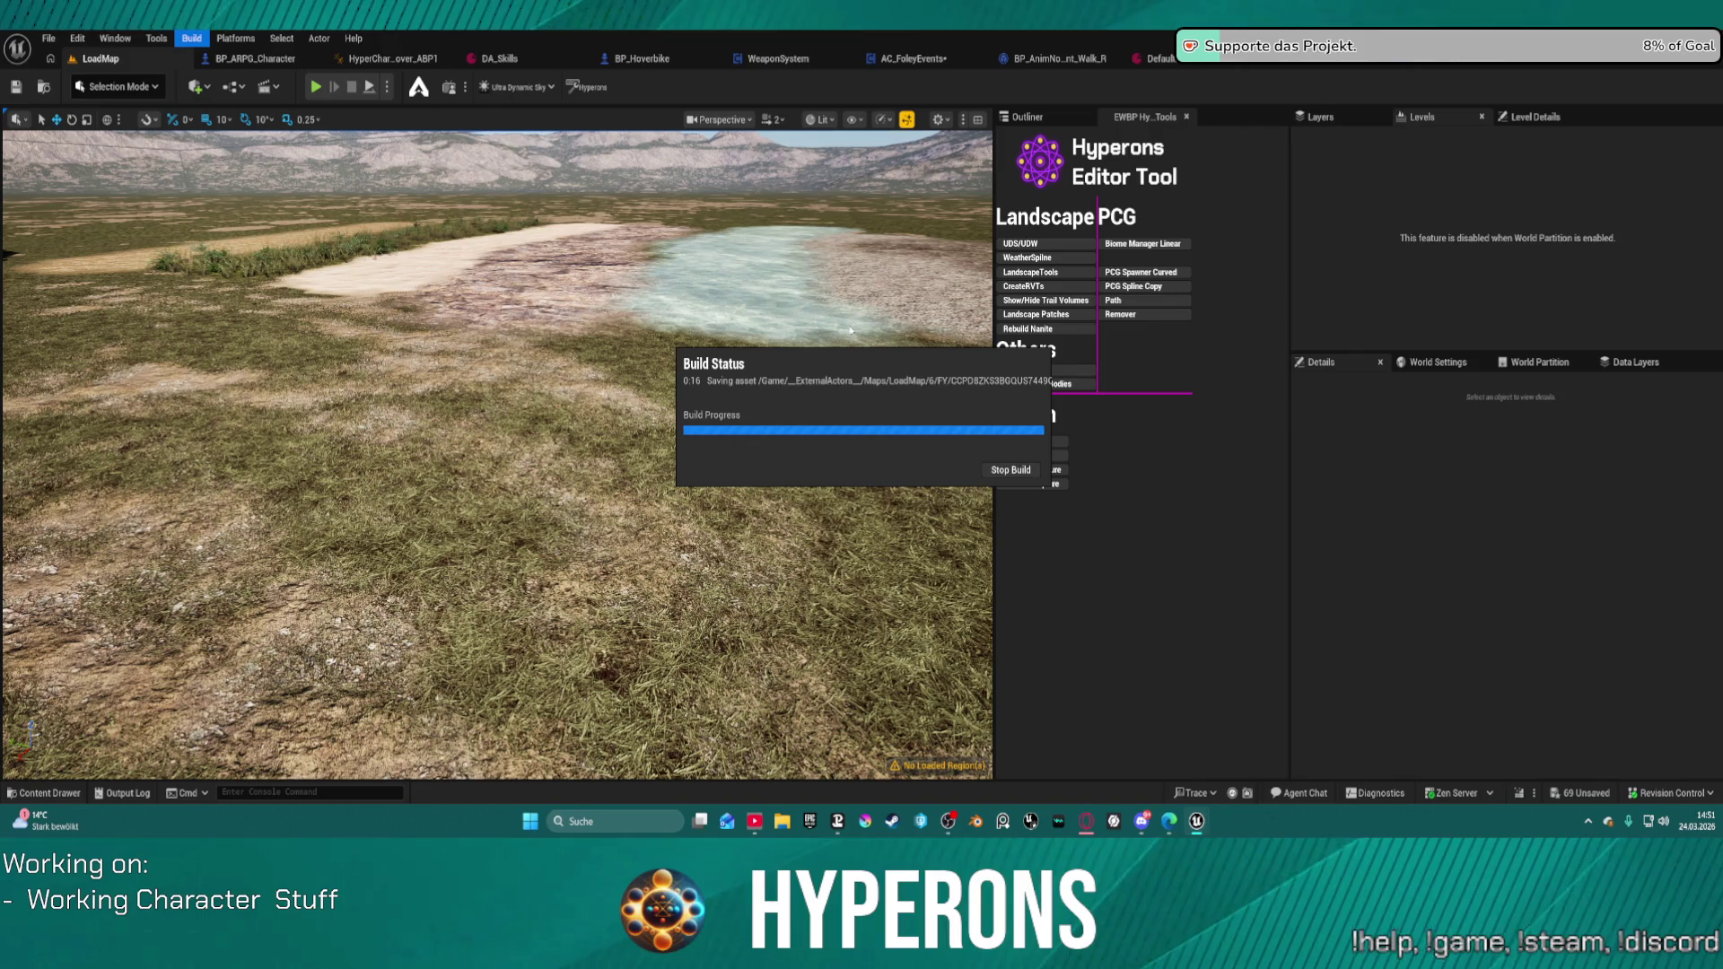
pyautogui.click(1015, 469)
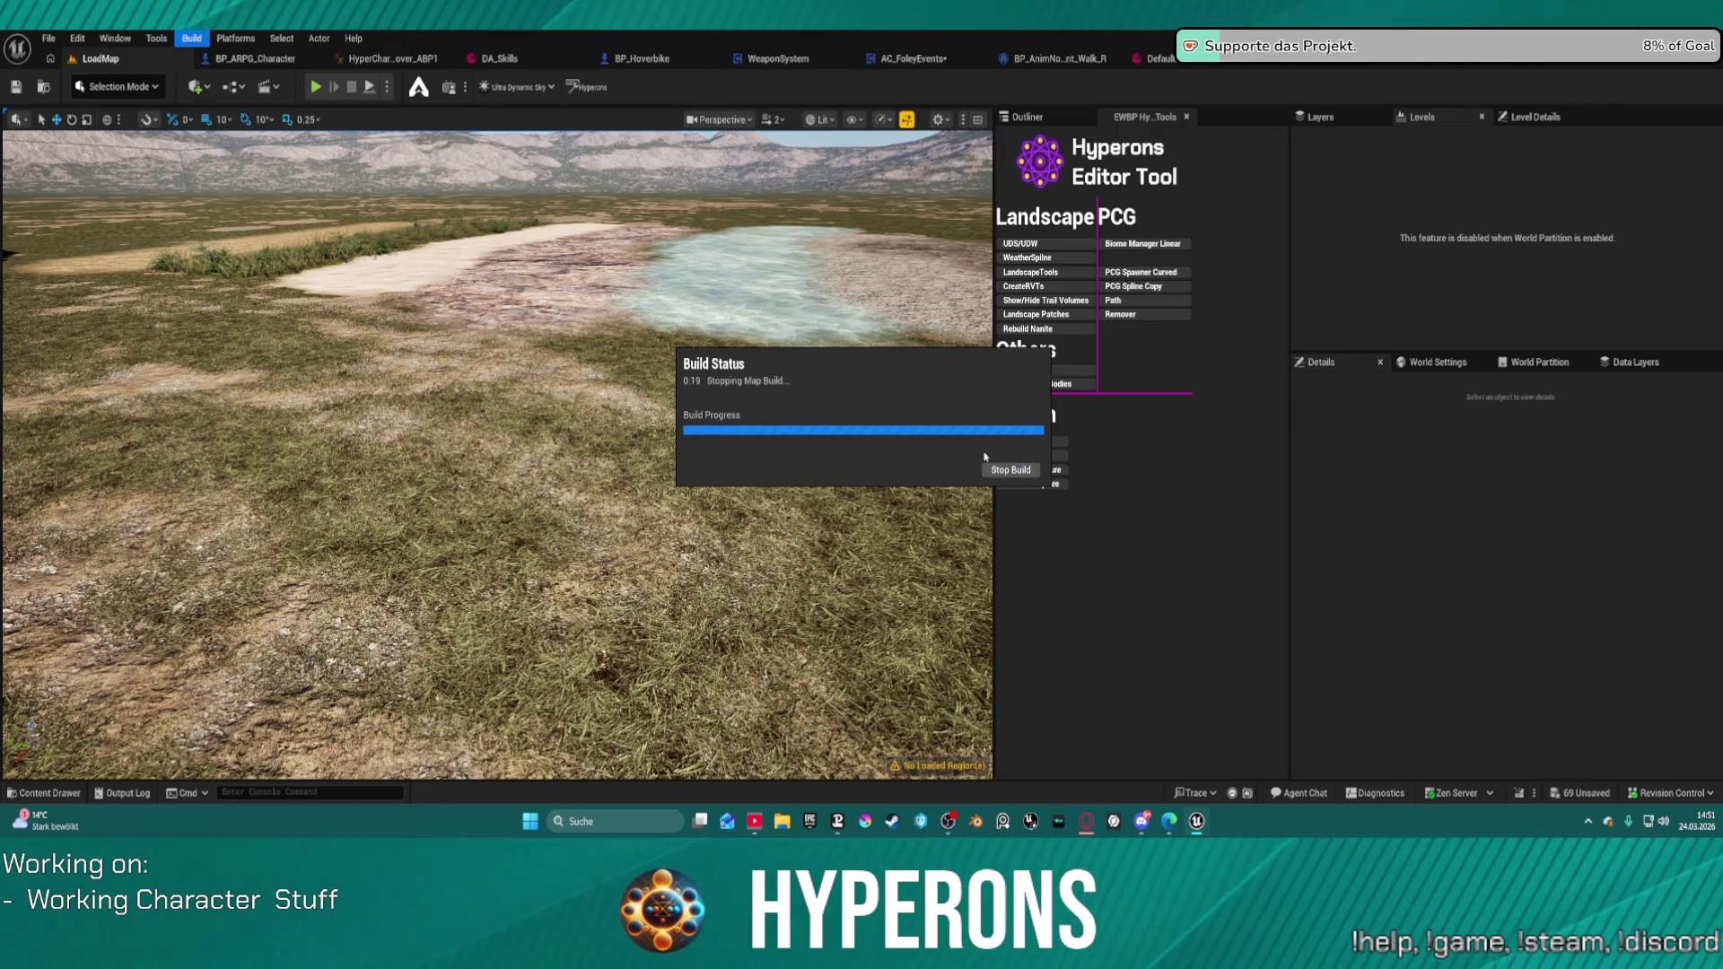
pyautogui.click(907, 453)
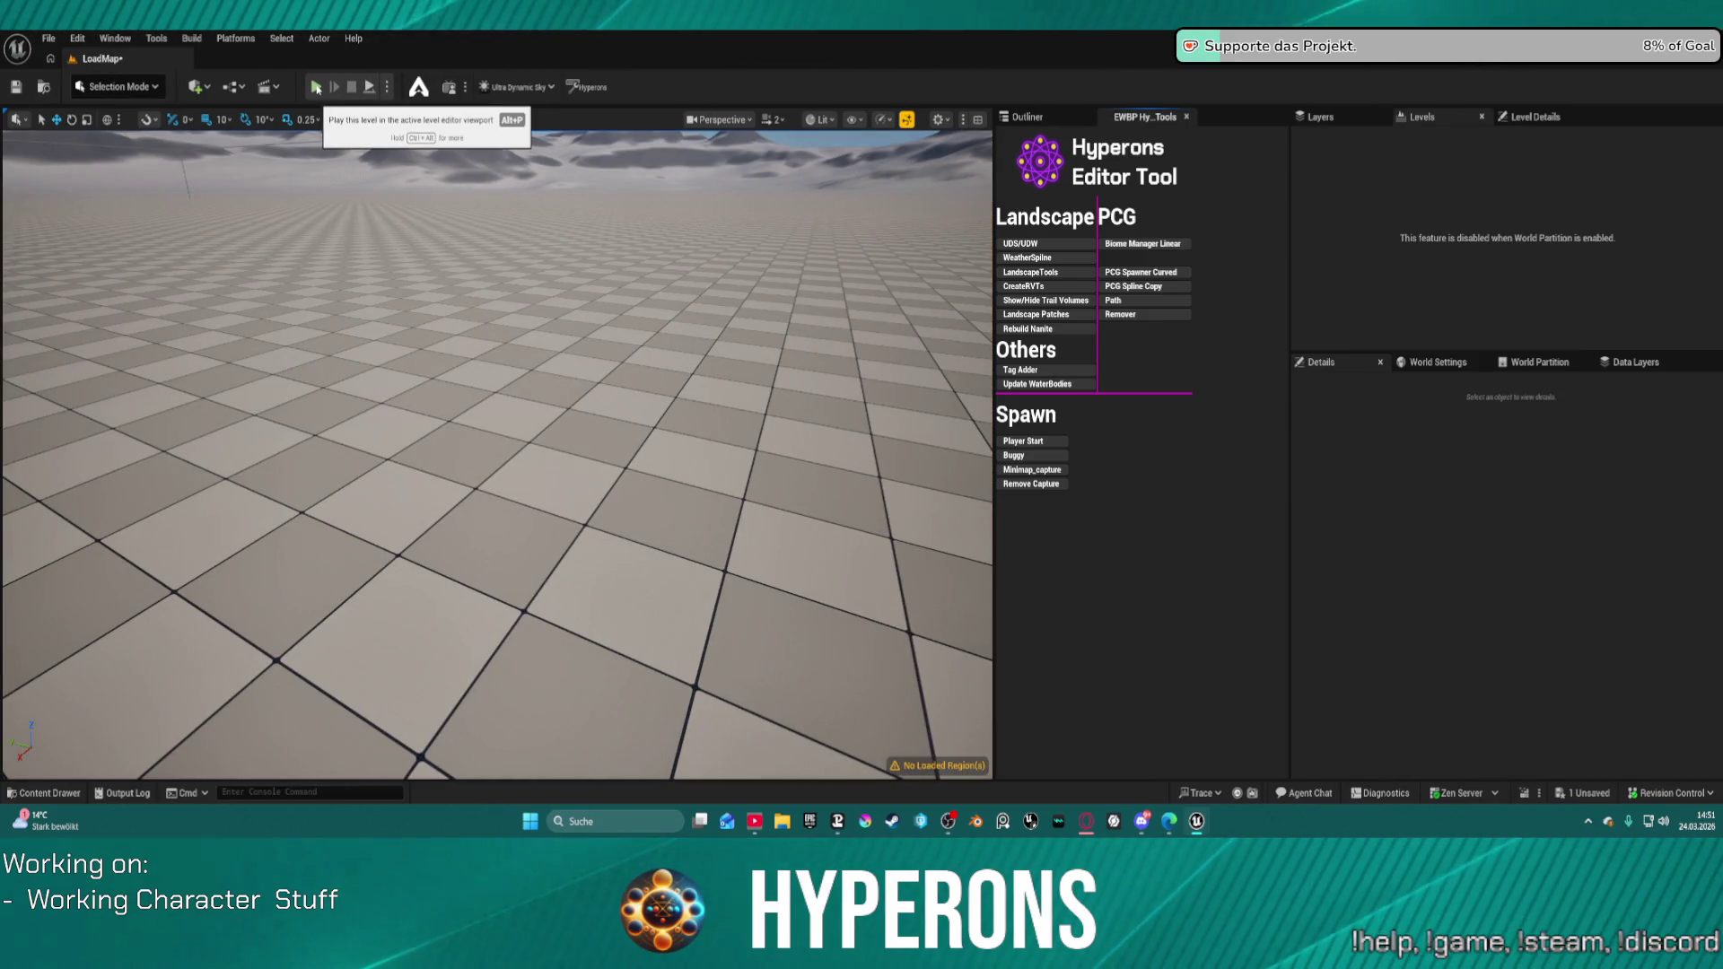
# Step: Play-test the level, walking the character over sand, rock, water, dirt and grass, then stop
pyautogui.moveTo(676, 384); pyautogui.dragTo(547, 447)
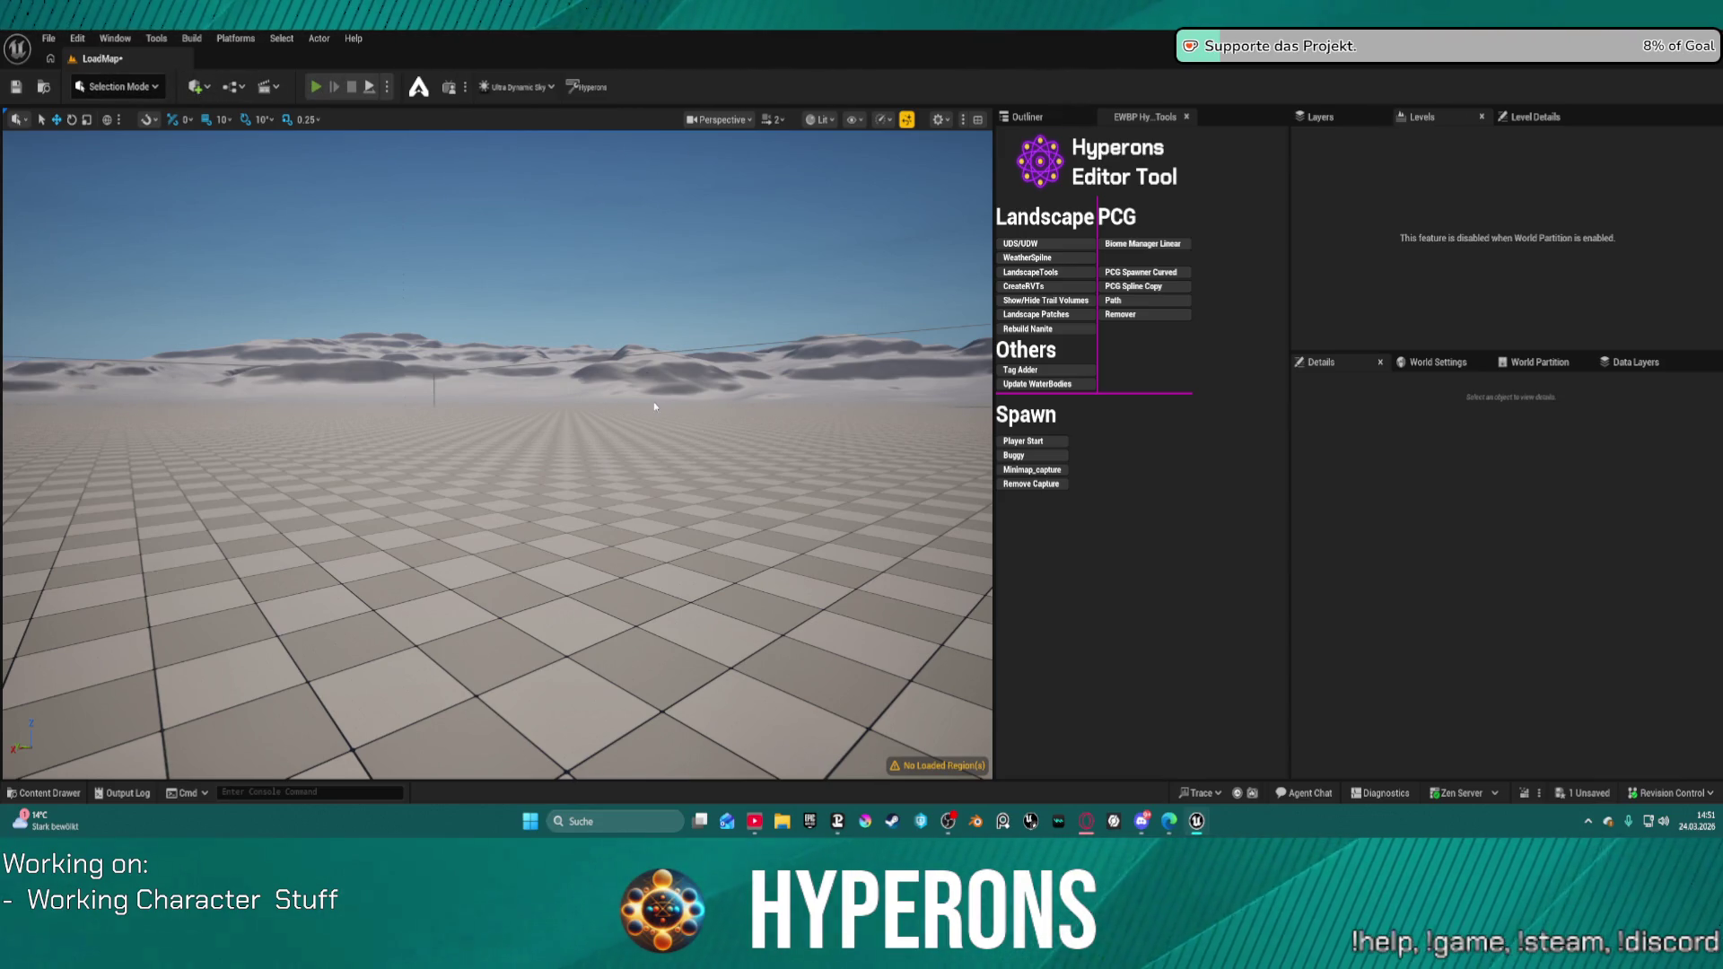
pyautogui.hotkey('alt', 'p')
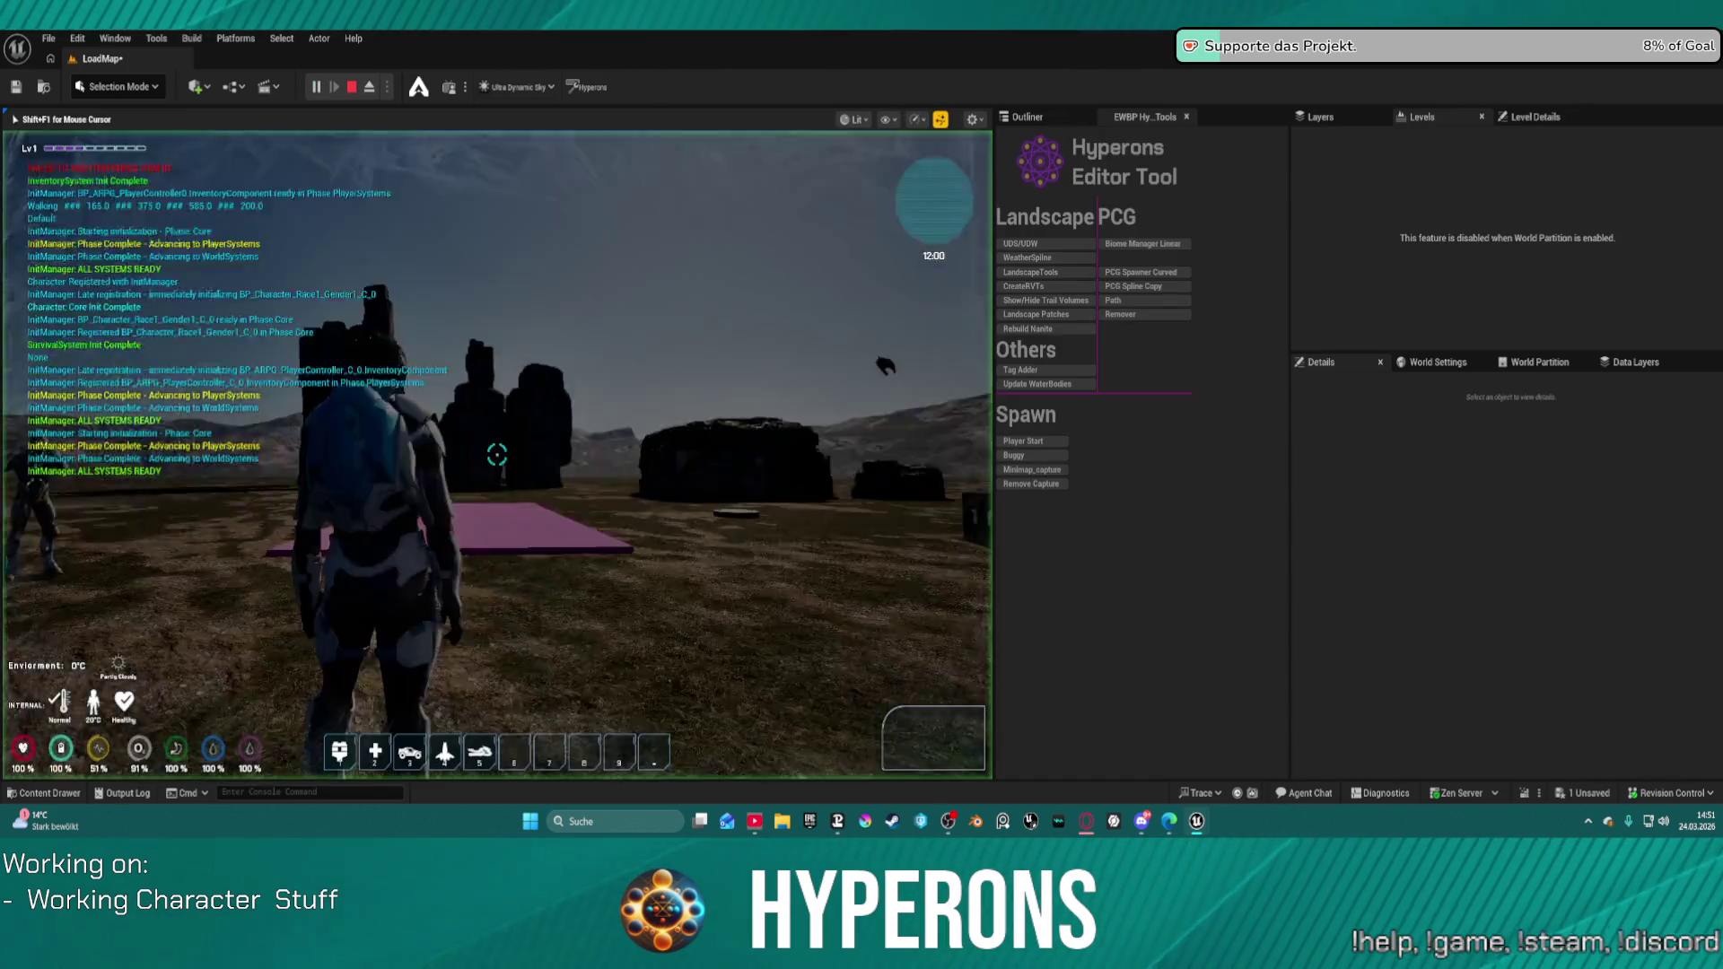
pyautogui.press('w')
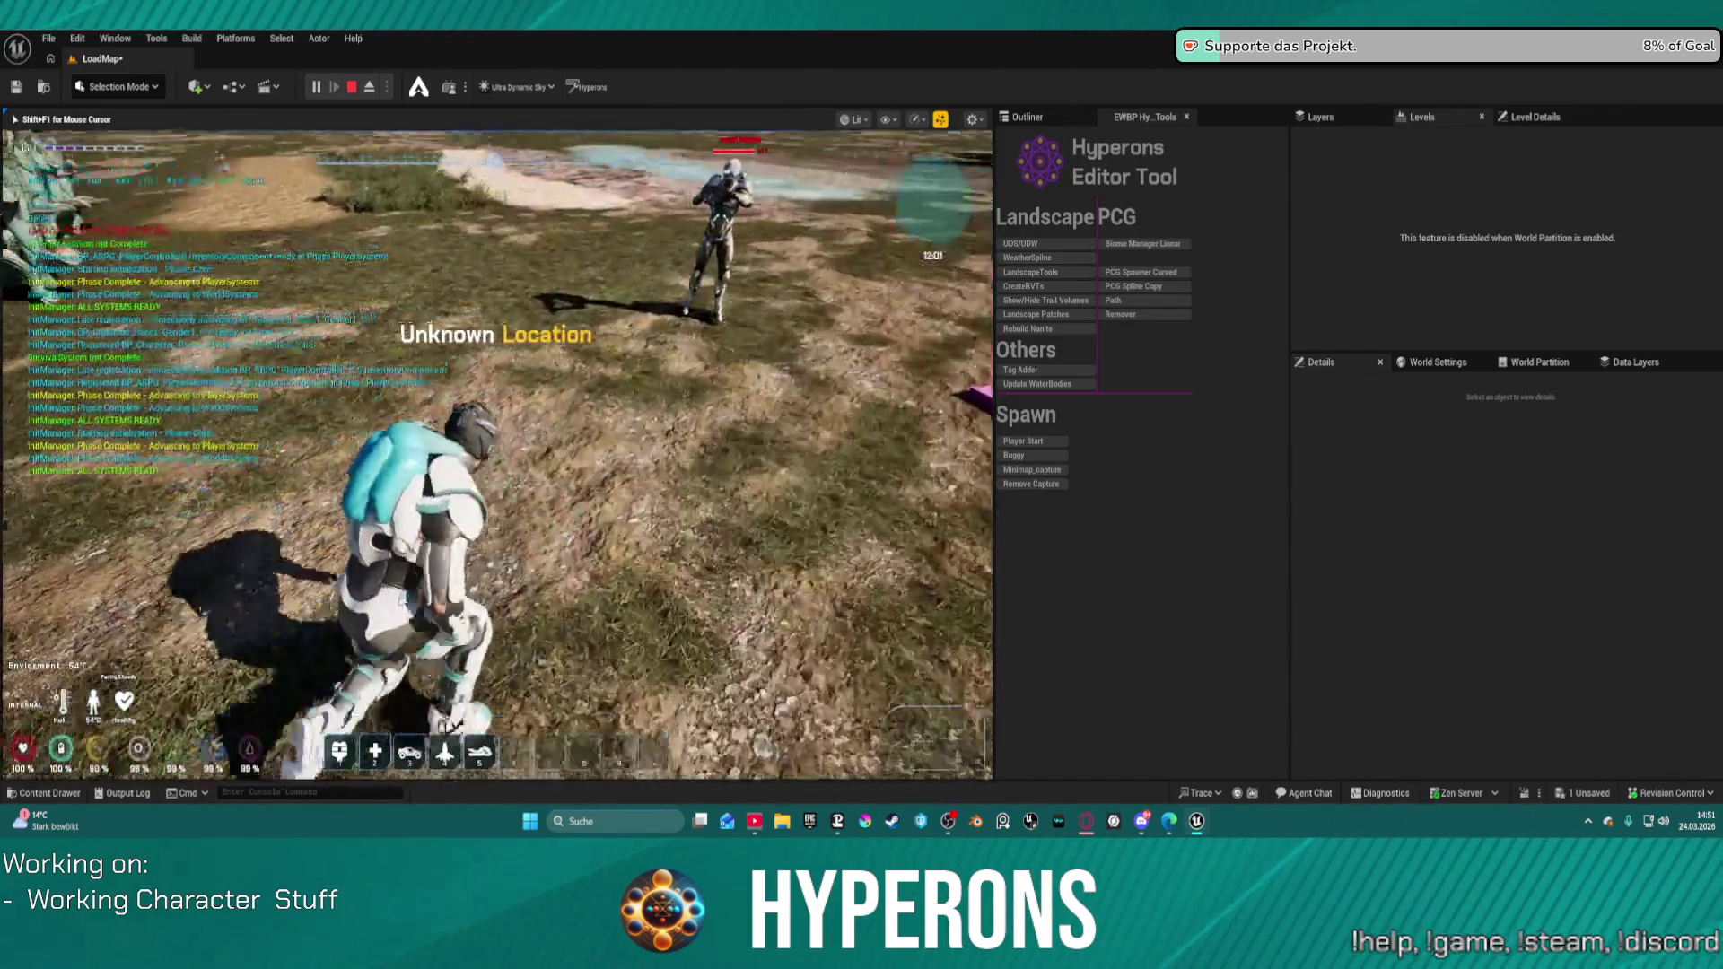
pyautogui.press('c')
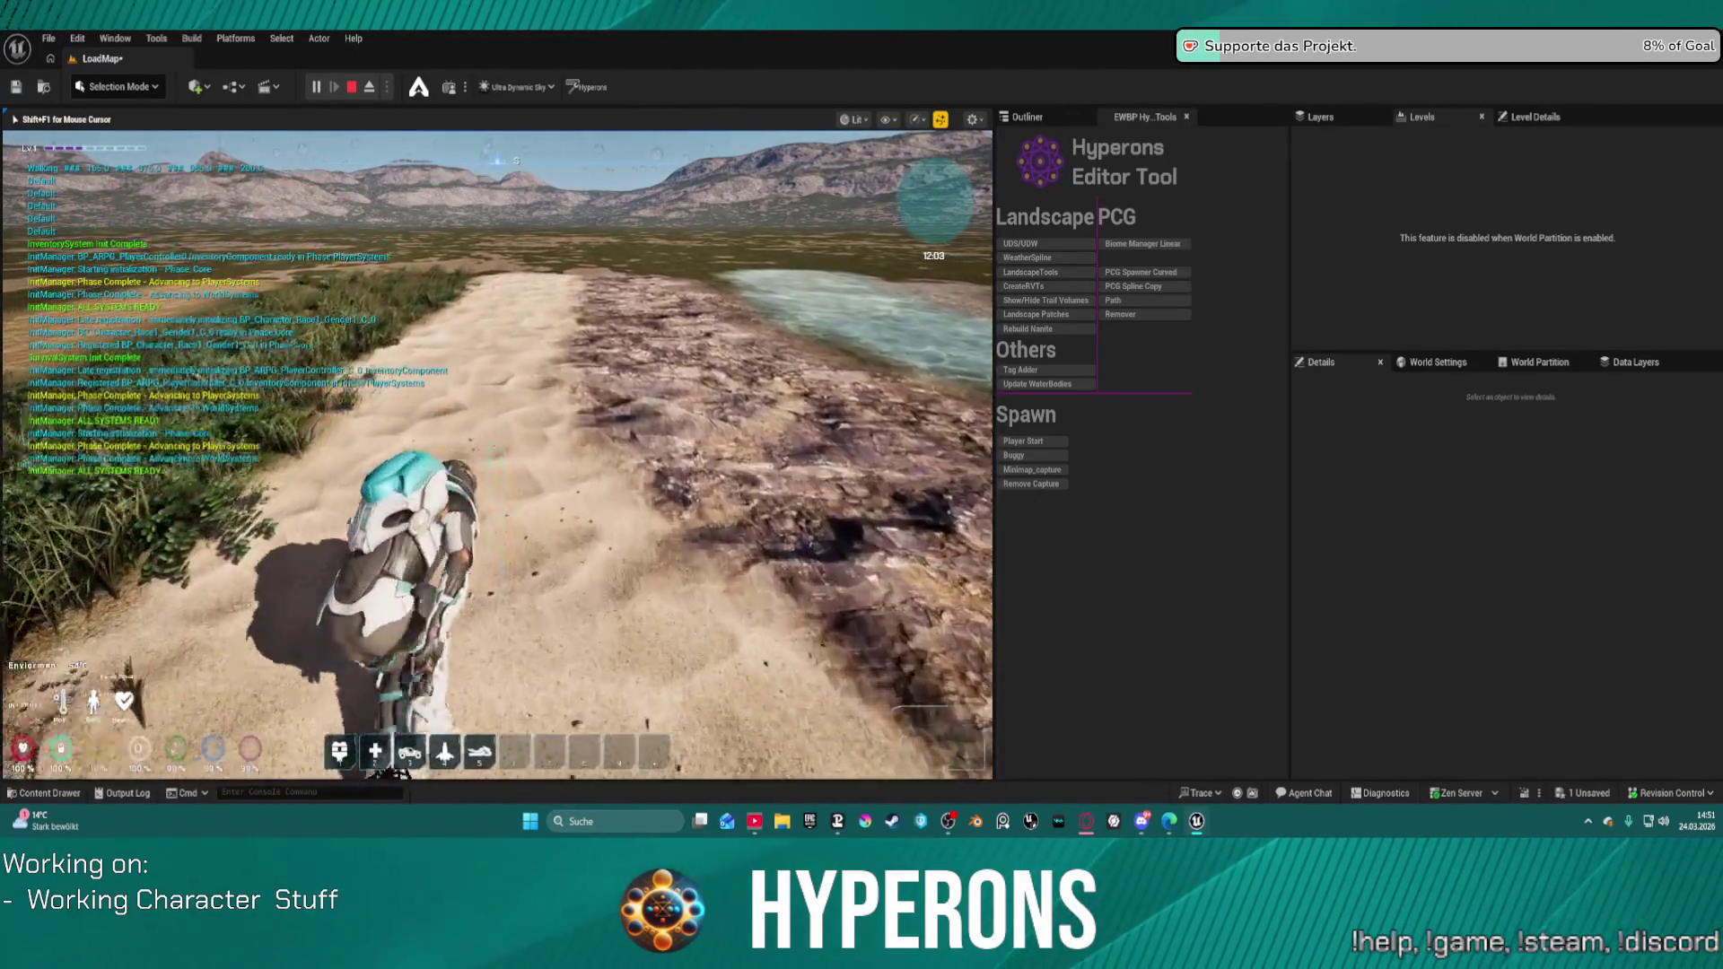
pyautogui.press('w')
pyautogui.press('w')
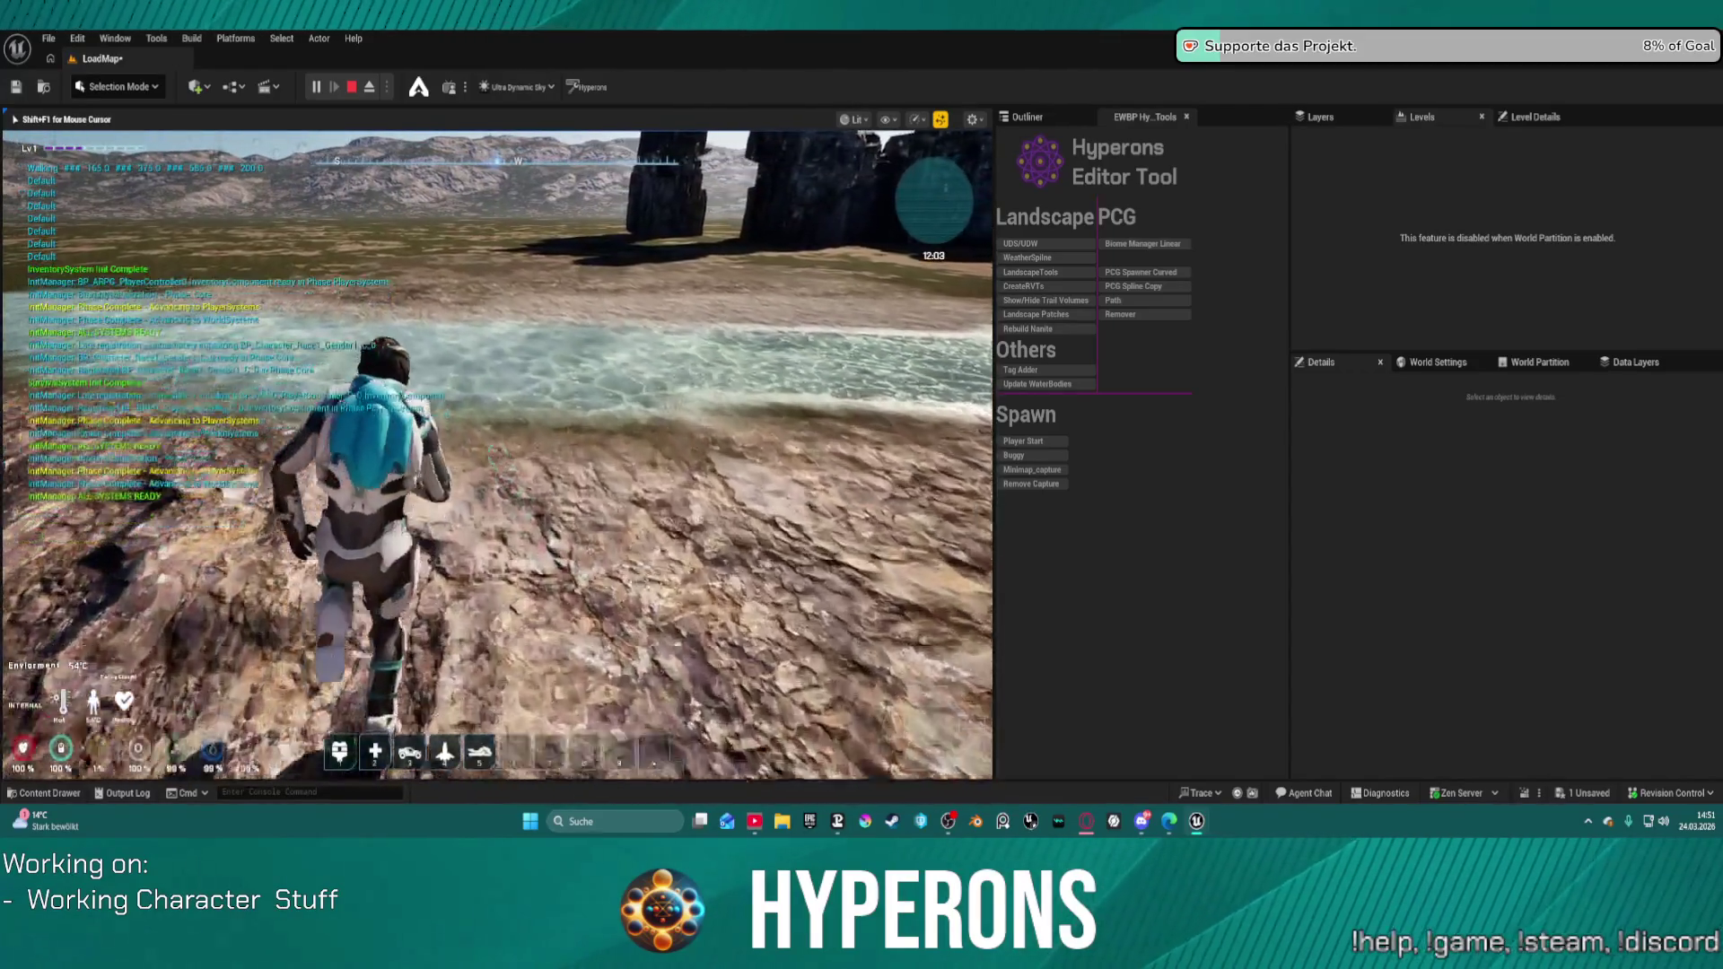
pyautogui.press('w')
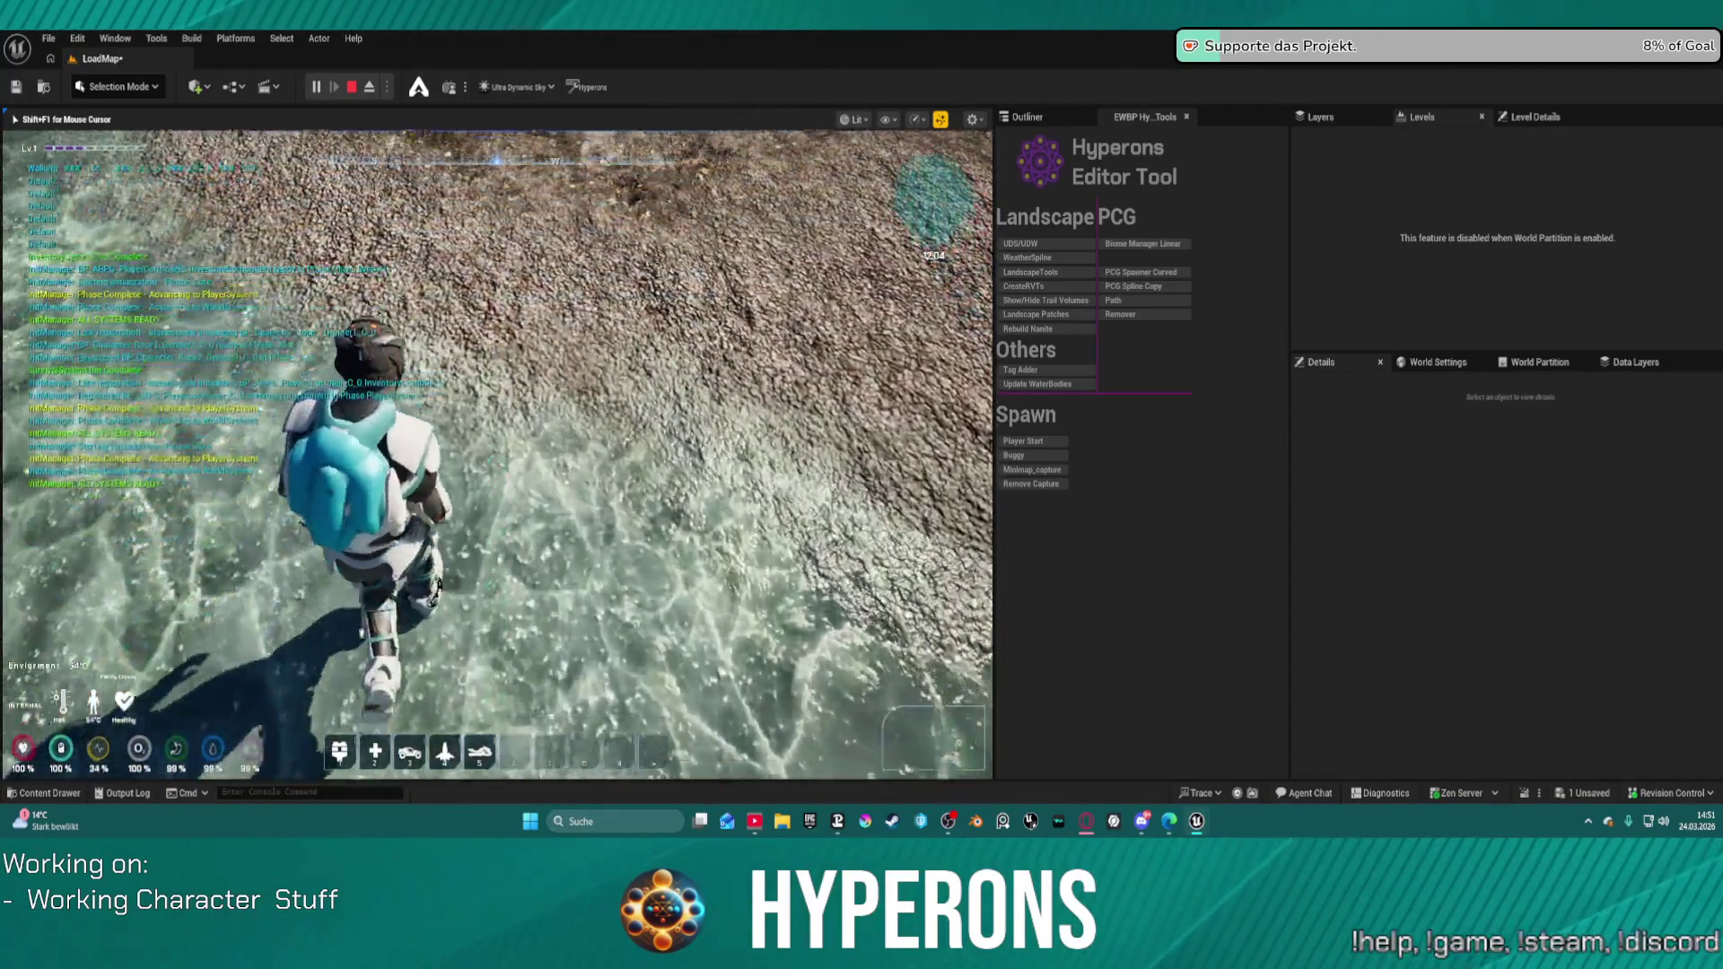
pyautogui.press('w')
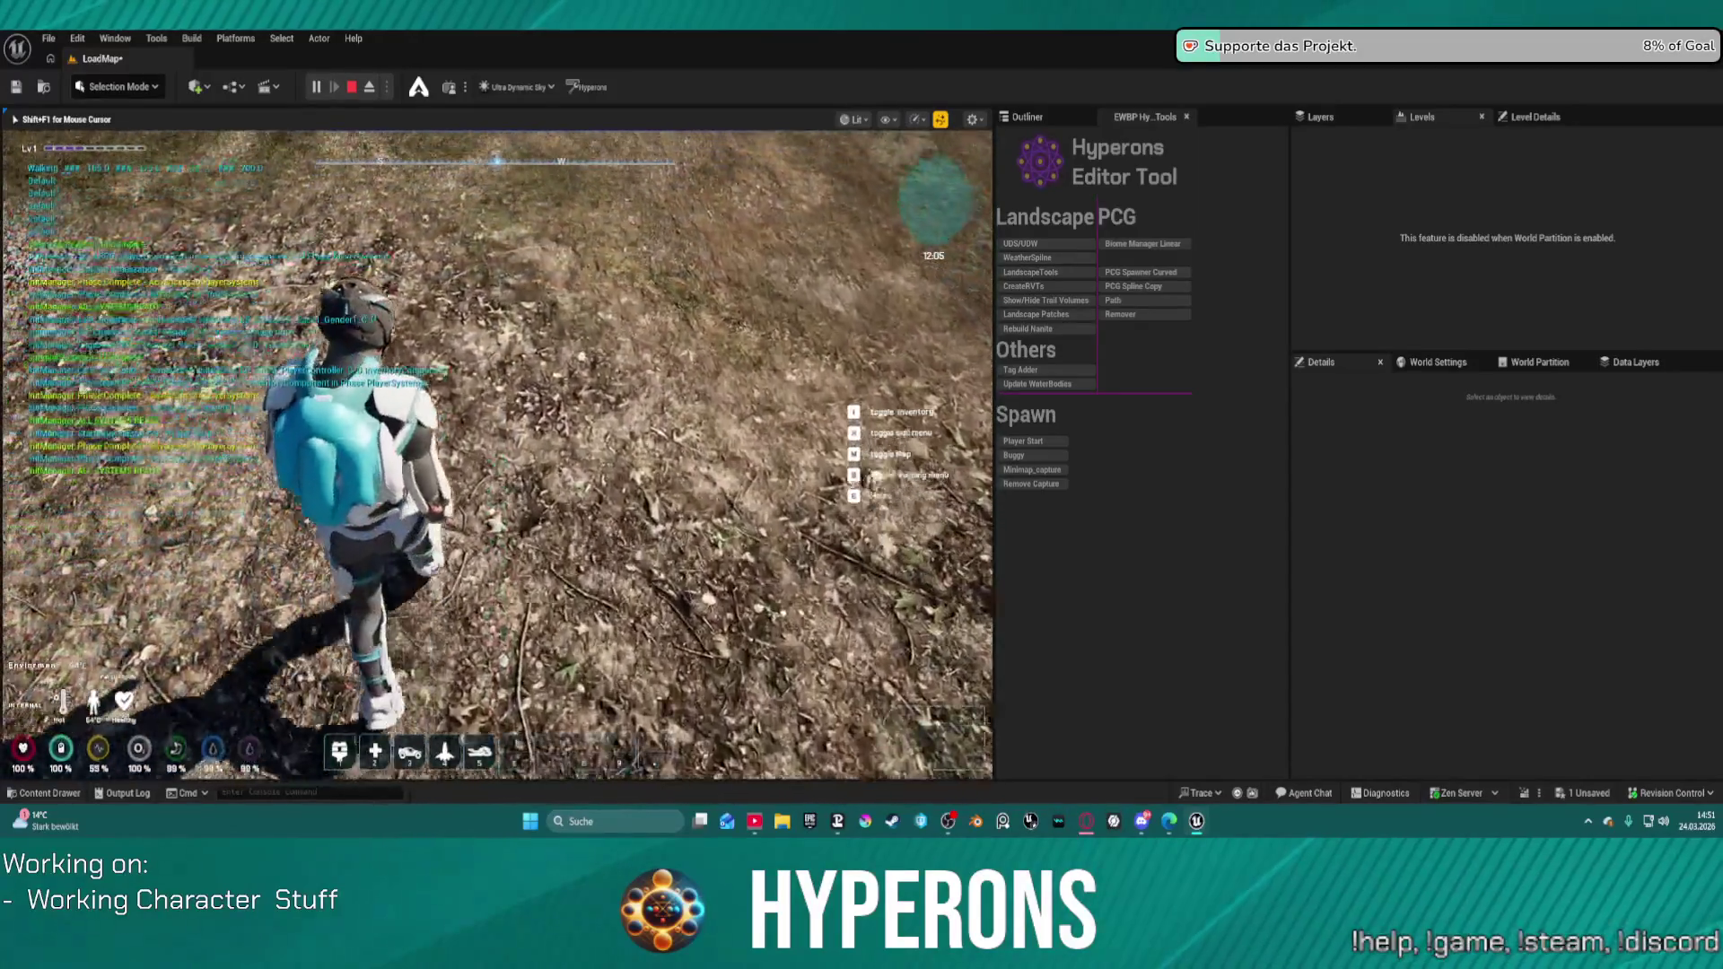
pyautogui.press('w')
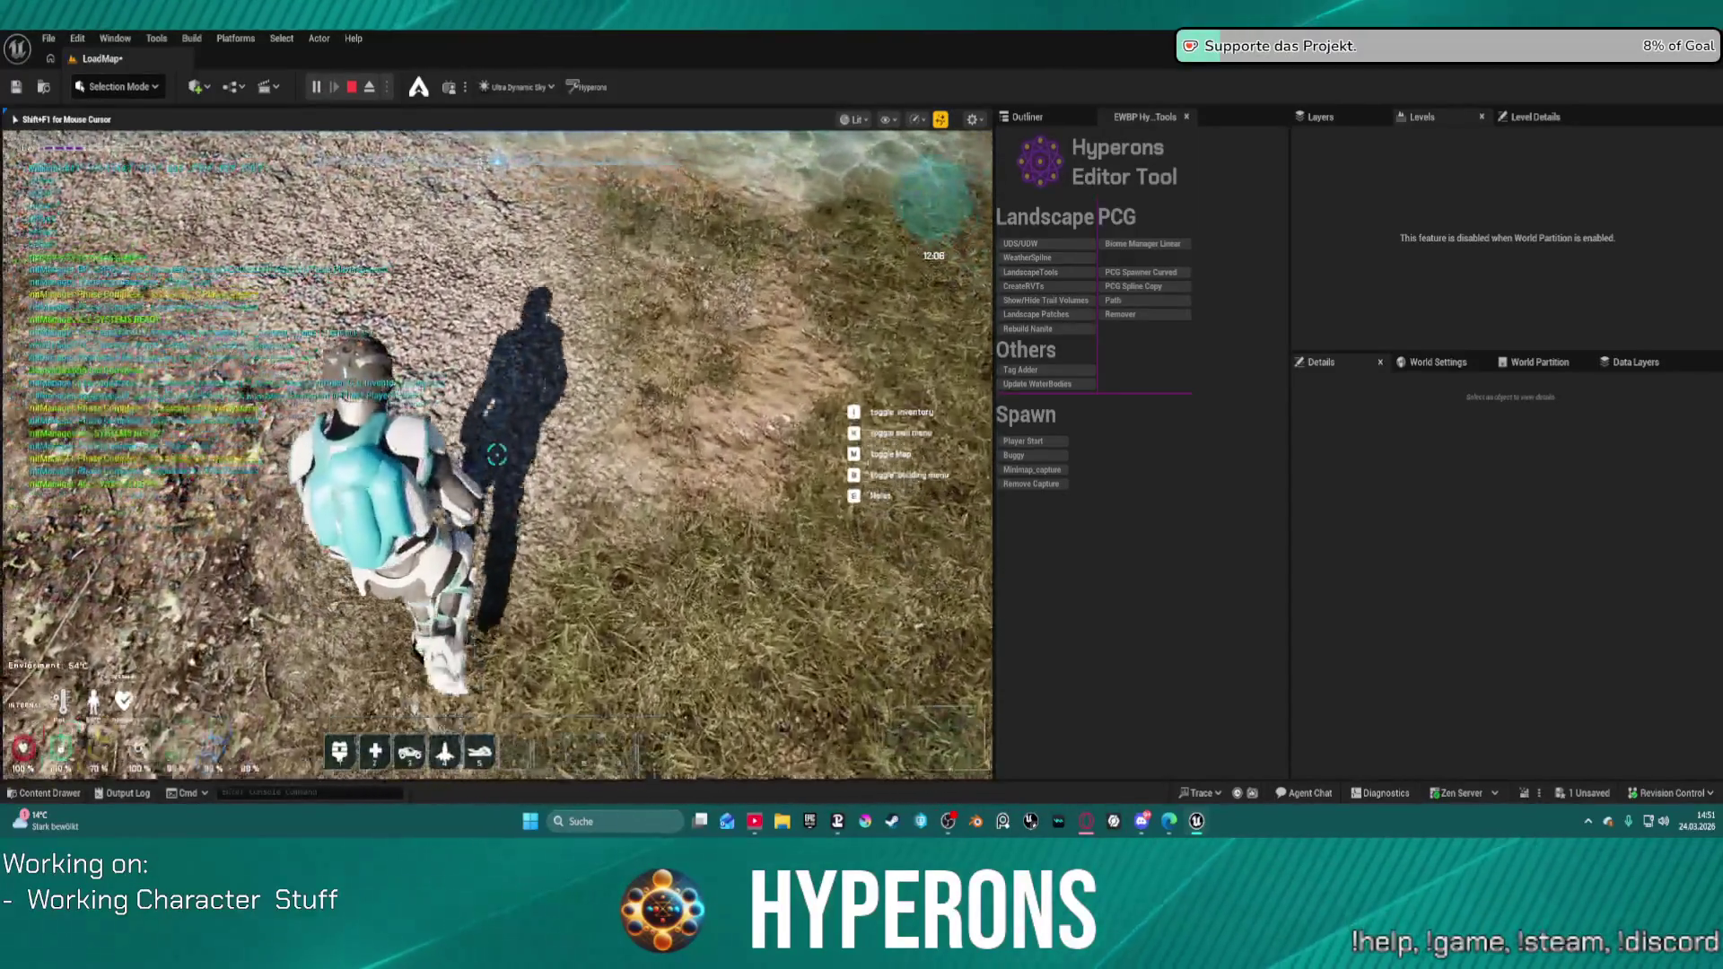
pyautogui.press('w')
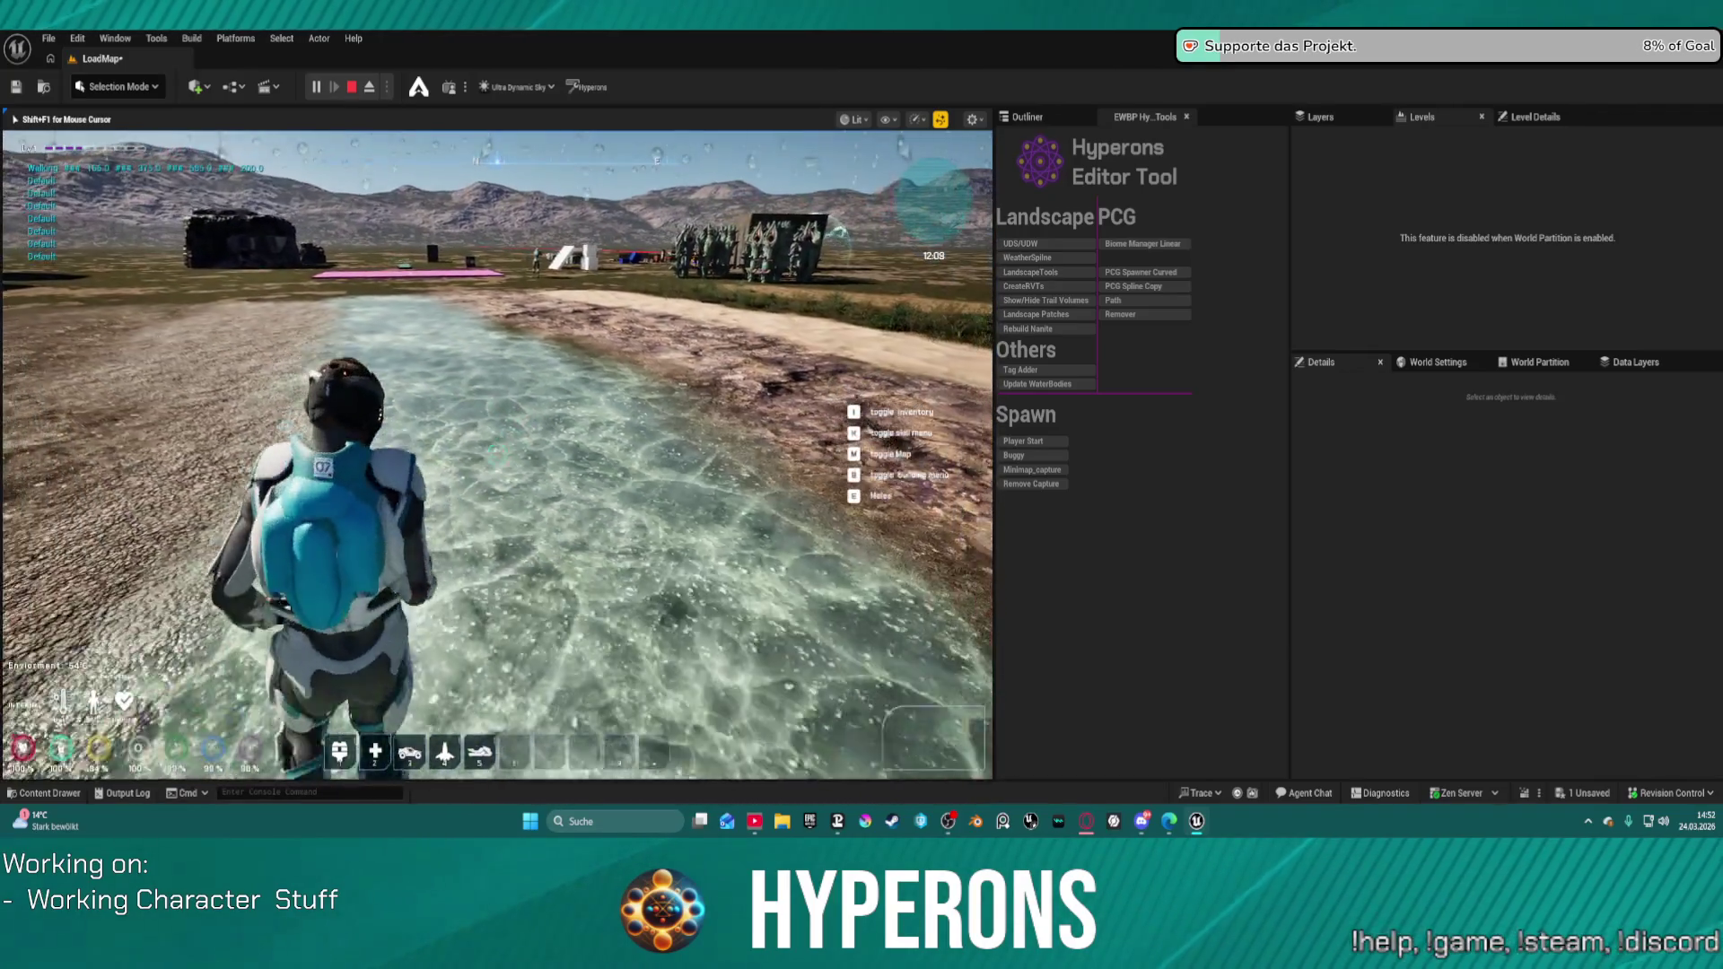
pyautogui.press('Escape')
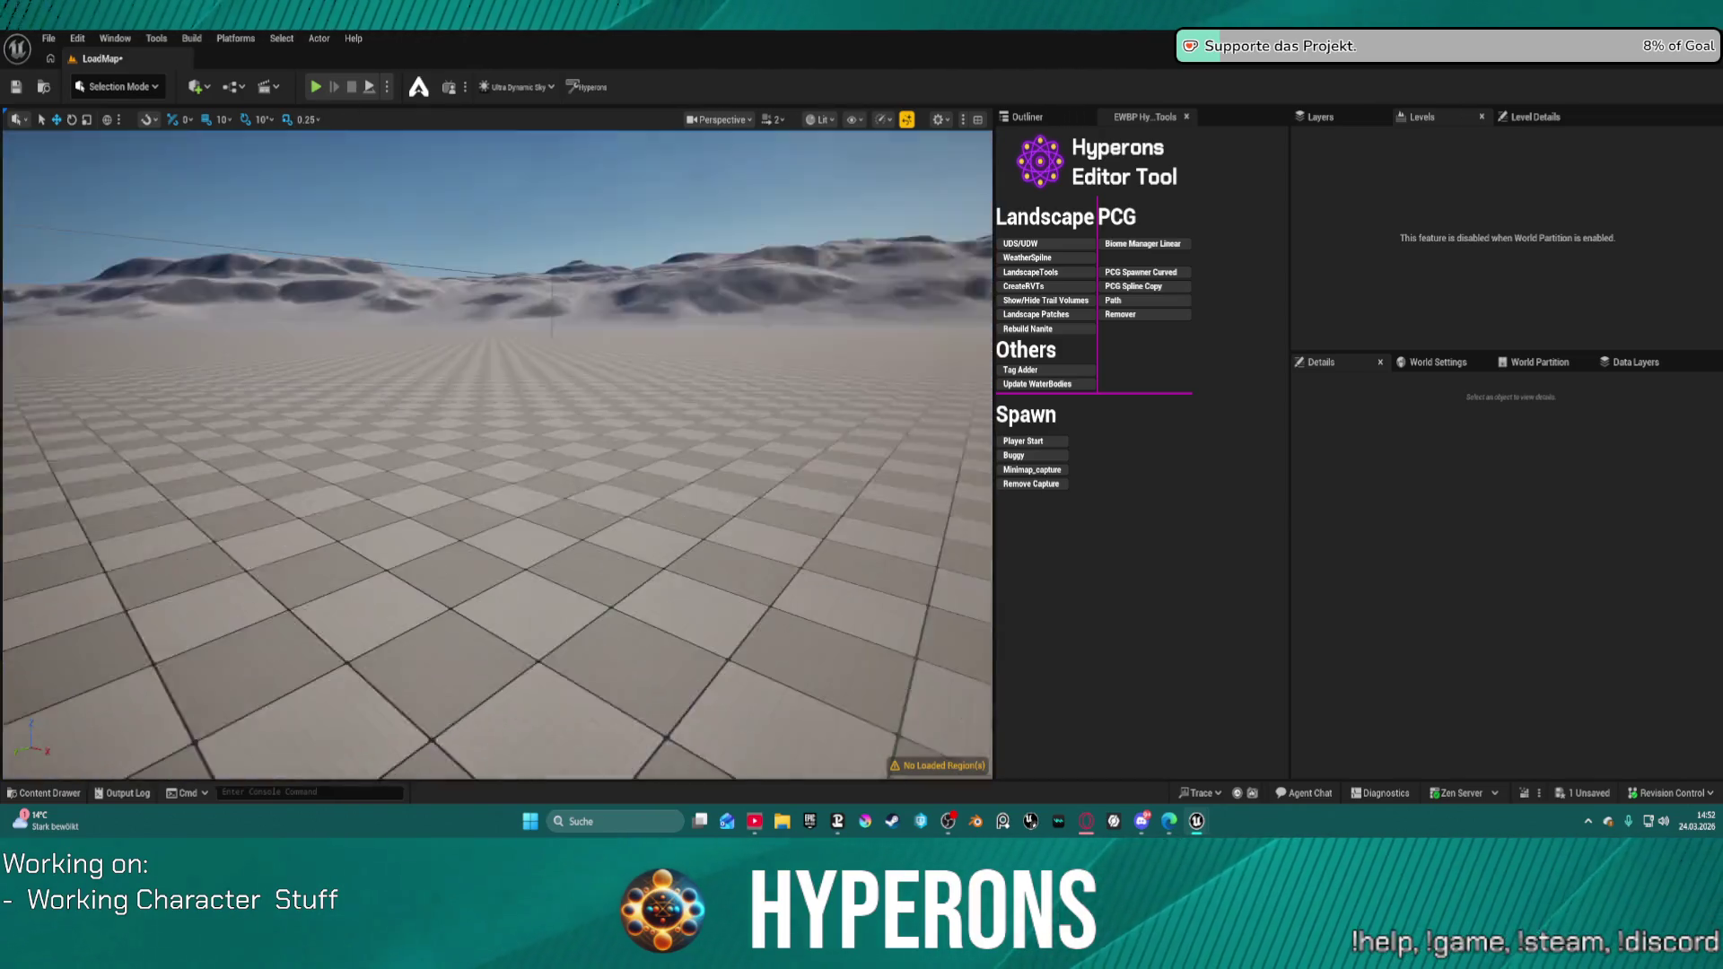
# Step: Run Setup Landscape for RVT from the RVT quick setup window
pyautogui.moveTo(801, 309); pyautogui.dragTo(628, 309)
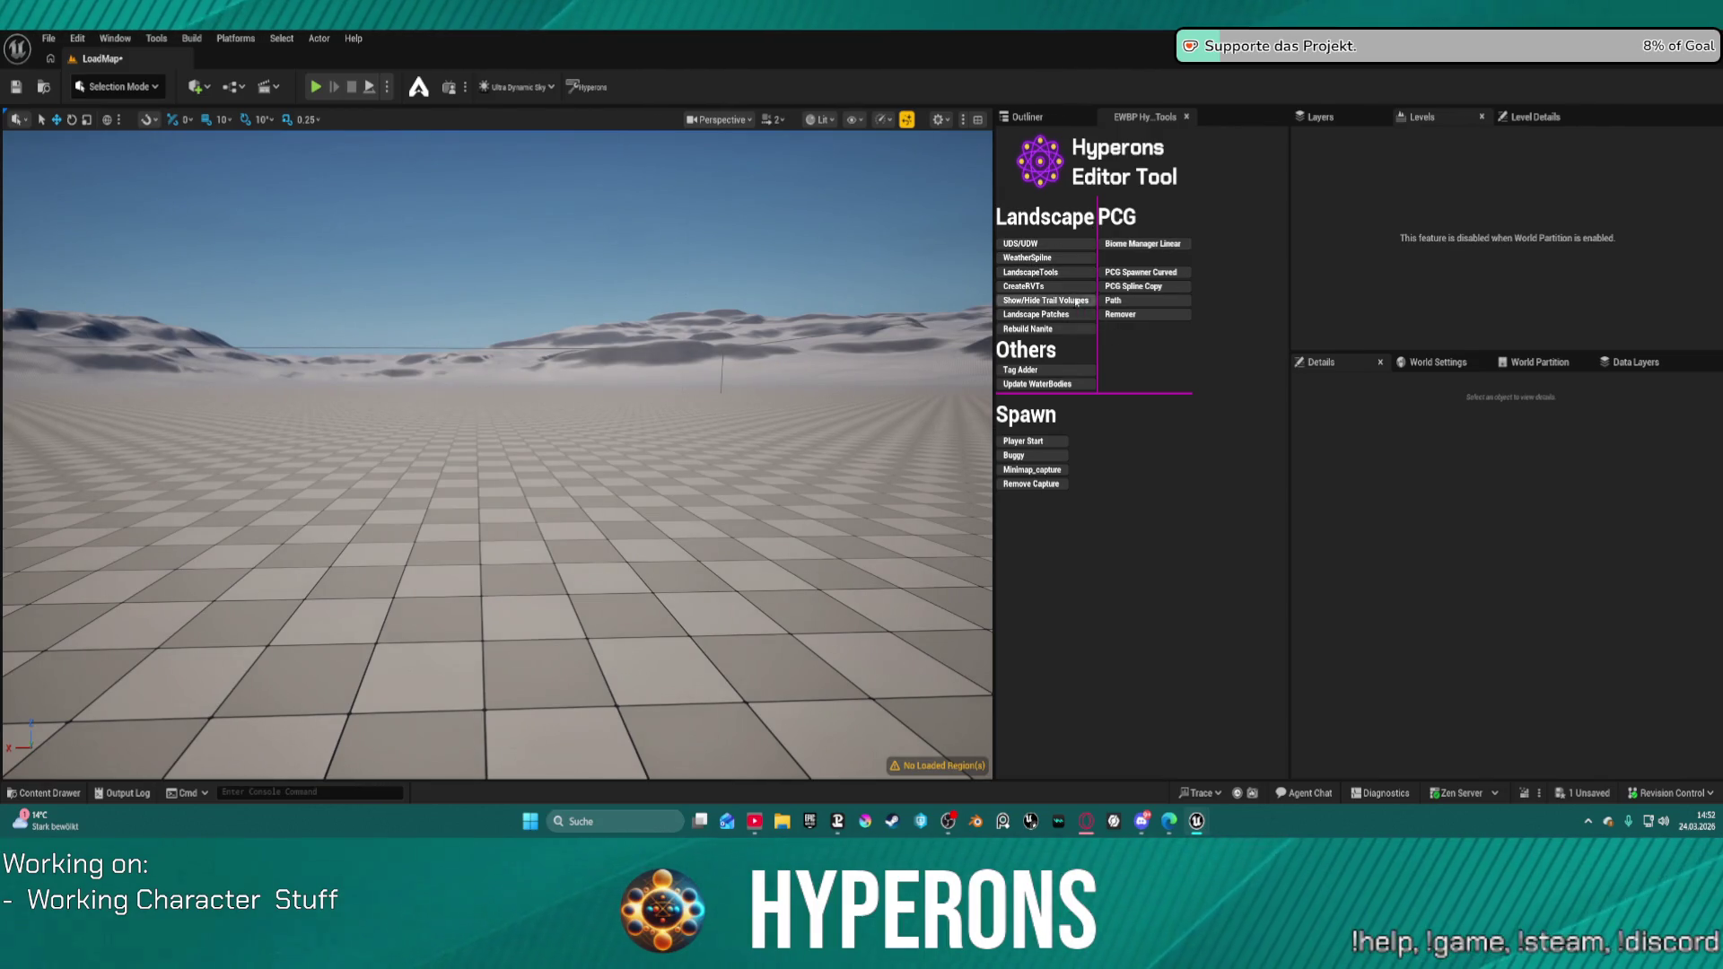
pyautogui.click(1054, 285)
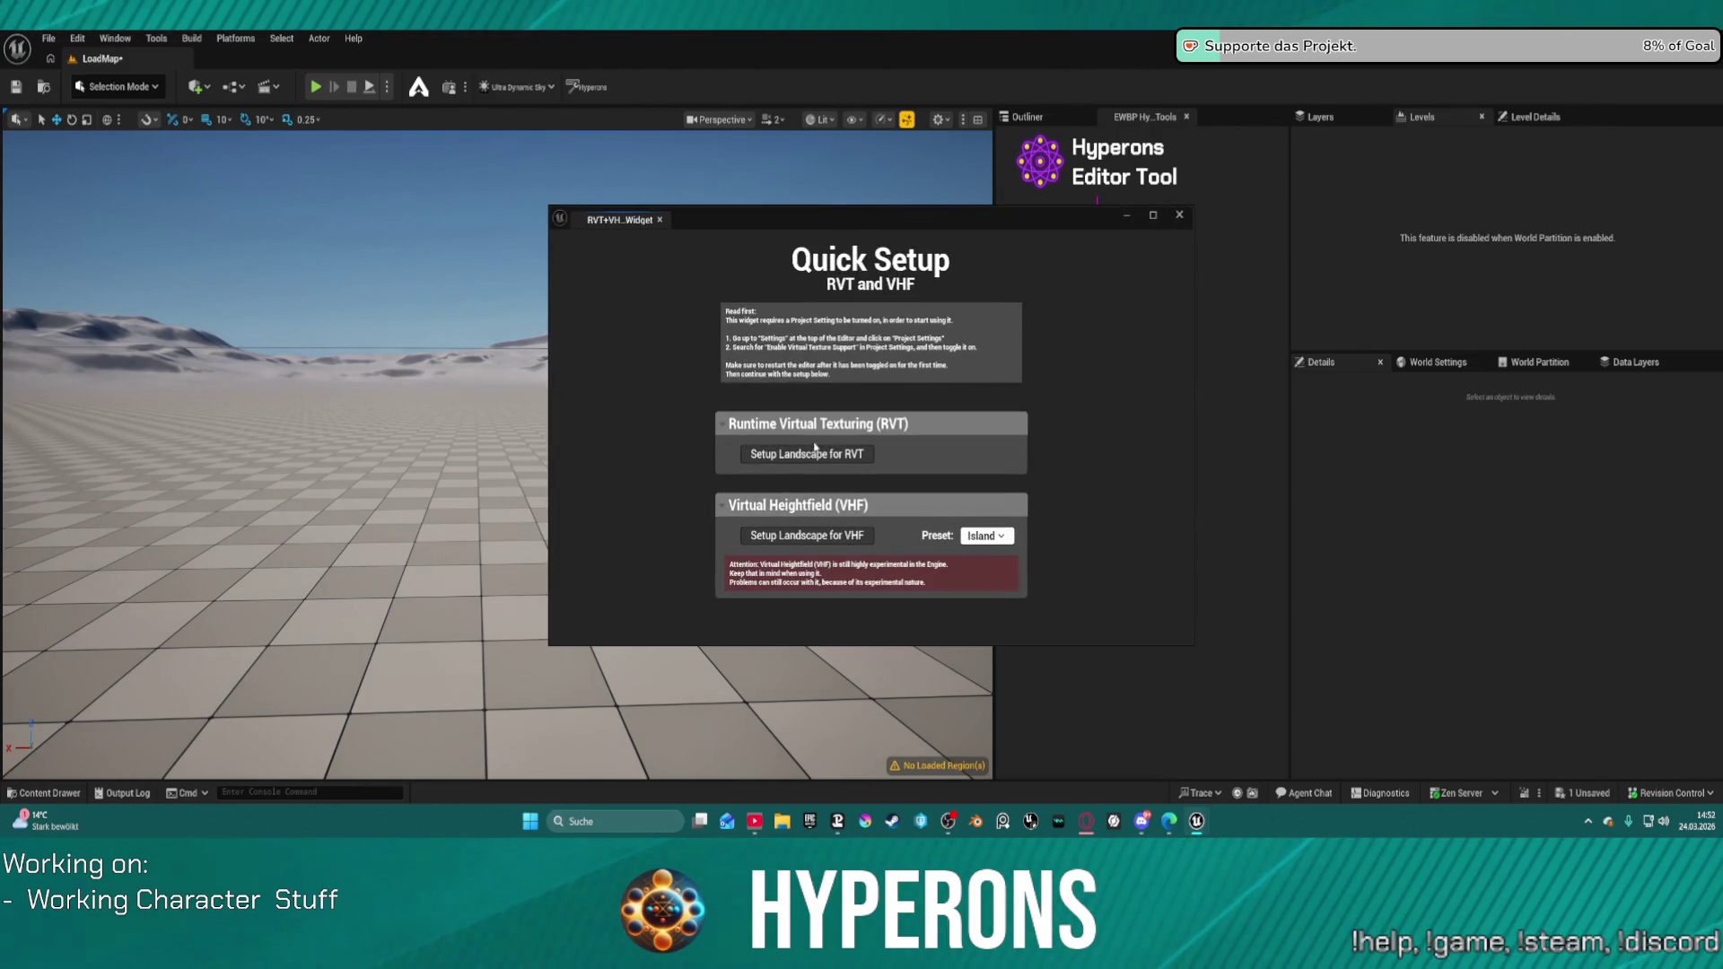
pyautogui.click(813, 454)
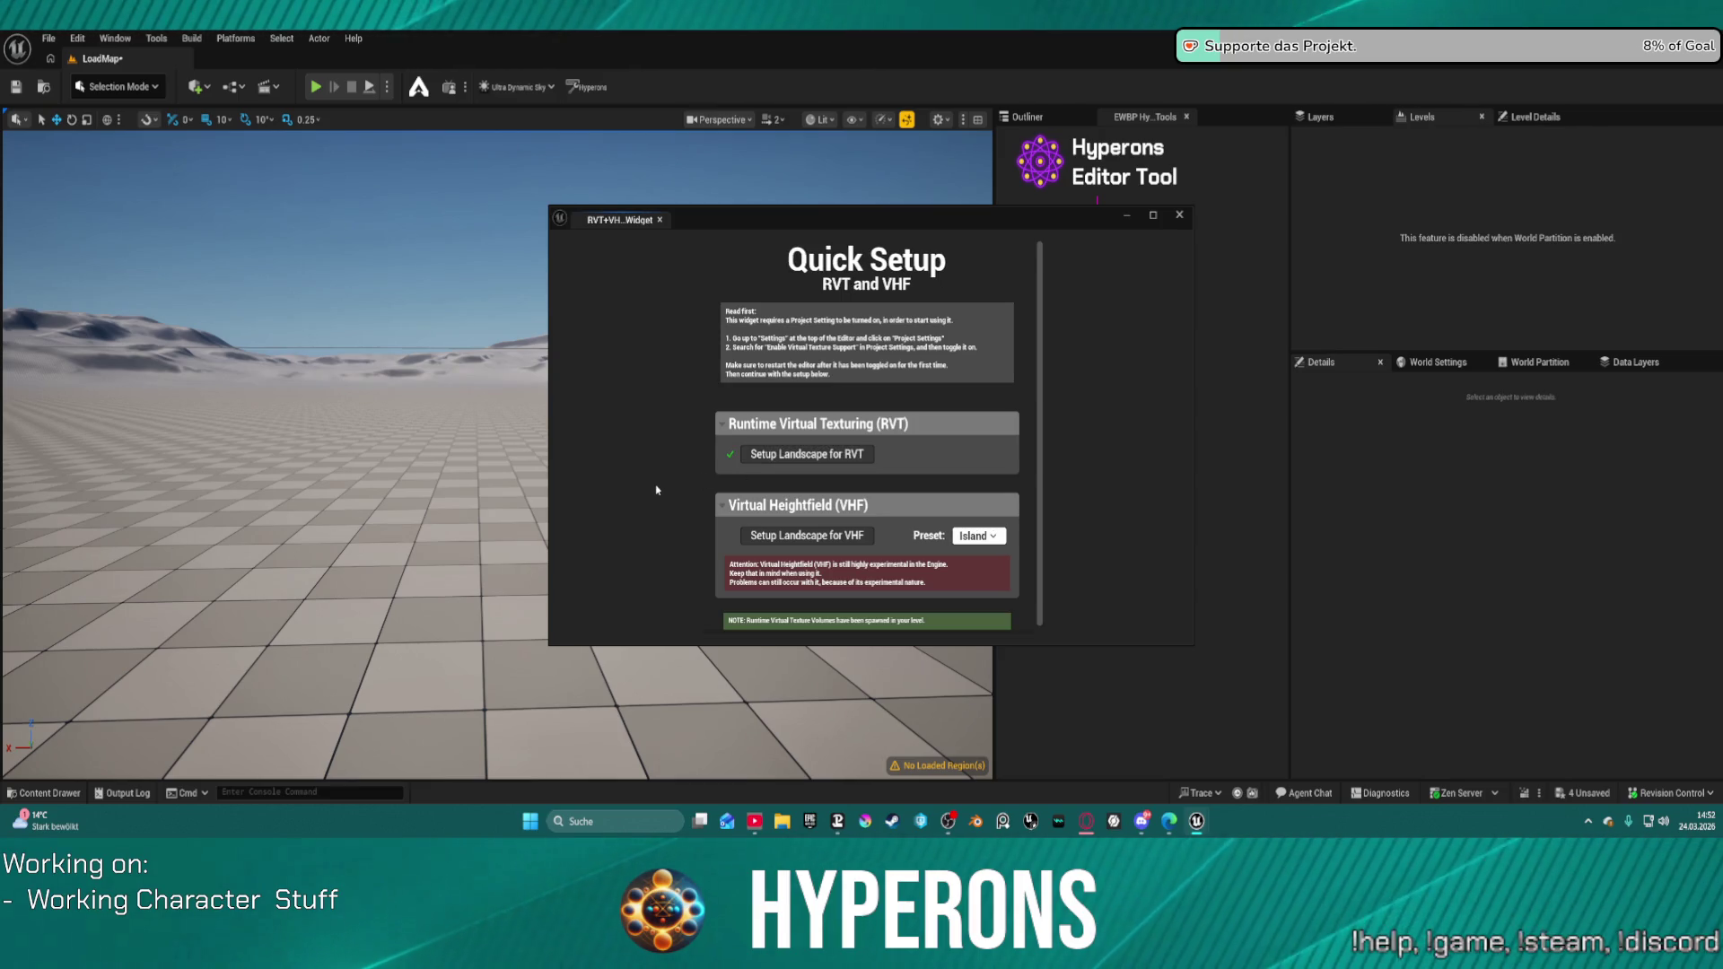
pyautogui.click(1179, 215)
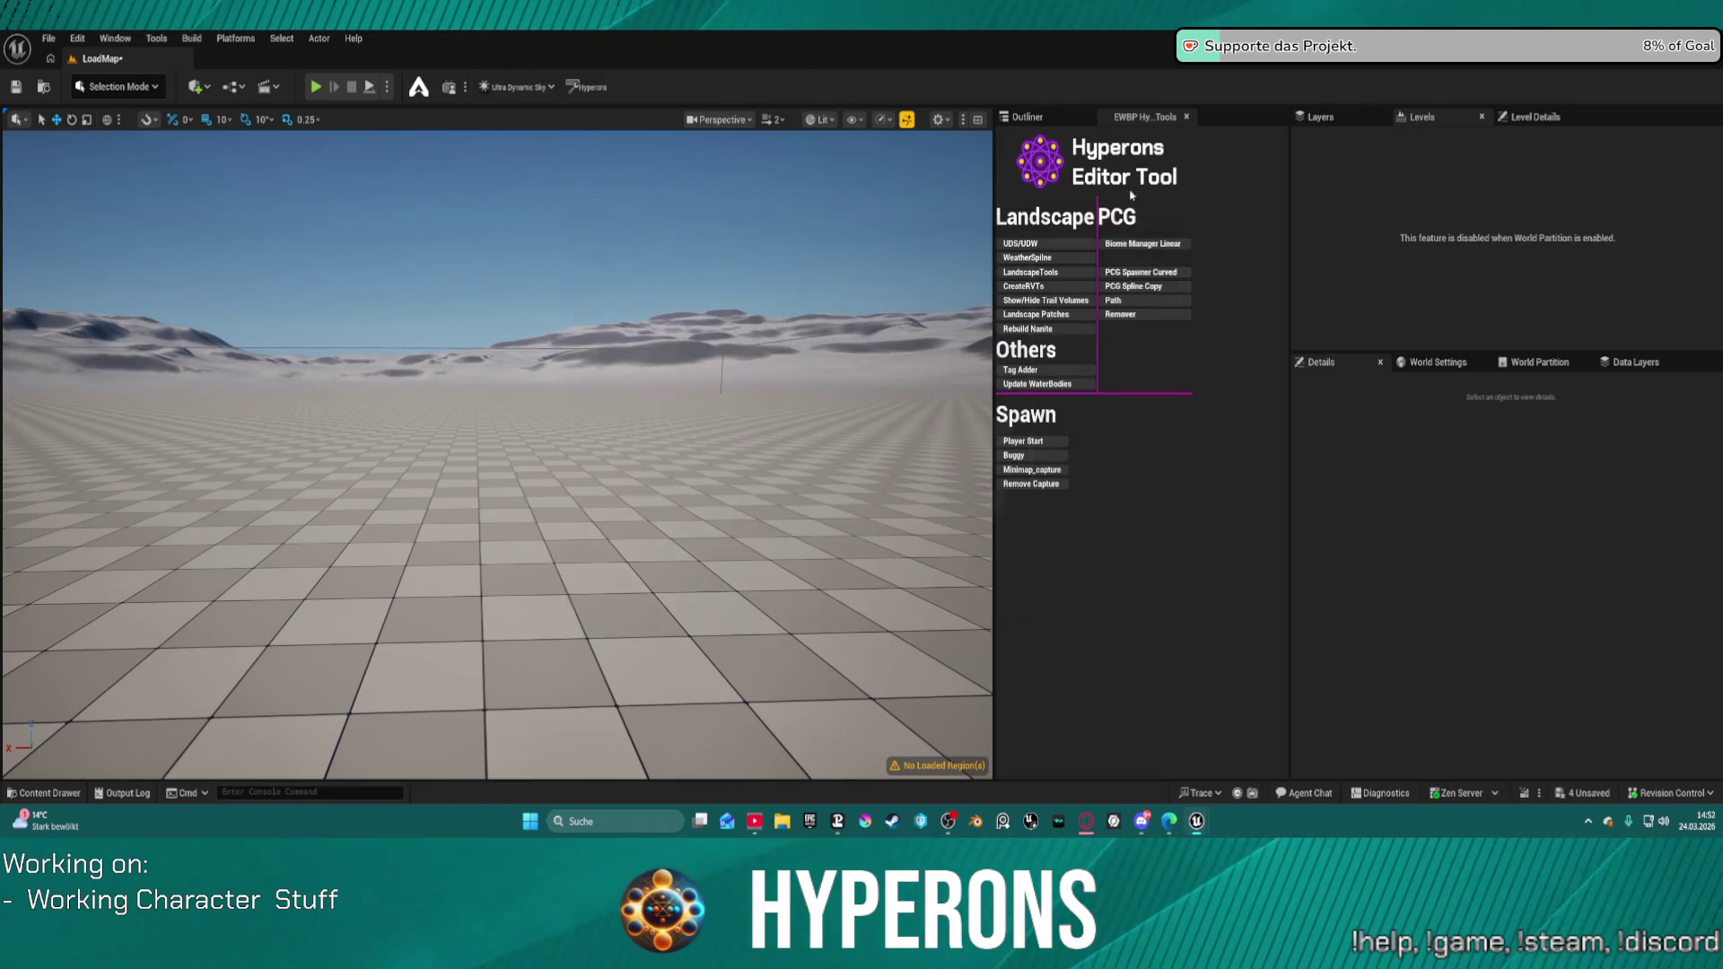
# Step: Run the LandscapeTools utility from the Hyperons editor tools to restore the terrain
pyautogui.click(1027, 117)
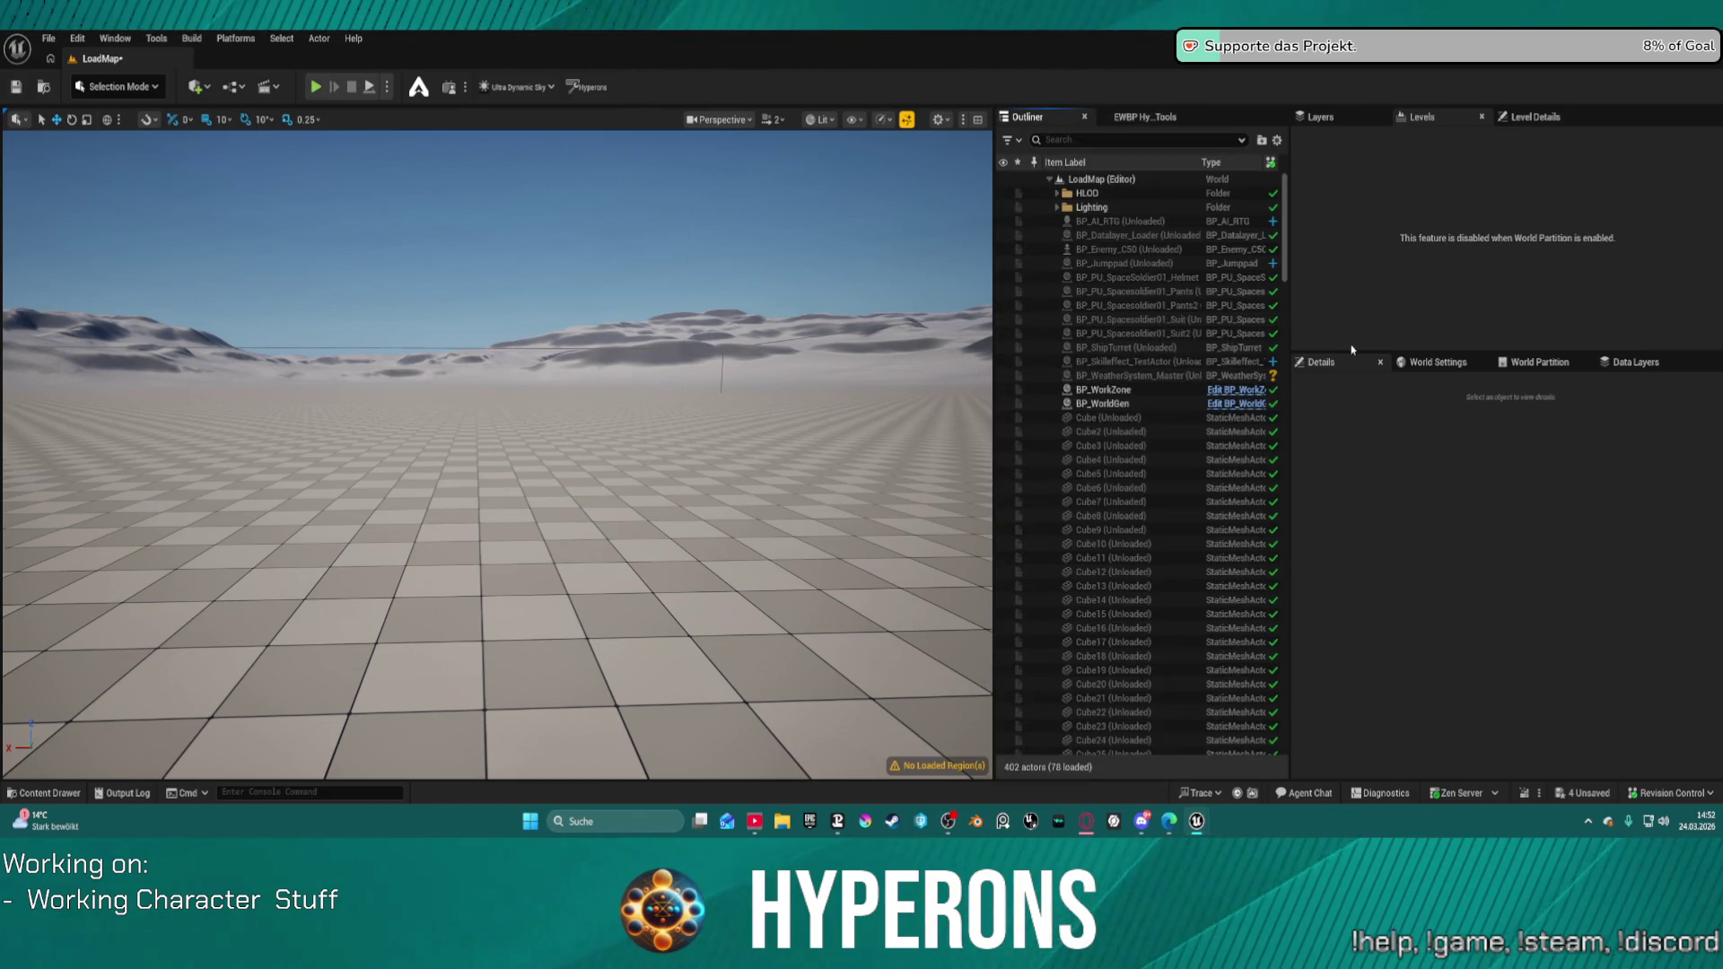
pyautogui.click(1424, 363)
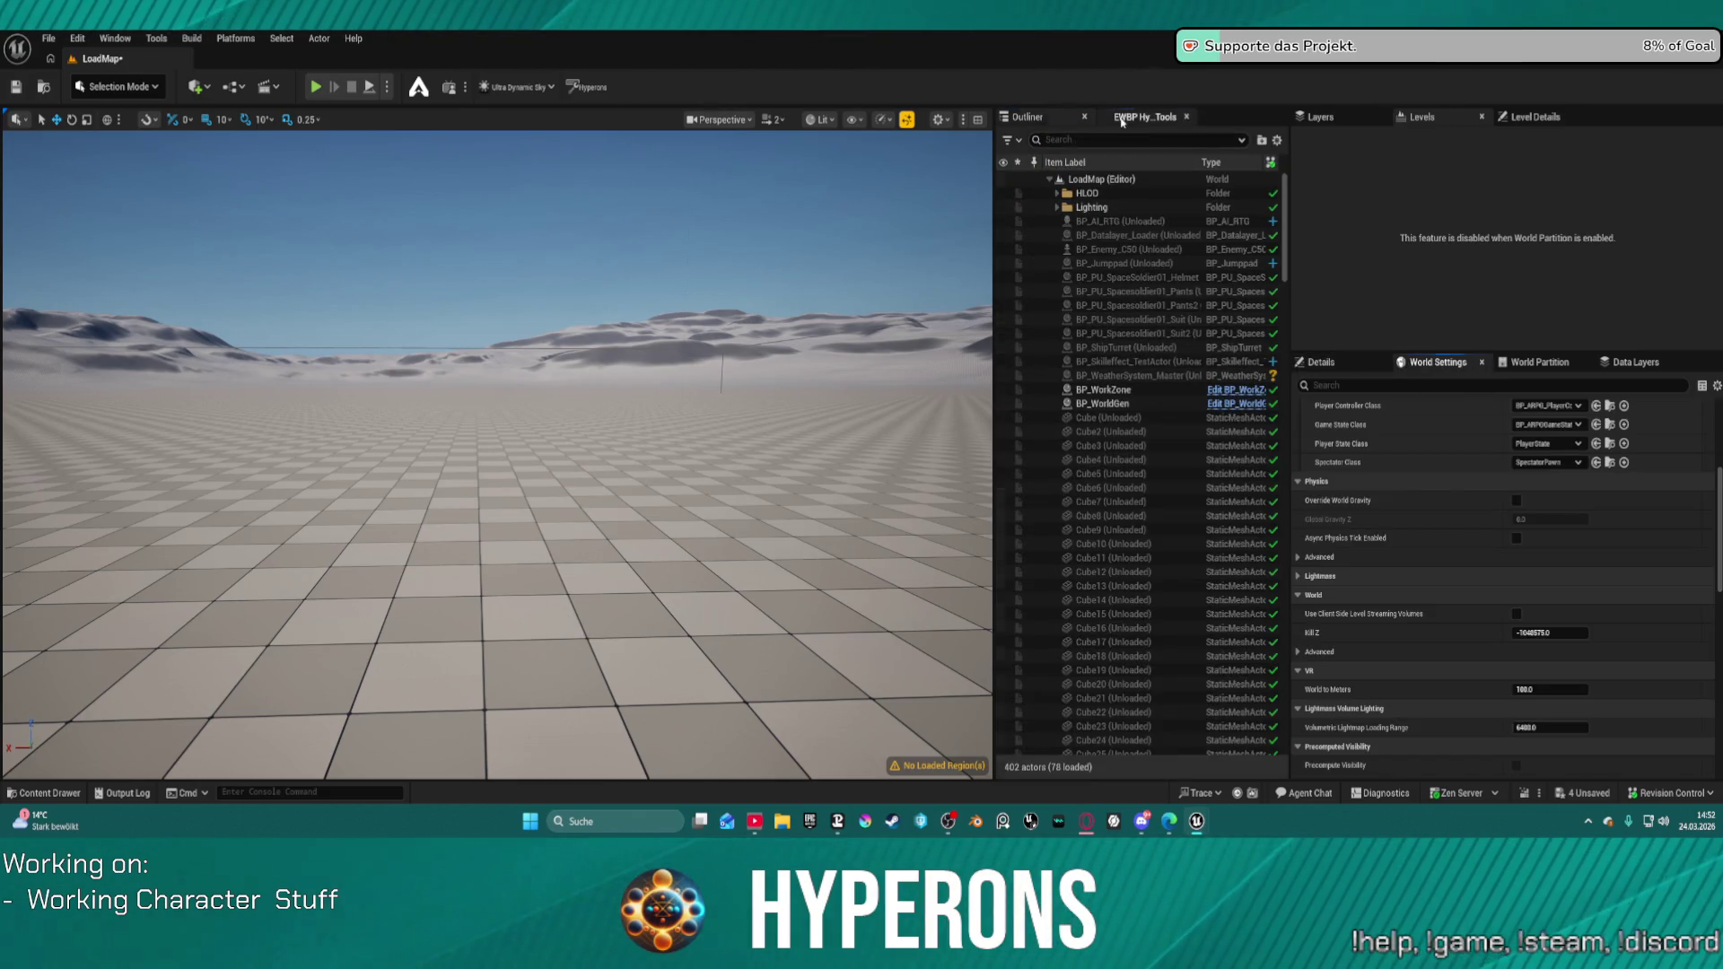
pyautogui.click(1137, 117)
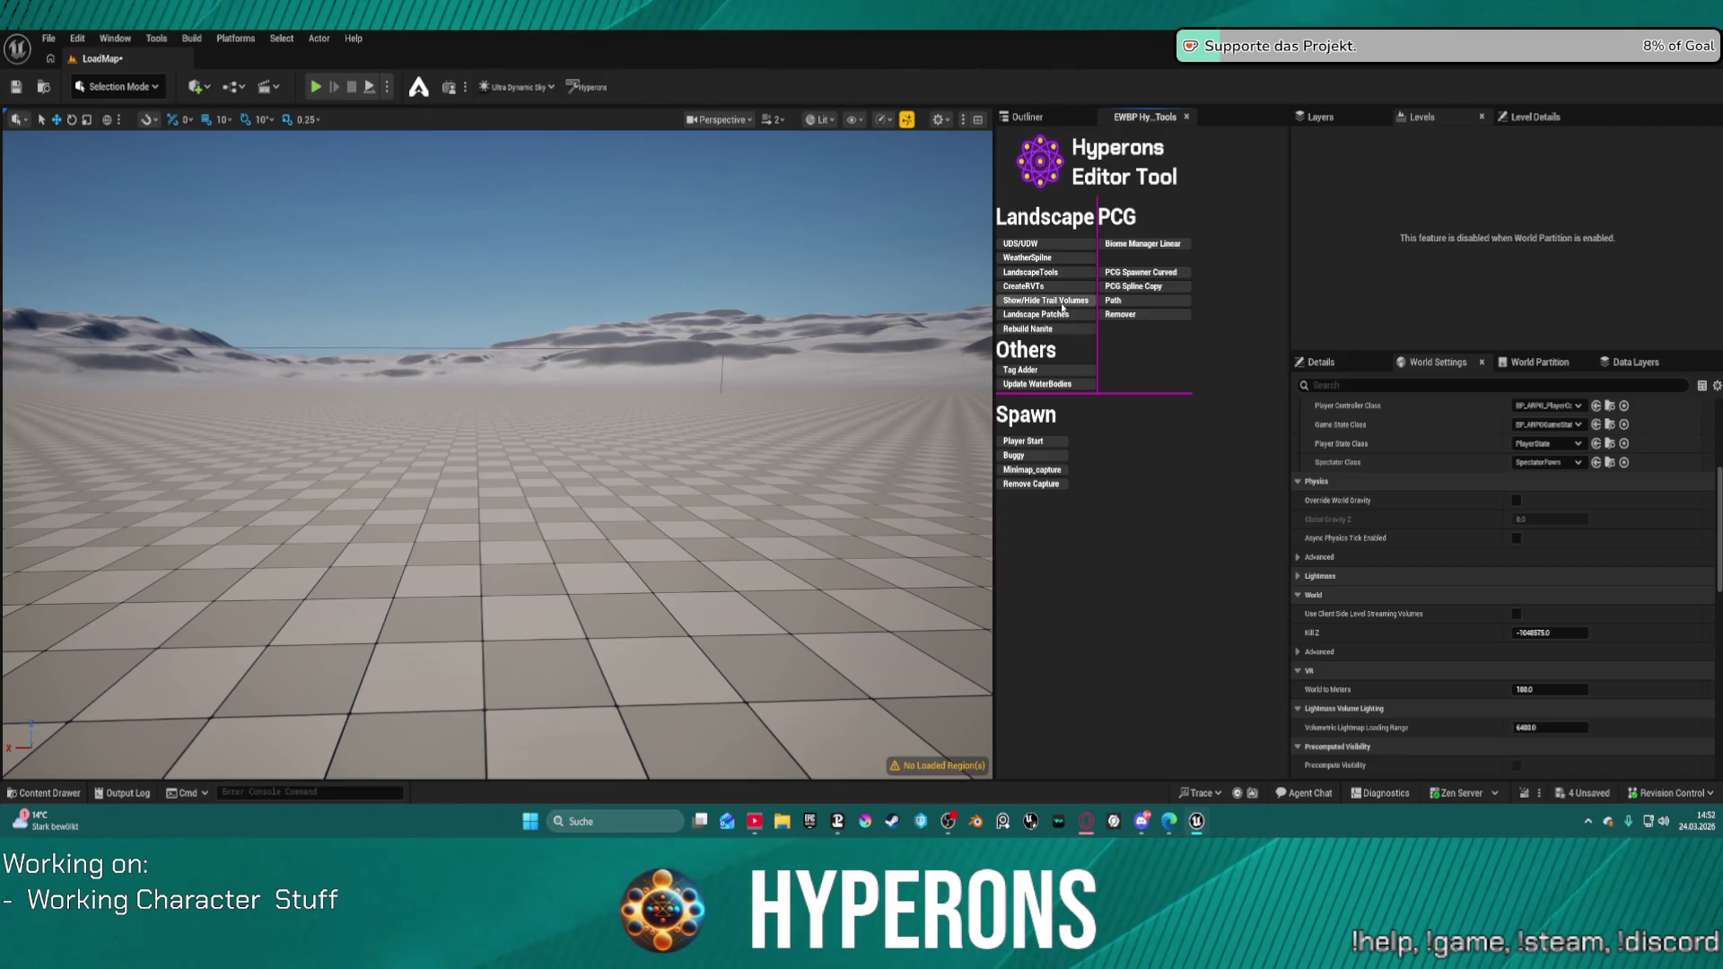
pyautogui.click(1046, 273)
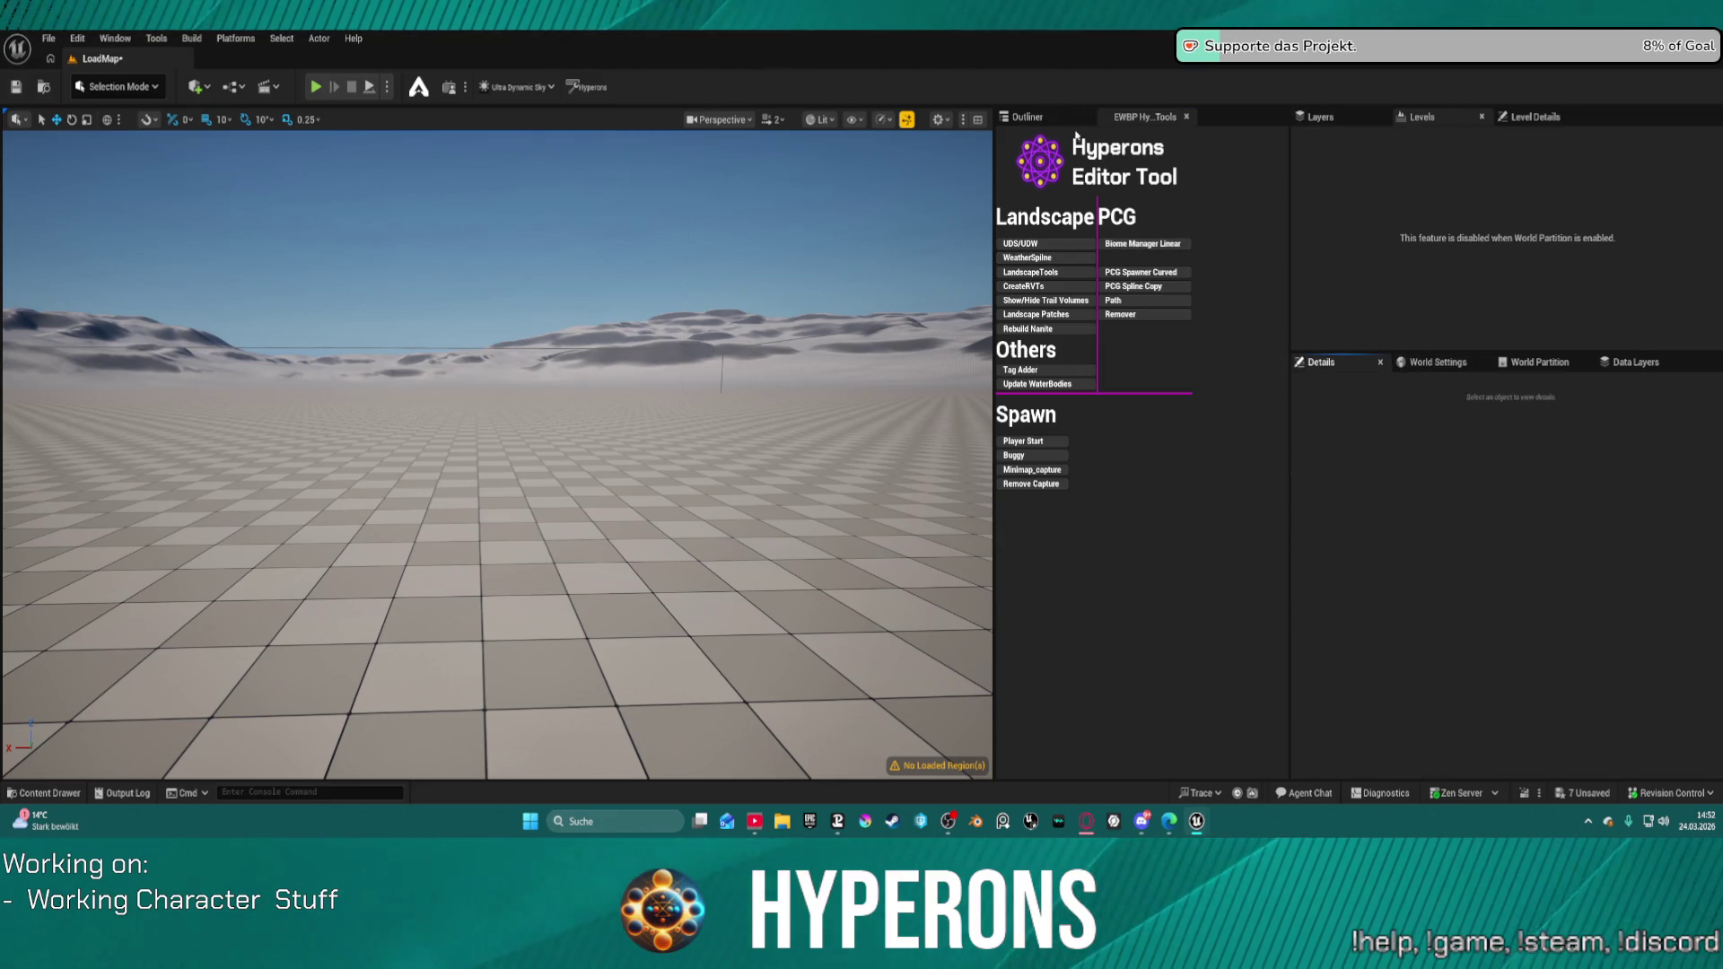
# Step: Select every actor in the level from the Outliner
pyautogui.click(1025, 116)
pyautogui.click(1041, 375)
pyautogui.hotkey('ctrl', 'a')
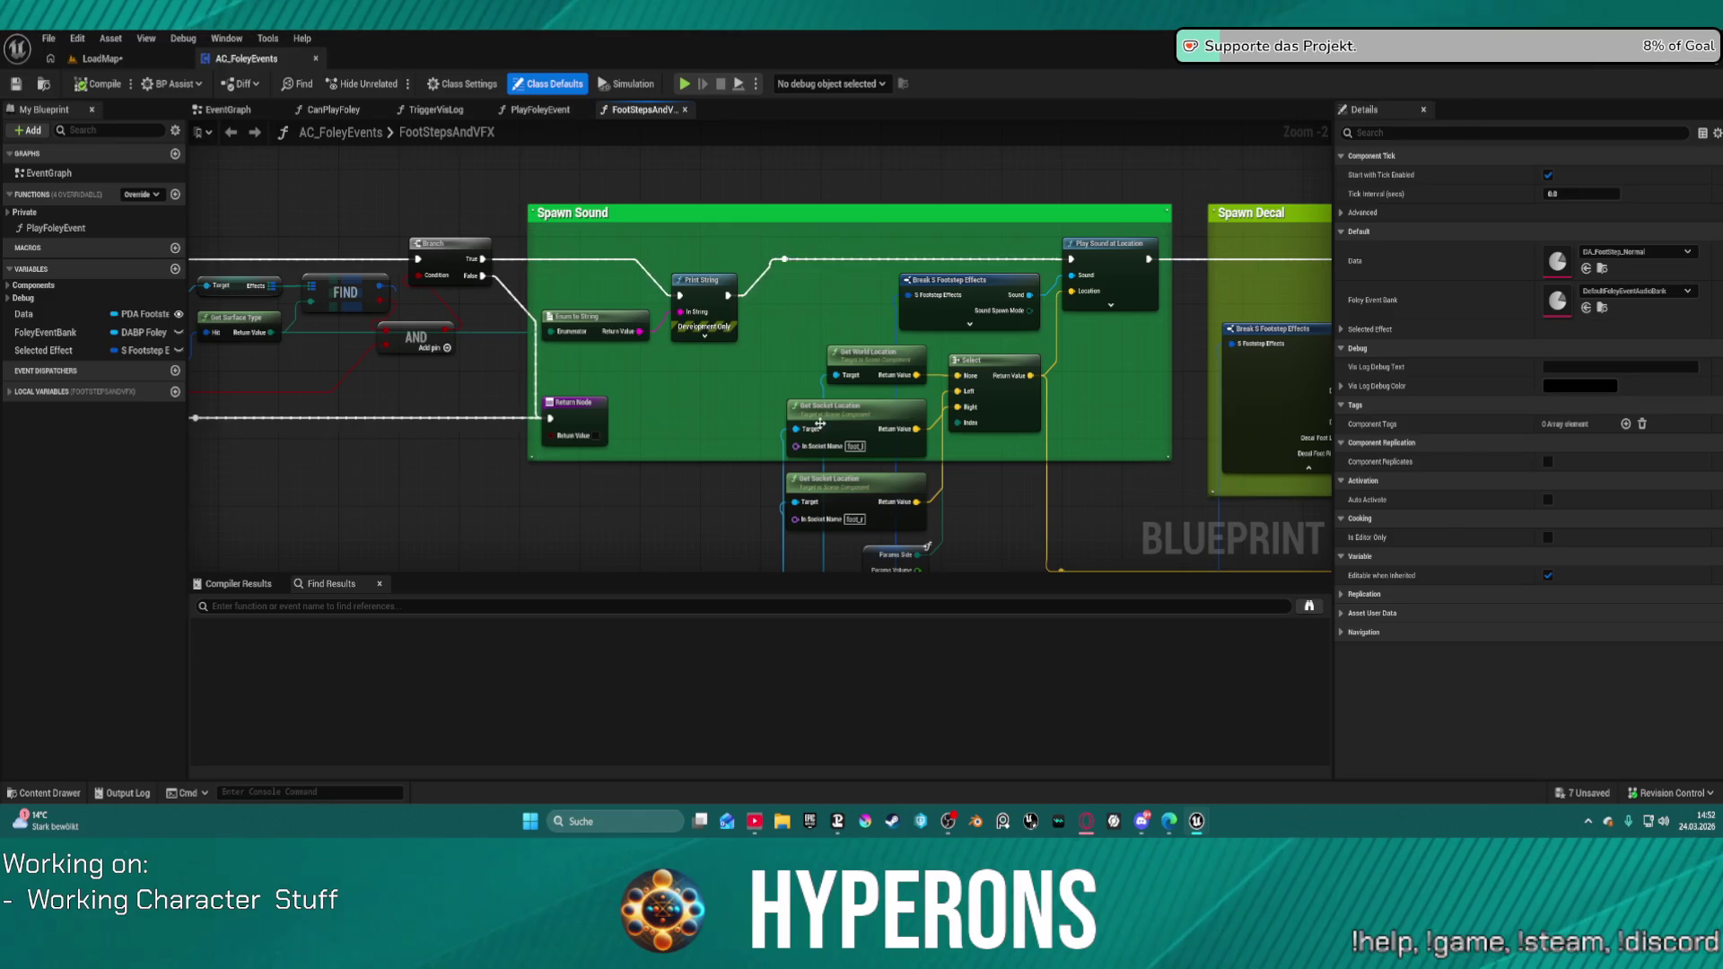
# Step: Move the Print String node up within the Spawn Sound group
pyautogui.moveTo(691, 298); pyautogui.dragTo(693, 262)
pyautogui.moveTo(744, 410); pyautogui.dragTo(977, 416)
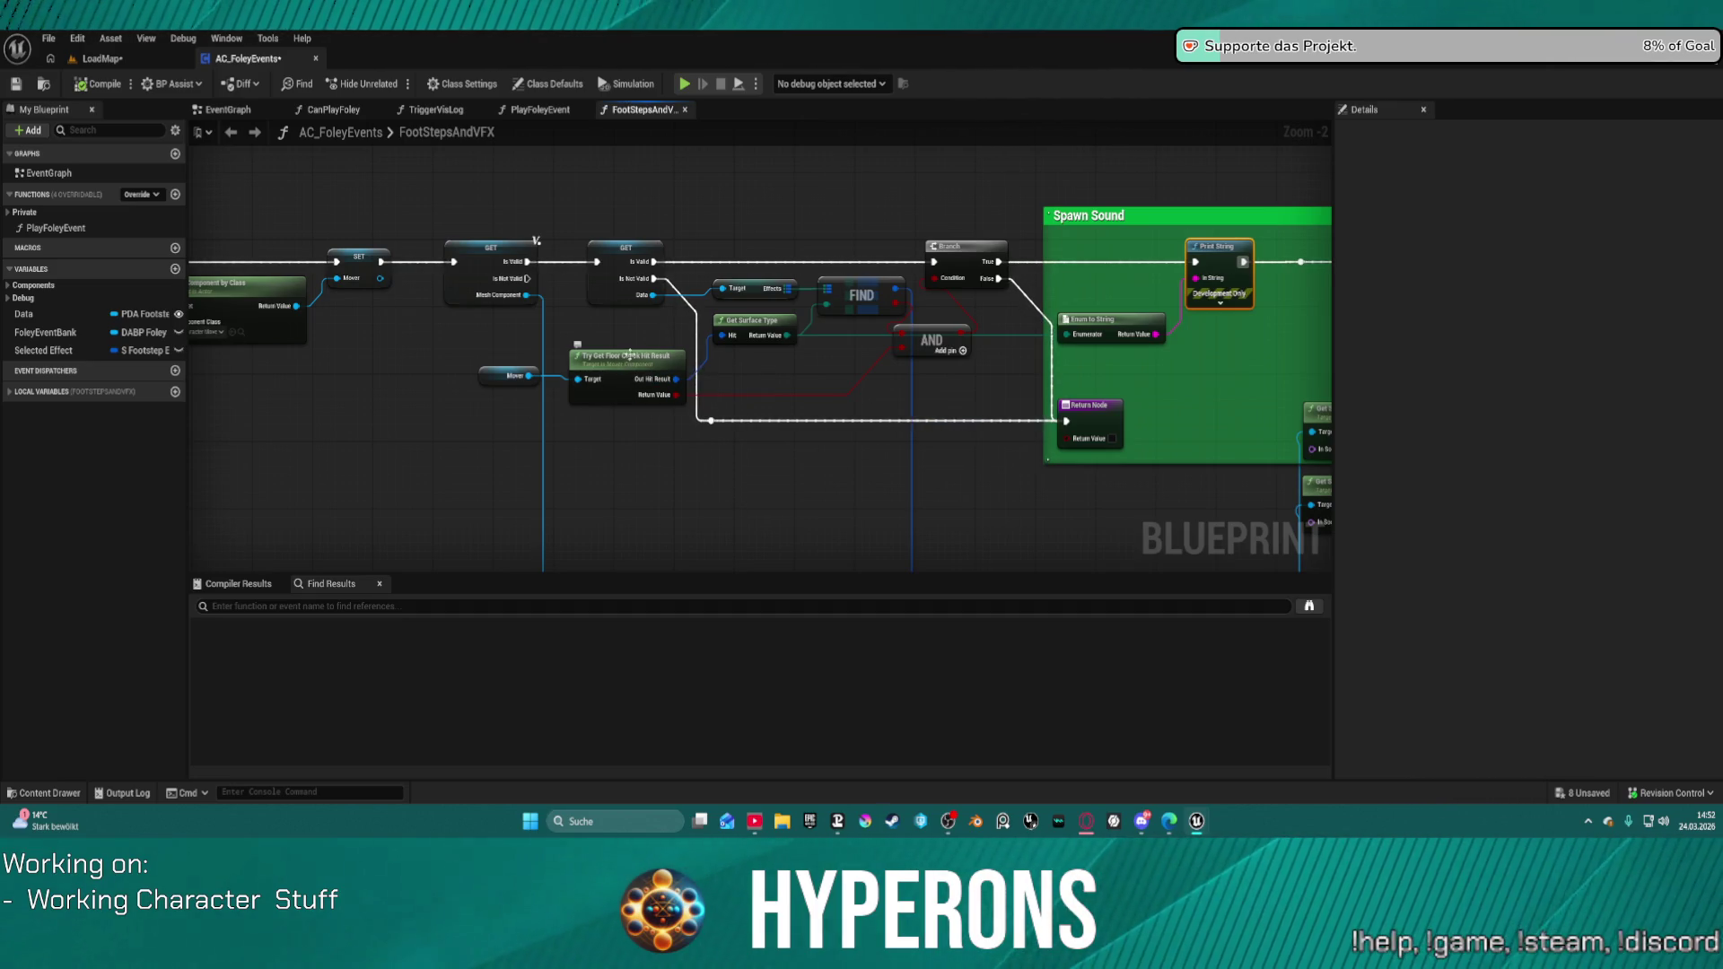
pyautogui.moveTo(853, 380)
pyautogui.mouseDown()
pyautogui.moveTo(193, 341)
pyautogui.moveTo(134, 354)
pyautogui.moveTo(523, 365)
pyautogui.moveTo(585, 350)
pyautogui.mouseUp()
pyautogui.scroll(2, 853, 296)
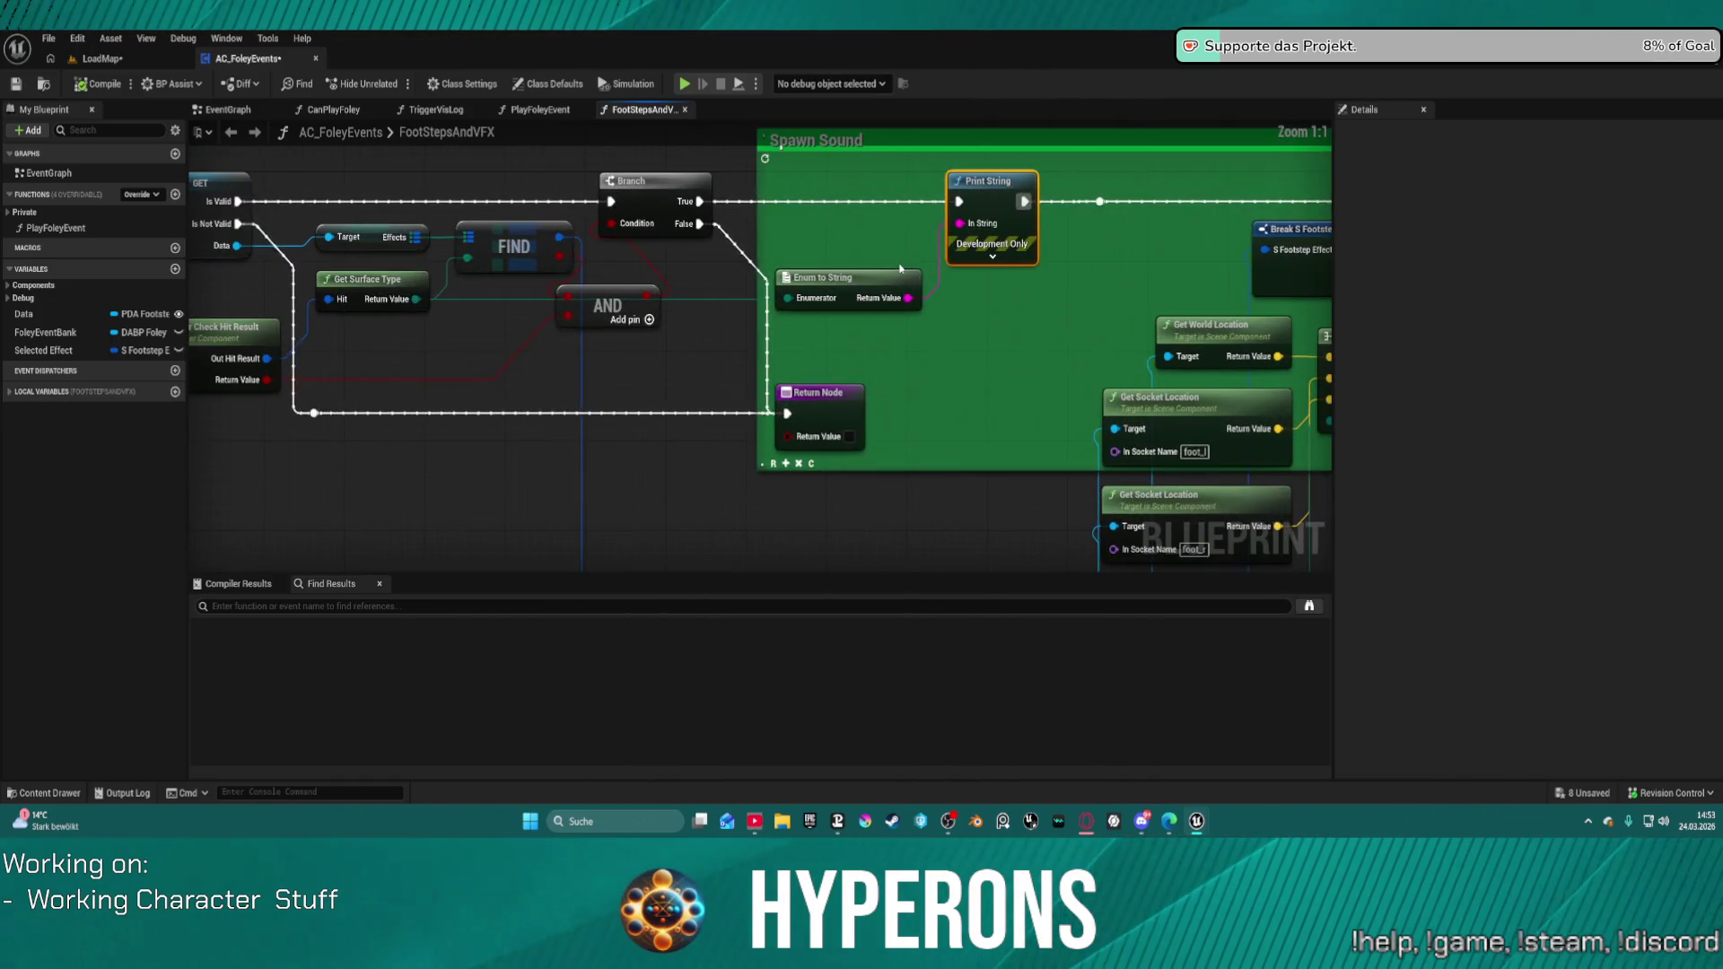
# Step: Set the Draw Debug Sphere Duration in TriggerVisLog to 1 and return to the level editor
pyautogui.click(551, 114)
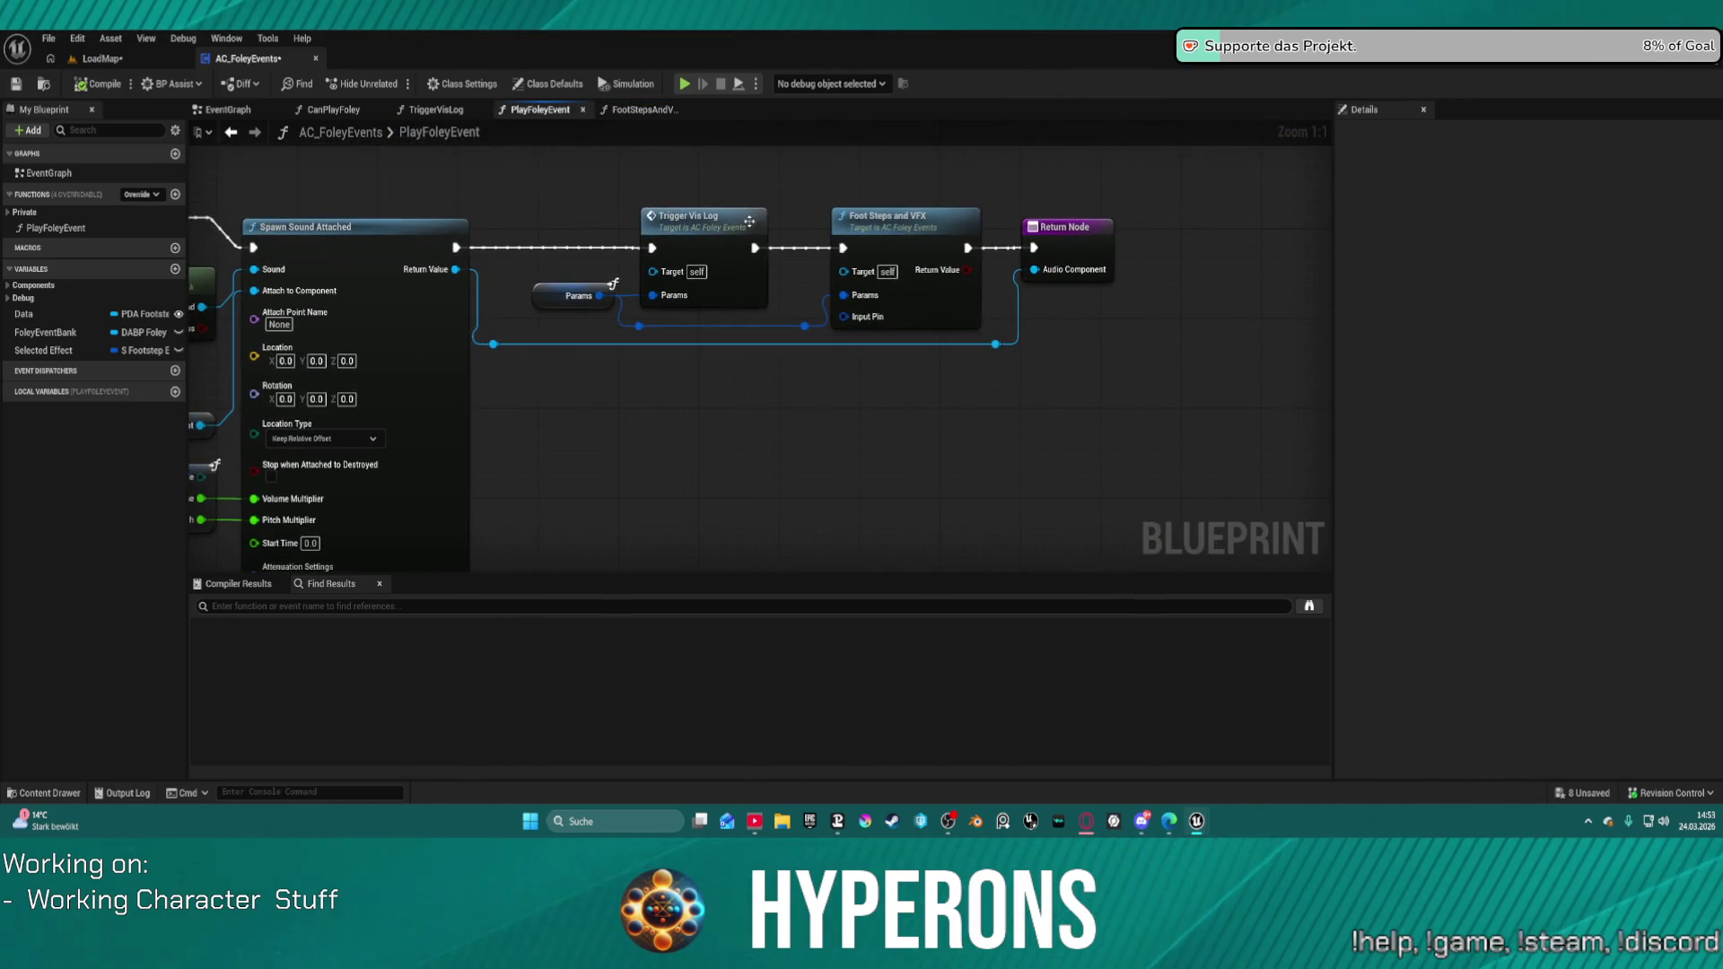
pyautogui.doubleClick(749, 221)
pyautogui.scroll(-2, 569, 277)
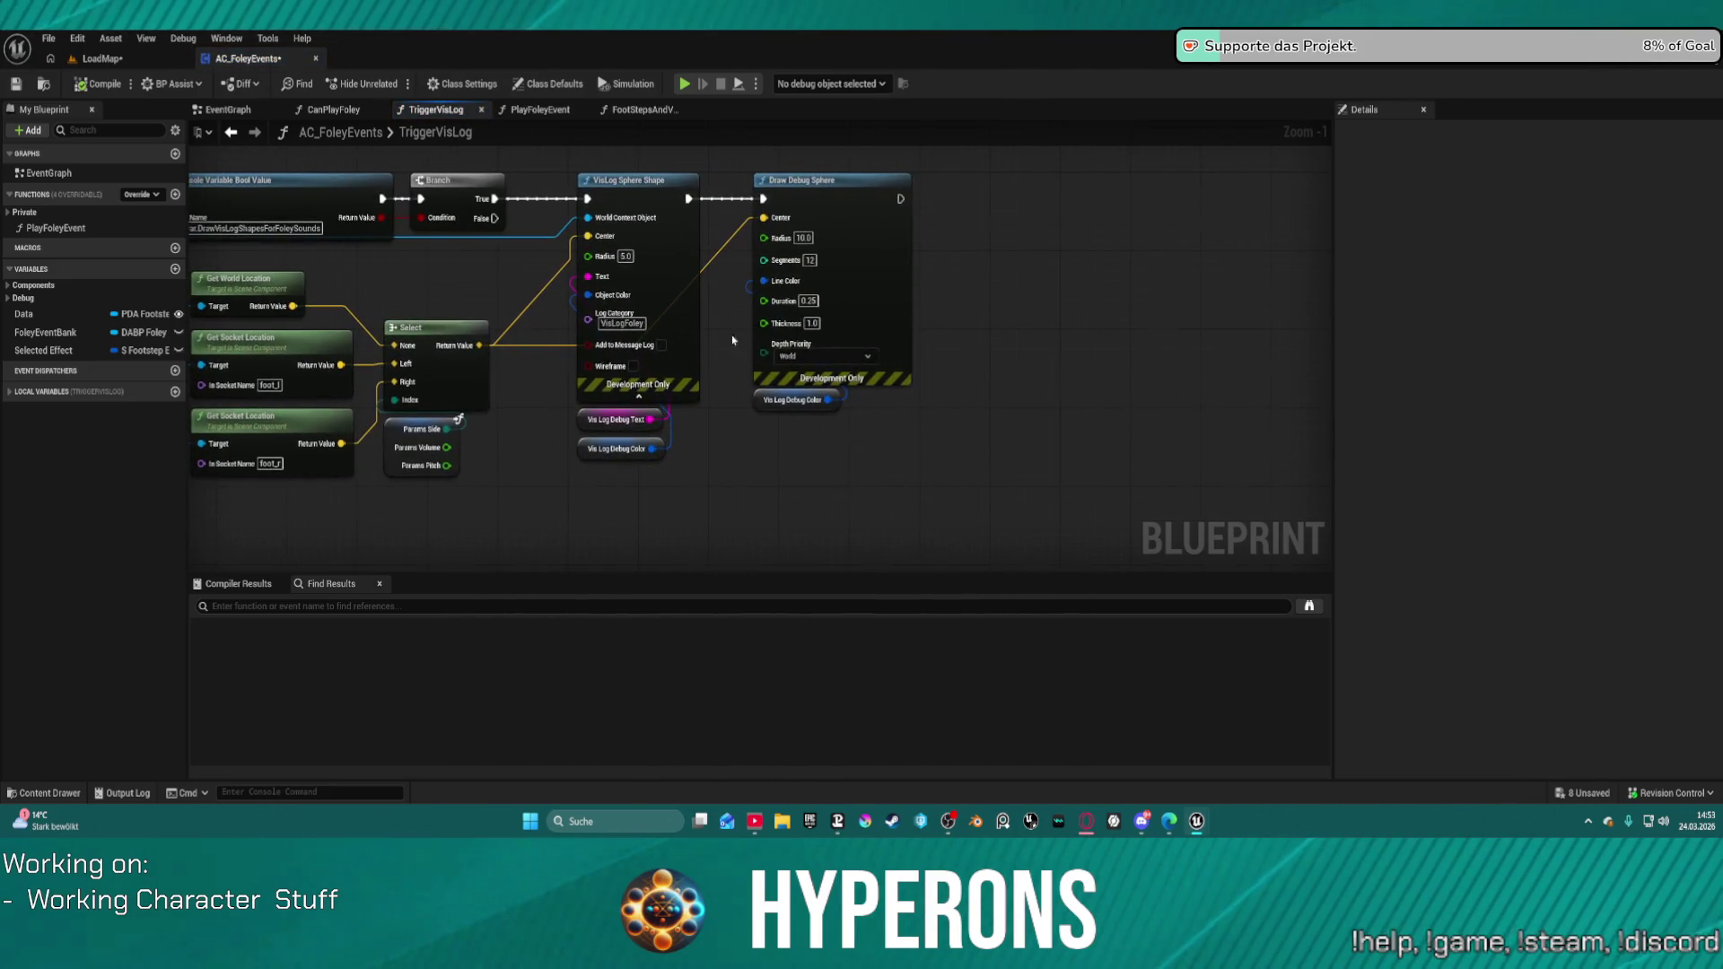
pyautogui.click(808, 301)
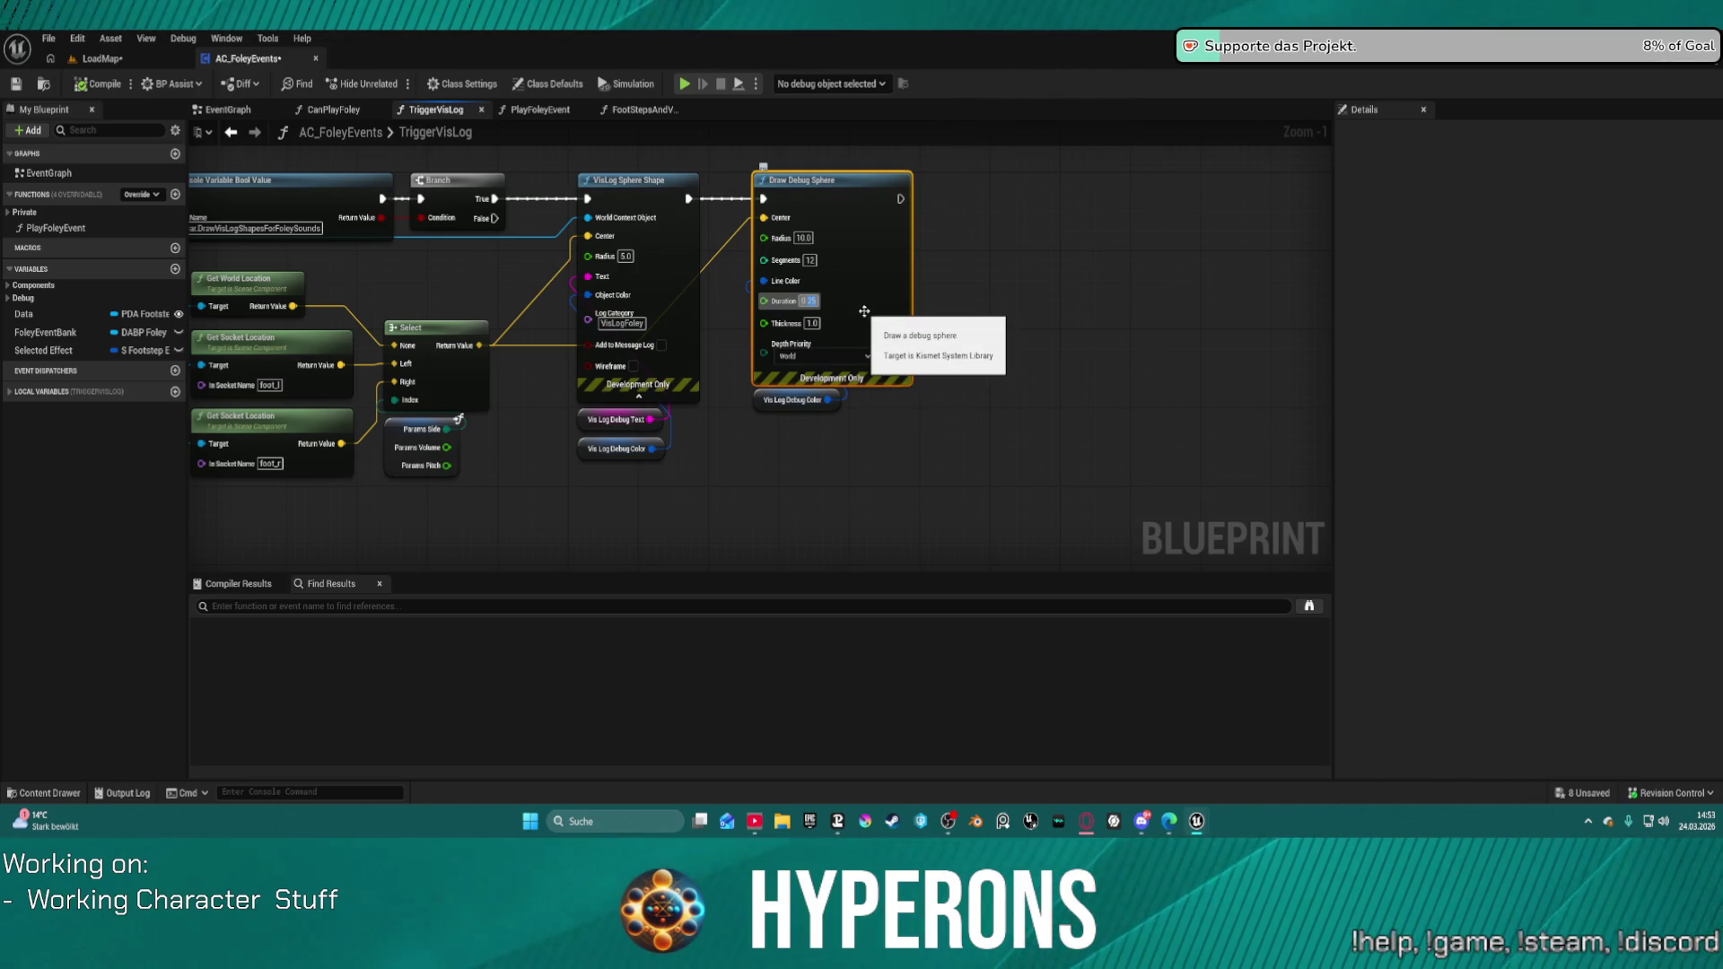
pyautogui.write('1')
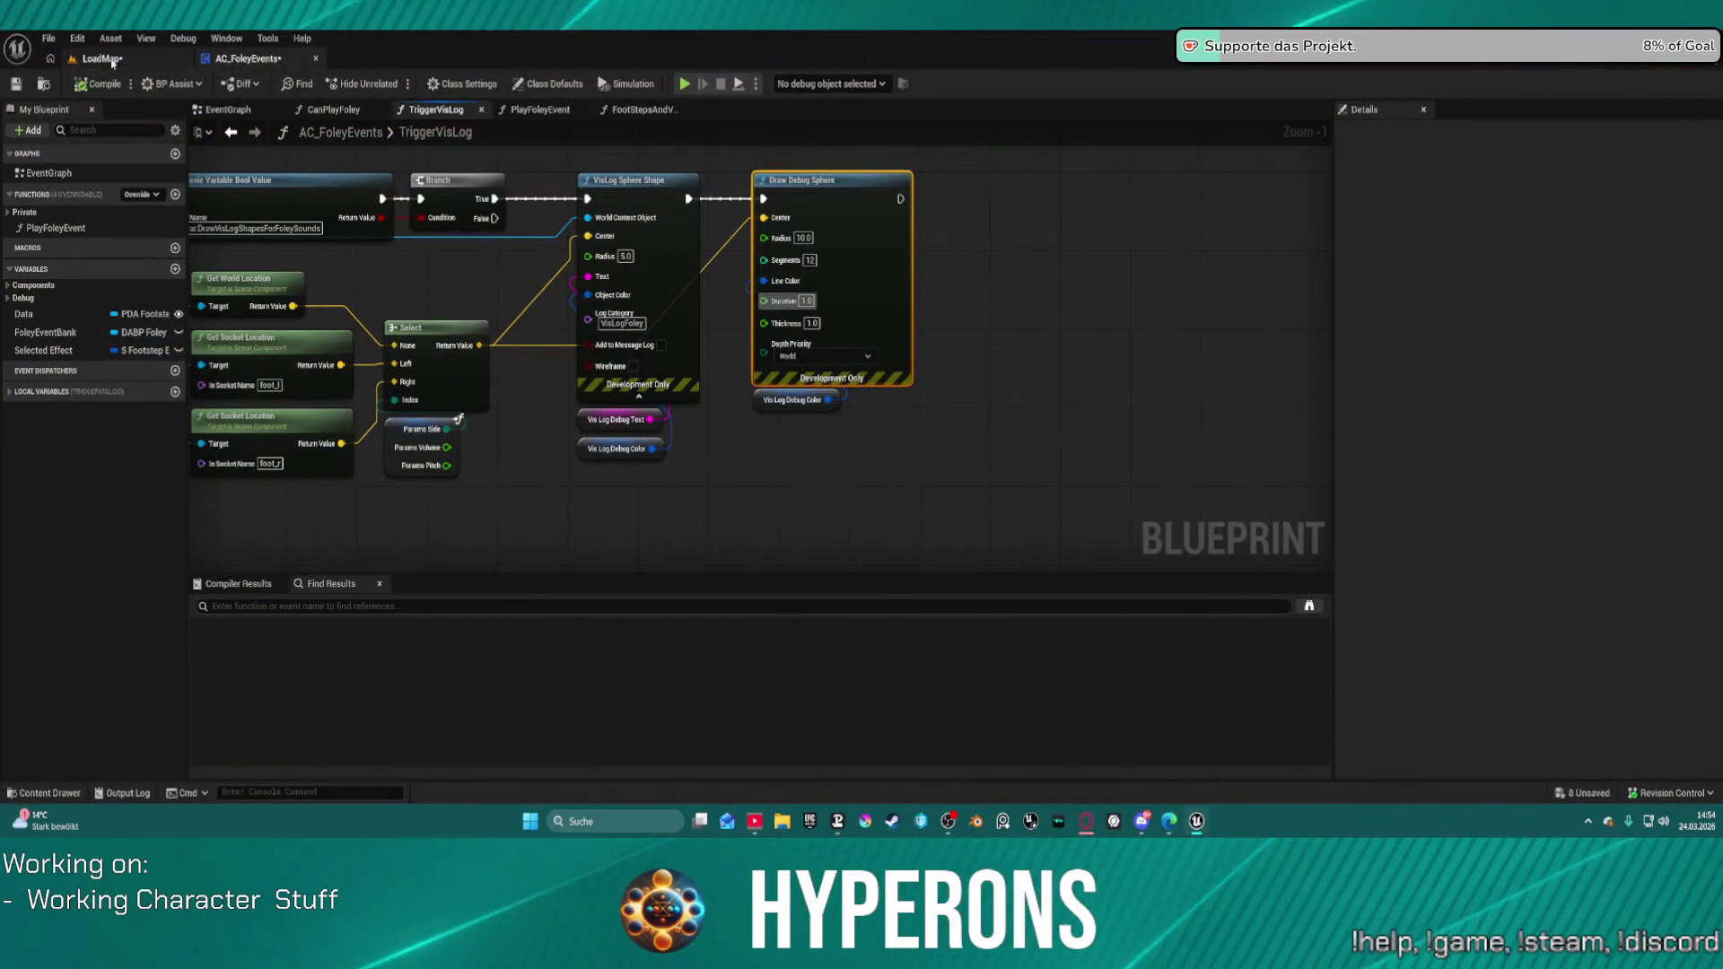
pyautogui.click(101, 58)
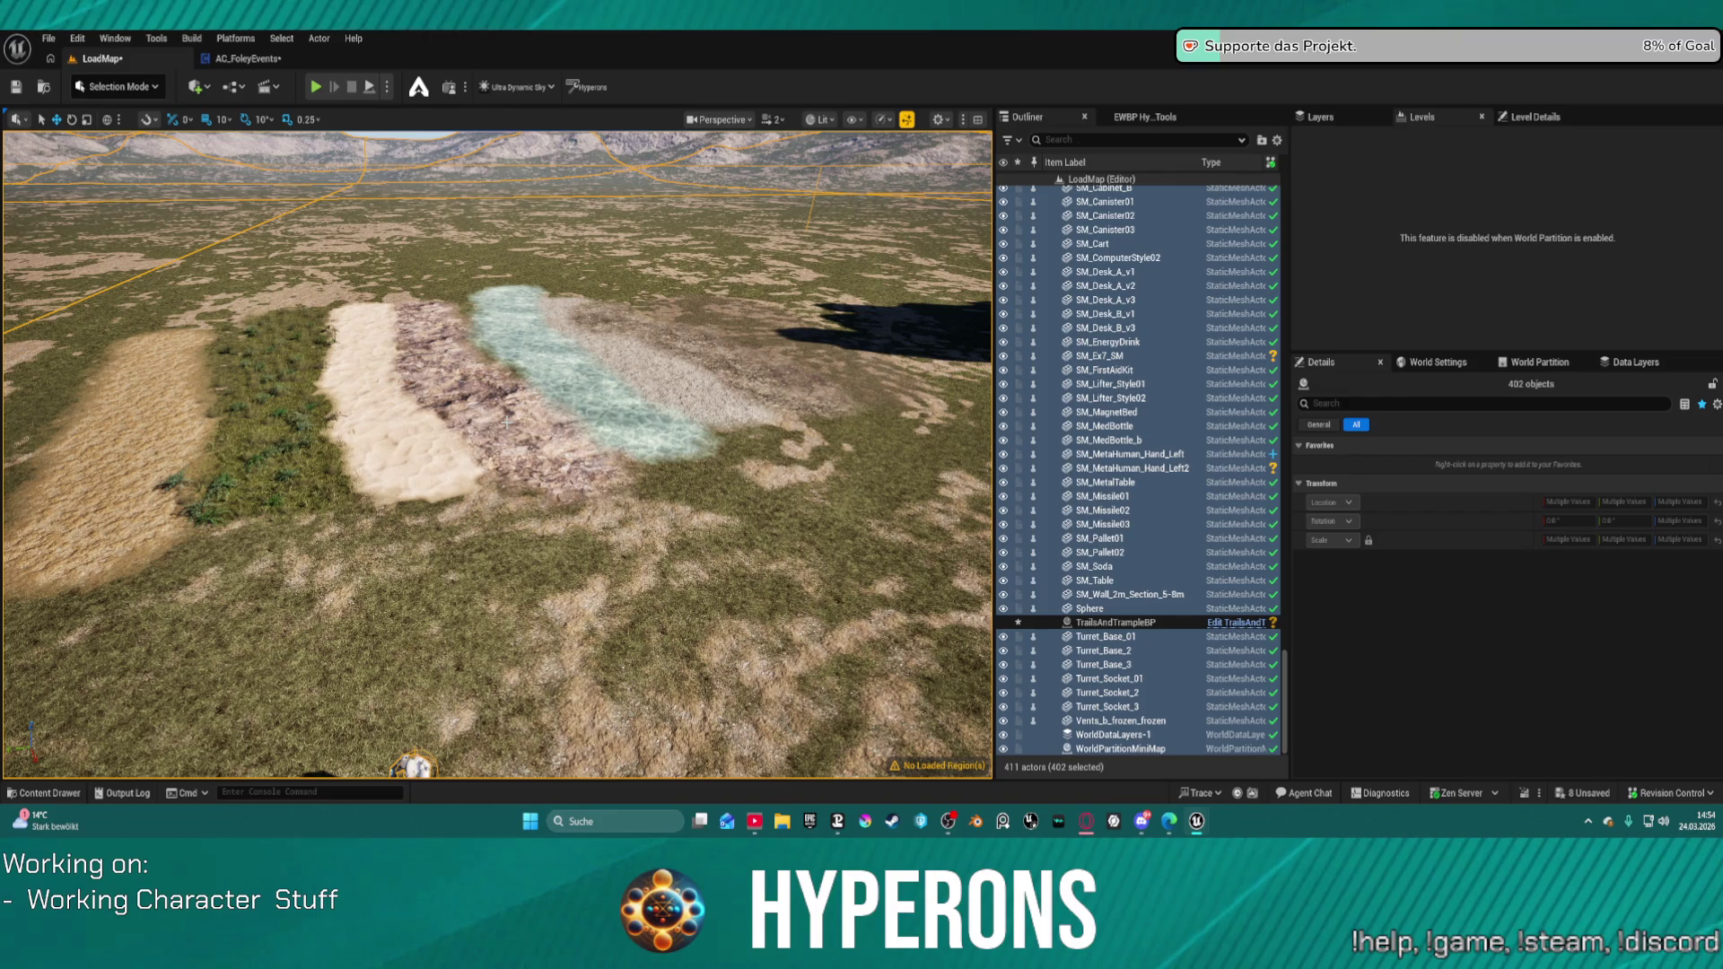
# Step: Select the BP_WorldGen world generator actor in the Outliner
pyautogui.click(1160, 118)
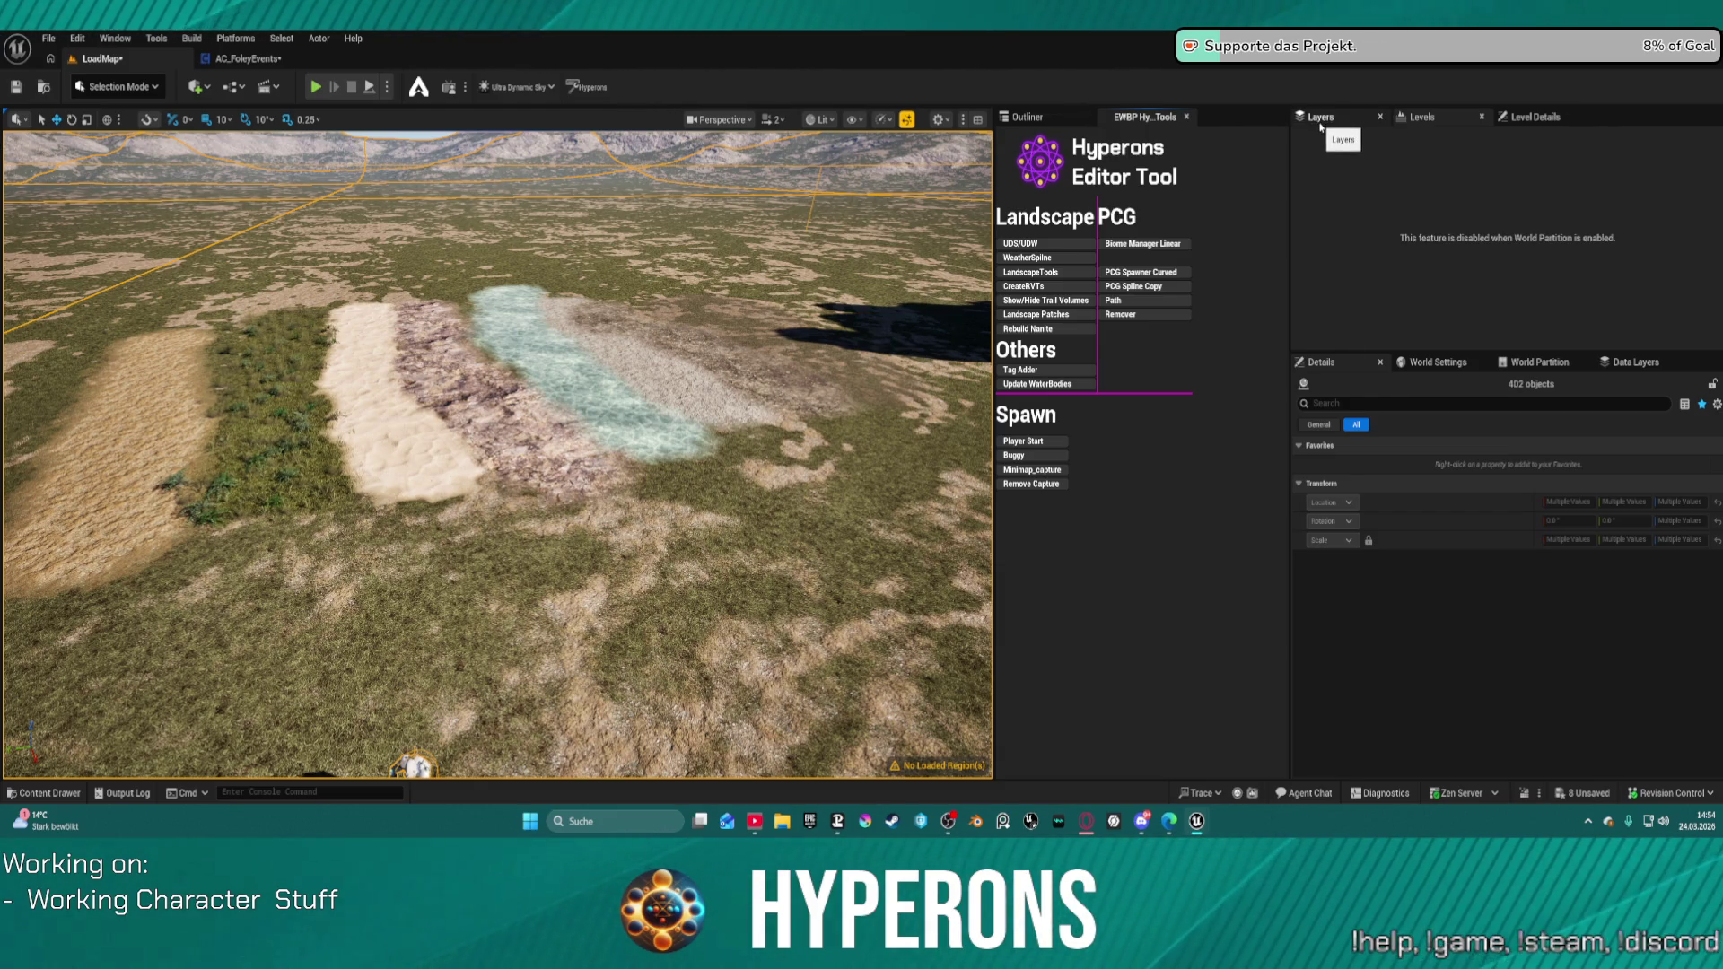
pyautogui.click(1028, 117)
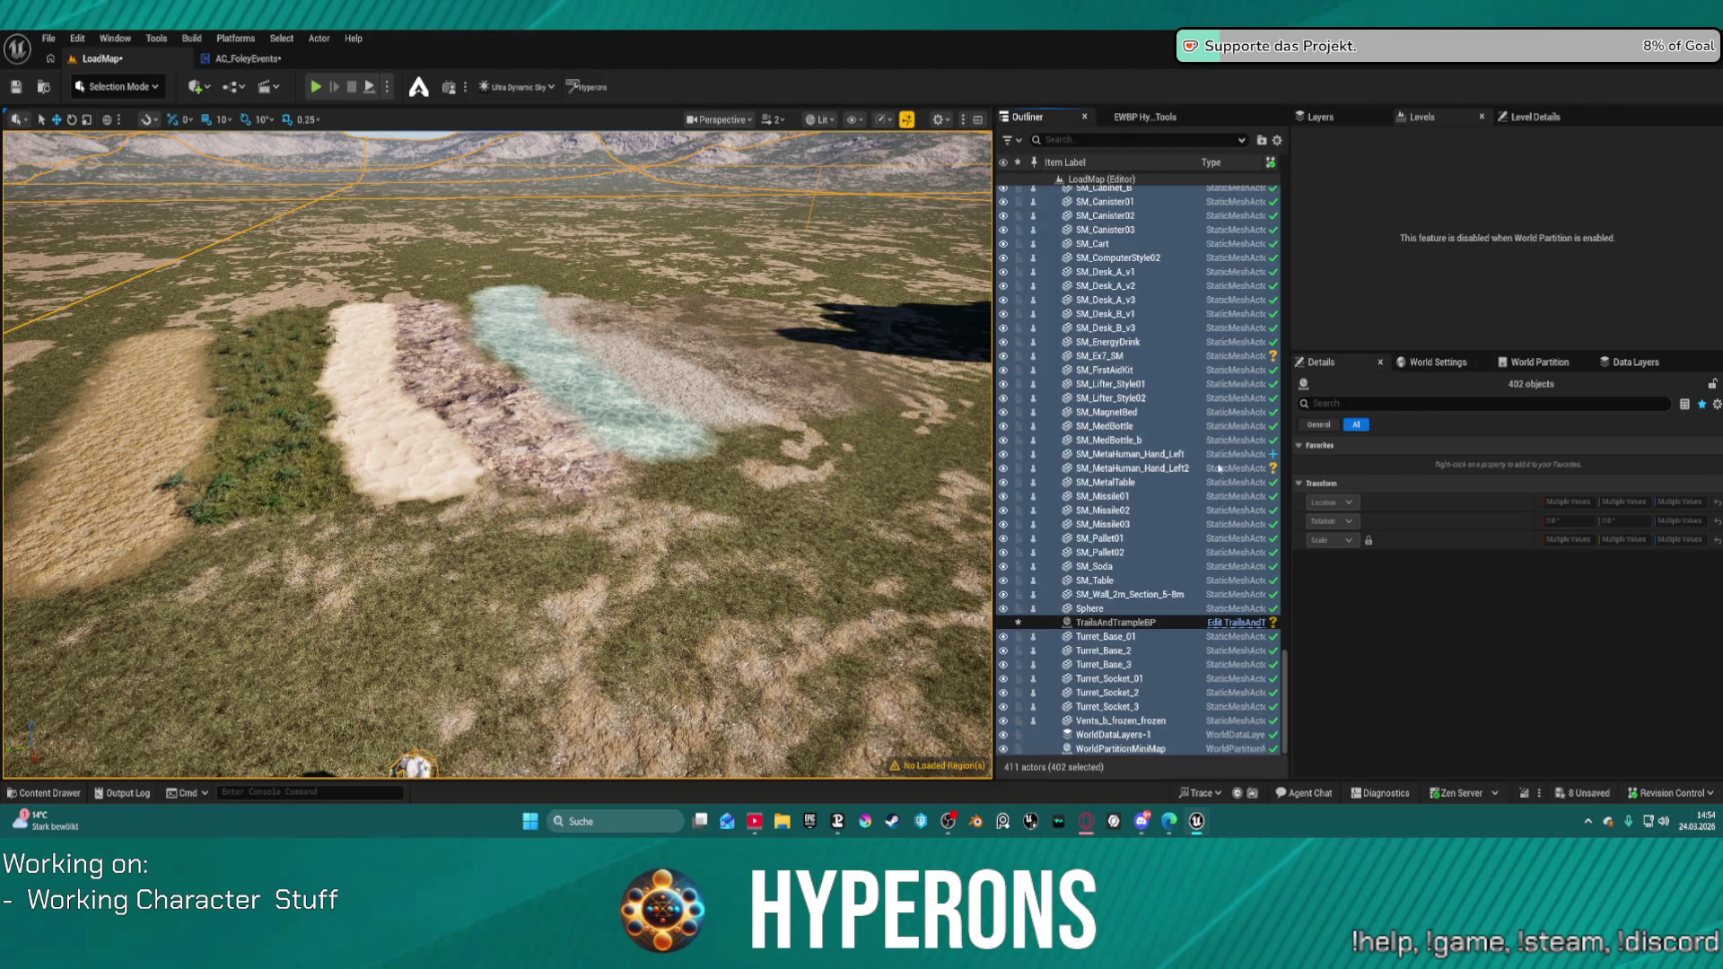
pyautogui.doubleClick(1103, 524)
pyautogui.scroll(4, 1140, 539)
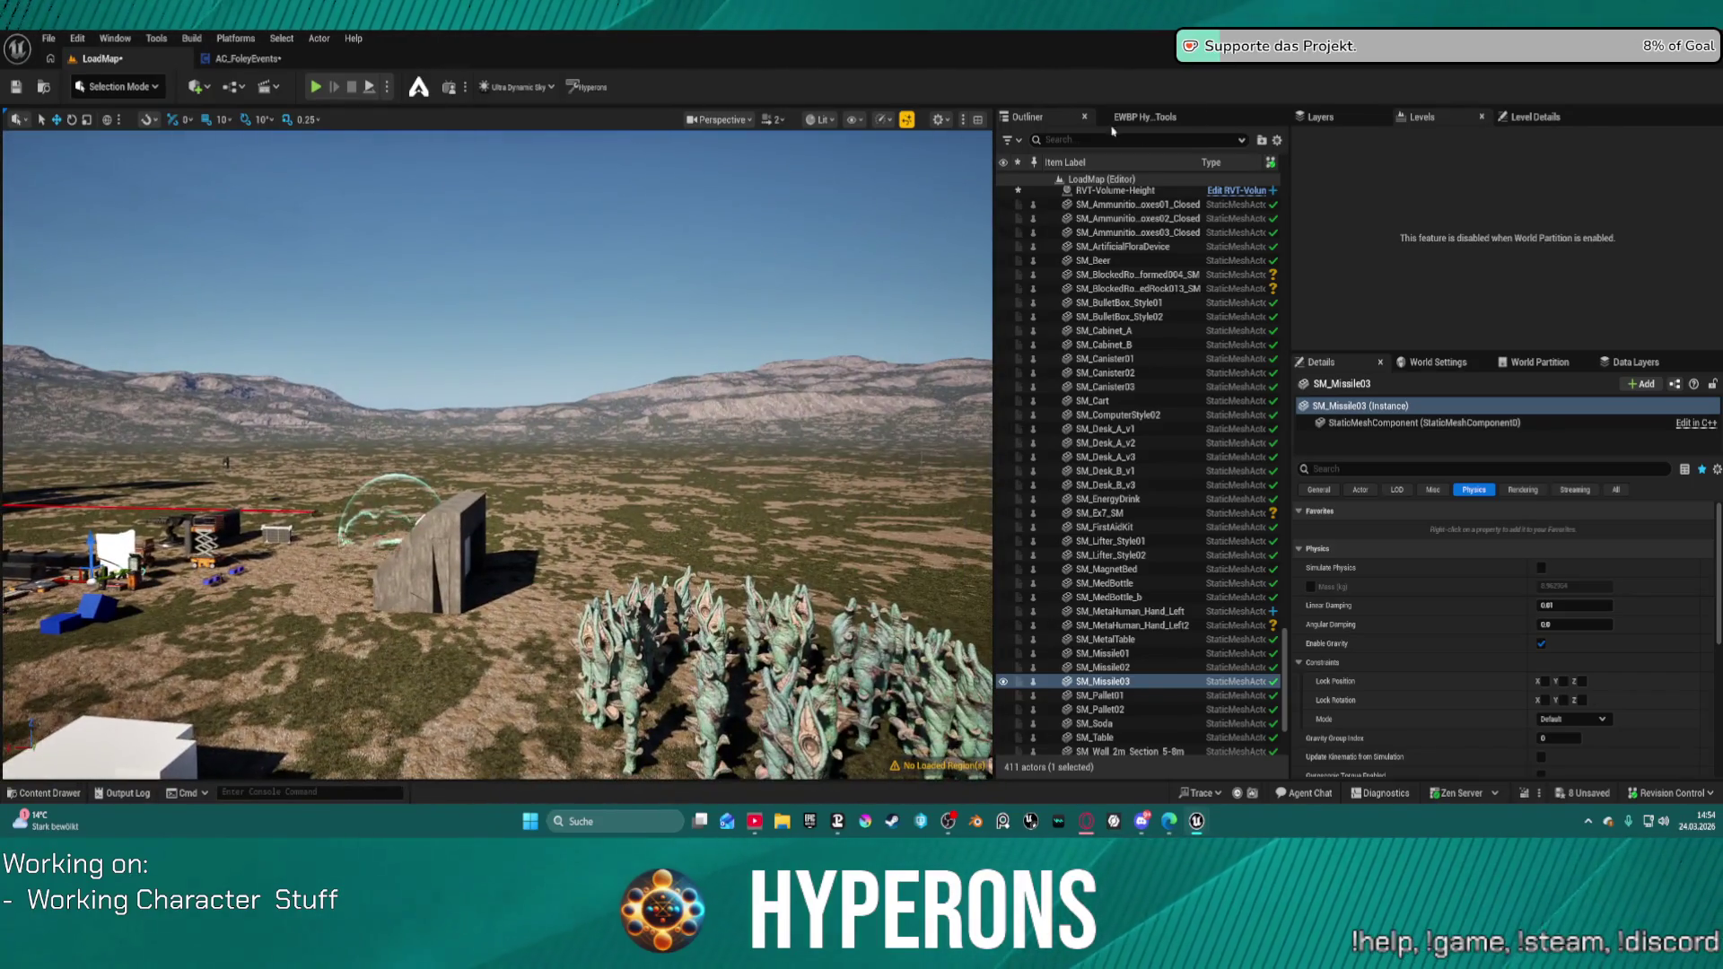
pyautogui.scroll(15, 1161, 390)
pyautogui.scroll(15, 1162, 390)
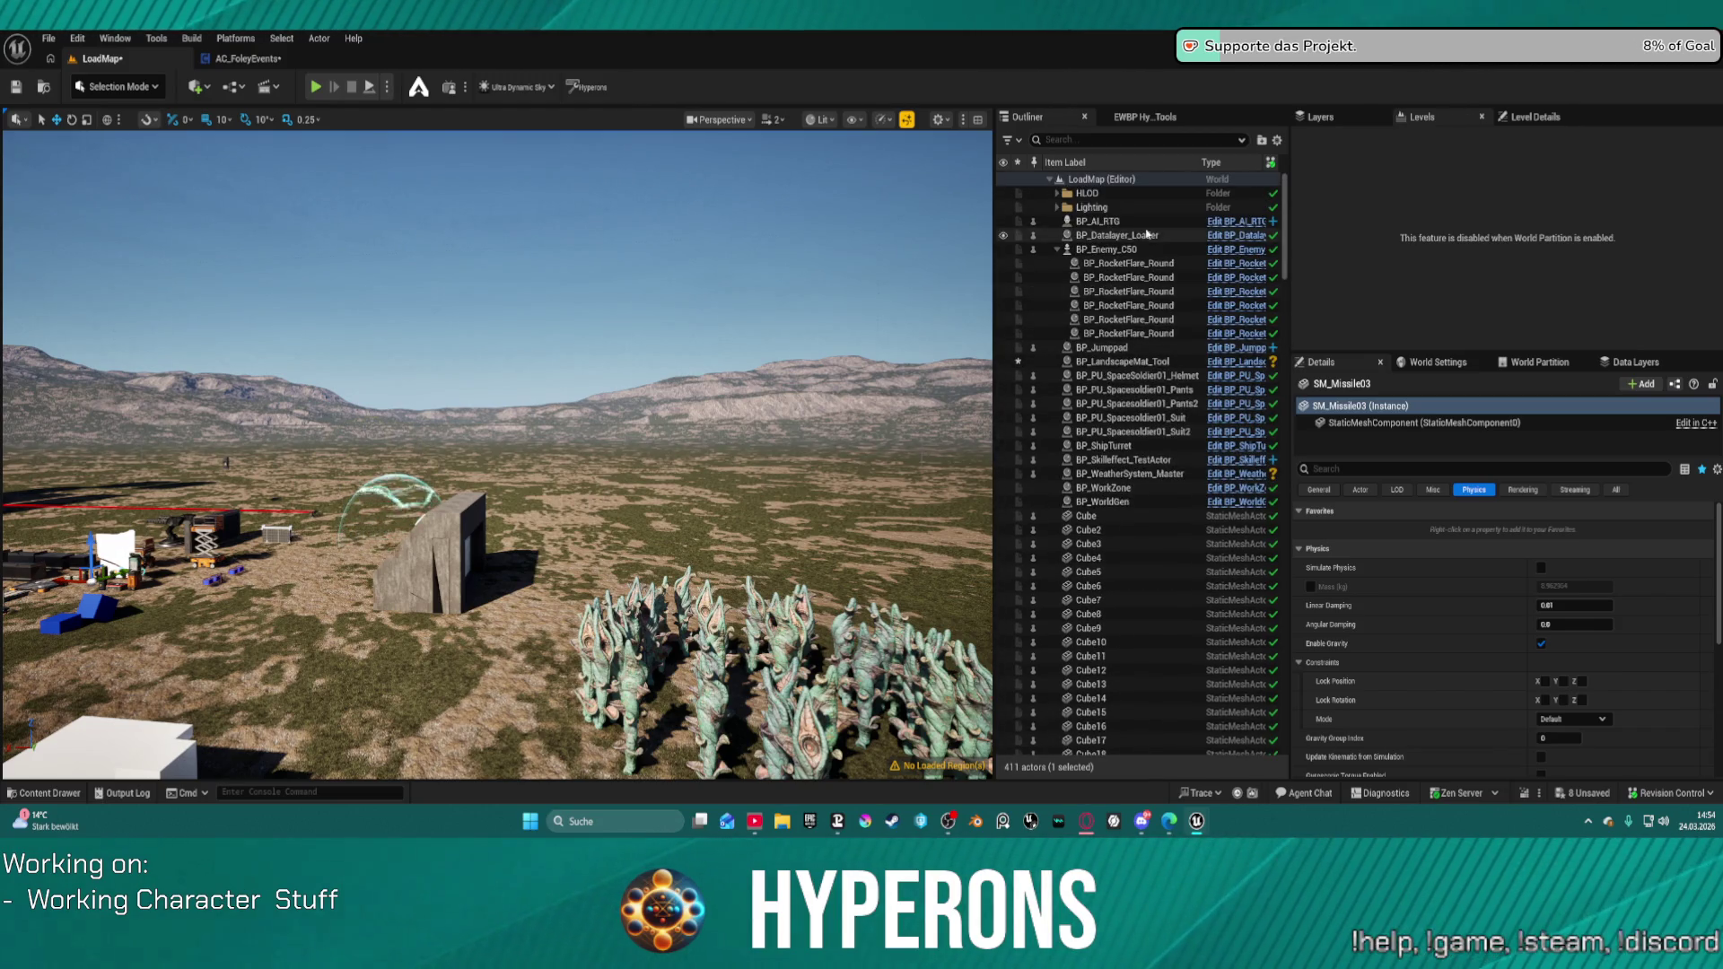
pyautogui.click(1132, 502)
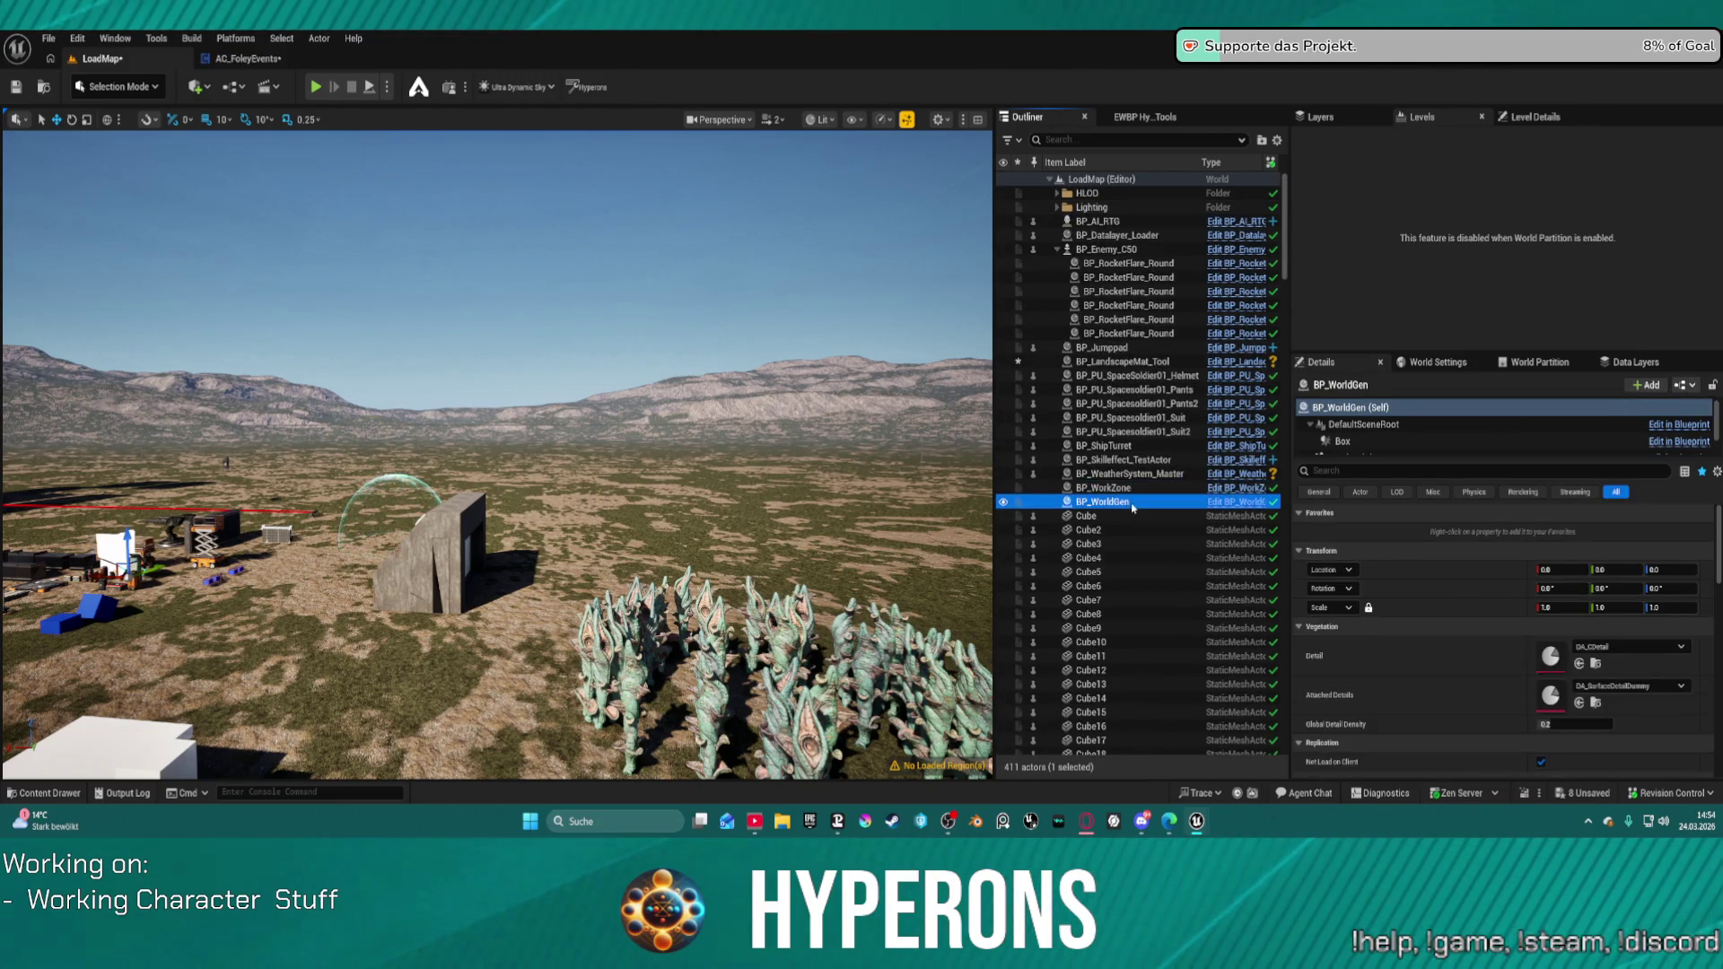
# Step: Toggle the GPU biome debug overlay on and off, then click Update Self
pyautogui.scroll(-4, 1472, 642)
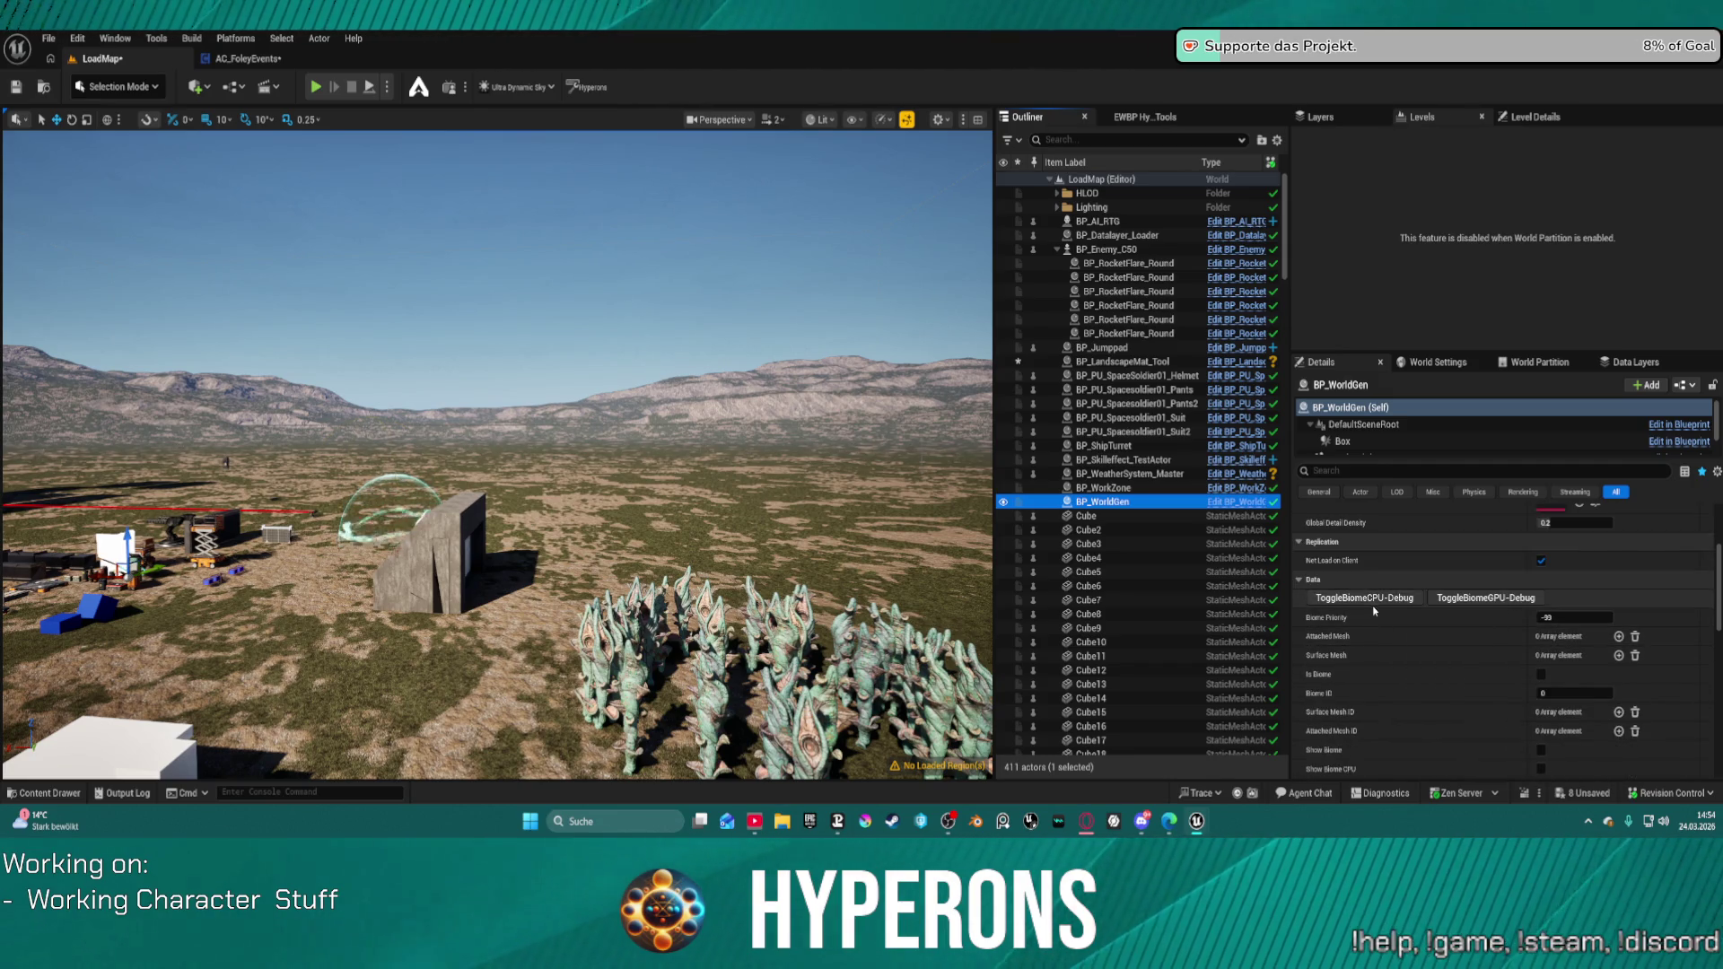
pyautogui.click(1473, 600)
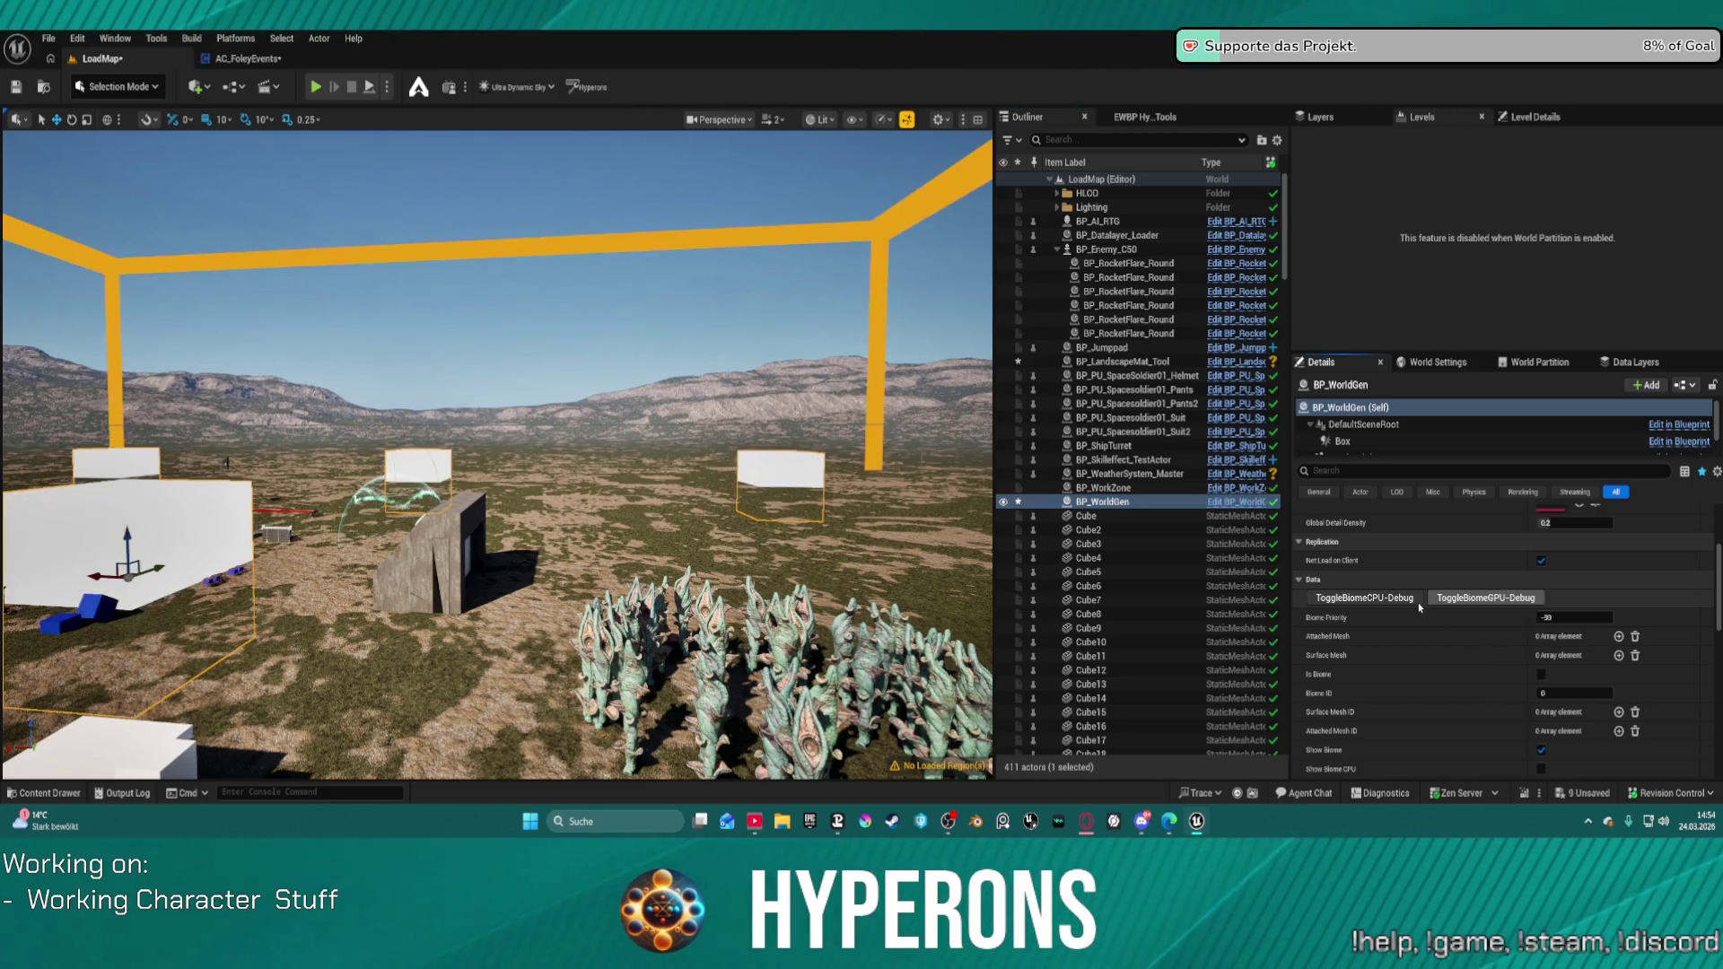
pyautogui.click(1486, 600)
pyautogui.scroll(-5, 1498, 619)
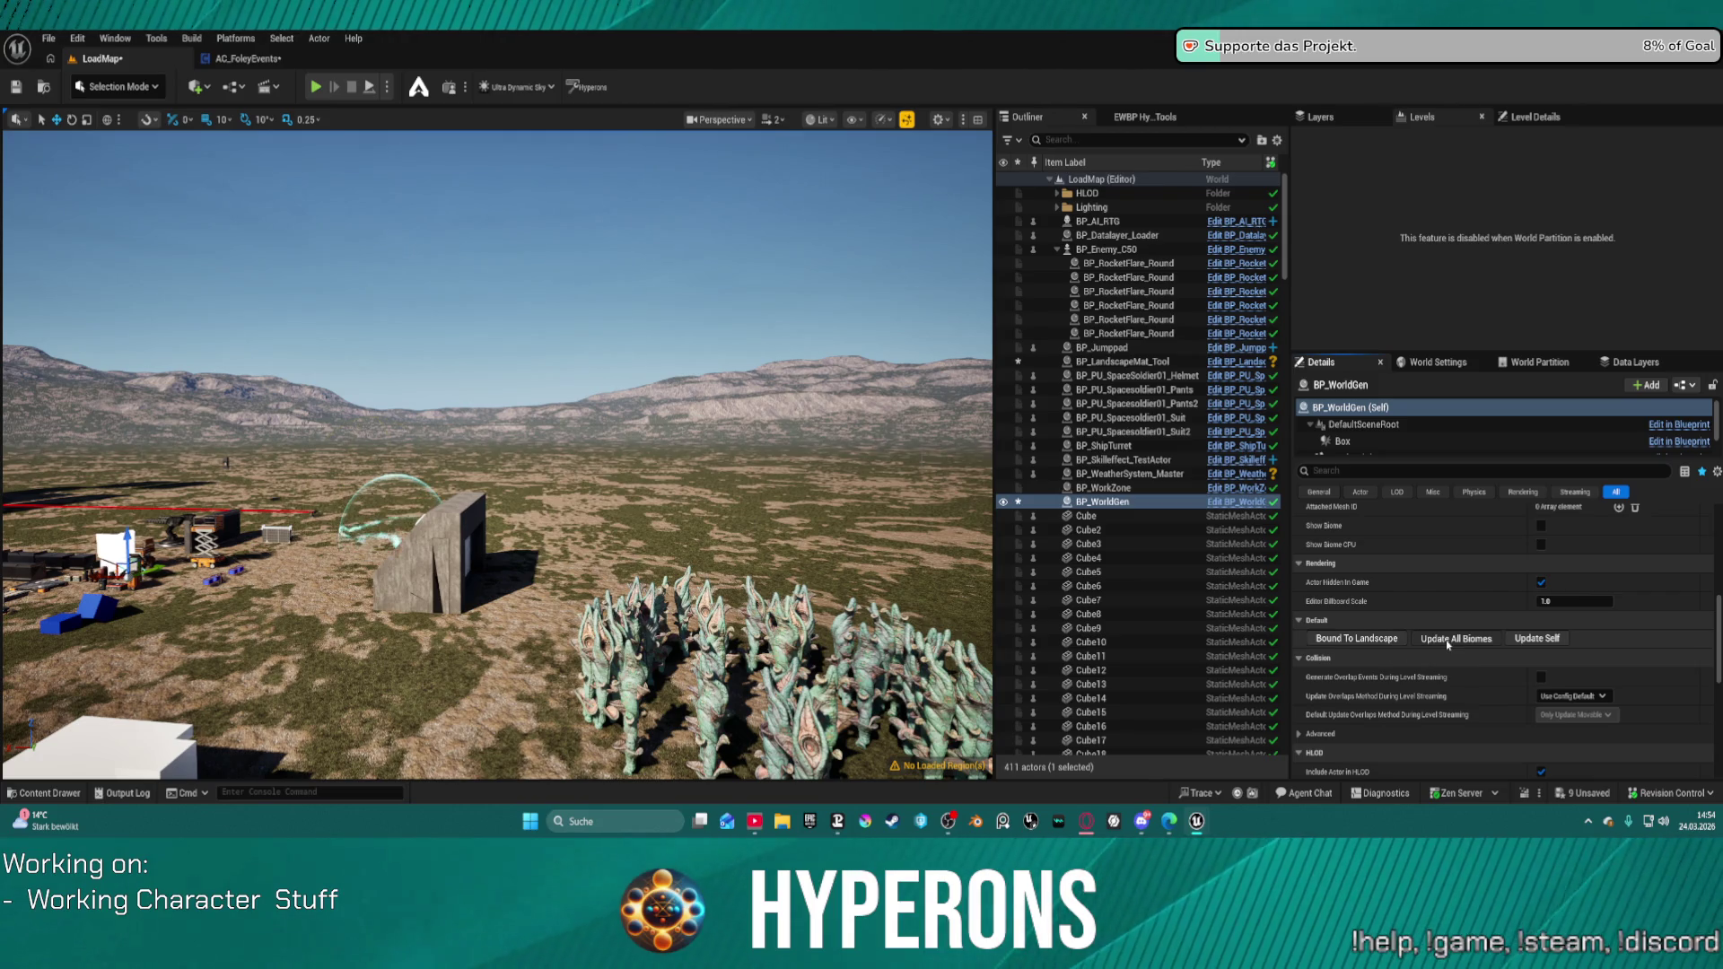
pyautogui.click(1565, 639)
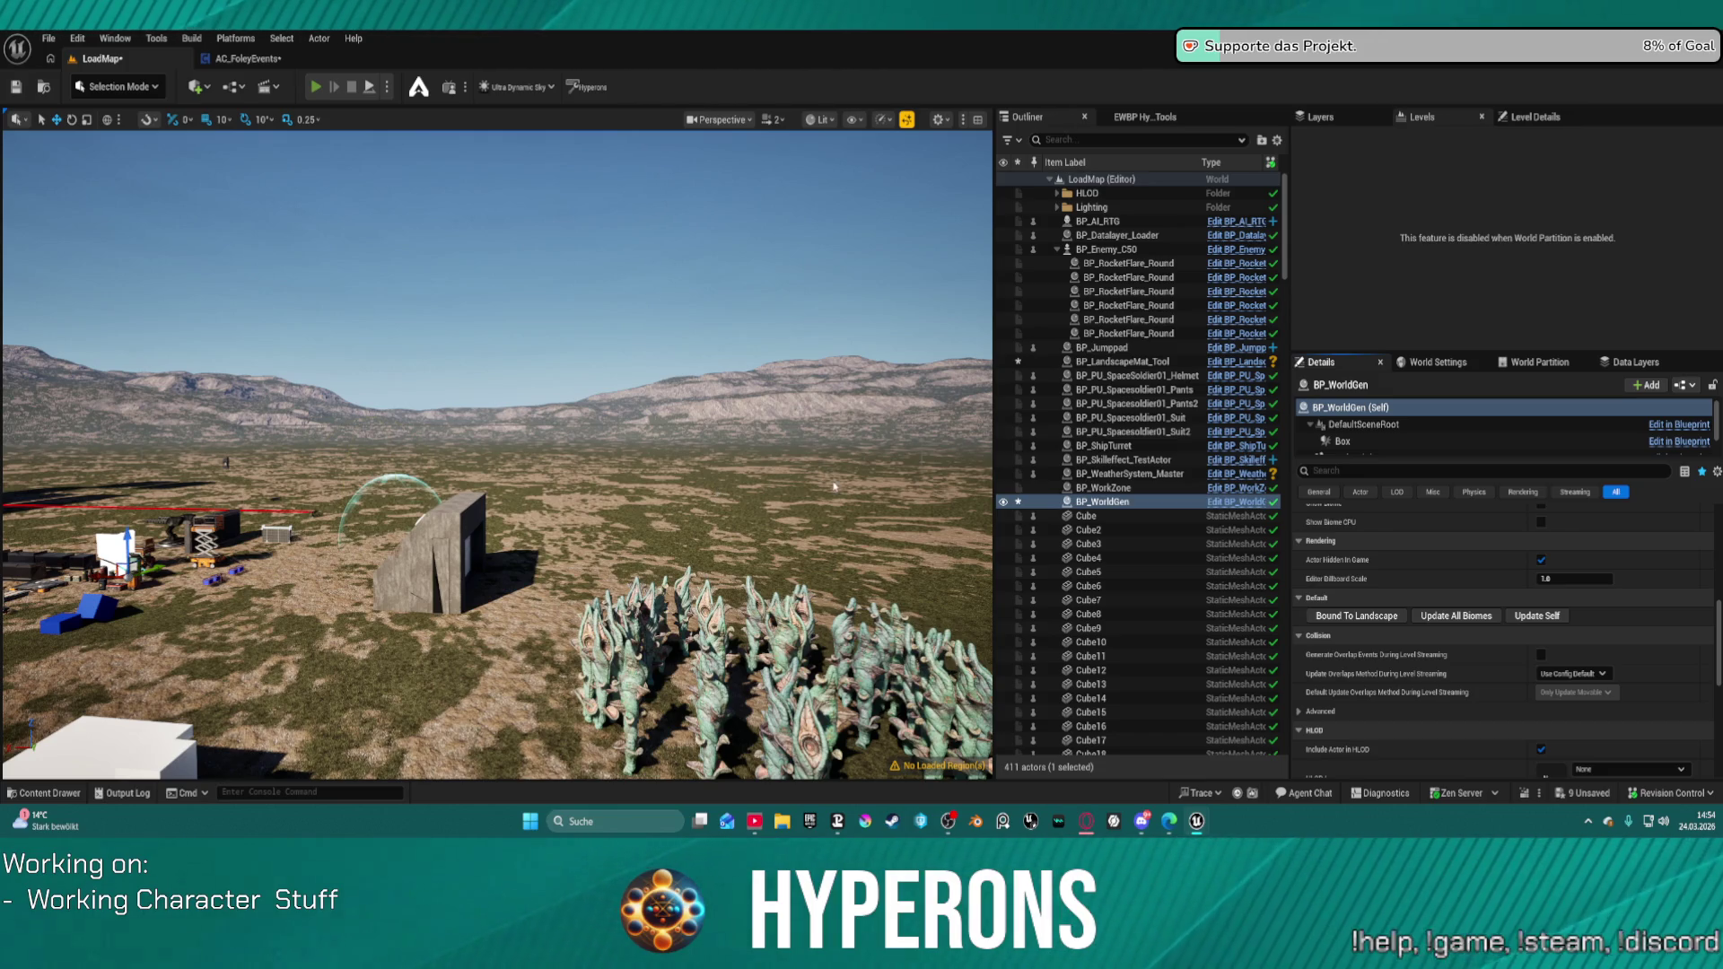
# Step: Play-test running the character over grass, sand and rock by the water, then reopen AC_FoleyEvents
pyautogui.hotkey('alt', 'p')
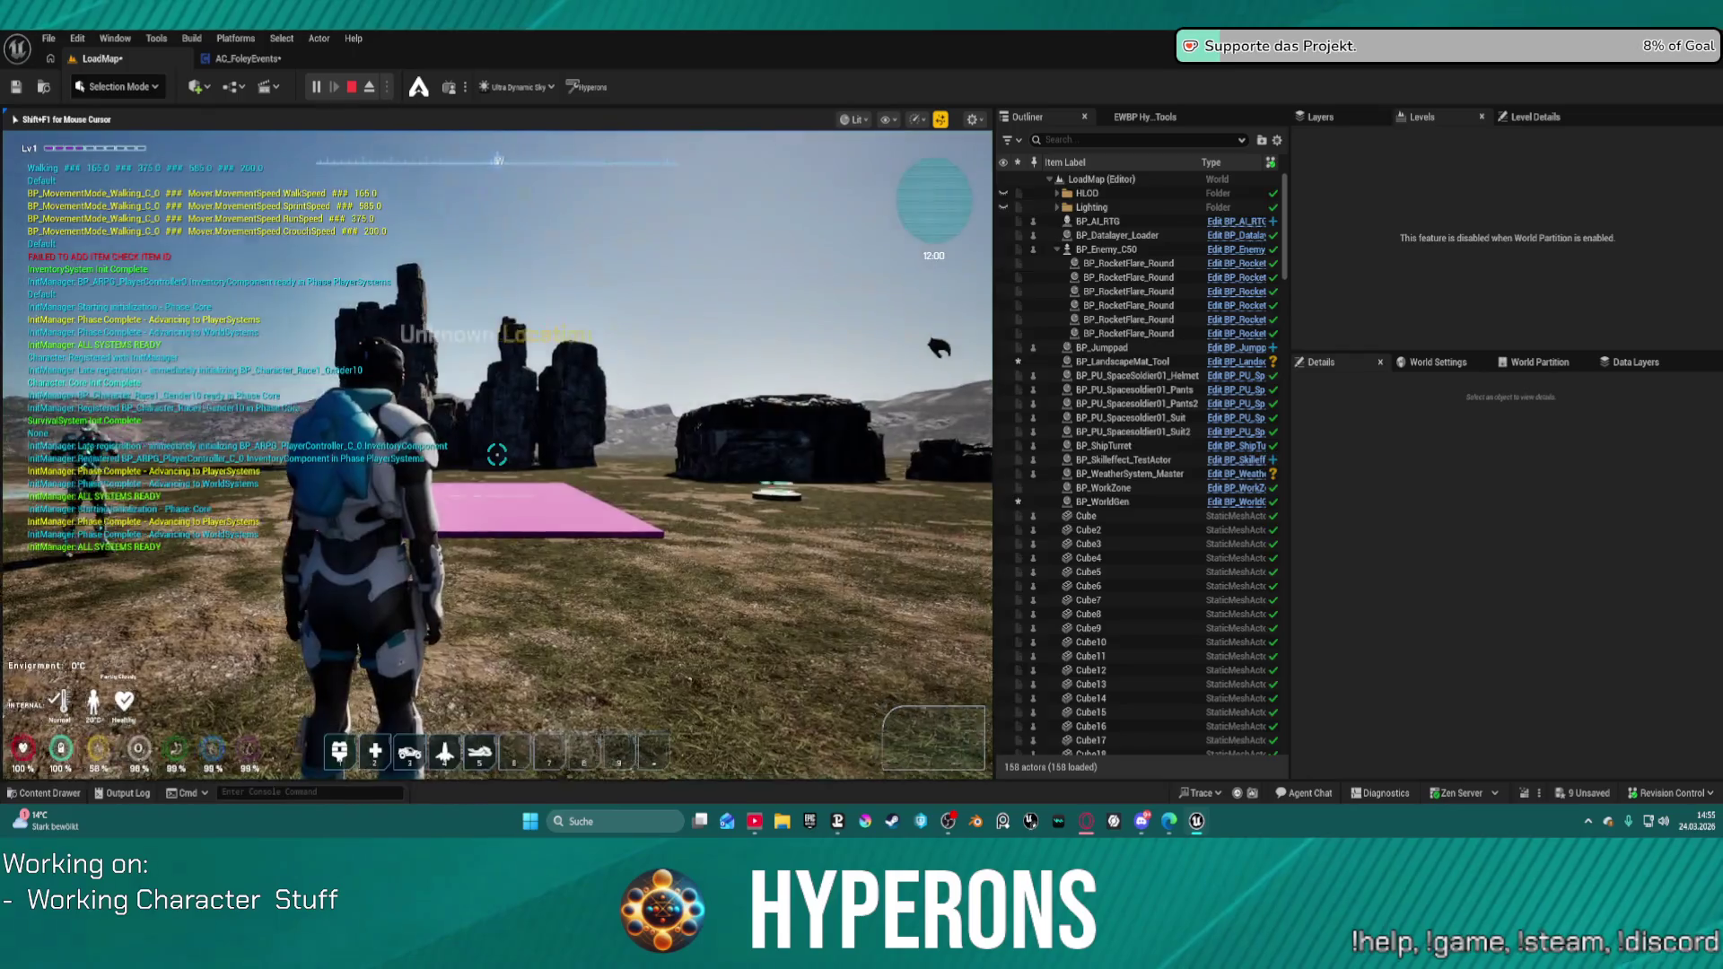
pyautogui.press('w')
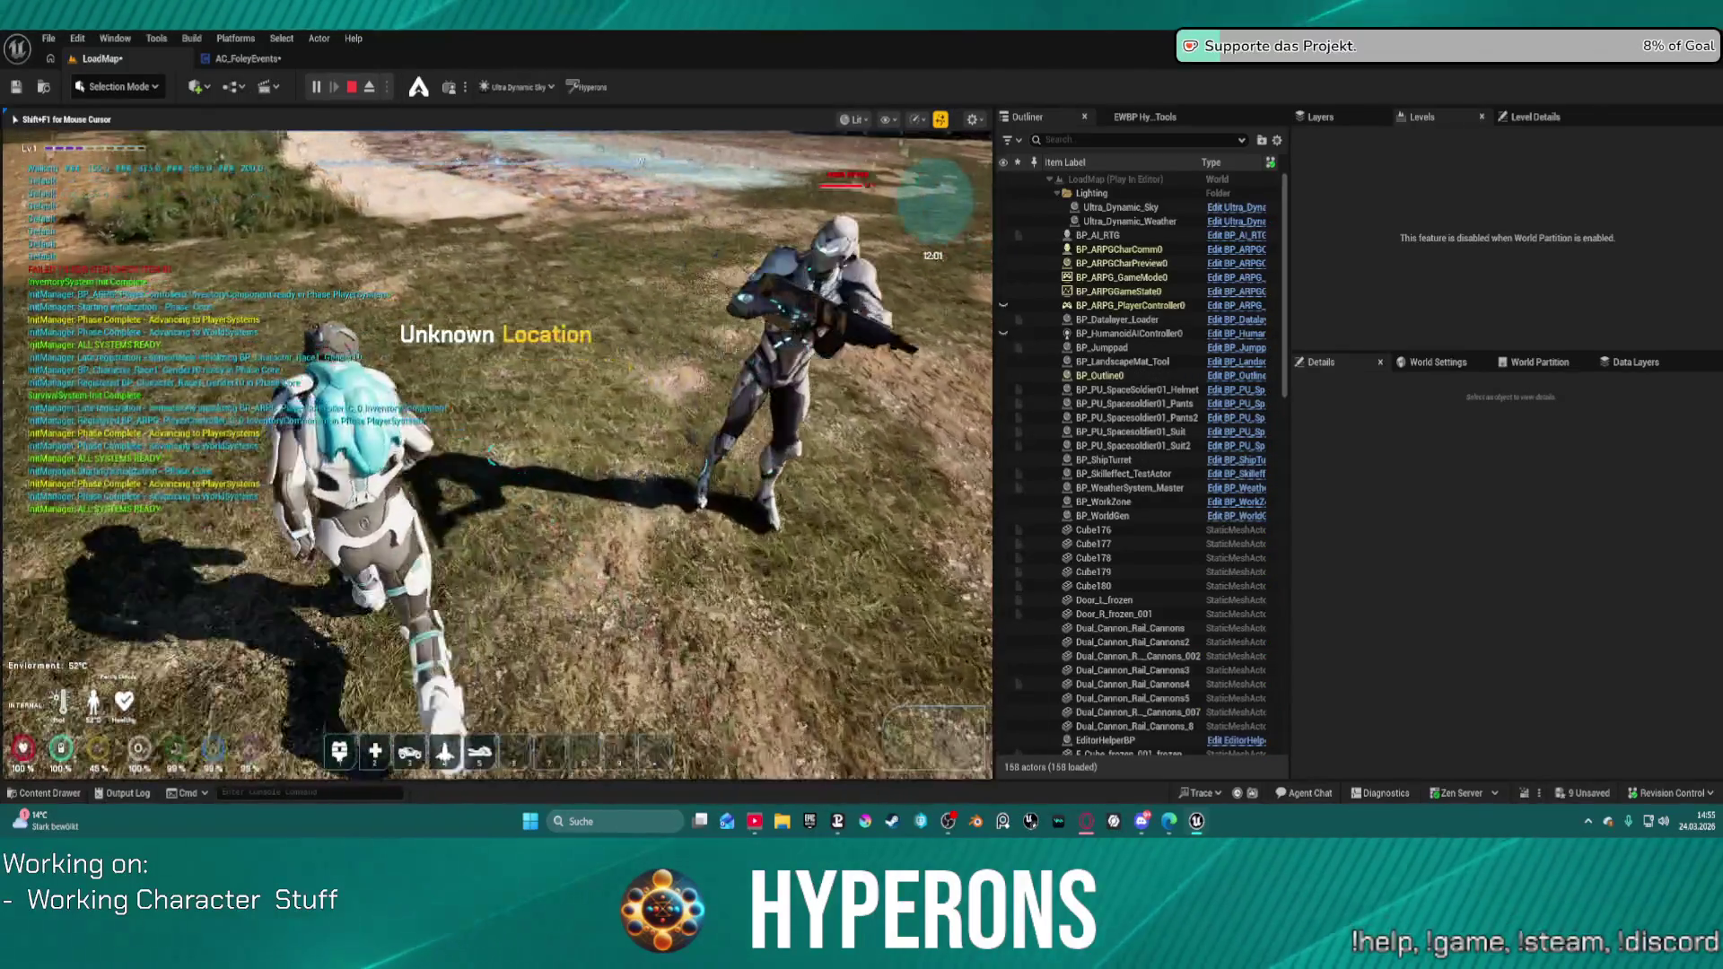
pyautogui.press('w')
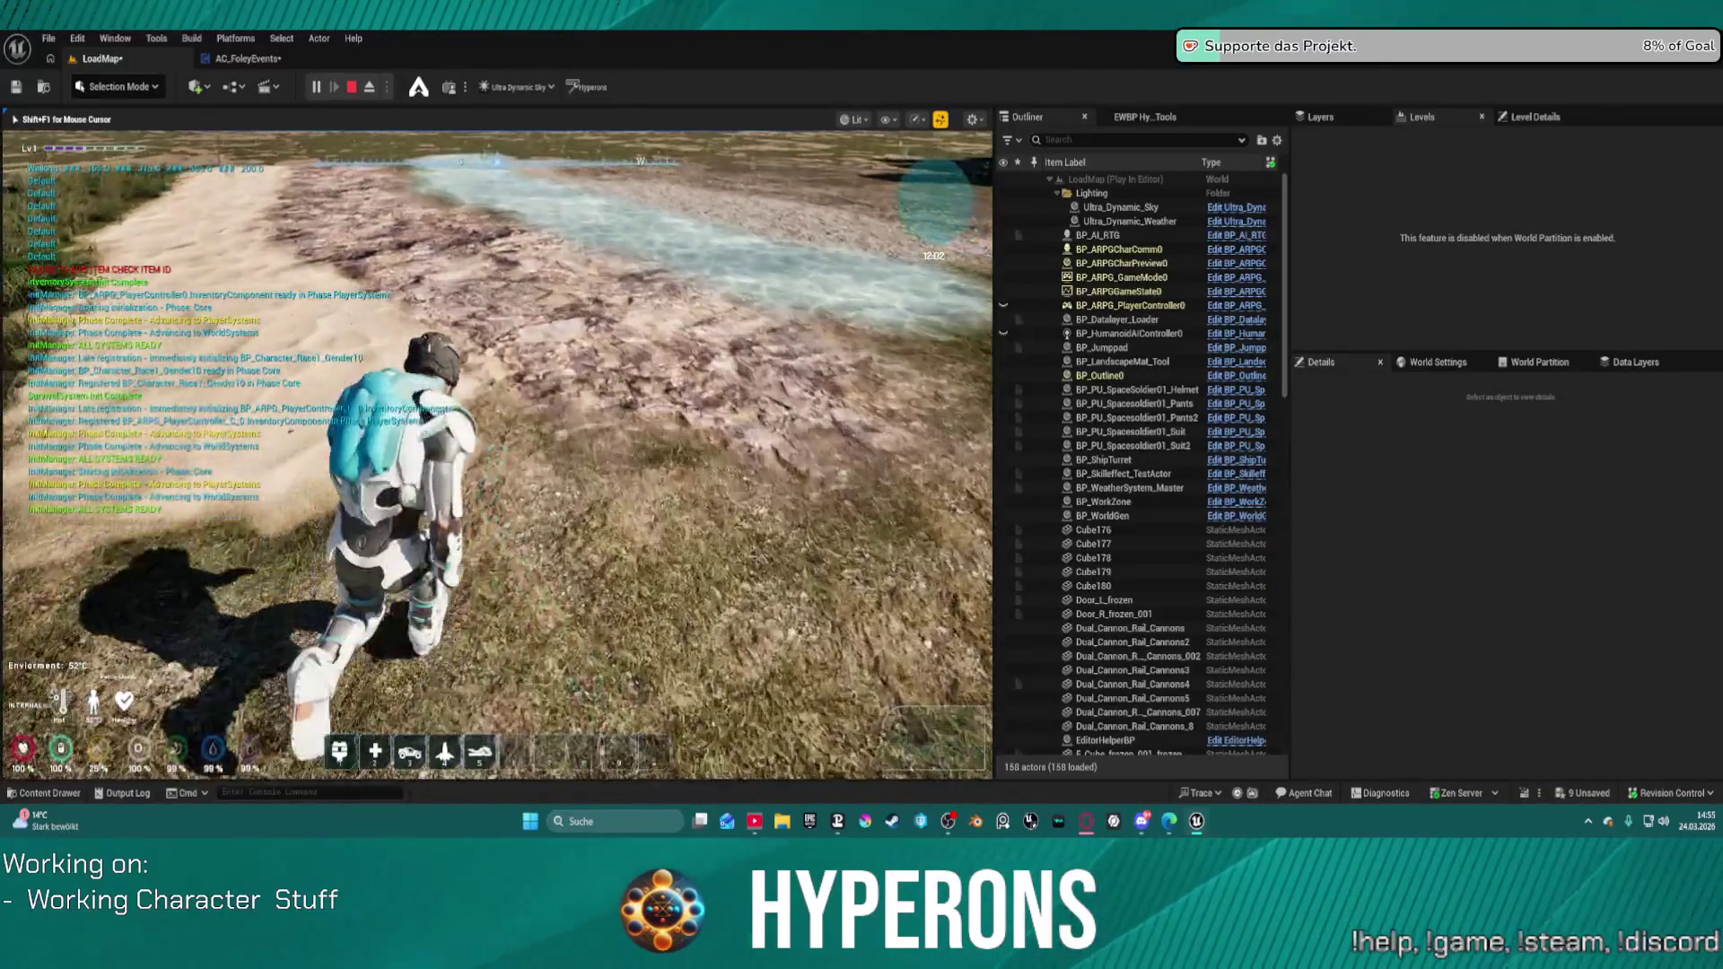
pyautogui.press('w')
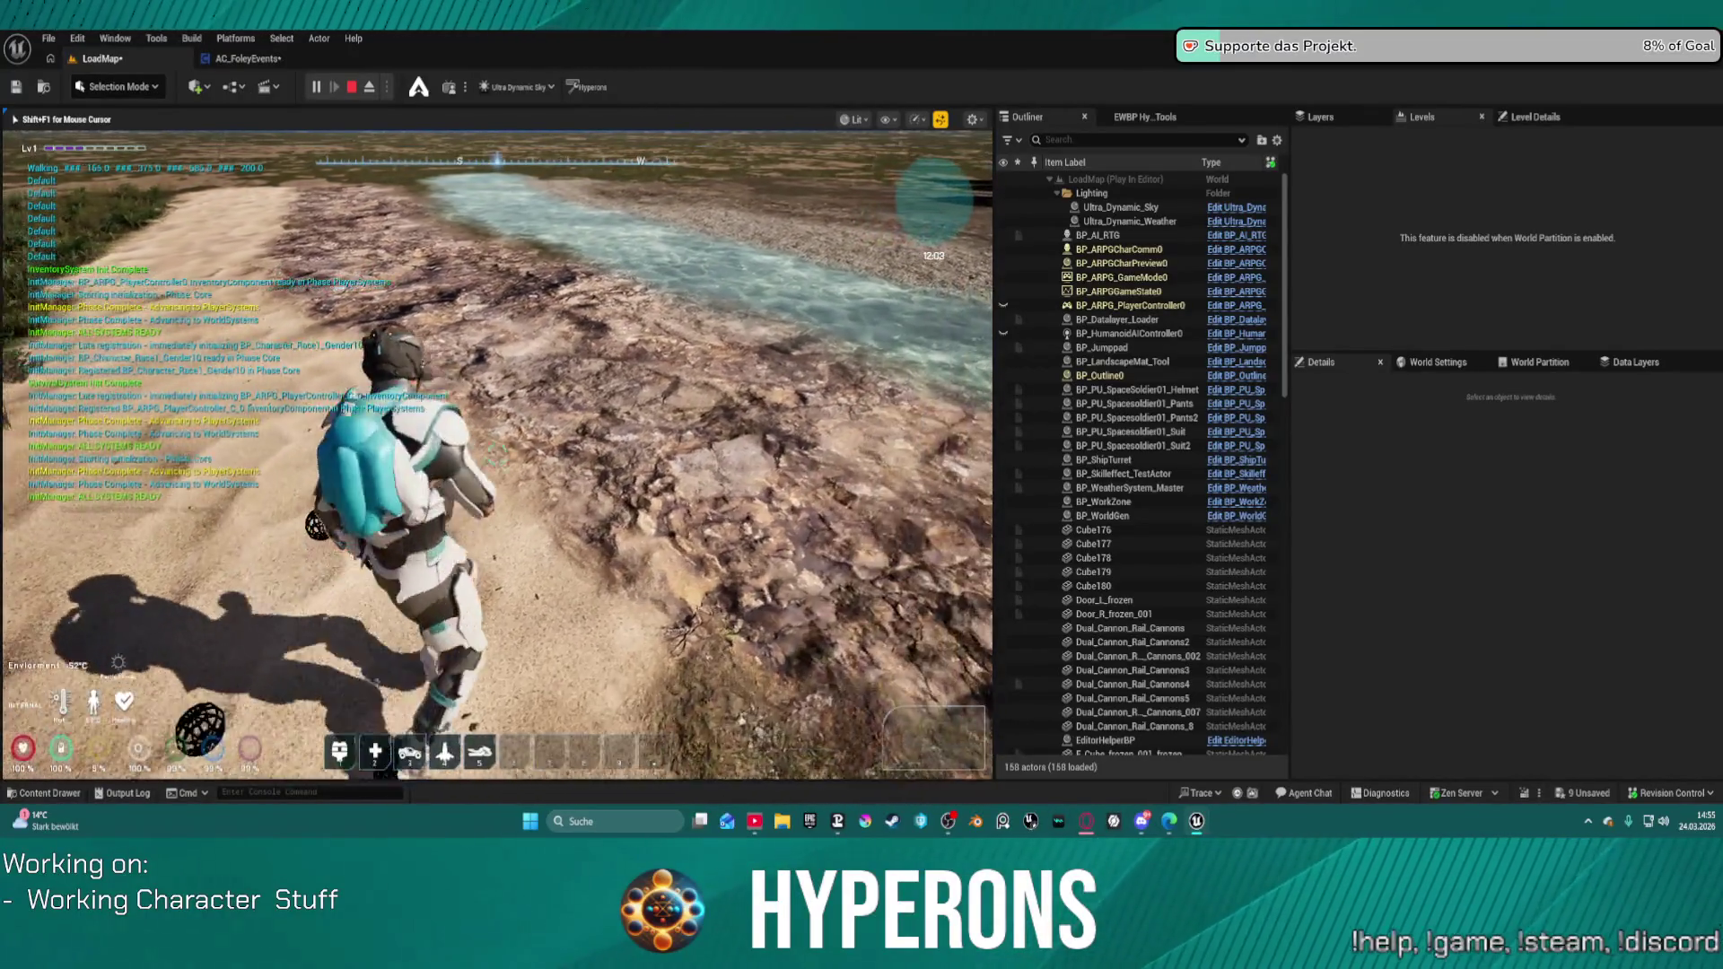
pyautogui.press('w')
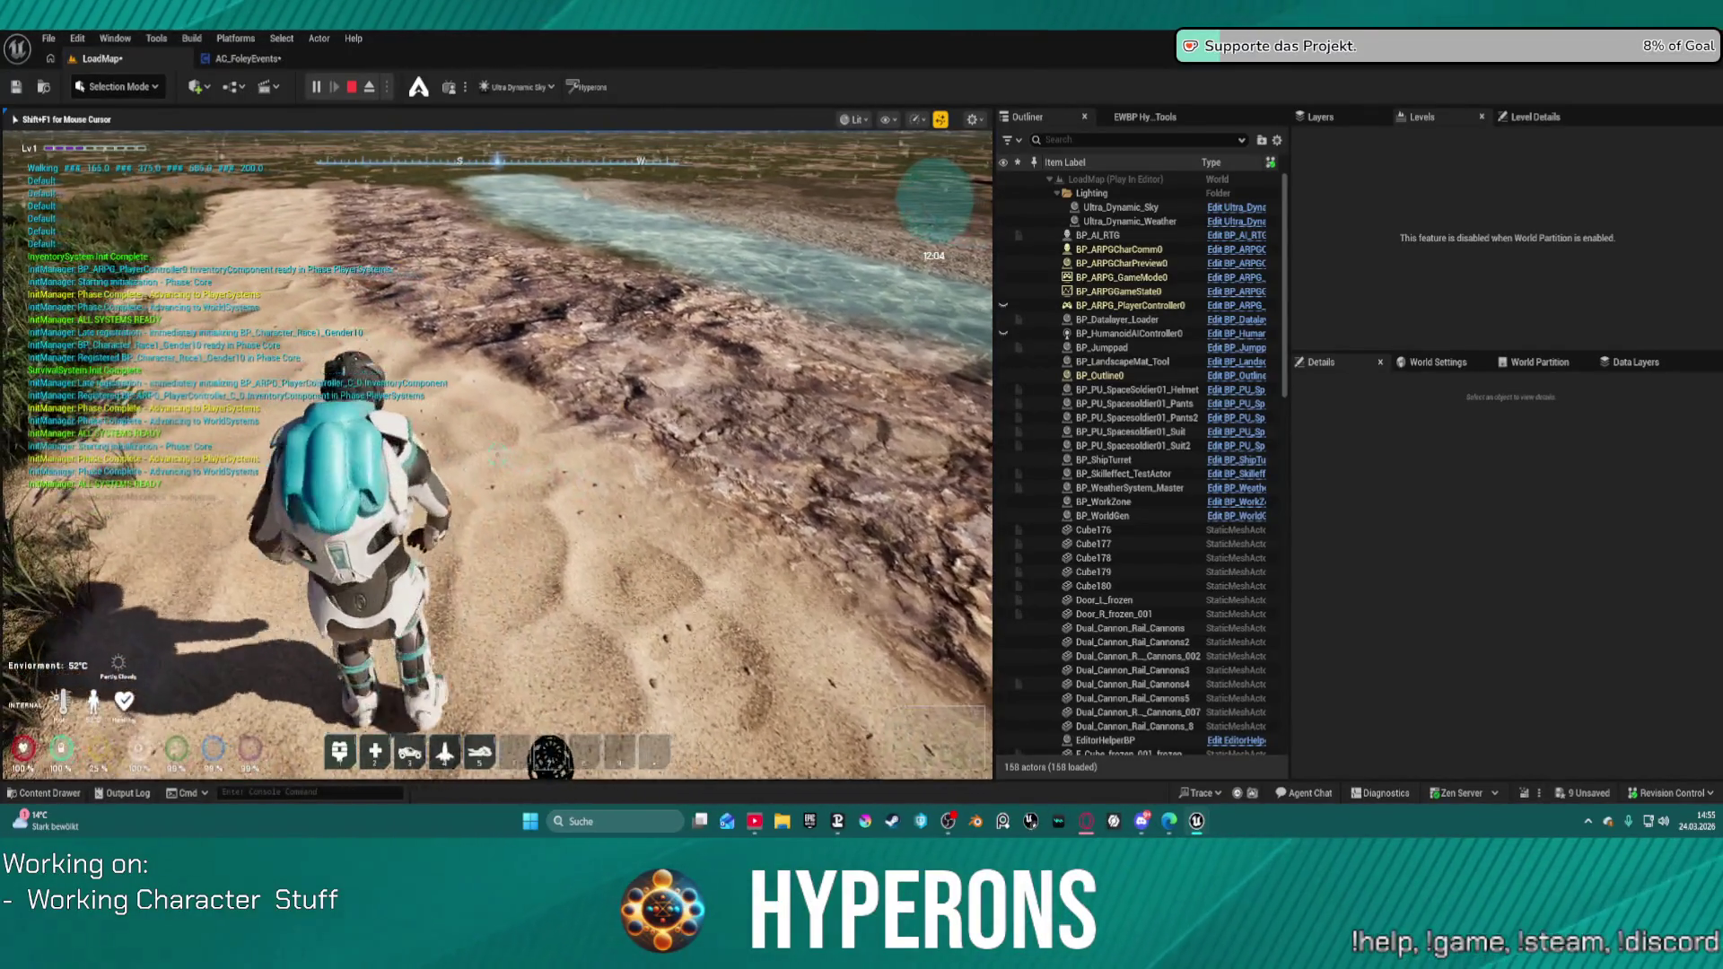
pyautogui.press('w')
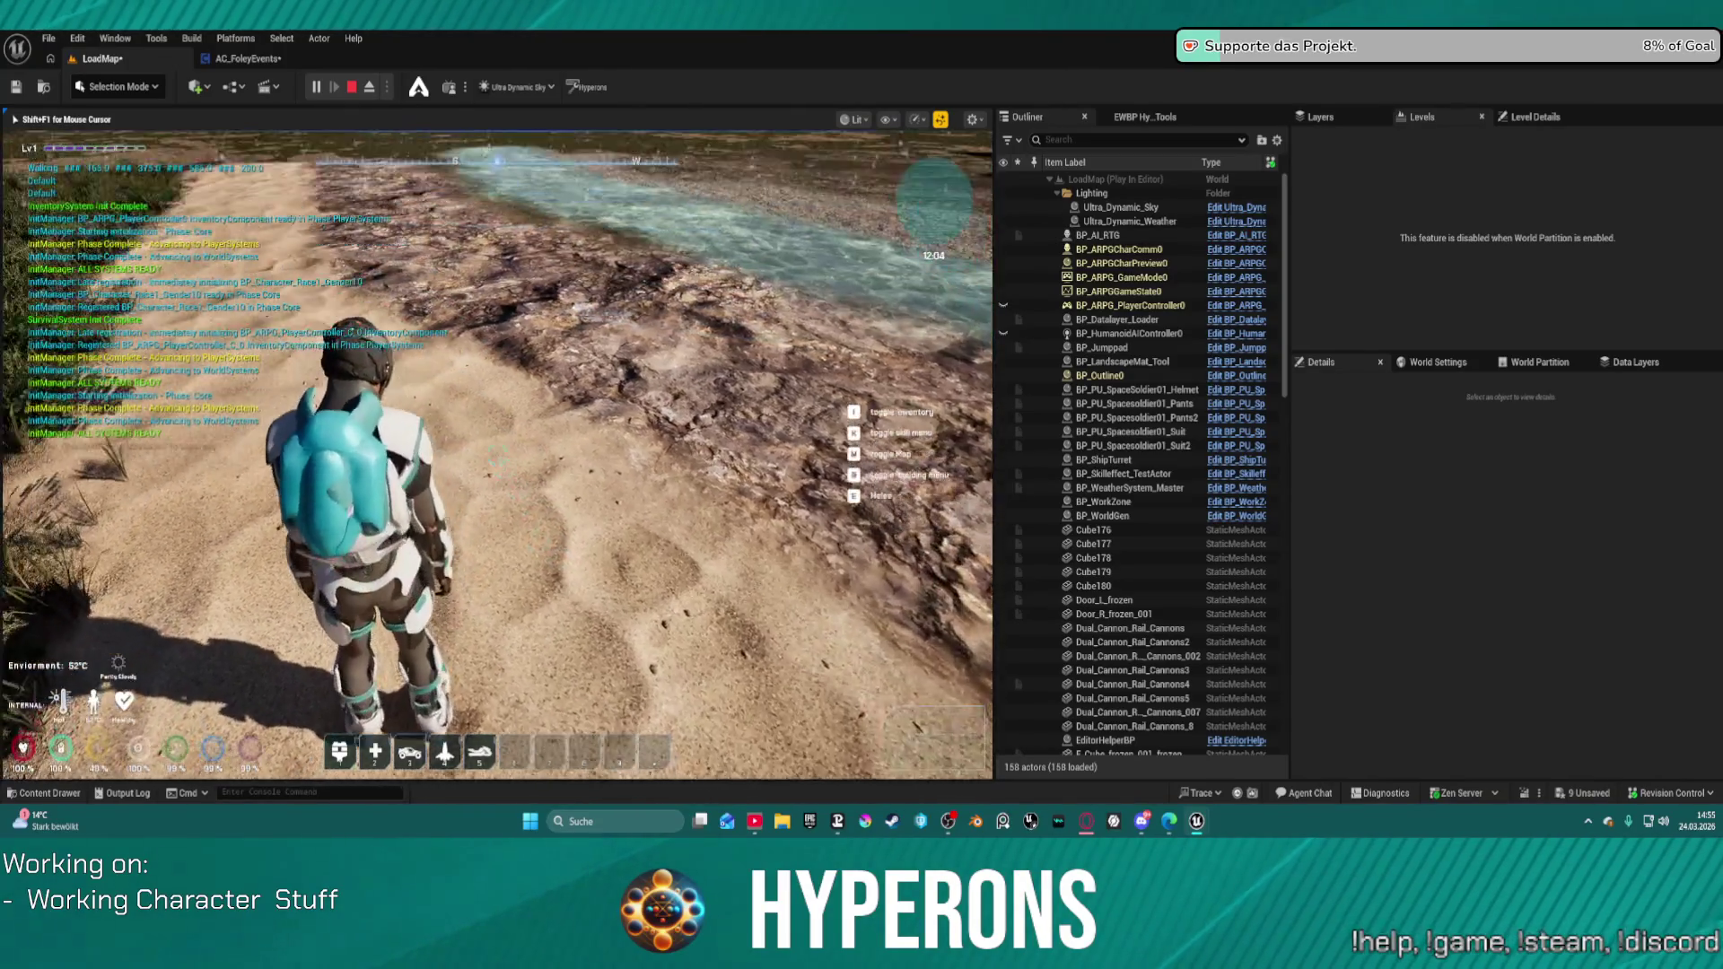
pyautogui.press('w')
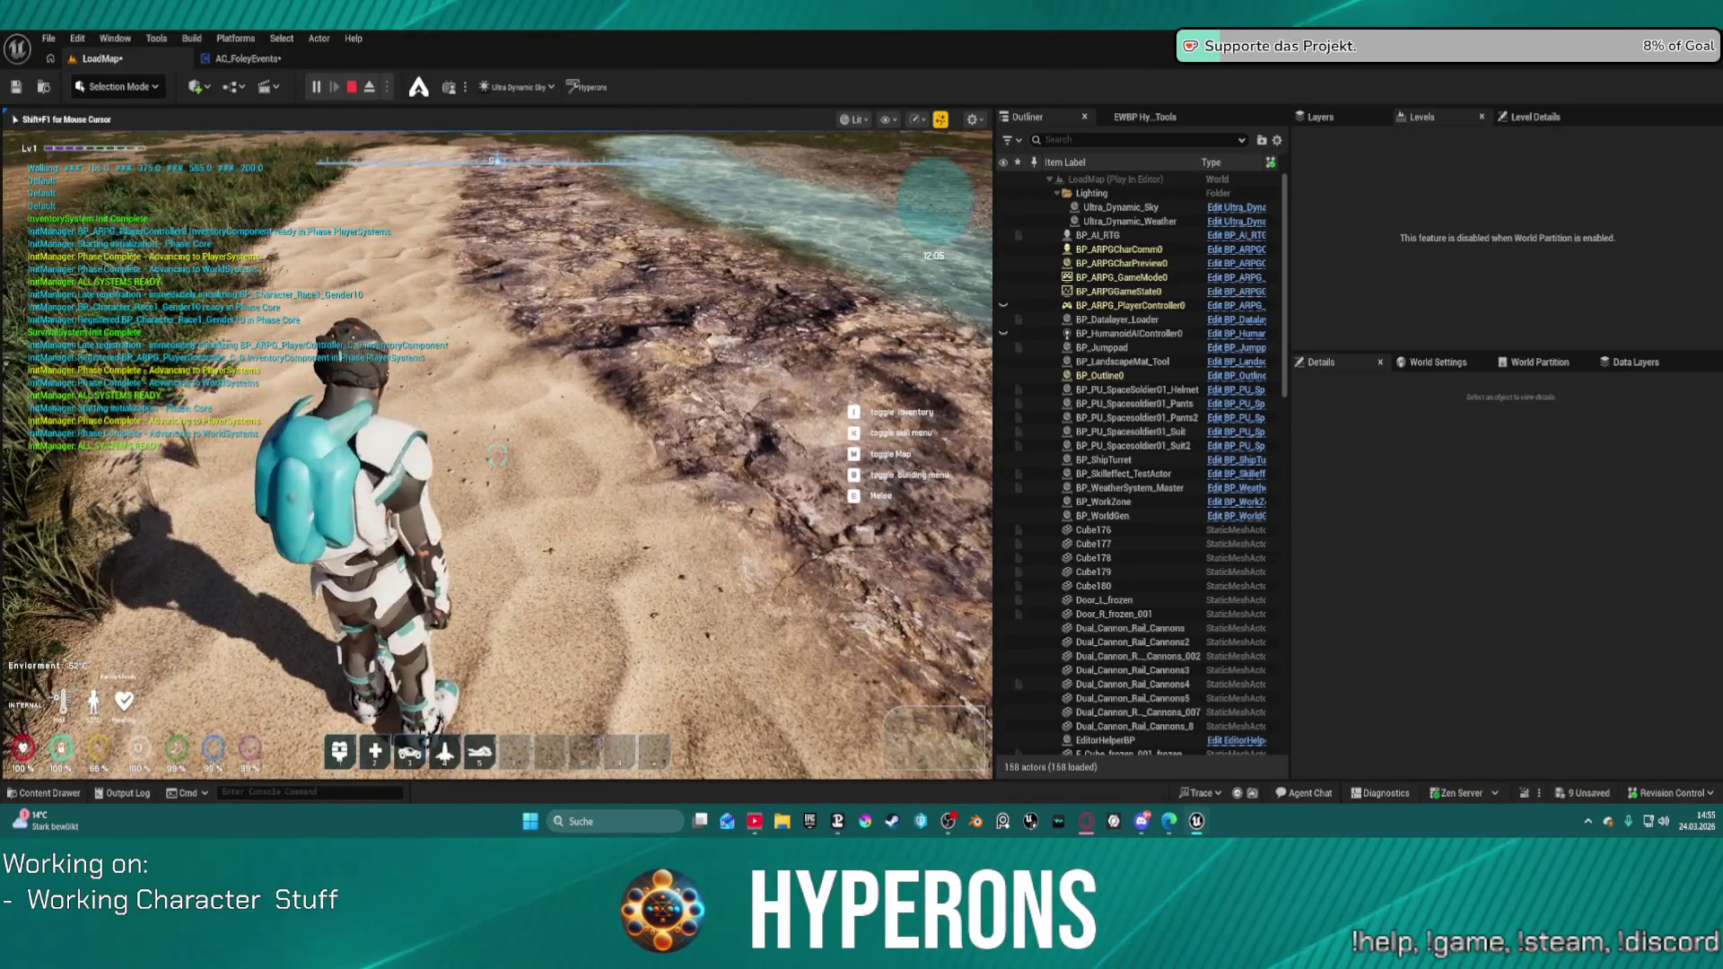
pyautogui.press('w')
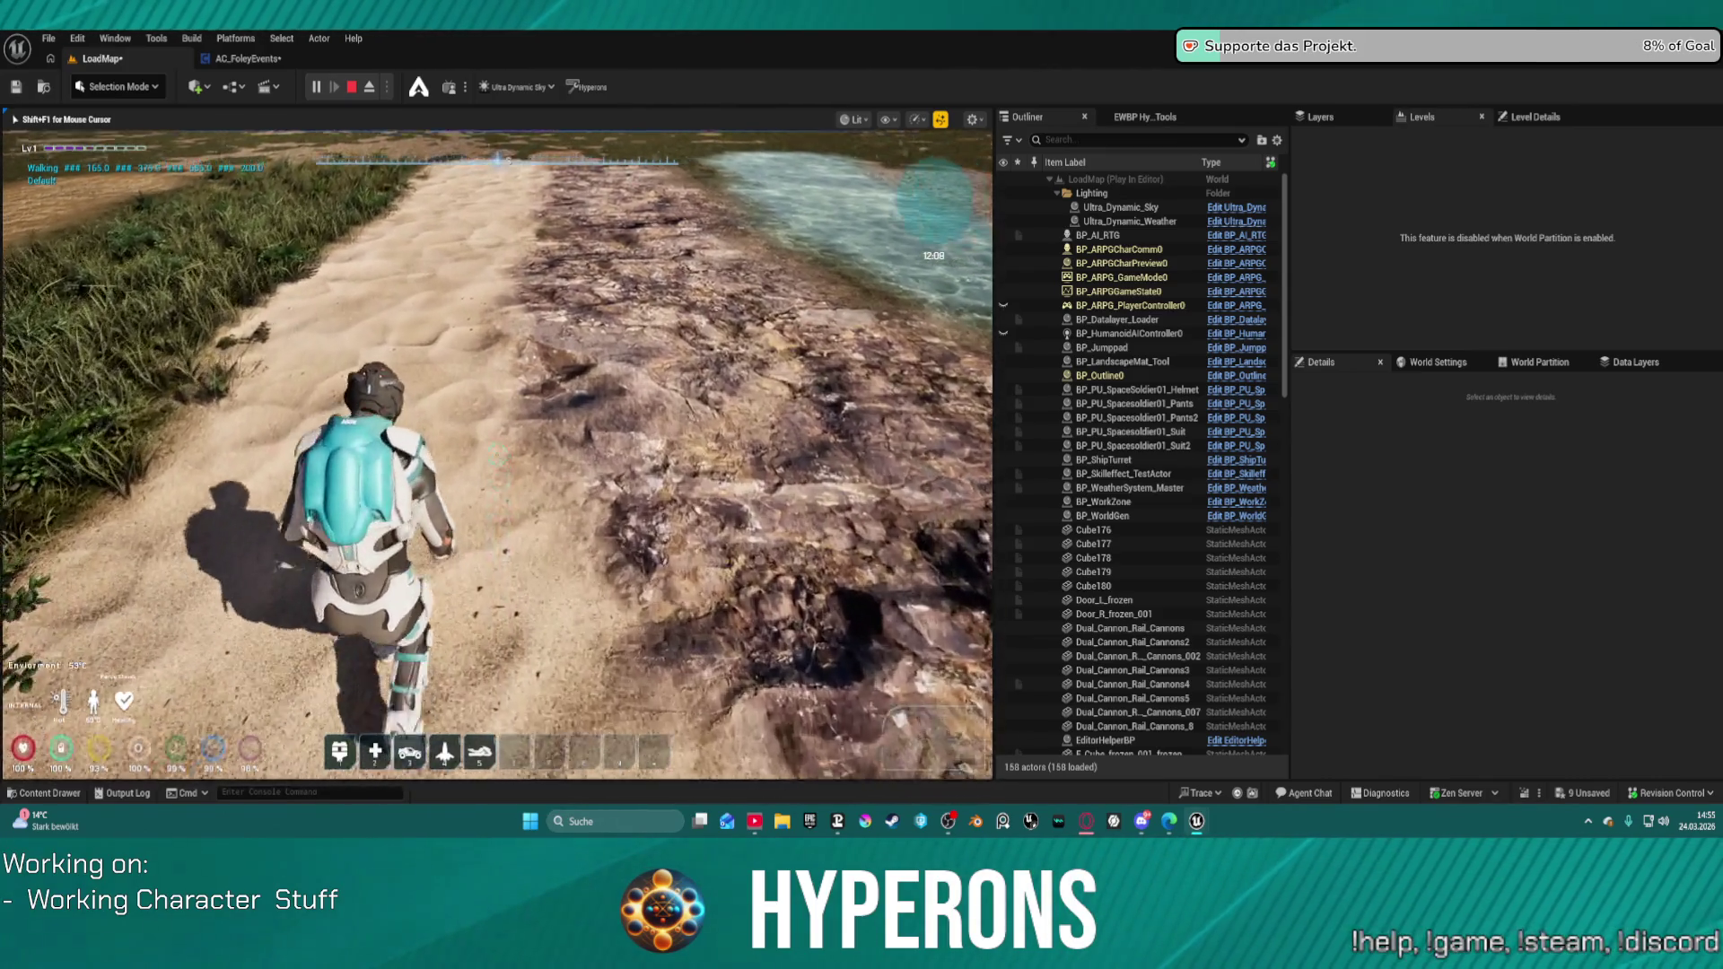
pyautogui.press('w')
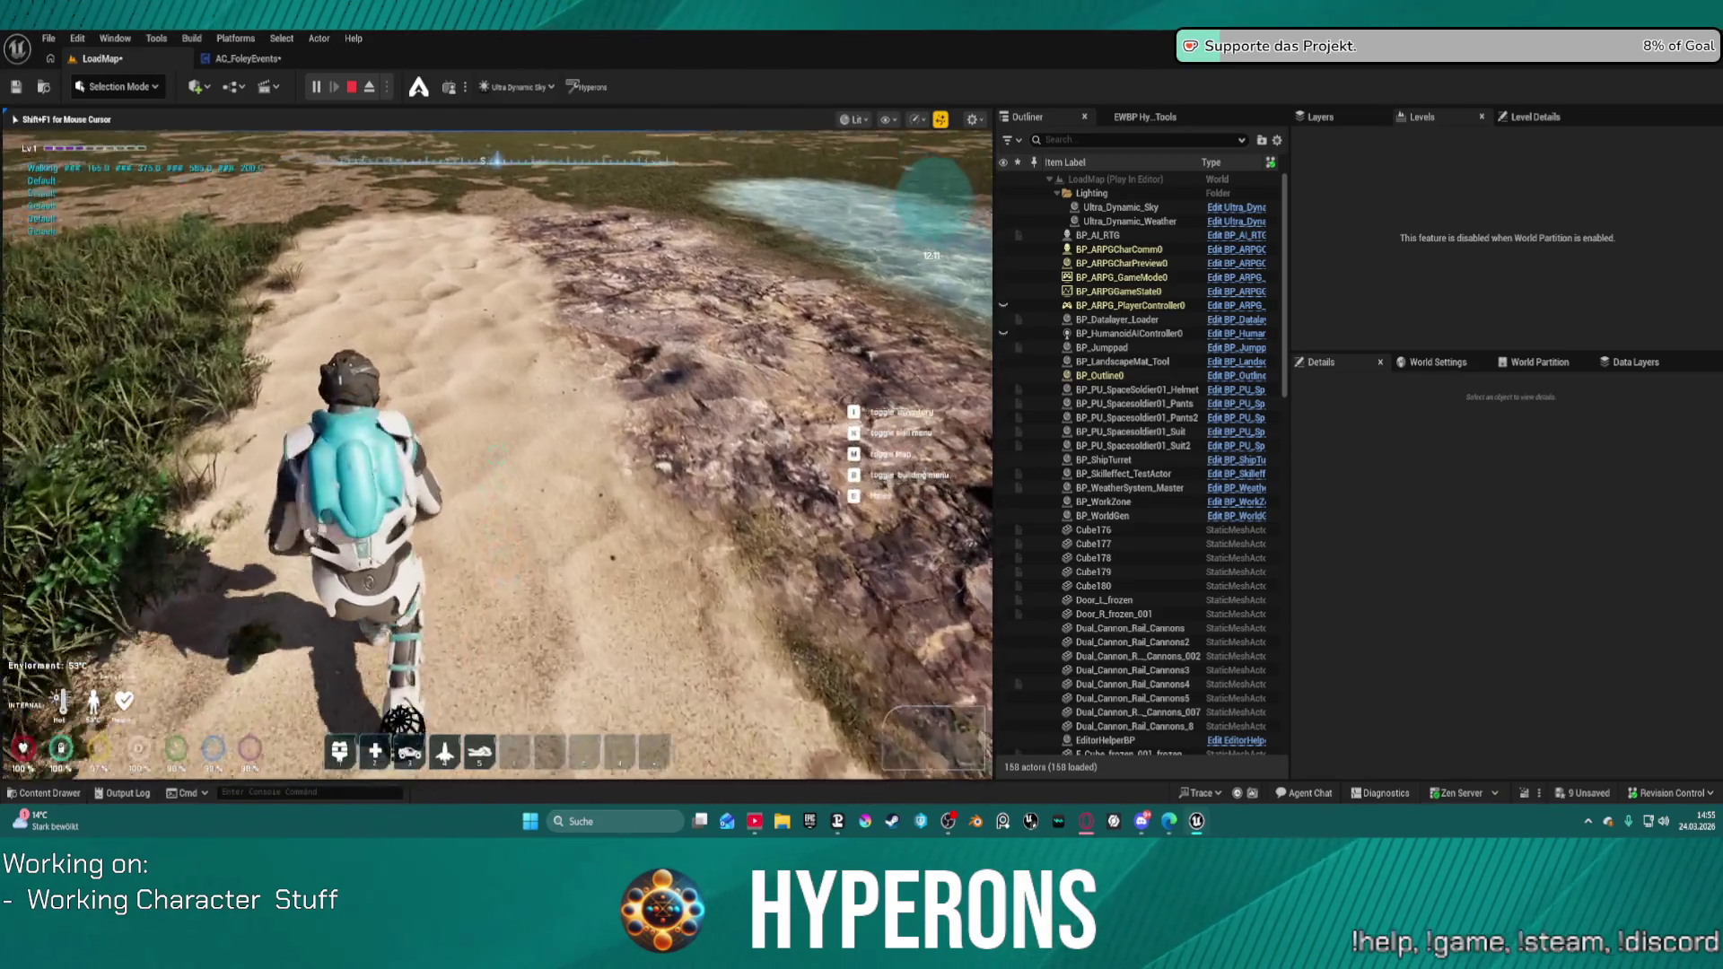
pyautogui.press('Escape')
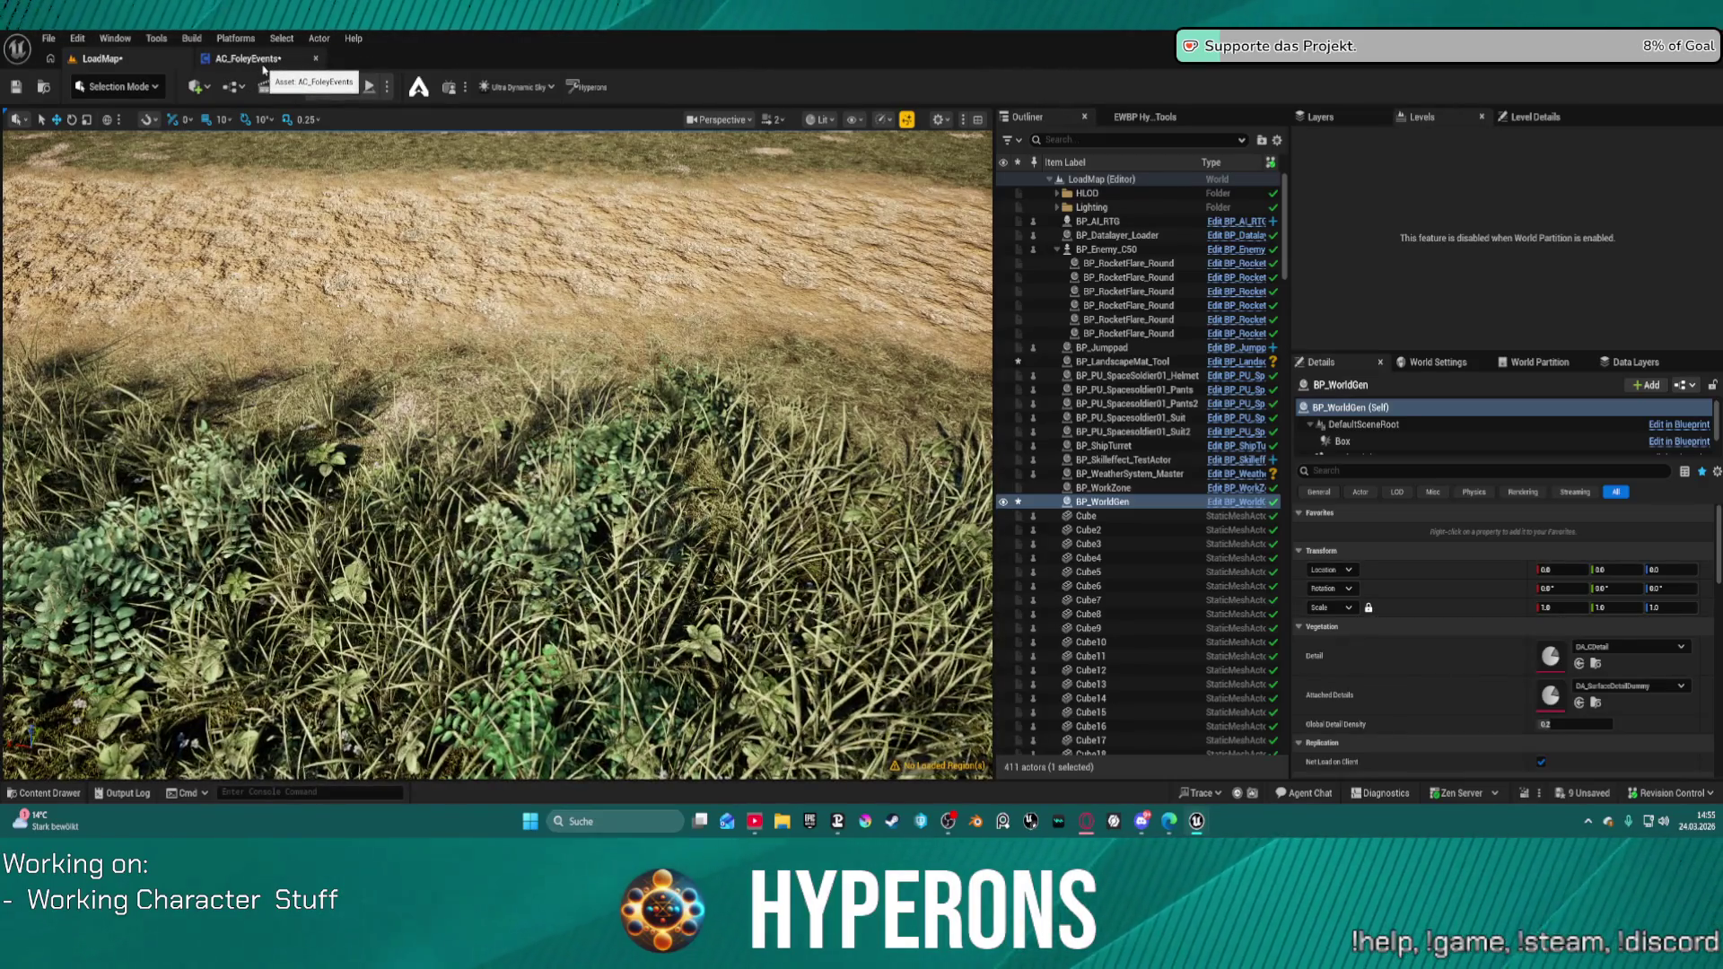
pyautogui.click(263, 65)
# Step: Set the TriggerVisLog Draw Debug Sphere Duration to 0.25, then show the FootStepsAndVFX graph
pyautogui.moveTo(838, 399)
pyautogui.mouseDown()
pyautogui.moveTo(807, 396)
pyautogui.moveTo(1142, 401)
pyautogui.moveTo(993, 431)
pyautogui.moveTo(770, 422)
pyautogui.mouseUp()
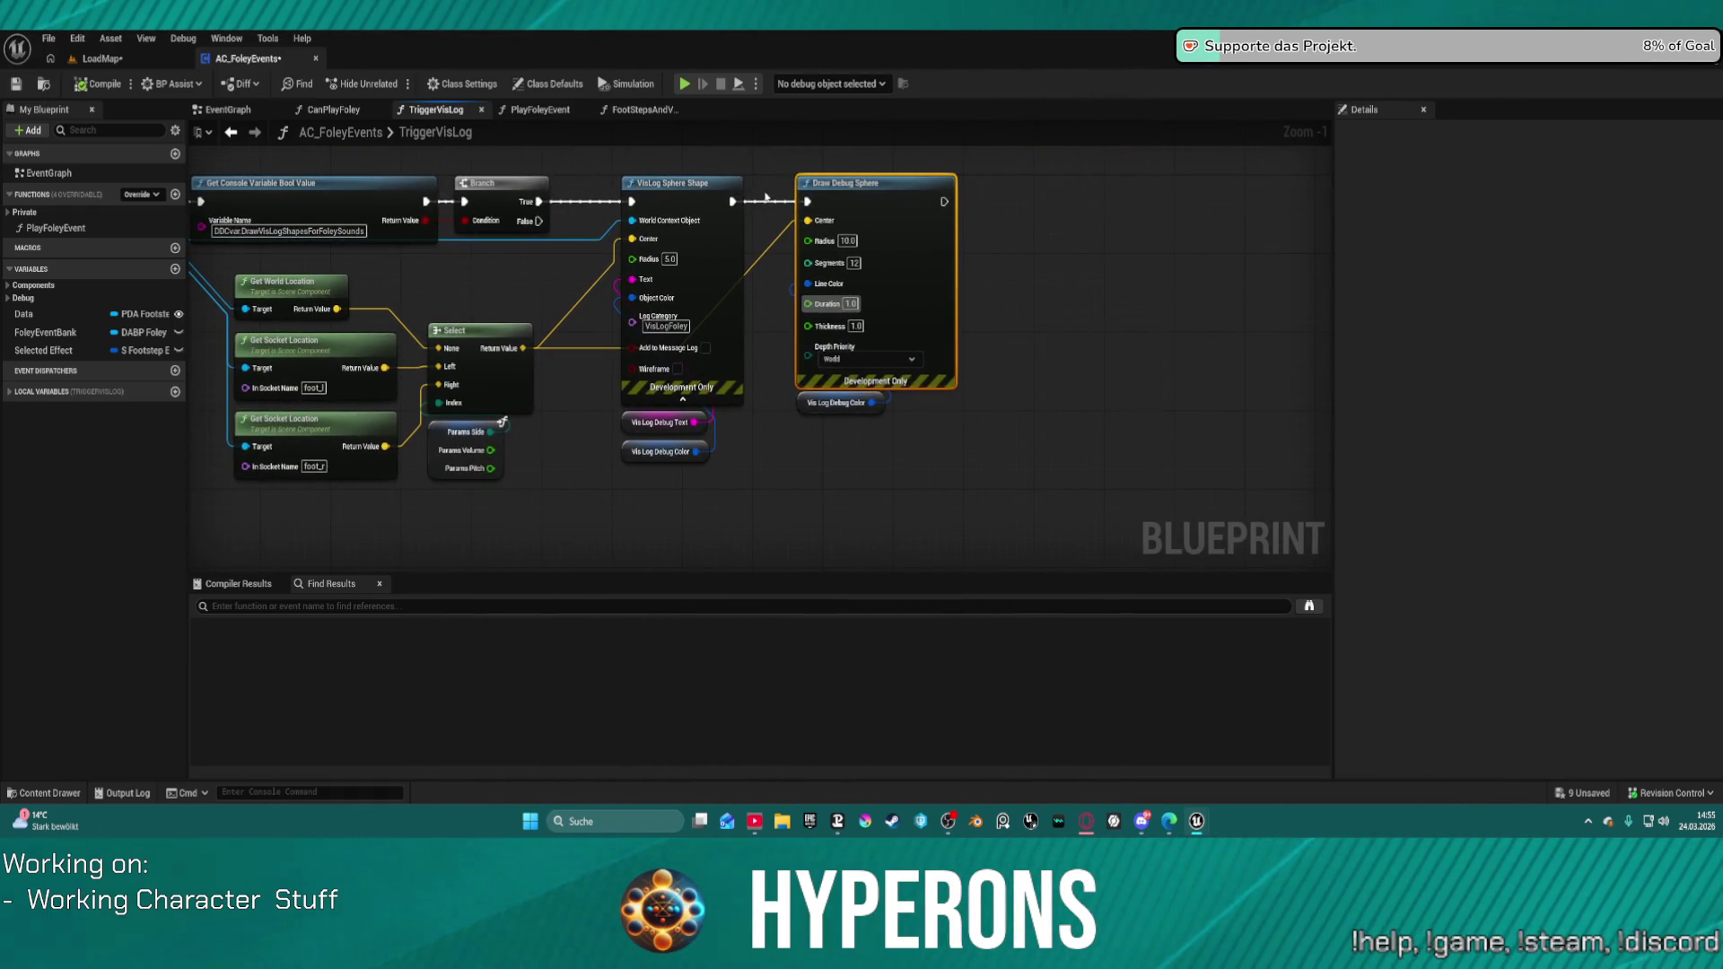
pyautogui.moveTo(772, 187)
pyautogui.mouseDown()
pyautogui.moveTo(927, 401)
pyautogui.moveTo(991, 427)
pyautogui.mouseUp()
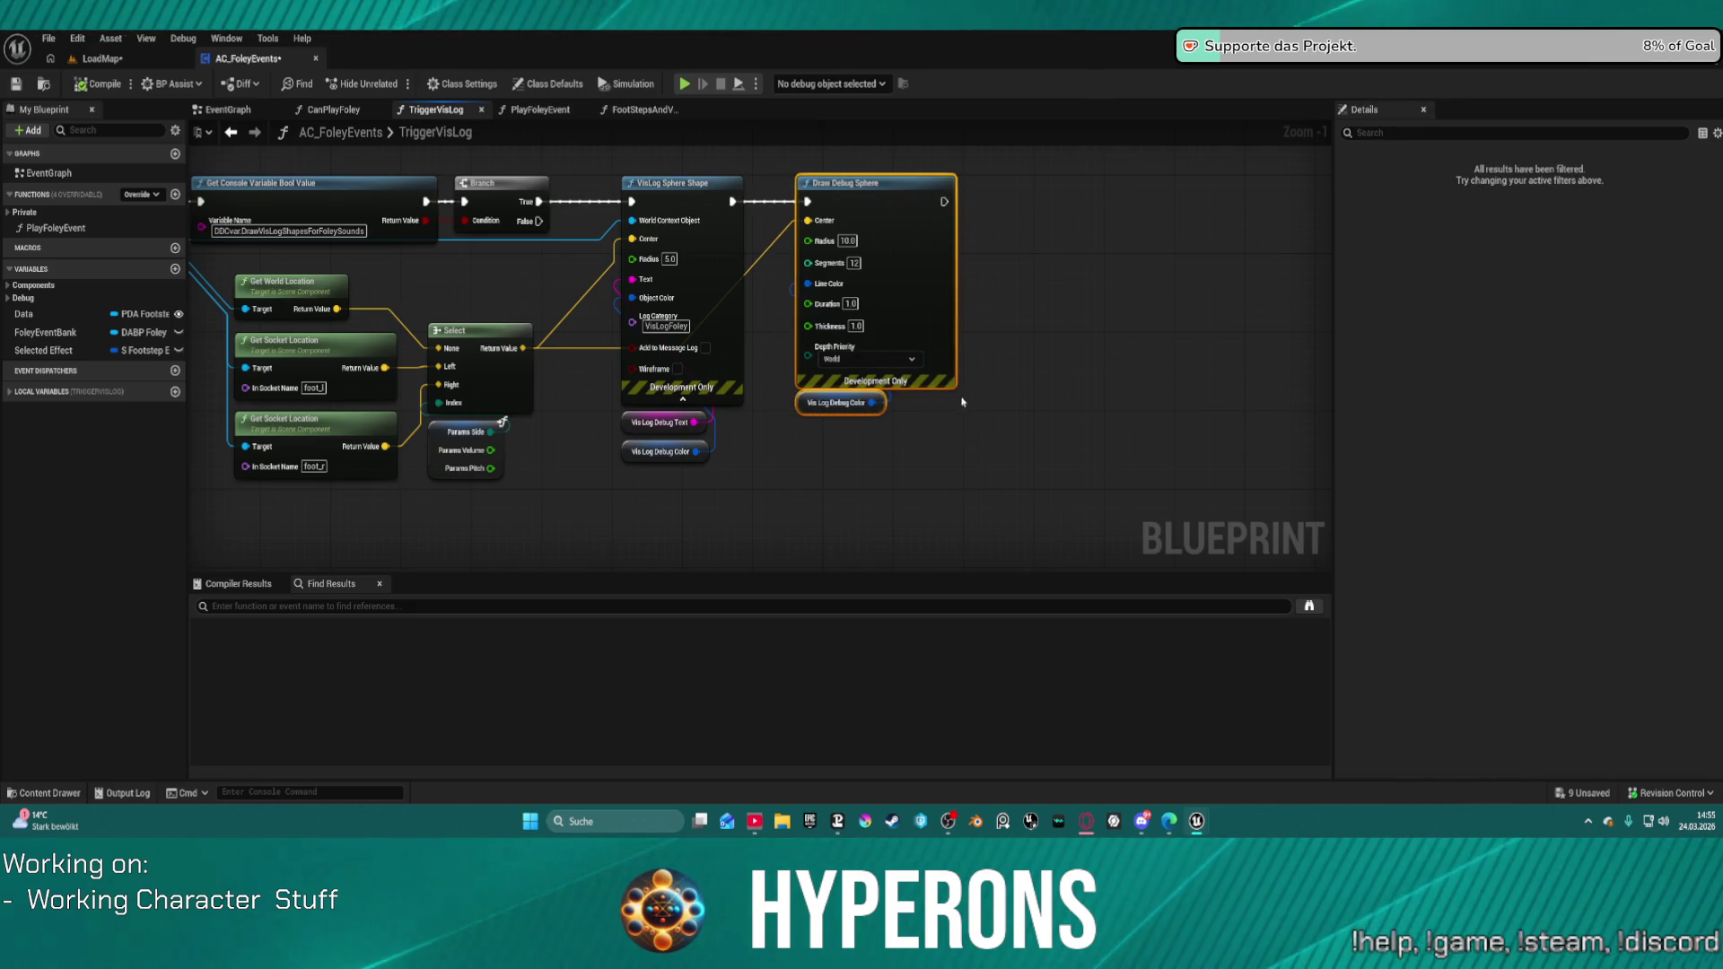
pyautogui.click(852, 304)
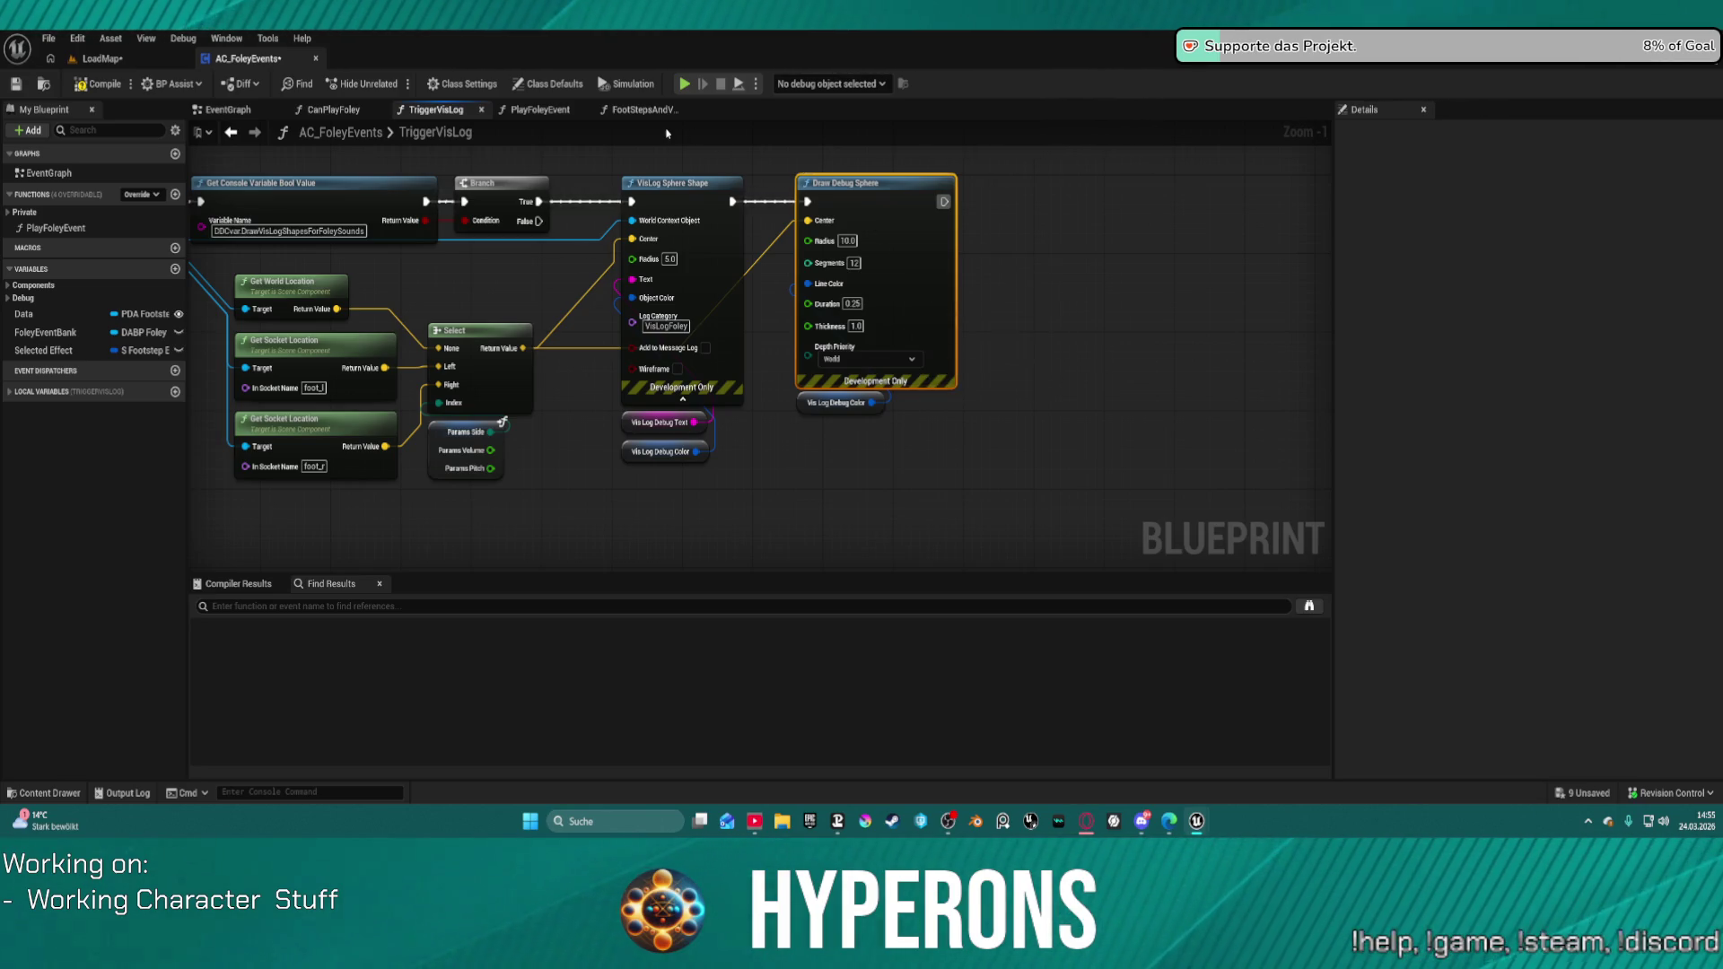
pyautogui.click(537, 110)
pyautogui.click(641, 109)
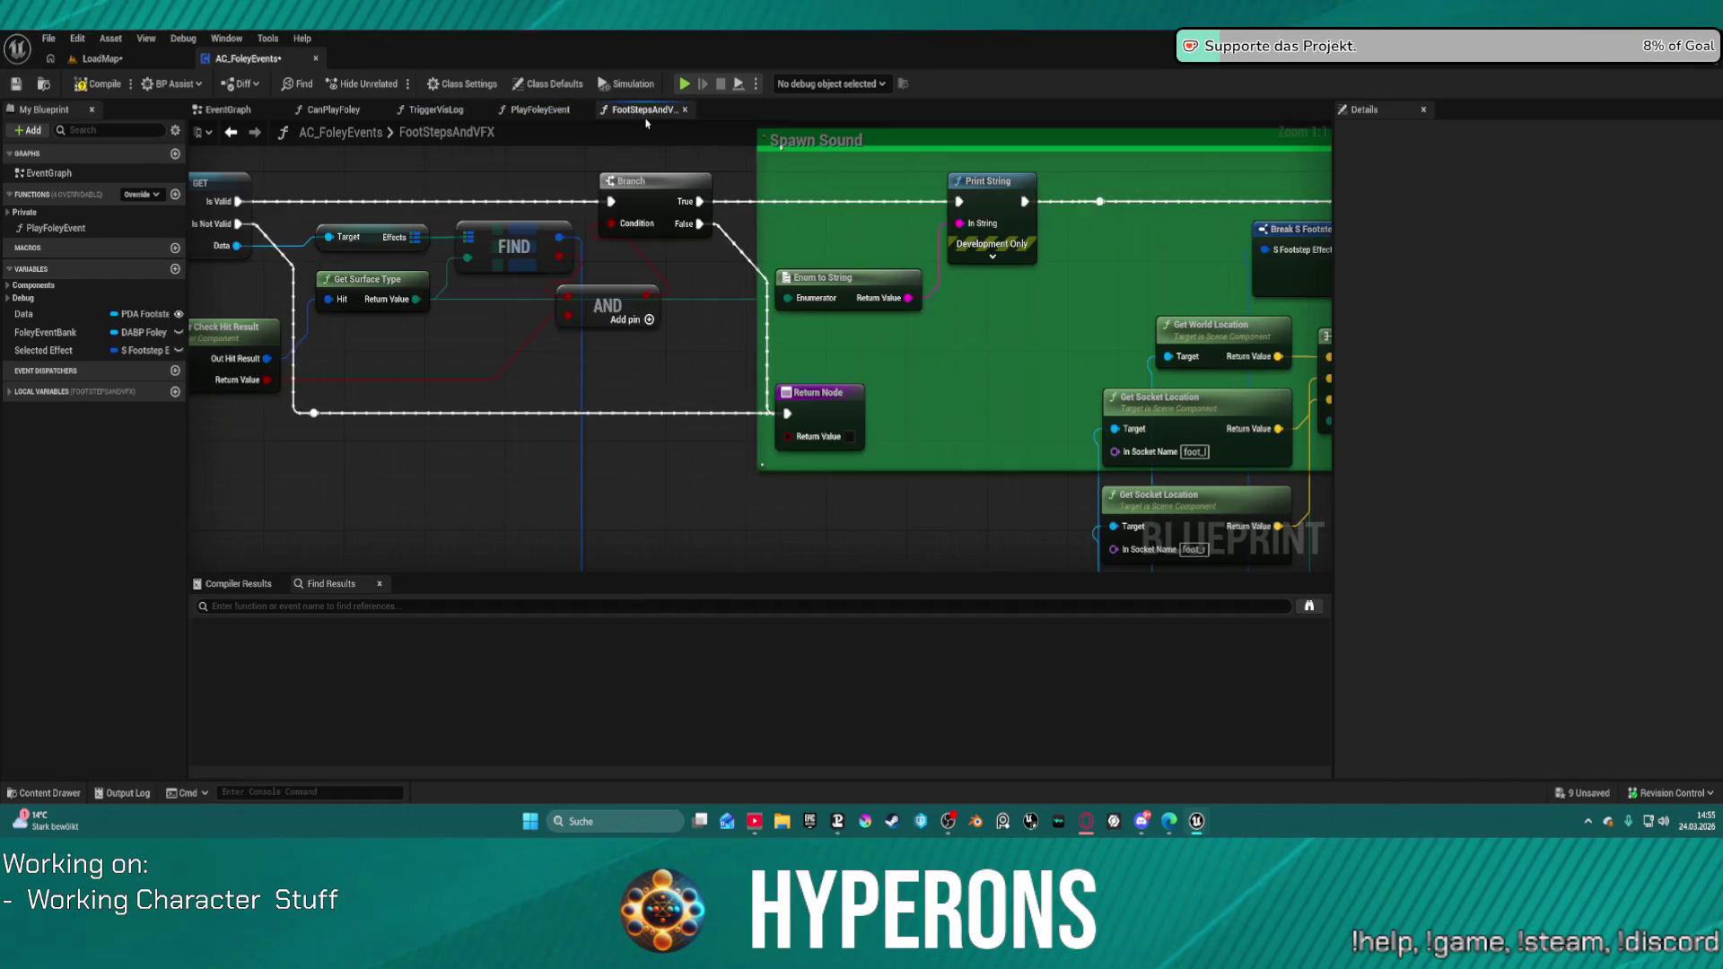
# Step: Paste a Draw Debug Sphere node and wire it to run before Print String
pyautogui.moveTo(1094, 259)
pyautogui.mouseDown()
pyautogui.moveTo(949, 266)
pyautogui.moveTo(863, 217)
pyautogui.mouseUp()
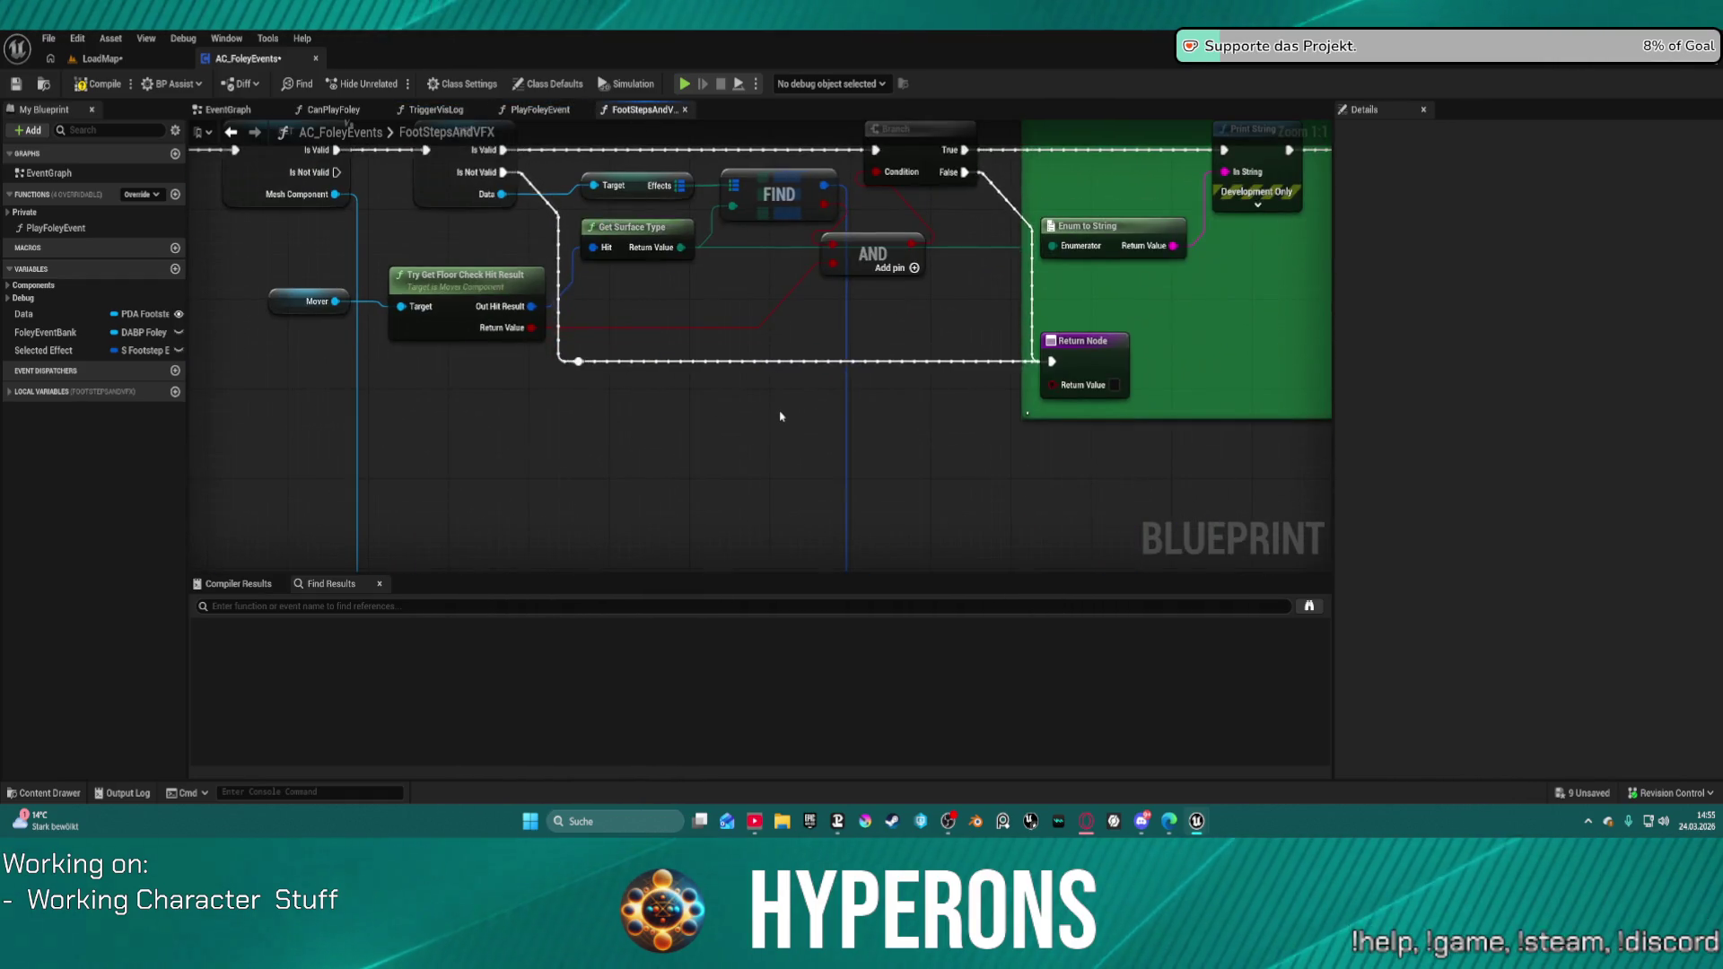
pyautogui.hotkey('ctrl', 'v')
pyautogui.moveTo(850, 279)
pyautogui.mouseDown()
pyautogui.moveTo(902, 285)
pyautogui.moveTo(990, 347)
pyautogui.moveTo(1192, 201)
pyautogui.moveTo(555, 208)
pyautogui.mouseUp()
pyautogui.moveTo(754, 189); pyautogui.dragTo(810, 202)
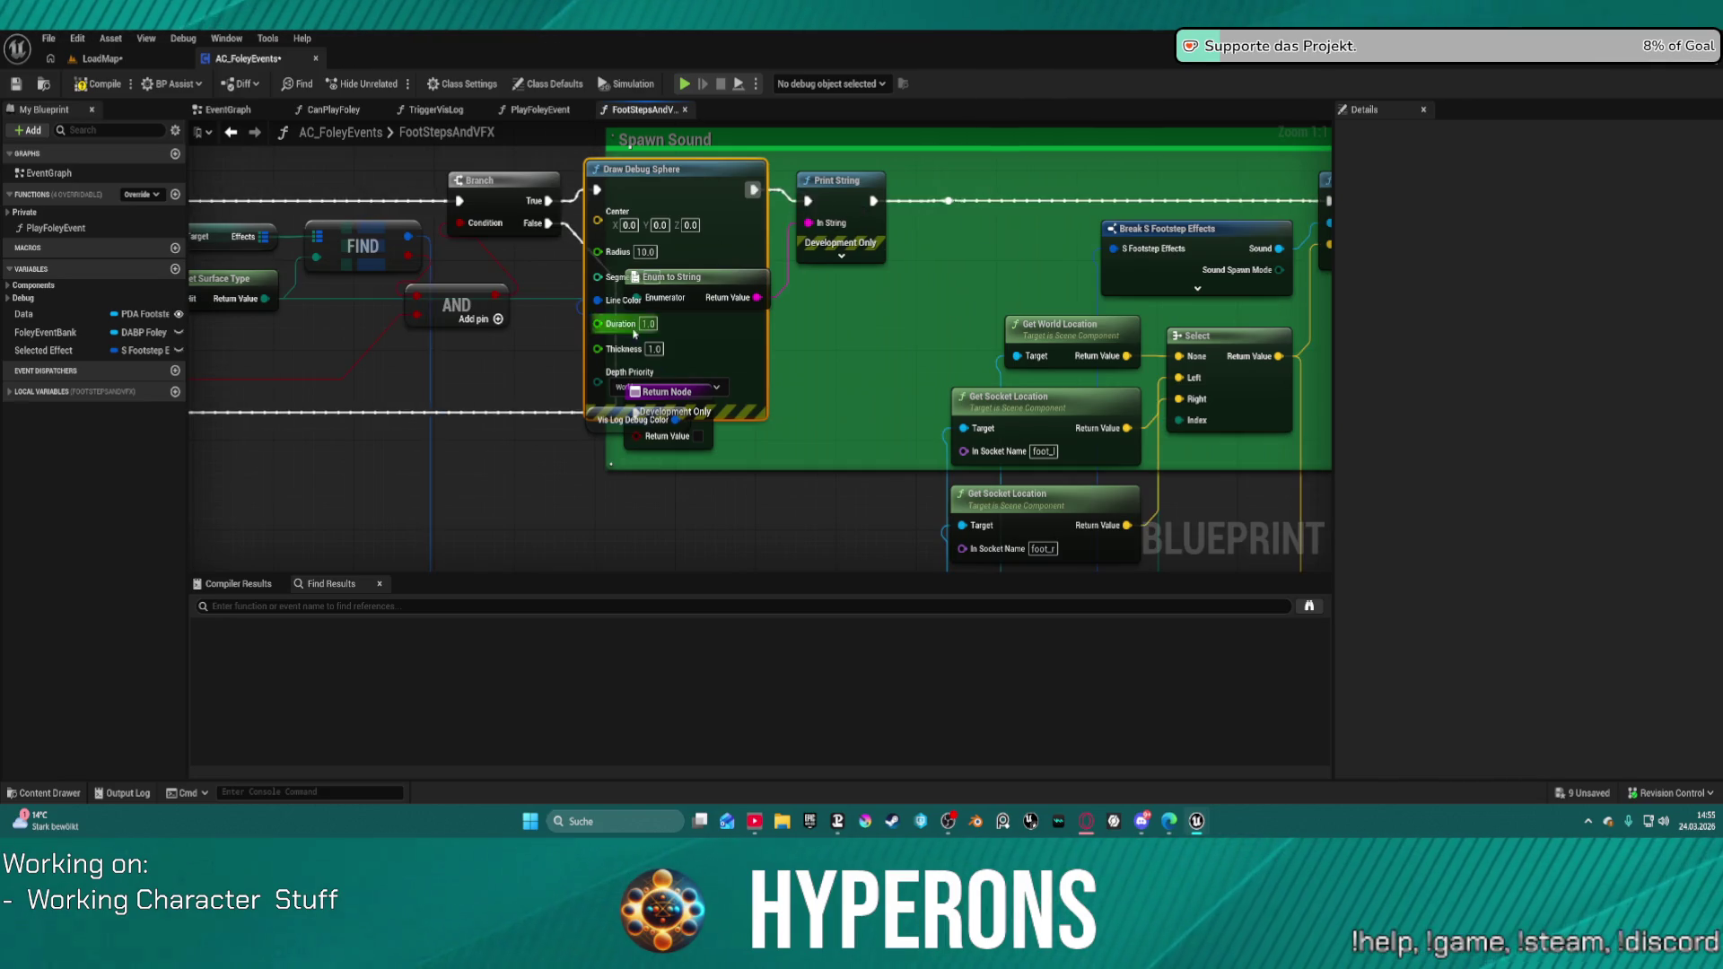
pyautogui.moveTo(685, 241)
pyautogui.mouseDown()
pyautogui.moveTo(705, 174)
pyautogui.moveTo(853, 226)
pyautogui.mouseUp()
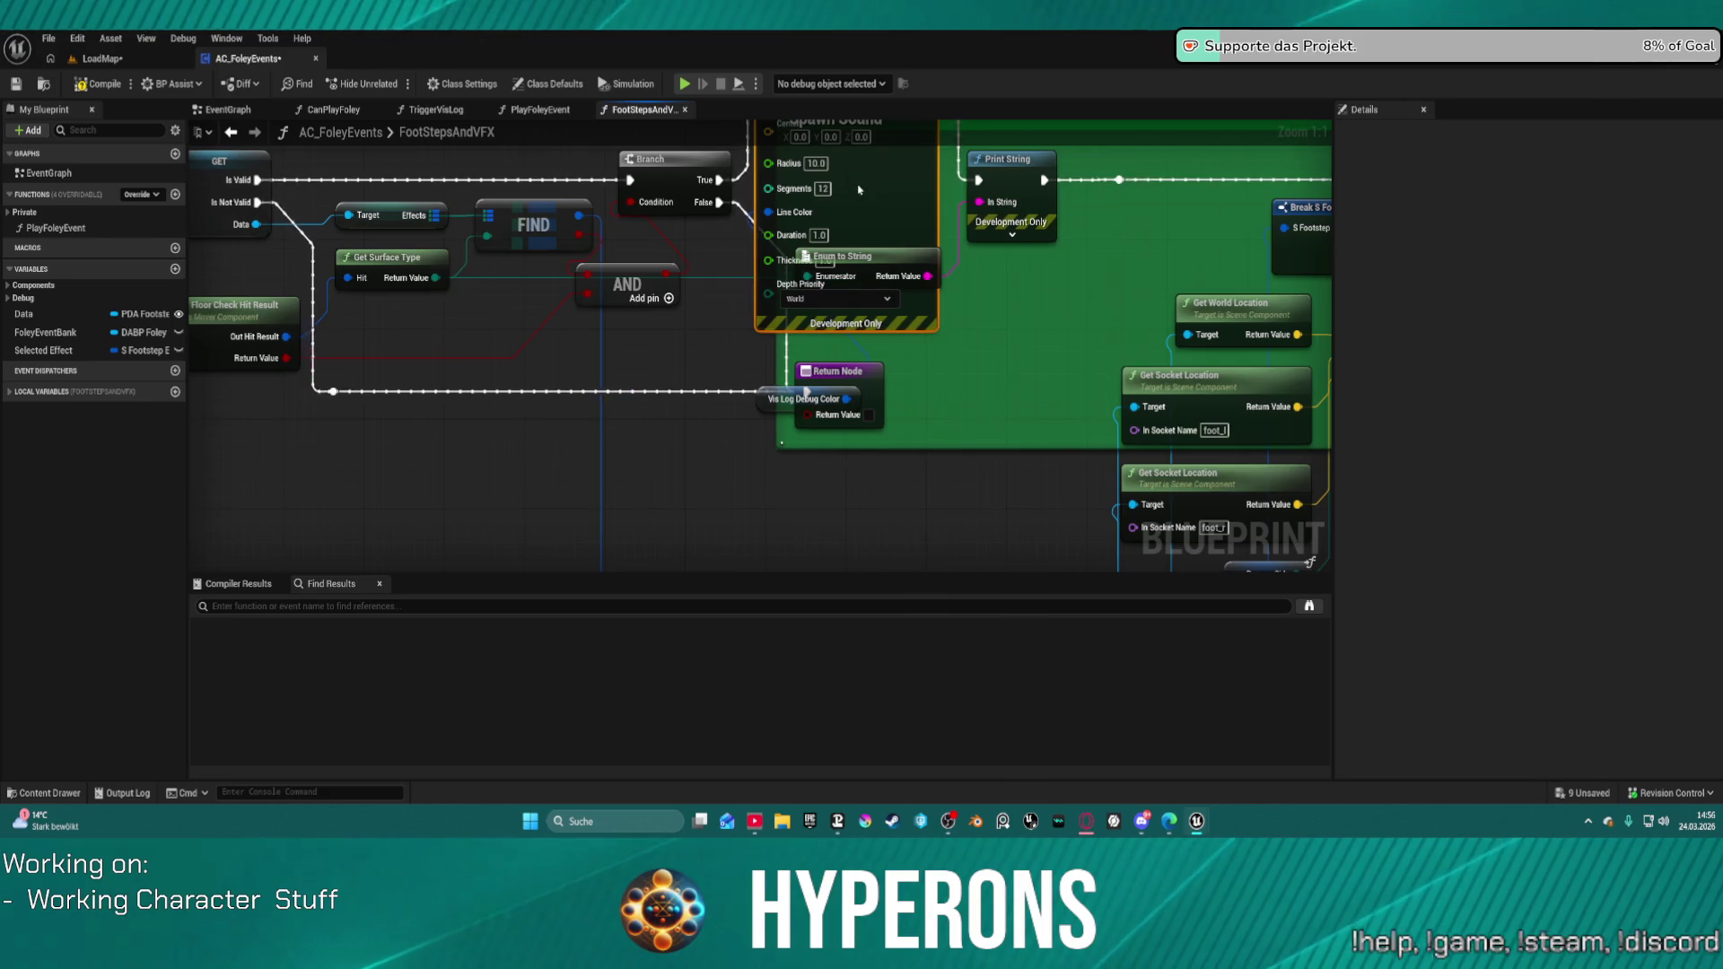
# Step: Set the debug sphere's Line Color to magenta
pyautogui.moveTo(789, 394); pyautogui.dragTo(831, 392)
pyautogui.click(830, 394)
pyautogui.moveTo(750, 180); pyautogui.dragTo(750, 249)
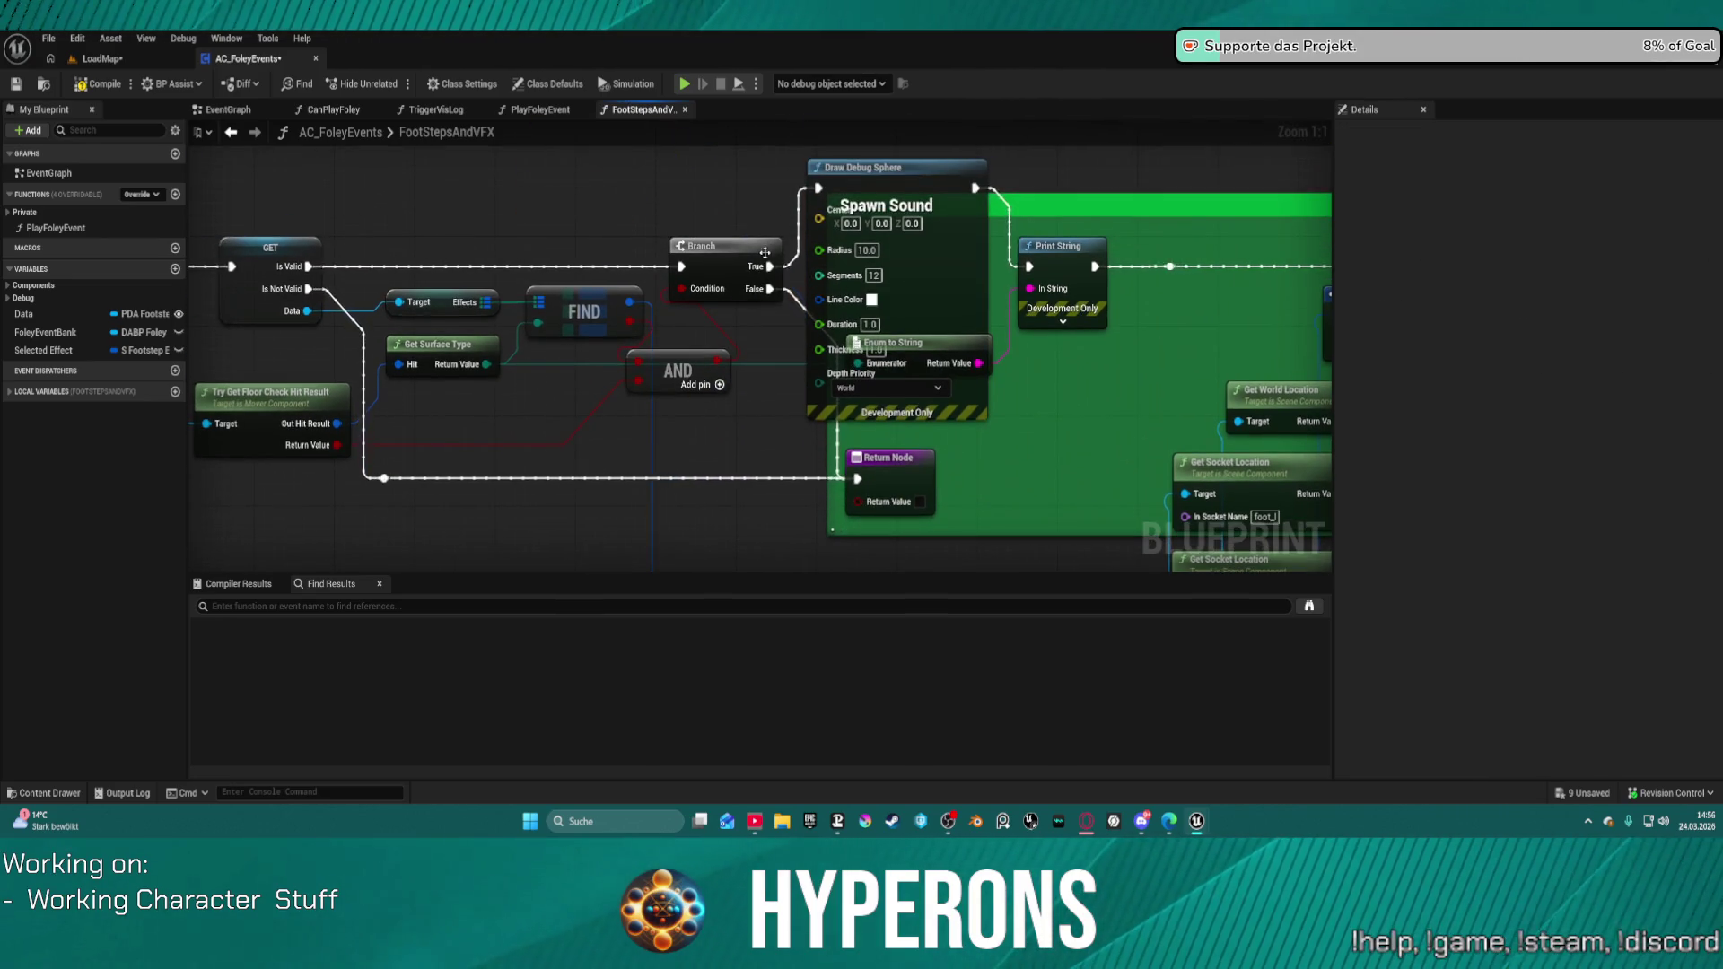
pyautogui.click(869, 299)
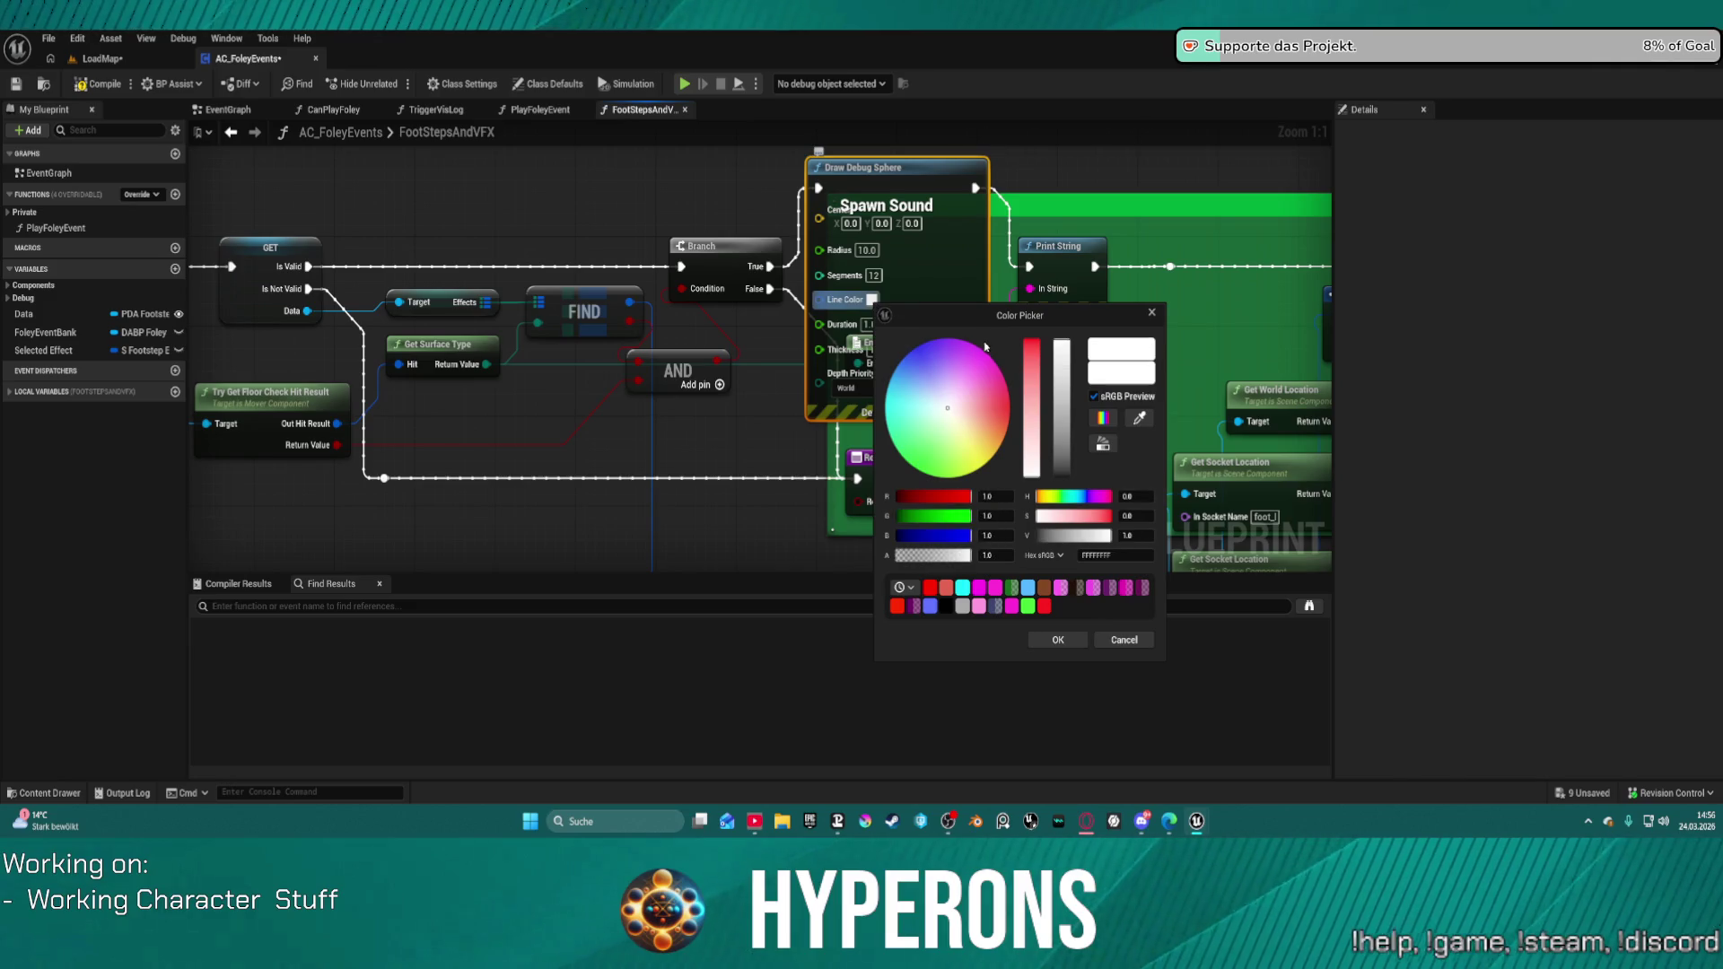
pyautogui.click(1059, 640)
pyautogui.moveTo(977, 287)
pyautogui.mouseDown()
pyautogui.moveTo(916, 376)
pyautogui.moveTo(920, 357)
pyautogui.moveTo(951, 357)
pyautogui.mouseUp()
# Step: Add an expanded Break Hit Result from Out Hit Result, feeding Impact Point into the sphere Center
pyautogui.moveTo(809, 289); pyautogui.dragTo(812, 289)
pyautogui.moveTo(339, 423); pyautogui.dragTo(440, 525)
pyautogui.write('bre')
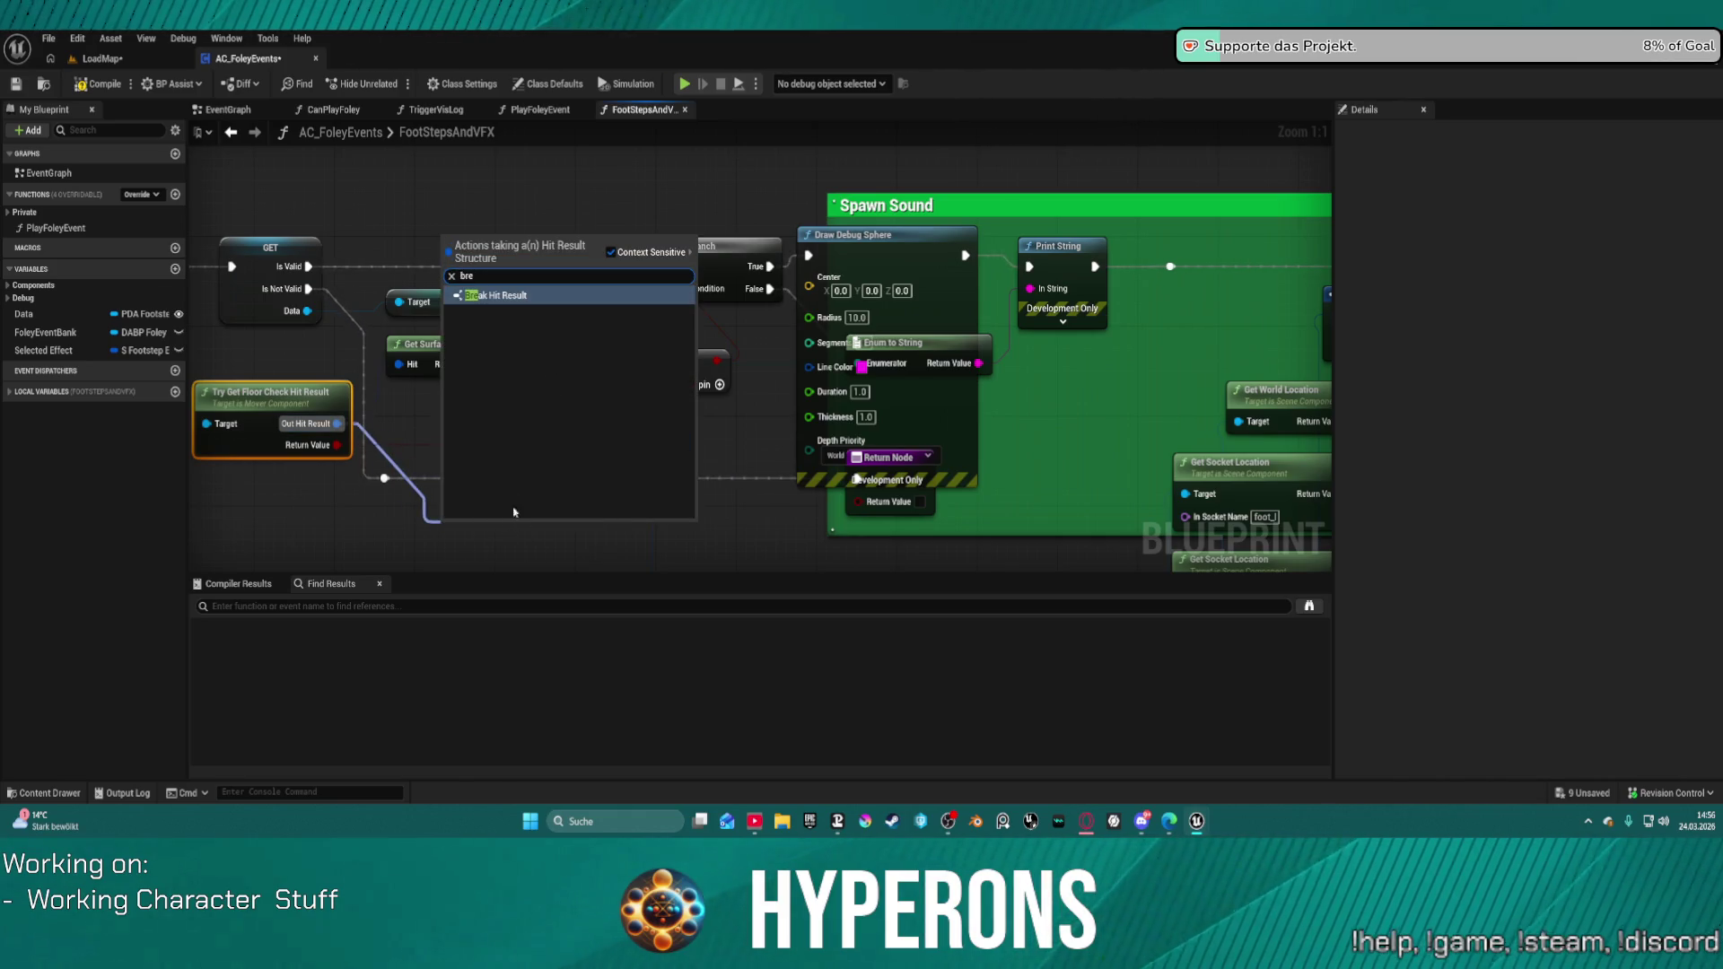
pyautogui.click(507, 302)
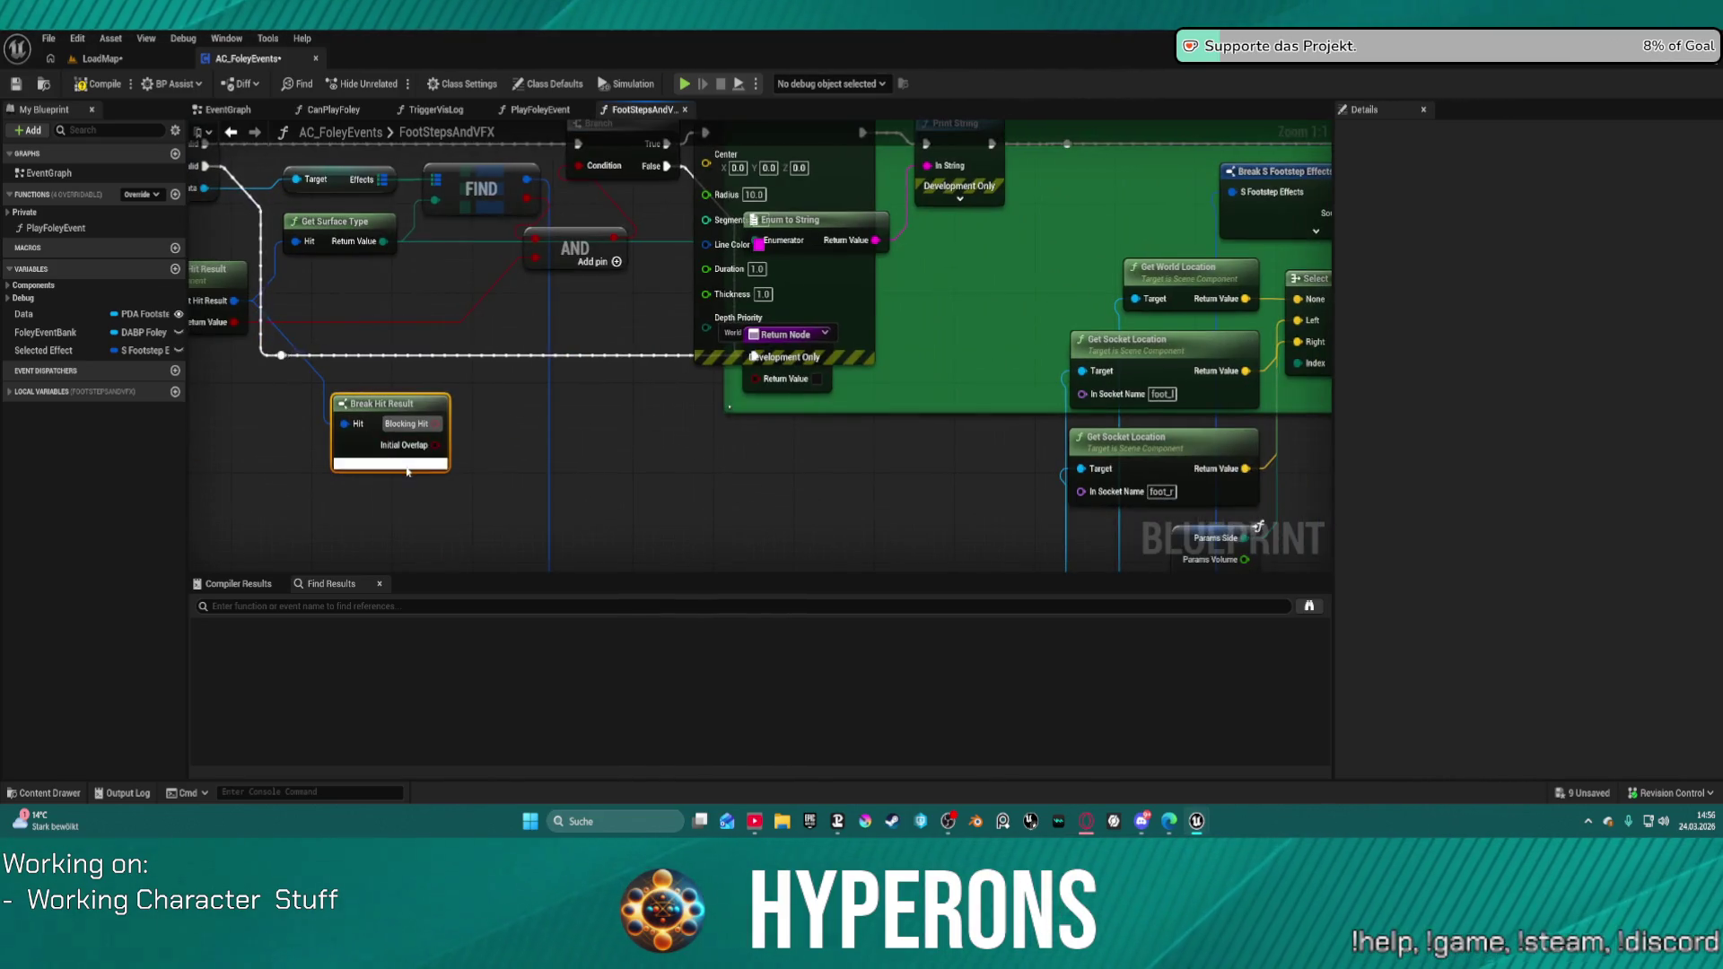
pyautogui.click(408, 465)
pyautogui.moveTo(443, 529)
pyautogui.mouseDown()
pyautogui.moveTo(450, 438)
pyautogui.moveTo(696, 157)
pyautogui.moveTo(714, 238)
pyautogui.moveTo(711, 222)
pyautogui.mouseUp()
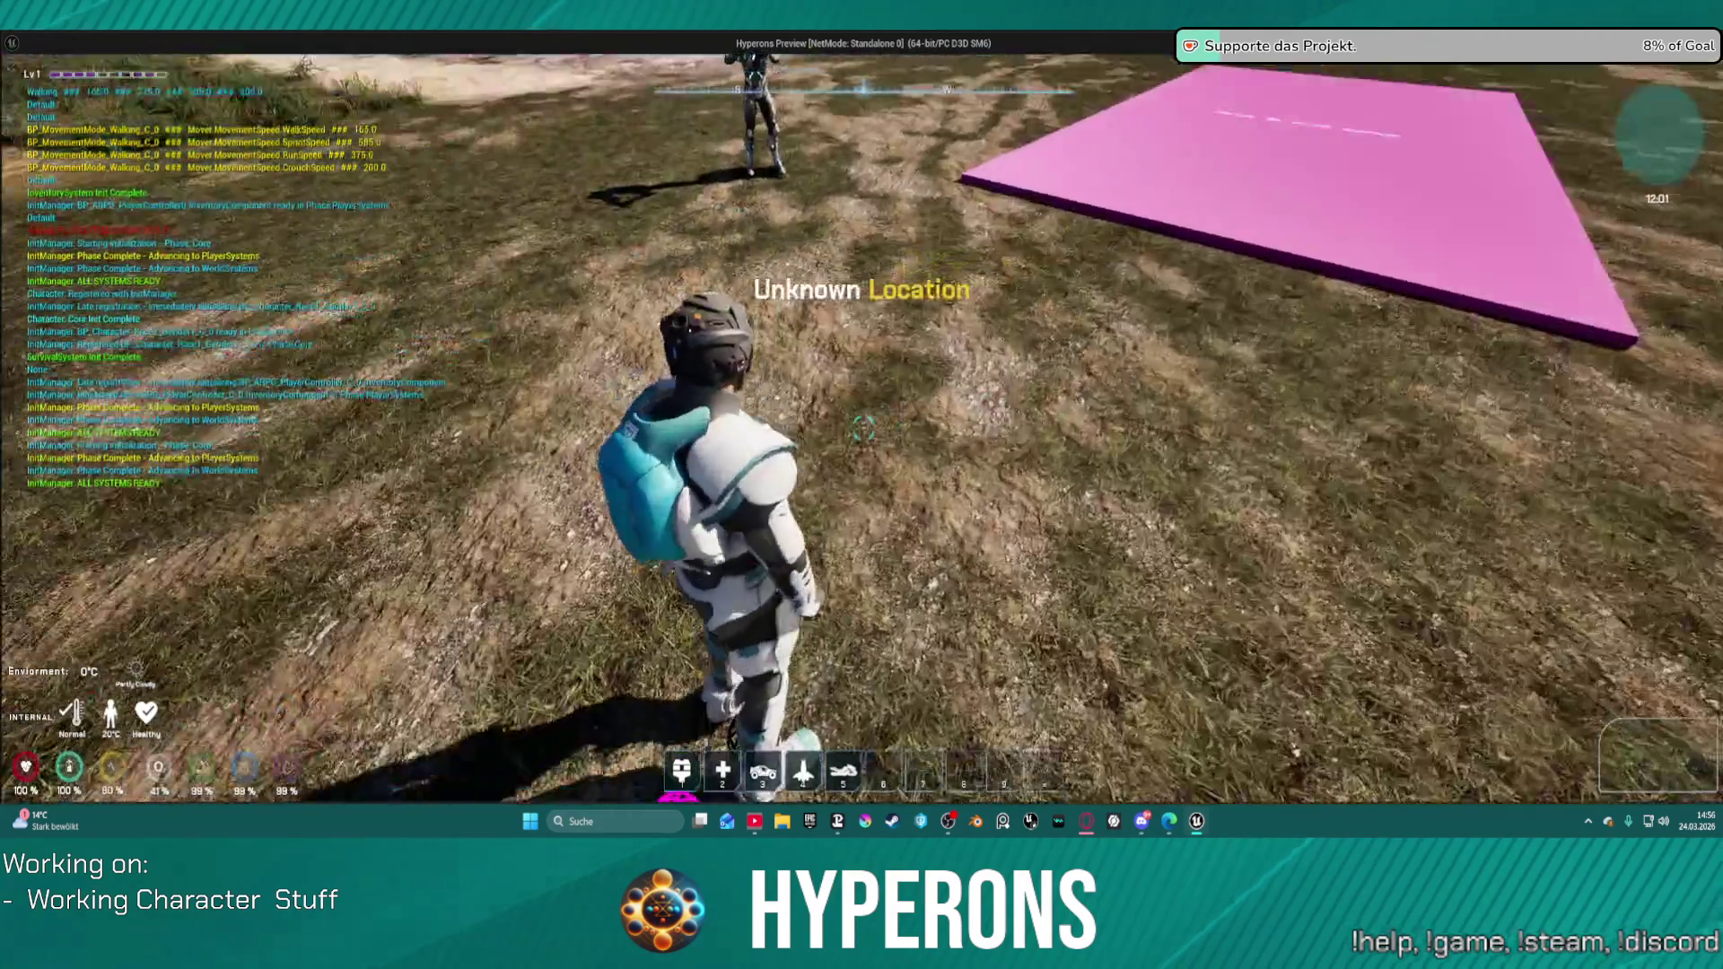
# Step: Leave the running game and pan the graph to the Play Sound at Location node
pyautogui.press('w')
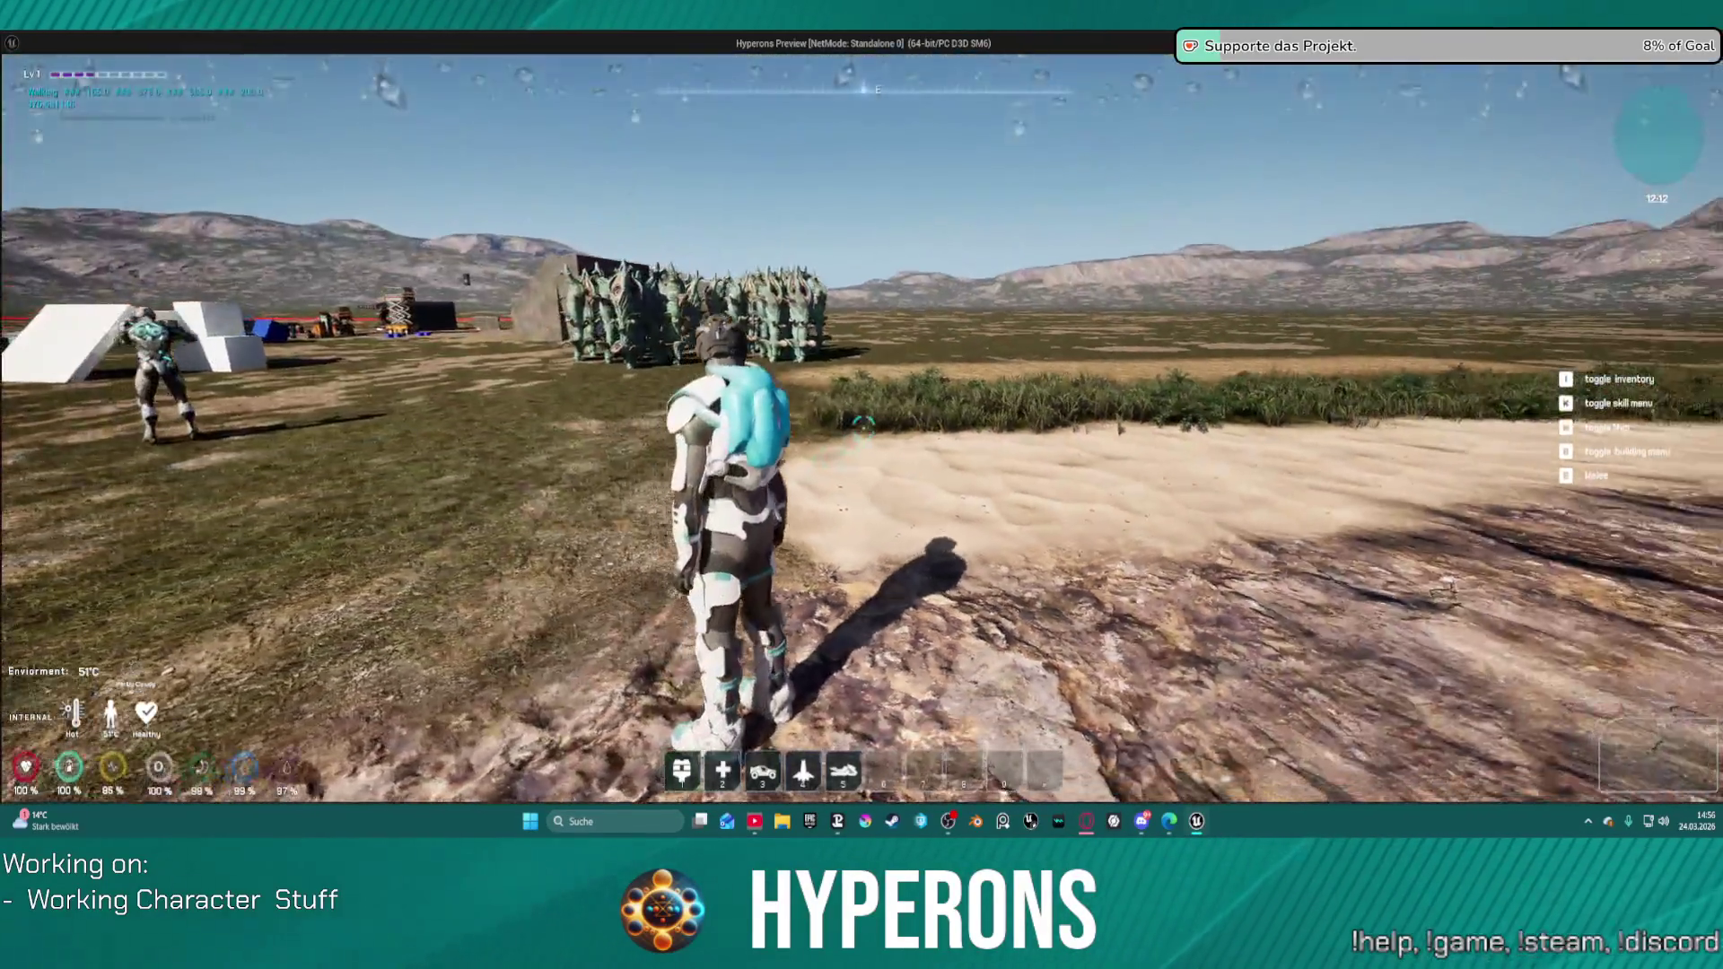
pyautogui.hotkey('alt', 'Tab')
pyautogui.moveTo(1056, 310)
pyautogui.mouseDown()
pyautogui.moveTo(485, 278)
pyautogui.moveTo(637, 208)
pyautogui.mouseUp()
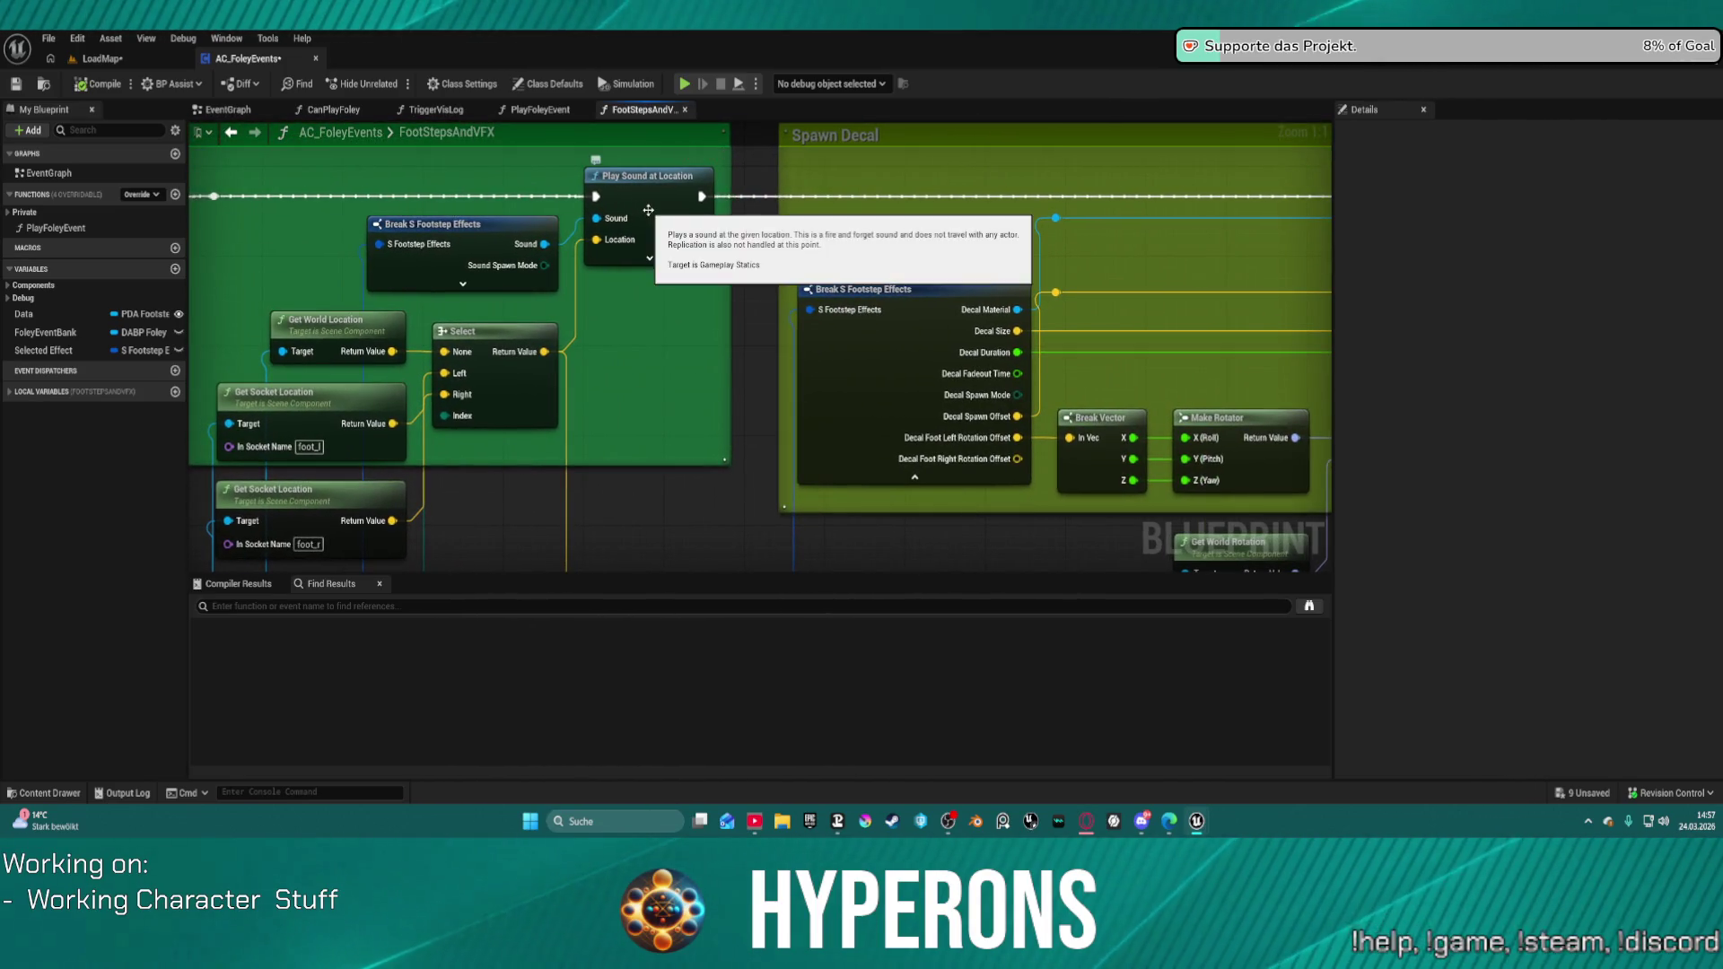
# Step: Add a breakpoint on Play Sound at Location, then play and resume until it hits again
pyautogui.rightClick(650, 216)
pyautogui.click(694, 617)
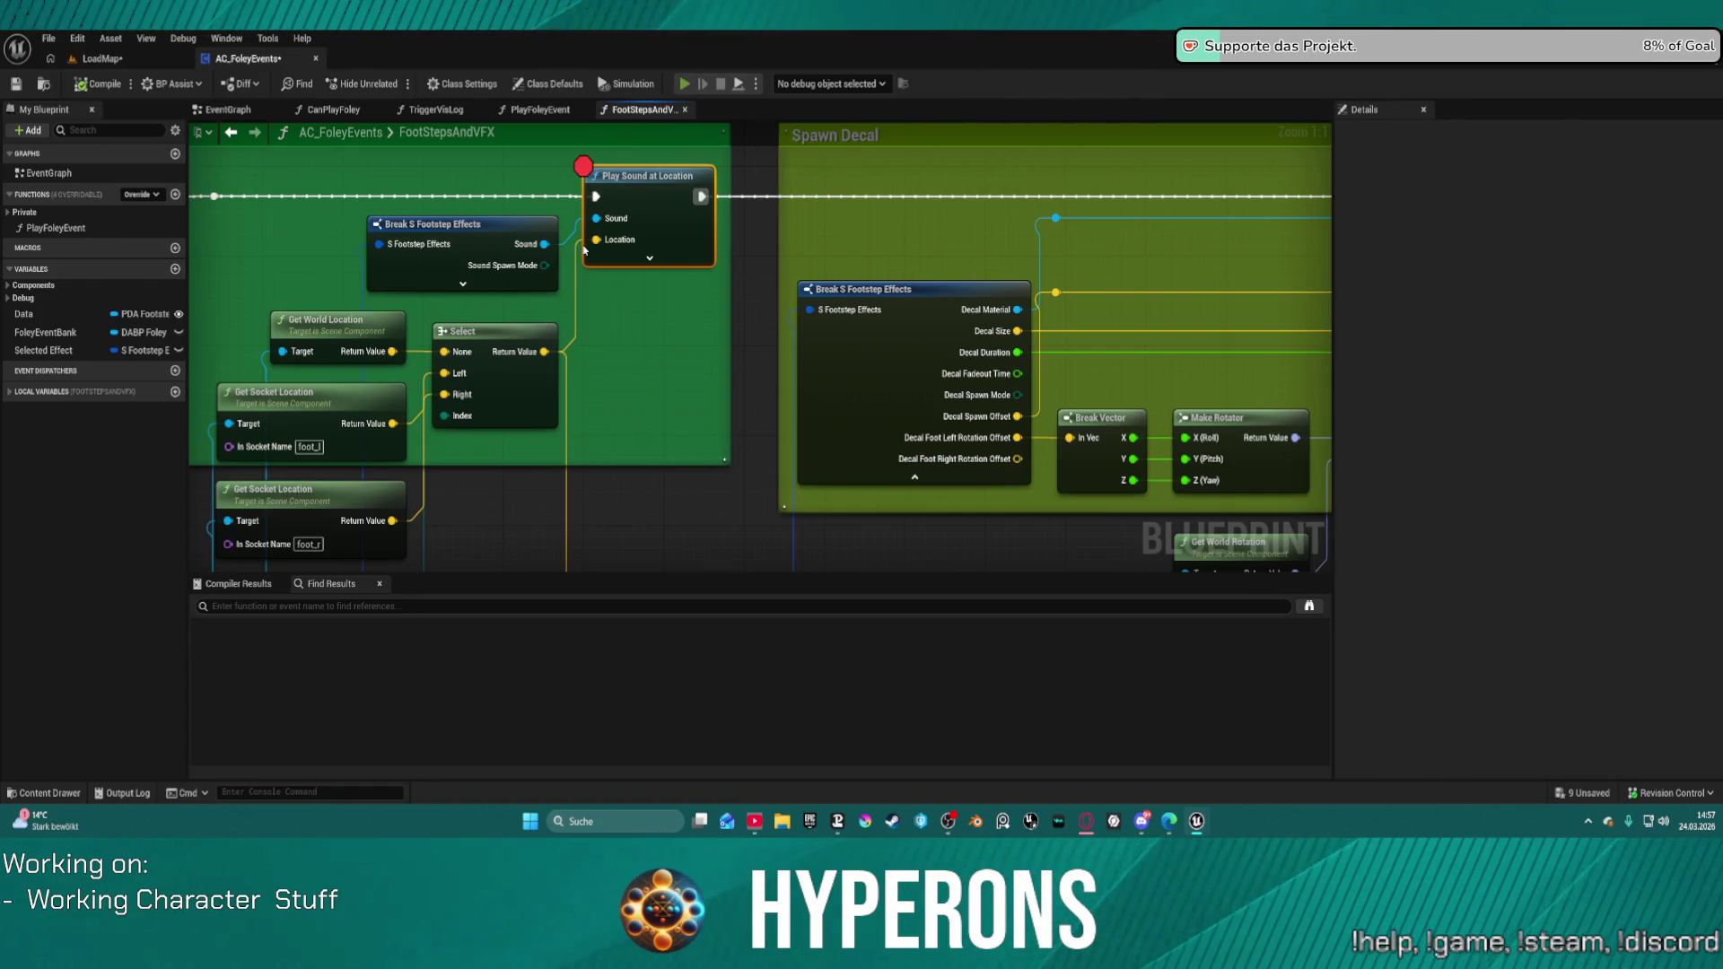
pyautogui.hotkey('alt', 'p')
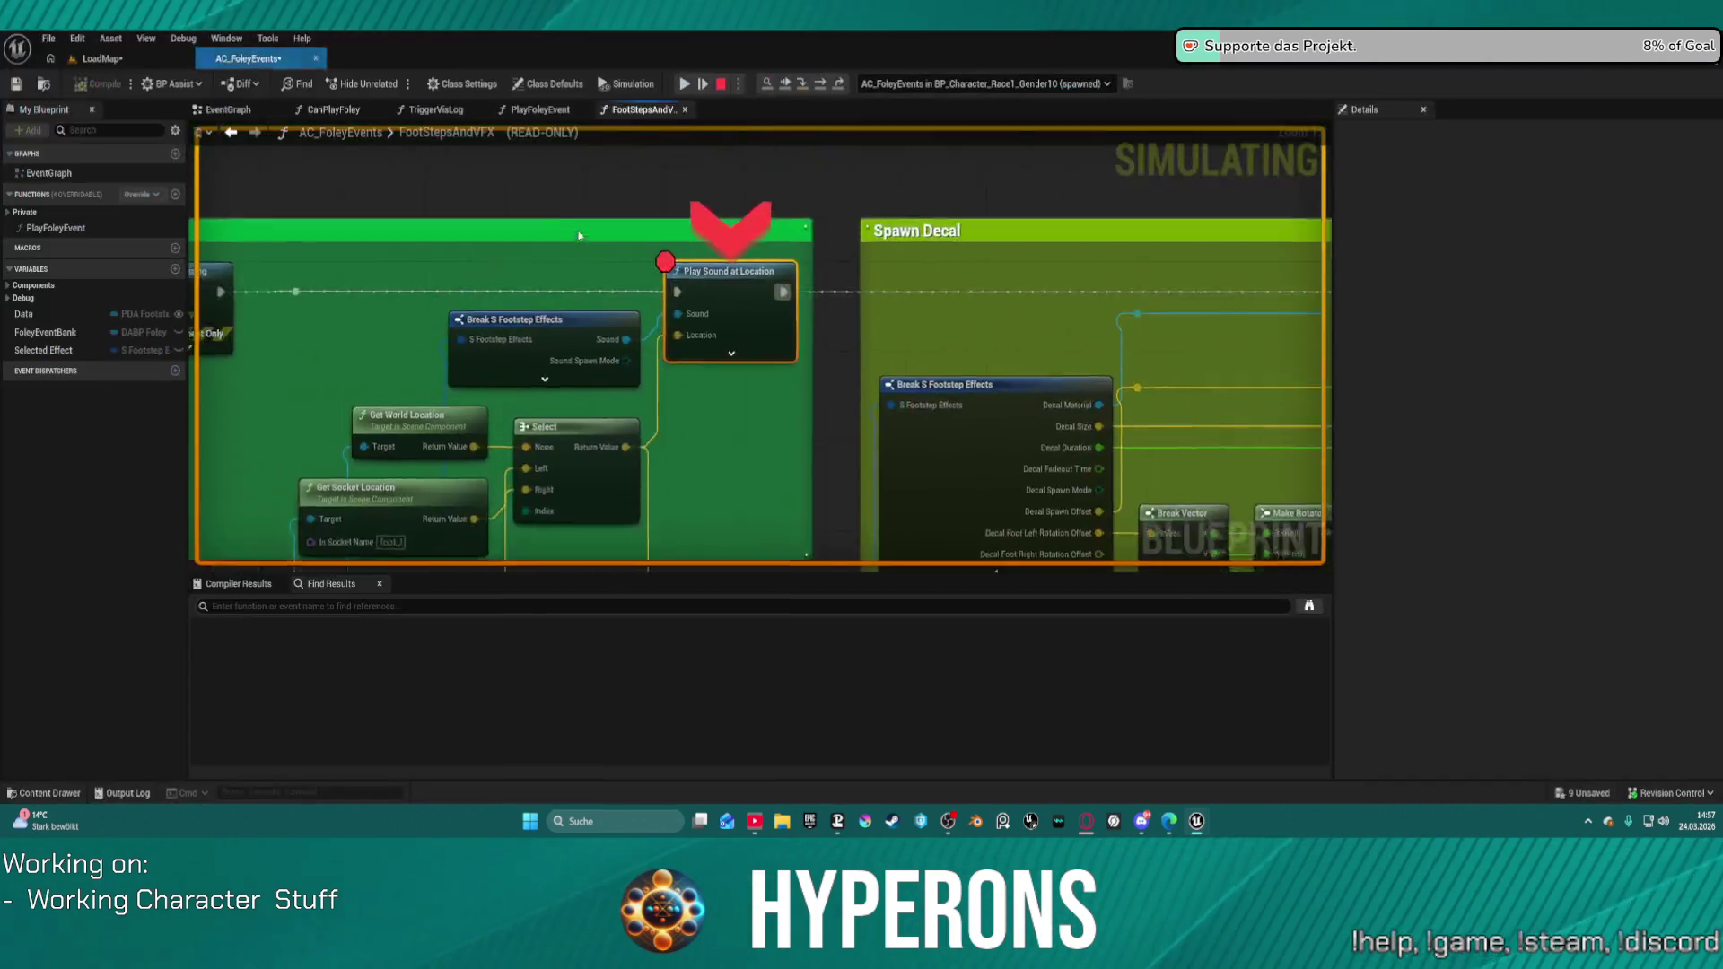
pyautogui.click(685, 83)
pyautogui.click(684, 83)
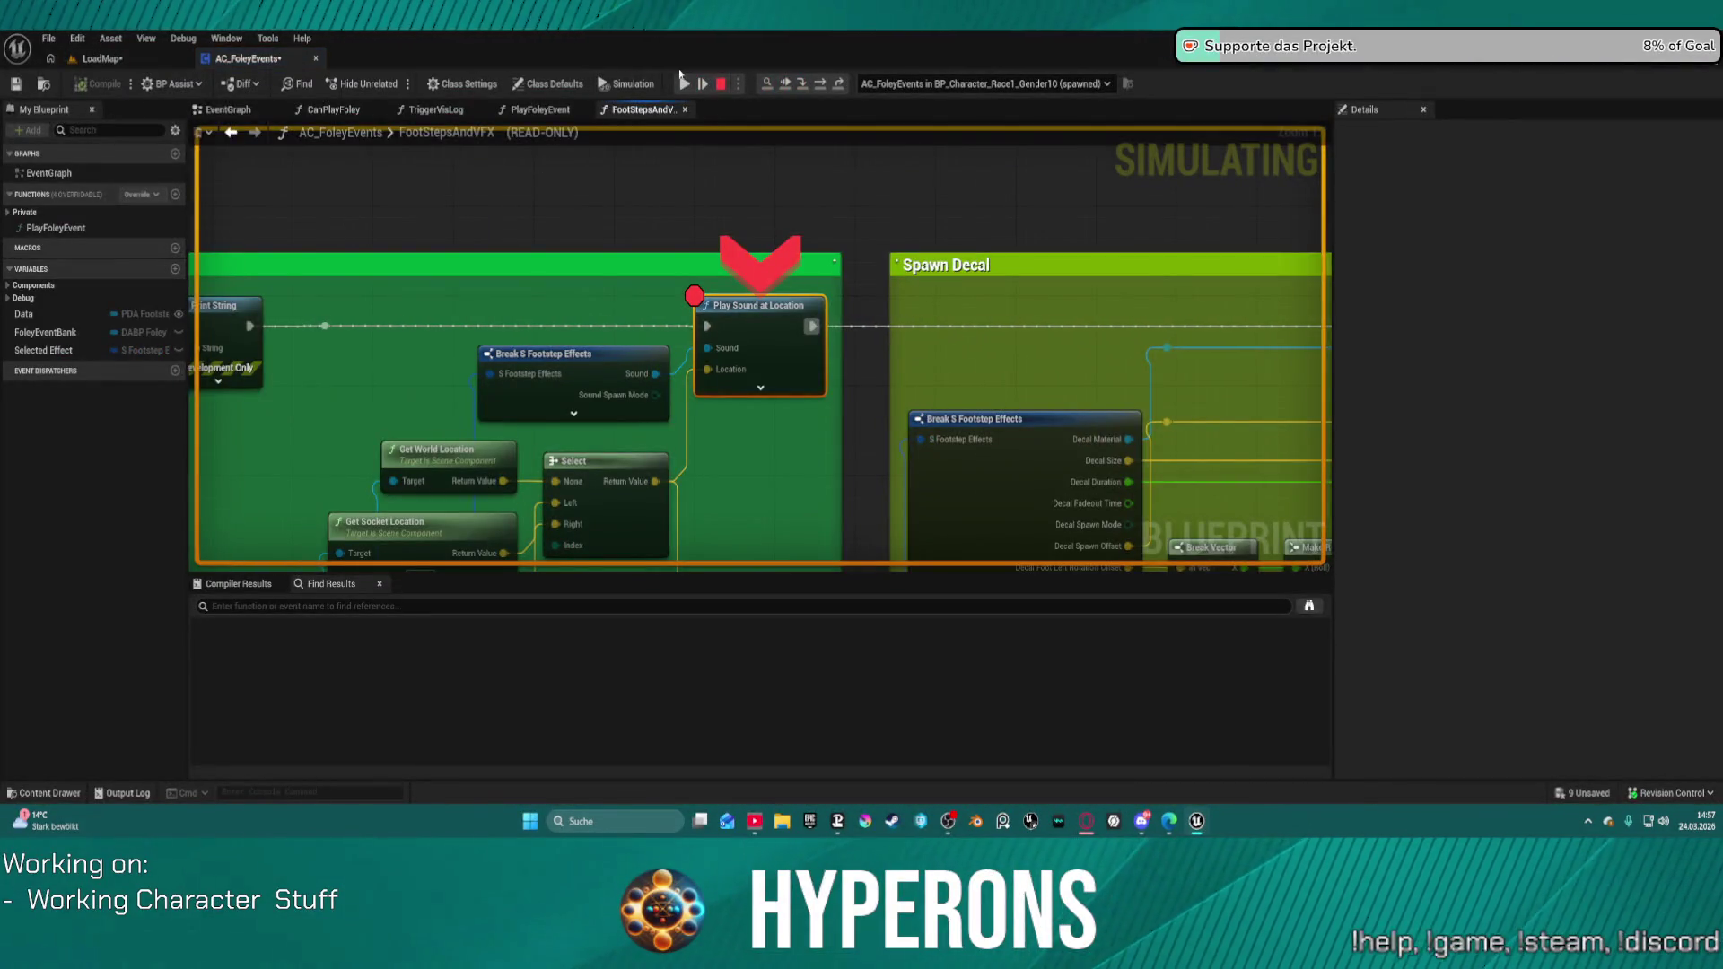
pyautogui.click(684, 84)
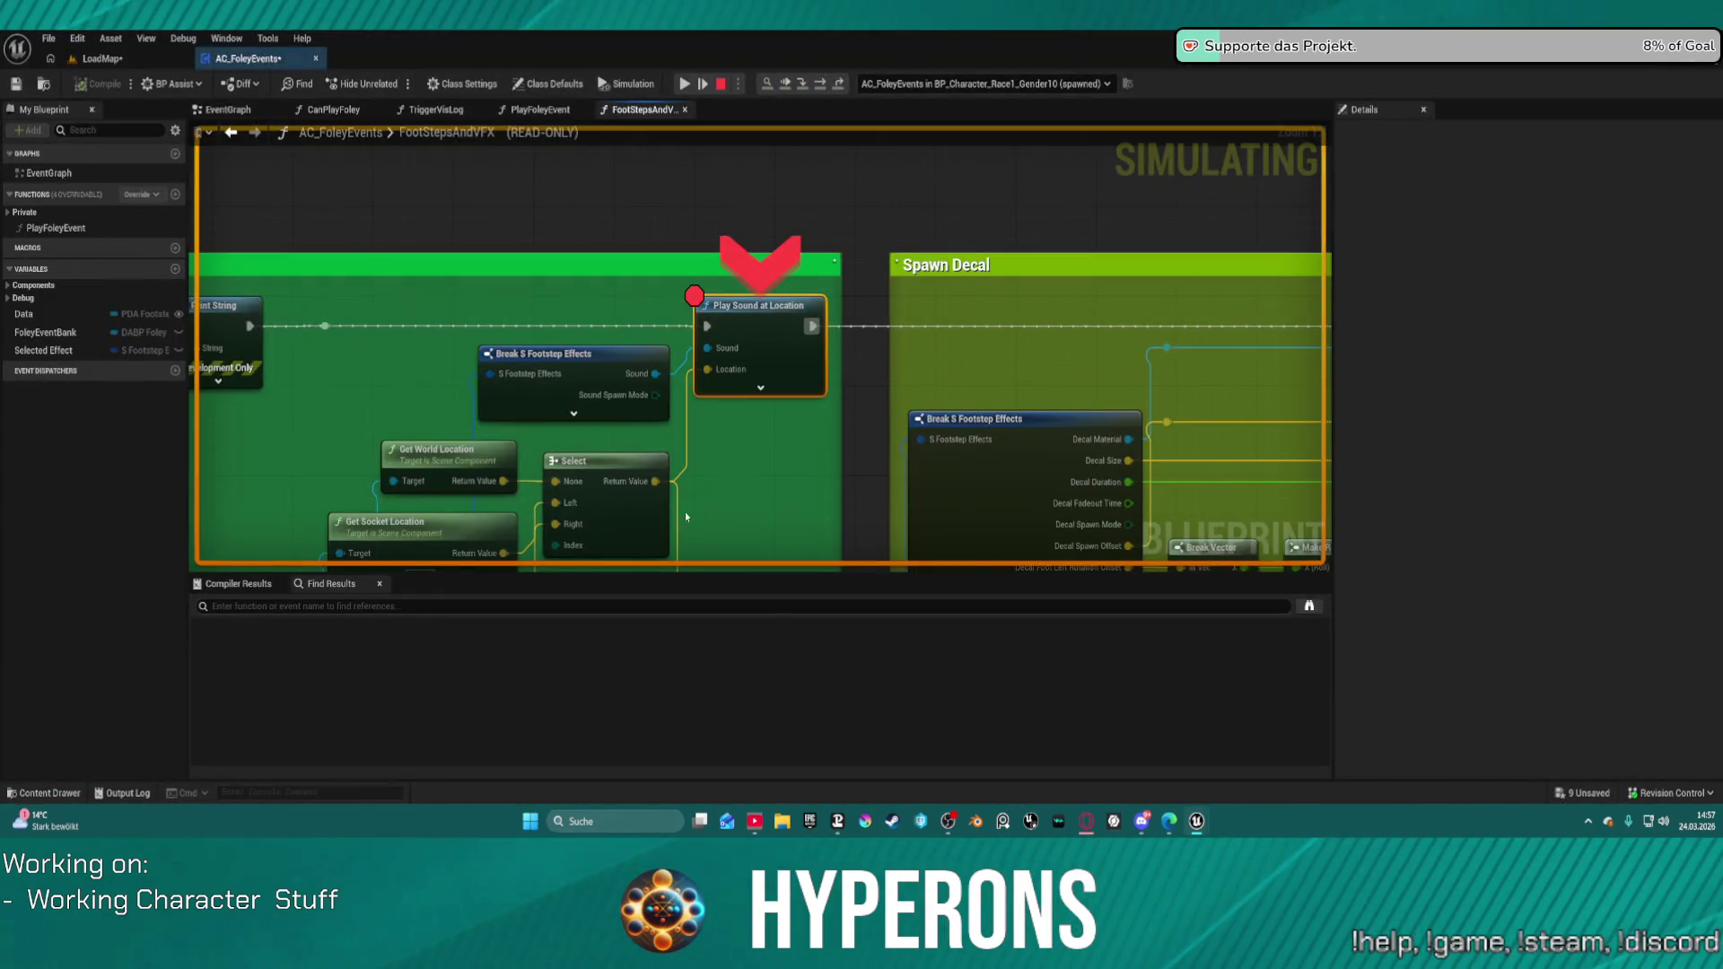
# Step: Inspect the Break S Footstep Effects input's debug values, including the carpet footstep sound and footprint decal, then stop play
pyautogui.moveTo(731, 368)
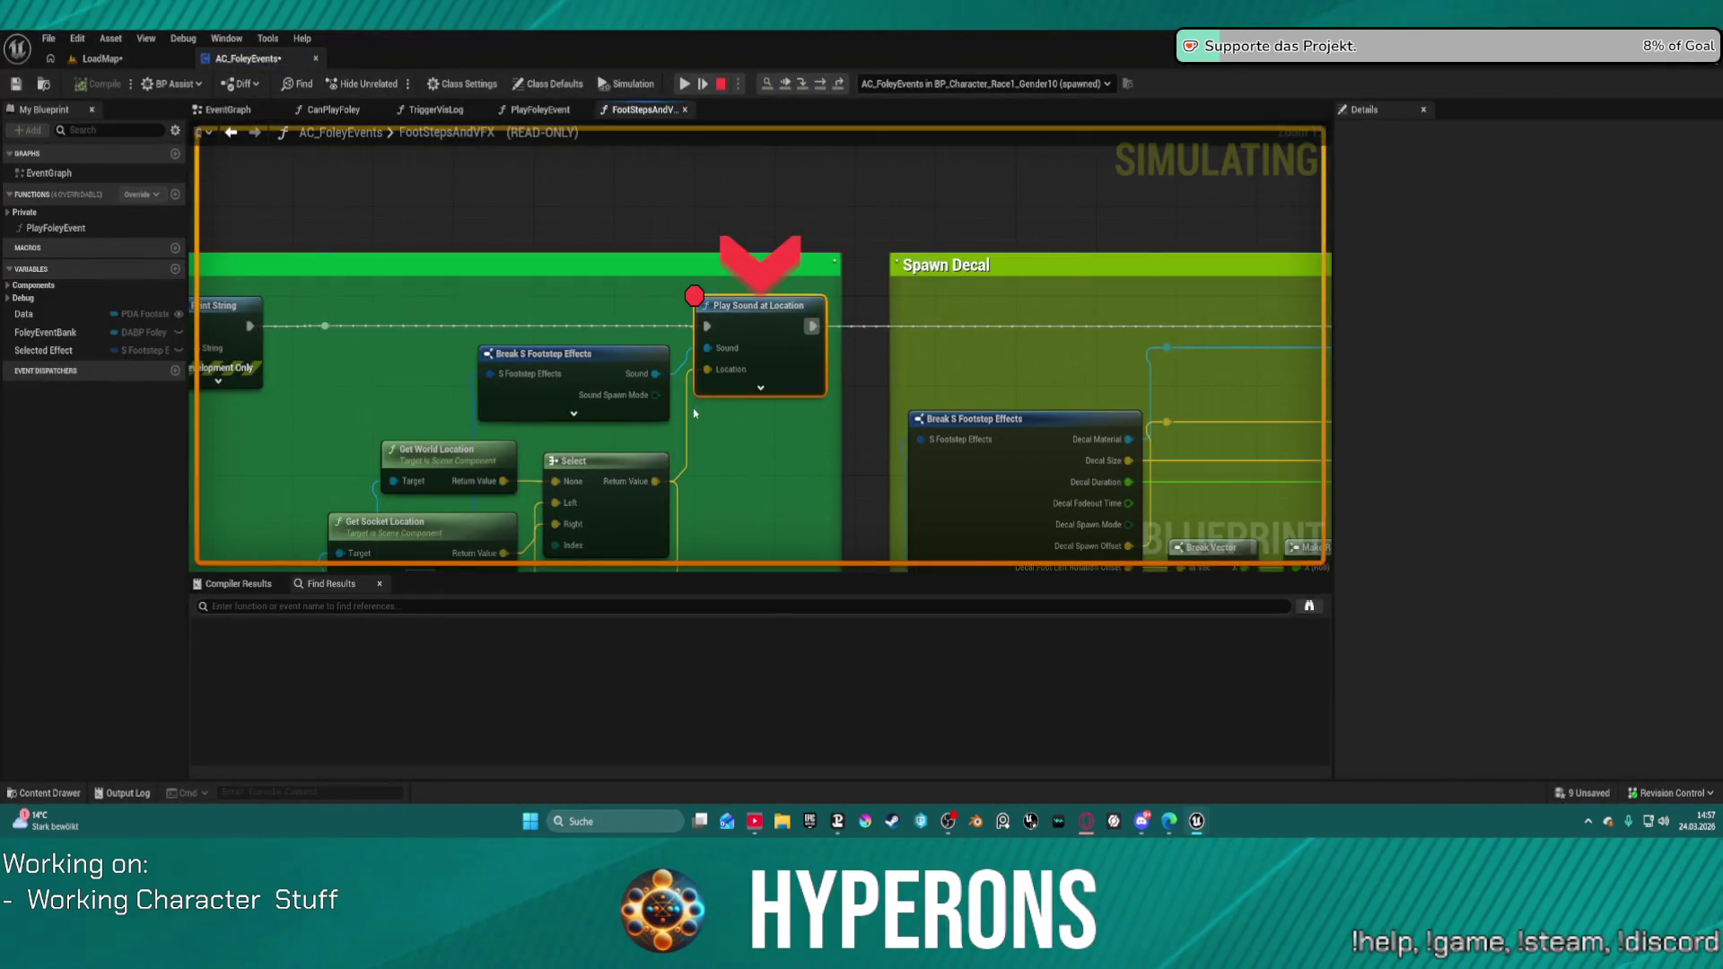
pyautogui.moveTo(731, 368); pyautogui.dragTo(718, 267)
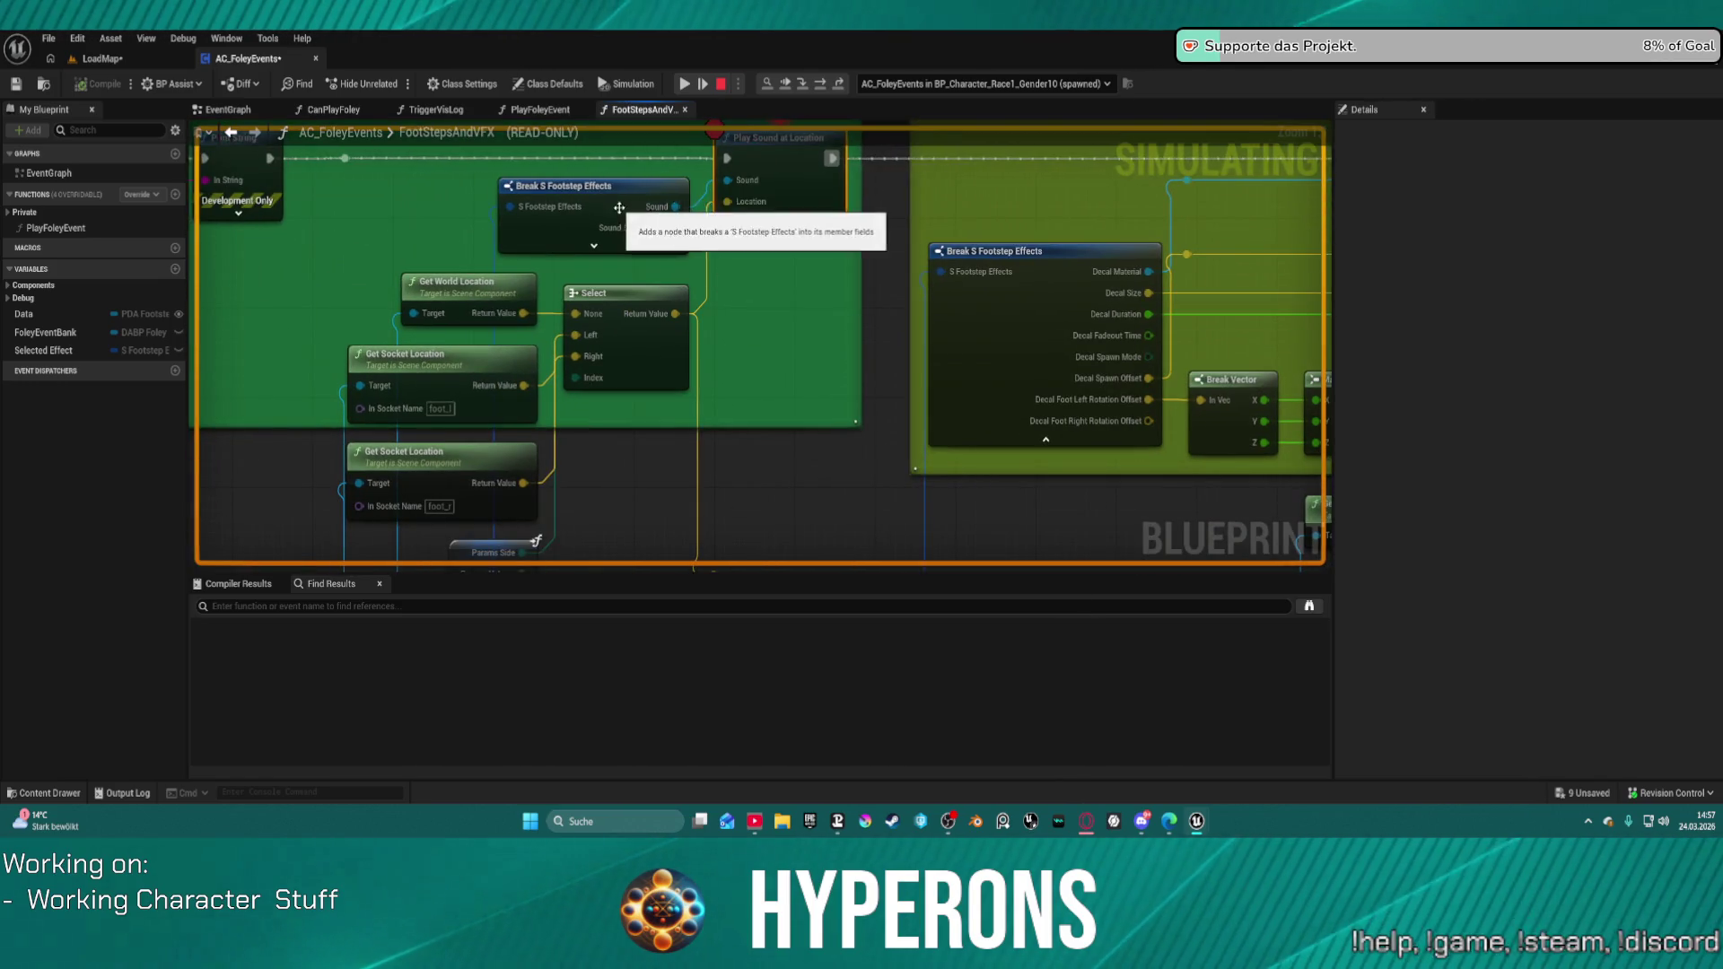
pyautogui.click(525, 210)
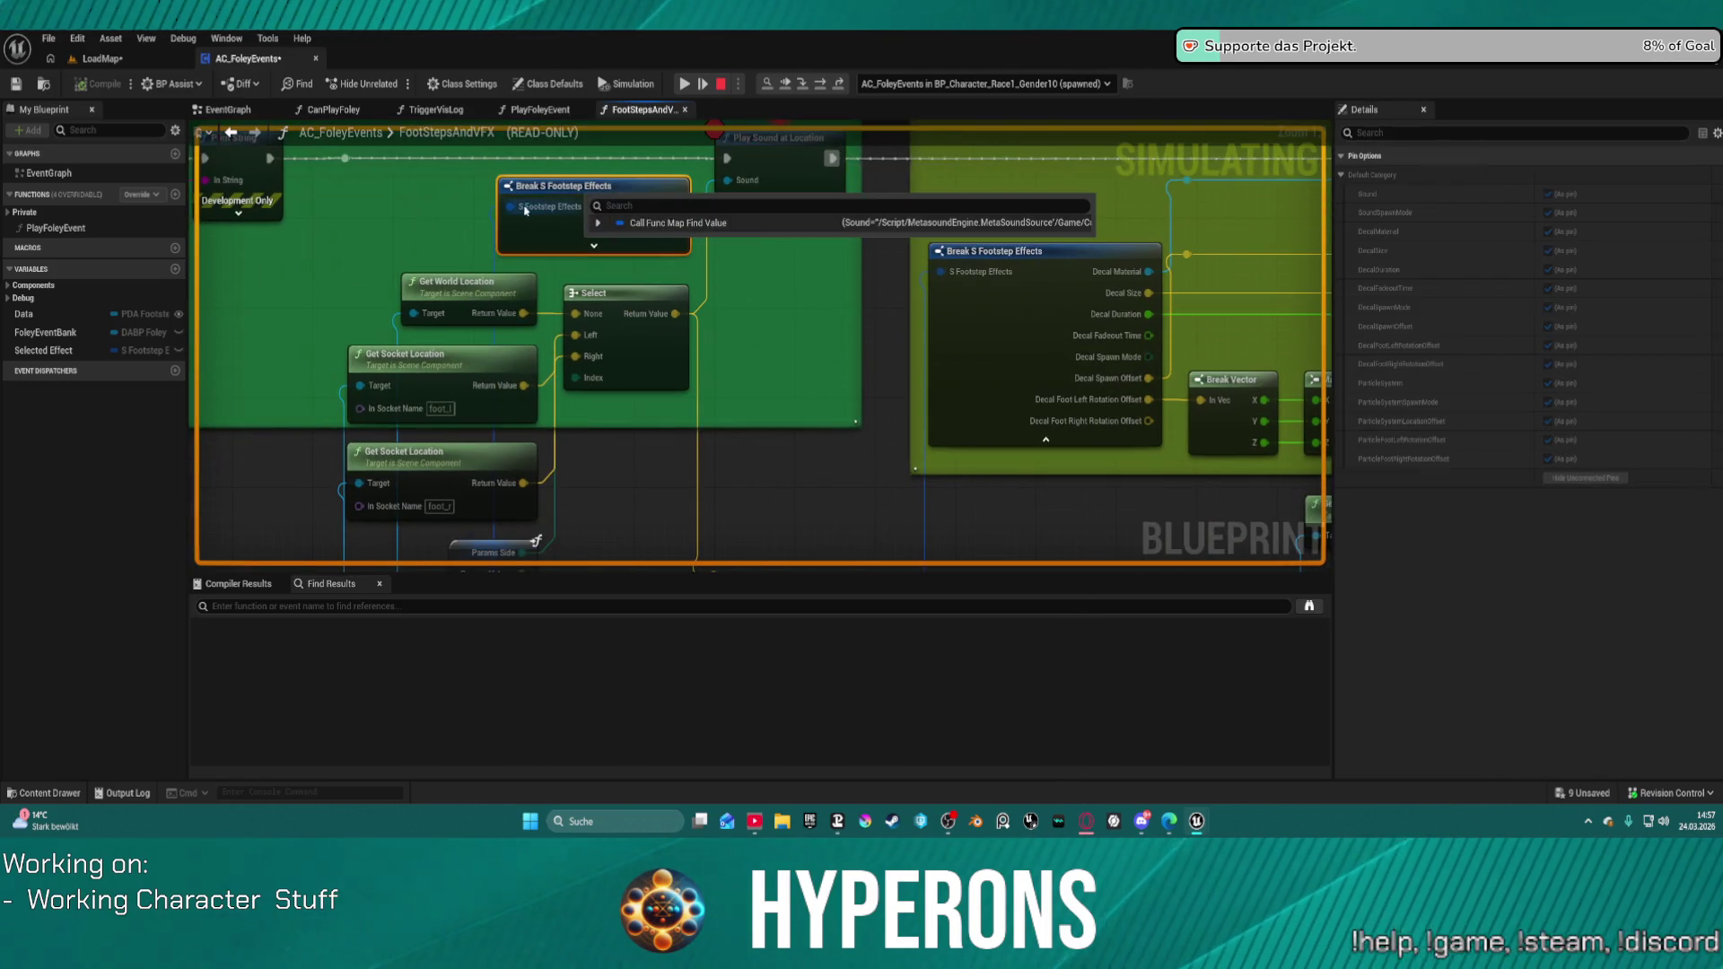
pyautogui.click(598, 223)
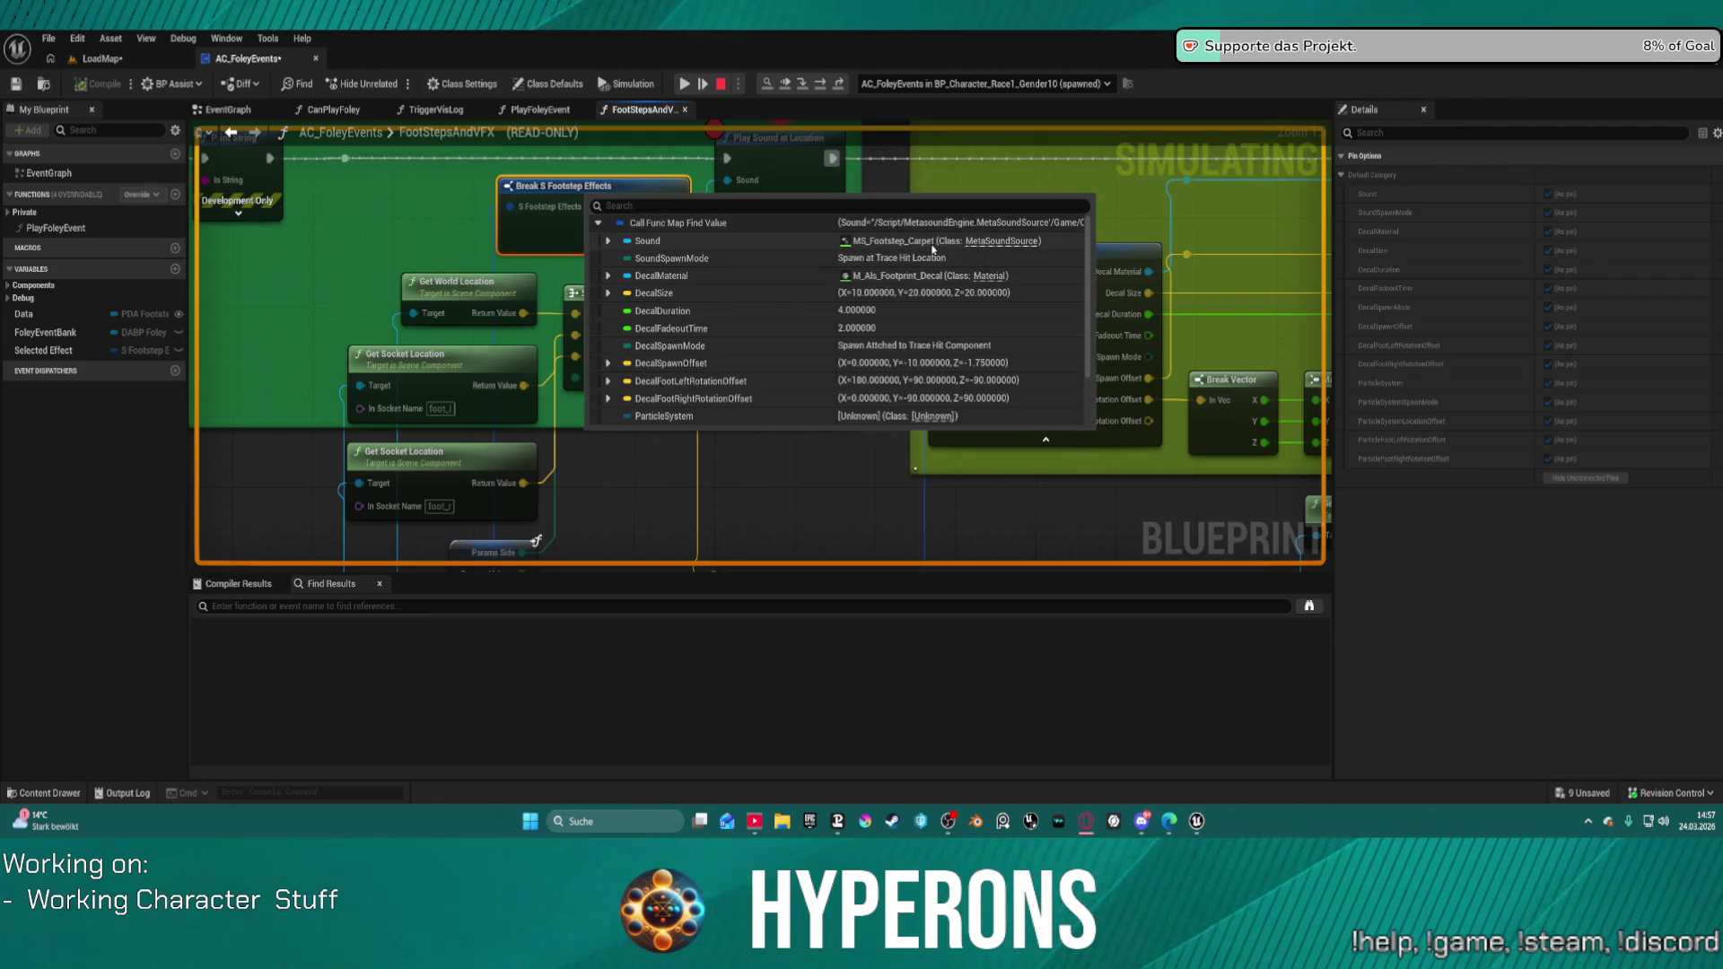
pyautogui.scroll(-3, 908, 326)
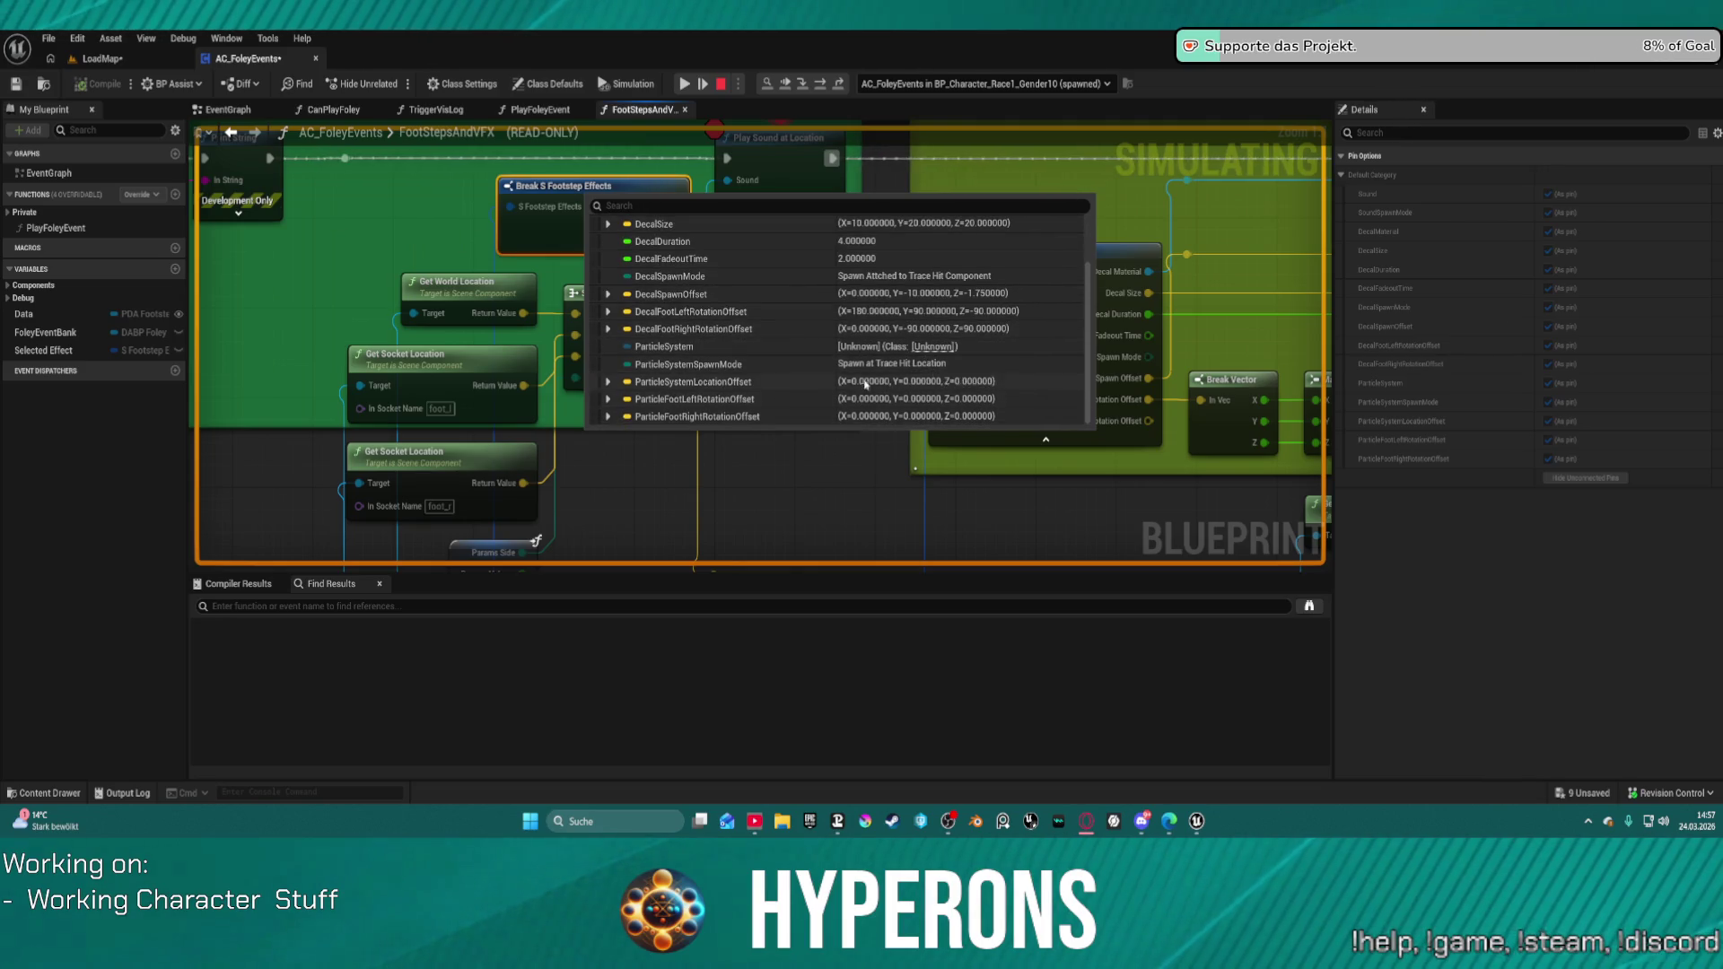
pyautogui.scroll(3, 902, 334)
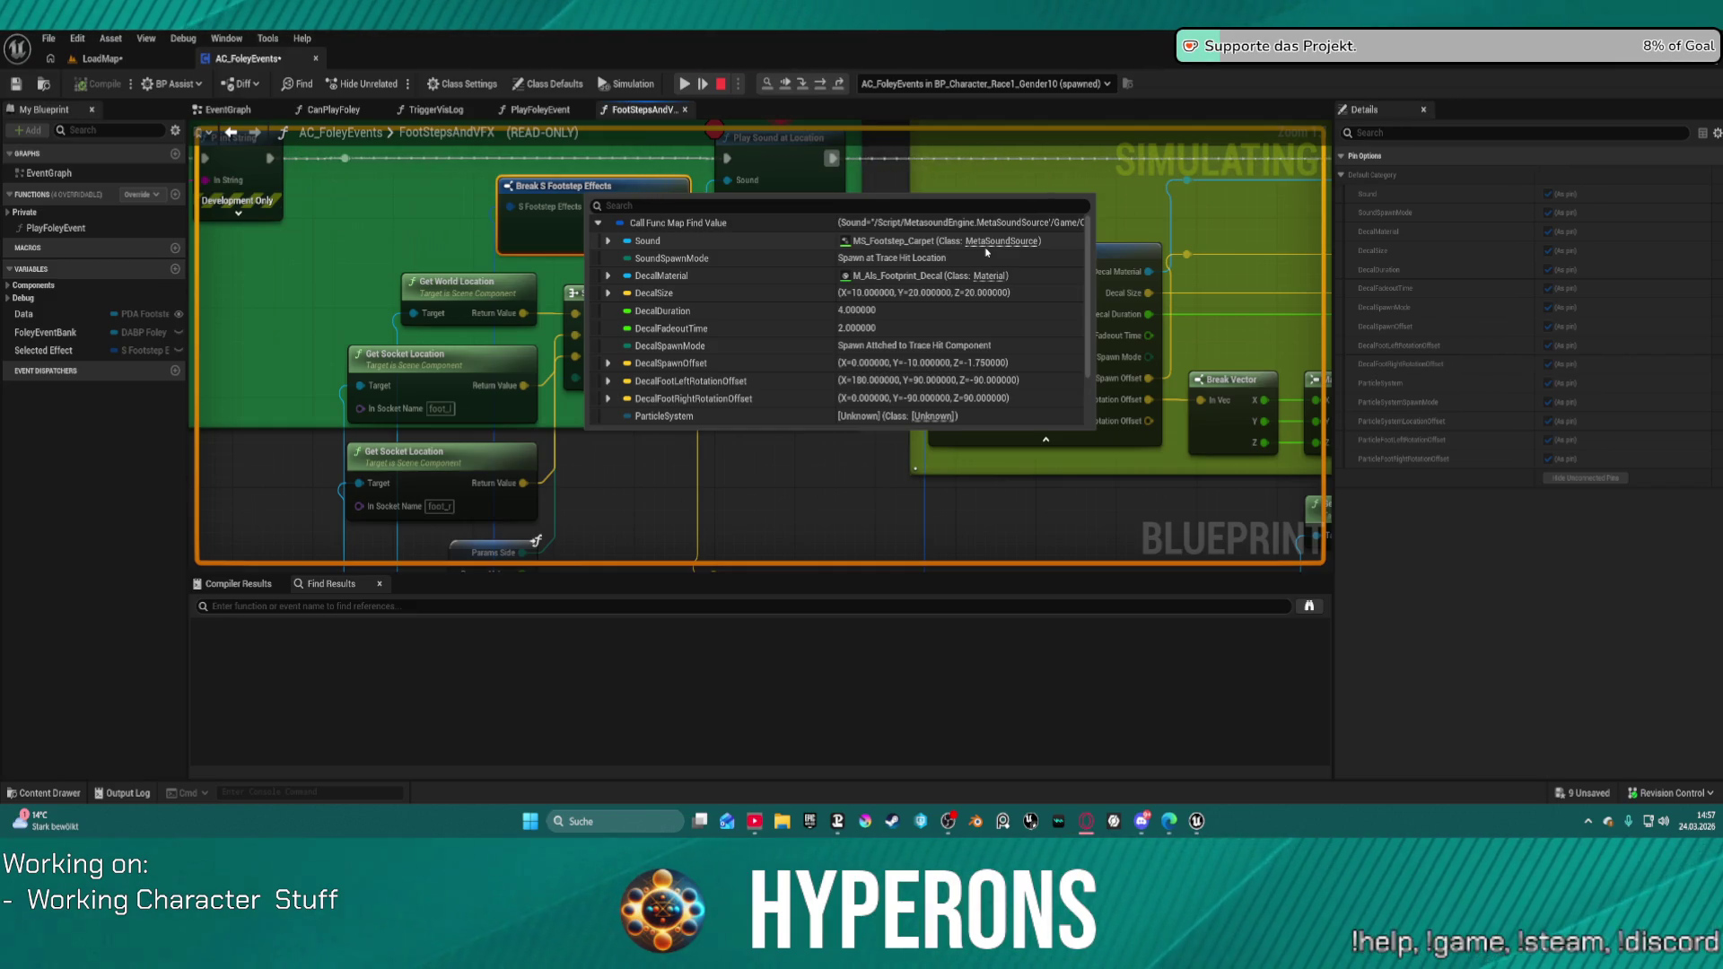
pyautogui.press('Escape')
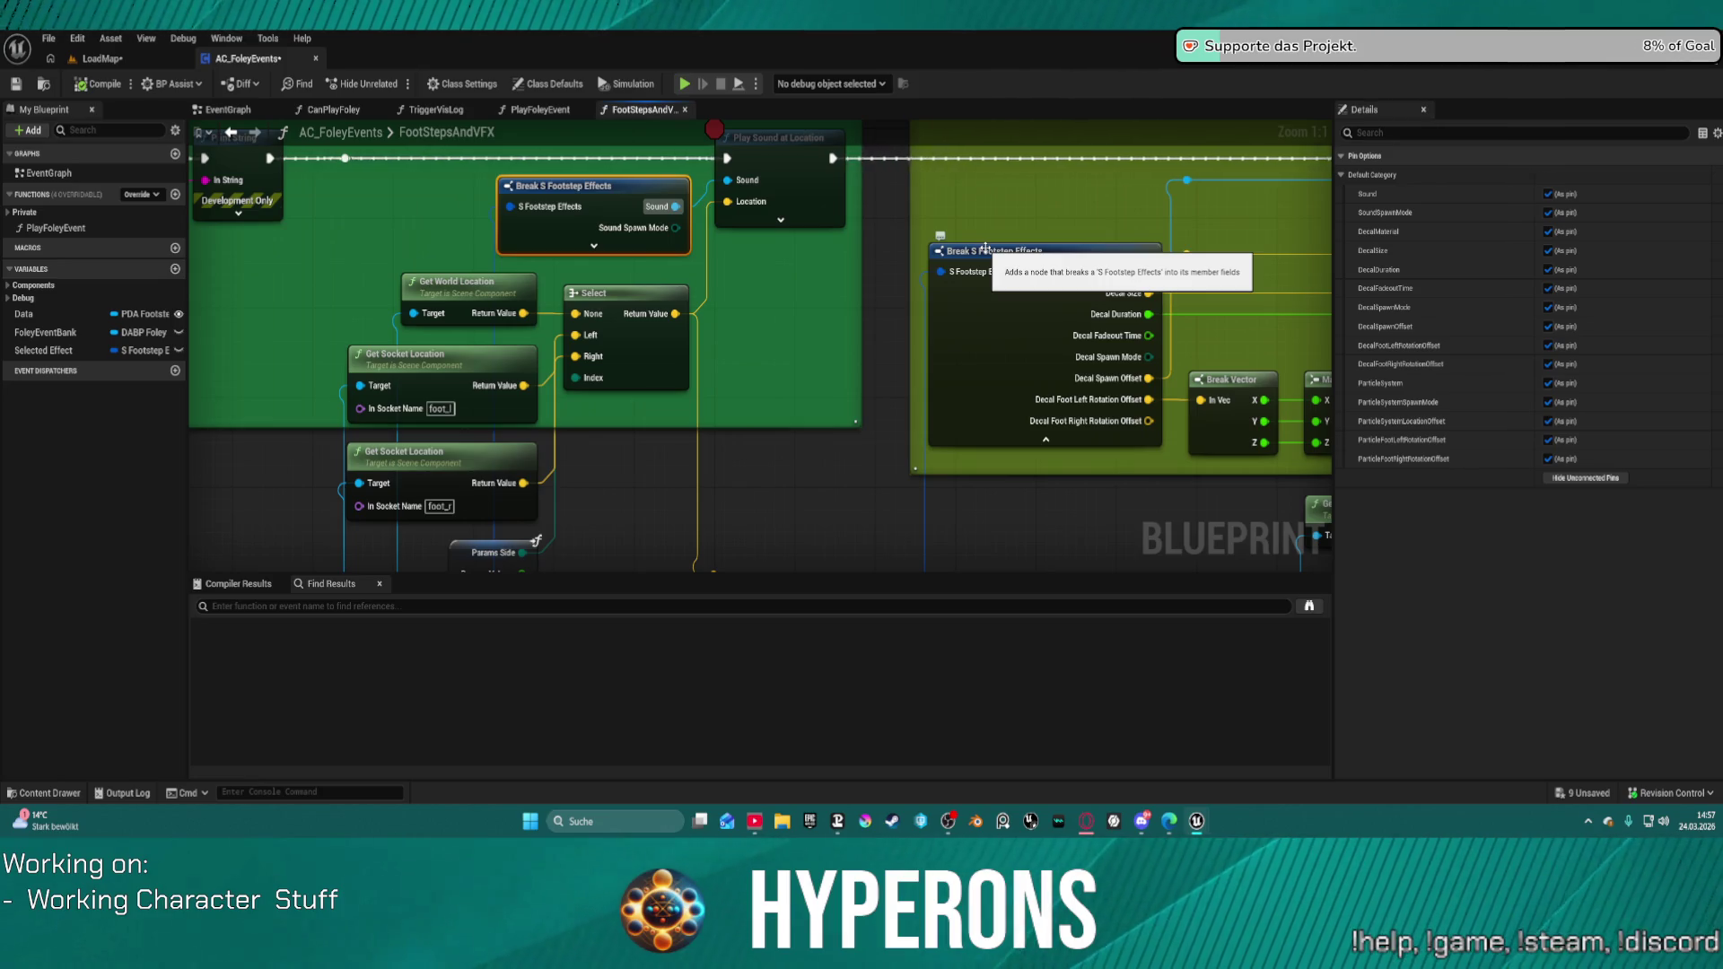
# Step: Expand the Play Sound at Location node to show its advanced inputs
pyautogui.click(786, 223)
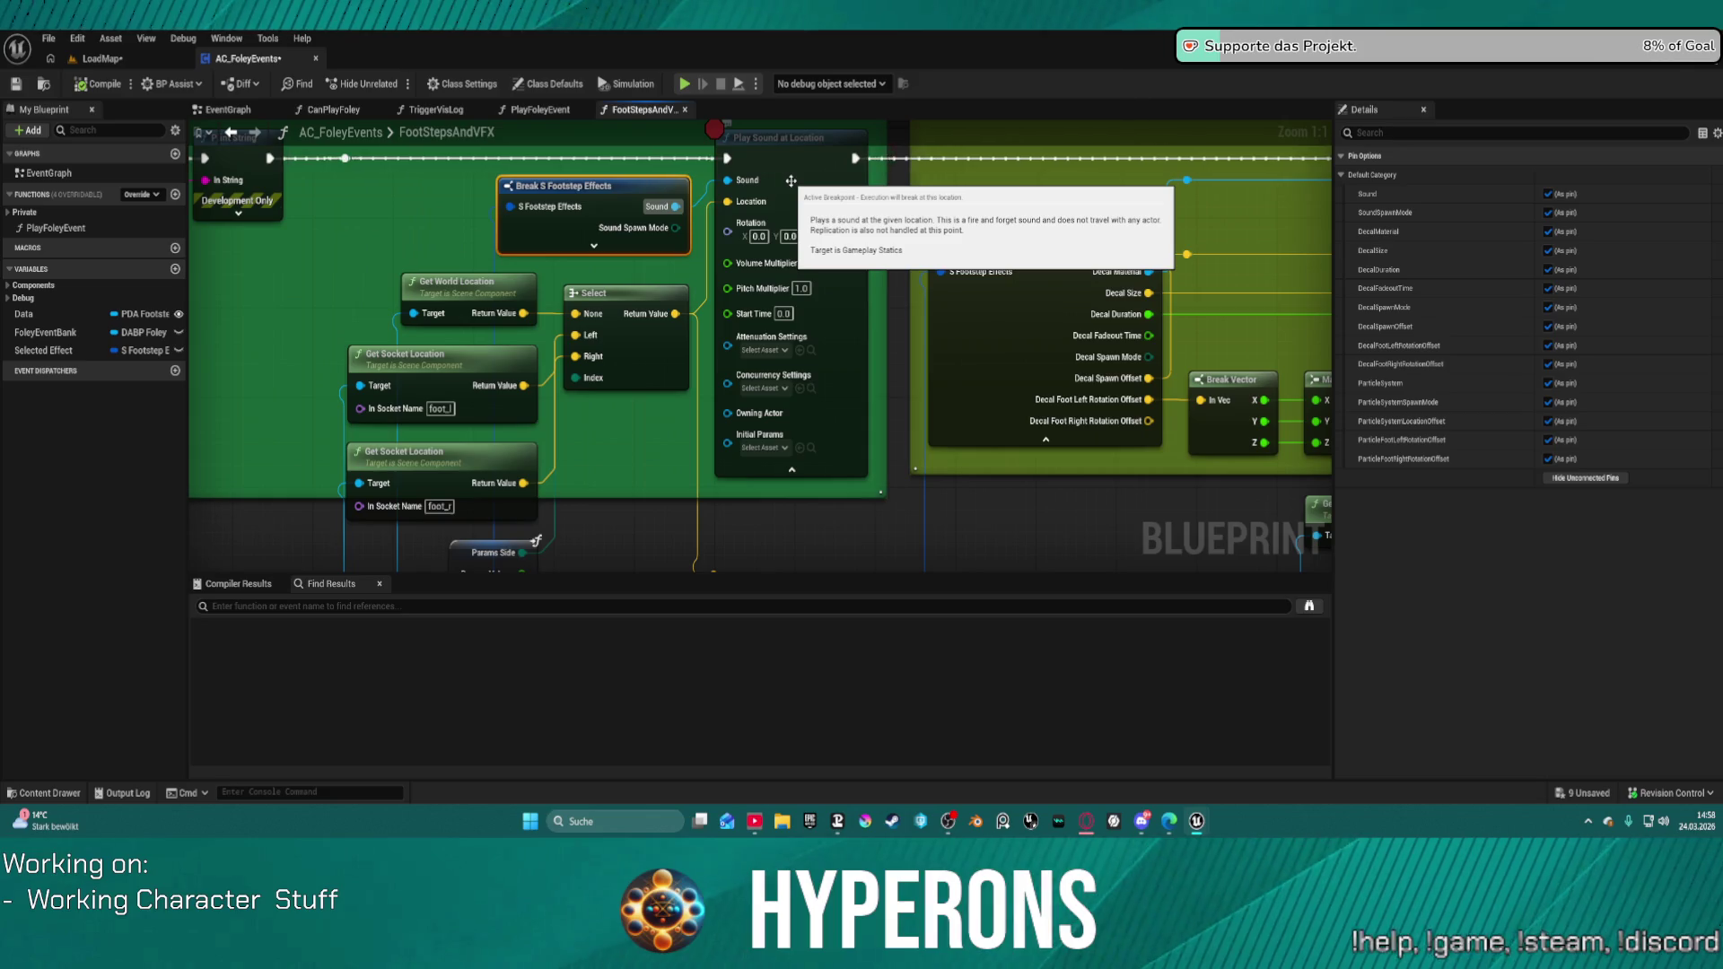
pyautogui.moveTo(791, 181); pyautogui.dragTo(786, 295)
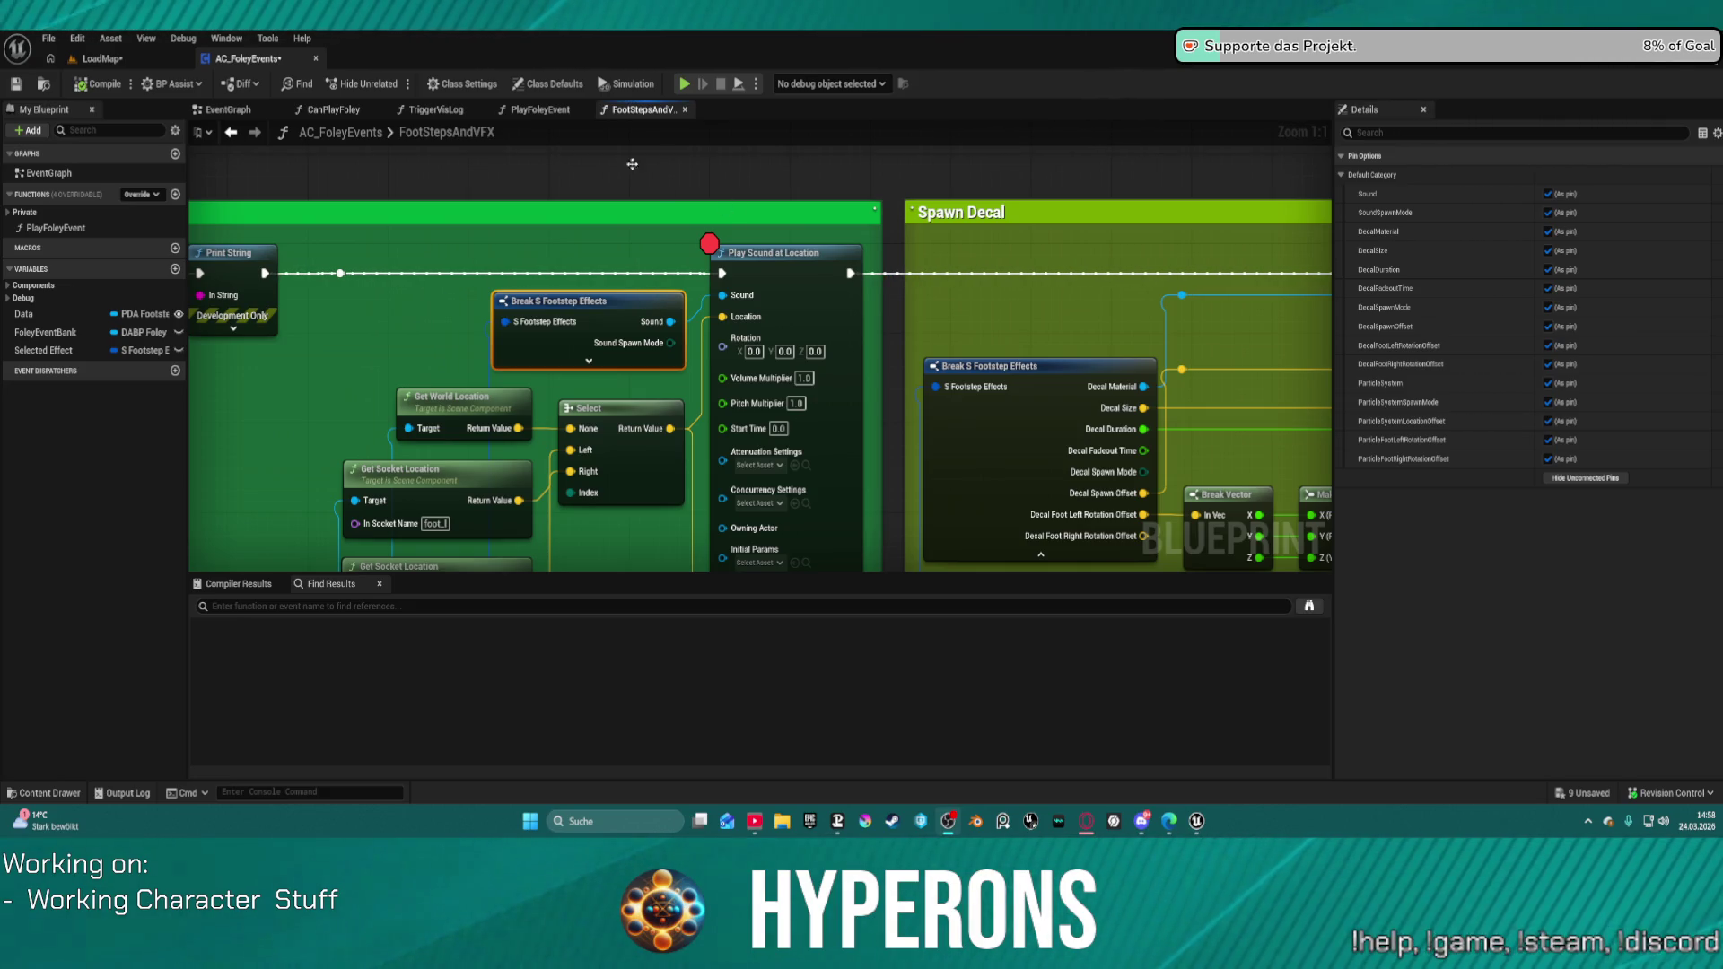
pyautogui.click(782, 224)
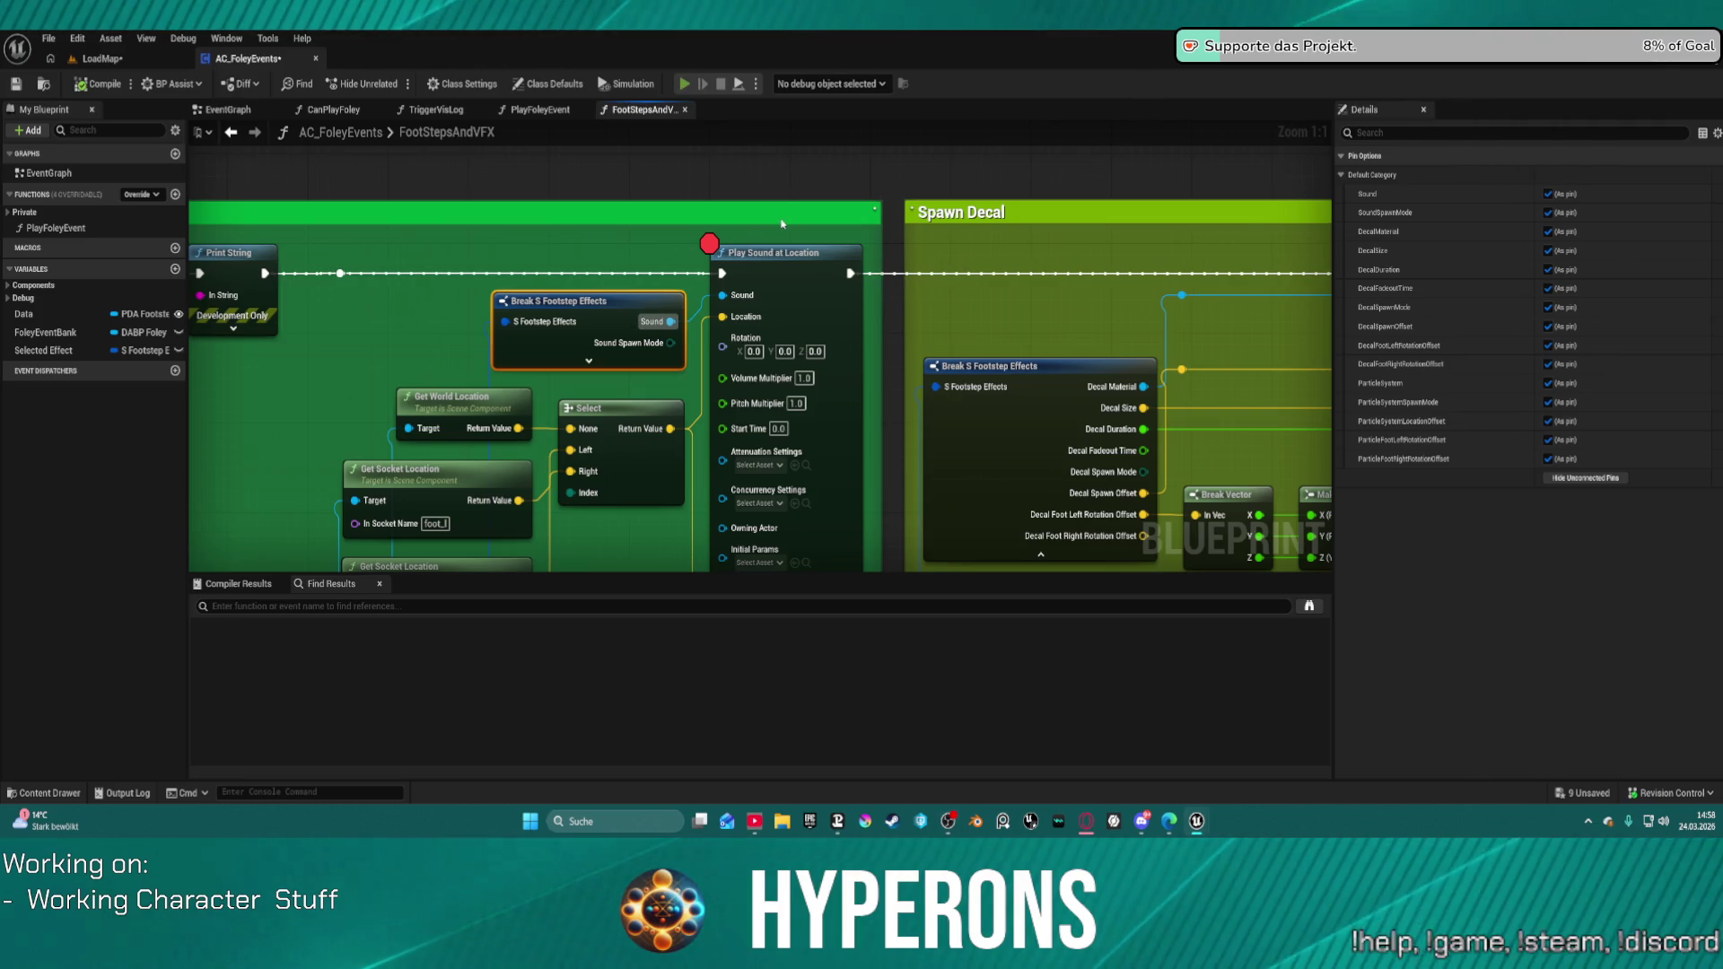
# Step: Play-test to the Play Sound at Location breakpoint, remove that breakpoint, and resume the game
pyautogui.click(684, 83)
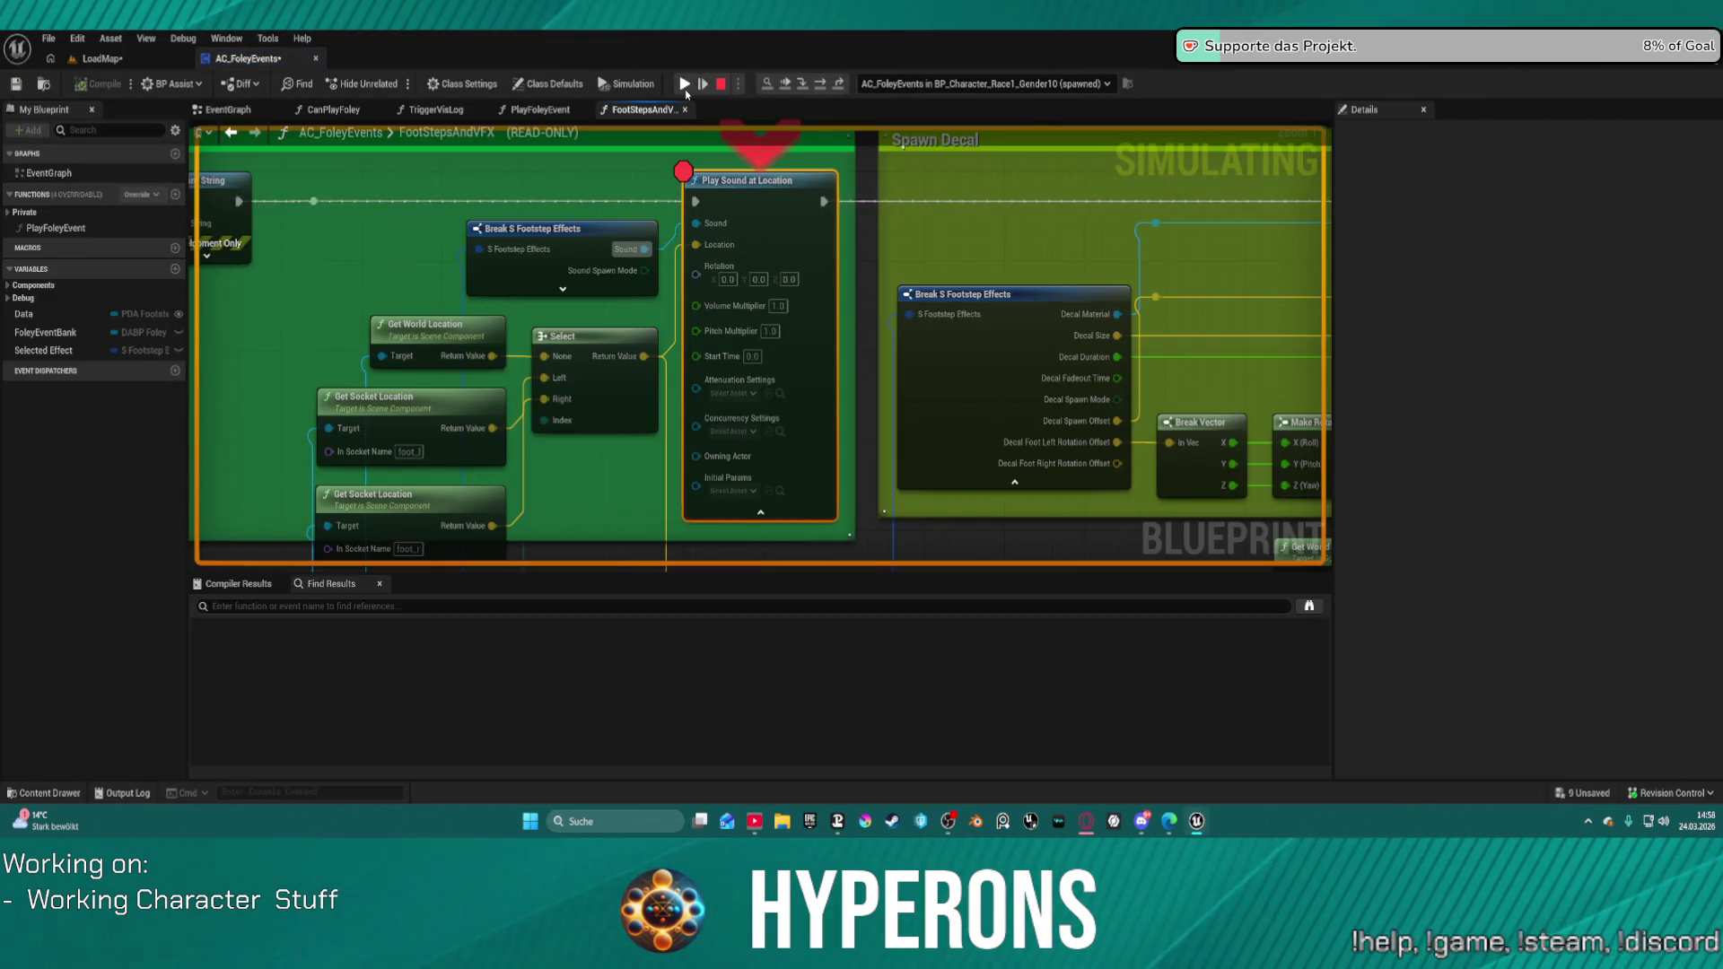
pyautogui.rightClick(752, 208)
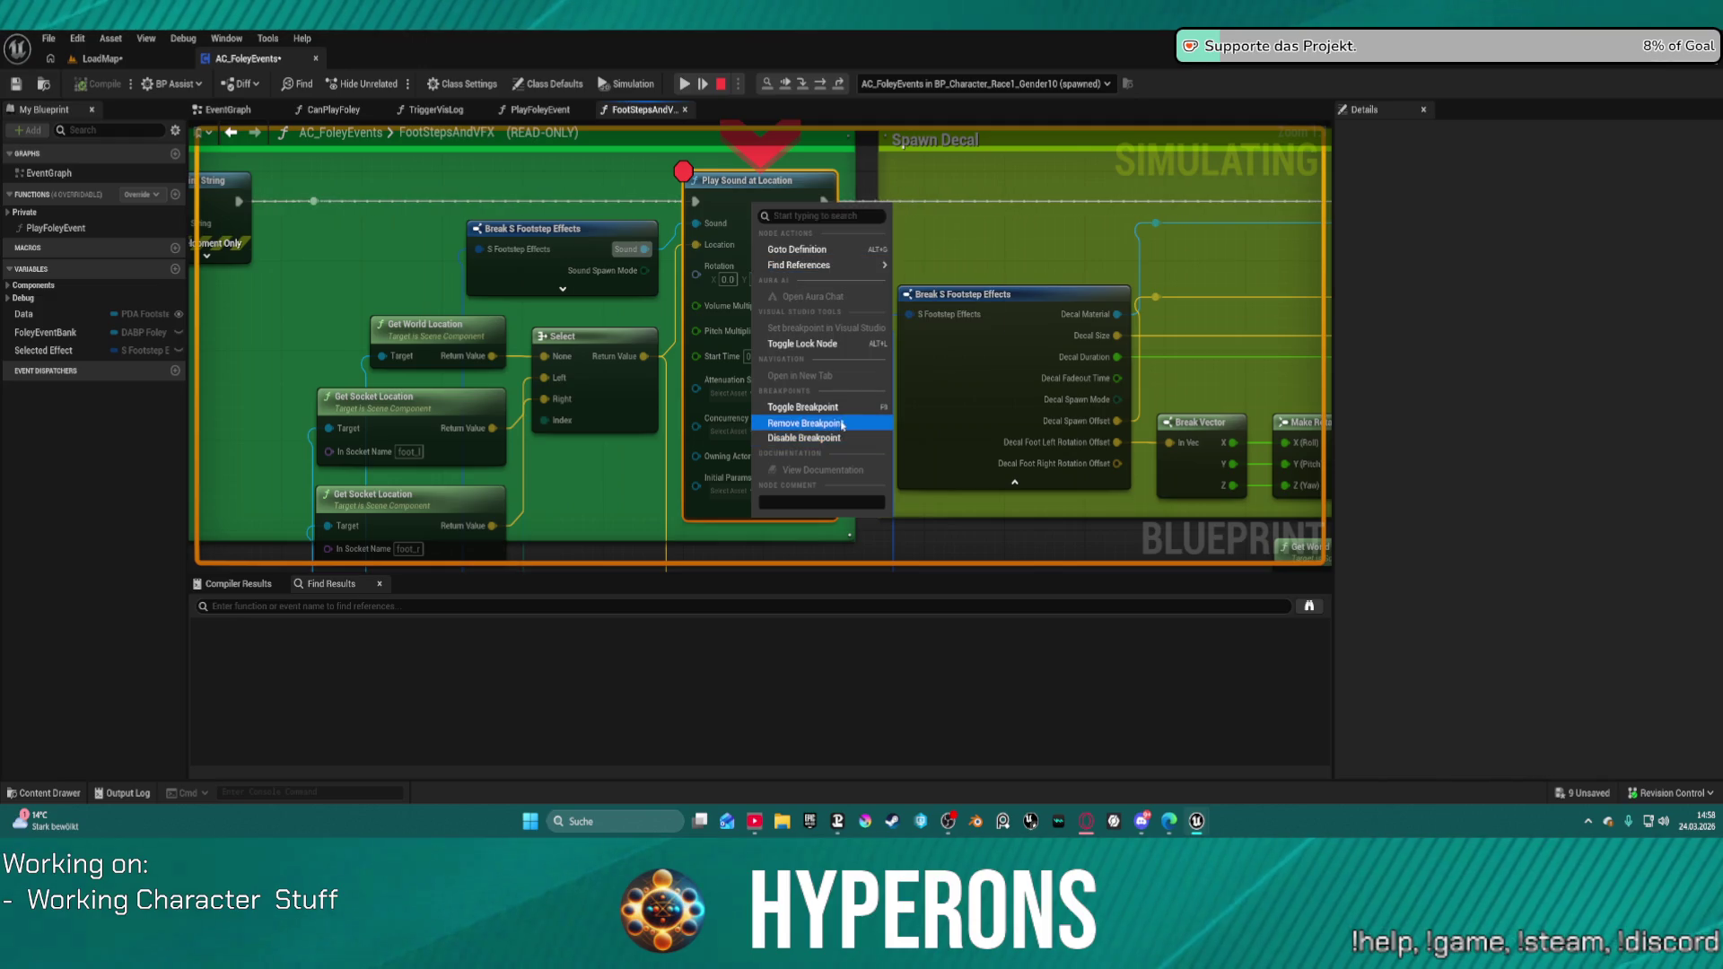
pyautogui.click(842, 425)
pyautogui.click(684, 83)
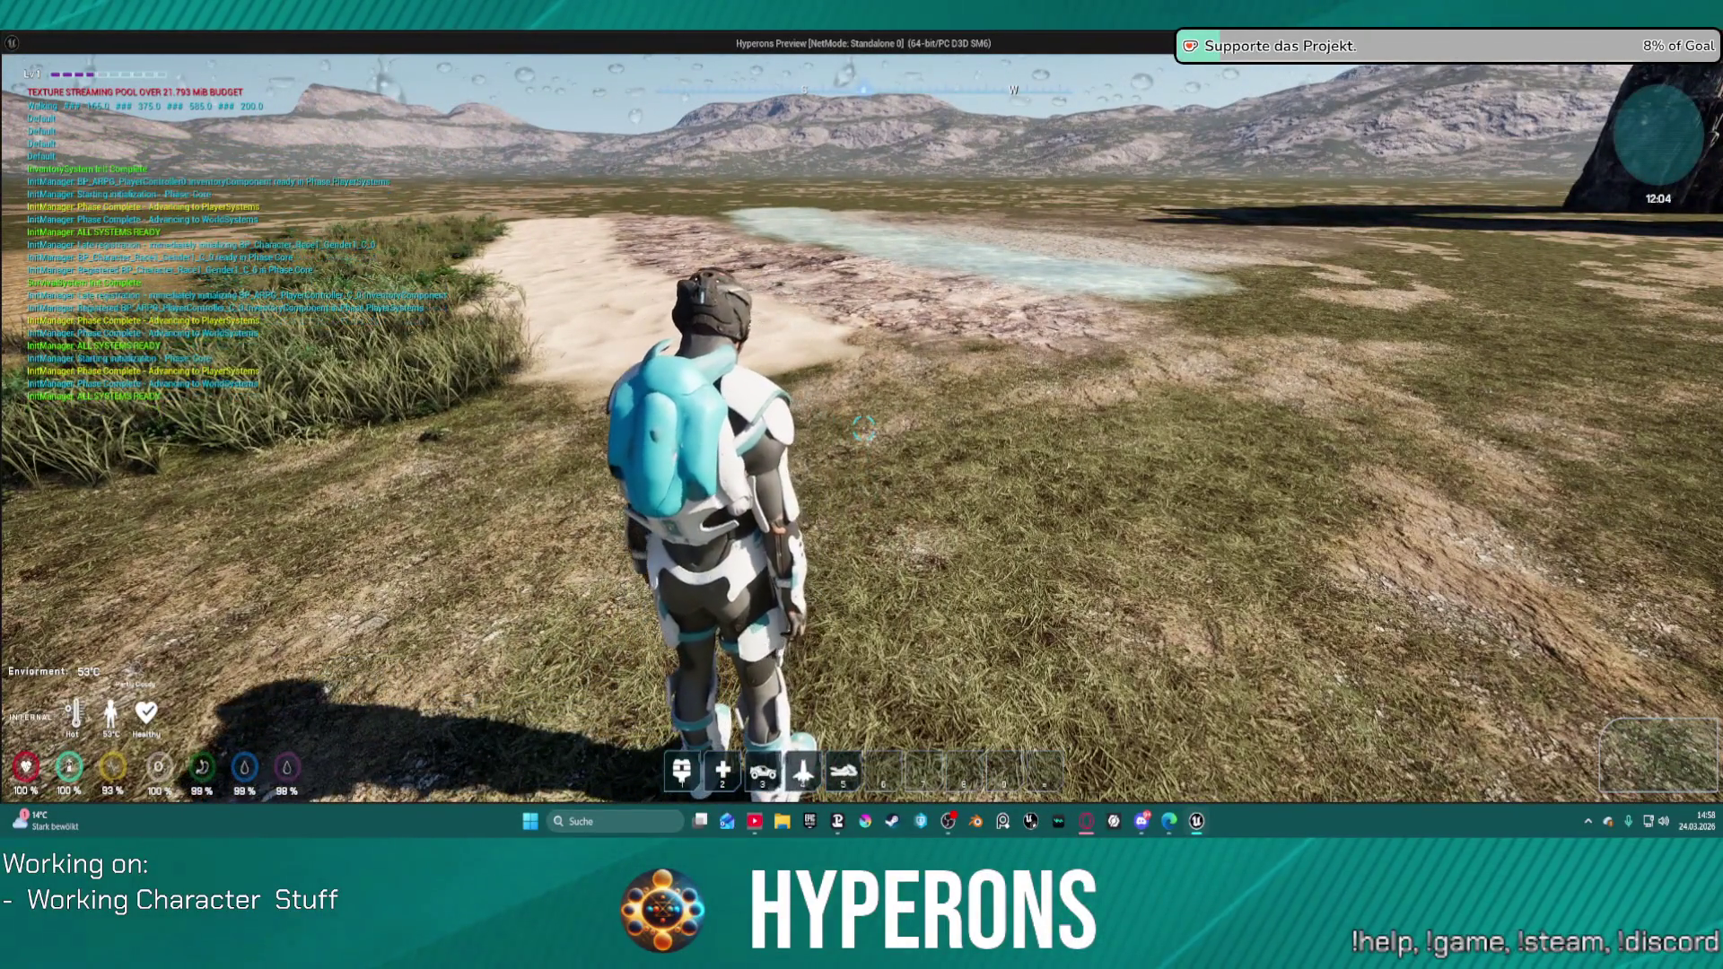
# Step: Walk the character over the sand, rock and water patches, then return to the FootStepsAndVFX graph
pyautogui.press('w')
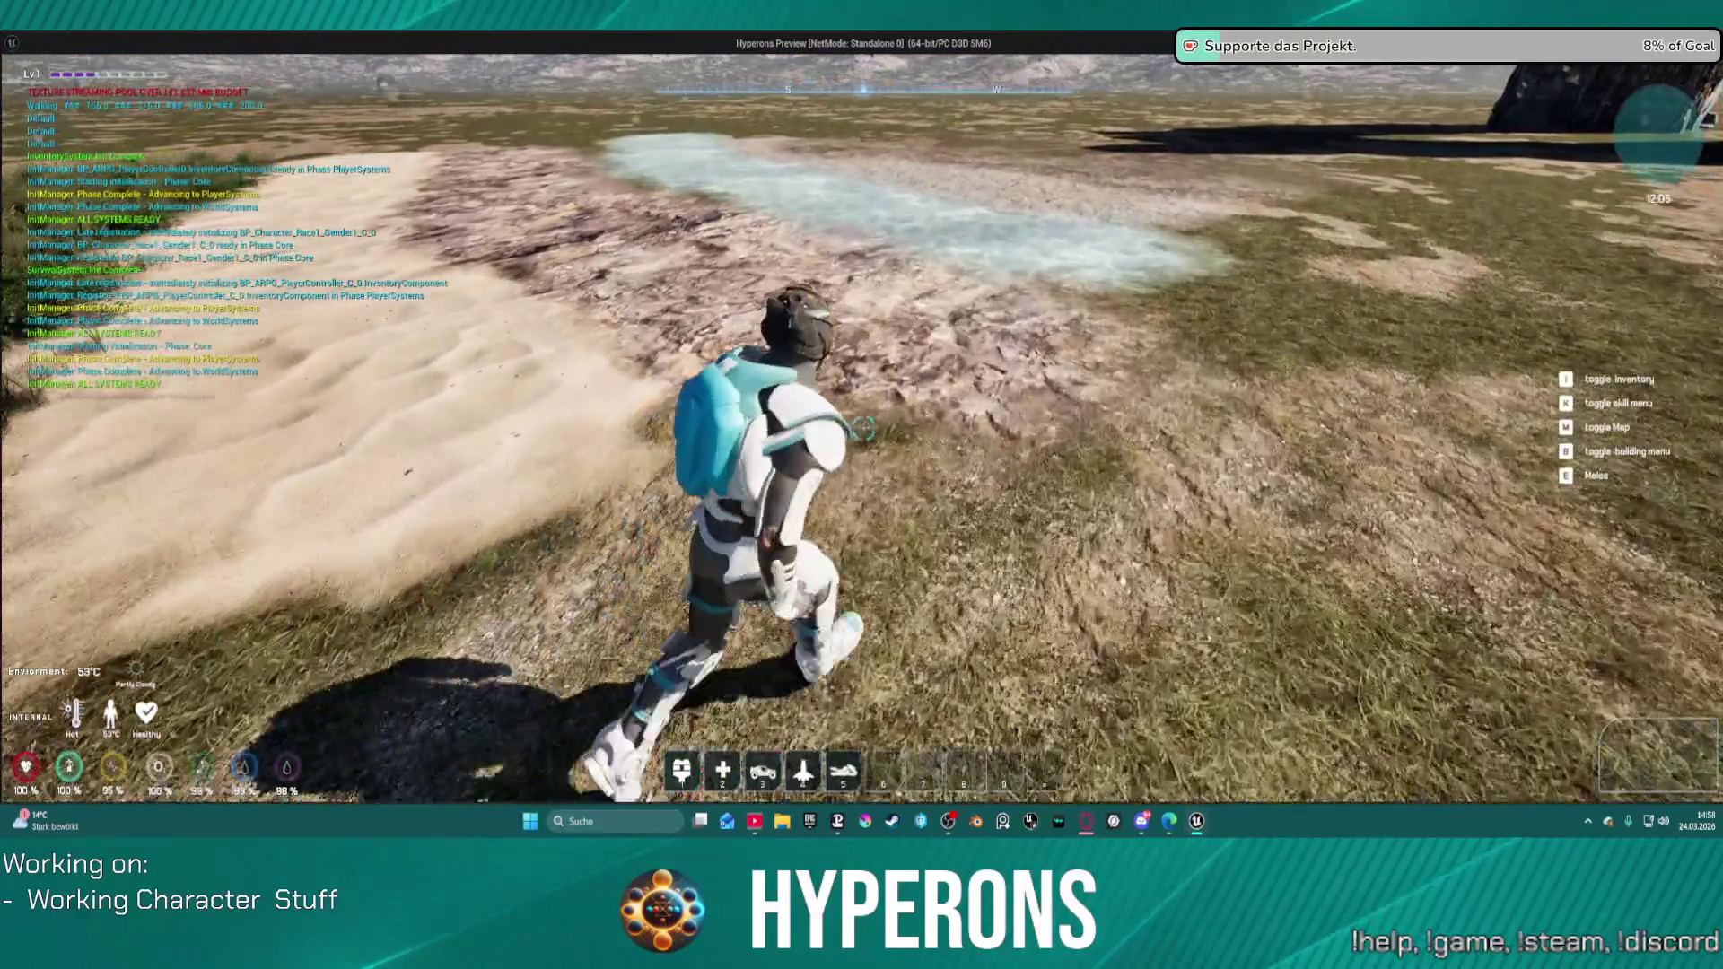
pyautogui.press('w')
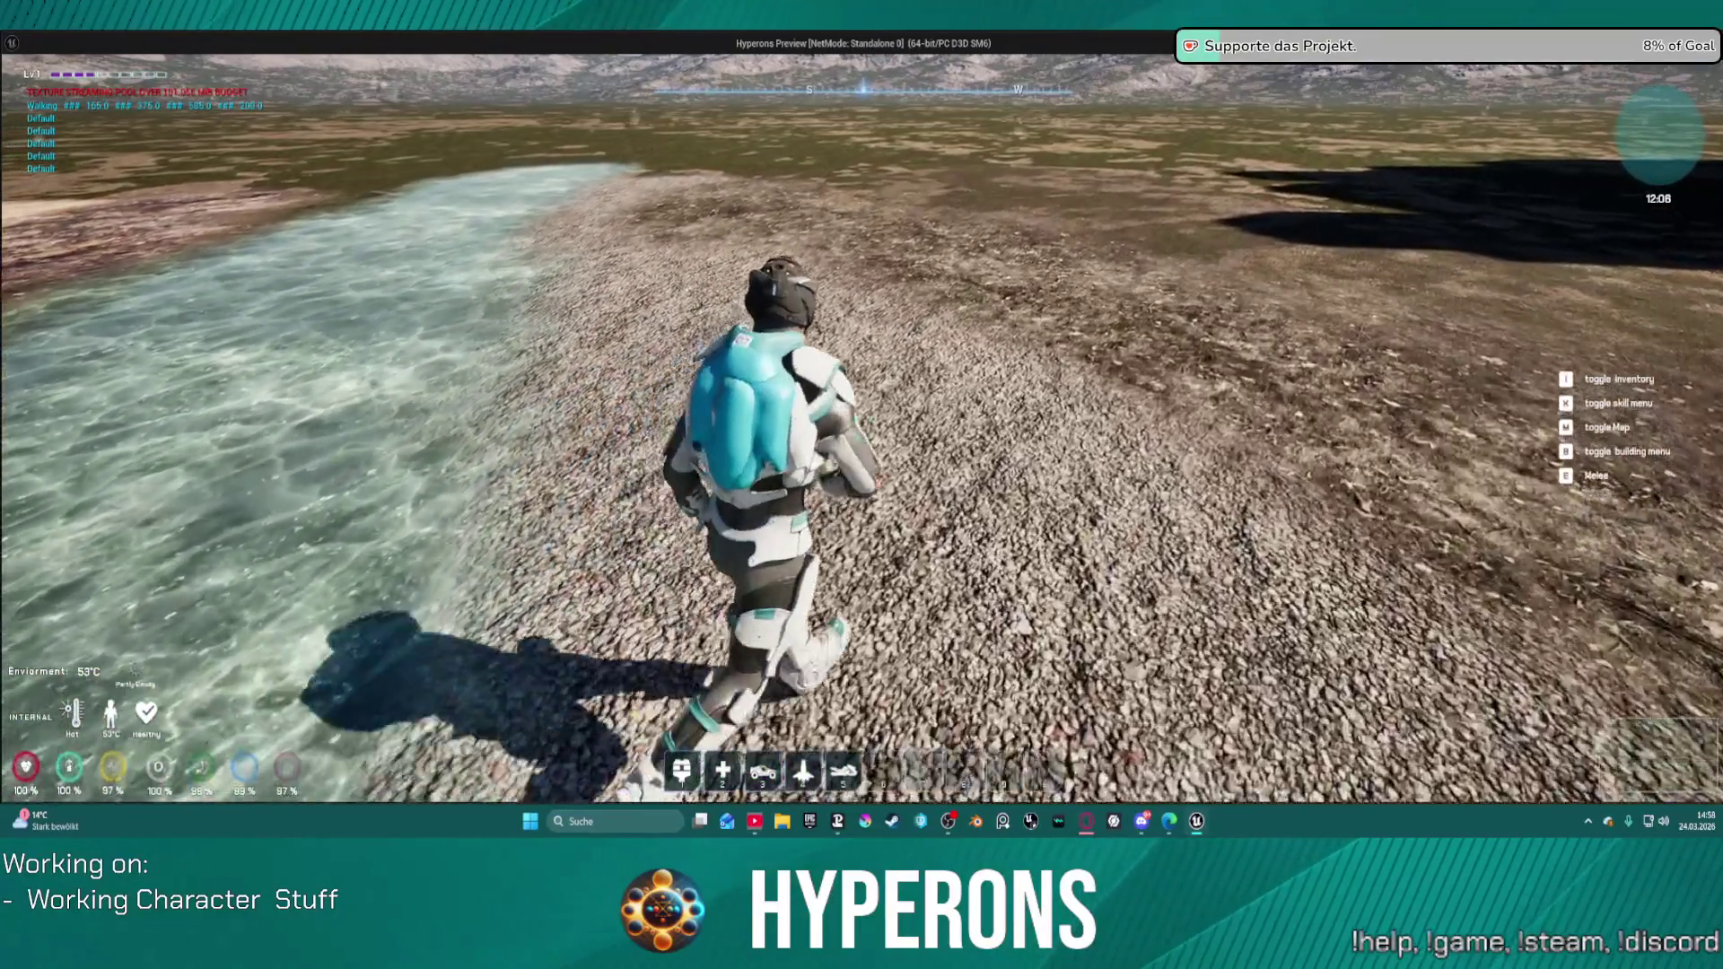
pyautogui.hotkey('alt', 'Tab')
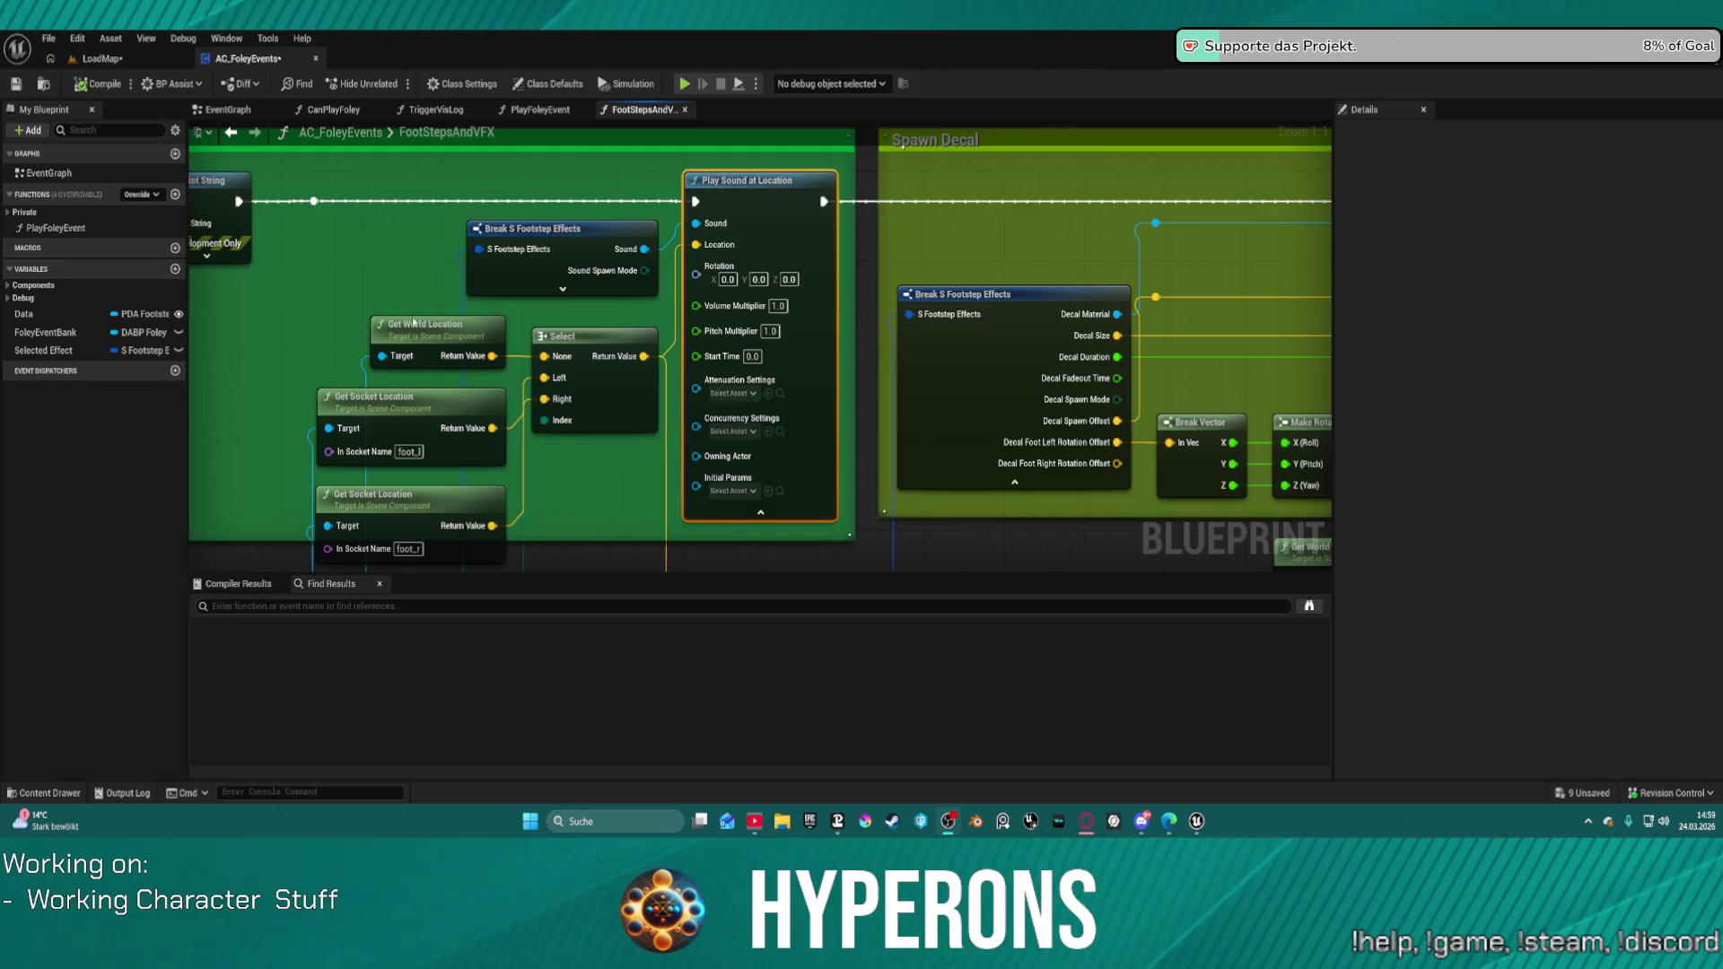
# Step: Switch to the LoadMap level editor and put it in Scriptable Tools Mode
pyautogui.click(45, 793)
pyautogui.click(45, 793)
pyautogui.click(44, 793)
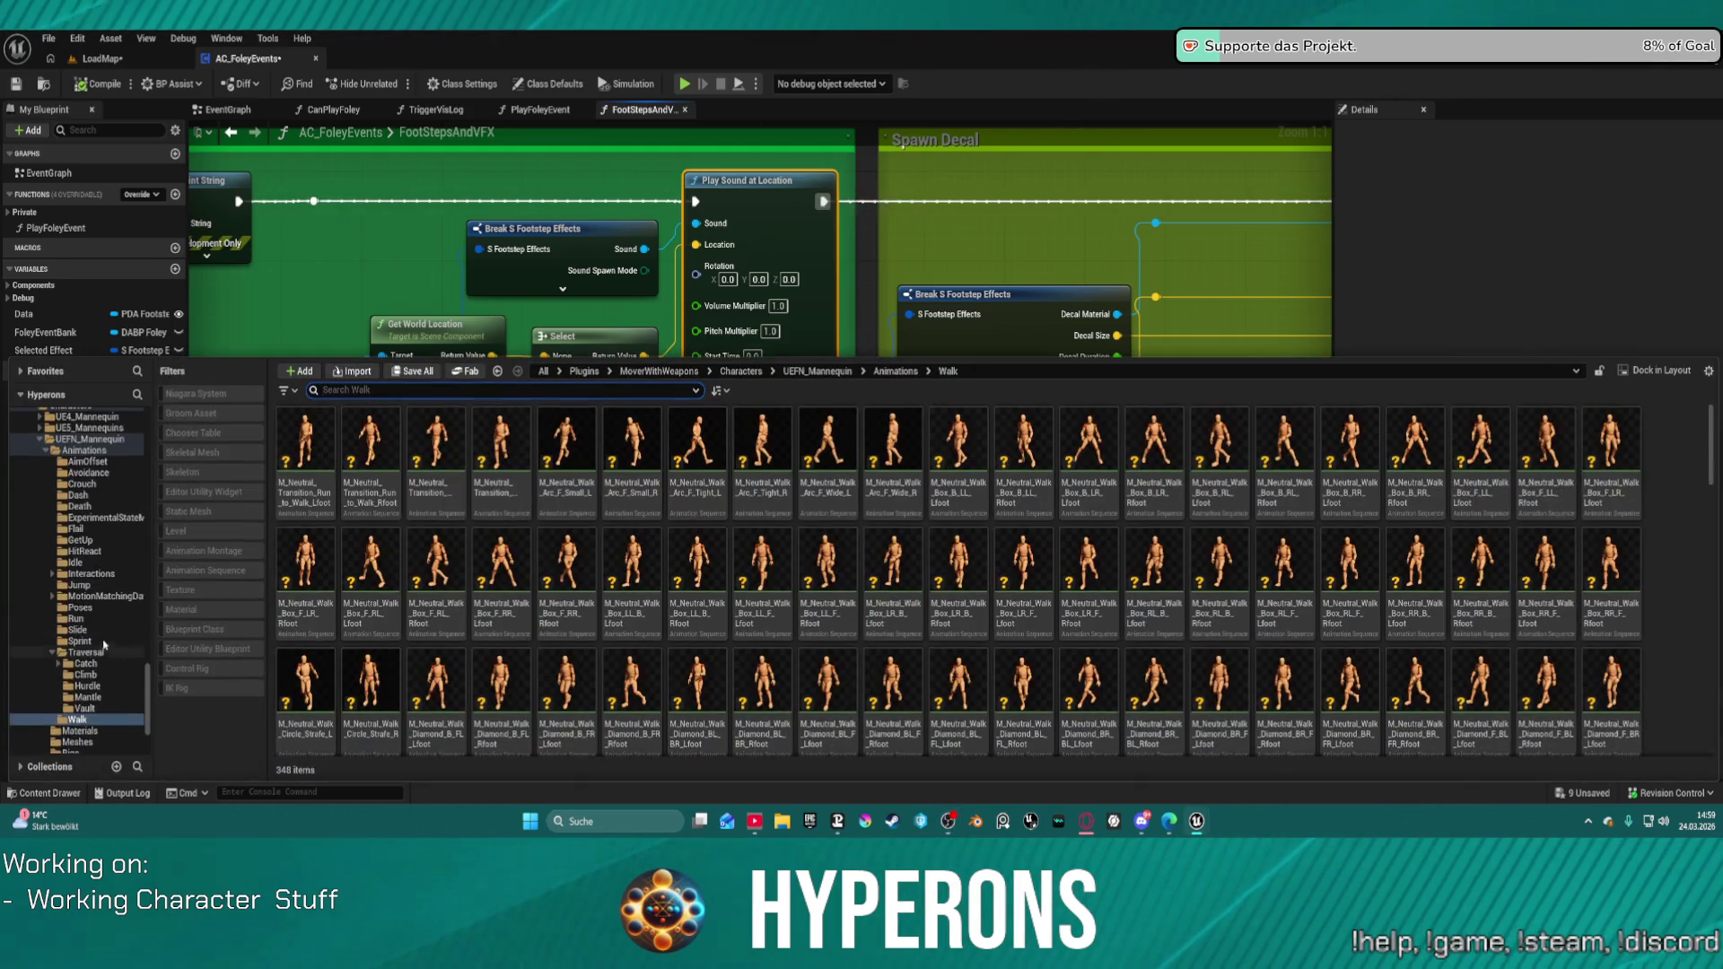
pyautogui.scroll(7, 93, 559)
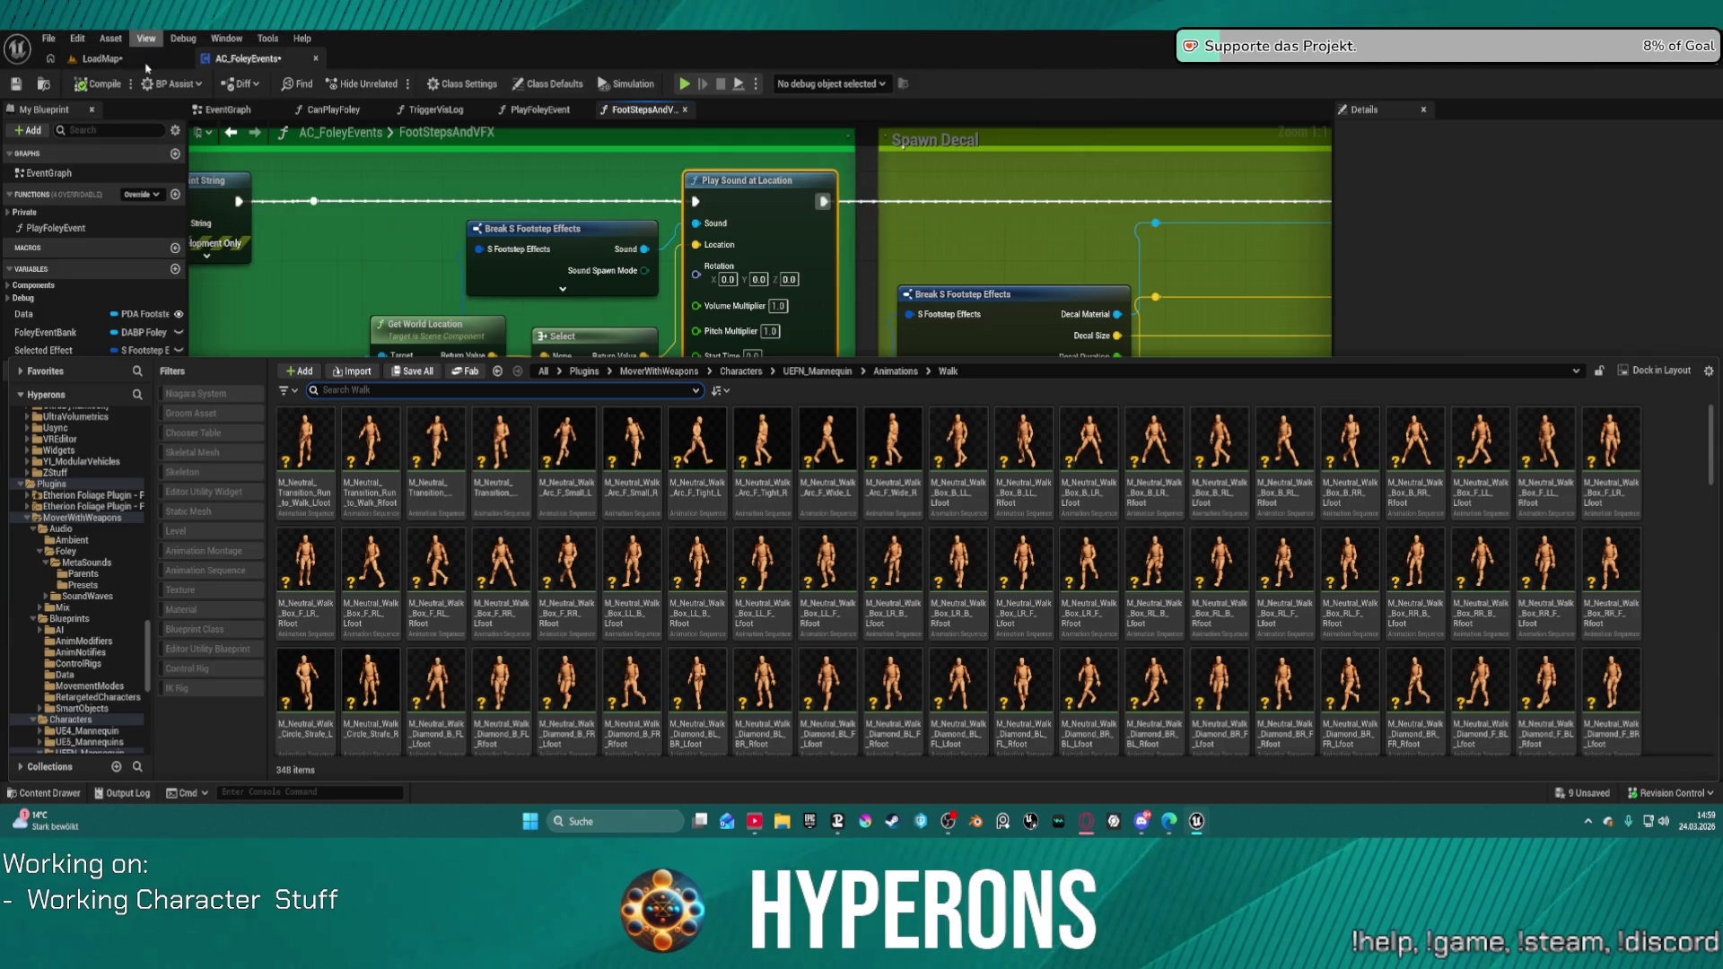
pyautogui.click(101, 59)
pyautogui.click(101, 87)
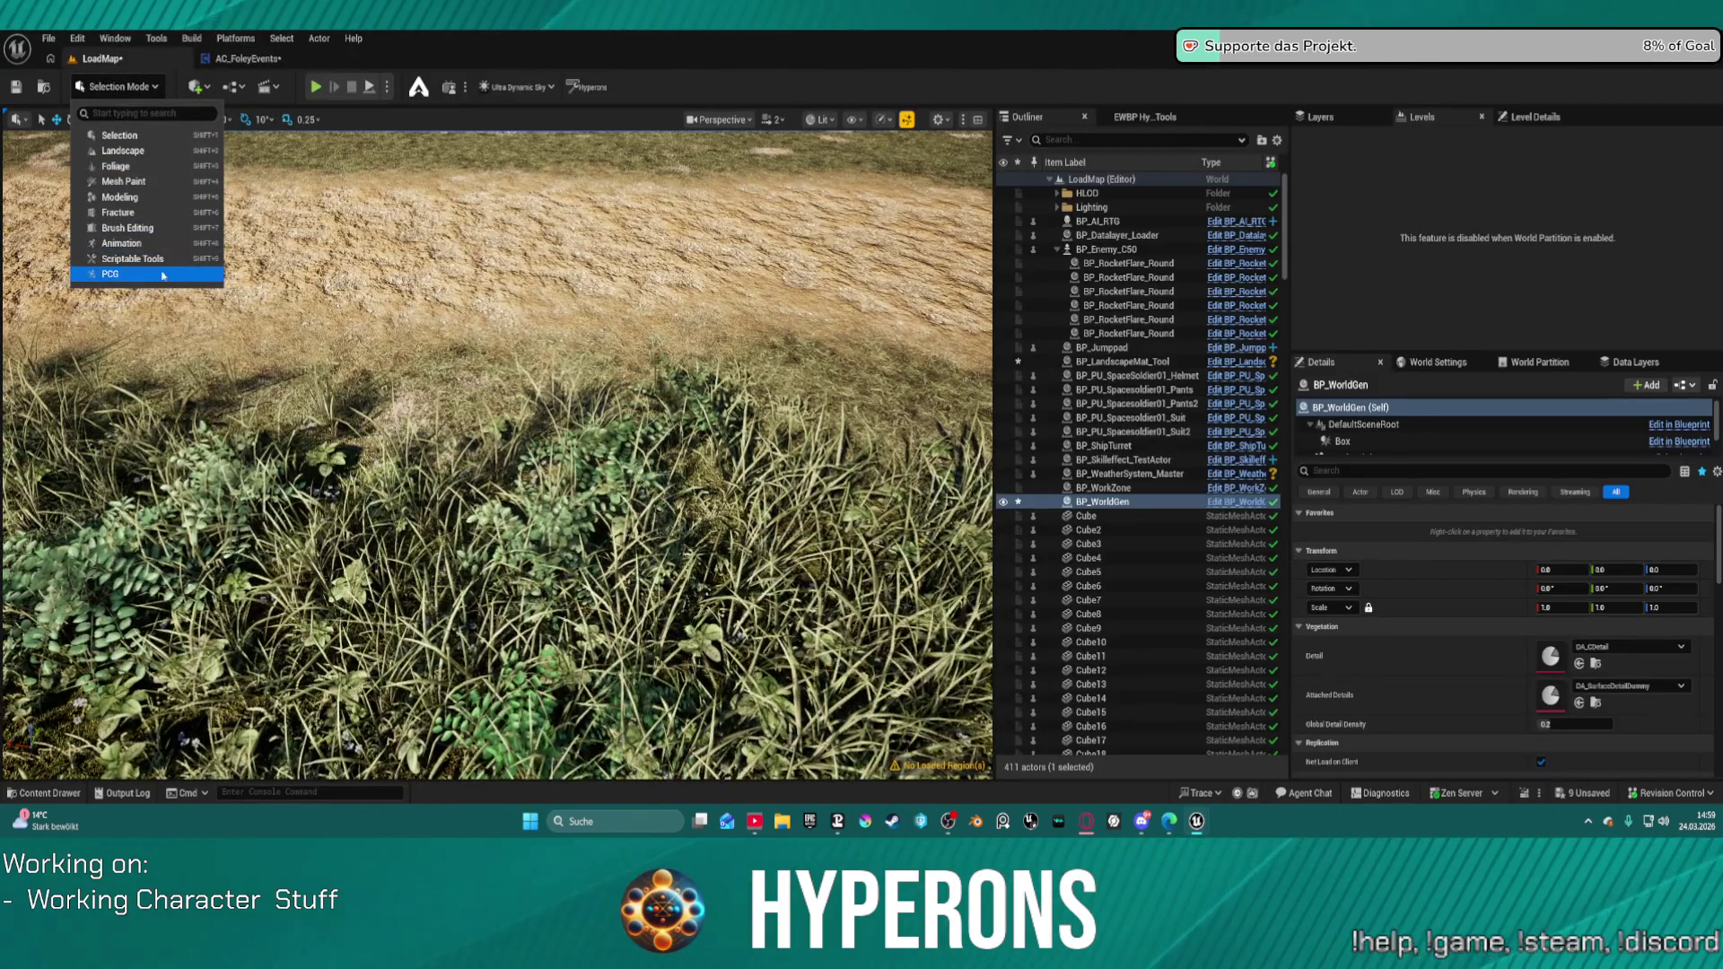
pyautogui.press('Escape')
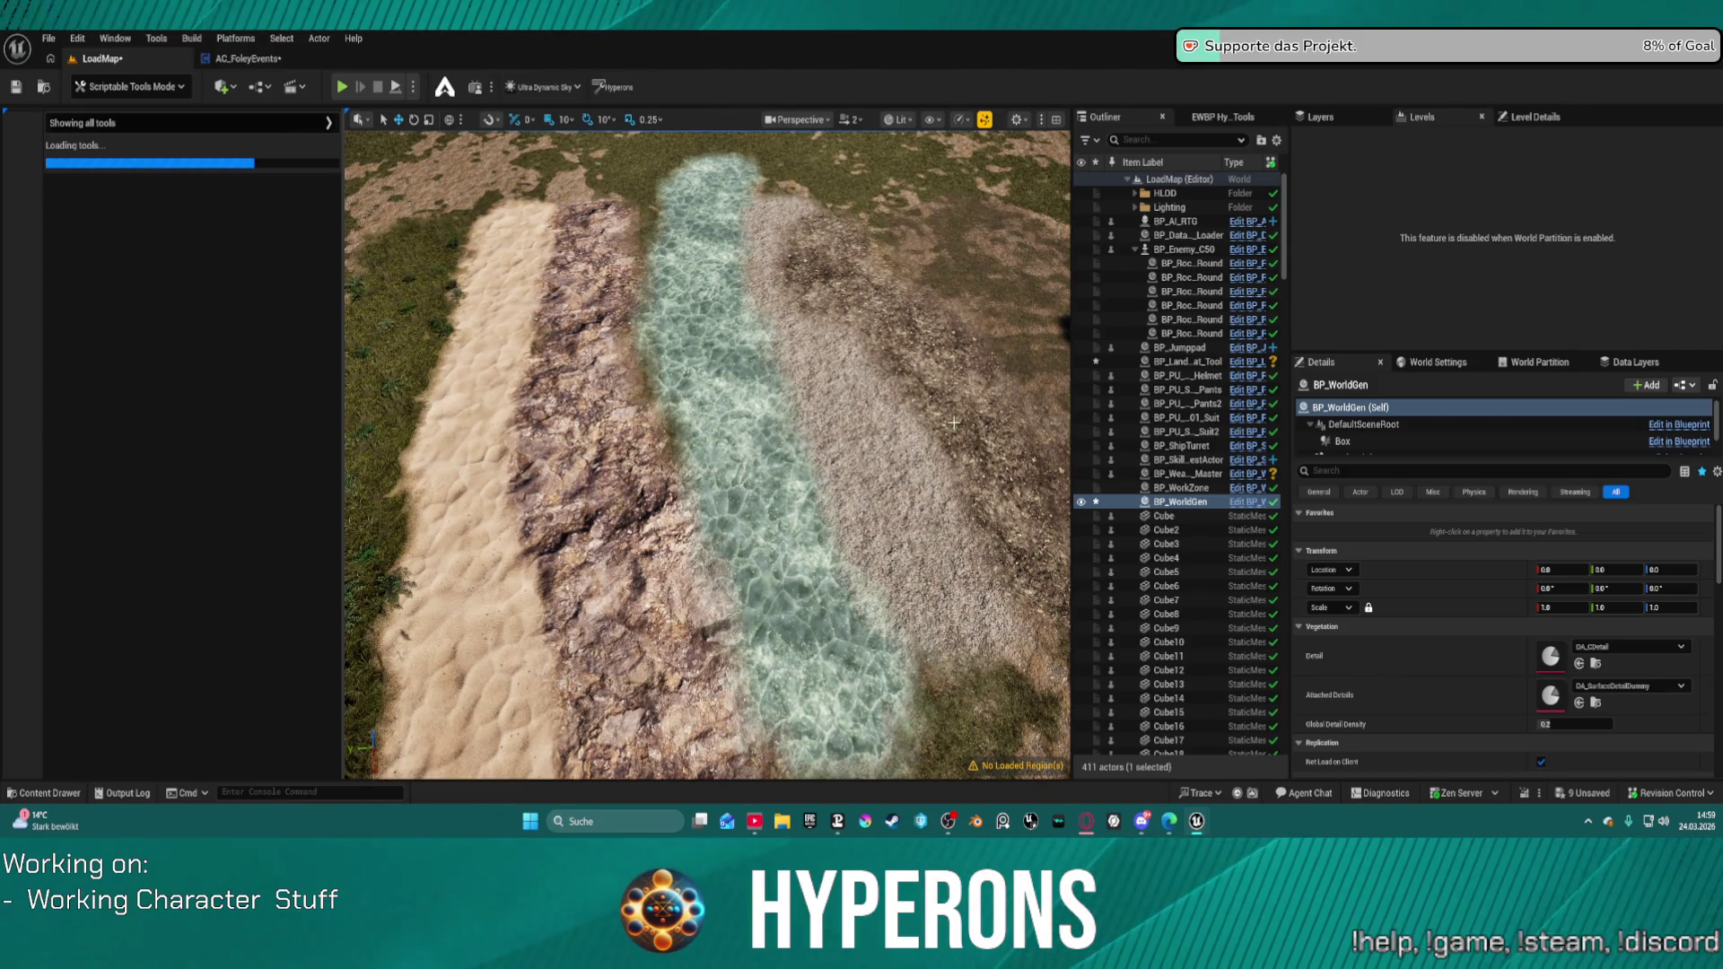
# Step: Build the landscape, then open the Debug category's Extra tools set
pyautogui.click(191, 38)
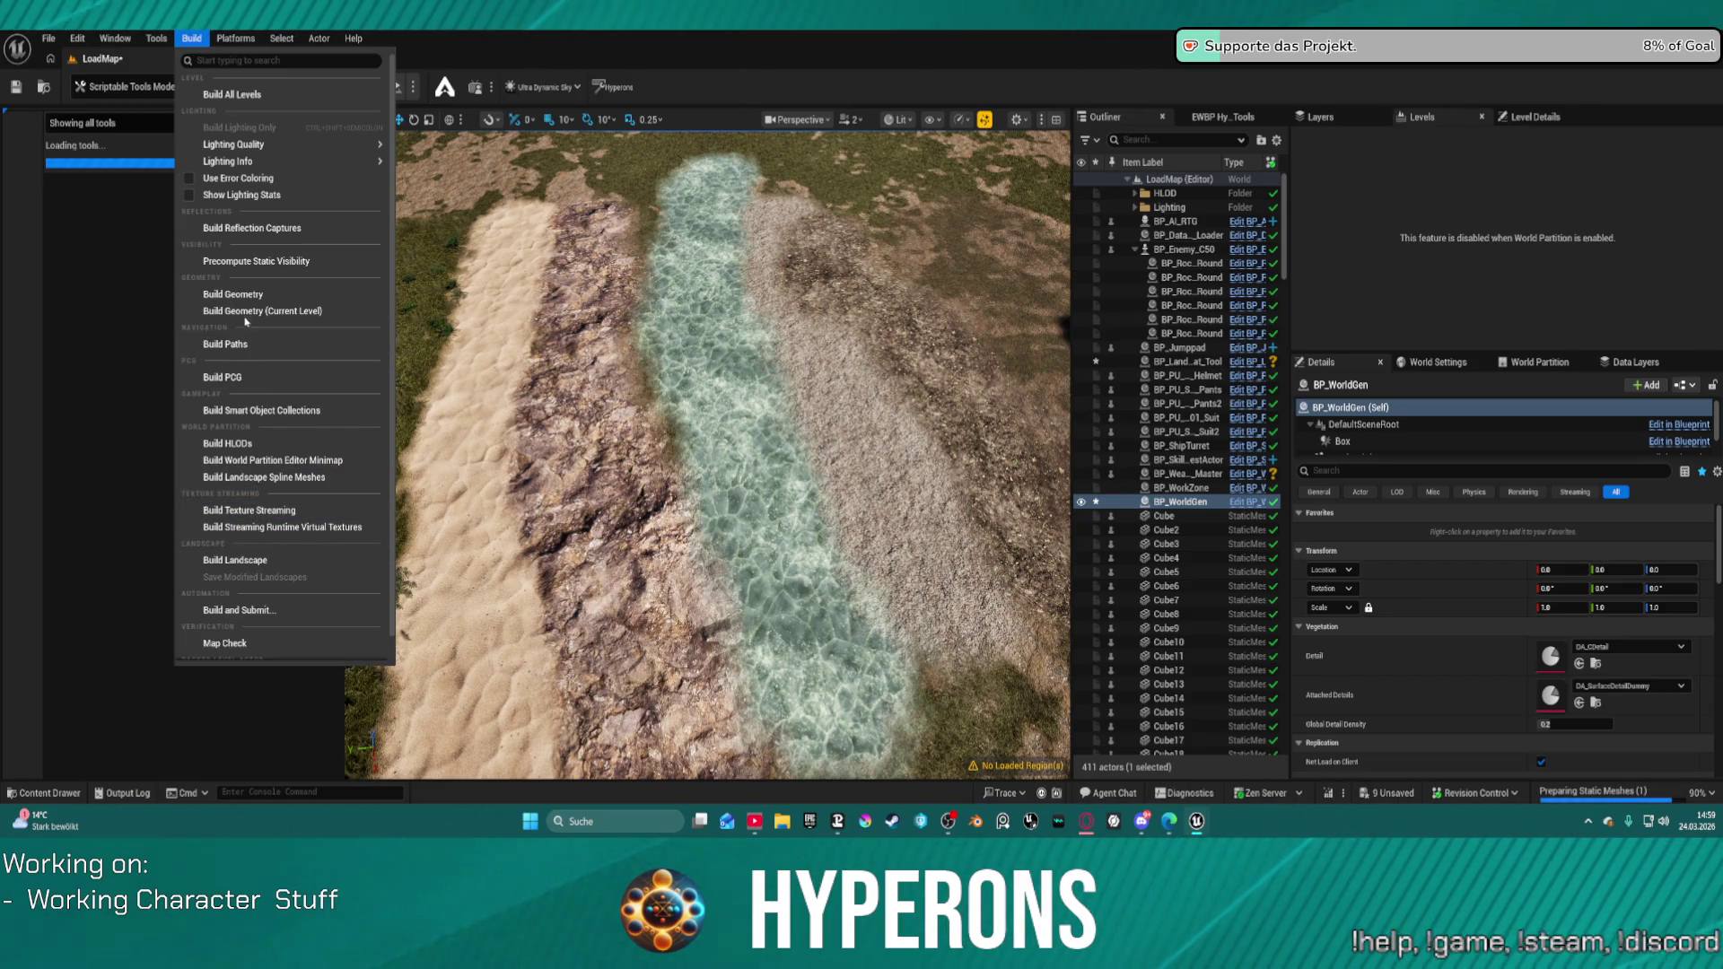
pyautogui.click(255, 559)
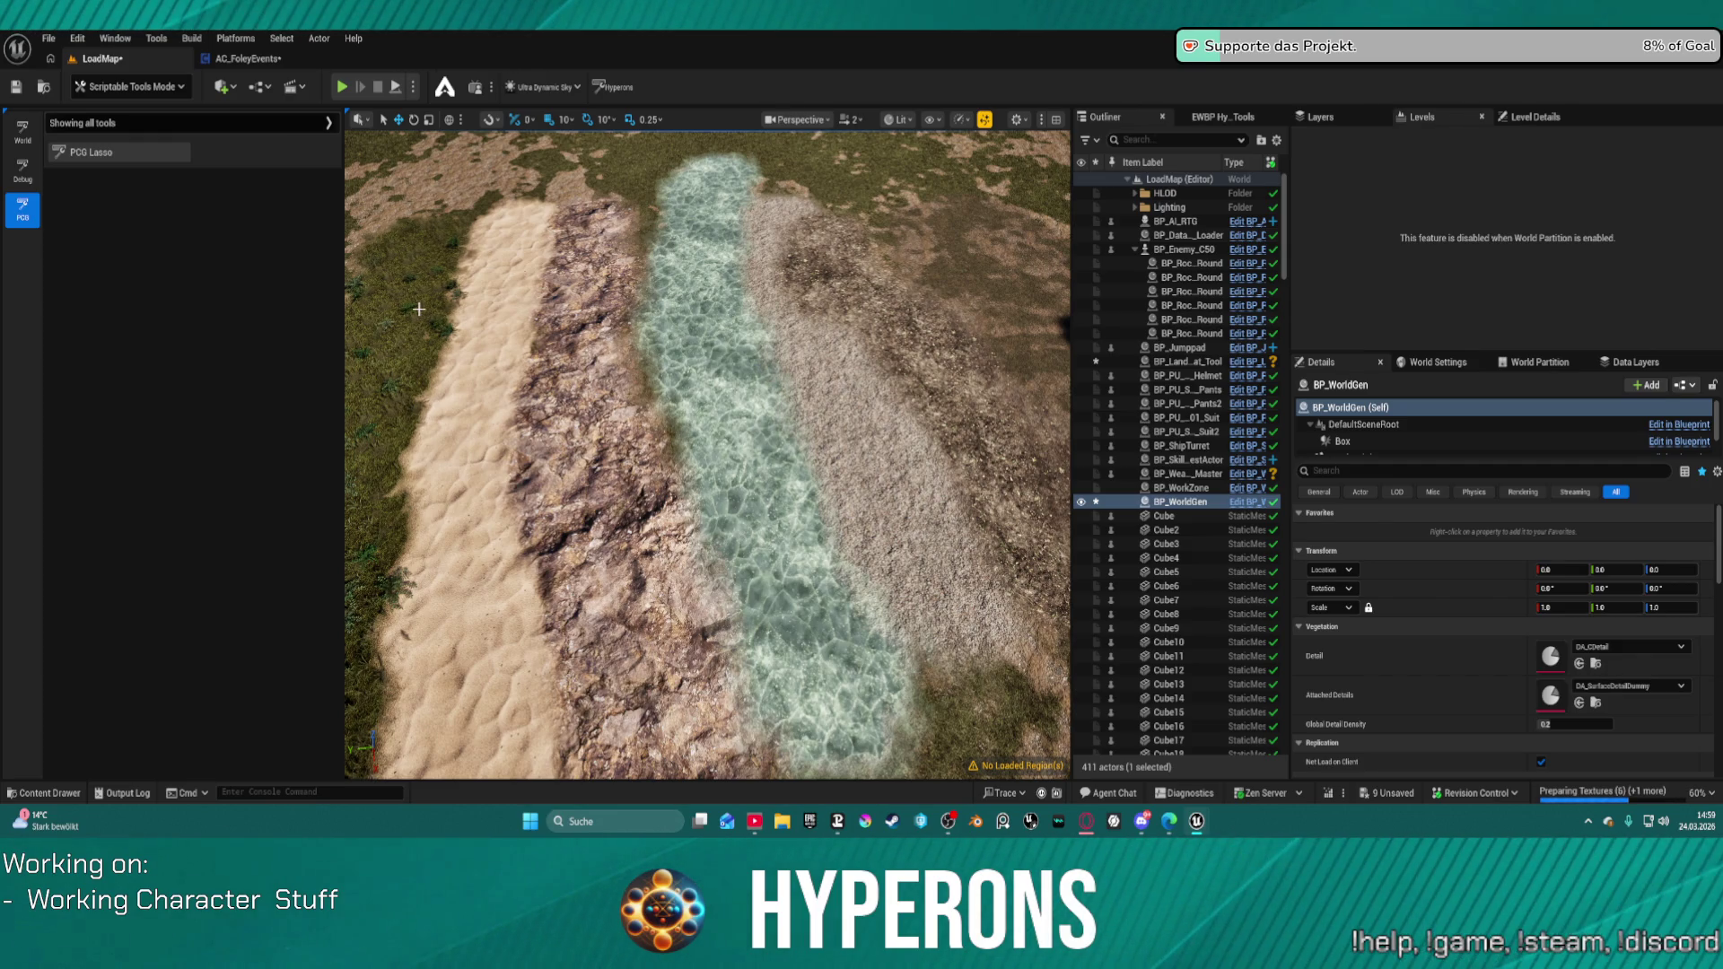
pyautogui.click(22, 171)
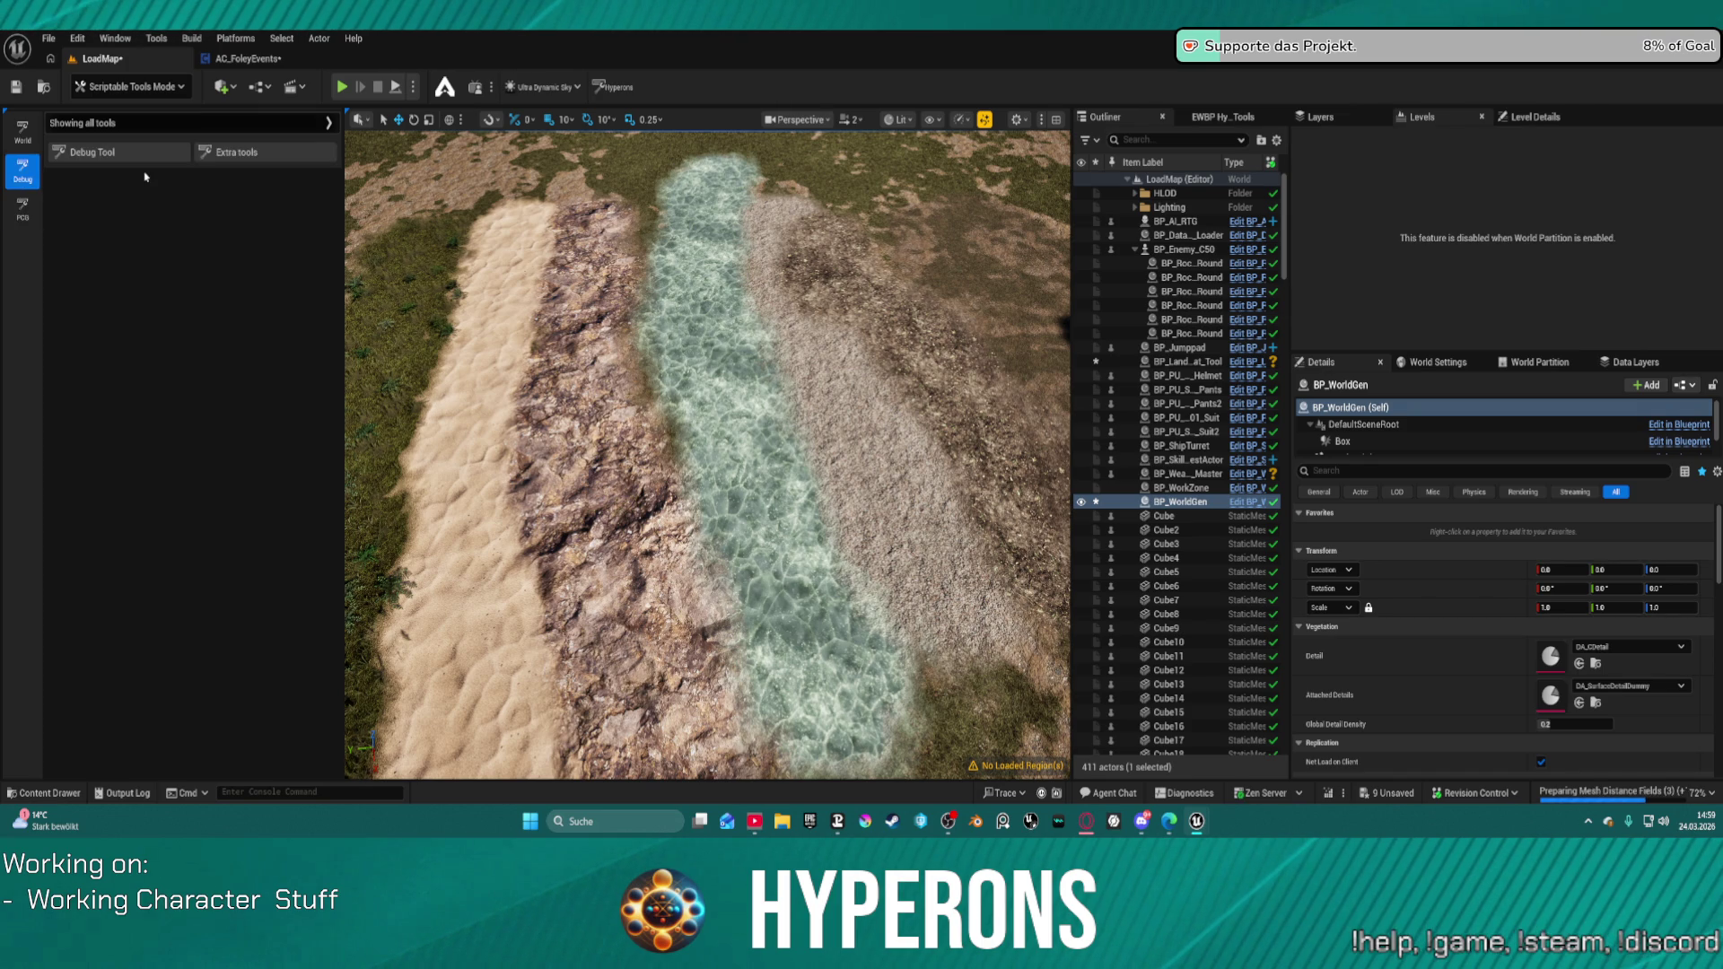
pyautogui.click(114, 154)
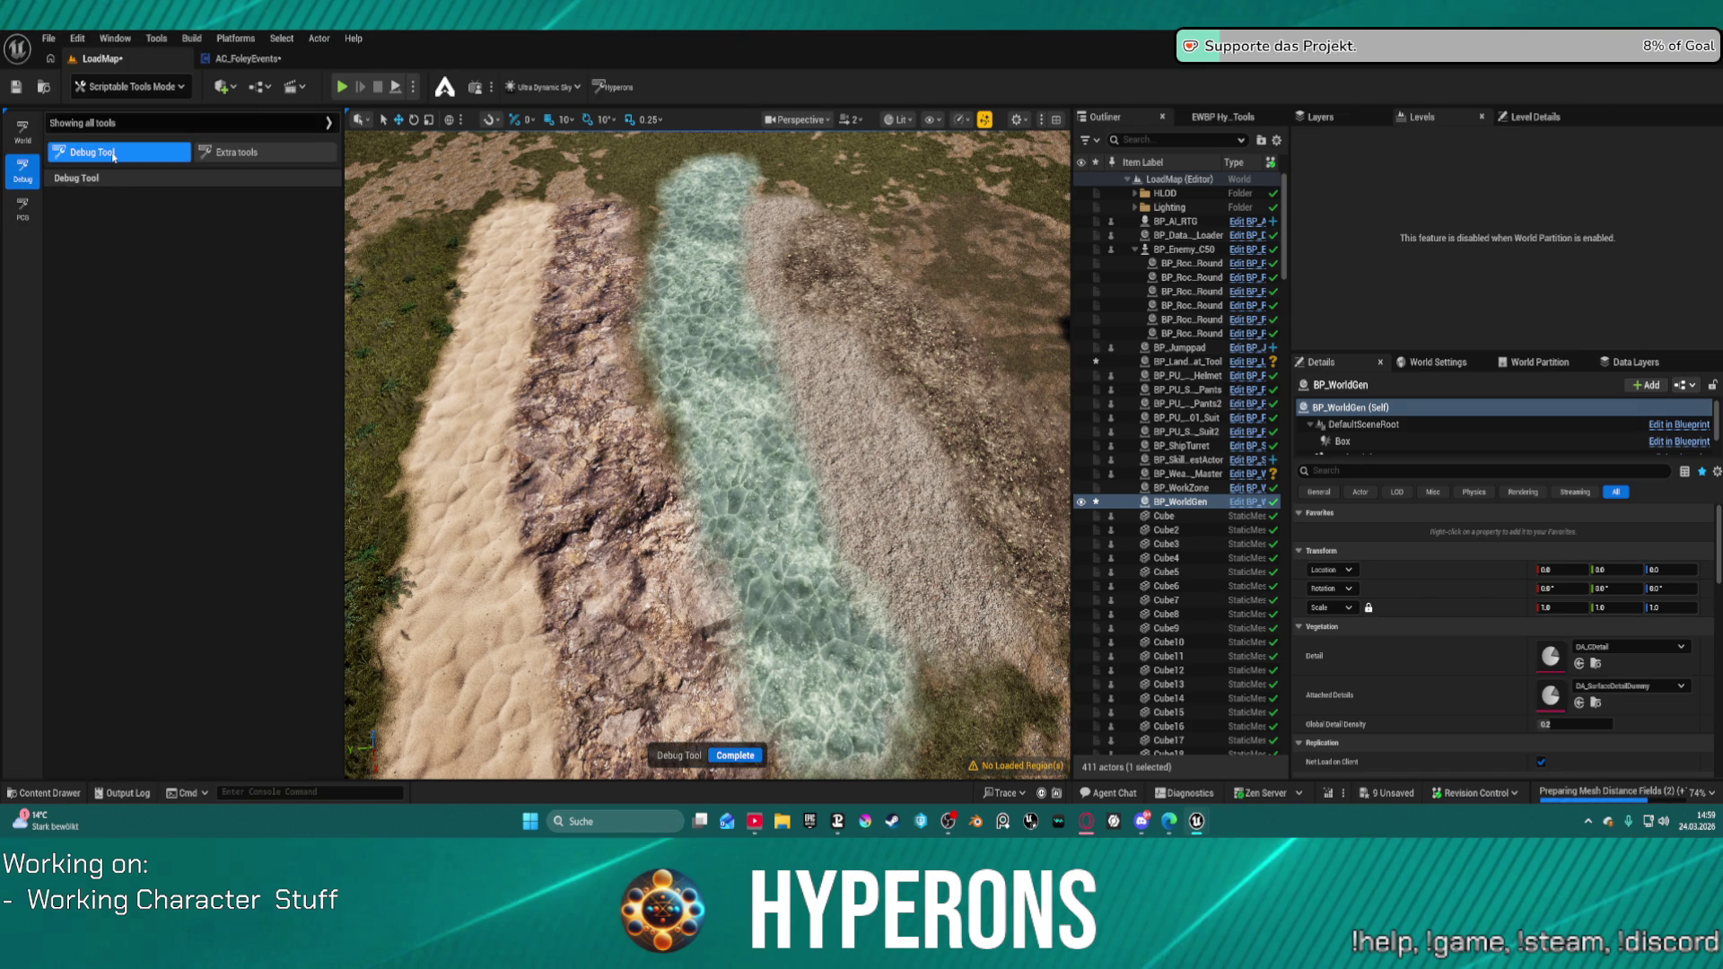
pyautogui.click(237, 155)
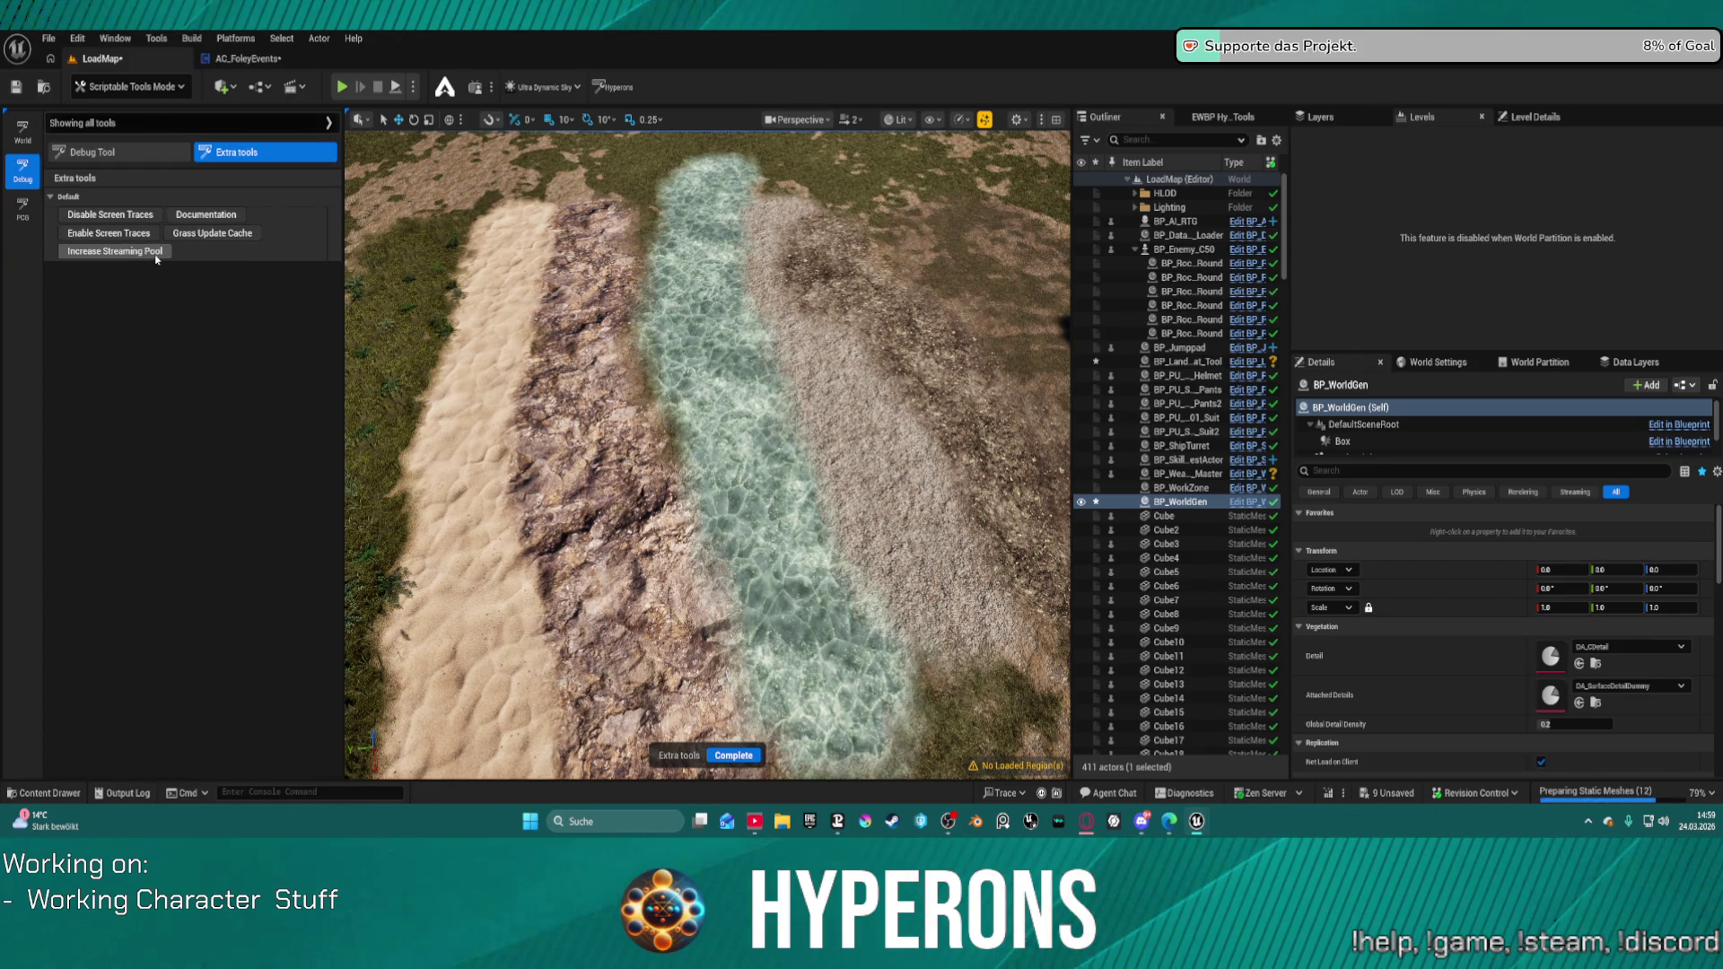